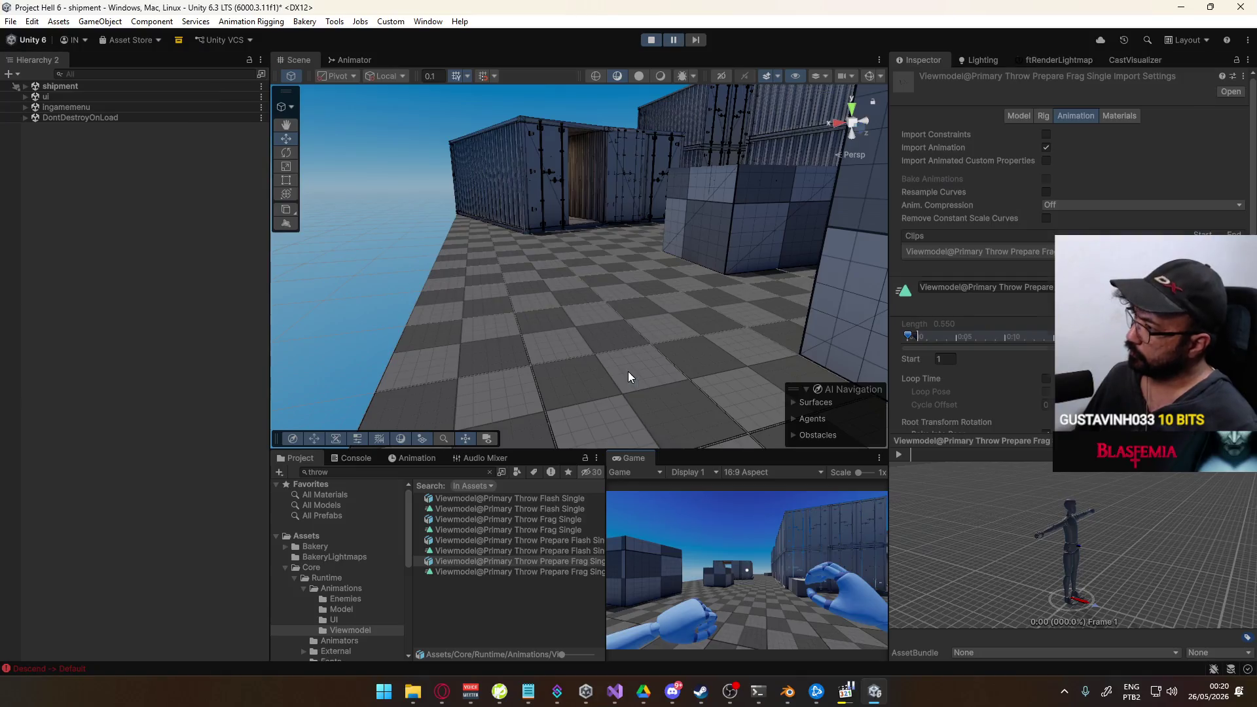
Maximize Unity's Game view and playtest the shipment level in first person.
{"action": "right_click", "coordinate": [633, 455]}
{"action": "left_click", "coordinate": [703, 498]}
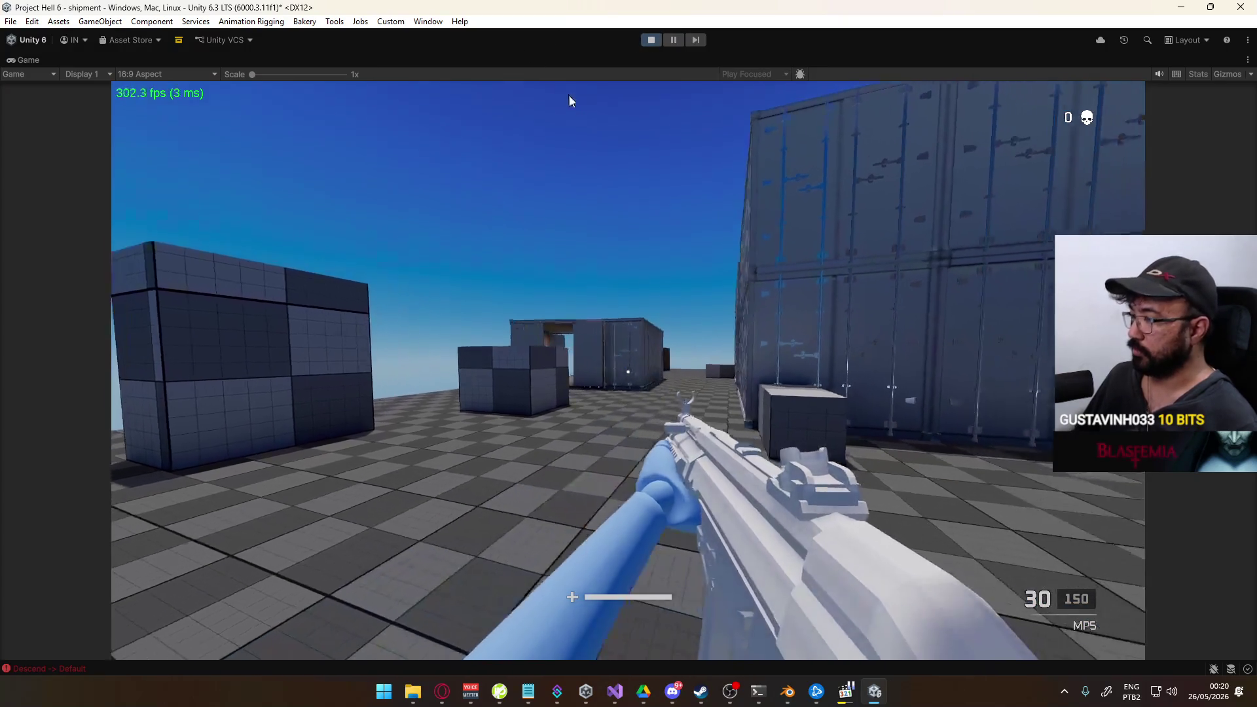
{"action": "left_click", "coordinate": [569, 95]}
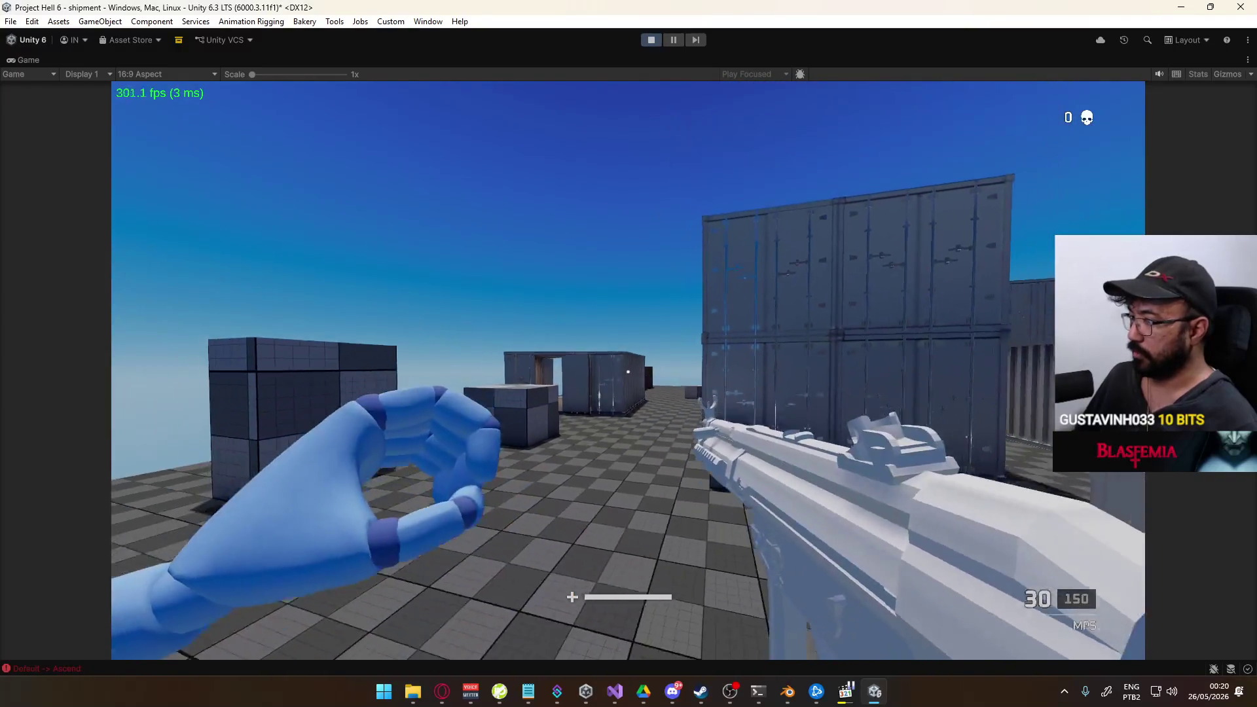
{"action": "key", "text": "w"}
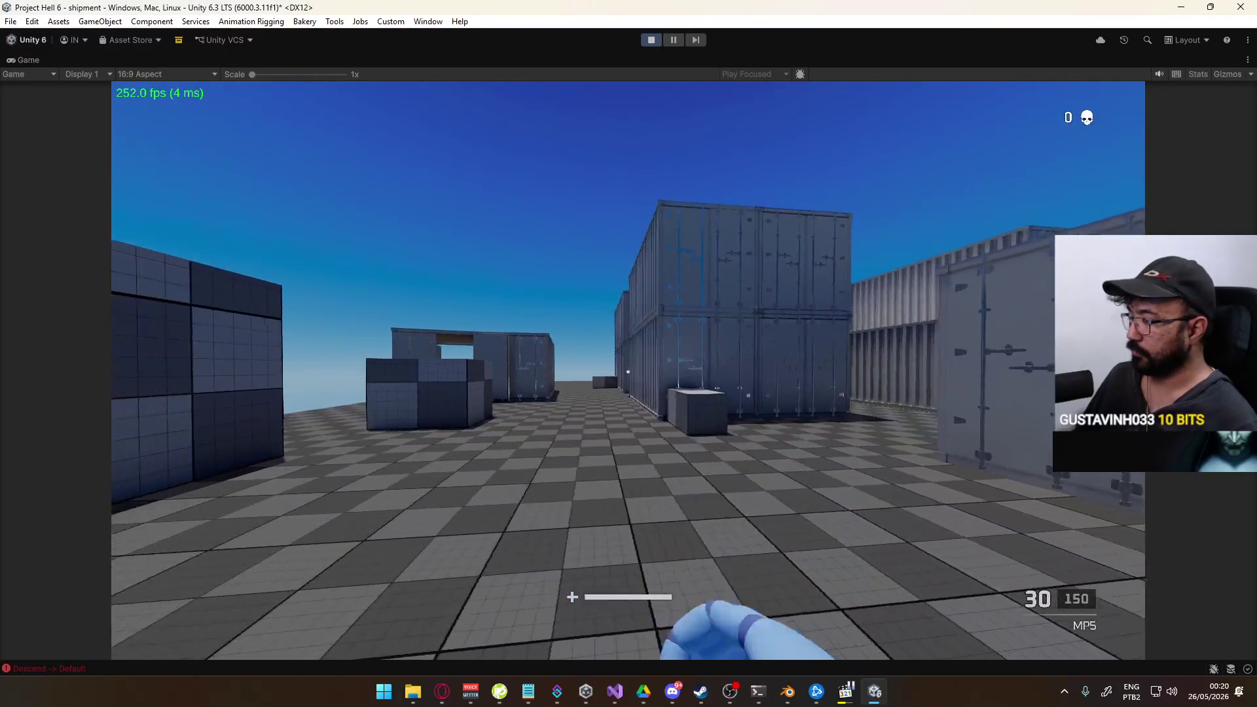
{"action": "key", "text": "1"}
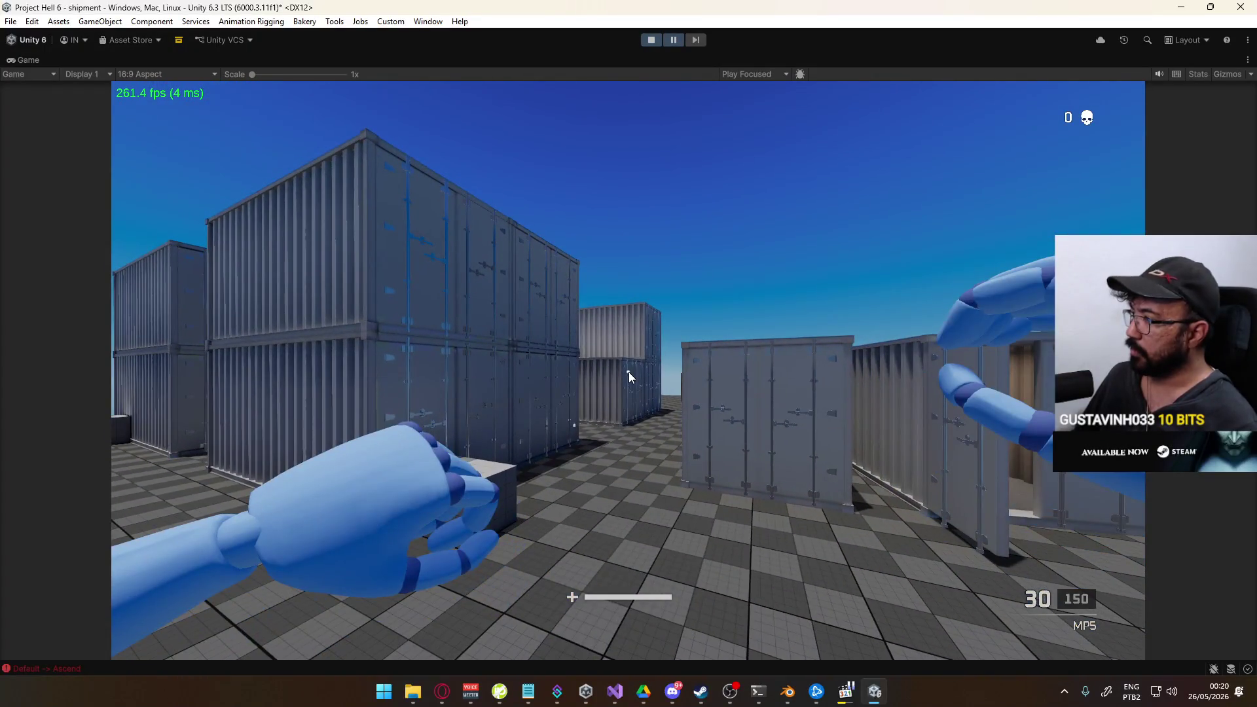
{"action": "key", "text": "super"}
{"action": "key", "text": "Escape"}
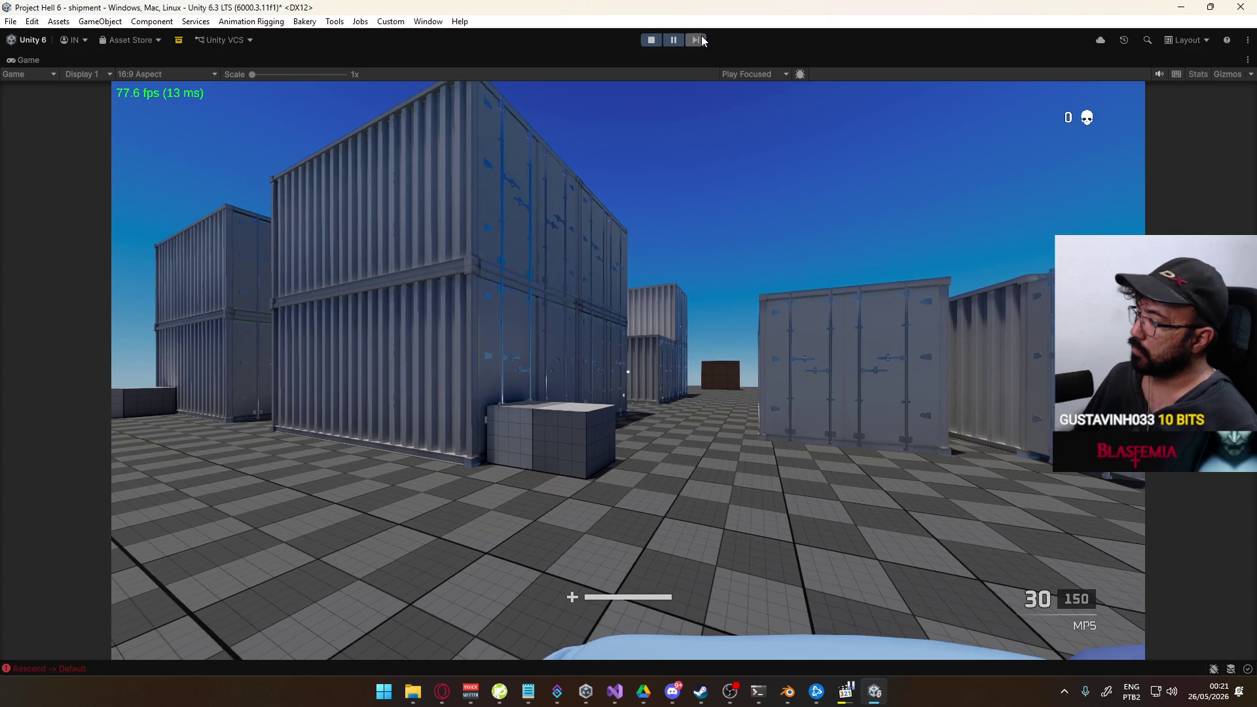
{"action": "left_click", "coordinate": [797, 101]}
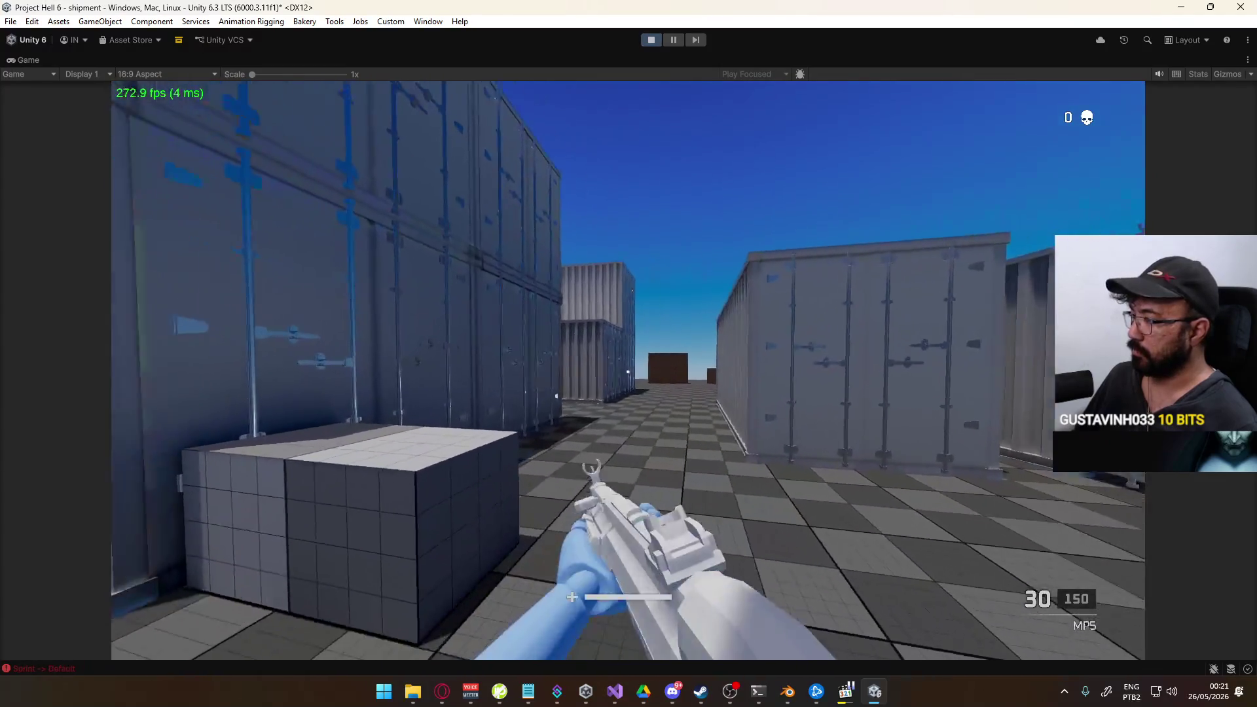
Leave the playtest and switch over to Blender.
{"action": "key", "text": "super"}
{"action": "key", "text": "Escape"}
{"action": "key", "text": "alt+Tab"}
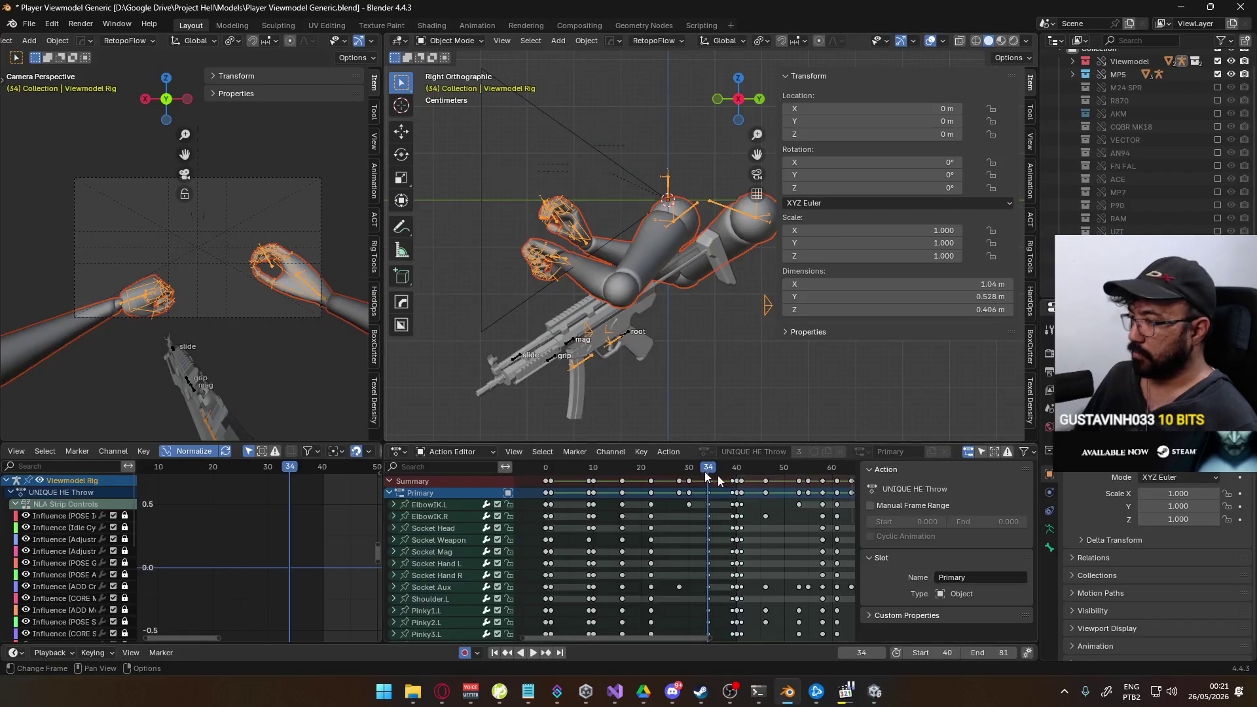
Scrub the HE Throw action to about frame 39 and show the sidebar's Animation Layers panel.
{"action": "mouse_move", "coordinate": [643, 467]}
{"action": "left_mouse_down"}
{"action": "mouse_move", "coordinate": [820, 478]}
{"action": "mouse_move", "coordinate": [611, 469]}
{"action": "left_mouse_up"}
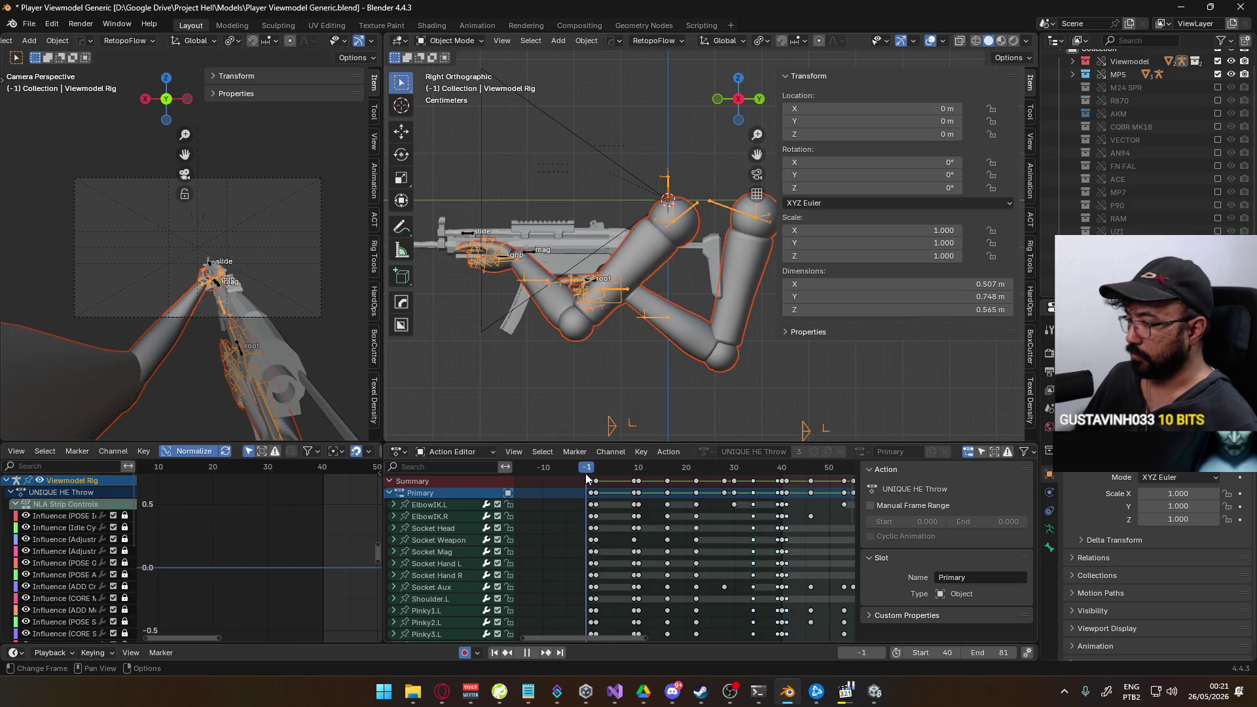
{"action": "left_click", "coordinate": [1028, 173]}
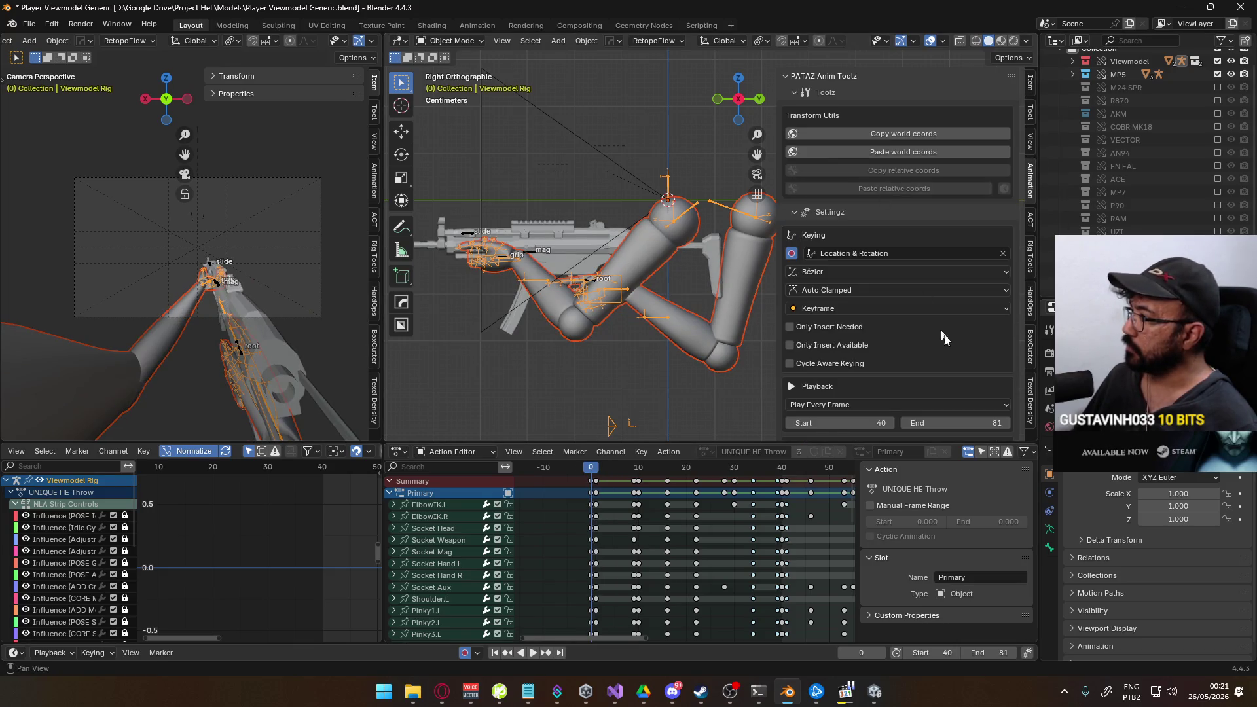
{"action": "scroll", "coordinate": [918, 292], "scroll_direction": "down", "scroll_amount": 5}
{"action": "scroll", "coordinate": [919, 291], "scroll_direction": "down", "scroll_amount": 3}
{"action": "scroll", "coordinate": [919, 292], "scroll_direction": "down", "scroll_amount": 3}
{"action": "scroll", "coordinate": [884, 374], "scroll_direction": "up", "scroll_amount": 1}
{"action": "scroll", "coordinate": [884, 369], "scroll_direction": "up", "scroll_amount": 1}
{"action": "scroll", "coordinate": [877, 364], "scroll_direction": "up", "scroll_amount": 1}
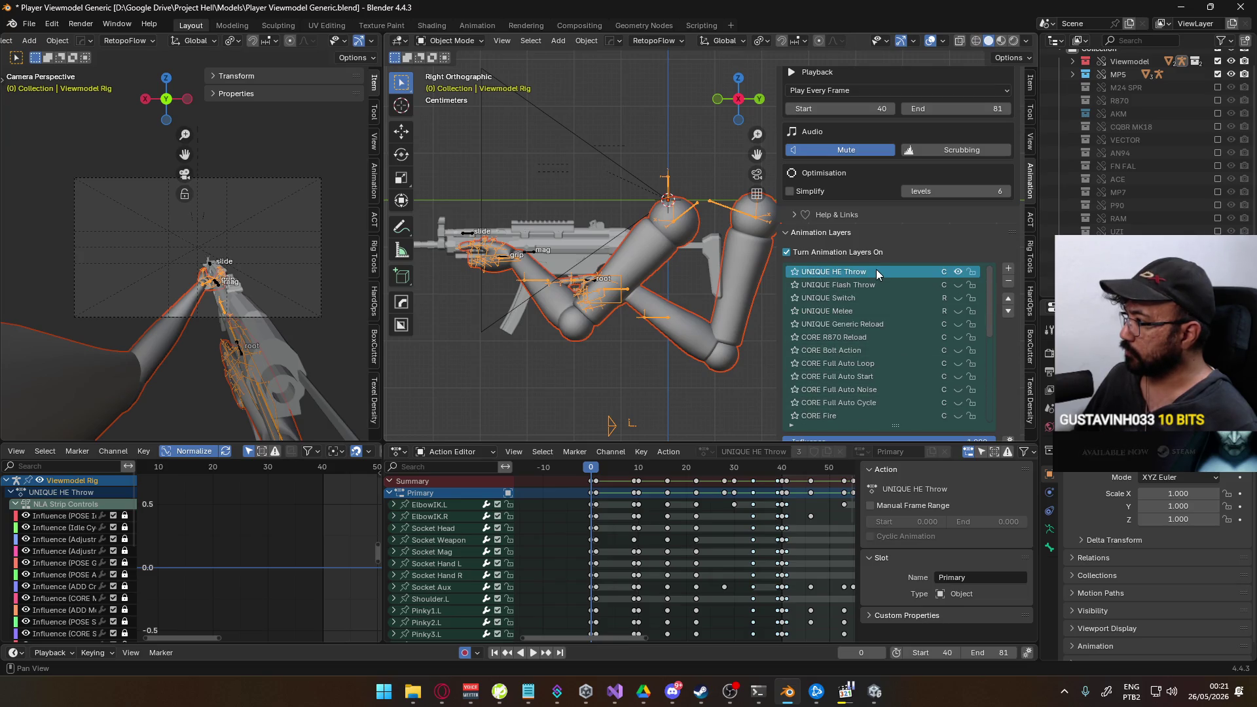
Rename the UNIQUE HE Throw layer to UNIQUE Frag Throw.
{"action": "double_click", "coordinate": [837, 271]}
{"action": "type", "text": "g"}
{"action": "key", "text": "Return"}
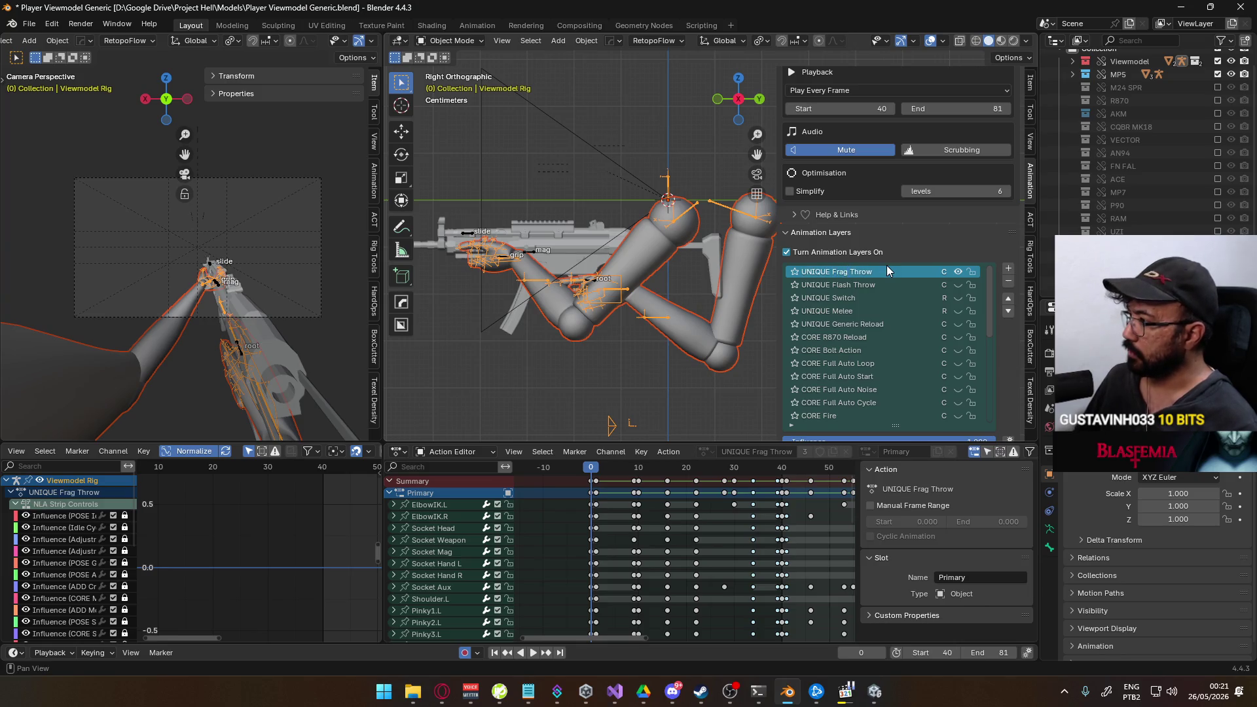
Review the Frag Throw keyframes, play the action, then return it to frame 0.
{"action": "middle_click_drag", "start_coordinate": [672, 575], "coordinate": [548, 542]}
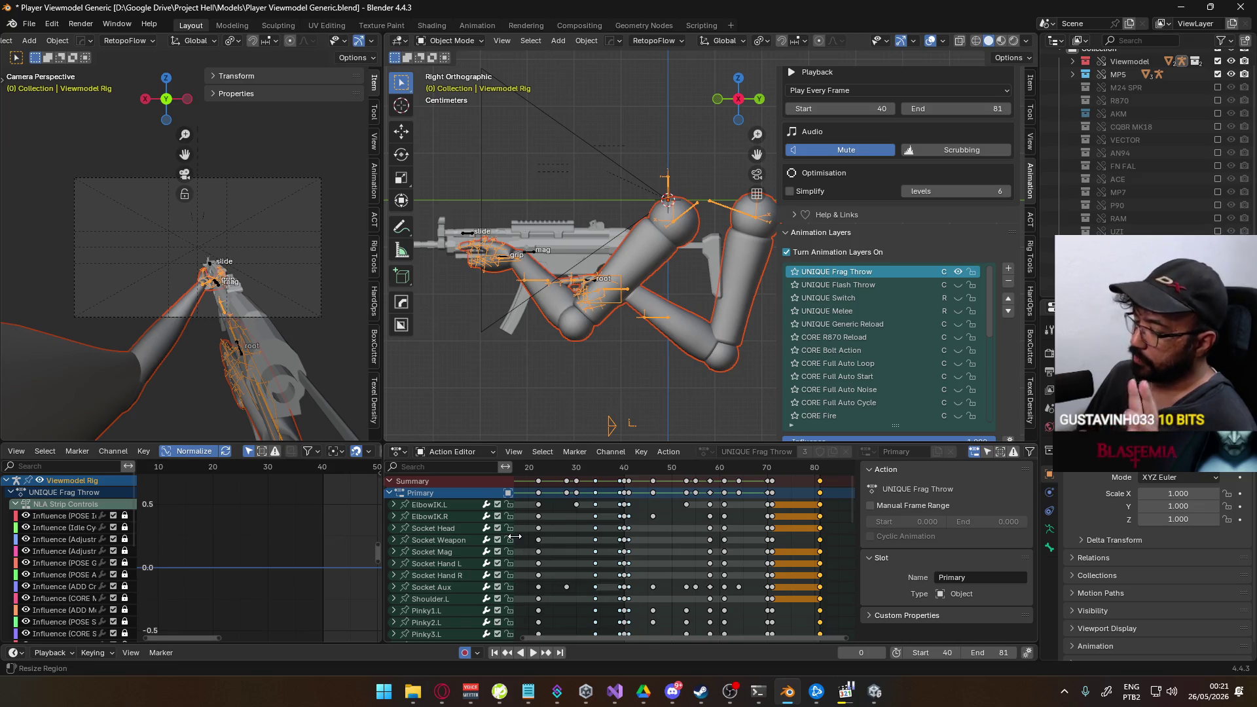
{"action": "scroll", "coordinate": [632, 563], "scroll_direction": "down", "scroll_amount": 2}
{"action": "middle_click_drag", "start_coordinate": [633, 564], "coordinate": [559, 579]}
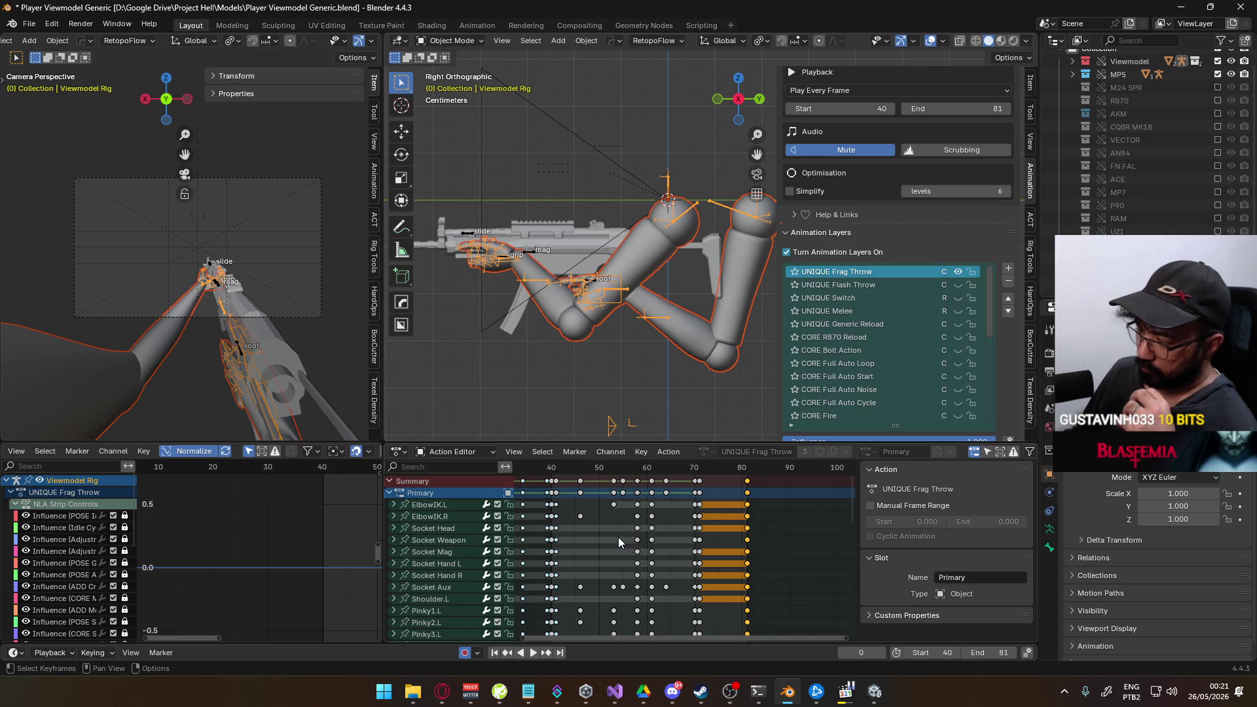
{"action": "key", "text": "space"}
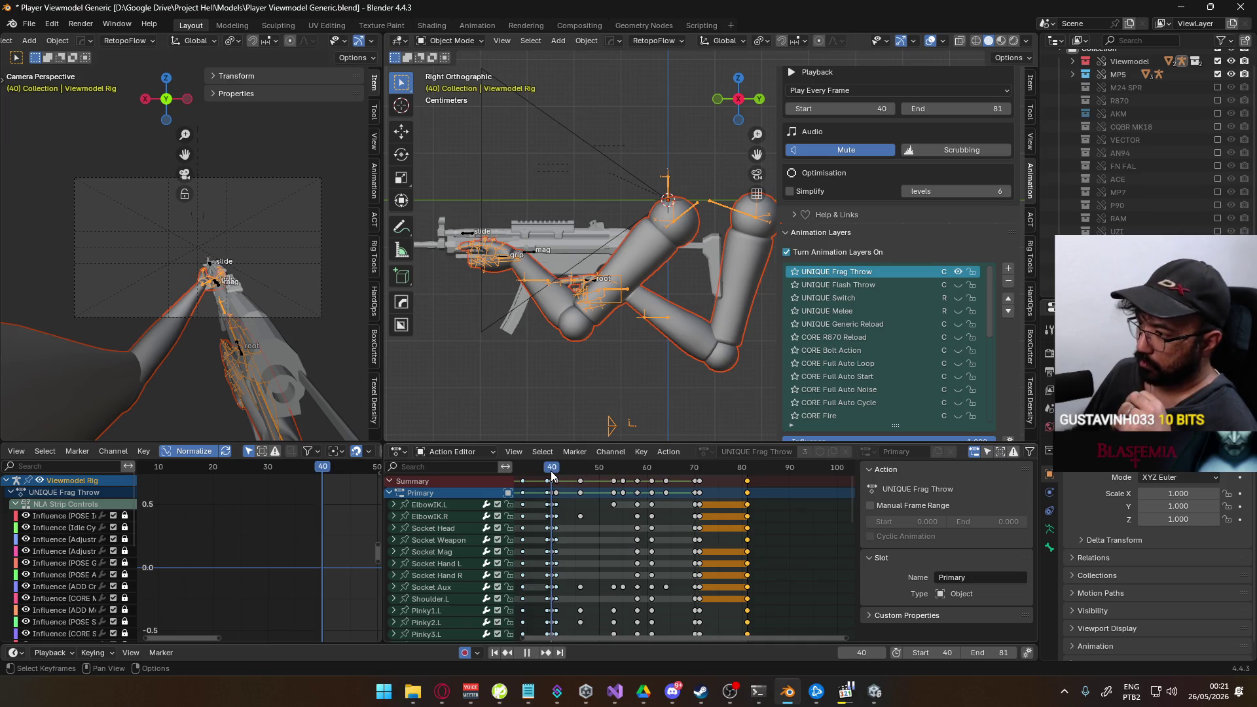
{"action": "left_click_drag", "start_coordinate": [586, 473], "coordinate": [746, 463]}
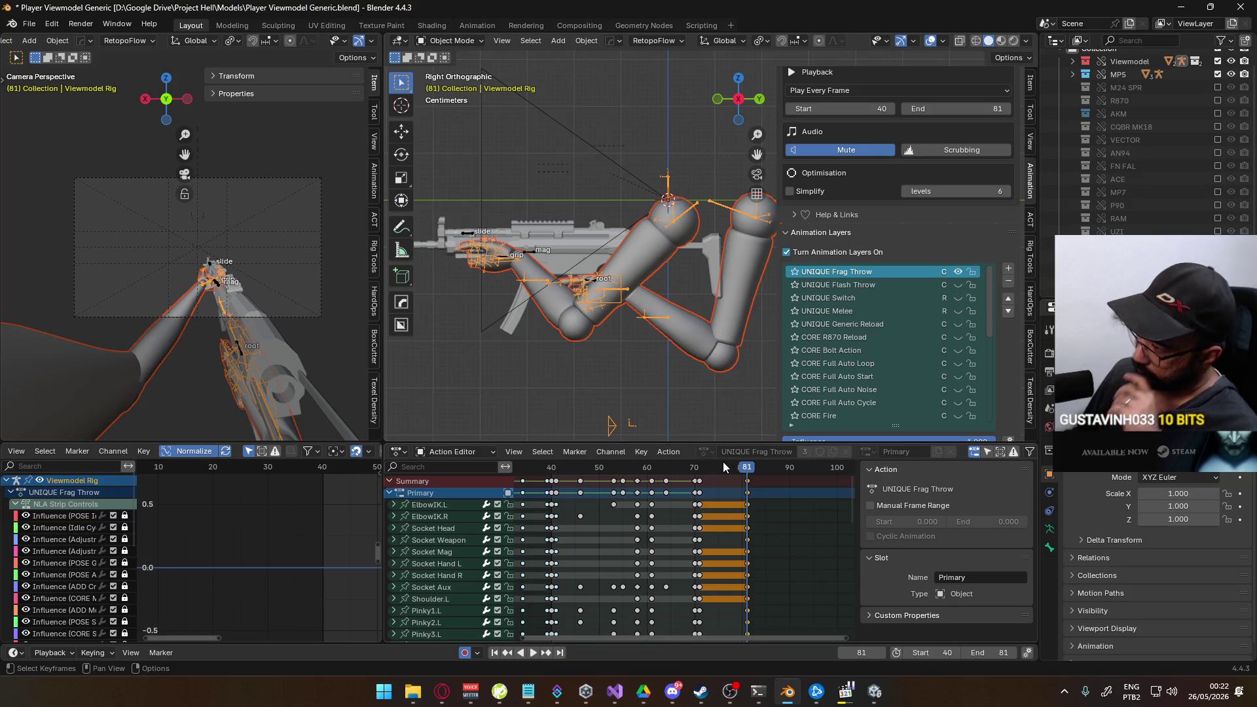
{"action": "scroll", "coordinate": [644, 525], "scroll_direction": "down", "scroll_amount": 3}
{"action": "key", "text": "Home"}
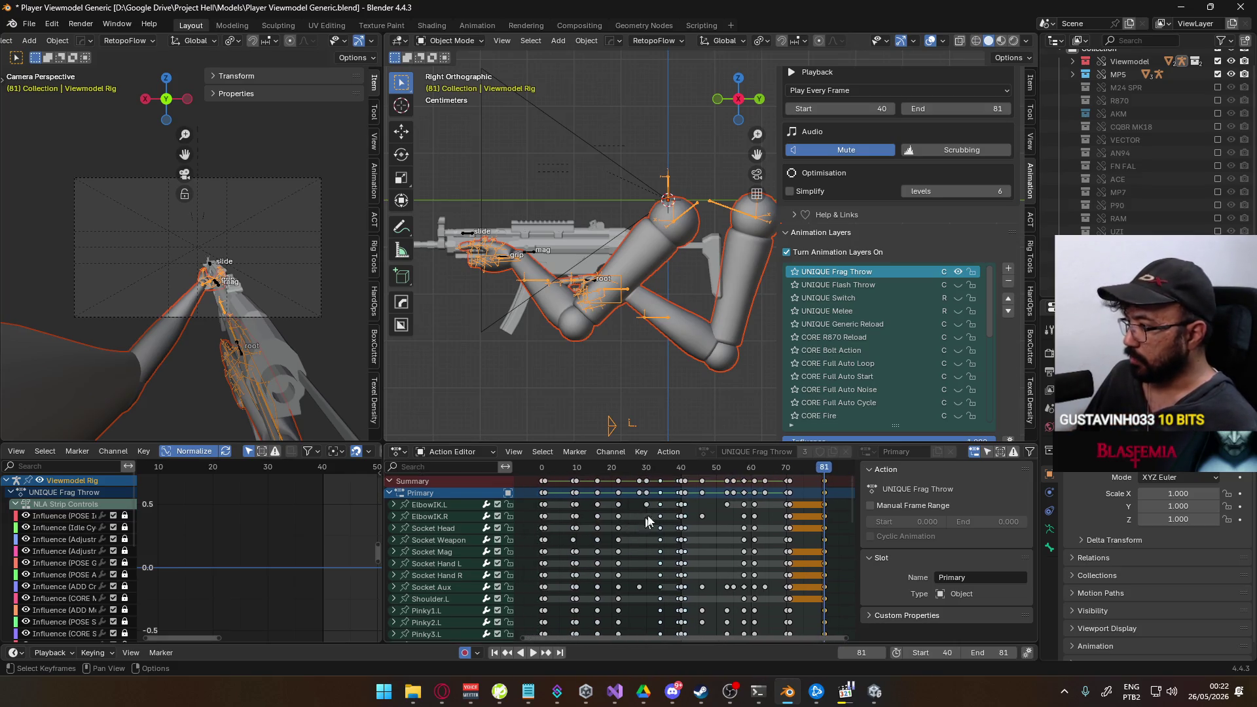
{"action": "left_click_drag", "start_coordinate": [661, 472], "coordinate": [542, 468]}
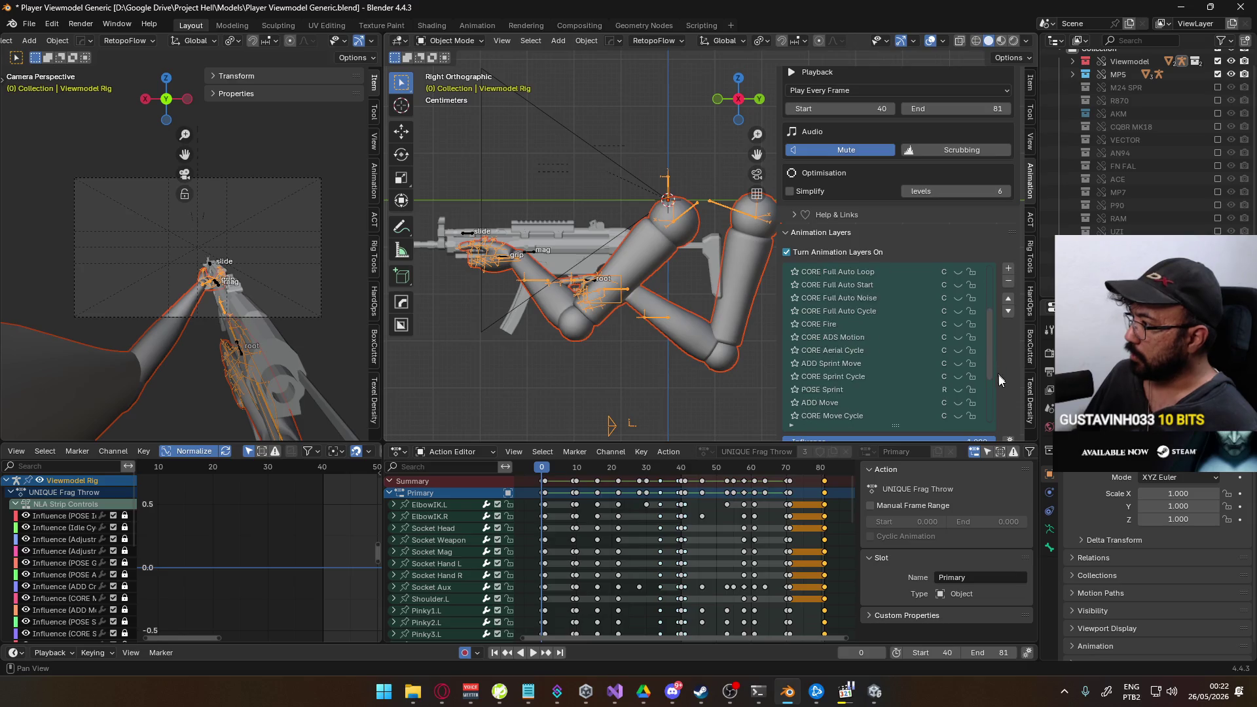
{"action": "scroll", "coordinate": [996, 369], "scroll_direction": "down", "scroll_amount": 4}
{"action": "scroll", "coordinate": [1006, 392], "scroll_direction": "up", "scroll_amount": 3}
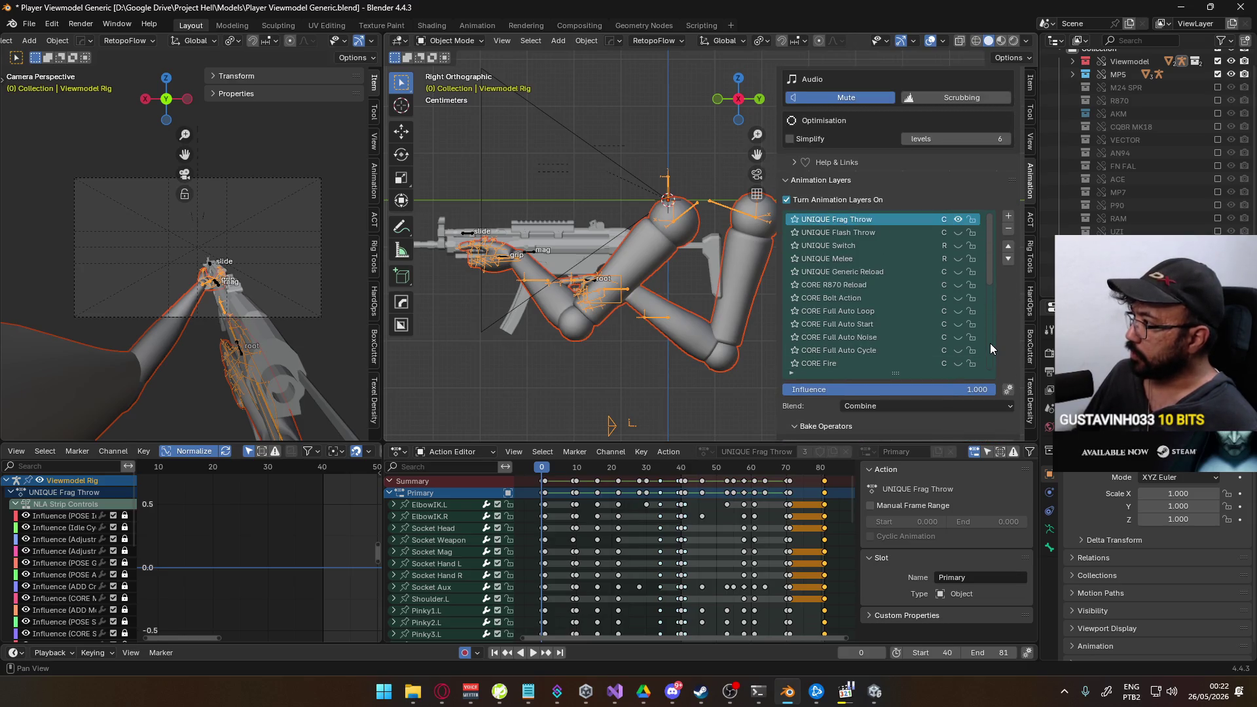
{"action": "scroll", "coordinate": [992, 349], "scroll_direction": "down", "scroll_amount": 7}
Duplicate the UNIQUE Frag Throw layer as a new layer.
{"action": "left_click", "coordinate": [922, 359]}
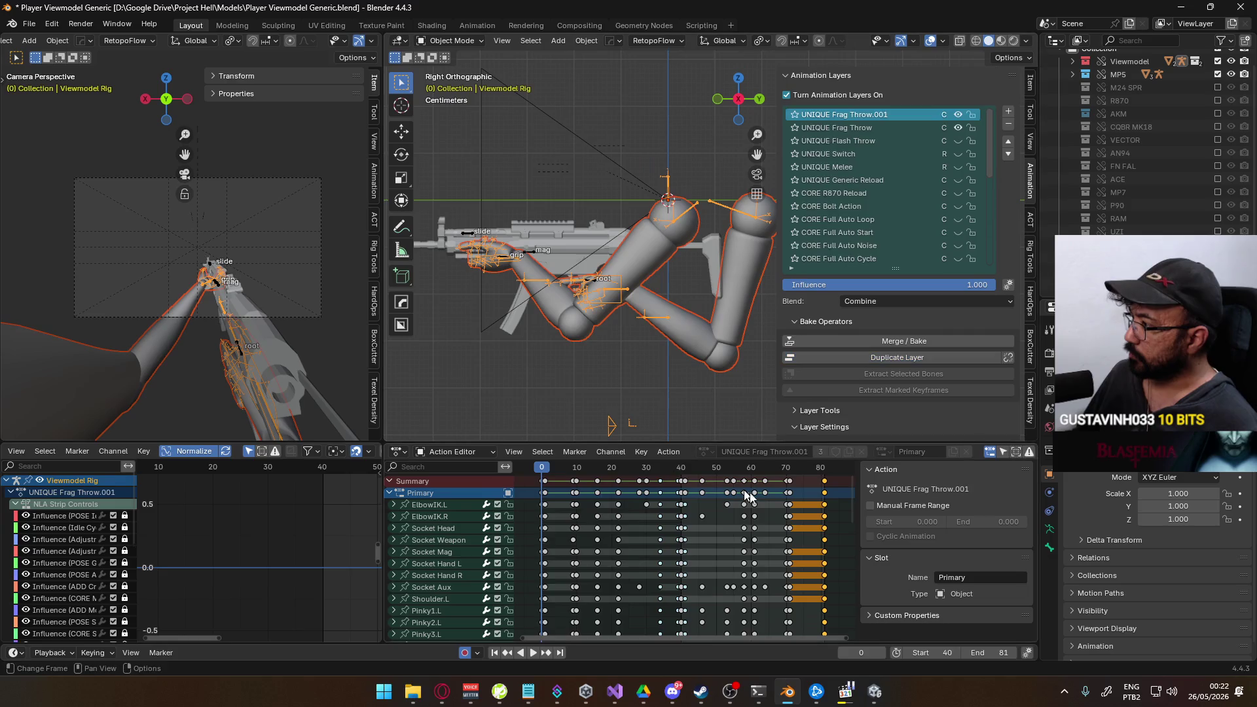
Rename the duplicate to UNIQUE Impact Throw, set playback start to frame 0, then switch to the browser.
{"action": "double_click", "coordinate": [851, 115]}
{"action": "type", "text": "Impact"}
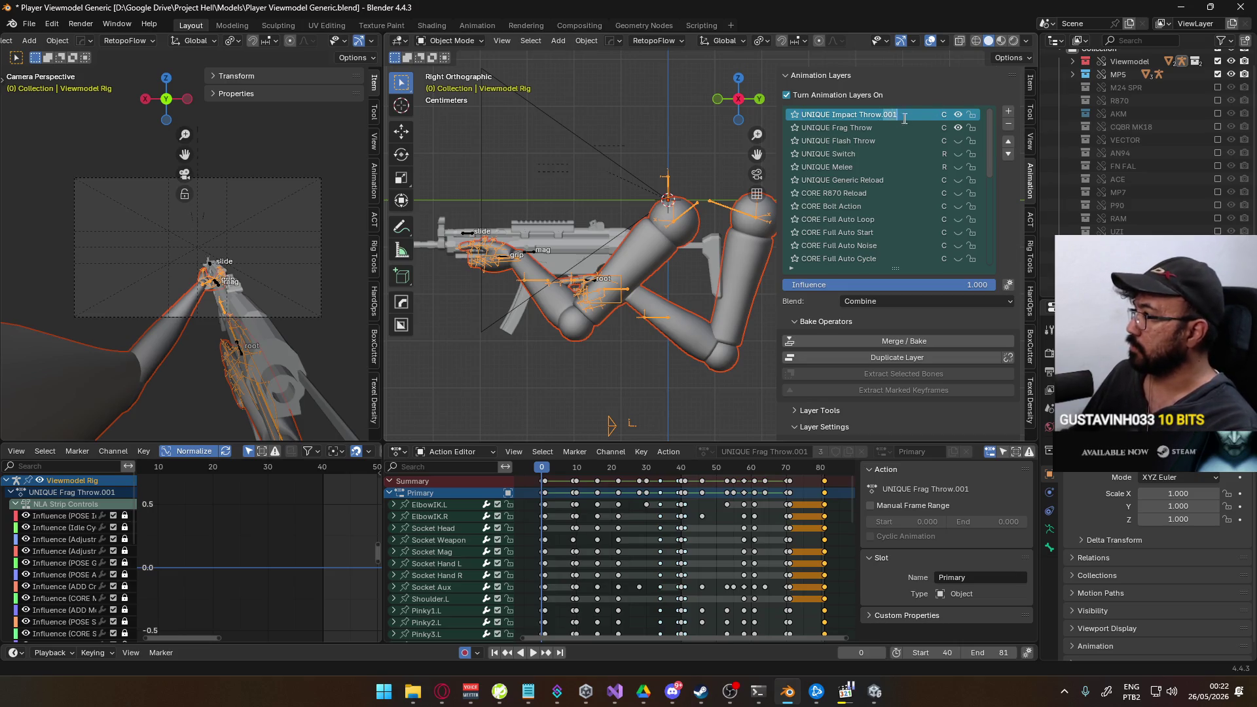
{"action": "key", "text": "Return"}
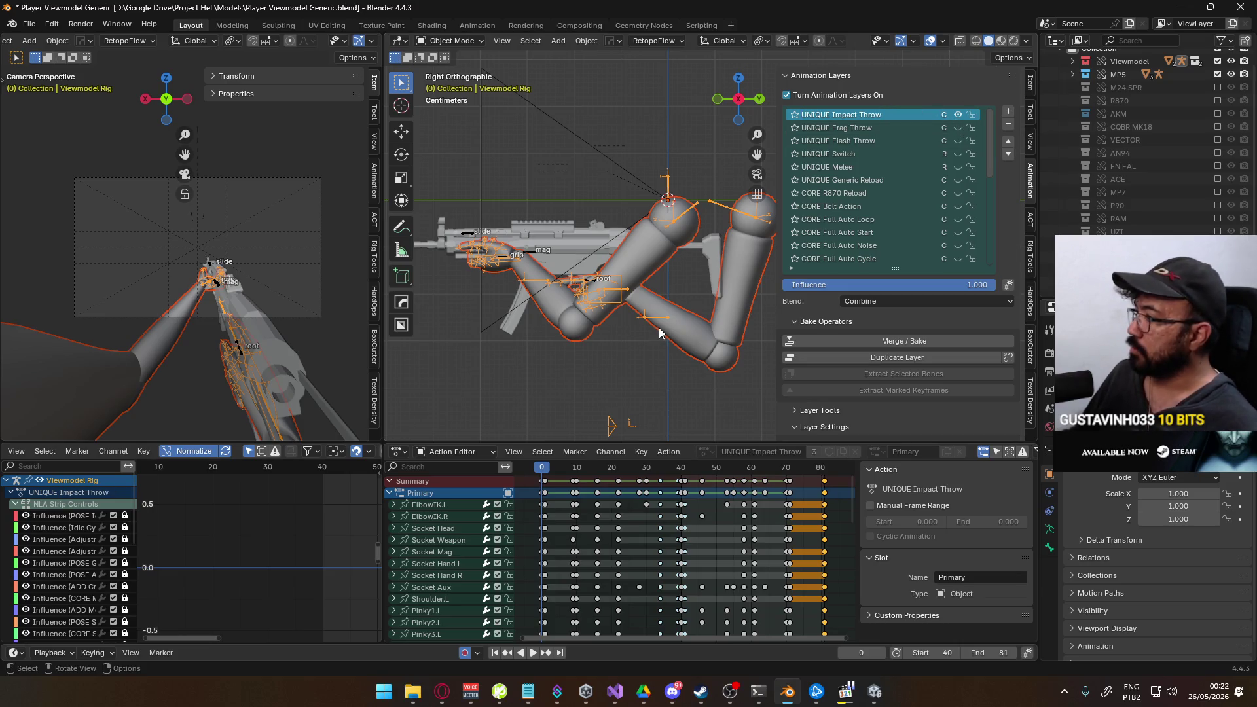
{"action": "left_click", "coordinate": [932, 654]}
{"action": "type", "text": "0"}
{"action": "key", "text": "Return"}
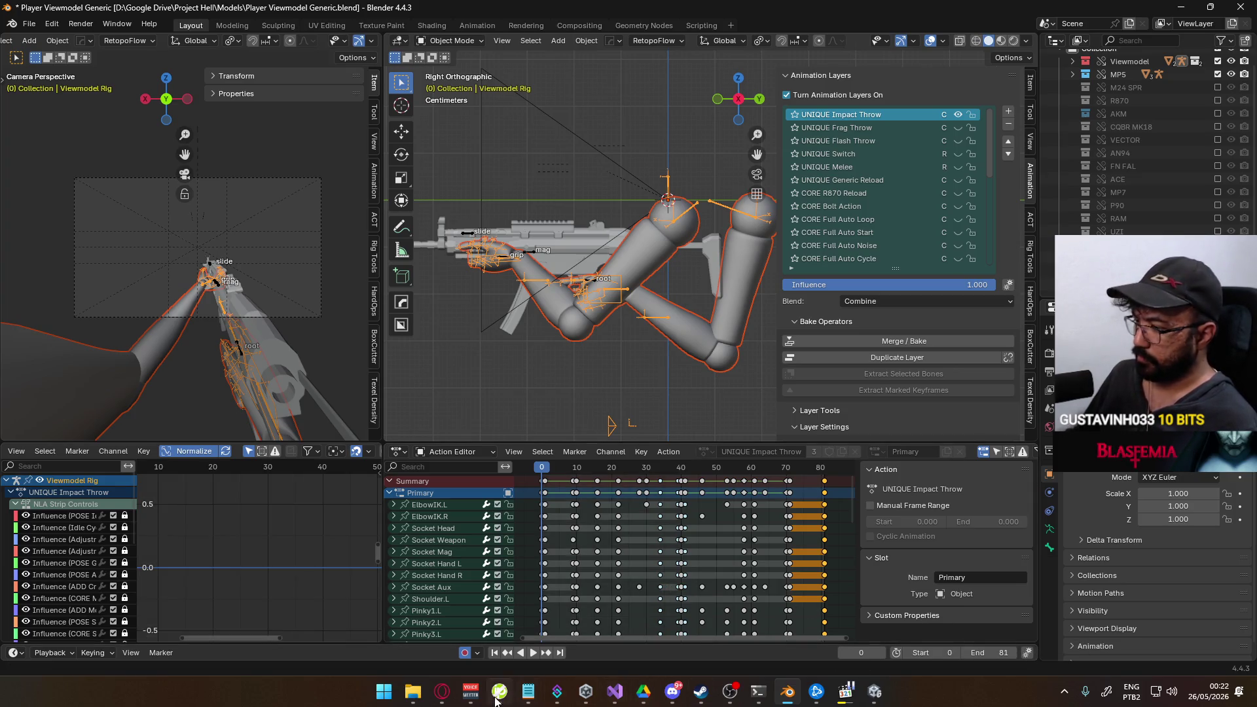
{"action": "left_click", "coordinate": [442, 691]}
Search YouTube for velen ambience, open the Witcher 3 Velen Ambience & Music video, then return to Blender.
{"action": "left_click", "coordinate": [519, 87]}
{"action": "type", "text": "veen ambience"}
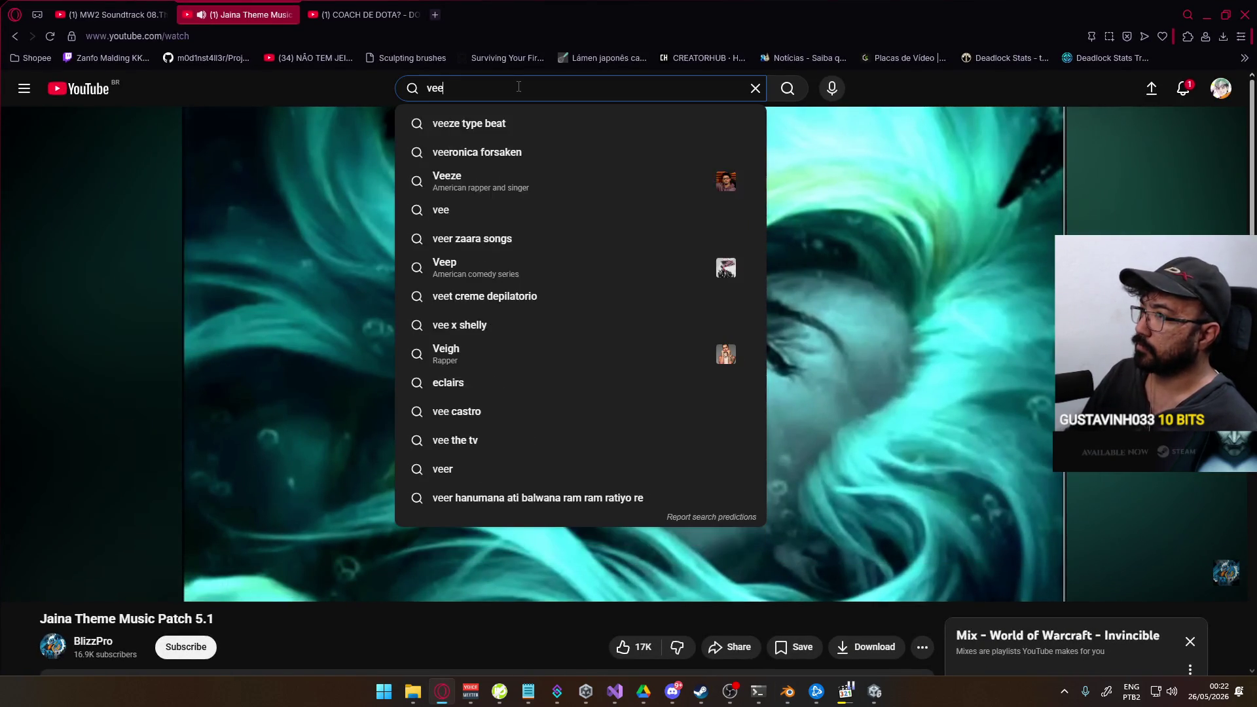
{"action": "key", "text": "BackSpace"}
{"action": "type", "text": "len ambience"}
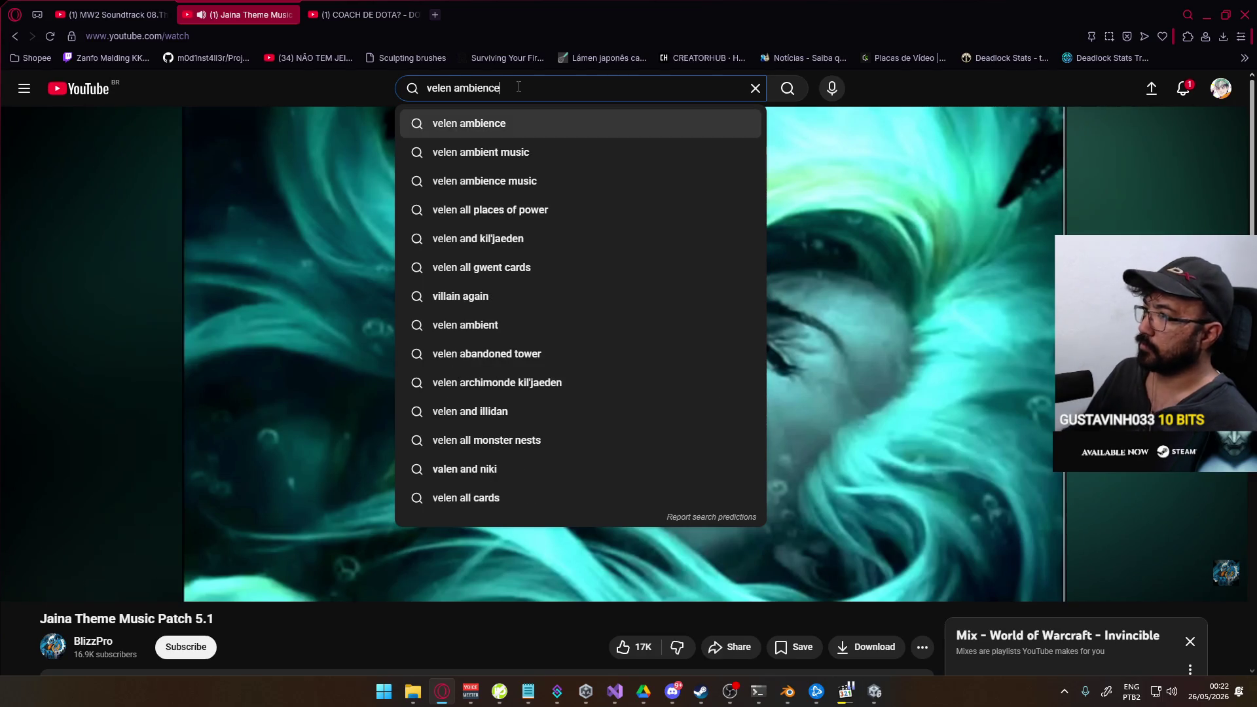
{"action": "key", "text": "Return"}
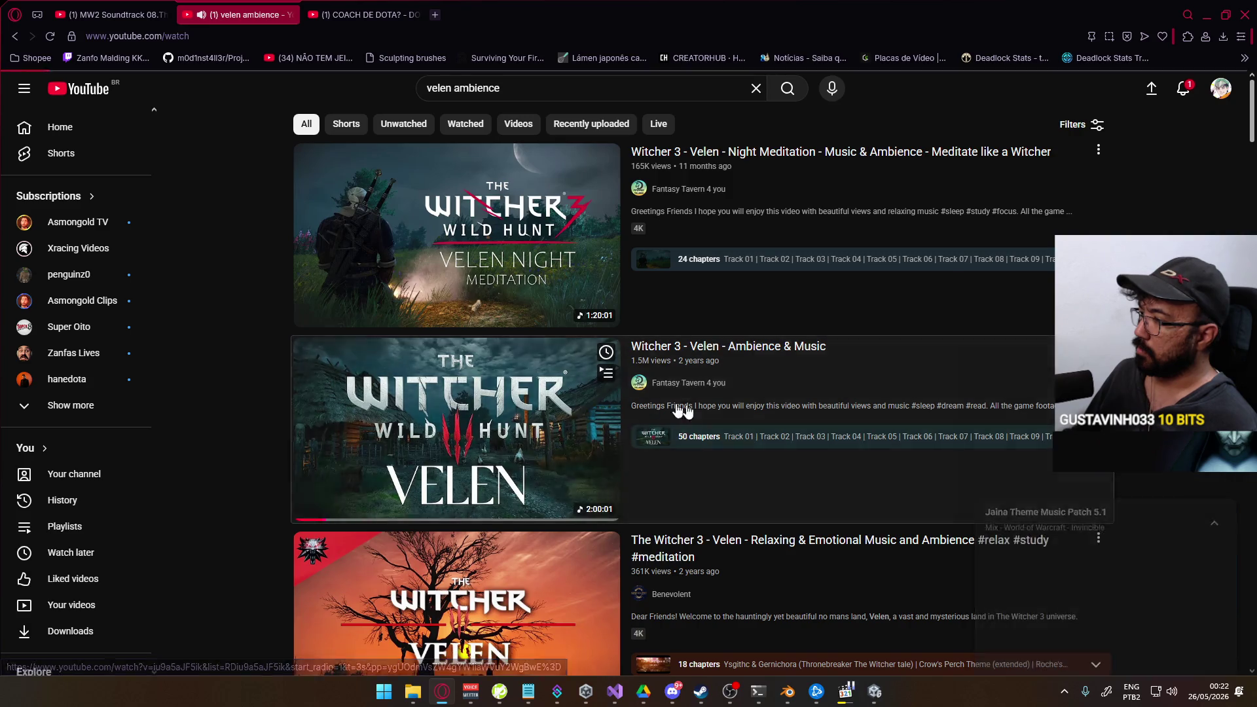
{"action": "left_click", "coordinate": [479, 380]}
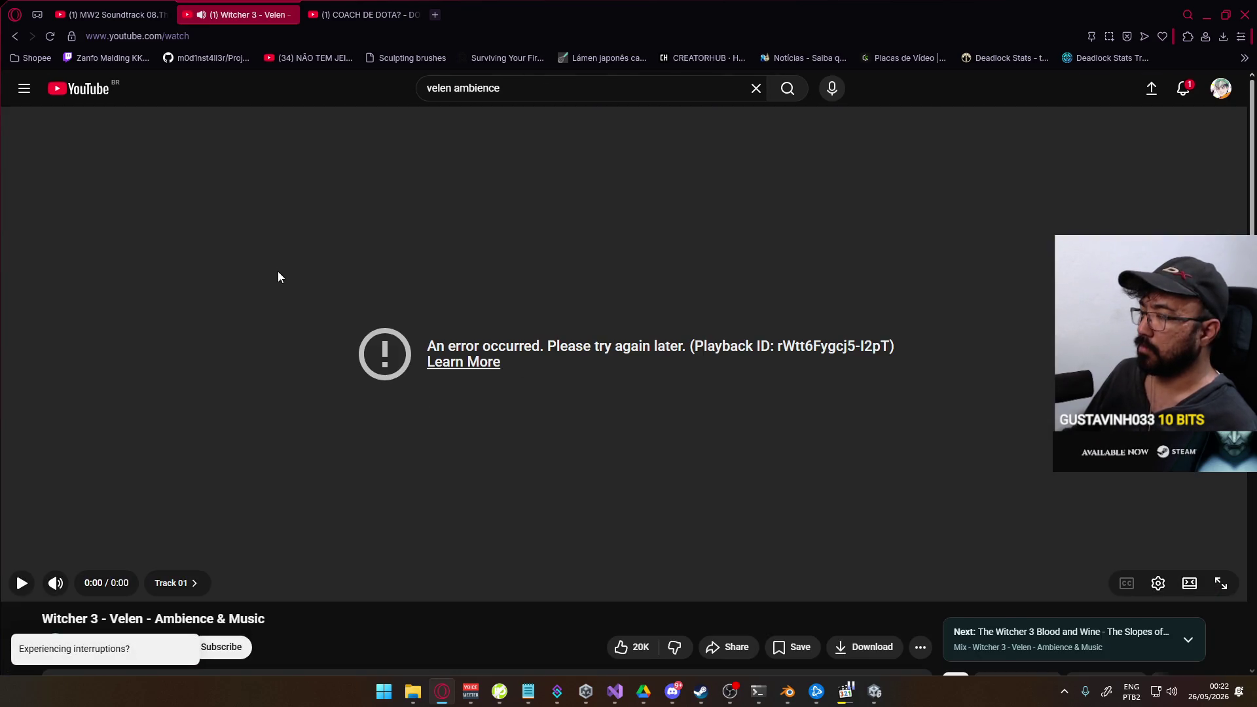
{"action": "key", "text": "alt+Tab"}
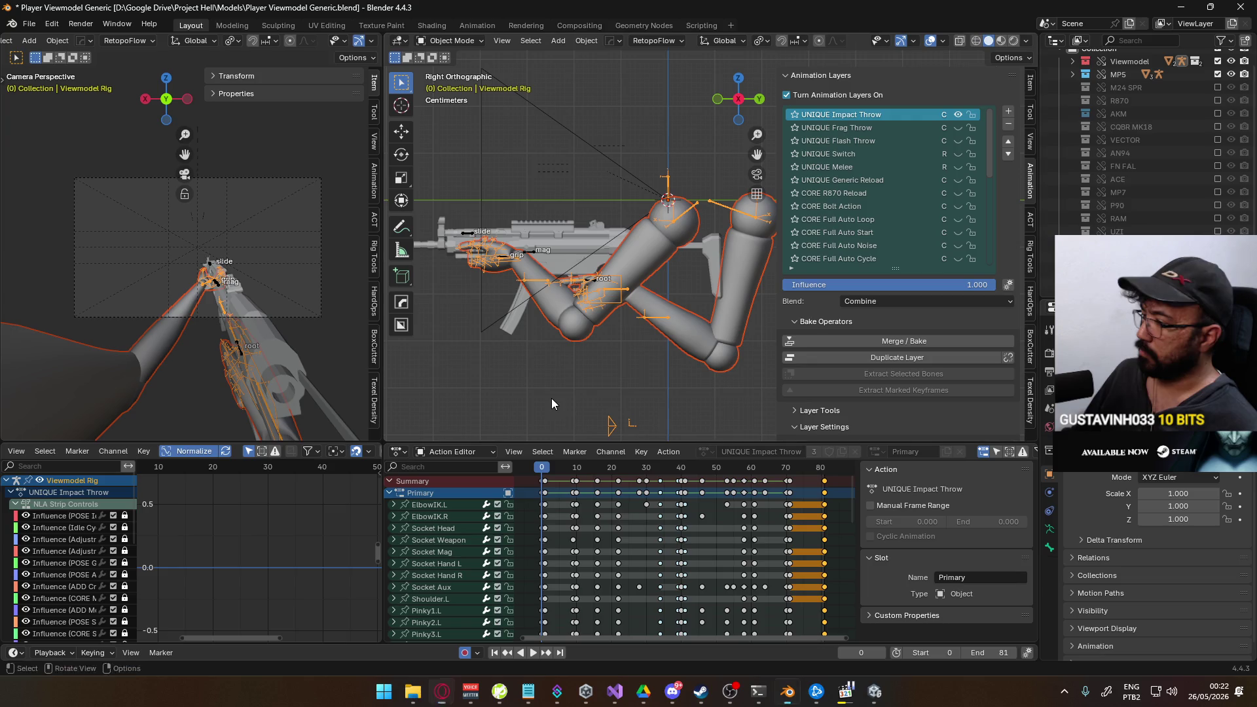
Play the UNIQUE Impact Throw action, scrub to frame 22, then switch to the browser.
{"action": "key", "text": "space"}
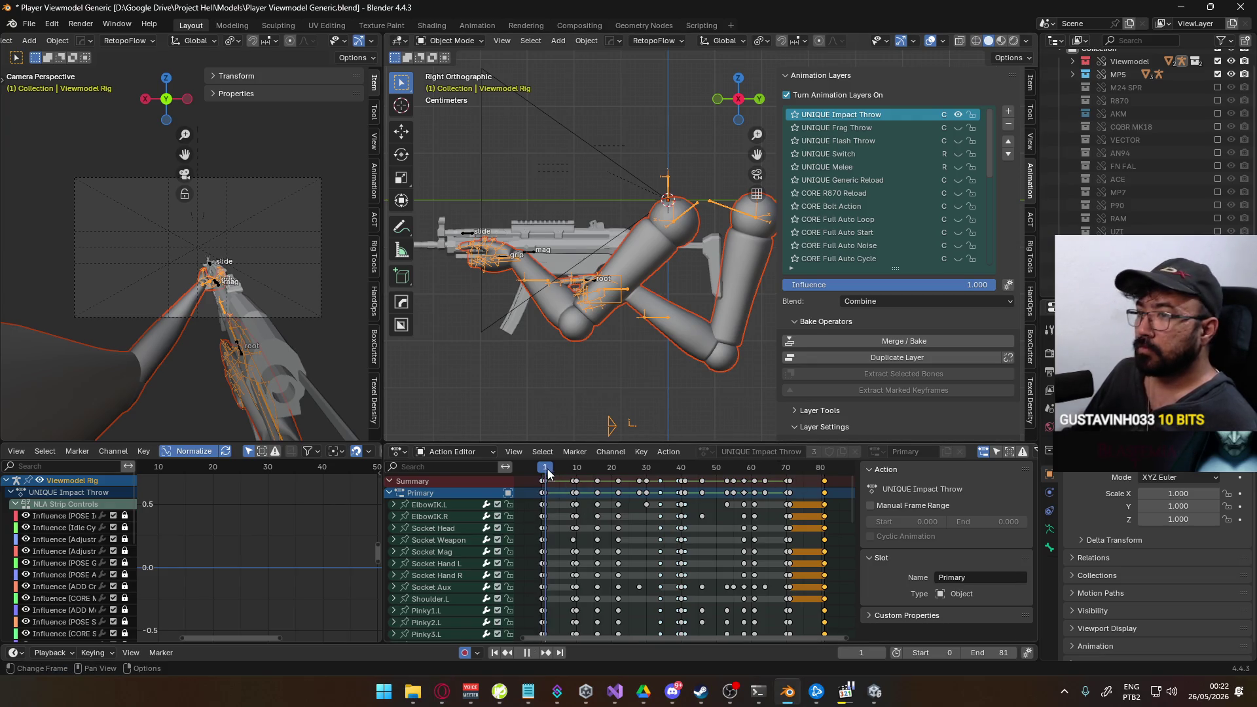
{"action": "left_click_drag", "start_coordinate": [590, 478], "coordinate": [619, 470]}
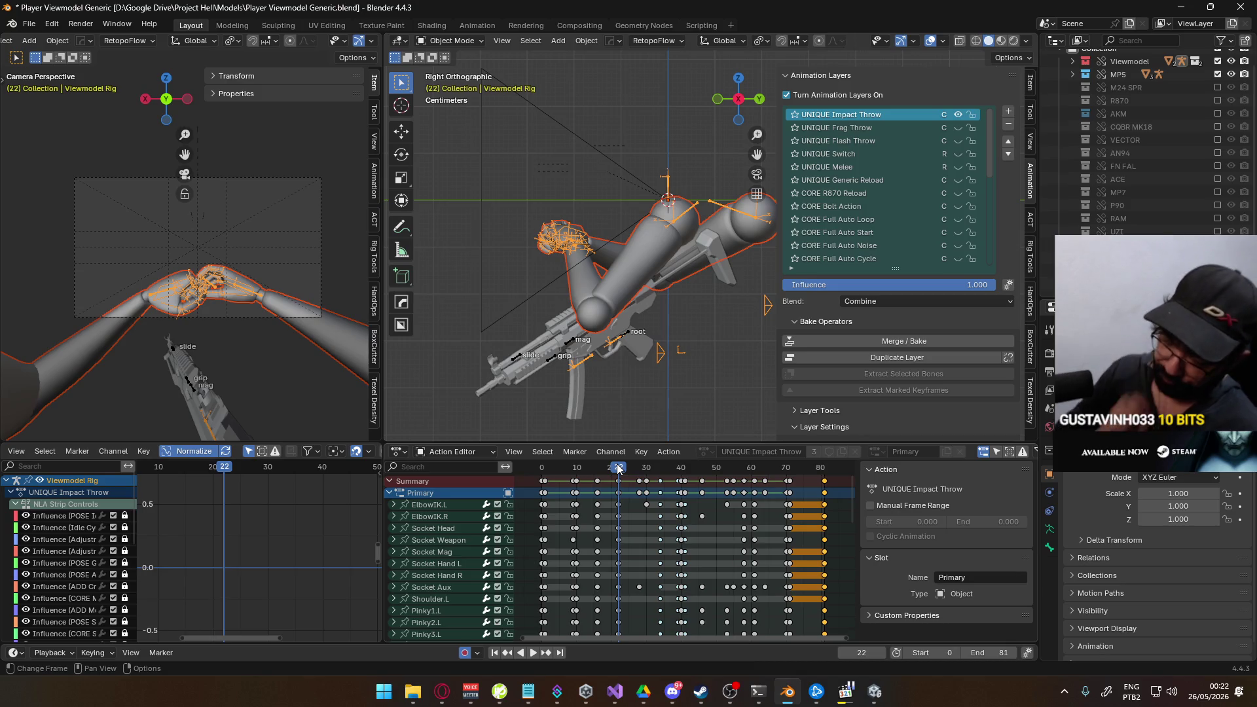
{"action": "left_click", "coordinate": [442, 692]}
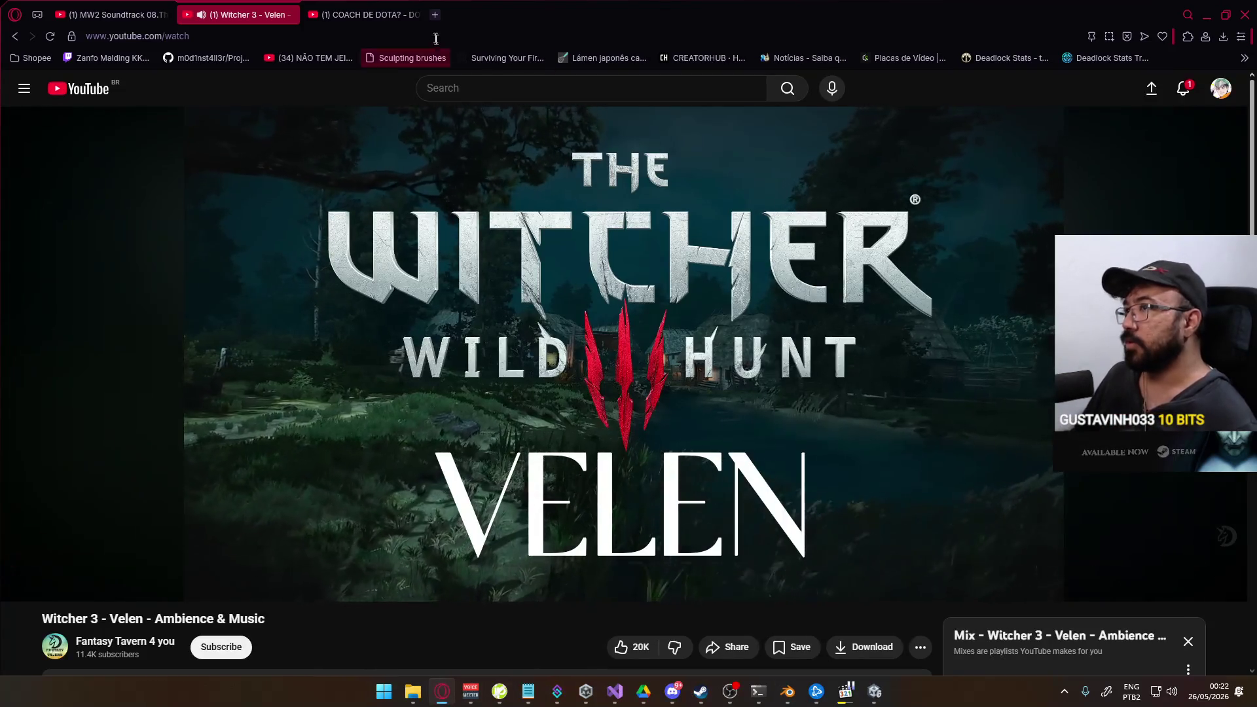
Search 'r6 siege impact' in a new tab, browse the image results, then return to Blender.
{"action": "left_click", "coordinate": [435, 15]}
{"action": "type", "text": "r6 siege impact"}
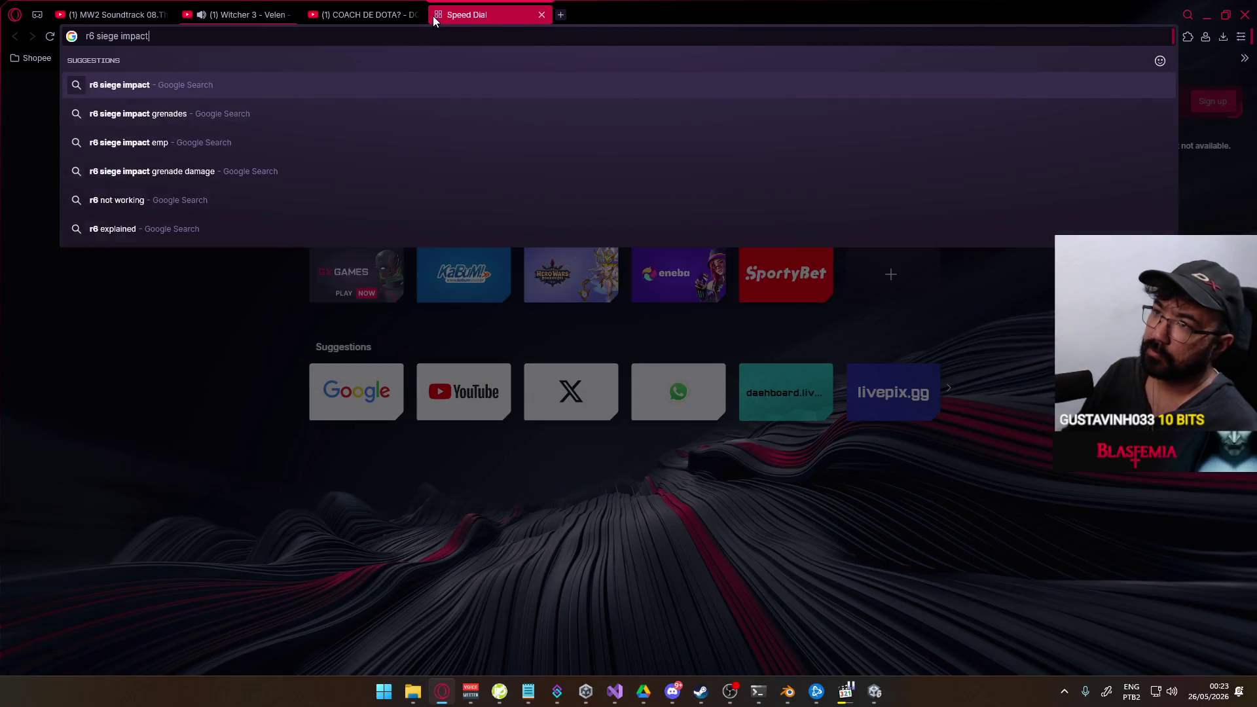
{"action": "key", "text": "Return"}
{"action": "left_click", "coordinate": [264, 148]}
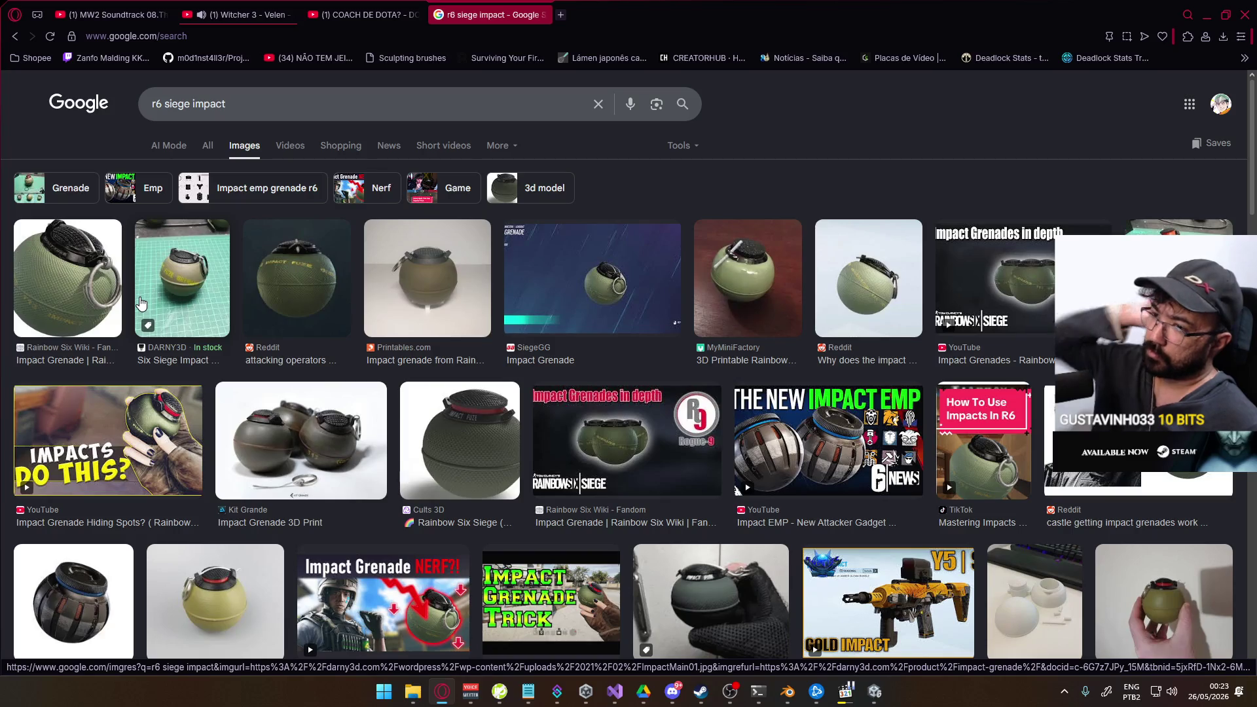
{"action": "scroll", "coordinate": [197, 354], "scroll_direction": "down", "scroll_amount": 1}
{"action": "scroll", "coordinate": [295, 413], "scroll_direction": "down", "scroll_amount": 3}
{"action": "scroll", "coordinate": [350, 448], "scroll_direction": "down", "scroll_amount": 1}
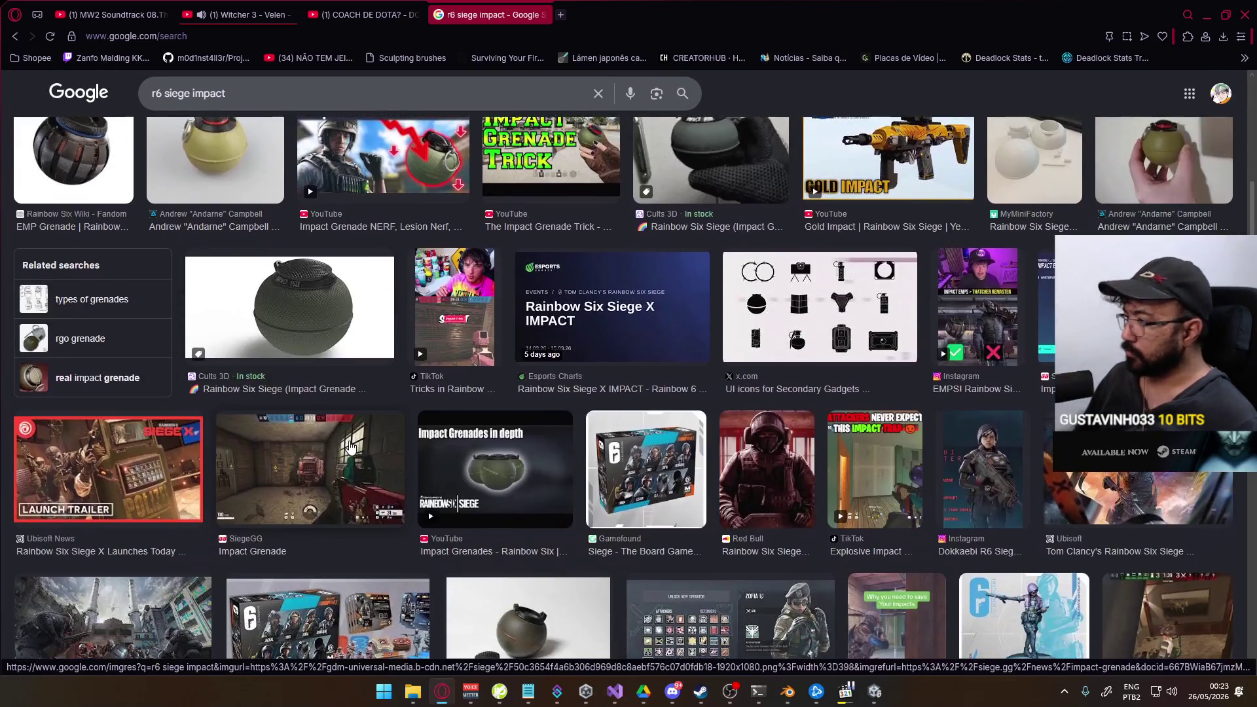
{"action": "scroll", "coordinate": [351, 448], "scroll_direction": "down", "scroll_amount": 2}
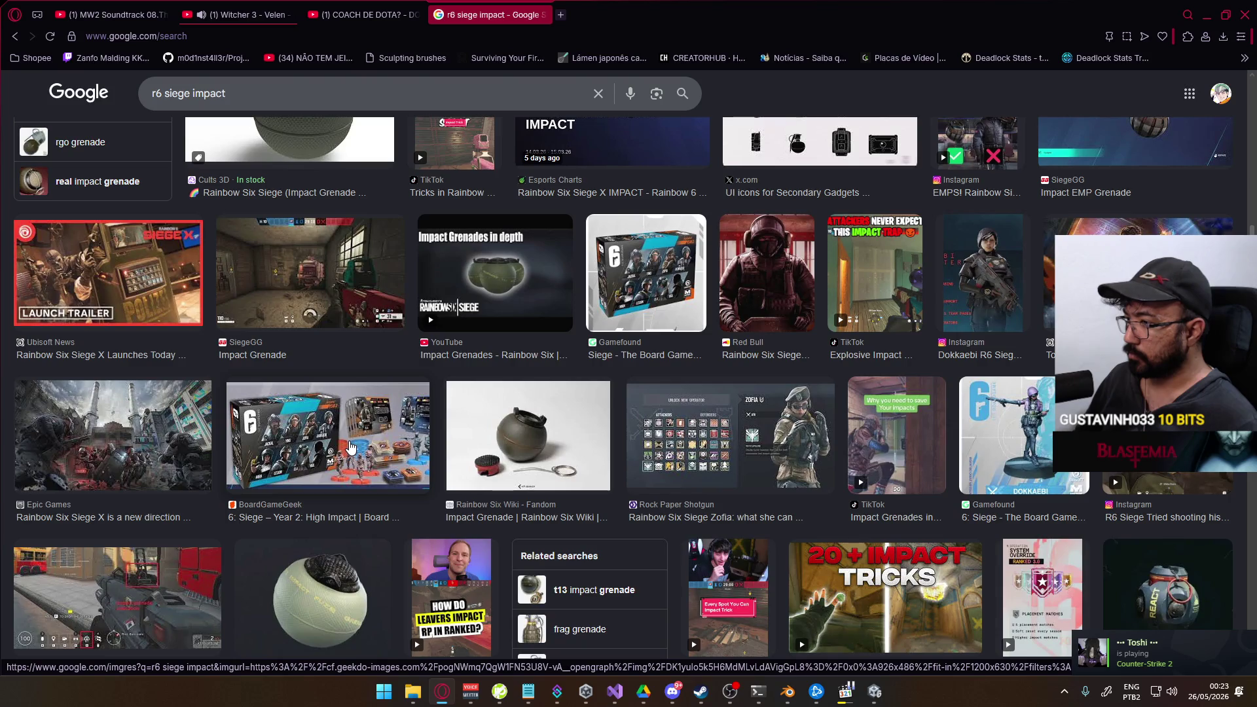
{"action": "scroll", "coordinate": [351, 448], "scroll_direction": "down", "scroll_amount": 1}
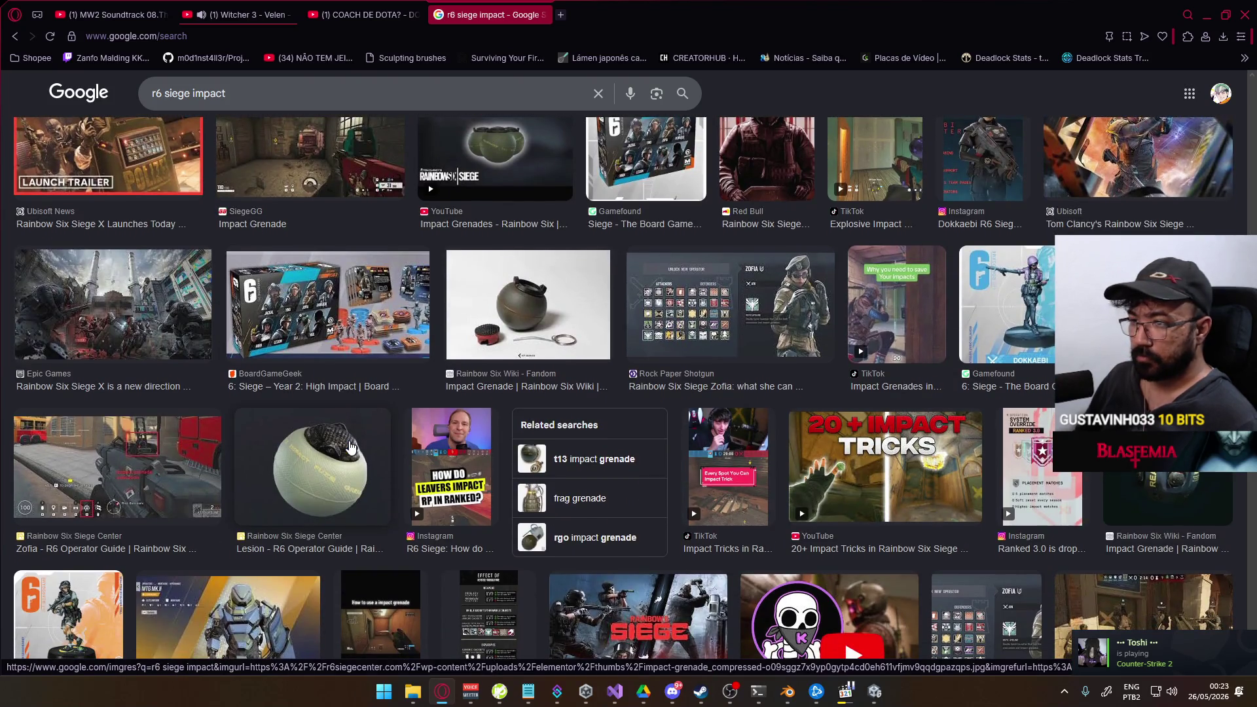
{"action": "scroll", "coordinate": [351, 448], "scroll_direction": "down", "scroll_amount": 2}
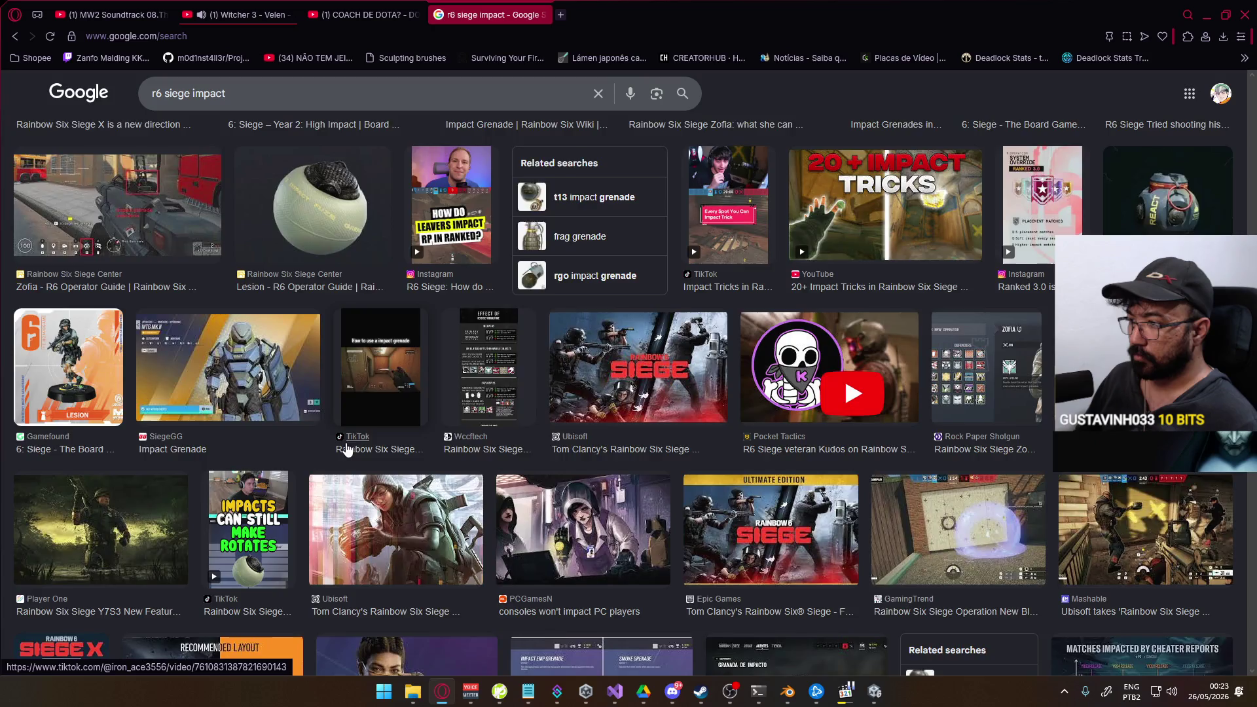
{"action": "scroll", "coordinate": [343, 451], "scroll_direction": "down", "scroll_amount": 2}
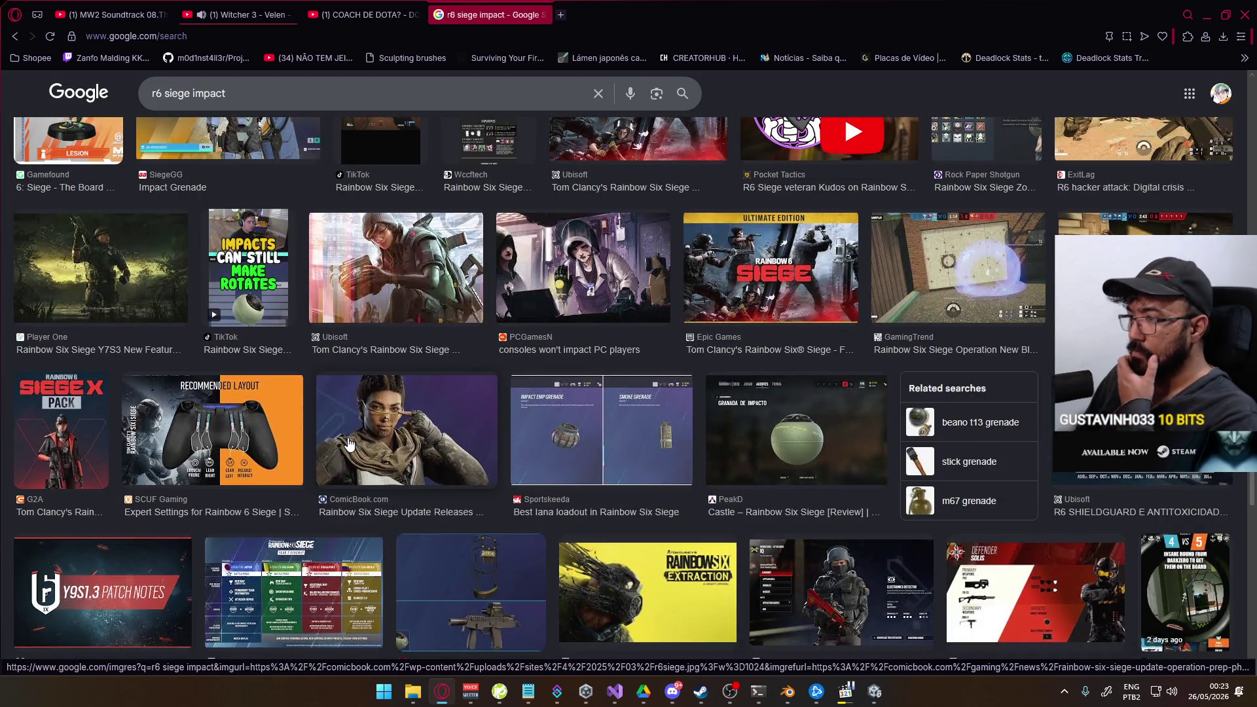
{"action": "scroll", "coordinate": [349, 445], "scroll_direction": "down", "scroll_amount": 2}
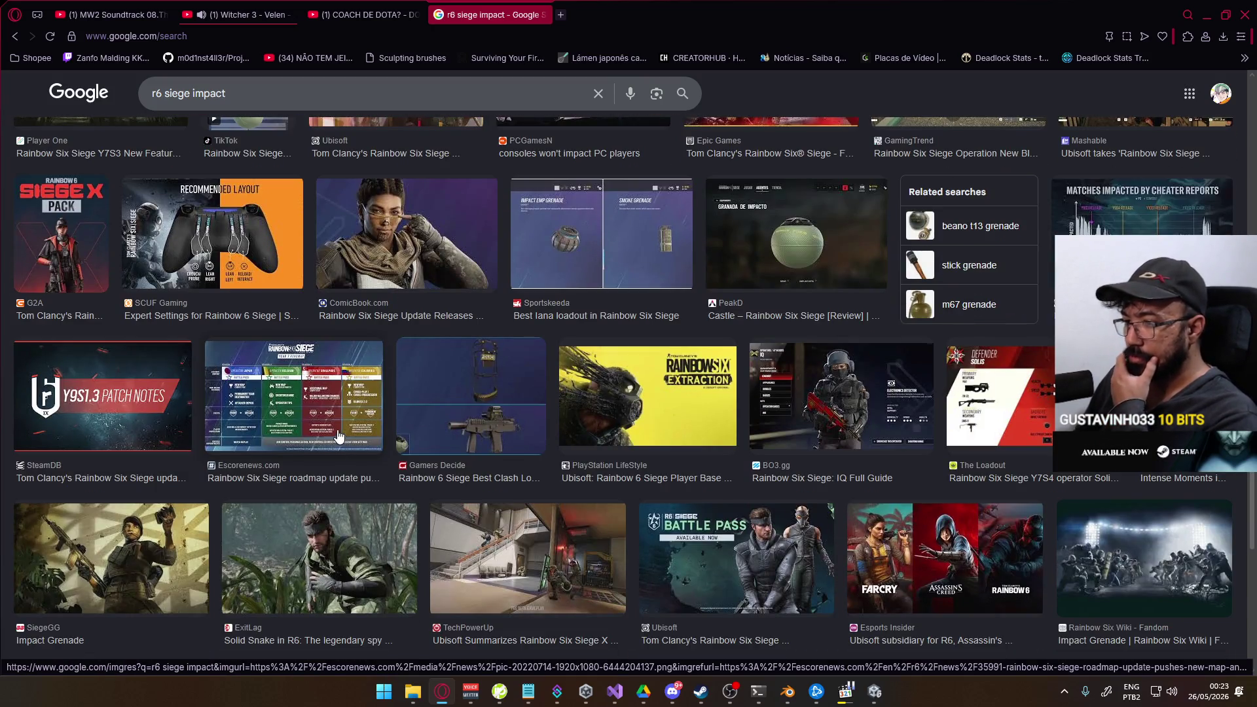
{"action": "scroll", "coordinate": [338, 437], "scroll_direction": "down", "scroll_amount": 2}
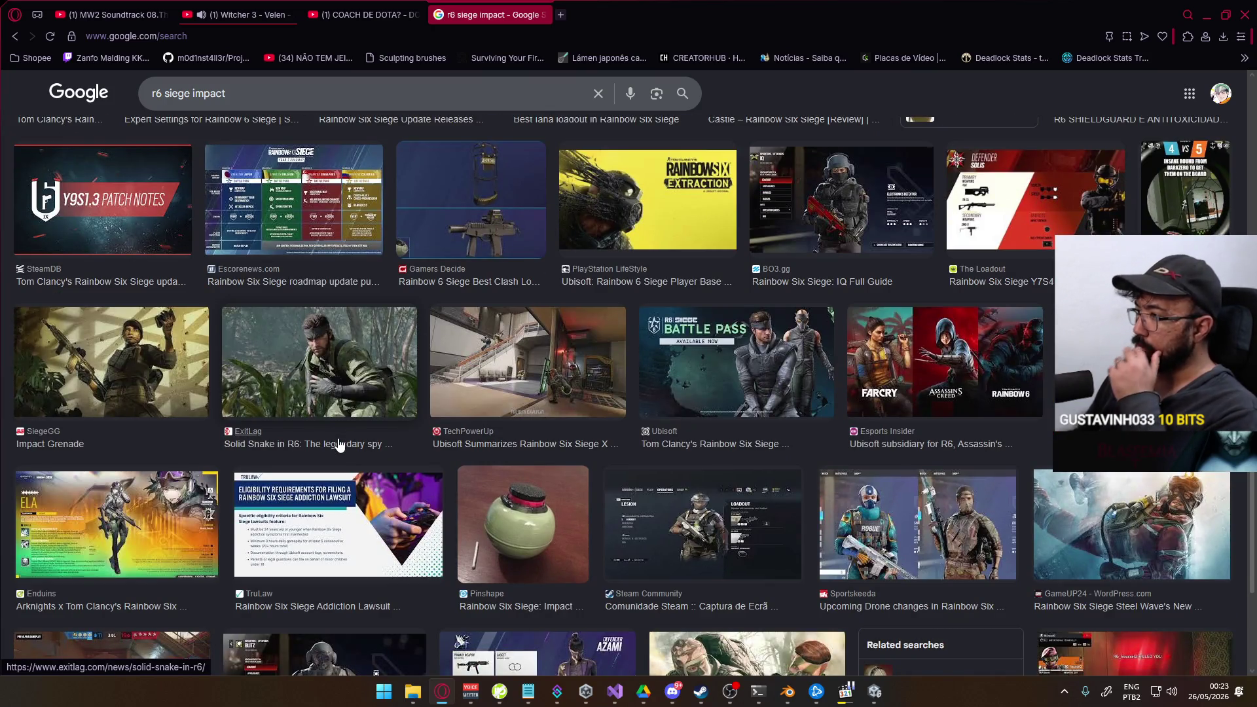
{"action": "scroll", "coordinate": [339, 442], "scroll_direction": "down", "scroll_amount": 1}
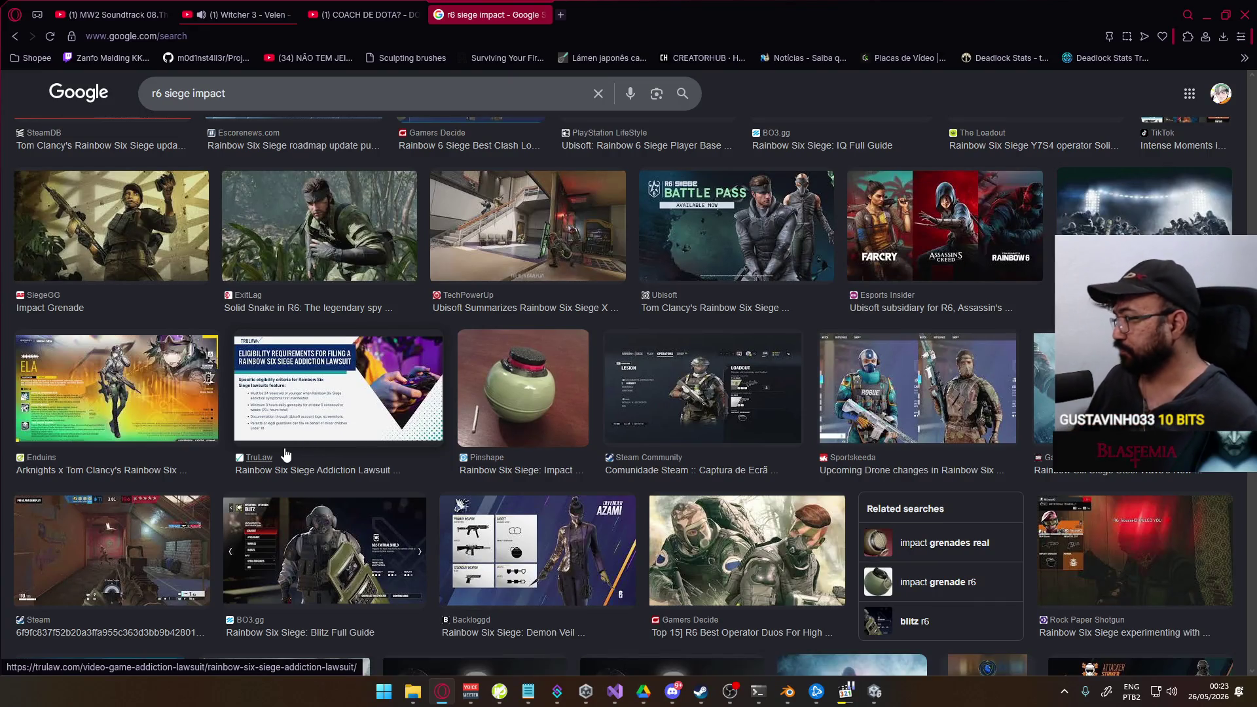
{"action": "scroll", "coordinate": [286, 457], "scroll_direction": "up", "scroll_amount": 4}
{"action": "scroll", "coordinate": [285, 457], "scroll_direction": "up", "scroll_amount": 4}
{"action": "scroll", "coordinate": [285, 456], "scroll_direction": "up", "scroll_amount": 4}
{"action": "scroll", "coordinate": [294, 449], "scroll_direction": "up", "scroll_amount": 4}
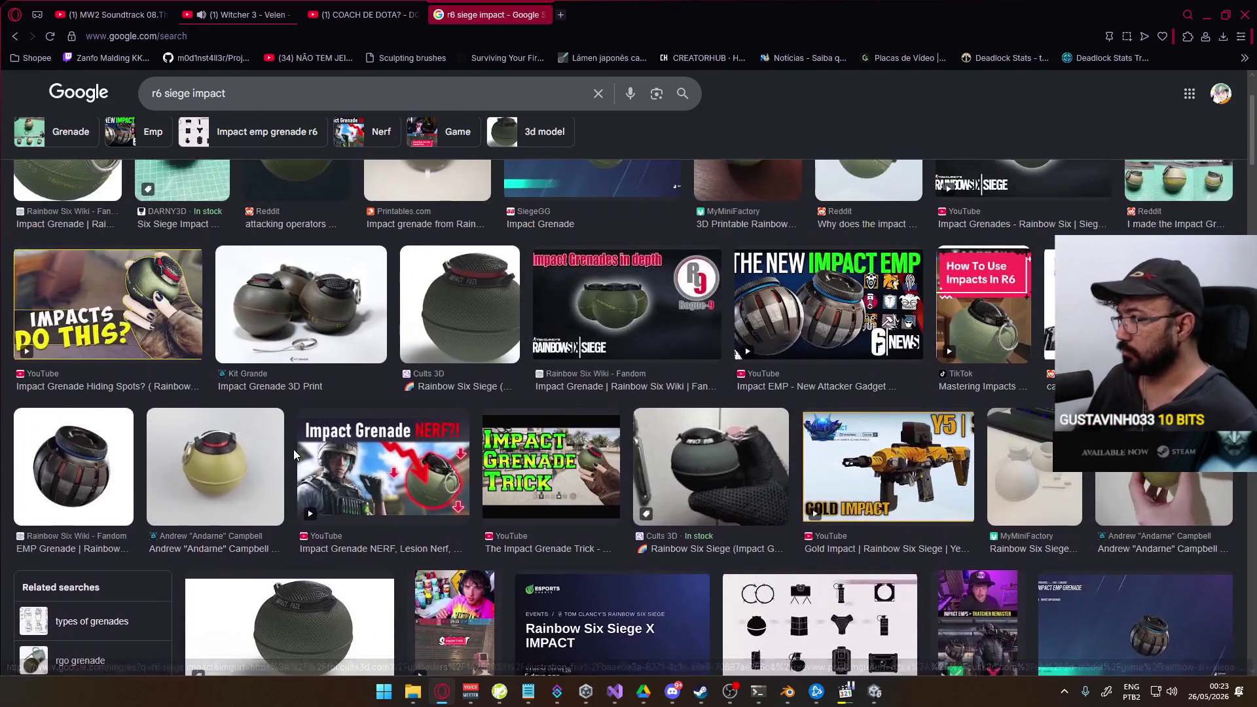
{"action": "scroll", "coordinate": [294, 449], "scroll_direction": "up", "scroll_amount": 3}
{"action": "scroll", "coordinate": [289, 458], "scroll_direction": "down", "scroll_amount": 1}
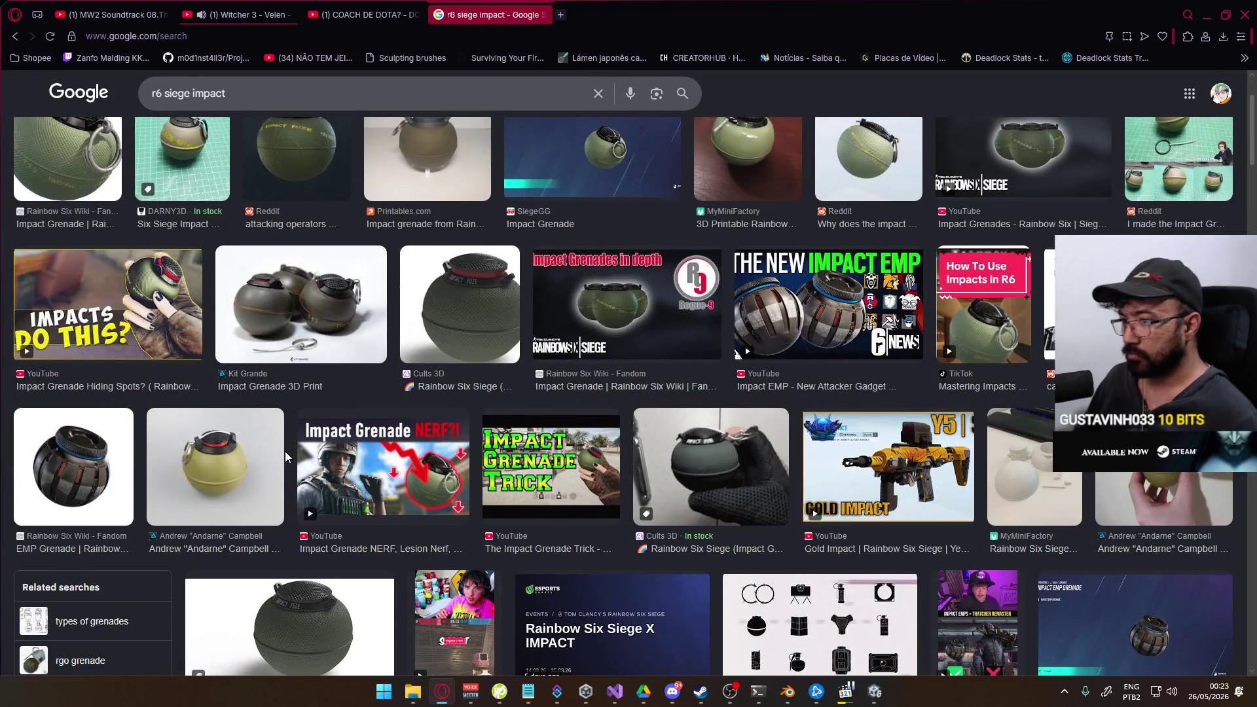
{"action": "scroll", "coordinate": [286, 458], "scroll_direction": "up", "scroll_amount": 2}
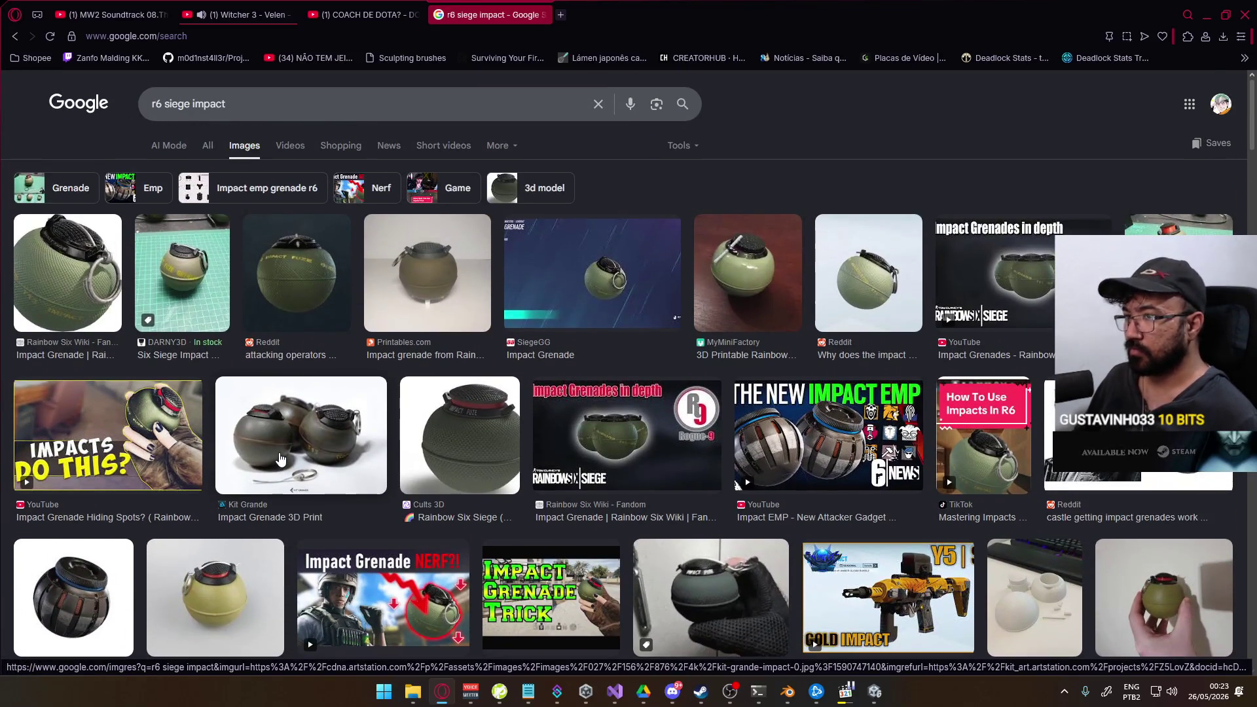
{"action": "key", "text": "alt+Tab"}
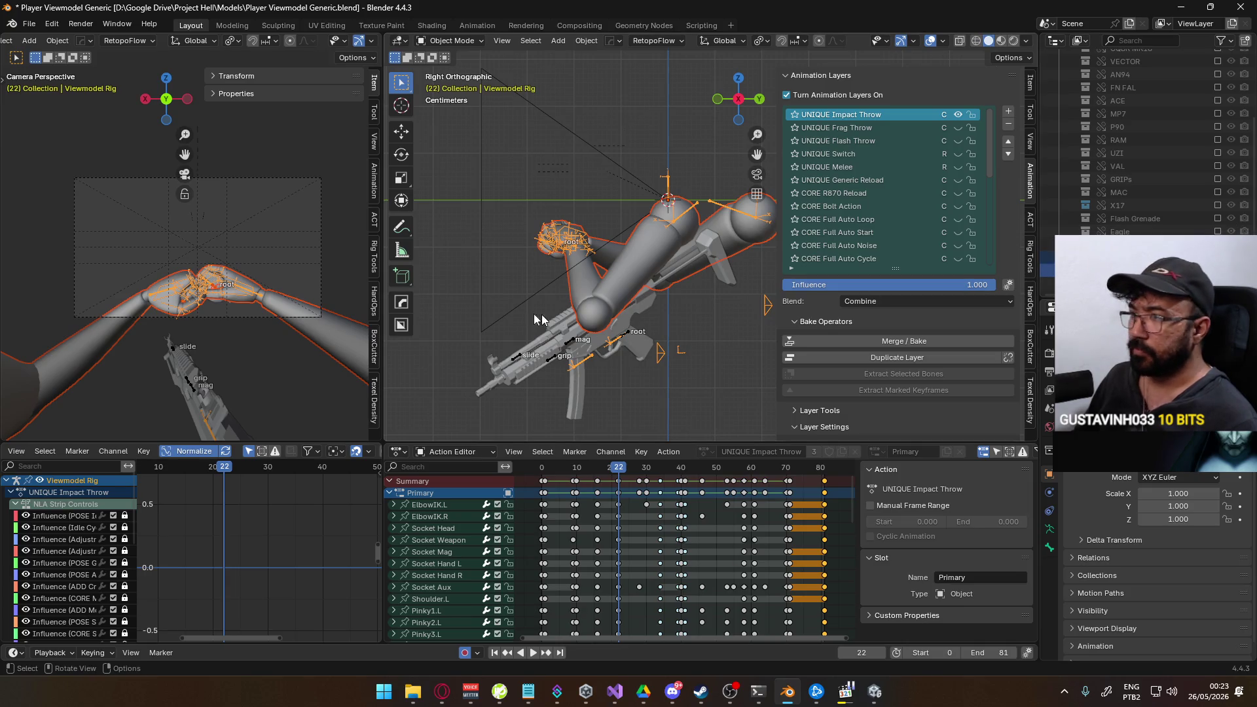
{"action": "scroll", "coordinate": [218, 296], "scroll_direction": "up", "scroll_amount": 5}
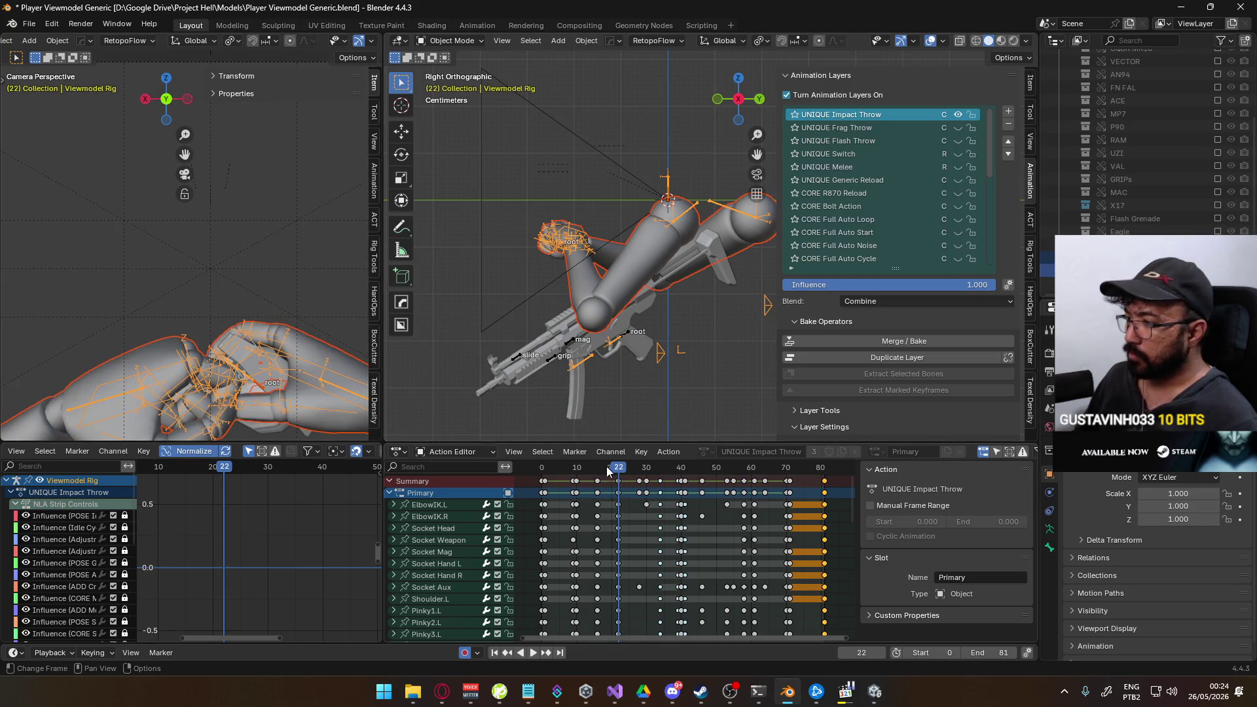
Play and scrub the Impact Throw action, select its keyframes at frame 16, then return to the image results.
{"action": "key", "text": "space"}
{"action": "left_click_drag", "start_coordinate": [581, 474], "coordinate": [645, 475]}
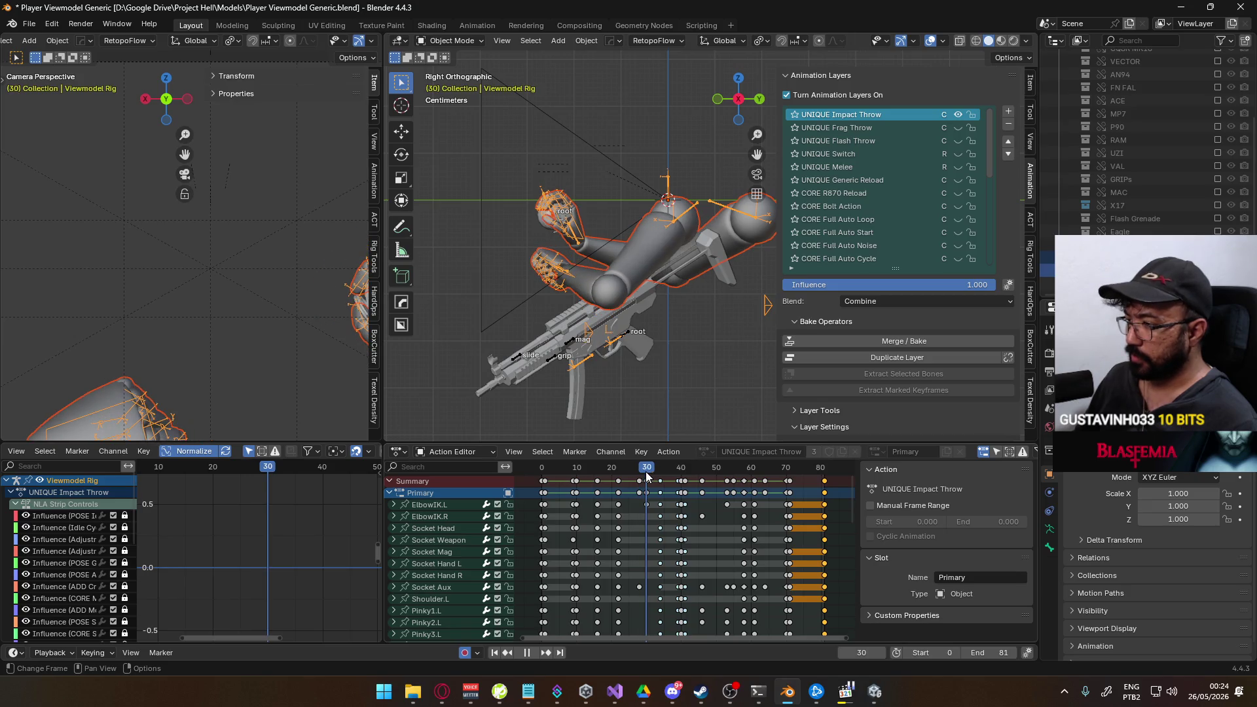
{"action": "scroll", "coordinate": [625, 514], "scroll_direction": "right", "scroll_amount": 2, "text": "ctrl"}
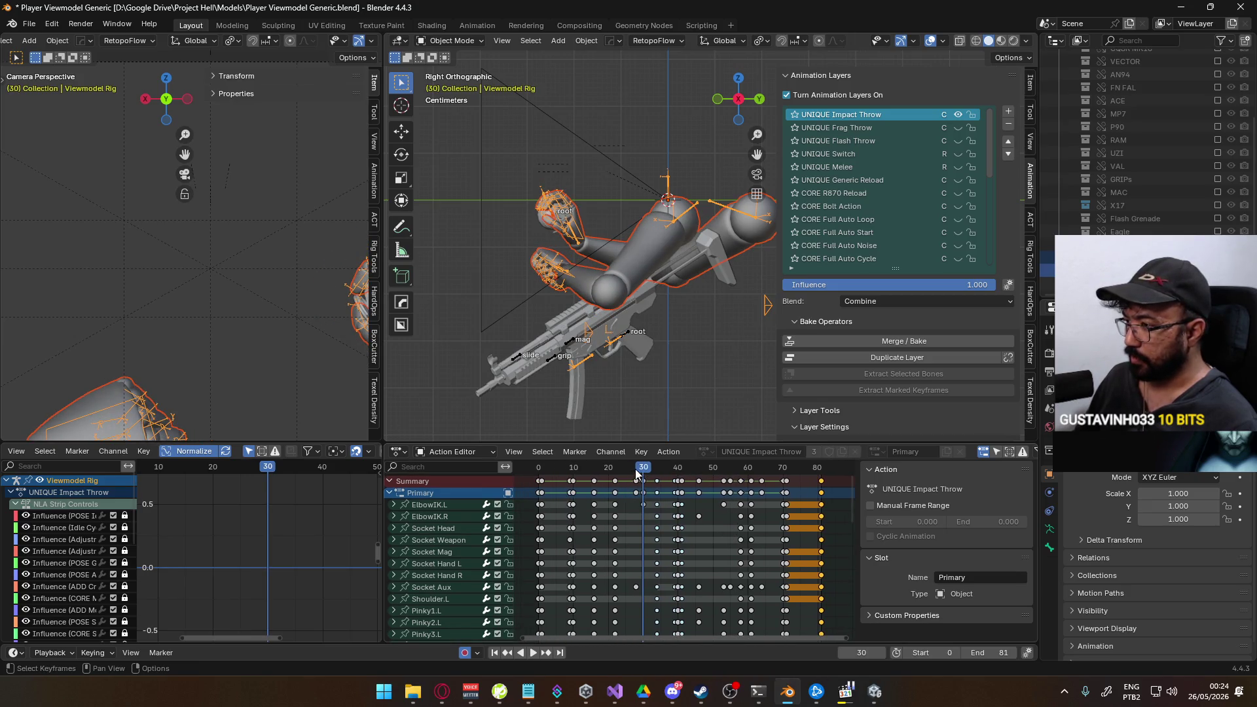
{"action": "key", "text": "space"}
{"action": "left_click_drag", "start_coordinate": [591, 467], "coordinate": [591, 473]}
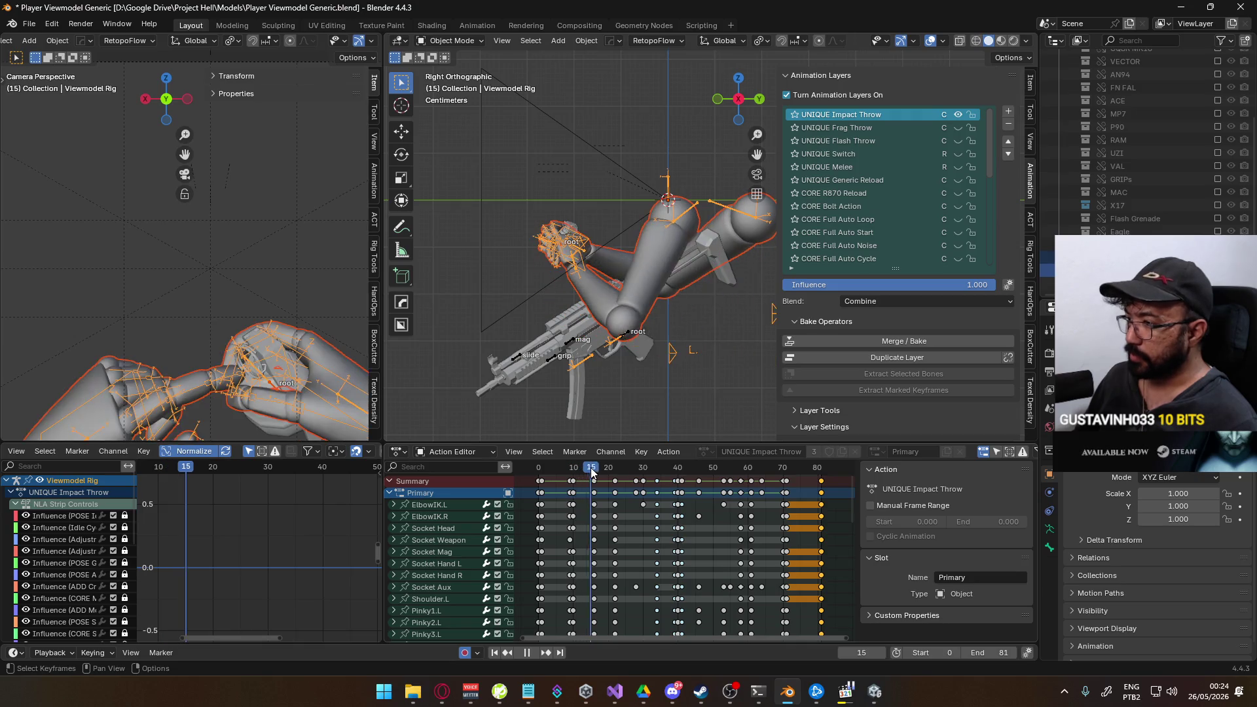
{"action": "key", "text": "space"}
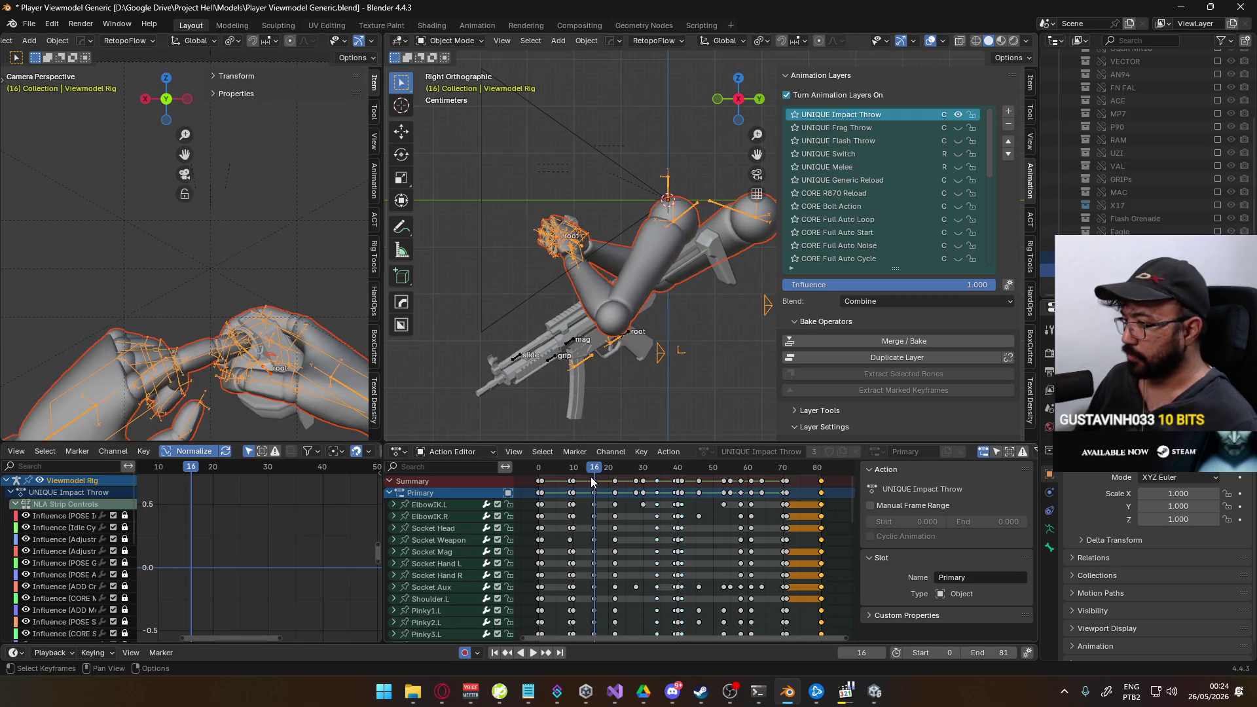
{"action": "left_click", "coordinate": [592, 482]}
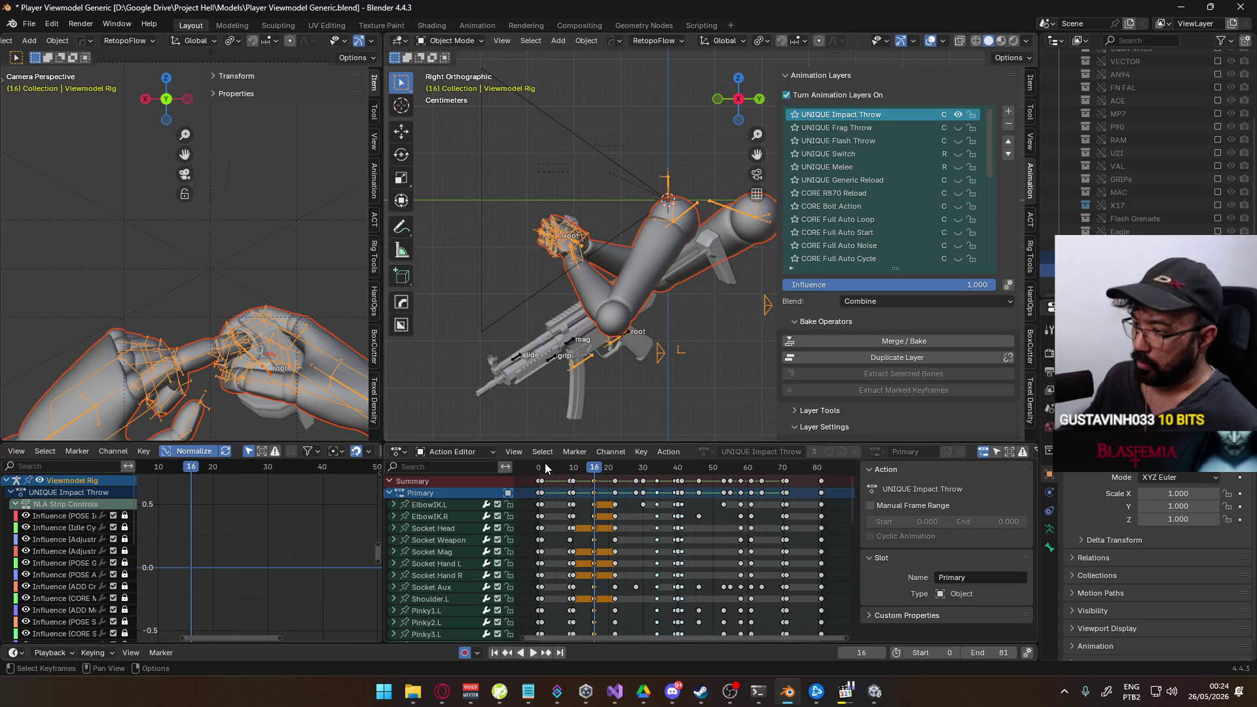
{"action": "left_click", "coordinate": [442, 692]}
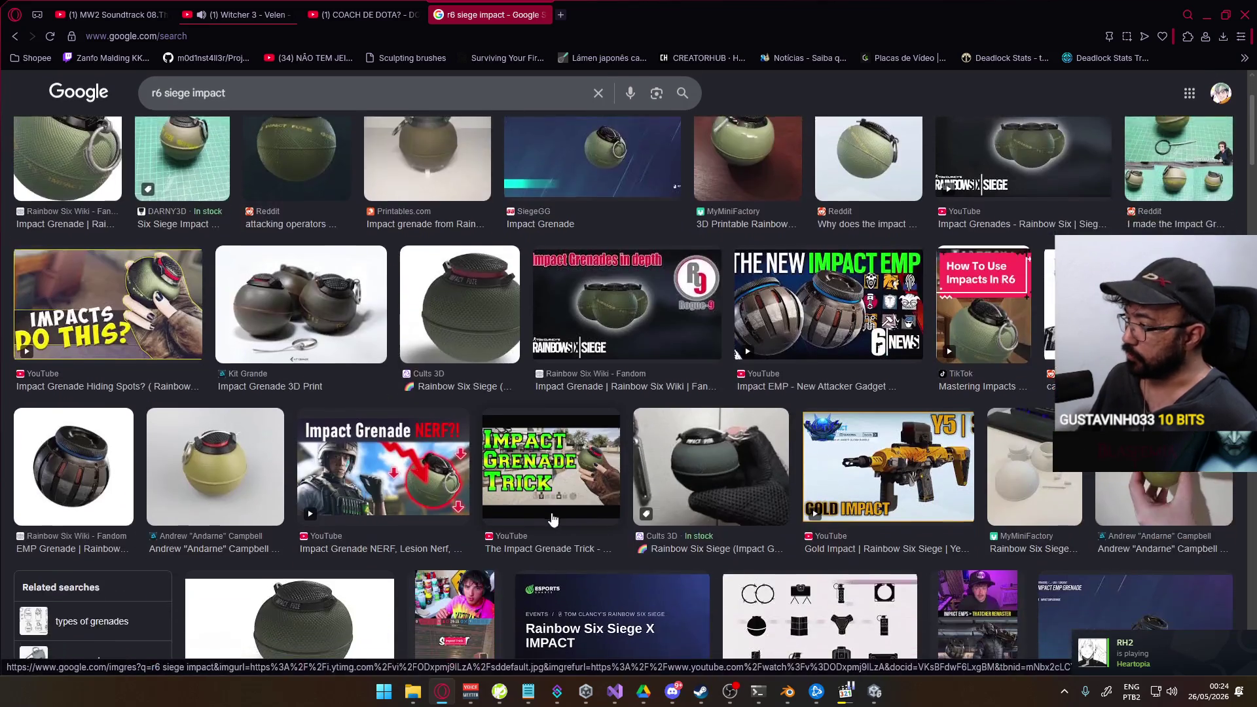
{"action": "scroll", "coordinate": [529, 518], "scroll_direction": "down", "scroll_amount": 3}
{"action": "scroll", "coordinate": [528, 508], "scroll_direction": "up", "scroll_amount": 5}
Switch the r6 siege impact search to video results, then move to another browser tab.
{"action": "left_click", "coordinate": [286, 135]}
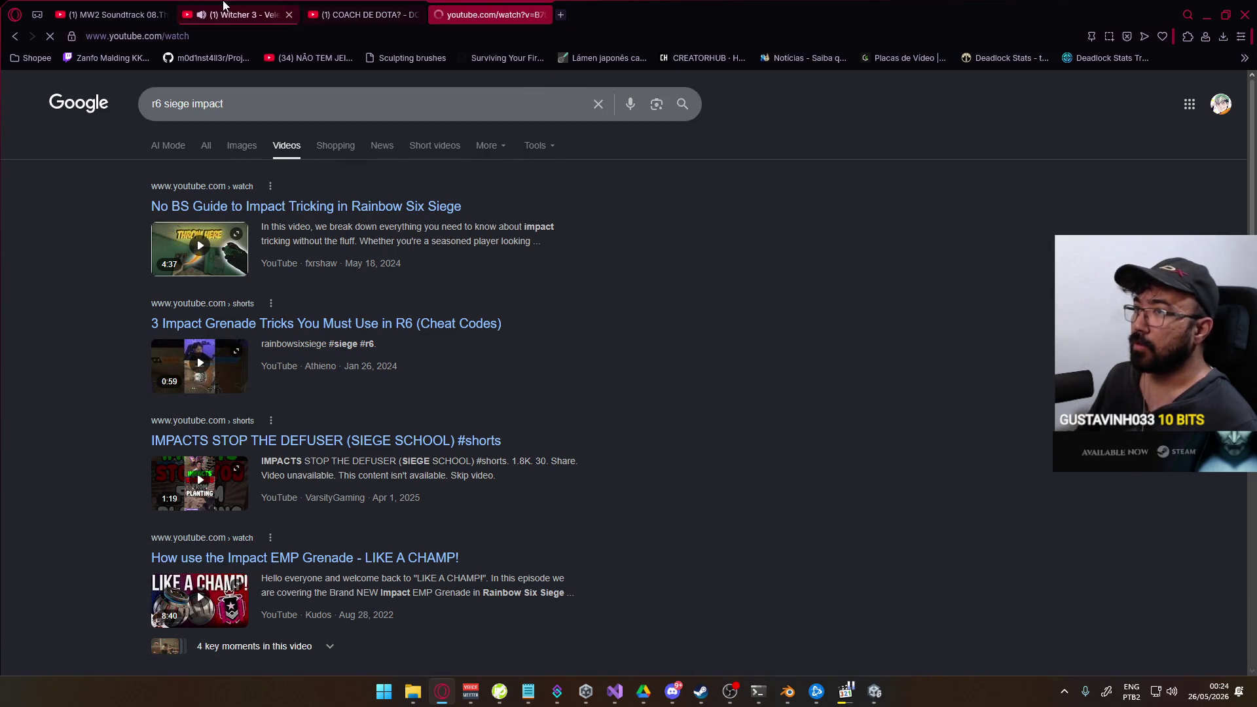
{"action": "left_click", "coordinate": [225, 8]}
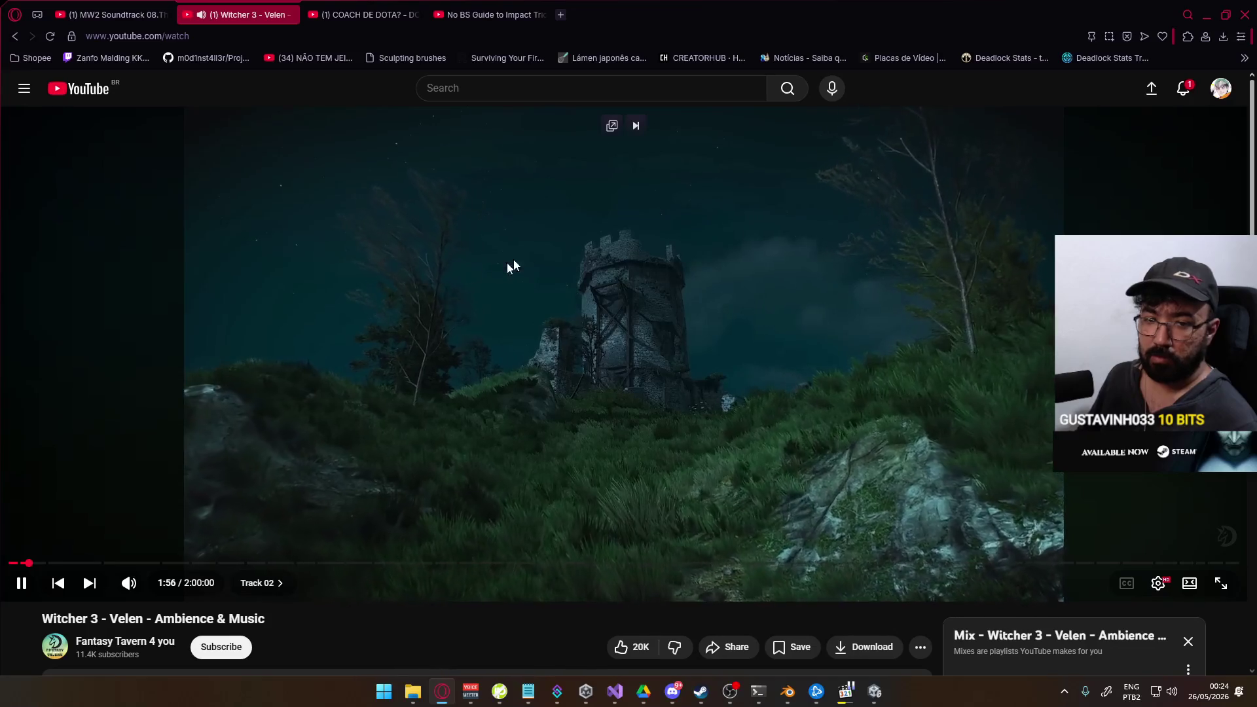
Watch the No BS Guide to Impact Tricking video, skipping ahead past the 1:37 mark.
{"action": "left_click", "coordinate": [492, 14]}
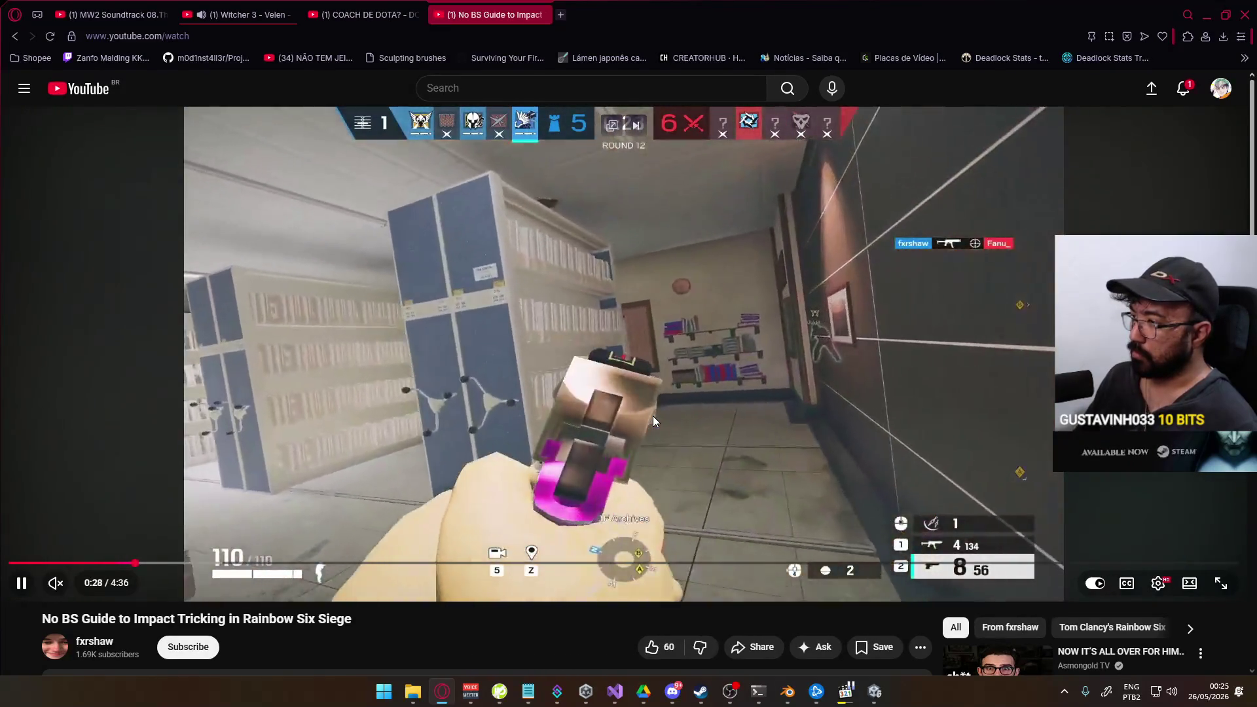
{"action": "key", "text": "Right"}
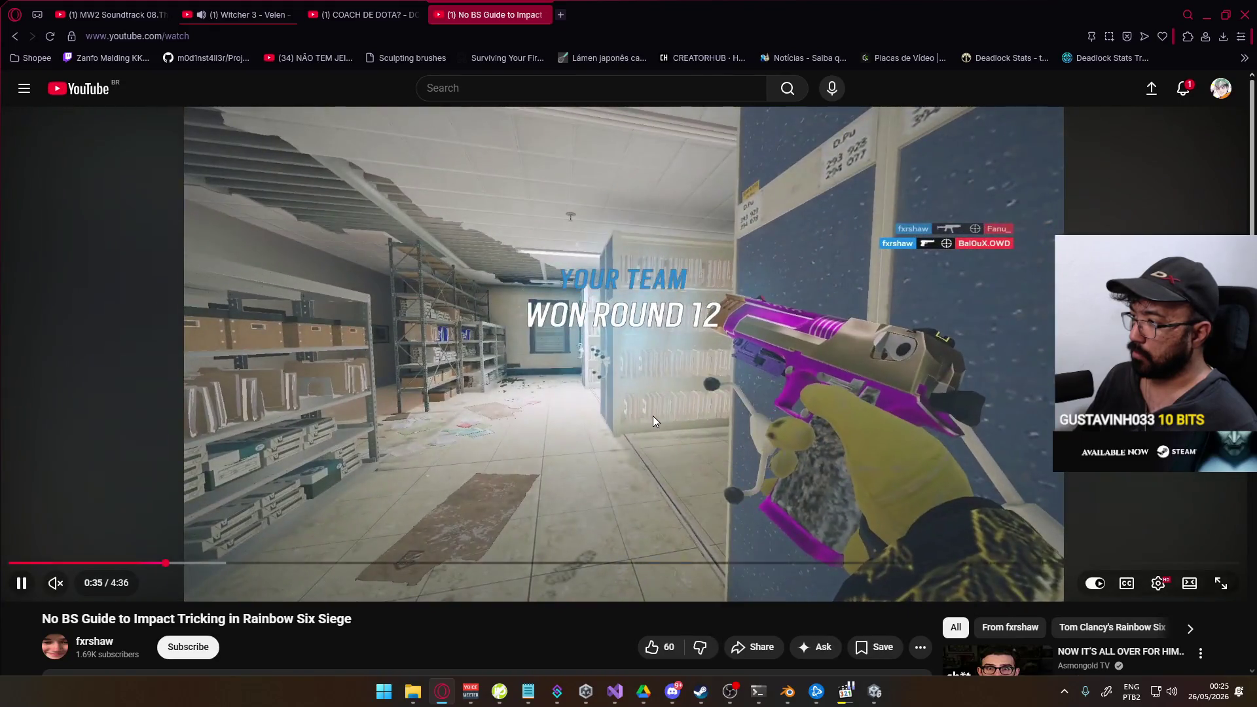
{"action": "key", "text": "Left"}
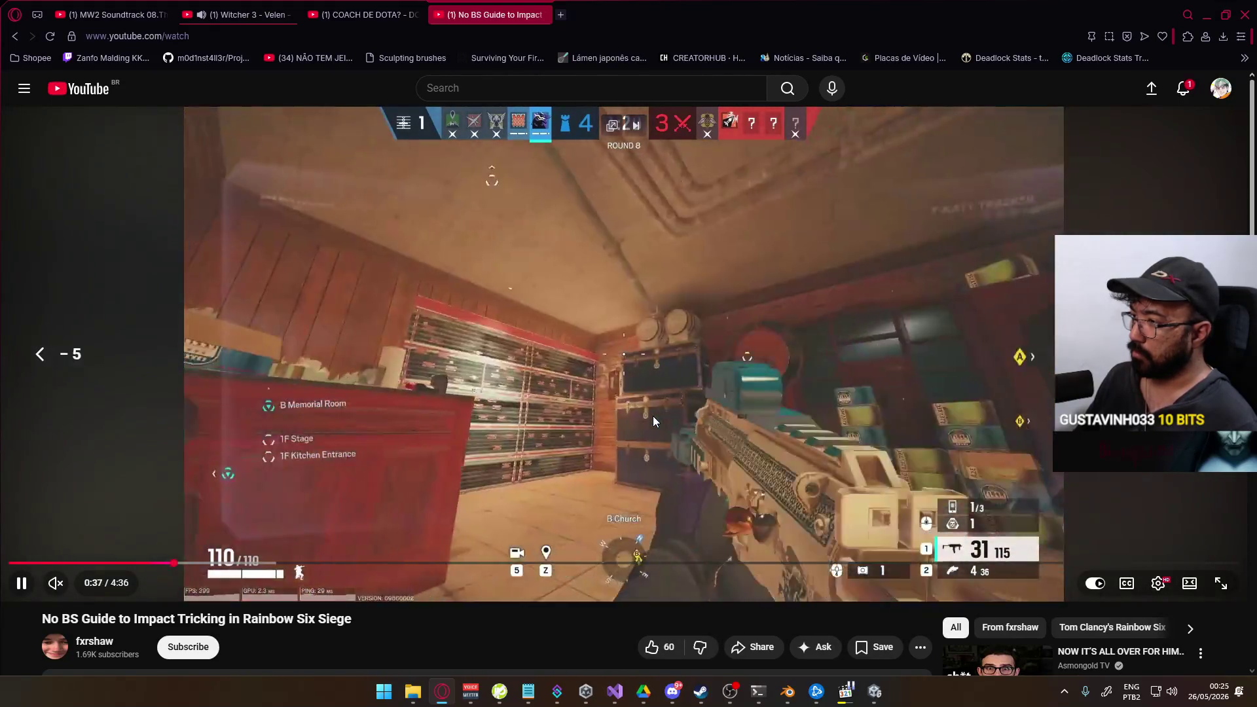
{"action": "key", "text": "Left"}
{"action": "key", "text": "Right"}
{"action": "key", "text": "Right"}
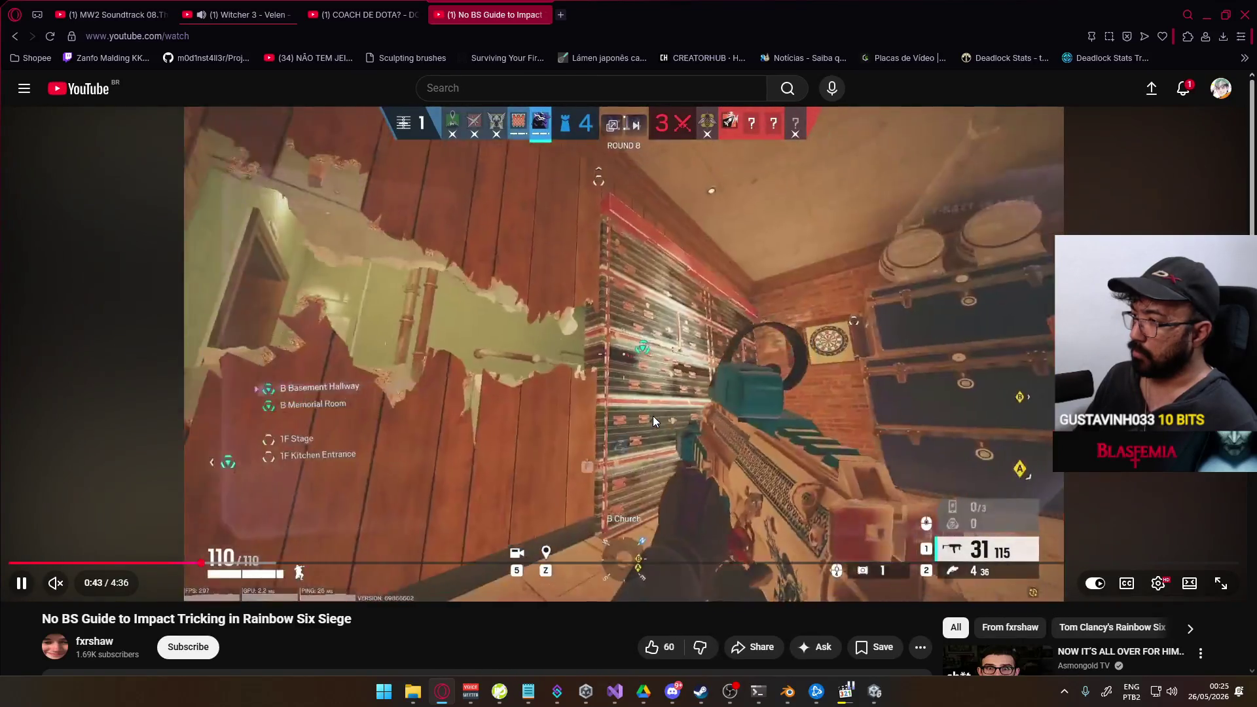
{"action": "key", "text": "Right"}
{"action": "key", "text": "Right"}
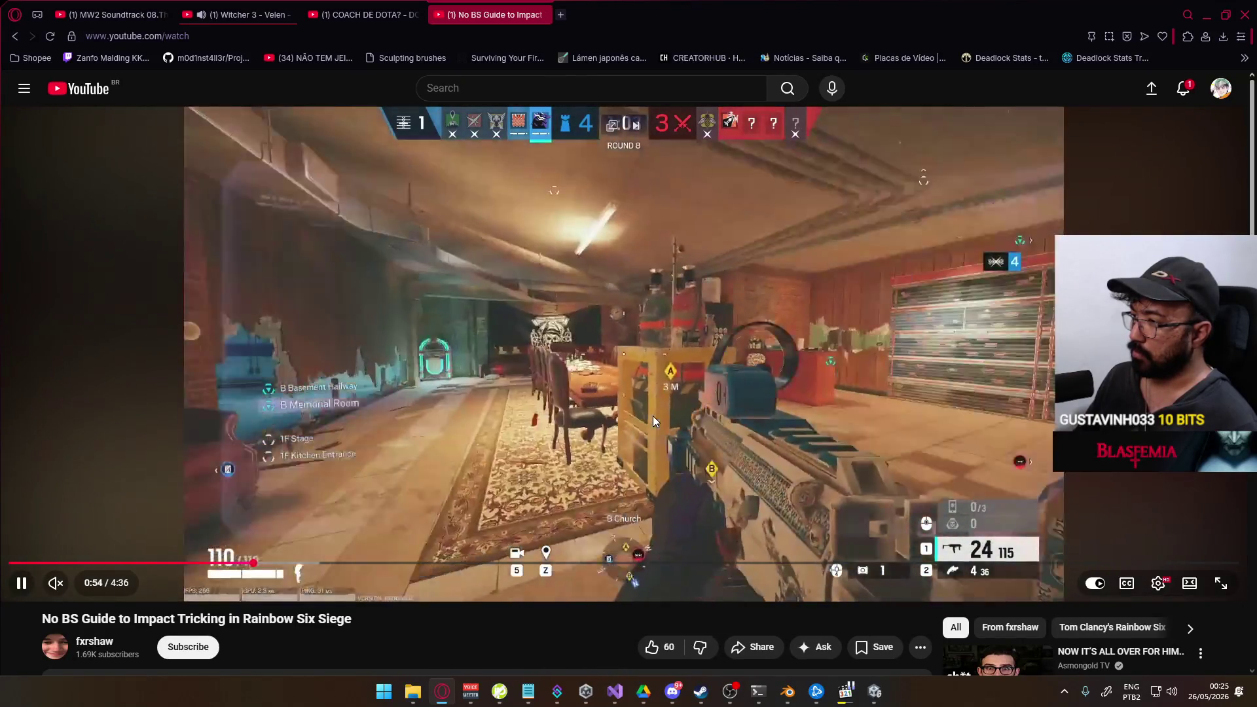
{"action": "key", "text": "Right"}
{"action": "key", "text": "Right"}
{"action": "key", "text": "Right"}
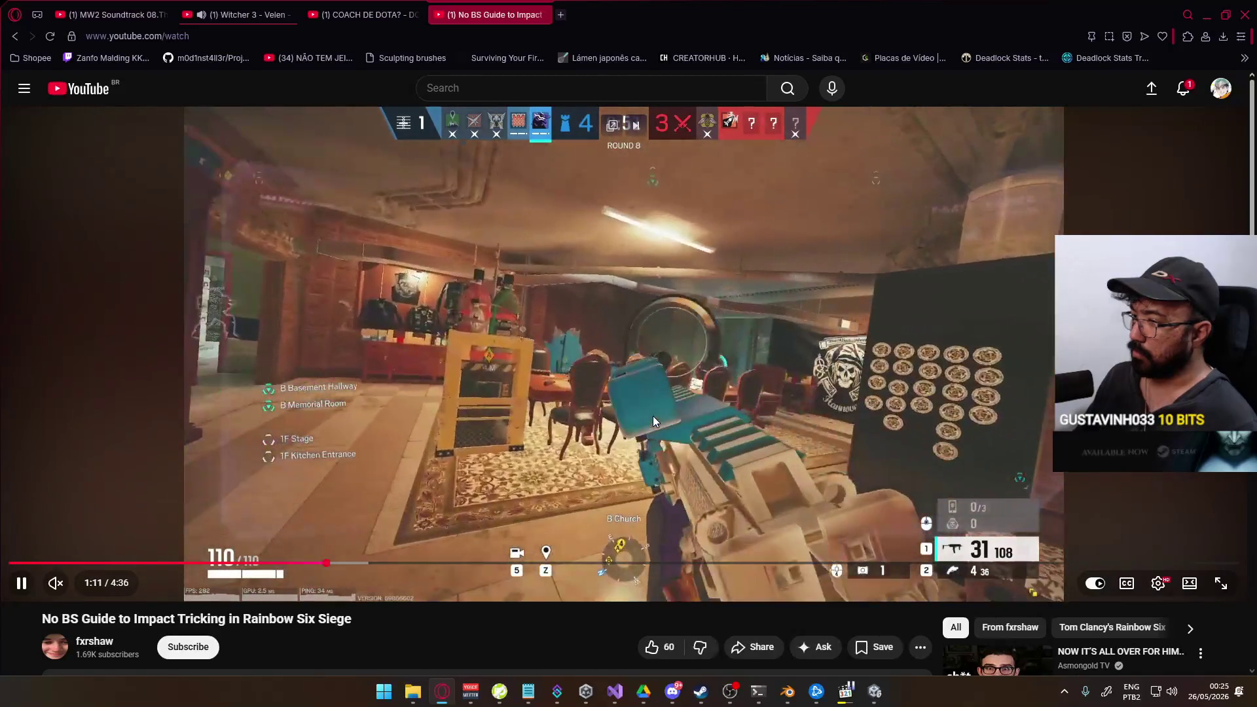
{"action": "key", "text": "Right"}
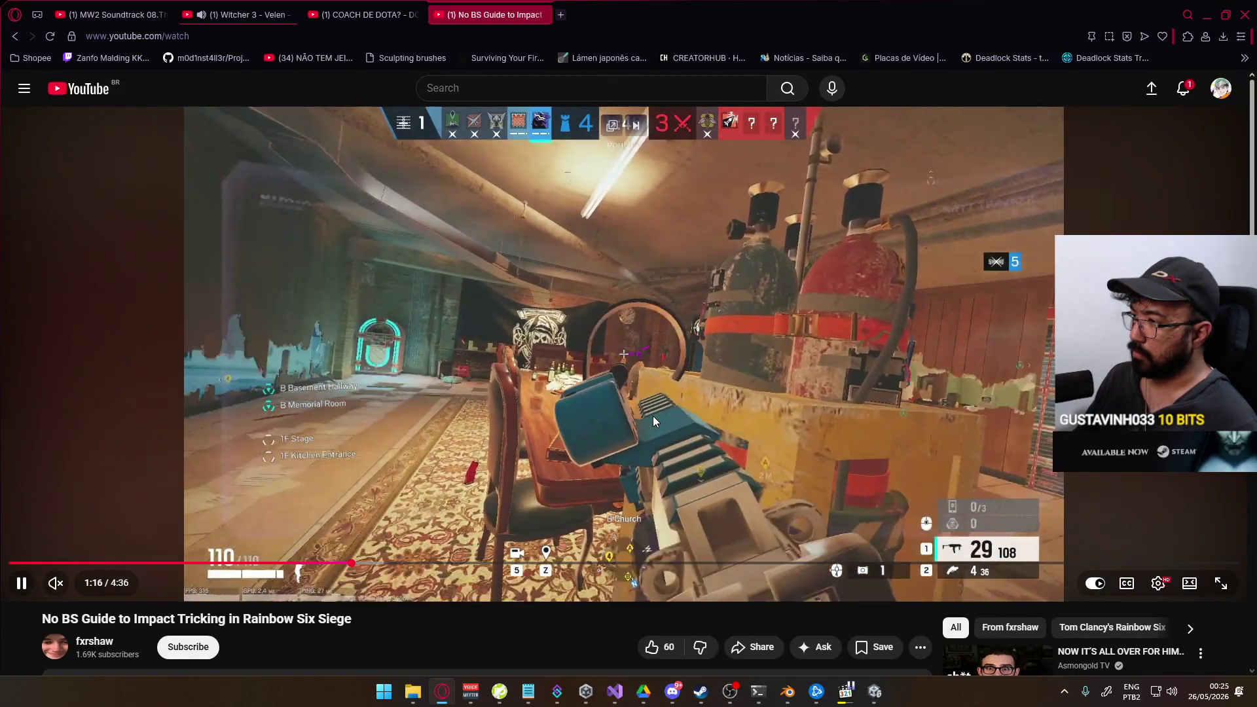
{"action": "key", "text": "Right"}
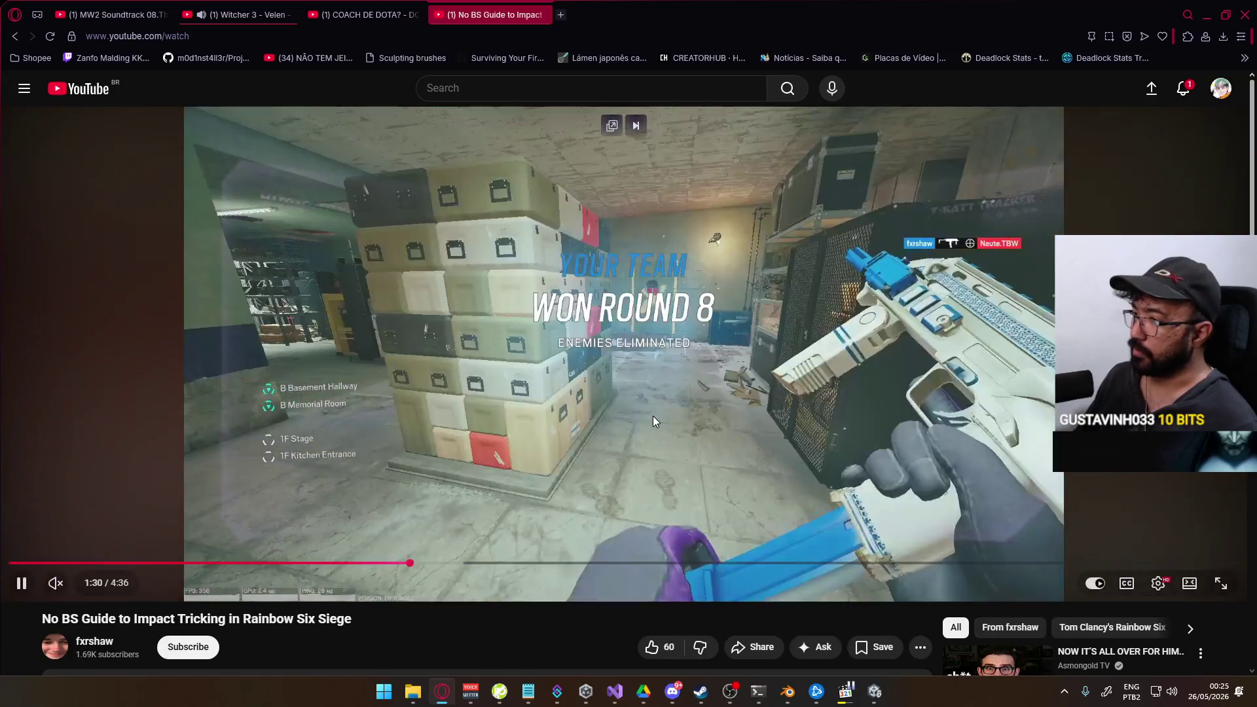
{"action": "key", "text": "Right"}
{"action": "key", "text": "Right"}
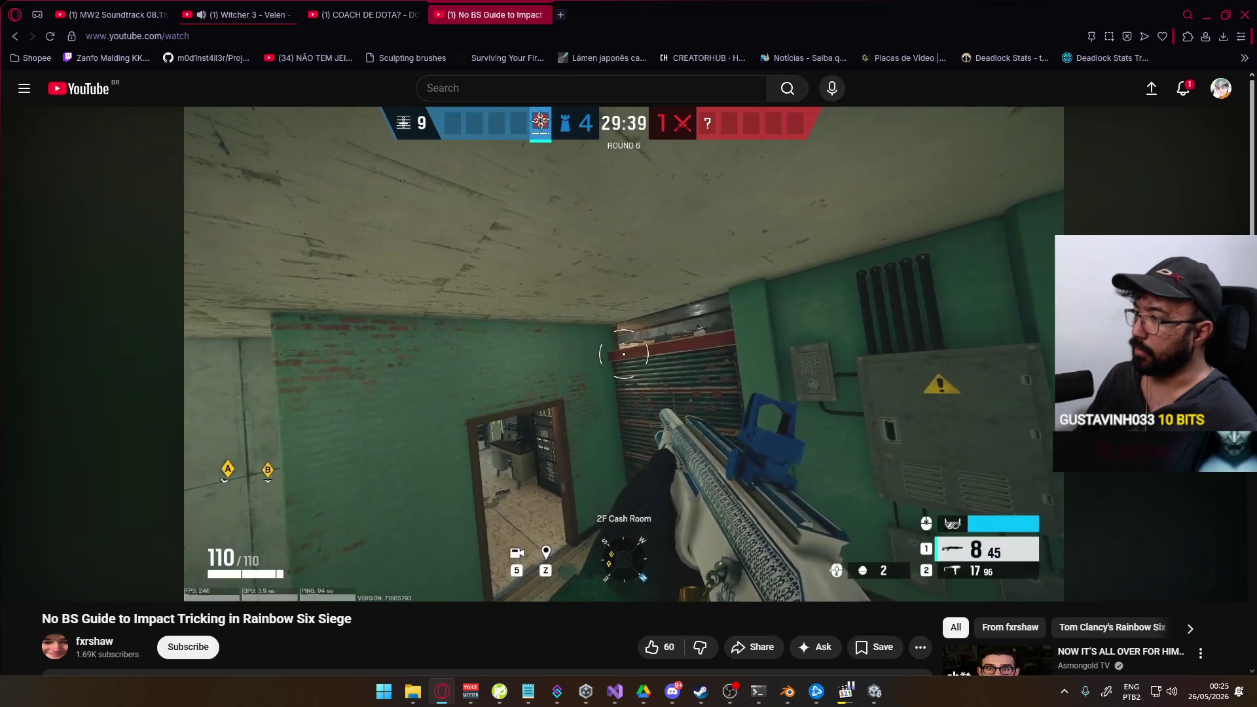
Pause the Impact tricking video on the grenade throw, rewind five seconds and step frame by frame from 1:42.
{"action": "left_click", "coordinate": [654, 416]}
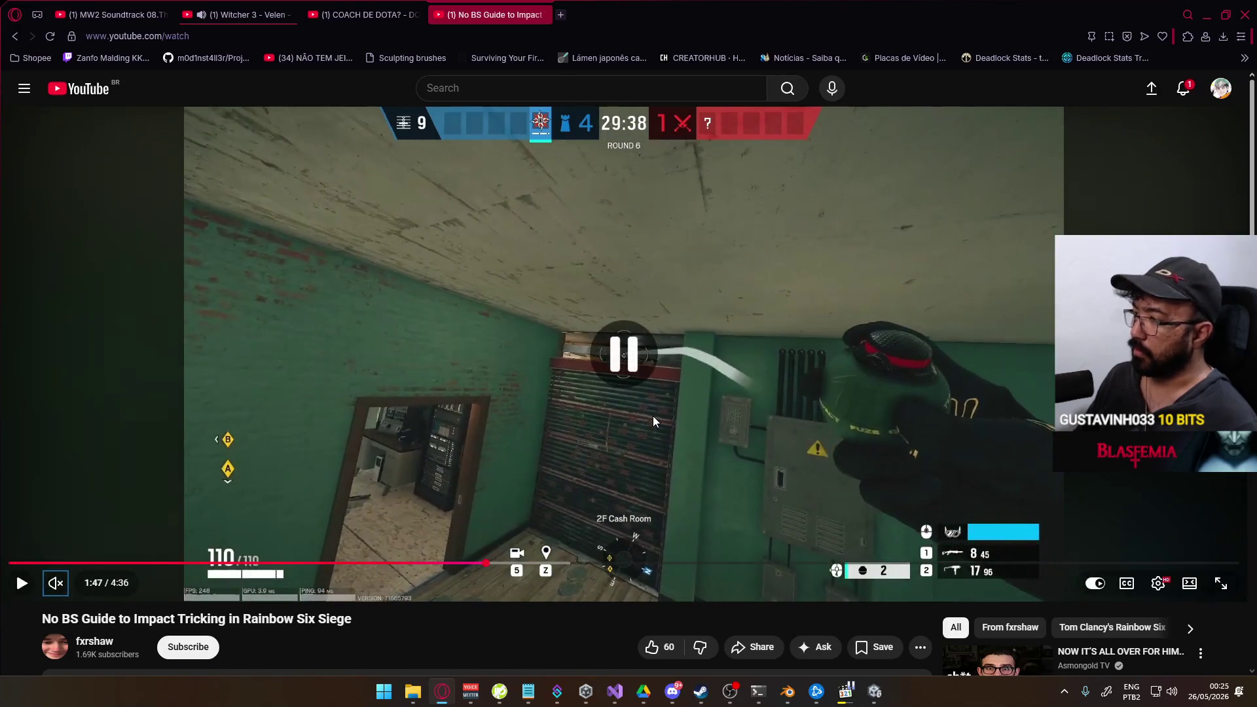
{"action": "key", "text": "Left"}
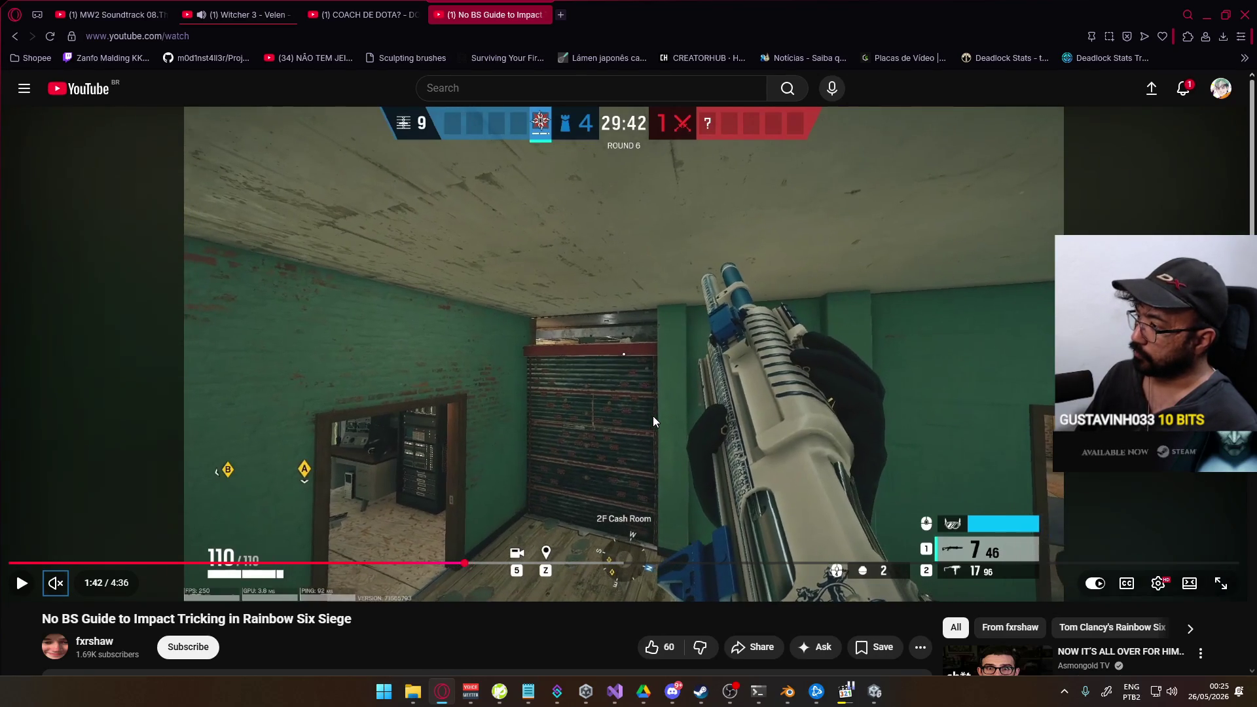
{"action": "key", "text": "period"}
{"action": "key", "text": "period"}
{"action": "key", "text": "period"}
{"action": "key", "text": "period"}
{"action": "key", "text": "period"}
{"action": "key", "text": "period"}
{"action": "key", "text": "period"}
{"action": "key", "text": "period"}
{"action": "key", "text": "period"}
{"action": "key", "text": "period"}
{"action": "key", "text": "period"}
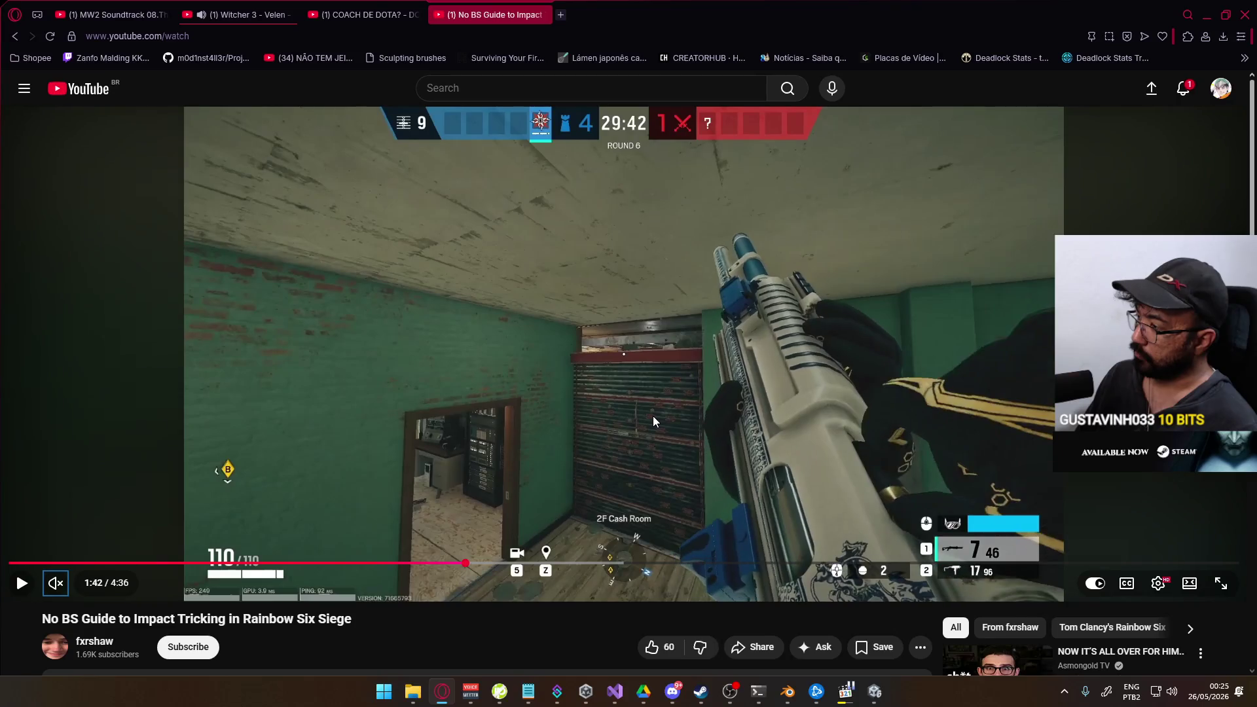
{"action": "key", "text": "period"}
{"action": "key", "text": "period"}
{"action": "key", "text": "period"}
{"action": "key", "text": "comma"}
{"action": "key", "text": "comma"}
{"action": "key", "text": "comma"}
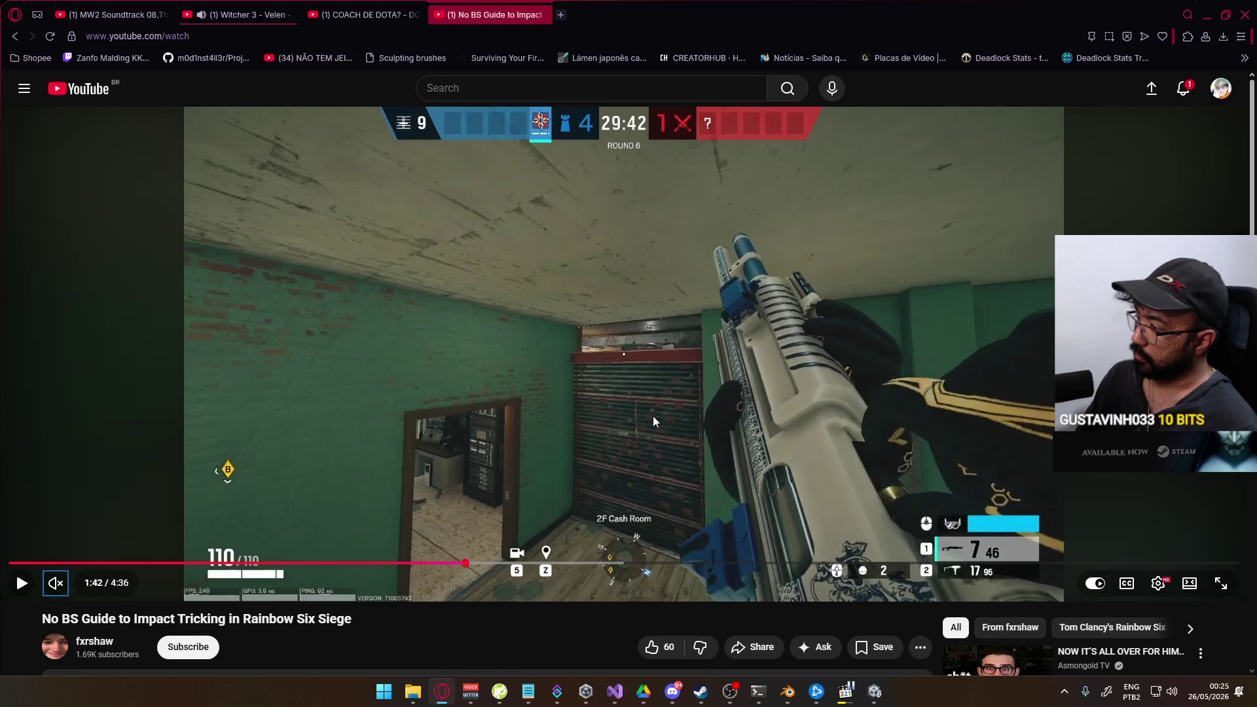
{"action": "key", "text": "period"}
{"action": "key", "text": "period"}
{"action": "key", "text": "period"}
{"action": "key", "text": "period"}
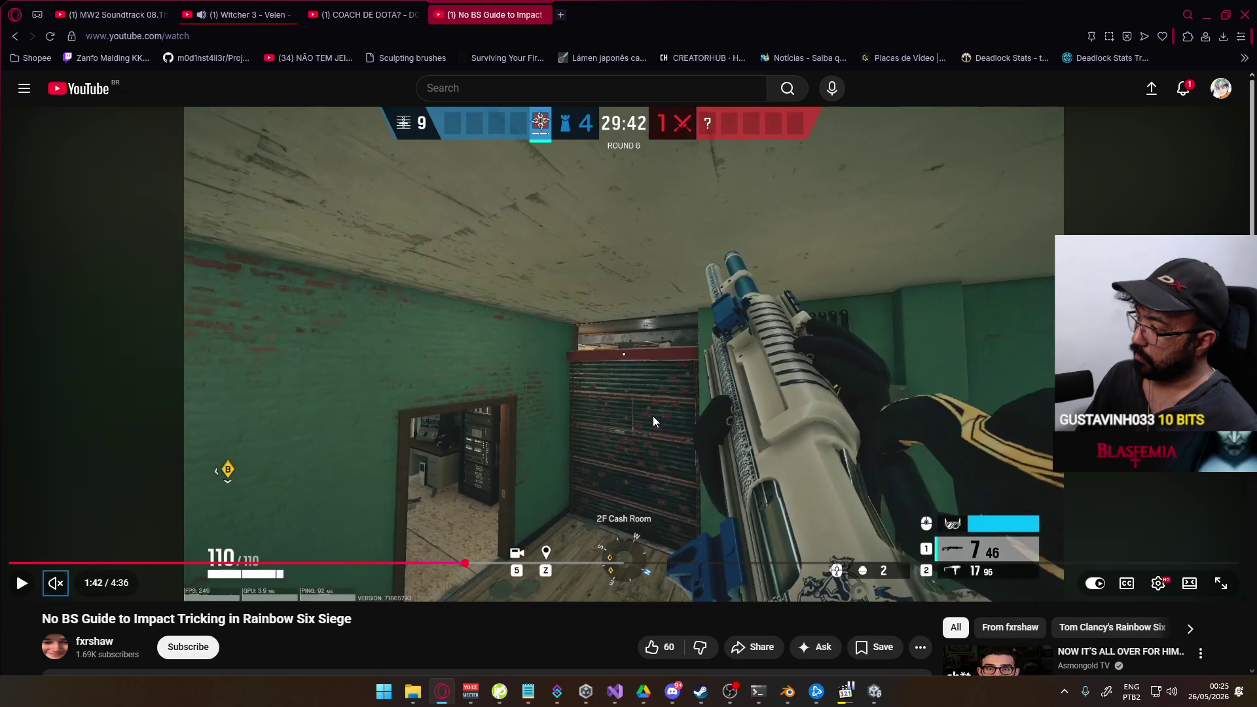
{"action": "key", "text": "period"}
{"action": "key", "text": "period"}
{"action": "key", "text": "period"}
{"action": "key", "text": "period"}
{"action": "key", "text": "period"}
{"action": "key", "text": "period"}
{"action": "key", "text": "period"}
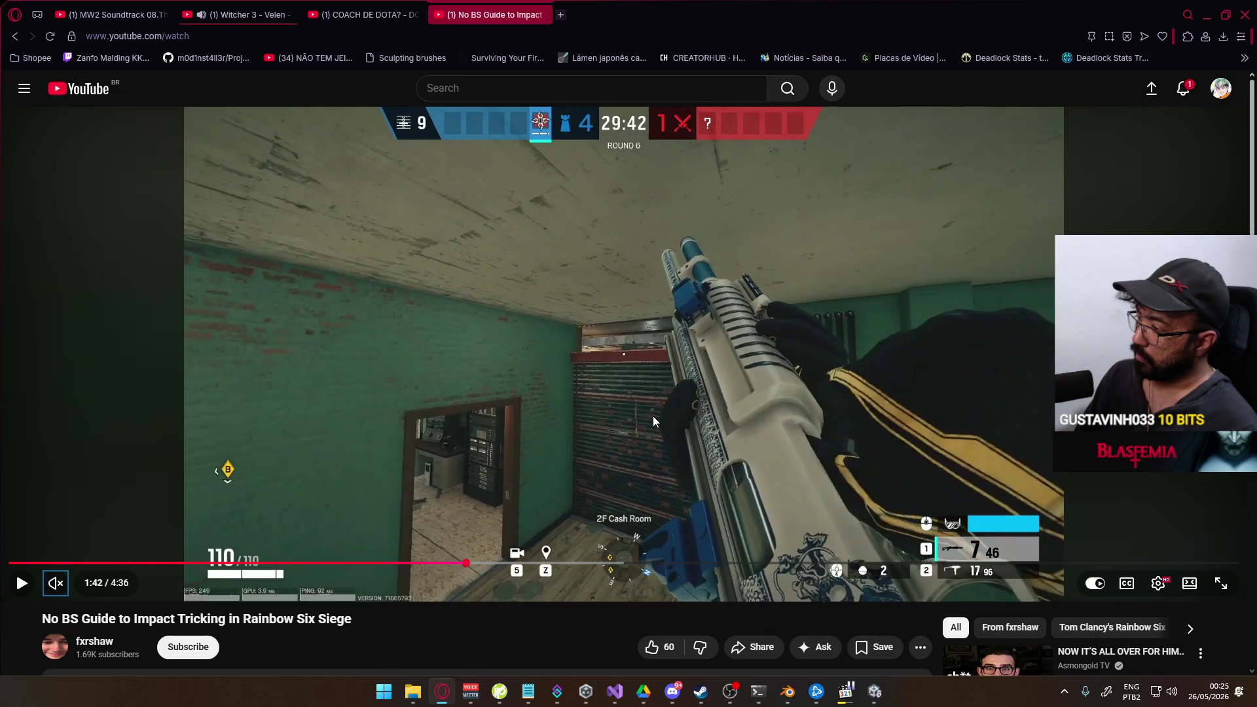
{"action": "key", "text": "period"}
{"action": "key", "text": "period"}
{"action": "key", "text": "period"}
{"action": "key", "text": "period"}
{"action": "key", "text": "period"}
{"action": "key", "text": "period"}
{"action": "key", "text": "period"}
{"action": "key", "text": "period"}
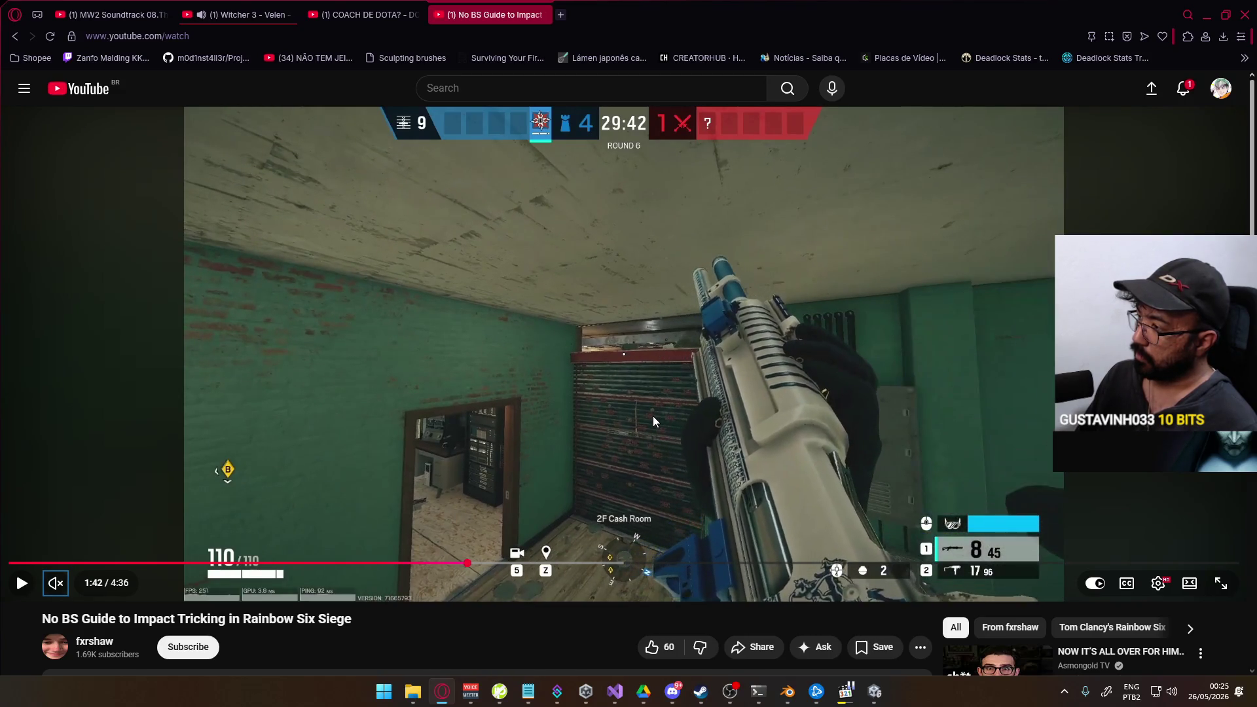
{"action": "key", "text": "period"}
{"action": "key", "text": "period"}
{"action": "key", "text": "period"}
{"action": "key", "text": "period"}
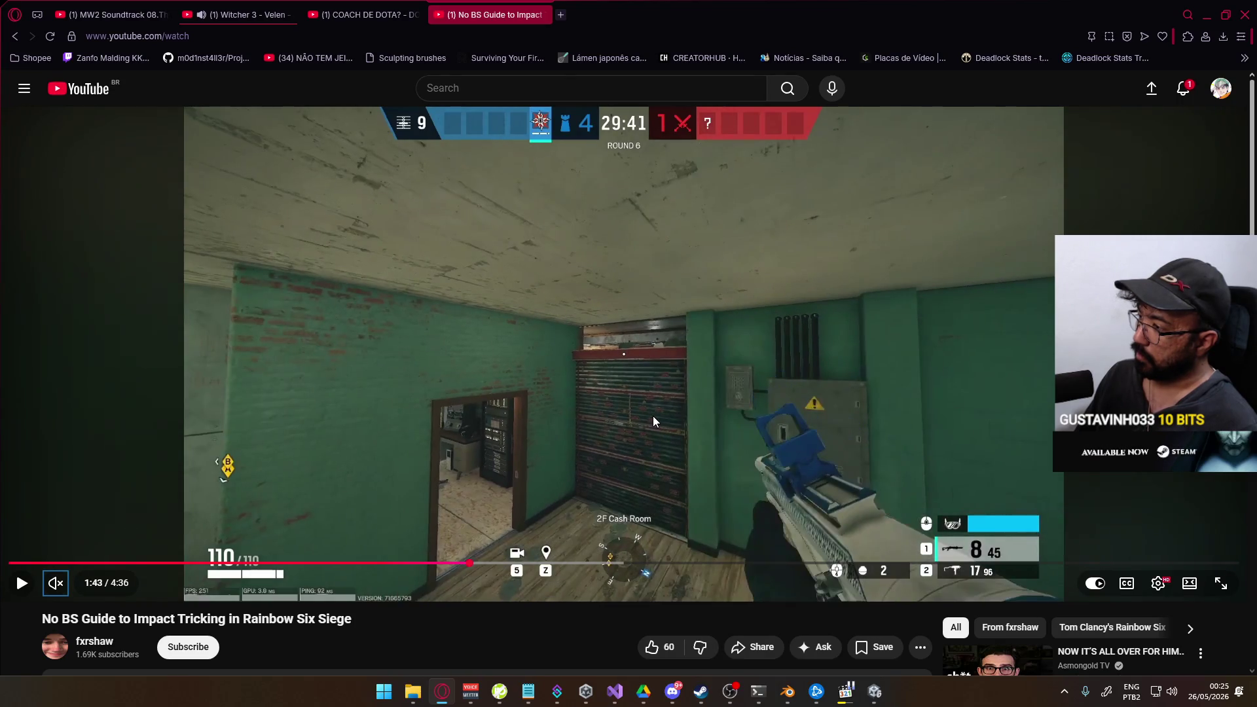
{"action": "key", "text": "period"}
{"action": "key", "text": "period"}
{"action": "key", "text": "period"}
{"action": "key", "text": "period"}
{"action": "key", "text": "period"}
{"action": "key", "text": "period"}
{"action": "key", "text": "period"}
{"action": "key", "text": "period"}
Keep stepping the footage through 1:44 to 1:46 as the arm throws, then return to Blender.
{"action": "key", "text": "period"}
{"action": "key", "text": "period"}
{"action": "key", "text": "period"}
{"action": "key", "text": "period"}
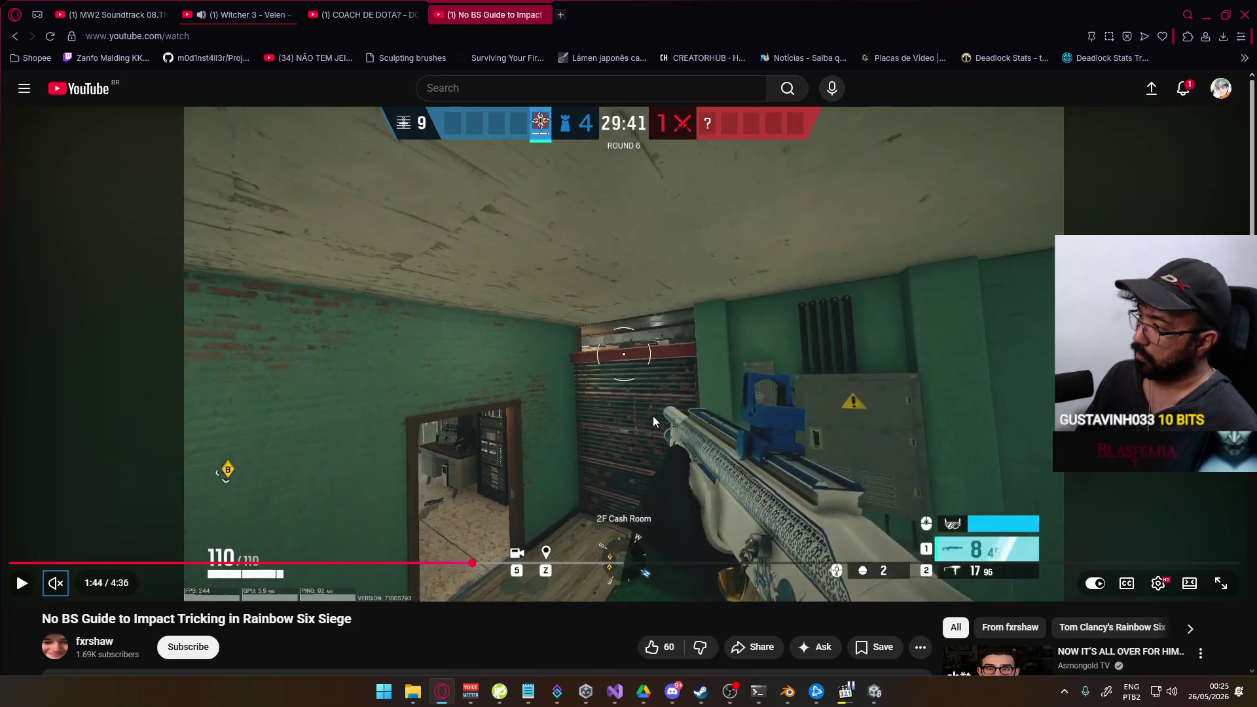
{"action": "key", "text": "period"}
{"action": "key", "text": "period"}
{"action": "key", "text": "period"}
{"action": "key", "text": "period"}
{"action": "key", "text": "period"}
{"action": "key", "text": "period"}
{"action": "key", "text": "period"}
{"action": "key", "text": "period"}
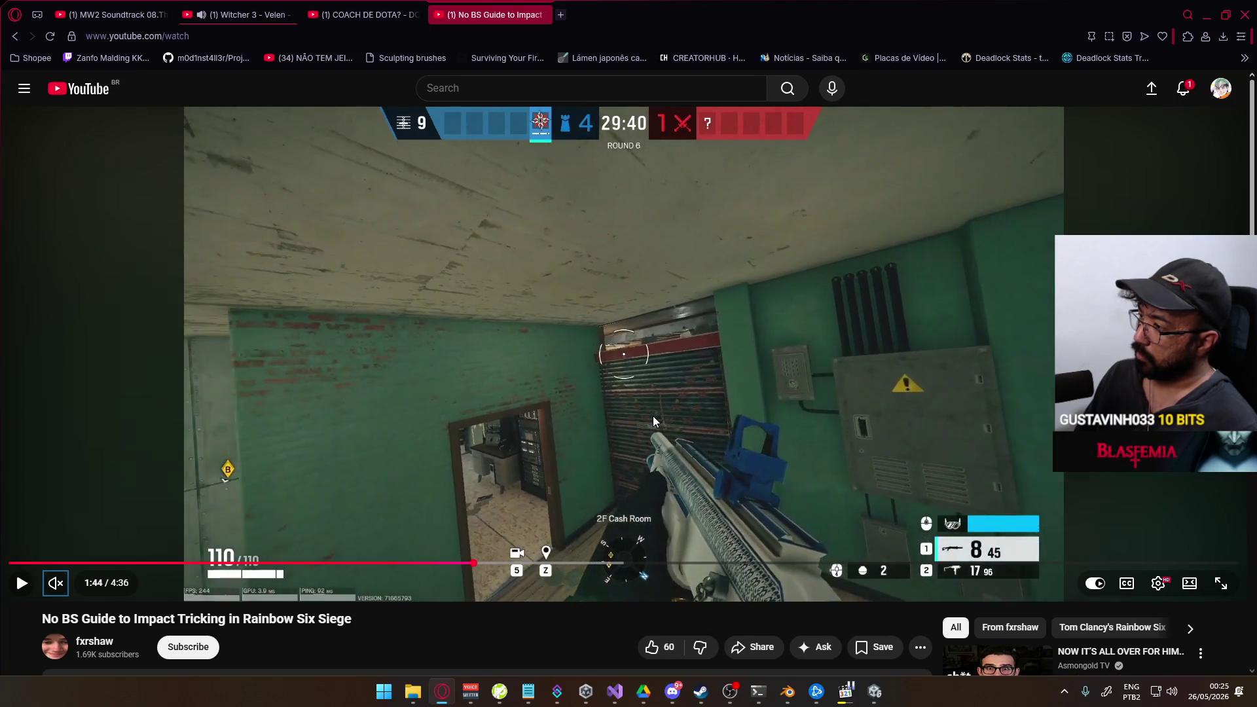
{"action": "key", "text": "period"}
{"action": "key", "text": "period"}
{"action": "key", "text": "period"}
{"action": "key", "text": "period"}
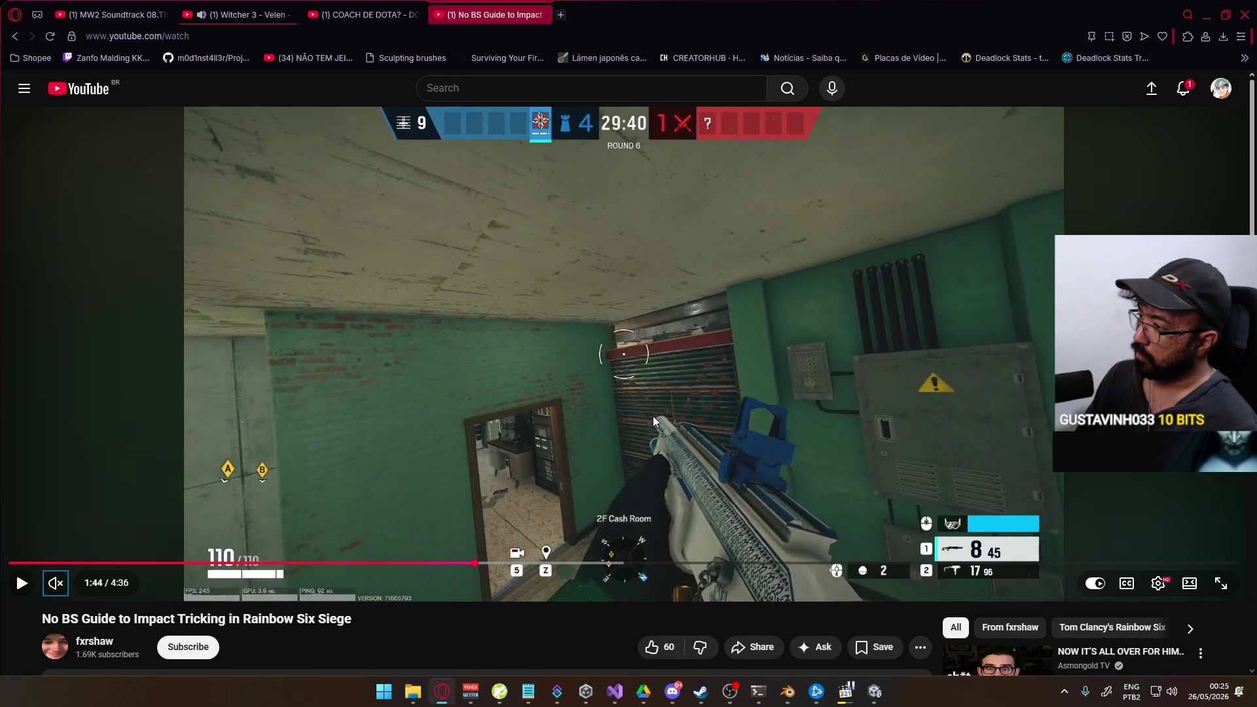
{"action": "key", "text": "period"}
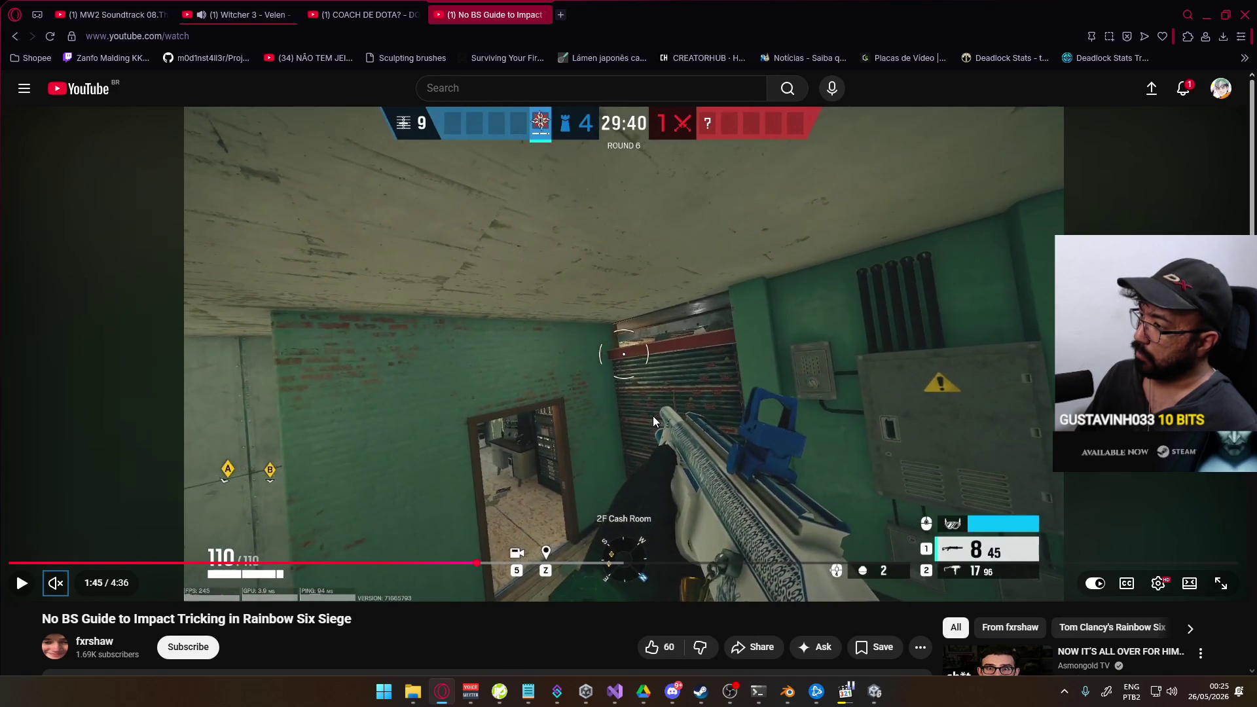
{"action": "key", "text": "period"}
{"action": "key", "text": "period"}
{"action": "key", "text": "period"}
{"action": "key", "text": "period"}
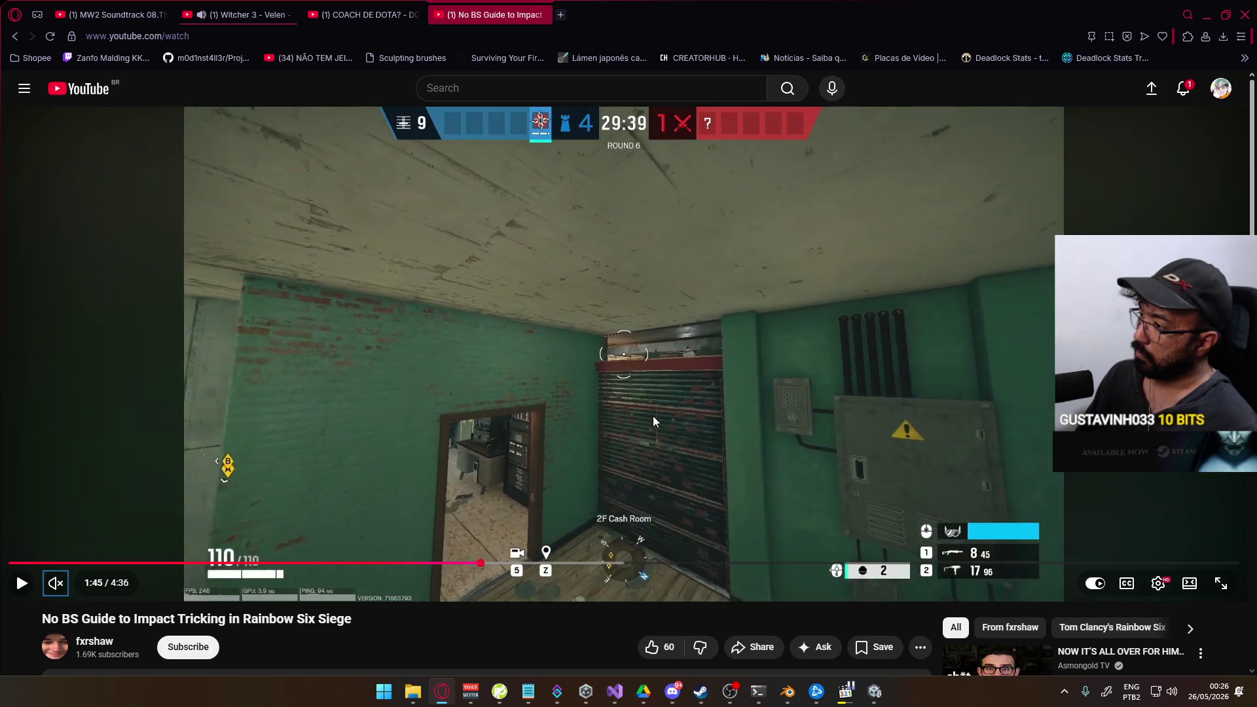
{"action": "key", "text": "period"}
{"action": "key", "text": "period"}
{"action": "key", "text": "period"}
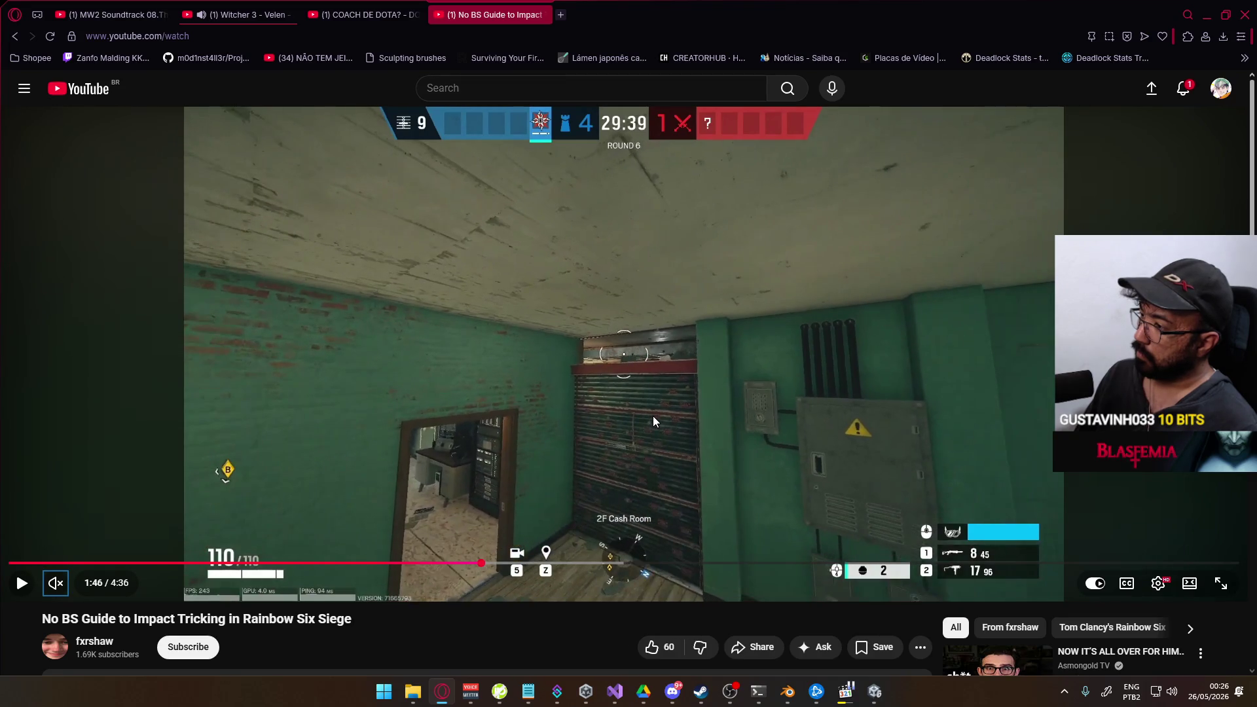
{"action": "key", "text": "period"}
{"action": "key", "text": "period"}
{"action": "key", "text": "period"}
{"action": "key", "text": "period"}
{"action": "key", "text": "period"}
{"action": "key", "text": "period"}
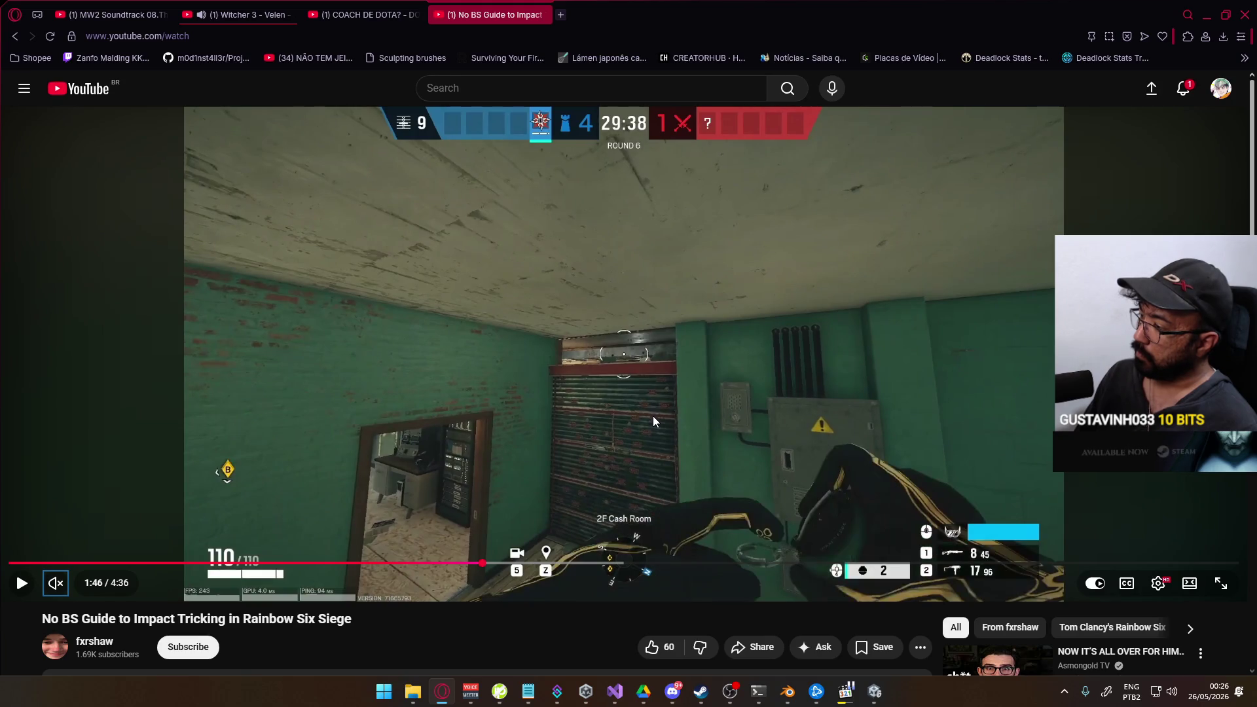
{"action": "key", "text": "period"}
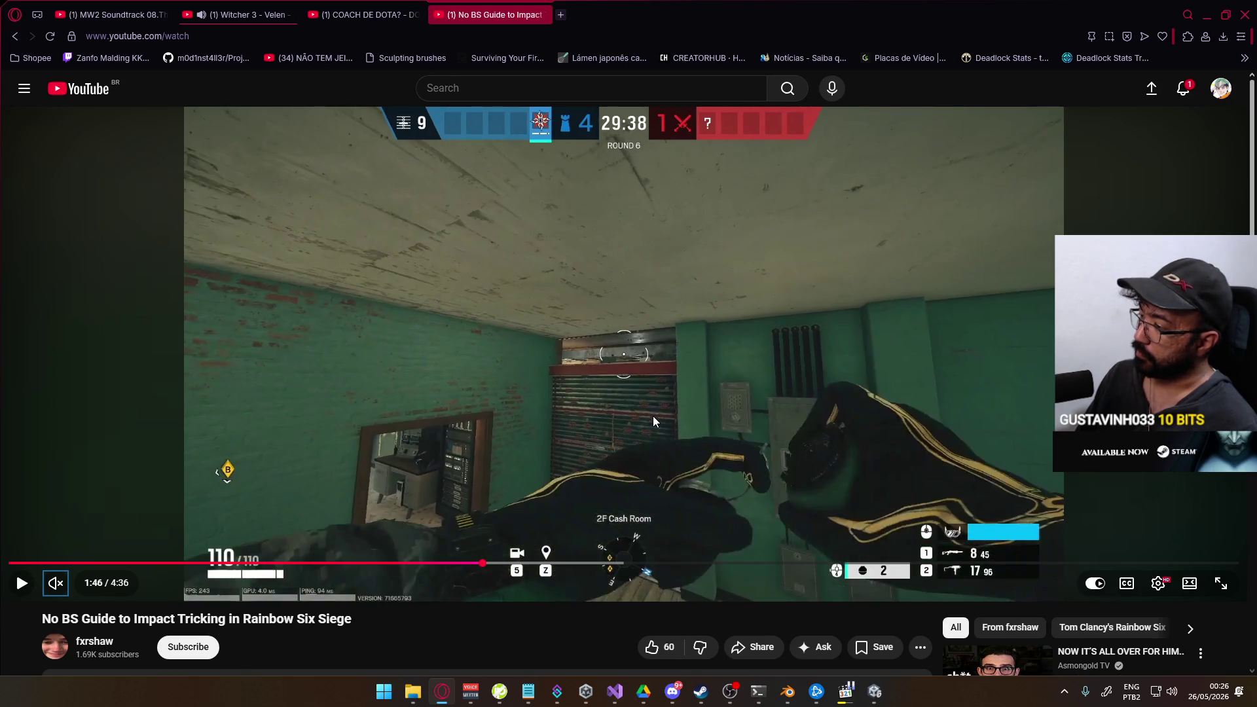
{"action": "key", "text": "period"}
{"action": "key", "text": "period"}
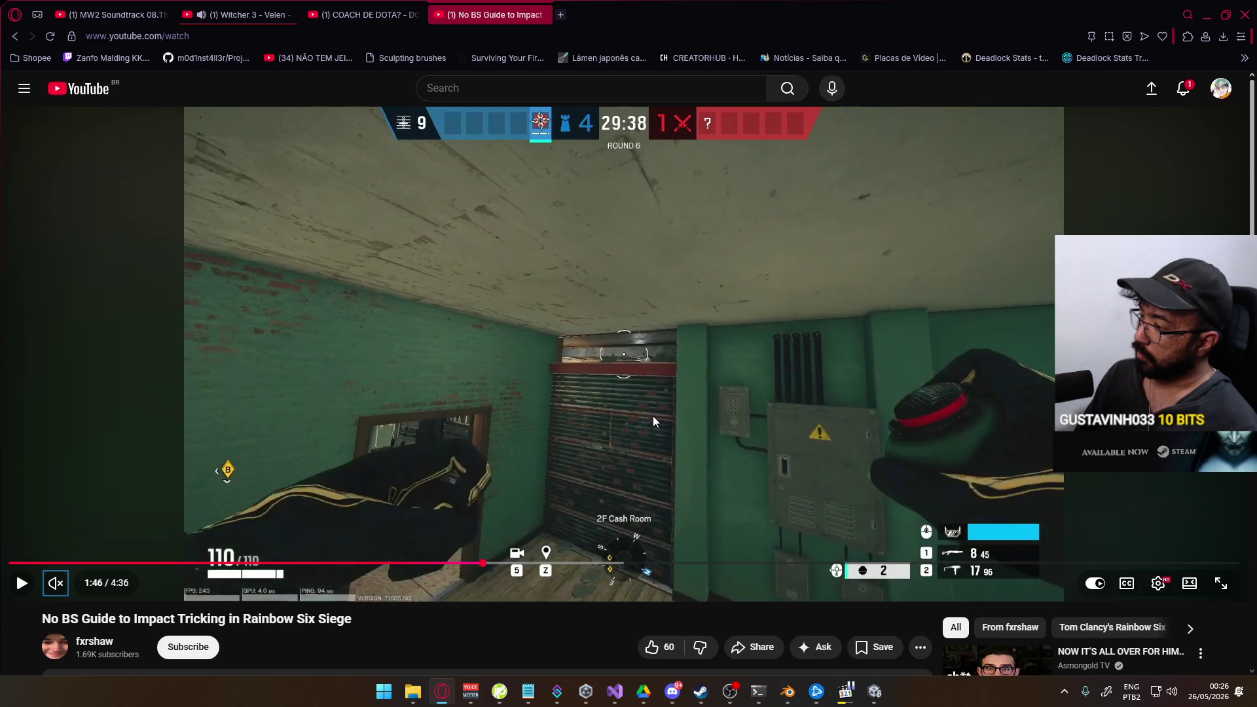
{"action": "key", "text": "period"}
{"action": "key", "text": "period"}
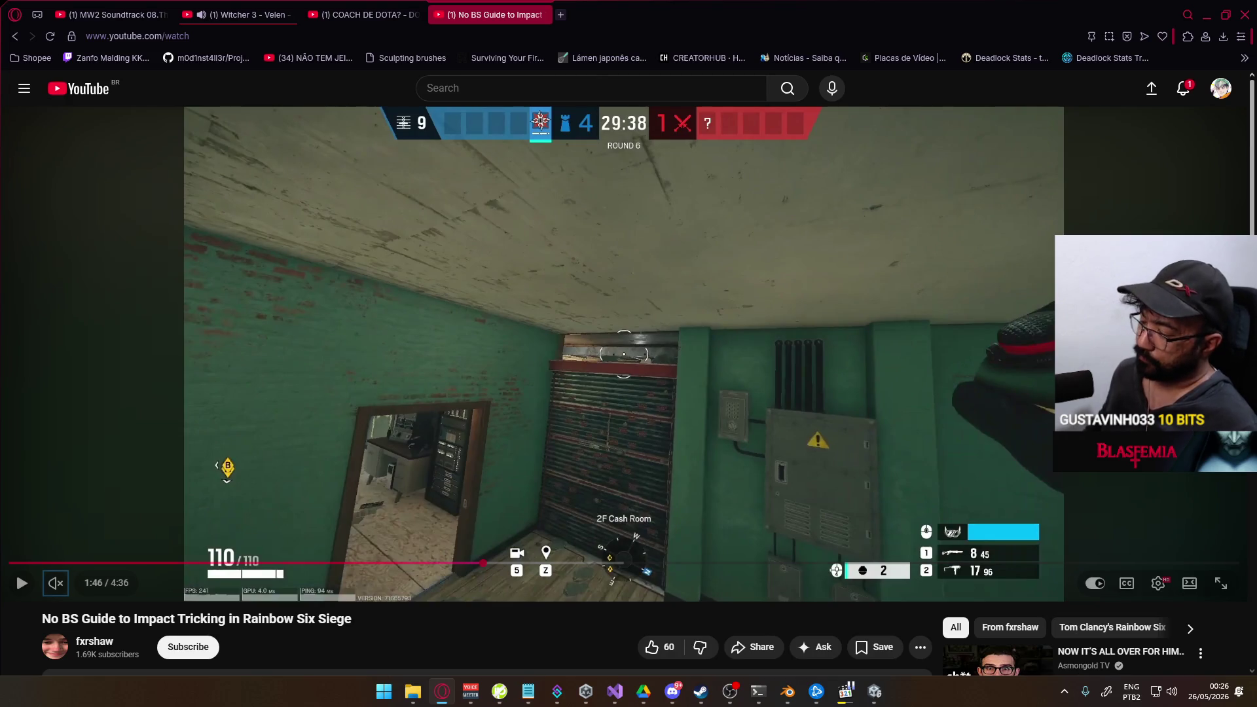
{"action": "key", "text": "alt+Tab"}
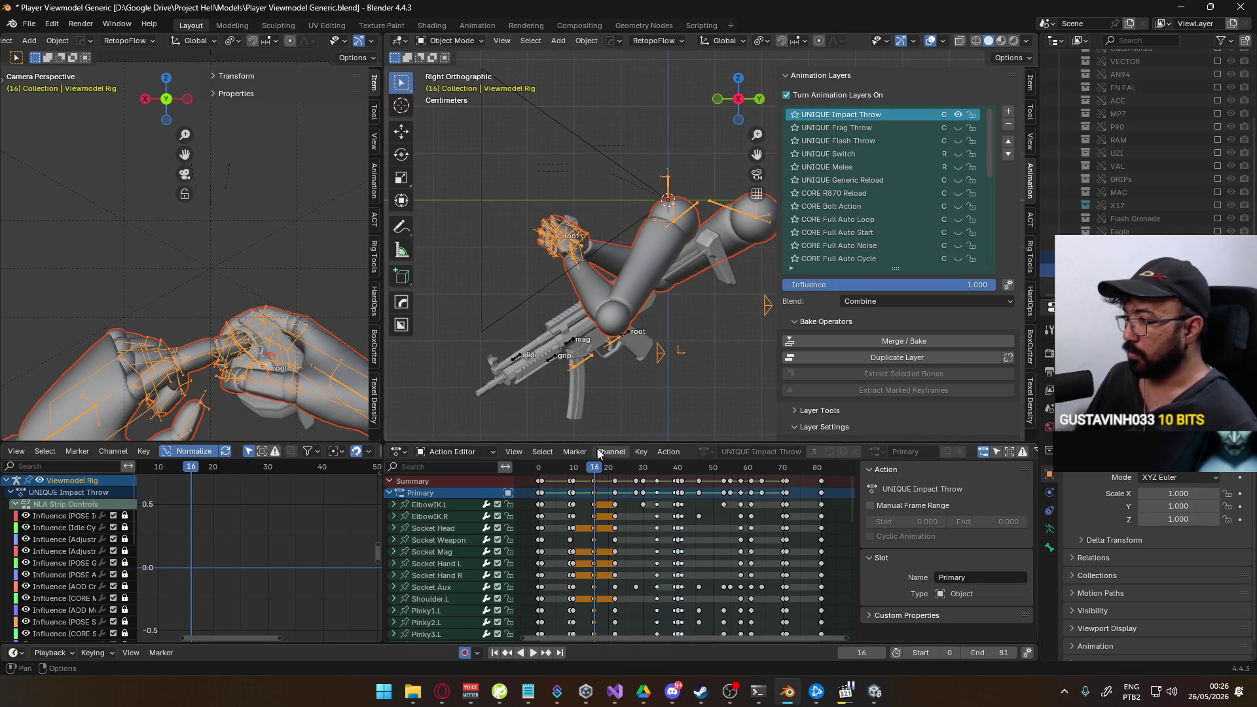
Play the UNIQUE Impact Throw action and scrub it to frame 39, checking it against the paused reference.
{"action": "key", "text": "space"}
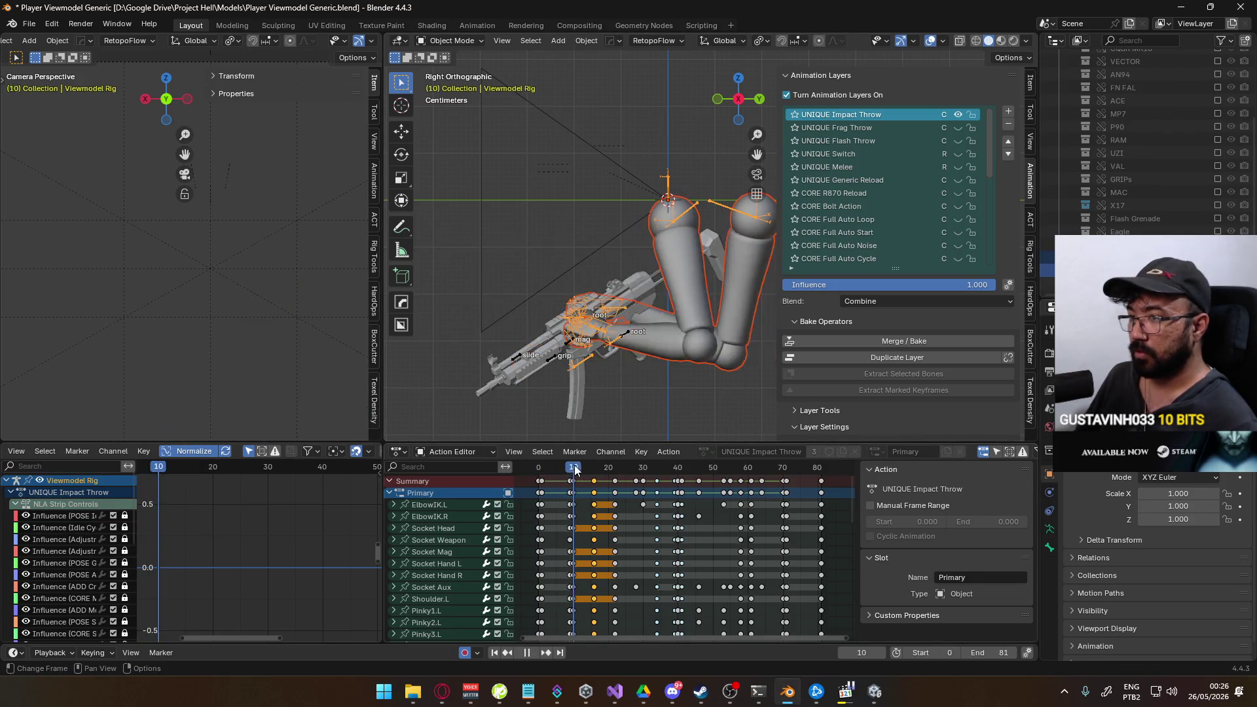
{"action": "left_click_drag", "start_coordinate": [590, 462], "coordinate": [660, 455]}
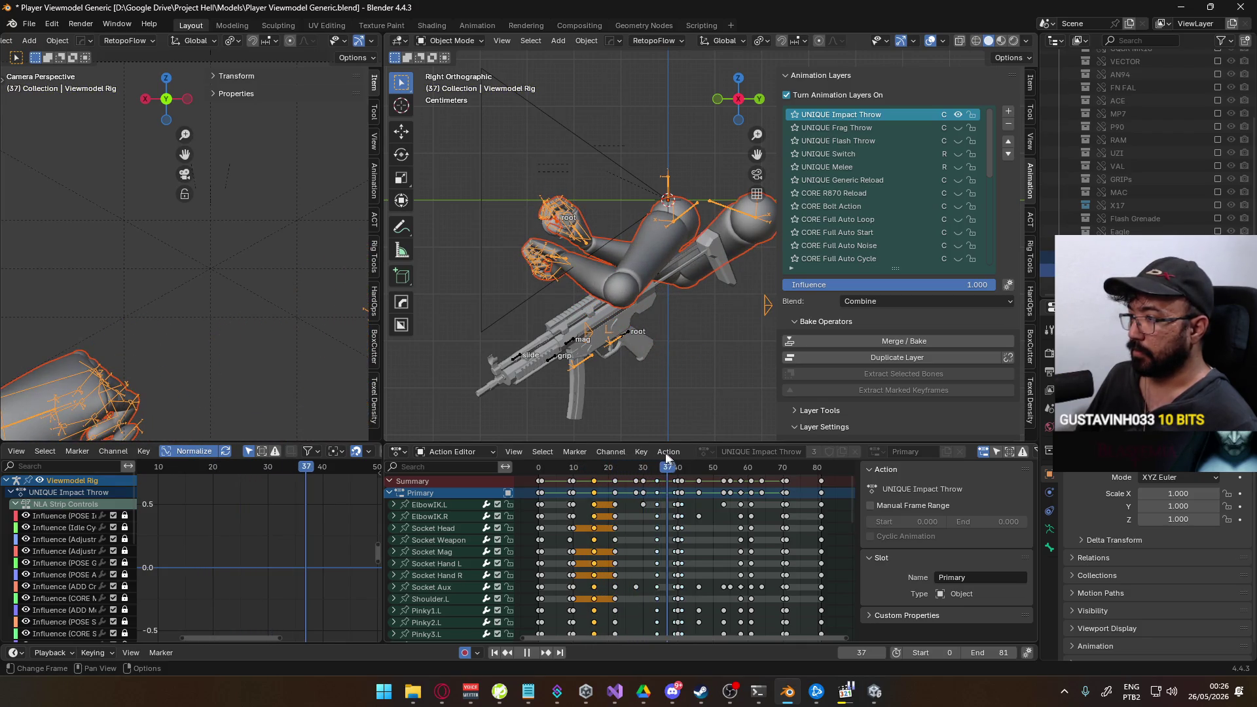
{"action": "key", "text": "alt+Tab"}
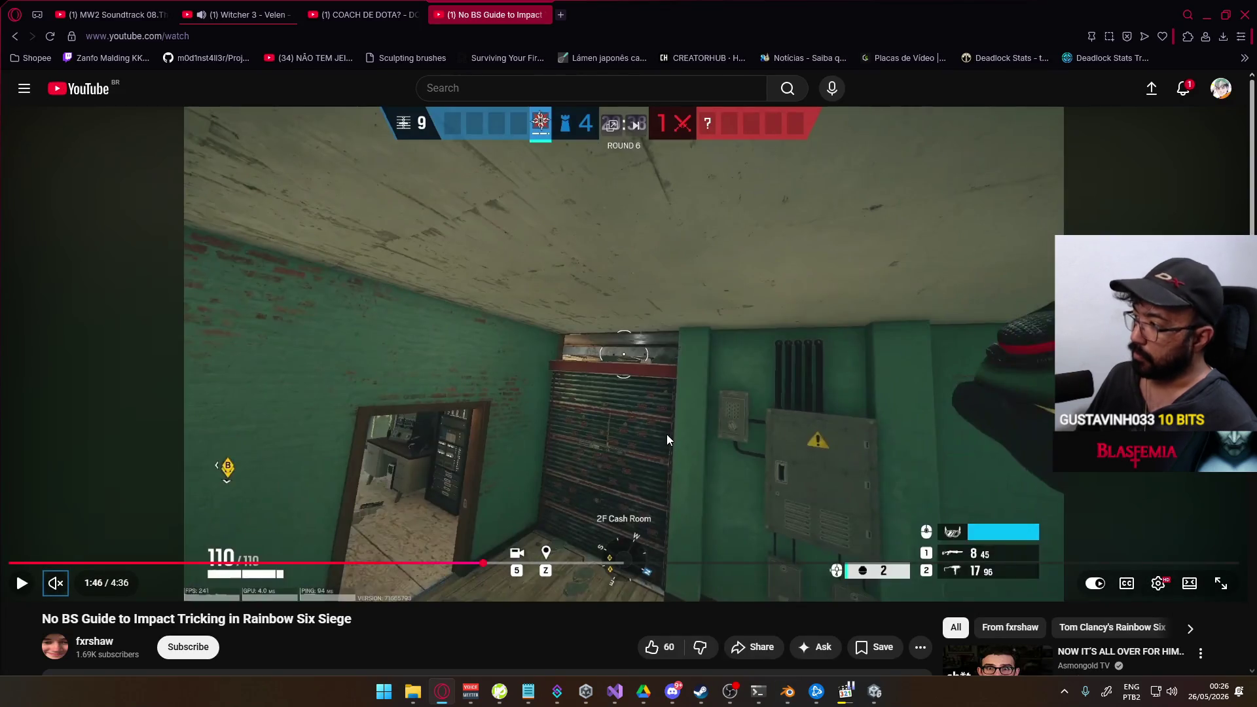
{"action": "key", "text": "alt+Tab"}
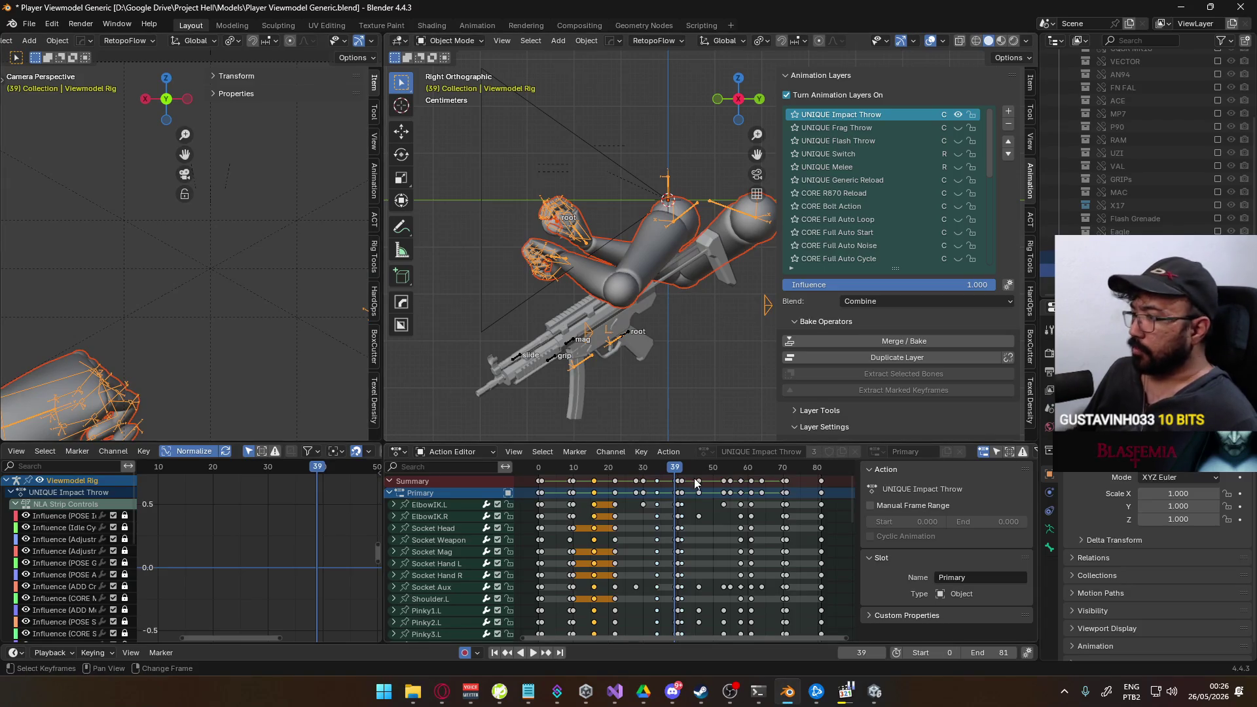
Frame the hands, put the viewmodel armature in Pose Mode and select HandIK.R, then bring the video back up.
{"action": "middle_click_drag", "start_coordinate": [695, 482], "coordinate": [612, 491]}
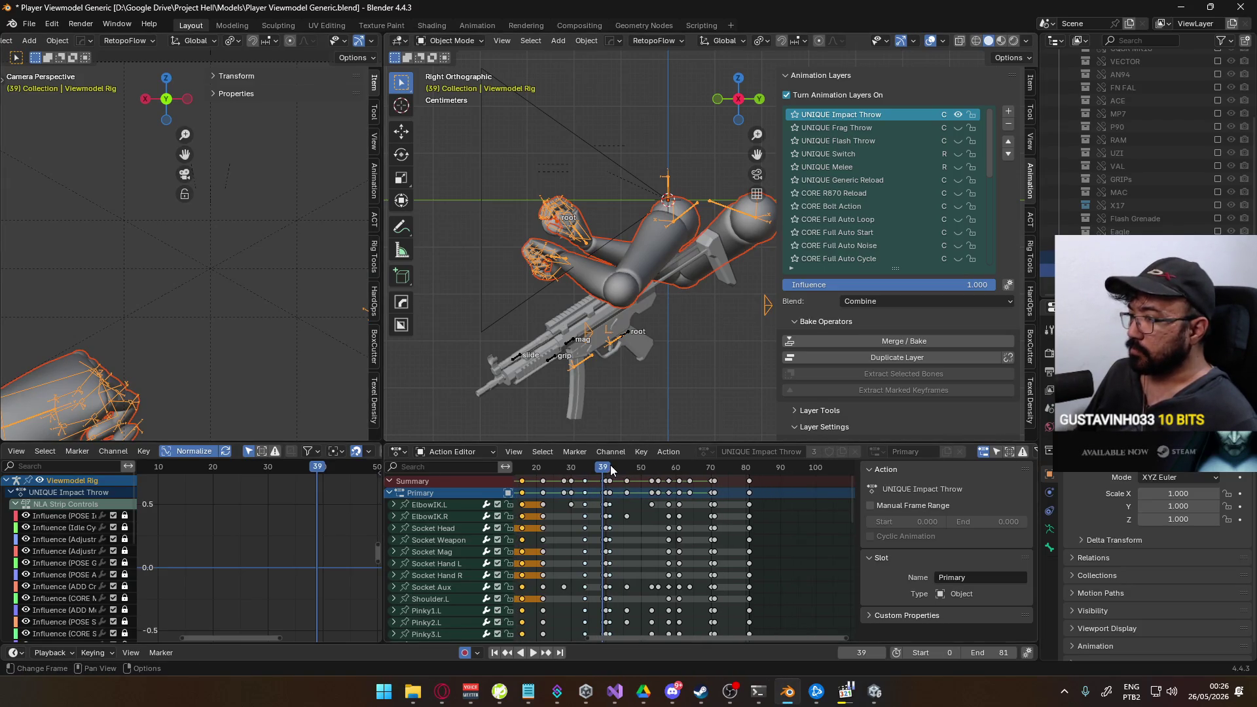
{"action": "scroll", "coordinate": [596, 322], "scroll_direction": "up", "scroll_amount": 2}
{"action": "scroll", "coordinate": [524, 315], "scroll_direction": "up", "scroll_amount": 3}
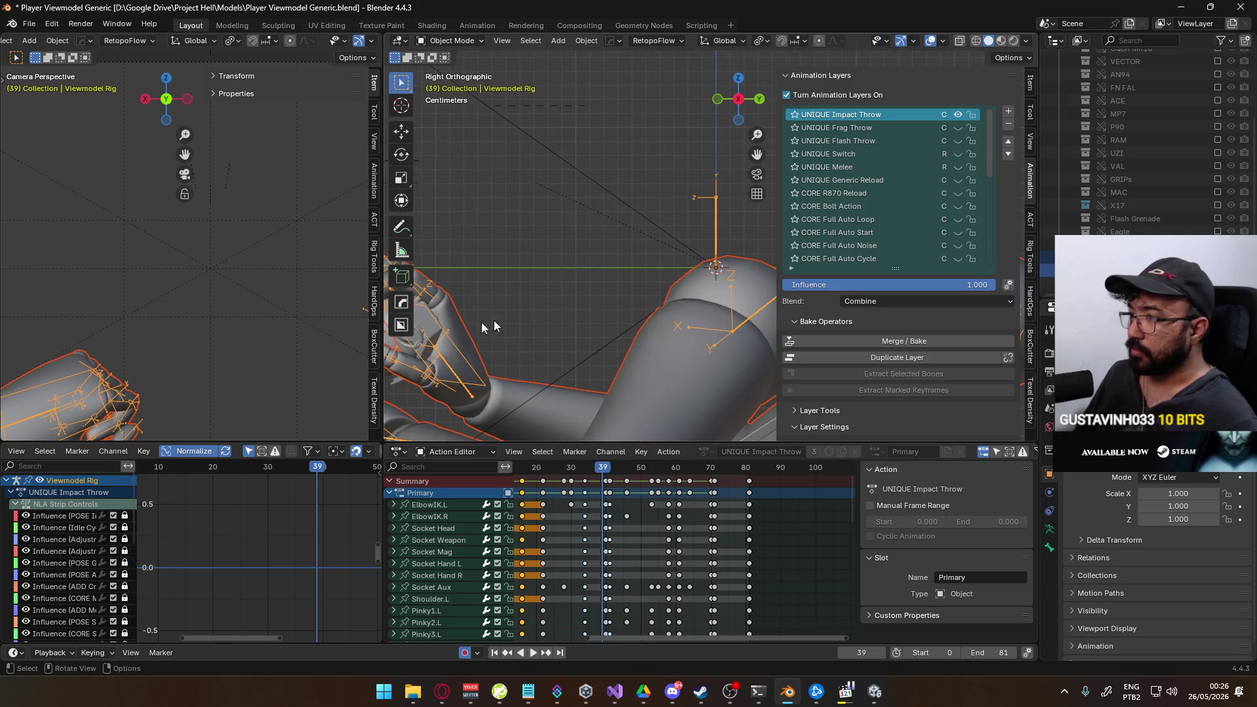
{"action": "middle_click_drag", "start_coordinate": [232, 321], "coordinate": [259, 327]}
{"action": "scroll", "coordinate": [259, 328], "scroll_direction": "up", "scroll_amount": 3}
{"action": "scroll", "coordinate": [272, 303], "scroll_direction": "up", "scroll_amount": 2}
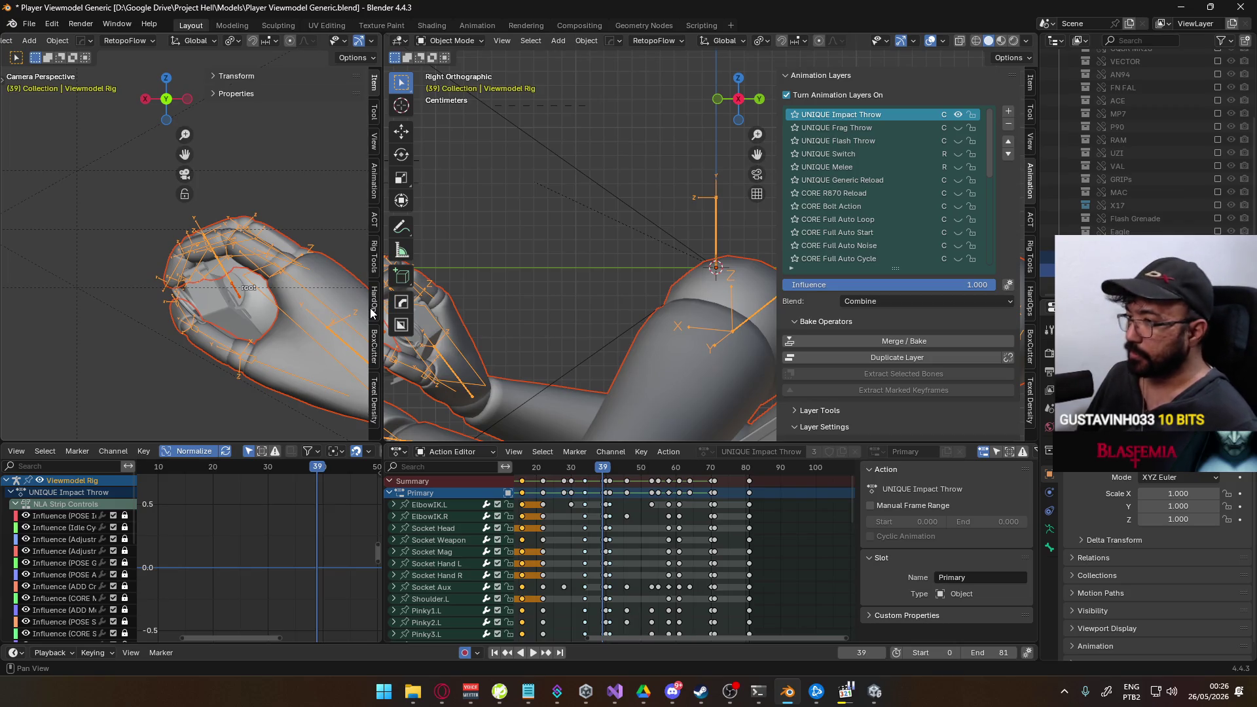
{"action": "scroll", "coordinate": [708, 229], "scroll_direction": "down", "scroll_amount": 3}
{"action": "left_click", "coordinate": [648, 270]}
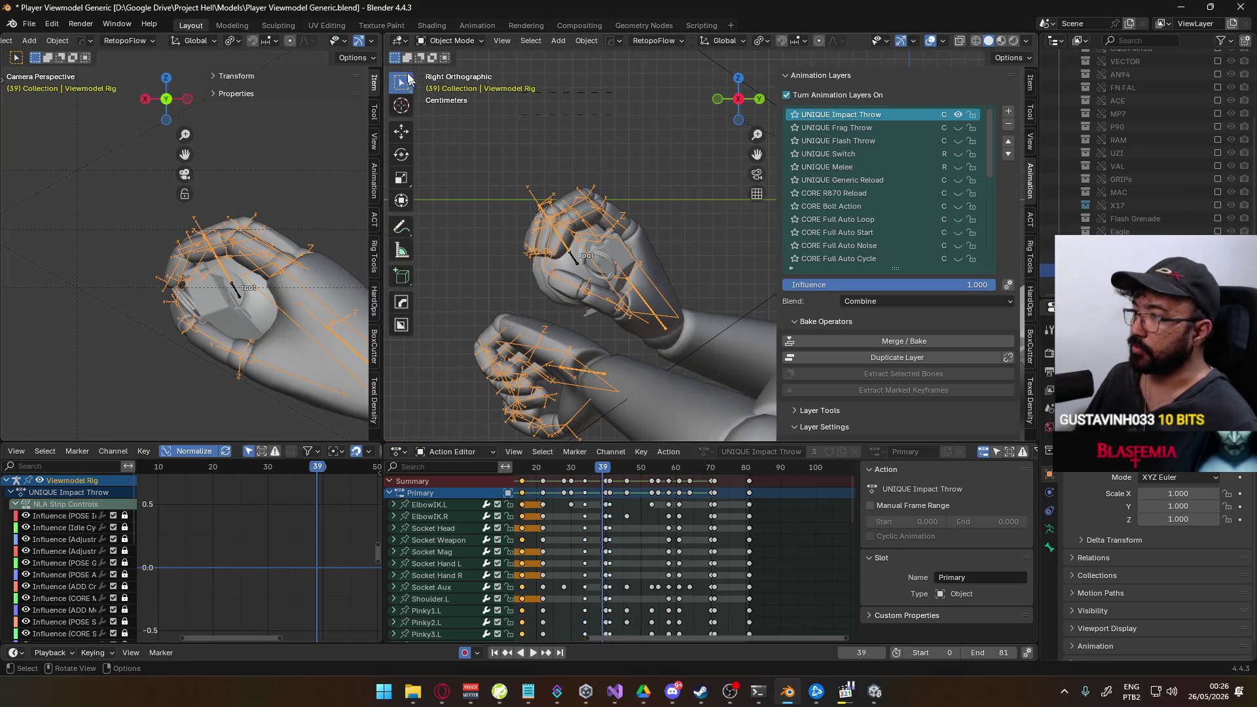
{"action": "left_click", "coordinate": [454, 84]}
{"action": "mouse_move", "coordinate": [645, 270]}
{"action": "middle_mouse_down"}
{"action": "mouse_move", "coordinate": [527, 266]}
{"action": "mouse_move", "coordinate": [570, 285]}
{"action": "mouse_move", "coordinate": [604, 281]}
{"action": "middle_mouse_up"}
{"action": "scroll", "coordinate": [569, 285], "scroll_direction": "up", "scroll_amount": 3}
{"action": "left_click", "coordinate": [563, 291]}
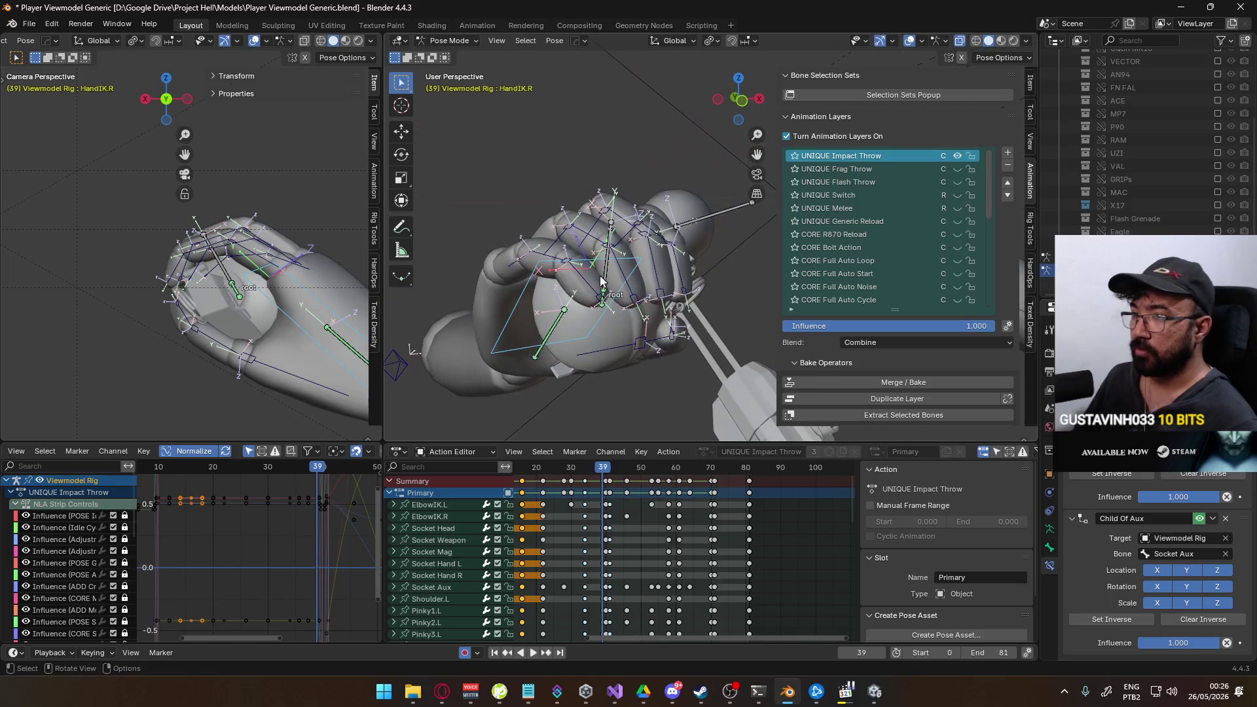
{"action": "key", "text": "alt+Tab"}
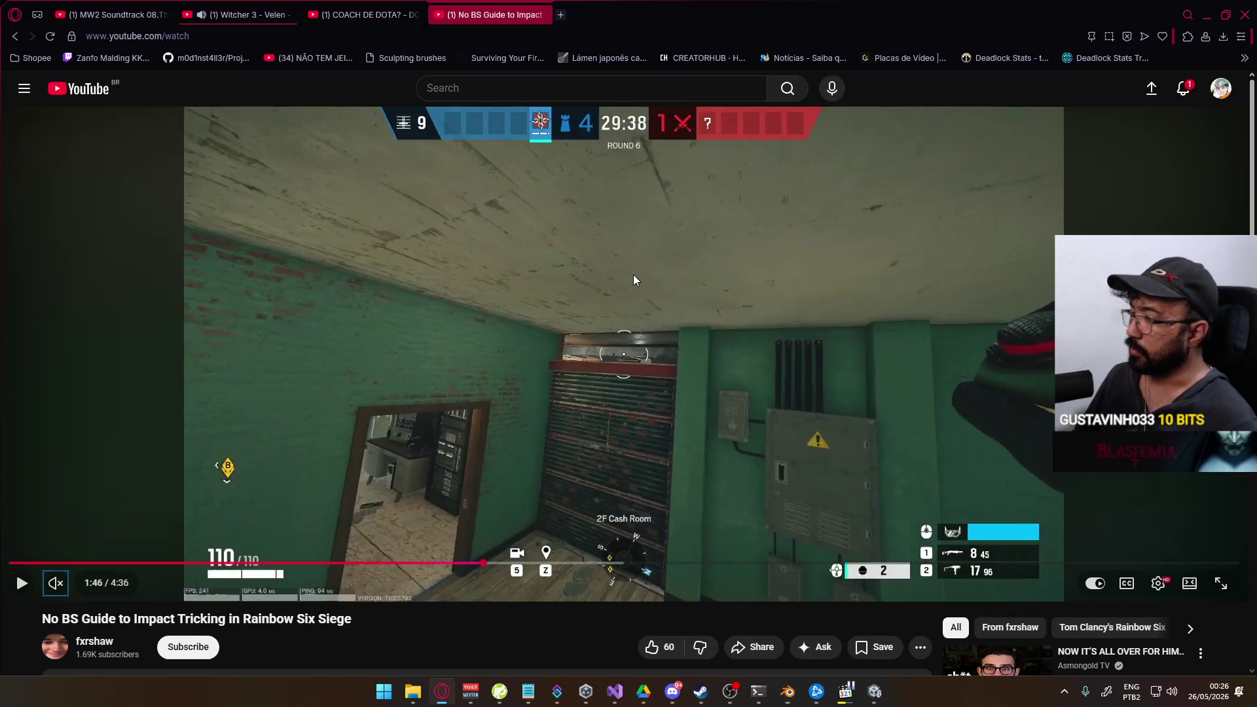
Reopen the Impact tricking guide, jump to 1:47, pause at 1:48 and switch back to Blender.
{"action": "key", "text": "alt+Left"}
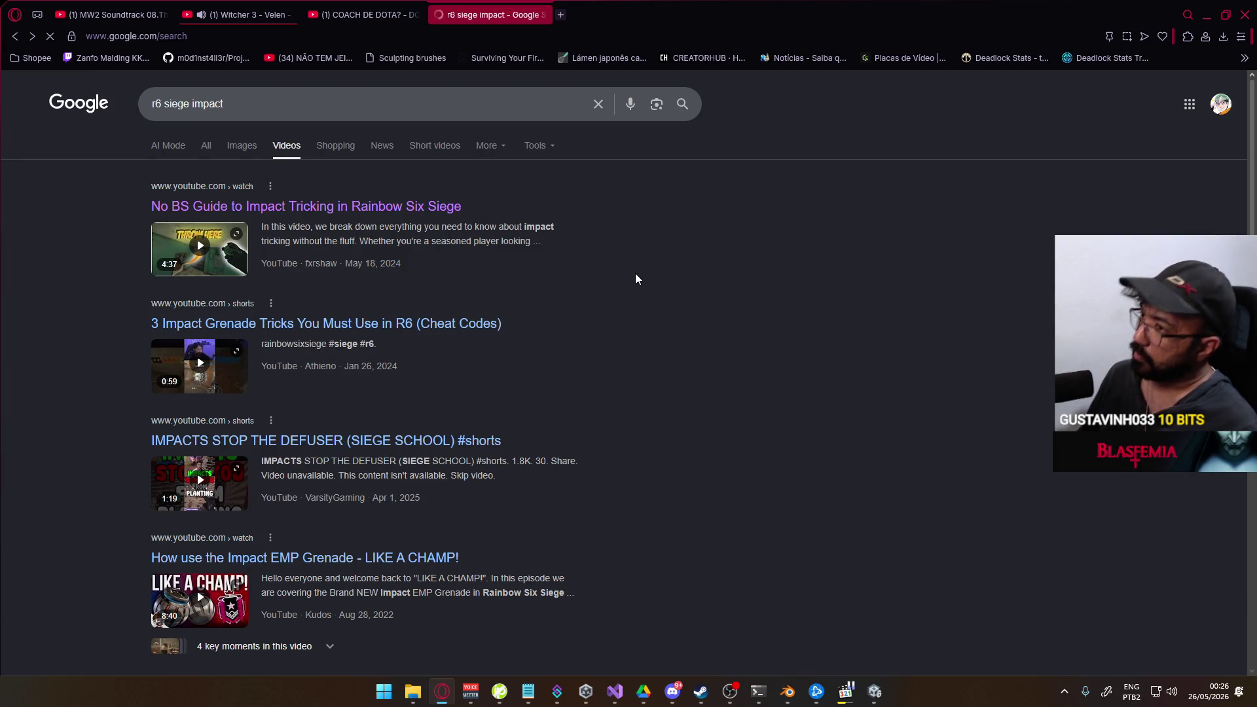
{"action": "left_click", "coordinate": [34, 36]}
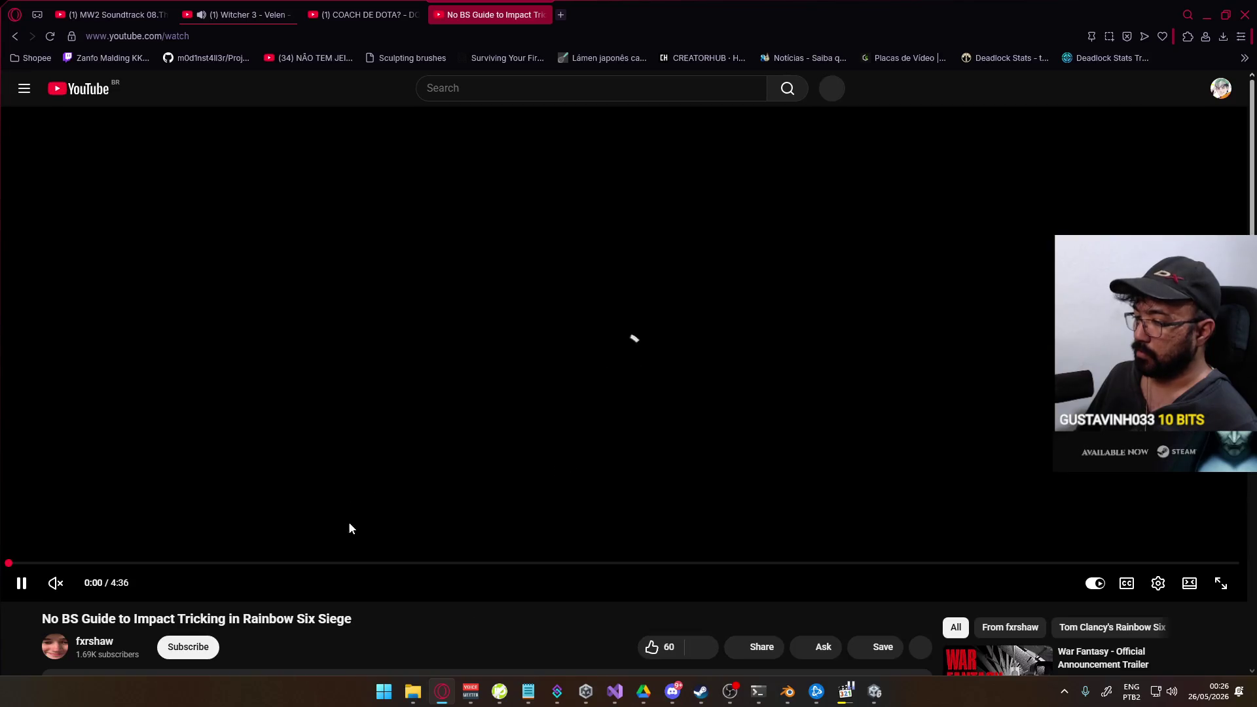
{"action": "left_click", "coordinate": [406, 565]}
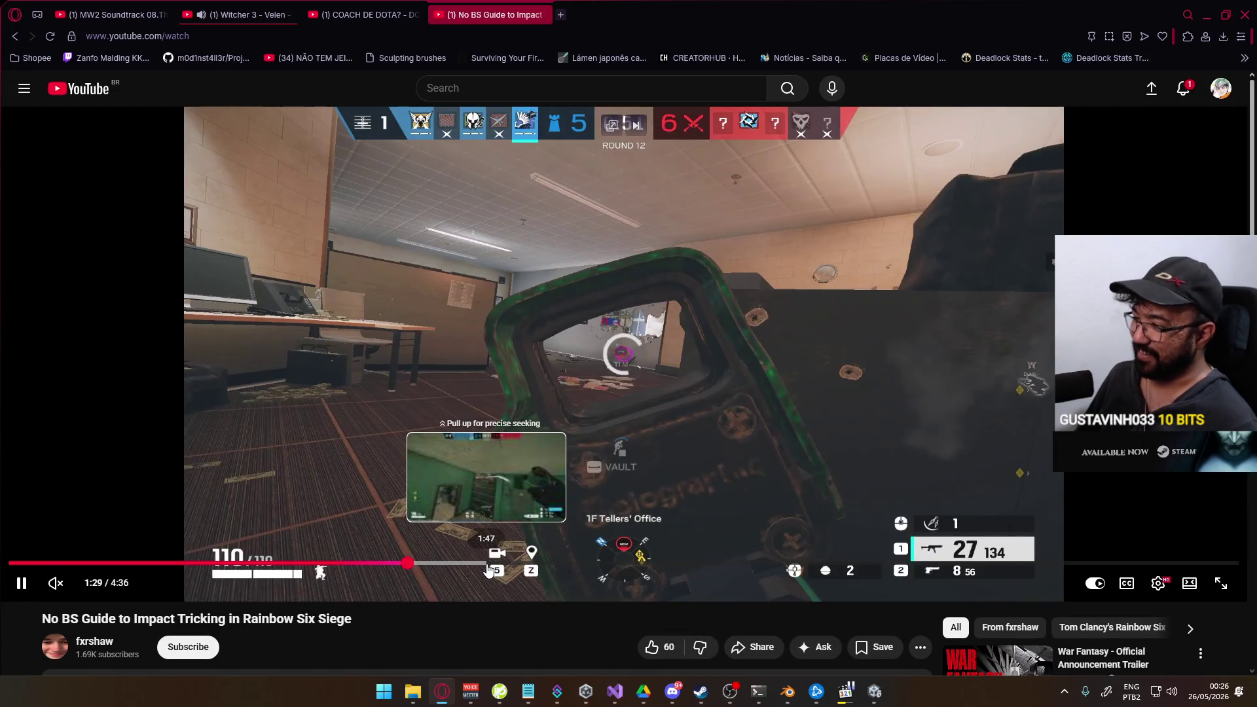
{"action": "left_click", "coordinate": [488, 566]}
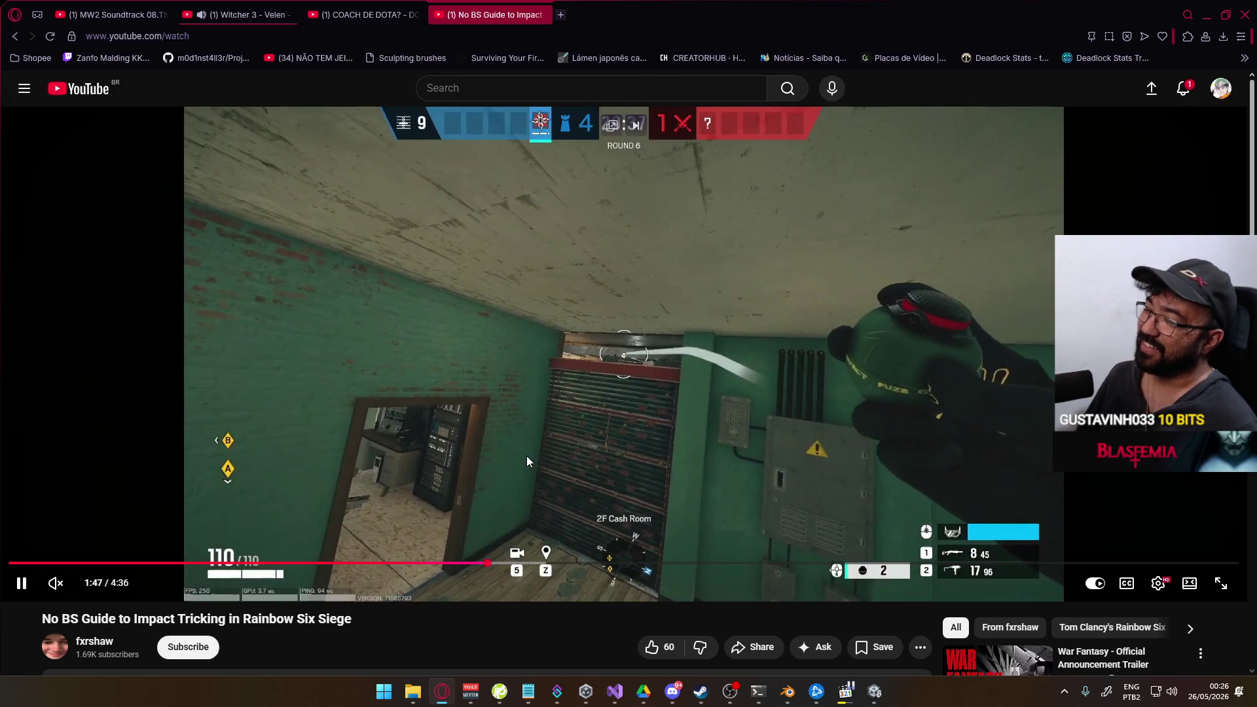
{"action": "left_click", "coordinate": [616, 431]}
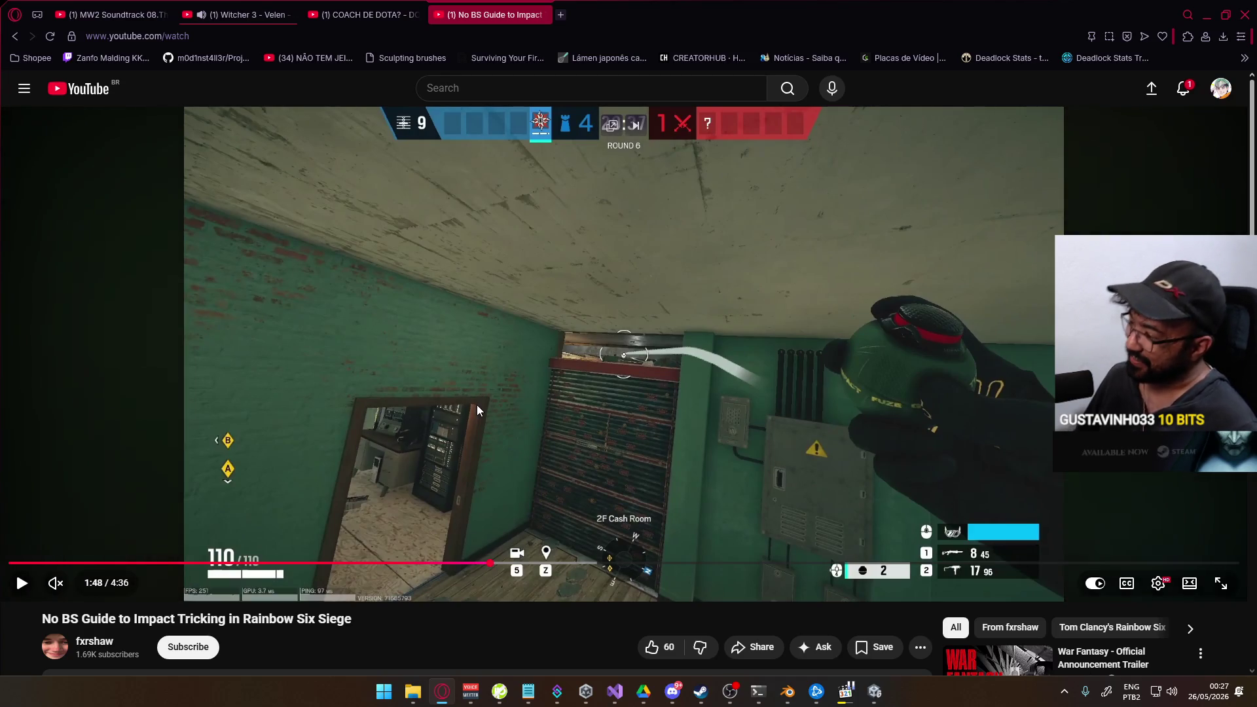
{"action": "key", "text": "alt+Tab"}
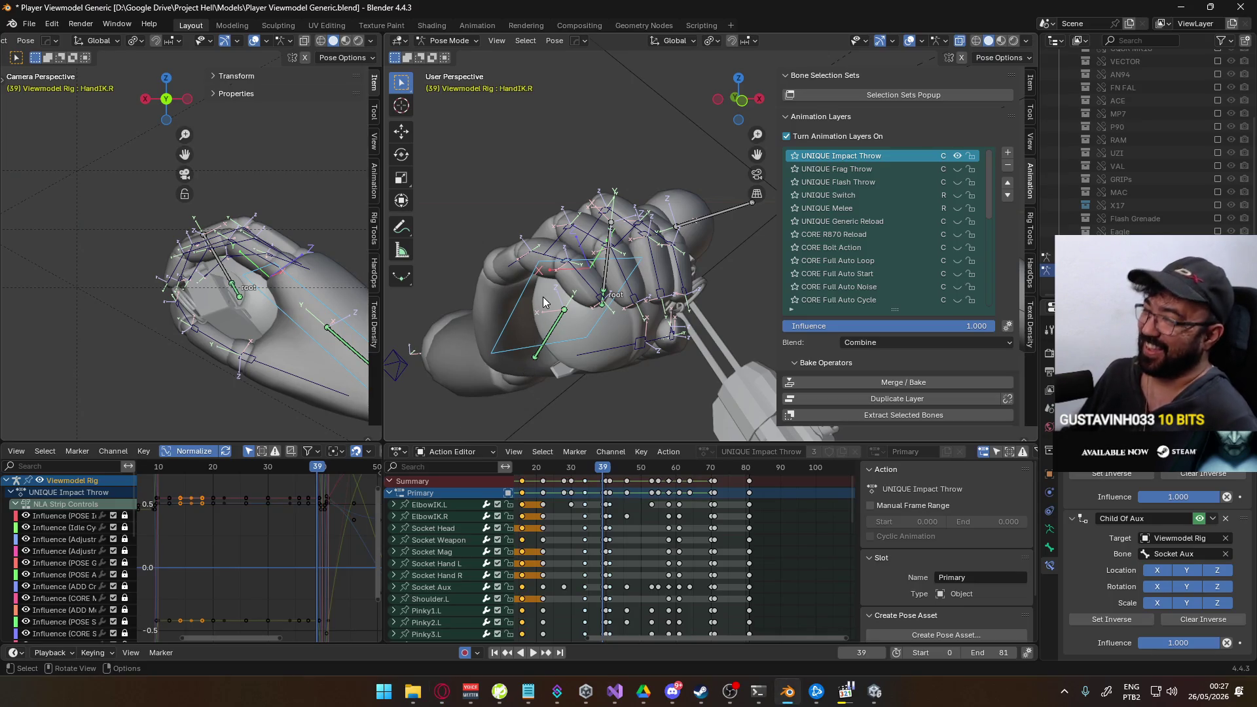
Scrub the action to frame 34 and slide HandIK.R along its local Y axis to a new position.
{"action": "left_click_drag", "start_coordinate": [599, 485], "coordinate": [550, 480]}
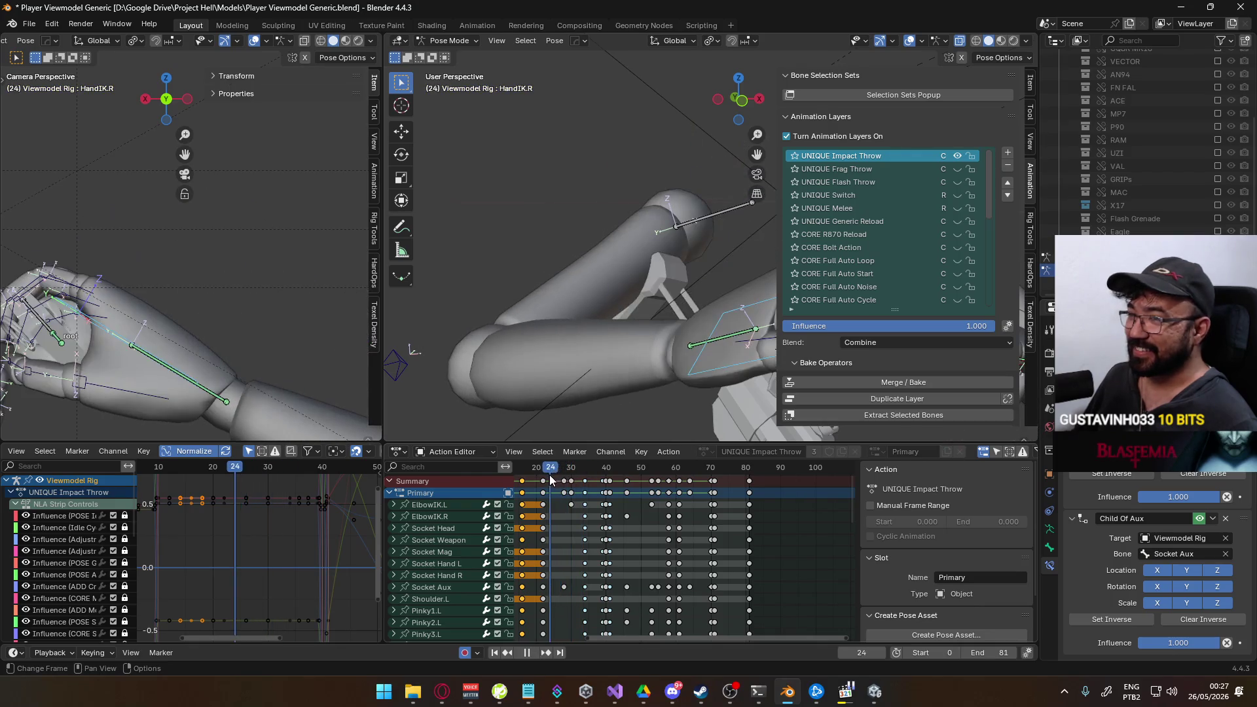
{"action": "left_click_drag", "start_coordinate": [545, 476], "coordinate": [585, 478]}
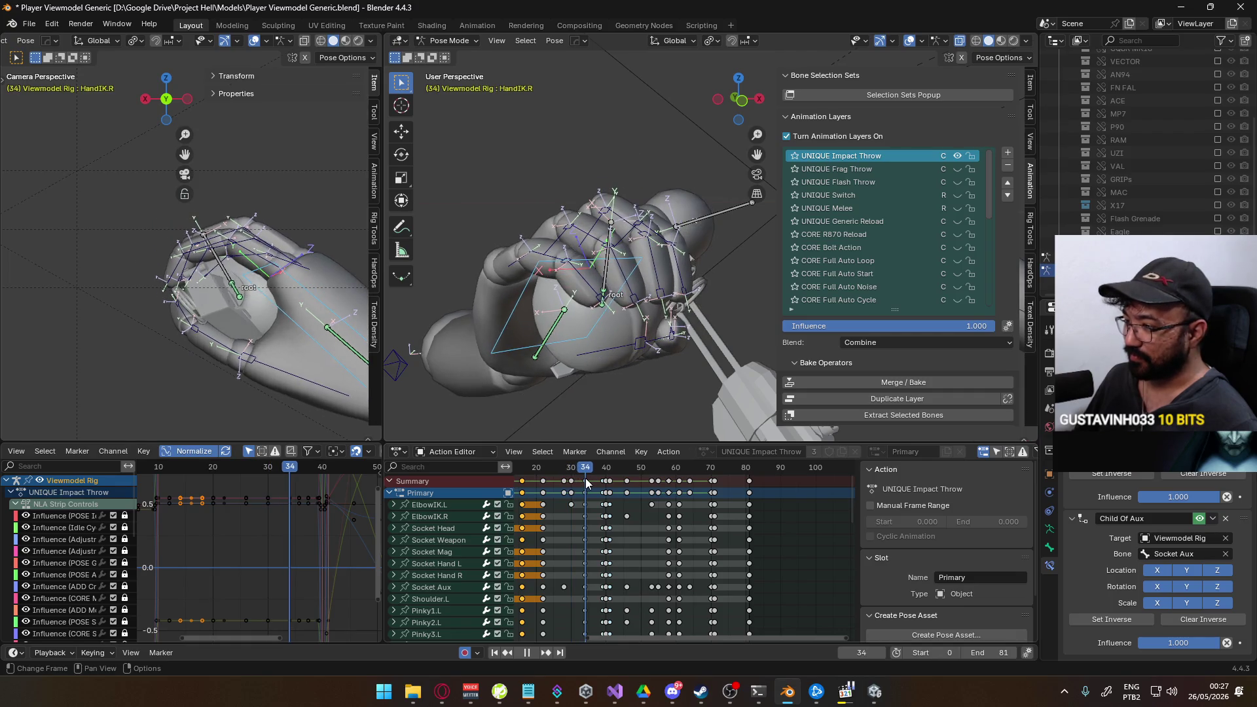
{"action": "middle_click_drag", "start_coordinate": [603, 336], "coordinate": [636, 323]}
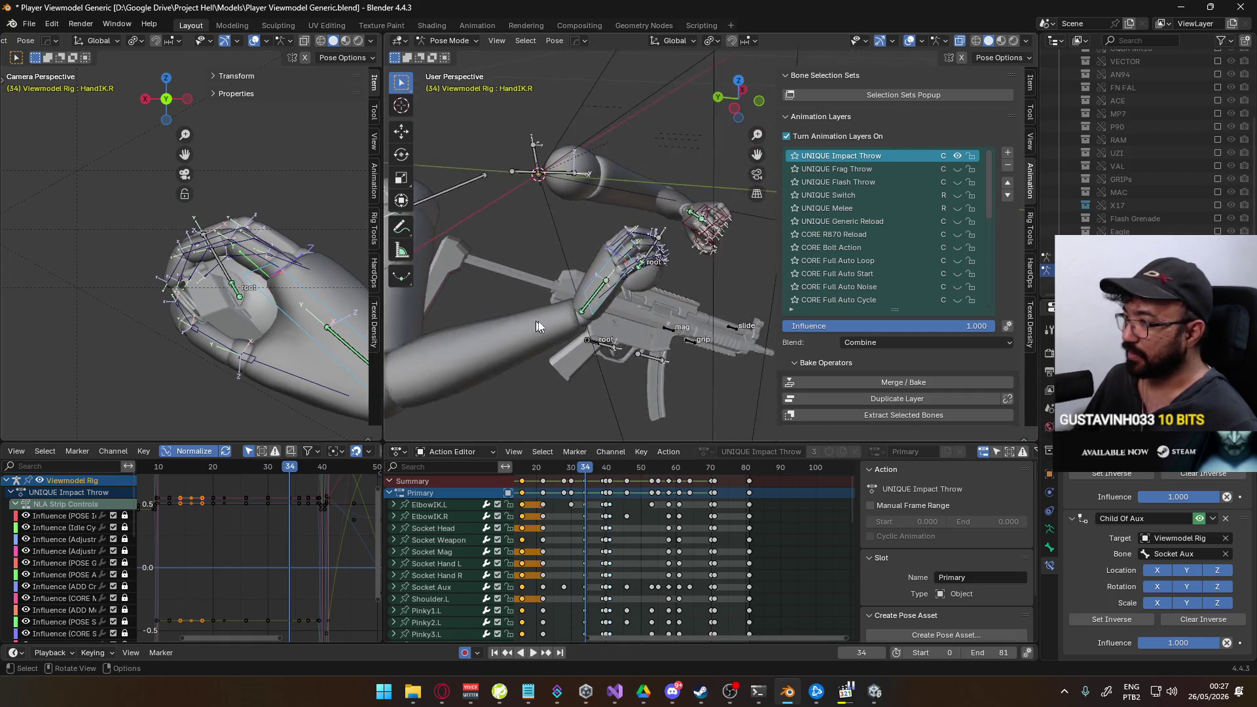
{"action": "scroll", "coordinate": [637, 322], "scroll_direction": "up", "scroll_amount": 3}
{"action": "key", "text": "g"}
{"action": "key", "text": "y"}
{"action": "key", "text": "y"}
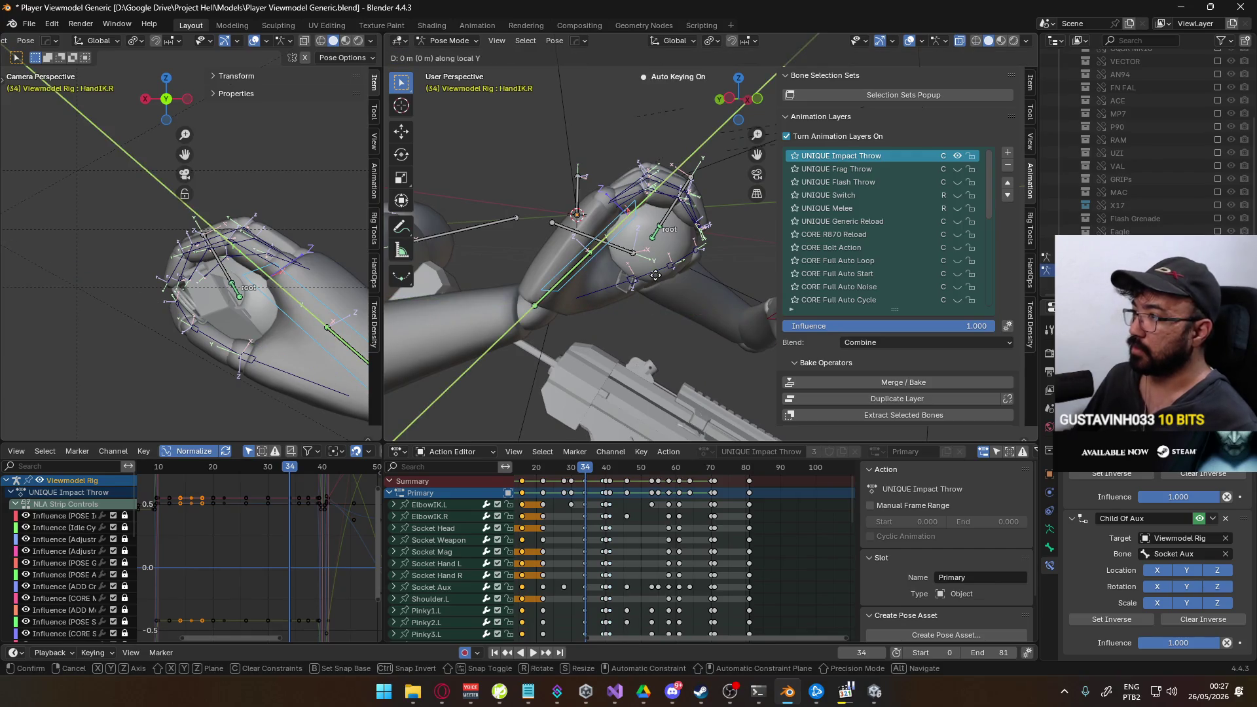
{"action": "left_click", "coordinate": [627, 291]}
Rotate HandIK.R on local Y and Z, then nudge it again along local Y to re-angle the right hand.
{"action": "middle_click_drag", "start_coordinate": [626, 292], "coordinate": [644, 232]}
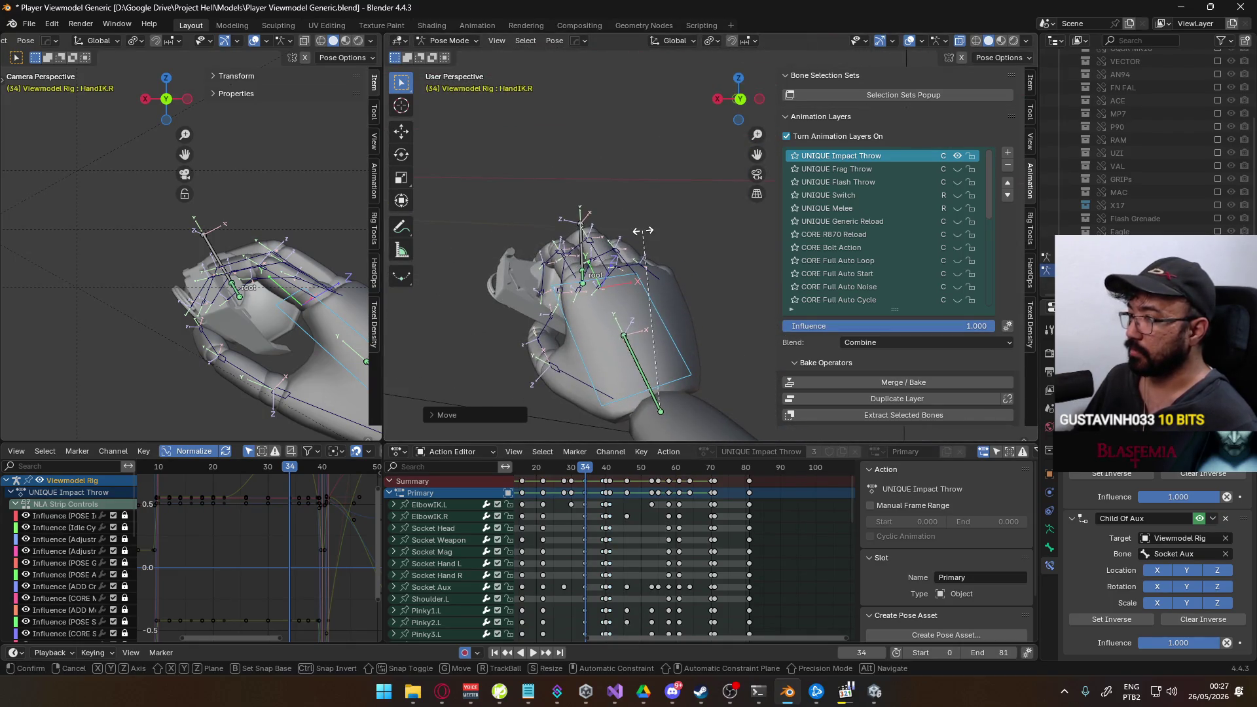
{"action": "key", "text": "r"}
{"action": "key", "text": "y"}
{"action": "key", "text": "y"}
{"action": "left_click", "coordinate": [672, 239]}
{"action": "key", "text": "r"}
{"action": "key", "text": "z"}
{"action": "key", "text": "z"}
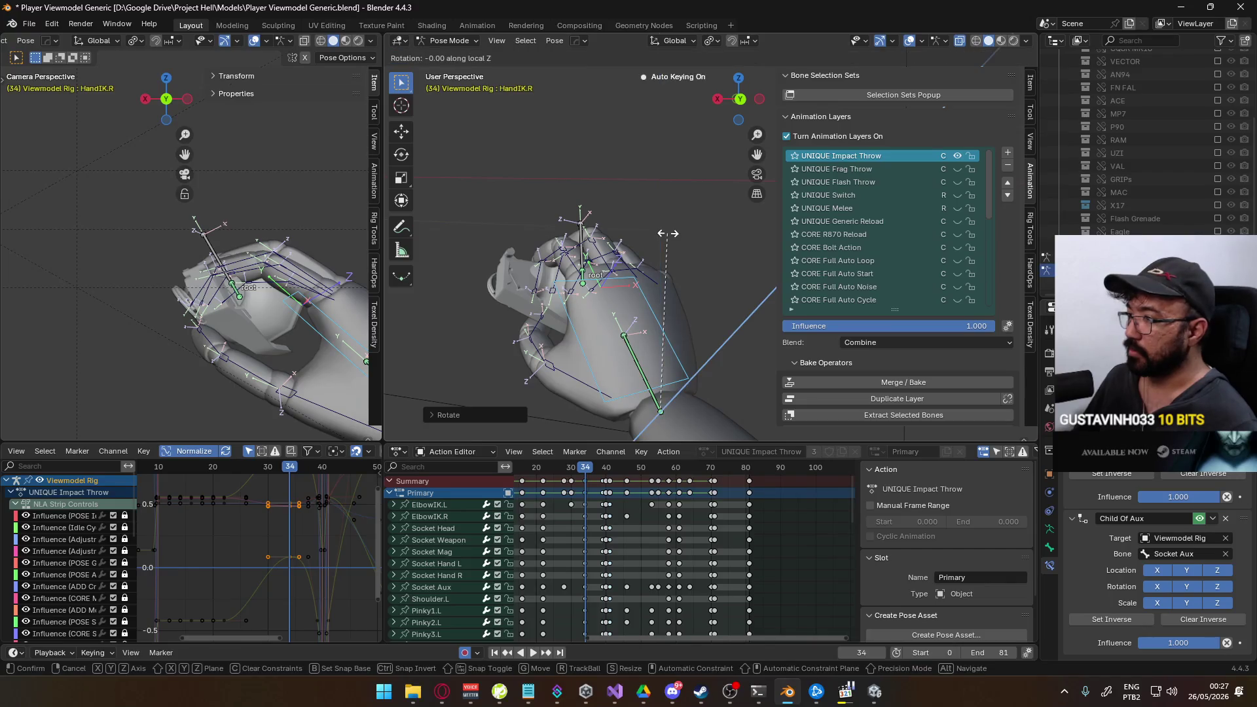
{"action": "left_click", "coordinate": [685, 236]}
{"action": "mouse_move", "coordinate": [685, 237]}
{"action": "middle_mouse_down"}
{"action": "mouse_move", "coordinate": [540, 310]}
{"action": "mouse_move", "coordinate": [582, 332]}
{"action": "mouse_move", "coordinate": [630, 315]}
{"action": "middle_mouse_up"}
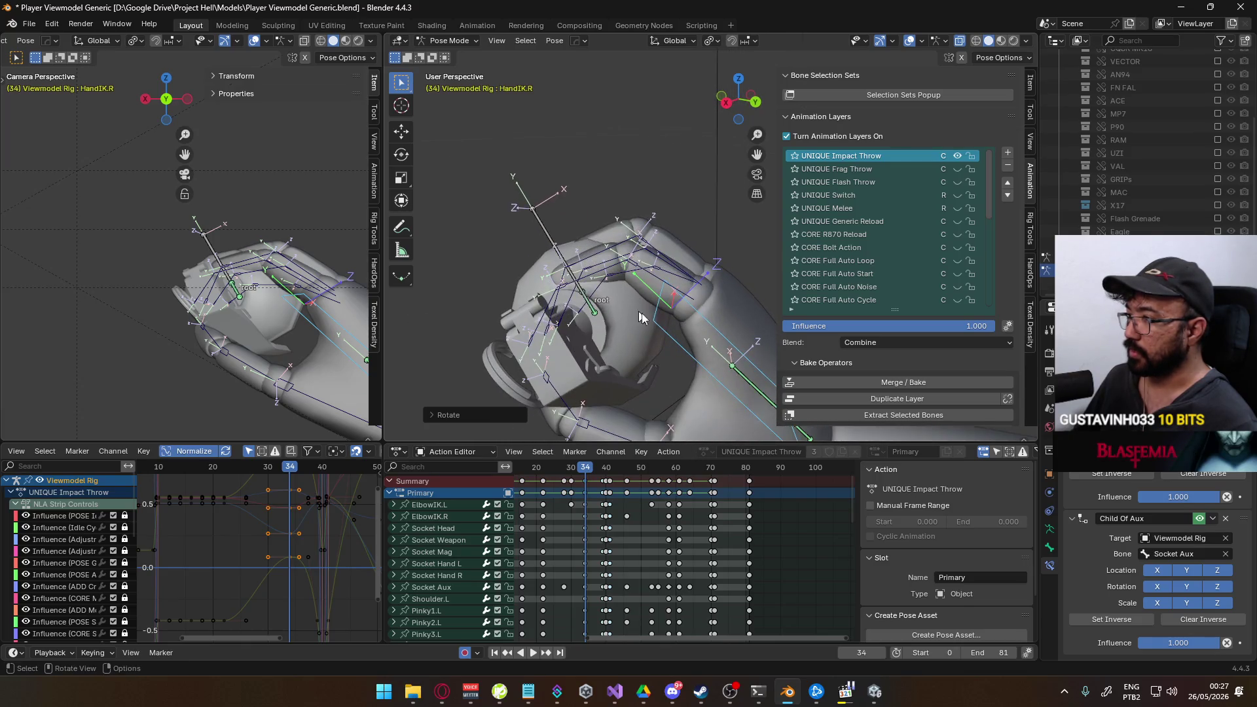
{"action": "key", "text": "g"}
{"action": "key", "text": "y"}
{"action": "key", "text": "y"}
{"action": "left_click", "coordinate": [656, 315]}
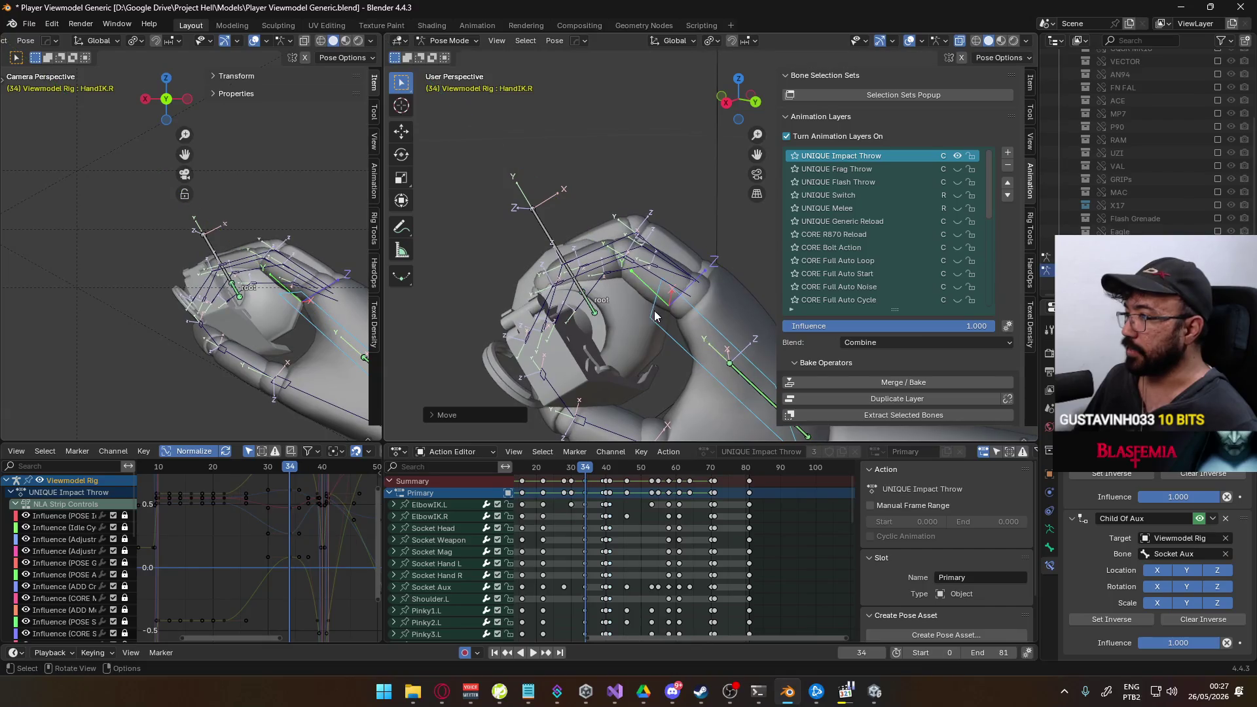
{"action": "left_click", "coordinate": [693, 311]}
Curl the index finger by rotating Pointer2.R and Pointer1.R on local X at frame 34.
{"action": "key", "text": "r"}
{"action": "key", "text": "x"}
{"action": "key", "text": "x"}
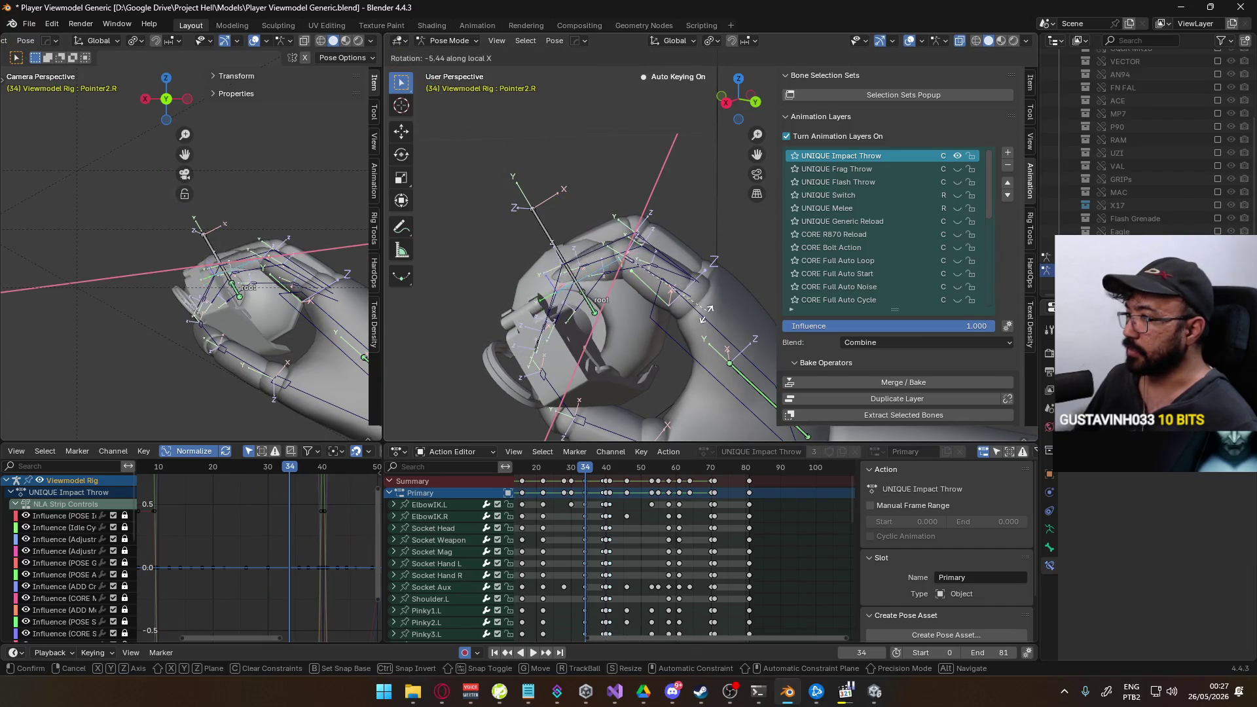
{"action": "left_click", "coordinate": [660, 326]}
{"action": "middle_click_drag", "start_coordinate": [660, 328], "coordinate": [631, 230]}
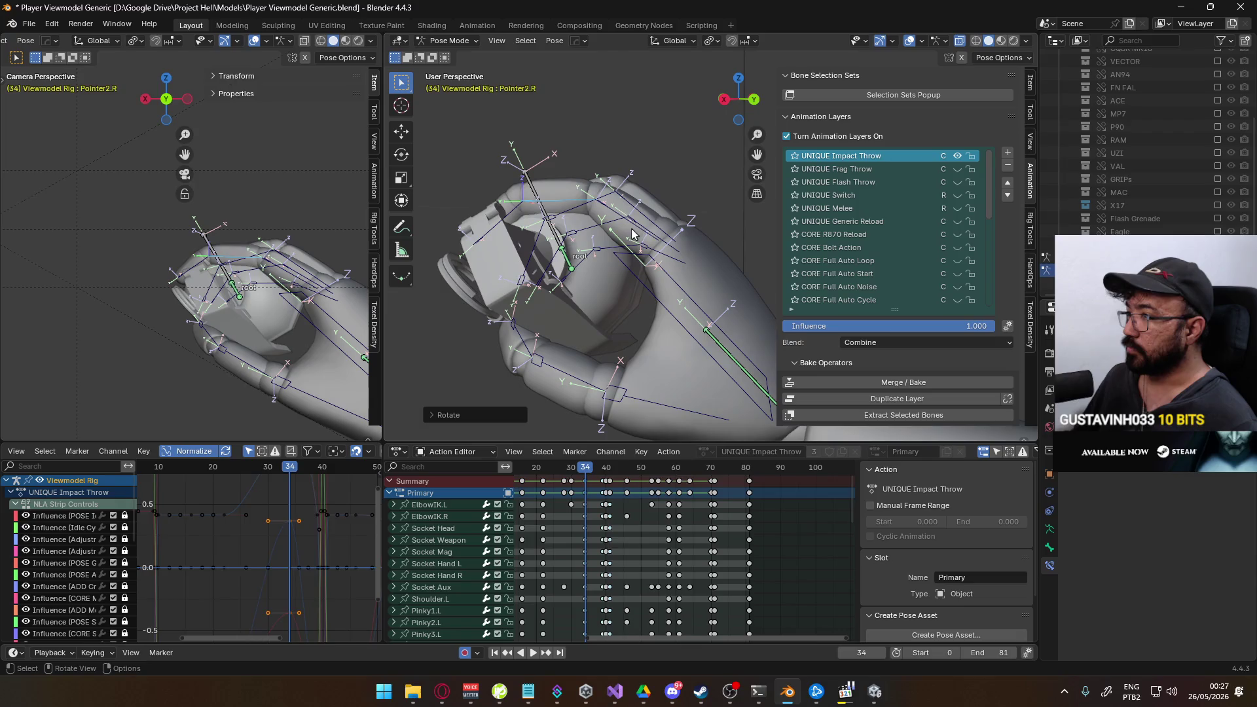
{"action": "key", "text": "r"}
{"action": "key", "text": "x"}
{"action": "key", "text": "x"}
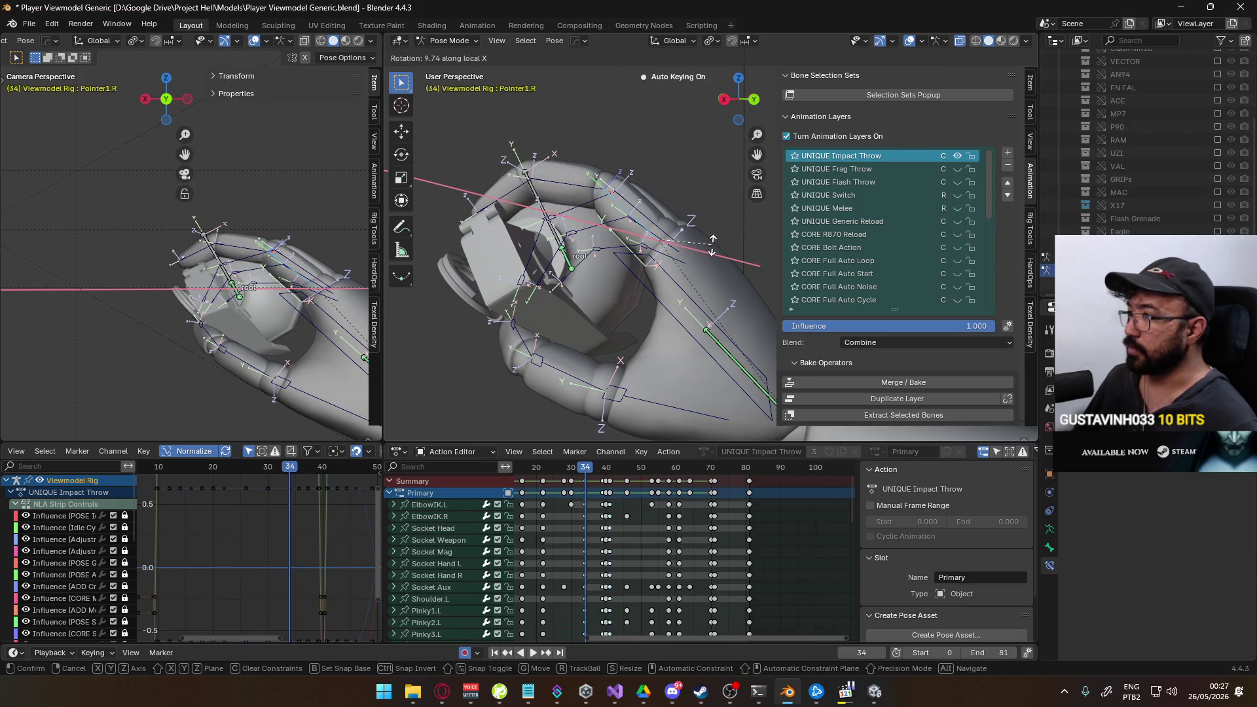
{"action": "left_click", "coordinate": [712, 240]}
{"action": "mouse_move", "coordinate": [712, 241]}
{"action": "middle_mouse_down"}
{"action": "mouse_move", "coordinate": [658, 359]}
{"action": "mouse_move", "coordinate": [664, 349]}
{"action": "mouse_move", "coordinate": [591, 310]}
{"action": "middle_mouse_up"}
Curl the middle finger by rotating Middle1.R and Middle2.R on local X.
{"action": "left_click", "coordinate": [672, 372]}
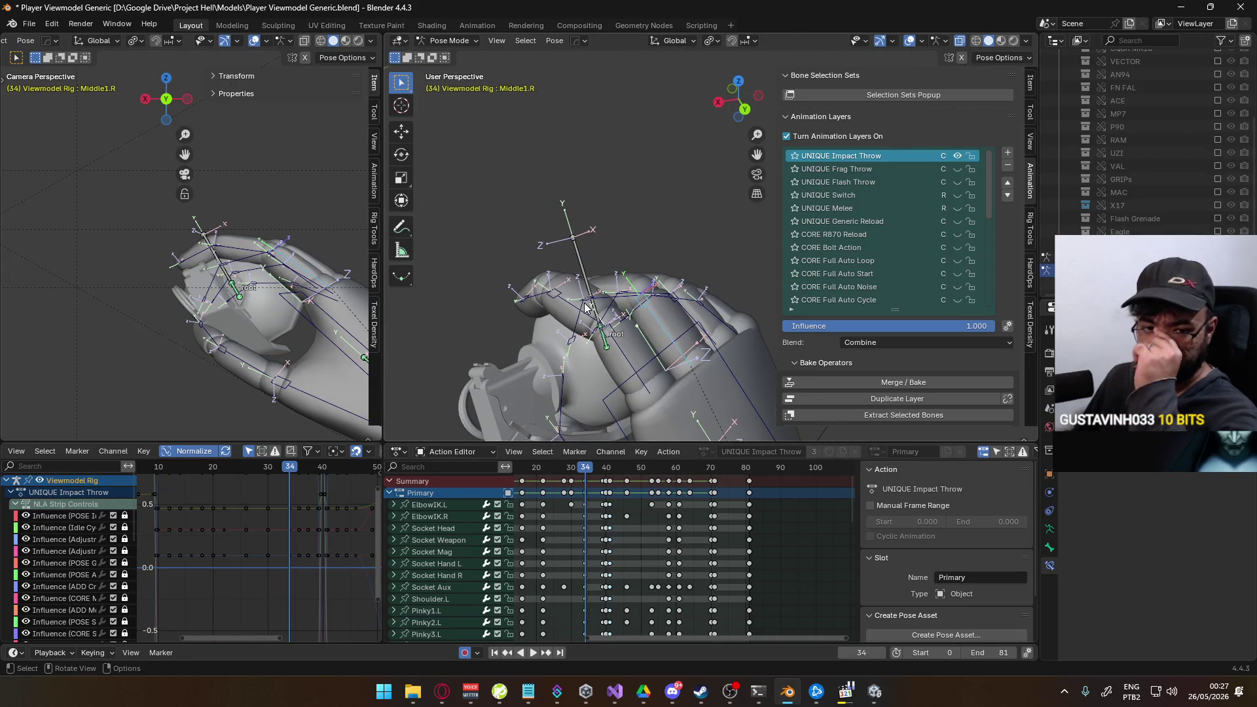
{"action": "scroll", "coordinate": [580, 334], "scroll_direction": "up", "scroll_amount": 2}
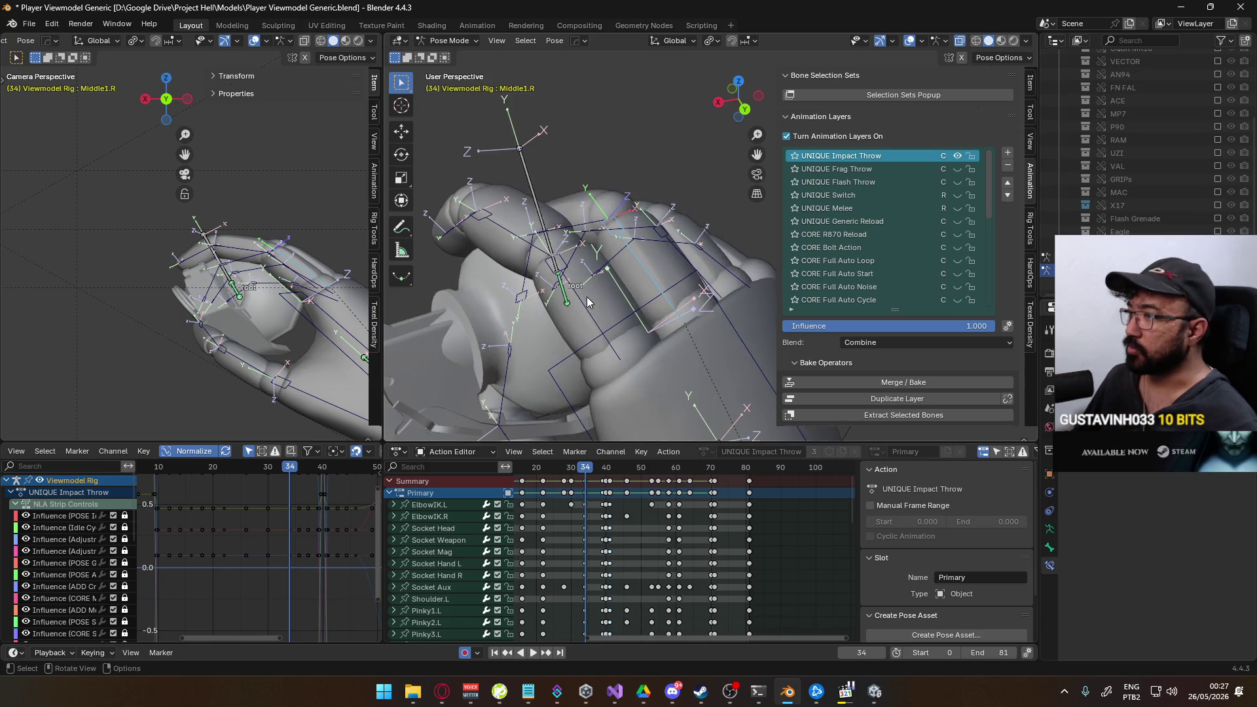
{"action": "mouse_move", "coordinate": [601, 230]}
{"action": "middle_mouse_down"}
{"action": "mouse_move", "coordinate": [619, 227]}
{"action": "mouse_move", "coordinate": [580, 241]}
{"action": "mouse_move", "coordinate": [635, 262]}
{"action": "middle_mouse_up"}
{"action": "key", "text": "r"}
{"action": "left_click", "coordinate": [597, 225]}
{"action": "key", "text": "r"}
{"action": "key", "text": "x"}
{"action": "key", "text": "x"}
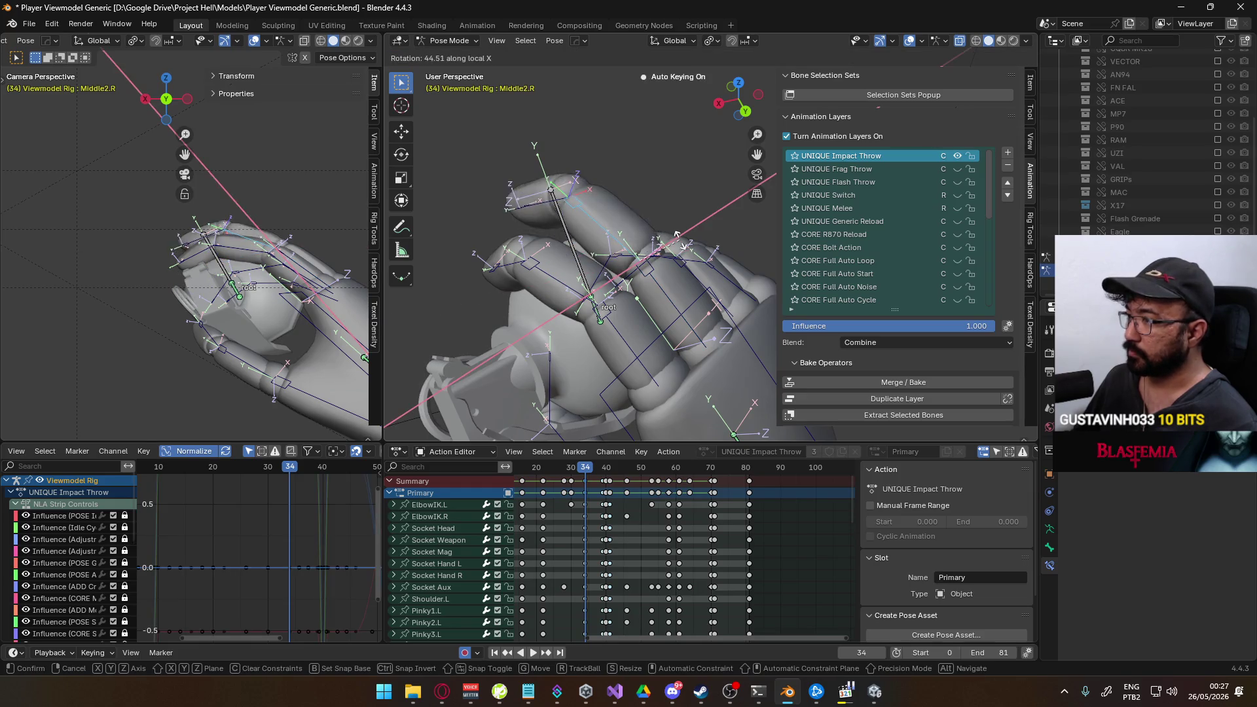
{"action": "left_click", "coordinate": [665, 229]}
{"action": "mouse_move", "coordinate": [658, 231]}
{"action": "middle_mouse_down"}
{"action": "mouse_move", "coordinate": [577, 217]}
{"action": "mouse_move", "coordinate": [659, 213]}
{"action": "mouse_move", "coordinate": [536, 234]}
{"action": "mouse_move", "coordinate": [548, 230]}
{"action": "mouse_move", "coordinate": [523, 254]}
{"action": "middle_mouse_up"}
Check the grip against the reference video, then select the Thumb0.R bone.
{"action": "key", "text": "alt+Tab"}
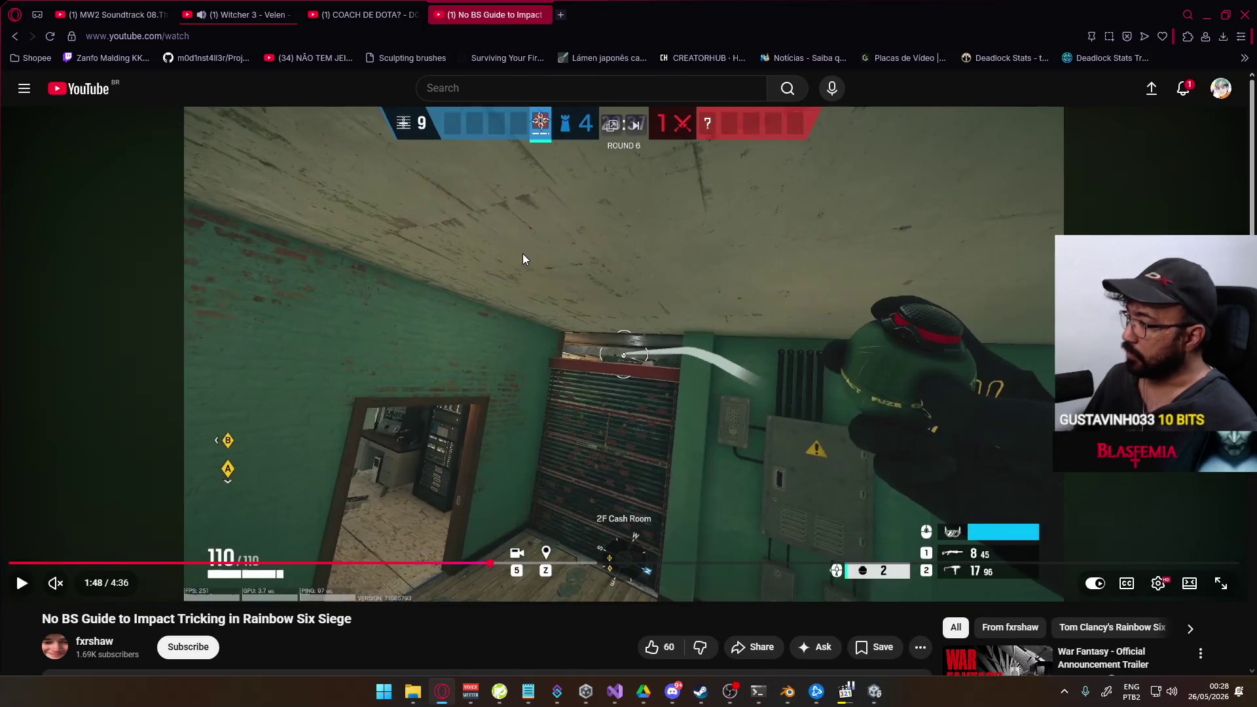
{"action": "key", "text": "alt+Tab"}
{"action": "mouse_move", "coordinate": [599, 249]}
{"action": "middle_mouse_down"}
{"action": "mouse_move", "coordinate": [560, 312]}
{"action": "mouse_move", "coordinate": [592, 241]}
{"action": "middle_mouse_up"}
{"action": "left_click", "coordinate": [663, 314]}
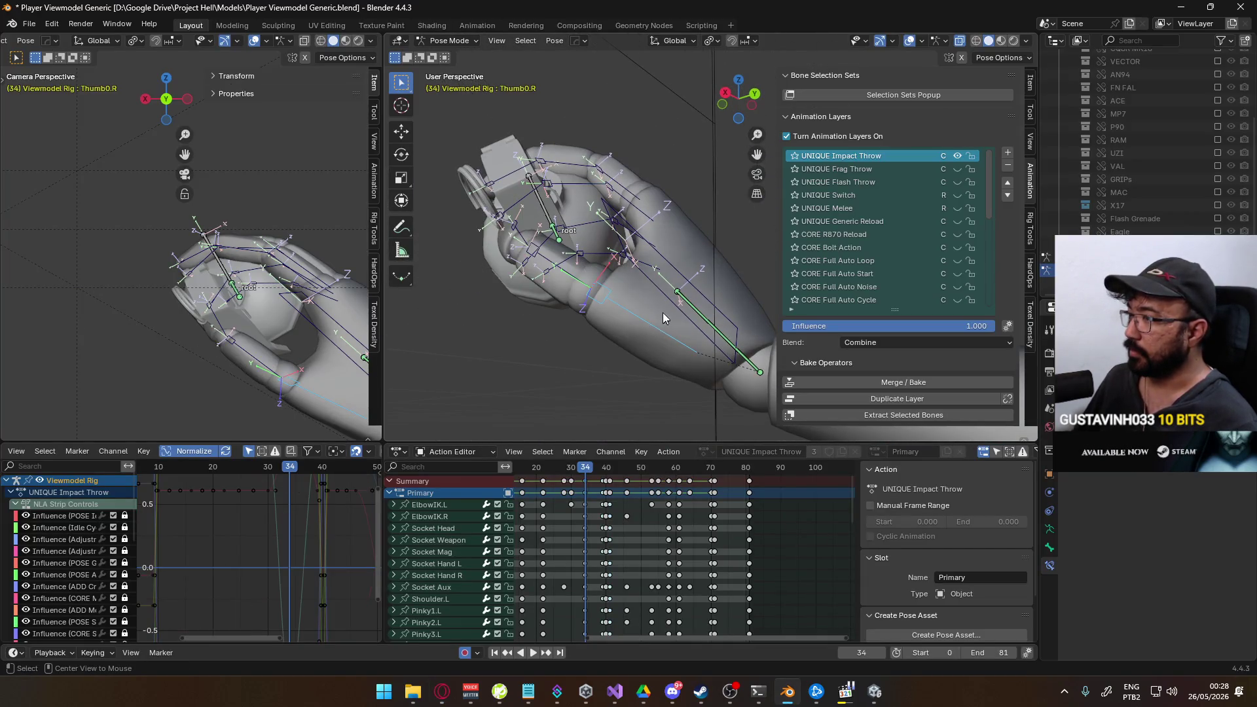
Frame the thumb and rotate Thumb0.R freely to start curling it around the grip.
{"action": "middle_click_drag", "start_coordinate": [664, 314], "coordinate": [677, 212]}
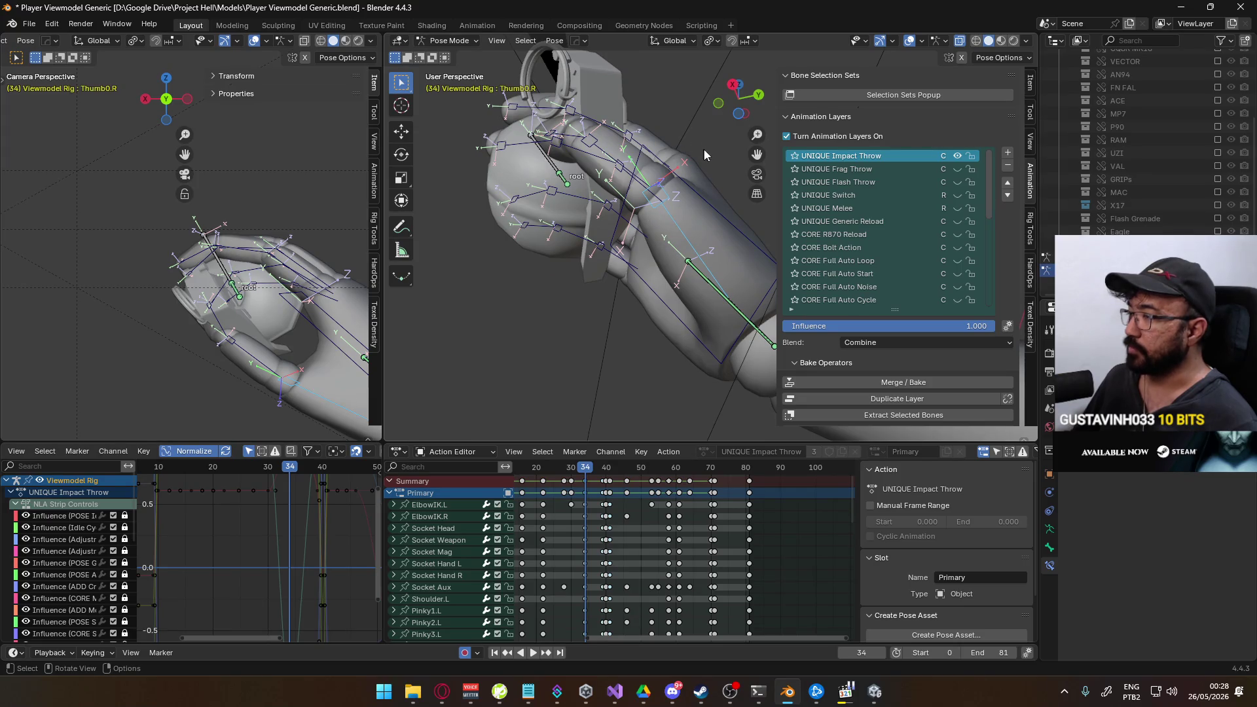
{"action": "middle_click_drag", "start_coordinate": [702, 150], "coordinate": [576, 157]}
{"action": "key", "text": "r"}
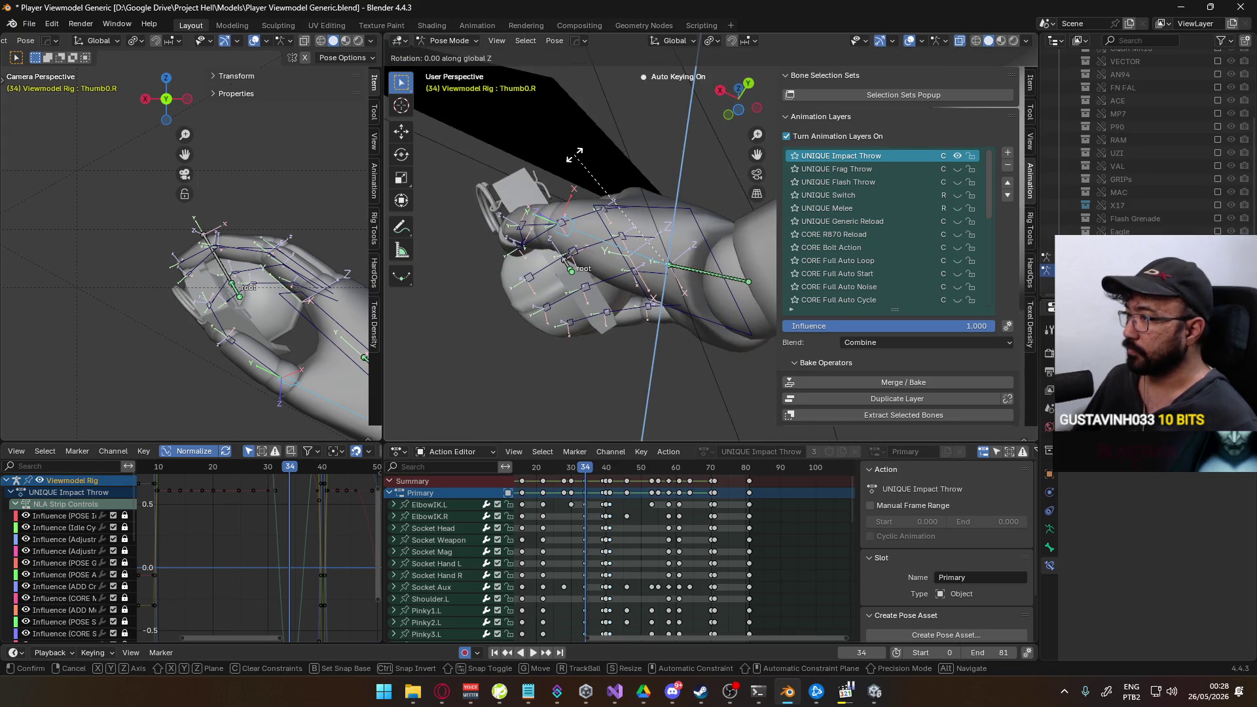
{"action": "key", "text": "y"}
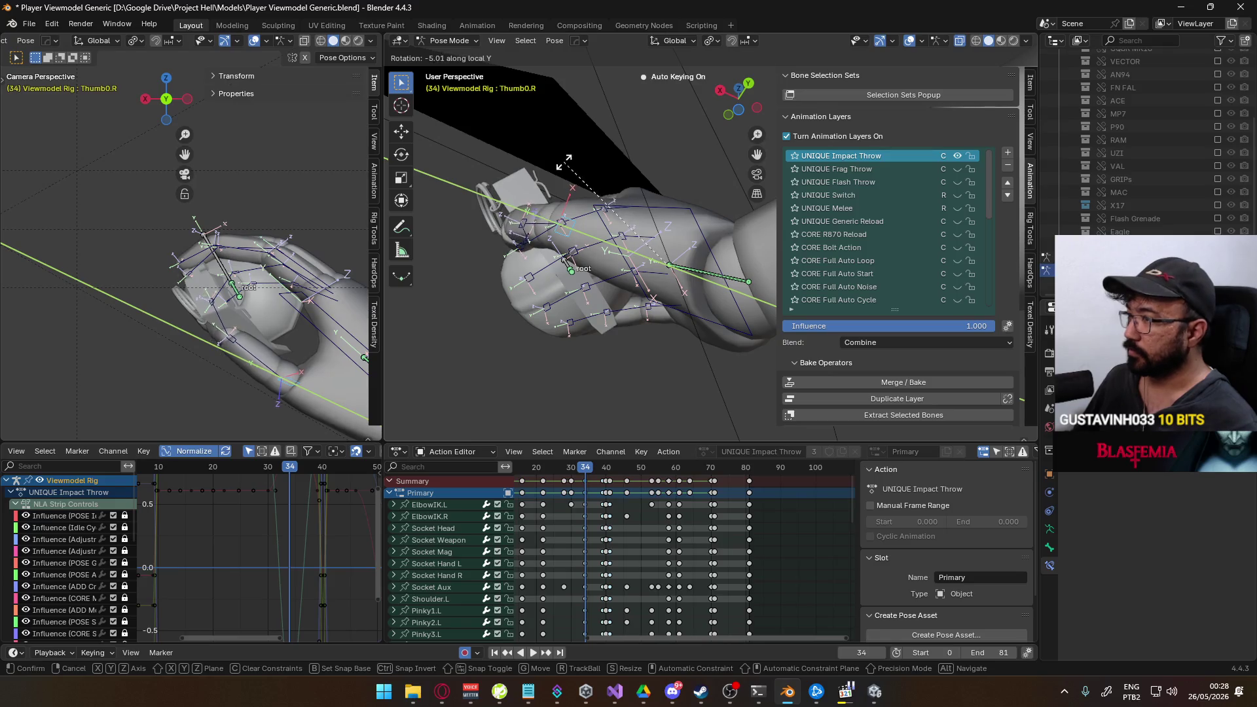
{"action": "key", "text": "y"}
{"action": "mouse_move", "coordinate": [566, 159]}
{"action": "middle_mouse_down"}
{"action": "mouse_move", "coordinate": [578, 145]}
{"action": "mouse_move", "coordinate": [610, 257]}
{"action": "mouse_move", "coordinate": [596, 311]}
{"action": "middle_mouse_up"}
{"action": "left_click", "coordinate": [578, 146]}
Rotate Thumb1.R on X and then twice on local Y to wrap it toward the grenade.
{"action": "left_click", "coordinate": [609, 258]}
{"action": "key", "text": "x"}
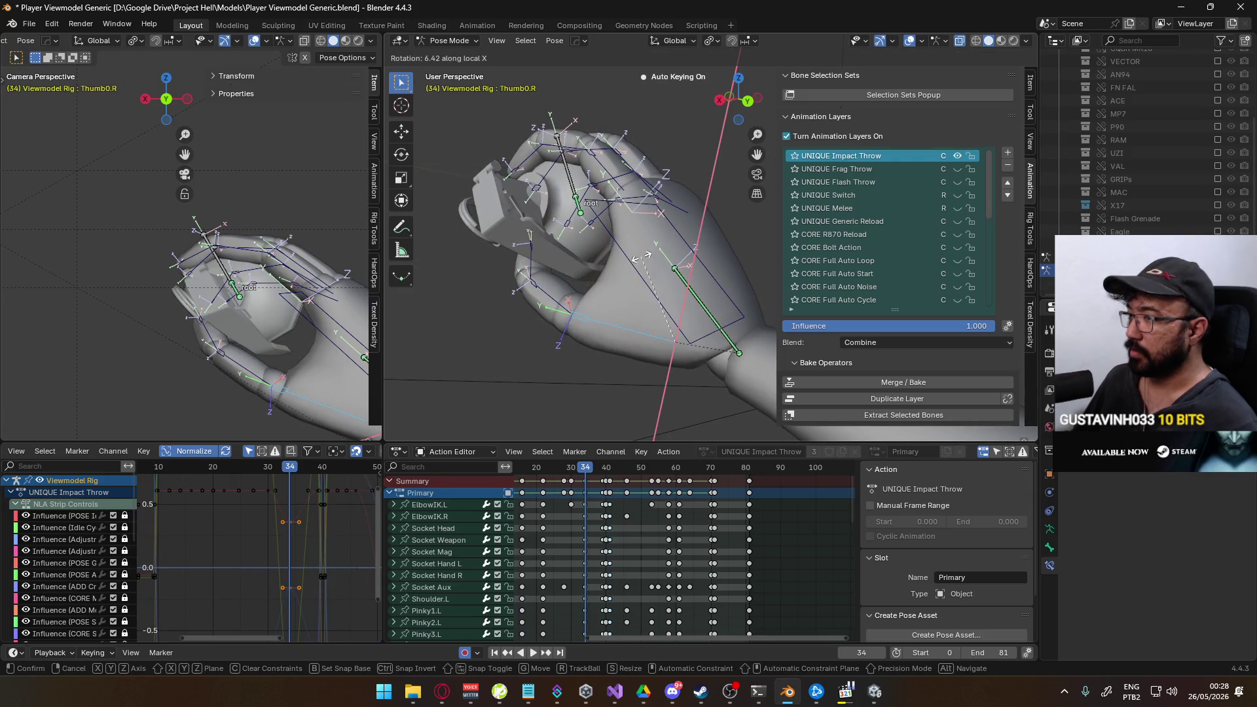
{"action": "left_click", "coordinate": [639, 246]}
{"action": "mouse_move", "coordinate": [639, 246]}
{"action": "middle_mouse_down"}
{"action": "mouse_move", "coordinate": [624, 220]}
{"action": "mouse_move", "coordinate": [608, 249]}
{"action": "middle_mouse_up"}
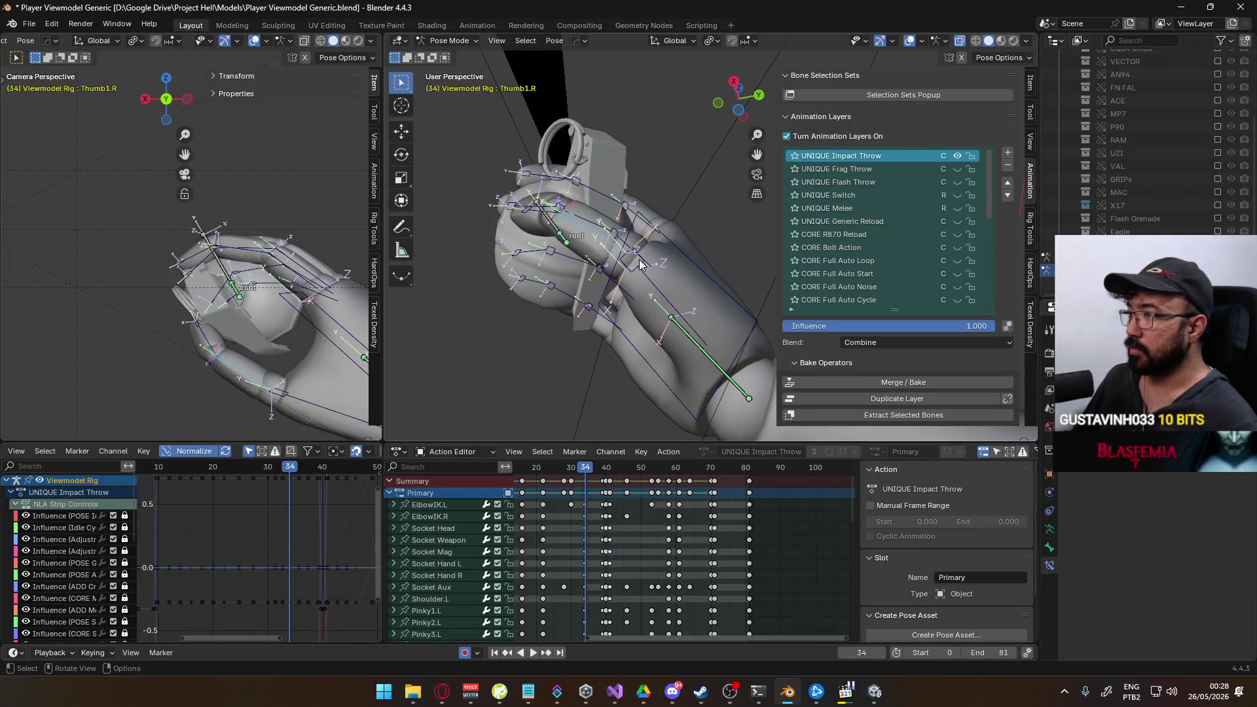
{"action": "key", "text": "y"}
{"action": "key", "text": "y"}
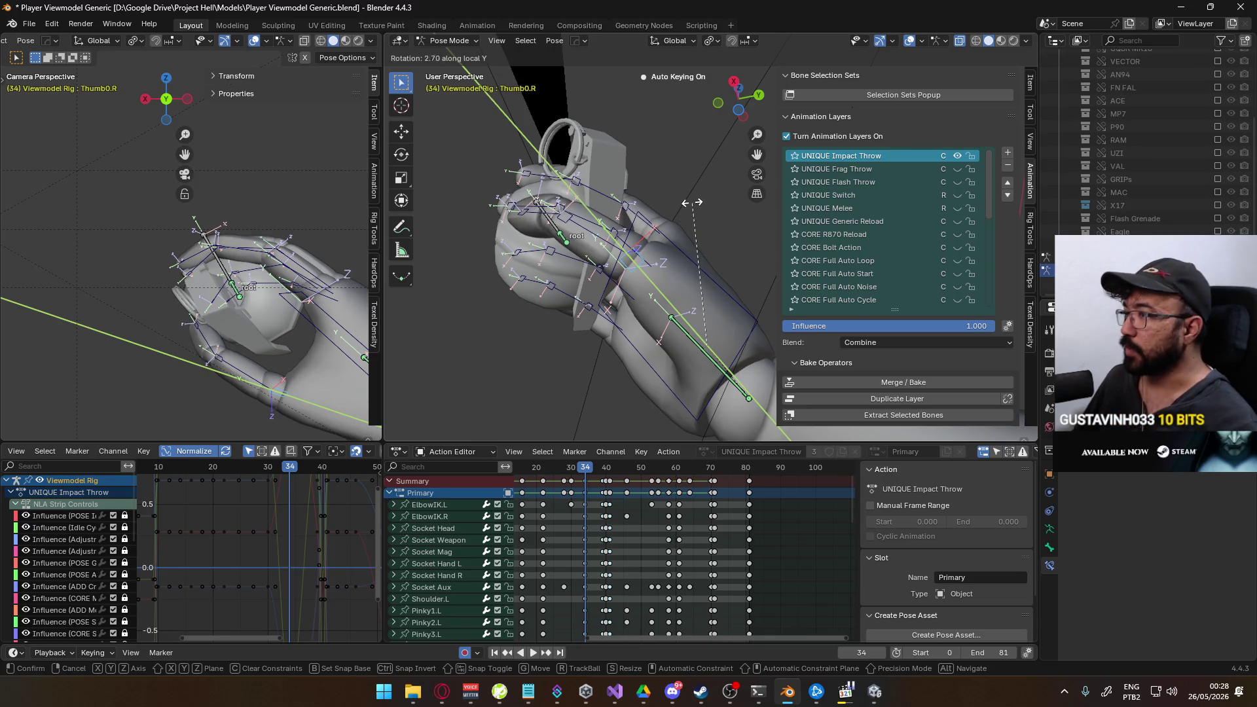
{"action": "left_click", "coordinate": [723, 187]}
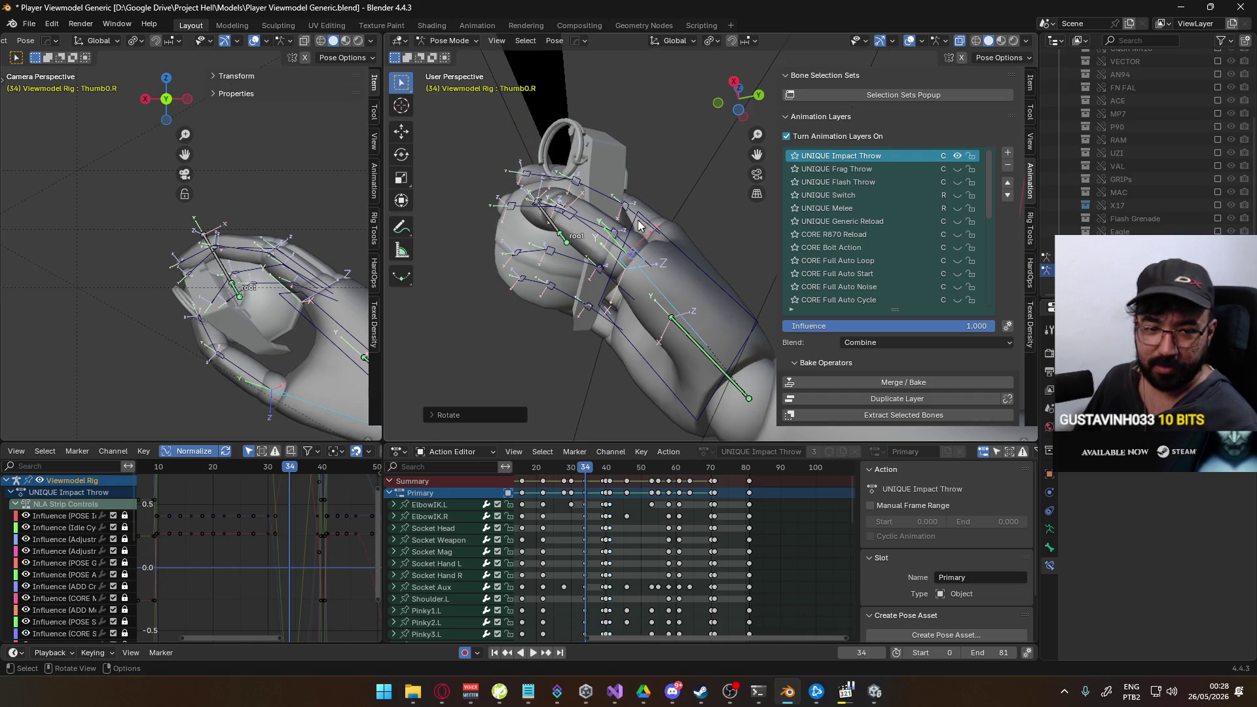
{"action": "middle_click_drag", "start_coordinate": [642, 226], "coordinate": [590, 228]}
{"action": "scroll", "coordinate": [582, 228], "scroll_direction": "up", "scroll_amount": 3}
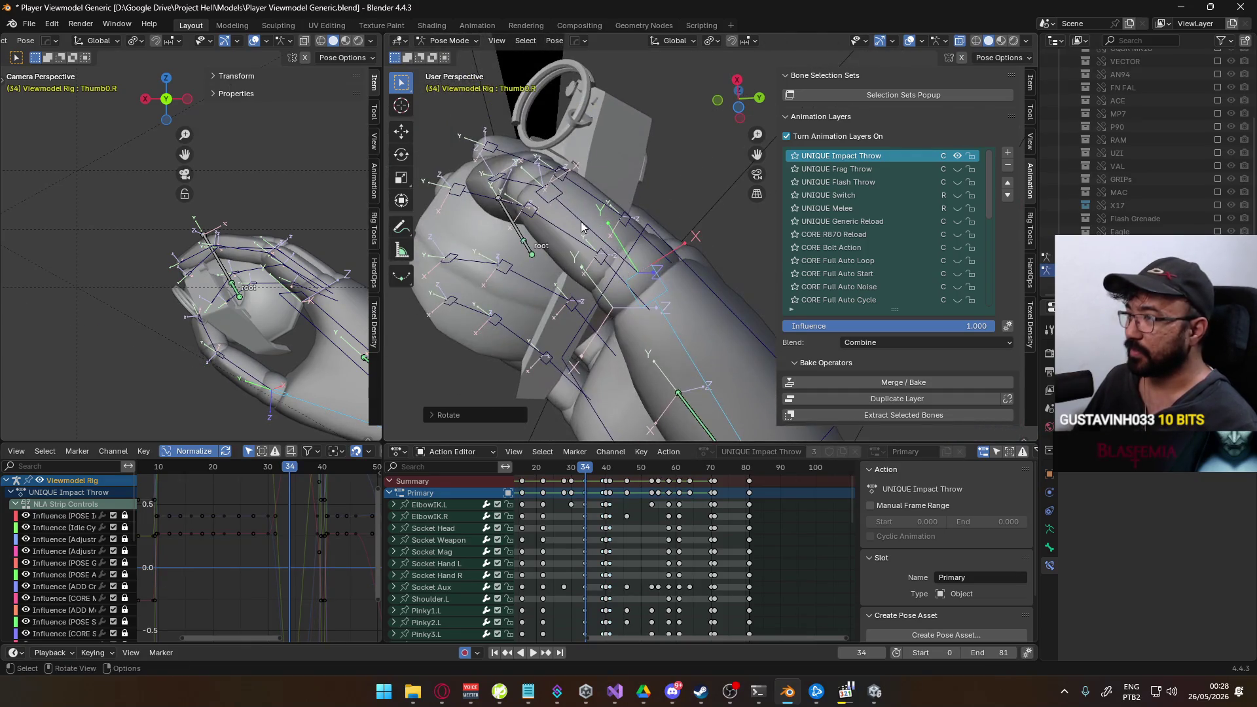
{"action": "key", "text": "y"}
{"action": "key", "text": "y"}
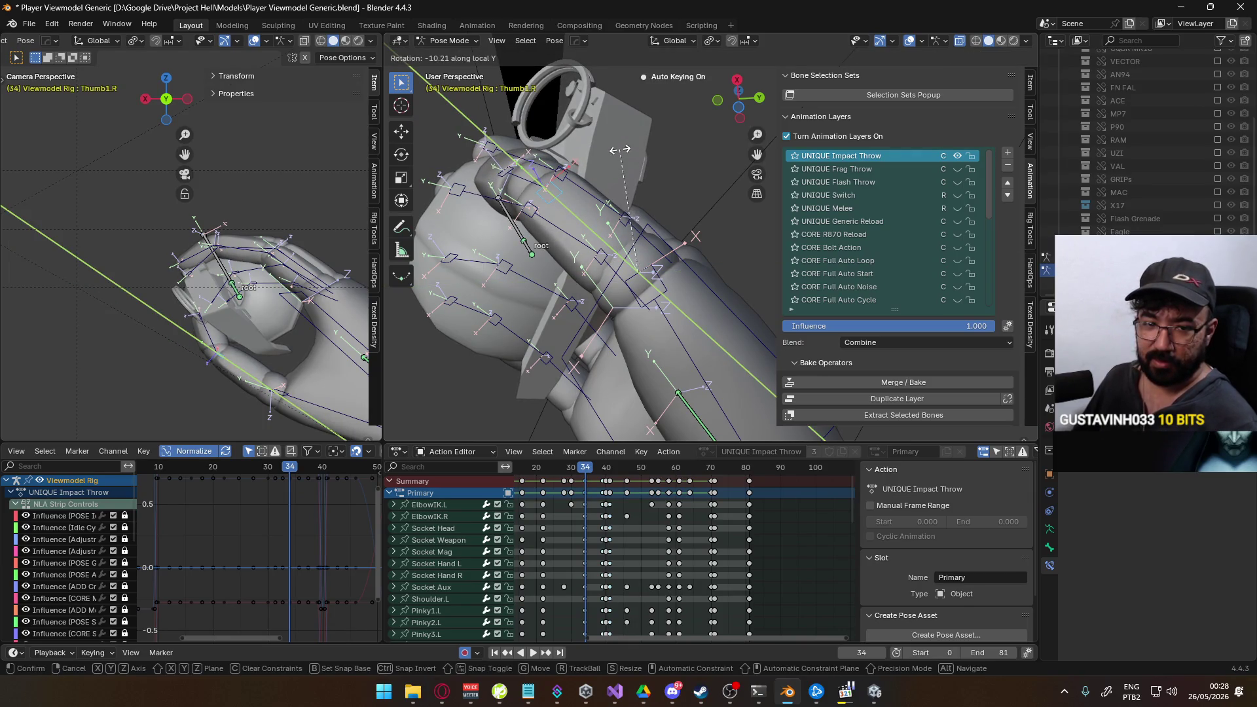
{"action": "left_click", "coordinate": [620, 150]}
Refine the thumb with further free and X-axis rotations, orbiting both views to inspect the grip.
{"action": "middle_click_drag", "start_coordinate": [620, 150], "coordinate": [623, 215]}
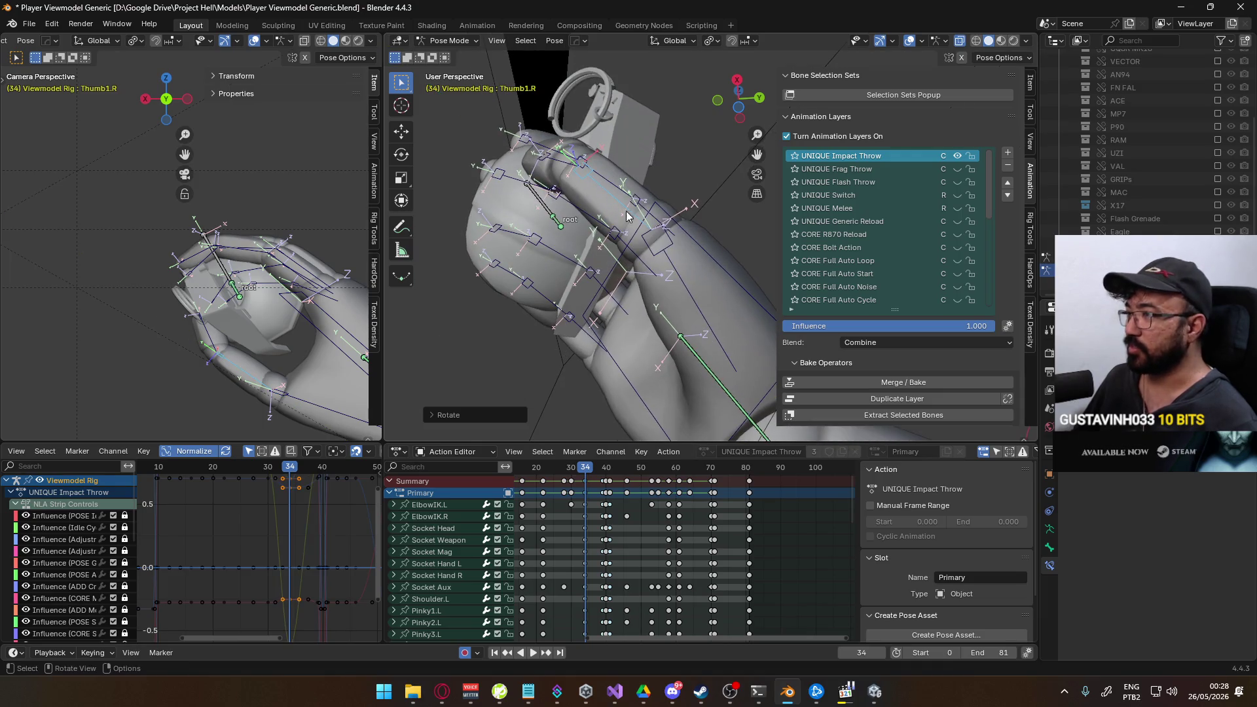
{"action": "key", "text": "r"}
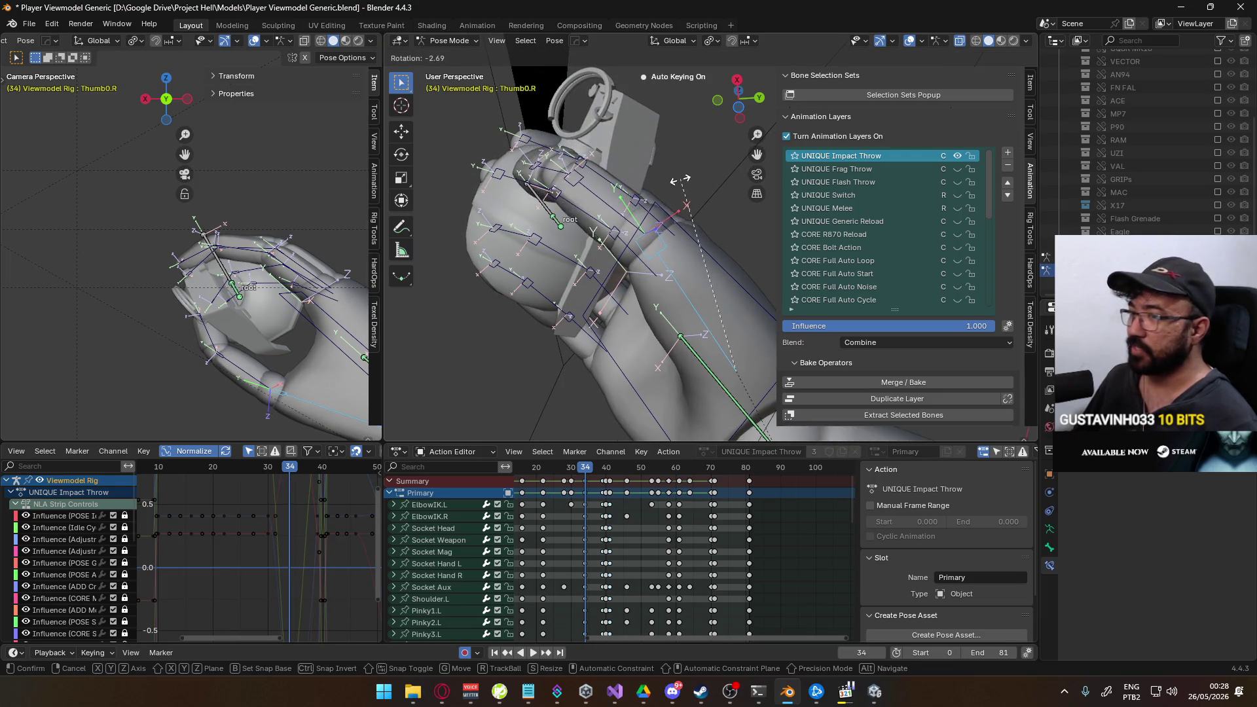
{"action": "left_click", "coordinate": [678, 186]}
{"action": "middle_click_drag", "start_coordinate": [678, 187], "coordinate": [592, 309]}
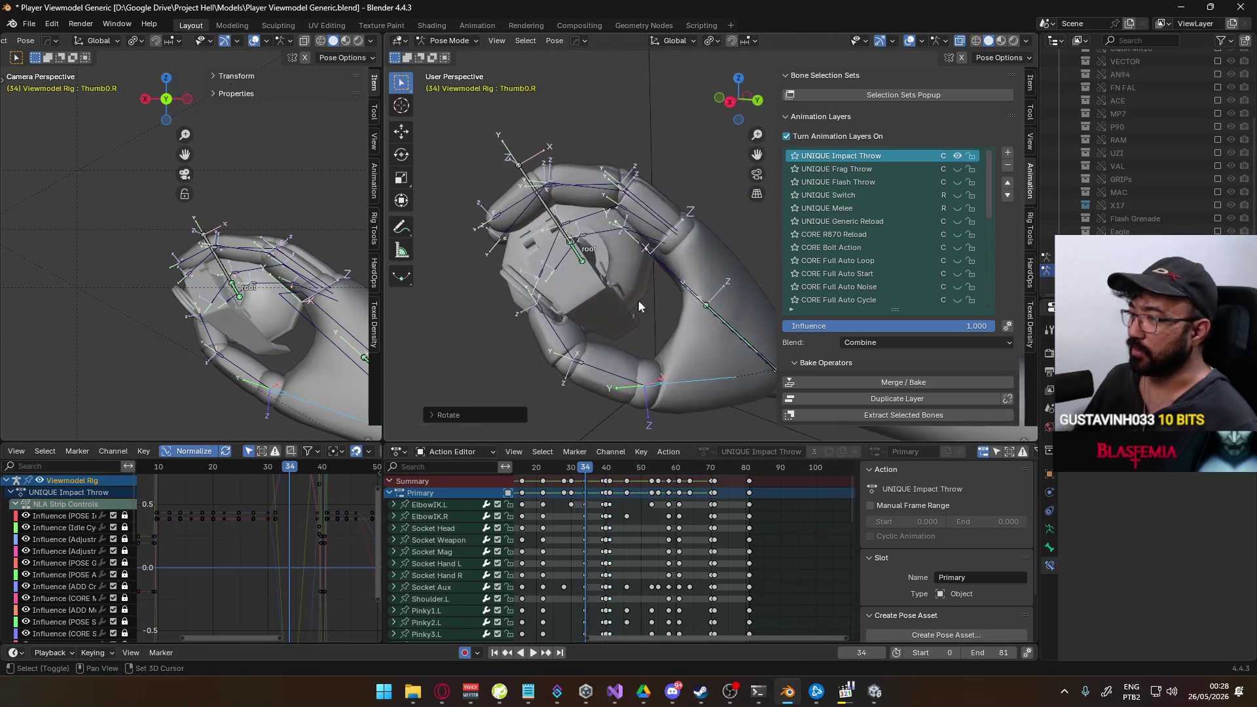
{"action": "middle_click_drag", "start_coordinate": [592, 309], "coordinate": [685, 324]}
{"action": "key", "text": "x"}
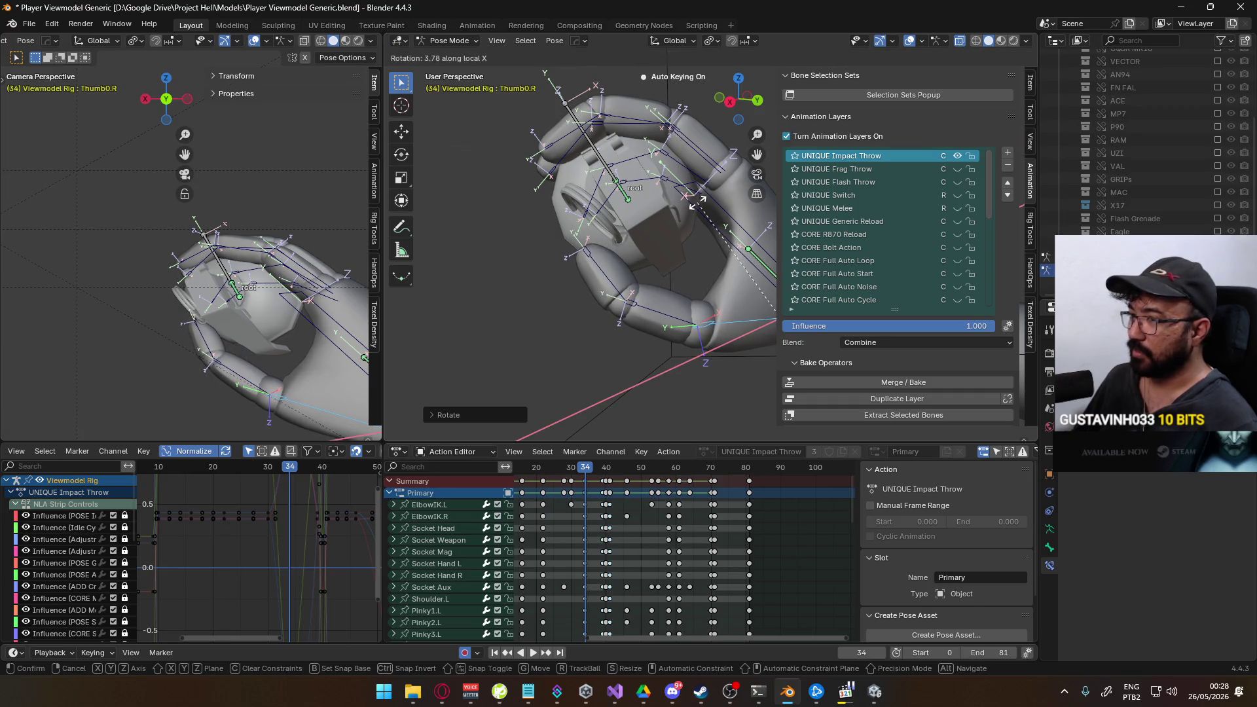
{"action": "left_click", "coordinate": [695, 214]}
{"action": "middle_click_drag", "start_coordinate": [695, 215], "coordinate": [699, 183]}
{"action": "key", "text": "r"}
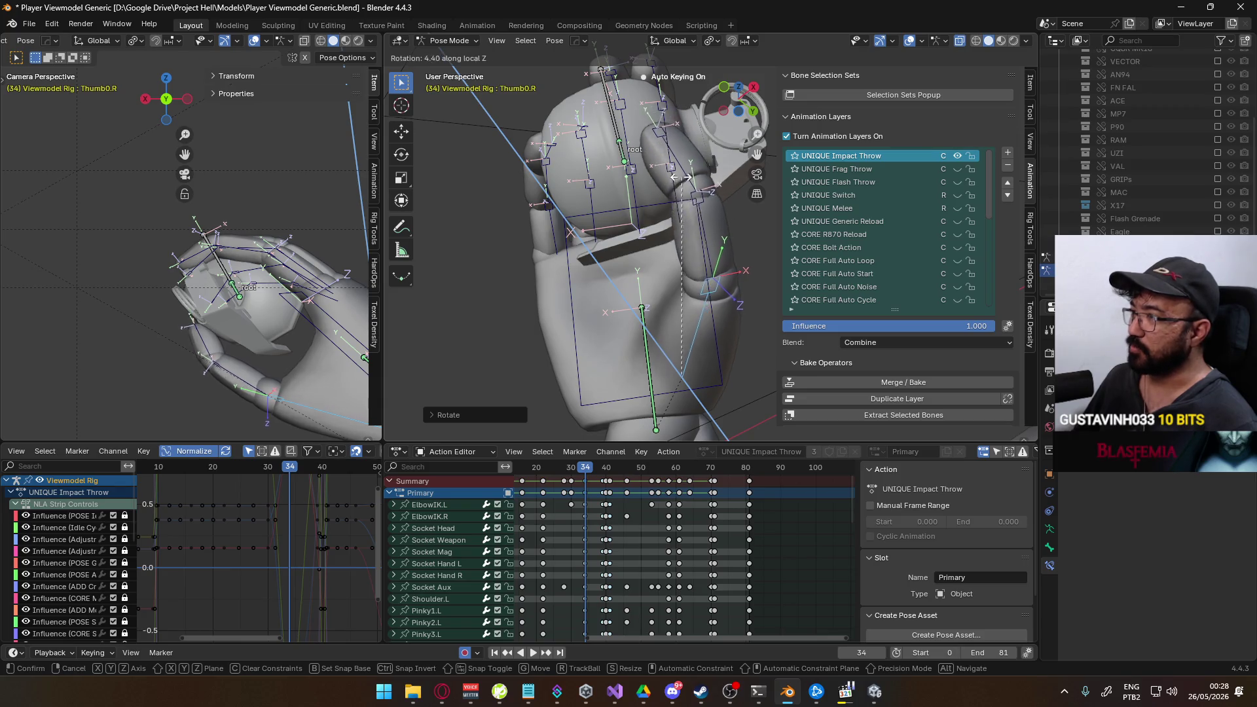
{"action": "left_click", "coordinate": [676, 177]}
{"action": "mouse_move", "coordinate": [361, 281]}
{"action": "middle_mouse_down"}
{"action": "mouse_move", "coordinate": [293, 277]}
{"action": "mouse_move", "coordinate": [354, 276]}
{"action": "middle_mouse_up"}
{"action": "mouse_move", "coordinate": [550, 265]}
{"action": "middle_mouse_down"}
{"action": "mouse_move", "coordinate": [603, 268]}
{"action": "mouse_move", "coordinate": [667, 359]}
{"action": "mouse_move", "coordinate": [708, 382]}
{"action": "mouse_move", "coordinate": [639, 83]}
{"action": "mouse_move", "coordinate": [598, 253]}
{"action": "mouse_move", "coordinate": [550, 188]}
{"action": "middle_mouse_up"}
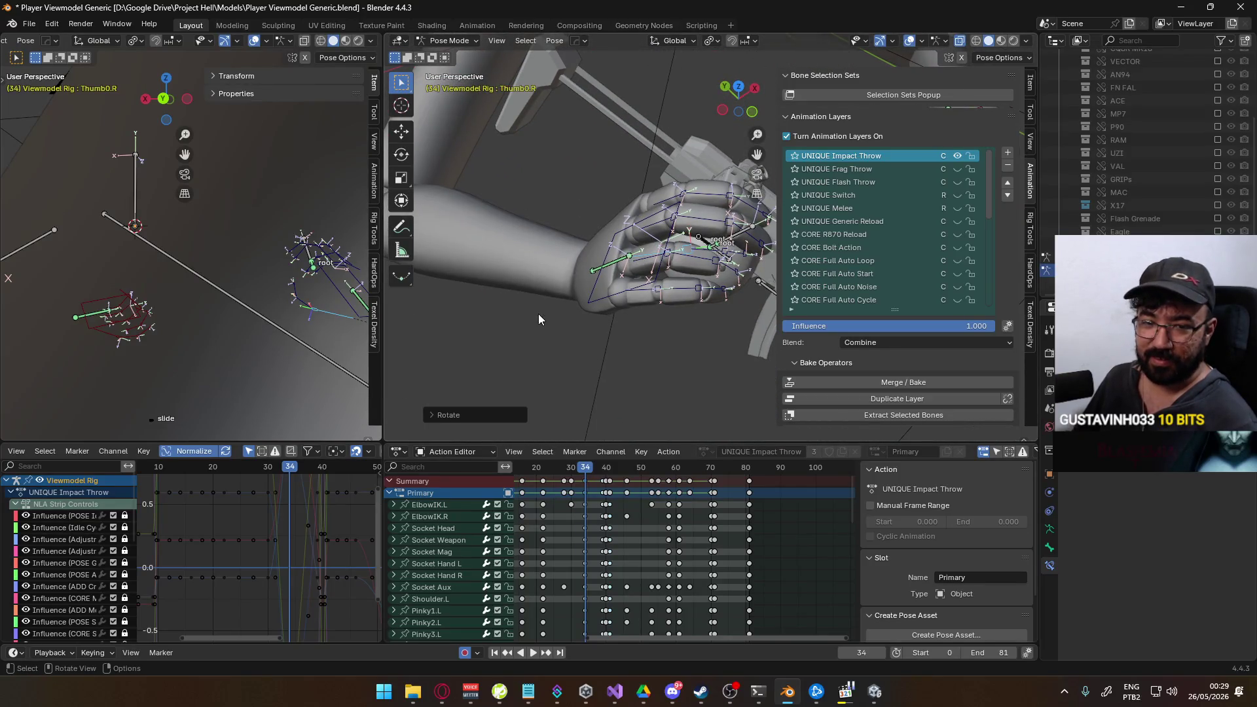
Bend the Ring1.R bone on its local X axis and twist it on local Z.
{"action": "middle_click_drag", "start_coordinate": [549, 302], "coordinate": [608, 330]}
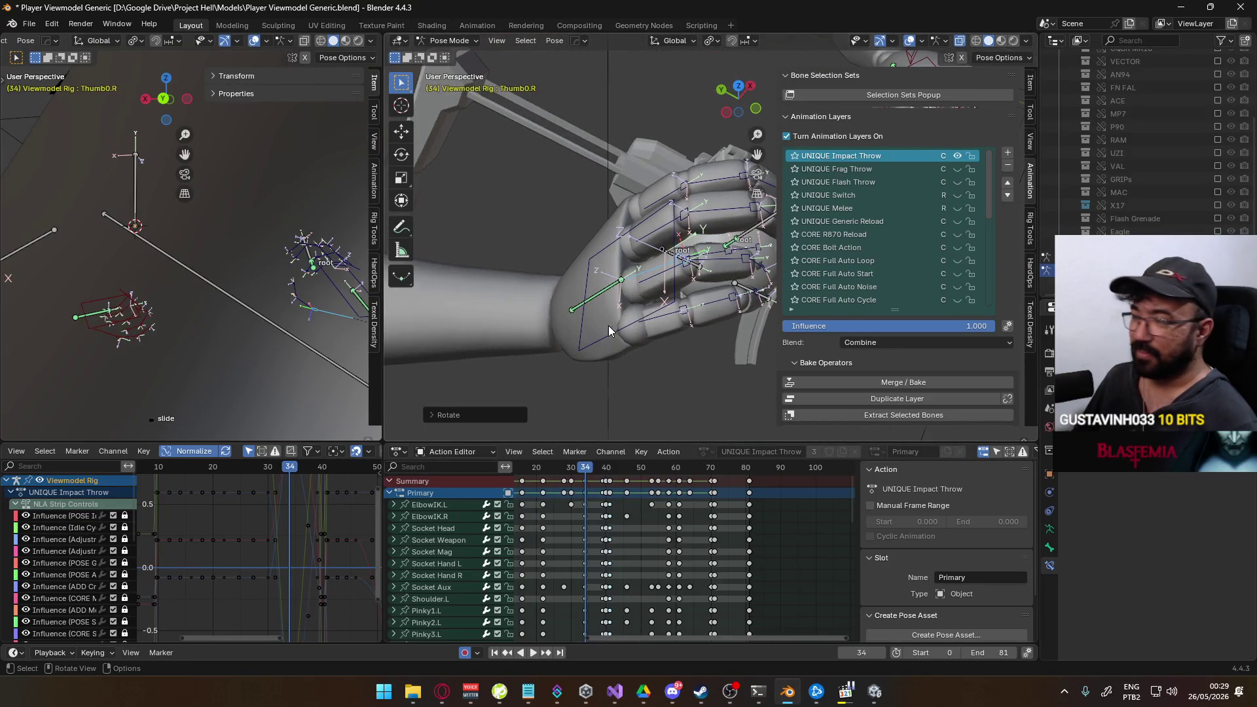
{"action": "left_click", "coordinate": [657, 282]}
{"action": "middle_click_drag", "start_coordinate": [657, 282], "coordinate": [604, 298]}
{"action": "key", "text": "r"}
{"action": "key", "text": "x"}
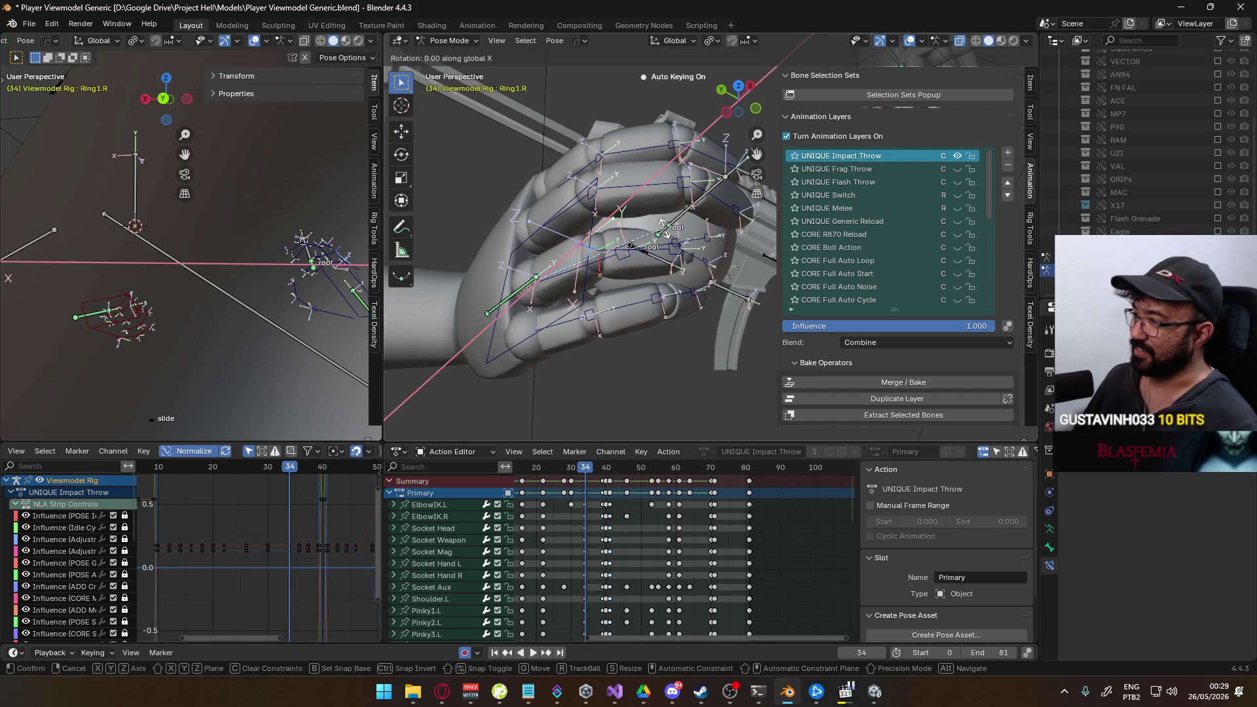
{"action": "key", "text": "x"}
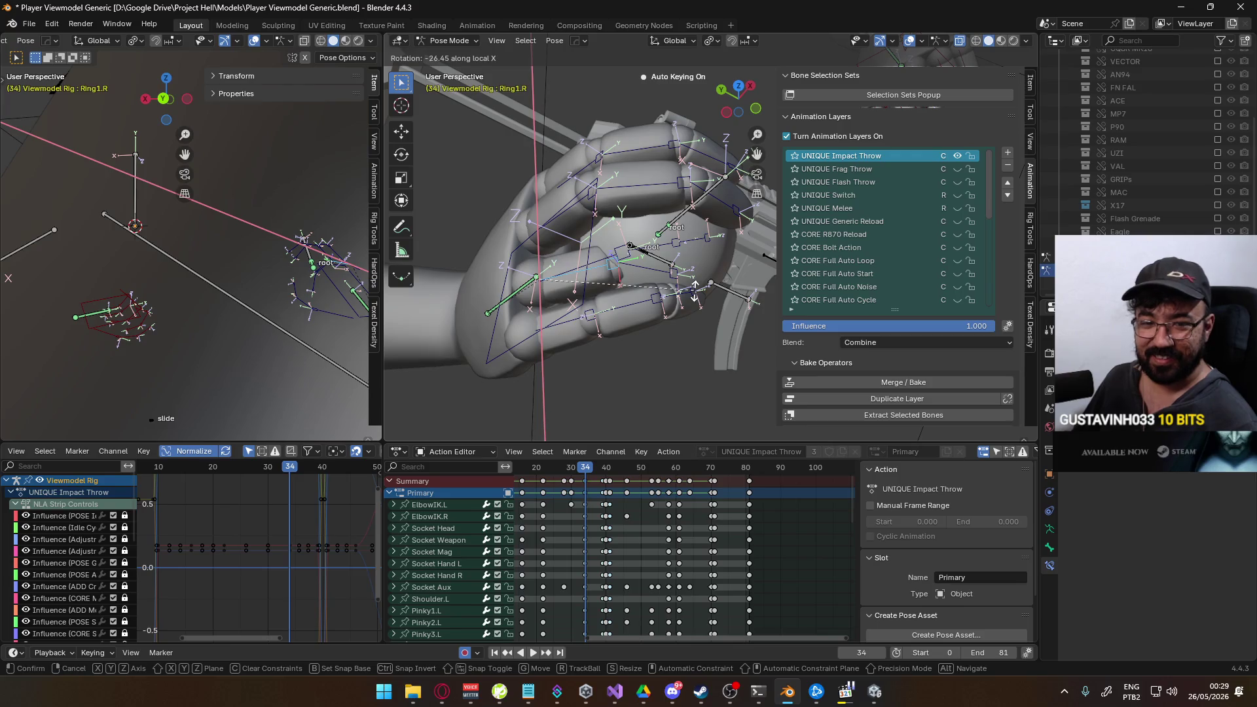
{"action": "left_click", "coordinate": [696, 287]}
{"action": "key", "text": "r"}
{"action": "key", "text": "z"}
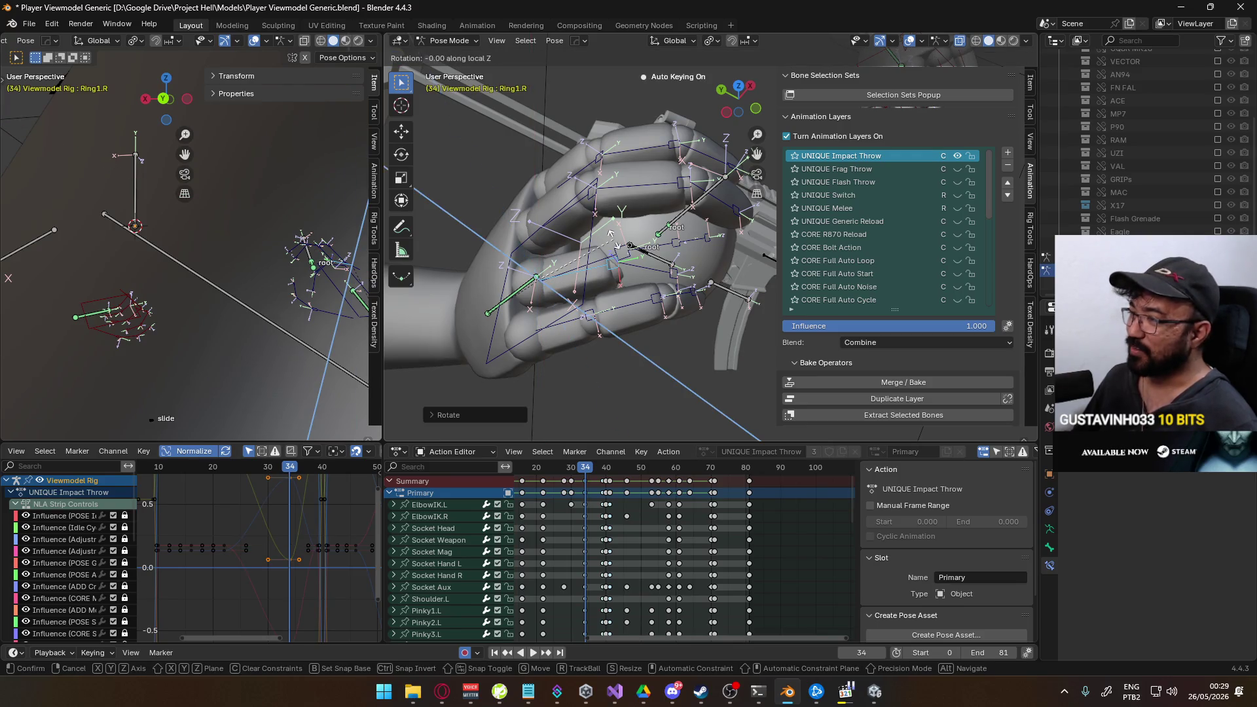
{"action": "key", "text": "z"}
{"action": "left_click", "coordinate": [622, 251]}
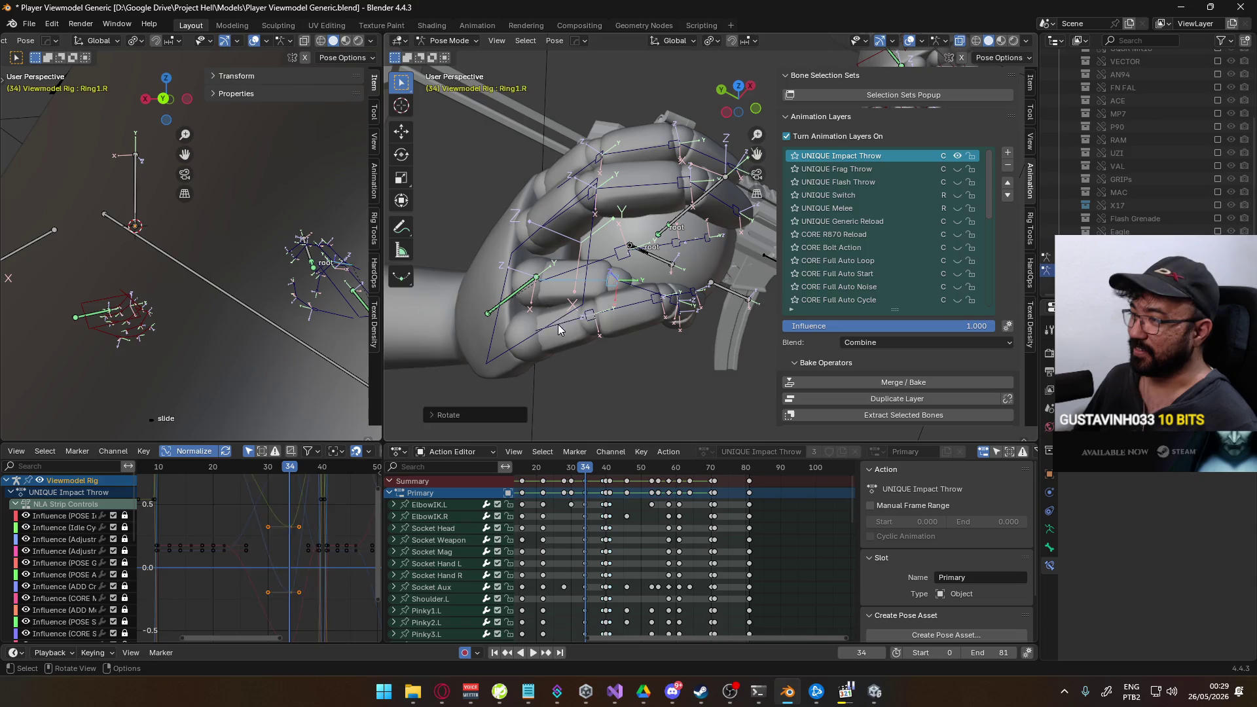
Rotate the Pinky1.R bone on Z and bend it on its local X axis.
{"action": "left_click", "coordinate": [559, 329]}
{"action": "key", "text": "r"}
{"action": "key", "text": "z"}
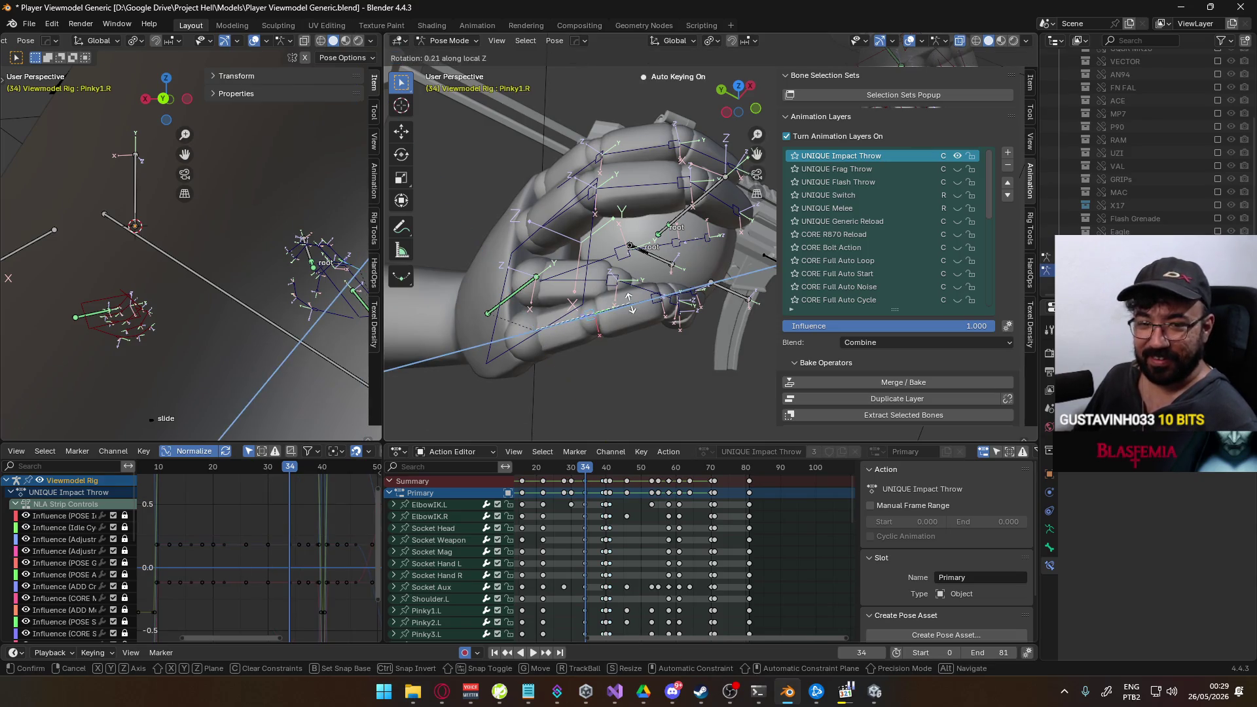
{"action": "left_click", "coordinate": [634, 327]}
{"action": "mouse_move", "coordinate": [634, 327]}
{"action": "middle_mouse_down"}
{"action": "mouse_move", "coordinate": [658, 170]}
{"action": "mouse_move", "coordinate": [654, 232]}
{"action": "middle_mouse_up"}
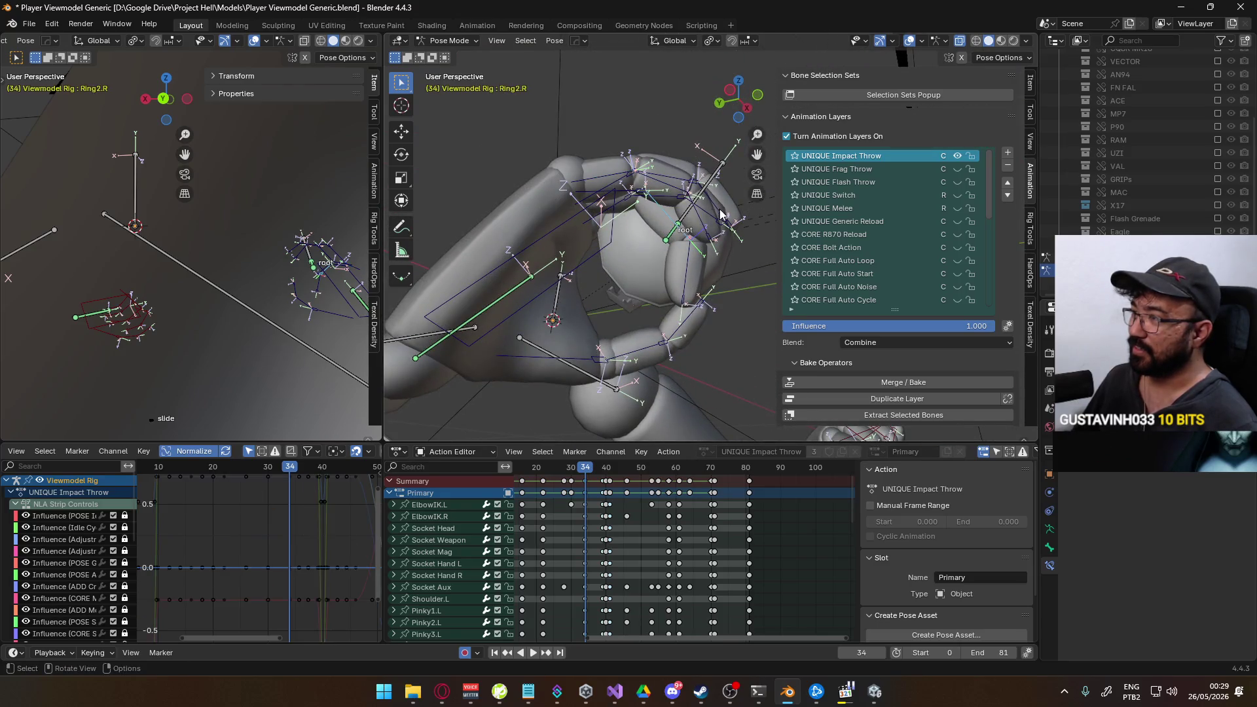
{"action": "key", "text": "r"}
{"action": "key", "text": "x"}
{"action": "left_click", "coordinate": [701, 236]}
Twist Middle1.R, Pinky1.R and Ring1.R each around their local Z axes.
{"action": "mouse_move", "coordinate": [700, 236]}
{"action": "middle_mouse_down"}
{"action": "mouse_move", "coordinate": [689, 260]}
{"action": "mouse_move", "coordinate": [774, 407]}
{"action": "mouse_move", "coordinate": [694, 228]}
{"action": "middle_mouse_up"}
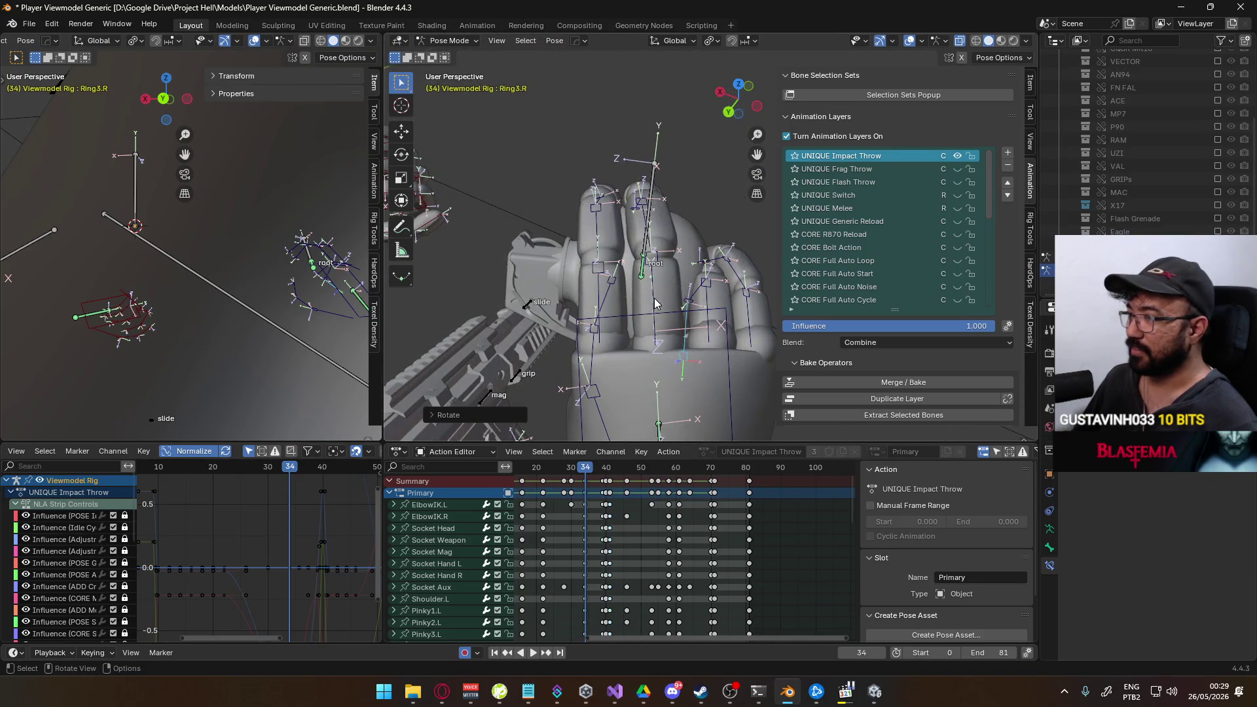
{"action": "left_click", "coordinate": [655, 305]}
{"action": "key", "text": "r"}
{"action": "key", "text": "z"}
{"action": "key", "text": "z"}
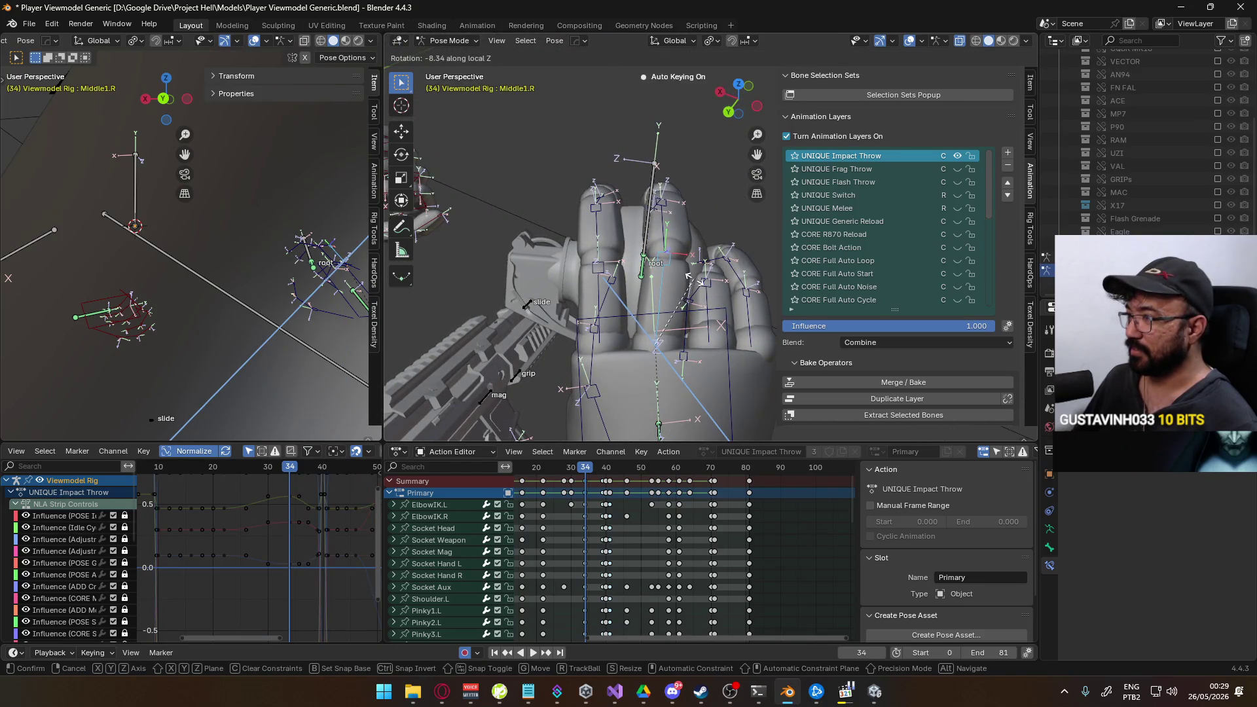
{"action": "left_click", "coordinate": [688, 276]}
{"action": "middle_click_drag", "start_coordinate": [689, 276], "coordinate": [600, 264]}
{"action": "left_click", "coordinate": [649, 292]}
{"action": "key", "text": "r"}
{"action": "key", "text": "z"}
{"action": "key", "text": "z"}
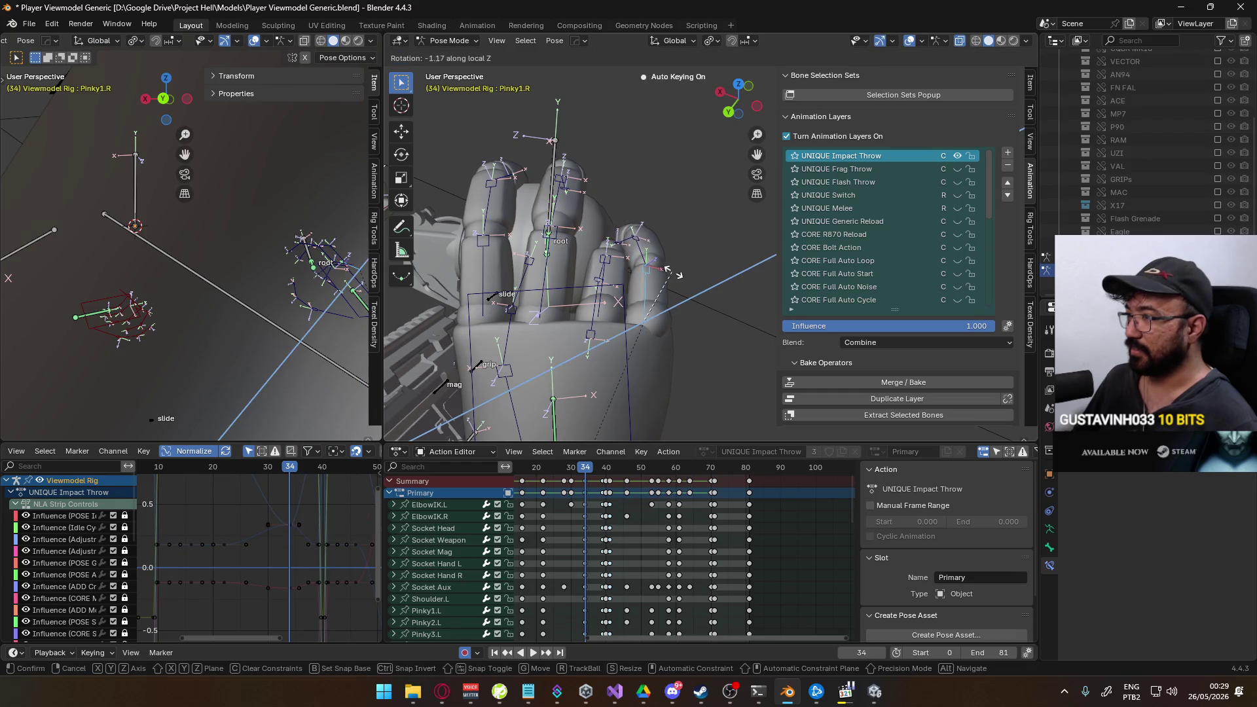
{"action": "left_click", "coordinate": [678, 280]}
{"action": "left_click", "coordinate": [610, 278]}
{"action": "key", "text": "r"}
{"action": "key", "text": "z"}
{"action": "key", "text": "z"}
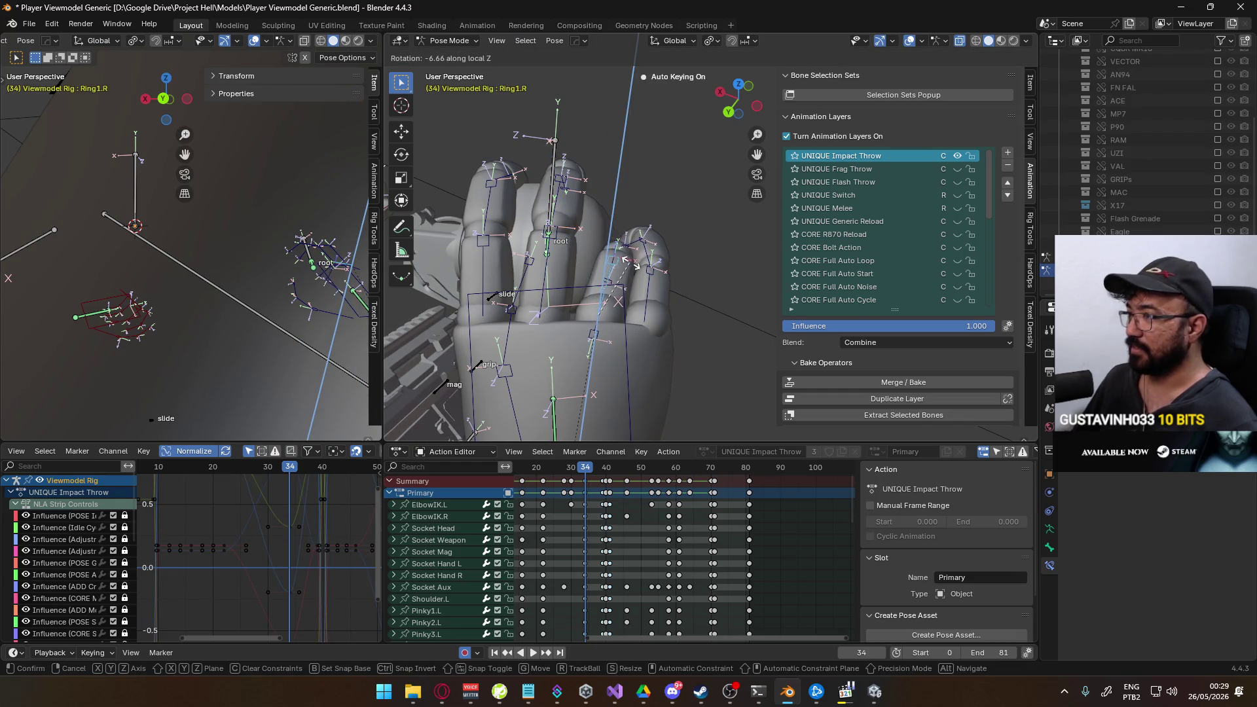
{"action": "left_click", "coordinate": [629, 260]}
Twist the Ring2.R and Ring1.R bones further around local Z.
{"action": "mouse_move", "coordinate": [629, 260]}
{"action": "middle_mouse_down"}
{"action": "mouse_move", "coordinate": [456, 255]}
{"action": "mouse_move", "coordinate": [564, 306]}
{"action": "mouse_move", "coordinate": [634, 257]}
{"action": "middle_mouse_up"}
{"action": "scroll", "coordinate": [564, 305], "scroll_direction": "up", "scroll_amount": 4}
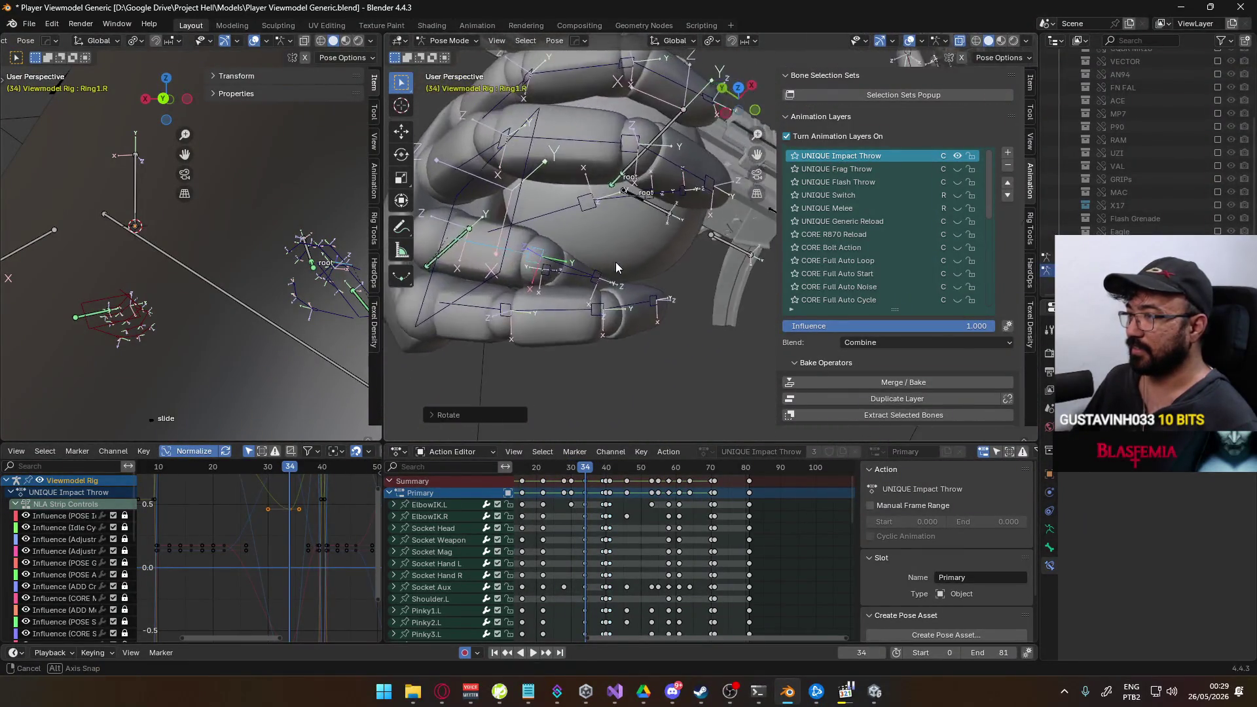
{"action": "key", "text": "z"}
{"action": "key", "text": "z"}
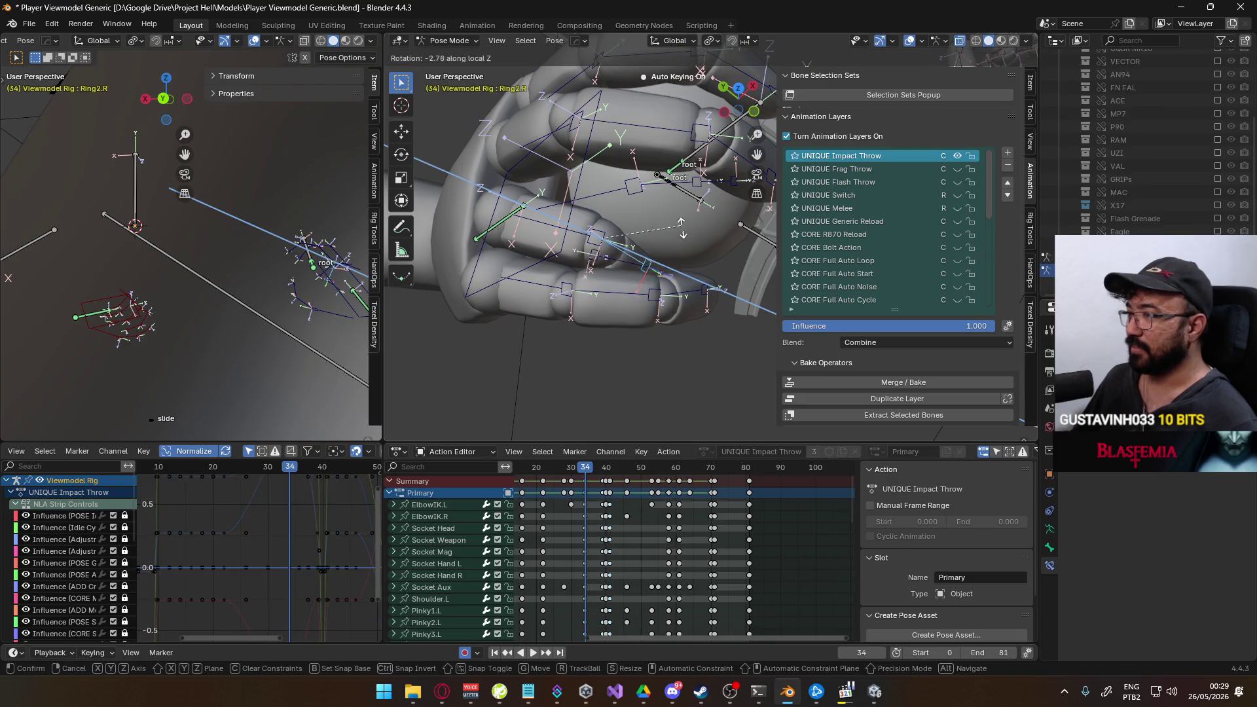
{"action": "left_click", "coordinate": [682, 229]}
{"action": "middle_click_drag", "start_coordinate": [683, 228], "coordinate": [658, 227]}
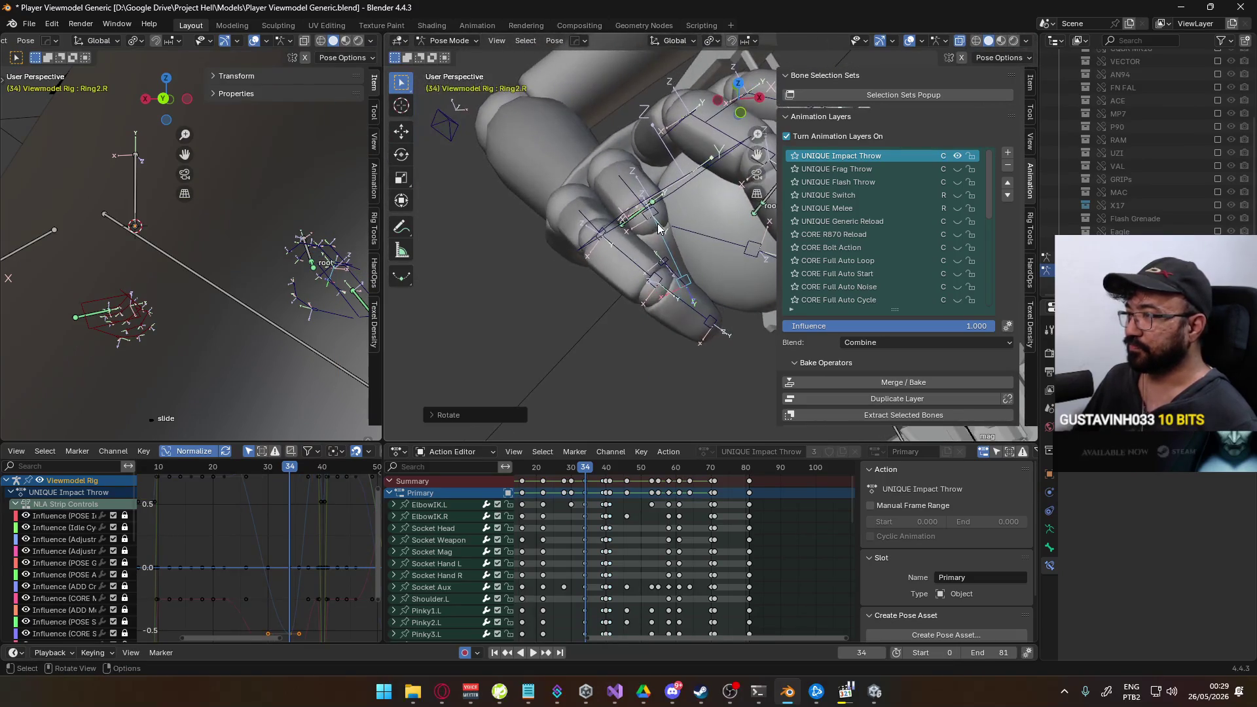
{"action": "key", "text": "r"}
{"action": "key", "text": "z"}
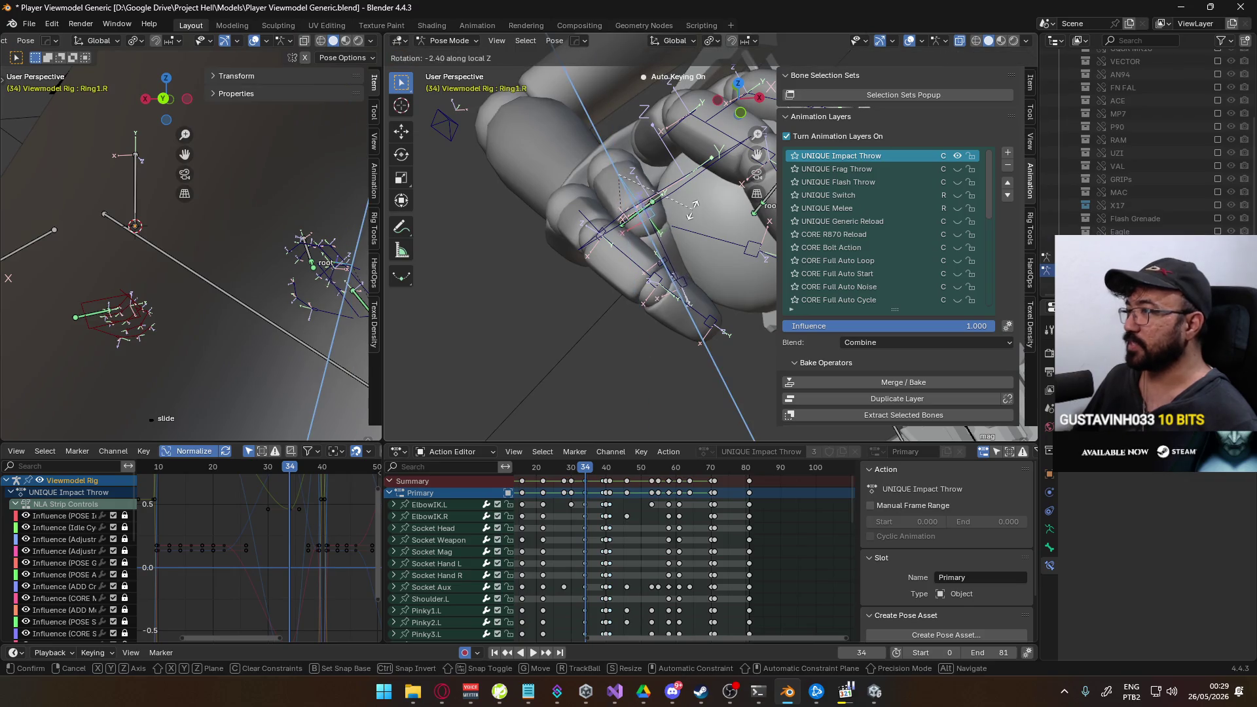
{"action": "left_click", "coordinate": [676, 225]}
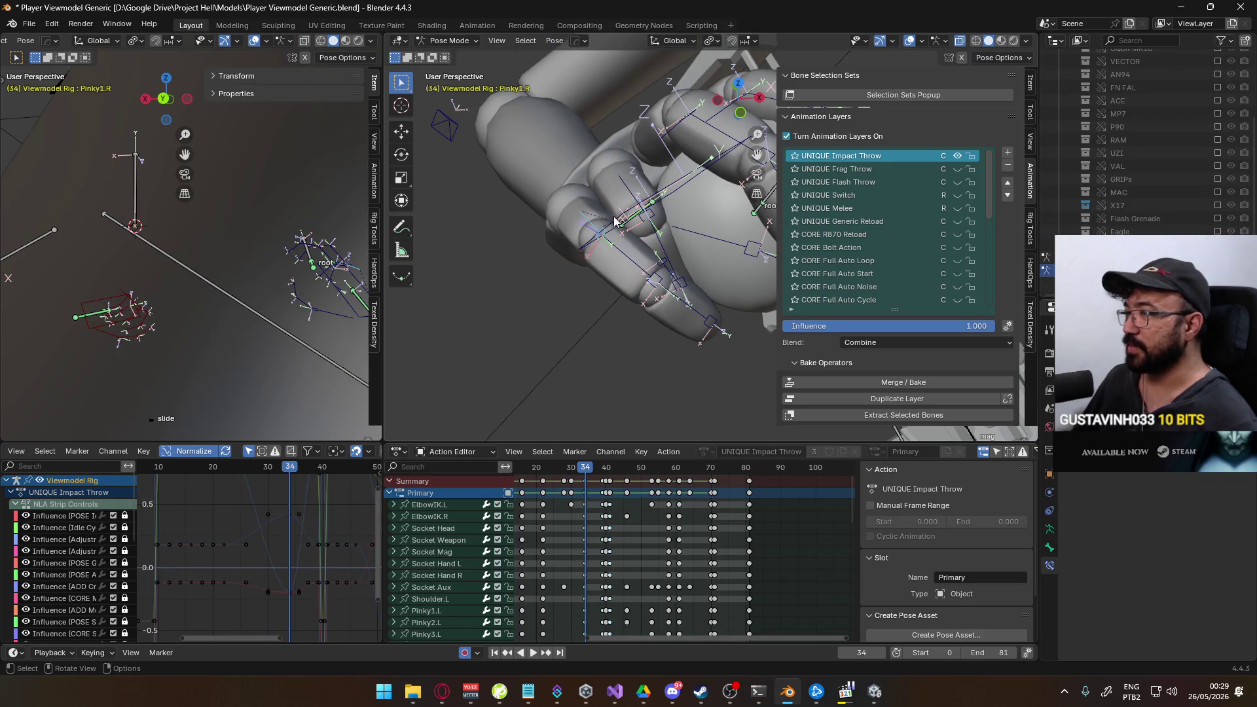
Rotate Pinky1.R on local Y, bend it on local X and add a twist.
{"action": "middle_click_drag", "start_coordinate": [609, 224], "coordinate": [674, 227]}
{"action": "key", "text": "r"}
{"action": "key", "text": "y"}
{"action": "key", "text": "y"}
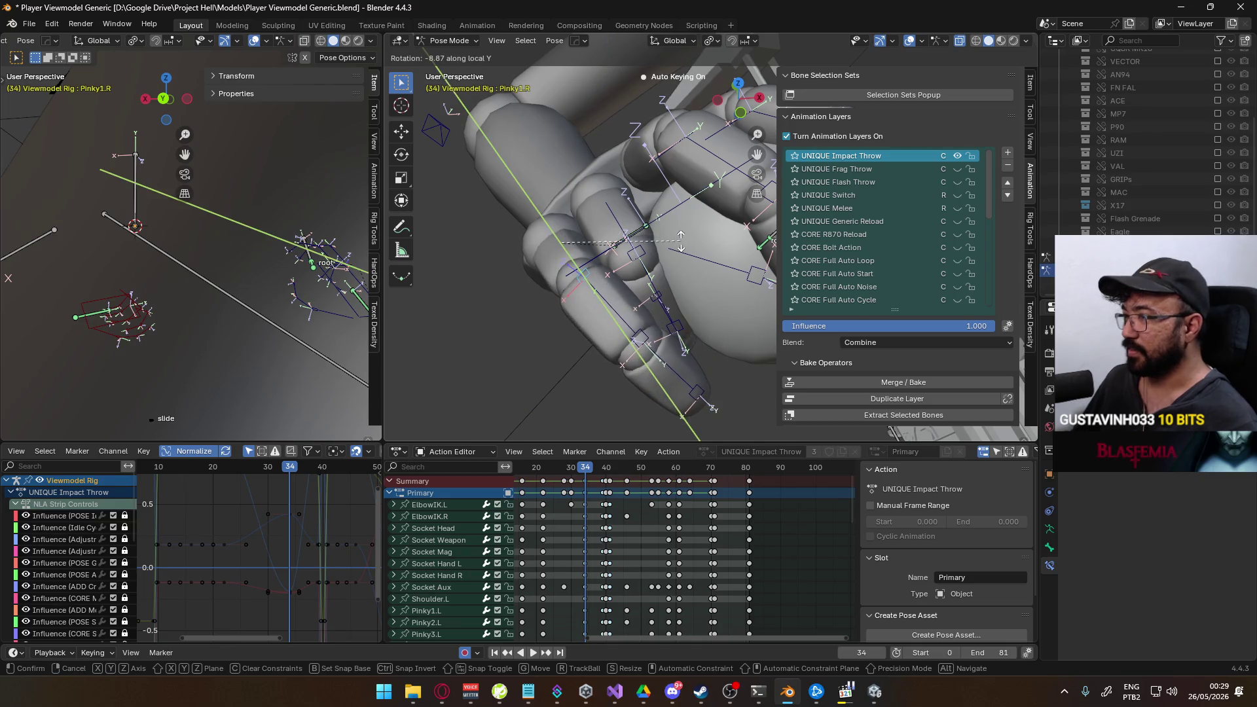
{"action": "left_click", "coordinate": [679, 254]}
{"action": "mouse_move", "coordinate": [680, 254]}
{"action": "middle_mouse_down"}
{"action": "mouse_move", "coordinate": [629, 235]}
{"action": "mouse_move", "coordinate": [672, 197]}
{"action": "middle_mouse_up"}
{"action": "key", "text": "r"}
{"action": "key", "text": "x"}
{"action": "key", "text": "x"}
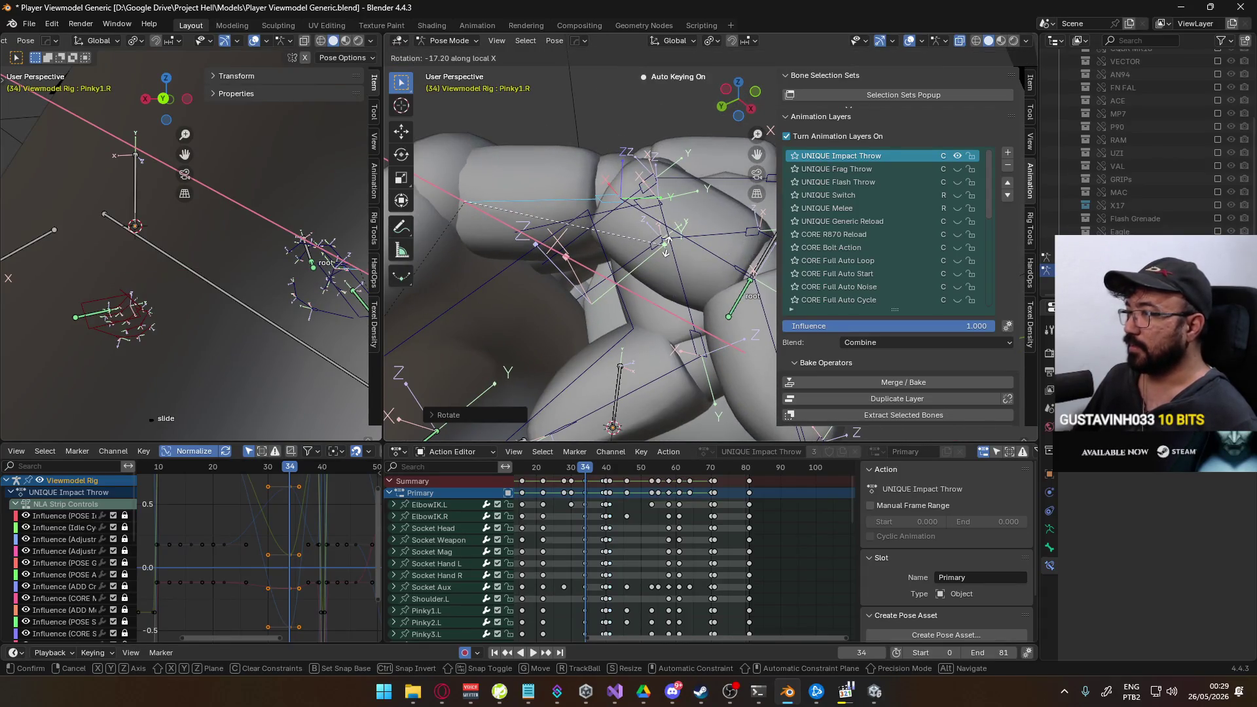
{"action": "left_click", "coordinate": [668, 251]}
{"action": "middle_click_drag", "start_coordinate": [664, 241], "coordinate": [659, 232]}
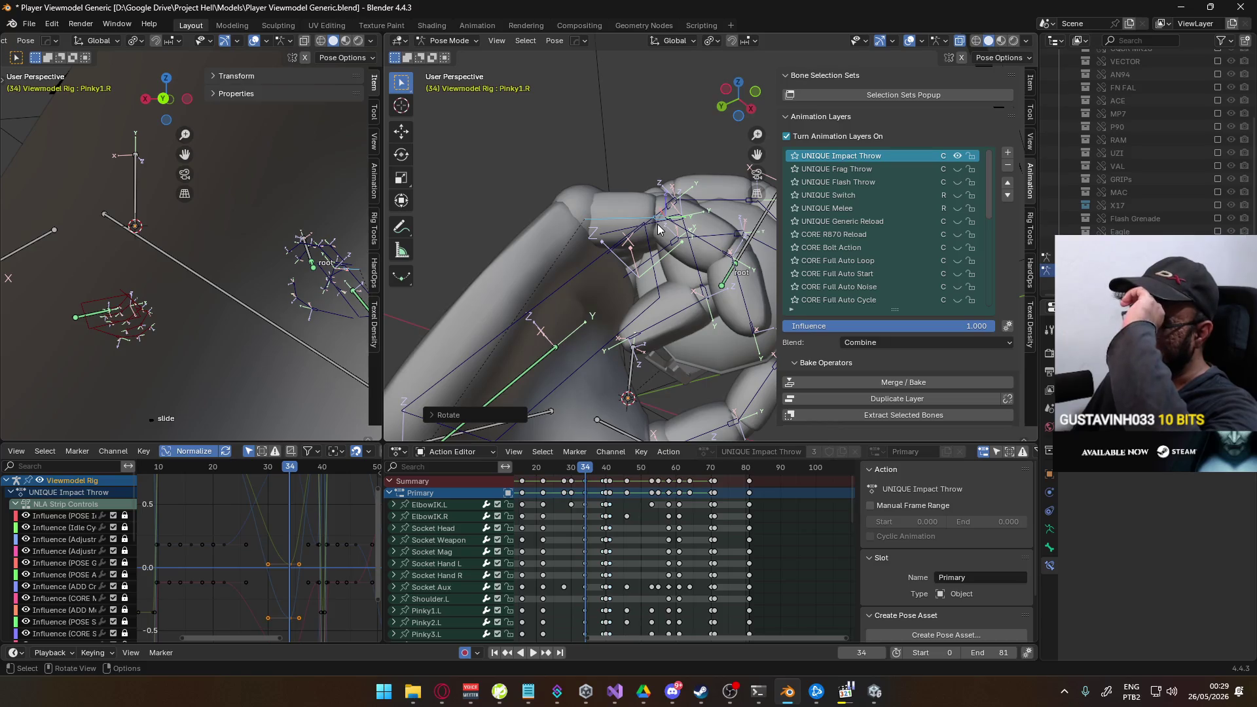
{"action": "mouse_move", "coordinate": [661, 269]}
{"action": "middle_mouse_down"}
{"action": "mouse_move", "coordinate": [626, 373]}
{"action": "mouse_move", "coordinate": [680, 339]}
{"action": "mouse_move", "coordinate": [715, 247]}
{"action": "middle_mouse_up"}
{"action": "key", "text": "r"}
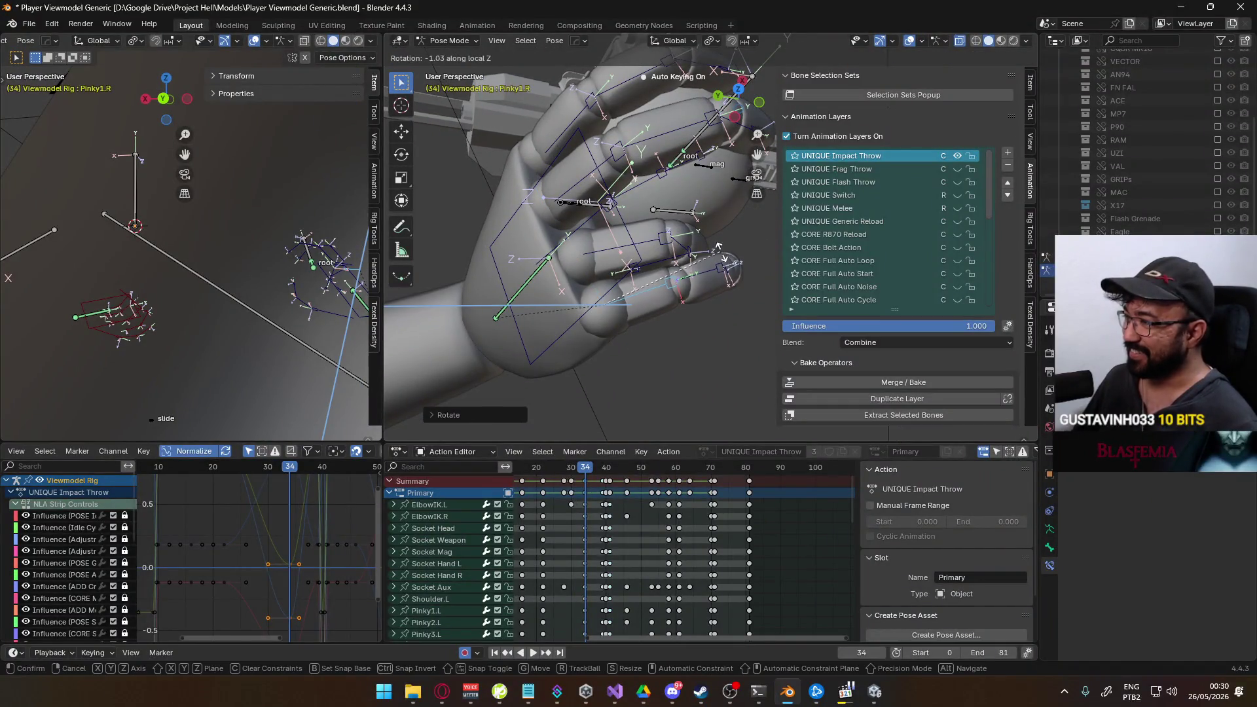
{"action": "left_click", "coordinate": [724, 261]}
Curl the Pinky2.R and Pinky3.R bones on local X and fine-tune the pinky.
{"action": "middle_click_drag", "start_coordinate": [739, 273], "coordinate": [723, 241]}
{"action": "key", "text": "r"}
{"action": "key", "text": "x"}
{"action": "key", "text": "x"}
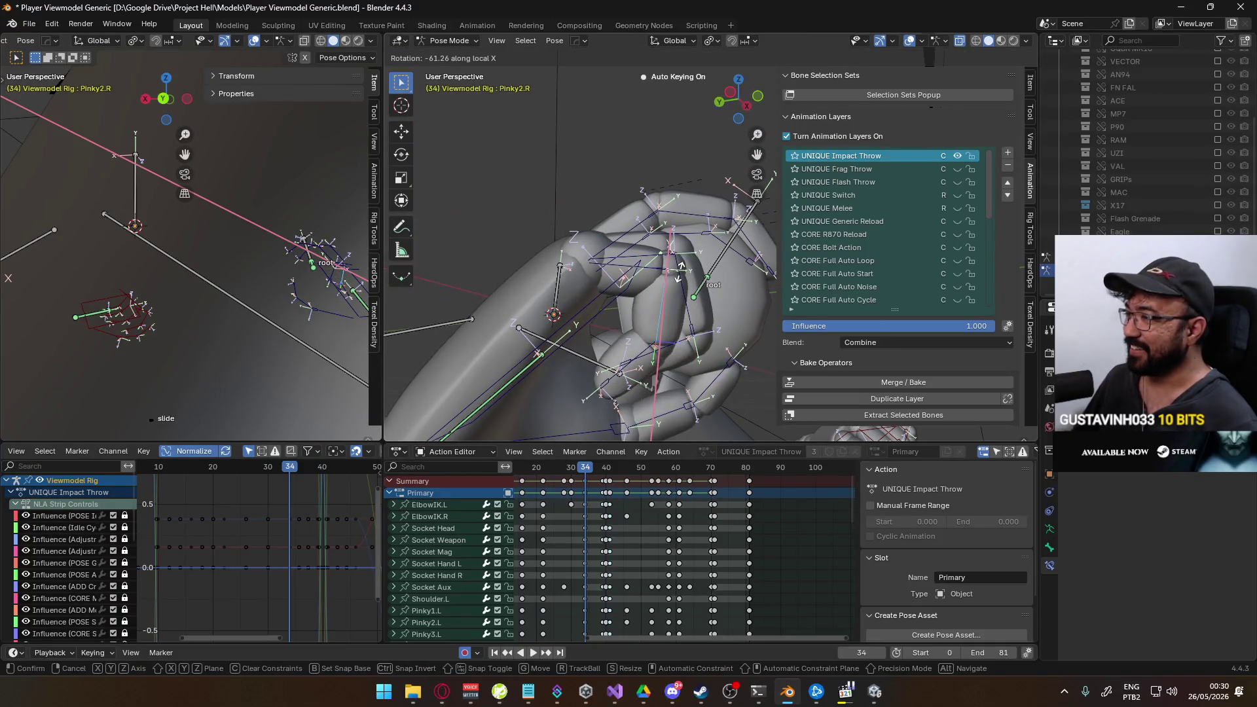
{"action": "left_click", "coordinate": [675, 291]}
{"action": "key", "text": "r"}
{"action": "key", "text": "x"}
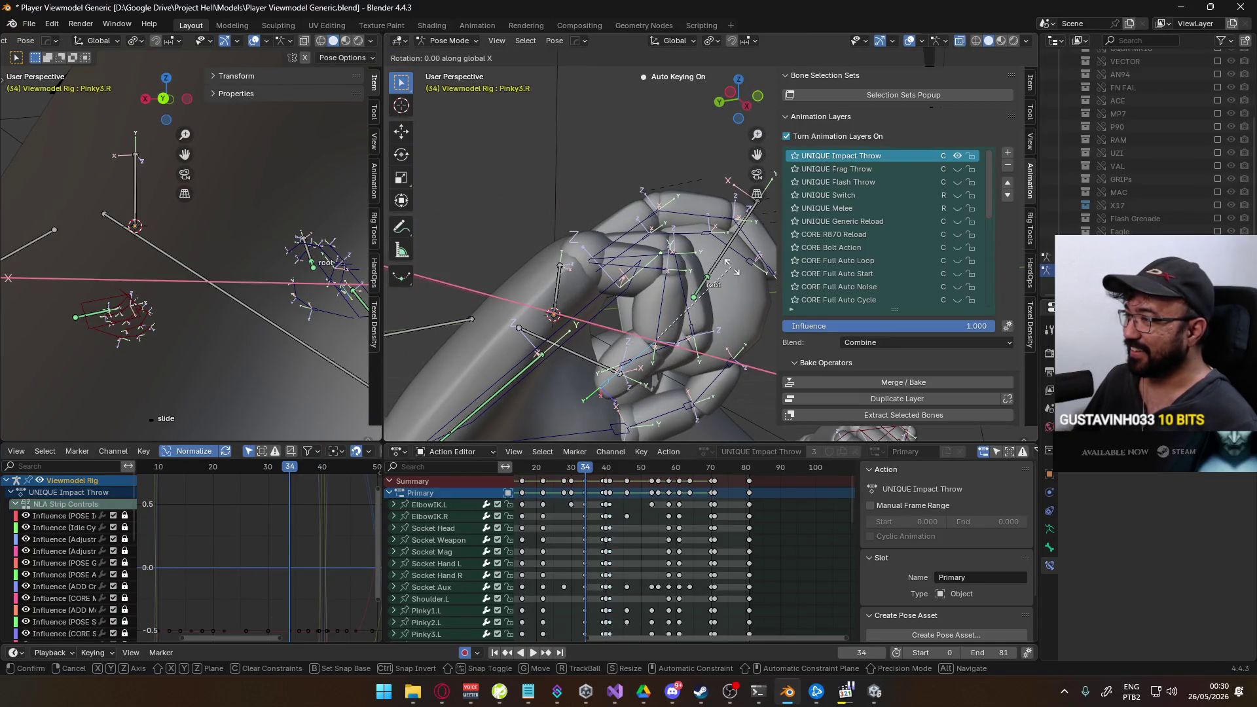
{"action": "left_click", "coordinate": [719, 326]}
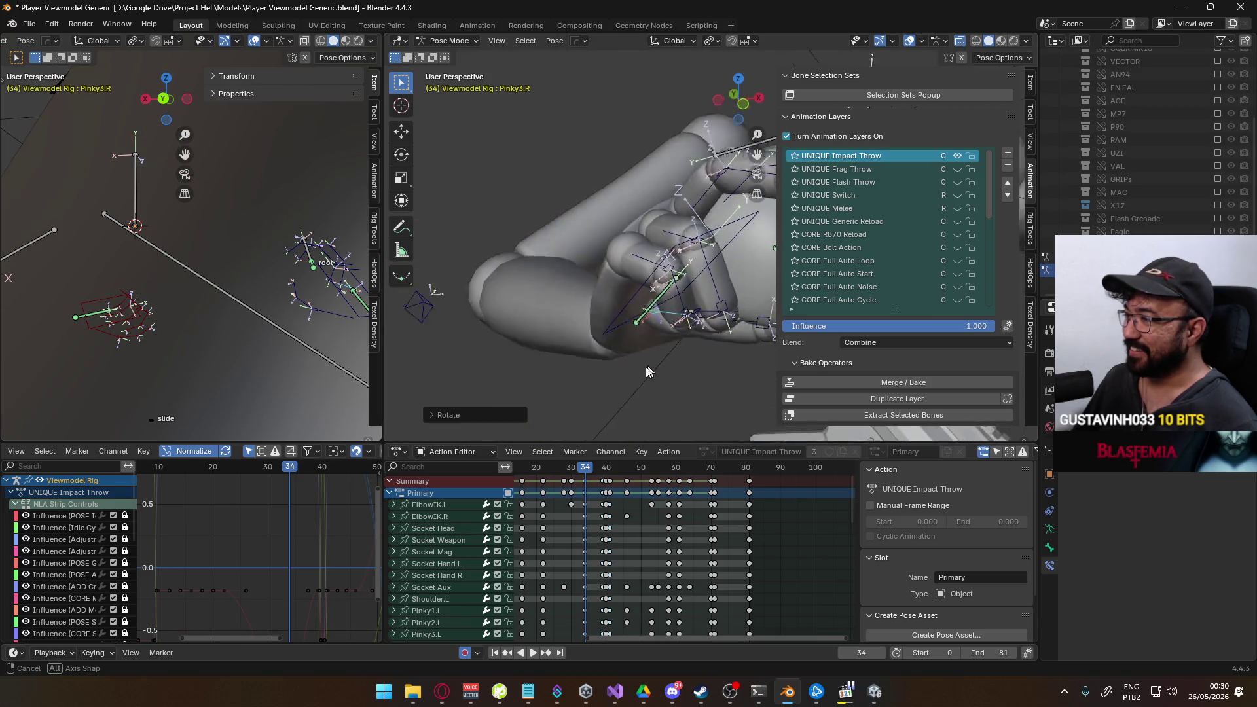
{"action": "middle_click_drag", "start_coordinate": [719, 324], "coordinate": [697, 307]}
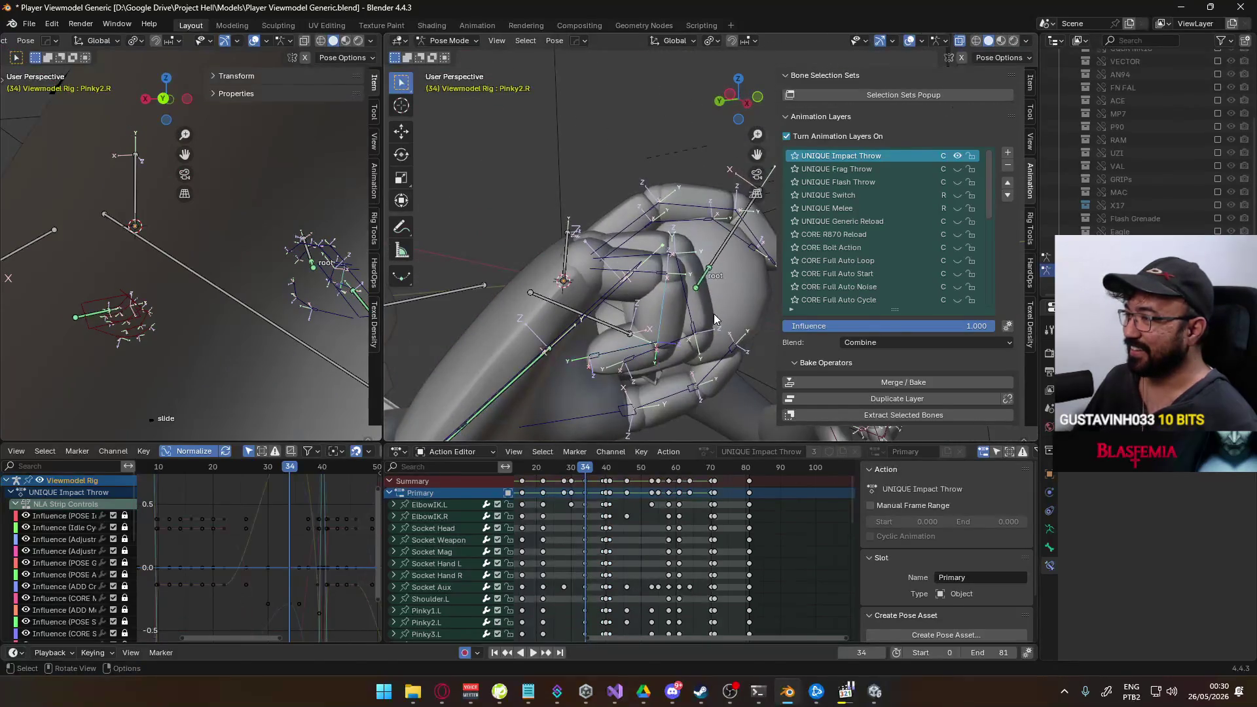
{"action": "key", "text": "r"}
{"action": "left_click", "coordinate": [692, 337]}
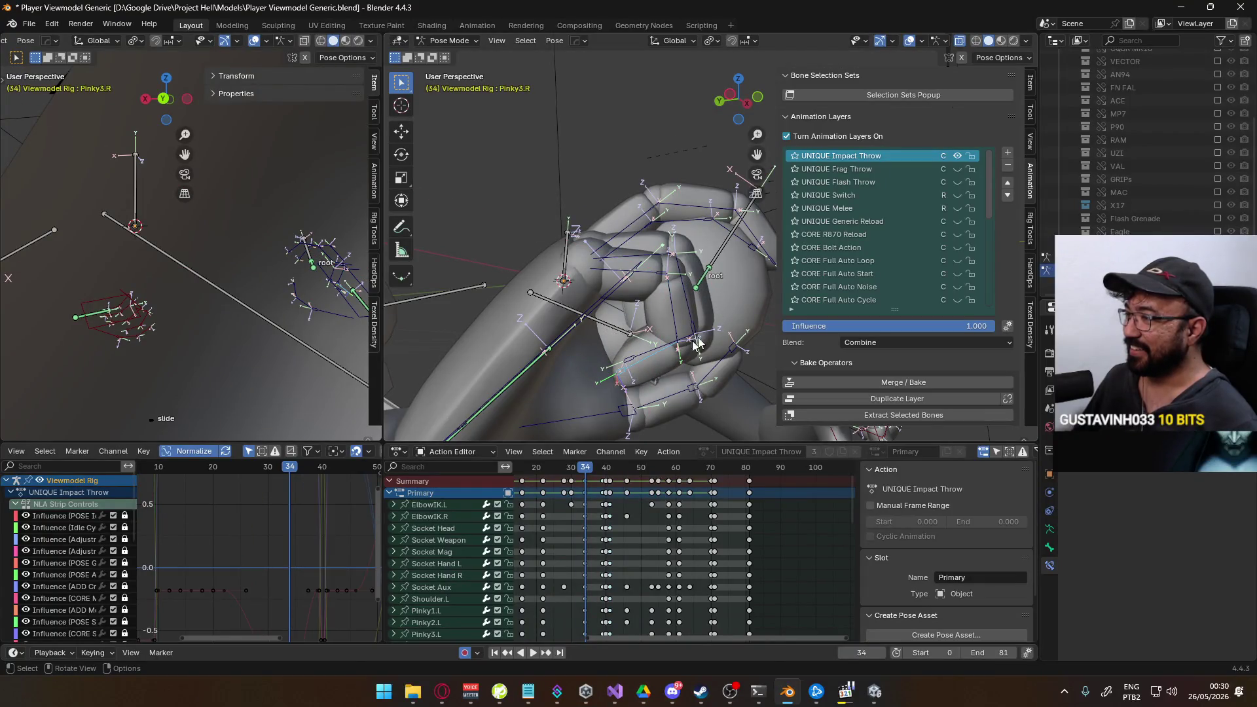
{"action": "key", "text": "r"}
{"action": "left_click", "coordinate": [649, 359]}
Twist the Pinky1.R base bone around Z to close the fist.
{"action": "mouse_move", "coordinate": [648, 359]}
{"action": "middle_mouse_down"}
{"action": "mouse_move", "coordinate": [635, 363]}
{"action": "mouse_move", "coordinate": [648, 260]}
{"action": "mouse_move", "coordinate": [739, 276]}
{"action": "middle_mouse_up"}
{"action": "left_click", "coordinate": [649, 260]}
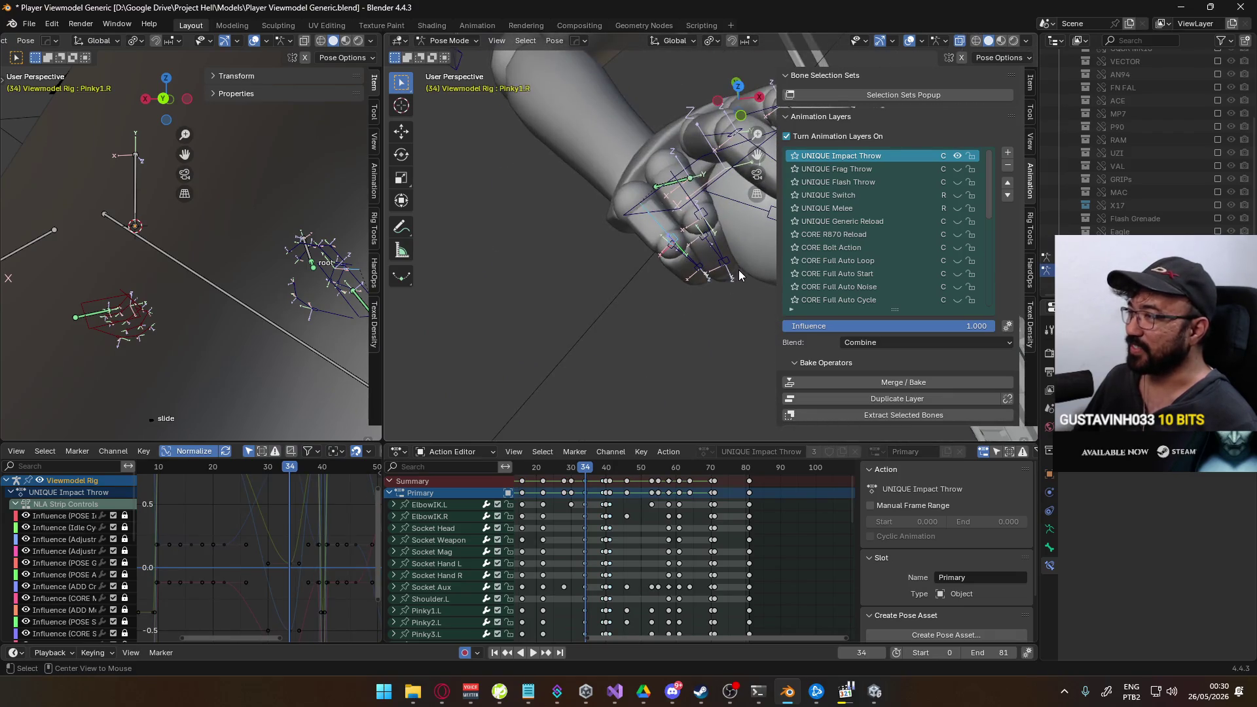
{"action": "key", "text": "z"}
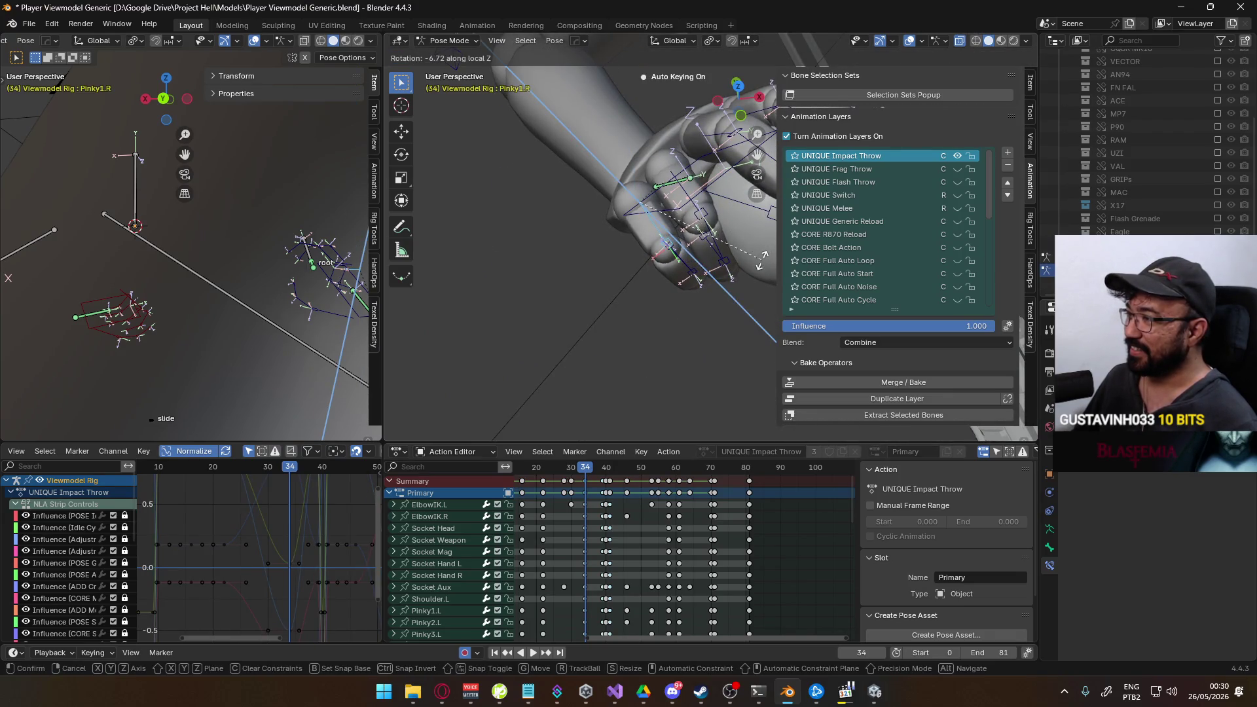
{"action": "left_click", "coordinate": [763, 257]}
Pull the views back to the arms and switch the left viewport to the scene camera.
{"action": "middle_click_drag", "start_coordinate": [763, 257], "coordinate": [717, 285]}
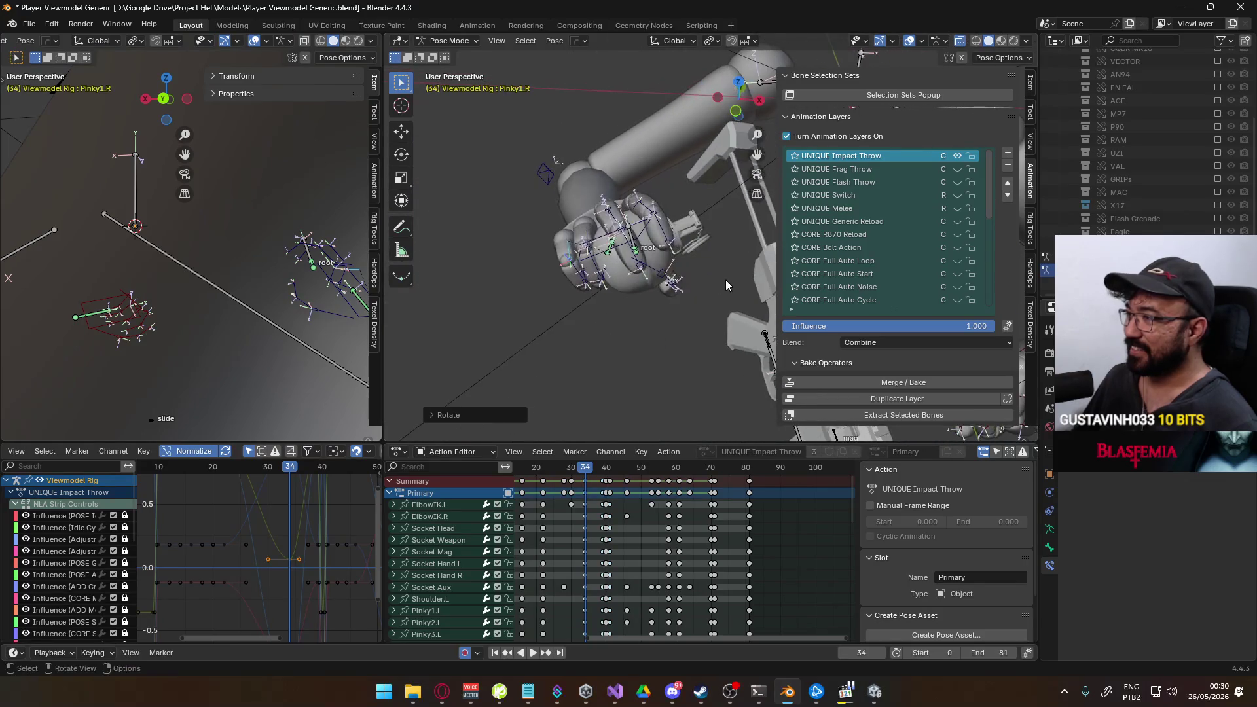
{"action": "mouse_move", "coordinate": [653, 324]}
{"action": "middle_mouse_down"}
{"action": "mouse_move", "coordinate": [629, 295]}
{"action": "mouse_move", "coordinate": [550, 275]}
{"action": "middle_mouse_up"}
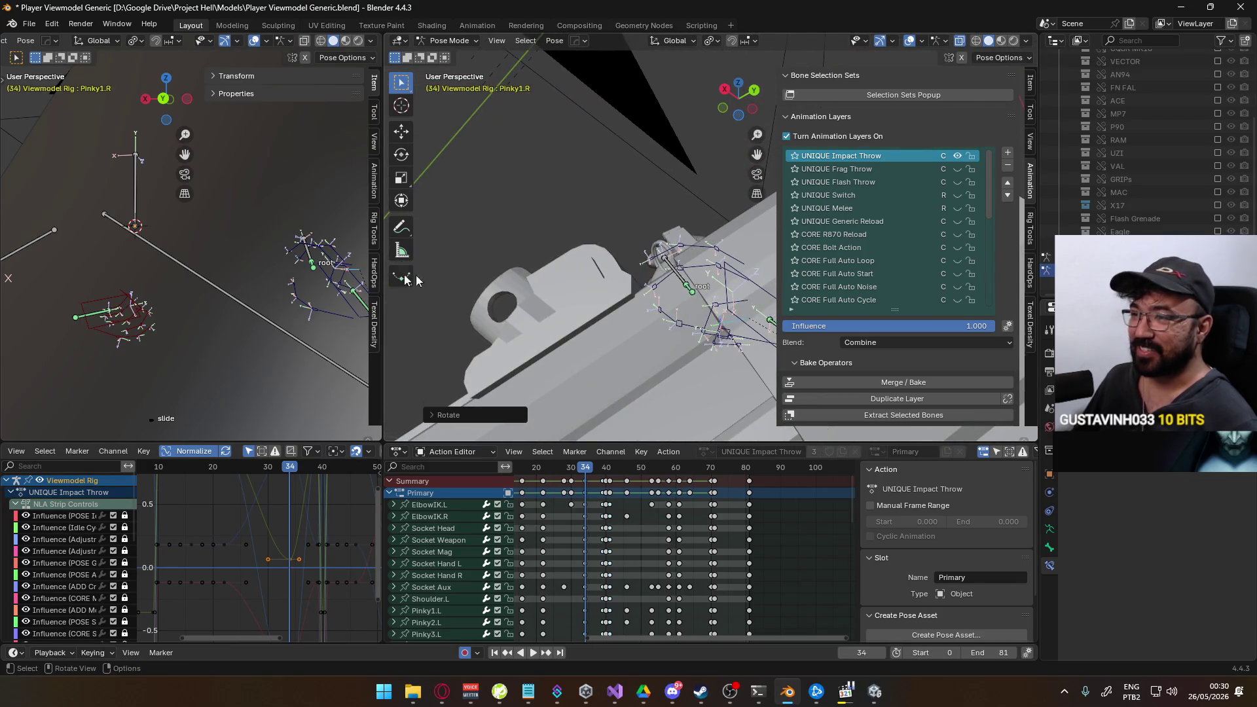
{"action": "middle_click_drag", "start_coordinate": [294, 276], "coordinate": [274, 264]}
{"action": "key", "text": "KP_0"}
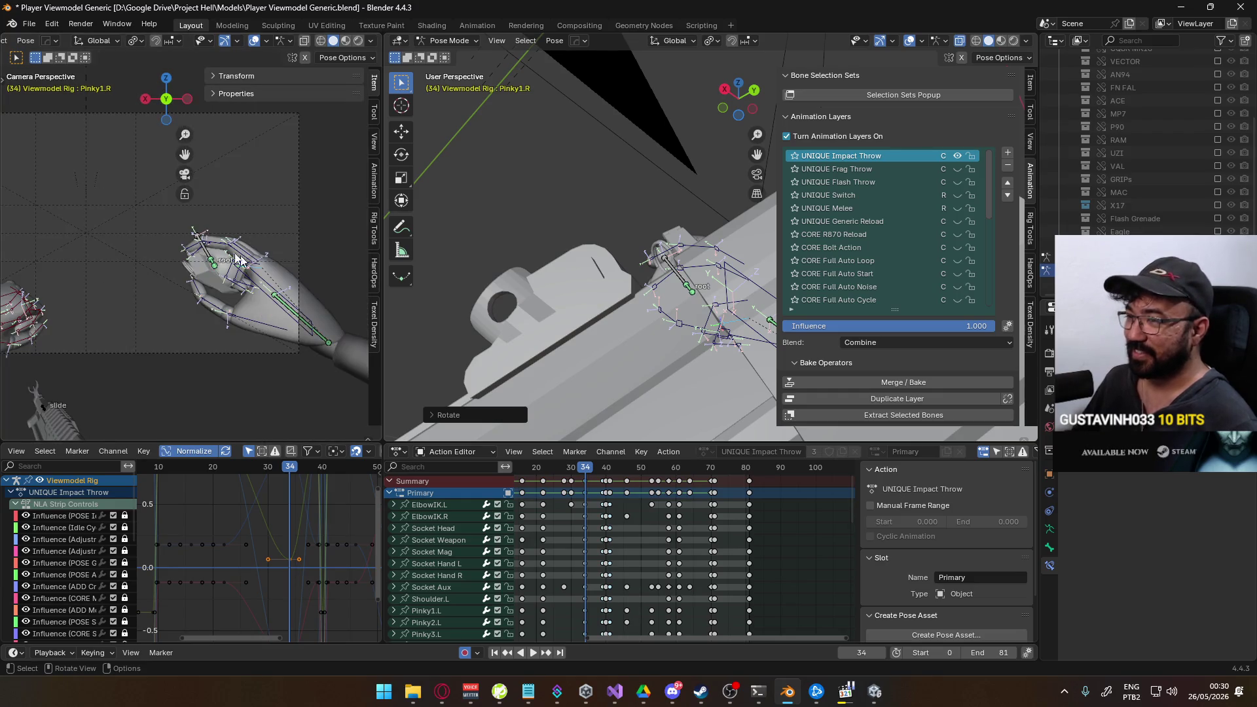
Move the HandIK.R control along its local Z axis to reposition the hand.
{"action": "middle_click_drag", "start_coordinate": [718, 305], "coordinate": [680, 354]}
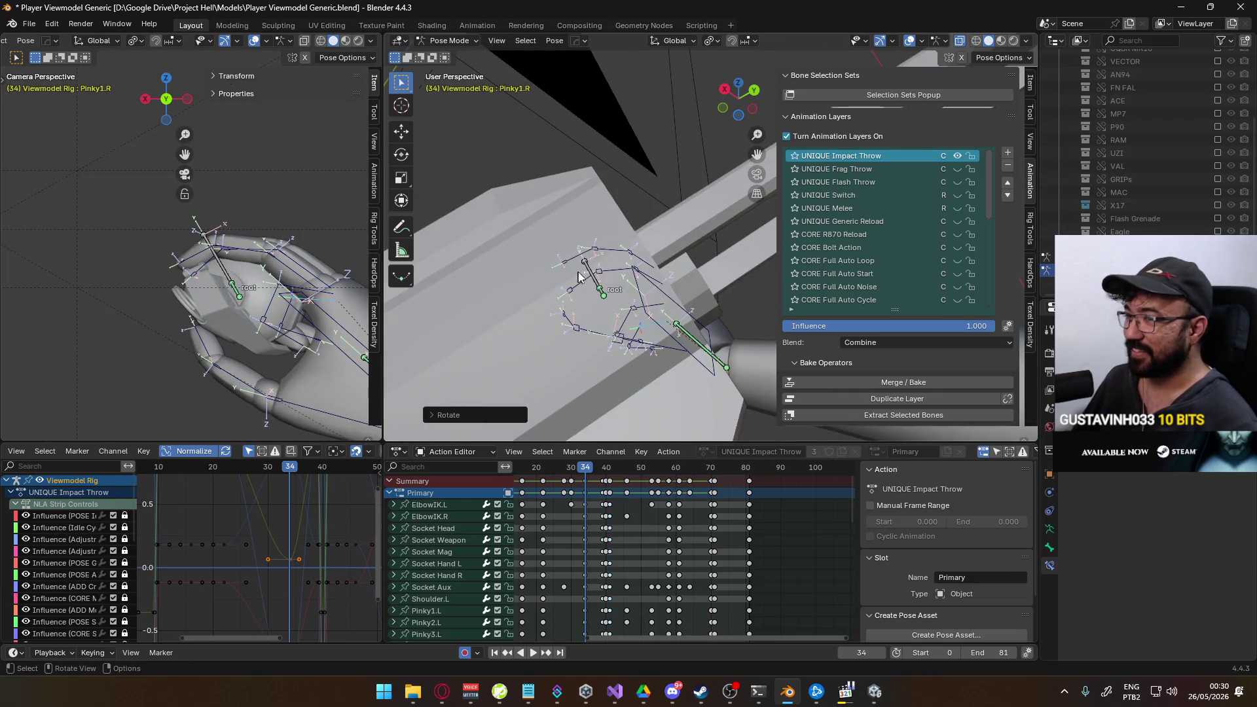
{"action": "left_click", "coordinate": [679, 354]}
{"action": "key", "text": "g"}
{"action": "key", "text": "x"}
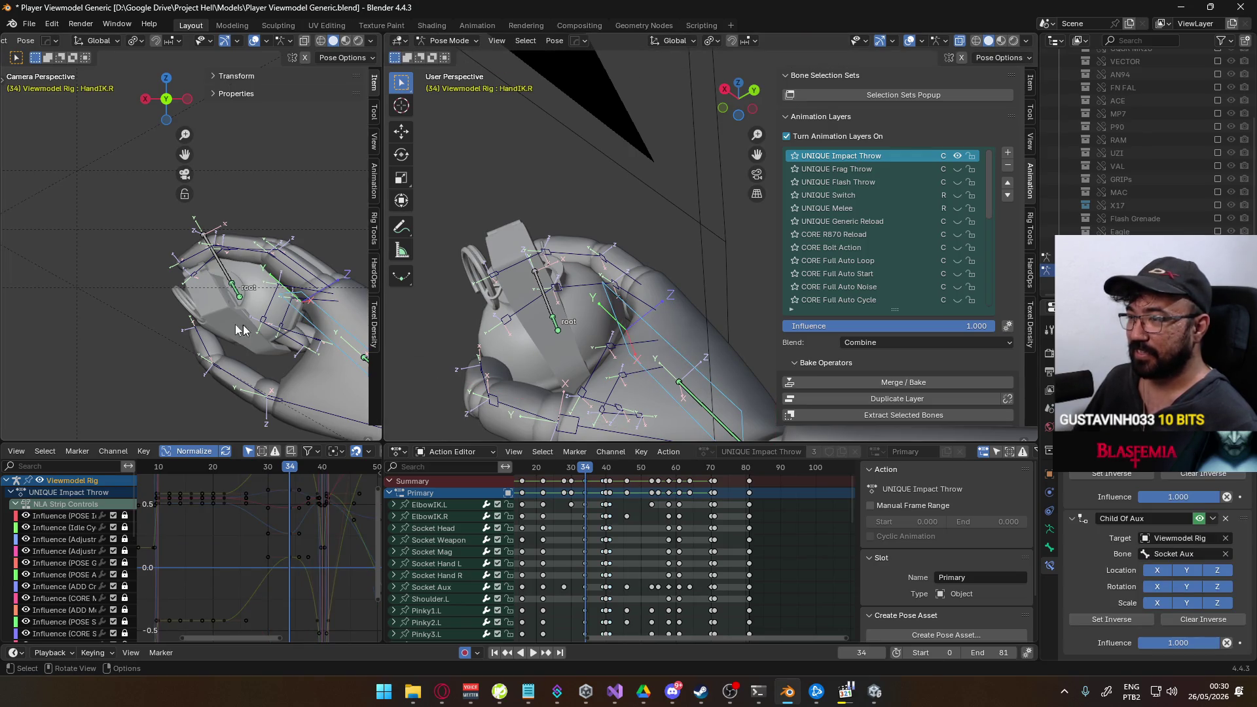
{"action": "key", "text": "y"}
{"action": "key", "text": "y"}
{"action": "key", "text": "y"}
{"action": "key", "text": "z"}
{"action": "key", "text": "z"}
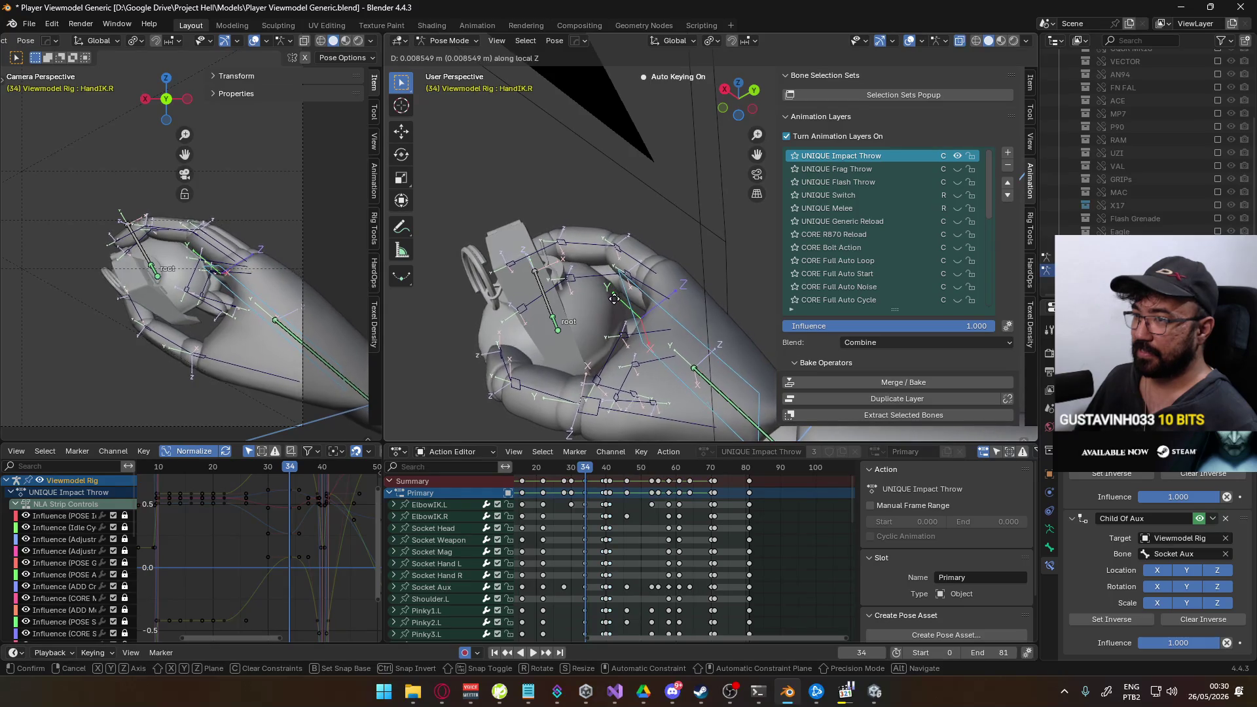
{"action": "left_click", "coordinate": [613, 300]}
Rotate the Thumb0.R bone around local Z in several passes to tighten the grip.
{"action": "middle_click_drag", "start_coordinate": [615, 299], "coordinate": [654, 272], "text": "shift"}
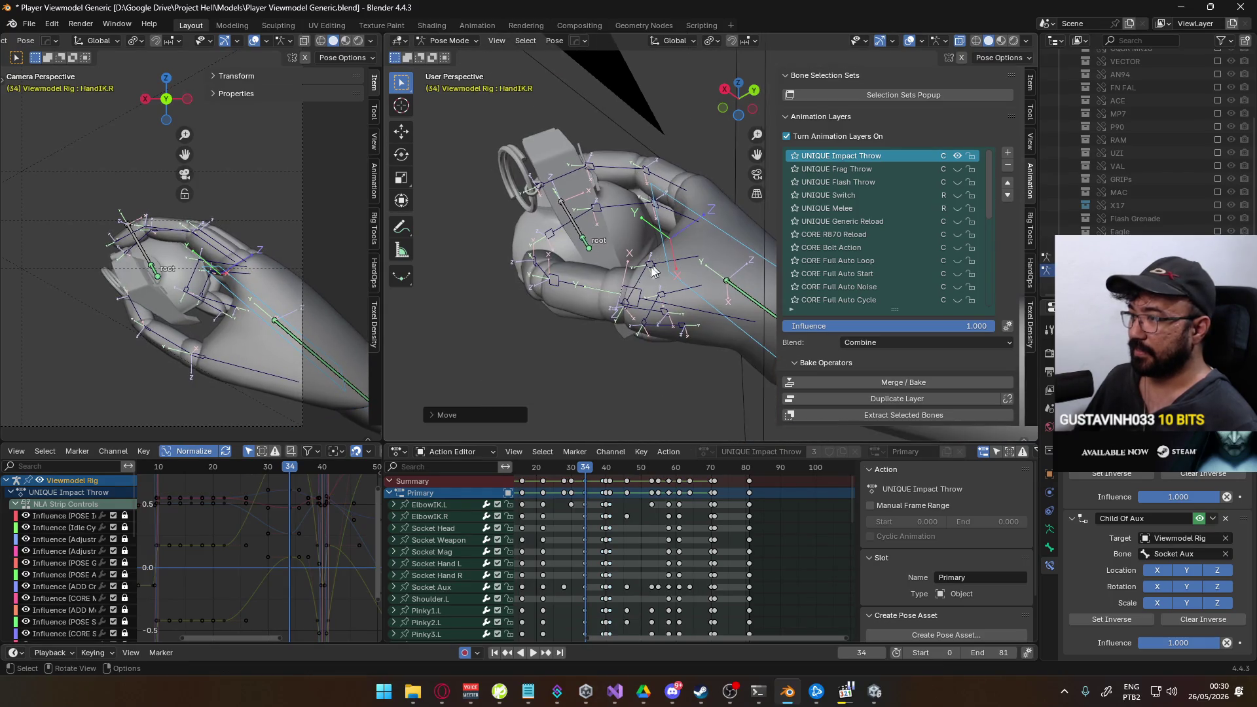
{"action": "left_click", "coordinate": [676, 315]}
{"action": "key", "text": "r"}
{"action": "key", "text": "z"}
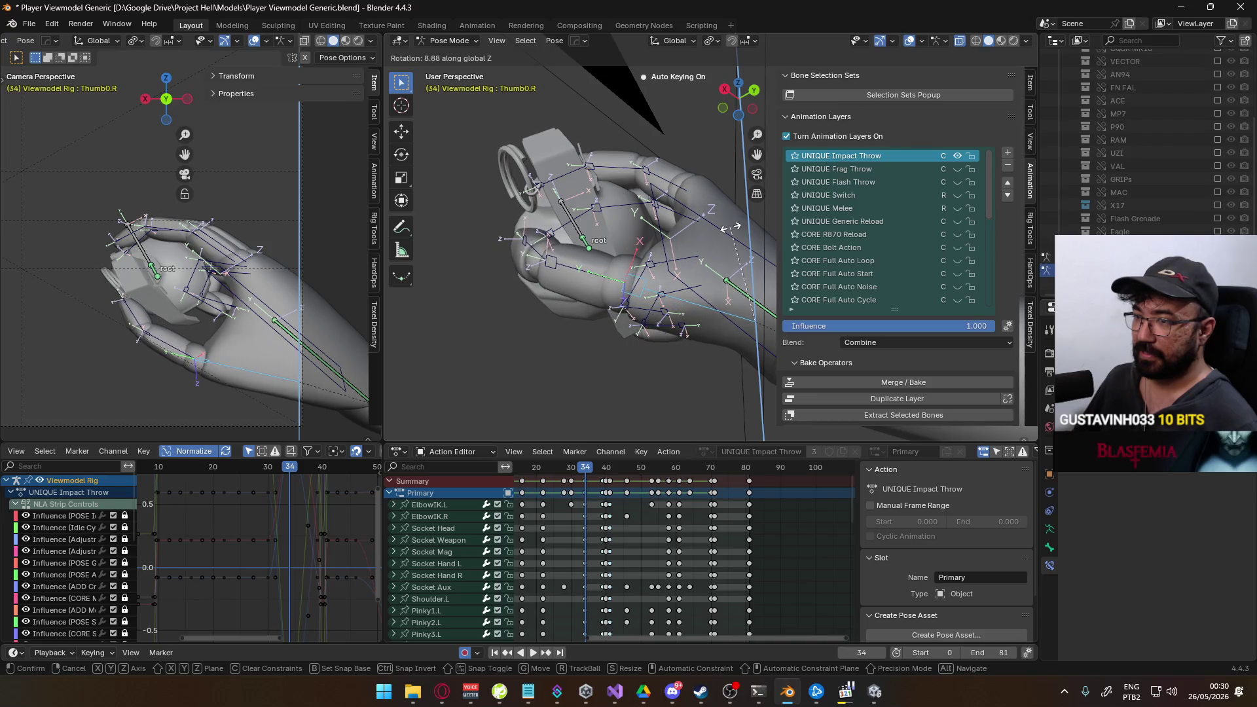
{"action": "left_click", "coordinate": [730, 228]}
{"action": "mouse_move", "coordinate": [730, 227]}
{"action": "middle_mouse_down"}
{"action": "mouse_move", "coordinate": [696, 173]}
{"action": "mouse_move", "coordinate": [739, 251]}
{"action": "middle_mouse_up"}
{"action": "key", "text": "r"}
{"action": "left_click", "coordinate": [705, 200]}
{"action": "key", "text": "r"}
{"action": "key", "text": "z"}
{"action": "key", "text": "z"}
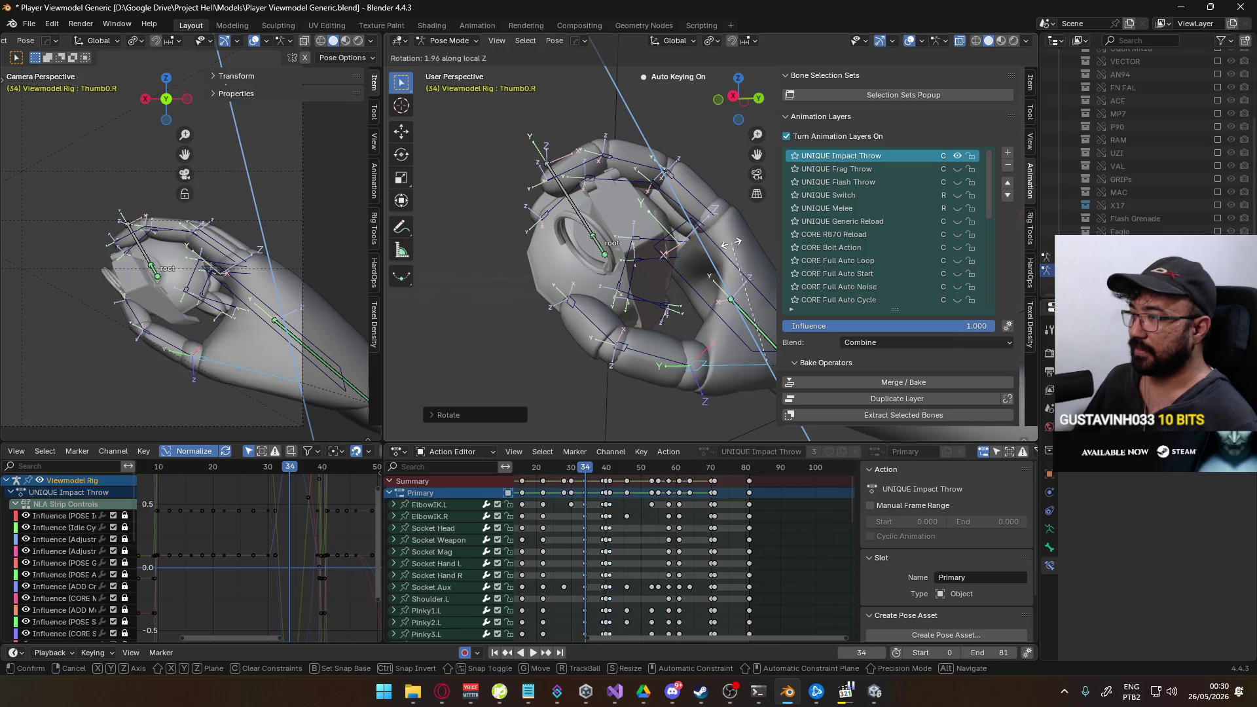
{"action": "left_click", "coordinate": [717, 240]}
Select the Socket Aux bone and begin rotating it.
{"action": "mouse_move", "coordinate": [717, 240]}
{"action": "middle_mouse_down"}
{"action": "mouse_move", "coordinate": [696, 237]}
{"action": "mouse_move", "coordinate": [750, 198]}
{"action": "mouse_move", "coordinate": [729, 228]}
{"action": "middle_mouse_up"}
{"action": "scroll", "coordinate": [729, 228], "scroll_direction": "down", "scroll_amount": 4}
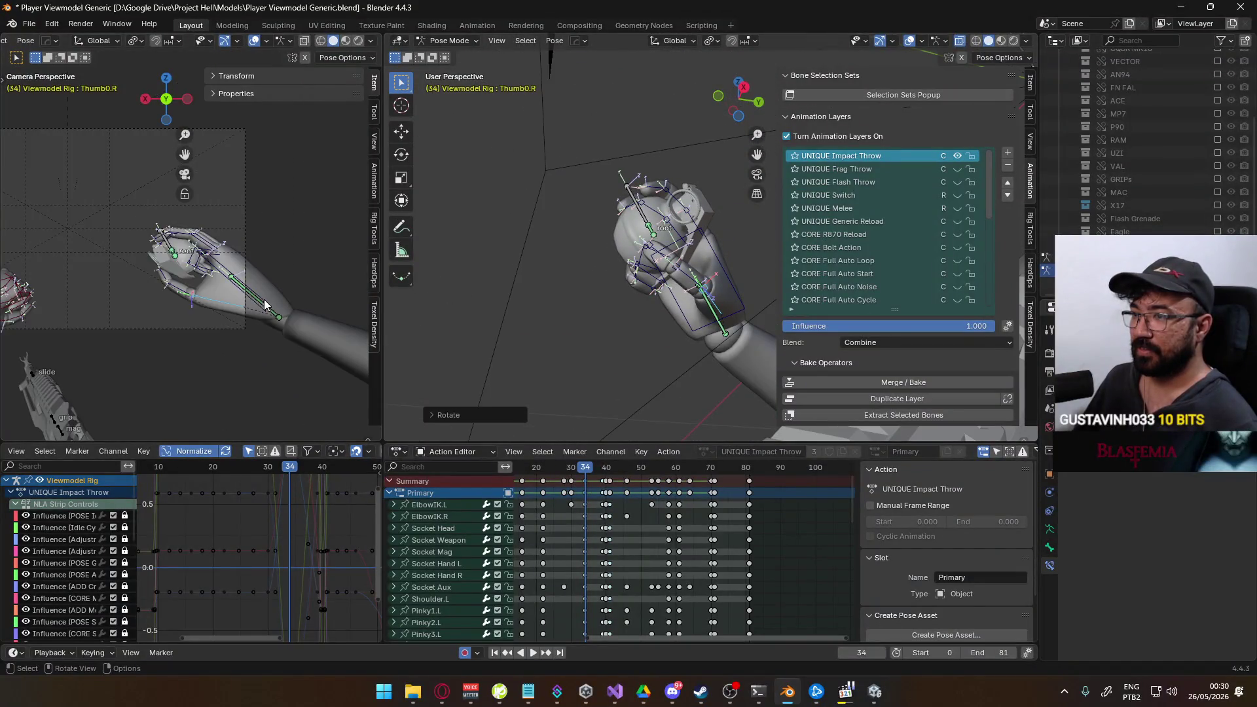
{"action": "middle_click_drag", "start_coordinate": [264, 304], "coordinate": [295, 275]}
{"action": "middle_click_drag", "start_coordinate": [550, 295], "coordinate": [579, 292]}
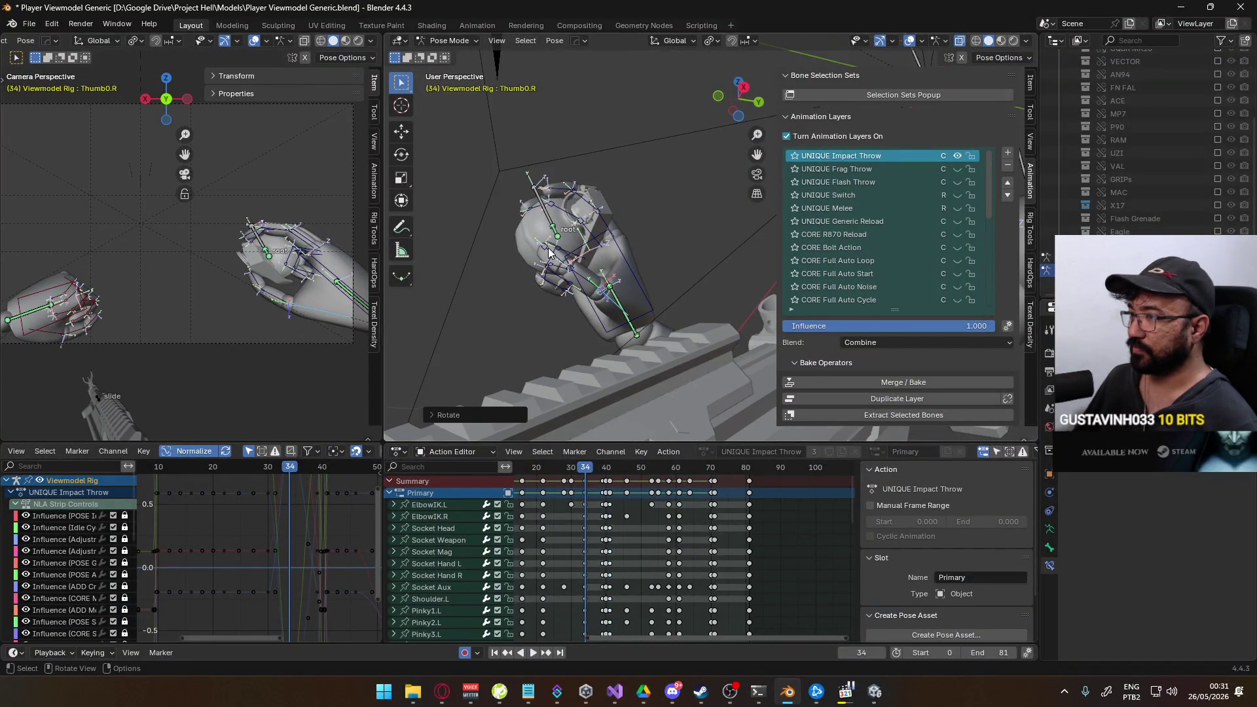
{"action": "left_click", "coordinate": [589, 236]}
{"action": "key", "text": "r"}
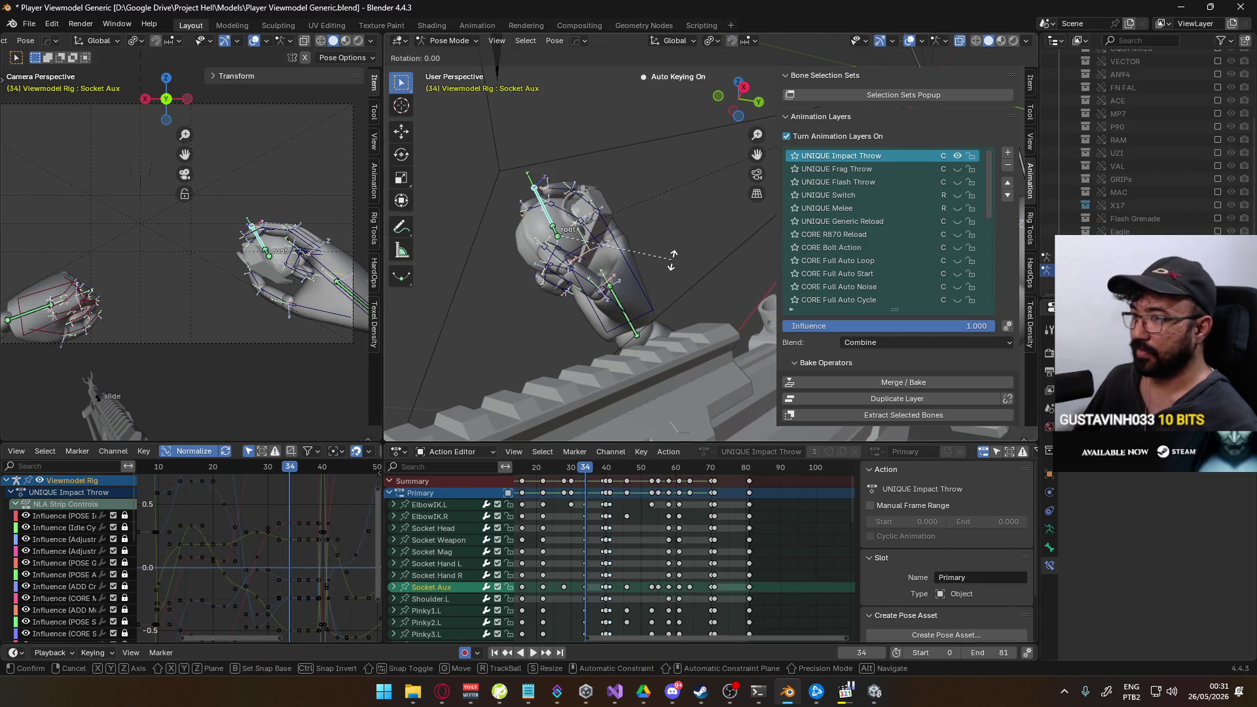
Tilt Socket Aux around its local Y axis and scrub frames 19-39 to check the pose.
{"action": "key", "text": "y"}
{"action": "key", "text": "y"}
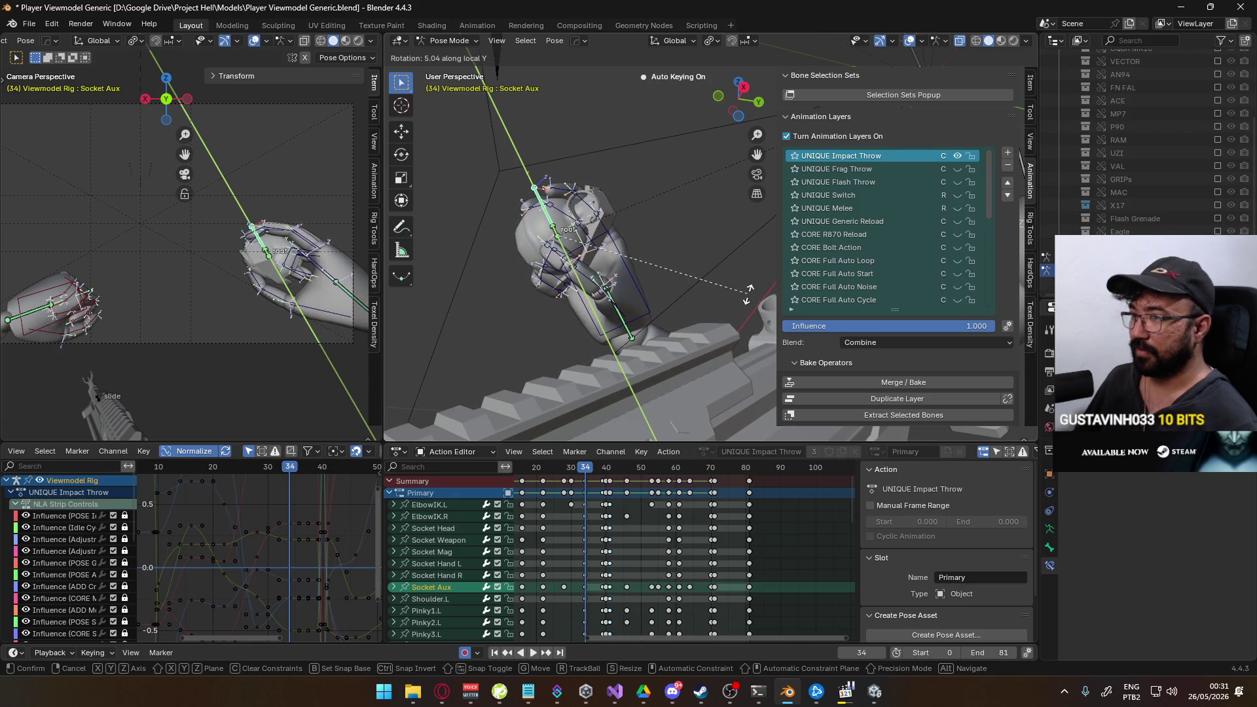
{"action": "left_click", "coordinate": [747, 294]}
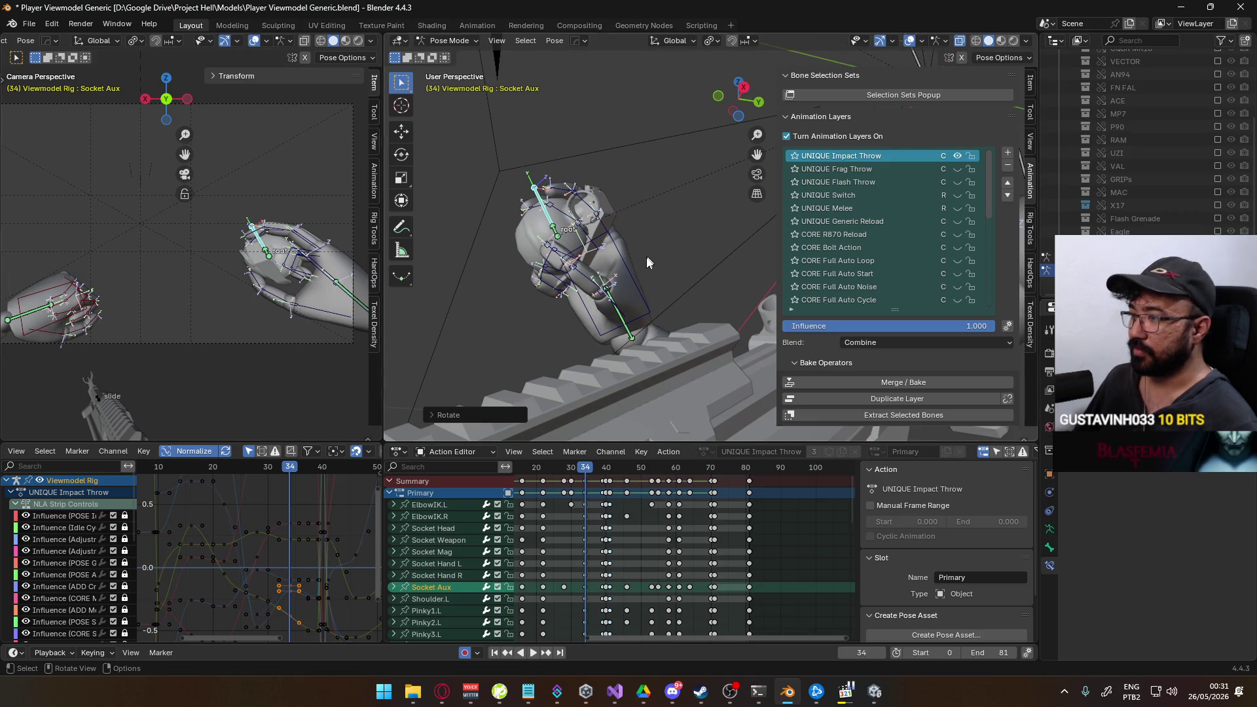
{"action": "mouse_move", "coordinate": [596, 475]}
{"action": "left_mouse_down"}
{"action": "mouse_move", "coordinate": [536, 477]}
{"action": "mouse_move", "coordinate": [584, 465]}
{"action": "left_mouse_up"}
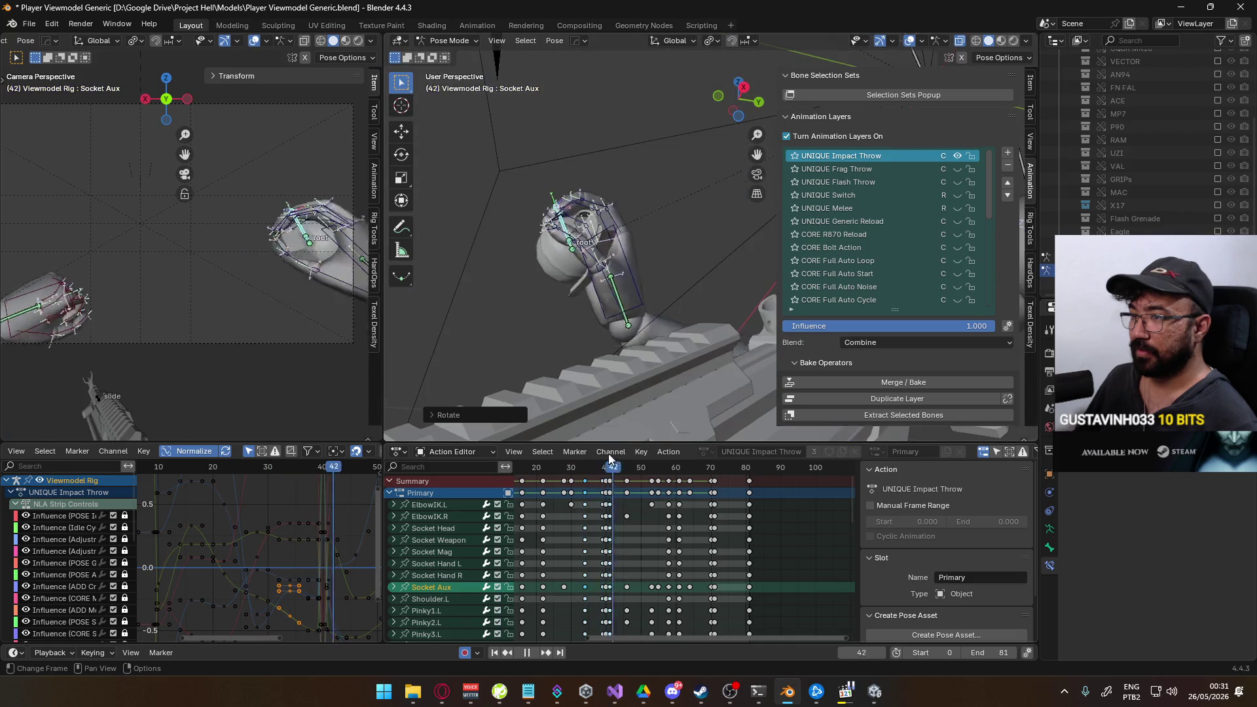
{"action": "mouse_move", "coordinate": [584, 464]}
{"action": "left_mouse_down"}
{"action": "mouse_move", "coordinate": [602, 461]}
{"action": "mouse_move", "coordinate": [588, 463]}
{"action": "left_mouse_up"}
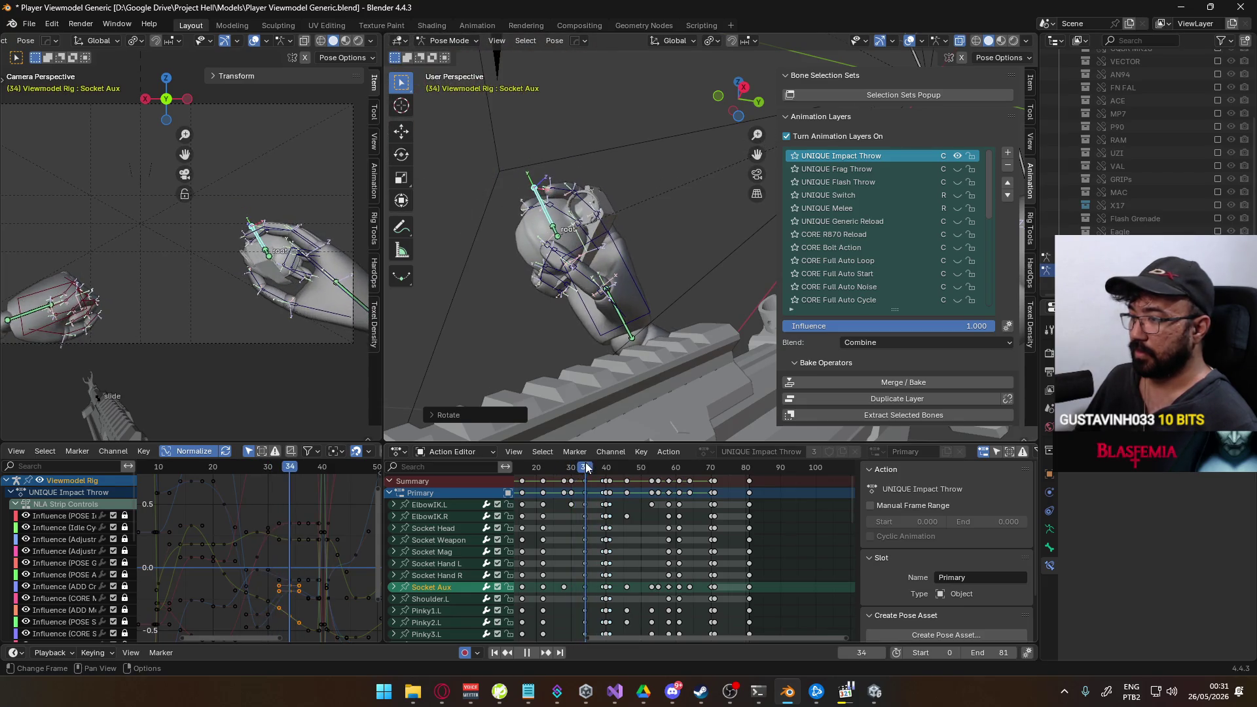
{"action": "key", "text": "Escape"}
Copy the frame 34 keys and paste the pose at frame 39.
{"action": "left_click", "coordinate": [585, 481]}
{"action": "mouse_move", "coordinate": [586, 468]}
{"action": "left_mouse_down"}
{"action": "mouse_move", "coordinate": [603, 471]}
{"action": "mouse_move", "coordinate": [555, 481]}
{"action": "mouse_move", "coordinate": [709, 471]}
{"action": "mouse_move", "coordinate": [636, 468]}
{"action": "mouse_move", "coordinate": [606, 483]}
{"action": "left_mouse_up"}
{"action": "key", "text": "ctrl+v"}
{"action": "scroll", "coordinate": [590, 467], "scroll_direction": "up", "scroll_amount": 1, "text": "ctrl"}
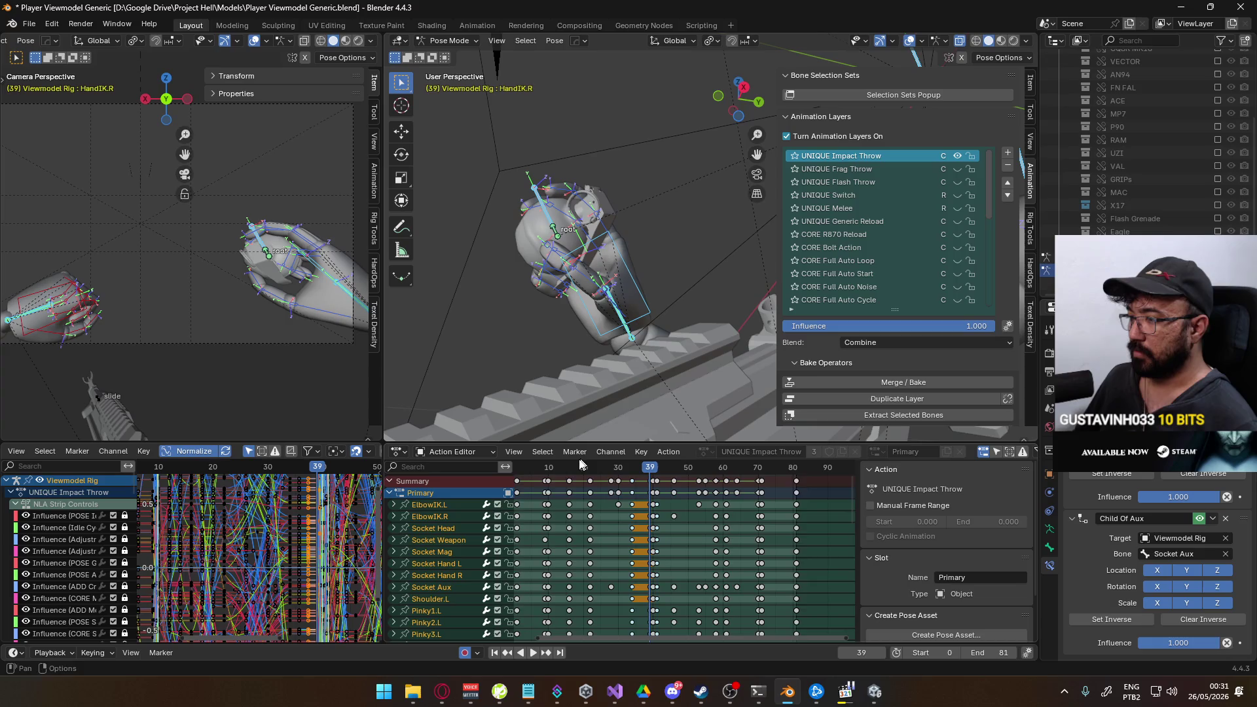
{"action": "scroll", "coordinate": [600, 466], "scroll_direction": "up", "scroll_amount": 1, "text": "ctrl"}
Play back and scrub through frames 25-32 of the retimed throw animation.
{"action": "left_click", "coordinate": [557, 467]}
{"action": "key", "text": "space"}
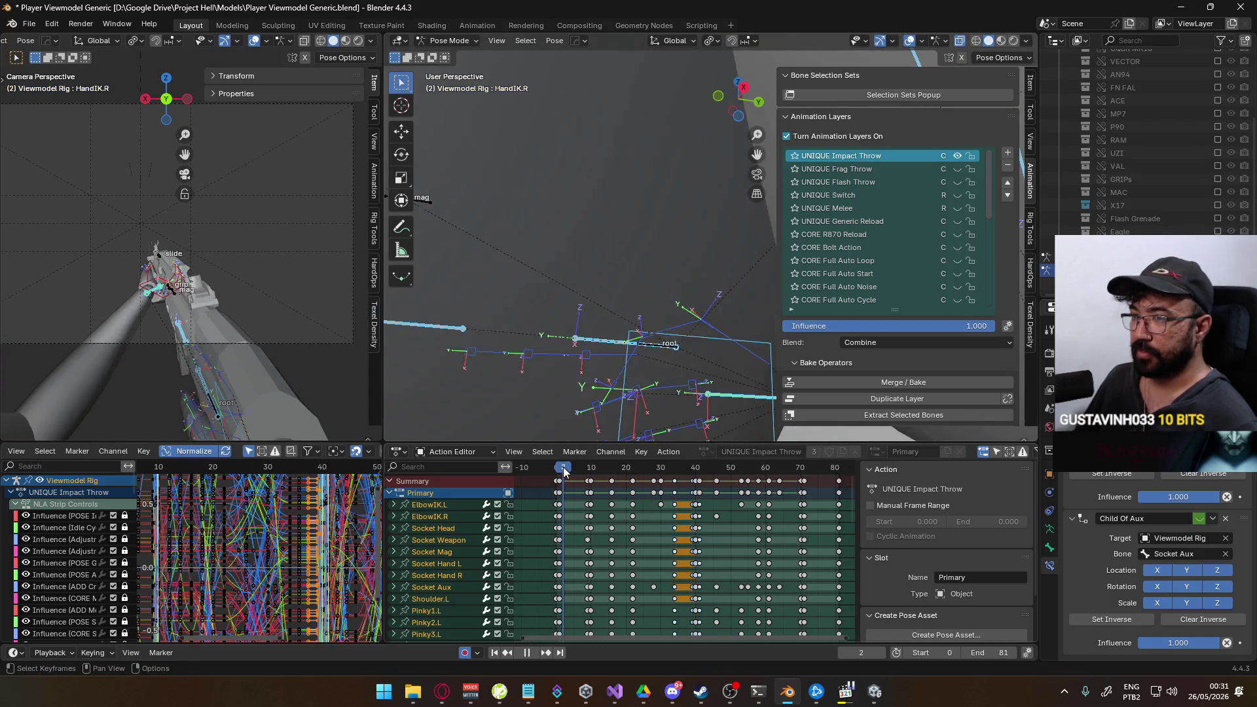
{"action": "left_click_drag", "start_coordinate": [590, 474], "coordinate": [667, 468]}
{"action": "scroll", "coordinate": [164, 304], "scroll_direction": "up", "scroll_amount": 3}
{"action": "scroll", "coordinate": [165, 305], "scroll_direction": "up", "scroll_amount": 2}
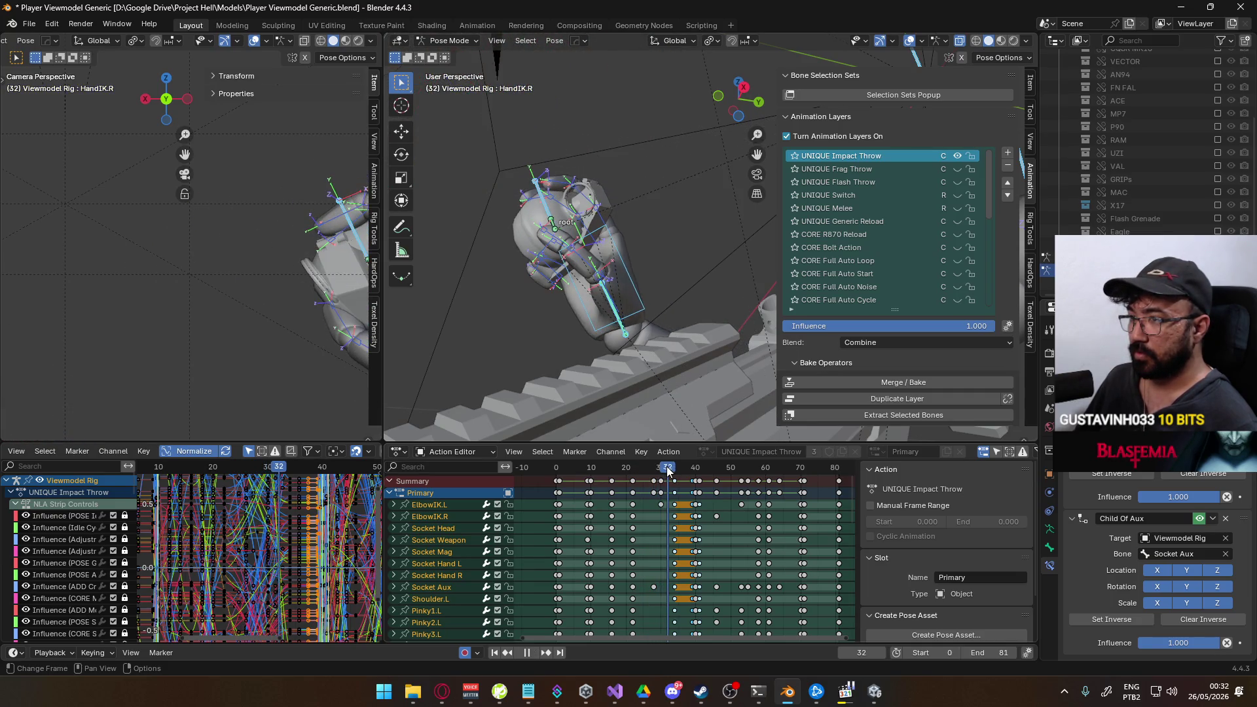
{"action": "scroll", "coordinate": [226, 306], "scroll_direction": "down", "scroll_amount": 2}
{"action": "key", "text": "space"}
{"action": "left_click", "coordinate": [645, 469]}
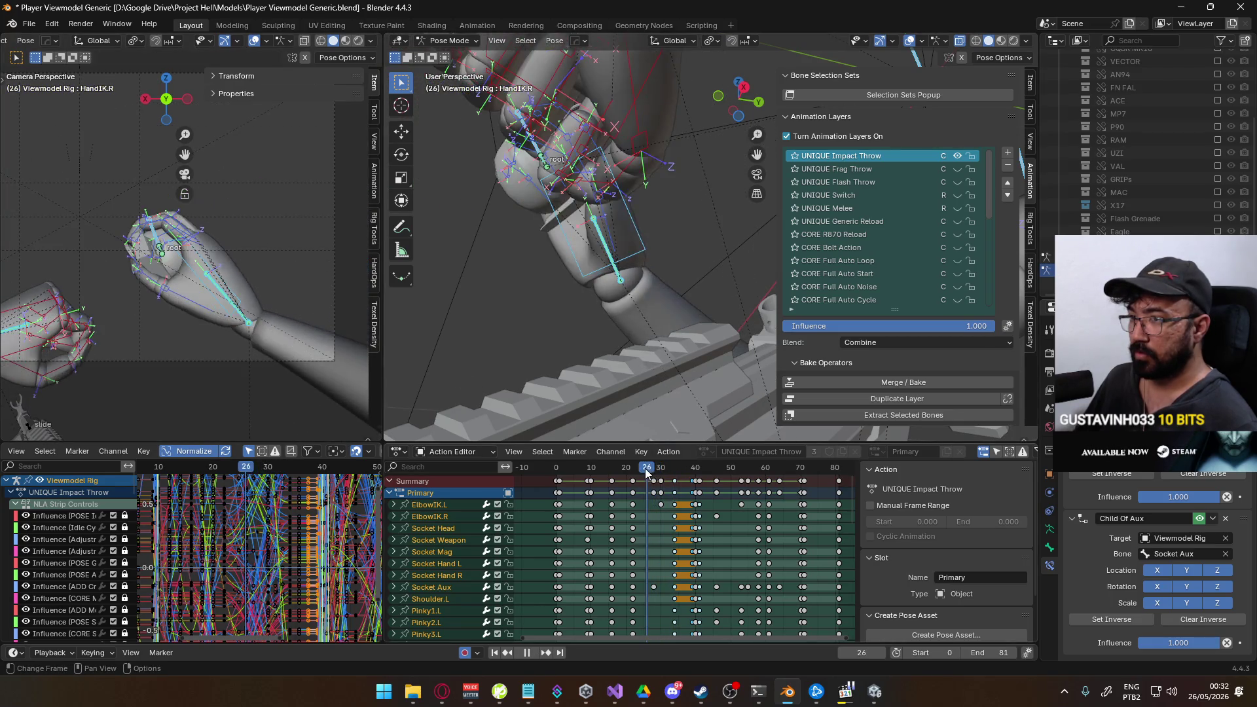
{"action": "left_click_drag", "start_coordinate": [645, 468], "coordinate": [679, 467]}
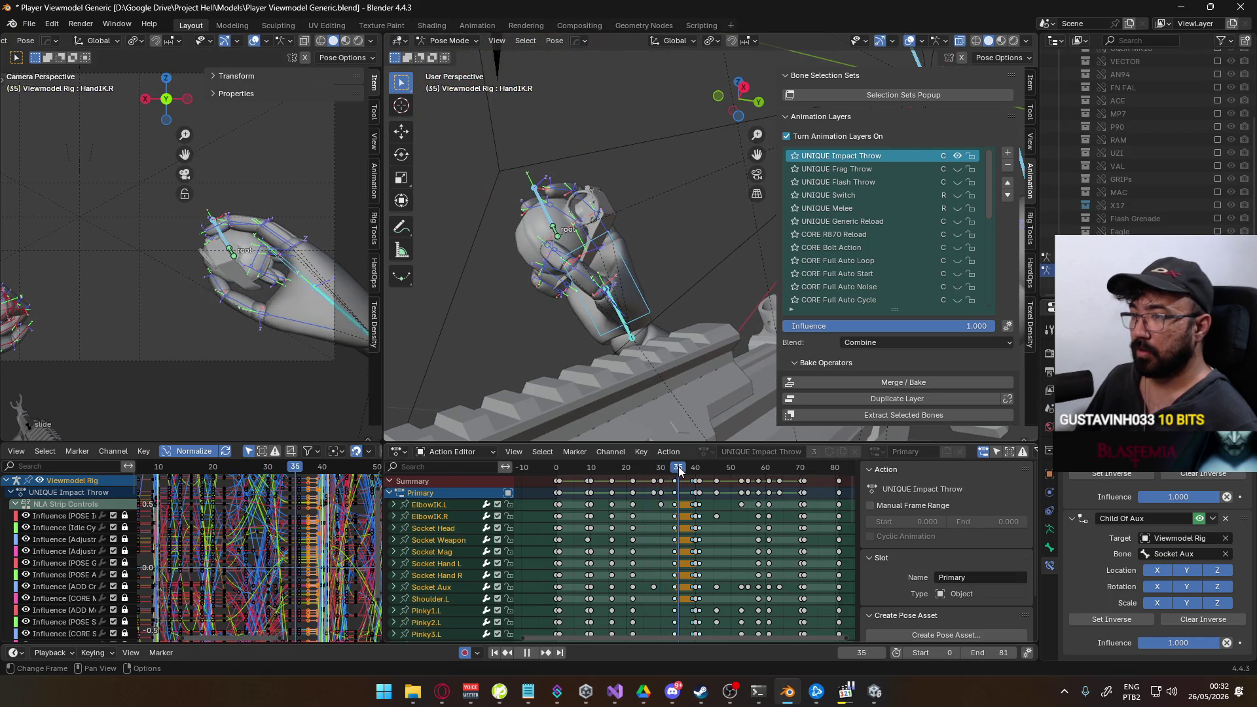
{"action": "left_click_drag", "start_coordinate": [679, 467], "coordinate": [559, 472]}
Save the viewmodel file, stopping Unity's play session in between saves.
{"action": "key", "text": "ctrl+s"}
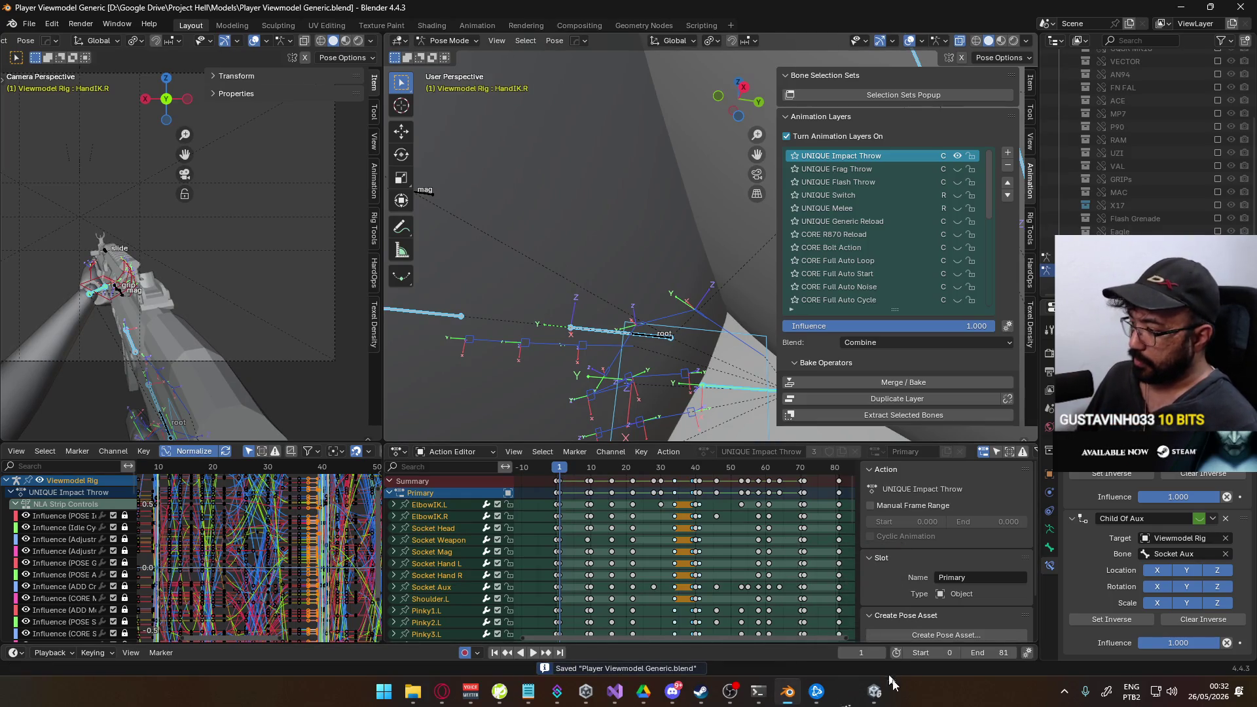
{"action": "left_click", "coordinate": [873, 692]}
{"action": "key", "text": "super"}
{"action": "key", "text": "Escape"}
{"action": "key", "text": "ctrl+p"}
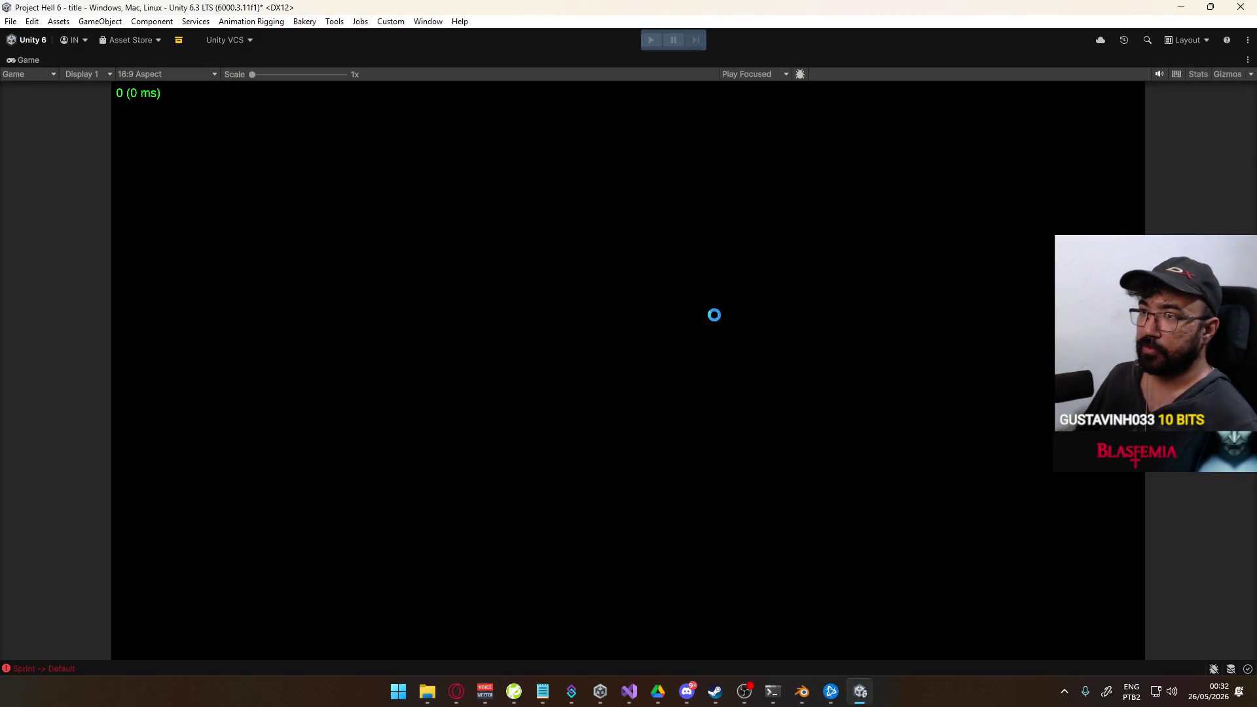
{"action": "key", "text": "alt+Tab"}
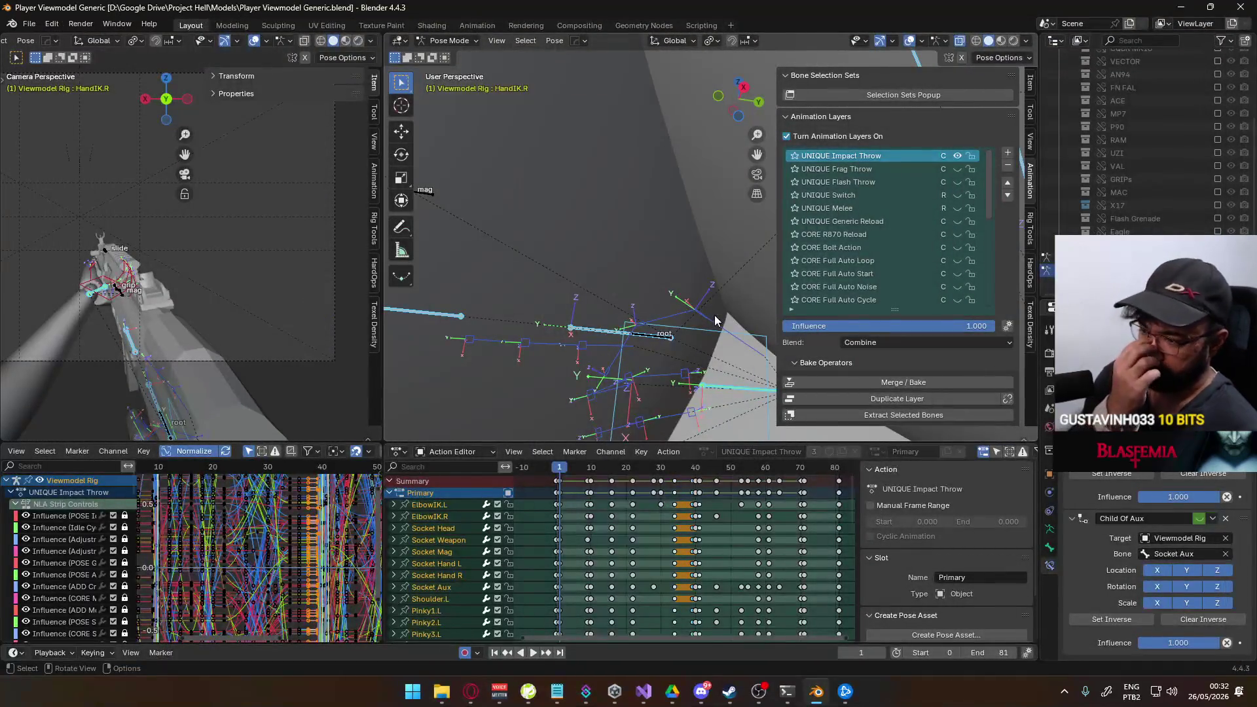
{"action": "key", "text": "ctrl+s"}
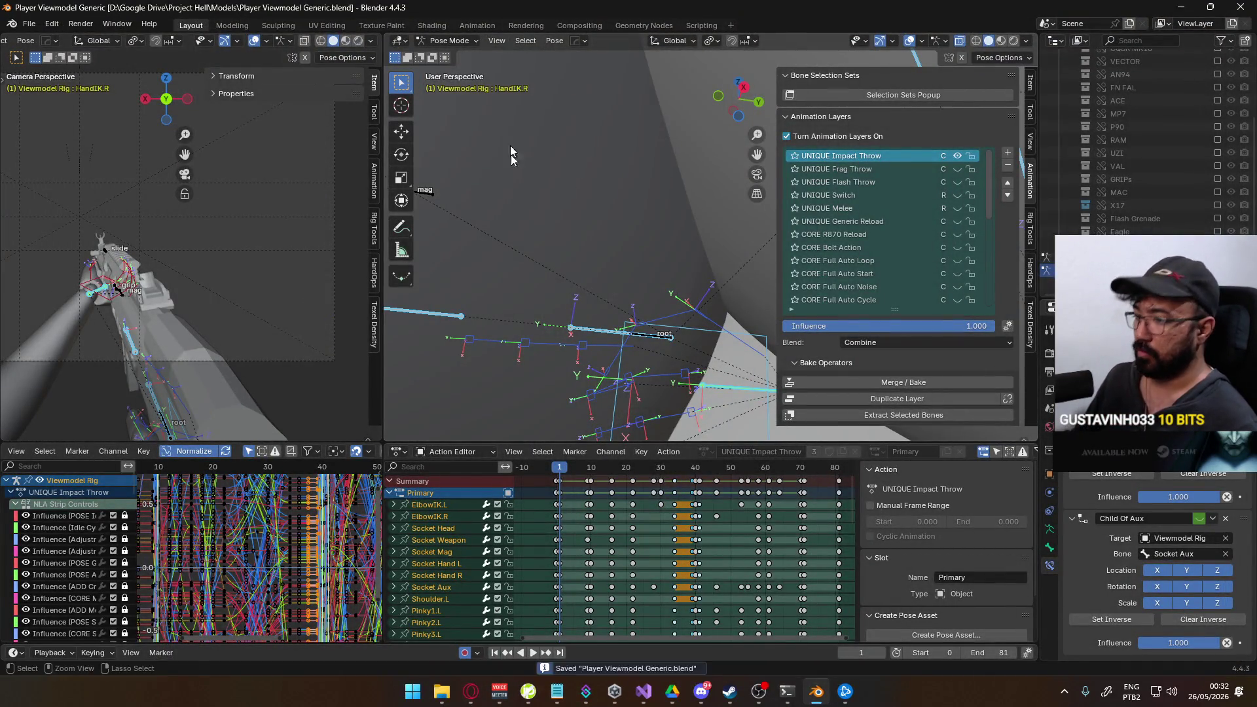
{"action": "left_click", "coordinate": [445, 688]}
{"action": "left_click", "coordinate": [453, 680]}
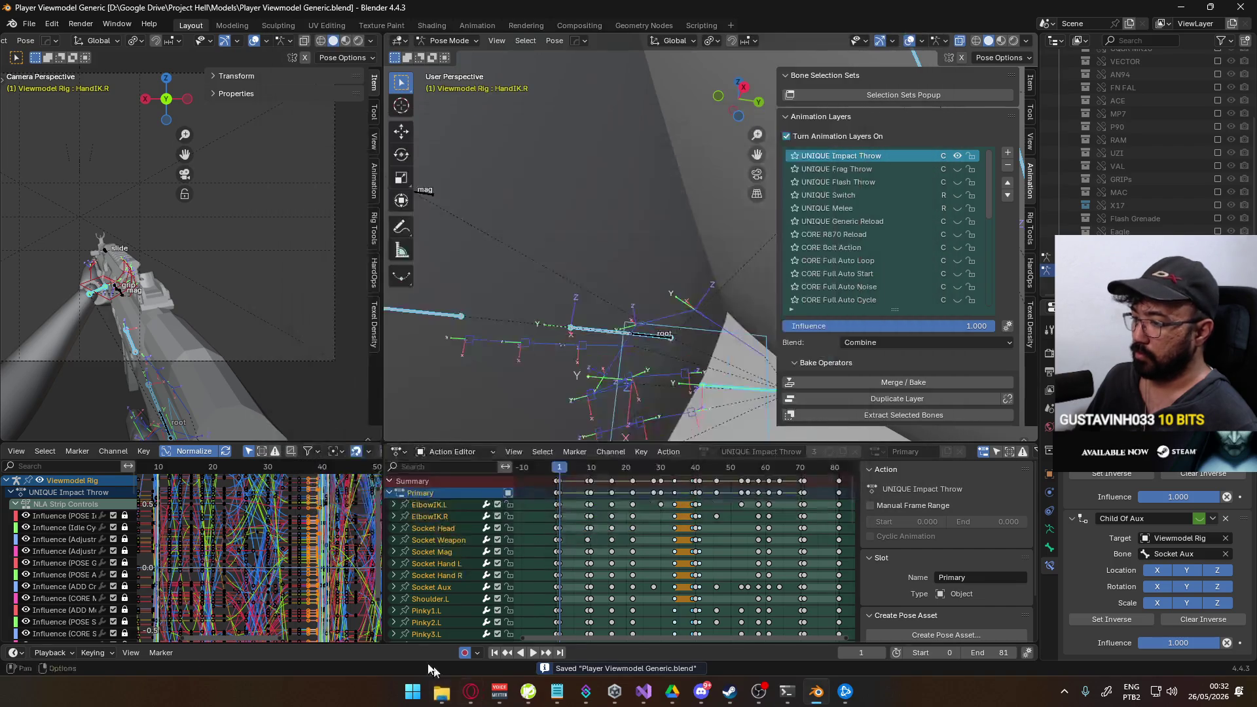
Launch Call of Duty: Modern Warfare from Battle.net and enter the multiplayer menu.
{"action": "left_click", "coordinate": [845, 693]}
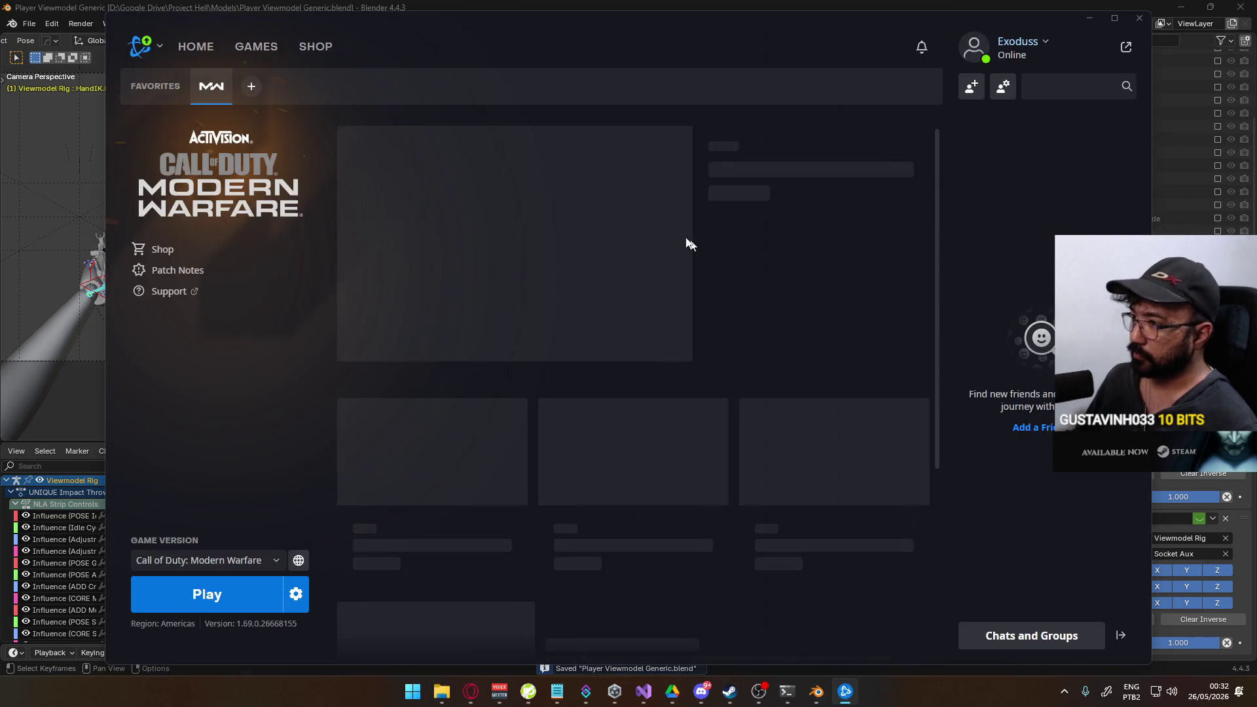
{"action": "left_click", "coordinate": [212, 595]}
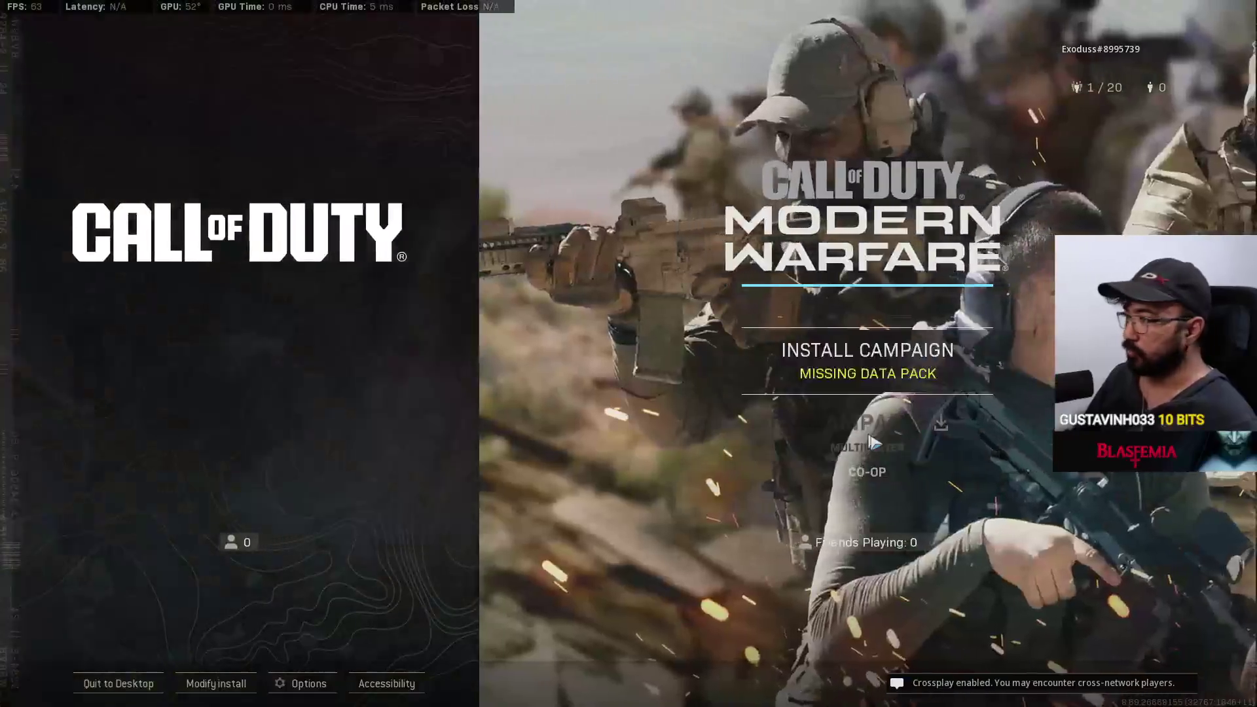
{"action": "left_click", "coordinate": [871, 448]}
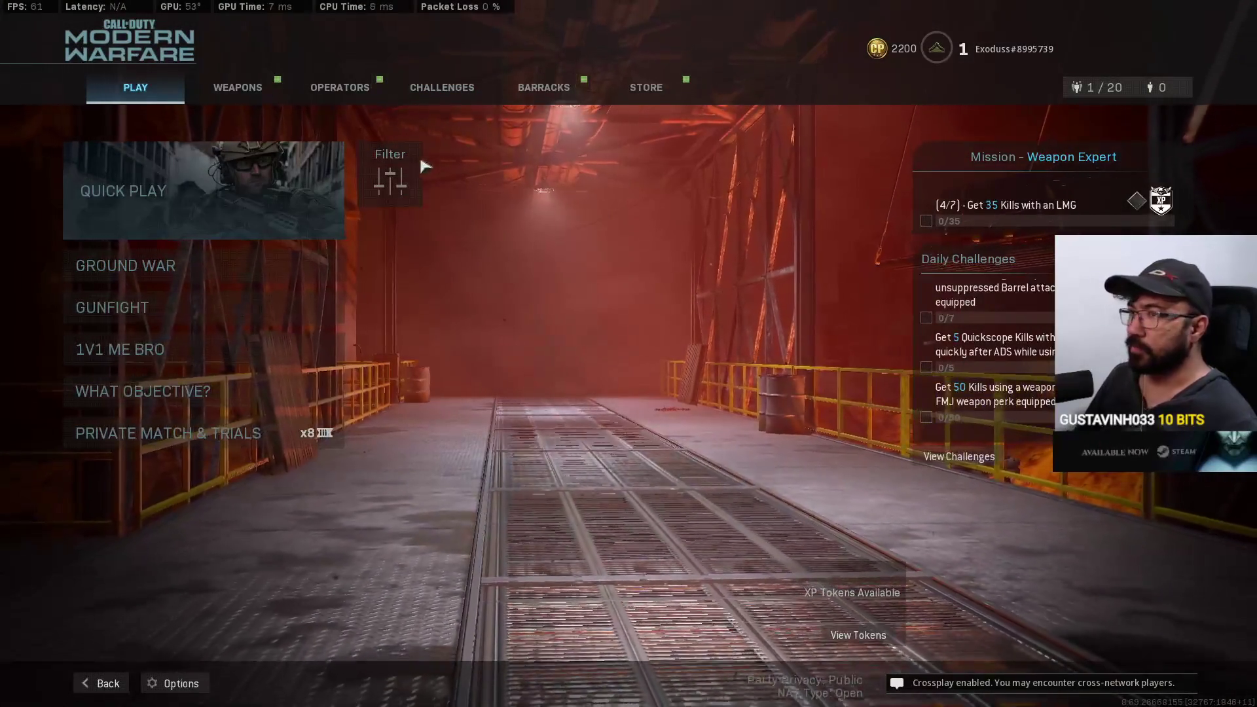
Set up a custom game lobby, check its game rules, and start the match.
{"action": "left_click", "coordinate": [246, 87]}
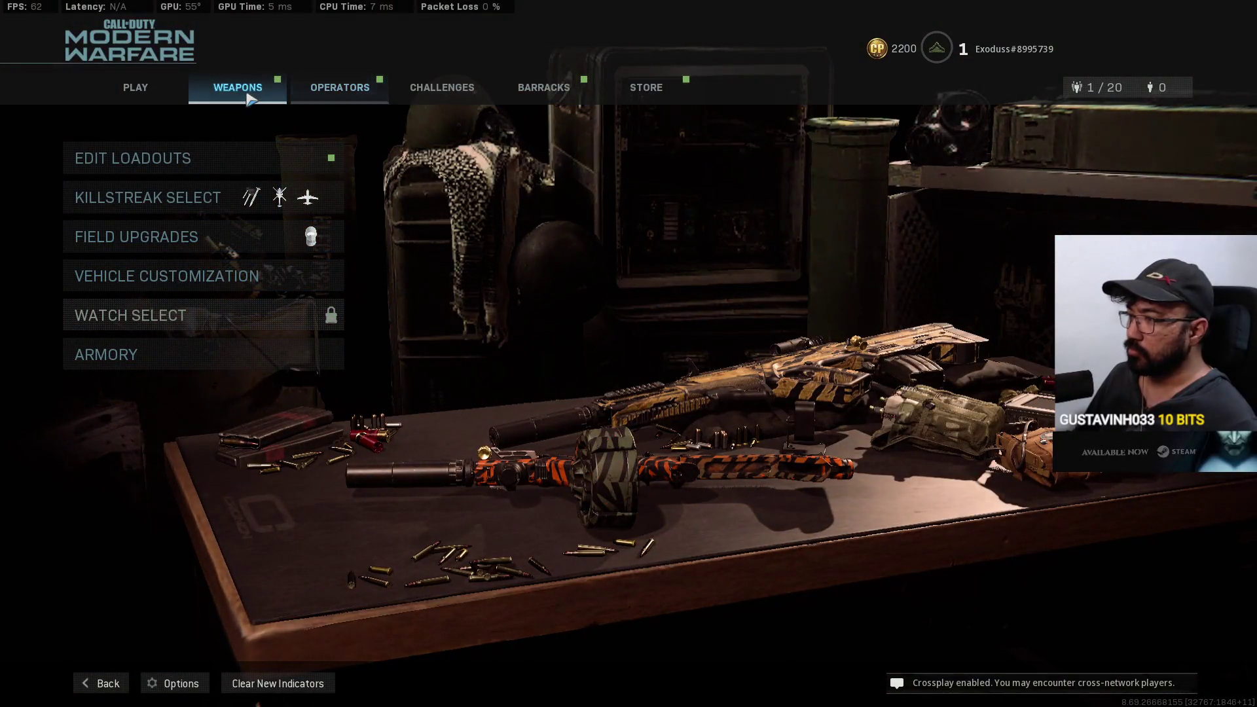
{"action": "left_click", "coordinate": [137, 88]}
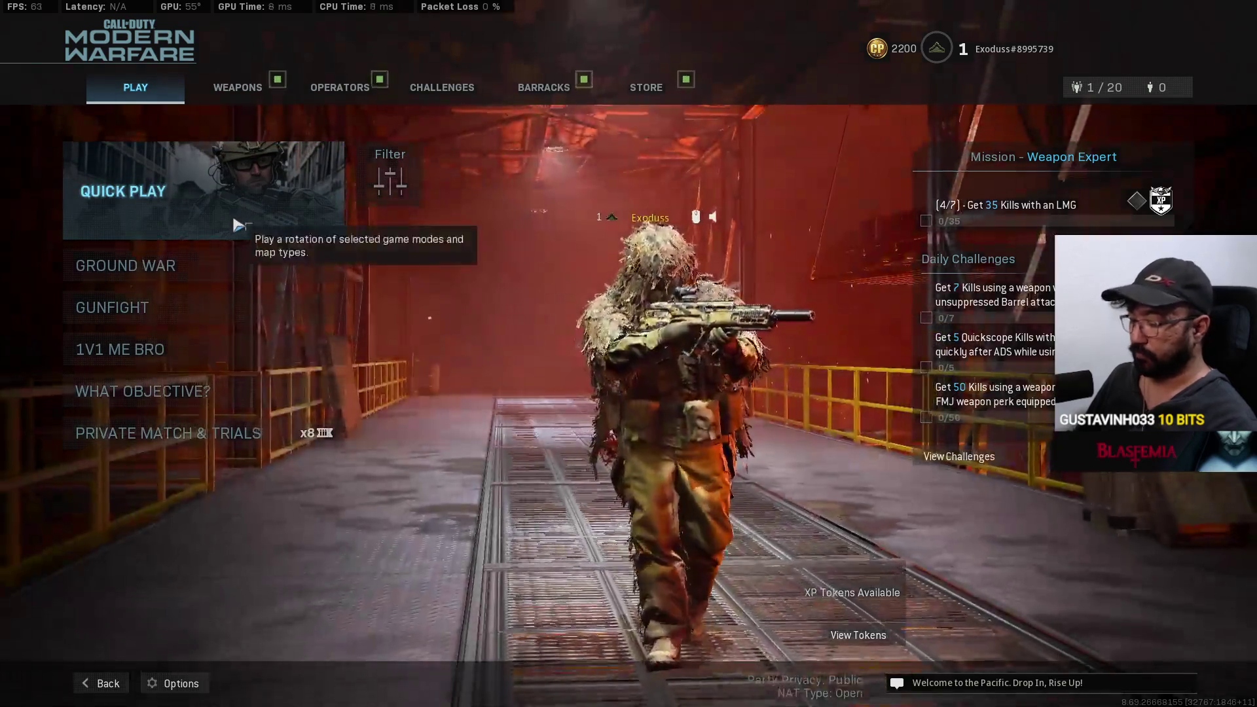
{"action": "left_click", "coordinate": [168, 433]}
{"action": "left_click", "coordinate": [236, 140]}
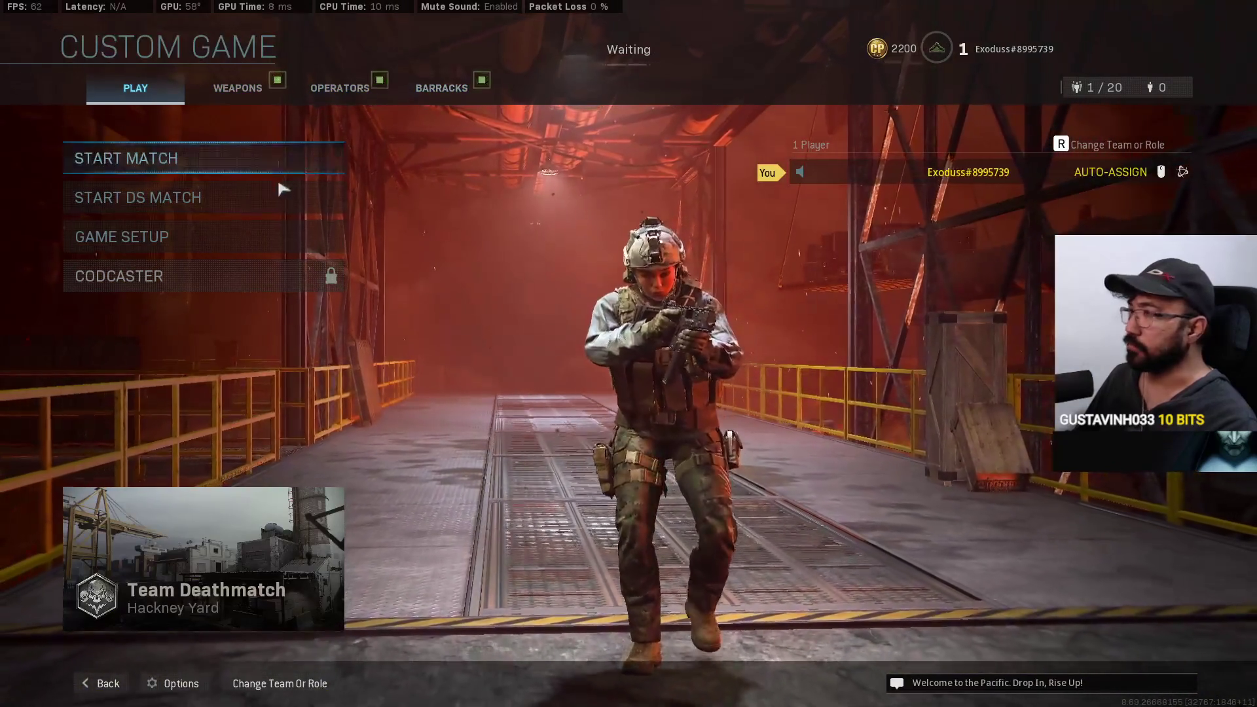
{"action": "left_click", "coordinate": [220, 240]}
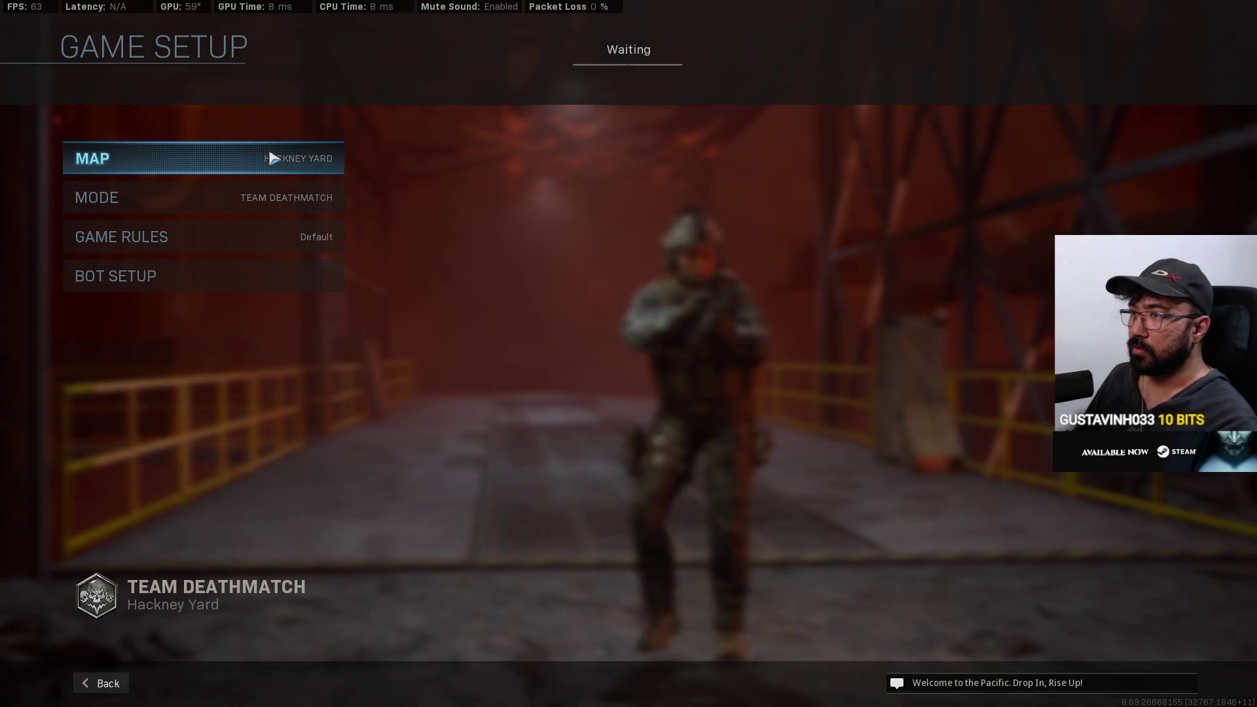
{"action": "left_click", "coordinate": [258, 236]}
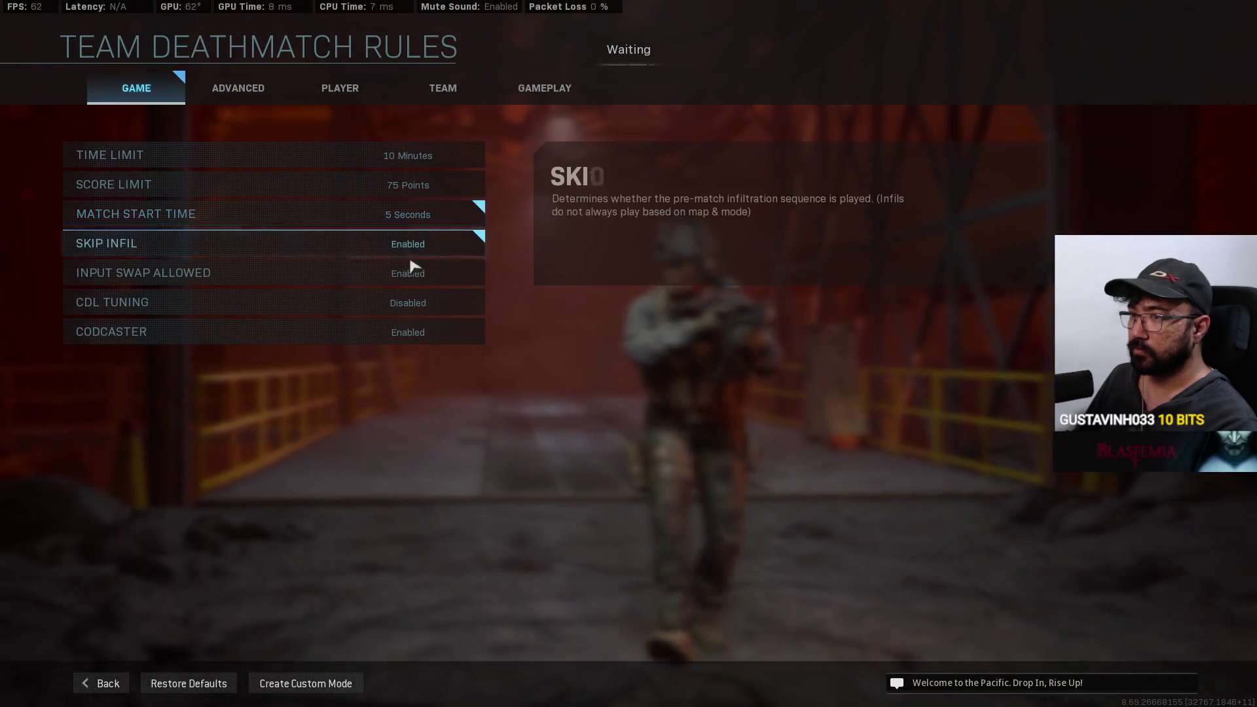
{"action": "key", "text": "Escape"}
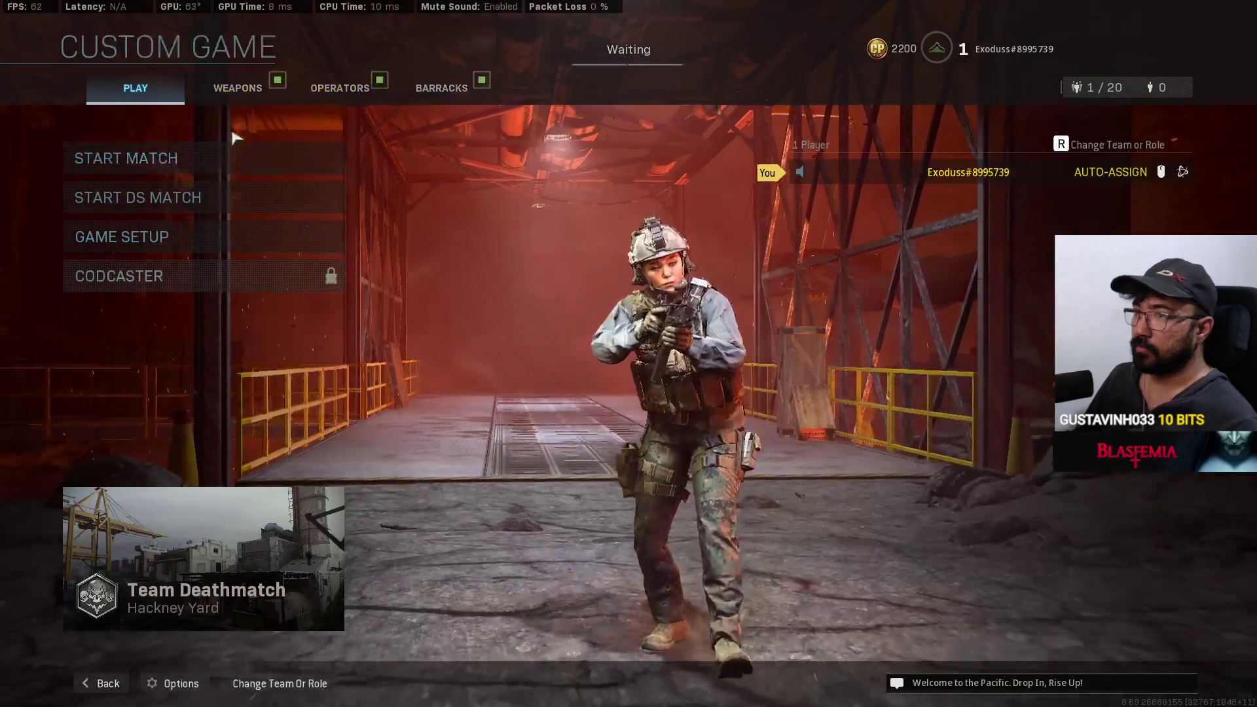
{"action": "left_click", "coordinate": [281, 160]}
Pick a custom loadout under Edit Loadouts and spawn into the match.
{"action": "left_click", "coordinate": [238, 88]}
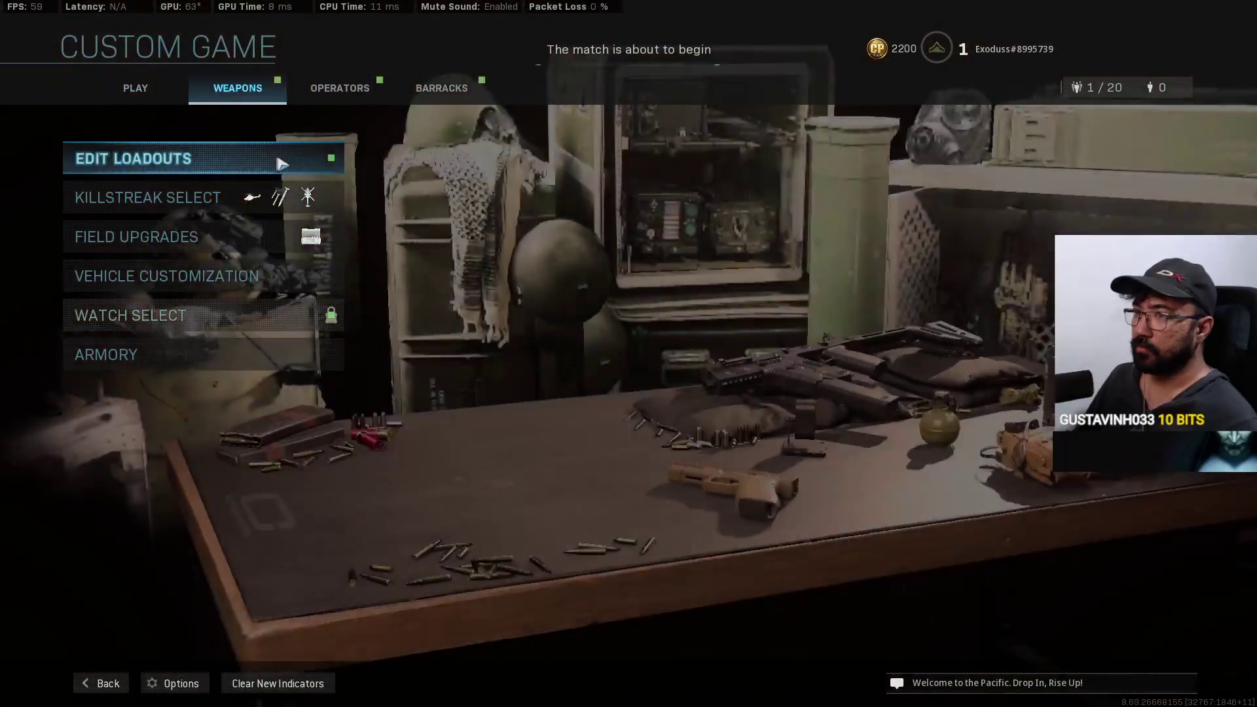
{"action": "left_click", "coordinate": [266, 159]}
{"action": "left_click", "coordinate": [260, 126]}
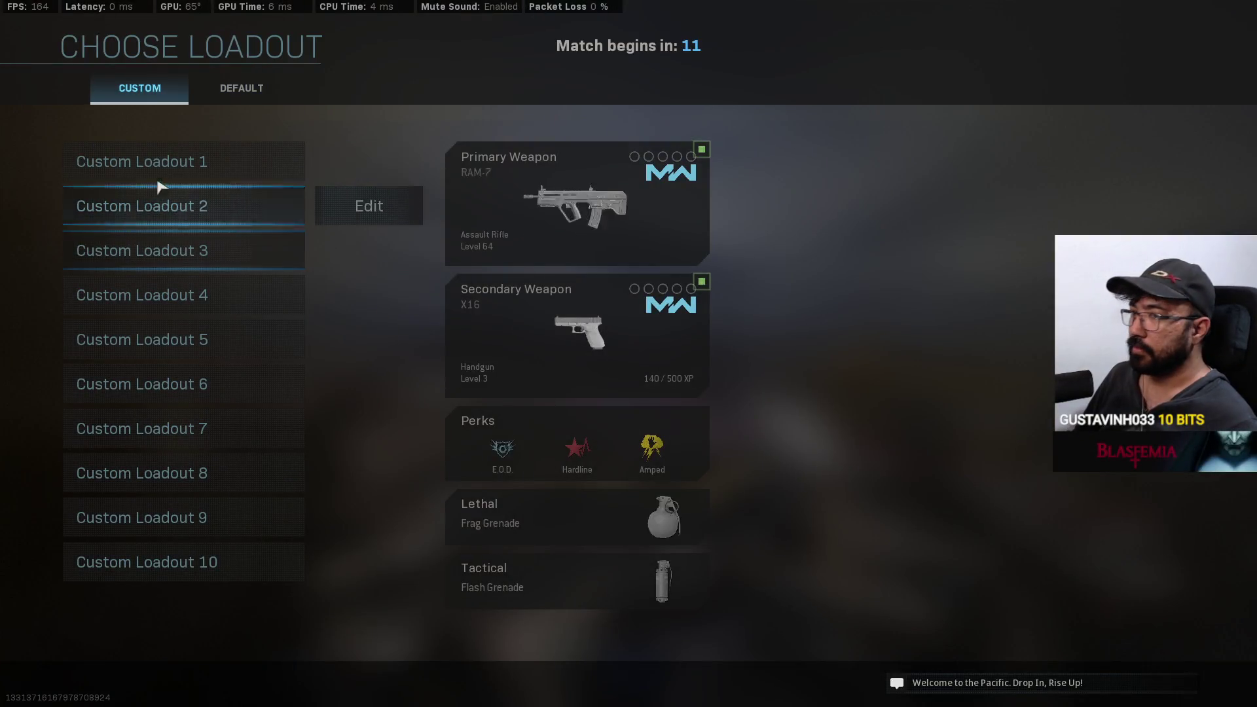
{"action": "left_click", "coordinate": [173, 168]}
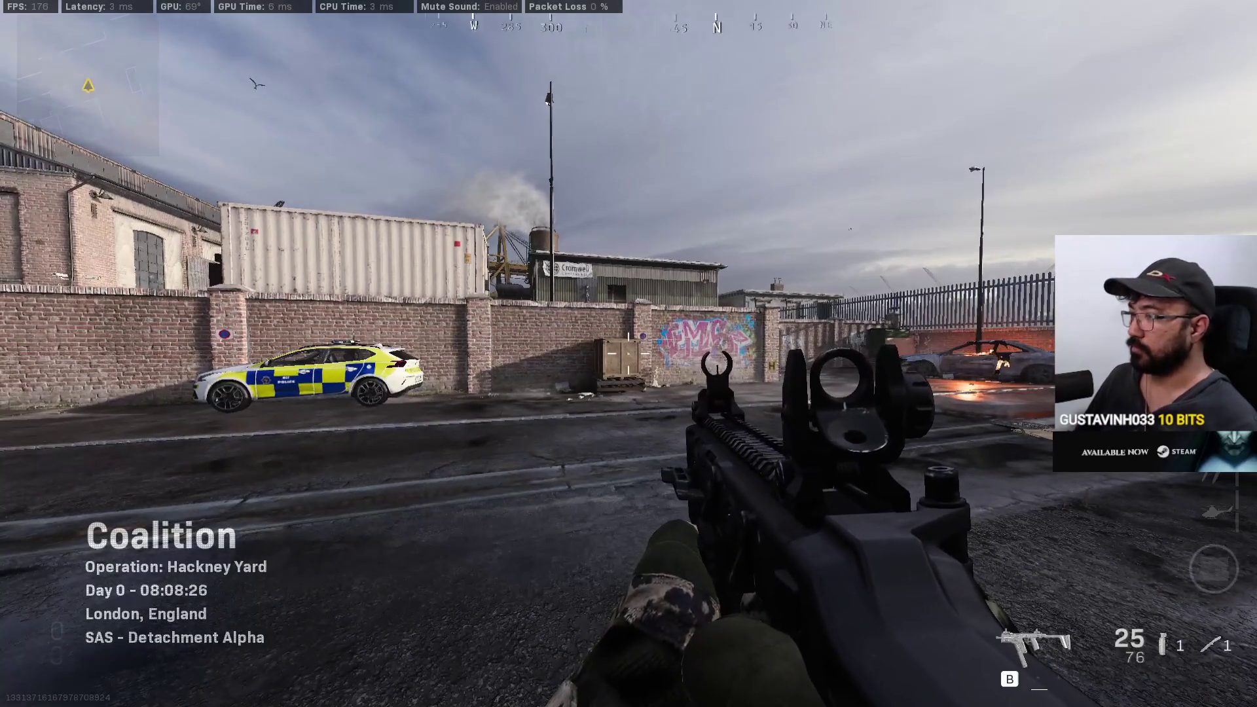
Walk across the yard toward the graffiti wall, briefly toggling the Windows start menu.
{"action": "key", "text": "w"}
{"action": "key", "text": "super"}
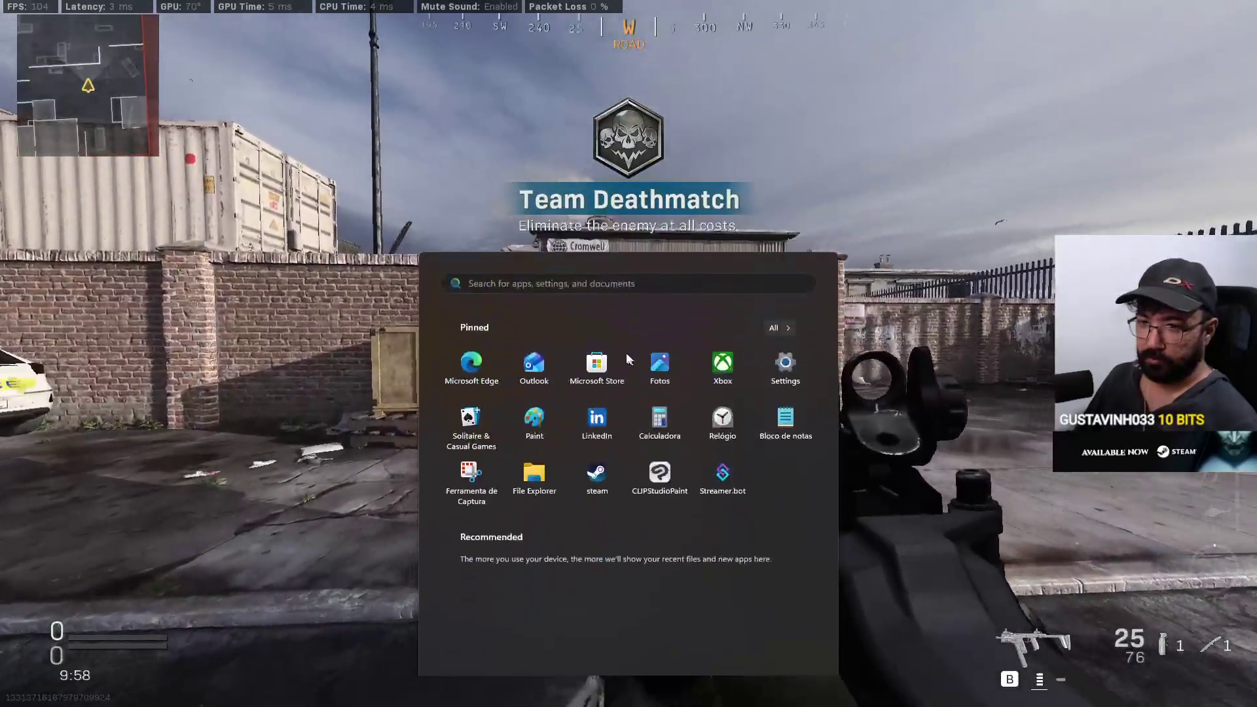
{"action": "key", "text": "super"}
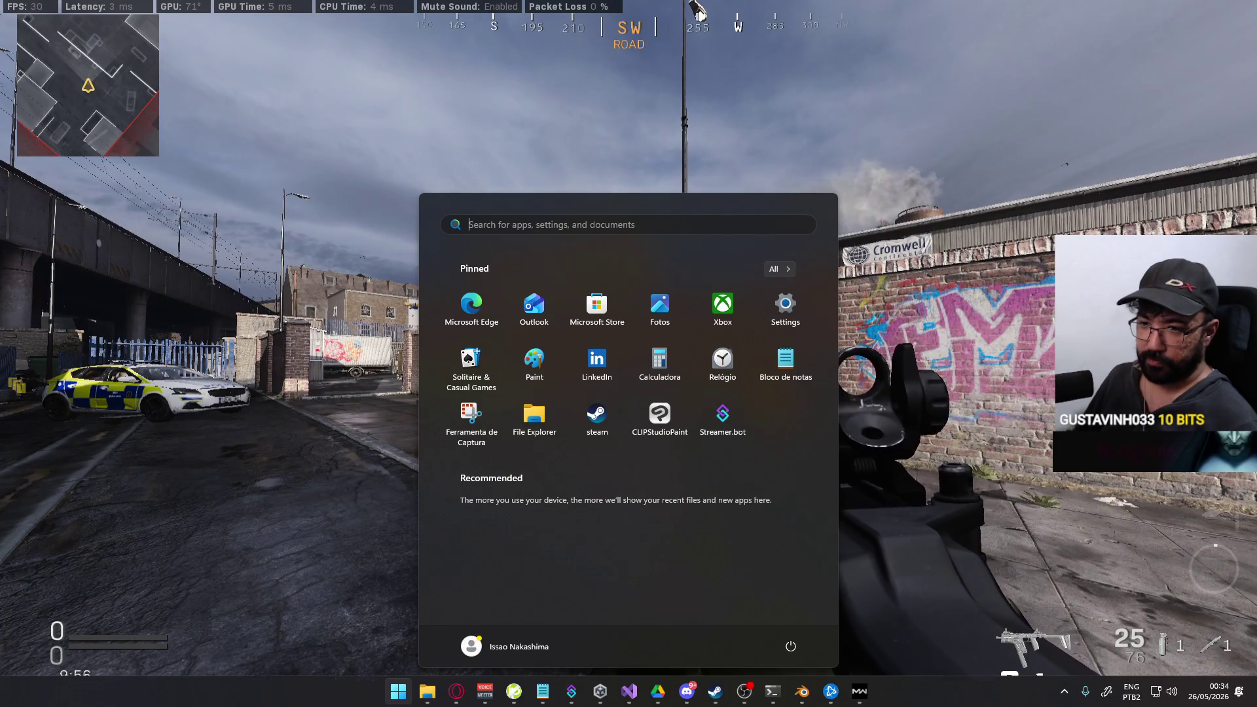
{"action": "key", "text": "super"}
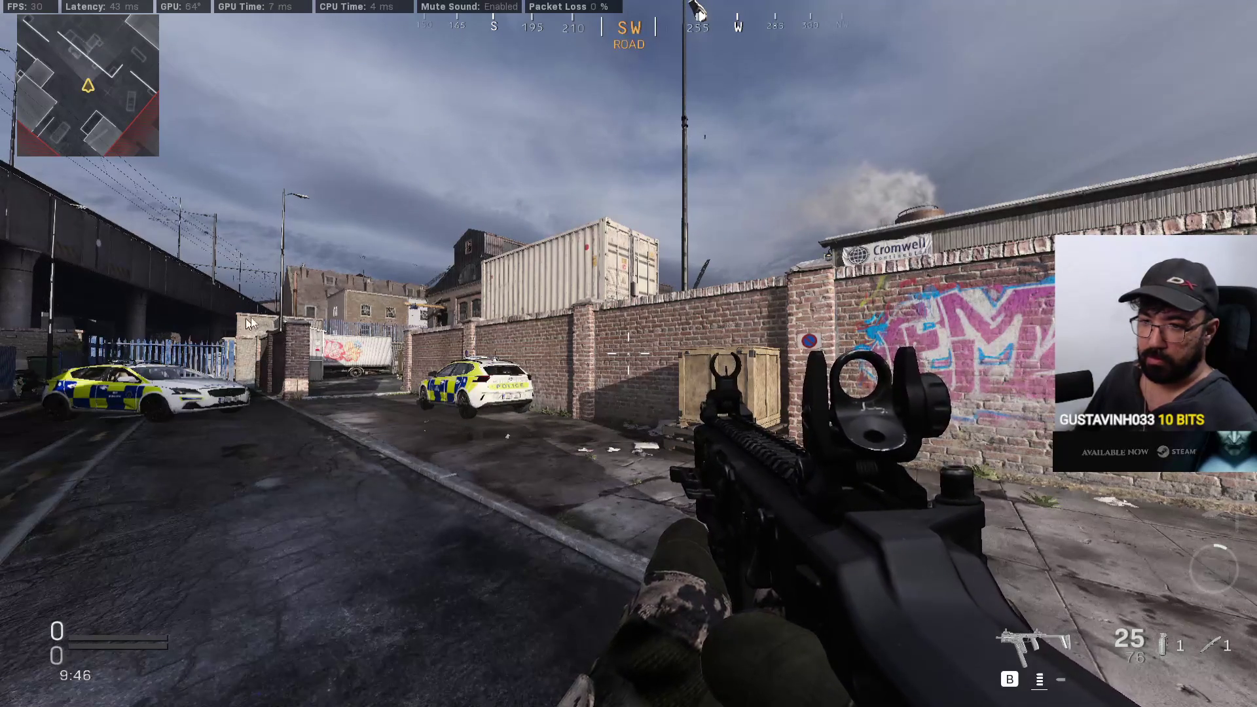
{"action": "key", "text": "w"}
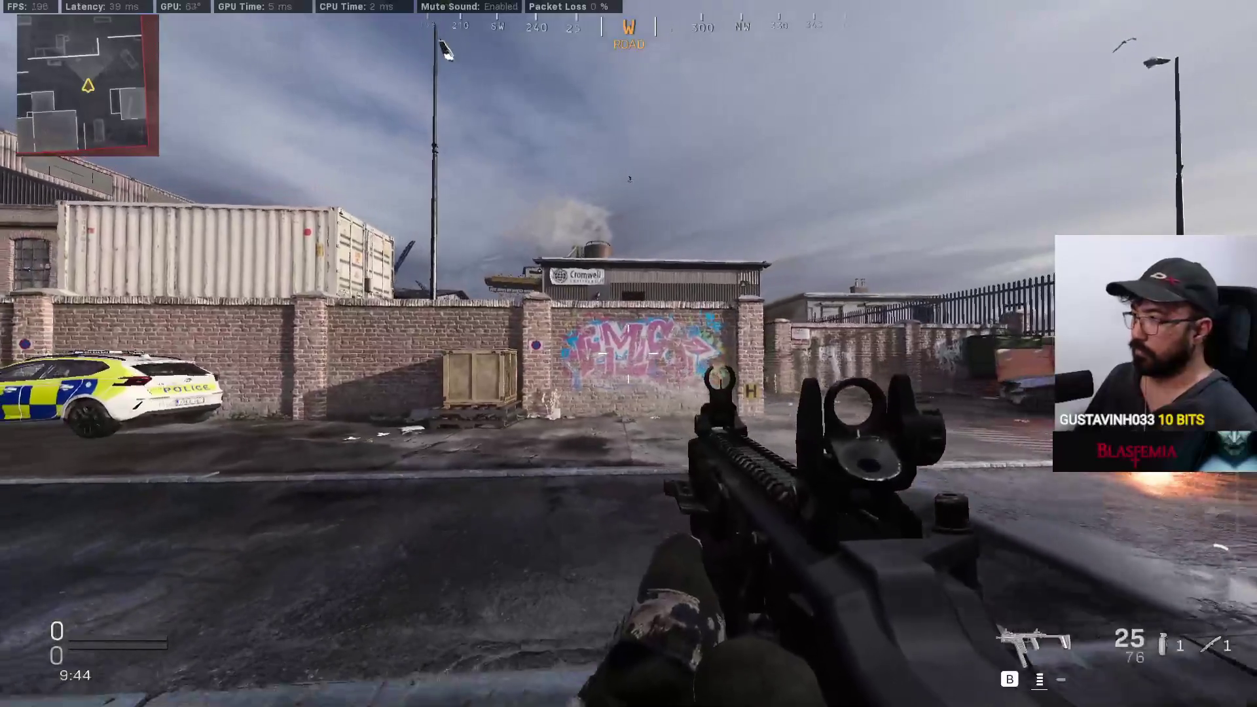
{"action": "key", "text": "w"}
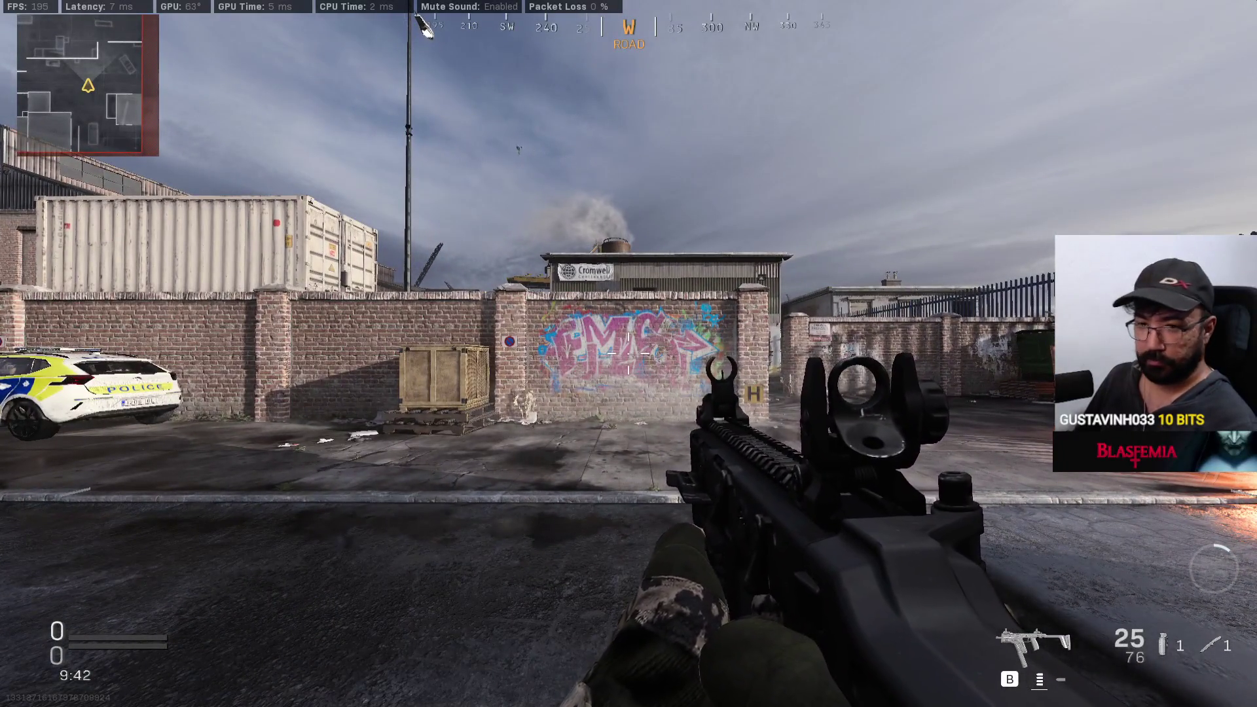
{"action": "key", "text": "super"}
{"action": "key", "text": "super"}
{"action": "key", "text": "super"}
{"action": "key", "text": "super"}
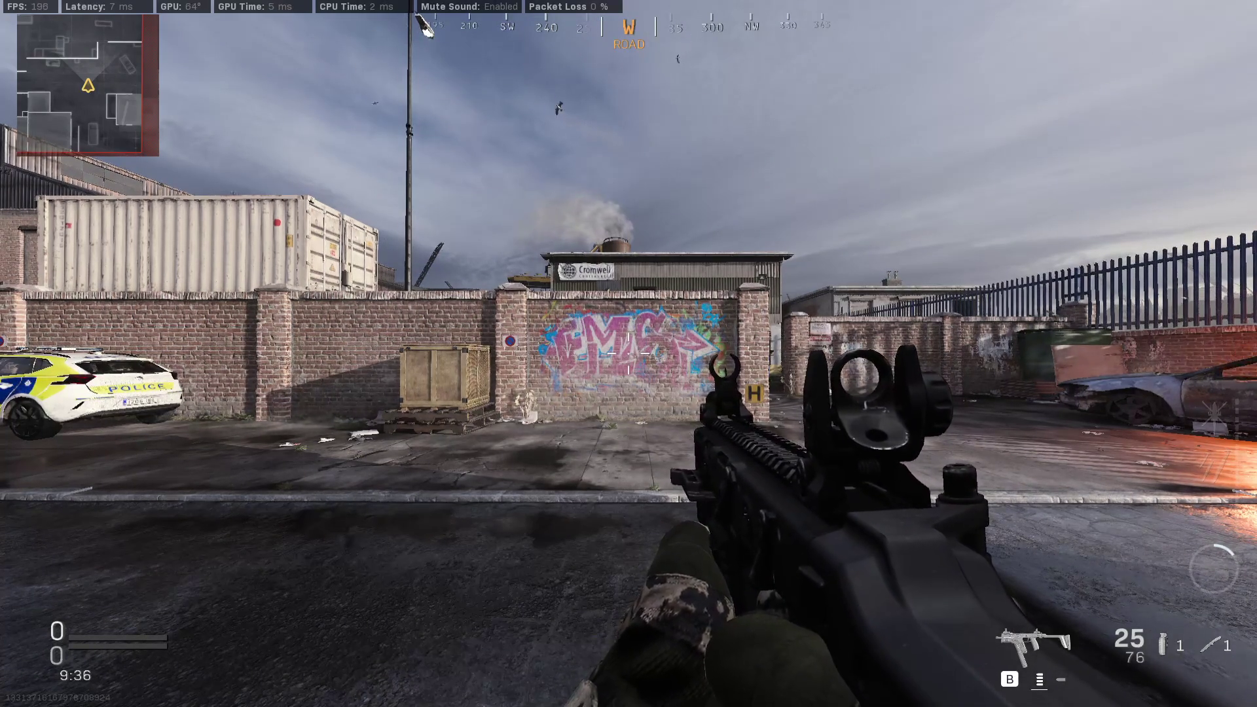
Swing the knife repeatedly while stepping toward and away from the graffiti wall.
{"action": "key", "text": "v"}
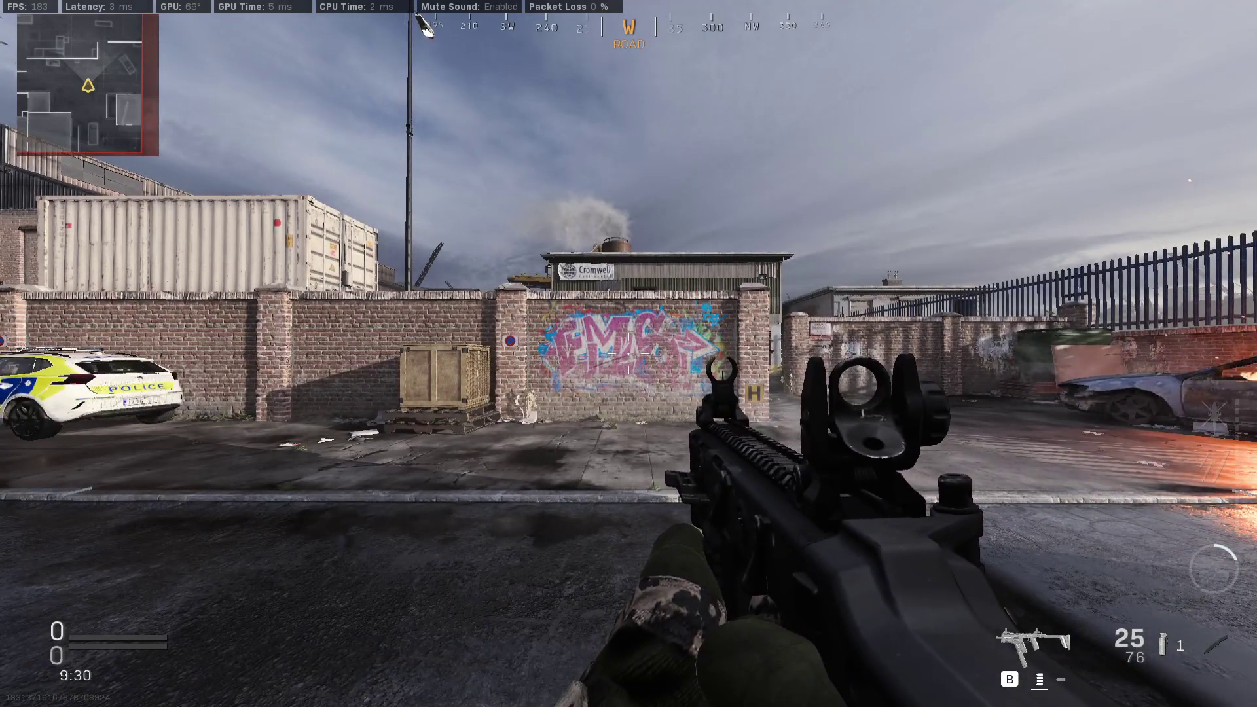
{"action": "key", "text": "super"}
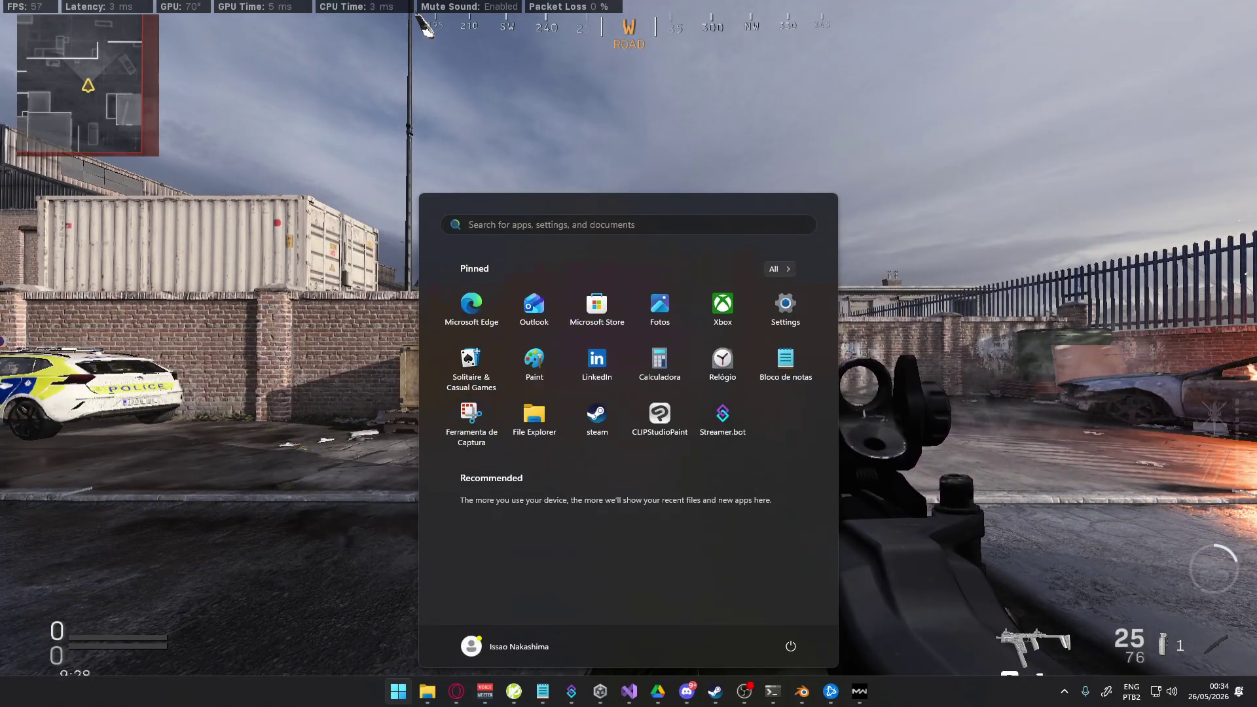
{"action": "key", "text": "super"}
{"action": "key", "text": "w"}
{"action": "key", "text": "s"}
{"action": "key", "text": "v"}
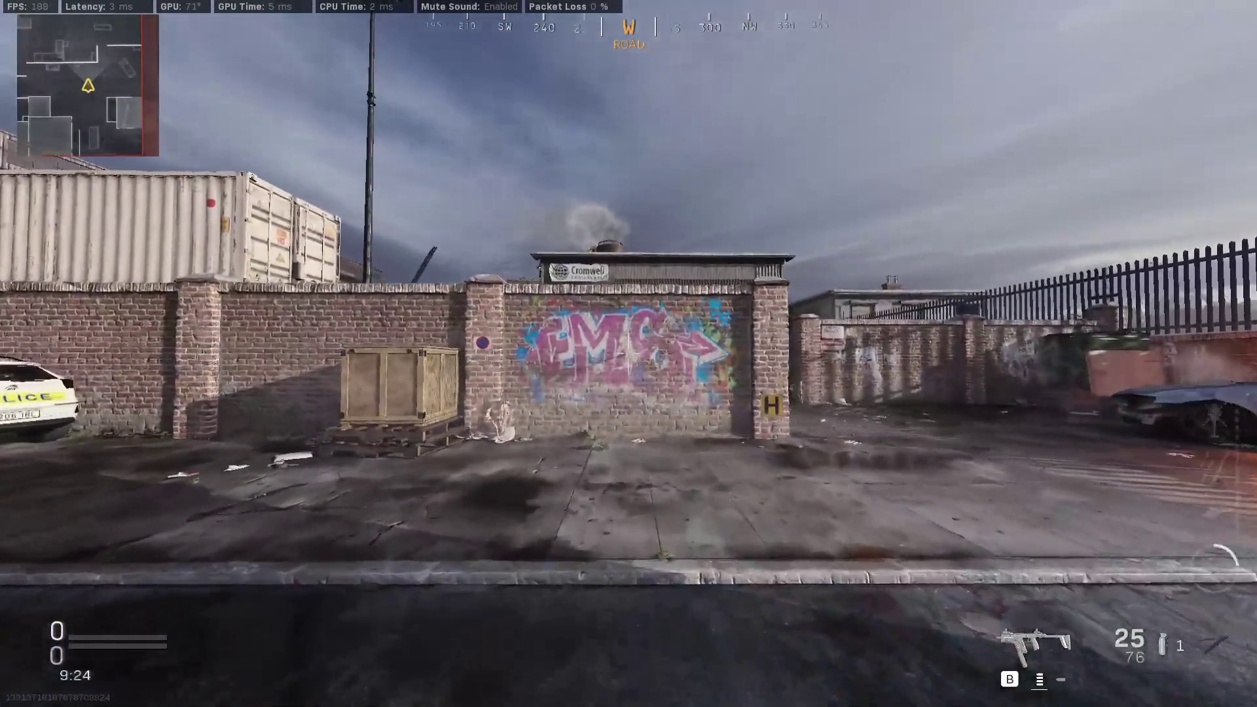
{"action": "key", "text": "w"}
{"action": "key", "text": "s"}
{"action": "key", "text": "v"}
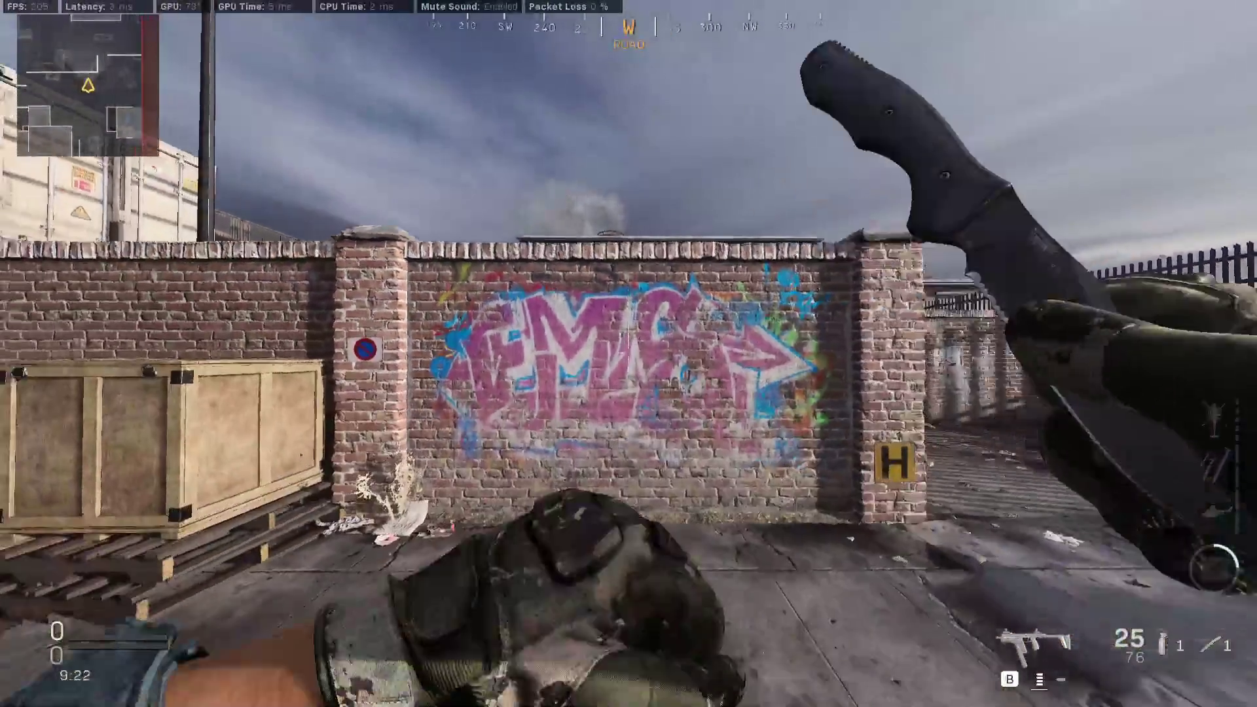
Swing the knife against the wall a few more times, switch weapons, and Alt+Tab to the desktop.
{"action": "key", "text": "w"}
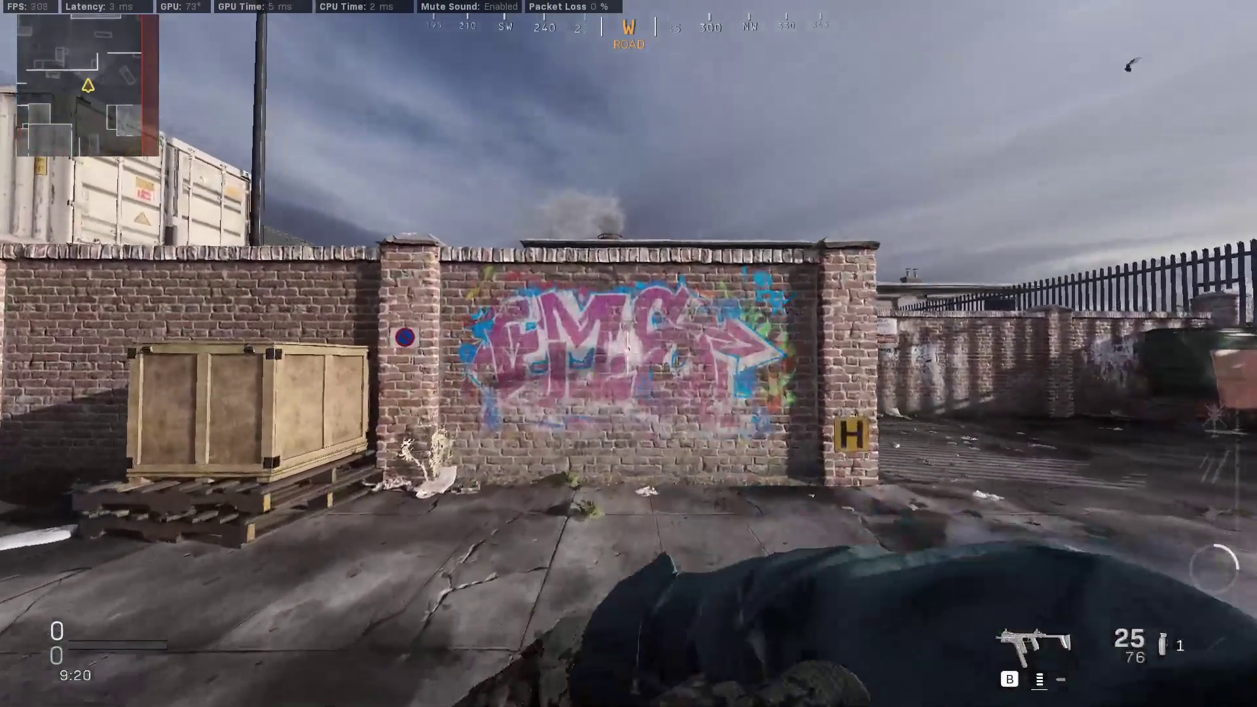
{"action": "key", "text": "s"}
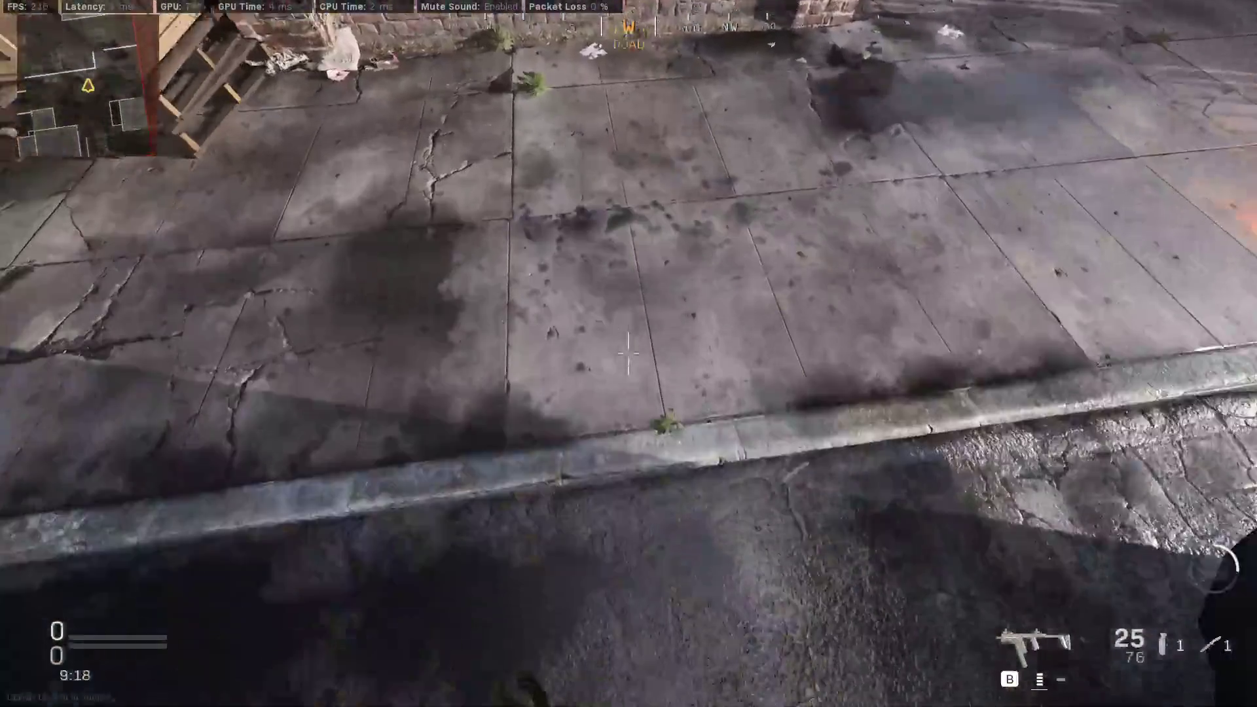
{"action": "key", "text": "w"}
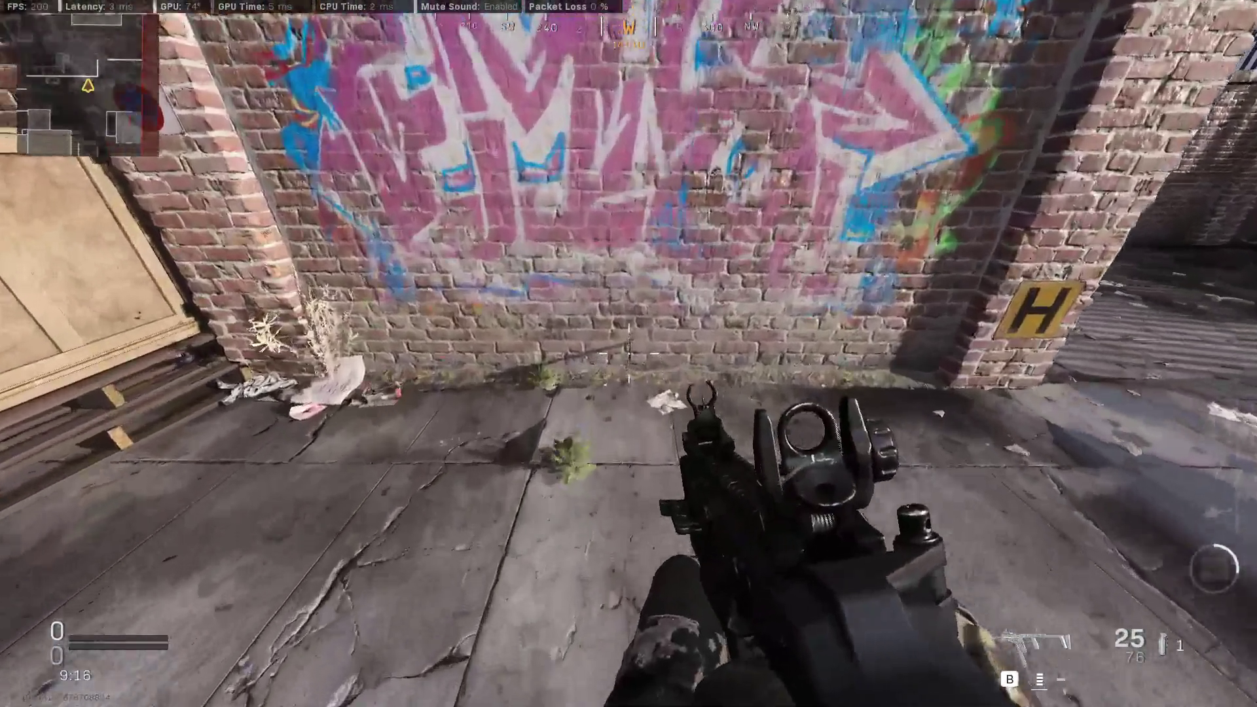
{"action": "key", "text": "v"}
{"action": "key", "text": "s"}
{"action": "key", "text": "w"}
{"action": "key", "text": "s"}
{"action": "key", "text": "w"}
{"action": "key", "text": "s"}
{"action": "key", "text": "2"}
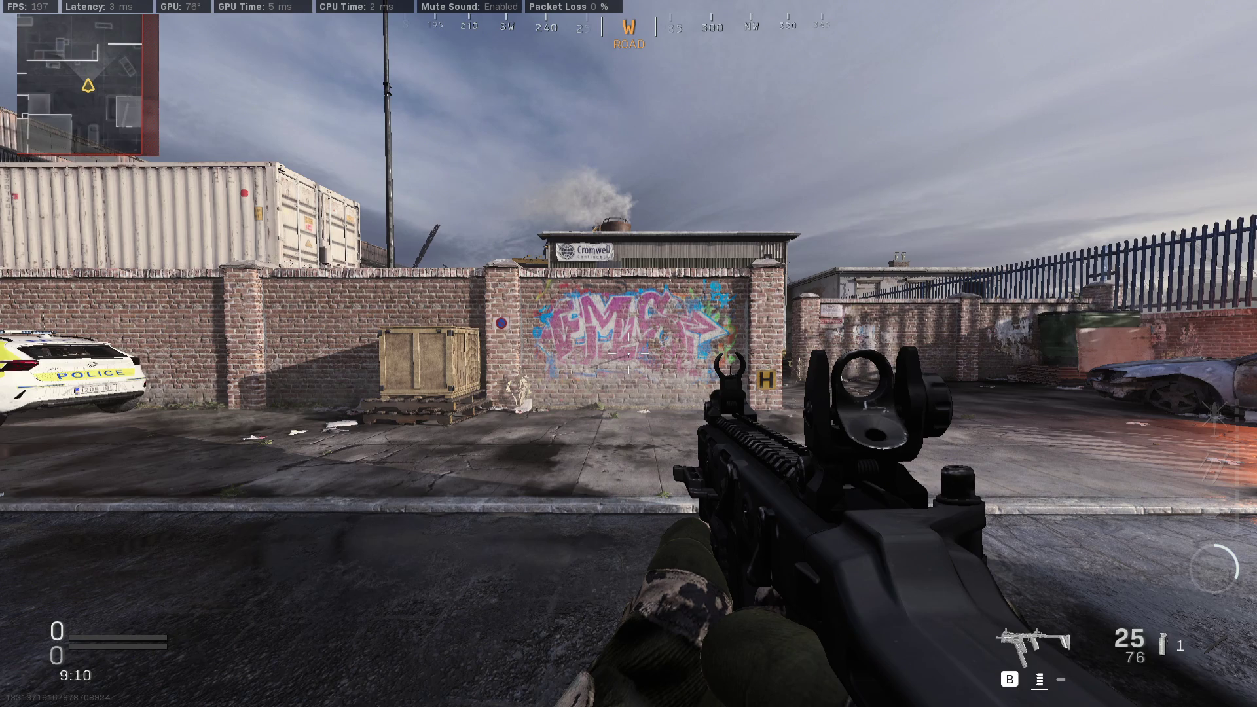
{"action": "key", "text": "alt+Tab"}
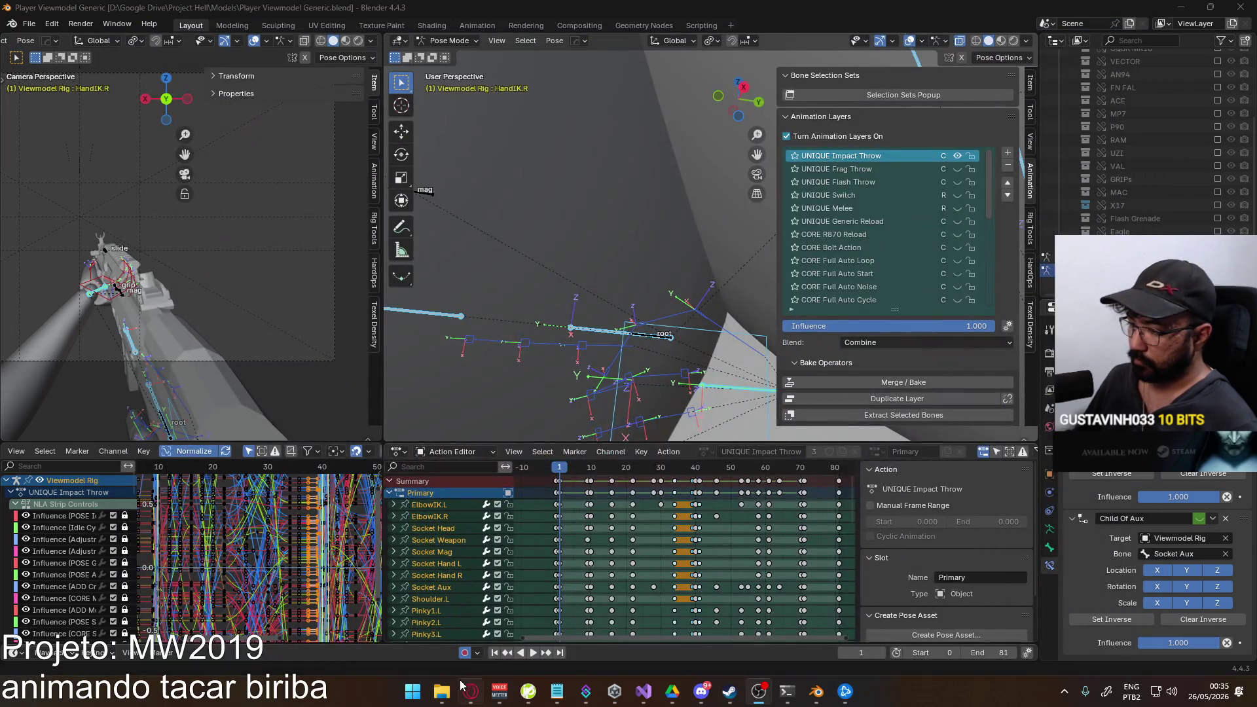
{"action": "left_click", "coordinate": [441, 691]}
{"action": "left_click", "coordinate": [699, 324]}
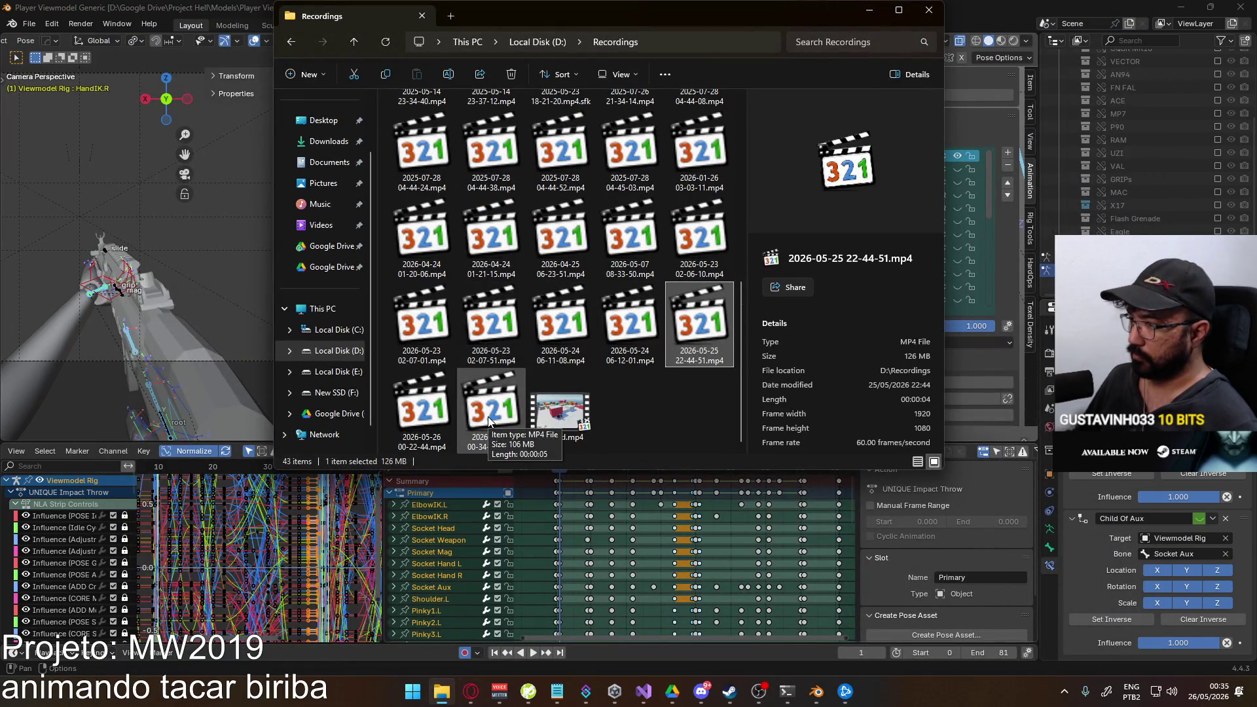
{"action": "left_click", "coordinate": [443, 419]}
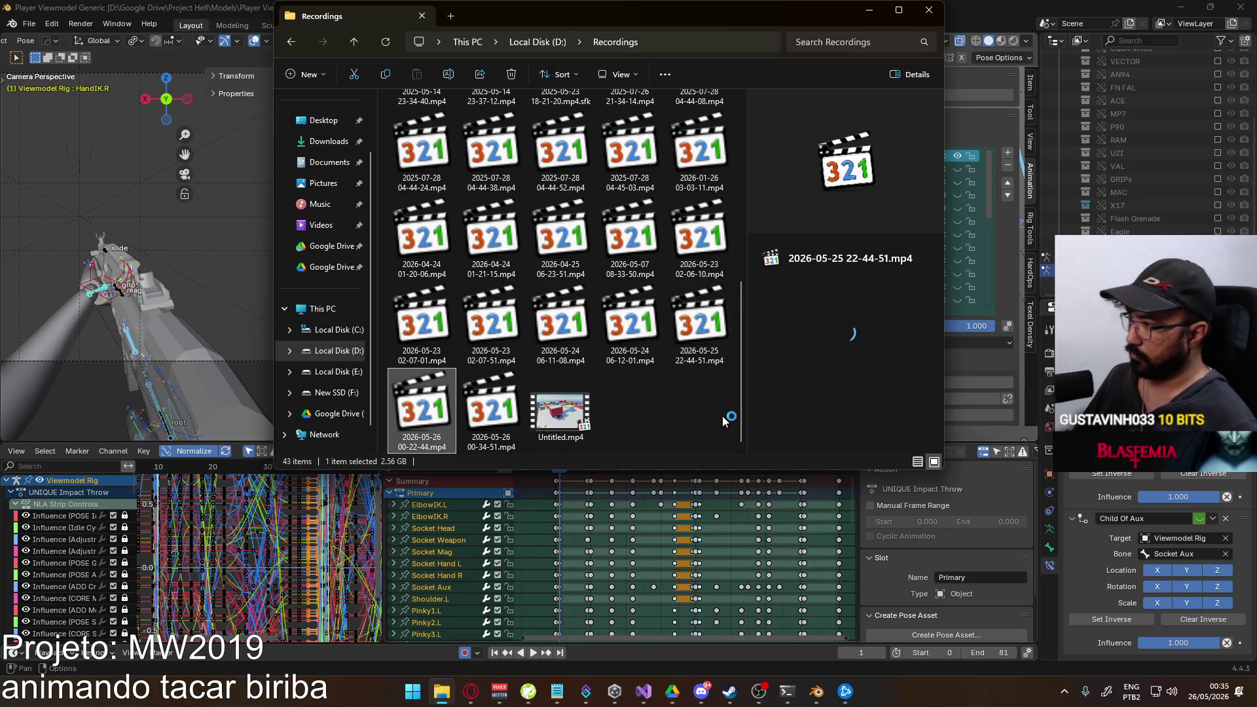
{"action": "key", "text": "shift+Delete"}
{"action": "left_click", "coordinate": [680, 378]}
{"action": "double_click", "coordinate": [431, 405]}
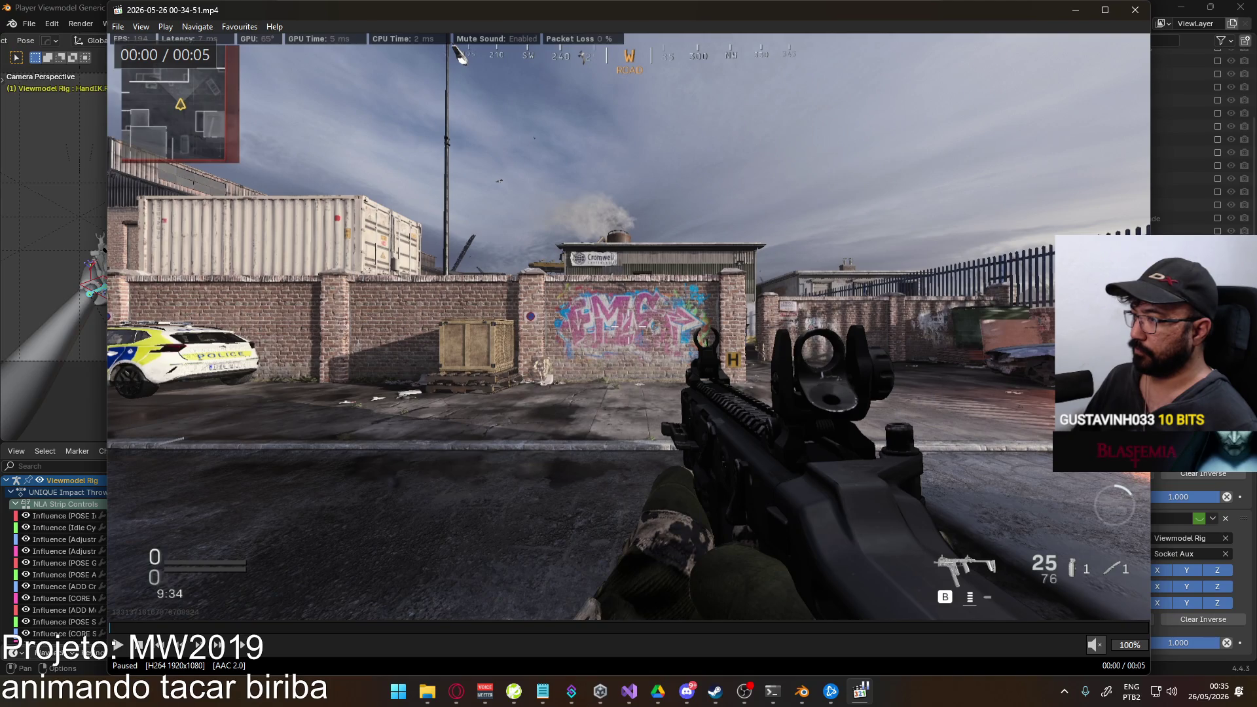
Pause the clip and step frame by frame back and forth through the arm motion of the throw.
{"action": "key", "text": "space"}
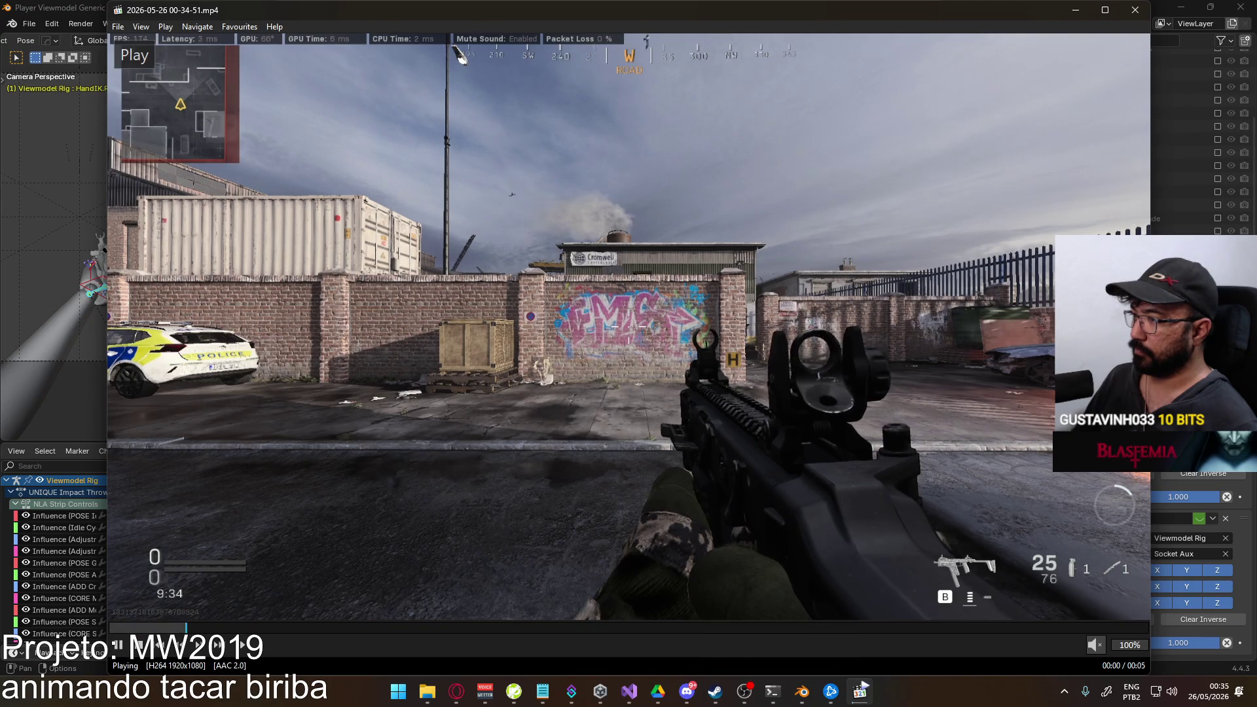
{"action": "key", "text": "space"}
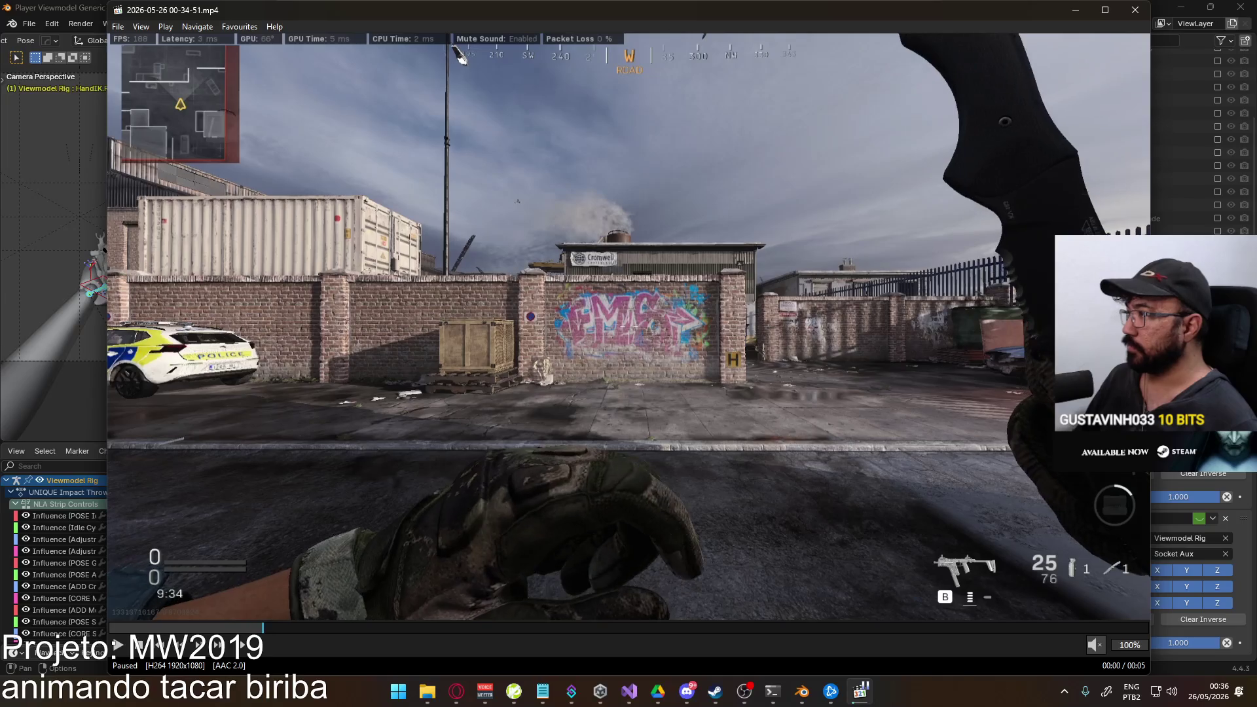
{"action": "key", "text": "ctrl+Right"}
{"action": "key", "text": "ctrl+Right"}
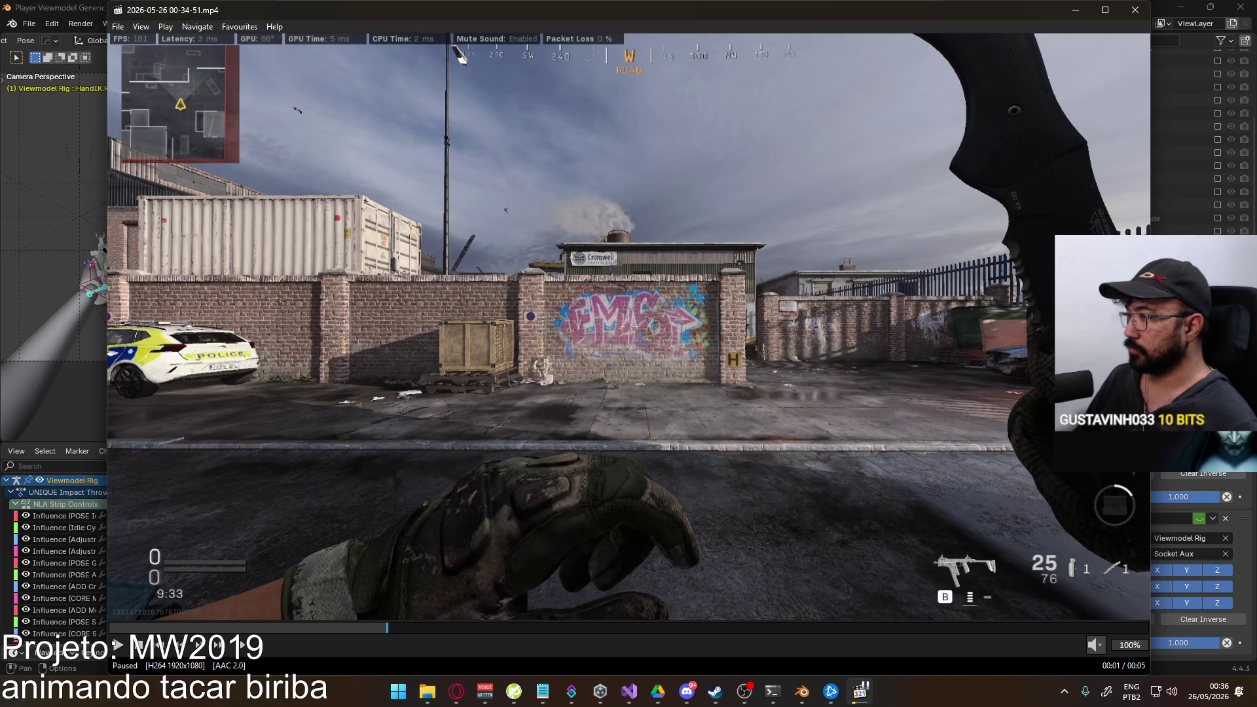
{"action": "key", "text": "ctrl+Right"}
{"action": "key", "text": "ctrl+Right"}
{"action": "key", "text": "ctrl+Right"}
{"action": "key", "text": "ctrl+Right"}
{"action": "key", "text": "ctrl+Right"}
{"action": "key", "text": "ctrl+Right"}
{"action": "key", "text": "ctrl+Right"}
{"action": "key", "text": "ctrl+Right"}
{"action": "key", "text": "ctrl+Right"}
{"action": "key", "text": "ctrl+Right"}
{"action": "key", "text": "ctrl+Right"}
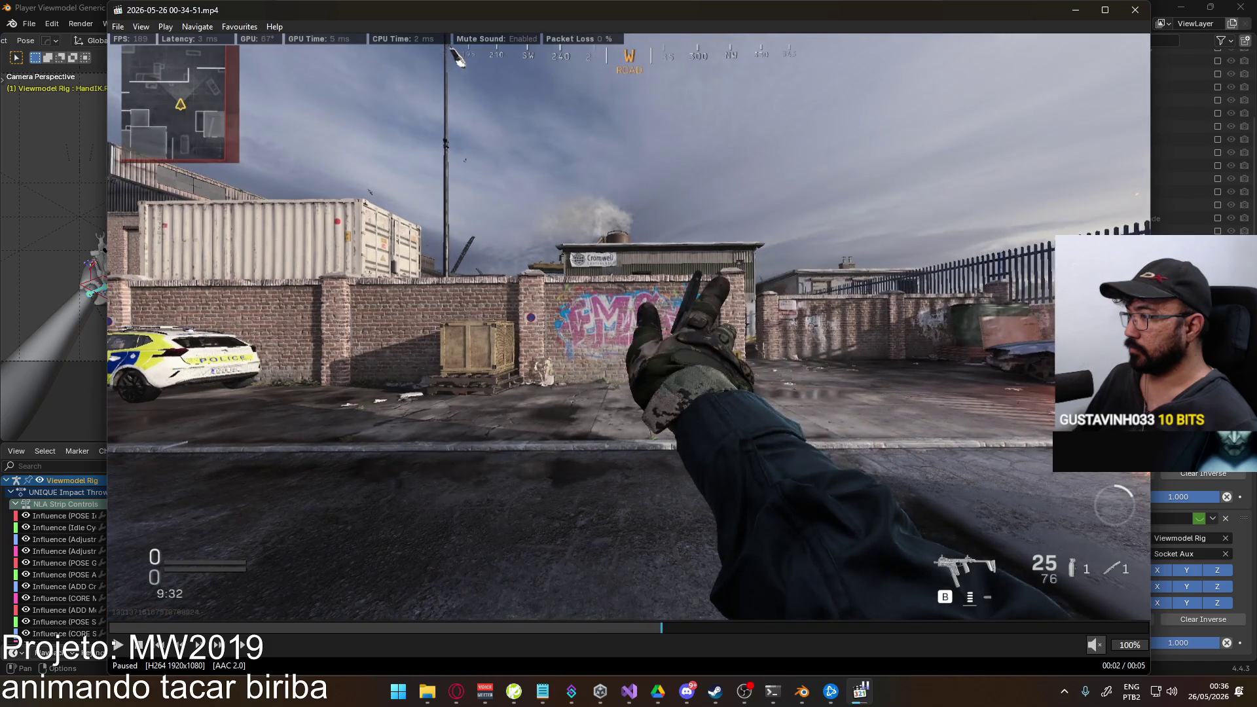
{"action": "key", "text": "ctrl+Left"}
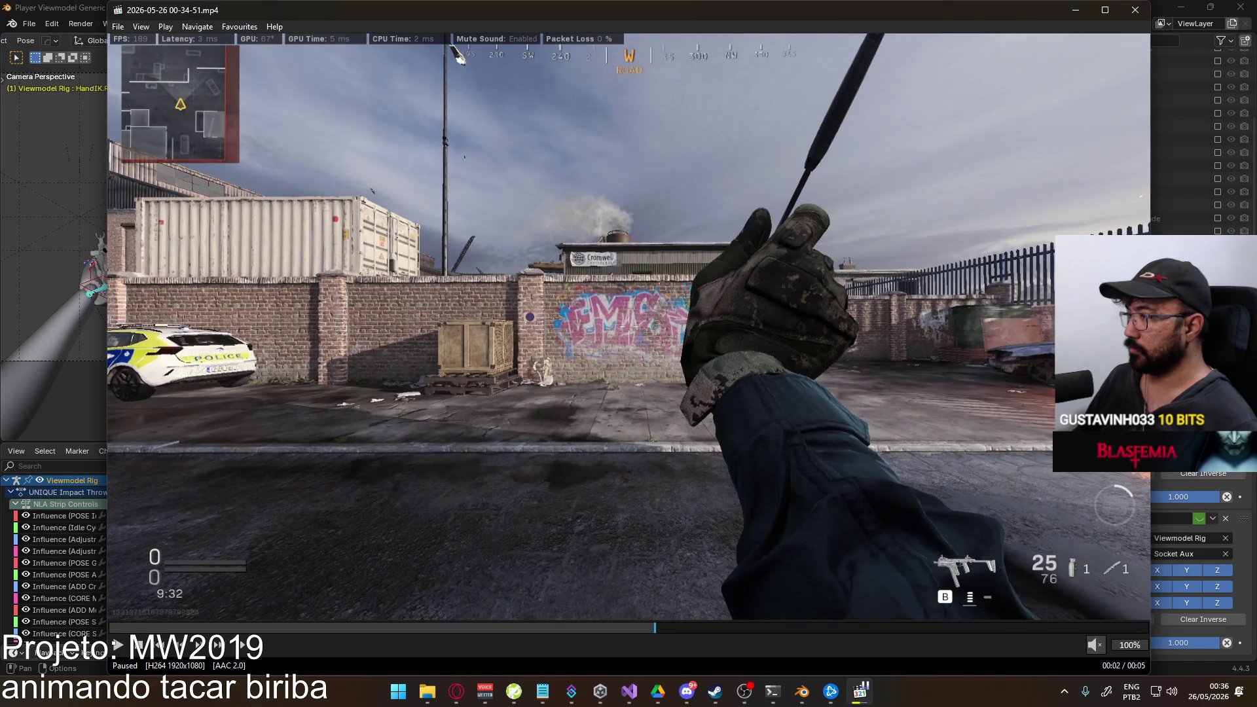
{"action": "key", "text": "ctrl+Left"}
{"action": "key", "text": "ctrl+Right"}
{"action": "key", "text": "ctrl+Right"}
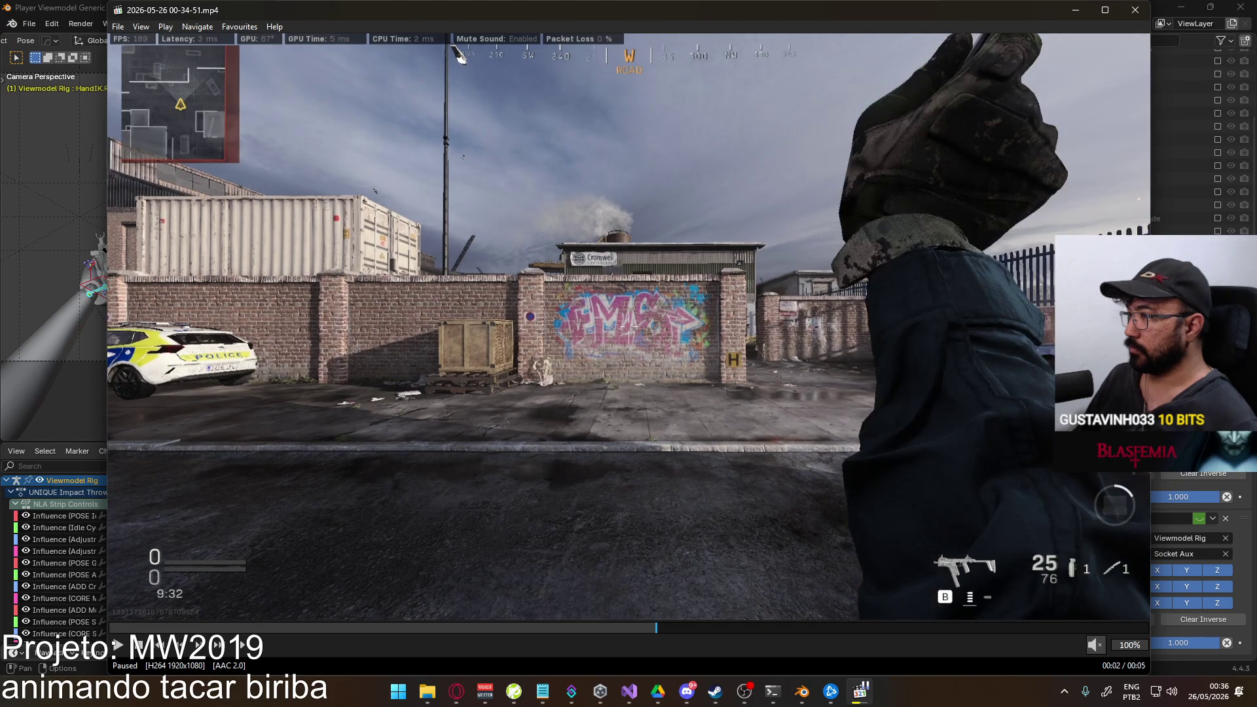
{"action": "key", "text": "ctrl+Right"}
{"action": "key", "text": "ctrl+Right"}
{"action": "key", "text": "ctrl+Right"}
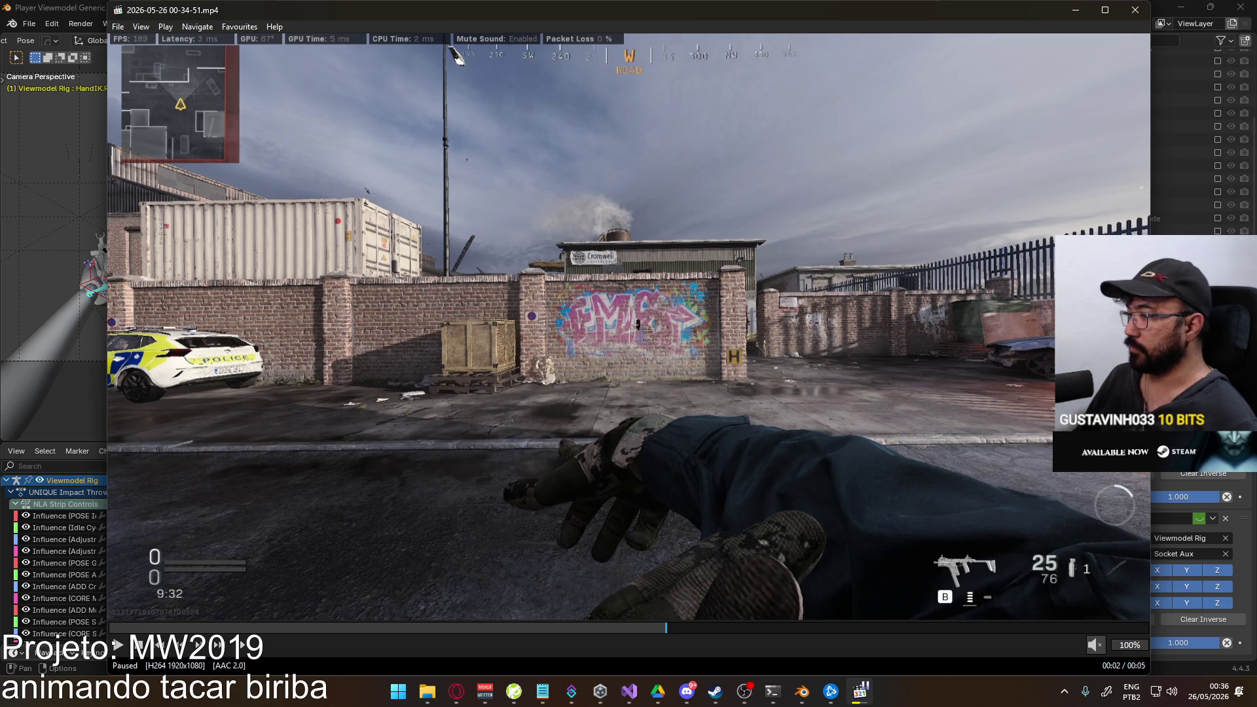
{"action": "key", "text": "ctrl+Right"}
{"action": "key", "text": "ctrl+Right"}
{"action": "key", "text": "ctrl+Right"}
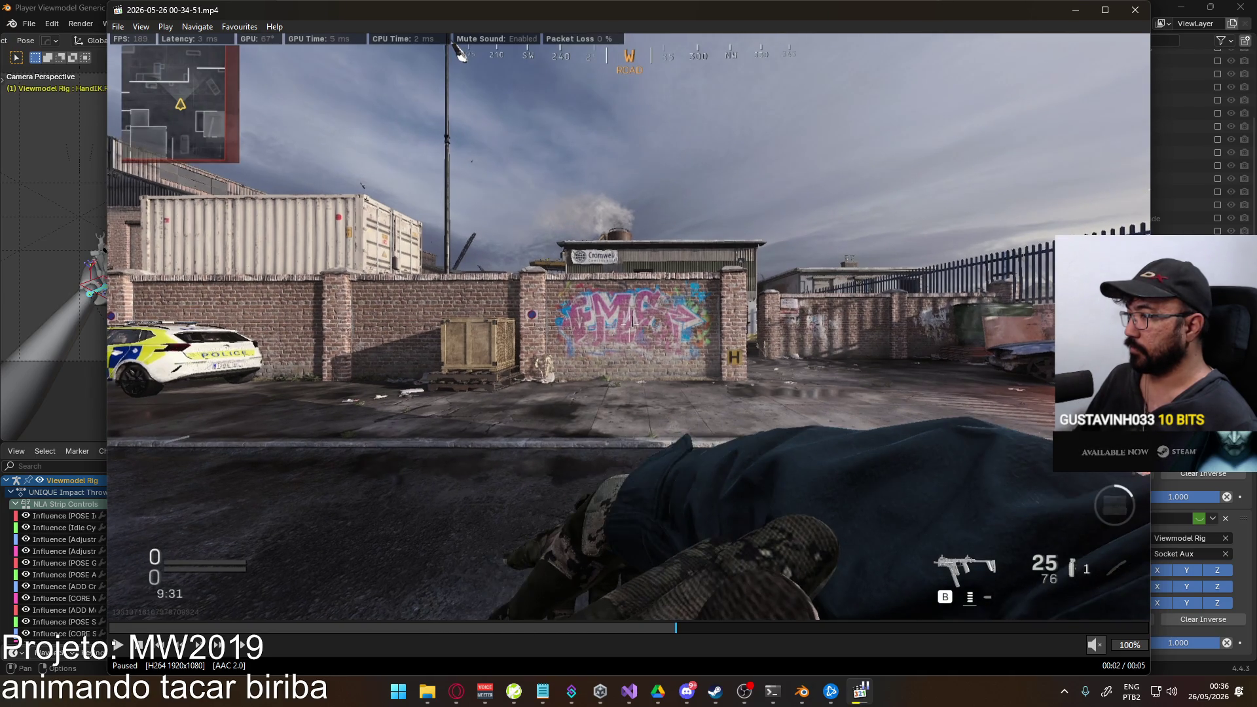
{"action": "key", "text": "ctrl+Right"}
{"action": "key", "text": "ctrl+Right"}
{"action": "key", "text": "ctrl+Right"}
{"action": "key", "text": "ctrl+Right"}
{"action": "key", "text": "ctrl+Right"}
{"action": "key", "text": "ctrl+Right"}
{"action": "key", "text": "ctrl+Right"}
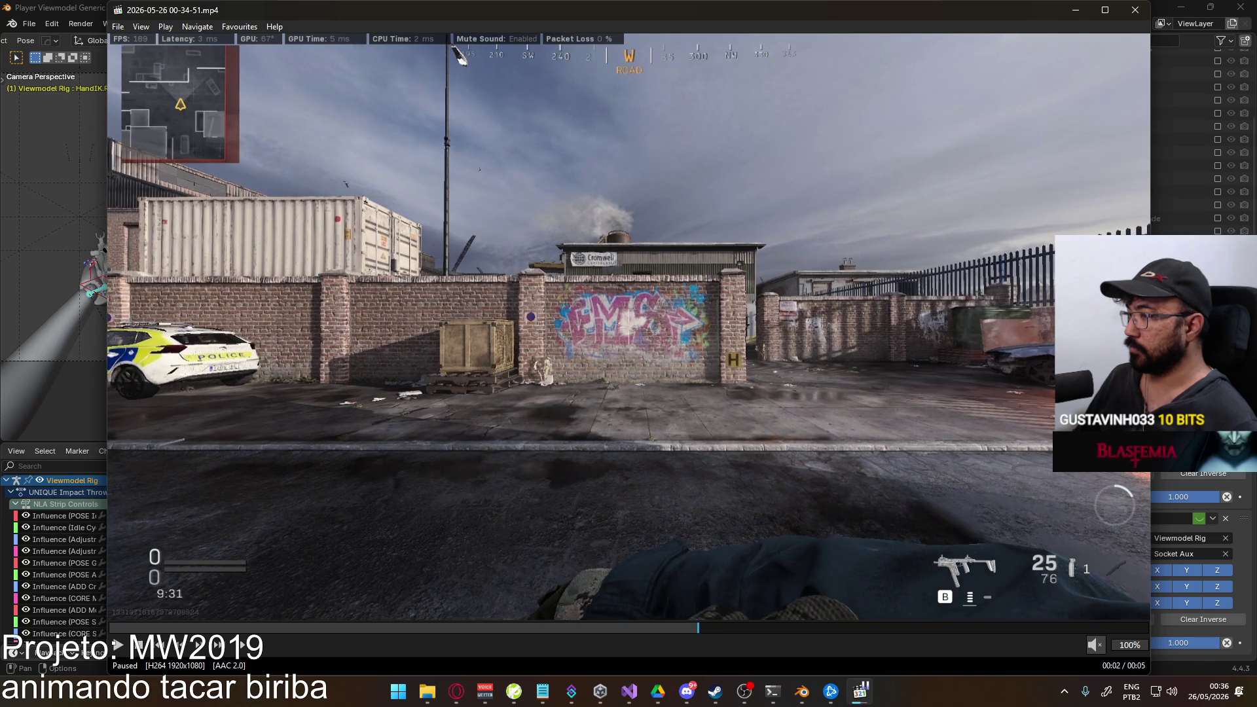
Step back to the raised-arm moment, then forward to where the knife appears in the throw.
{"action": "key", "text": "ctrl+Left"}
{"action": "key", "text": "ctrl+Left"}
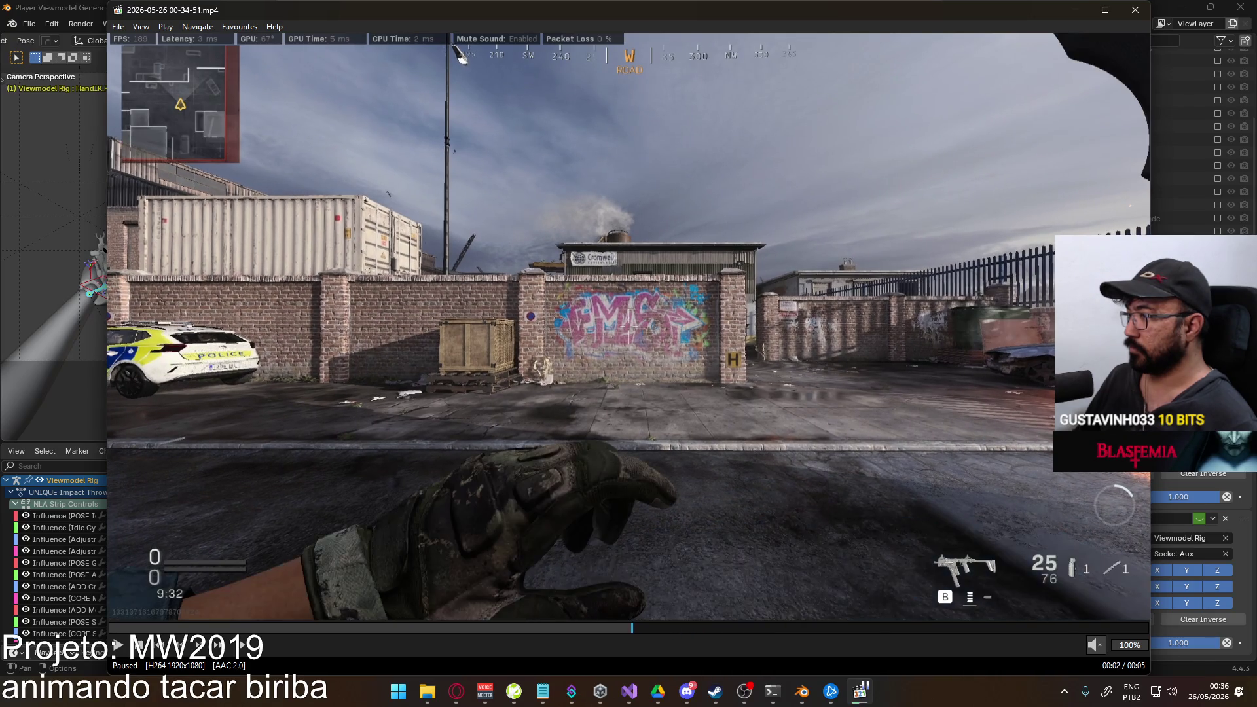
{"action": "key", "text": "ctrl+Left"}
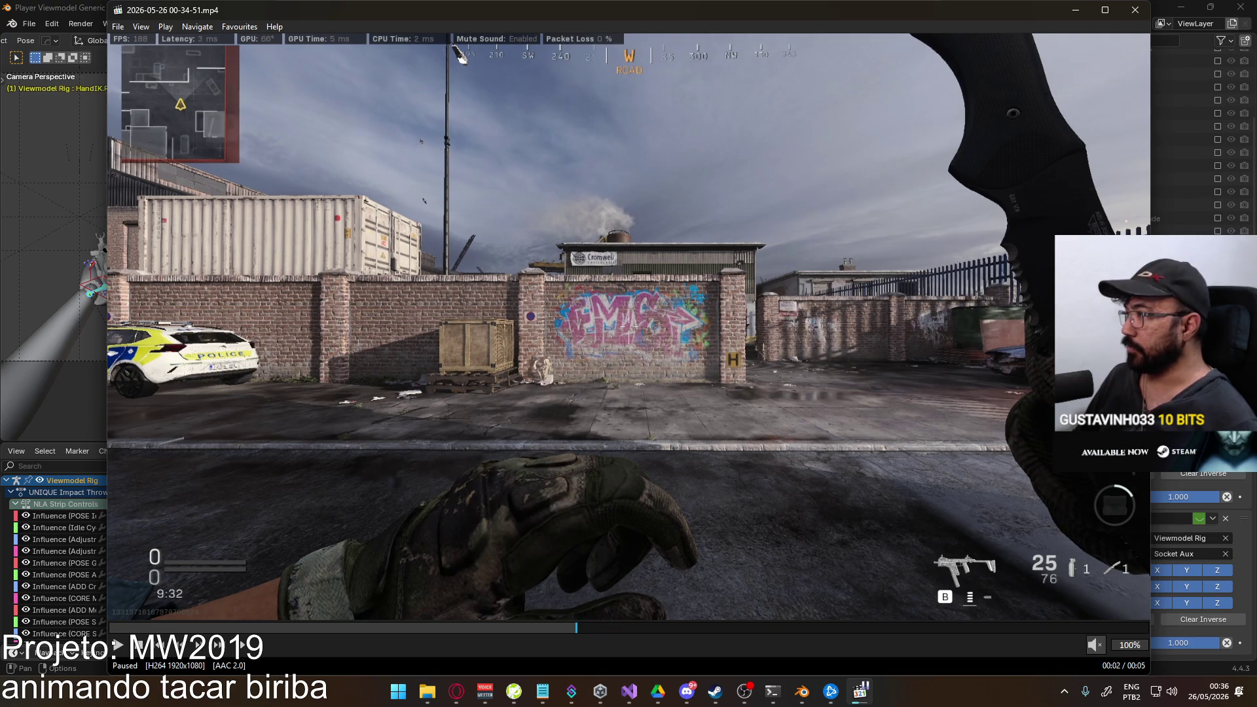
{"action": "key", "text": "ctrl+Left"}
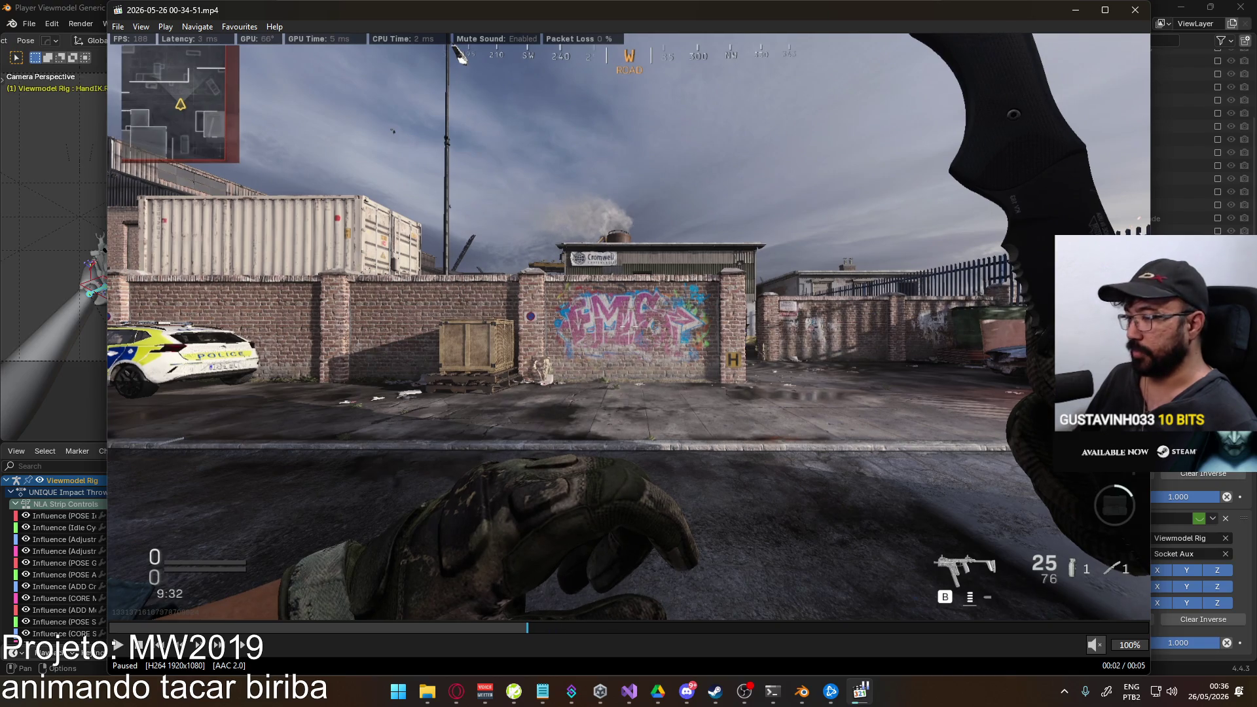
{"action": "key", "text": "ctrl+Left"}
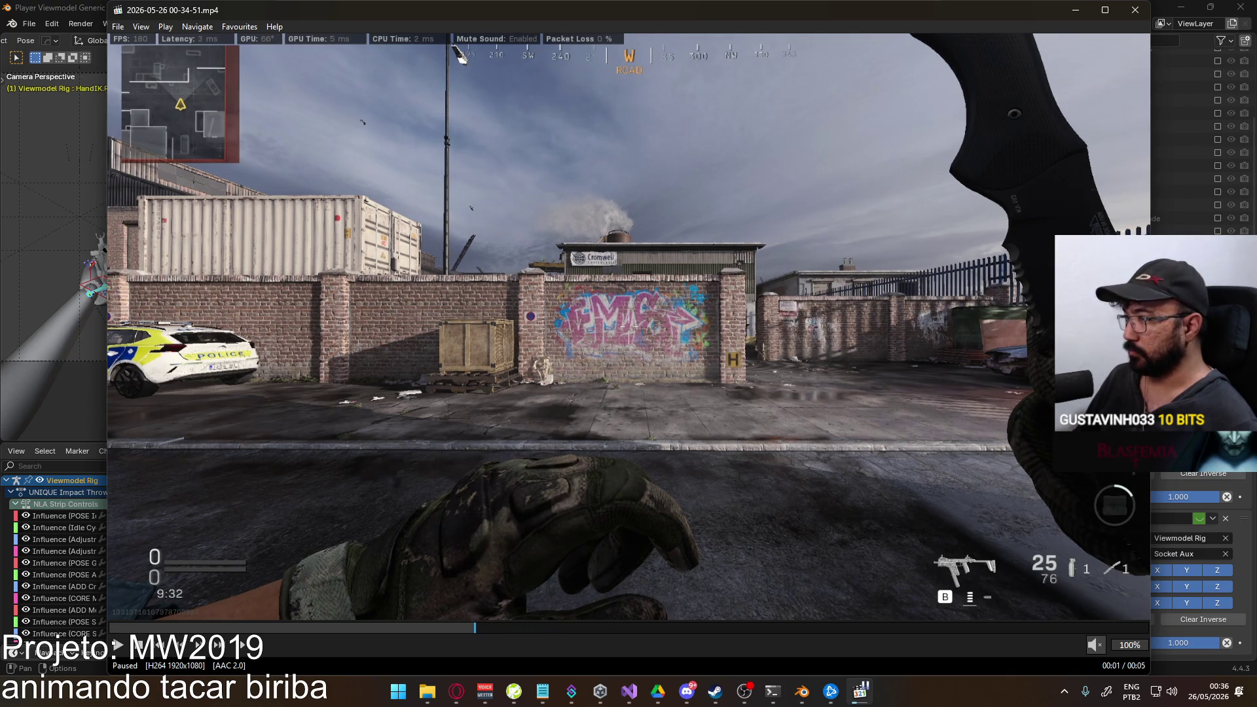
{"action": "key", "text": "ctrl+Left"}
{"action": "key", "text": "ctrl+Left"}
{"action": "key", "text": "ctrl+Left"}
{"action": "key", "text": "ctrl+Left"}
{"action": "key", "text": "ctrl+Left"}
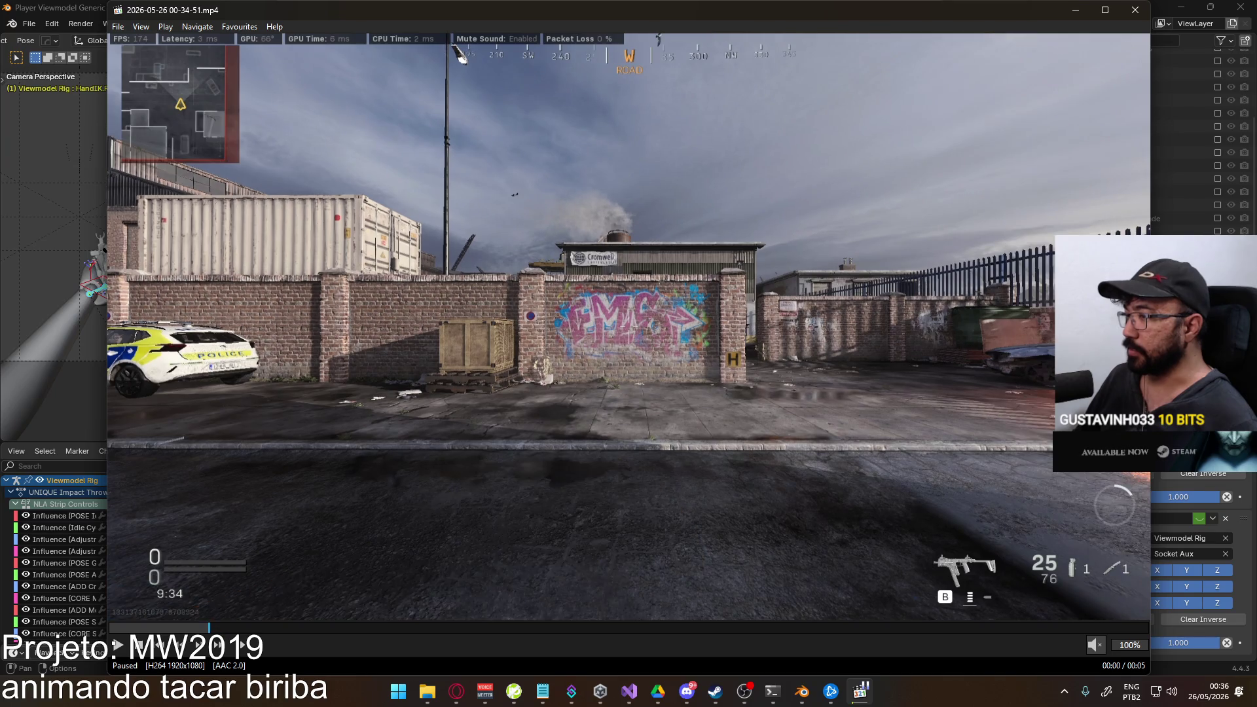
{"action": "key", "text": "ctrl+Right"}
{"action": "key", "text": "ctrl+Right"}
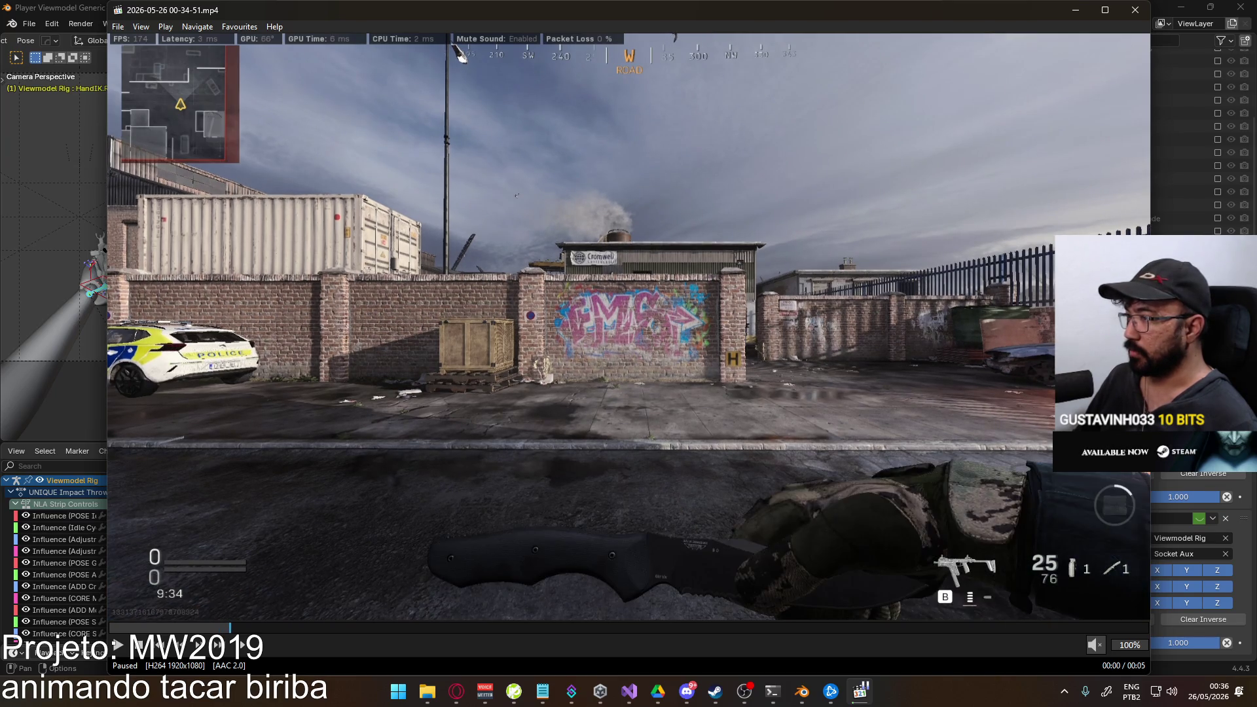
{"action": "key", "text": "ctrl+Right"}
{"action": "key", "text": "ctrl+Right"}
{"action": "key", "text": "ctrl+Right"}
{"action": "key", "text": "ctrl+Right"}
{"action": "key", "text": "ctrl+Right"}
{"action": "key", "text": "ctrl+Right"}
{"action": "key", "text": "ctrl+Right"}
{"action": "key", "text": "ctrl+Left"}
{"action": "key", "text": "ctrl+Right"}
{"action": "key", "text": "ctrl+Right"}
{"action": "key", "text": "ctrl+Right"}
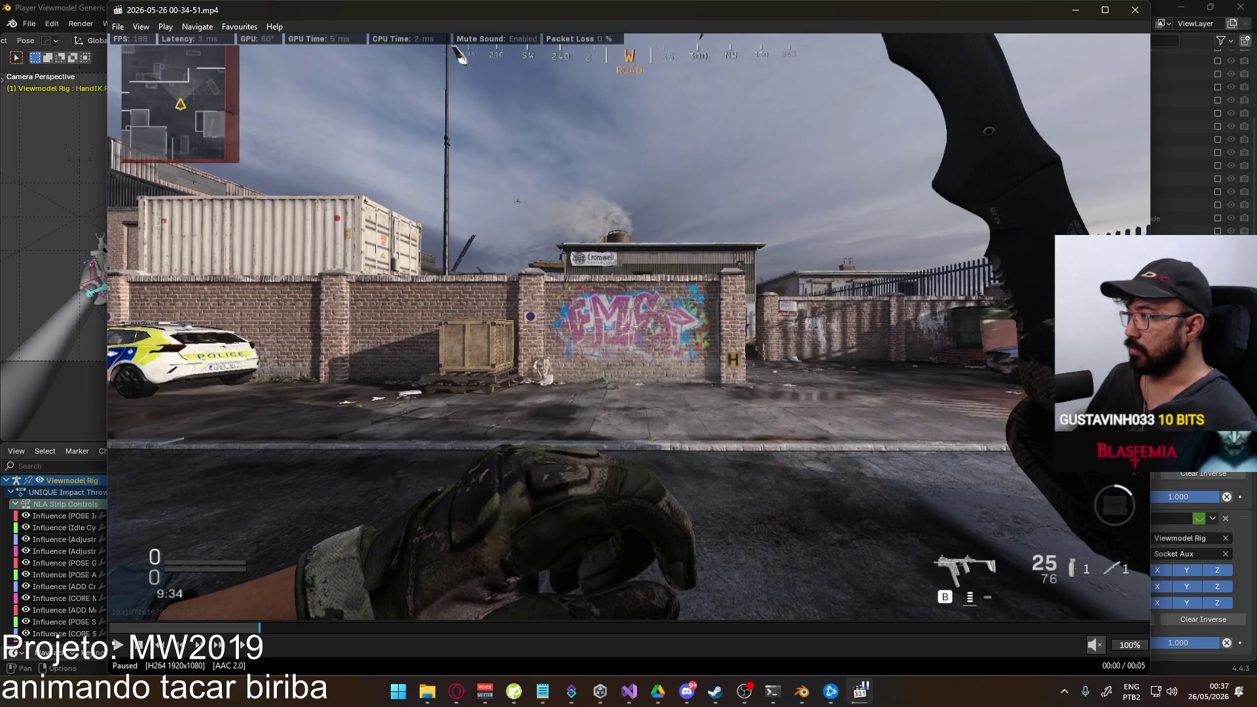
{"action": "key", "text": "ctrl+Right"}
{"action": "key", "text": "ctrl+Right"}
{"action": "key", "text": "ctrl+Right"}
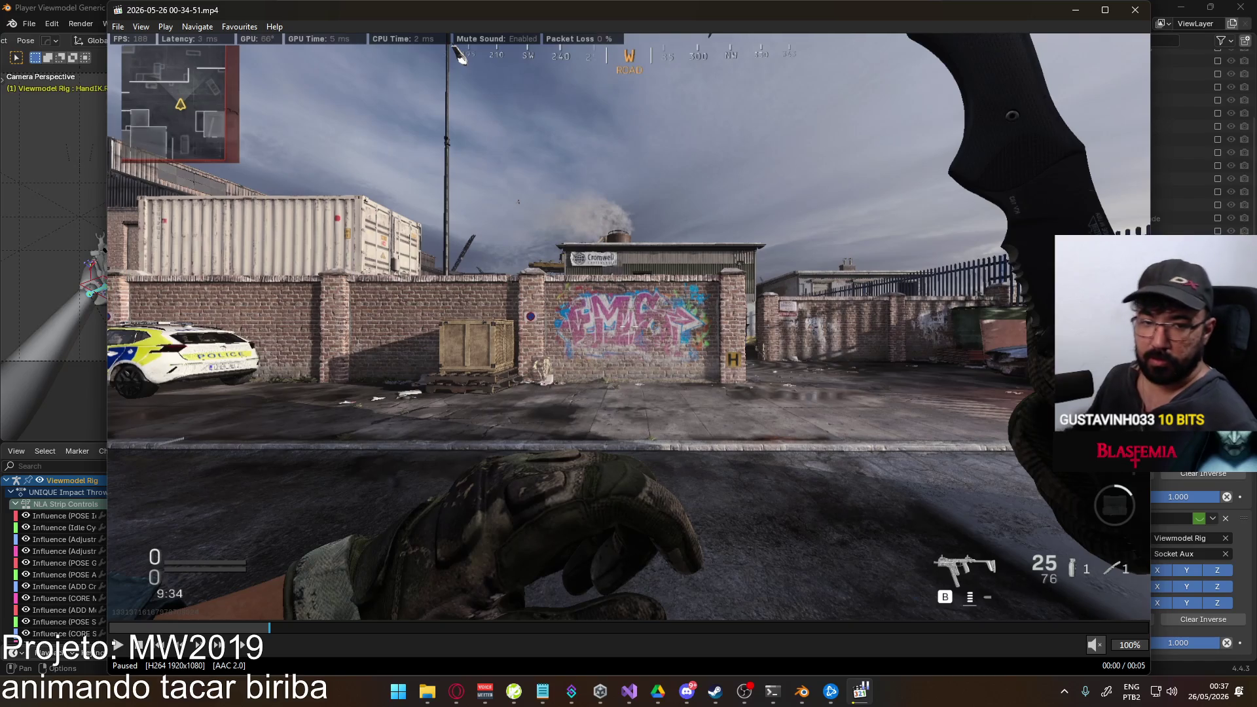
Switch from the media player back to the Blender project.
{"action": "key", "text": "alt+Tab"}
{"action": "left_click", "coordinate": [803, 569]}
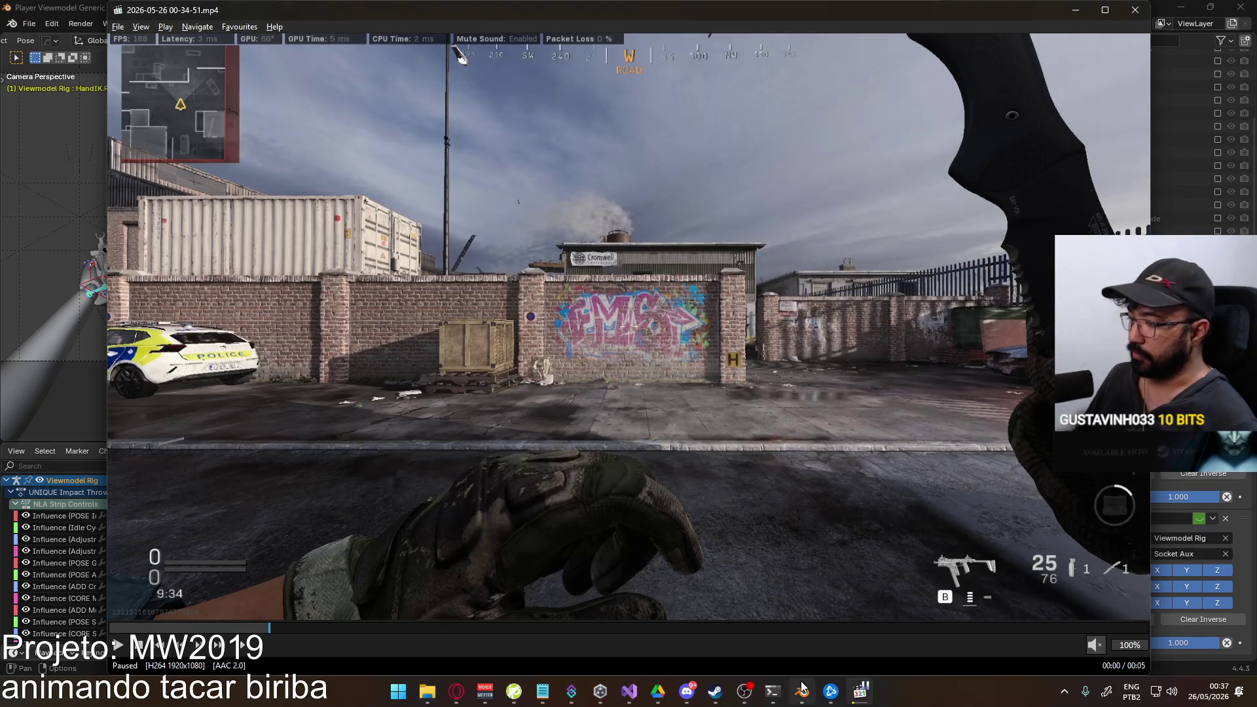
{"action": "left_click", "coordinate": [803, 691]}
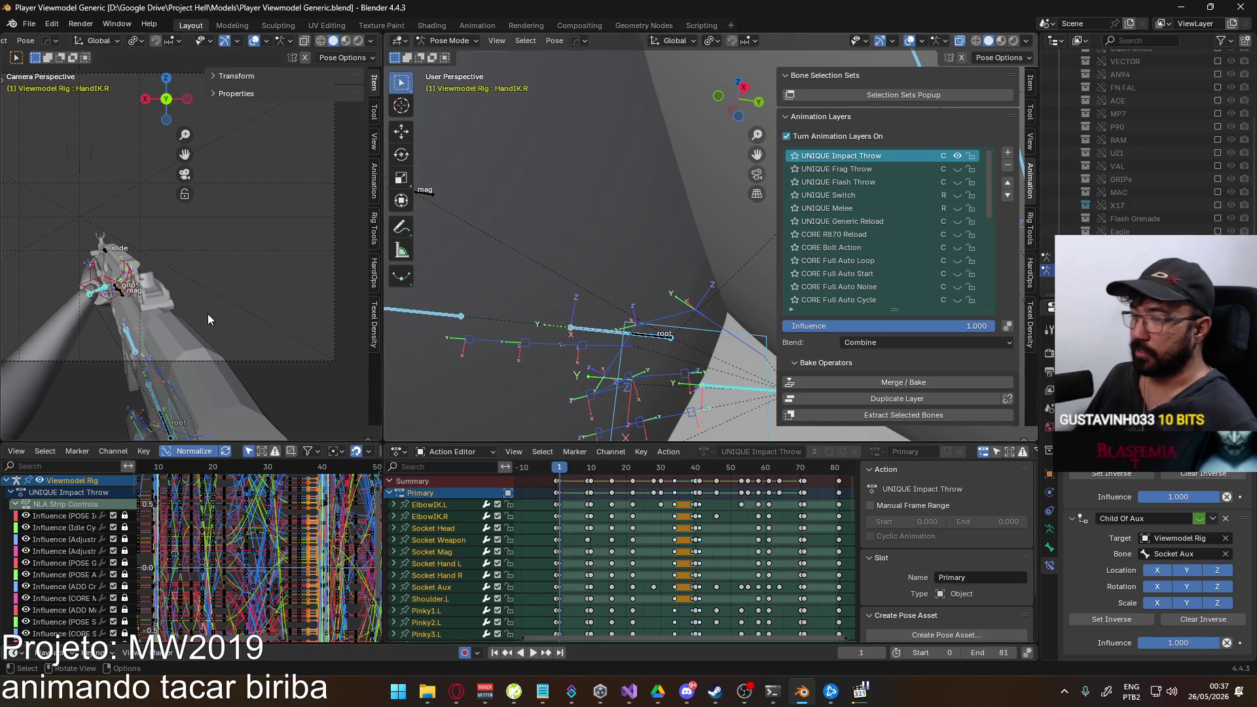
{"action": "scroll", "coordinate": [207, 313], "scroll_direction": "down", "scroll_amount": 5}
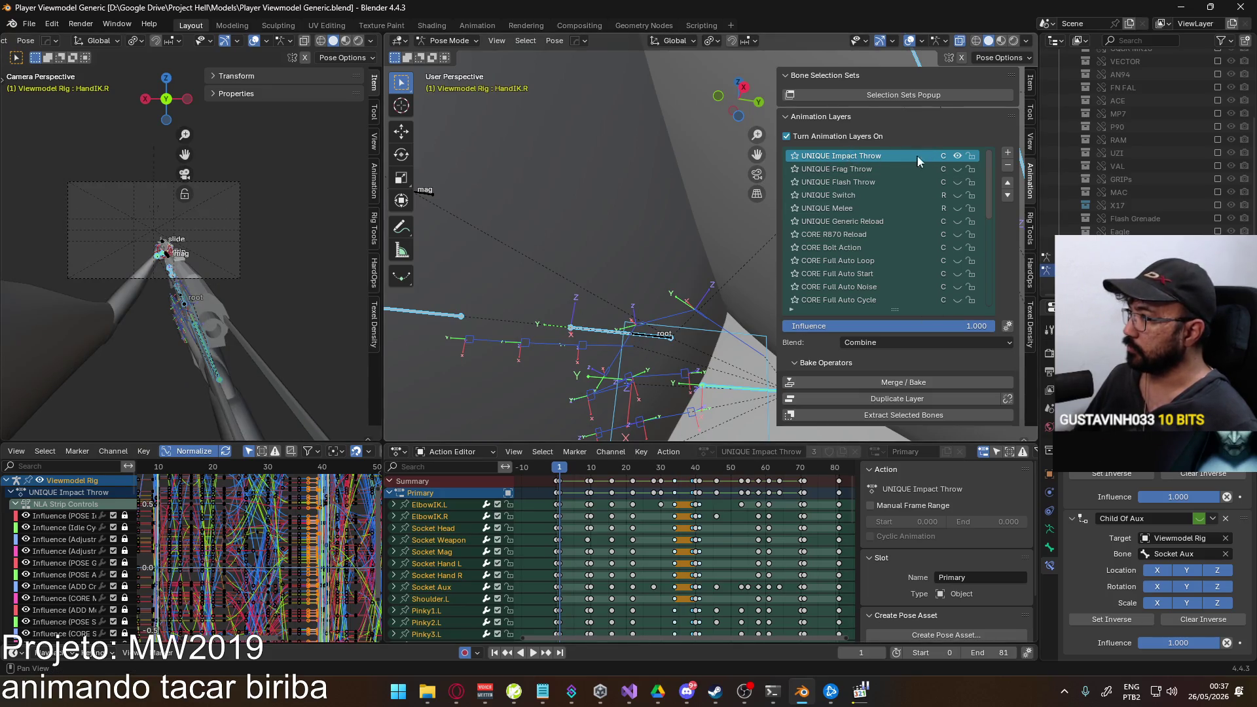
Duplicate the UNIQUE Impact Throw layer and begin renaming the copy.
{"action": "left_click", "coordinate": [897, 397]}
{"action": "double_click", "coordinate": [848, 156]}
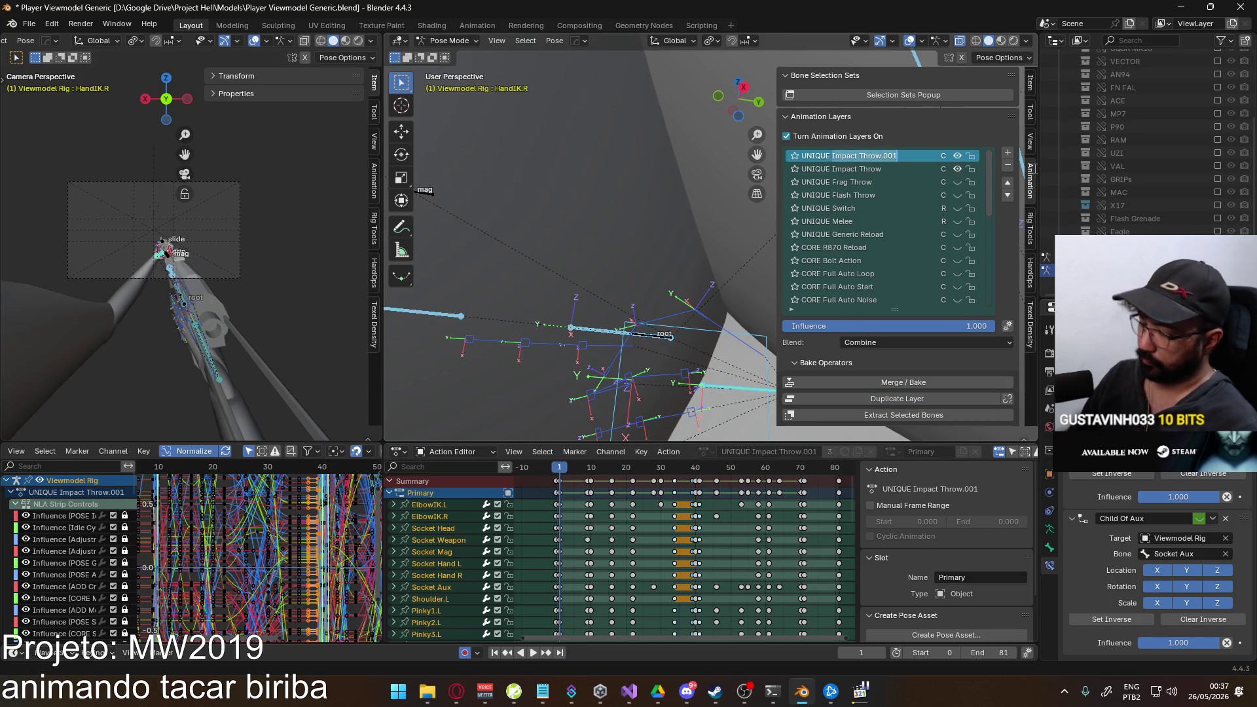
{"action": "type", "text": "Knife"}
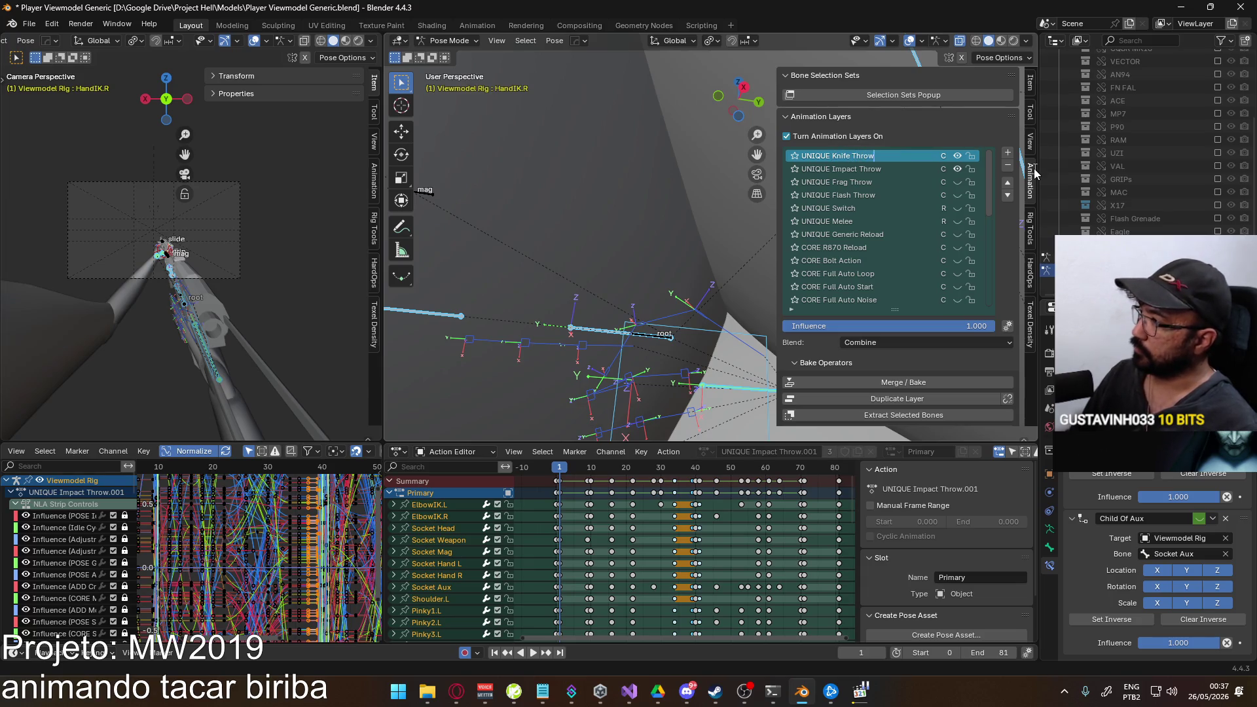
Confirm the name UNIQUE Knife Throw, play the opening of the throw and stop at frame 9.
{"action": "key", "text": "Return"}
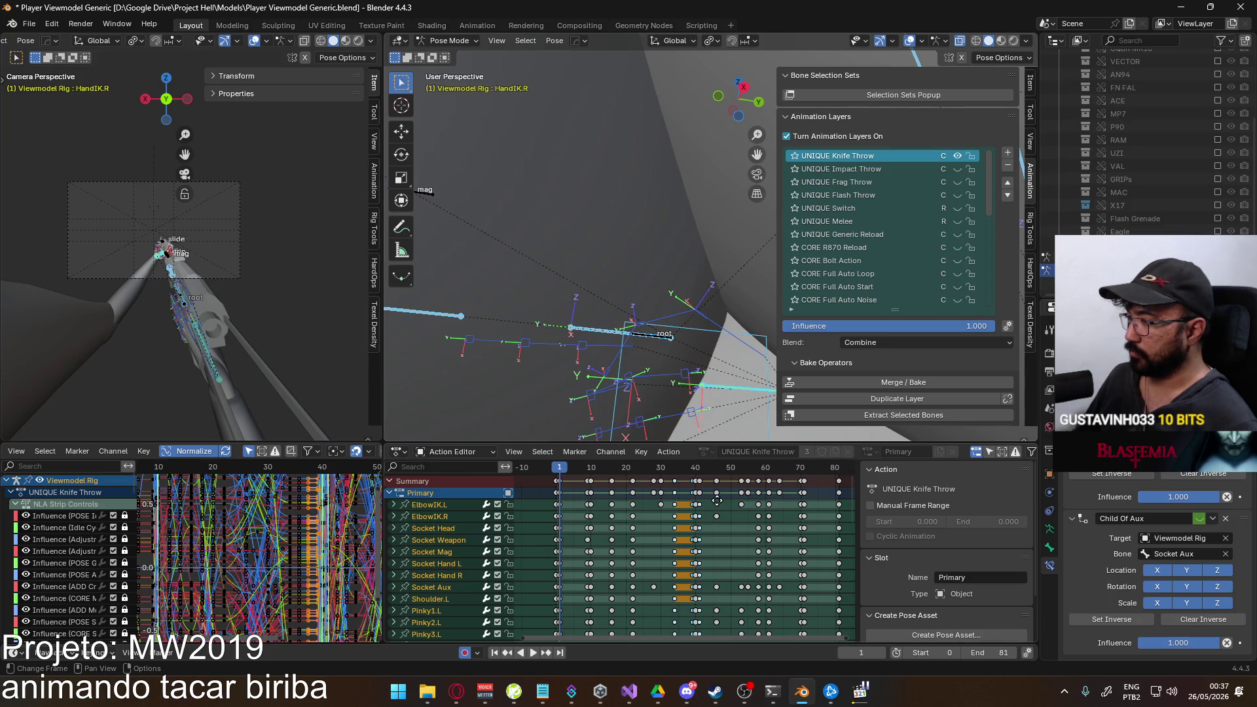
{"action": "key", "text": "space"}
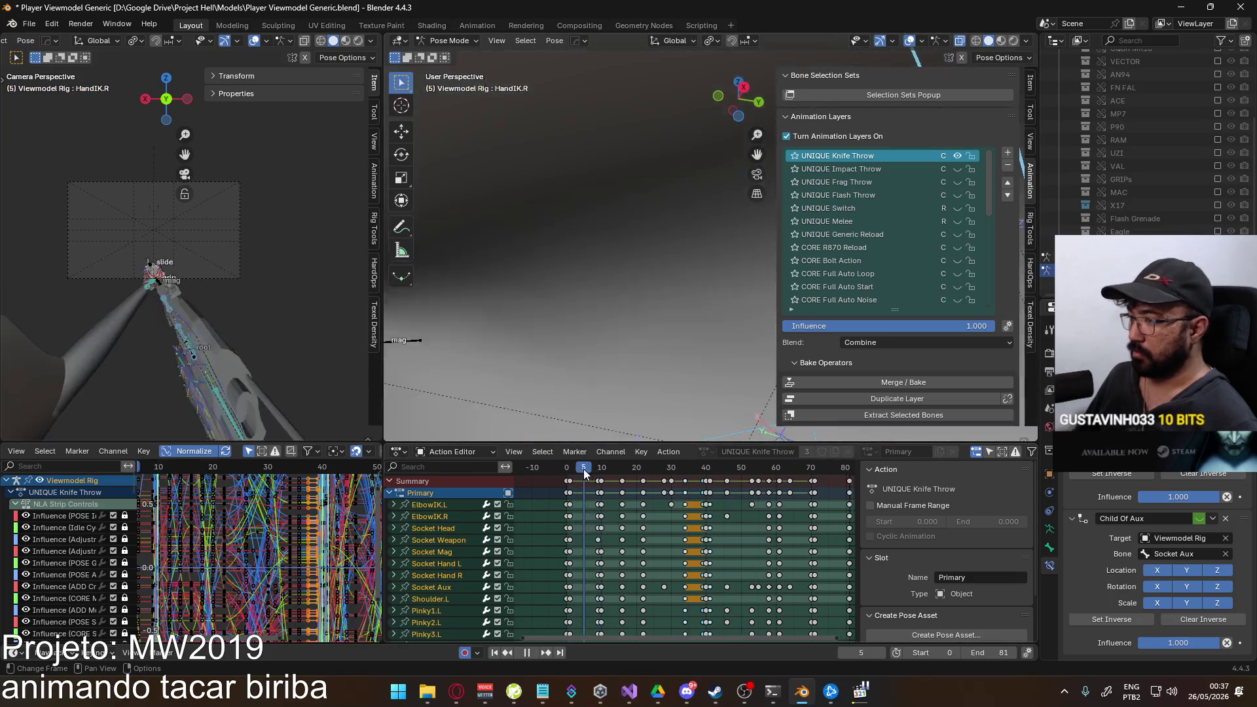
{"action": "key", "text": "space"}
{"action": "scroll", "coordinate": [607, 497], "scroll_direction": "down", "scroll_amount": 1}
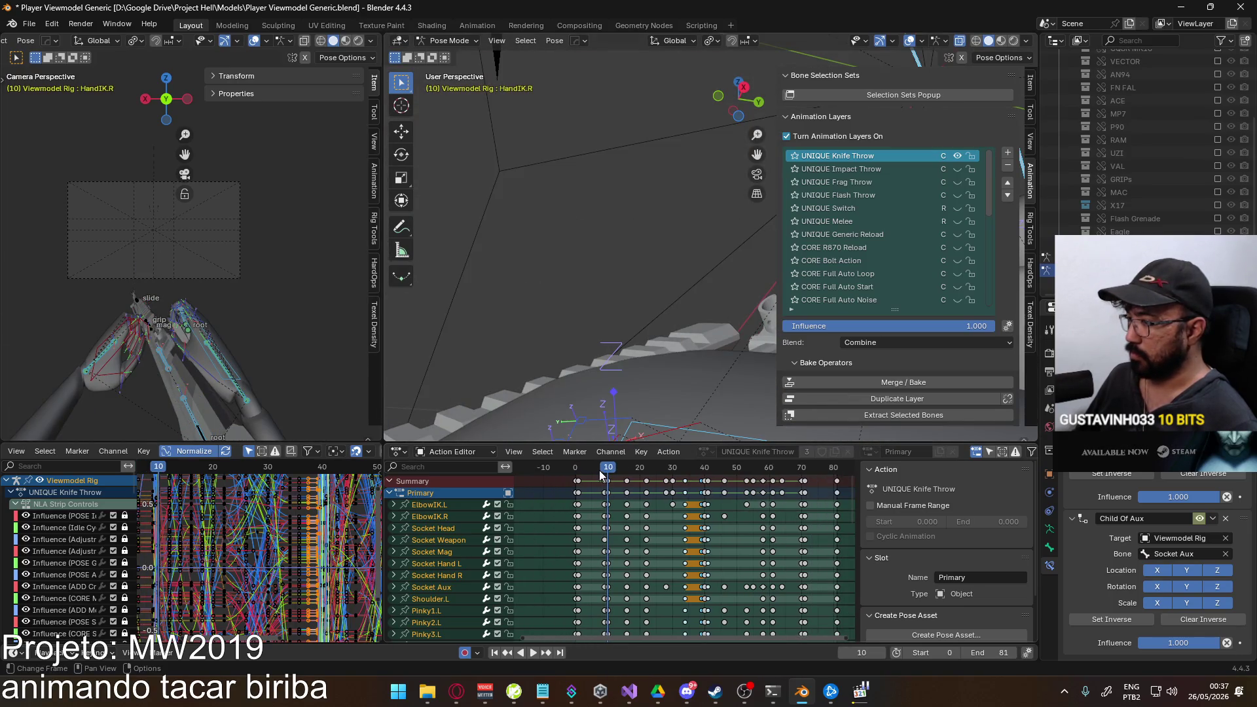
{"action": "left_click", "coordinate": [606, 471]}
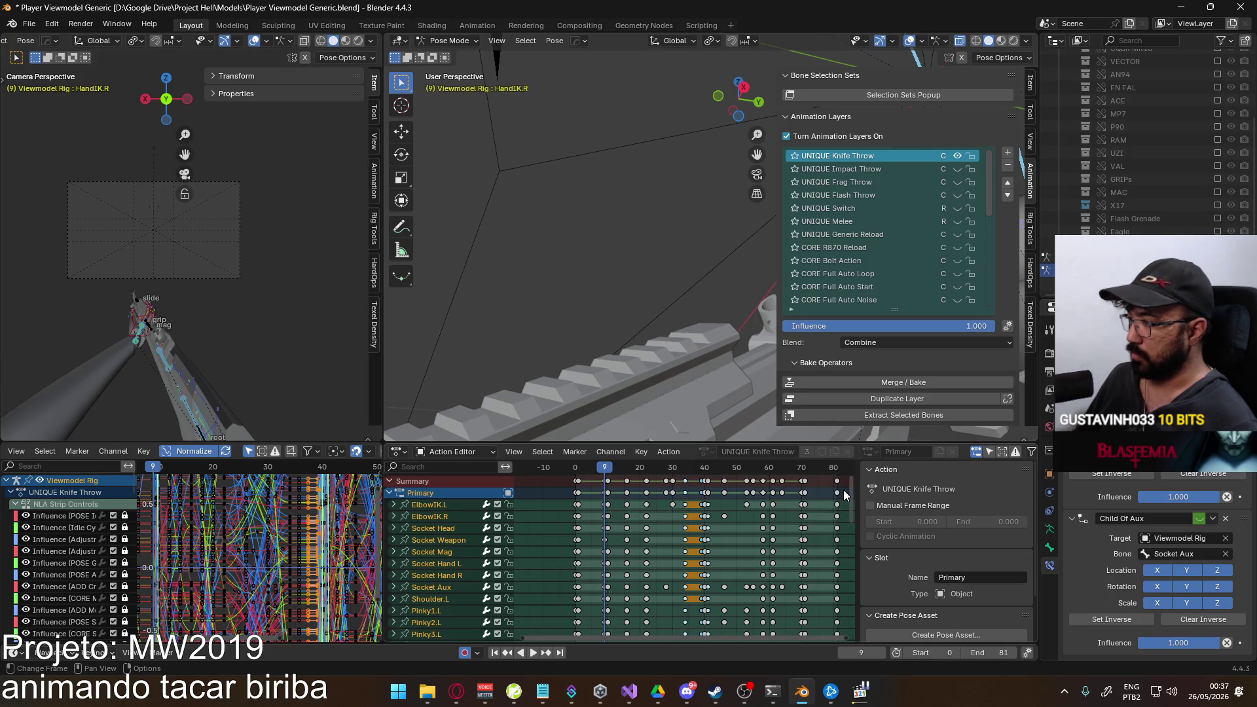
{"action": "left_click", "coordinate": [844, 494]}
Undo a whole-action move, then delete the opening keyframes at frame 0.
{"action": "key", "text": "a"}
{"action": "key", "text": "Home"}
{"action": "key", "text": "g"}
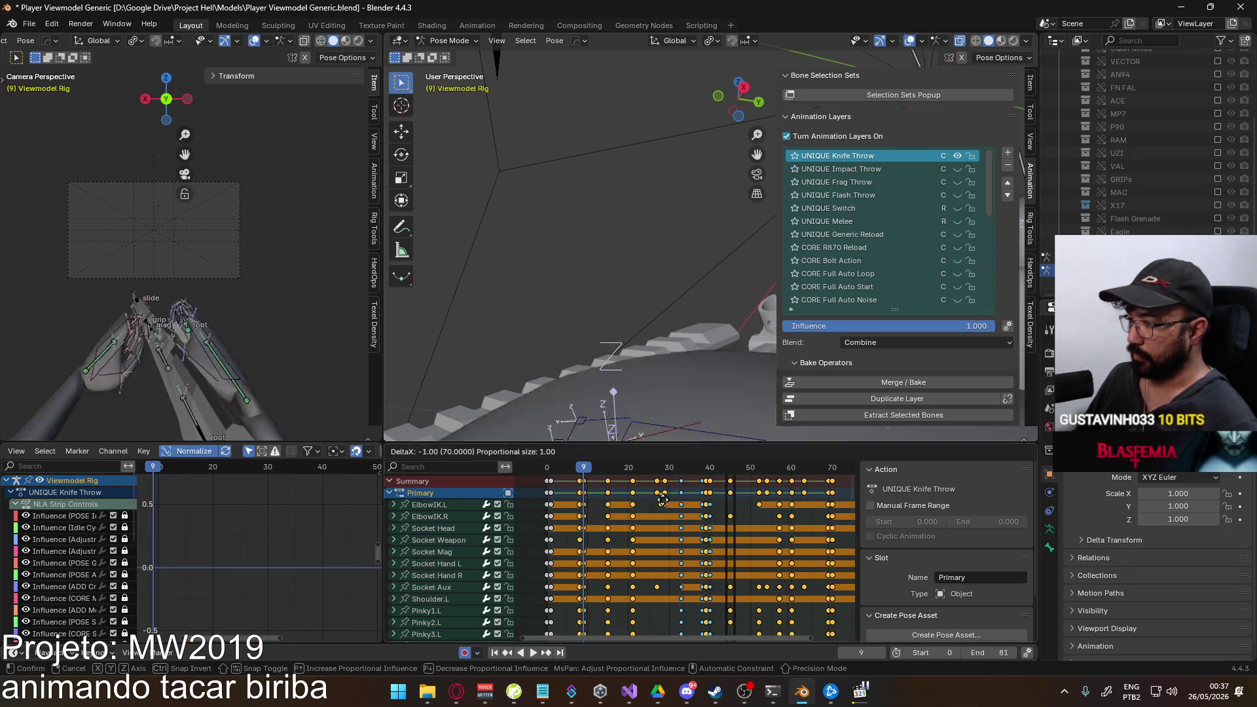
{"action": "left_click", "coordinate": [546, 469]}
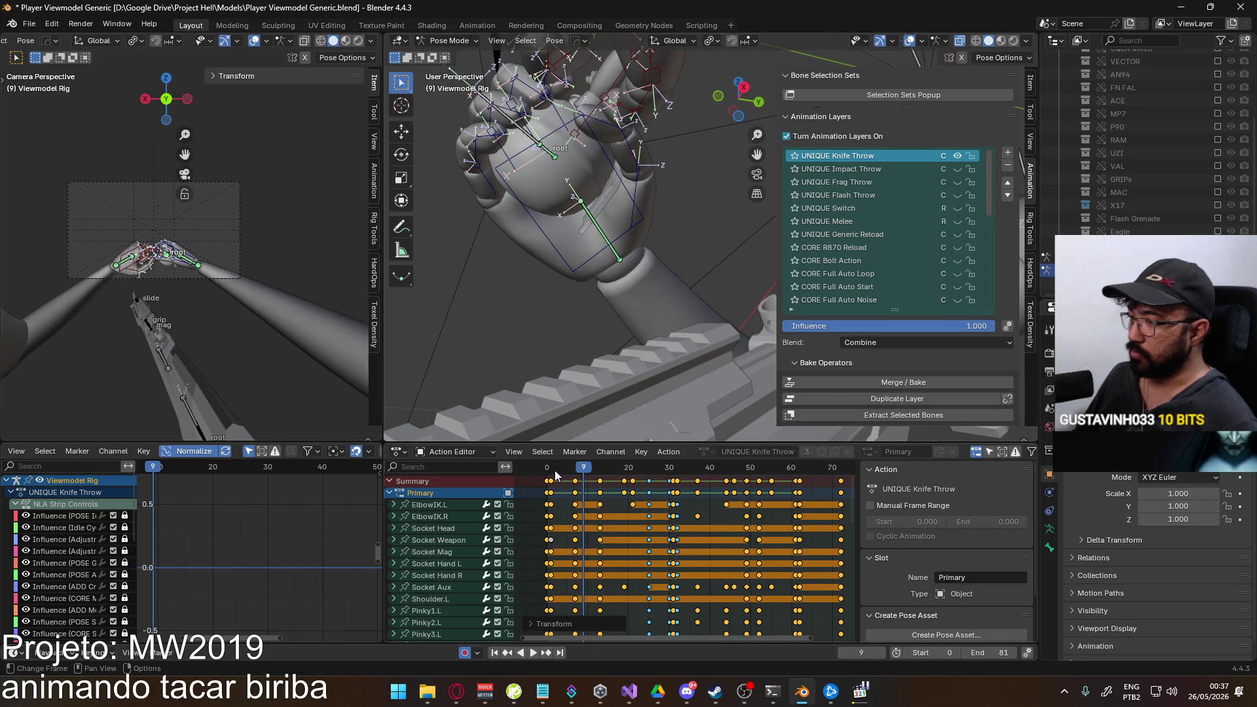
{"action": "key", "text": "ctrl+z"}
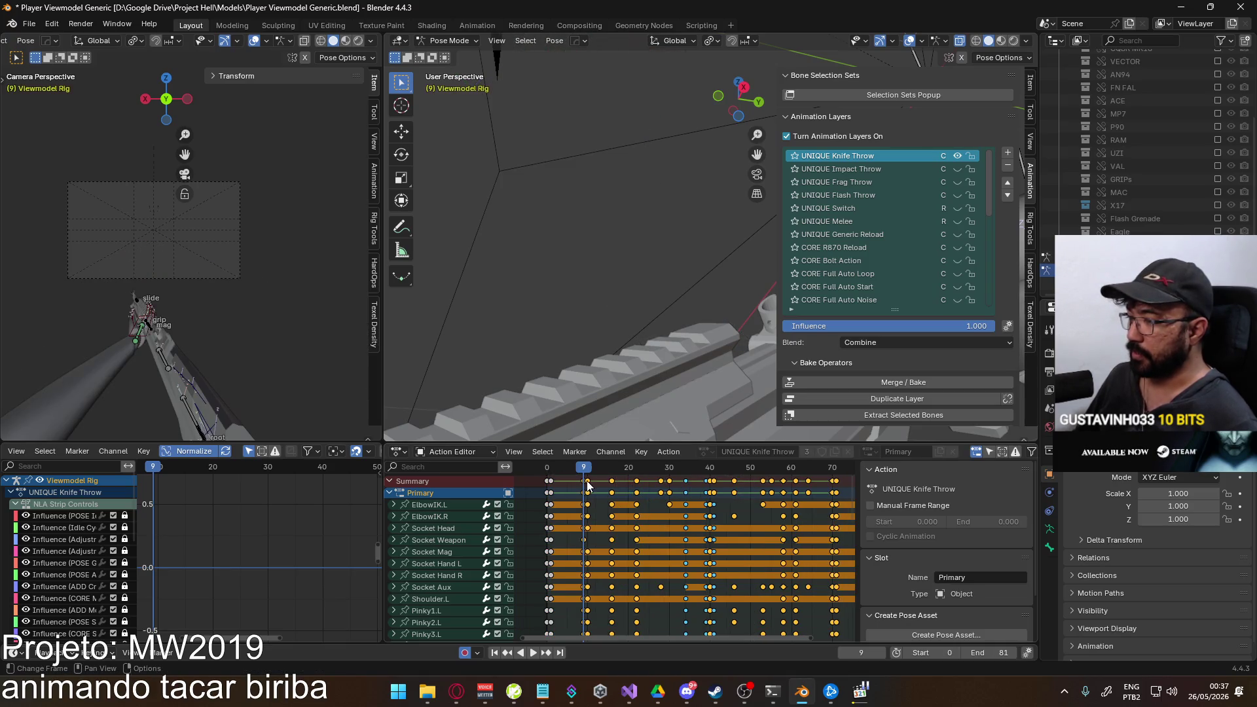
{"action": "left_click", "coordinate": [558, 541]}
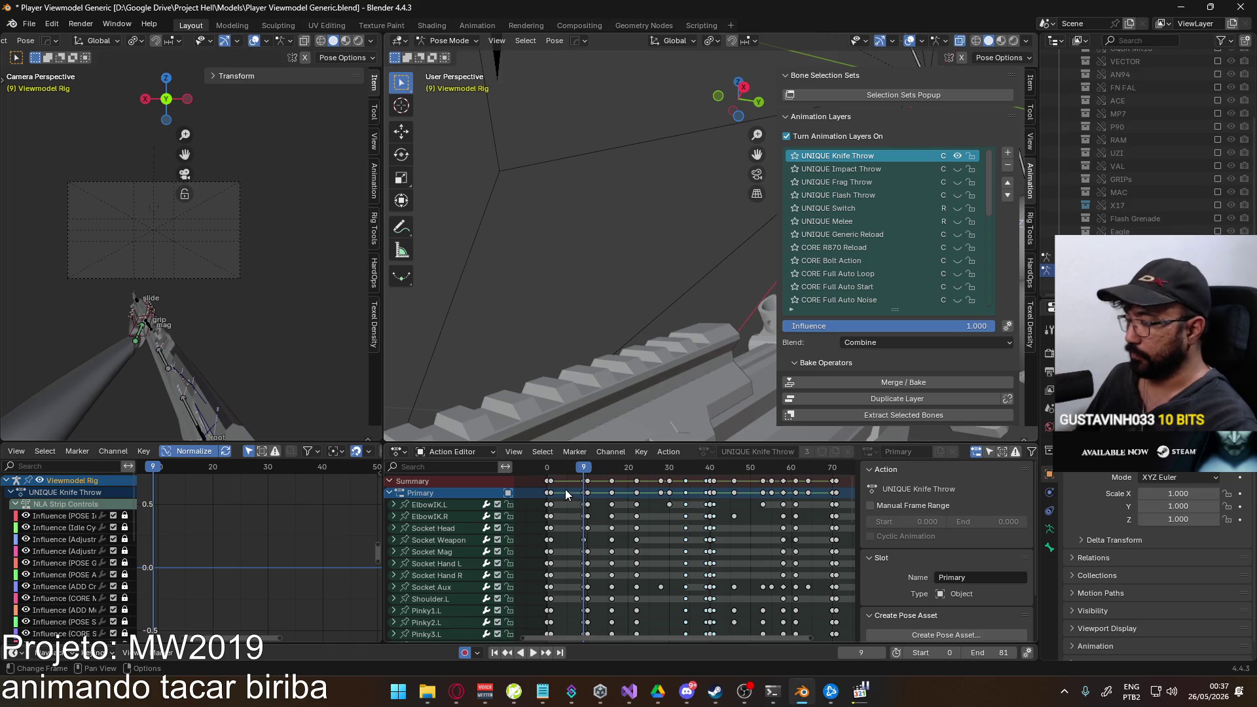
{"action": "left_click", "coordinate": [549, 482]}
{"action": "key", "text": "Delete"}
Shift the remaining keys nine frames earlier to start at frame 0 and review the playback.
{"action": "left_click_drag", "start_coordinate": [567, 476], "coordinate": [839, 490]}
{"action": "scroll", "coordinate": [739, 516], "scroll_direction": "down", "scroll_amount": 2}
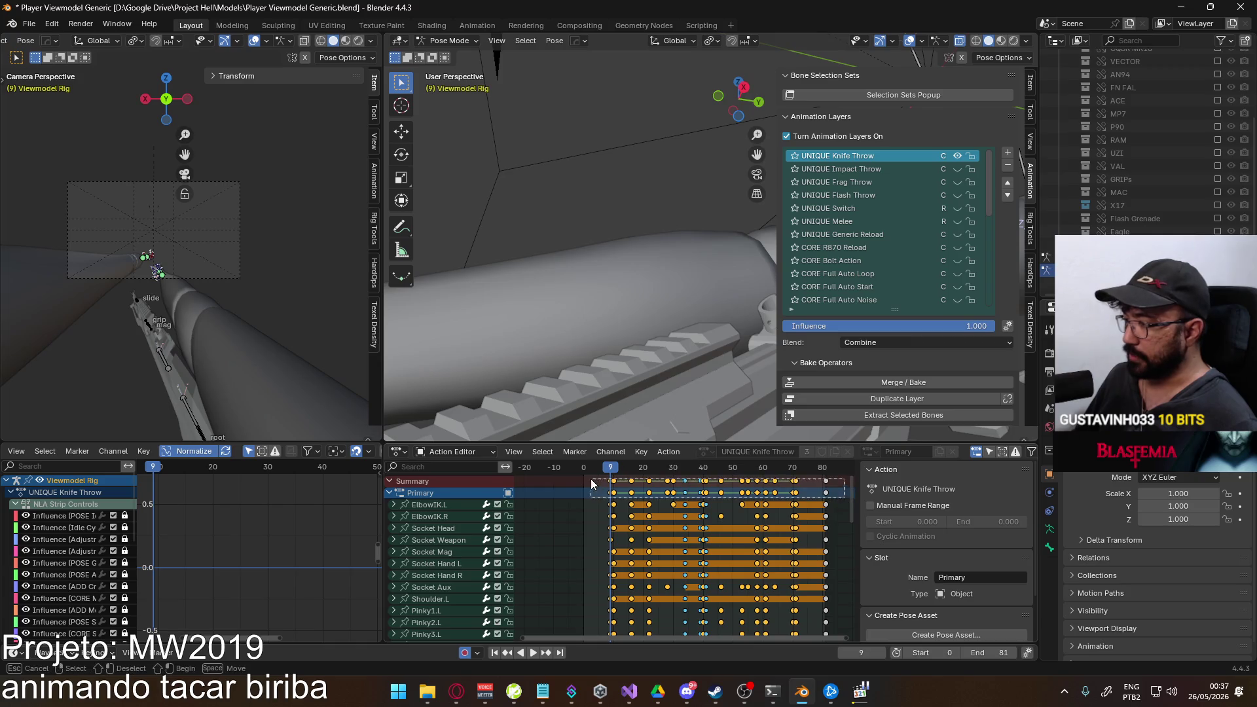
{"action": "key", "text": "g"}
{"action": "left_click", "coordinate": [632, 498]}
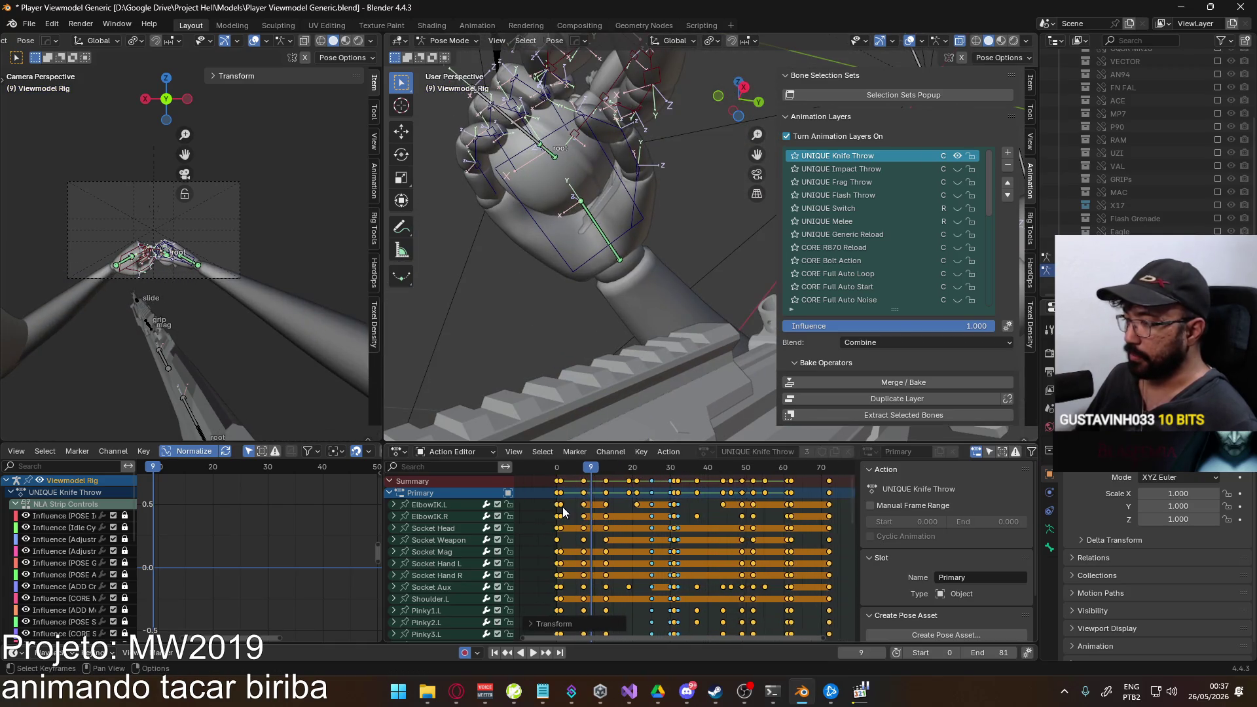
{"action": "scroll", "coordinate": [632, 498], "scroll_direction": "up", "scroll_amount": 3}
{"action": "left_click", "coordinate": [657, 470]}
{"action": "key", "text": "space"}
{"action": "left_click_drag", "start_coordinate": [657, 473], "coordinate": [653, 474]}
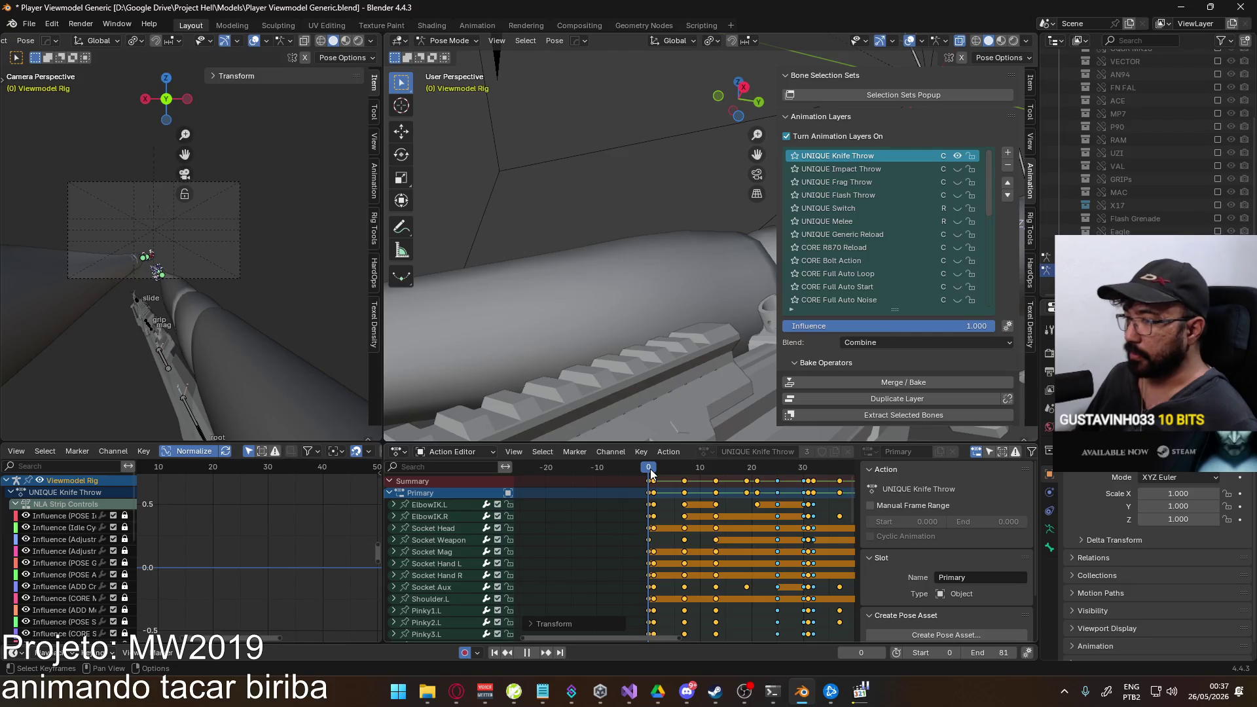
{"action": "scroll", "coordinate": [653, 474], "scroll_direction": "up", "scroll_amount": 2}
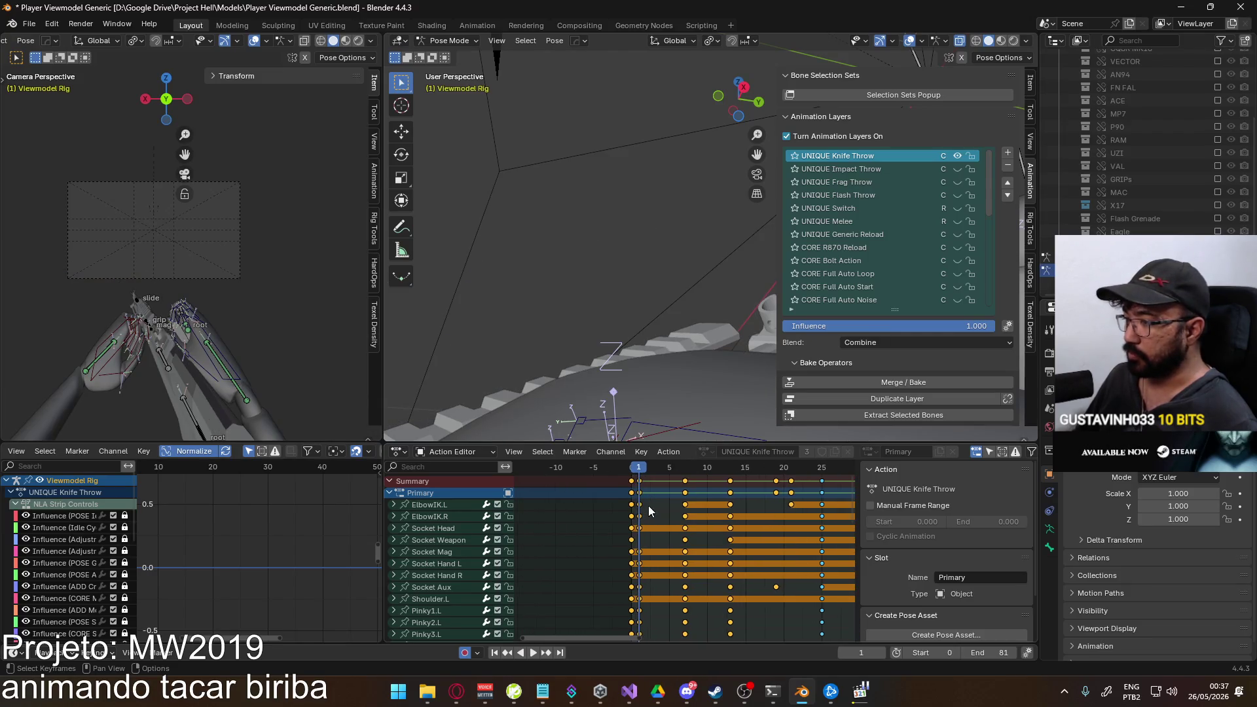
{"action": "left_click", "coordinate": [629, 470]}
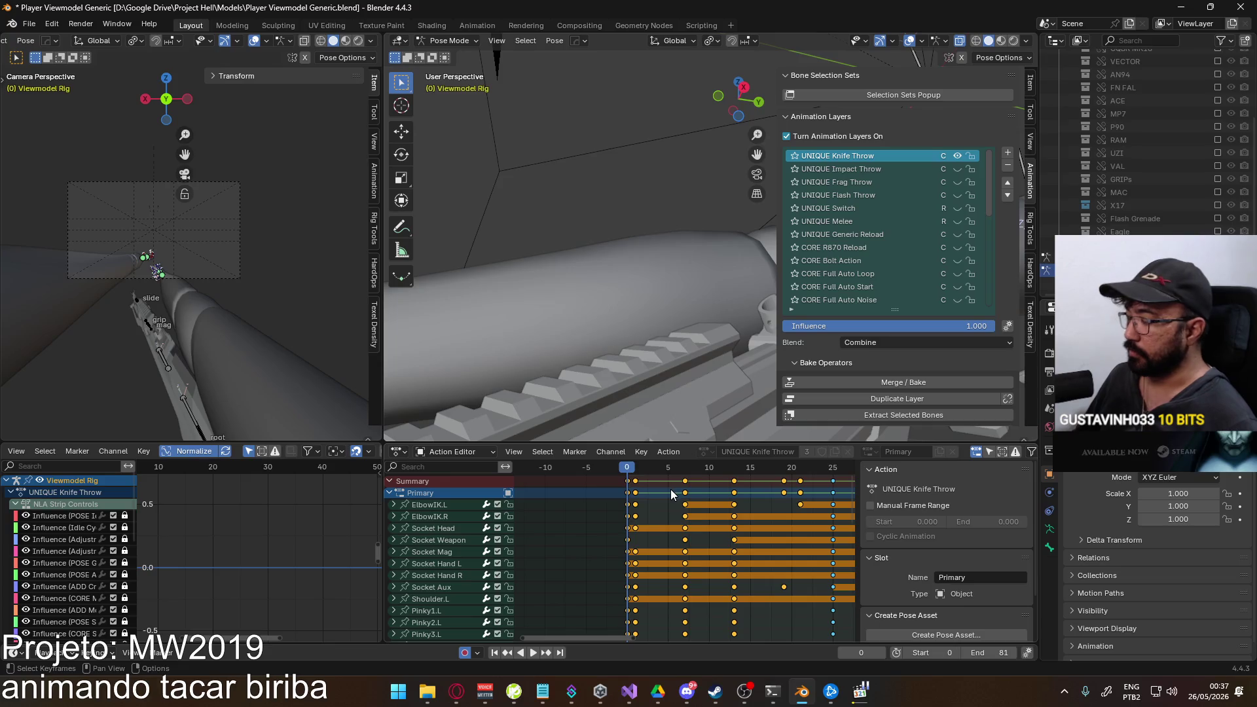
{"action": "left_click", "coordinate": [672, 490]}
{"action": "middle_click_drag", "start_coordinate": [659, 492], "coordinate": [657, 566]}
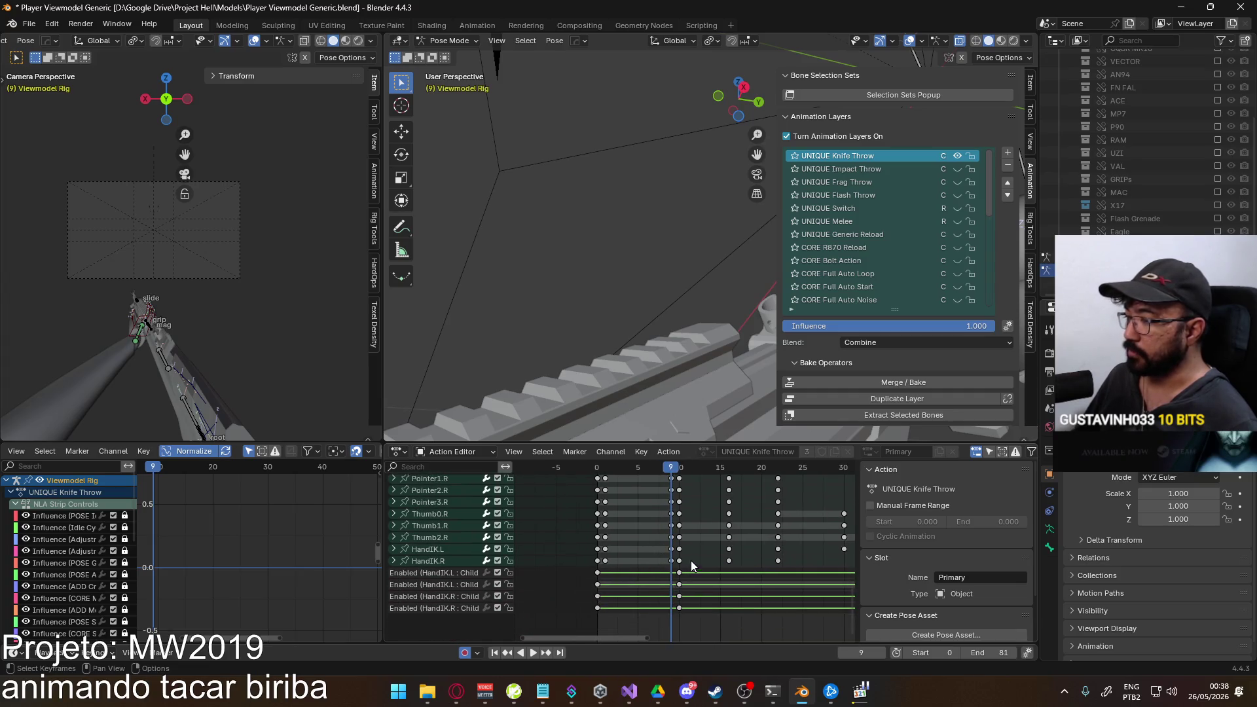
{"action": "middle_click_drag", "start_coordinate": [668, 583], "coordinate": [641, 452]}
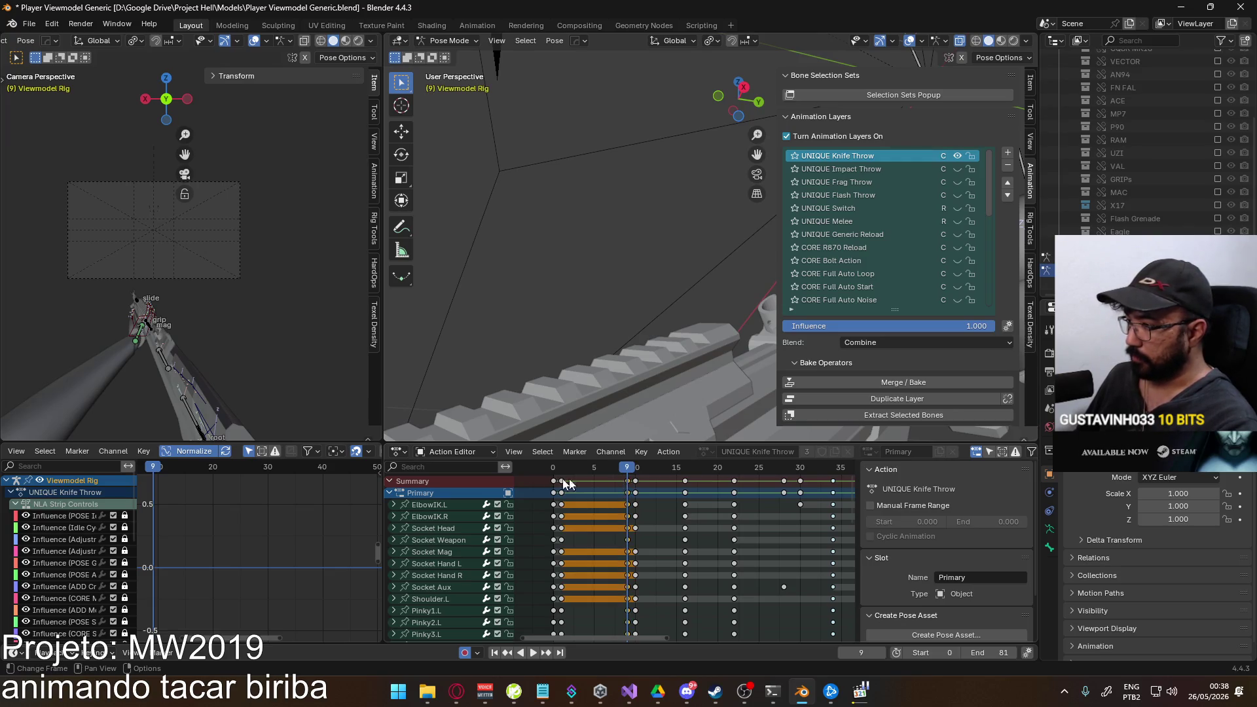
Preview the knife throw from frame 1 several times with the gun recentred in the camera view.
{"action": "key", "text": "ctrl+z"}
{"action": "scroll", "coordinate": [660, 493], "scroll_direction": "down", "scroll_amount": 3}
{"action": "middle_click_drag", "start_coordinate": [661, 493], "coordinate": [585, 494]}
{"action": "key", "text": "a"}
{"action": "middle_click_drag", "start_coordinate": [711, 511], "coordinate": [711, 579]}
{"action": "scroll", "coordinate": [711, 581], "scroll_direction": "up", "scroll_amount": 5}
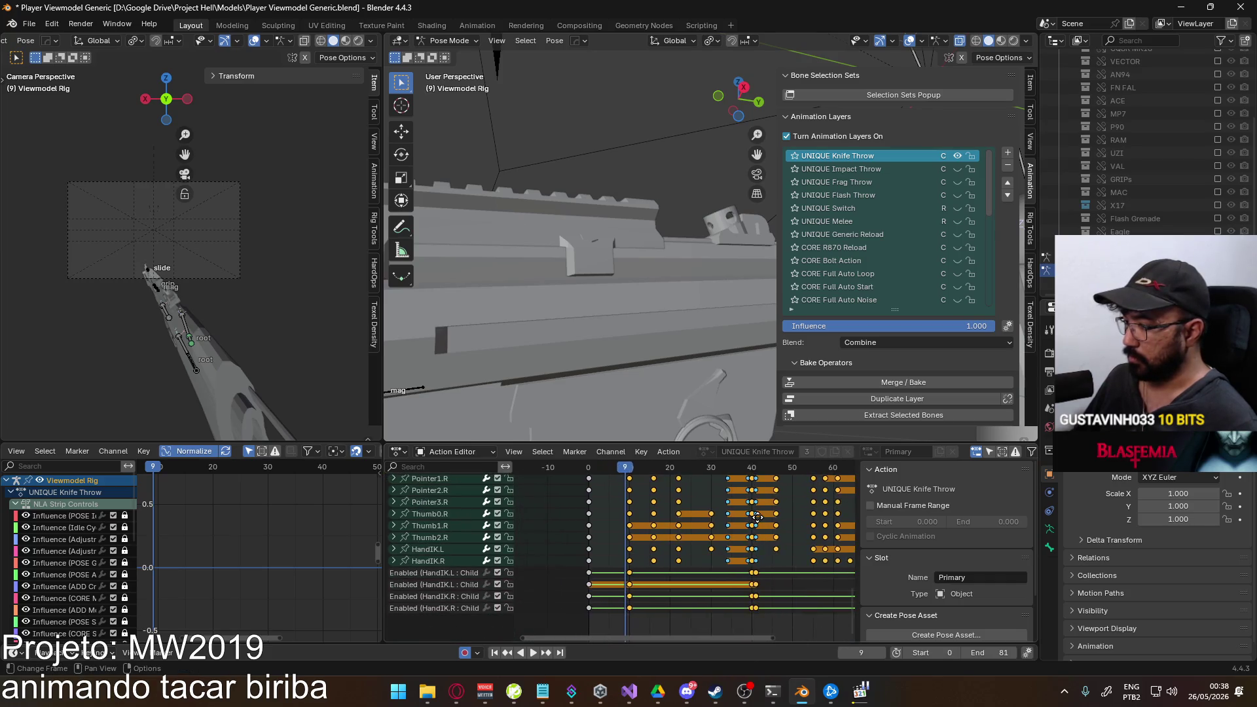
{"action": "key", "text": "space"}
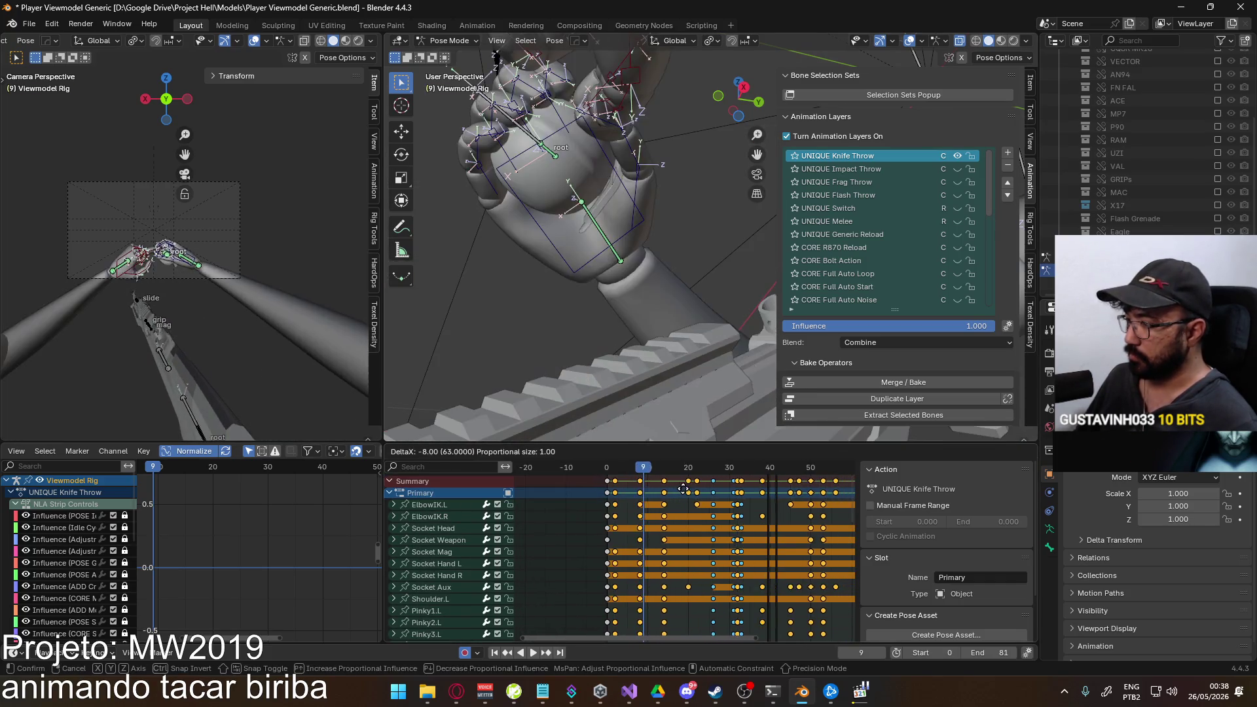
{"action": "left_click", "coordinate": [611, 478]}
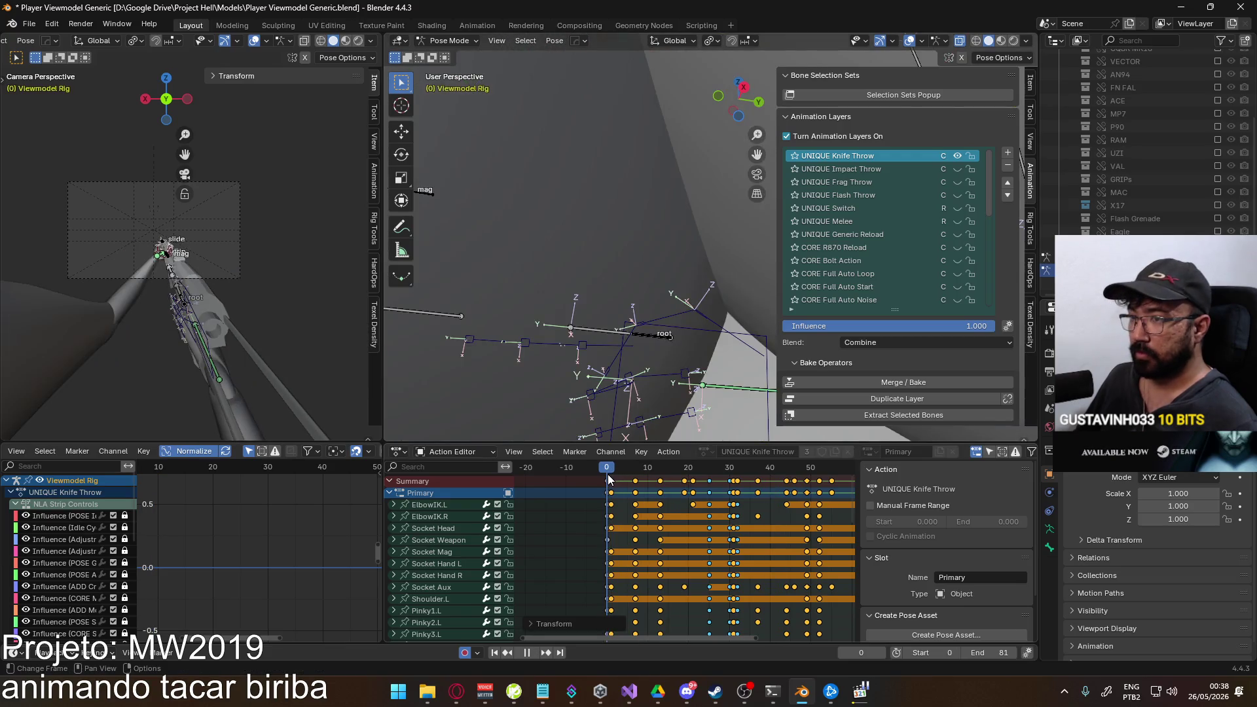
{"action": "key", "text": "Escape"}
{"action": "scroll", "coordinate": [142, 275], "scroll_direction": "up", "scroll_amount": 4}
{"action": "middle_click_drag", "start_coordinate": [143, 275], "coordinate": [240, 279], "text": "shift"}
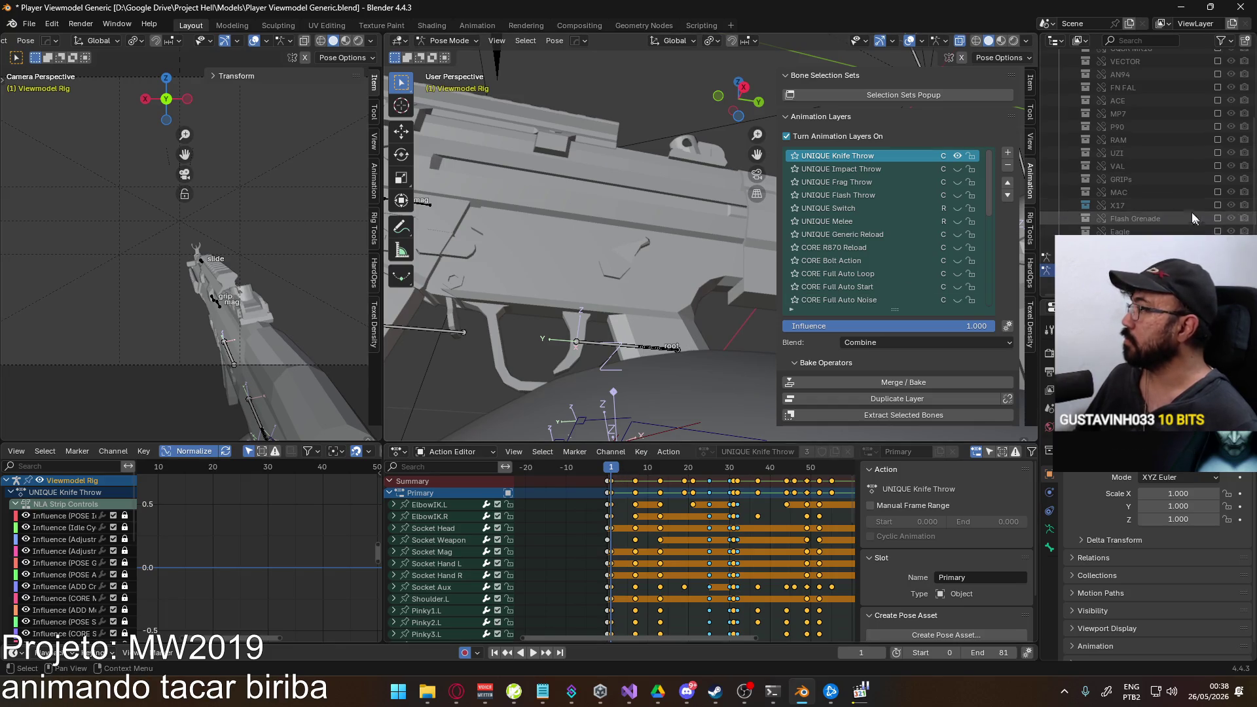
{"action": "key", "text": "space"}
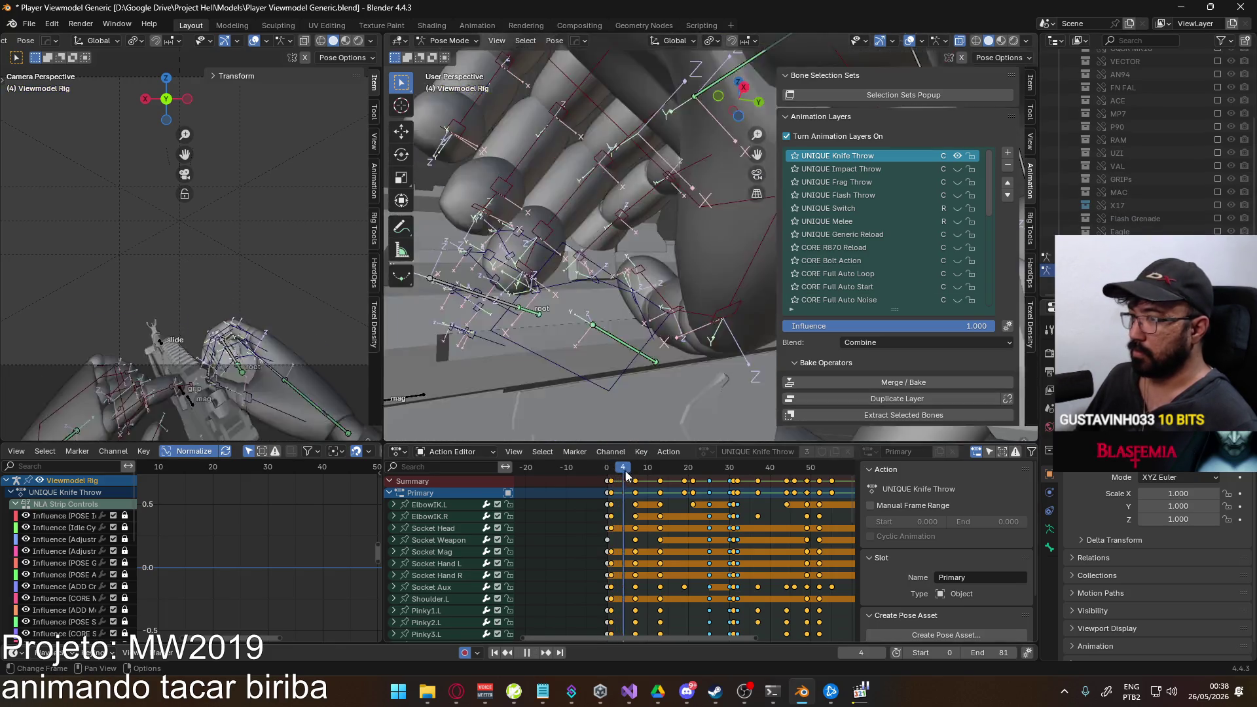
{"action": "key", "text": "Escape"}
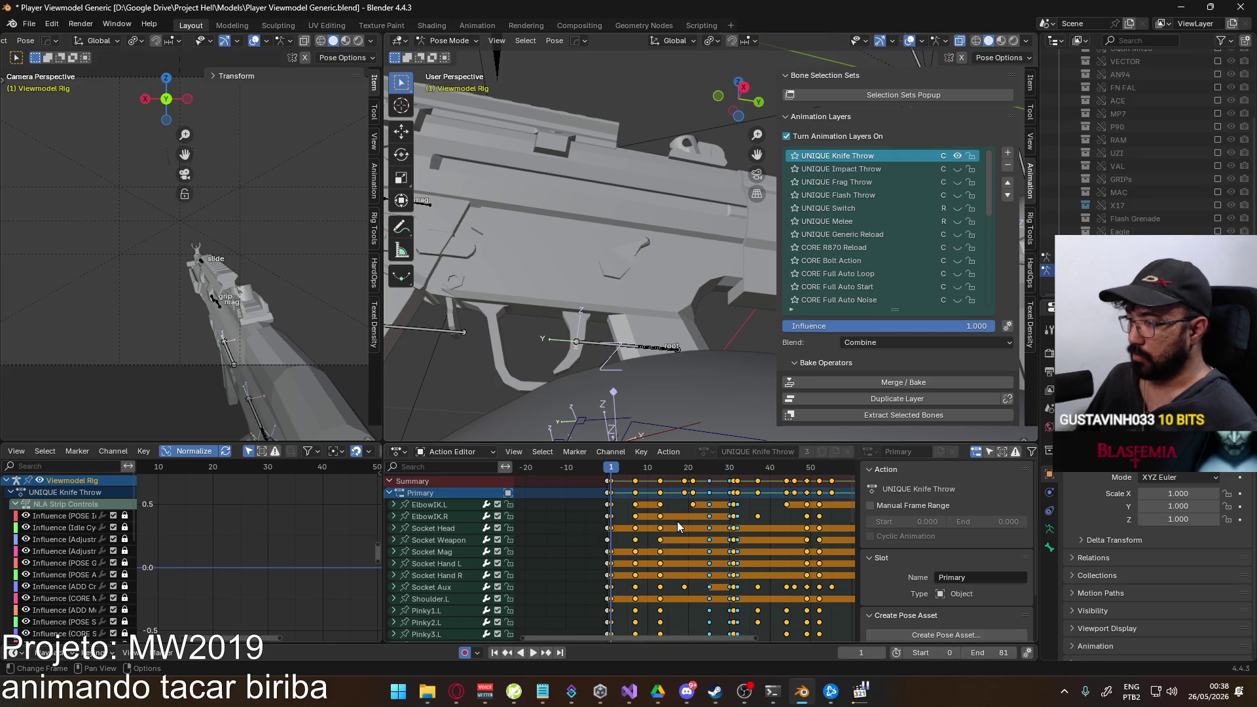
{"action": "key", "text": "space"}
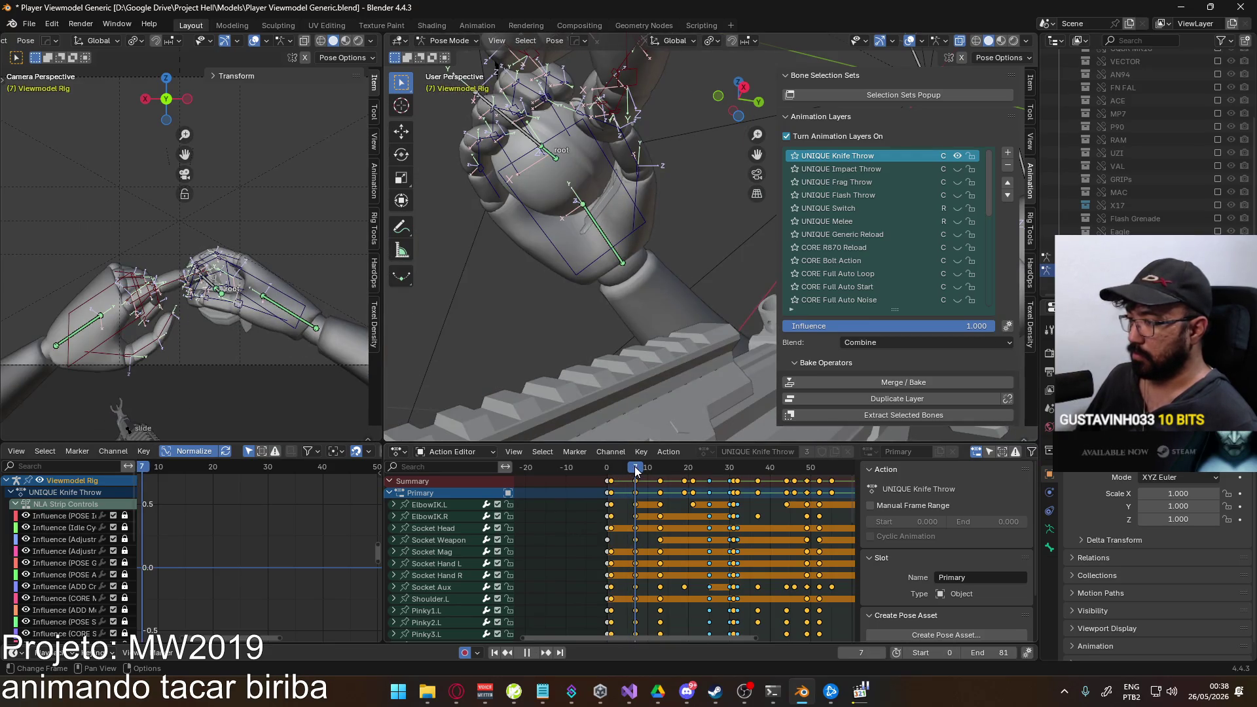
Move the Socket Weapon key from frame 7 two frames earlier, replay the motion, and save the file.
{"action": "left_click", "coordinate": [643, 542]}
{"action": "key", "text": "g"}
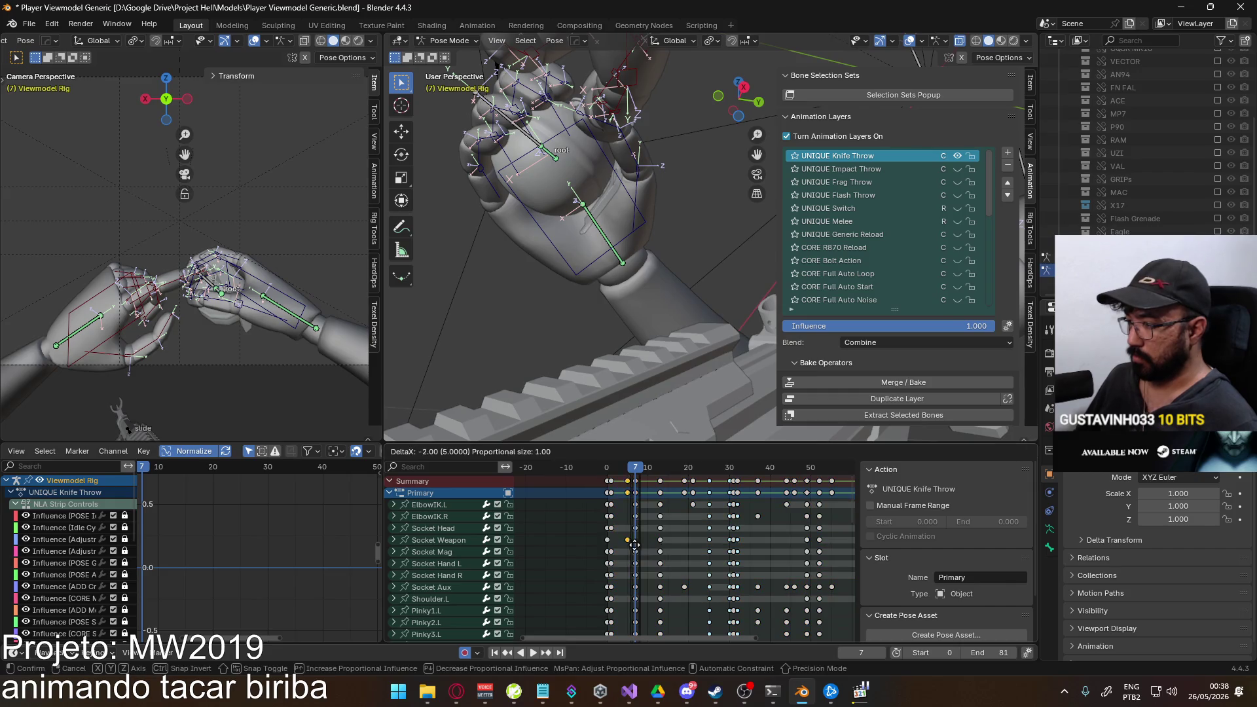
{"action": "left_click", "coordinate": [623, 545]}
{"action": "left_click", "coordinate": [611, 474]}
{"action": "key", "text": "space"}
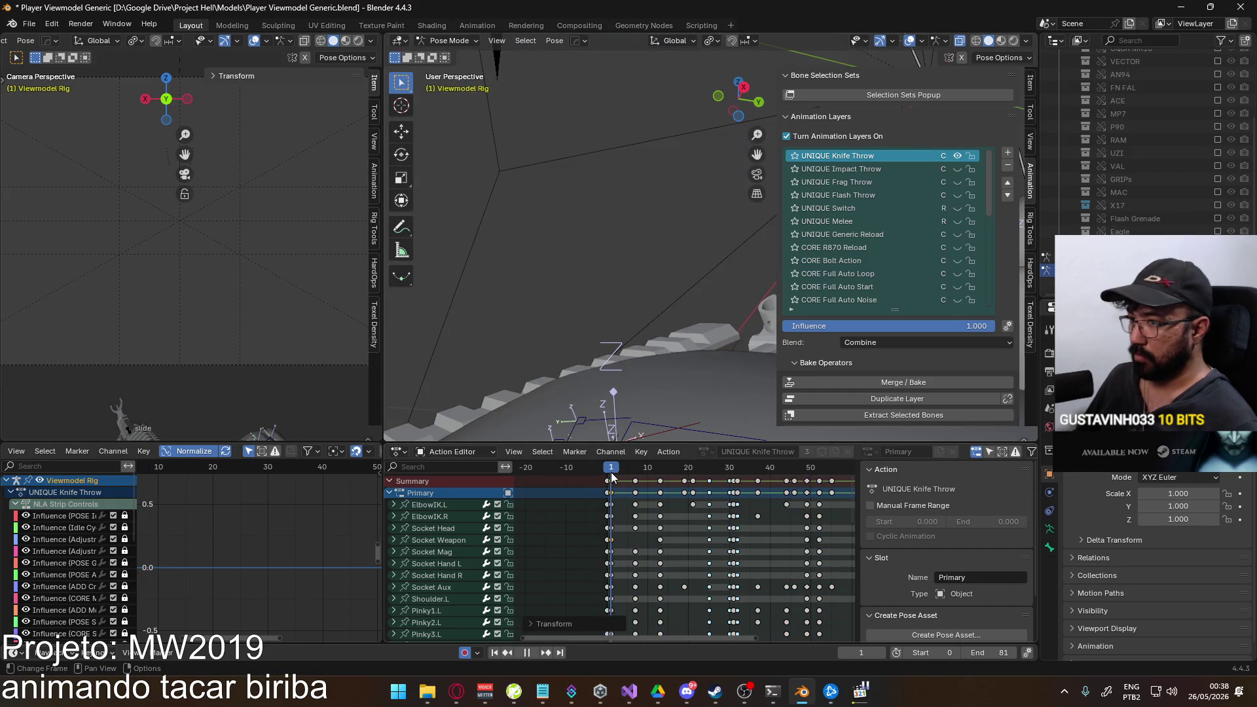
{"action": "key", "text": "space"}
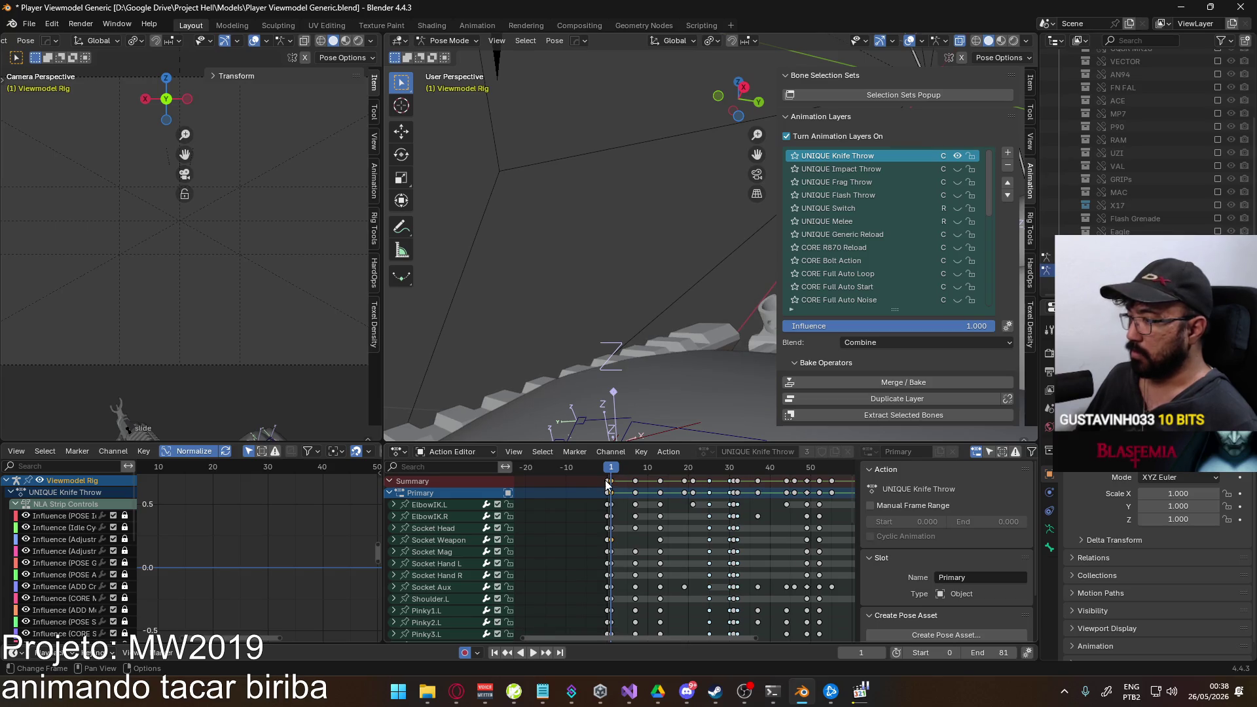
{"action": "key", "text": "space"}
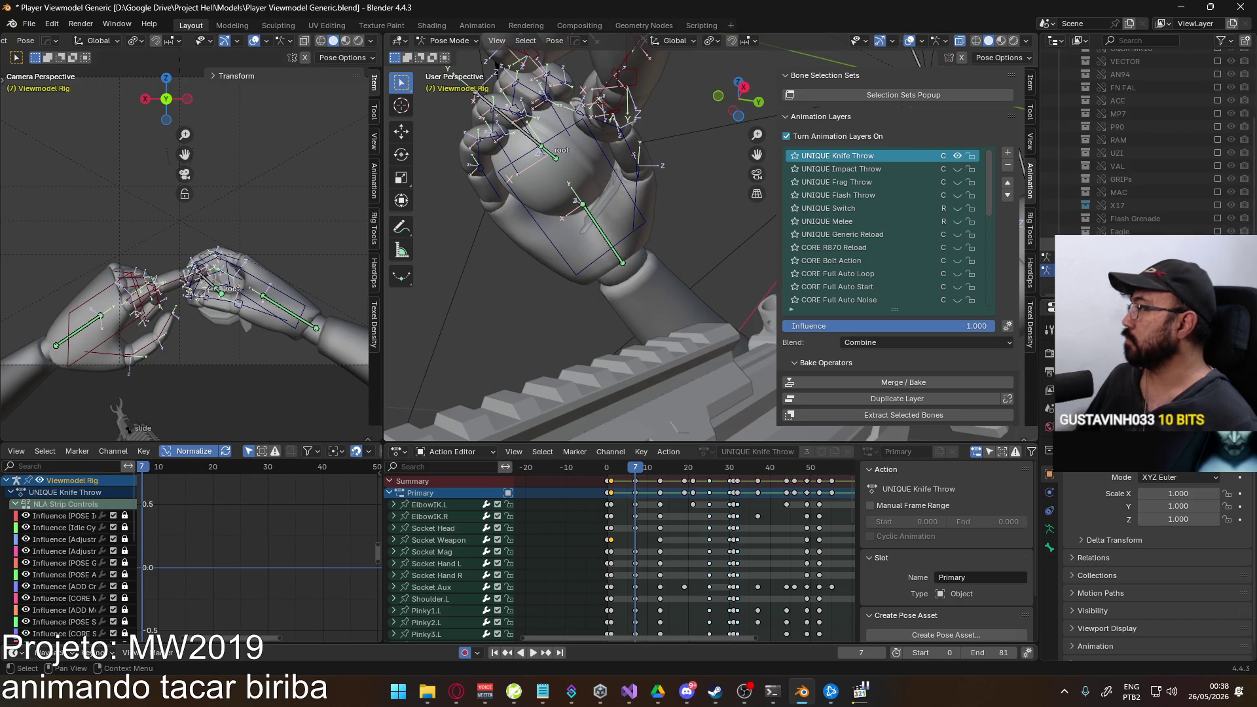
{"action": "key", "text": "space"}
{"action": "key", "text": "ctrl+s"}
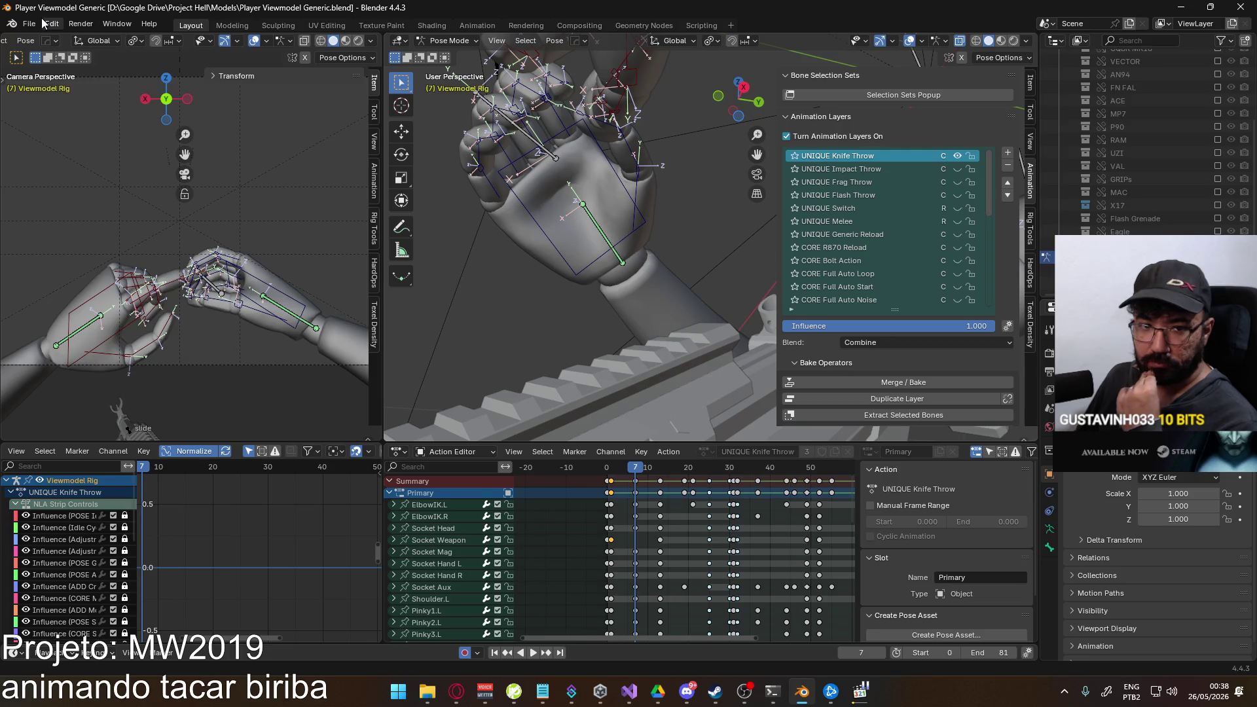
Glance at the File menu, then bring the Opera browser with YouTube forward.
{"action": "left_click", "coordinate": [30, 23]}
{"action": "mouse_move", "coordinate": [52, 223]}
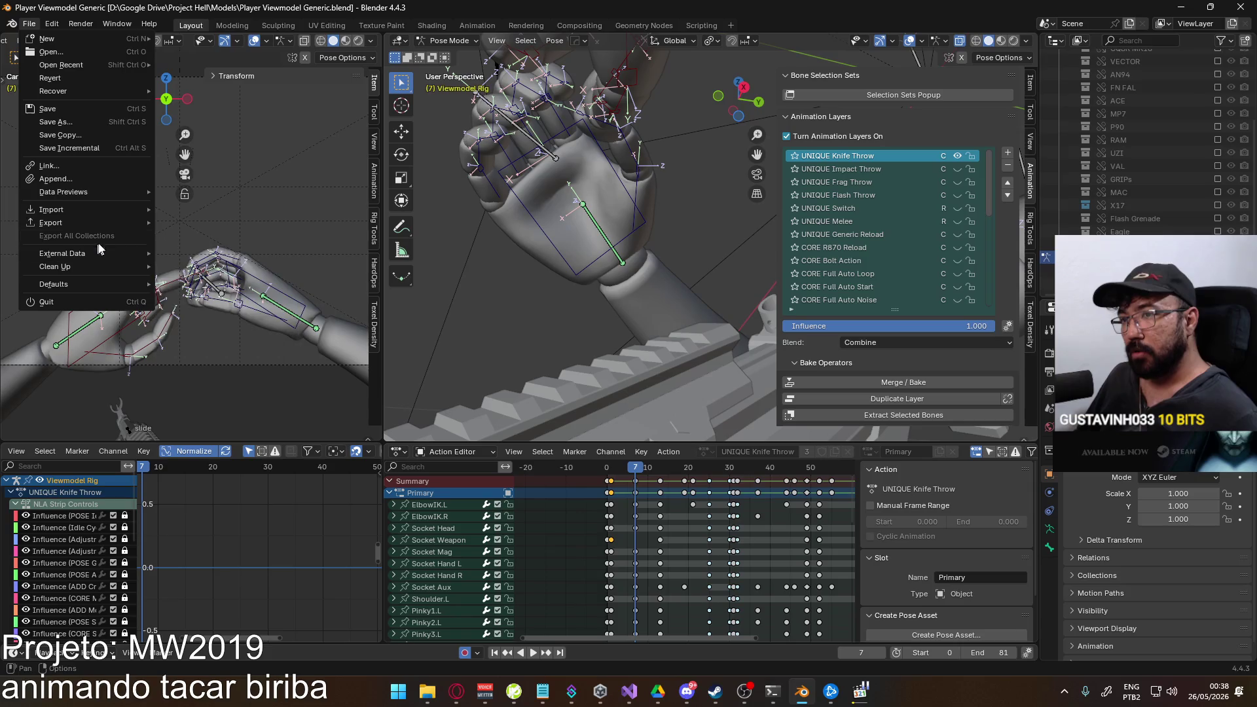
{"action": "left_click", "coordinate": [454, 689]}
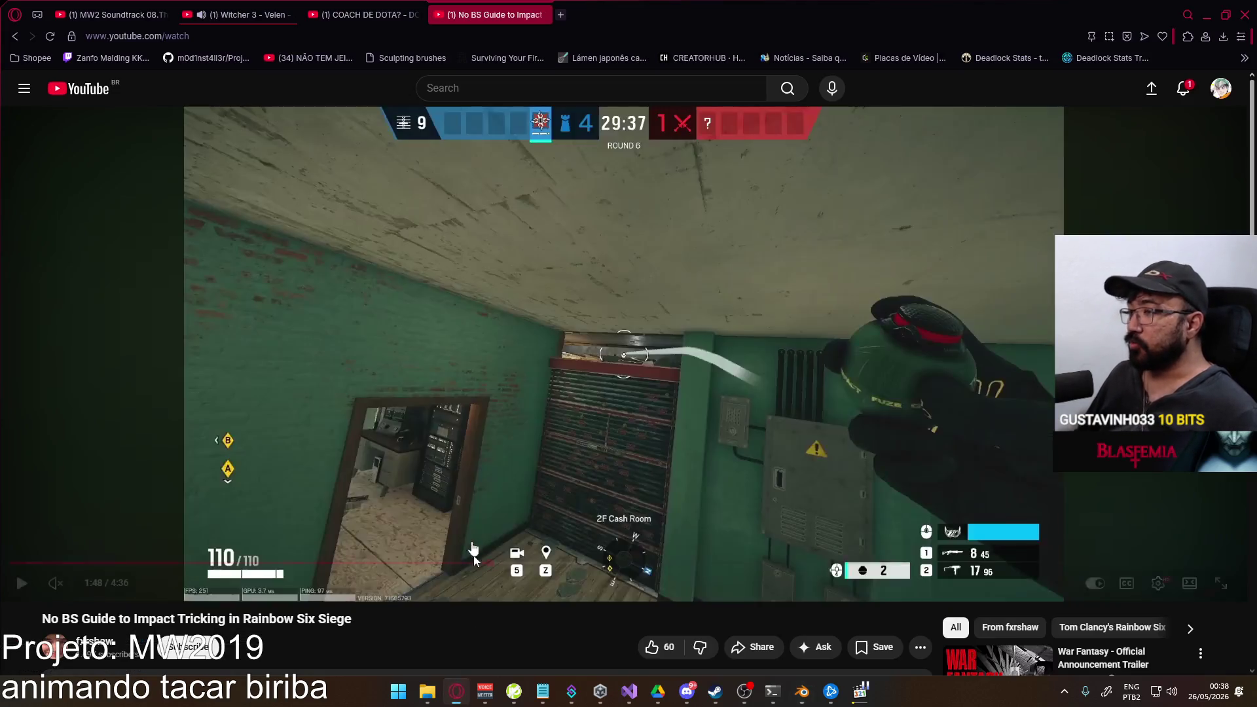
In a new YouTube tab, search for hyper and start the Season 1-6 Animation Showcase video.
{"action": "right_click", "coordinate": [103, 90]}
{"action": "left_click", "coordinate": [132, 99]}
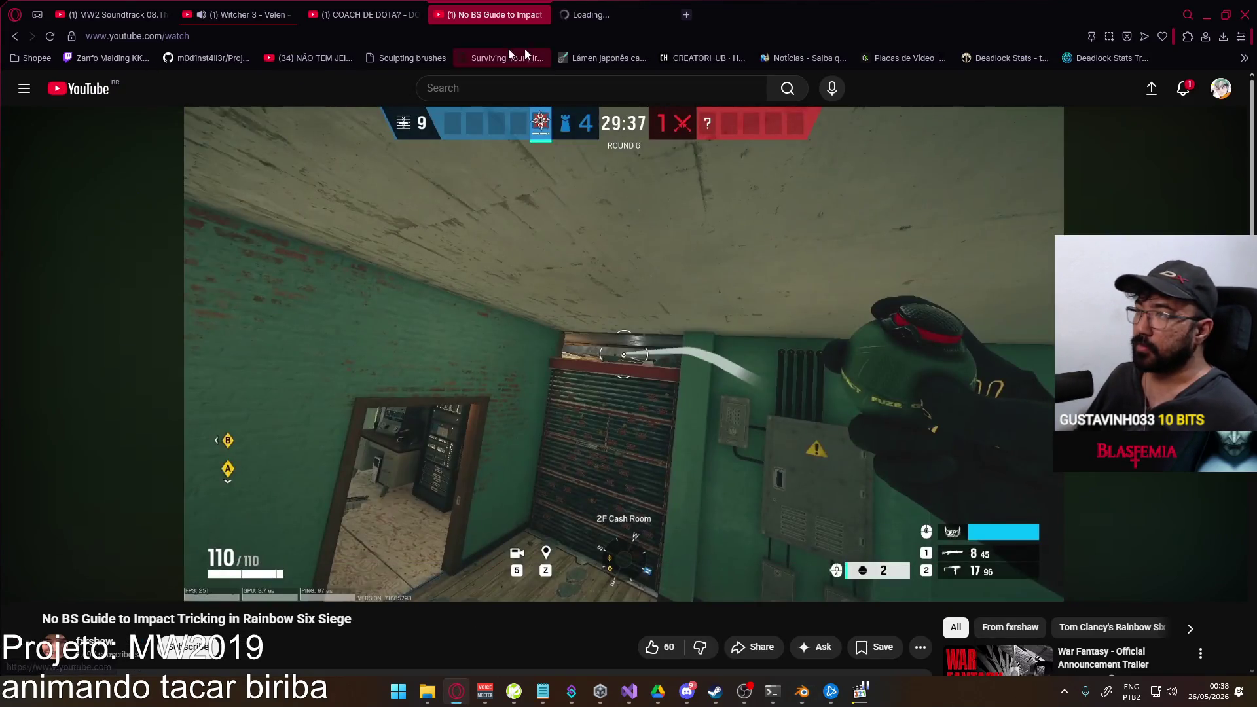
{"action": "left_click", "coordinate": [609, 14]}
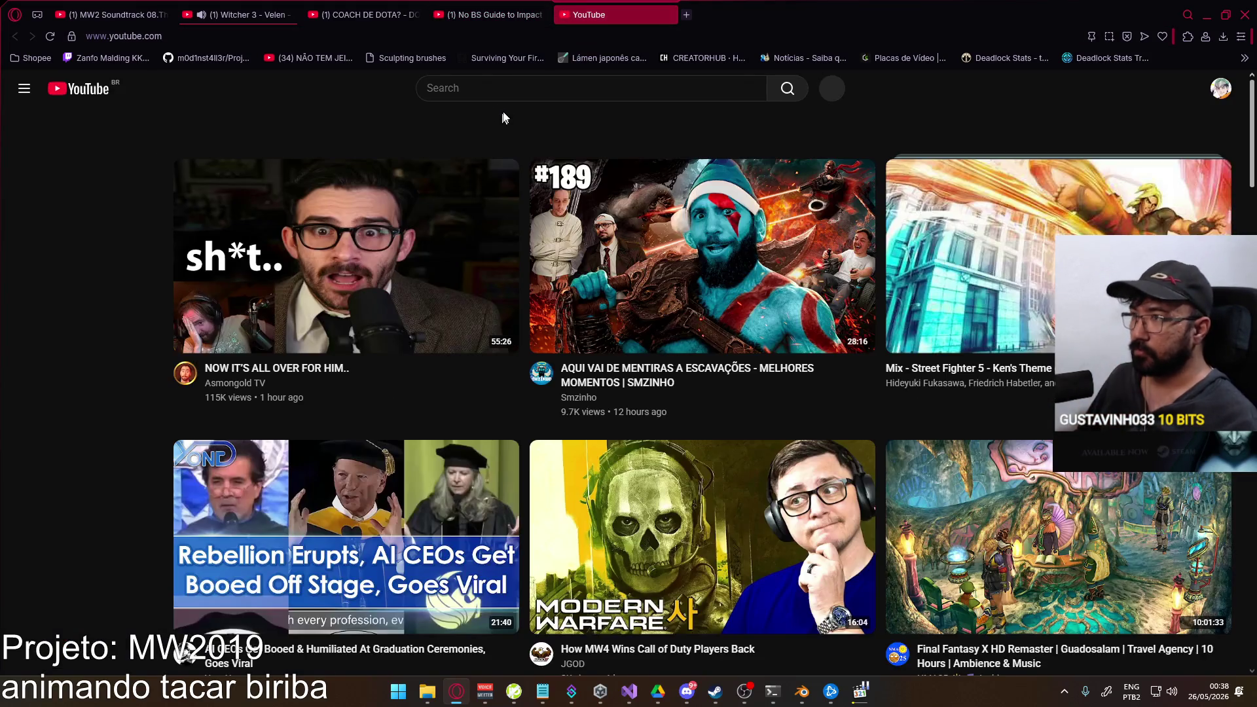
{"action": "left_click", "coordinate": [534, 93]}
{"action": "type", "text": "hyper"}
{"action": "key", "text": "Return"}
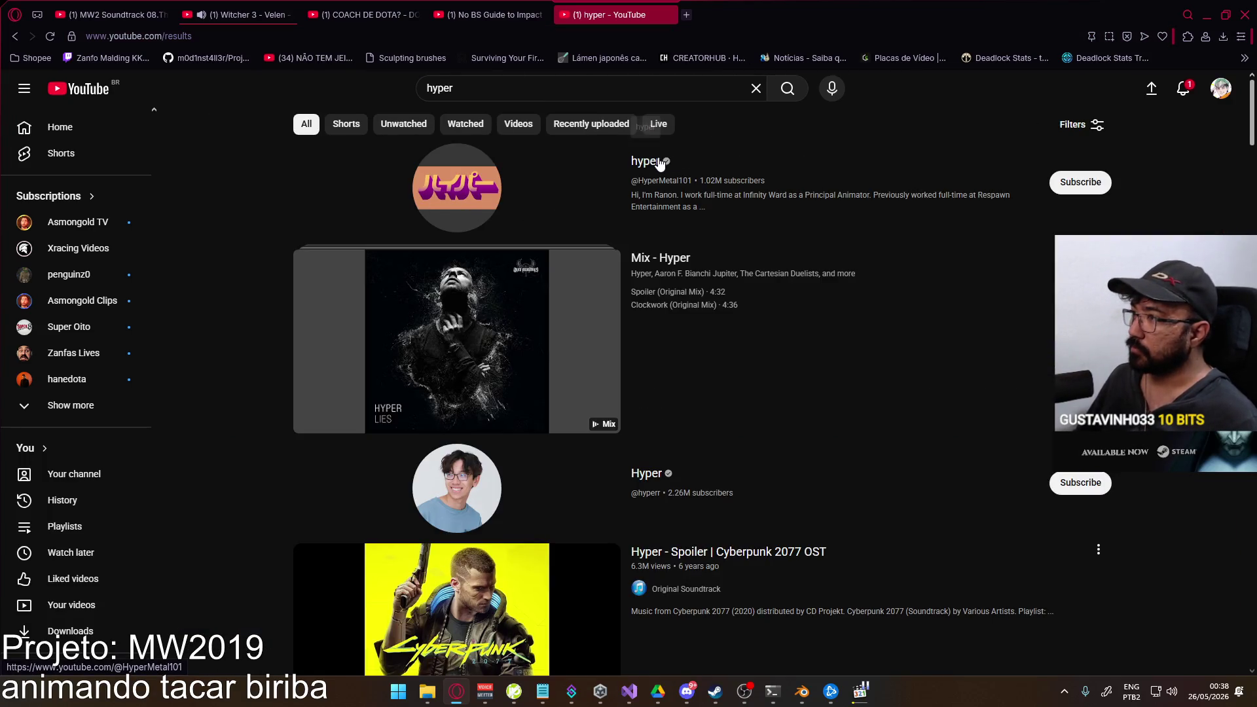
{"action": "left_click", "coordinate": [647, 161]}
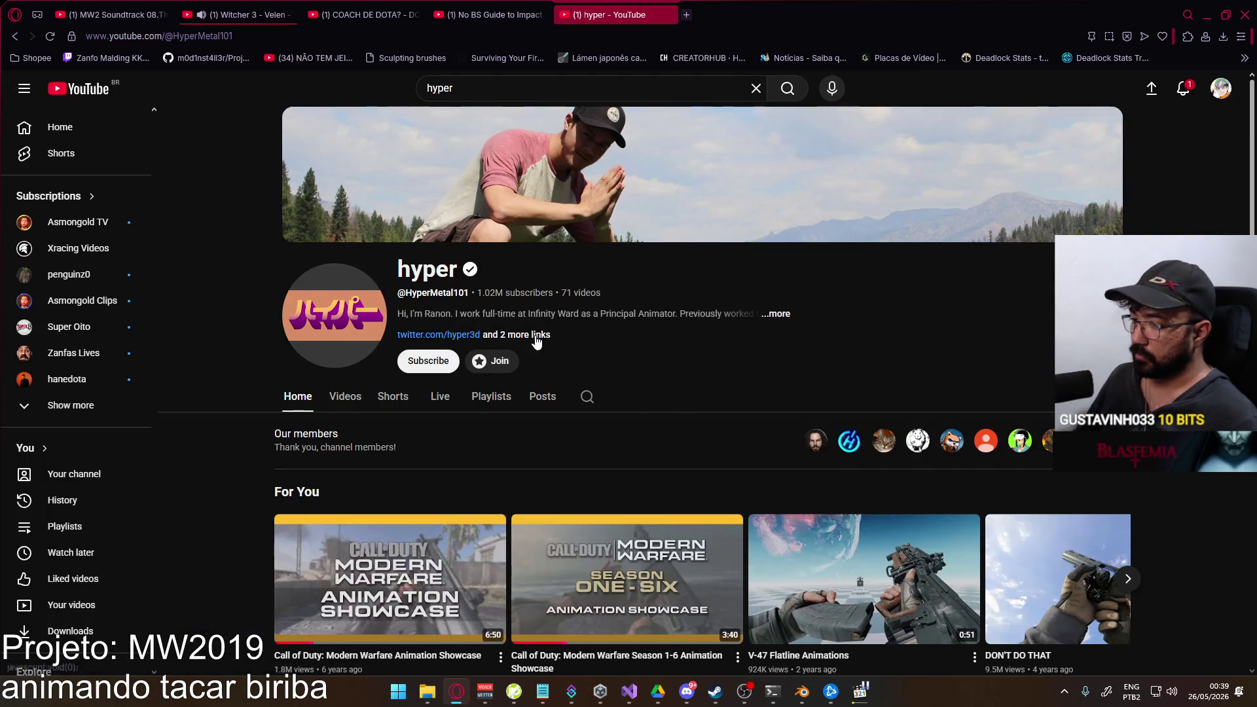
{"action": "scroll", "coordinate": [537, 342], "scroll_direction": "down", "scroll_amount": 1}
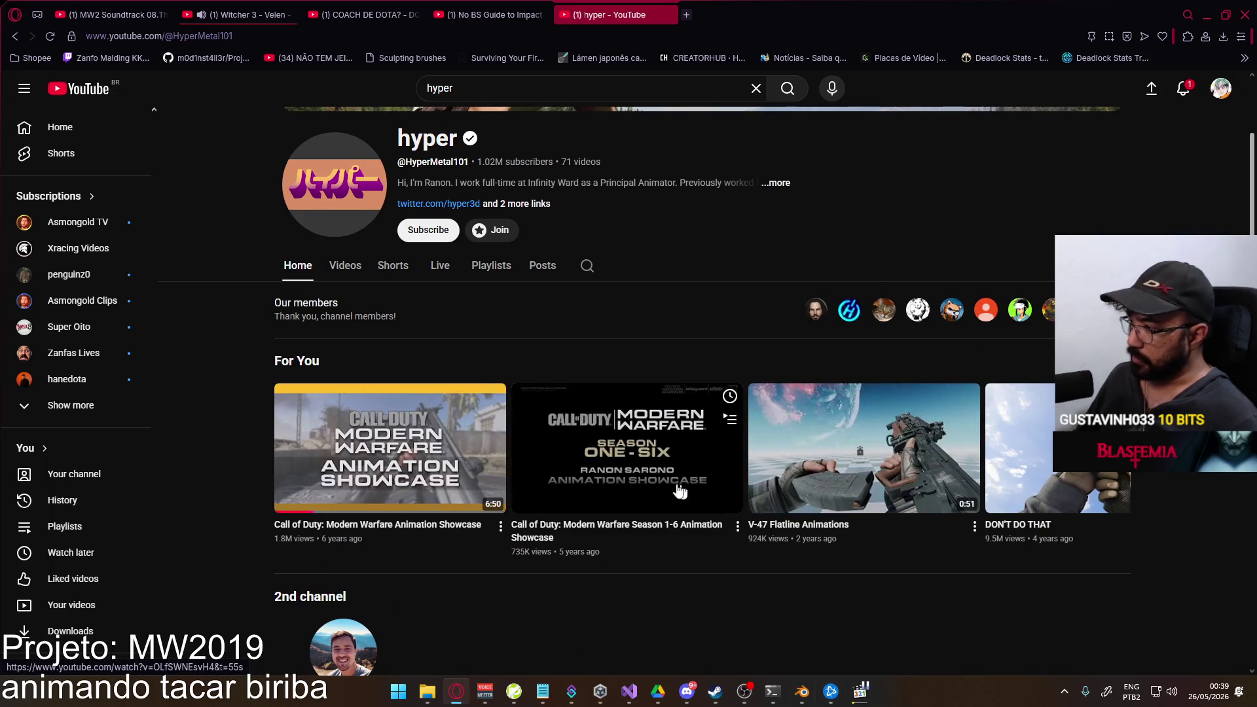
{"action": "left_click", "coordinate": [847, 494]}
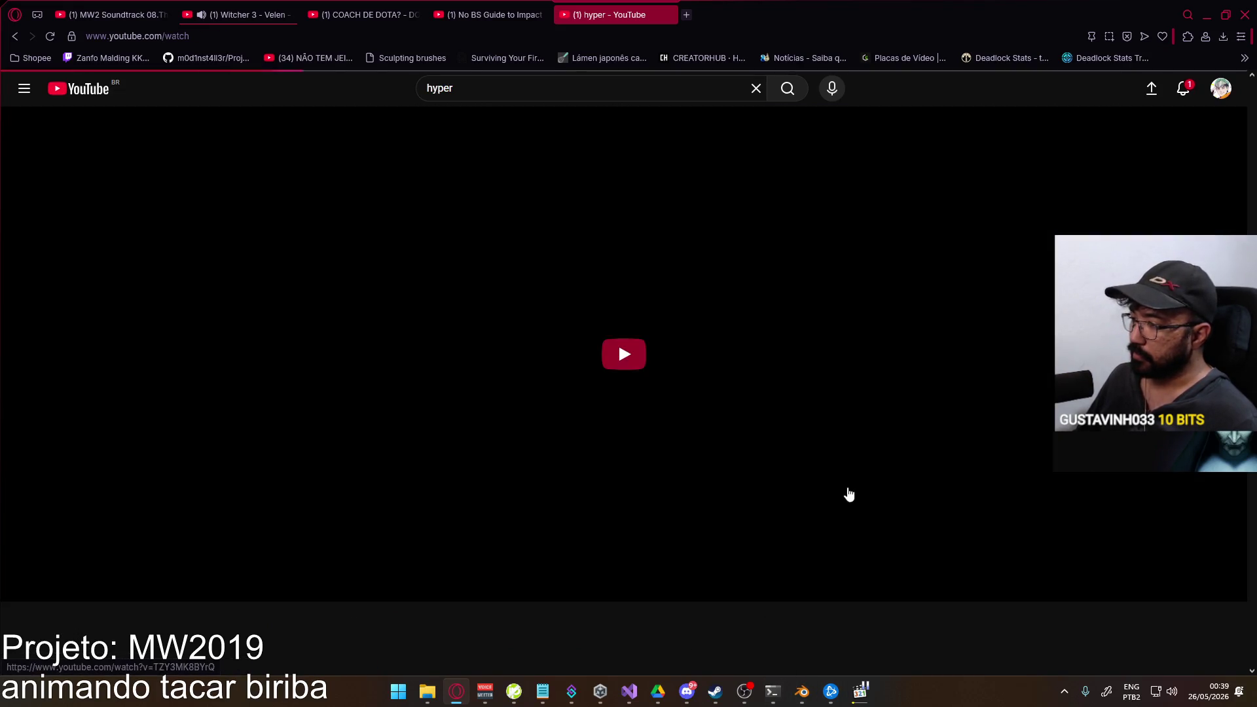
Check the Witcher 3 ambience and MW2 soundtrack tabs, then unmute the showcase at maximum volume.
{"action": "left_click", "coordinate": [241, 14]}
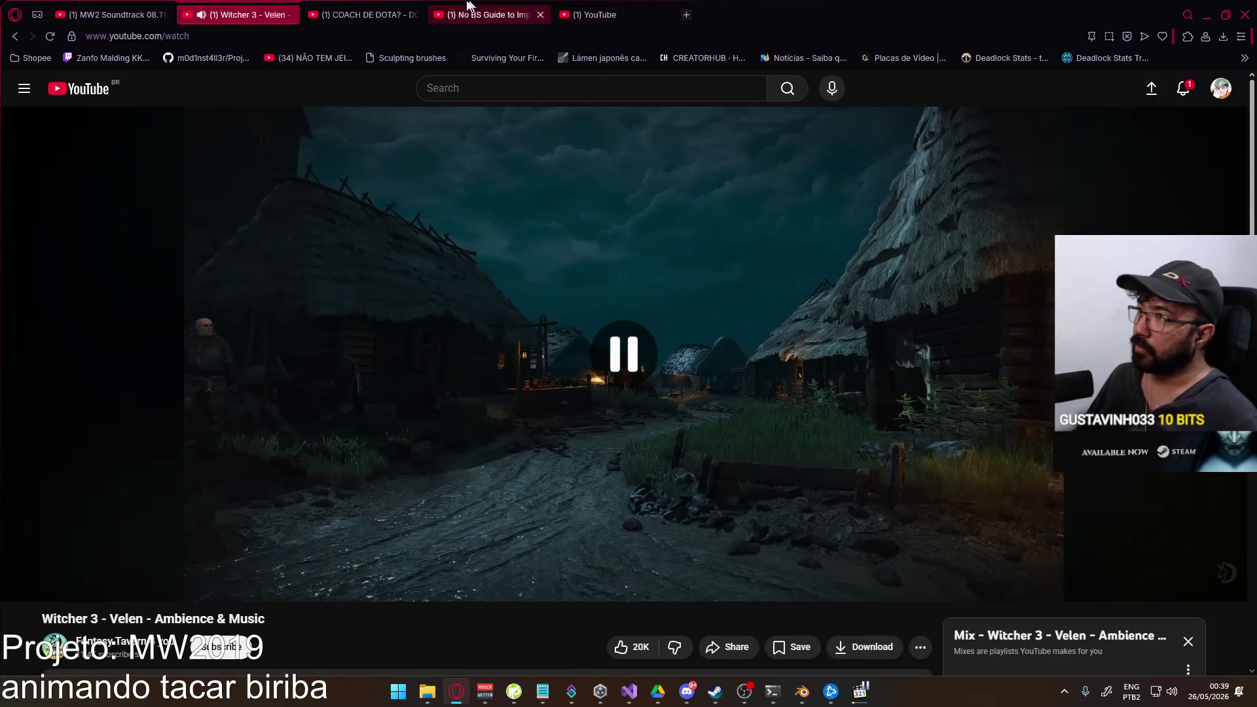
{"action": "left_click", "coordinate": [113, 13]}
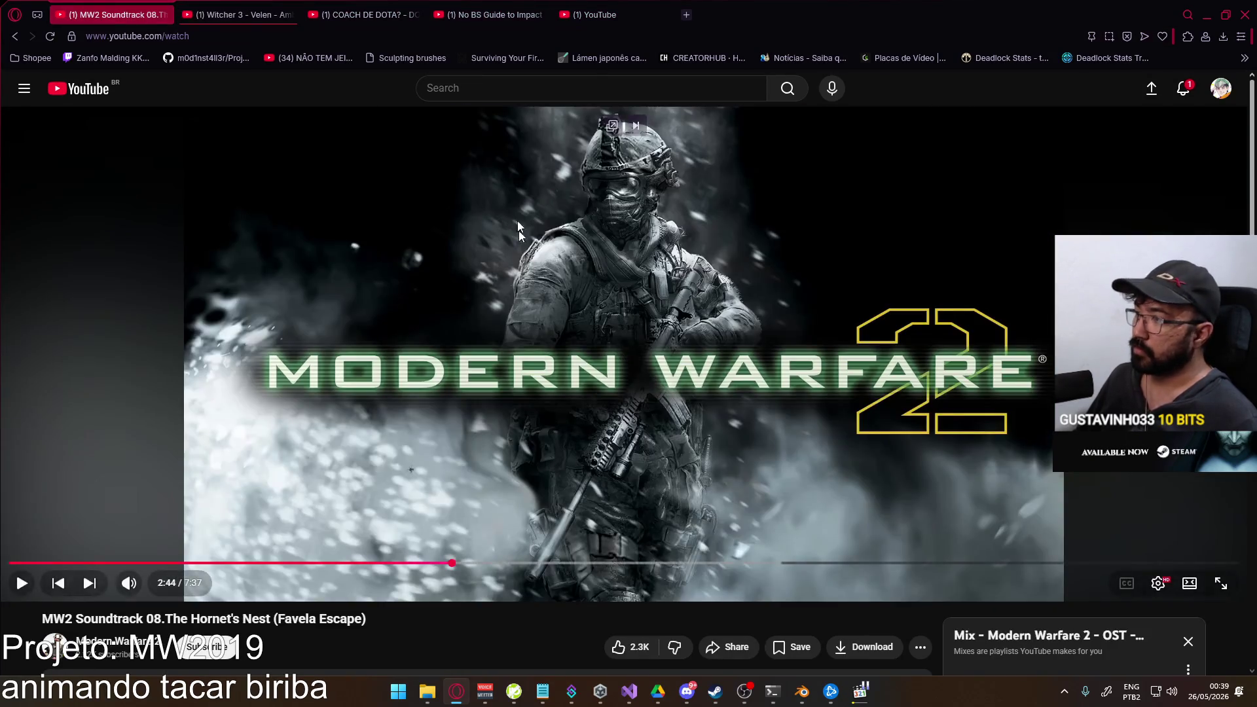
{"action": "left_click", "coordinate": [602, 12]}
{"action": "left_click", "coordinate": [54, 583]}
{"action": "left_click", "coordinate": [101, 599]}
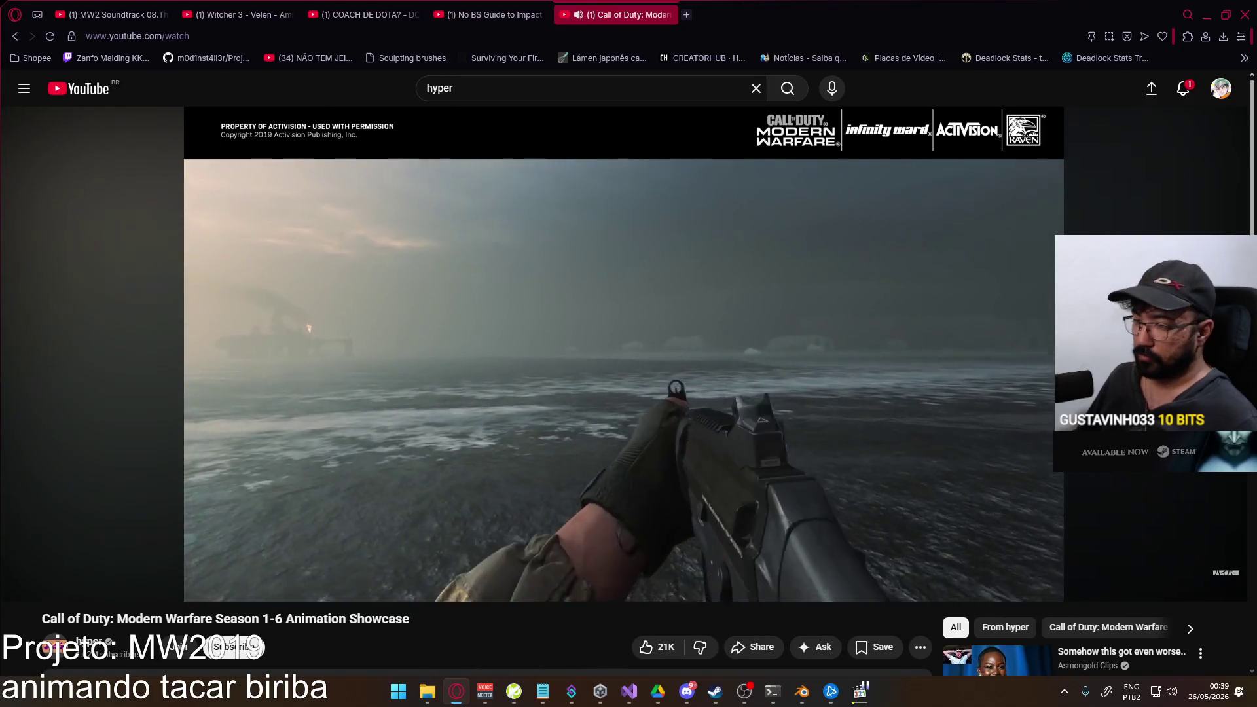
{"action": "scroll", "coordinate": [543, 440], "scroll_direction": "down", "scroll_amount": 3}
{"action": "mouse_move", "coordinate": [648, 366]}
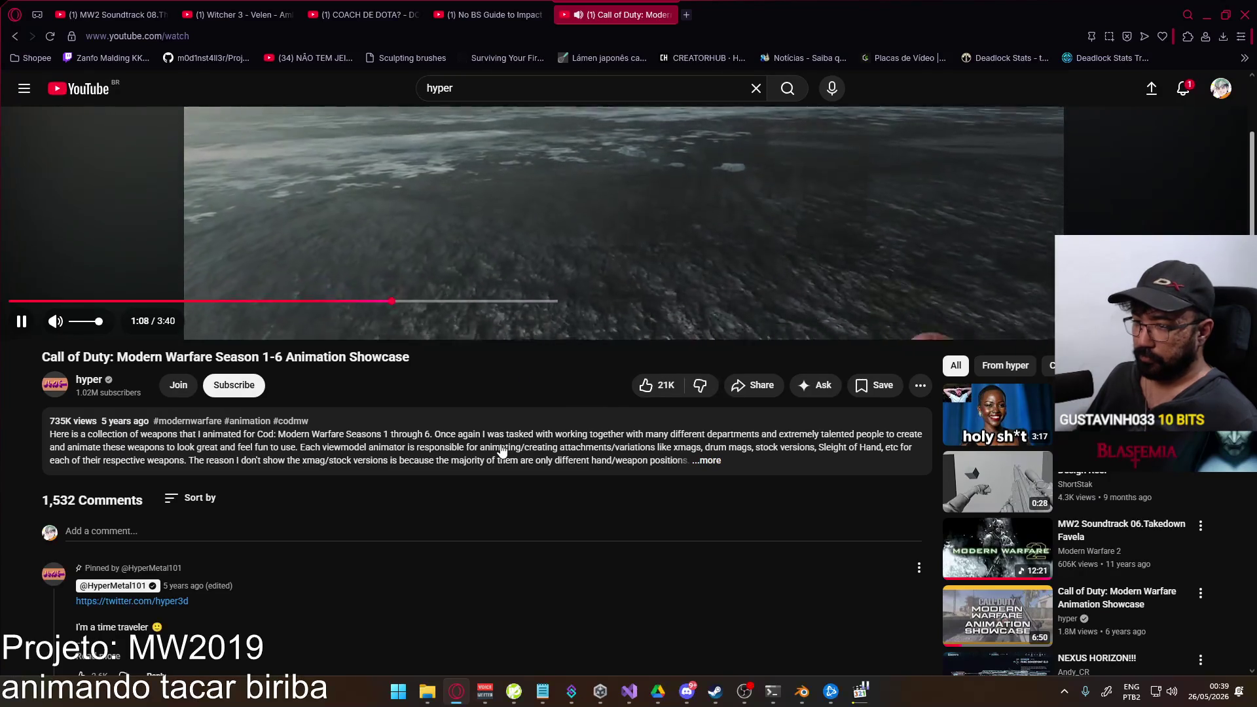
{"action": "scroll", "coordinate": [500, 448], "scroll_direction": "up", "scroll_amount": 3}
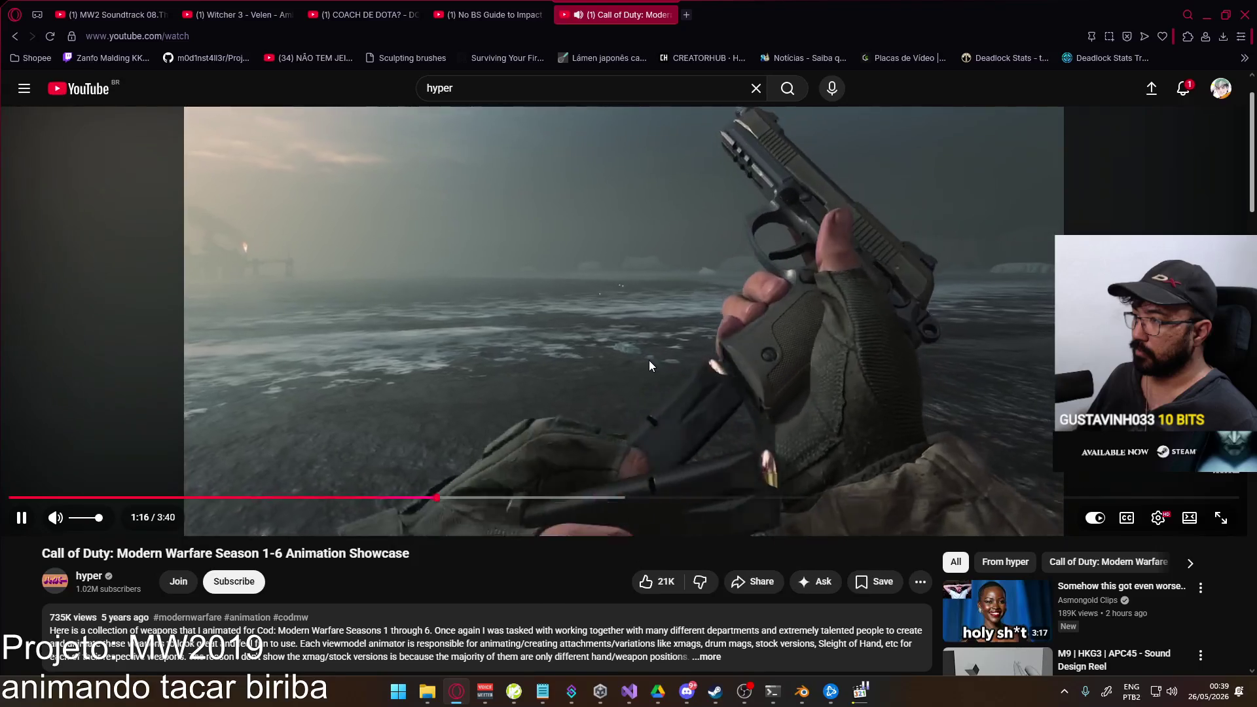
Pause the showcase at 1:18 on the pistol shot.
{"action": "left_click", "coordinate": [674, 384]}
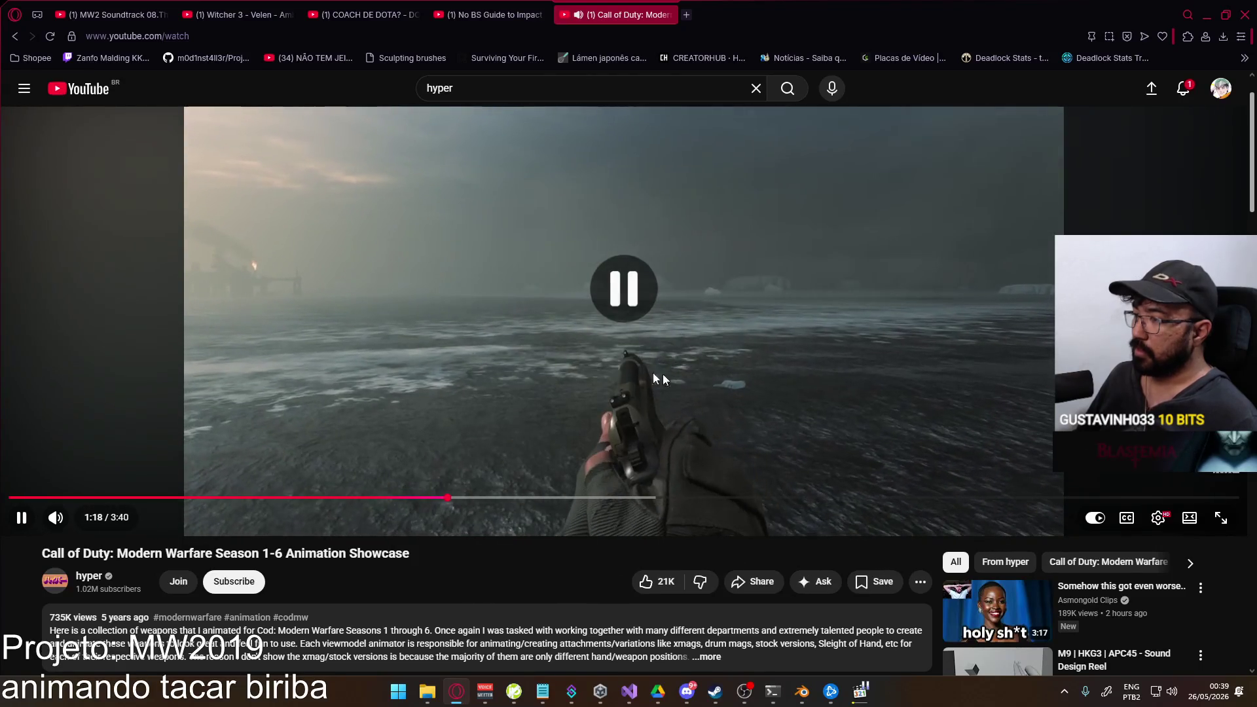
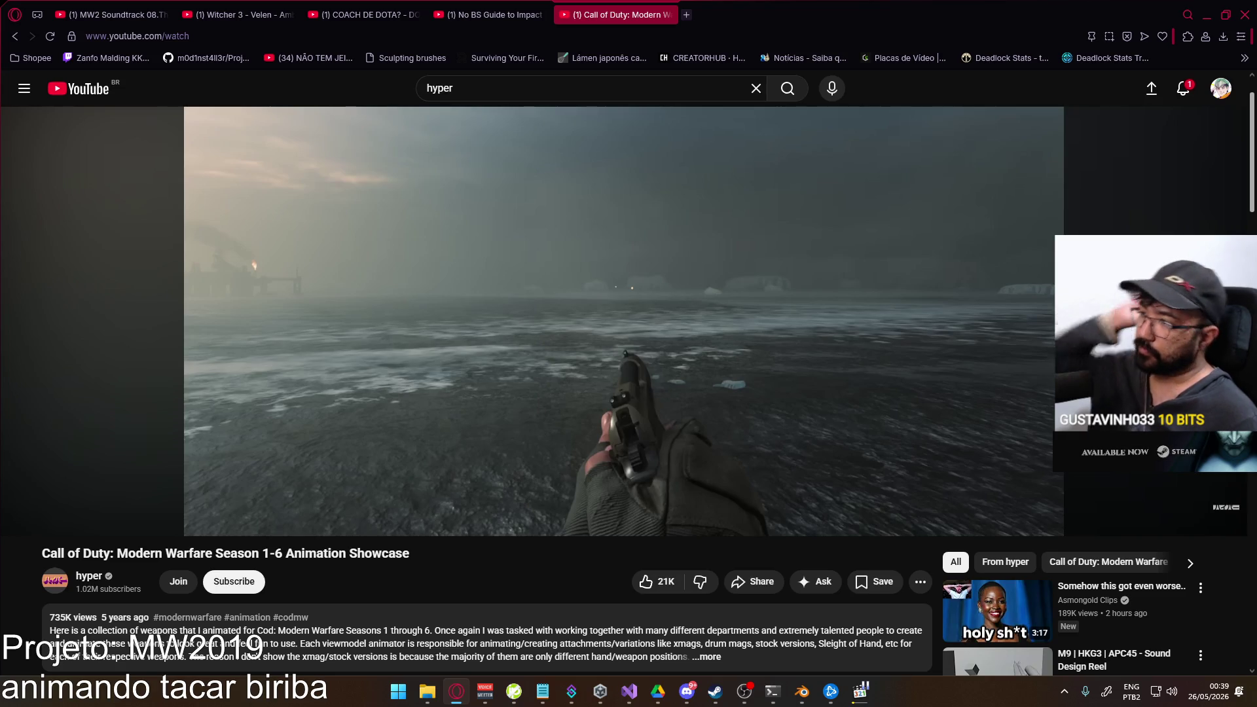
Close the Call of Duty video tab, return to Blender and play the knife throw animation.
{"action": "left_click", "coordinate": [665, 15]}
{"action": "left_click", "coordinate": [236, 15]}
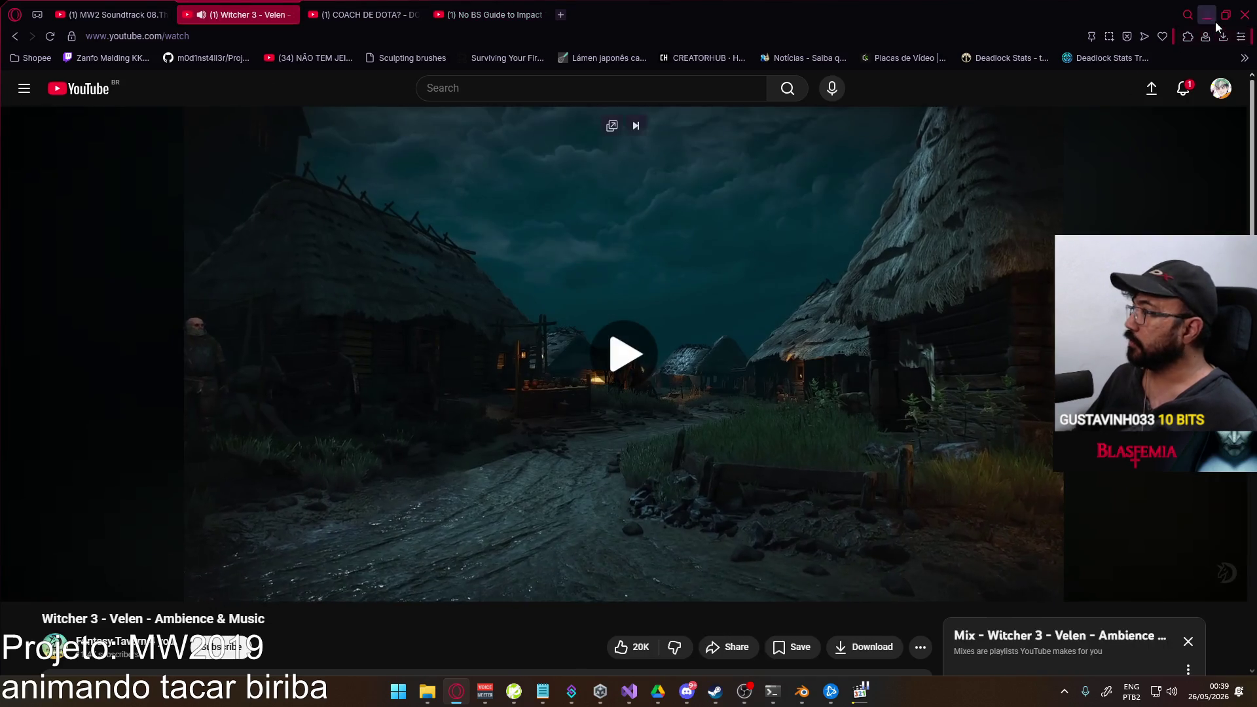
{"action": "key", "text": "alt+Tab"}
{"action": "key", "text": "space"}
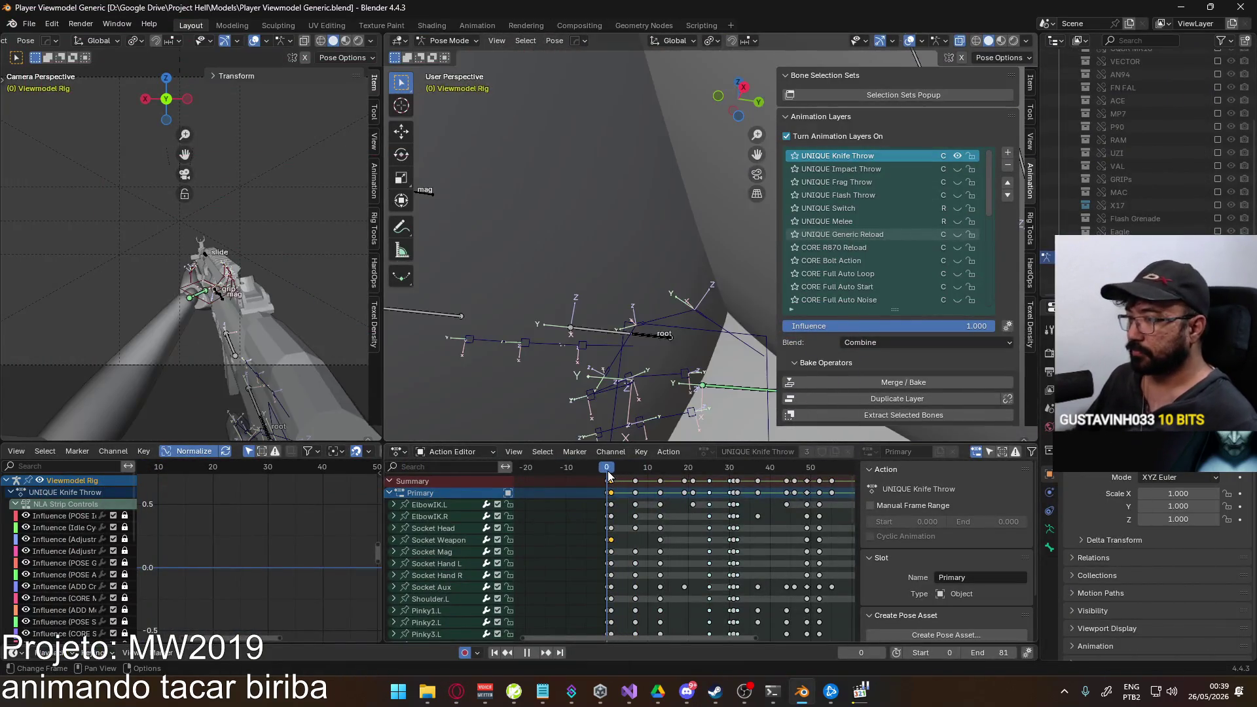
Scrub and play the knife throw action around frames 7 and 13 to review it.
{"action": "left_click", "coordinate": [620, 470]}
{"action": "key", "text": "space"}
{"action": "left_click", "coordinate": [633, 471]}
{"action": "key", "text": "space"}
{"action": "left_click", "coordinate": [660, 470]}
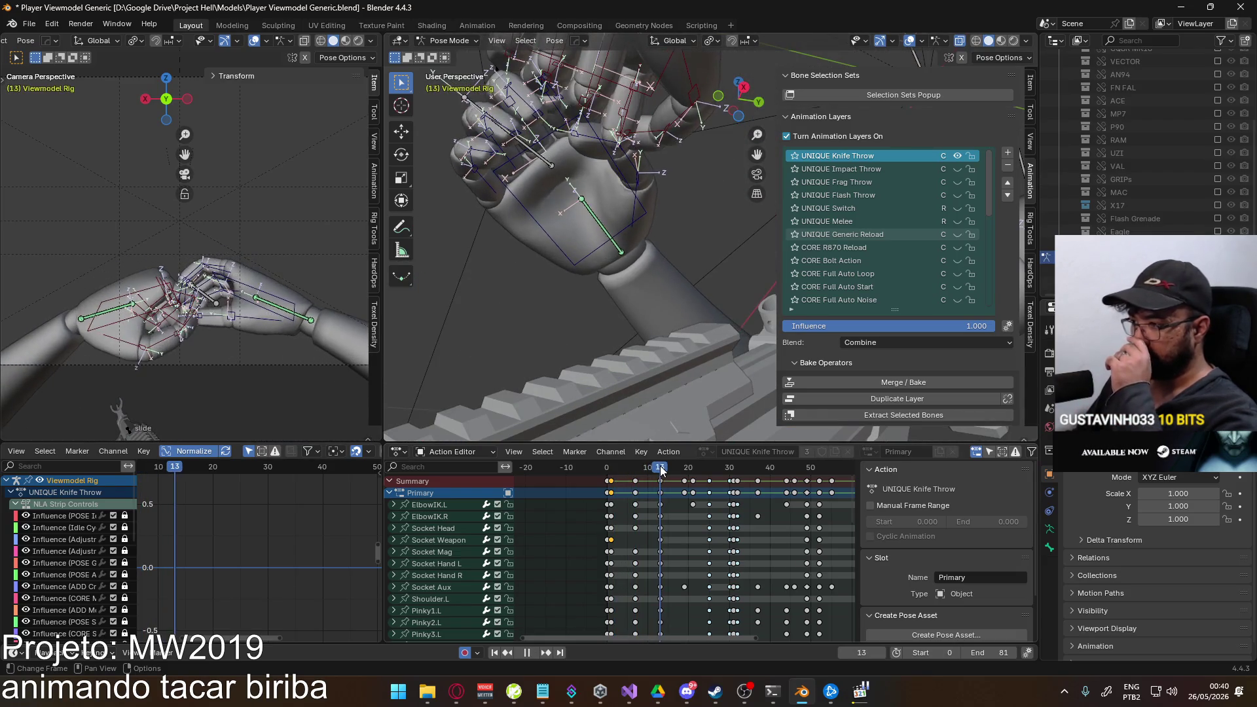
{"action": "key", "text": "Escape"}
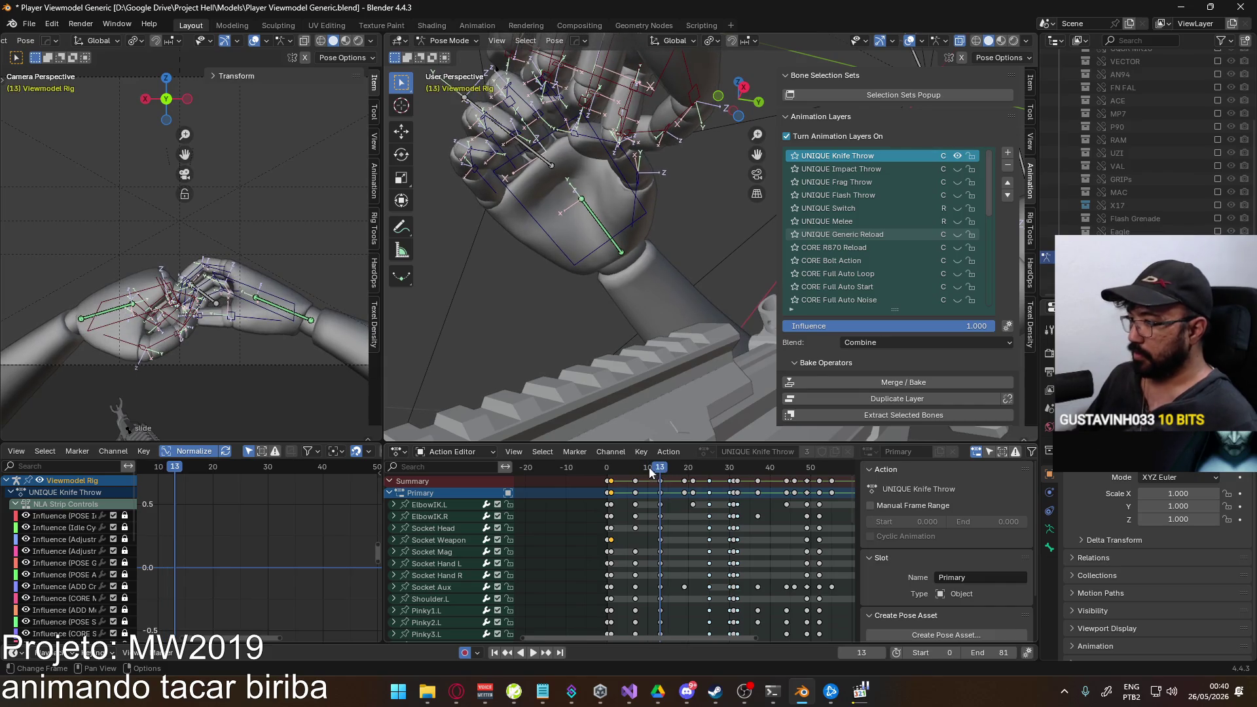
Delete the keyframes at frame 7 and those between frames 13 and 22 in the Action Editor.
{"action": "left_click", "coordinate": [636, 480]}
{"action": "key", "text": "Delete"}
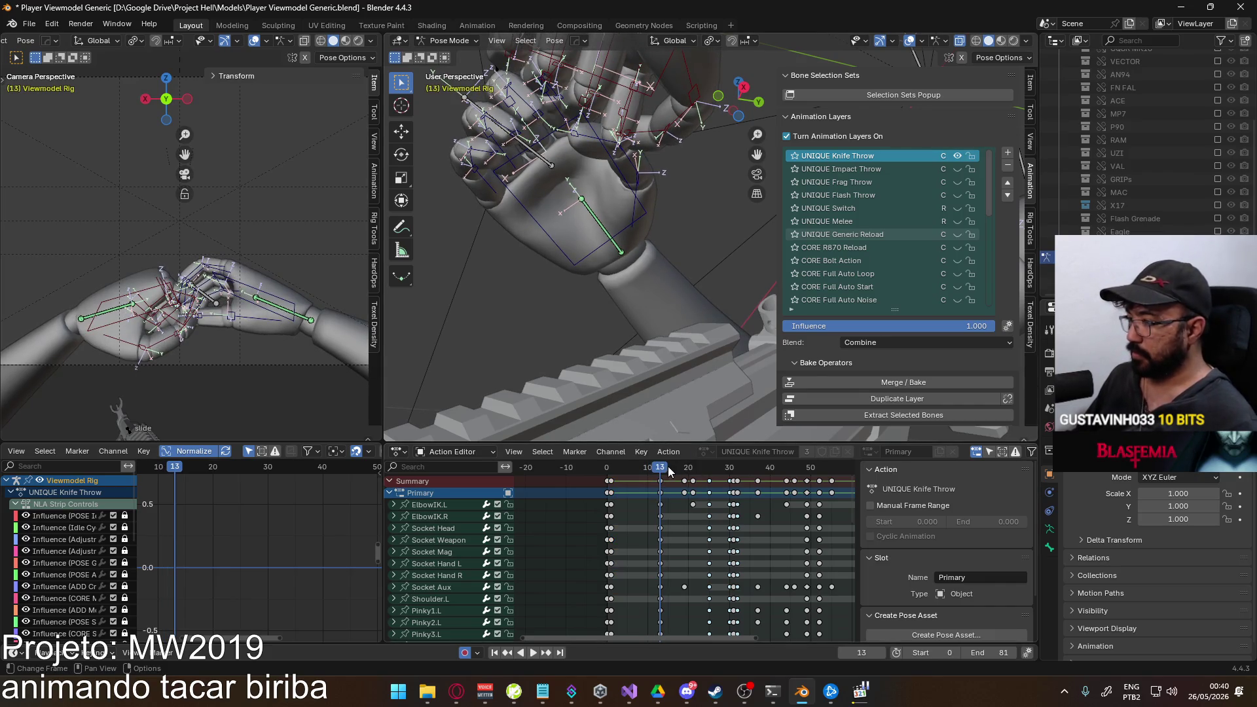
{"action": "key", "text": "space"}
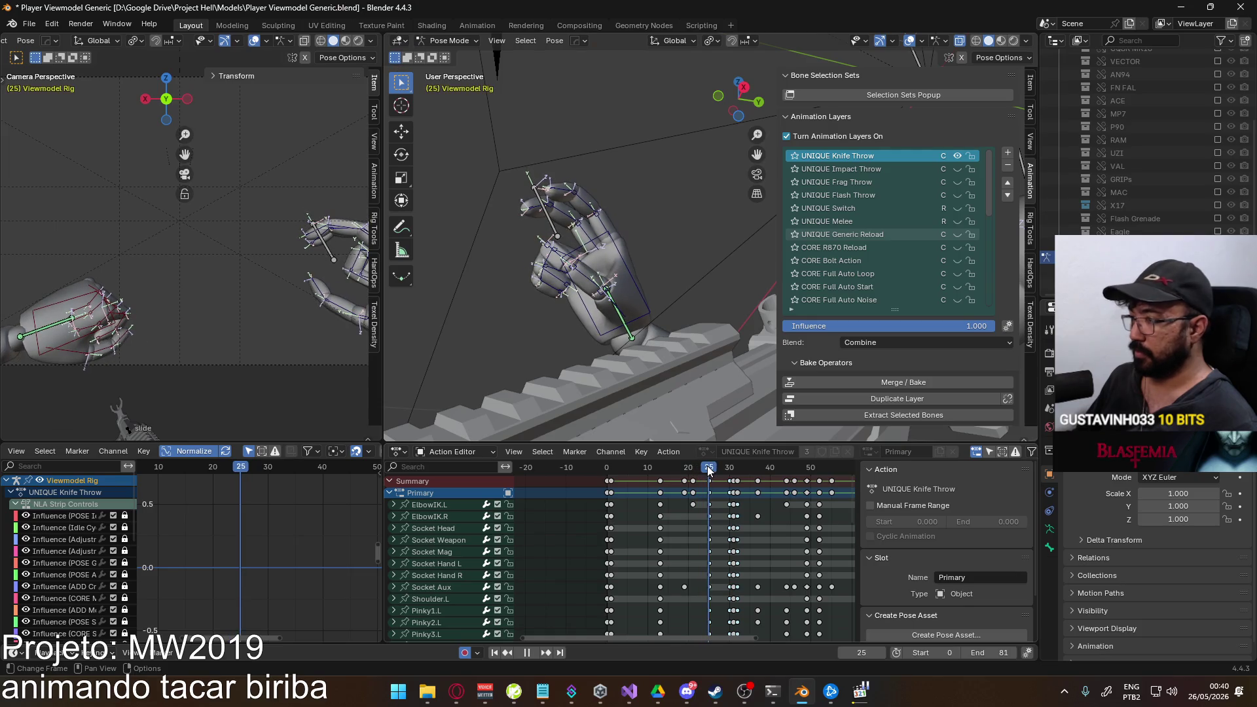
{"action": "left_click_drag", "start_coordinate": [637, 475], "coordinate": [702, 506]}
{"action": "key", "text": "Delete"}
Save the Player Viewmodel Generic file and bring up the recent files list.
{"action": "middle_click_drag", "start_coordinate": [602, 318], "coordinate": [420, 224], "text": "shift"}
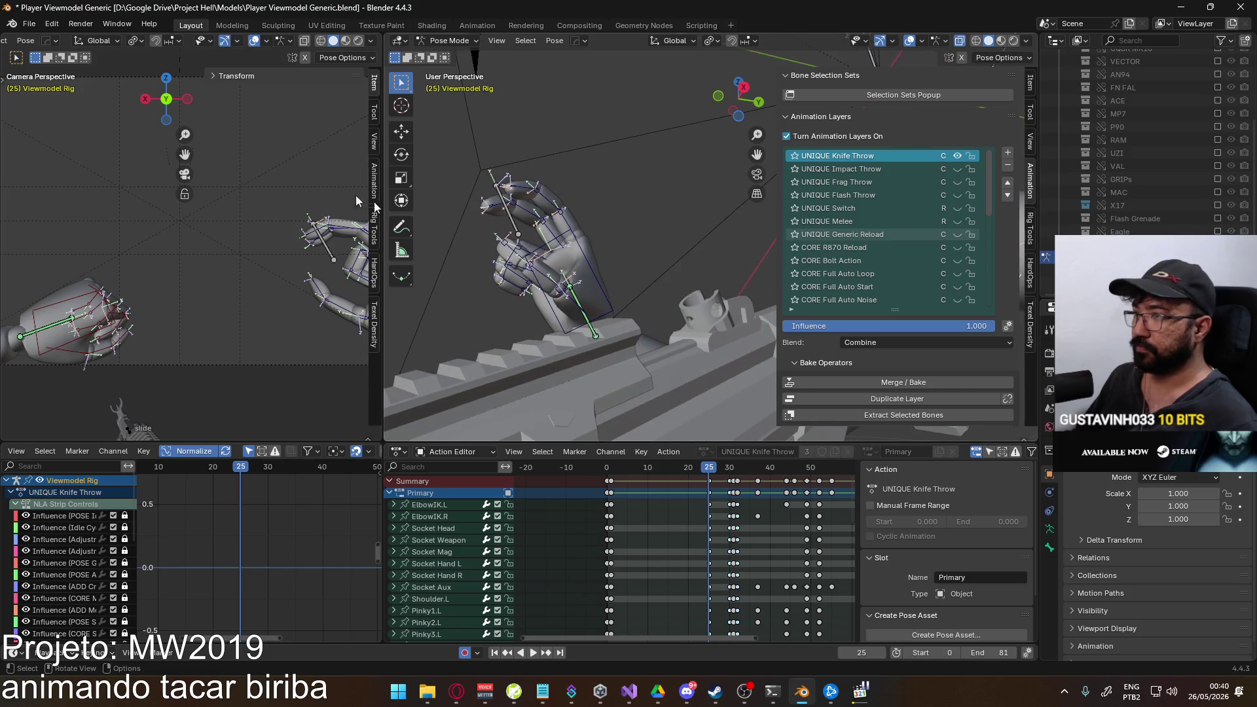
{"action": "key", "text": "ctrl+s"}
{"action": "left_click", "coordinate": [29, 23]}
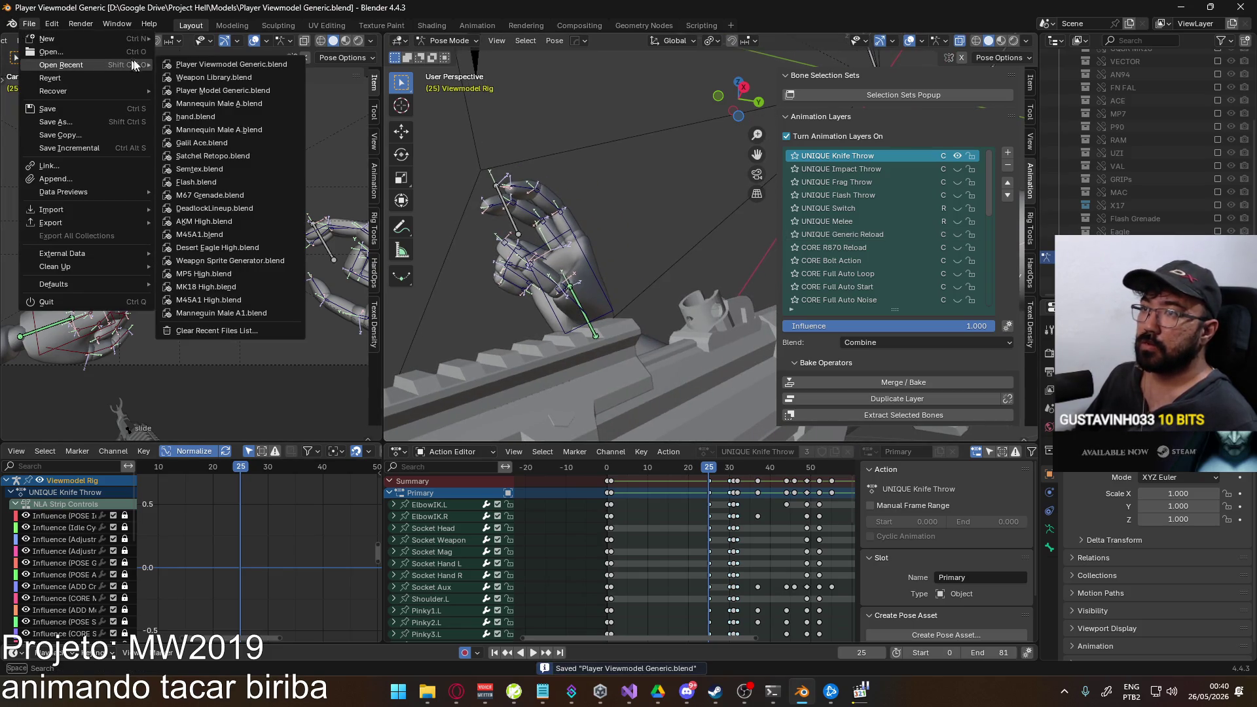
Load Weapon Library.blend from Open Recent and frame the knife in Right Ortho view.
{"action": "left_click", "coordinate": [213, 76]}
{"action": "scroll", "coordinate": [628, 345], "scroll_direction": "down", "scroll_amount": 5}
{"action": "key", "text": "KP_3"}
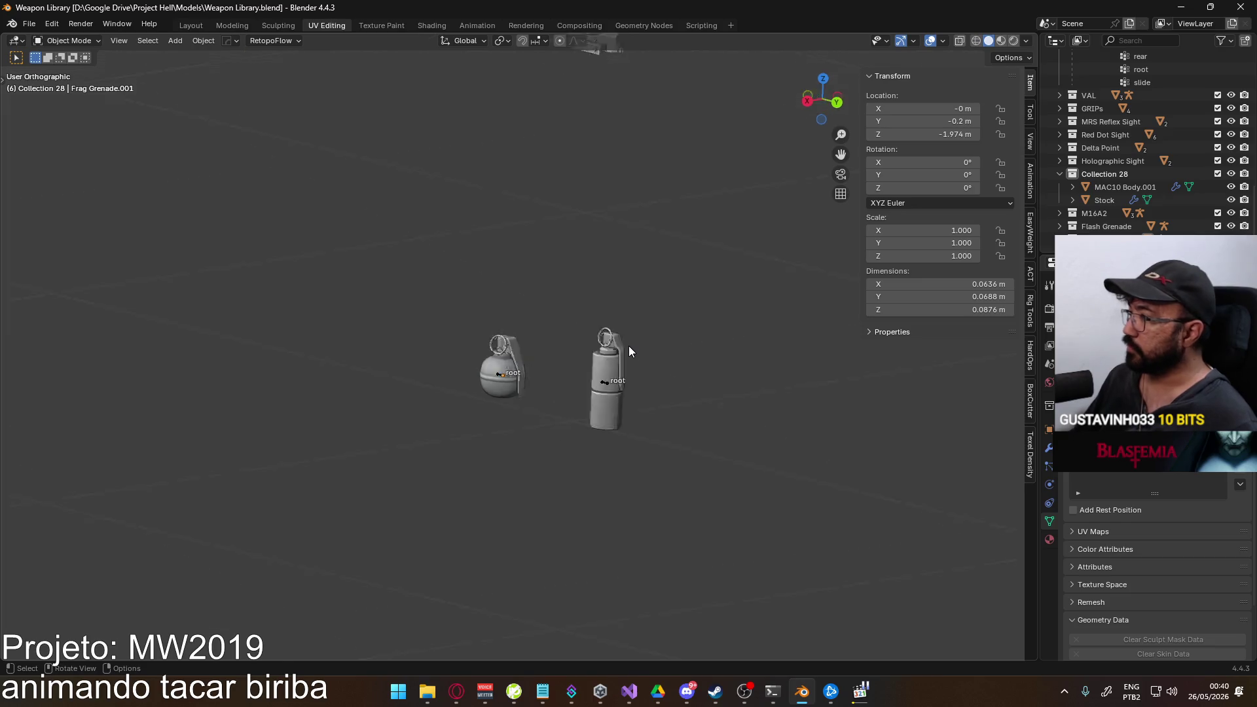
{"action": "scroll", "coordinate": [630, 346], "scroll_direction": "down", "scroll_amount": 3}
{"action": "middle_click_drag", "start_coordinate": [558, 246], "coordinate": [608, 263], "text": "shift"}
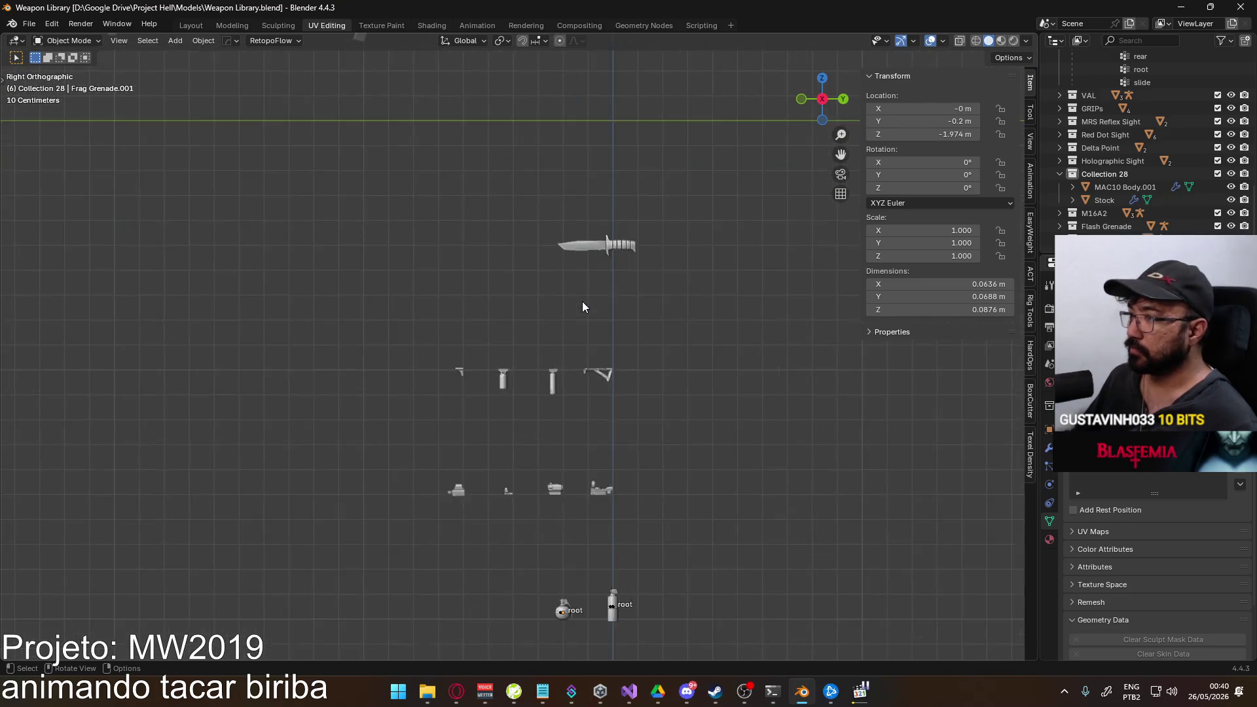
{"action": "scroll", "coordinate": [589, 295], "scroll_direction": "up", "scroll_amount": 2}
{"action": "mouse_move", "coordinate": [434, 323]}
{"action": "middle_mouse_down"}
{"action": "mouse_move", "coordinate": [582, 365]}
{"action": "mouse_move", "coordinate": [484, 331]}
{"action": "middle_mouse_up"}
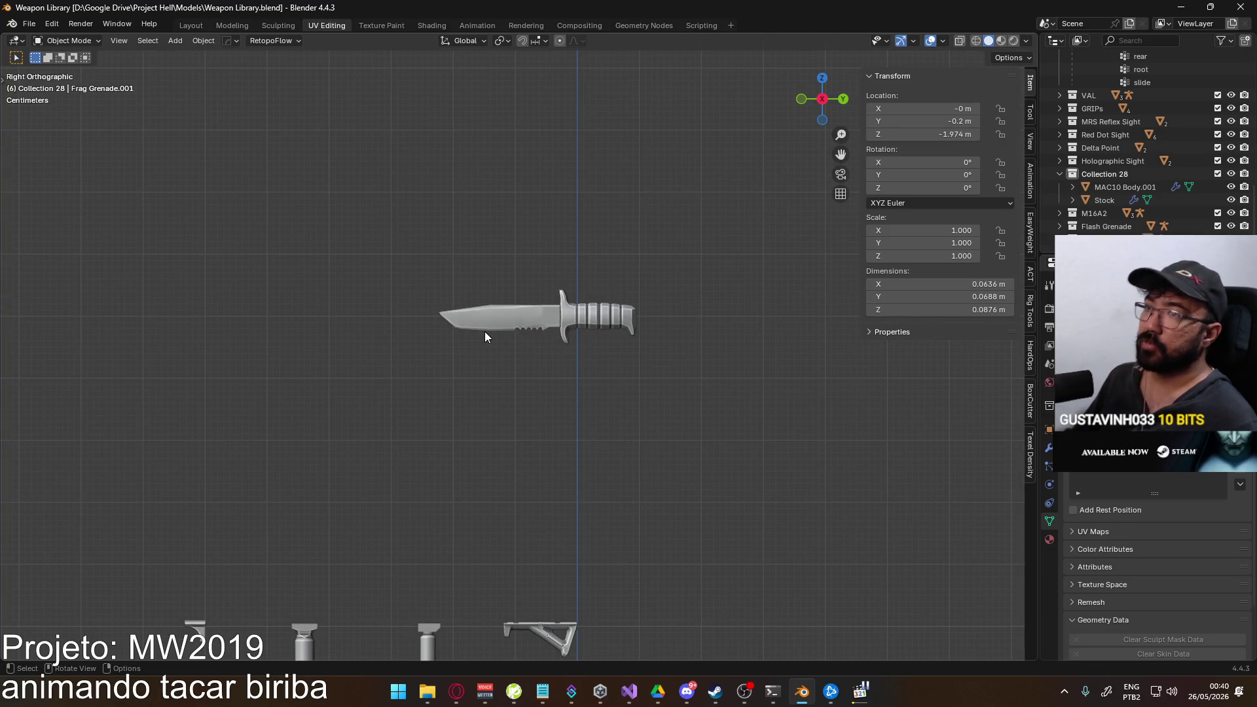
{"action": "scroll", "coordinate": [585, 451], "scroll_direction": "down", "scroll_amount": 2}
{"action": "middle_click_drag", "start_coordinate": [585, 451], "coordinate": [582, 280], "text": "shift"}
Save the Weapon Library file and bring up the File Explorer window.
{"action": "left_click", "coordinate": [29, 23]}
{"action": "left_click", "coordinate": [60, 98]}
{"action": "left_click", "coordinate": [427, 692]}
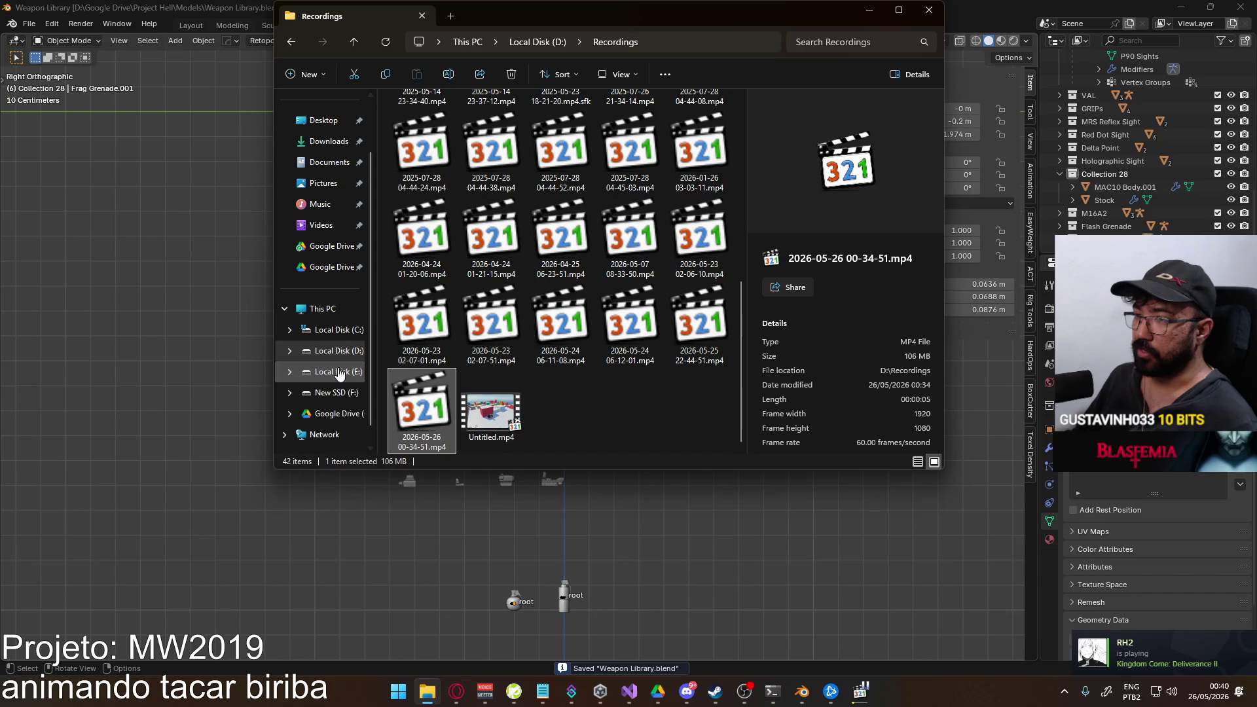
Browse New SSD's Unity folder, then Local Disk D's Google Drive and Nakashima Studios folders.
{"action": "left_click", "coordinate": [334, 392]}
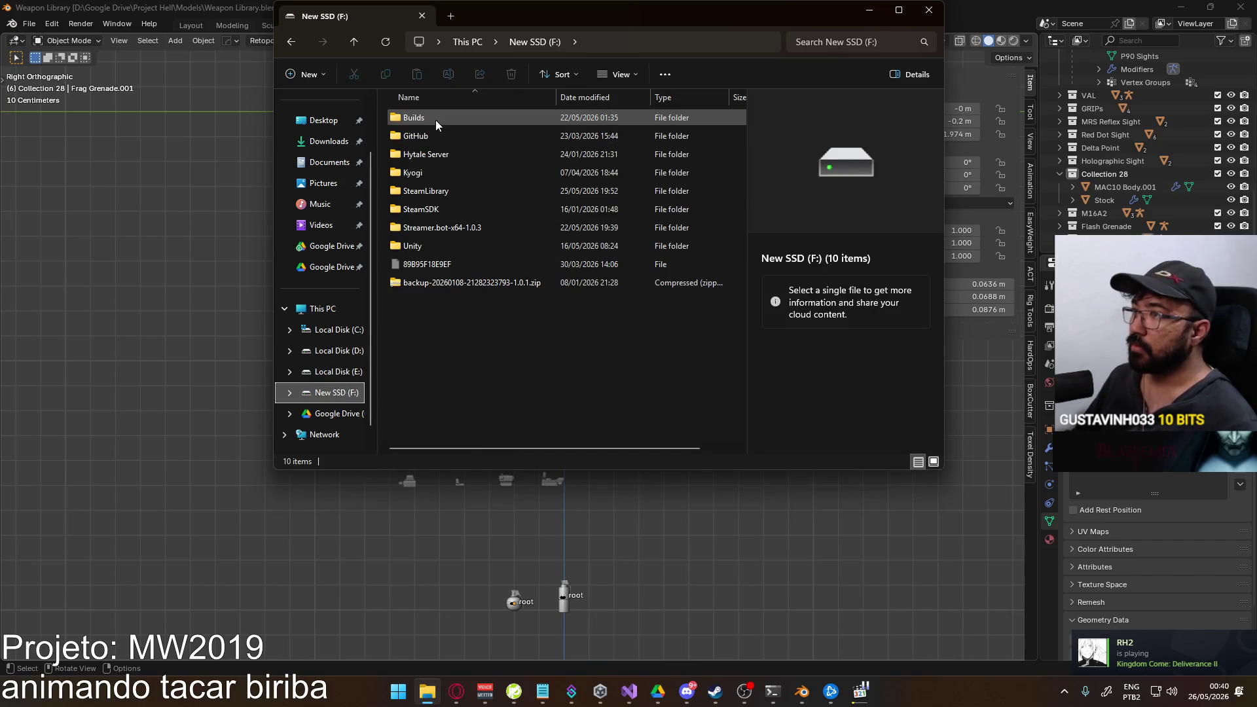
{"action": "double_click", "coordinate": [431, 247]}
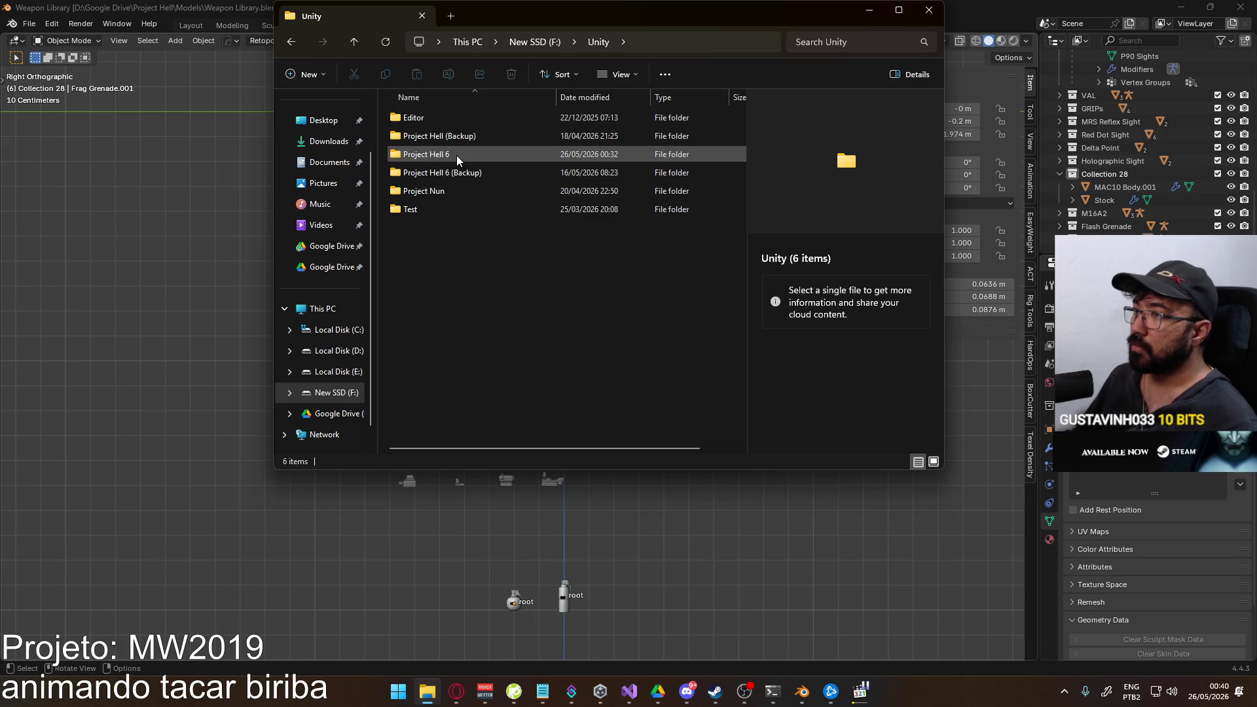
{"action": "left_click", "coordinate": [334, 351]}
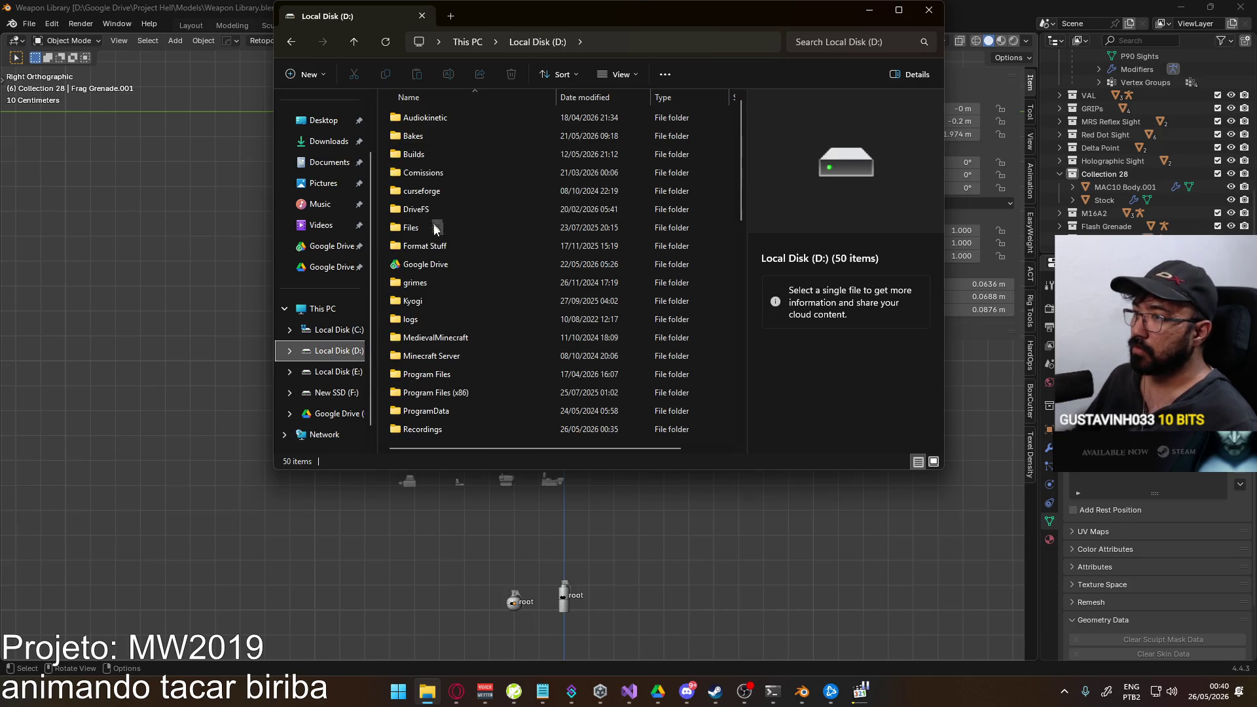
{"action": "double_click", "coordinate": [442, 264]}
{"action": "scroll", "coordinate": [502, 326], "scroll_direction": "down", "scroll_amount": 5}
{"action": "scroll", "coordinate": [511, 315], "scroll_direction": "down", "scroll_amount": 2}
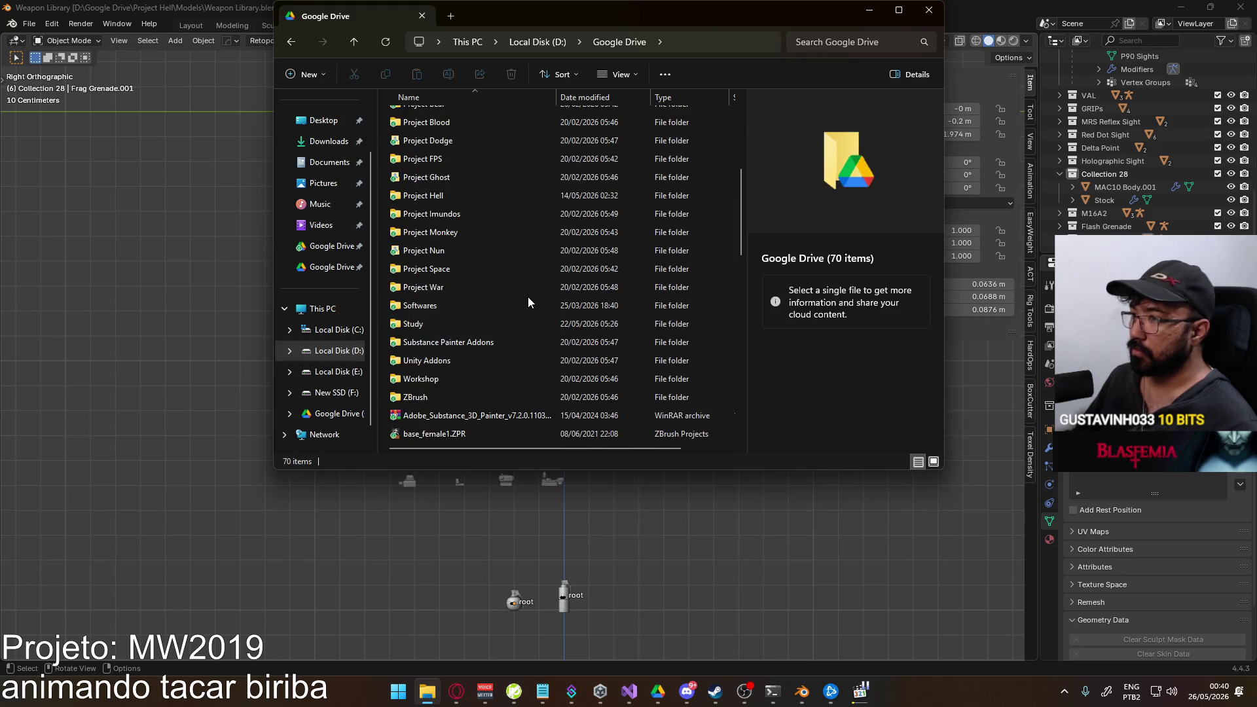
{"action": "scroll", "coordinate": [491, 286], "scroll_direction": "up", "scroll_amount": 2}
{"action": "mouse_move", "coordinate": [426, 225]}
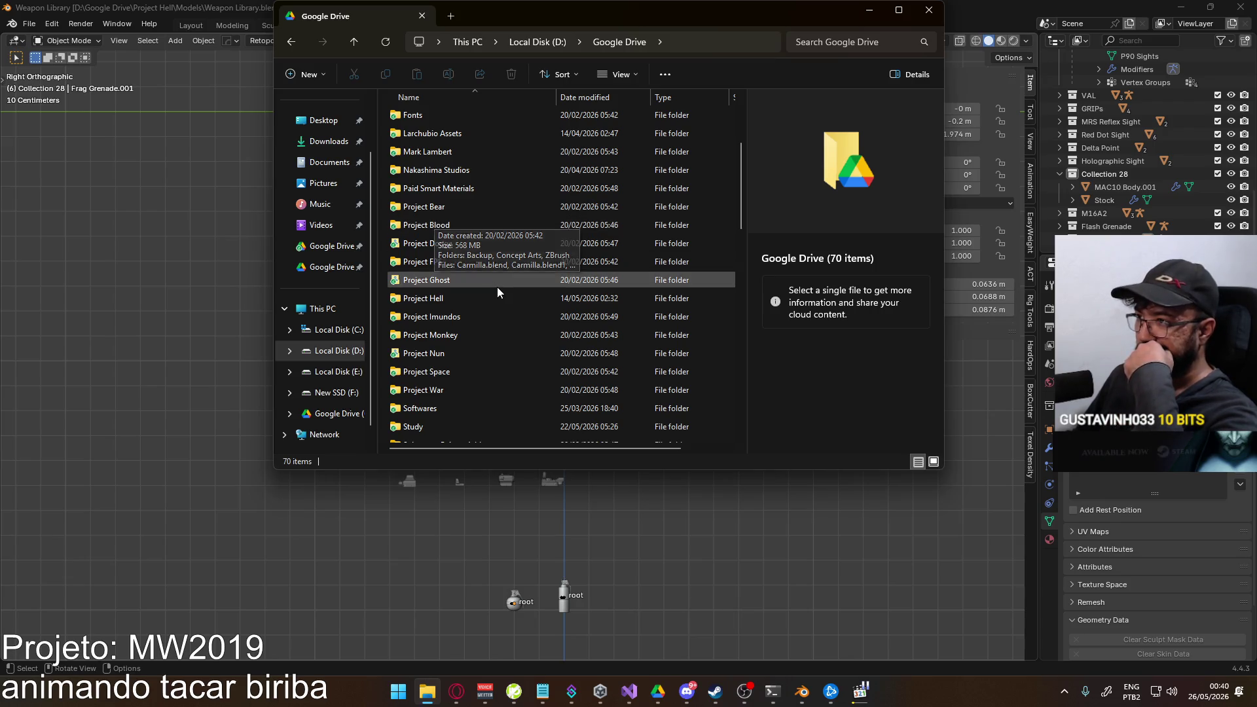
{"action": "scroll", "coordinate": [434, 283], "scroll_direction": "up", "scroll_amount": 2}
{"action": "scroll", "coordinate": [429, 271], "scroll_direction": "up", "scroll_amount": 1}
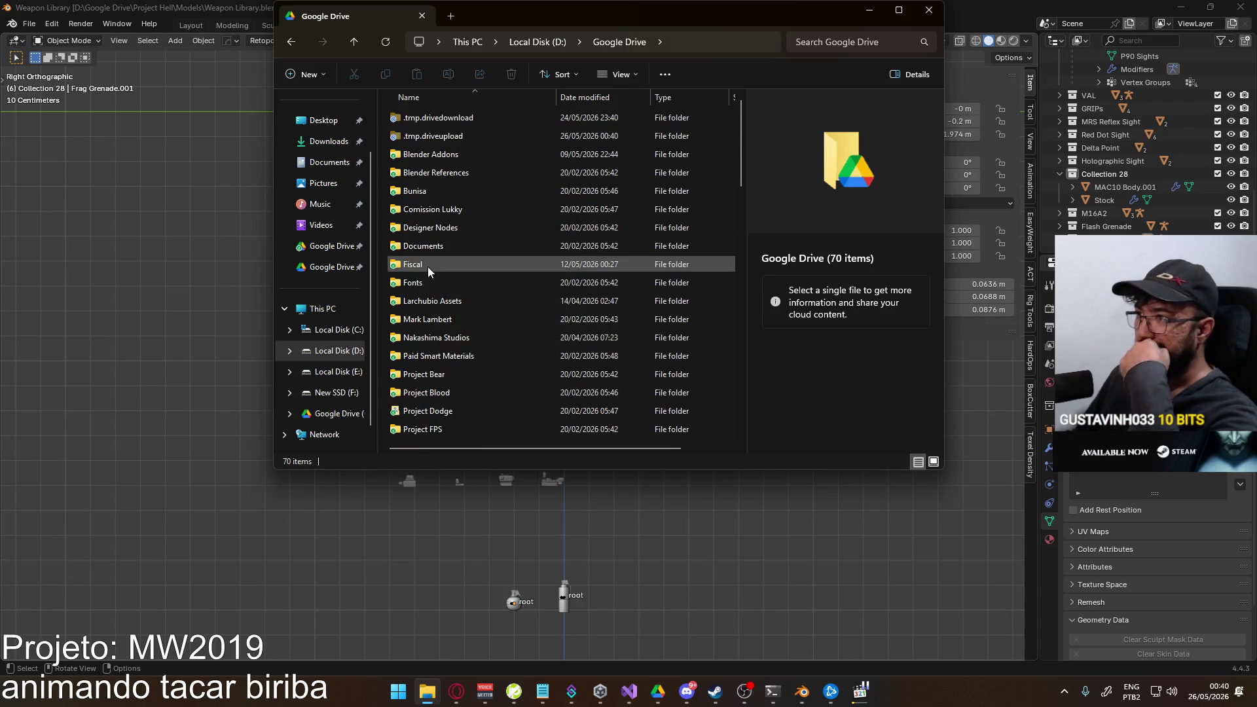
{"action": "scroll", "coordinate": [444, 300], "scroll_direction": "down", "scroll_amount": 1}
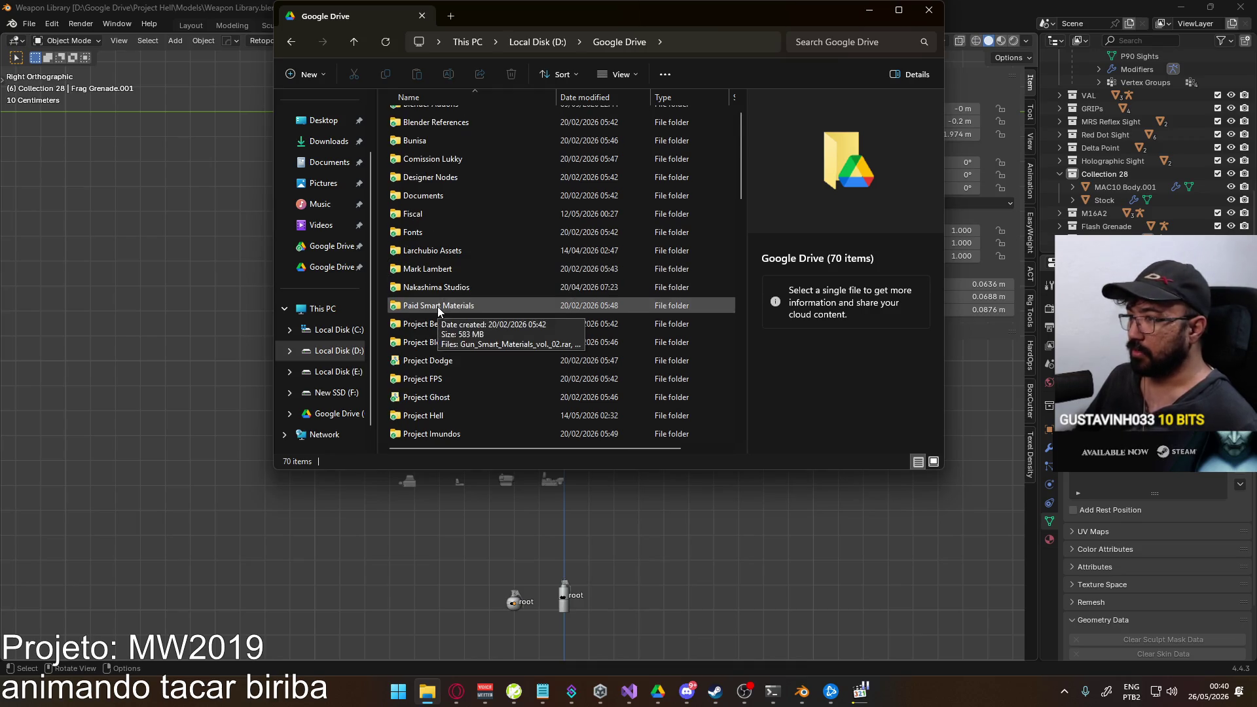
{"action": "double_click", "coordinate": [451, 286]}
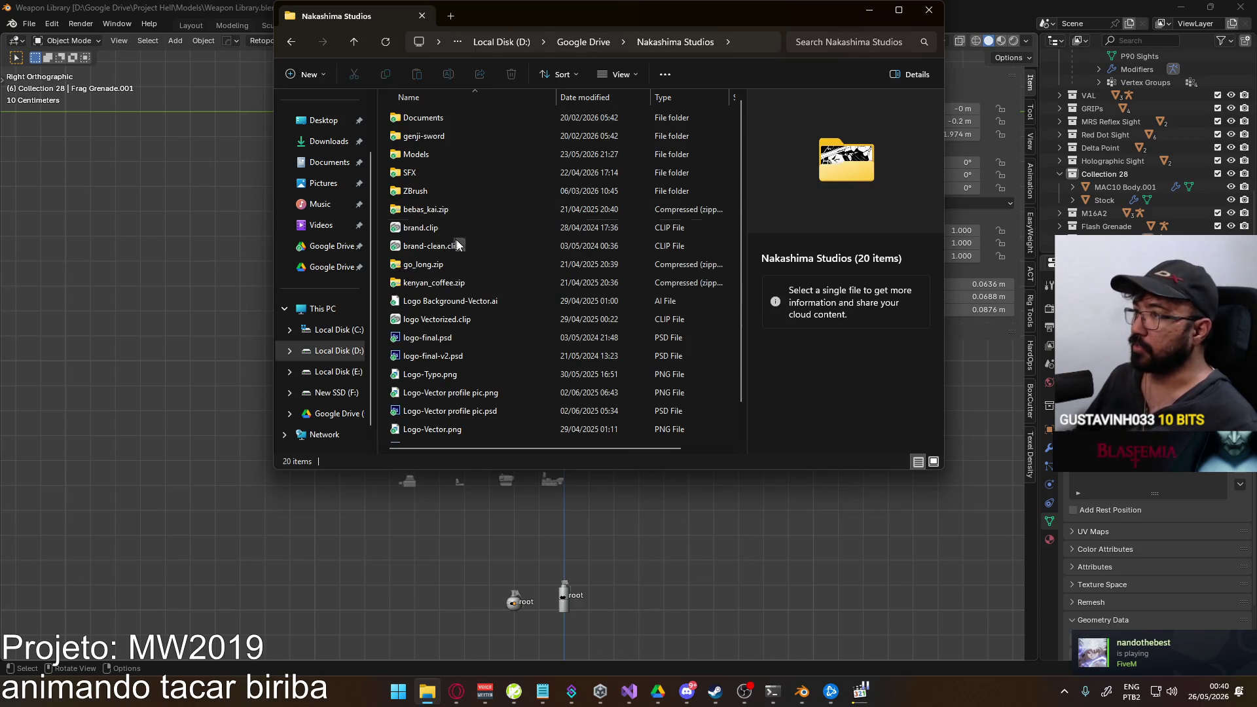
{"action": "left_click", "coordinate": [592, 41]}
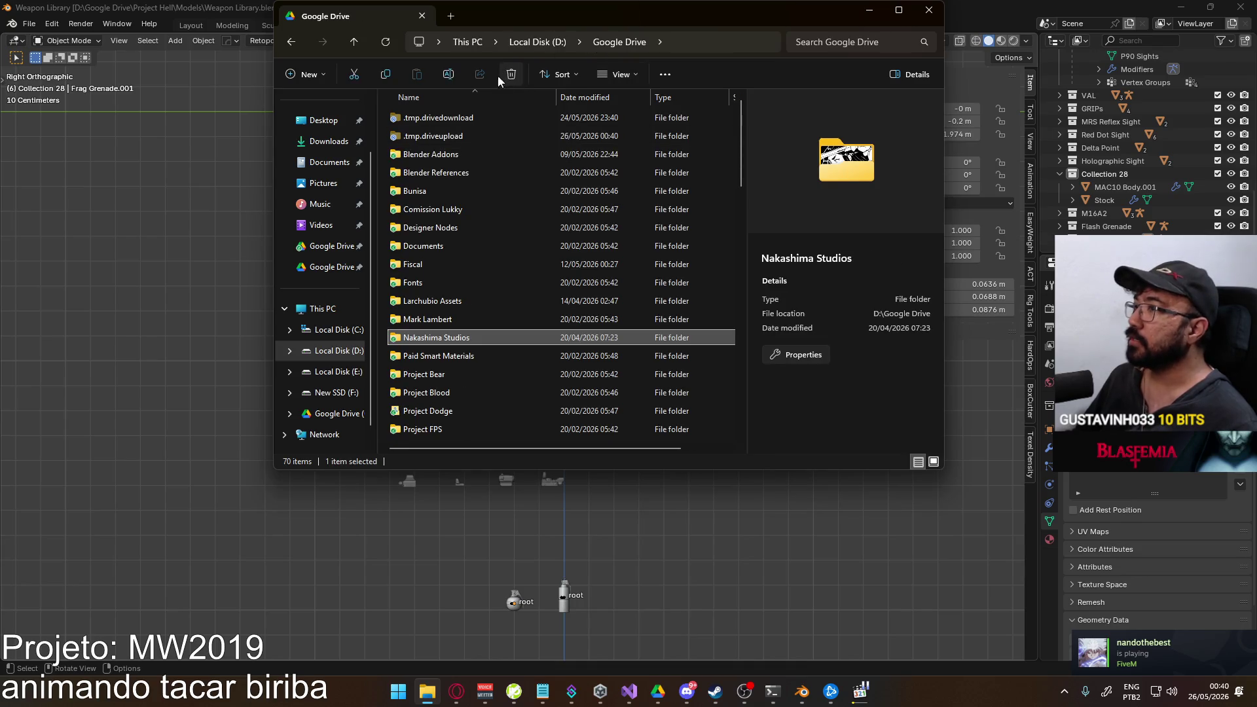
{"action": "left_click", "coordinate": [536, 48]}
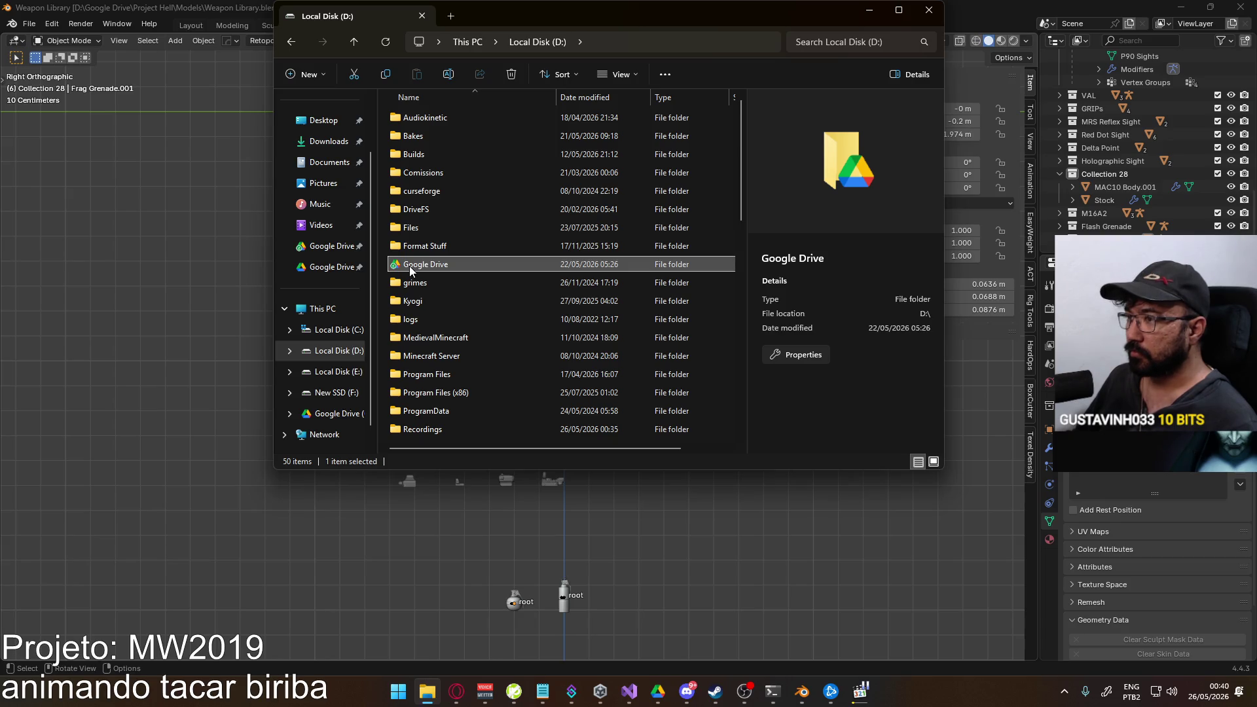
Check Project Hell's Models folder under Google Drive, then go into the Project War folder.
{"action": "double_click", "coordinate": [435, 263]}
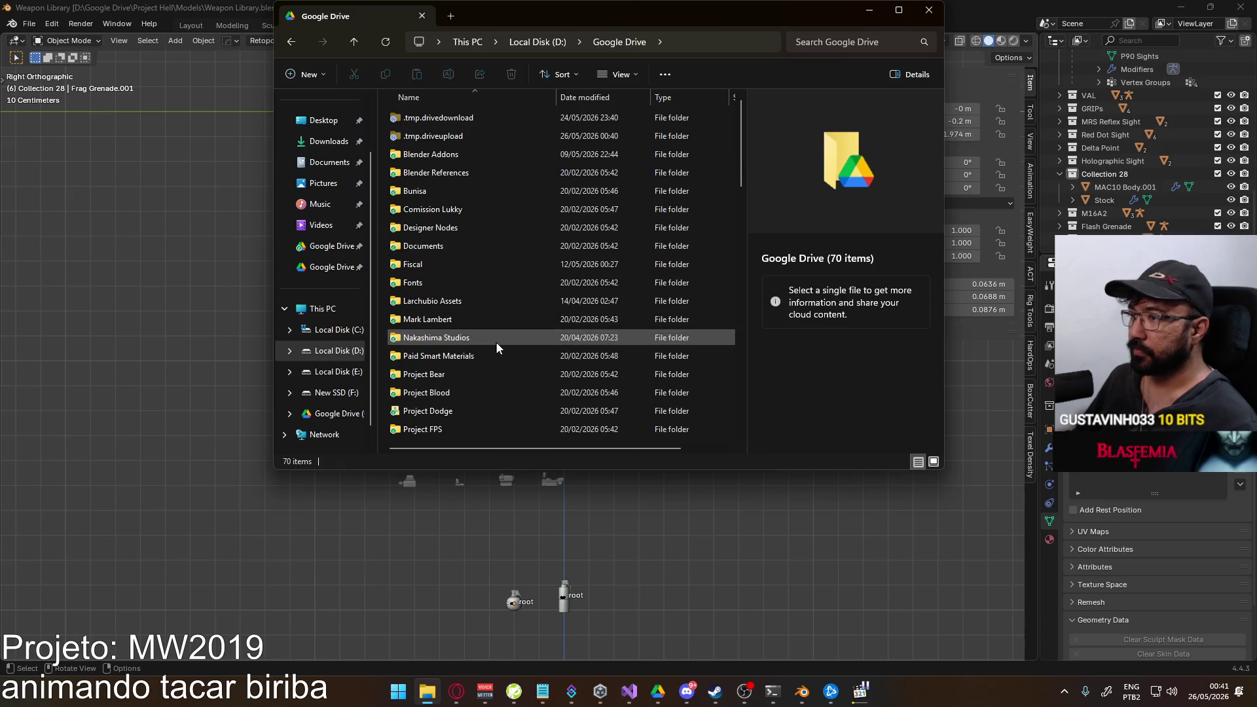
{"action": "scroll", "coordinate": [462, 353], "scroll_direction": "down", "scroll_amount": 2}
{"action": "double_click", "coordinate": [441, 358]}
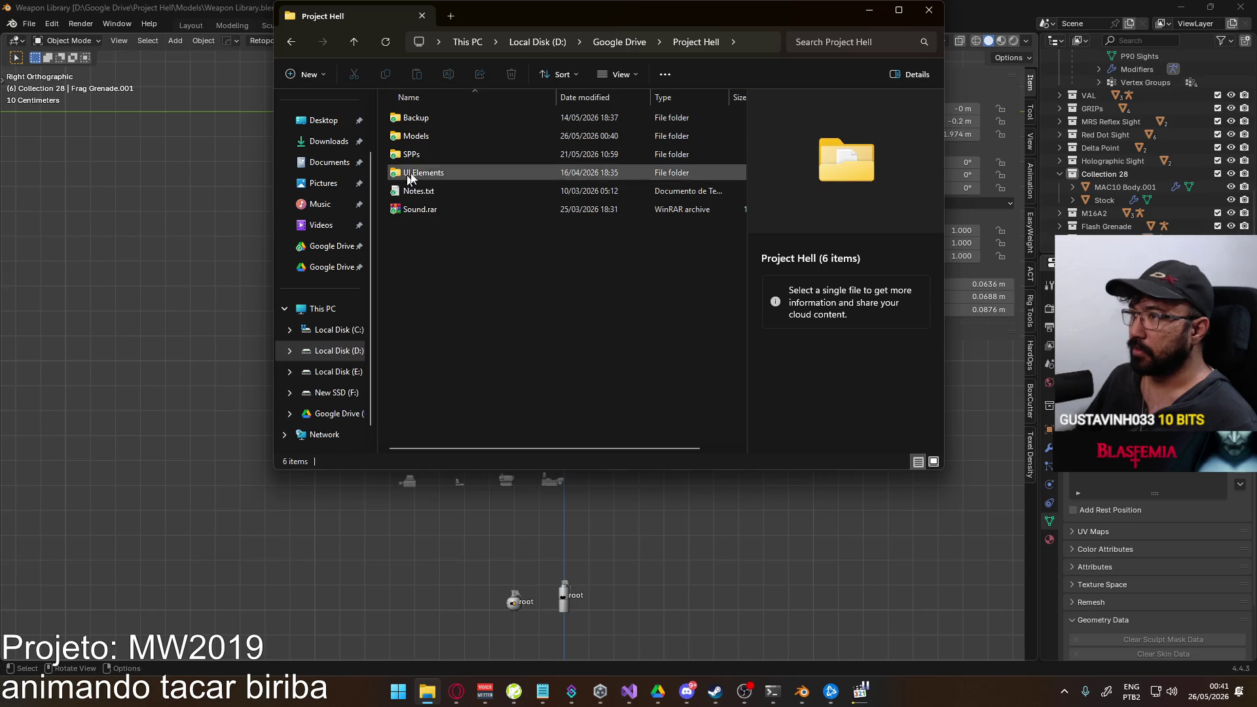
{"action": "double_click", "coordinate": [443, 141]}
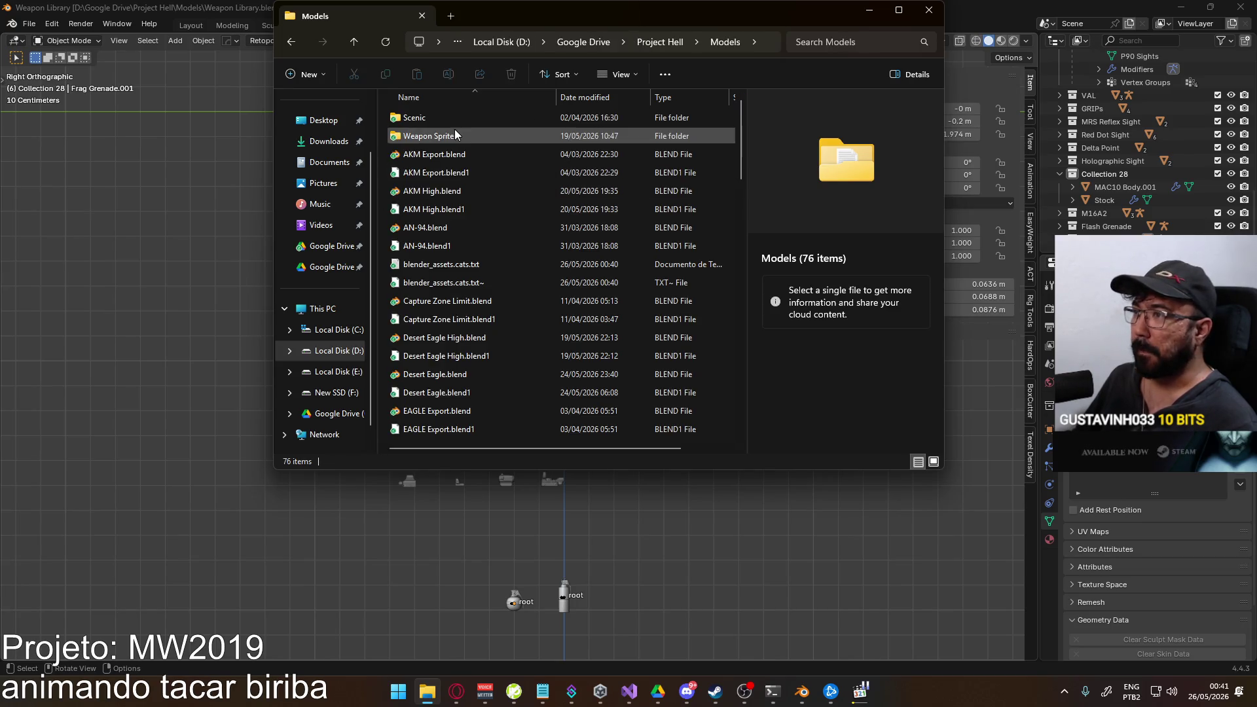
{"action": "left_click", "coordinate": [568, 43]}
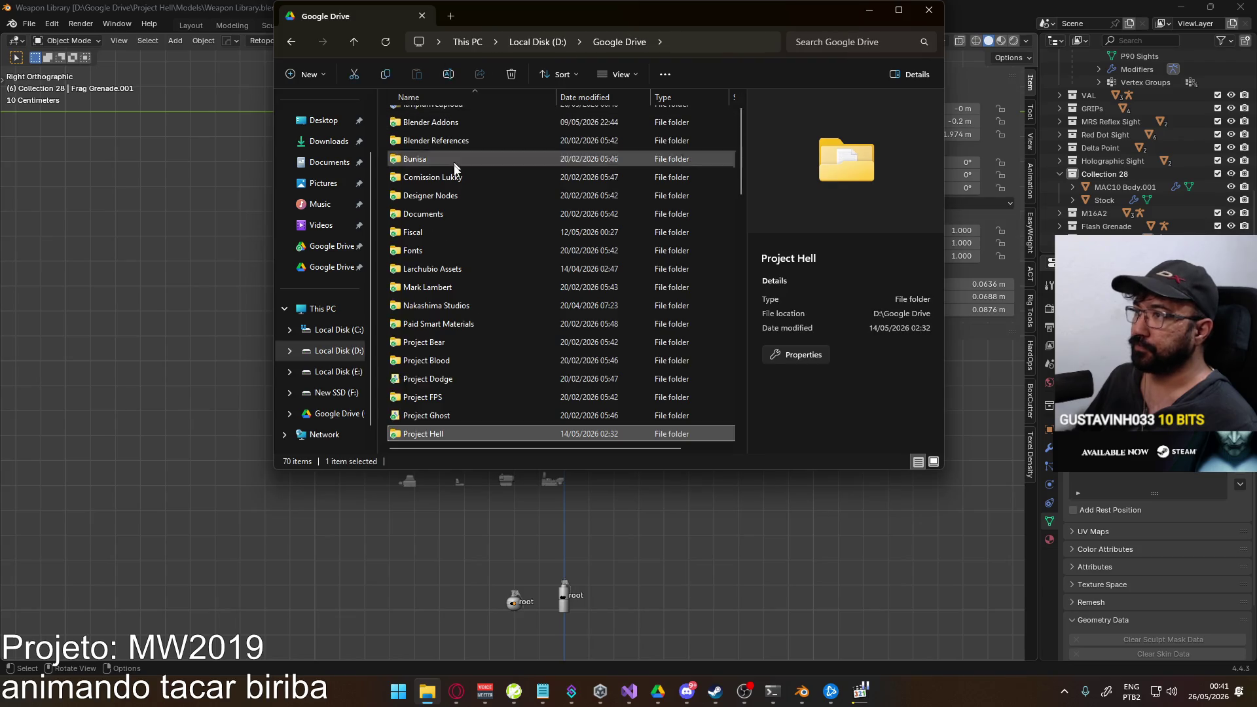
{"action": "scroll", "coordinate": [442, 374], "scroll_direction": "down", "scroll_amount": 3}
{"action": "double_click", "coordinate": [433, 359]}
In Project War's Models folder, jump to Kabar Skeletal Knife.blend and open it in Blender.
{"action": "double_click", "coordinate": [427, 172]}
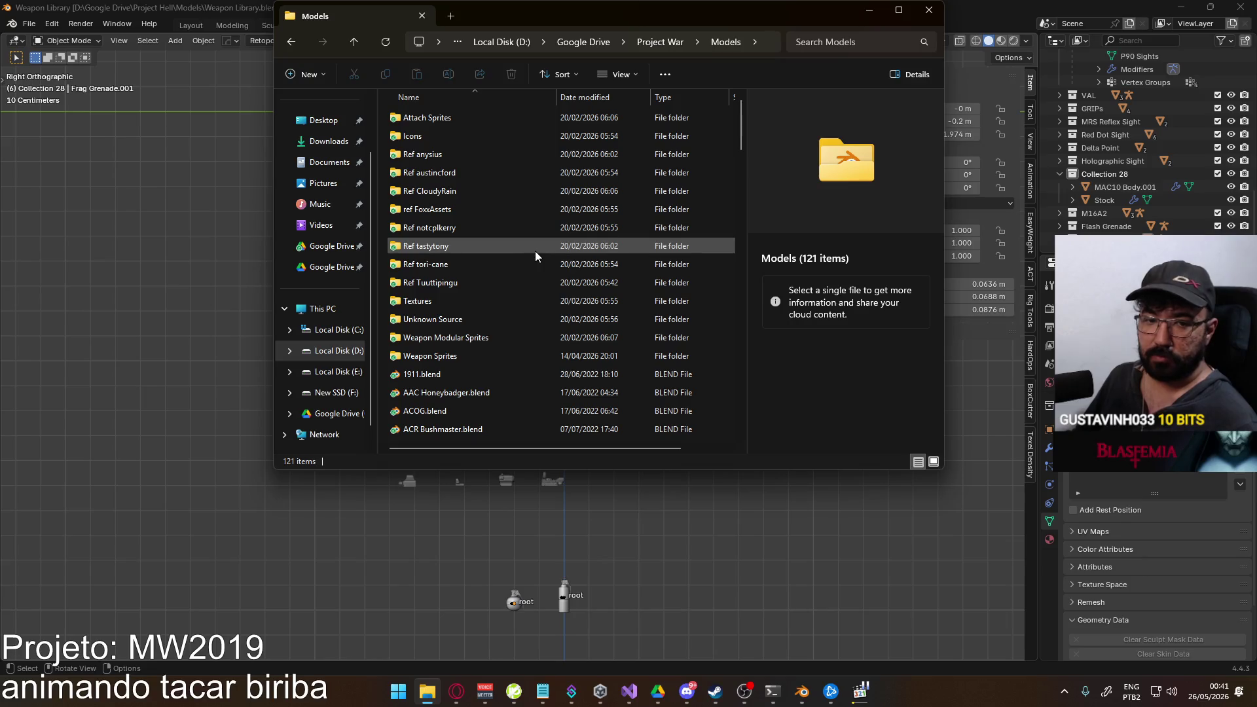
{"action": "scroll", "coordinate": [516, 276], "scroll_direction": "down", "scroll_amount": 3}
{"action": "scroll", "coordinate": [515, 276], "scroll_direction": "down", "scroll_amount": 3}
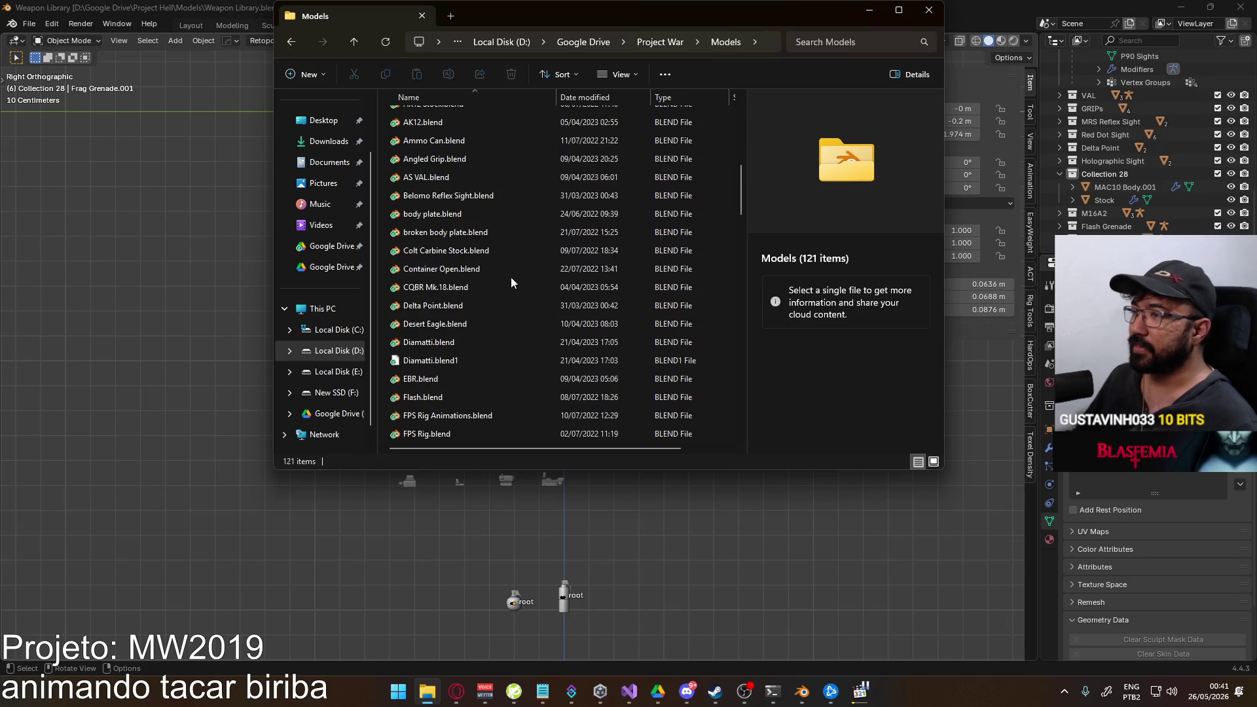
{"action": "scroll", "coordinate": [512, 278], "scroll_direction": "down", "scroll_amount": 5}
{"action": "scroll", "coordinate": [510, 284], "scroll_direction": "down", "scroll_amount": 2}
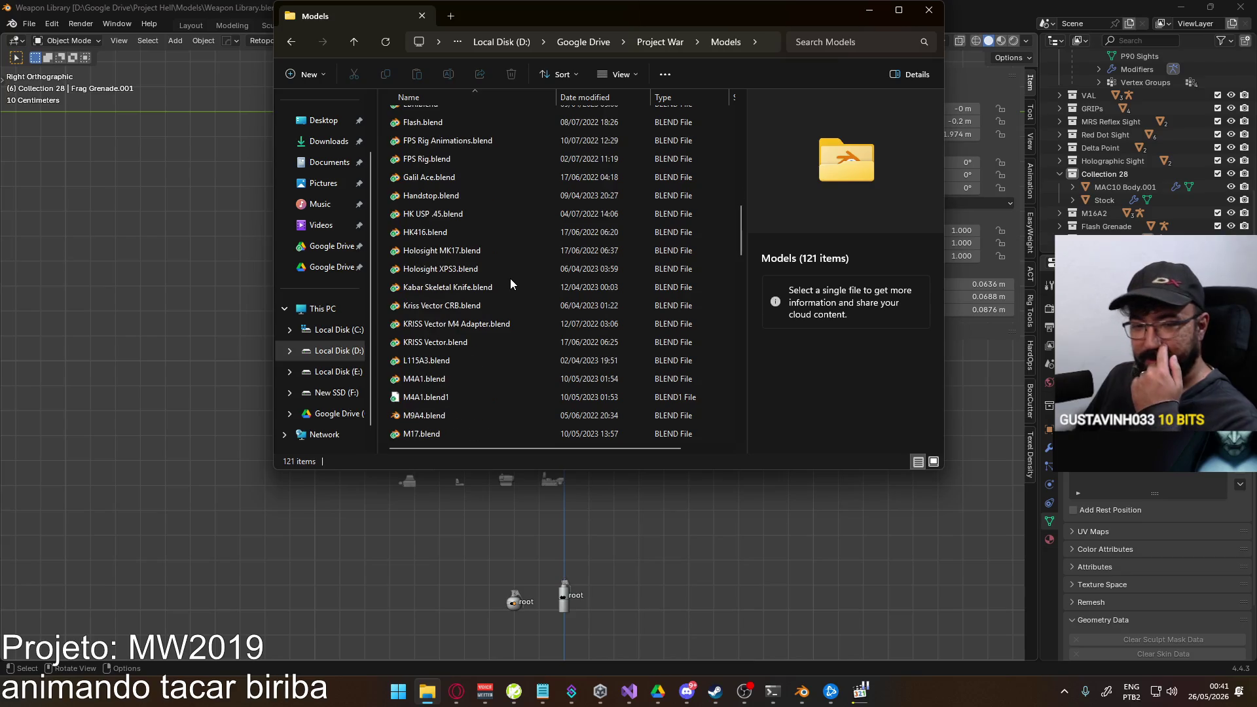
{"action": "scroll", "coordinate": [505, 284], "scroll_direction": "down", "scroll_amount": 3}
{"action": "scroll", "coordinate": [504, 286], "scroll_direction": "down", "scroll_amount": 3}
{"action": "scroll", "coordinate": [504, 286], "scroll_direction": "down", "scroll_amount": 3}
{"action": "scroll", "coordinate": [498, 292], "scroll_direction": "down", "scroll_amount": 2}
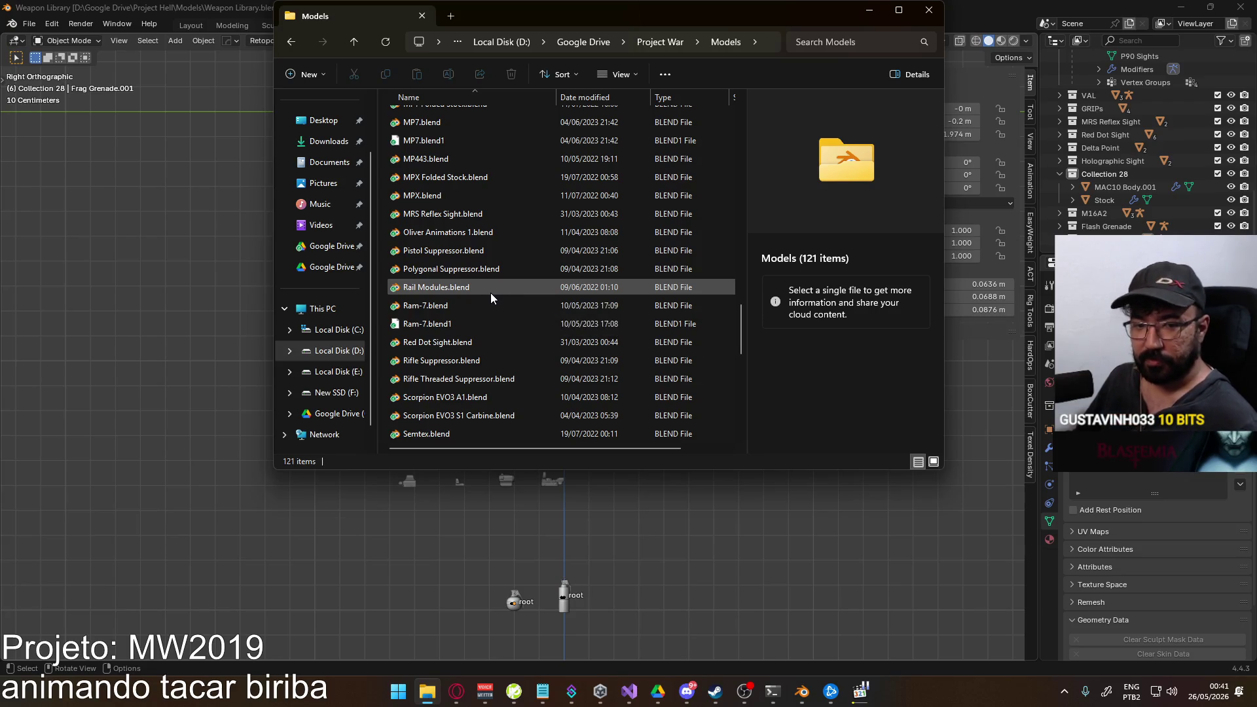
{"action": "scroll", "coordinate": [490, 292], "scroll_direction": "down", "scroll_amount": 2}
{"action": "scroll", "coordinate": [486, 300], "scroll_direction": "down", "scroll_amount": 3}
{"action": "scroll", "coordinate": [476, 292], "scroll_direction": "down", "scroll_amount": 3}
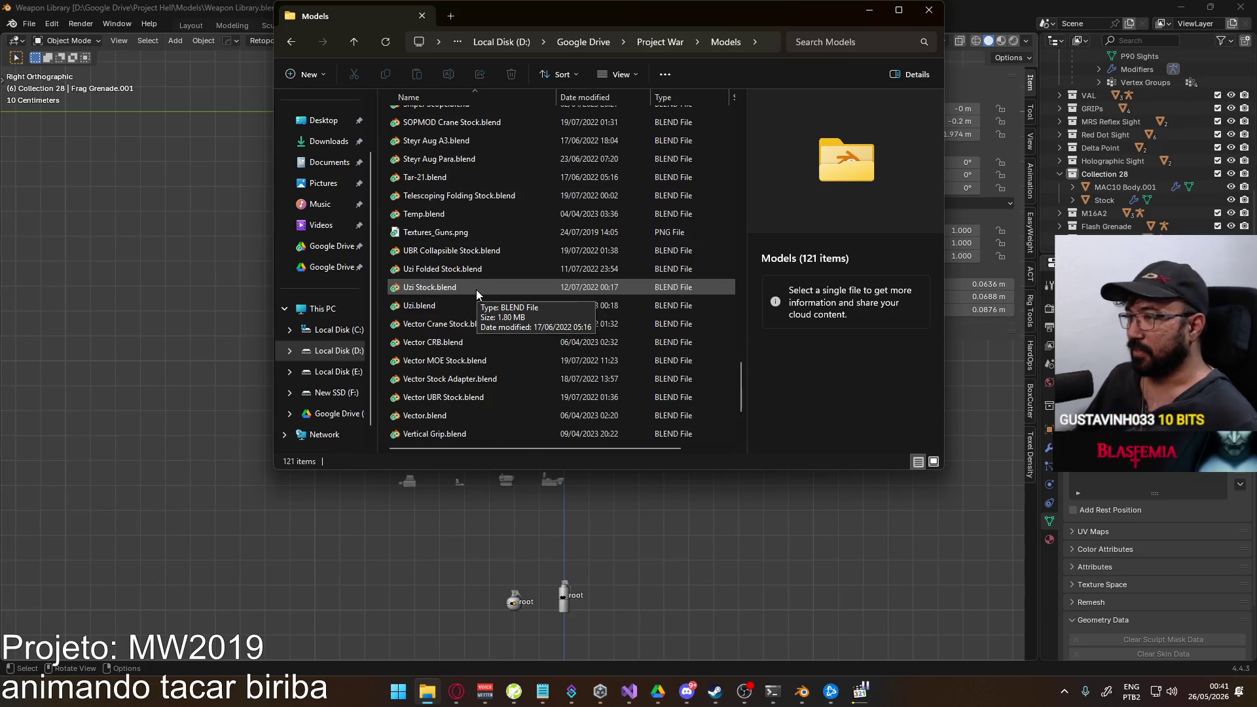
{"action": "scroll", "coordinate": [477, 290], "scroll_direction": "down", "scroll_amount": 3}
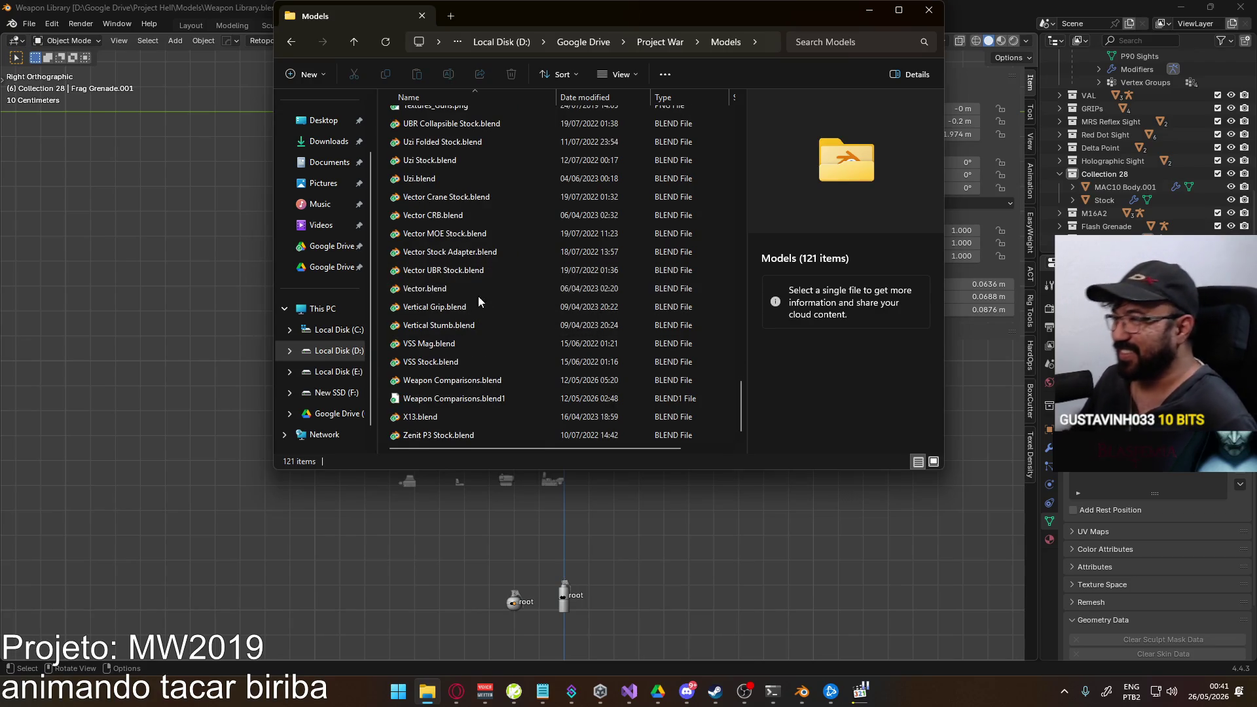
{"action": "scroll", "coordinate": [478, 296], "scroll_direction": "up", "scroll_amount": 5}
{"action": "scroll", "coordinate": [440, 304], "scroll_direction": "up", "scroll_amount": 3}
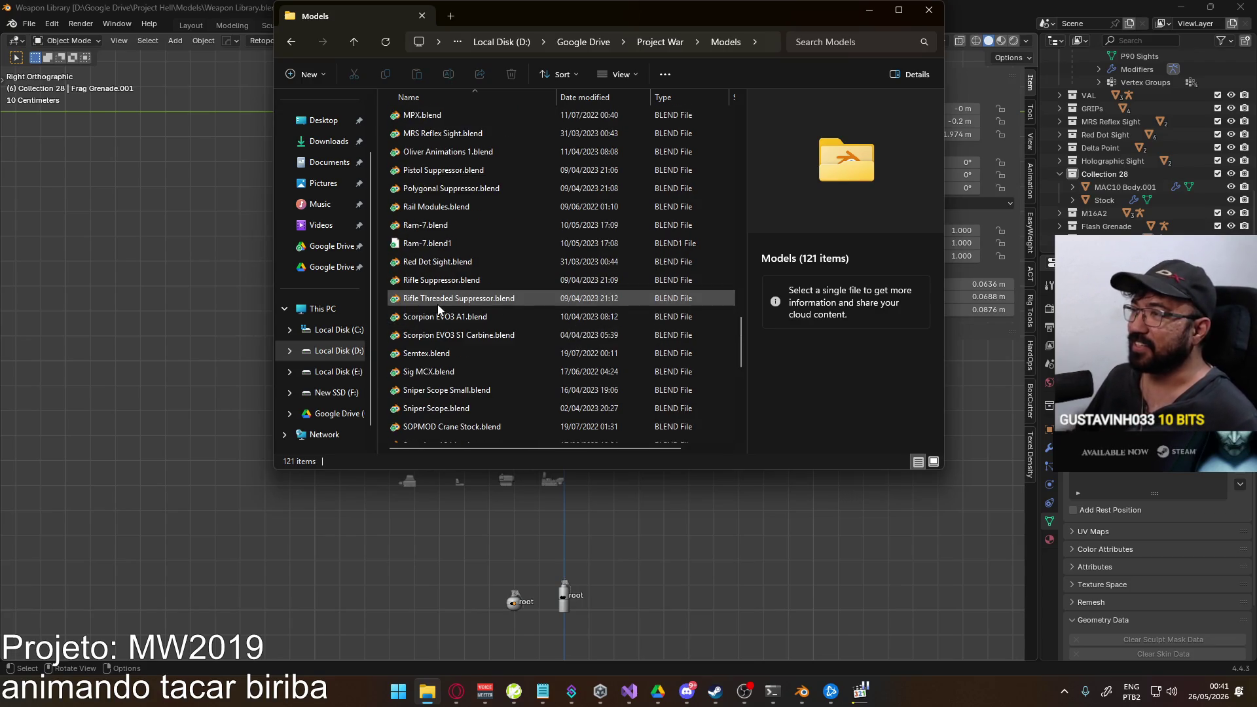
{"action": "scroll", "coordinate": [458, 307], "scroll_direction": "up", "scroll_amount": 2}
{"action": "scroll", "coordinate": [577, 337], "scroll_direction": "up", "scroll_amount": 2}
{"action": "scroll", "coordinate": [535, 357], "scroll_direction": "up", "scroll_amount": 2}
{"action": "scroll", "coordinate": [505, 351], "scroll_direction": "up", "scroll_amount": 1}
{"action": "scroll", "coordinate": [505, 355], "scroll_direction": "up", "scroll_amount": 3}
{"action": "scroll", "coordinate": [503, 356], "scroll_direction": "up", "scroll_amount": 2}
{"action": "scroll", "coordinate": [501, 358], "scroll_direction": "up", "scroll_amount": 1}
{"action": "scroll", "coordinate": [507, 355], "scroll_direction": "up", "scroll_amount": 2}
{"action": "scroll", "coordinate": [508, 355], "scroll_direction": "up", "scroll_amount": 2}
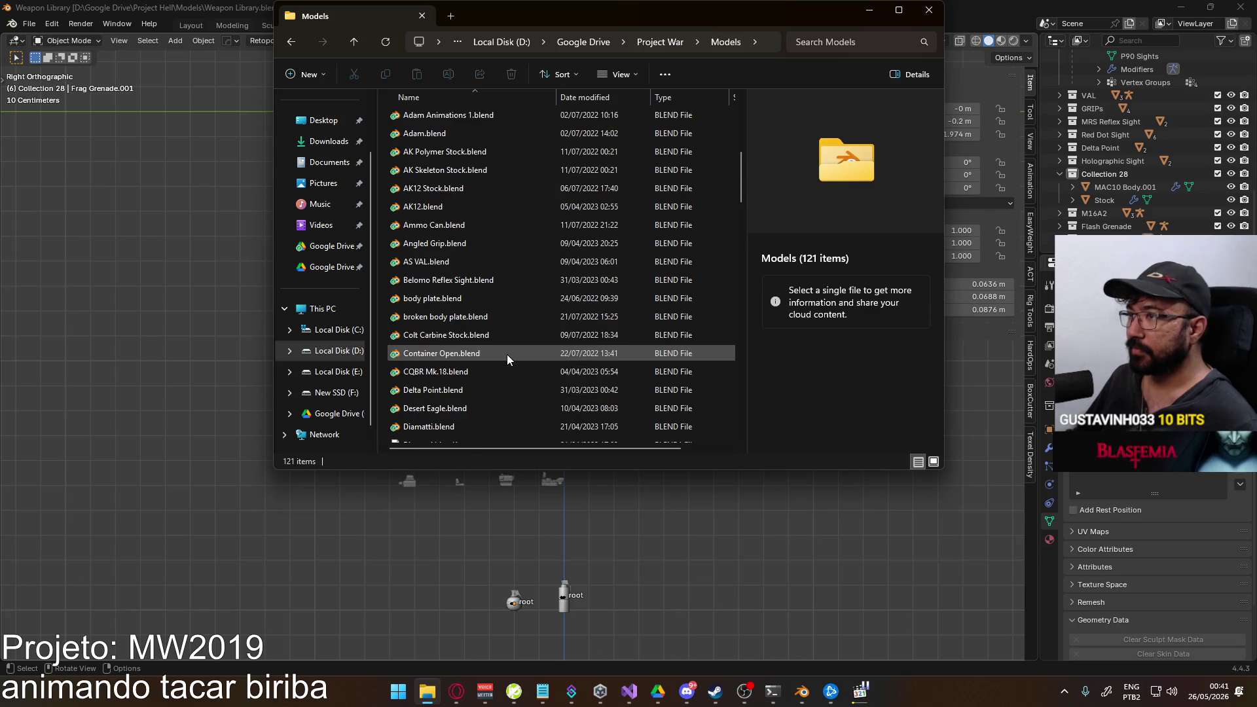
{"action": "scroll", "coordinate": [507, 355], "scroll_direction": "up", "scroll_amount": 2}
{"action": "scroll", "coordinate": [484, 362], "scroll_direction": "up", "scroll_amount": 2}
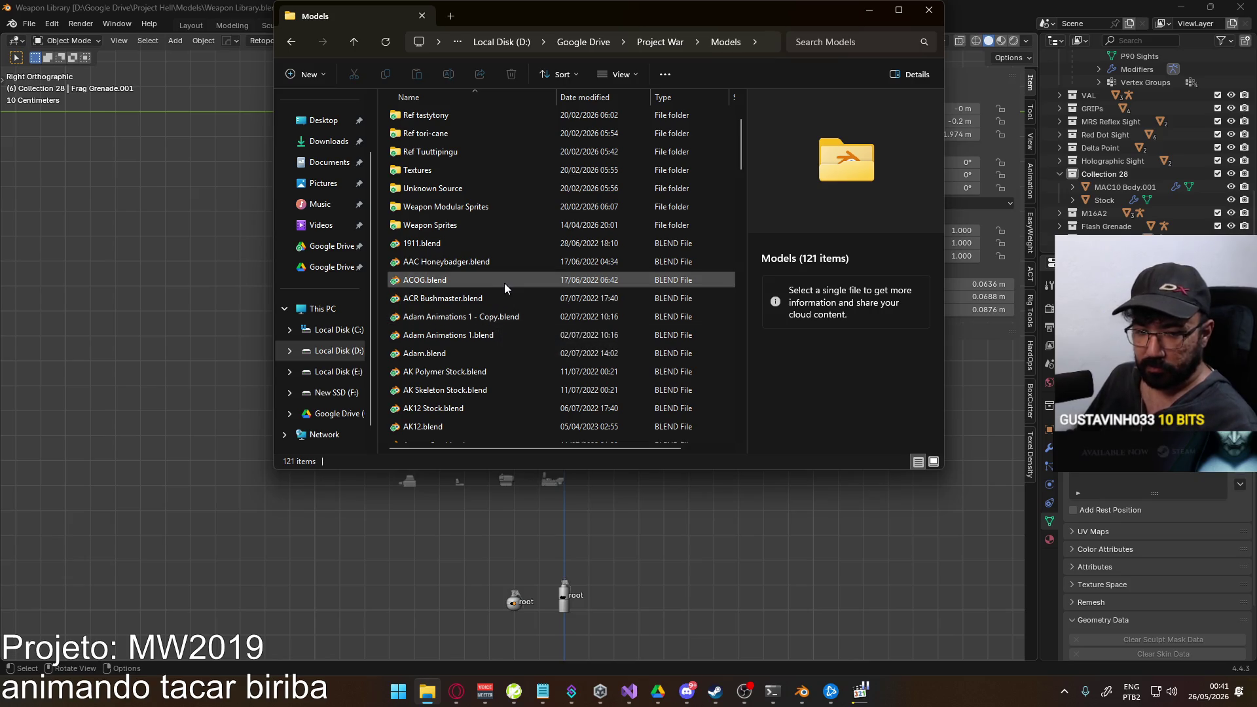
{"action": "key", "text": "k"}
{"action": "key", "text": "Down"}
{"action": "key", "text": "Down"}
{"action": "key", "text": "Down"}
{"action": "key", "text": "k"}
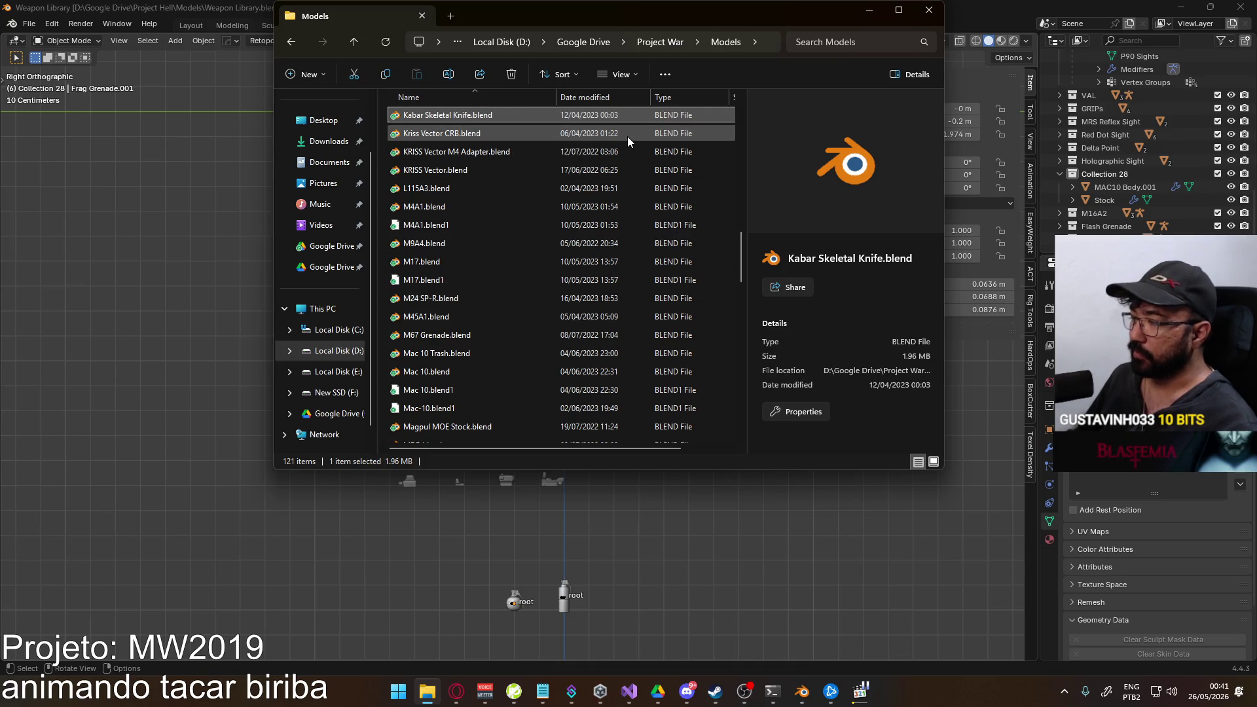
{"action": "key", "text": "Return"}
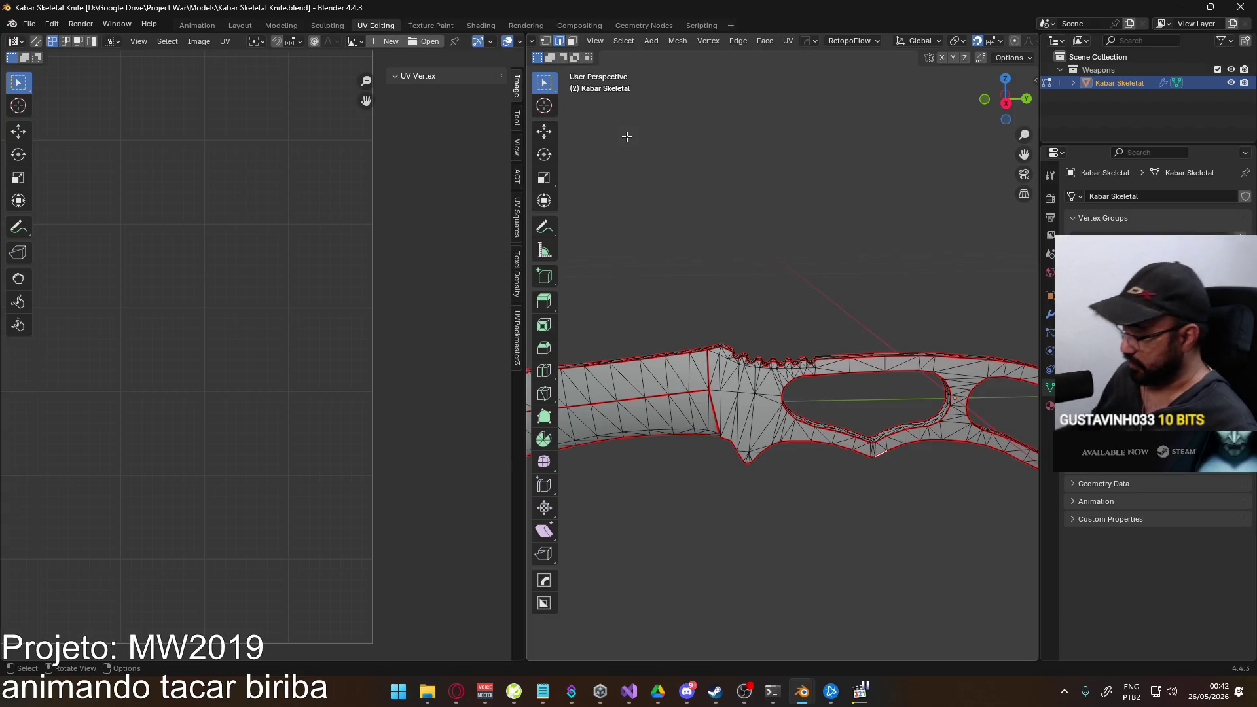
{"action": "scroll", "coordinate": [750, 314], "scroll_direction": "down", "scroll_amount": 5}
Inspect the Kabar Skeletal Knife at an angle, close its window and return to the Weapon Library scene.
{"action": "mouse_move", "coordinate": [750, 314]}
{"action": "middle_mouse_down"}
{"action": "mouse_move", "coordinate": [704, 329]}
{"action": "mouse_move", "coordinate": [726, 389]}
{"action": "mouse_move", "coordinate": [851, 324]}
{"action": "mouse_move", "coordinate": [932, 348]}
{"action": "mouse_move", "coordinate": [579, 365]}
{"action": "mouse_move", "coordinate": [717, 369]}
{"action": "middle_mouse_up"}
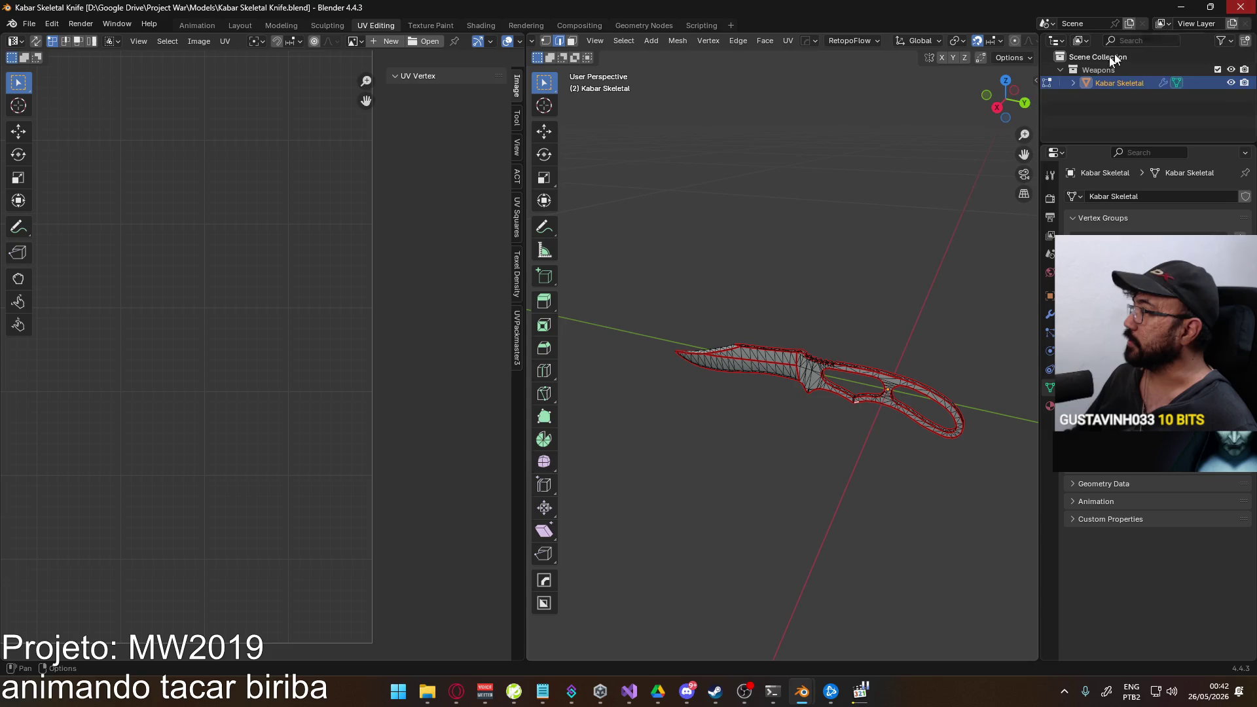
{"action": "left_click", "coordinate": [1251, 7]}
{"action": "left_click", "coordinate": [819, 690]}
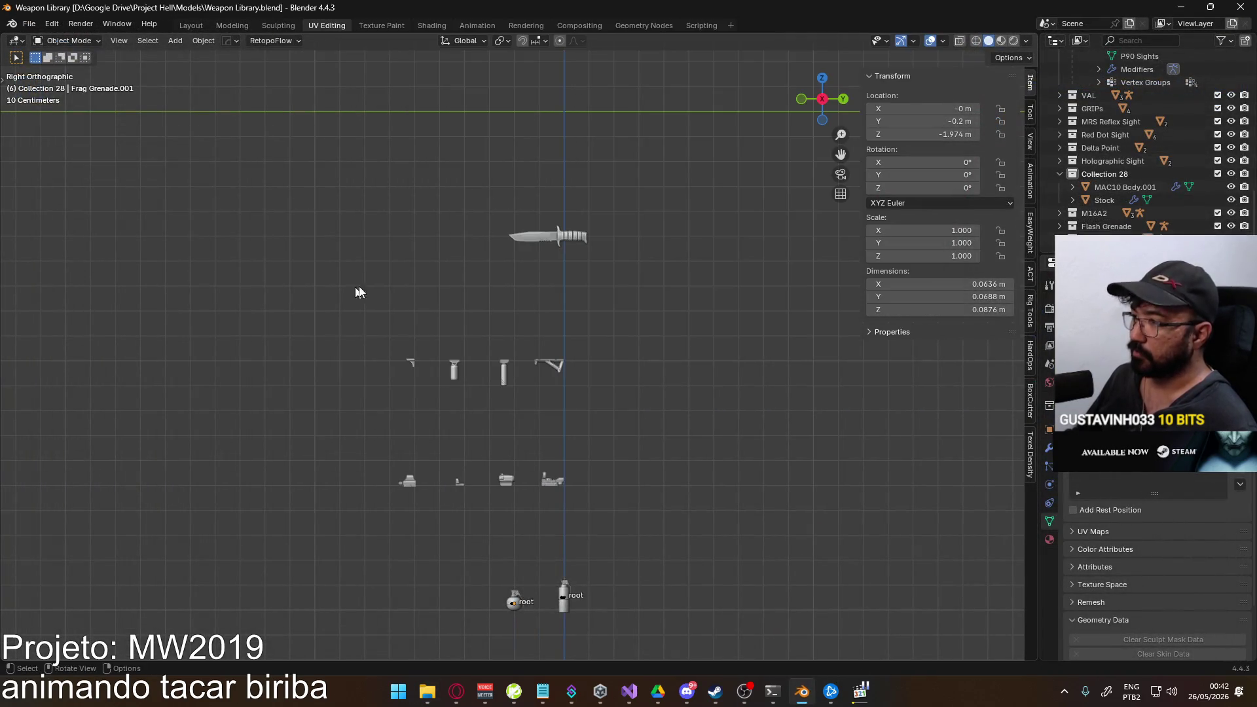
Start File > Append and browse to Google Drive's Project War Models folder.
{"action": "left_click", "coordinate": [28, 24]}
{"action": "left_click", "coordinate": [81, 192]}
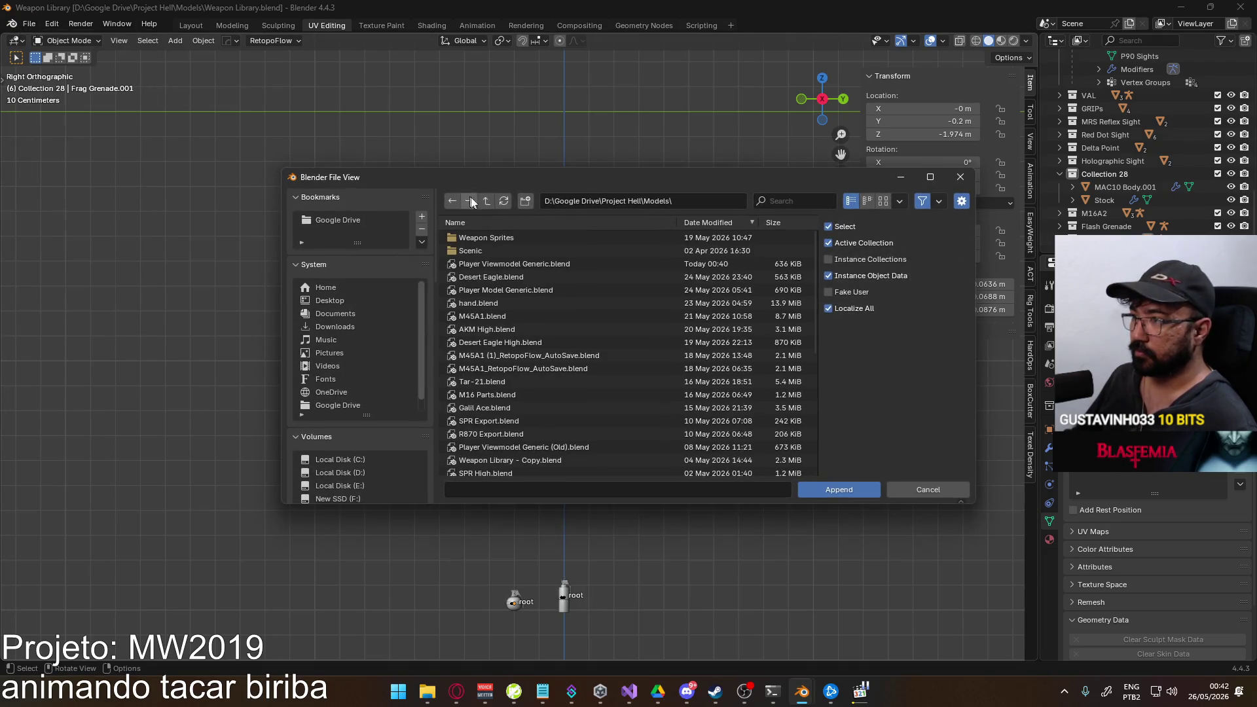
{"action": "scroll", "coordinate": [577, 329], "scroll_direction": "down", "scroll_amount": 2}
{"action": "scroll", "coordinate": [548, 269], "scroll_direction": "down", "scroll_amount": 2}
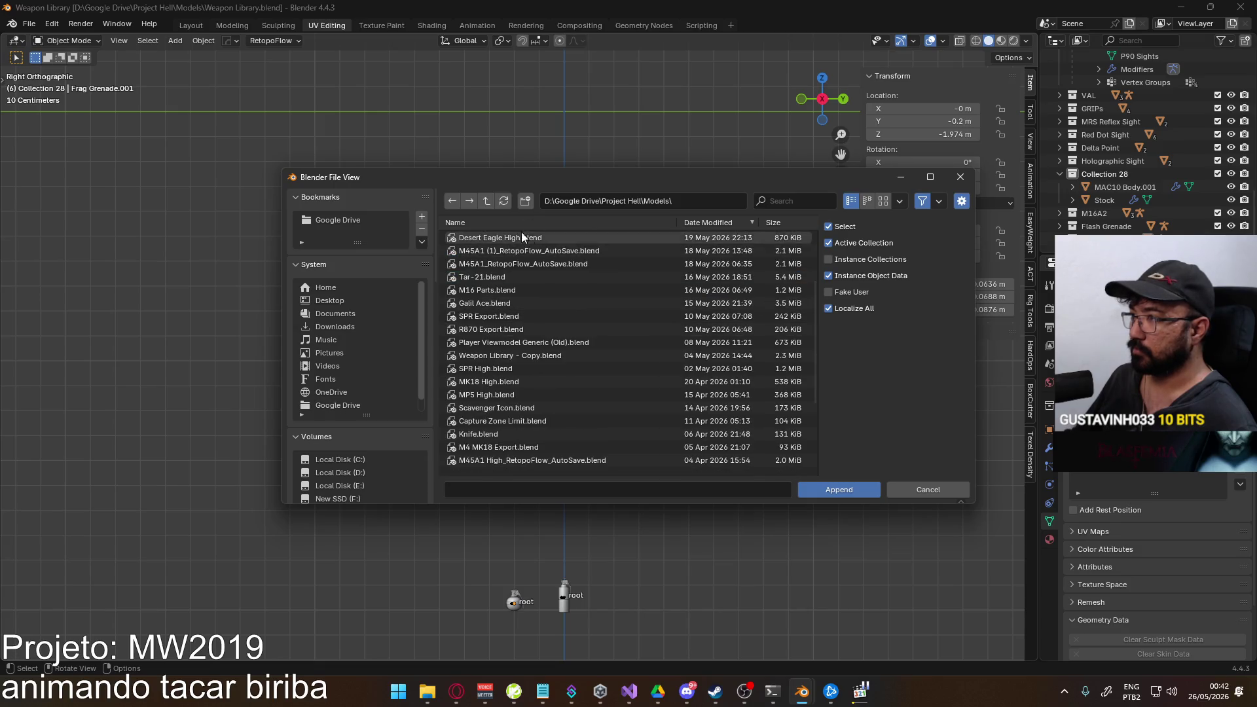
{"action": "left_click", "coordinate": [484, 202]}
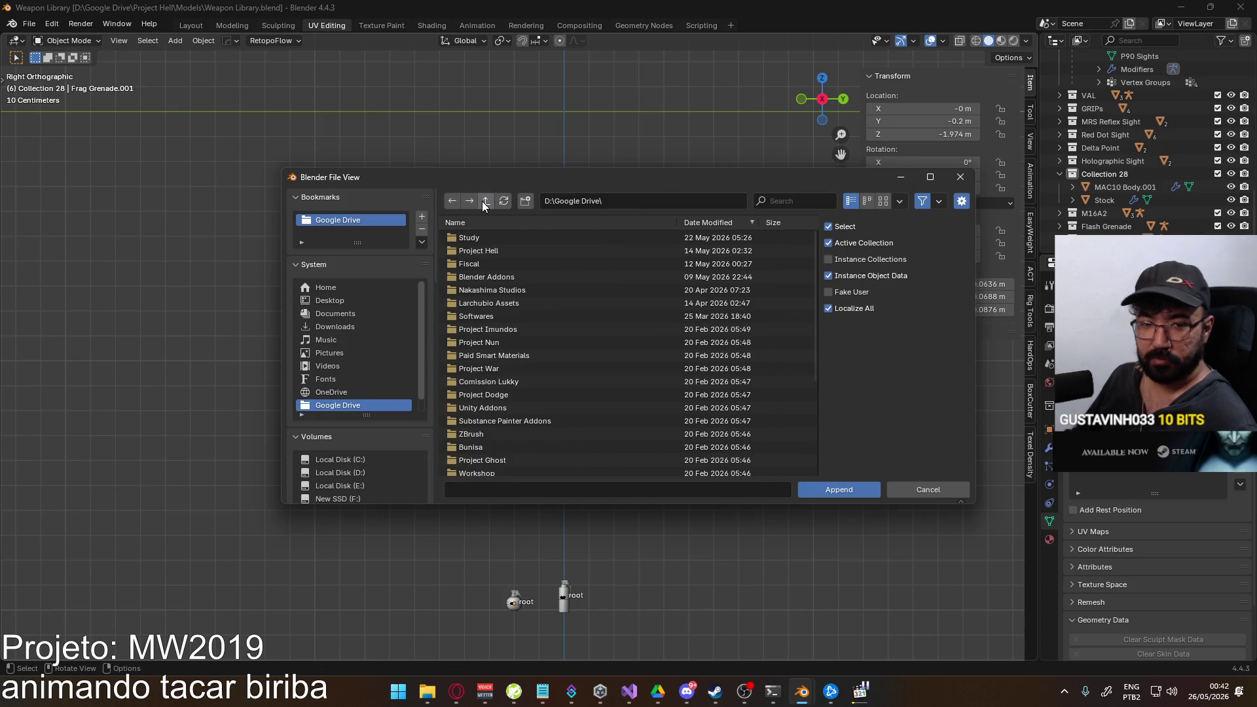
{"action": "scroll", "coordinate": [539, 398], "scroll_direction": "down", "scroll_amount": 4}
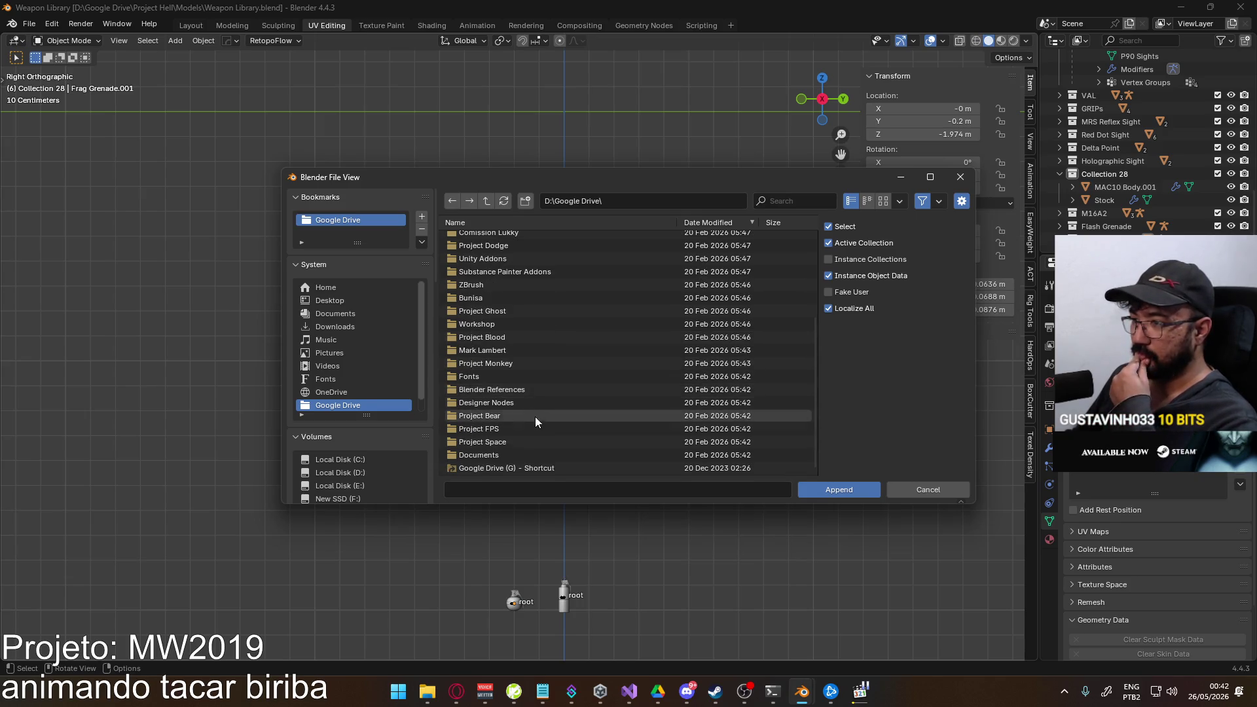
{"action": "scroll", "coordinate": [541, 334], "scroll_direction": "up", "scroll_amount": 2}
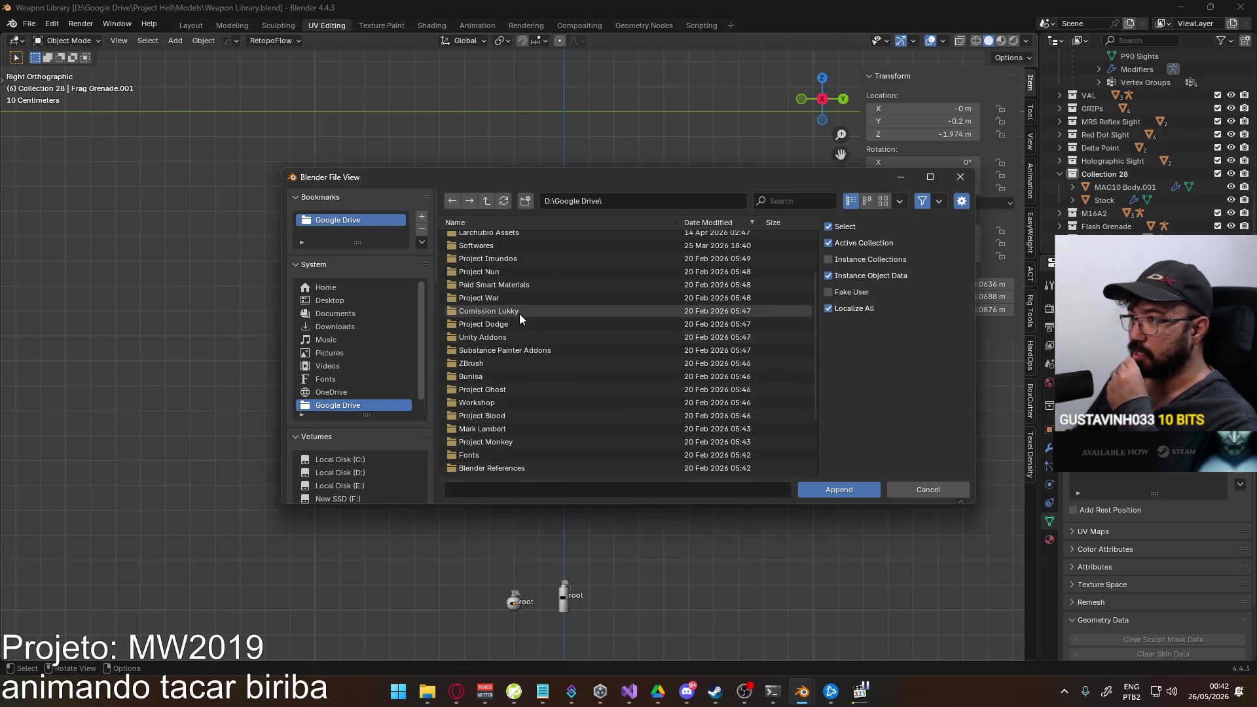
{"action": "scroll", "coordinate": [520, 313], "scroll_direction": "up", "scroll_amount": 2}
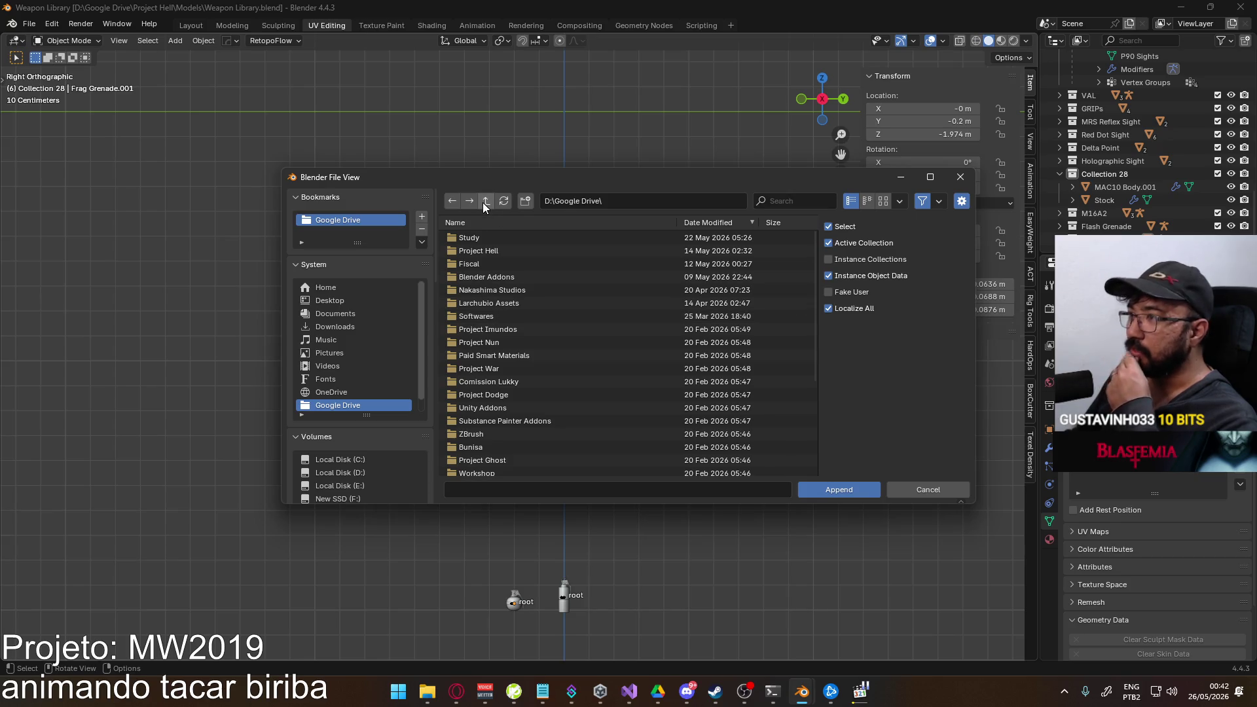
{"action": "left_click", "coordinate": [500, 368]}
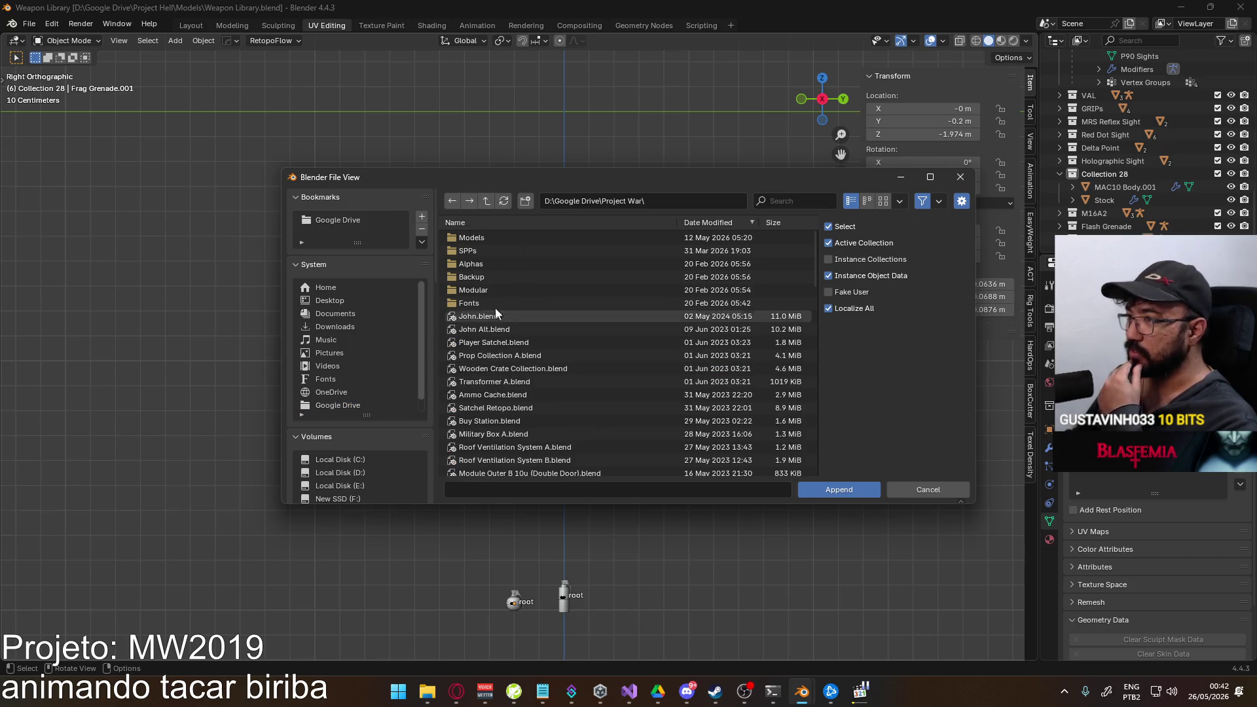
{"action": "left_click", "coordinate": [497, 238]}
{"action": "scroll", "coordinate": [587, 313], "scroll_direction": "down", "scroll_amount": 3}
{"action": "scroll", "coordinate": [547, 303], "scroll_direction": "down", "scroll_amount": 5}
{"action": "scroll", "coordinate": [535, 344], "scroll_direction": "down", "scroll_amount": 4}
{"action": "scroll", "coordinate": [560, 301], "scroll_direction": "down", "scroll_amount": 4}
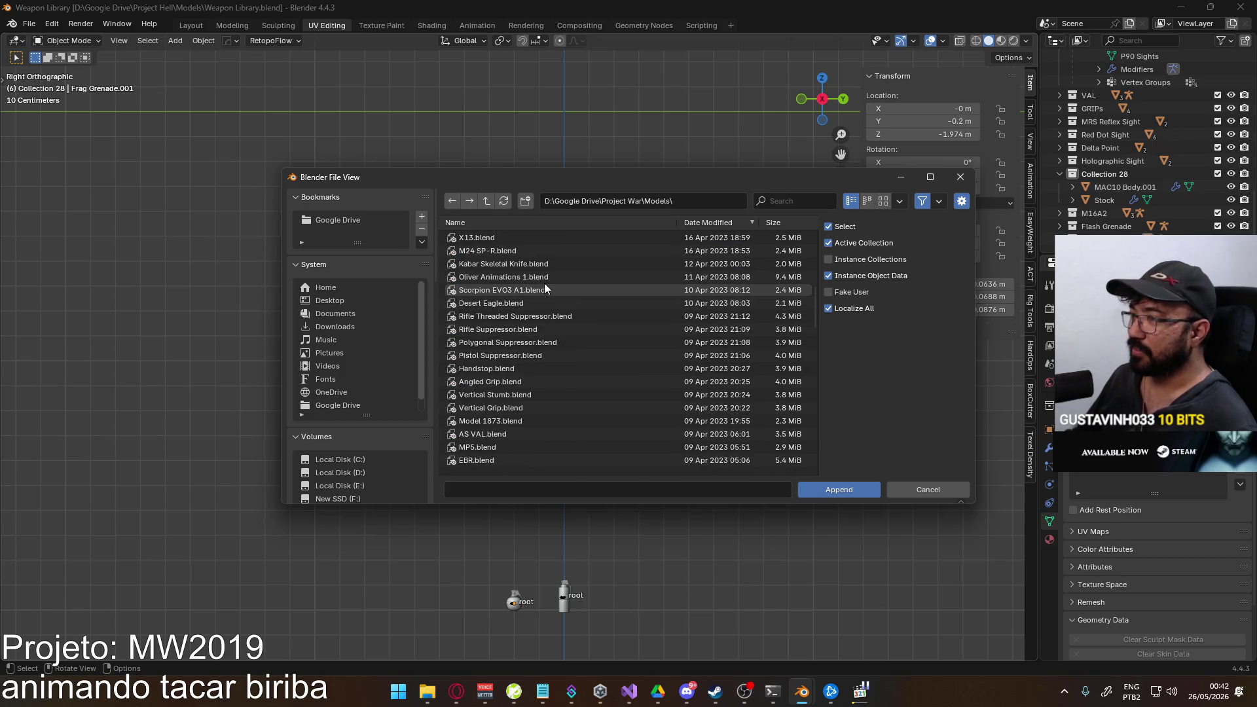
Append the Kabar Skeletal object from Kabar Skeletal Knife.blend into the Weapon Library scene.
{"action": "double_click", "coordinate": [565, 263]}
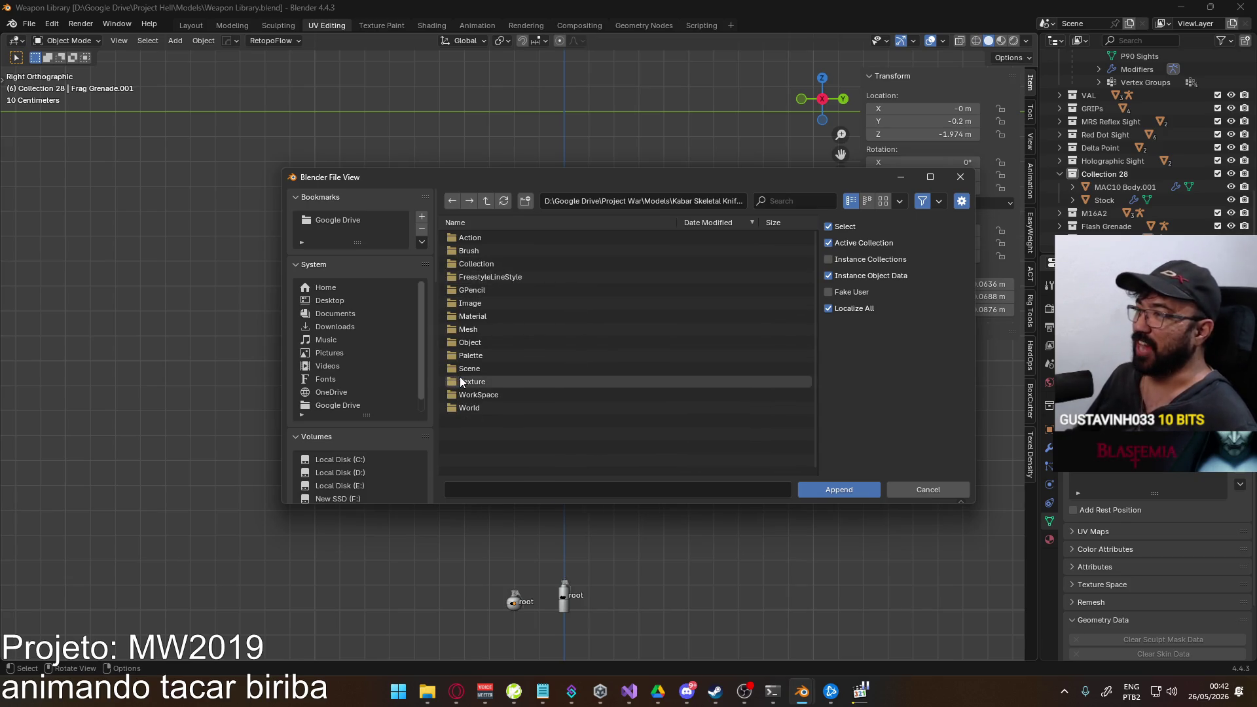
{"action": "left_click", "coordinate": [485, 343]}
{"action": "double_click", "coordinate": [484, 342]}
{"action": "double_click", "coordinate": [505, 241]}
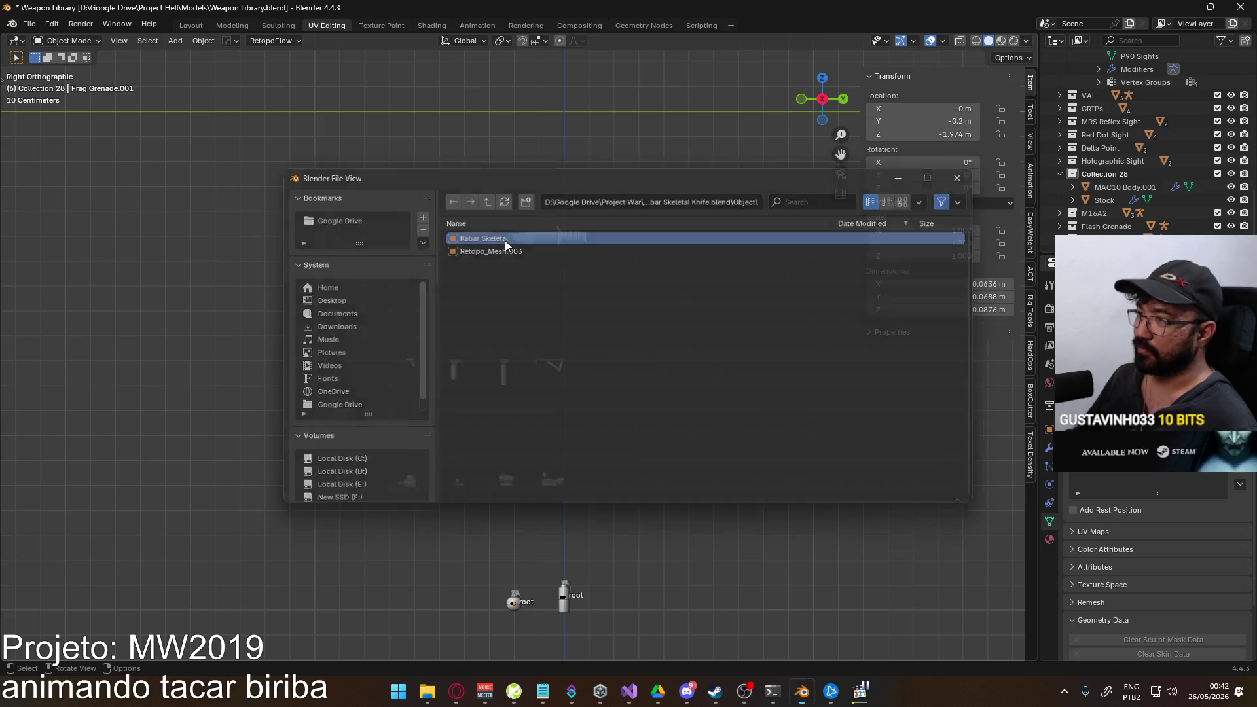
{"action": "scroll", "coordinate": [617, 209], "scroll_direction": "up", "scroll_amount": 2}
{"action": "middle_click_drag", "start_coordinate": [590, 119], "coordinate": [580, 306], "text": "shift"}
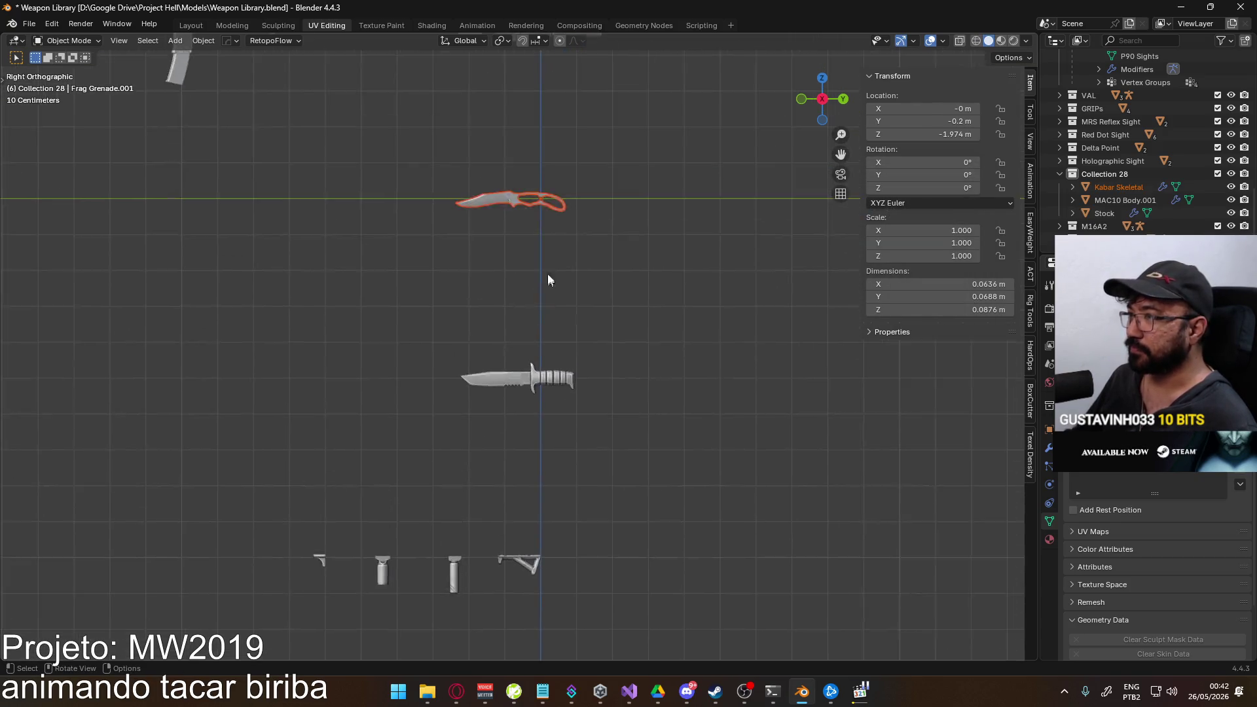
{"action": "scroll", "coordinate": [562, 196], "scroll_direction": "up", "scroll_amount": 2}
{"action": "key", "text": "g"}
{"action": "right_click", "coordinate": [541, 158]}
{"action": "left_click", "coordinate": [524, 40]}
{"action": "key", "text": "g"}
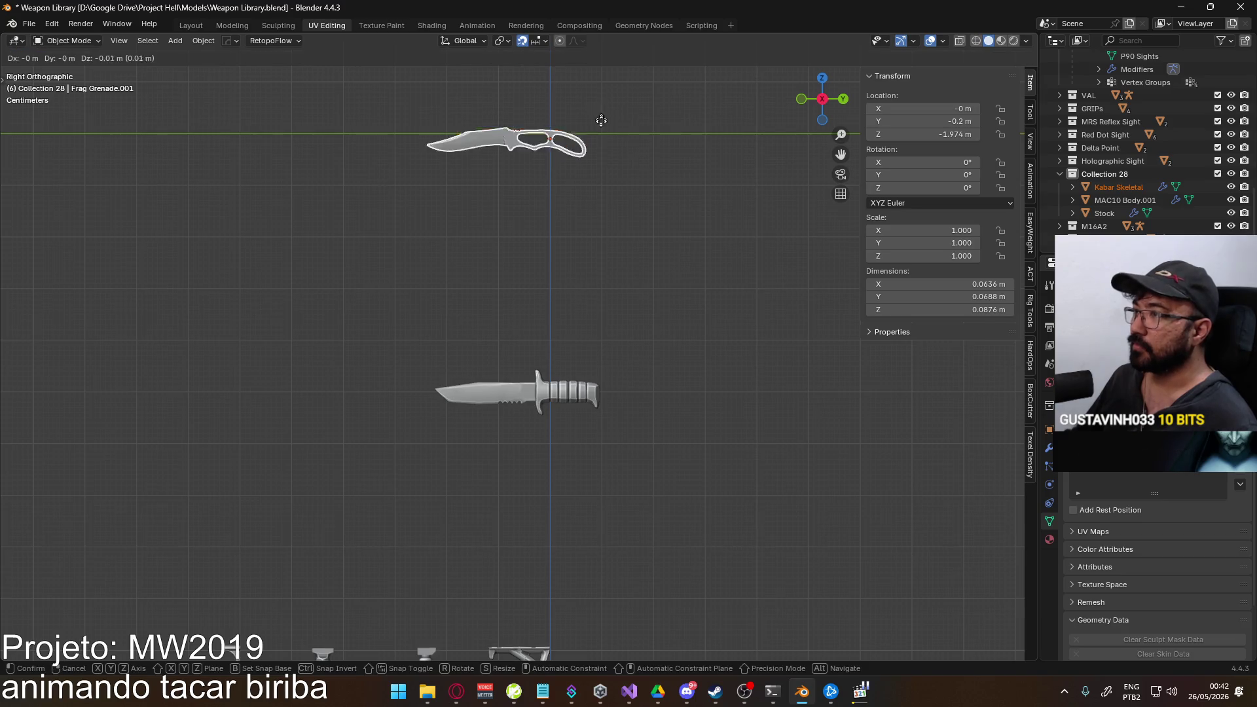
{"action": "left_click", "coordinate": [602, 366]}
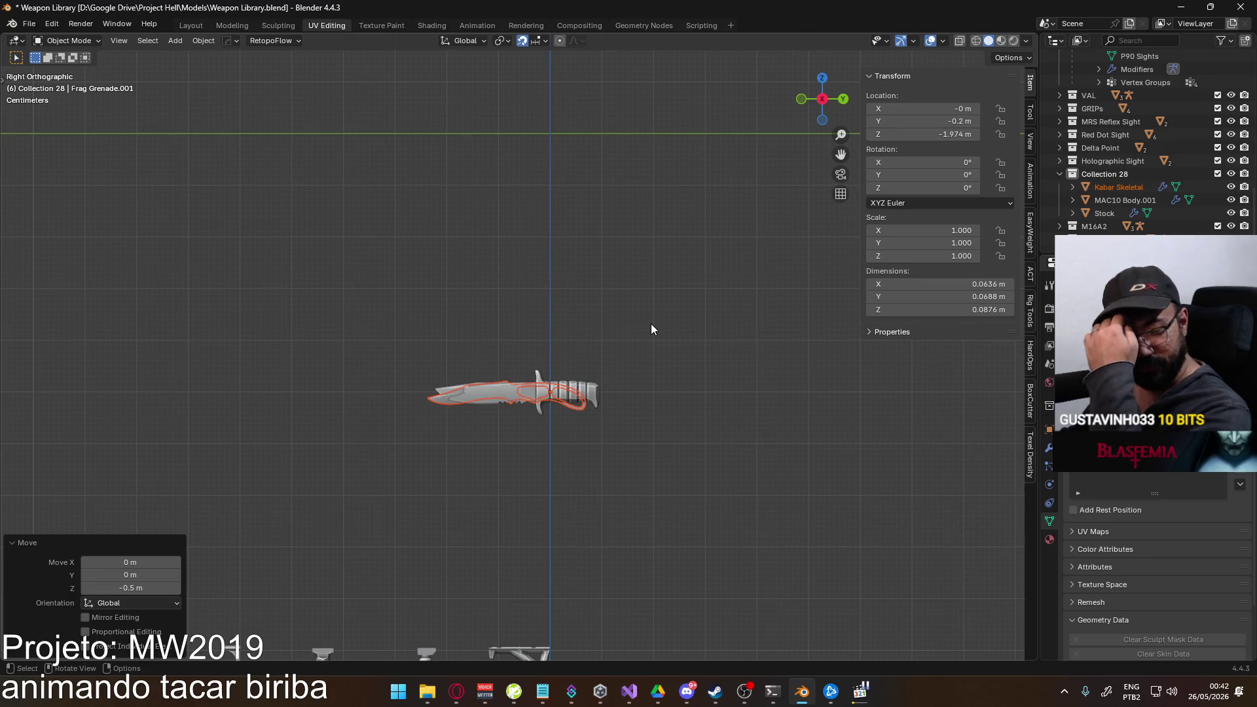
{"action": "middle_click_drag", "start_coordinate": [615, 329], "coordinate": [686, 387]}
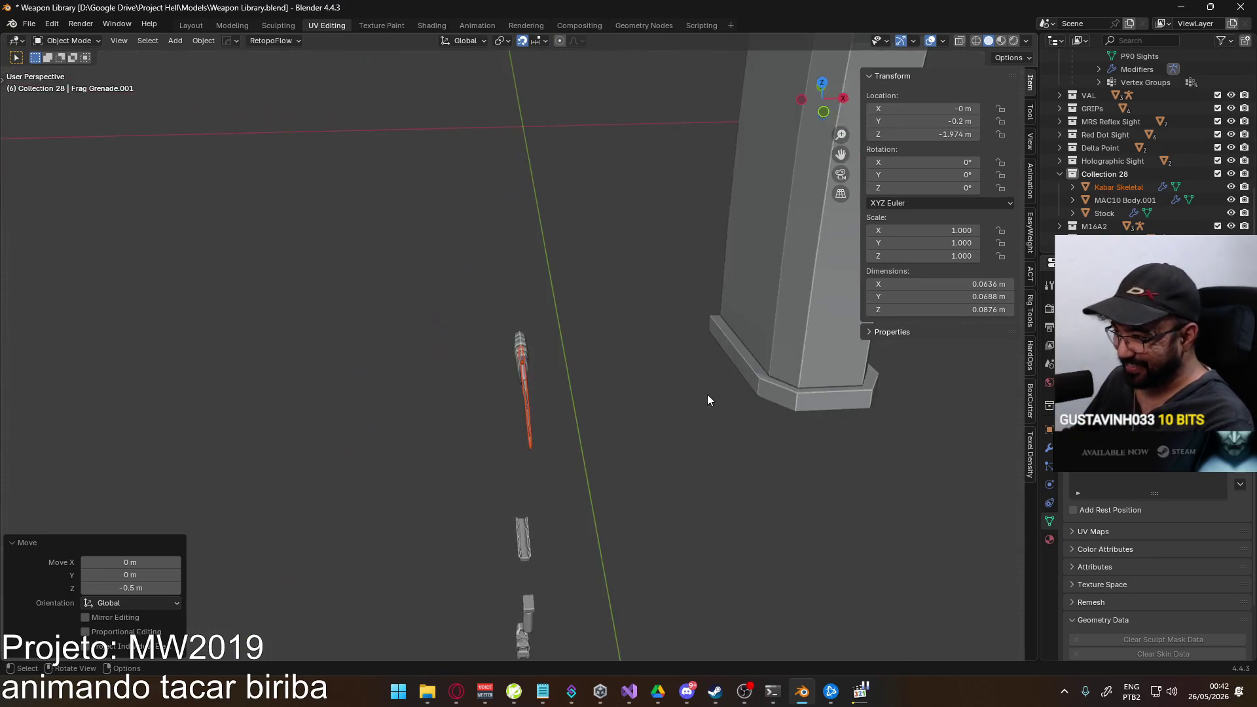
{"action": "key", "text": "KP_3"}
{"action": "scroll", "coordinate": [547, 389], "scroll_direction": "up", "scroll_amount": 2}
{"action": "scroll", "coordinate": [561, 285], "scroll_direction": "down", "scroll_amount": 2}
{"action": "scroll", "coordinate": [533, 423], "scroll_direction": "down", "scroll_amount": 3}
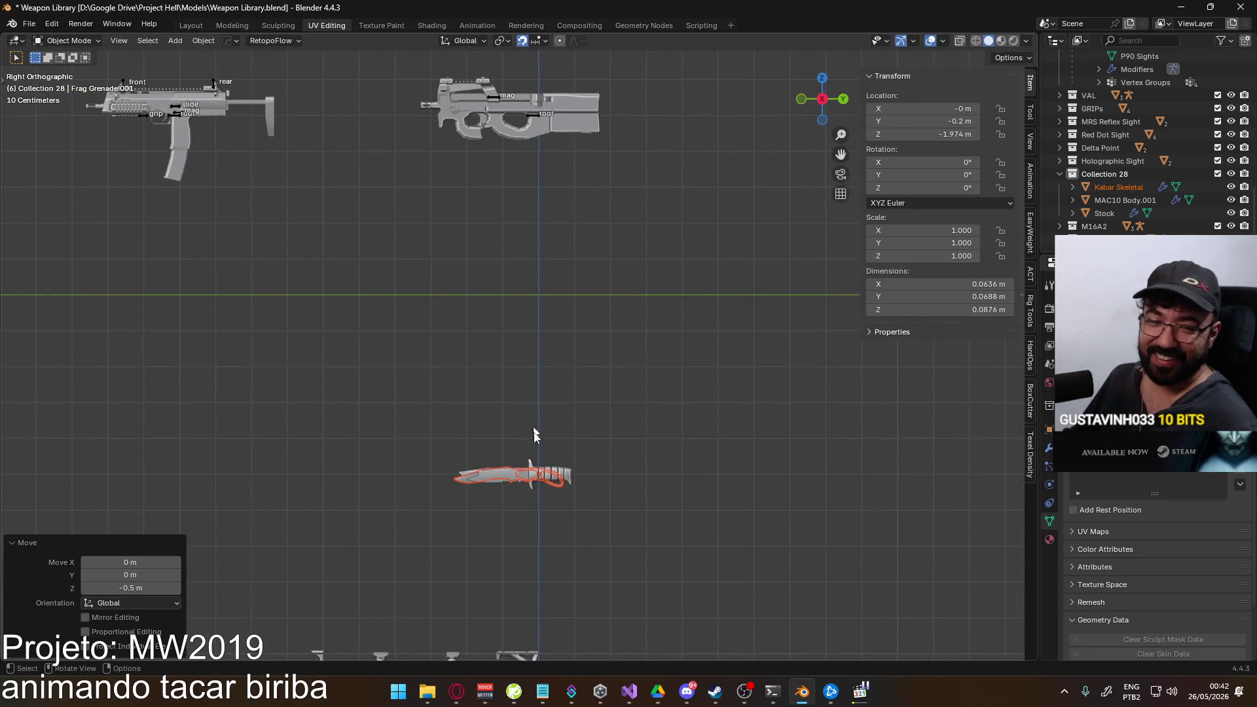
{"action": "scroll", "coordinate": [593, 353], "scroll_direction": "up", "scroll_amount": 2}
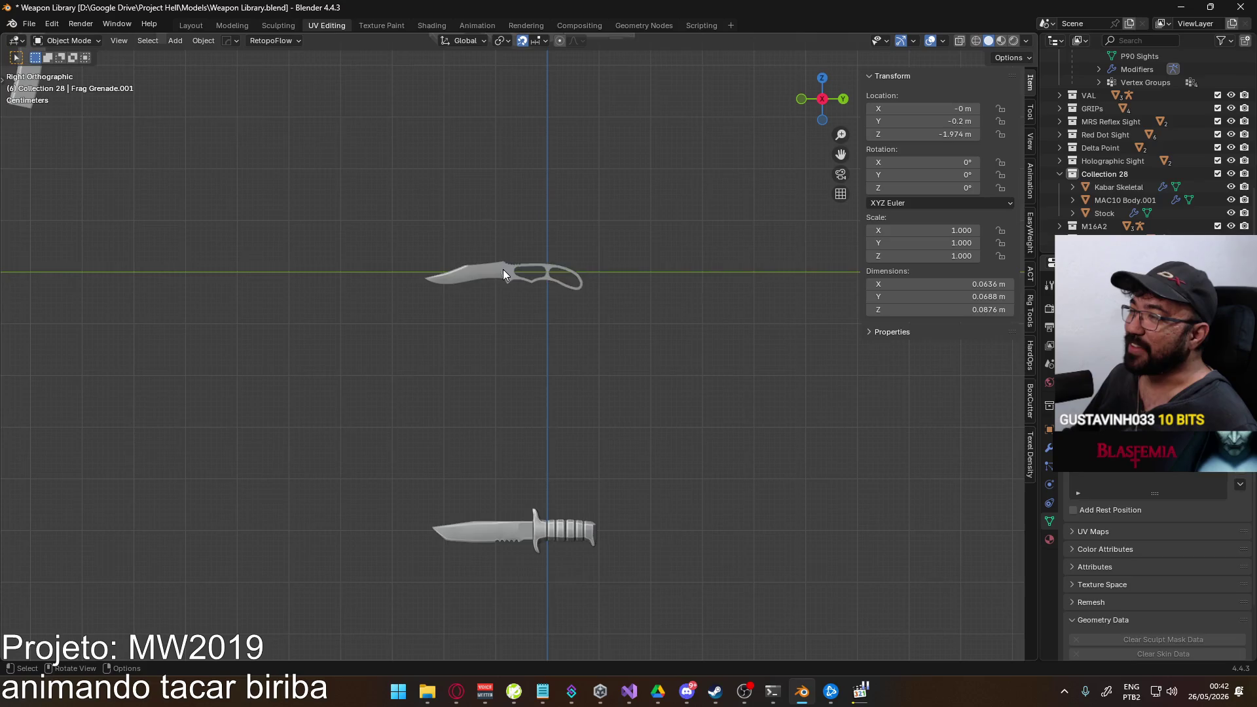
{"action": "left_click", "coordinate": [502, 274]}
{"action": "scroll", "coordinate": [524, 320], "scroll_direction": "up", "scroll_amount": 2}
{"action": "scroll", "coordinate": [469, 412], "scroll_direction": "up", "scroll_amount": 1}
{"action": "mouse_move", "coordinate": [468, 412]}
{"action": "middle_mouse_down"}
{"action": "mouse_move", "coordinate": [584, 367]}
{"action": "mouse_move", "coordinate": [685, 300]}
{"action": "mouse_move", "coordinate": [555, 310]}
{"action": "middle_mouse_up"}
{"action": "left_click", "coordinate": [554, 404]}
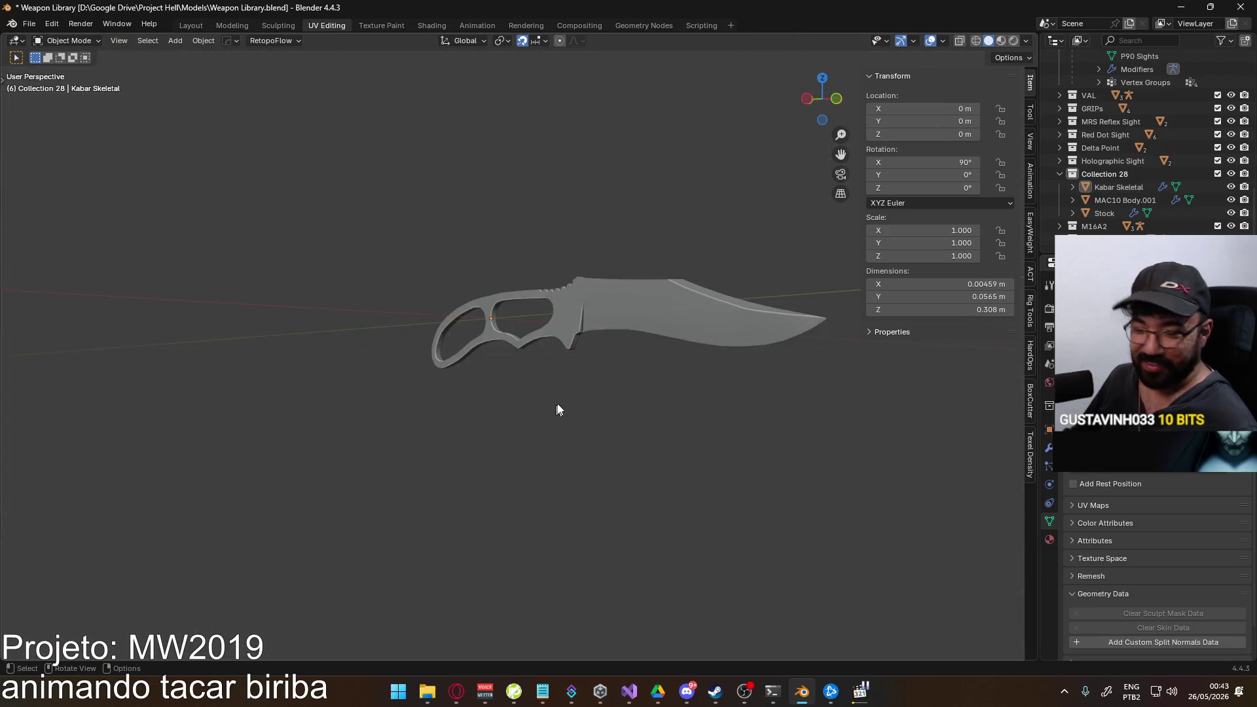
Edit the skeletal knife mesh and convert all its triangles to quads with Alt+J.
{"action": "left_click", "coordinate": [590, 306]}
{"action": "key", "text": "Tab"}
{"action": "mouse_move", "coordinate": [638, 373]}
{"action": "middle_mouse_down"}
{"action": "mouse_move", "coordinate": [678, 243]}
{"action": "mouse_move", "coordinate": [708, 271]}
{"action": "mouse_move", "coordinate": [705, 365]}
{"action": "mouse_move", "coordinate": [676, 319]}
{"action": "middle_mouse_up"}
{"action": "key", "text": "a"}
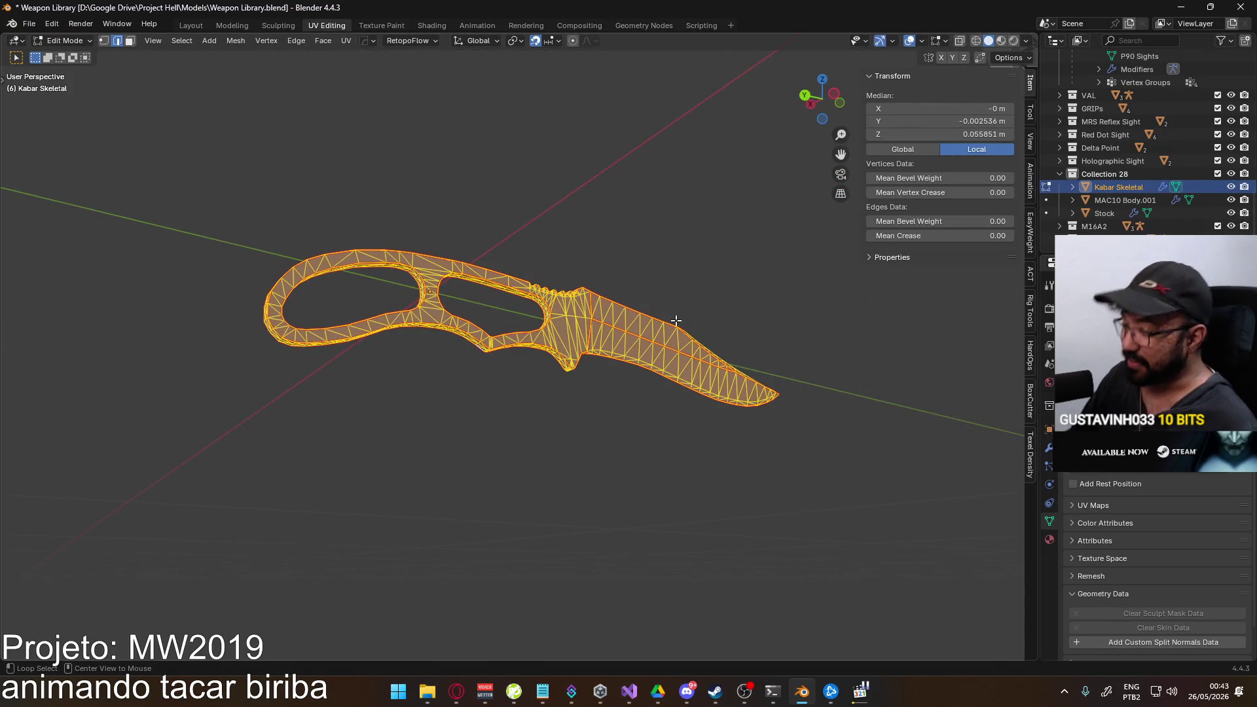
{"action": "key", "text": "alt+j"}
{"action": "key", "text": "alt+a"}
{"action": "scroll", "coordinate": [485, 374], "scroll_direction": "up", "scroll_amount": 1}
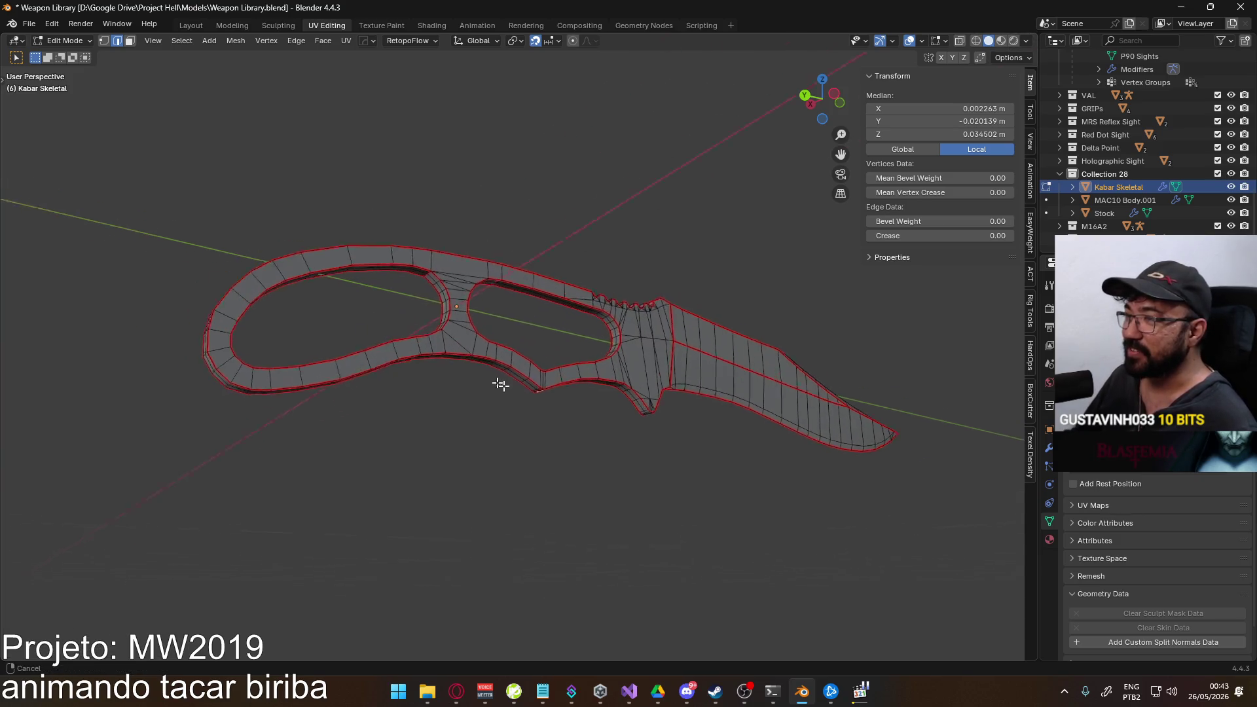
{"action": "scroll", "coordinate": [484, 318], "scroll_direction": "up", "scroll_amount": 3}
In face select, collapse the small quad at the top of the handle with Merge > Collapse.
{"action": "key", "text": "3"}
{"action": "left_click", "coordinate": [499, 288]}
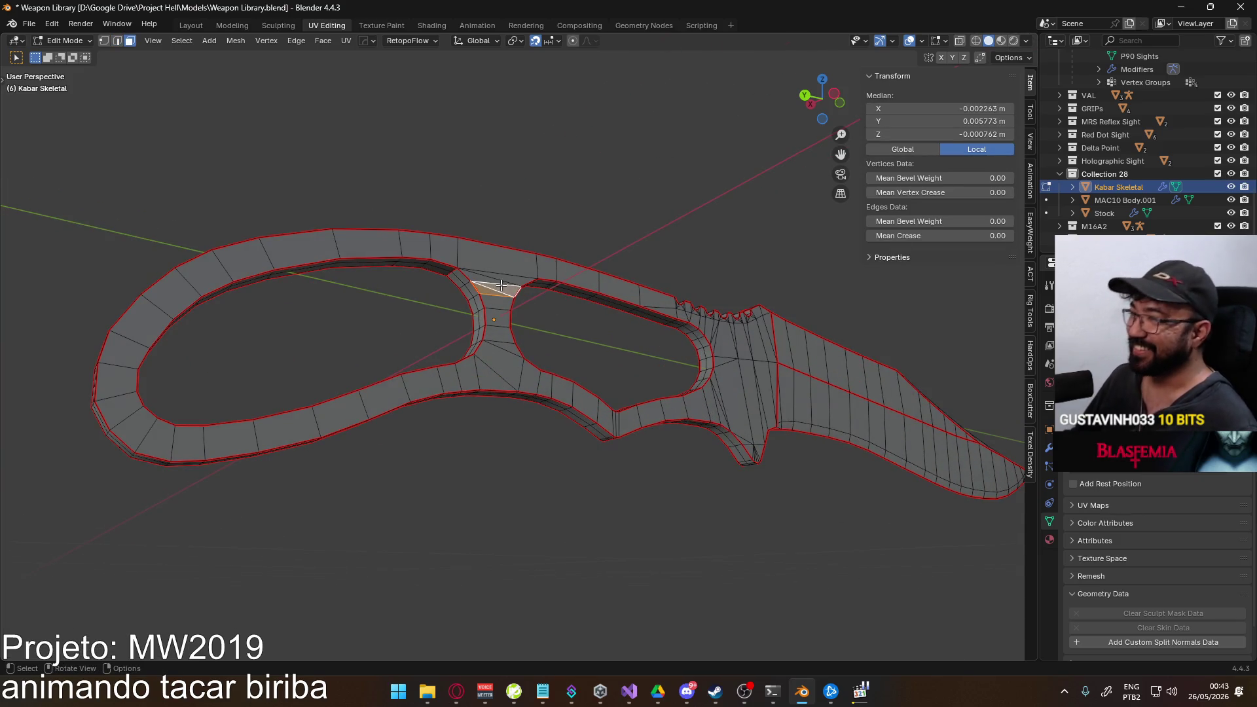
{"action": "middle_click_drag", "start_coordinate": [486, 282], "coordinate": [557, 296]}
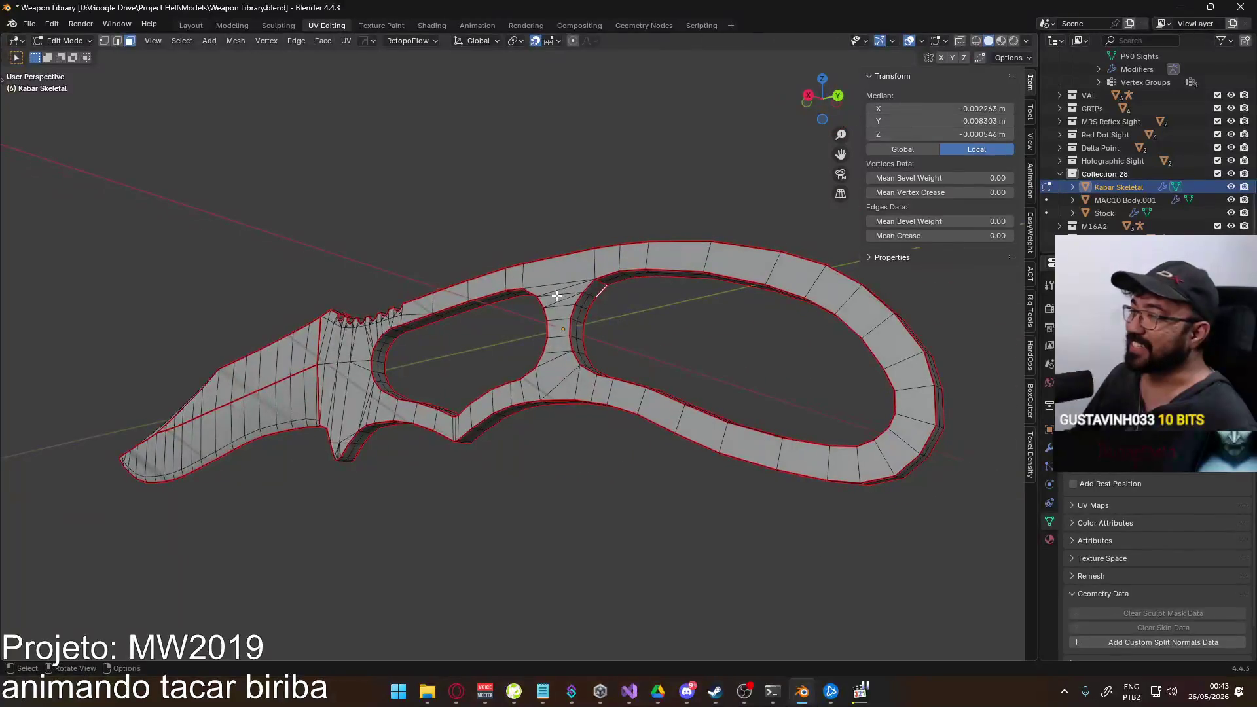
{"action": "left_click", "coordinate": [553, 284], "text": "shift"}
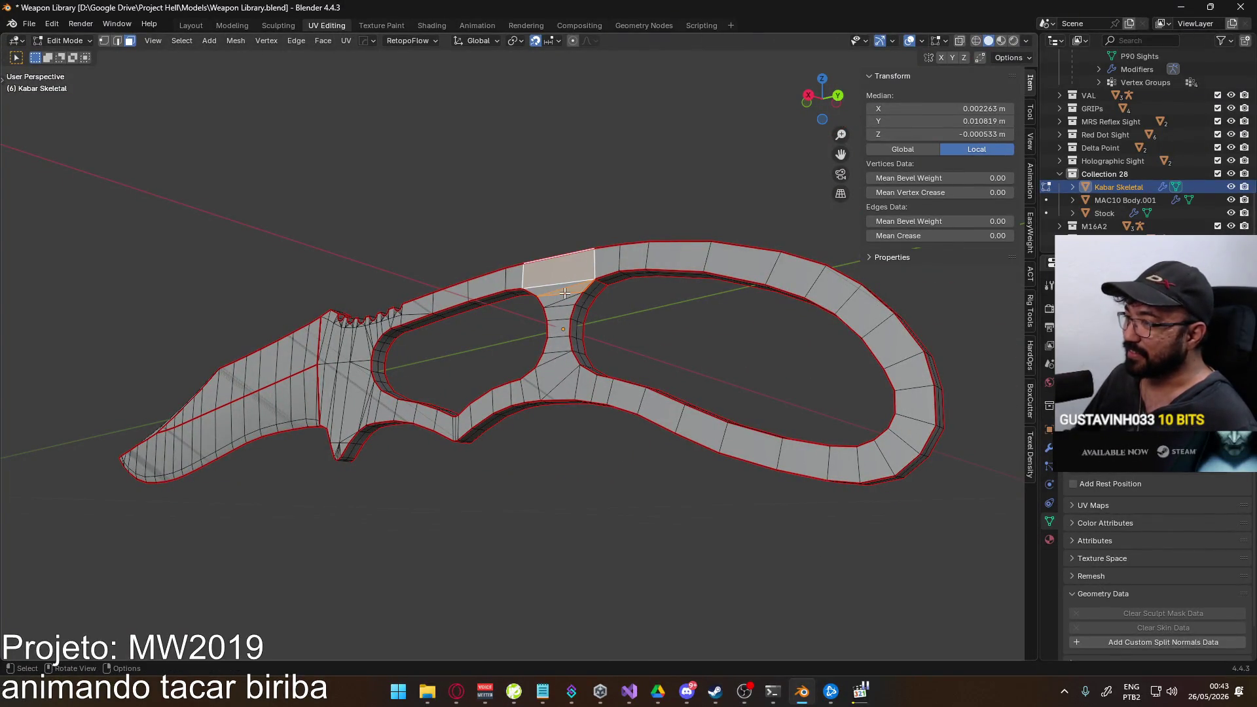
{"action": "key", "text": "m"}
{"action": "left_click", "coordinate": [557, 292]}
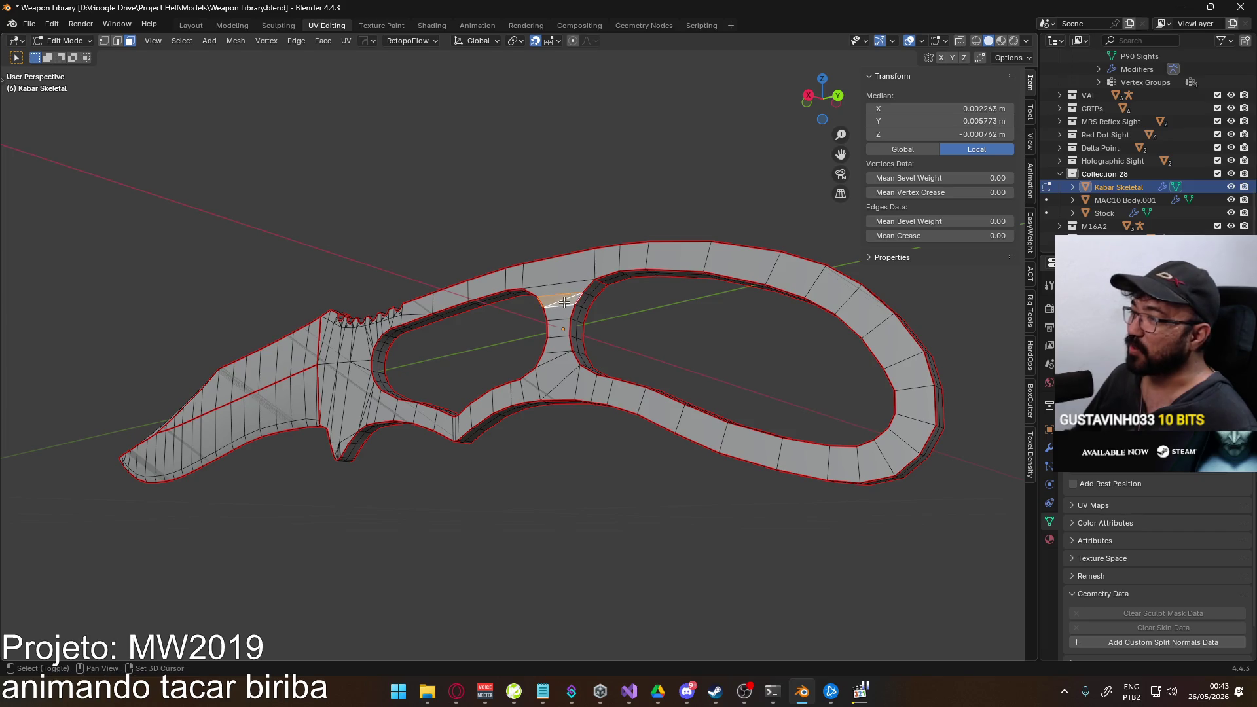
{"action": "left_click", "coordinate": [614, 220]}
Select the blade-top and handle-inner edge loops and bring up the edge operations menu.
{"action": "mouse_move", "coordinate": [539, 348]}
{"action": "middle_mouse_down"}
{"action": "mouse_move", "coordinate": [678, 399]}
{"action": "mouse_move", "coordinate": [554, 419]}
{"action": "mouse_move", "coordinate": [377, 341]}
{"action": "mouse_move", "coordinate": [427, 376]}
{"action": "mouse_move", "coordinate": [527, 396]}
{"action": "mouse_move", "coordinate": [488, 343]}
{"action": "middle_mouse_up"}
{"action": "left_click", "coordinate": [416, 250], "text": "alt"}
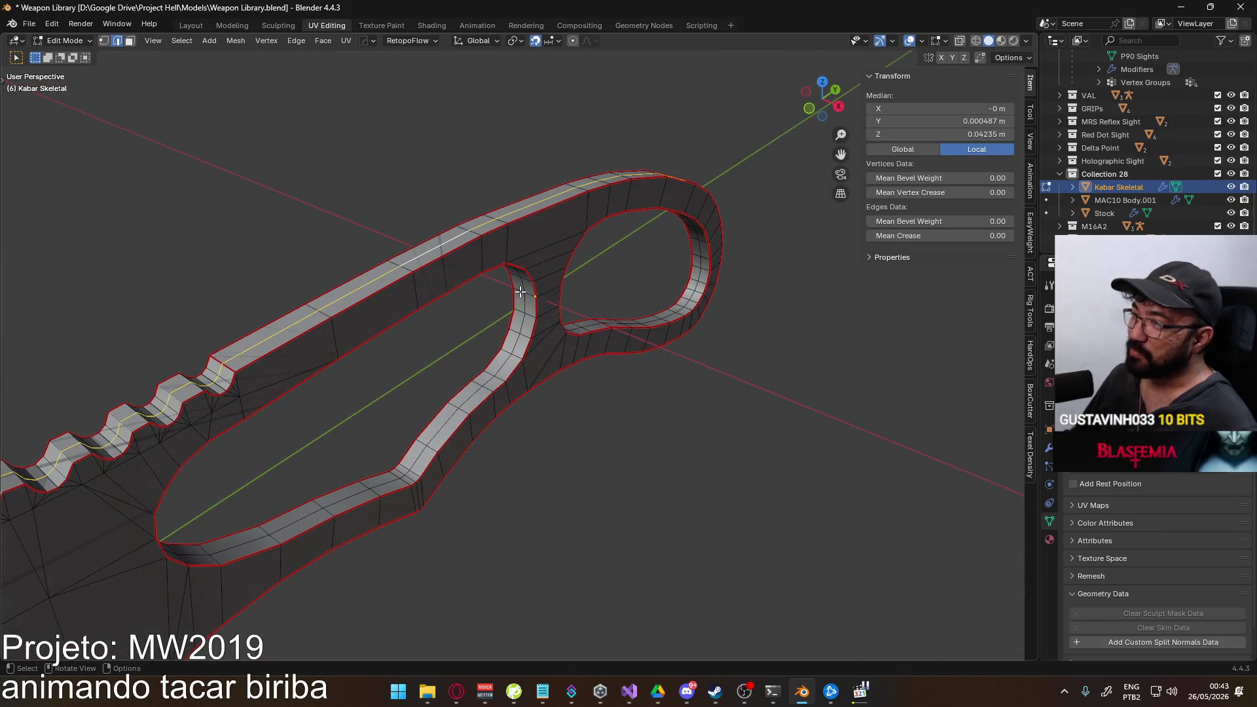
{"action": "left_click", "coordinate": [521, 324], "text": "alt+shift"}
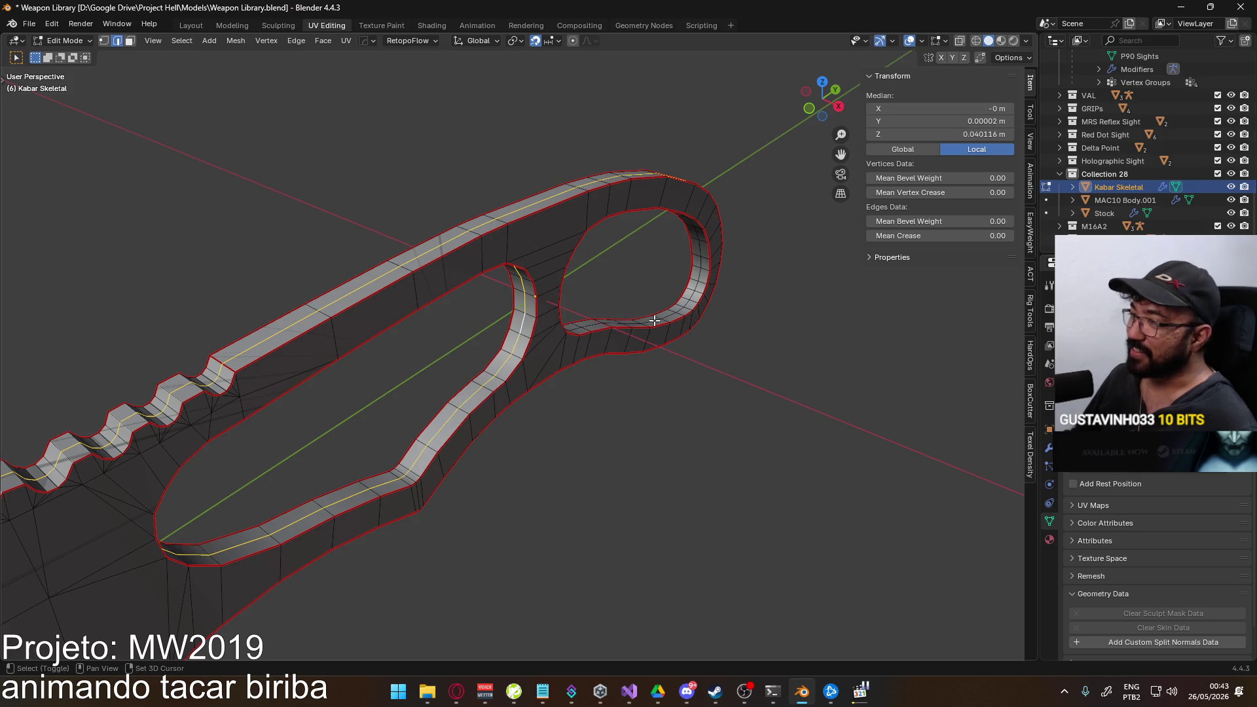
{"action": "mouse_move", "coordinate": [723, 393]}
{"action": "middle_mouse_down"}
{"action": "mouse_move", "coordinate": [524, 331]}
{"action": "mouse_move", "coordinate": [683, 347]}
{"action": "mouse_move", "coordinate": [436, 338]}
{"action": "mouse_move", "coordinate": [564, 326]}
{"action": "mouse_move", "coordinate": [597, 242]}
{"action": "mouse_move", "coordinate": [560, 372]}
{"action": "middle_mouse_up"}
{"action": "scroll", "coordinate": [562, 374], "scroll_direction": "up", "scroll_amount": 1}
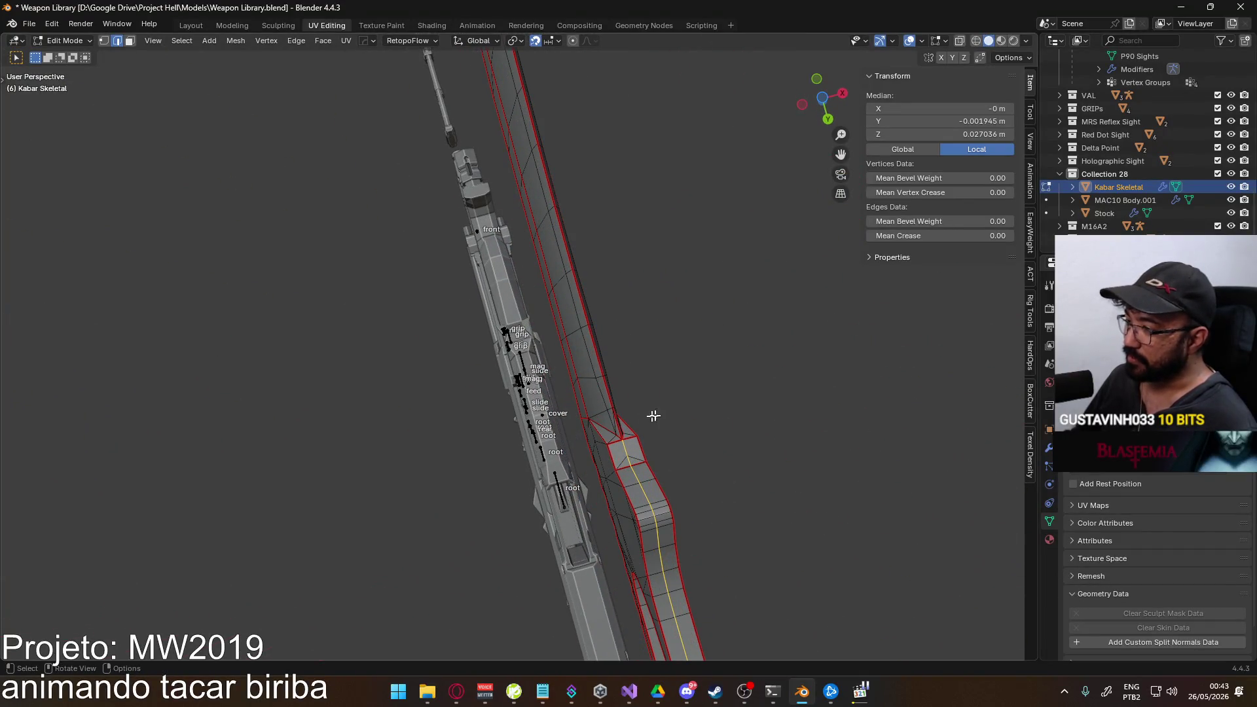
{"action": "mouse_move", "coordinate": [544, 353]}
{"action": "middle_mouse_down"}
{"action": "mouse_move", "coordinate": [770, 514]}
{"action": "mouse_move", "coordinate": [915, 449]}
{"action": "mouse_move", "coordinate": [651, 481]}
{"action": "mouse_move", "coordinate": [407, 403]}
{"action": "mouse_move", "coordinate": [463, 415]}
{"action": "middle_mouse_up"}
{"action": "right_click", "coordinate": [400, 371]}
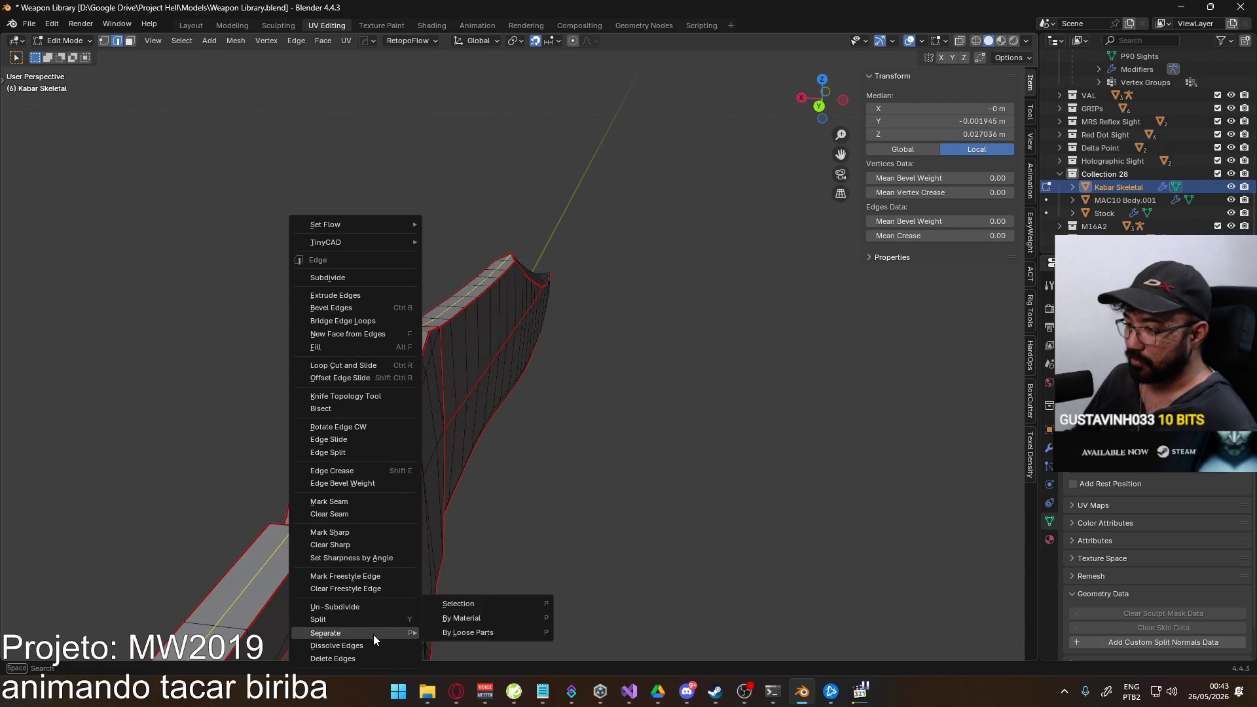
Dissolve the selected edge loops, then select and dissolve another unwanted loop.
{"action": "left_click", "coordinate": [374, 645]}
{"action": "mouse_move", "coordinate": [374, 645]}
{"action": "middle_mouse_down"}
{"action": "mouse_move", "coordinate": [343, 359]}
{"action": "mouse_move", "coordinate": [423, 486]}
{"action": "mouse_move", "coordinate": [379, 387]}
{"action": "mouse_move", "coordinate": [470, 349]}
{"action": "middle_mouse_up"}
{"action": "scroll", "coordinate": [380, 388], "scroll_direction": "up", "scroll_amount": 2}
{"action": "left_click", "coordinate": [419, 370]}
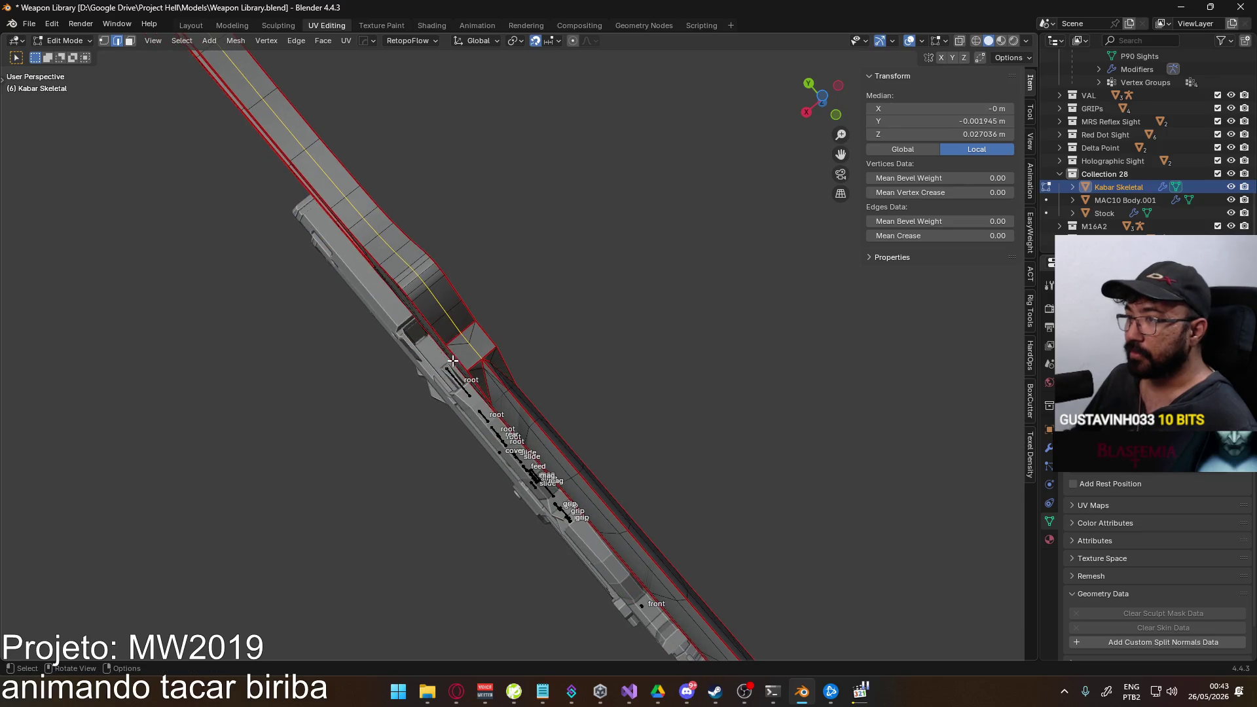
{"action": "right_click", "coordinate": [457, 350]}
{"action": "left_click", "coordinate": [443, 453]}
{"action": "mouse_move", "coordinate": [443, 452]}
{"action": "middle_mouse_down"}
{"action": "mouse_move", "coordinate": [460, 395]}
{"action": "mouse_move", "coordinate": [373, 488]}
{"action": "middle_mouse_up"}
{"action": "scroll", "coordinate": [460, 396], "scroll_direction": "up", "scroll_amount": 3}
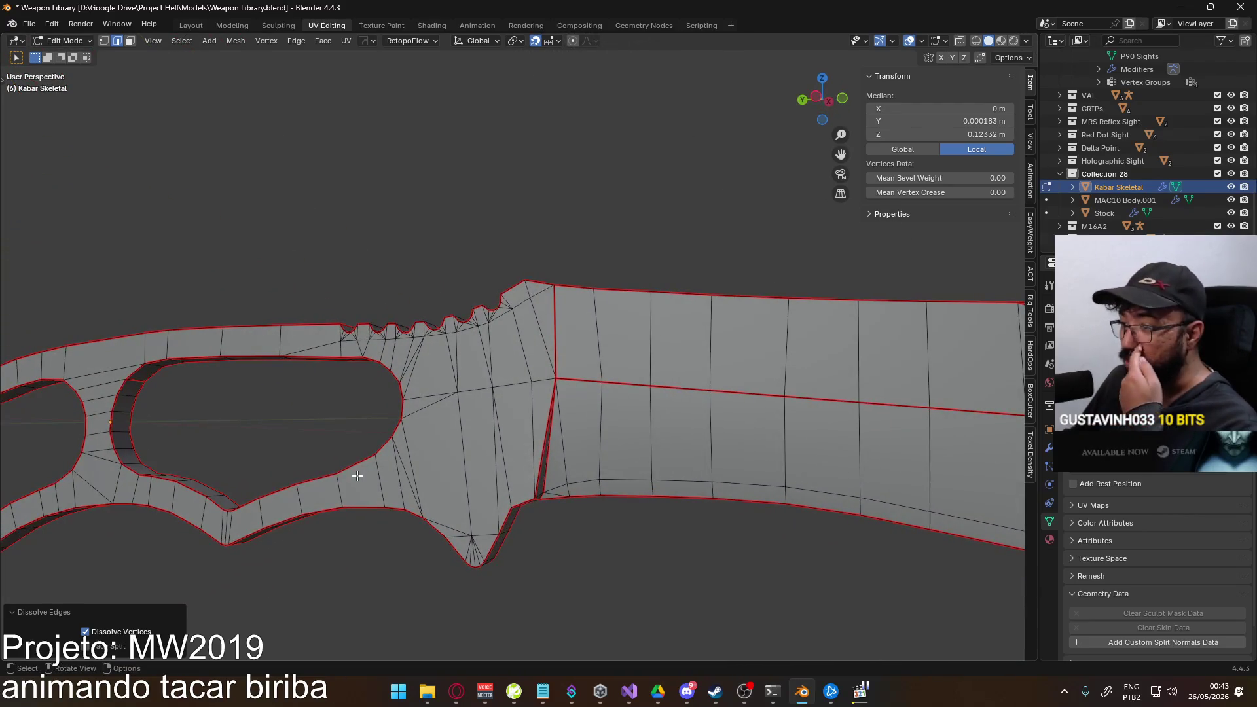
{"action": "scroll", "coordinate": [468, 471], "scroll_direction": "down", "scroll_amount": 2}
Select the whole knife mesh, check the edge menu, and return to object mode.
{"action": "mouse_move", "coordinate": [455, 458]}
{"action": "middle_mouse_down"}
{"action": "mouse_move", "coordinate": [455, 395]}
{"action": "mouse_move", "coordinate": [548, 317]}
{"action": "mouse_move", "coordinate": [516, 347]}
{"action": "middle_mouse_up"}
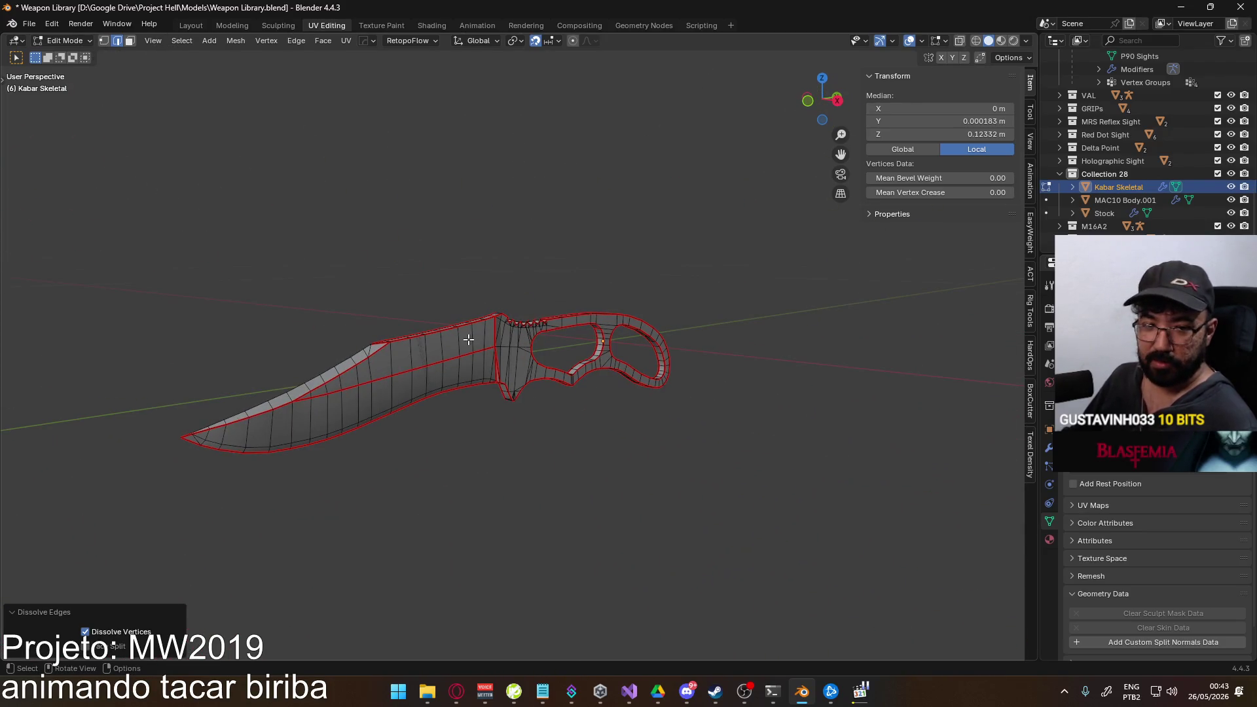
{"action": "key", "text": "a"}
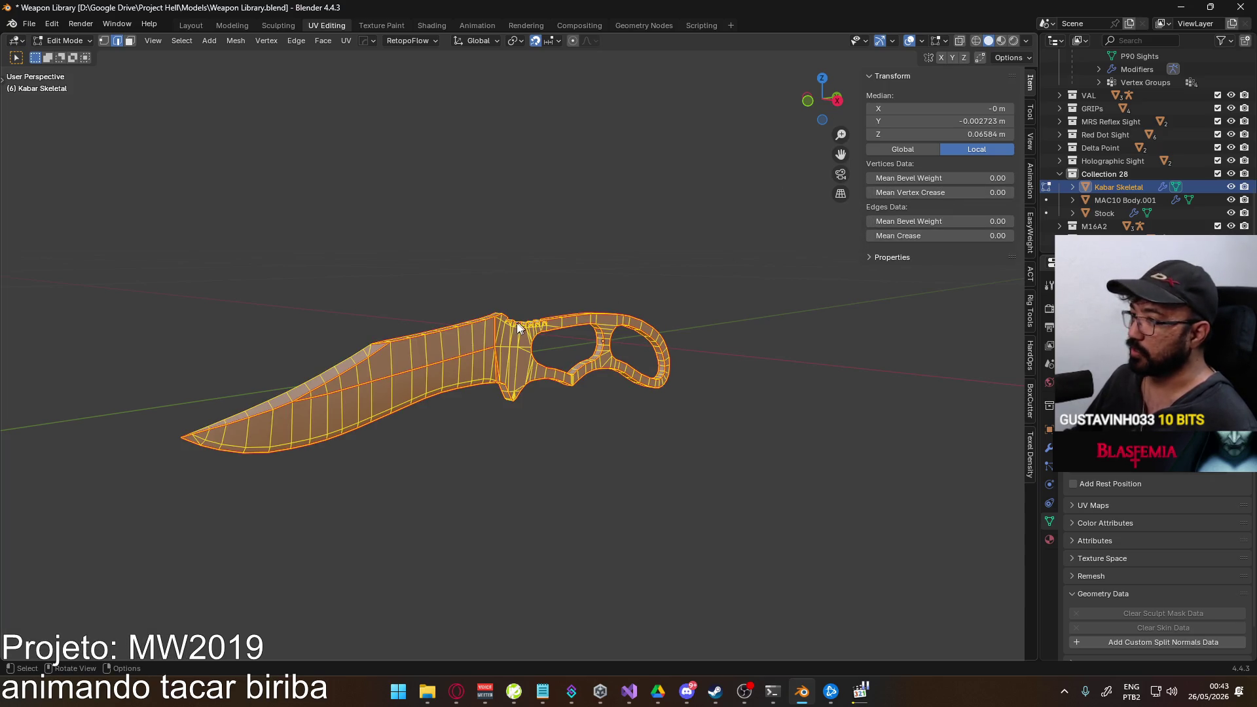
{"action": "right_click", "coordinate": [504, 332]}
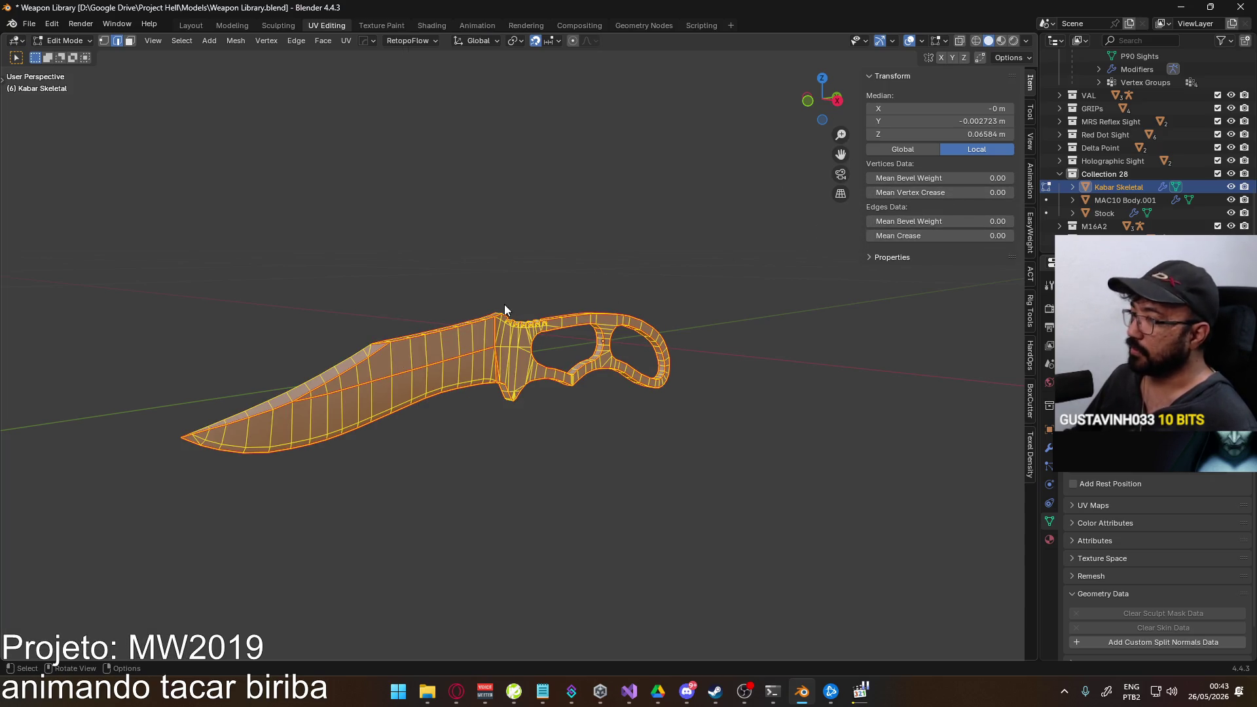
{"action": "key", "text": "ctrl+e"}
{"action": "left_click", "coordinate": [481, 322]}
{"action": "mouse_move", "coordinate": [481, 323]}
{"action": "middle_mouse_down"}
{"action": "mouse_move", "coordinate": [420, 419]}
{"action": "mouse_move", "coordinate": [595, 397]}
{"action": "mouse_move", "coordinate": [710, 364]}
{"action": "middle_mouse_up"}
{"action": "key", "text": "Tab"}
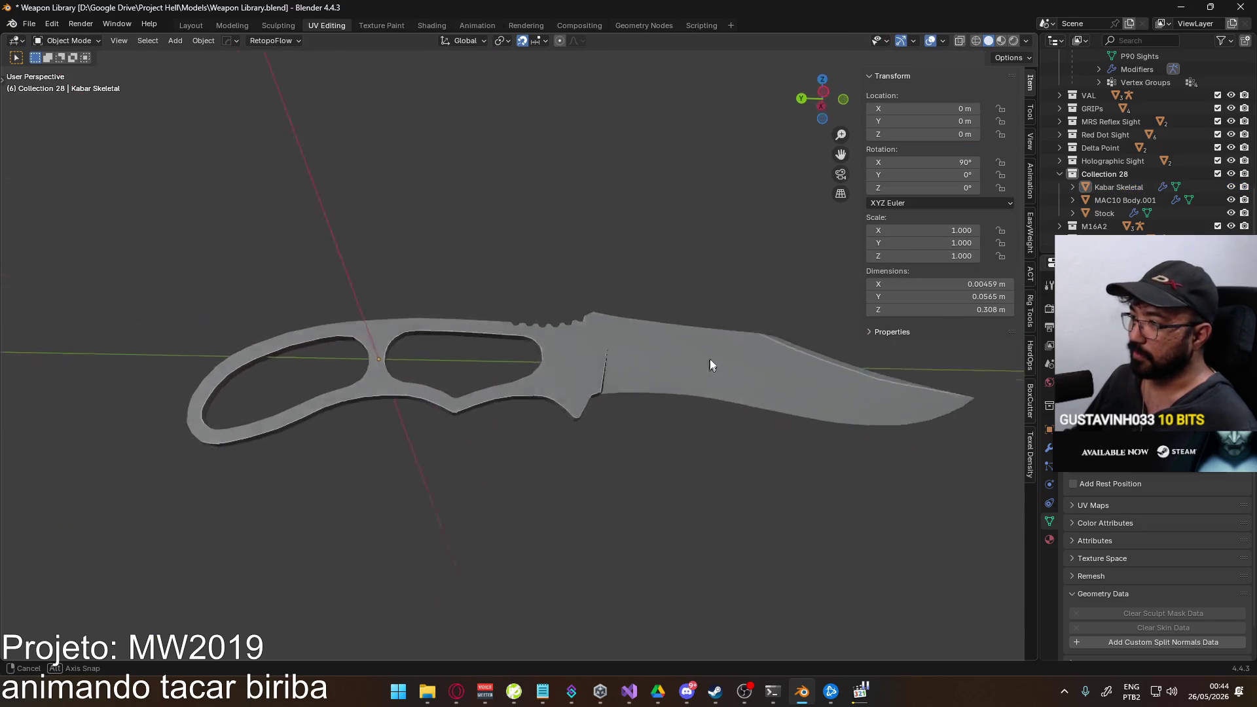
{"action": "scroll", "coordinate": [688, 383], "scroll_direction": "up", "scroll_amount": 2}
{"action": "scroll", "coordinate": [654, 355], "scroll_direction": "up", "scroll_amount": 2}
In Edit Mode, select the blade-to-handle edge and mark it sharp.
{"action": "key", "text": "Tab"}
{"action": "scroll", "coordinate": [607, 365], "scroll_direction": "up", "scroll_amount": 2}
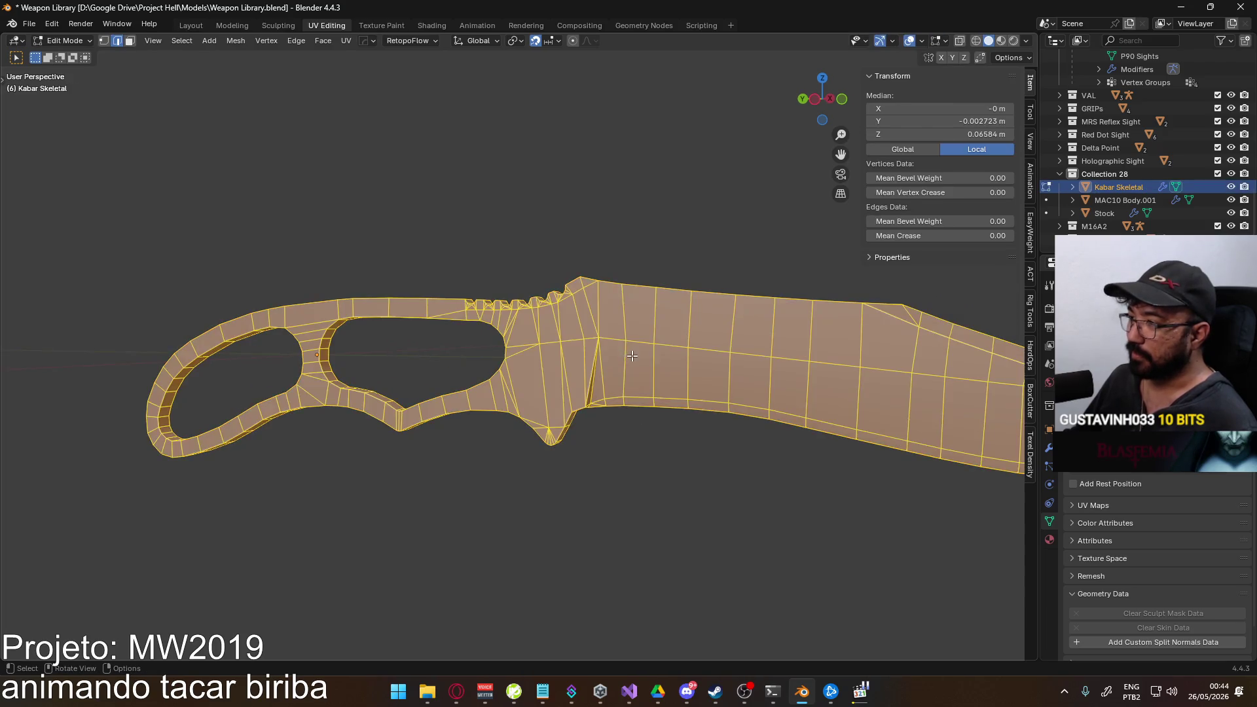
{"action": "scroll", "coordinate": [625, 346], "scroll_direction": "up", "scroll_amount": 2}
{"action": "left_click", "coordinate": [652, 292]}
{"action": "mouse_move", "coordinate": [653, 292]}
{"action": "middle_mouse_down"}
{"action": "mouse_move", "coordinate": [431, 255]}
{"action": "mouse_move", "coordinate": [499, 225]}
{"action": "mouse_move", "coordinate": [593, 218]}
{"action": "mouse_move", "coordinate": [474, 413]}
{"action": "mouse_move", "coordinate": [649, 317]}
{"action": "mouse_move", "coordinate": [462, 329]}
{"action": "mouse_move", "coordinate": [533, 275]}
{"action": "middle_mouse_up"}
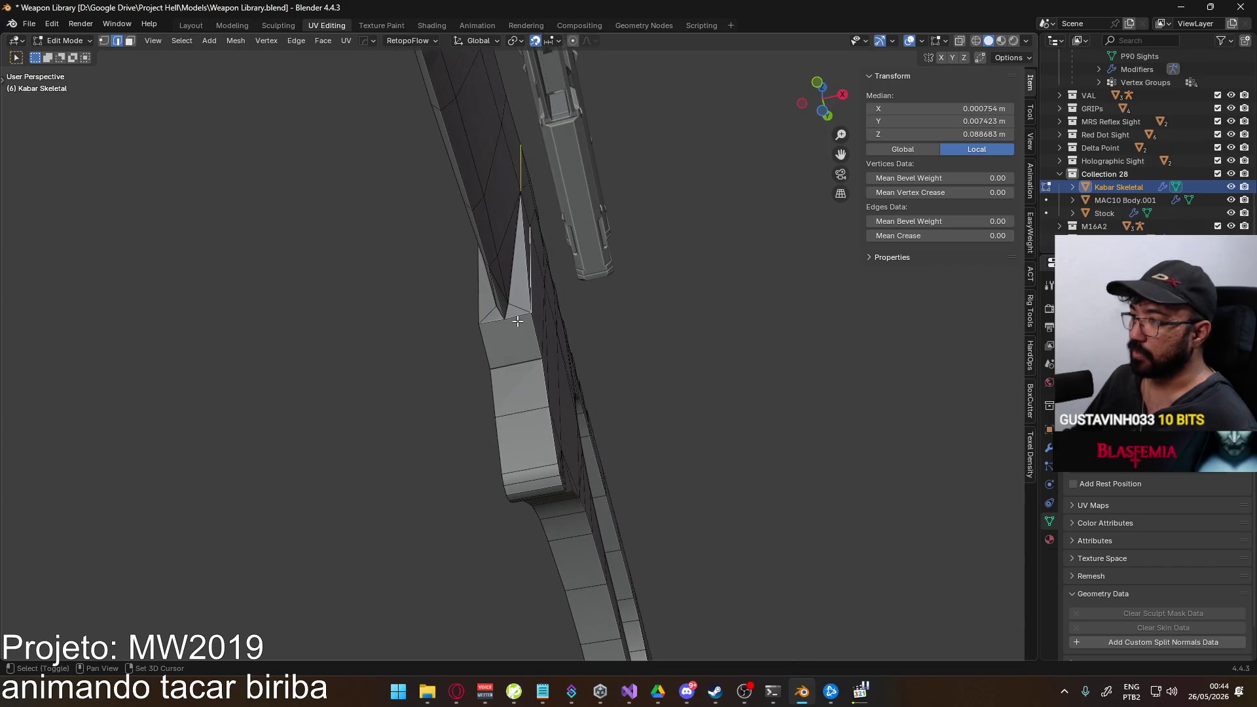
{"action": "mouse_move", "coordinate": [494, 328]}
{"action": "middle_mouse_down"}
{"action": "mouse_move", "coordinate": [590, 325]}
{"action": "mouse_move", "coordinate": [594, 373]}
{"action": "middle_mouse_up"}
{"action": "right_click", "coordinate": [599, 322]}
{"action": "key", "text": "Escape"}
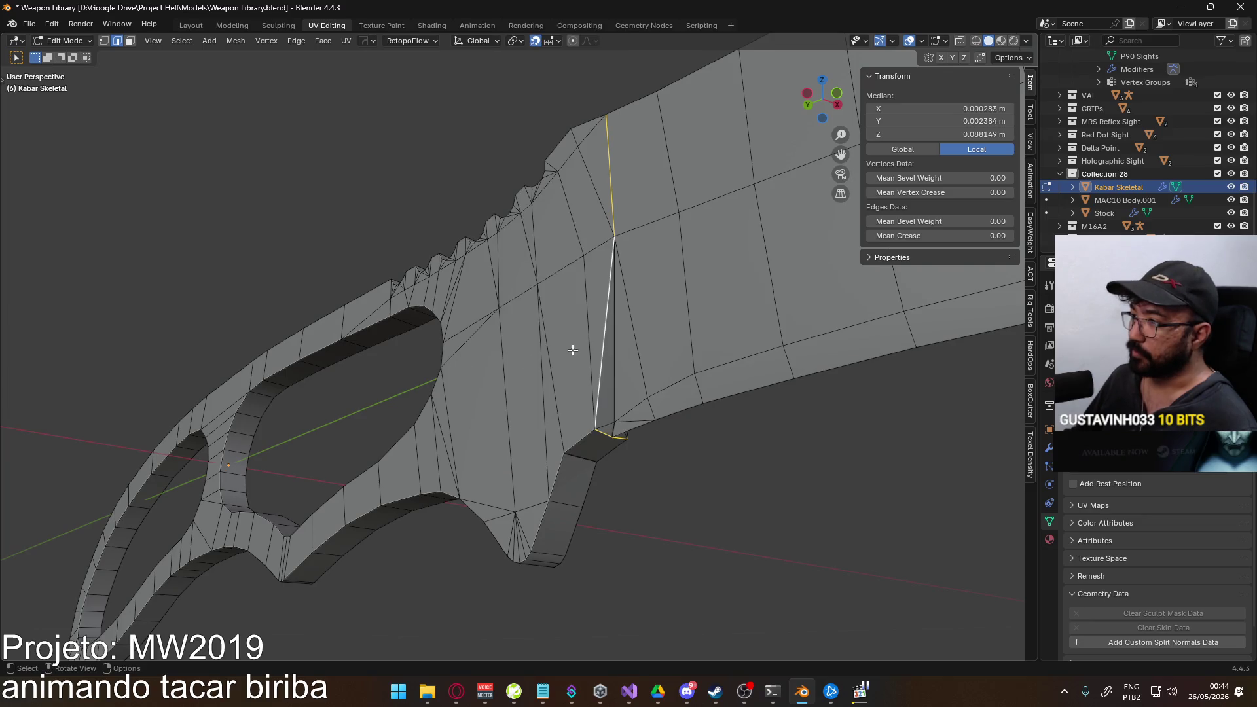
{"action": "right_click", "coordinate": [560, 325]}
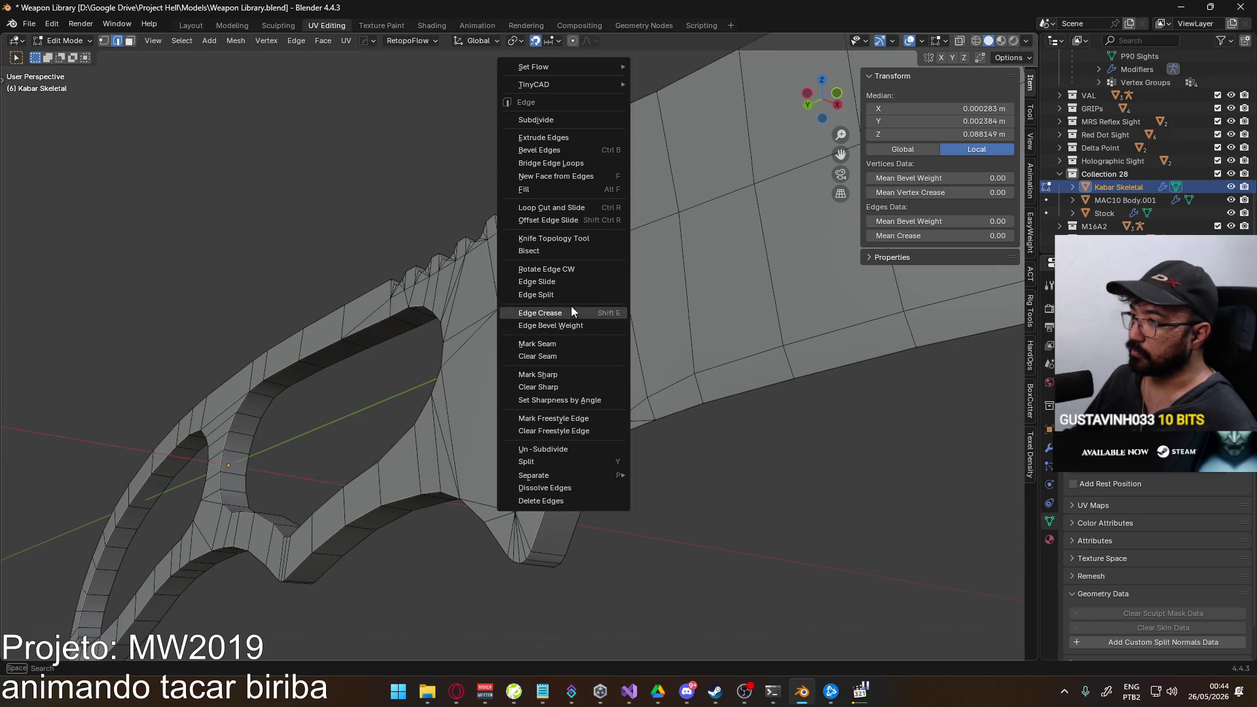
{"action": "left_click", "coordinate": [565, 374]}
Check the sharp edge's shading in object mode, then return to editing the mesh.
{"action": "key", "text": "Tab"}
{"action": "mouse_move", "coordinate": [565, 373]}
{"action": "middle_mouse_down"}
{"action": "mouse_move", "coordinate": [635, 443]}
{"action": "mouse_move", "coordinate": [561, 306]}
{"action": "middle_mouse_up"}
{"action": "key", "text": "Tab"}
{"action": "mouse_move", "coordinate": [744, 357]}
{"action": "middle_mouse_down"}
{"action": "mouse_move", "coordinate": [603, 384]}
{"action": "mouse_move", "coordinate": [660, 430]}
{"action": "middle_mouse_up"}
{"action": "scroll", "coordinate": [604, 361], "scroll_direction": "down", "scroll_amount": 2}
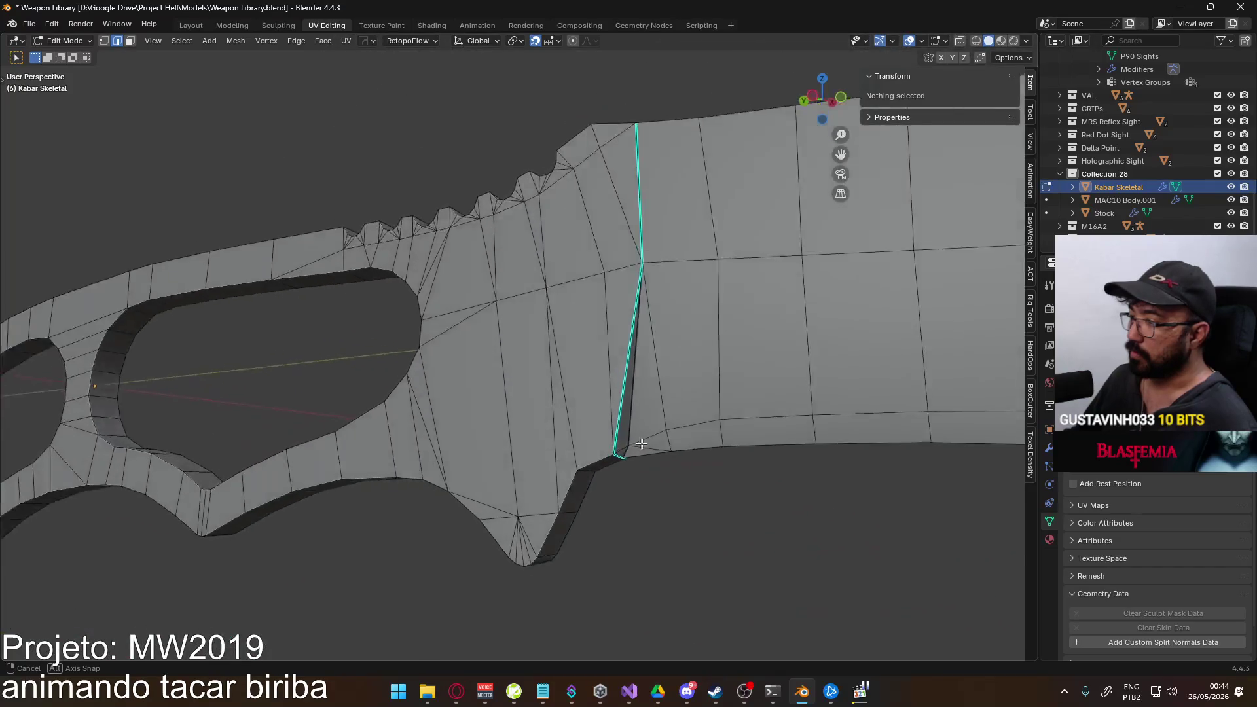
From Right view, select the bottom vertex of the sharp loop and review its Z coordinate.
{"action": "key", "text": "KP_3"}
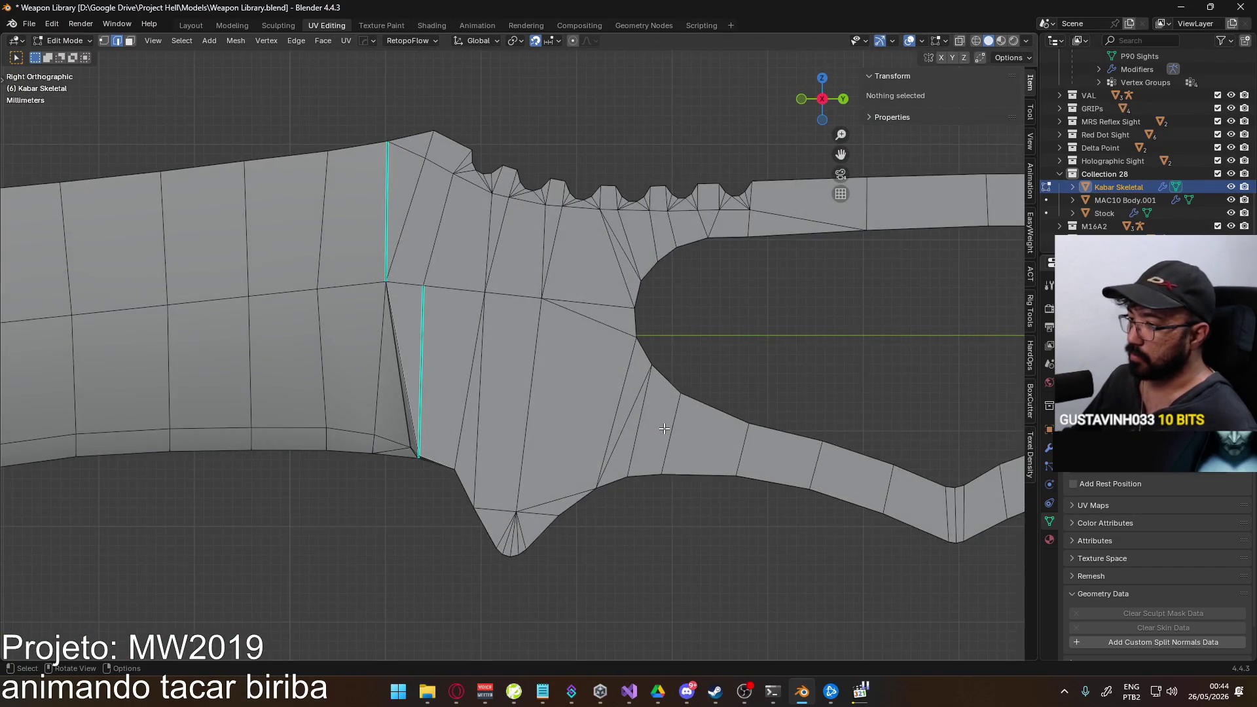
{"action": "scroll", "coordinate": [664, 428], "scroll_direction": "up", "scroll_amount": 2}
{"action": "scroll", "coordinate": [541, 357], "scroll_direction": "up", "scroll_amount": 3}
{"action": "mouse_move", "coordinate": [563, 307]}
{"action": "middle_mouse_down"}
{"action": "mouse_move", "coordinate": [567, 261]}
{"action": "mouse_move", "coordinate": [615, 312]}
{"action": "mouse_move", "coordinate": [647, 317]}
{"action": "mouse_move", "coordinate": [672, 372]}
{"action": "middle_mouse_up"}
{"action": "key", "text": "KP_1"}
{"action": "scroll", "coordinate": [649, 329], "scroll_direction": "up", "scroll_amount": 3}
{"action": "left_click", "coordinate": [650, 405]}
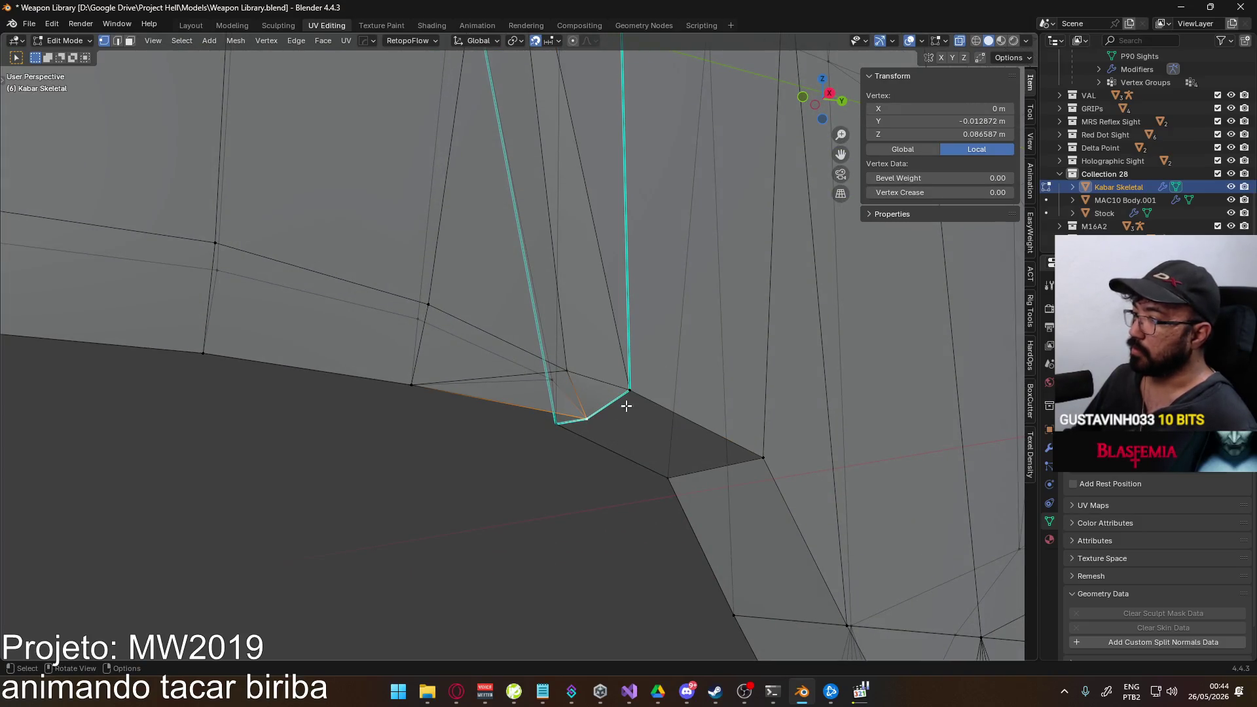
{"action": "left_click", "coordinate": [545, 423]}
{"action": "left_click", "coordinate": [994, 132]}
{"action": "key", "text": "Return"}
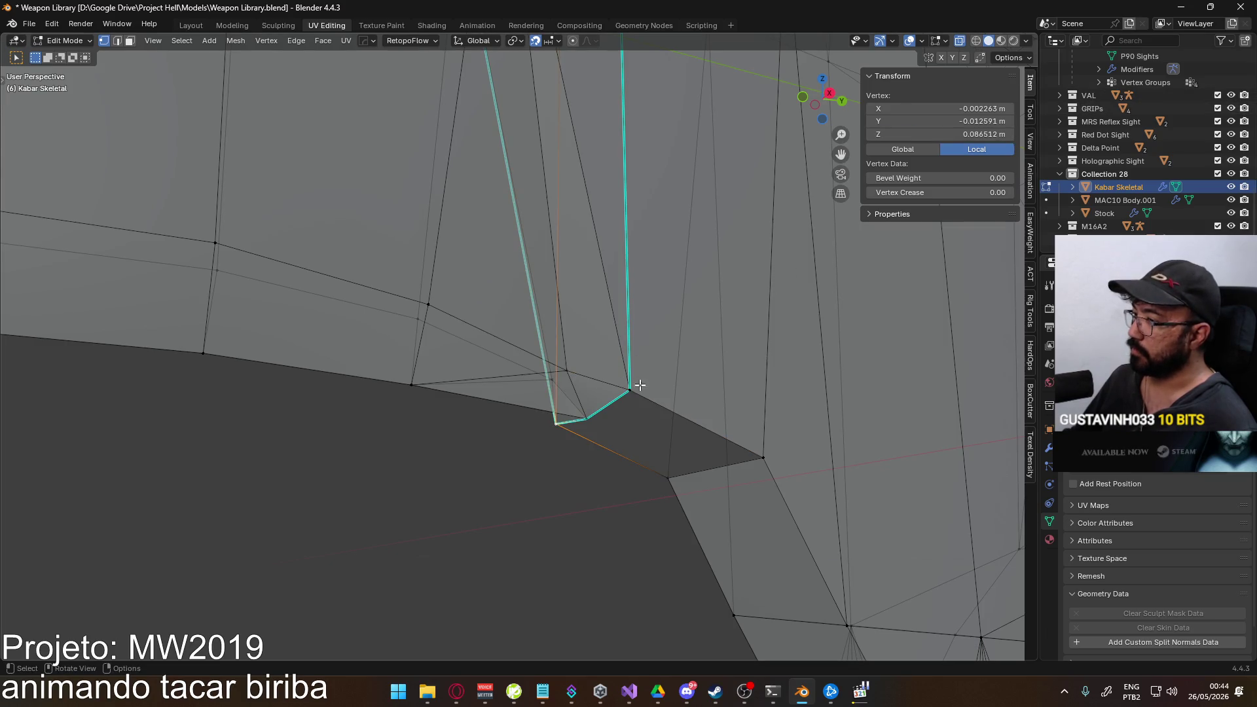
Switch the vertex Transform fields to global space and try a new Z on the corner vertex, then undo it.
{"action": "left_click", "coordinate": [588, 421]}
{"action": "left_click", "coordinate": [903, 149]}
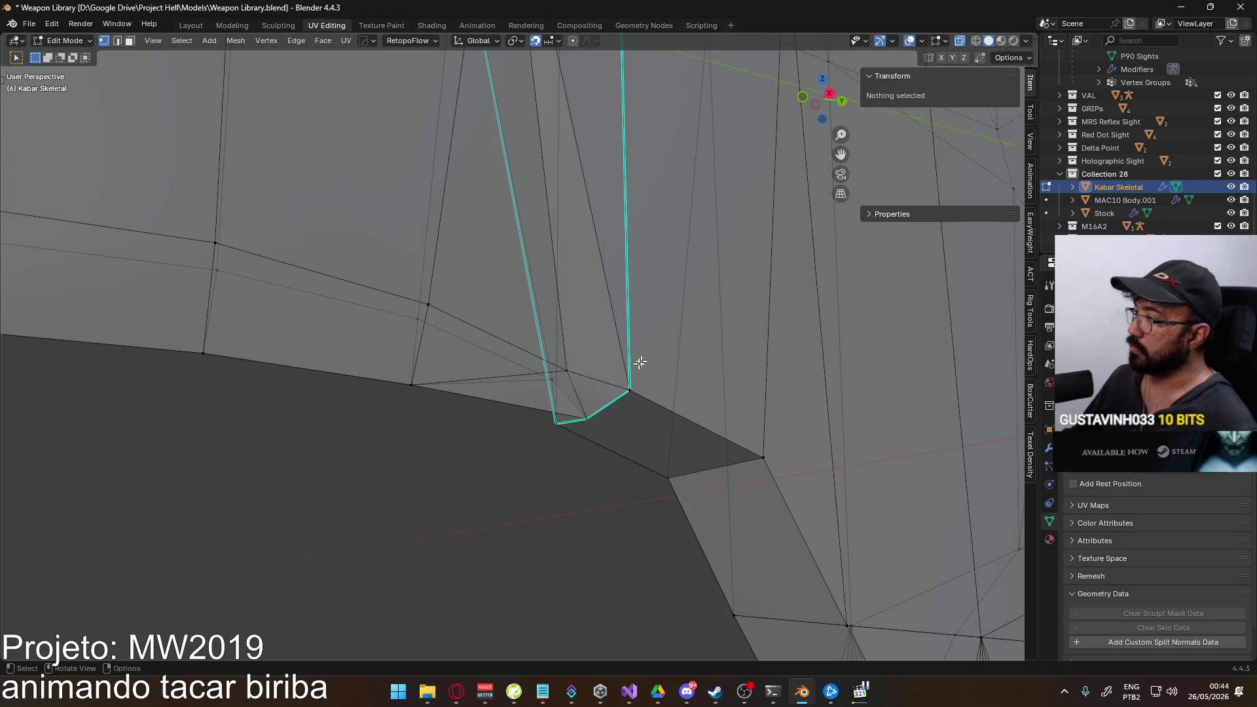
{"action": "left_click", "coordinate": [984, 134]}
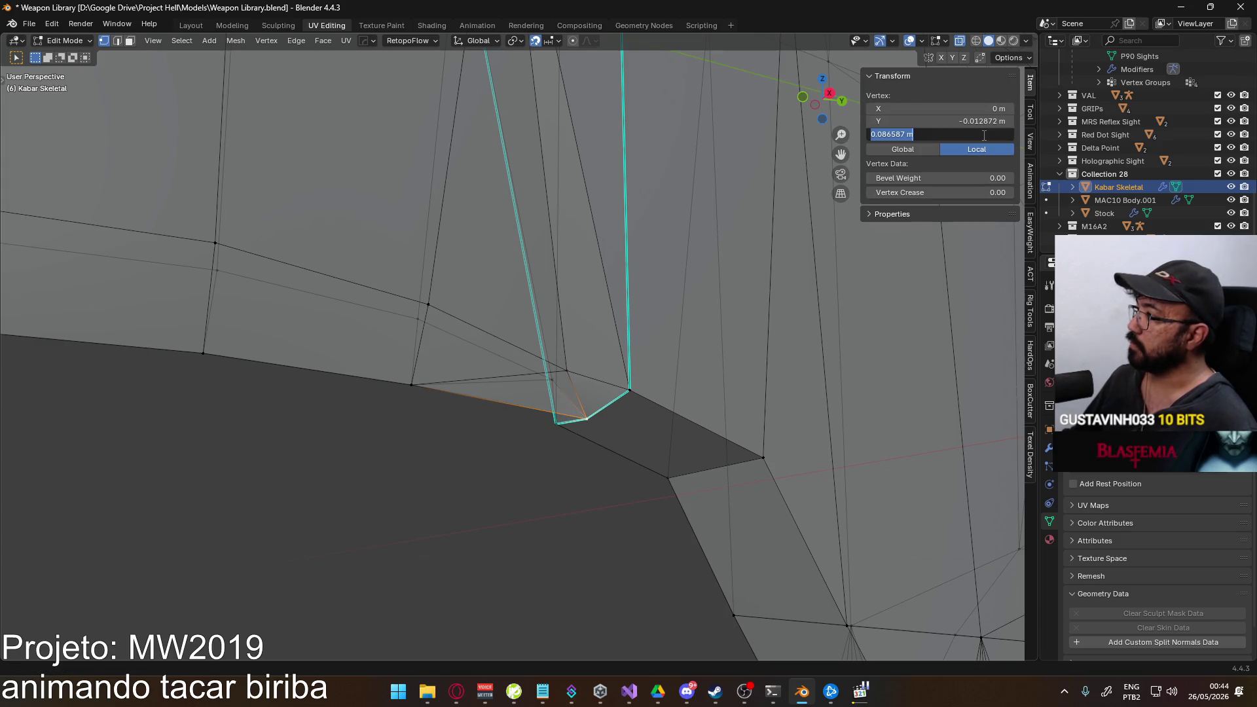
{"action": "left_click", "coordinate": [639, 385]}
{"action": "key", "text": "Return"}
{"action": "key", "text": "ctrl+z"}
Select the opposite corner vertex and bring up Google Drive's sync status window.
{"action": "mouse_move", "coordinate": [629, 393]}
{"action": "middle_mouse_down"}
{"action": "mouse_move", "coordinate": [562, 394]}
{"action": "mouse_move", "coordinate": [589, 462]}
{"action": "mouse_move", "coordinate": [564, 413]}
{"action": "mouse_move", "coordinate": [614, 392]}
{"action": "middle_mouse_up"}
{"action": "left_click", "coordinate": [650, 370]}
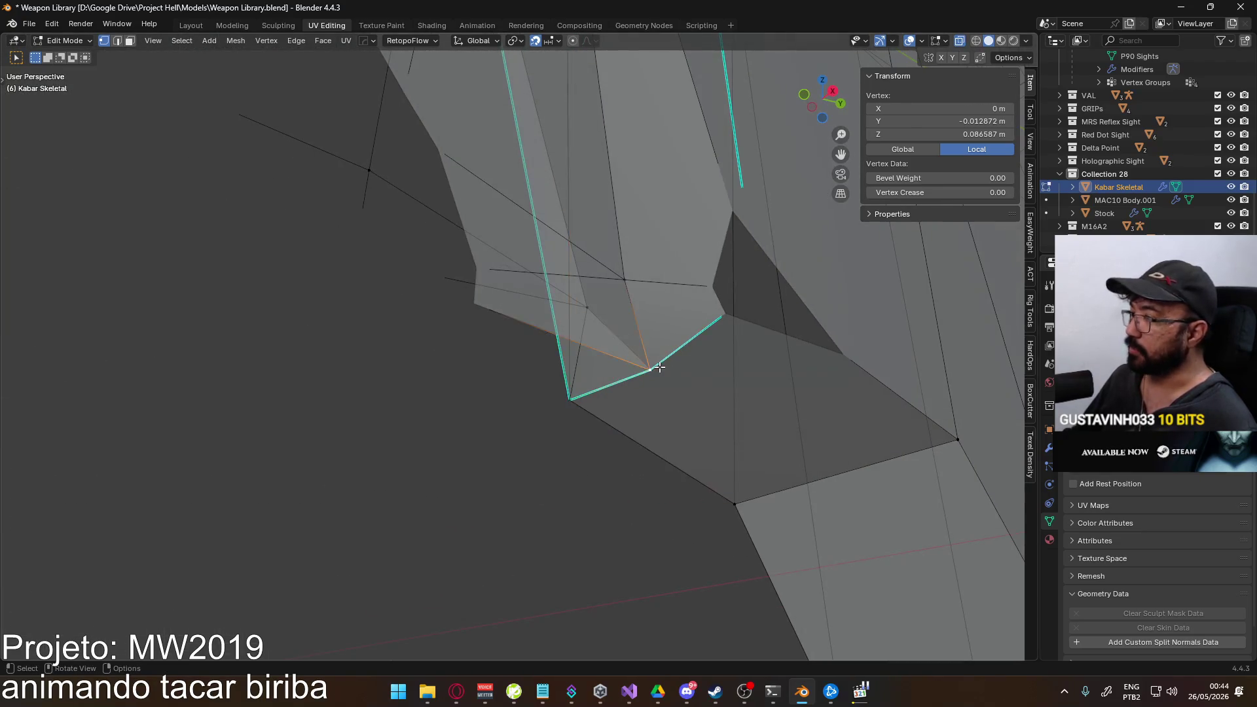
{"action": "left_click", "coordinate": [751, 313]}
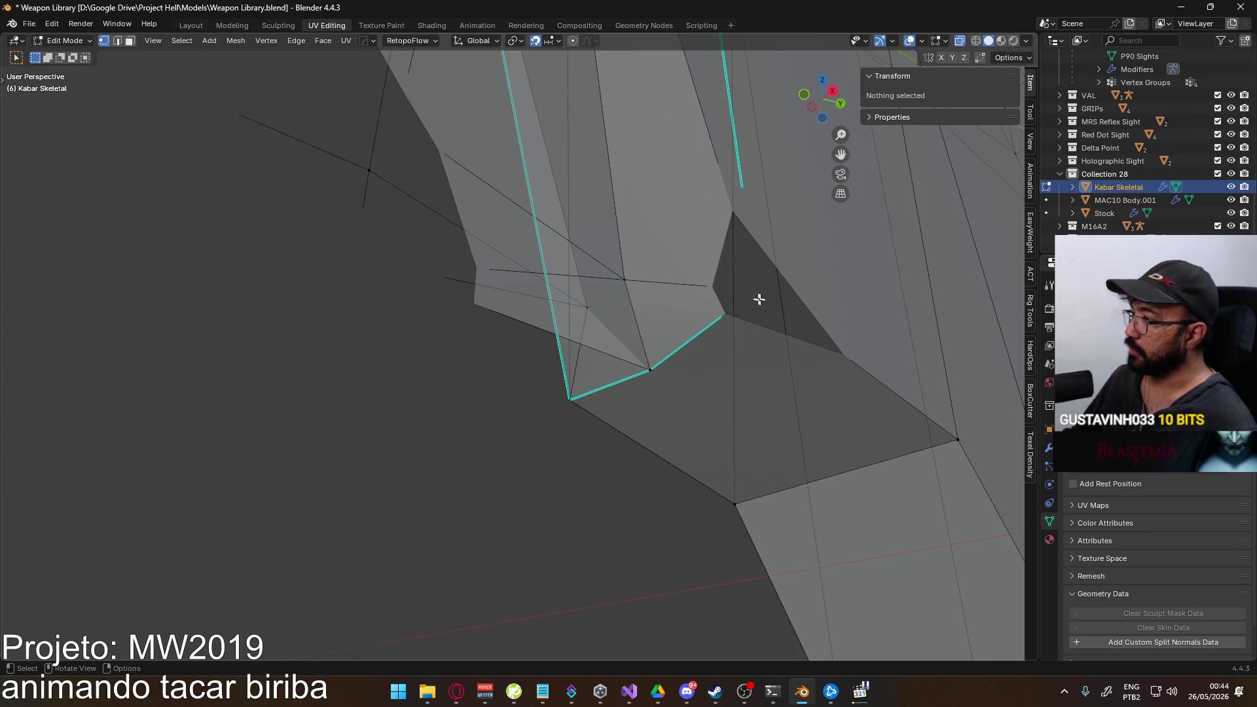
{"action": "middle_click_drag", "start_coordinate": [752, 295], "coordinate": [772, 310]}
{"action": "left_click", "coordinate": [678, 312]}
{"action": "left_click", "coordinate": [658, 692]}
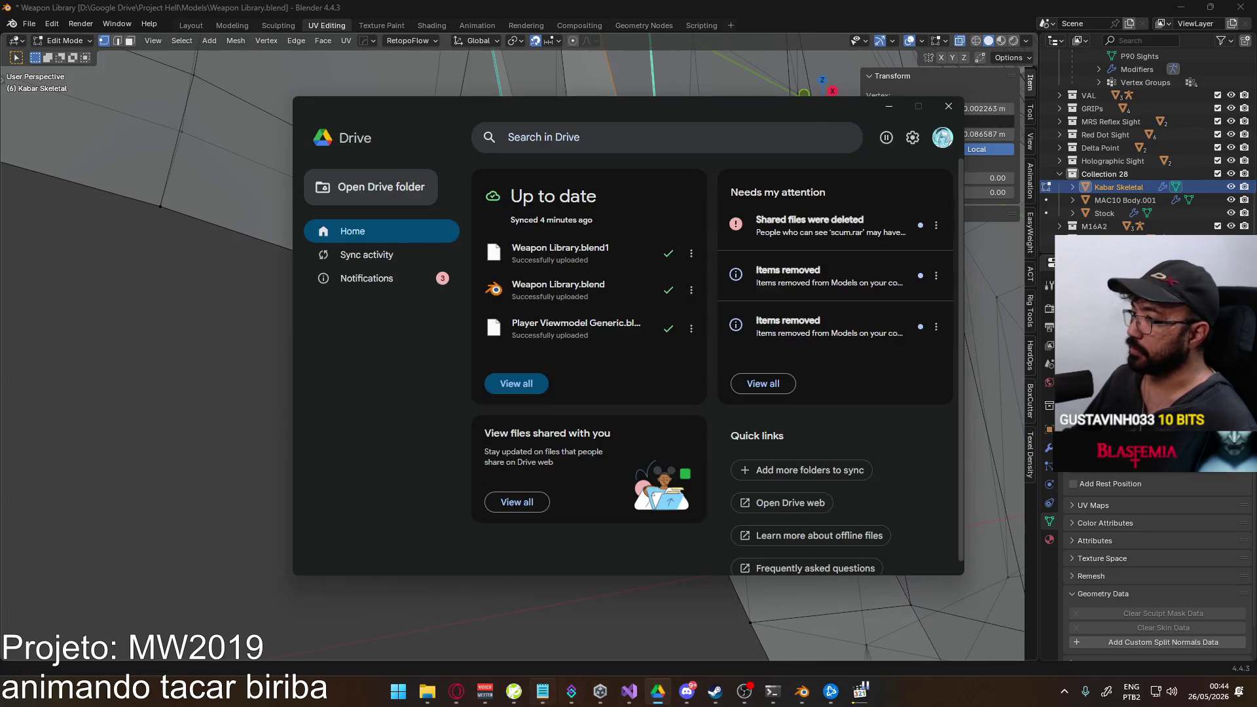
Paste the copied Y coordinate (-0.012872 m) onto the guard vertex and undo the stray edit.
{"action": "left_click", "coordinate": [890, 107]}
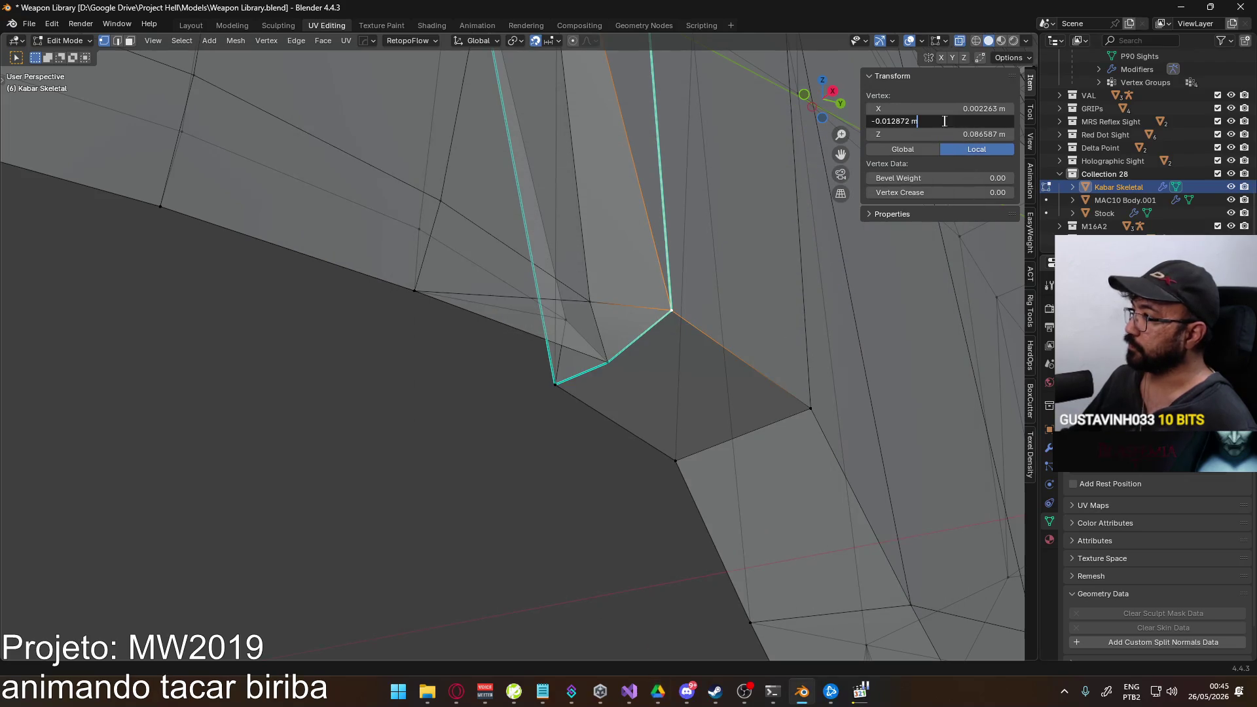
{"action": "key", "text": "Tab"}
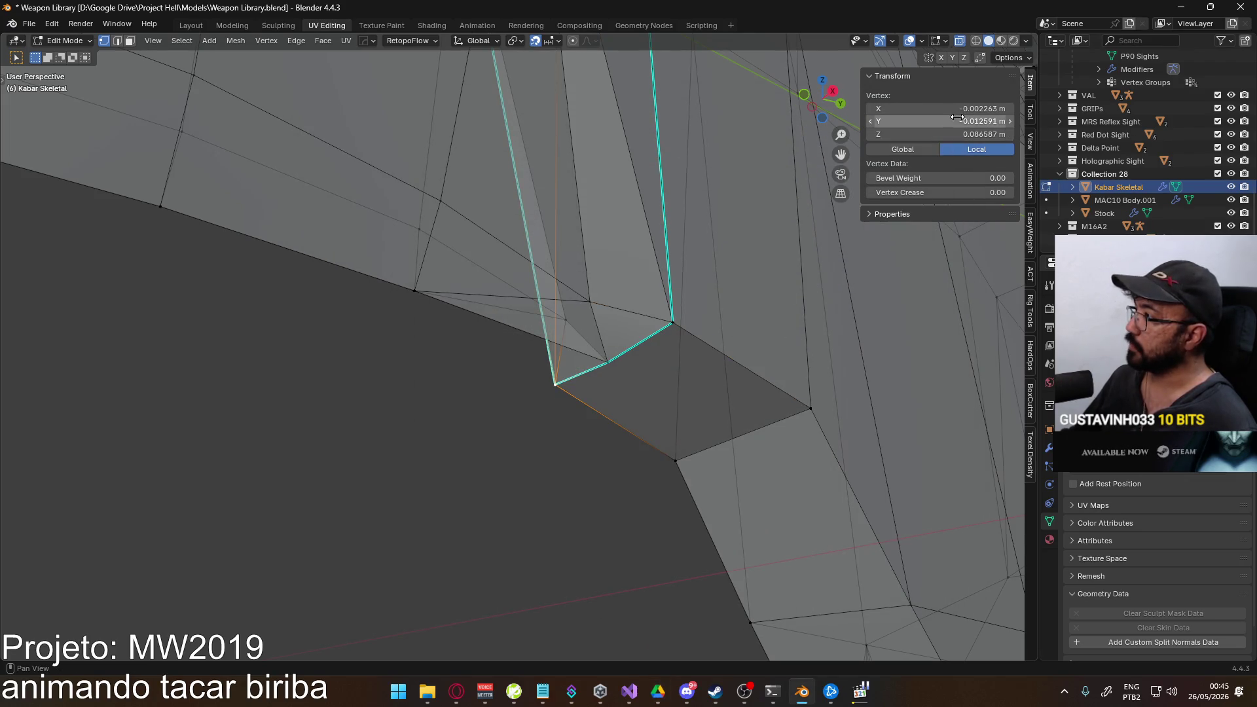
{"action": "type", "text": "-0.012872 m"}
{"action": "key", "text": "Return"}
{"action": "key", "text": "ctrl+z"}
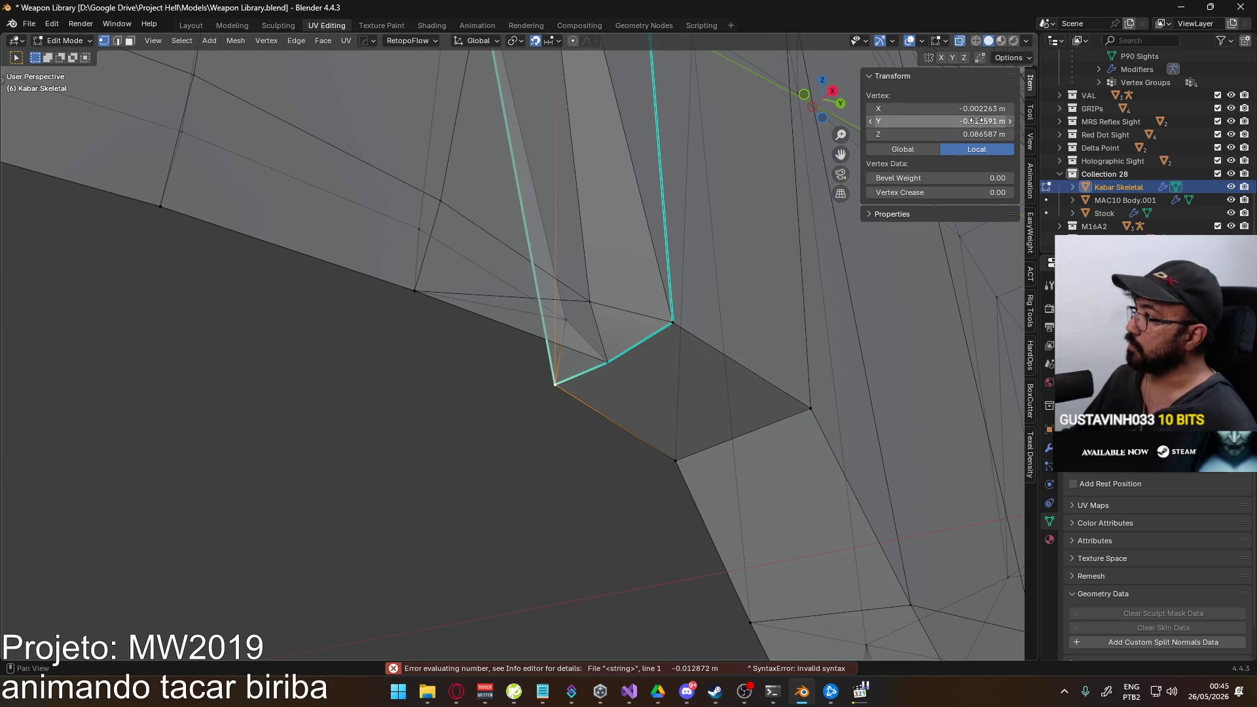
Inspect the whole Kabar Skeletal knife from Right Ortho and edge-on, toggling between object and mesh editing.
{"action": "key", "text": "KP_3"}
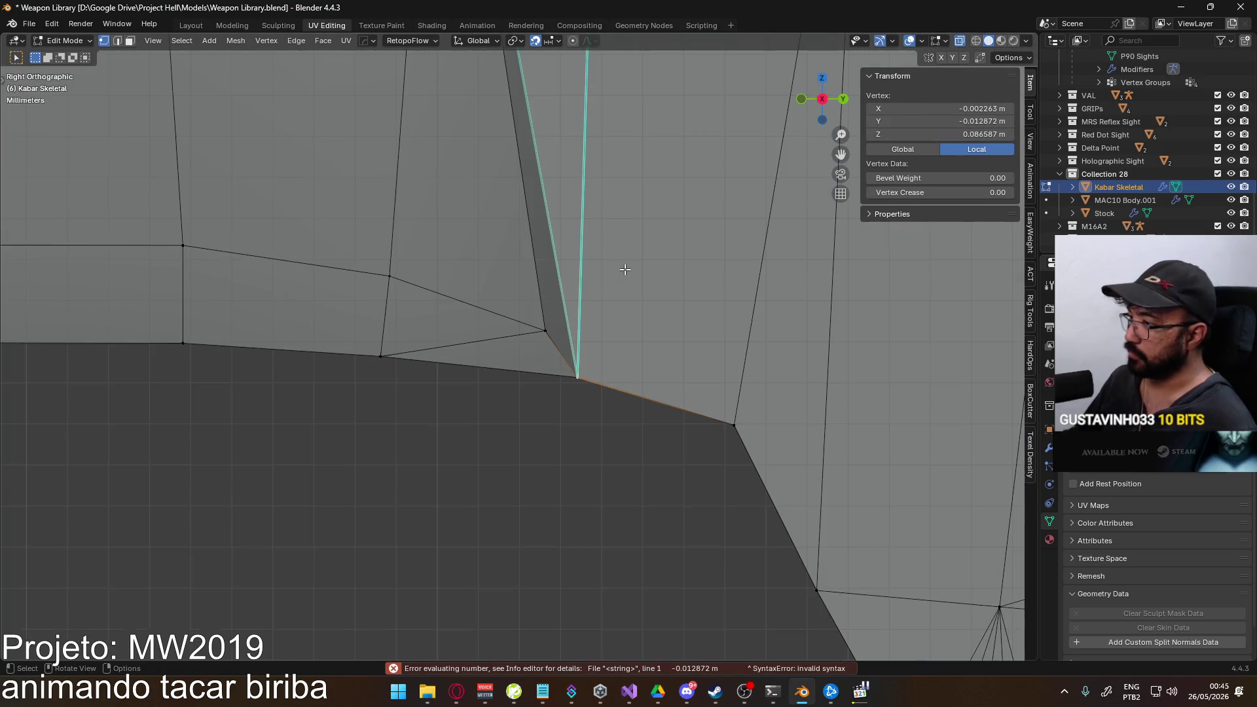
{"action": "scroll", "coordinate": [607, 291], "scroll_direction": "down", "scroll_amount": 3}
{"action": "scroll", "coordinate": [632, 351], "scroll_direction": "down", "scroll_amount": 3}
{"action": "key", "text": "Tab"}
{"action": "scroll", "coordinate": [614, 416], "scroll_direction": "up", "scroll_amount": 2}
{"action": "mouse_move", "coordinate": [472, 452]}
{"action": "middle_mouse_down"}
{"action": "mouse_move", "coordinate": [749, 506]}
{"action": "mouse_move", "coordinate": [576, 273]}
{"action": "middle_mouse_up"}
{"action": "key", "text": "Tab"}
{"action": "mouse_move", "coordinate": [570, 349]}
{"action": "middle_mouse_down"}
{"action": "mouse_move", "coordinate": [655, 498]}
{"action": "mouse_move", "coordinate": [554, 419]}
{"action": "mouse_move", "coordinate": [497, 224]}
{"action": "mouse_move", "coordinate": [629, 272]}
{"action": "mouse_move", "coordinate": [655, 374]}
{"action": "middle_mouse_up"}
{"action": "scroll", "coordinate": [602, 401], "scroll_direction": "down", "scroll_amount": 4}
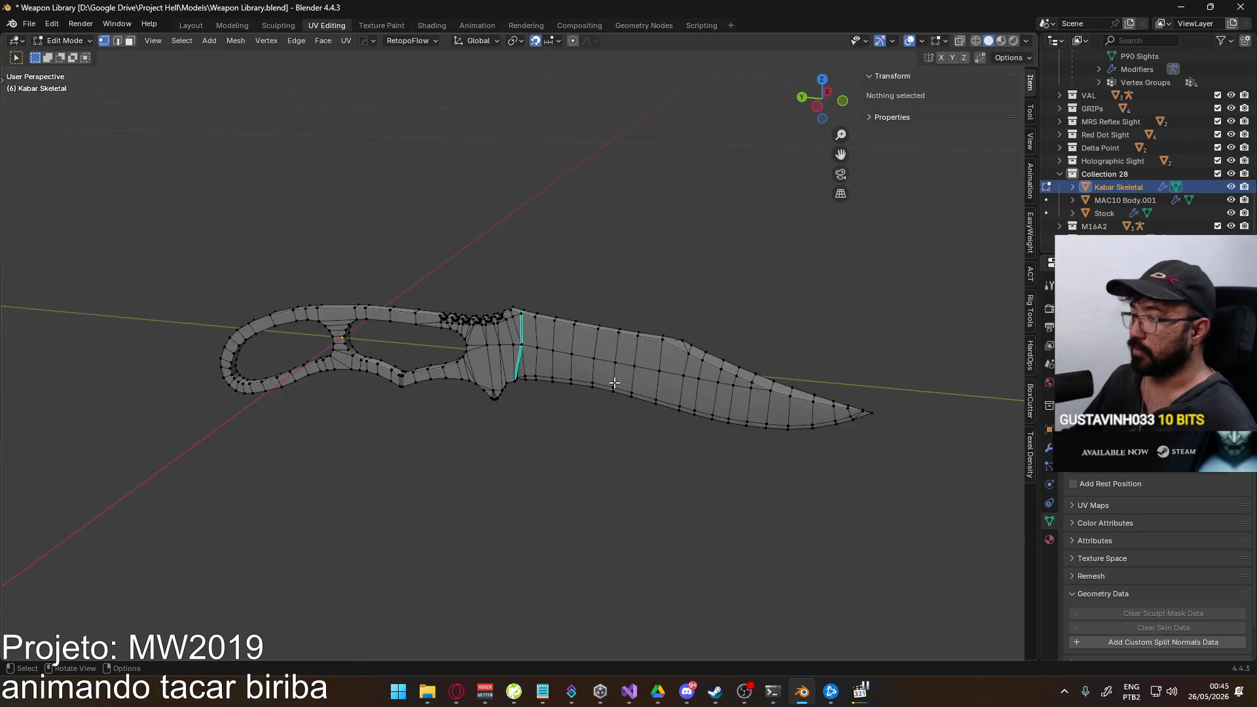
Back in object mode, rename the Kabar Skeletal object to Throwing Knife in the Outliner.
{"action": "key", "text": "Tab"}
{"action": "key", "text": "KP_3"}
{"action": "scroll", "coordinate": [555, 370], "scroll_direction": "up", "scroll_amount": 4}
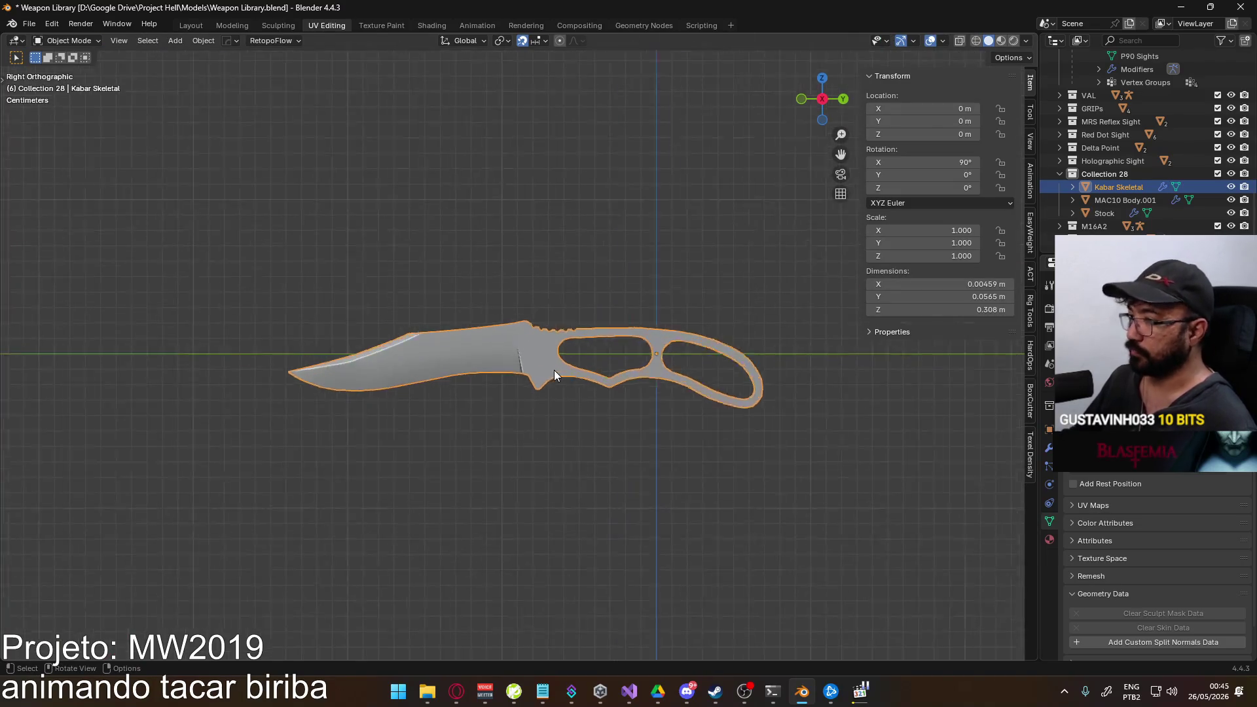
{"action": "double_click", "coordinate": [1119, 185]}
{"action": "type", "text": "Throwing K"}
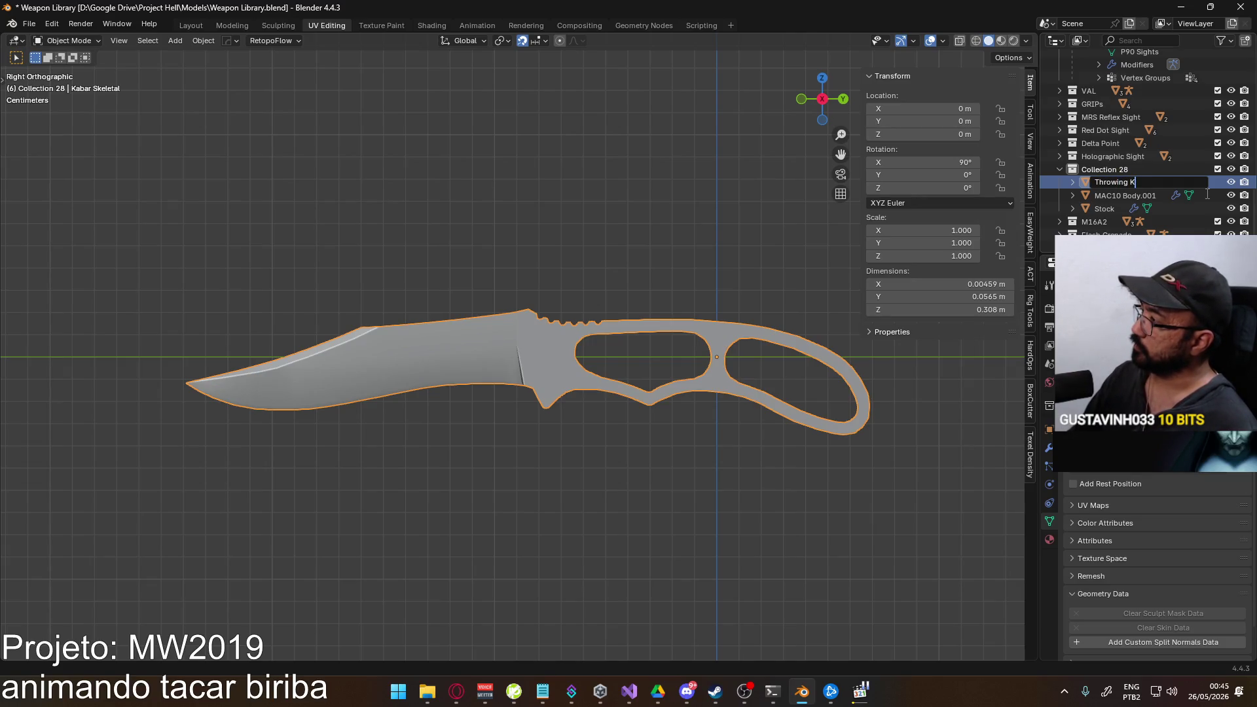
{"action": "type", "text": "nife"}
{"action": "key", "text": "Return"}
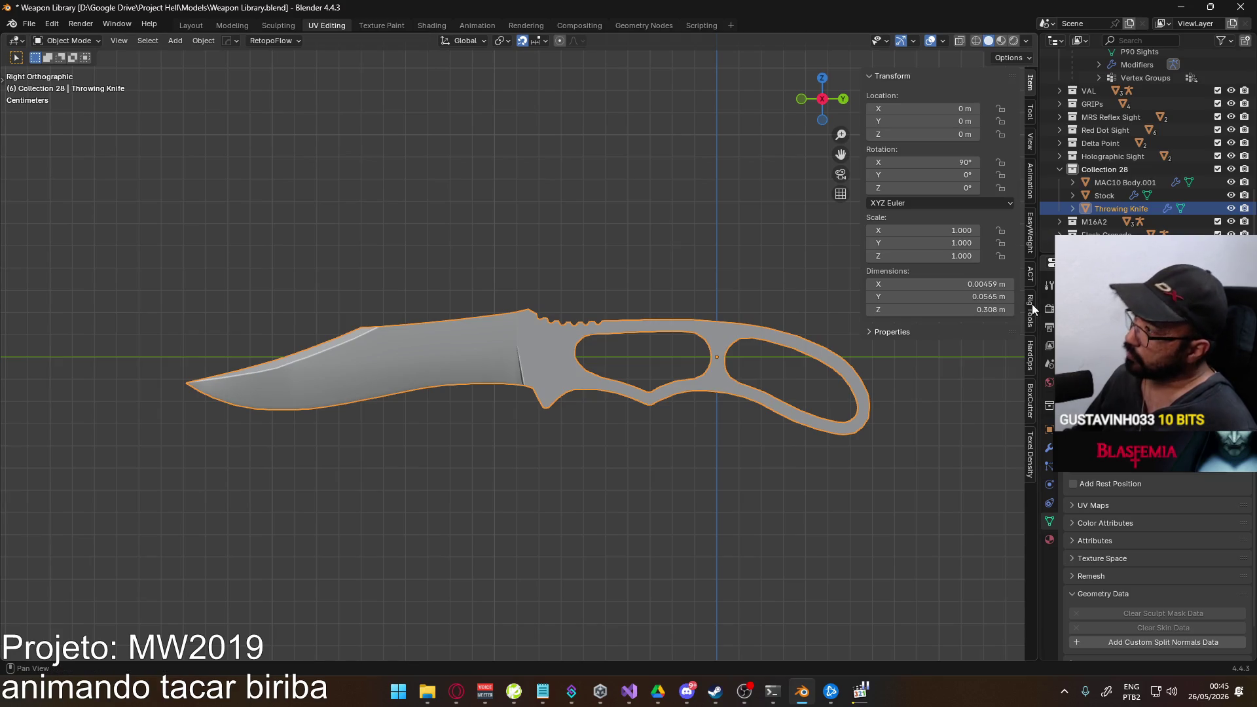
With the ACT sidebar shown, rotate the throwing knife -90° so it stands upright.
{"action": "left_click", "coordinate": [1030, 274]}
{"action": "scroll", "coordinate": [1005, 295], "scroll_direction": "down", "scroll_amount": 5}
{"action": "scroll", "coordinate": [1006, 353], "scroll_direction": "down", "scroll_amount": 4}
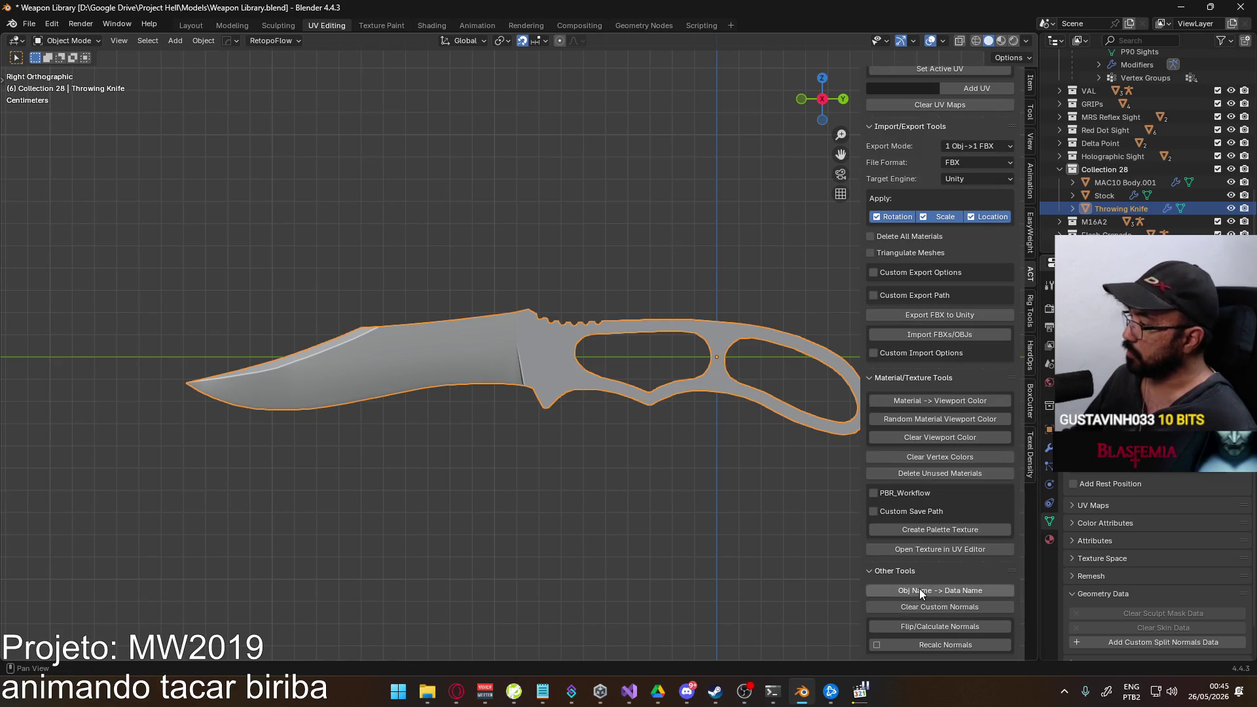
{"action": "scroll", "coordinate": [788, 523], "scroll_direction": "down", "scroll_amount": 3}
{"action": "scroll", "coordinate": [679, 442], "scroll_direction": "down", "scroll_amount": 3}
{"action": "middle_click_drag", "start_coordinate": [603, 505], "coordinate": [541, 355], "text": "shift"}
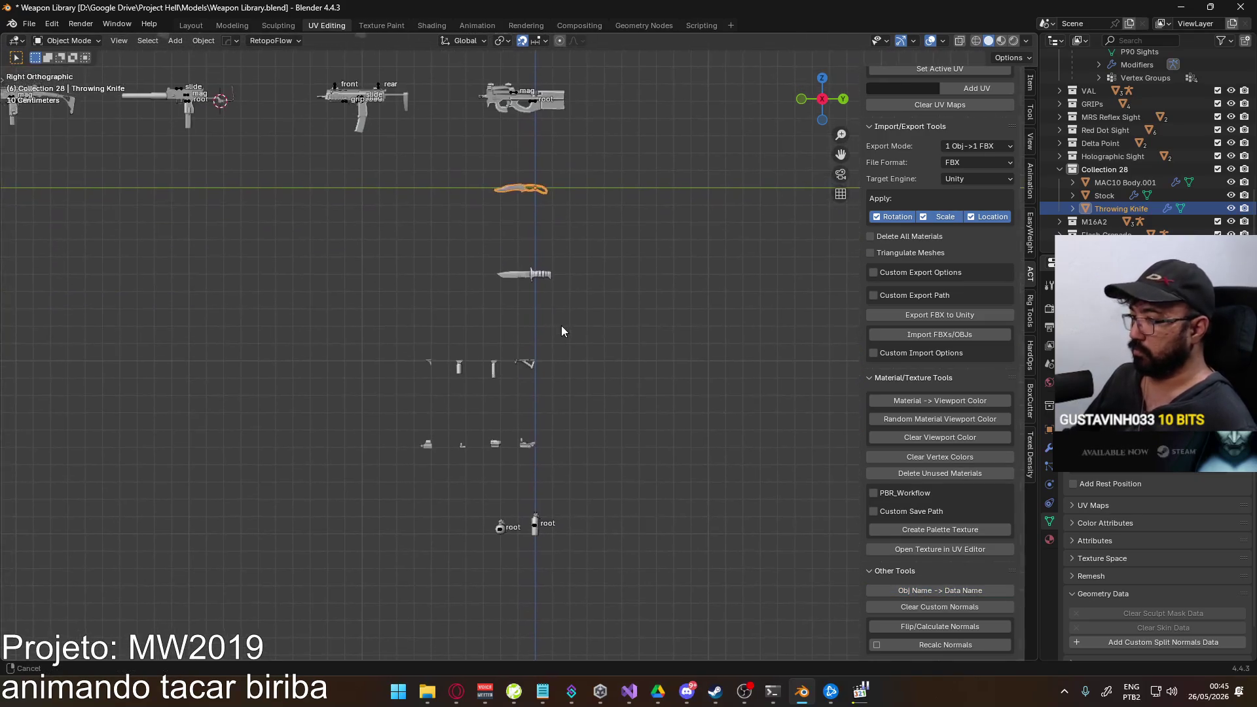
{"action": "key", "text": "r"}
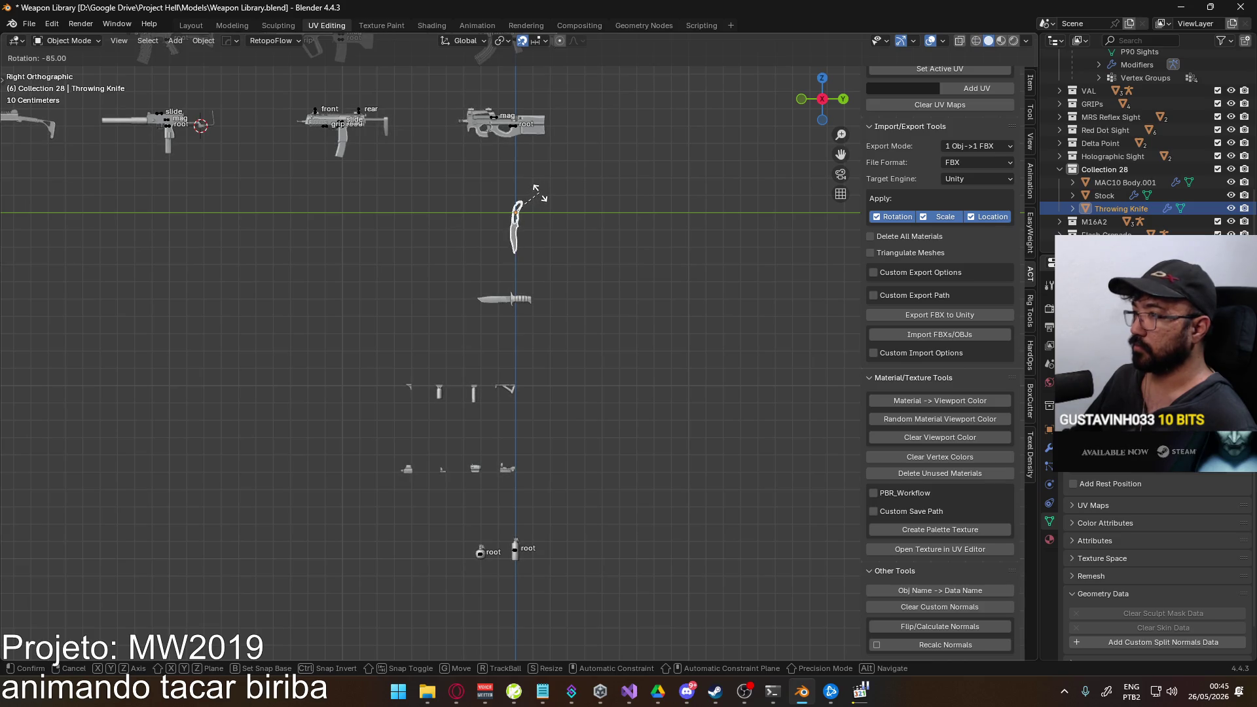
{"action": "left_click", "coordinate": [535, 194]}
{"action": "scroll", "coordinate": [542, 224], "scroll_direction": "up", "scroll_amount": 2}
{"action": "scroll", "coordinate": [549, 362], "scroll_direction": "up", "scroll_amount": 2}
{"action": "scroll", "coordinate": [550, 369], "scroll_direction": "up", "scroll_amount": 1}
{"action": "scroll", "coordinate": [551, 368], "scroll_direction": "down", "scroll_amount": 3}
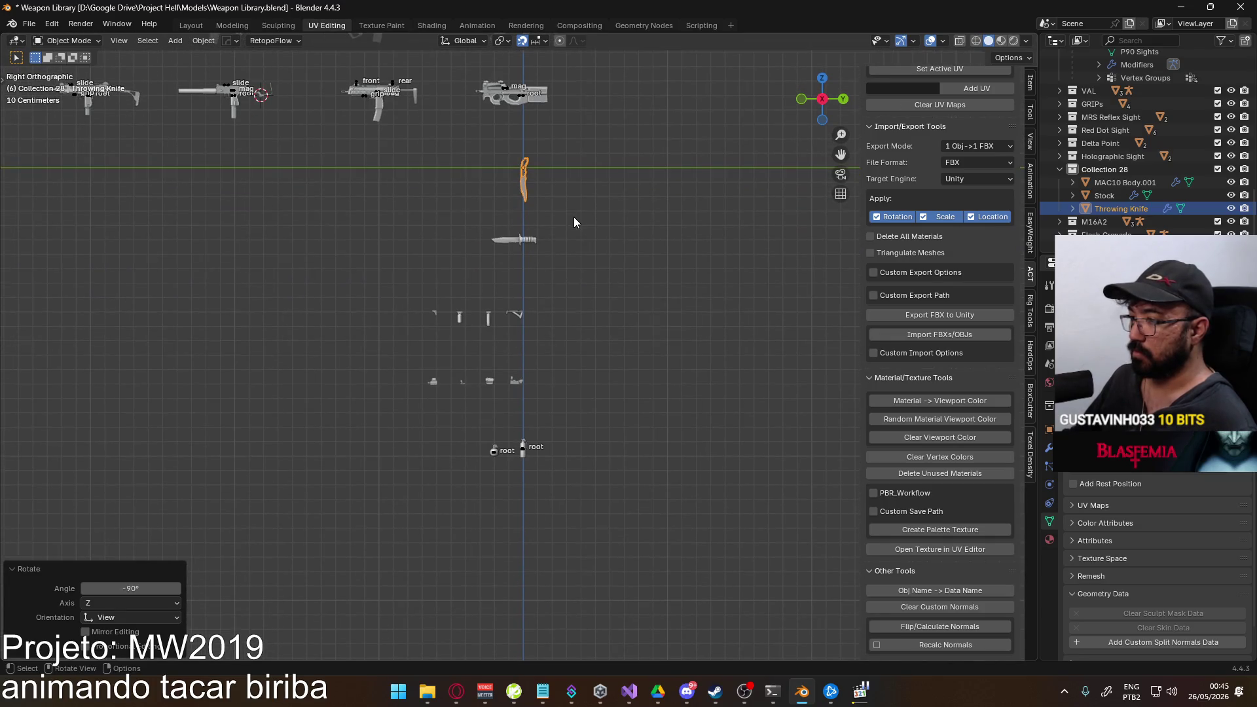
Move the knife object down and adjust its height in several grabs, raising it 0.05 m.
{"action": "key", "text": "g"}
{"action": "left_click", "coordinate": [566, 504]}
{"action": "scroll", "coordinate": [547, 516], "scroll_direction": "up", "scroll_amount": 2}
{"action": "scroll", "coordinate": [550, 431], "scroll_direction": "up", "scroll_amount": 3}
{"action": "scroll", "coordinate": [550, 432], "scroll_direction": "up", "scroll_amount": 2}
{"action": "key", "text": "g"}
{"action": "left_click", "coordinate": [547, 430]}
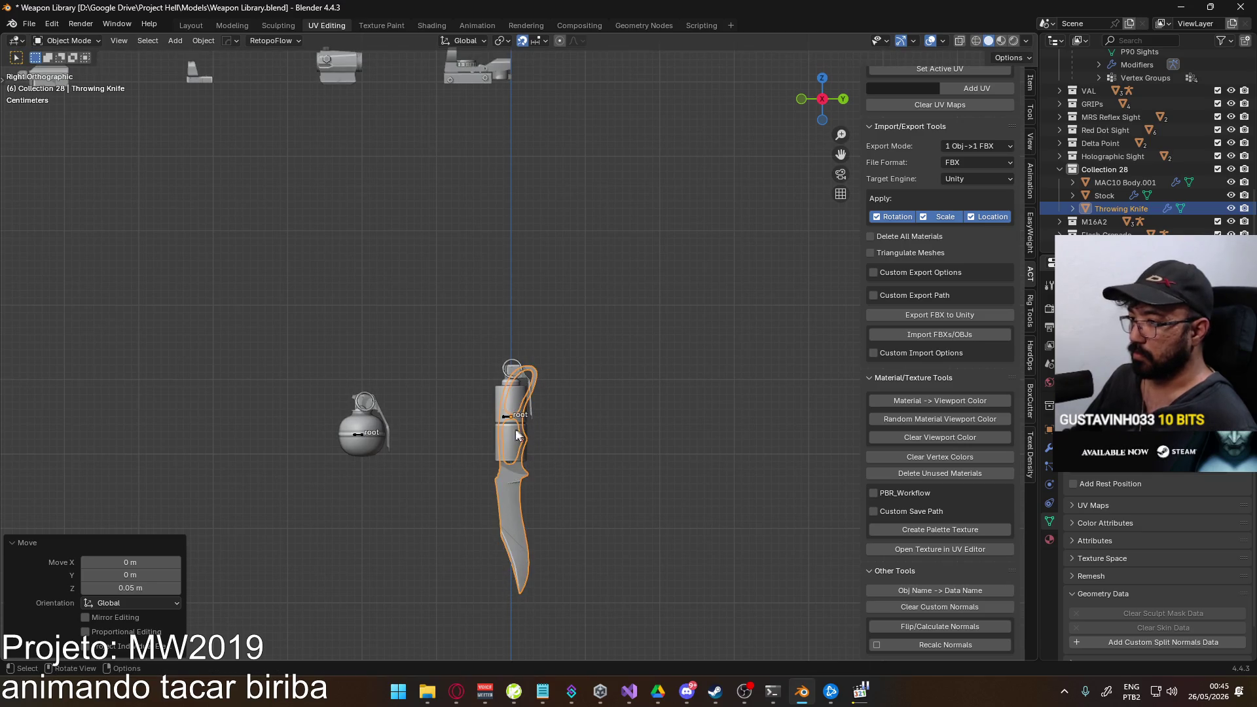
{"action": "scroll", "coordinate": [625, 428], "scroll_direction": "up", "scroll_amount": 2}
{"action": "key", "text": "g"}
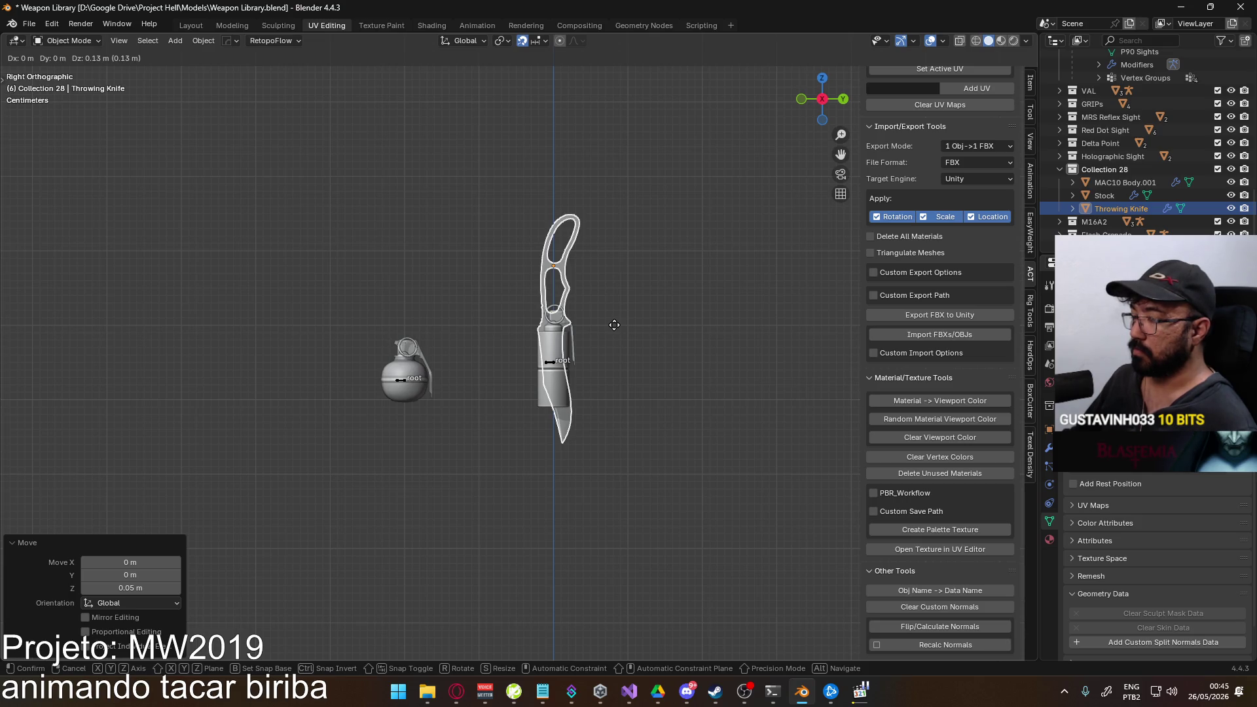
{"action": "left_click", "coordinate": [647, 439]}
Shift all of the knife's mesh geometry up in Edit Mode, then begin sliding the object sideways.
{"action": "key", "text": "Tab"}
{"action": "key", "text": "a"}
{"action": "key", "text": "g"}
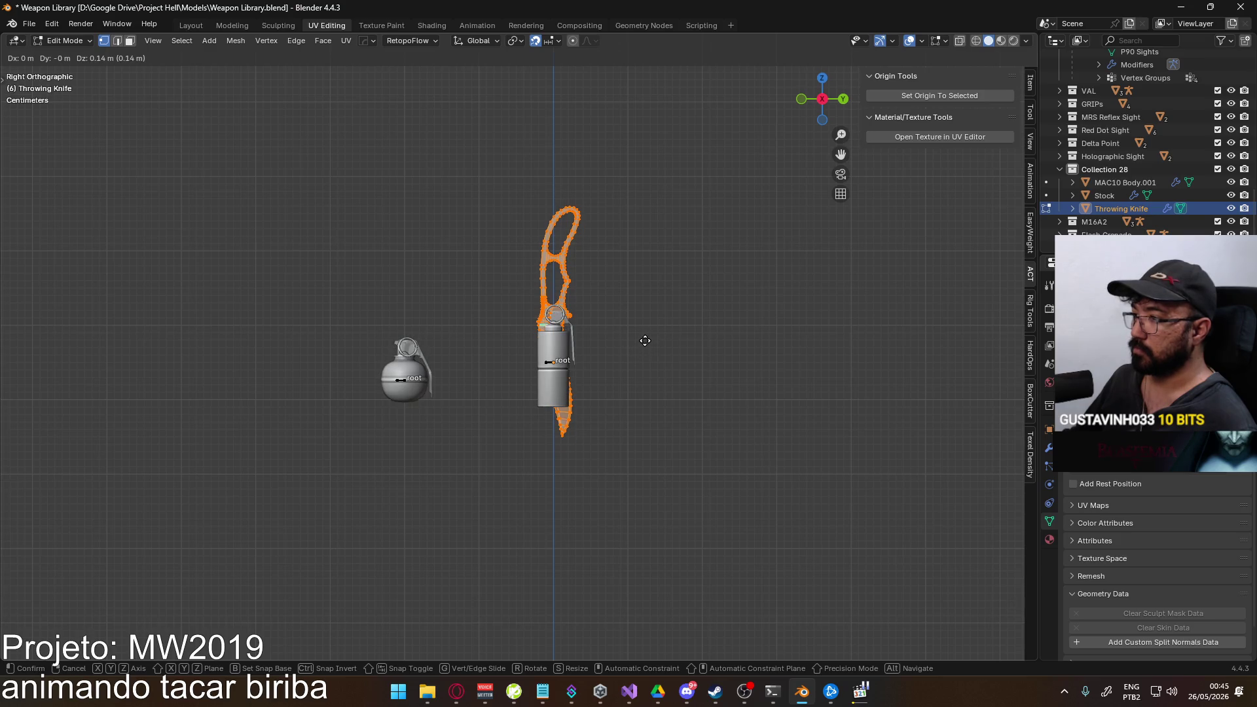
{"action": "left_click", "coordinate": [645, 341]}
{"action": "key", "text": "Tab"}
{"action": "key", "text": "g"}
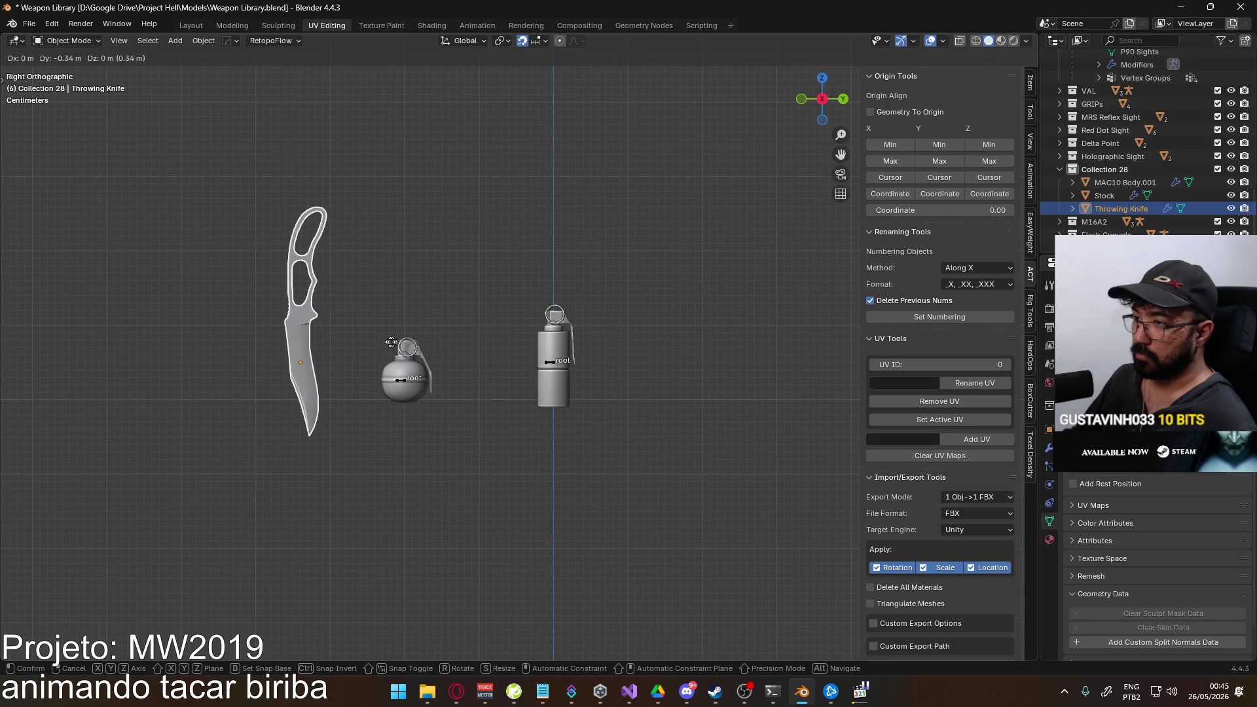
Drop the knife to the left of the two grenades and check it from the side view.
{"action": "left_click", "coordinate": [363, 342]}
{"action": "left_click", "coordinate": [363, 341]}
{"action": "middle_click_drag", "start_coordinate": [363, 341], "coordinate": [646, 397]}
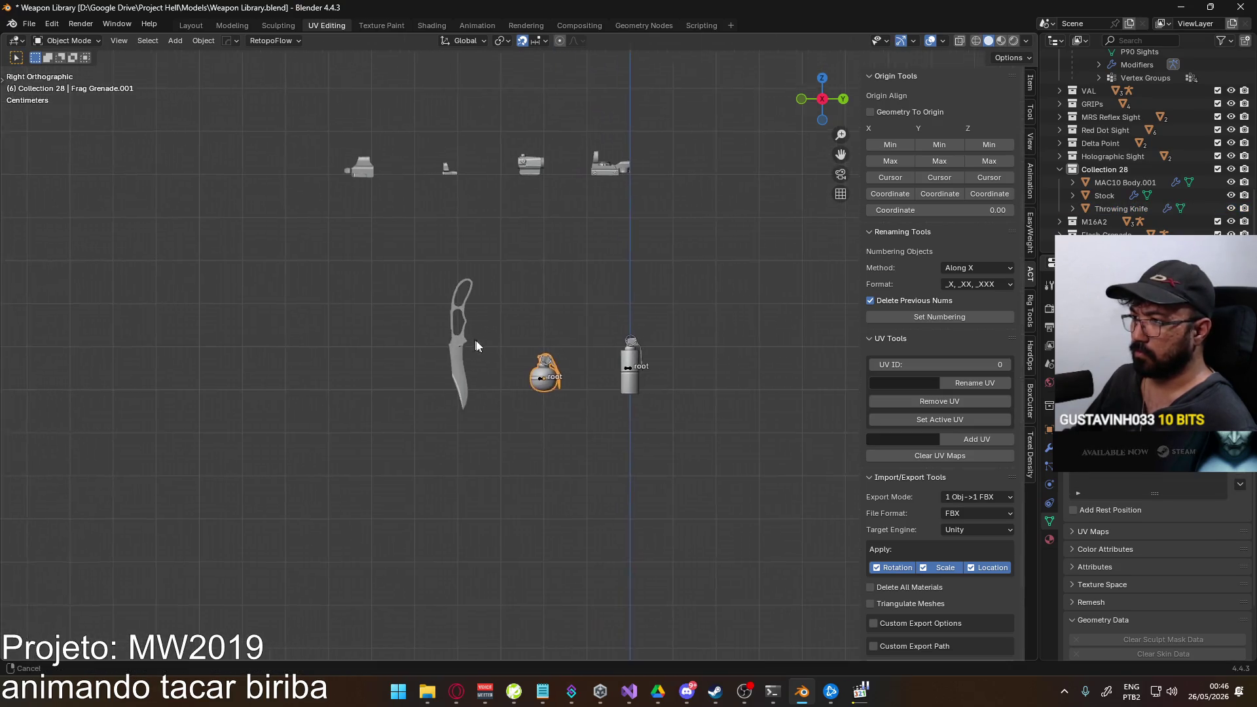
{"action": "key", "text": "KP_3"}
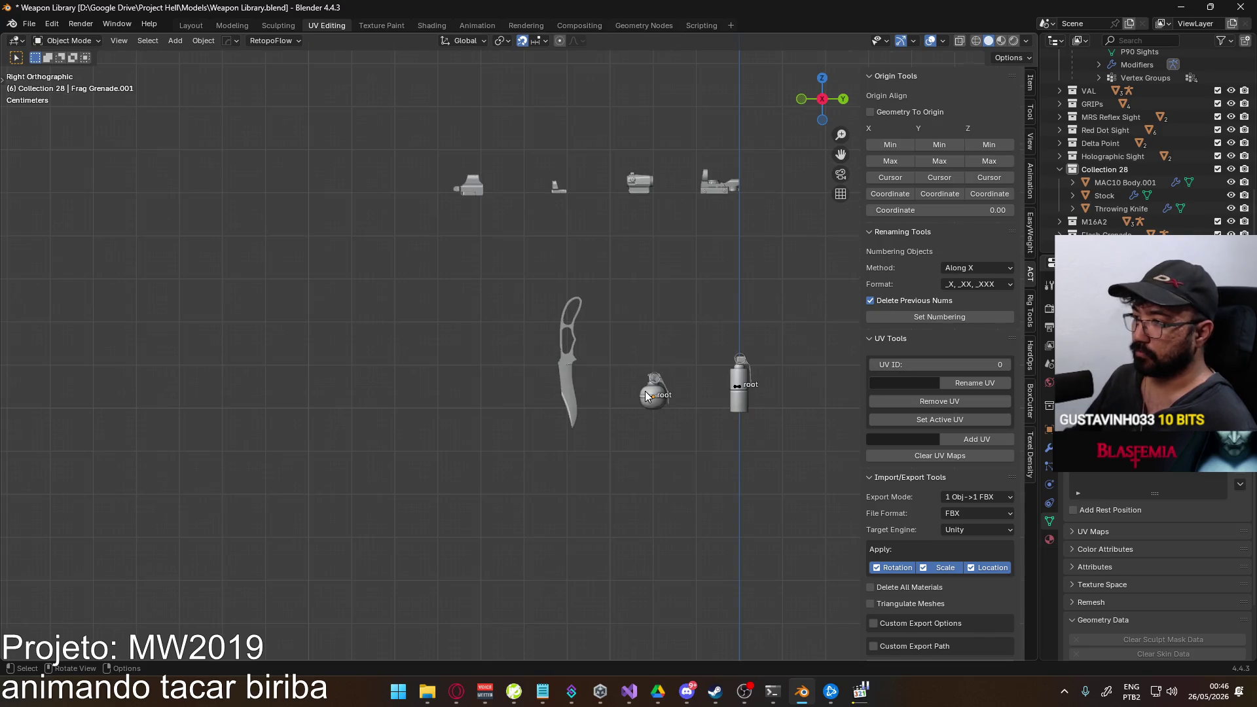
{"action": "scroll", "coordinate": [671, 377], "scroll_direction": "up", "scroll_amount": 3}
{"action": "key", "text": "Tab"}
{"action": "key", "text": "Tab"}
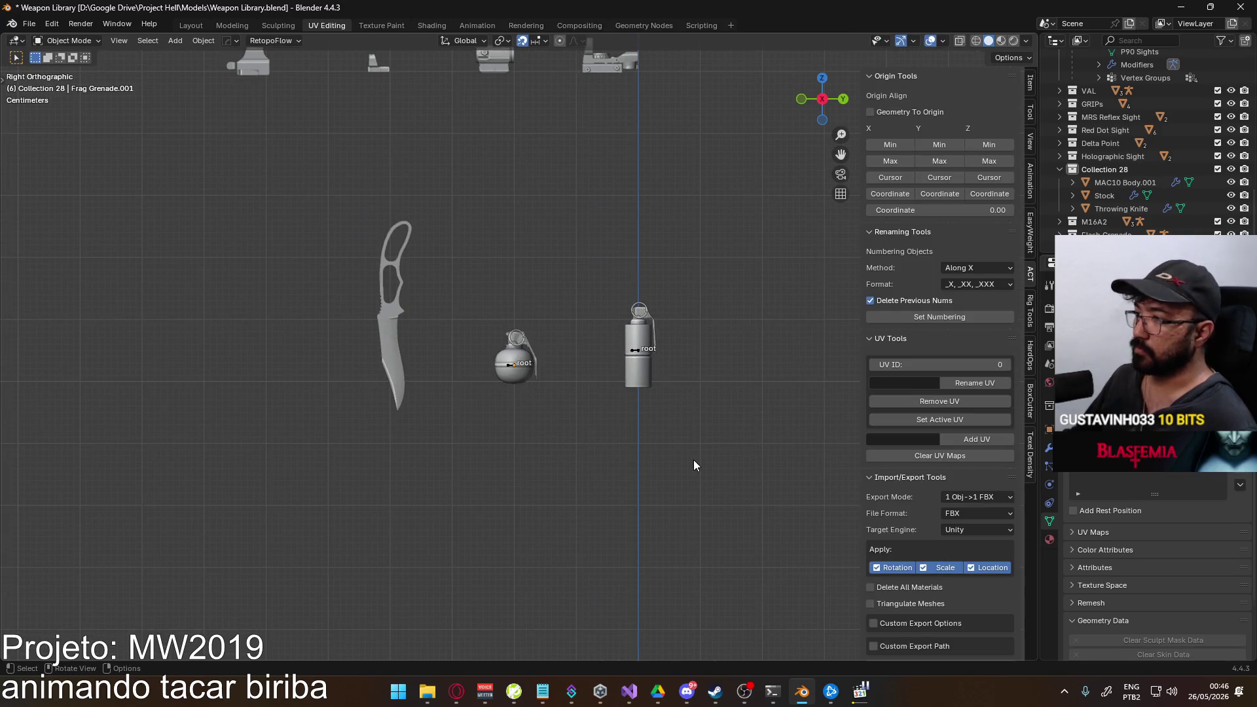
{"action": "left_click", "coordinate": [392, 338]}
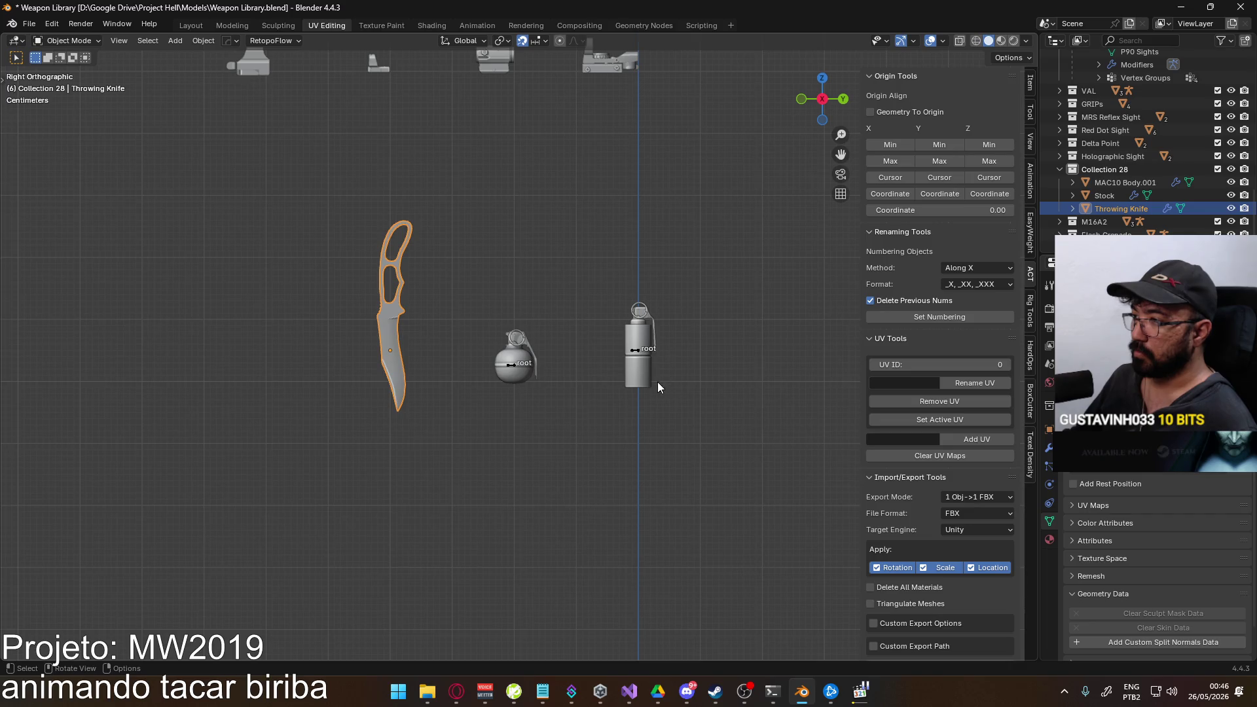
Snap the 3D cursor to the Flash Rig's root bone via Cursor to Selected, then bring up the Add list.
{"action": "left_click", "coordinate": [637, 383]}
{"action": "scroll", "coordinate": [669, 370], "scroll_direction": "up", "scroll_amount": 2}
{"action": "key", "text": "Tab"}
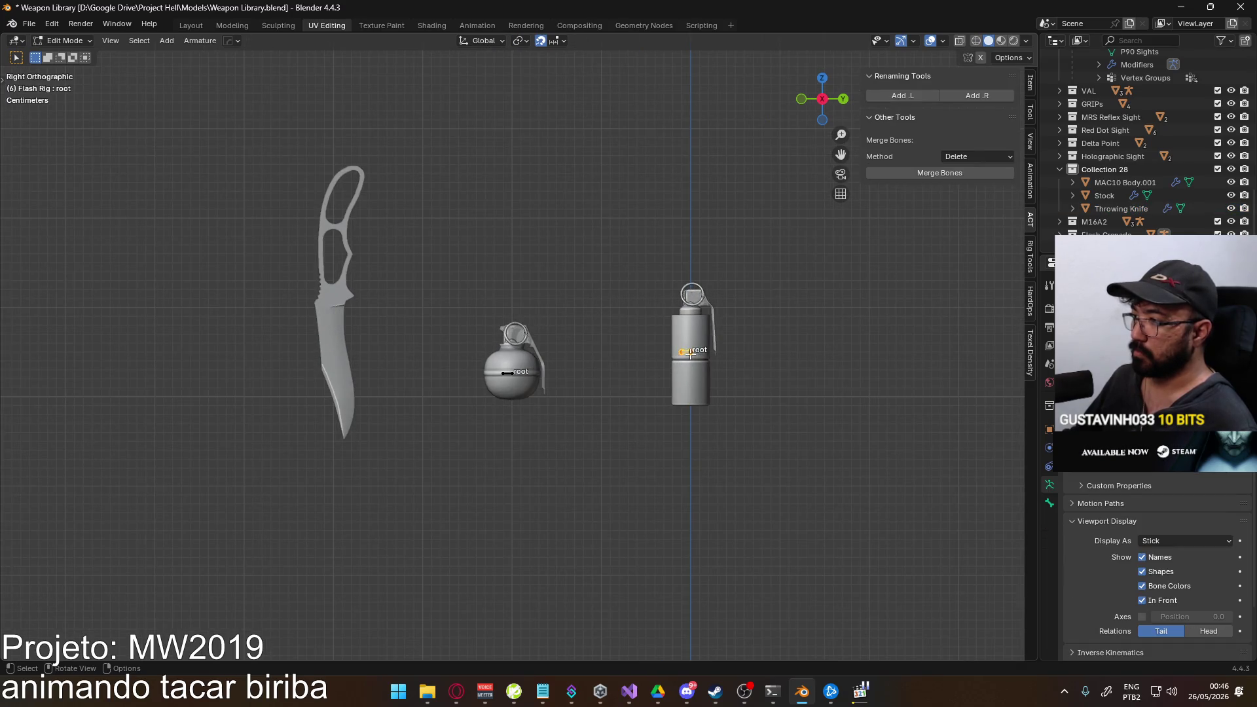
{"action": "key", "text": "F3"}
{"action": "type", "text": "cursor to"}
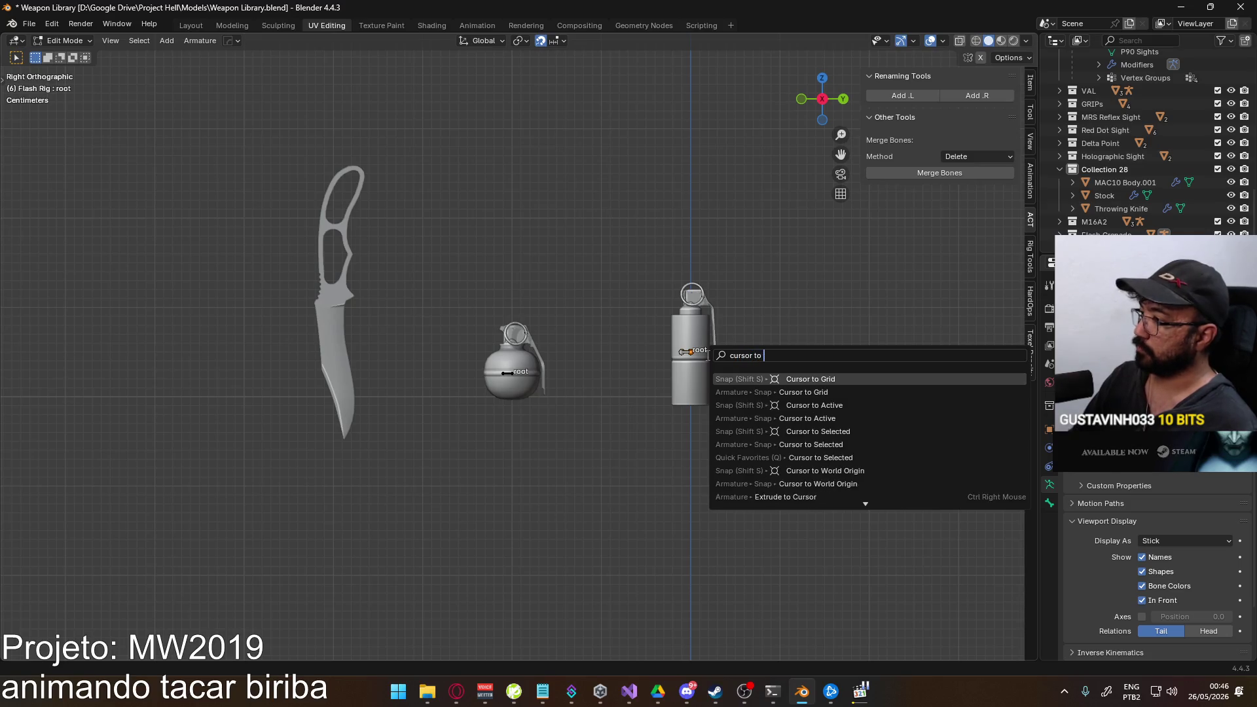
{"action": "key", "text": "Return"}
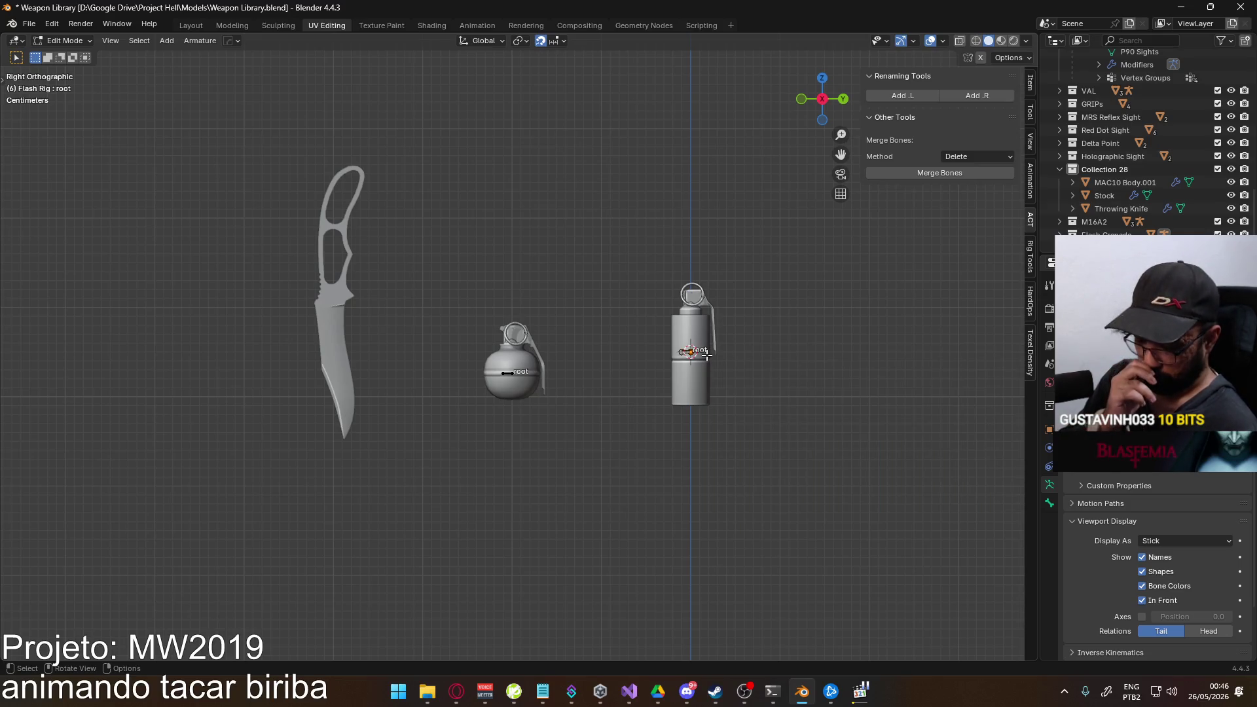
{"action": "key", "text": "Tab"}
{"action": "key", "text": "shift+a"}
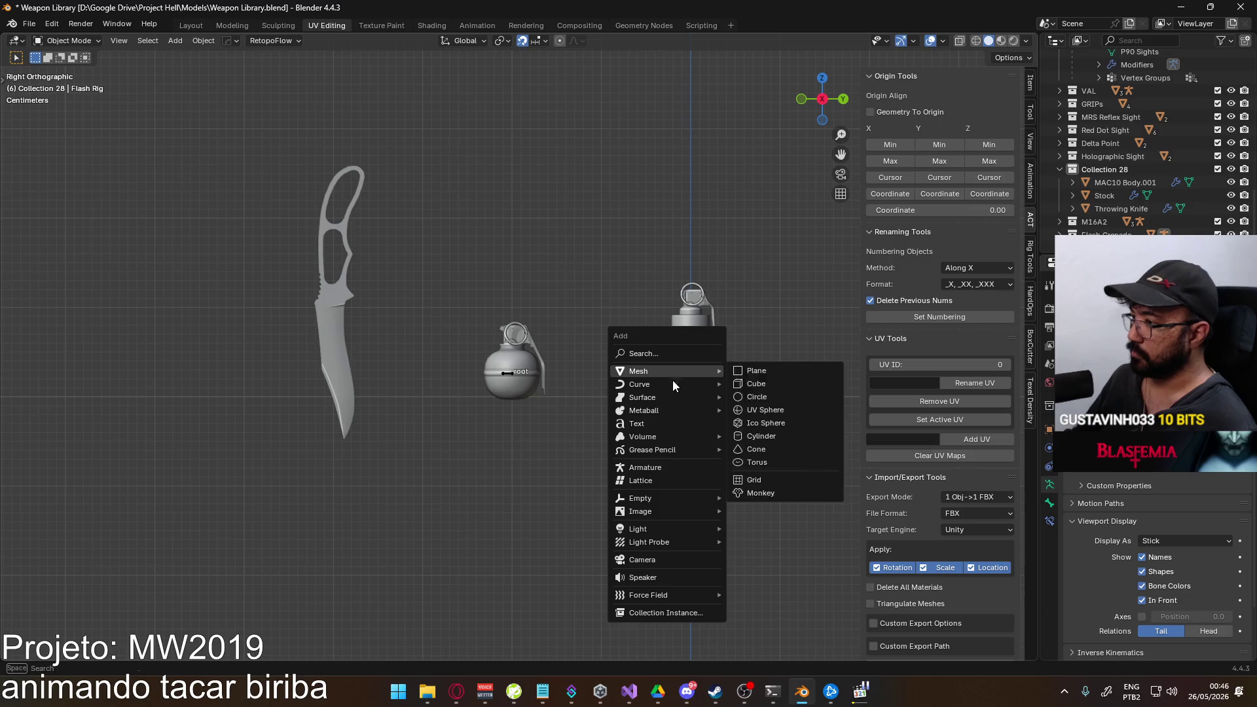
Add a new armature at the cursor and scale it to 0.3 (after trying 0.2).
{"action": "left_click", "coordinate": [680, 472]}
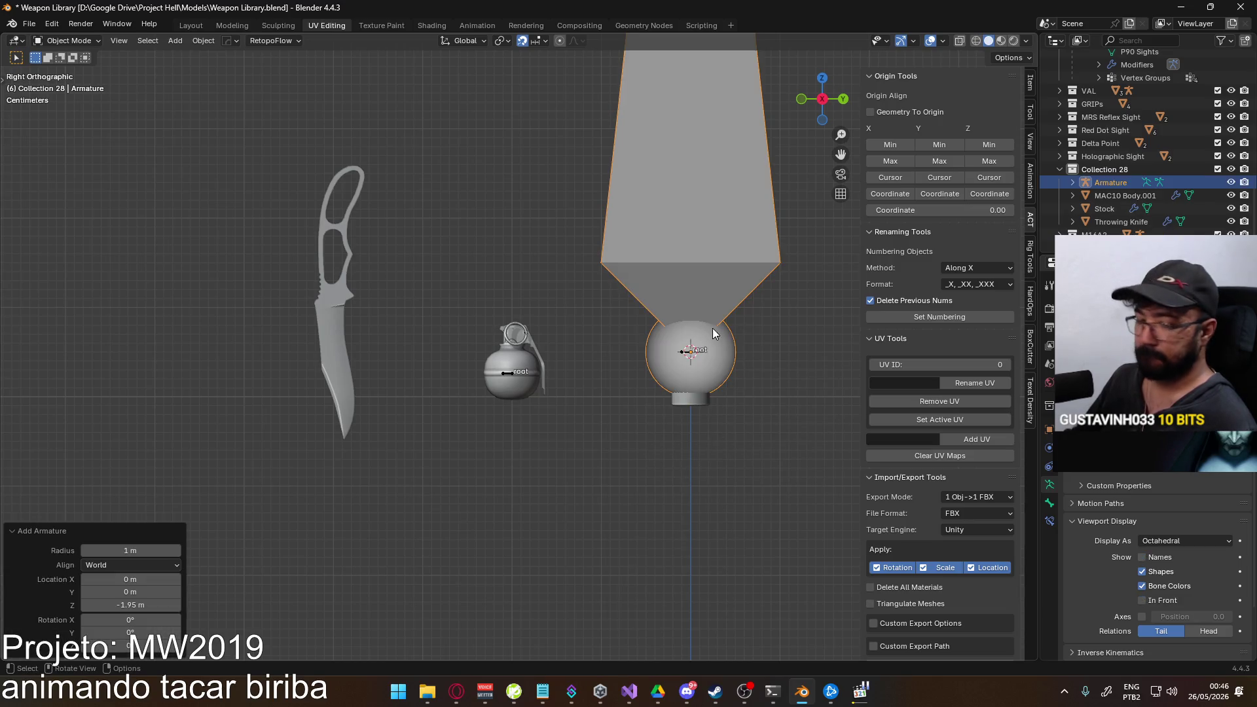
{"action": "scroll", "coordinate": [708, 337], "scroll_direction": "down", "scroll_amount": 3}
{"action": "scroll", "coordinate": [685, 384], "scroll_direction": "up", "scroll_amount": 2}
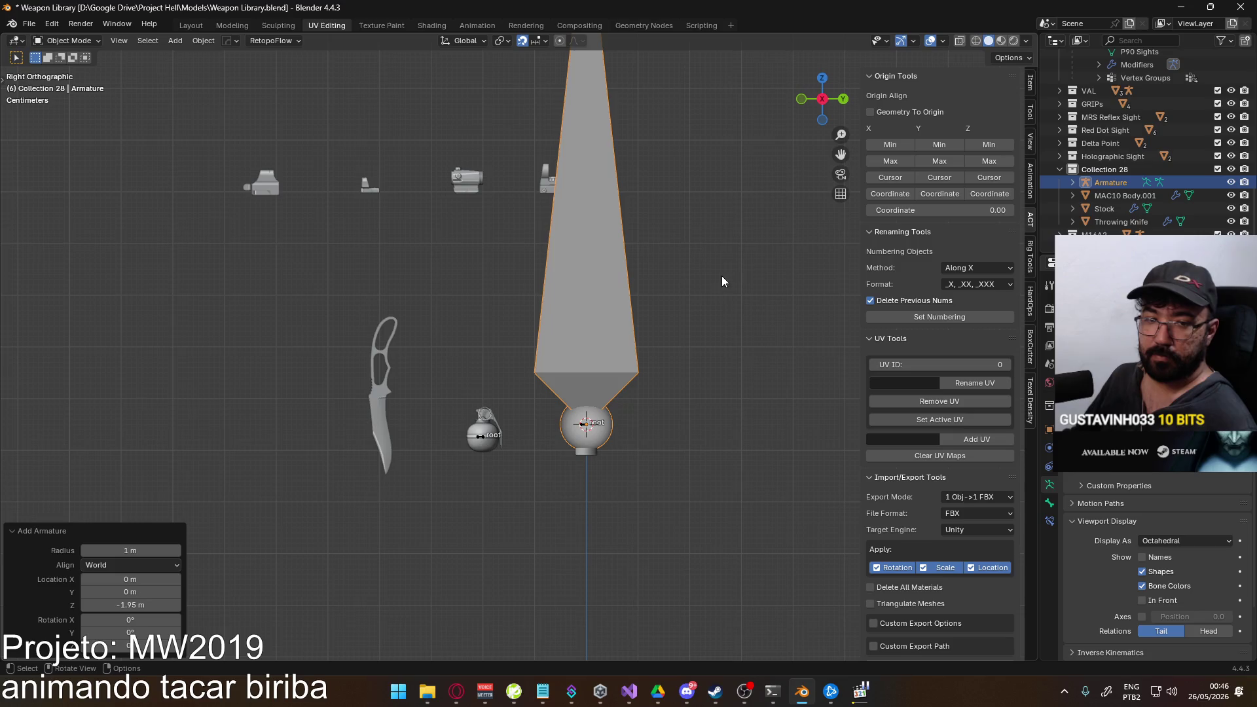
{"action": "key", "text": "s"}
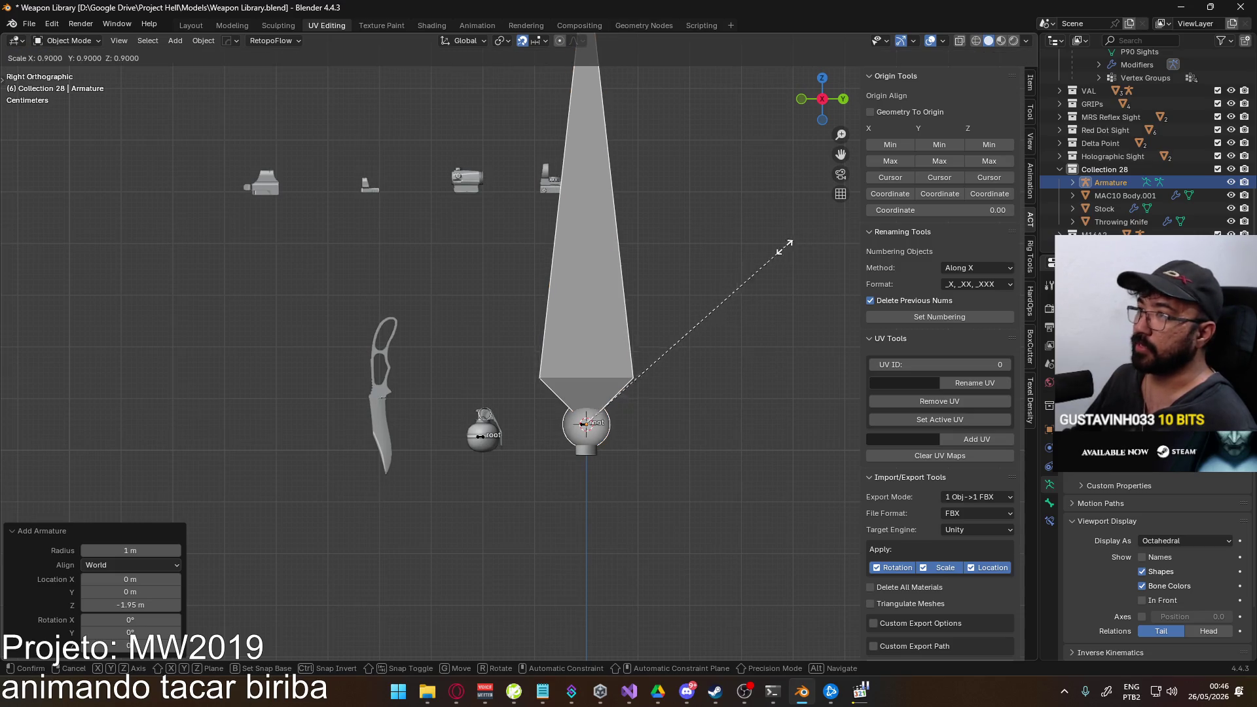
{"action": "left_click", "coordinate": [608, 350]}
{"action": "scroll", "coordinate": [608, 351], "scroll_direction": "up", "scroll_amount": 5}
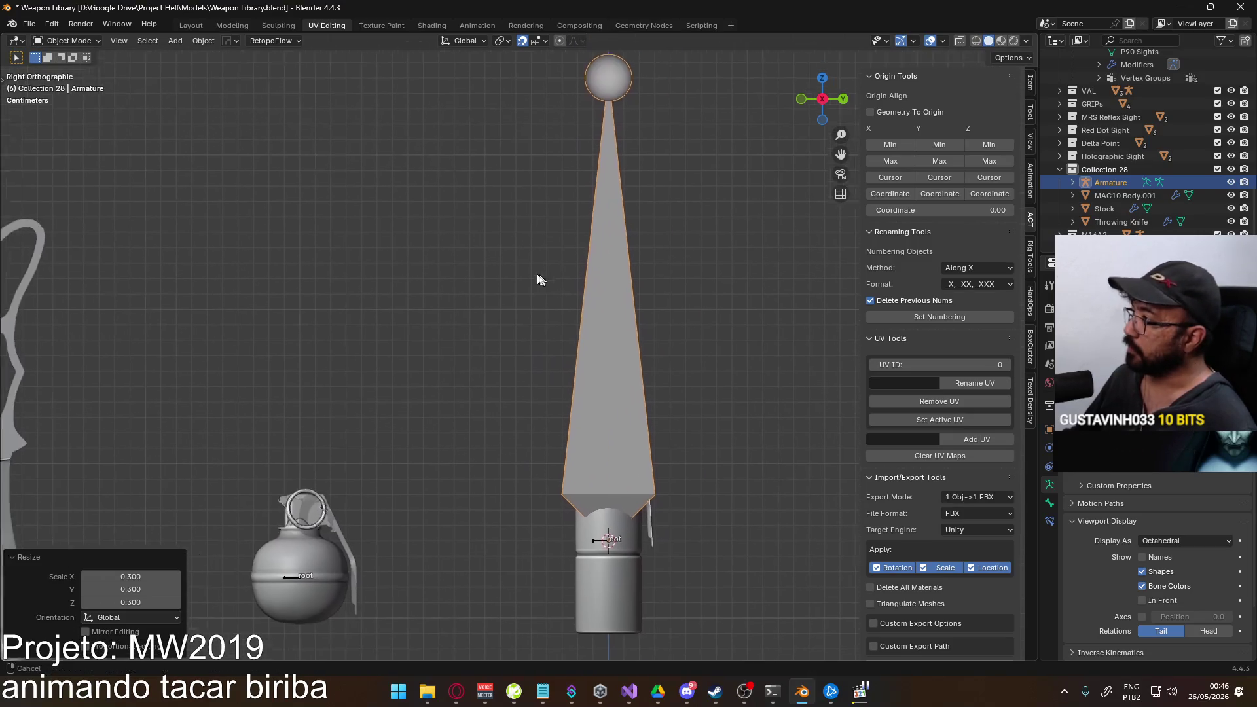
{"action": "key", "text": "s"}
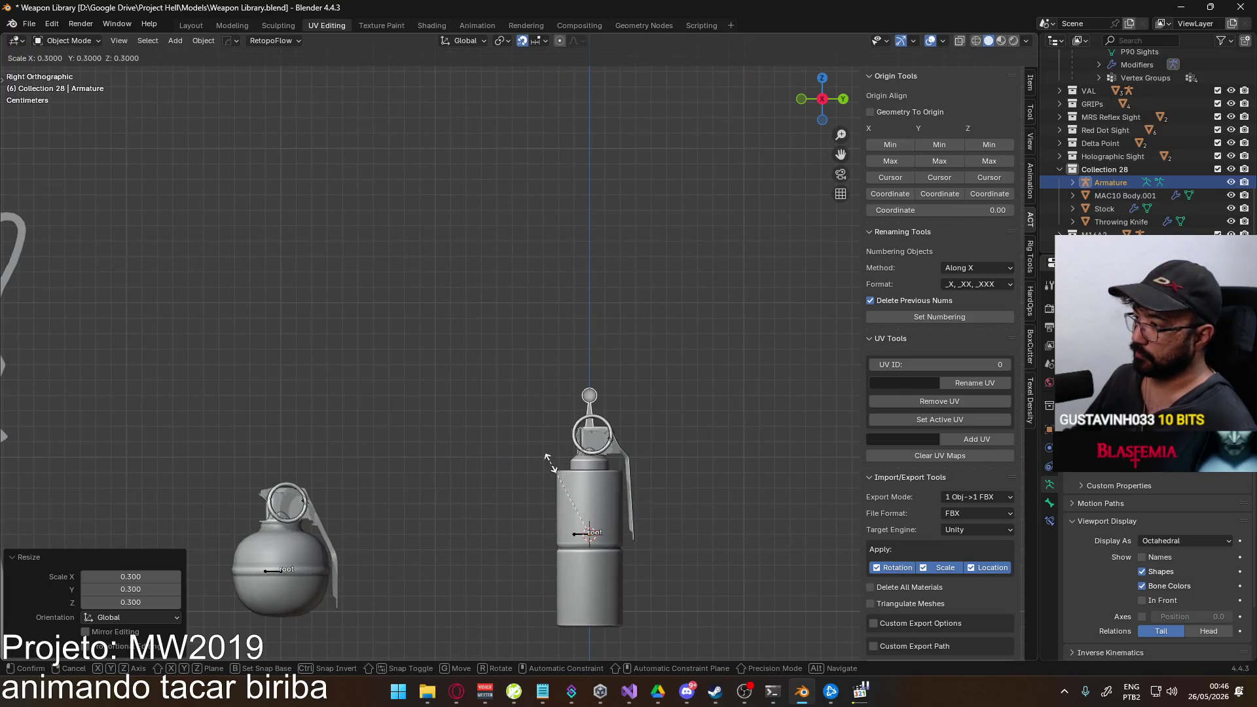
{"action": "left_click", "coordinate": [547, 489]}
{"action": "scroll", "coordinate": [638, 493], "scroll_direction": "up", "scroll_amount": 1}
{"action": "scroll", "coordinate": [656, 419], "scroll_direction": "up", "scroll_amount": 2}
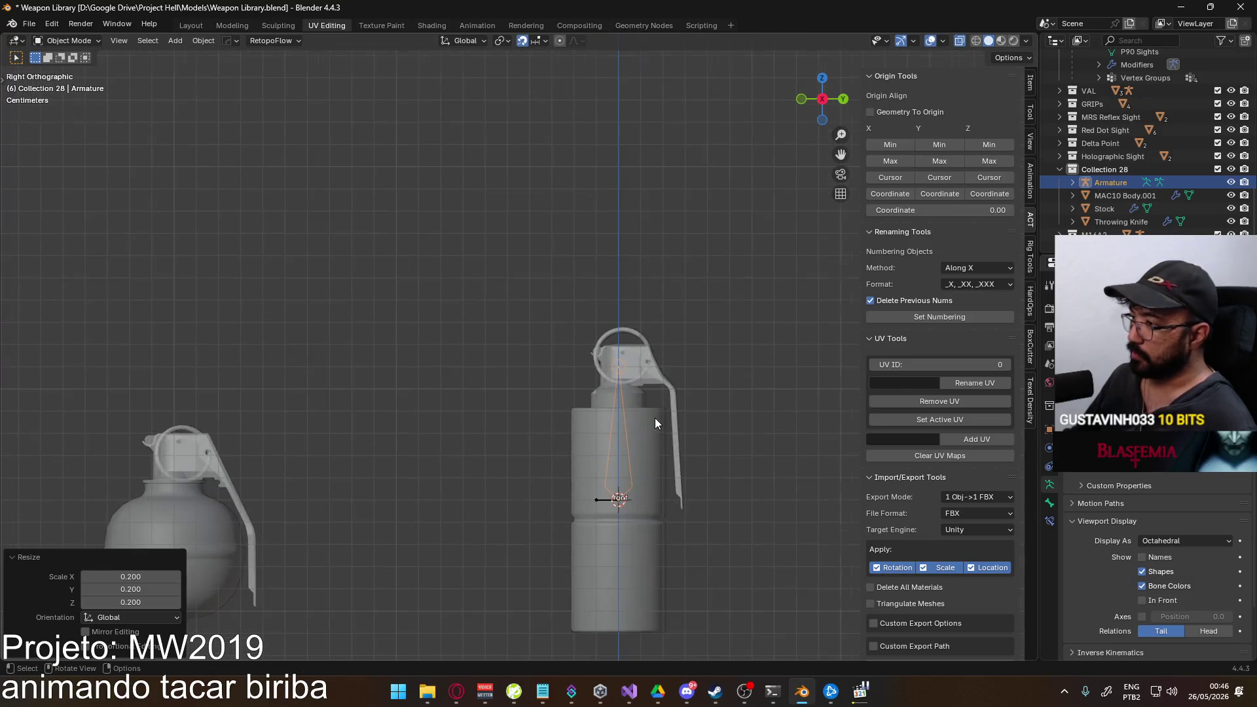
{"action": "scroll", "coordinate": [679, 271], "scroll_direction": "up", "scroll_amount": 1}
{"action": "key", "text": "s"}
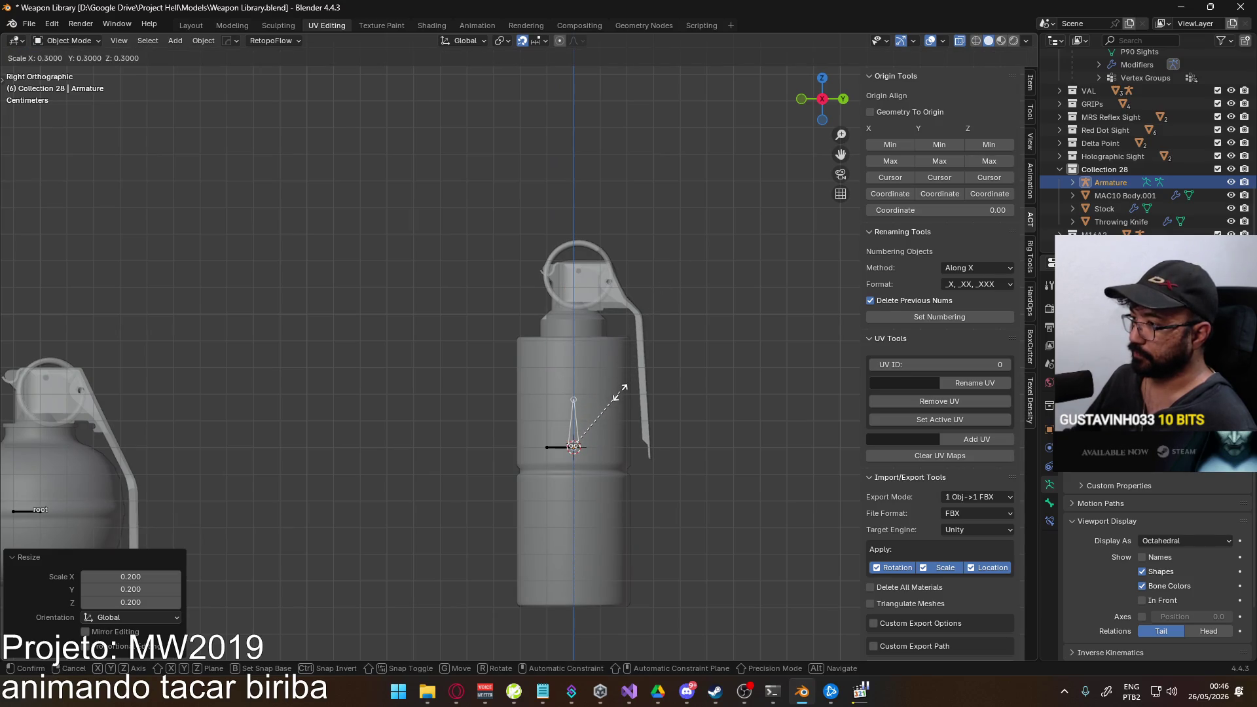
{"action": "left_click", "coordinate": [621, 395]}
{"action": "scroll", "coordinate": [591, 470], "scroll_direction": "up", "scroll_amount": 2}
{"action": "scroll", "coordinate": [580, 379], "scroll_direction": "up", "scroll_amount": 2}
{"action": "scroll", "coordinate": [660, 302], "scroll_direction": "up", "scroll_amount": 1}
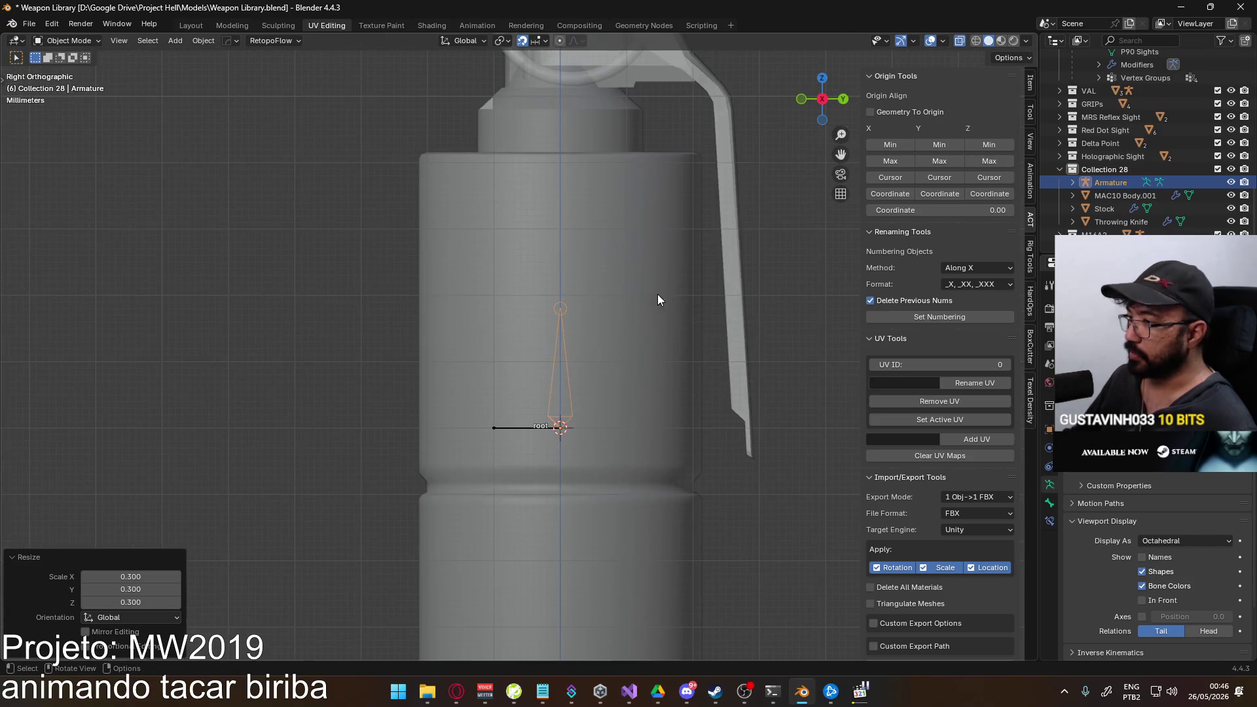
{"action": "scroll", "coordinate": [578, 309], "scroll_direction": "up", "scroll_amount": 2}
Enter bone editing with the Item transform values shown and nudge the bone's position.
{"action": "key", "text": "Tab"}
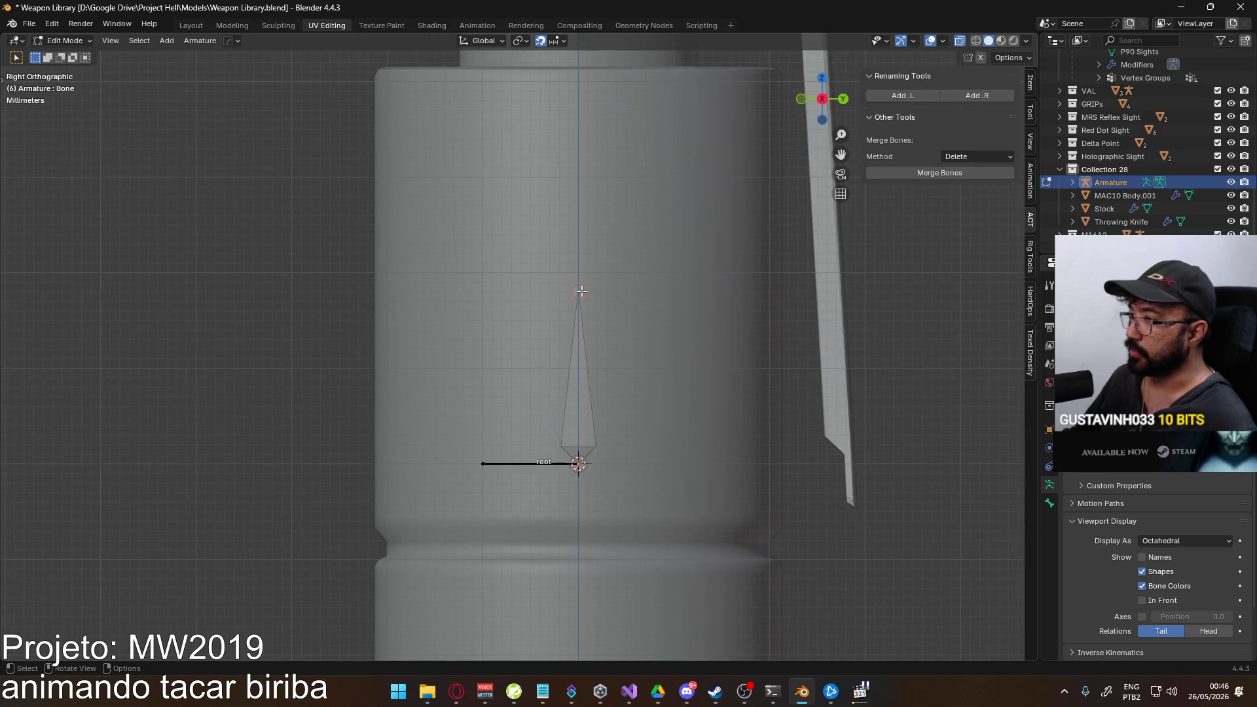
{"action": "left_click", "coordinate": [1031, 84]}
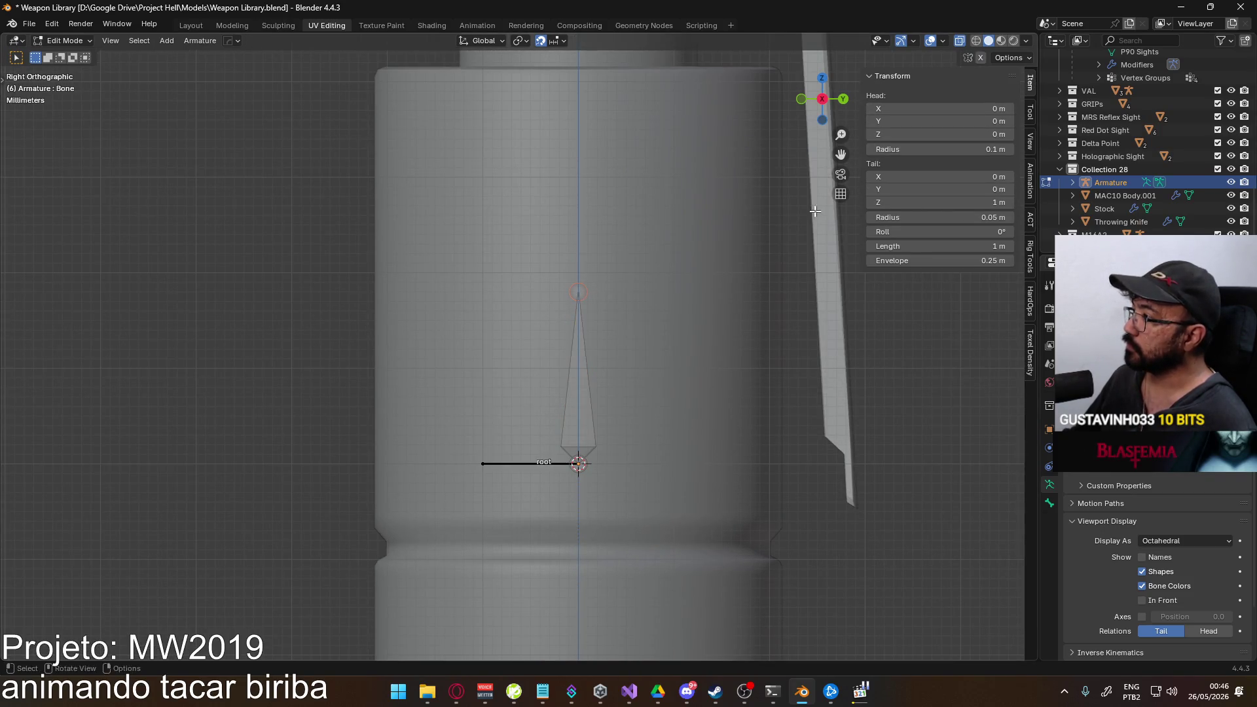
{"action": "key", "text": "g"}
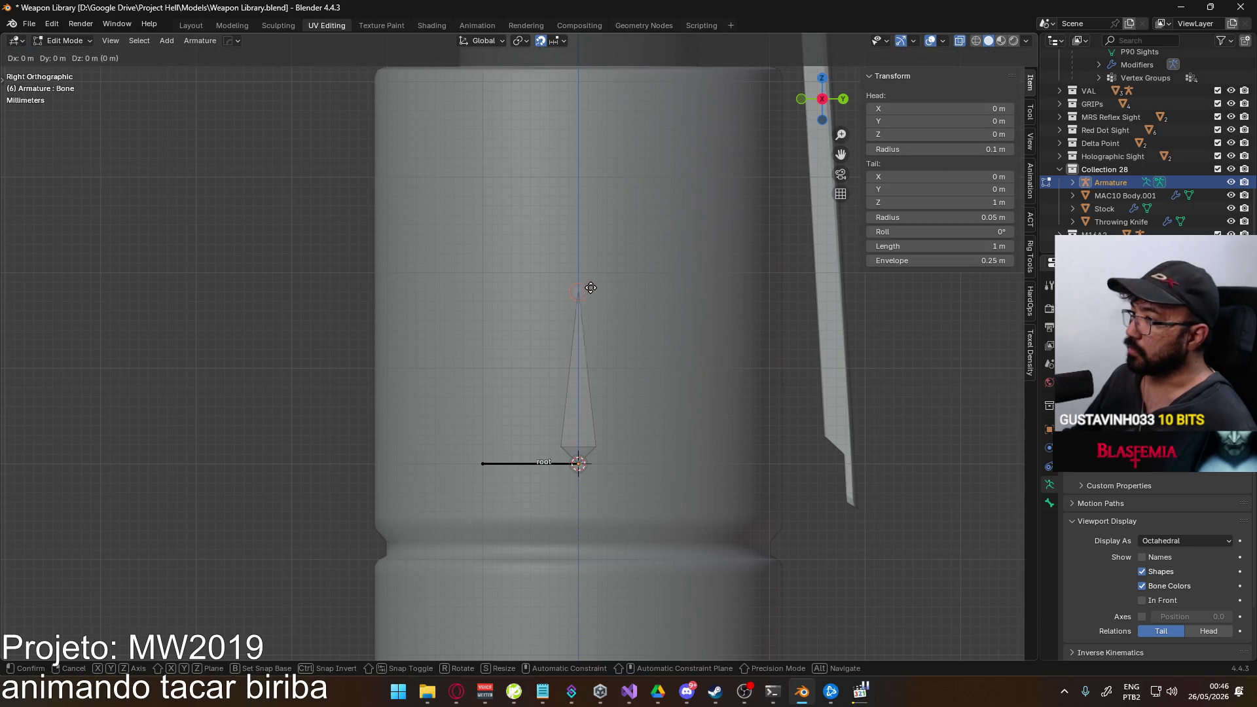
{"action": "left_click", "coordinate": [591, 278]}
{"action": "scroll", "coordinate": [590, 315], "scroll_direction": "down", "scroll_amount": 5}
{"action": "scroll", "coordinate": [543, 365], "scroll_direction": "down", "scroll_amount": 4}
{"action": "scroll", "coordinate": [529, 352], "scroll_direction": "down", "scroll_amount": 1}
{"action": "scroll", "coordinate": [528, 352], "scroll_direction": "up", "scroll_amount": 2}
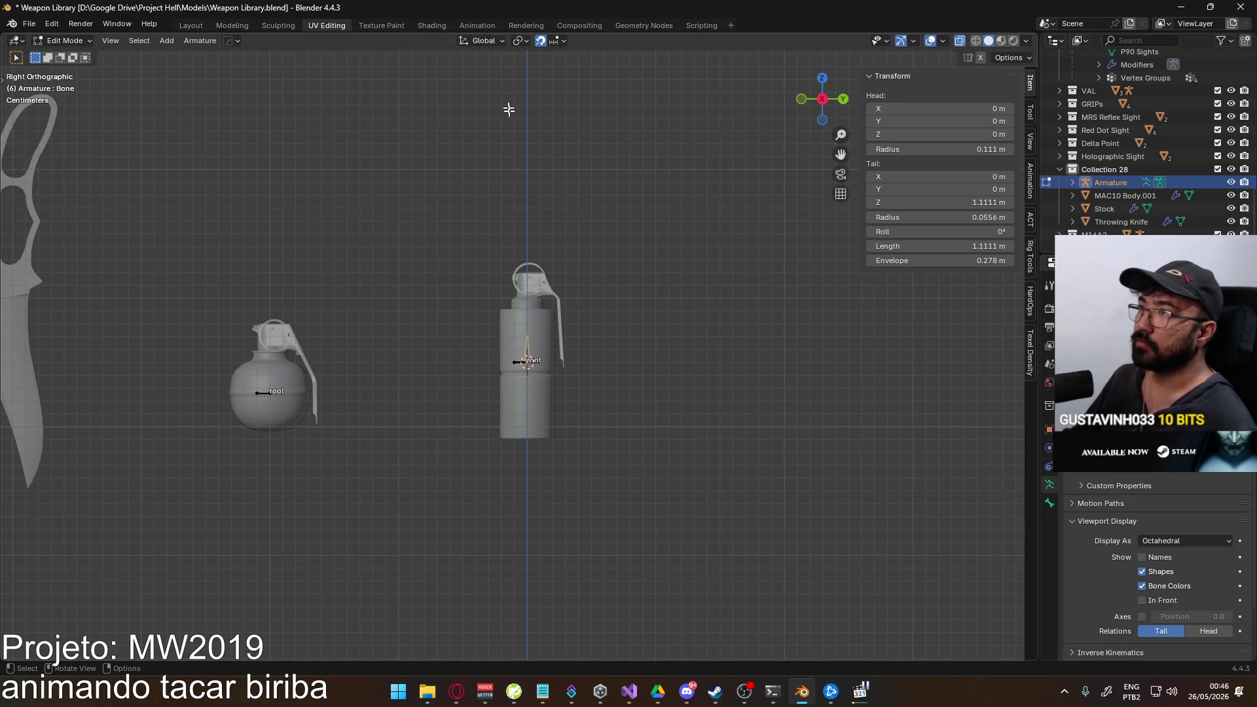
Apply Rotation & Scale to the new armature in object mode.
{"action": "key", "text": "Tab"}
{"action": "scroll", "coordinate": [598, 317], "scroll_direction": "down", "scroll_amount": 3}
{"action": "middle_click_drag", "start_coordinate": [492, 393], "coordinate": [632, 364], "text": "shift"}
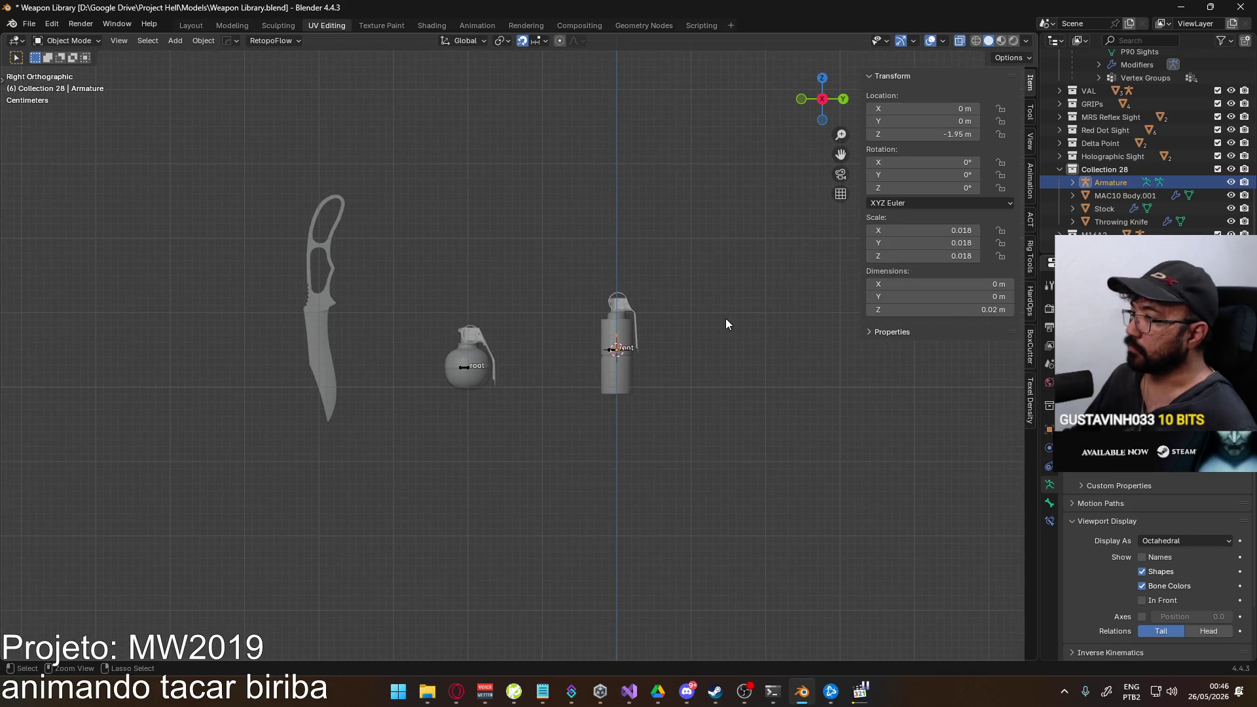
{"action": "key", "text": "ctrl+a"}
{"action": "left_click", "coordinate": [695, 367]}
{"action": "scroll", "coordinate": [668, 413], "scroll_direction": "up", "scroll_amount": 2}
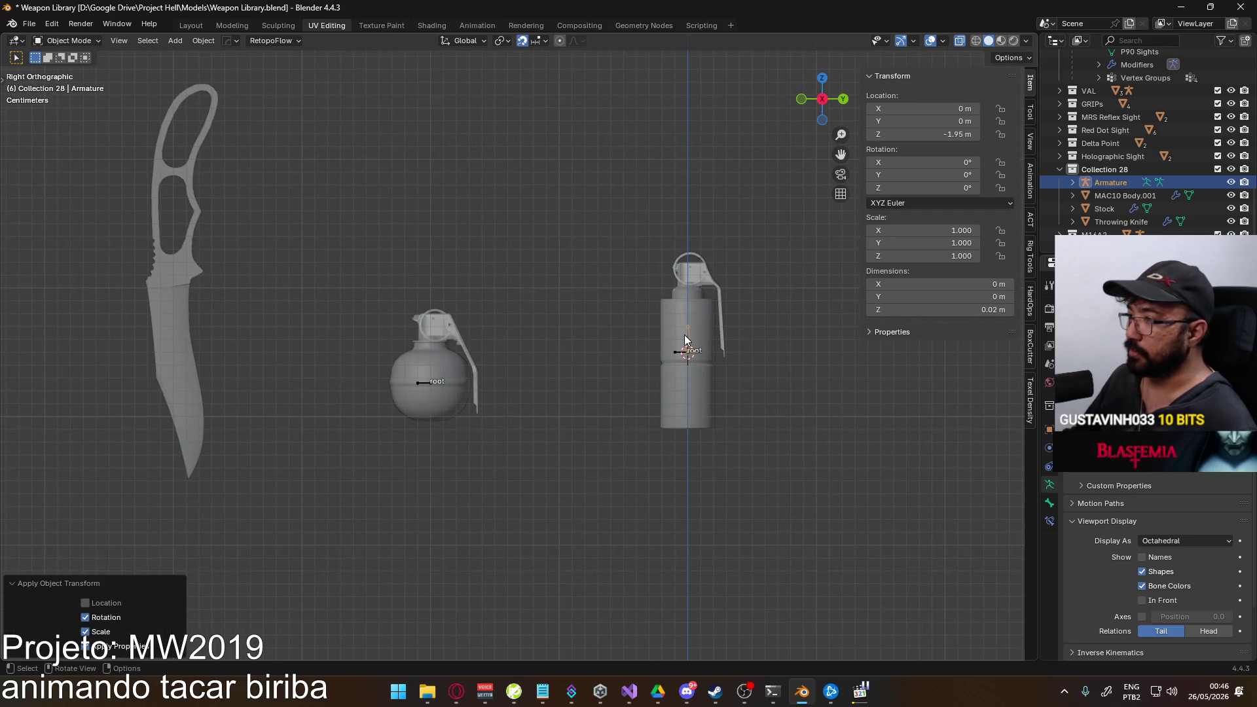
Move the armature along global Y onto the throwing knife's blade.
{"action": "key", "text": "g"}
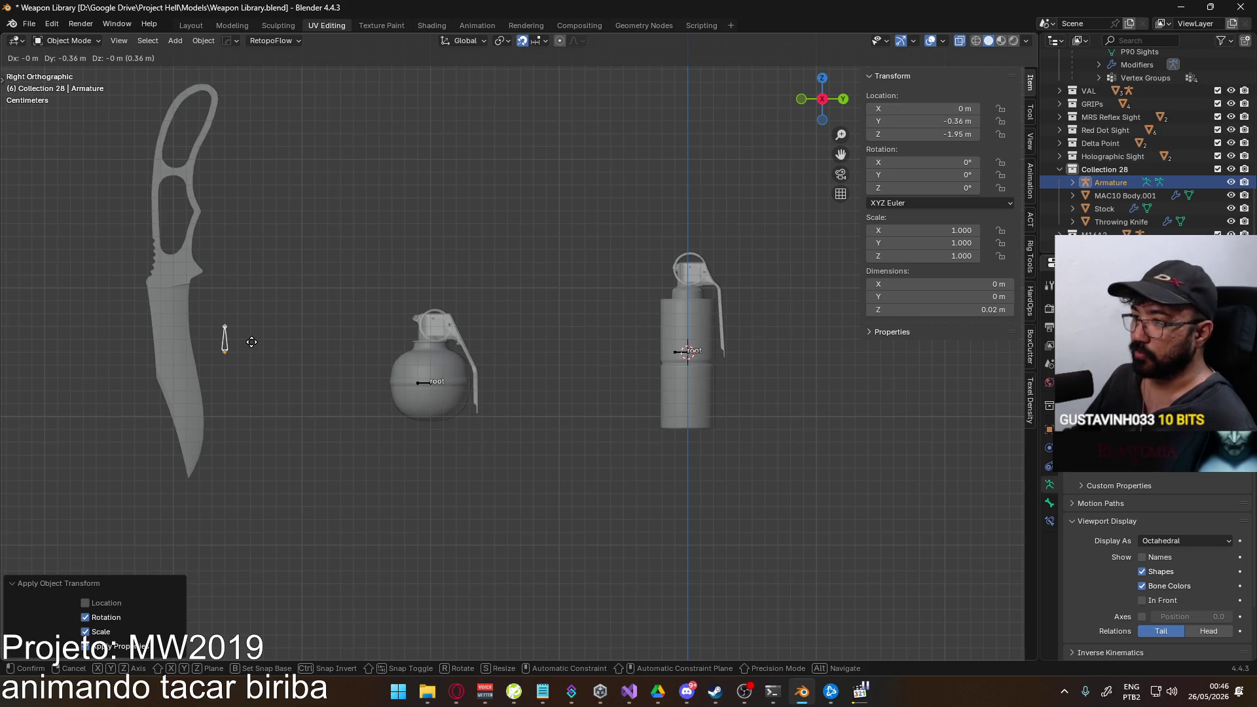
{"action": "key", "text": "Escape"}
{"action": "key", "text": "g"}
{"action": "key", "text": "y"}
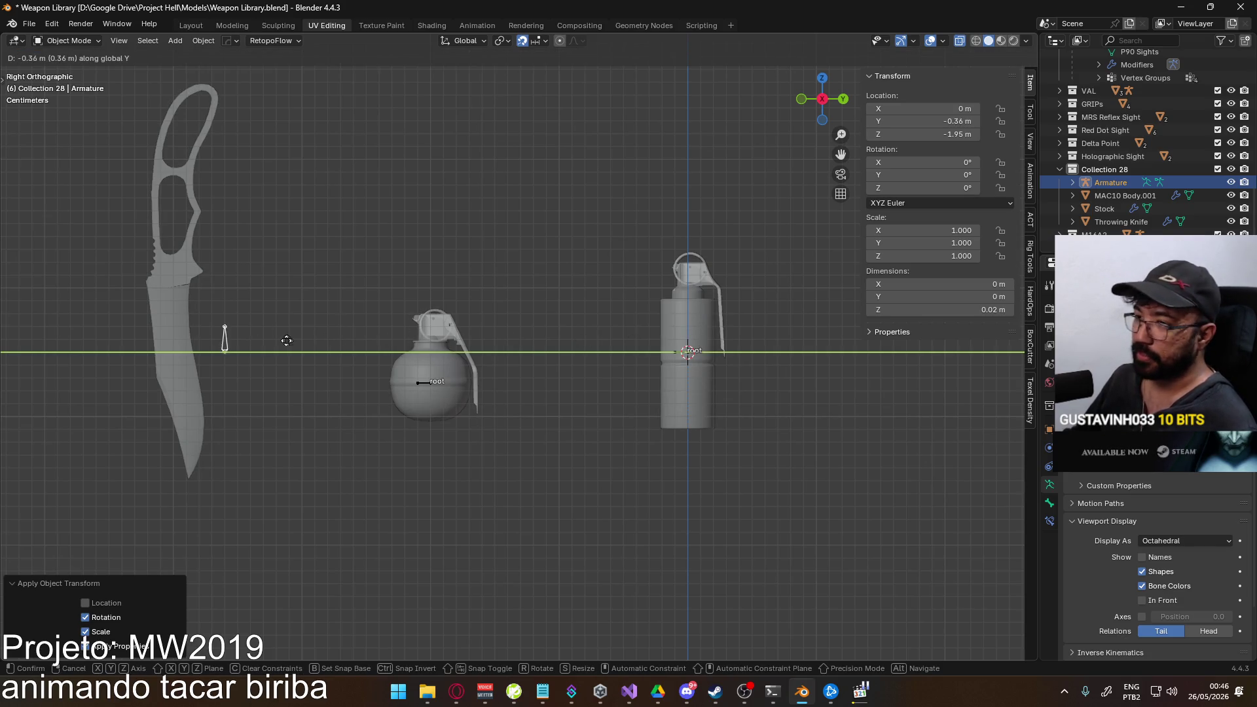
{"action": "left_click", "coordinate": [239, 340]}
Move the bone's tail so it lies horizontally across the knife, then leave bone editing.
{"action": "key", "text": "Tab"}
{"action": "key", "text": "KP_Decimal"}
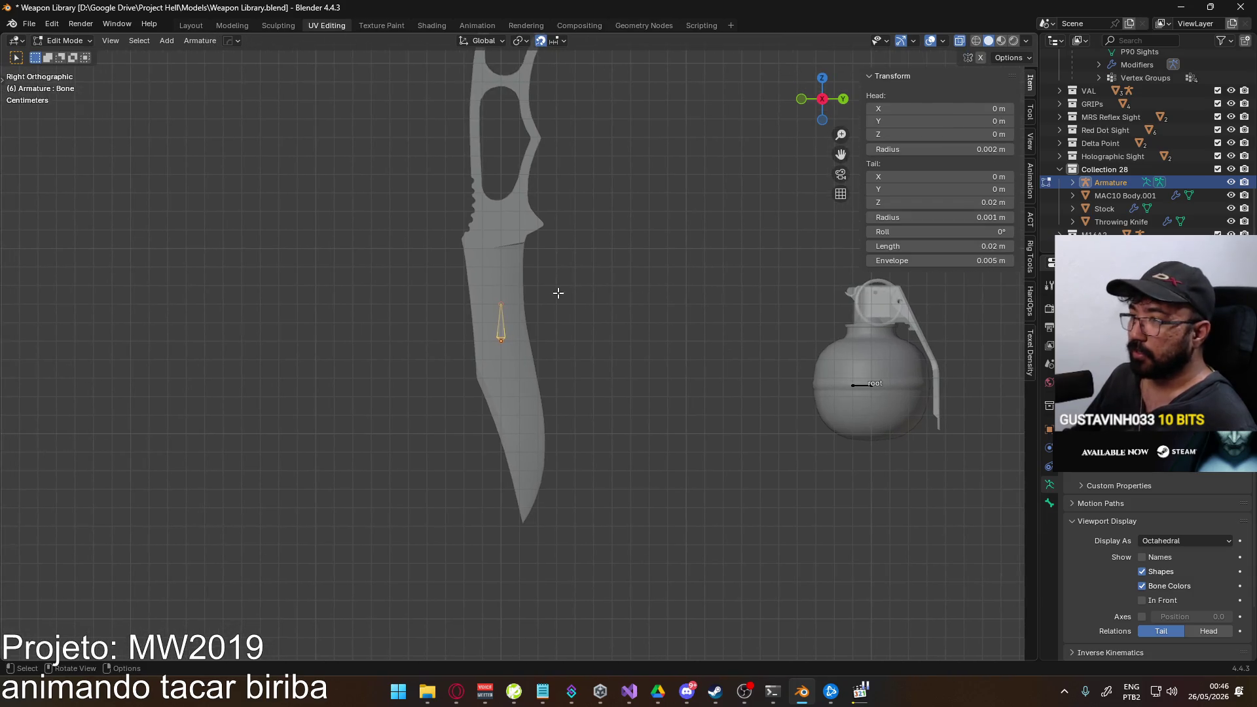
{"action": "key", "text": "g"}
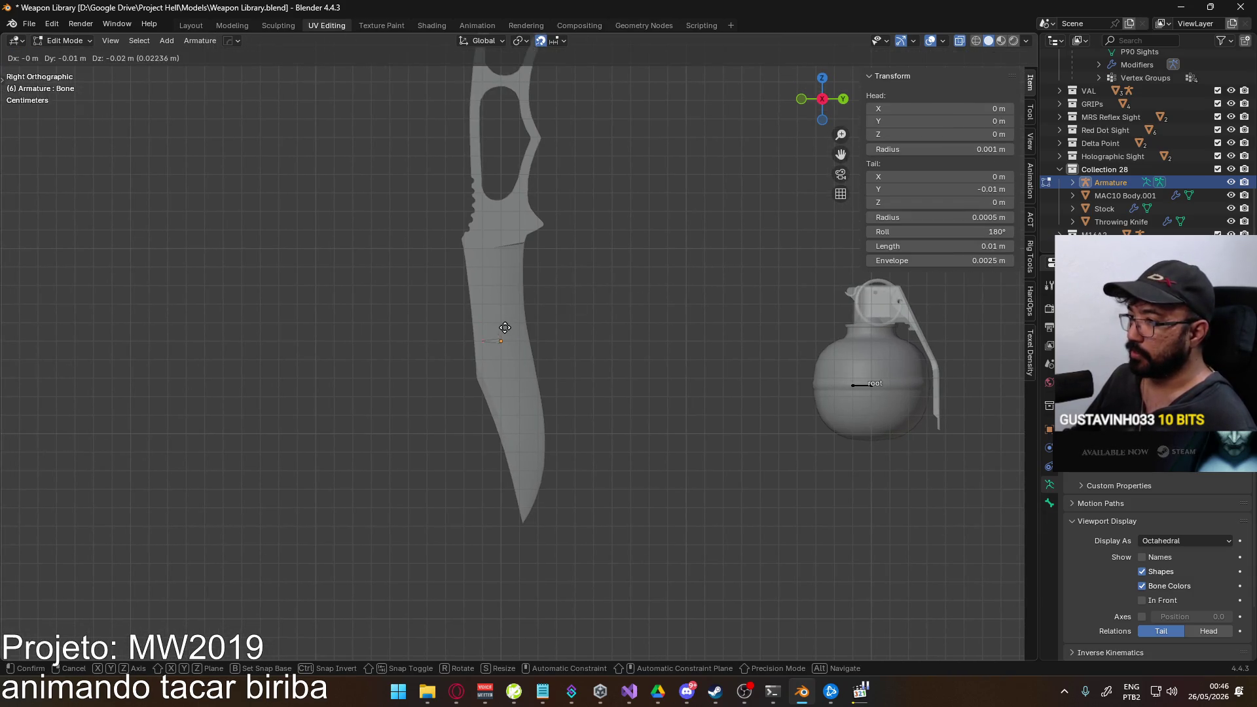
{"action": "left_click", "coordinate": [503, 332]}
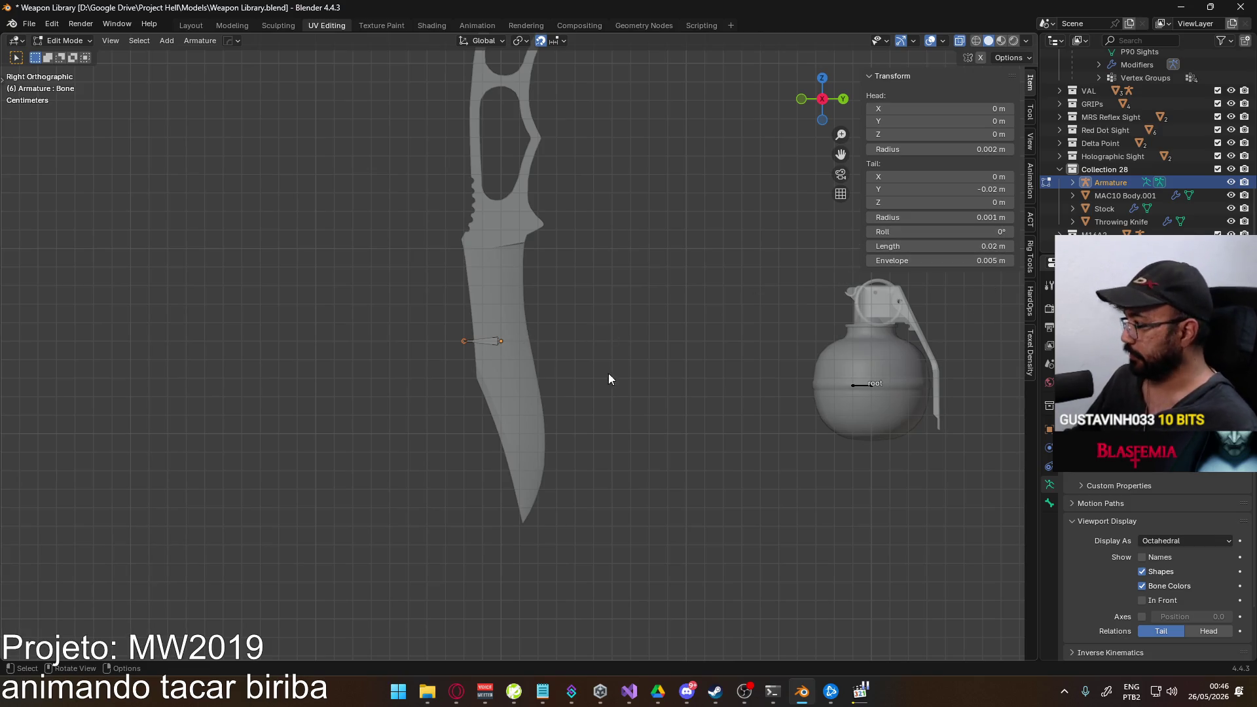
{"action": "key", "text": "Tab"}
{"action": "scroll", "coordinate": [1131, 536], "scroll_direction": "down", "scroll_amount": 2}
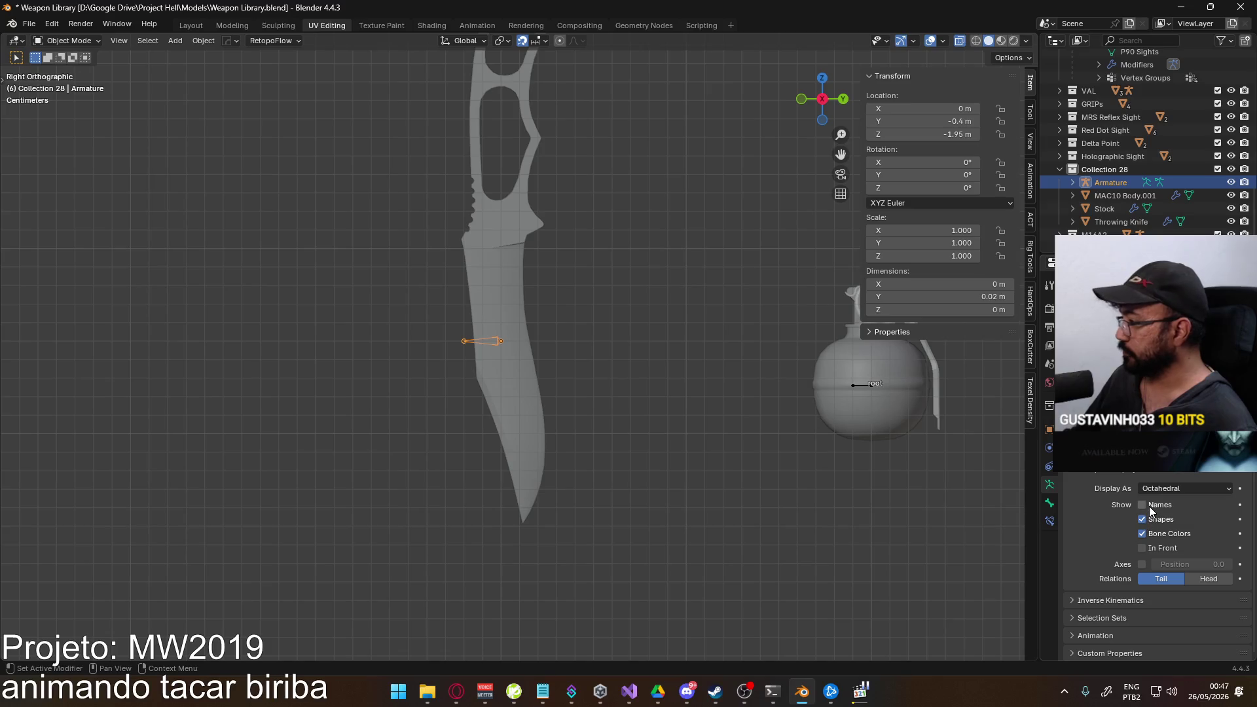
Show bone Names and set the armature's Display As to Stick.
{"action": "left_click", "coordinate": [1150, 507]}
{"action": "left_click", "coordinate": [1188, 484]}
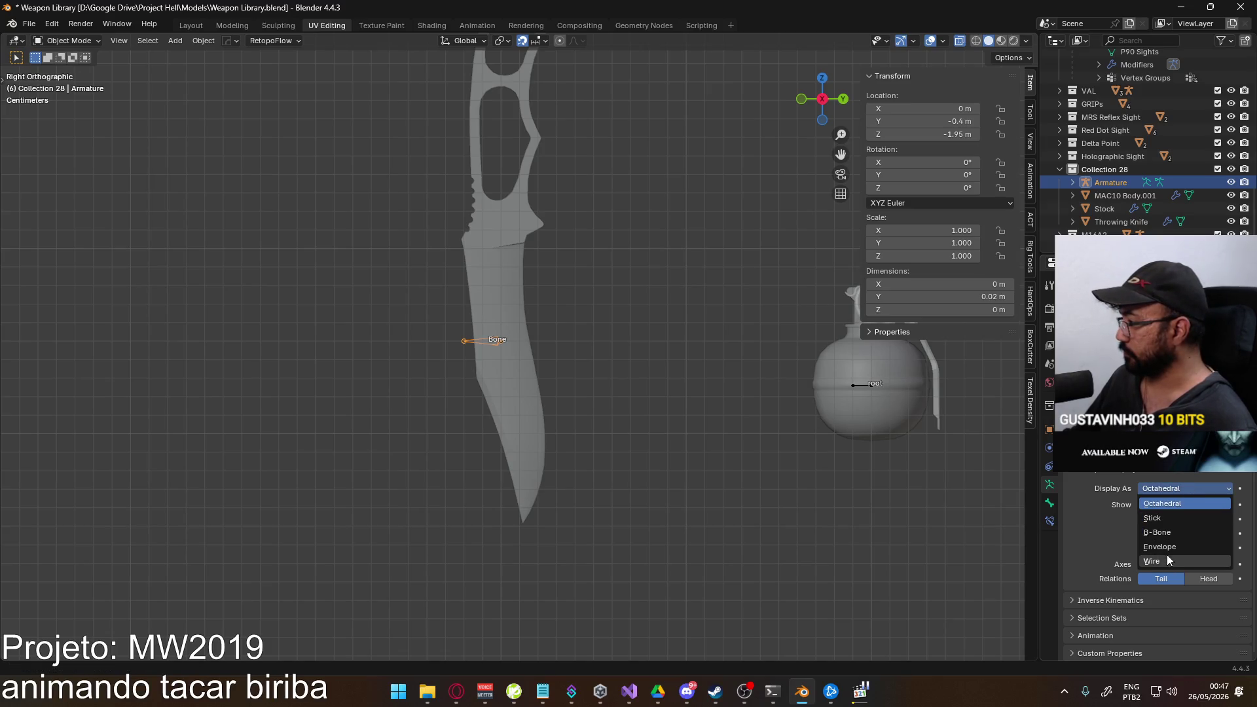
{"action": "left_click", "coordinate": [1182, 520]}
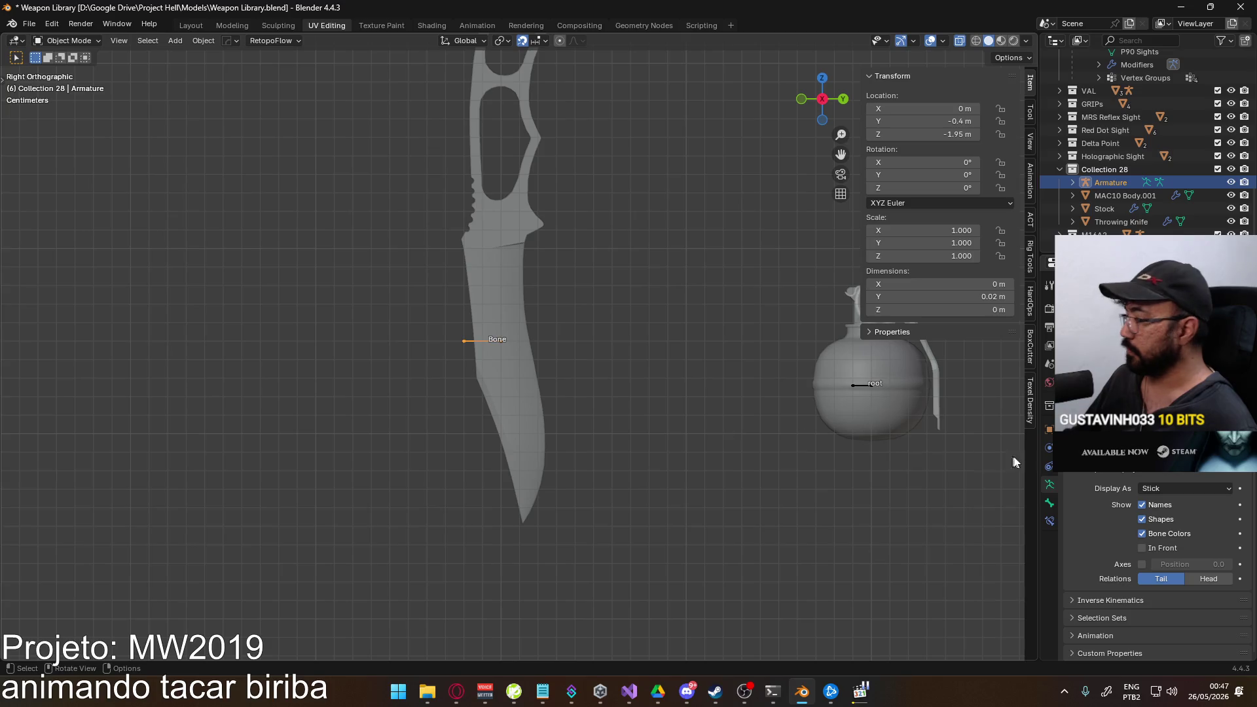
Rename the bone to root in Bone properties and start renaming the armature object.
{"action": "left_click", "coordinate": [1050, 503]}
{"action": "type", "text": "root"}
{"action": "key", "text": "Return"}
{"action": "left_click", "coordinate": [1050, 483]}
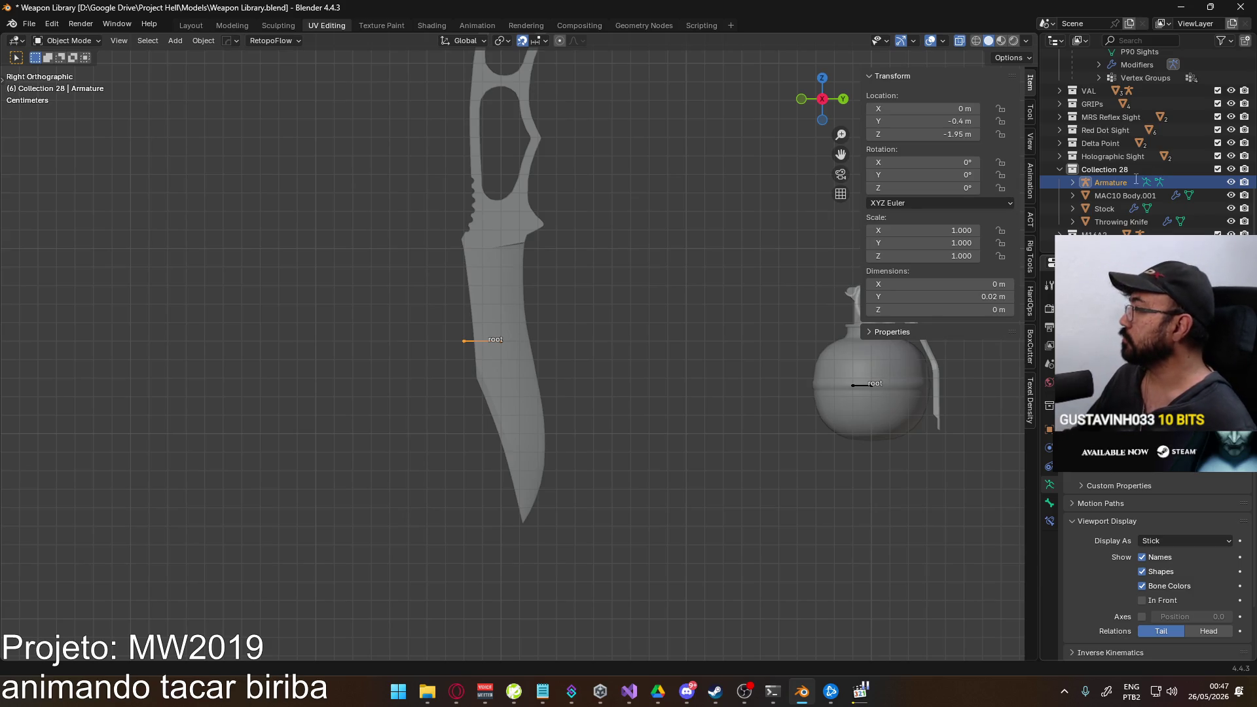
{"action": "scroll", "coordinate": [1136, 179], "scroll_direction": "down", "scroll_amount": 2}
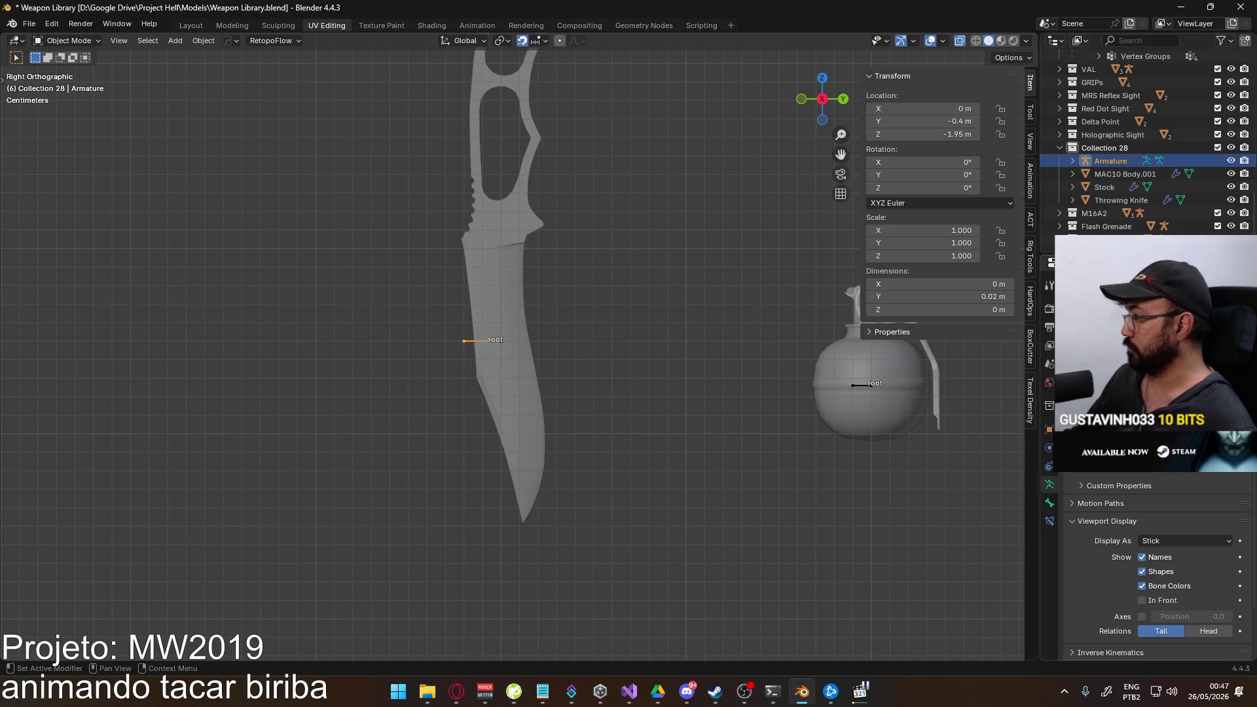
{"action": "double_click", "coordinate": [1110, 161]}
{"action": "type", "text": "Throwing Knife Rig"}
Name the armature Throwing Knife Rig and select the Throwing Knife mesh.
{"action": "key", "text": "Return"}
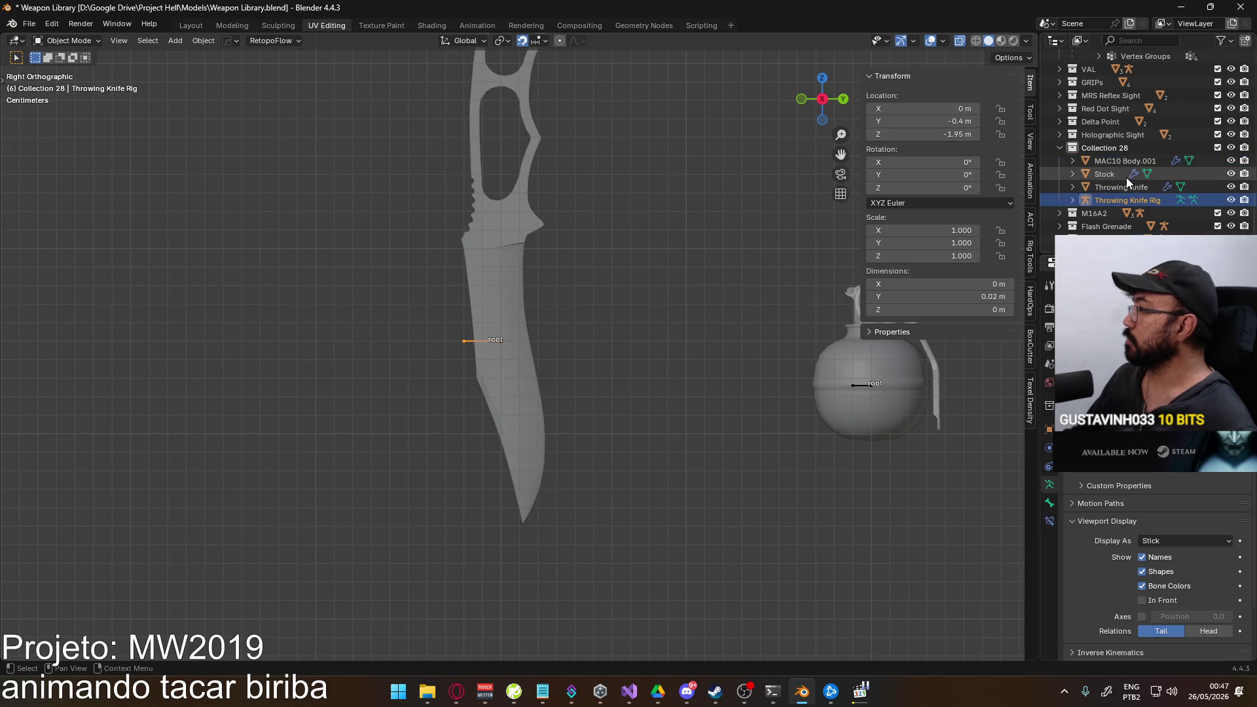
{"action": "left_click", "coordinate": [1126, 190]}
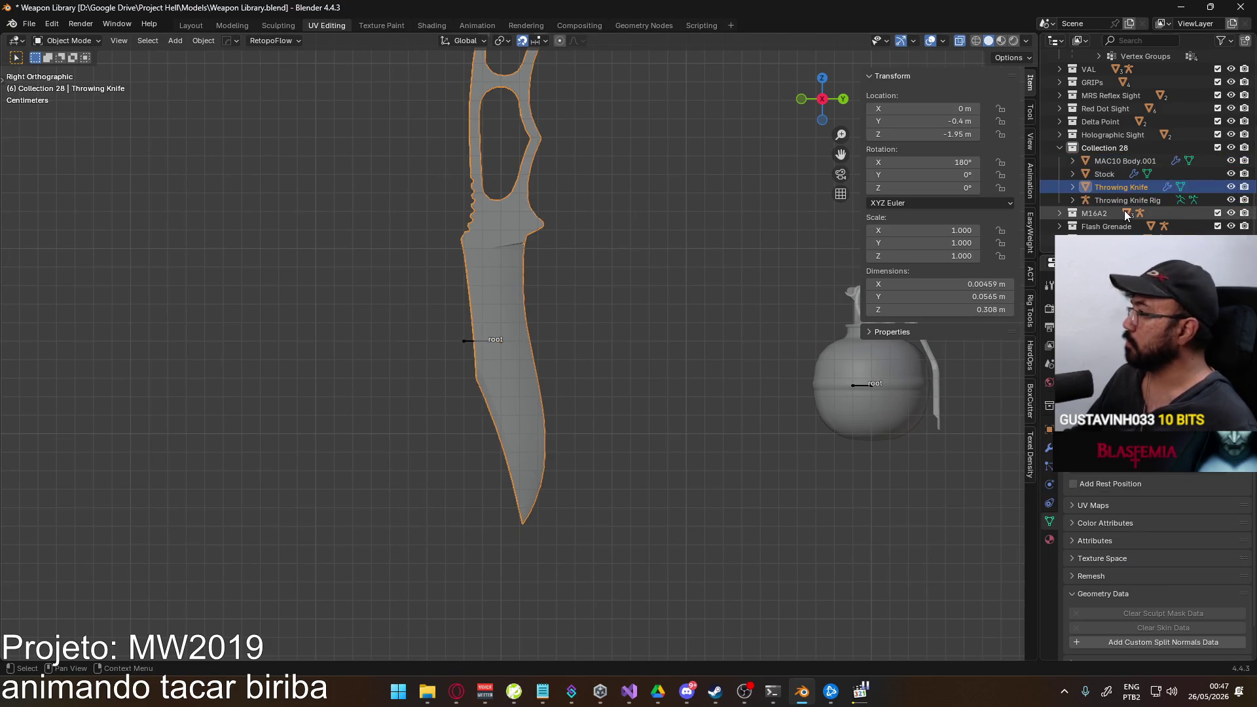
{"action": "left_click", "coordinate": [1119, 202]}
{"action": "left_click", "coordinate": [1120, 199]}
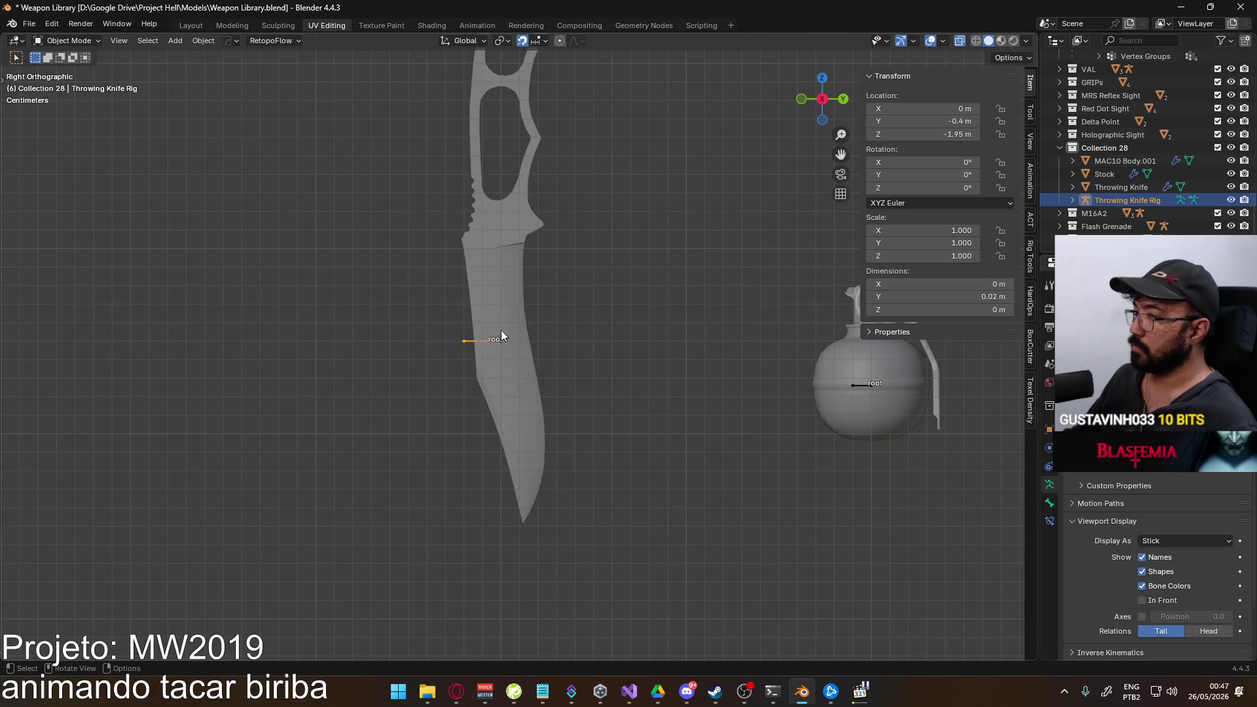
{"action": "left_click", "coordinate": [505, 305]}
With the rig active, parent the knife to Throwing Knife Rig using Armature Deform.
{"action": "key", "text": "ctrl+p"}
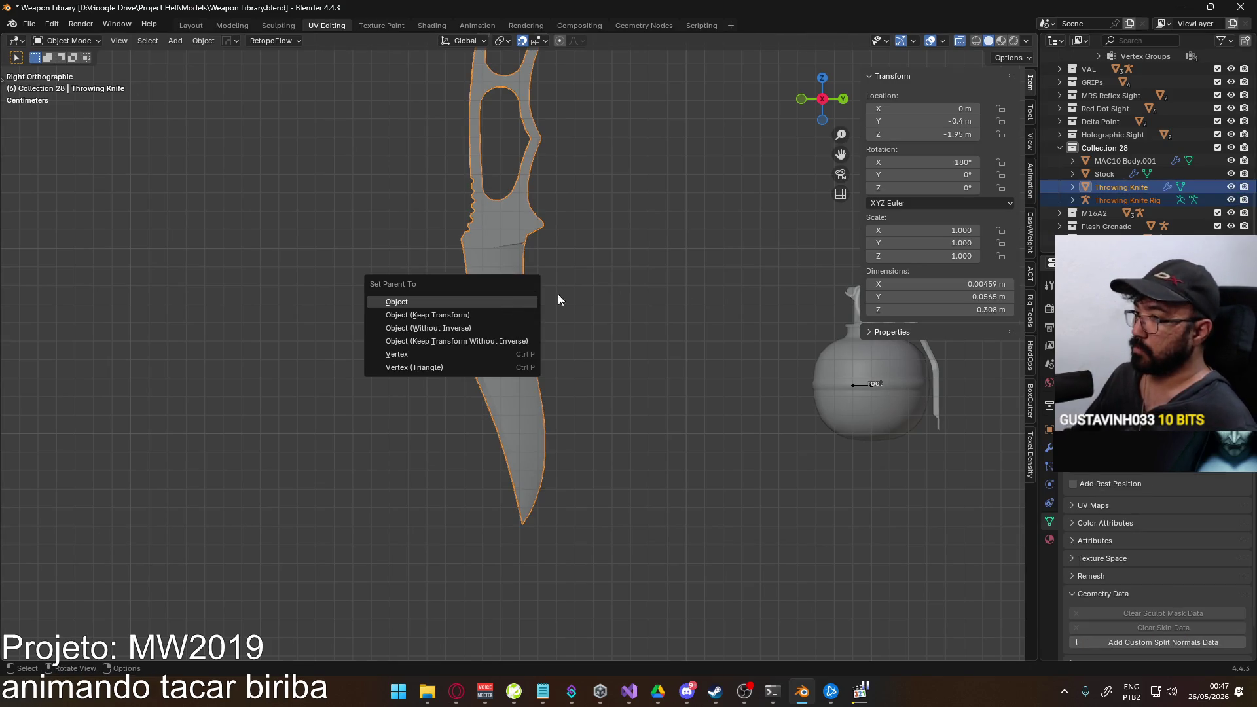
{"action": "key", "text": "Escape"}
{"action": "left_click", "coordinate": [486, 303]}
{"action": "left_click", "coordinate": [465, 342], "text": "shift"}
{"action": "key", "text": "ctrl+p"}
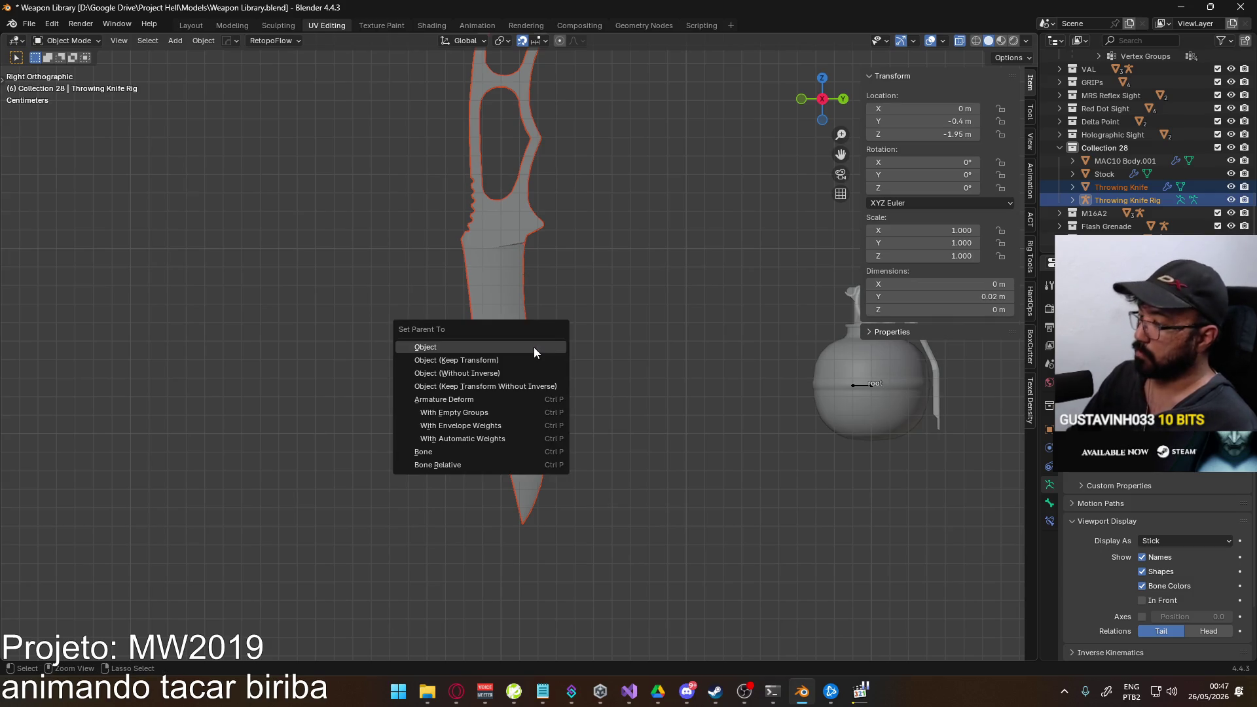
{"action": "left_click", "coordinate": [498, 394]}
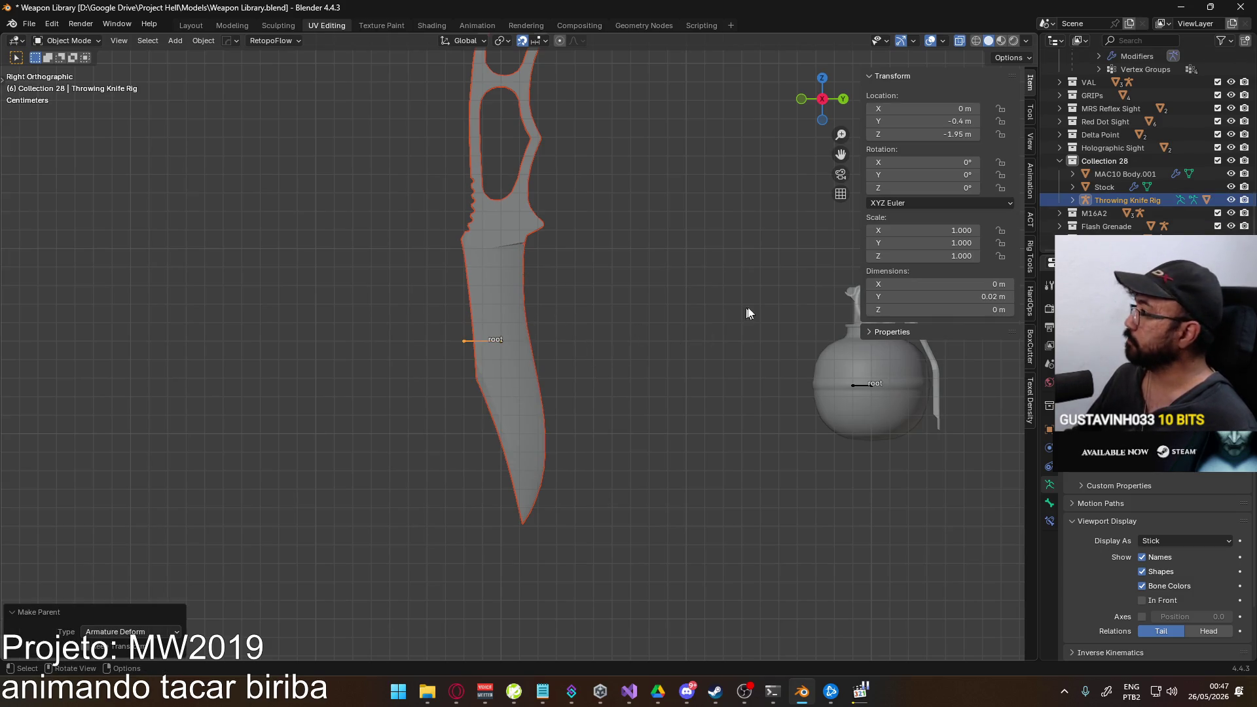
Move the knife and rig into a new collection named Throwing Knife.
{"action": "key", "text": "m"}
{"action": "left_click", "coordinate": [1126, 197]}
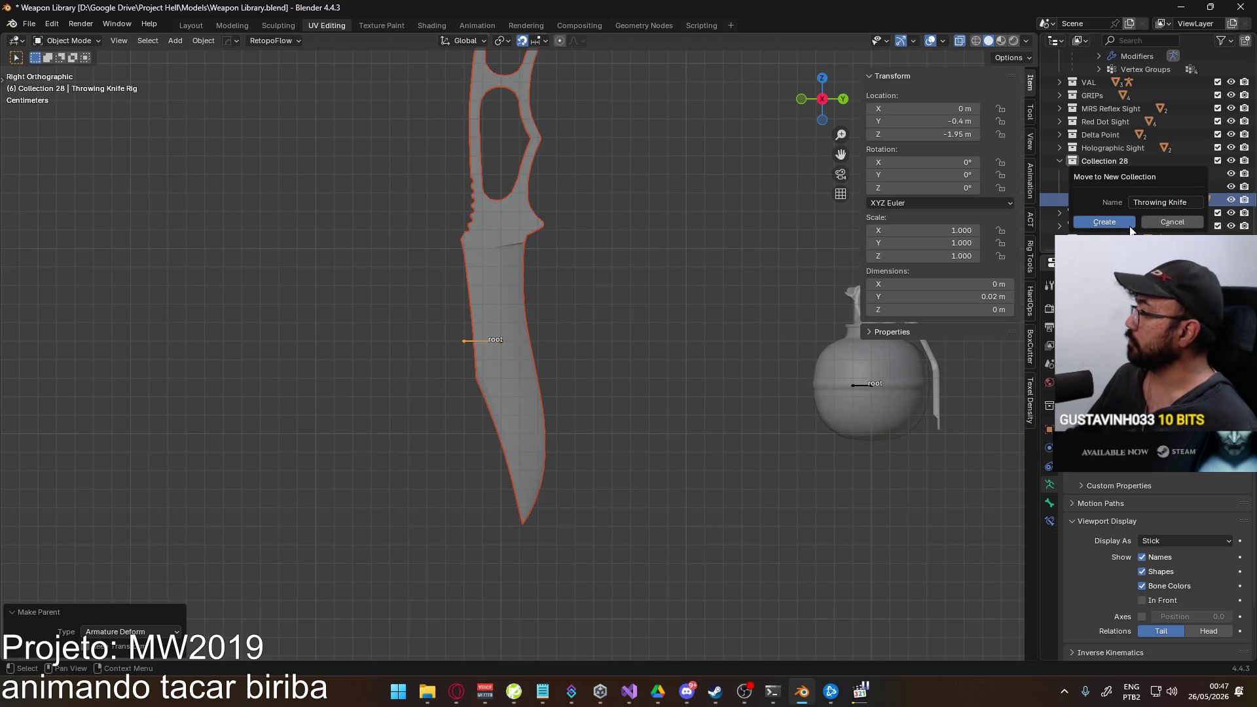
{"action": "key", "text": "Return"}
{"action": "scroll", "coordinate": [1145, 230], "scroll_direction": "down", "scroll_amount": 2}
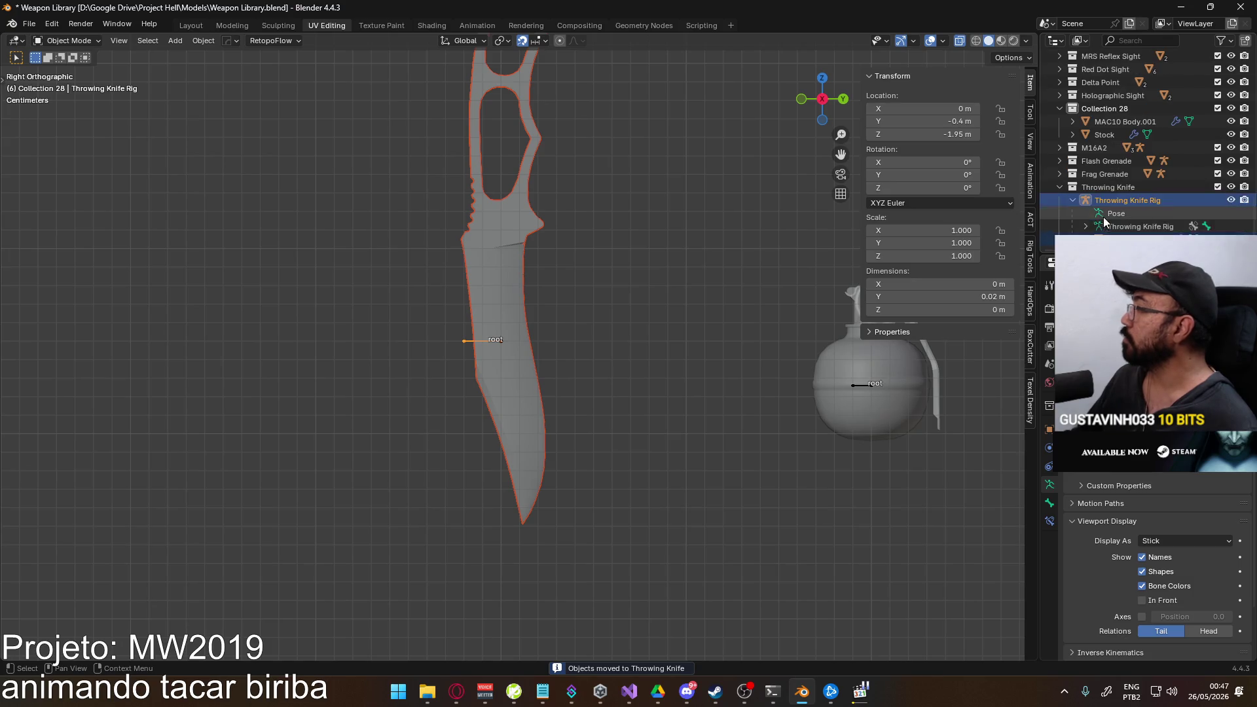
Rename the knife mesh to Throwing Knife Body.
{"action": "left_click", "coordinate": [1120, 241]}
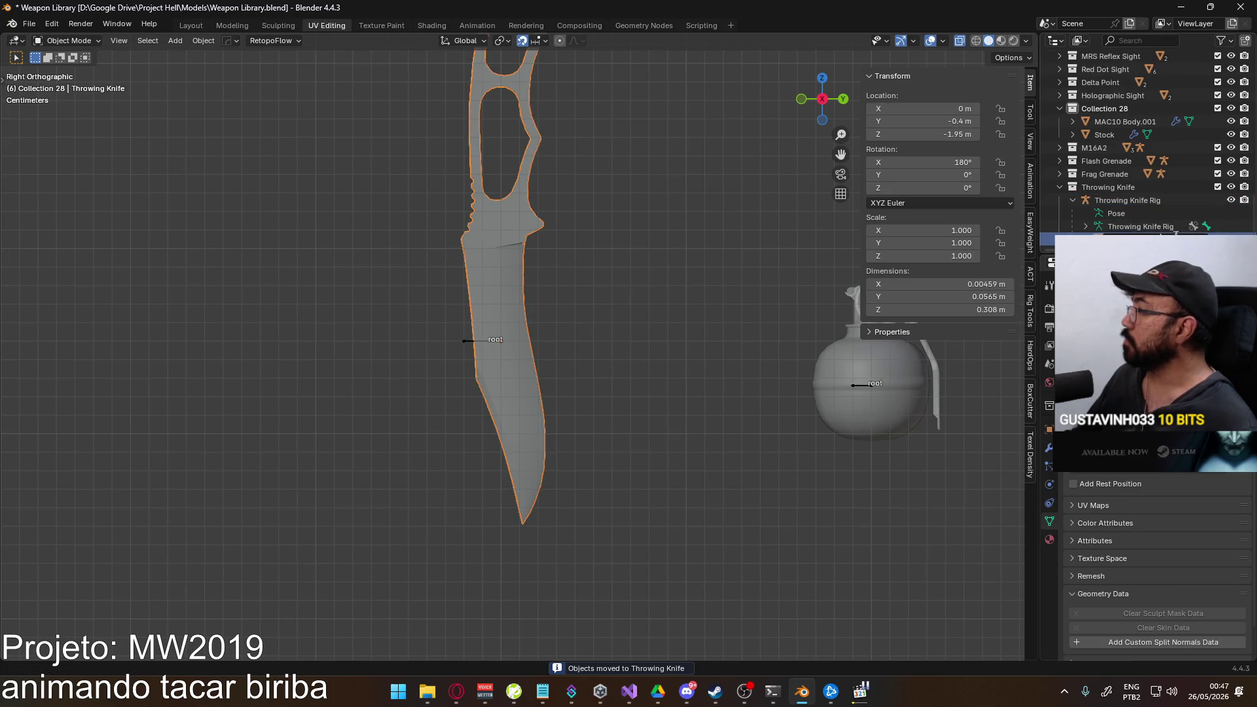
{"action": "key", "text": "Return"}
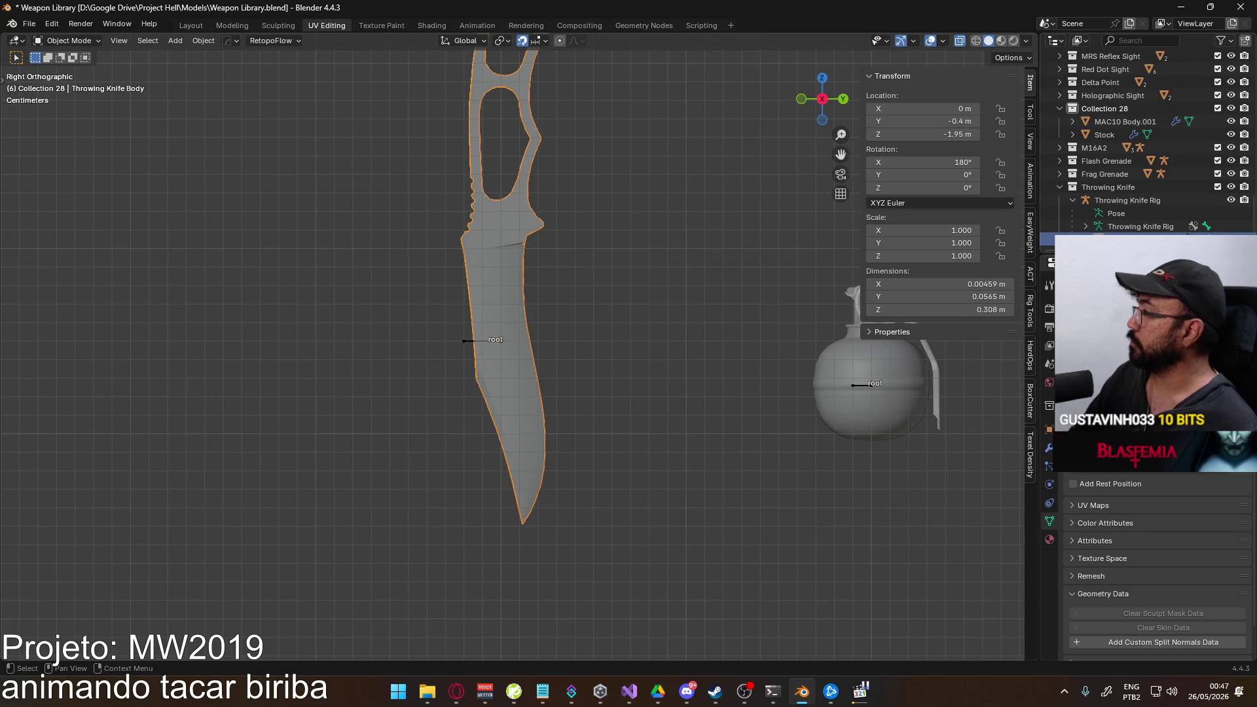
Expand the Frag Grenade collection and rename Frag Grenade.001 back to Frag Grenade.
{"action": "left_click", "coordinate": [1059, 174]}
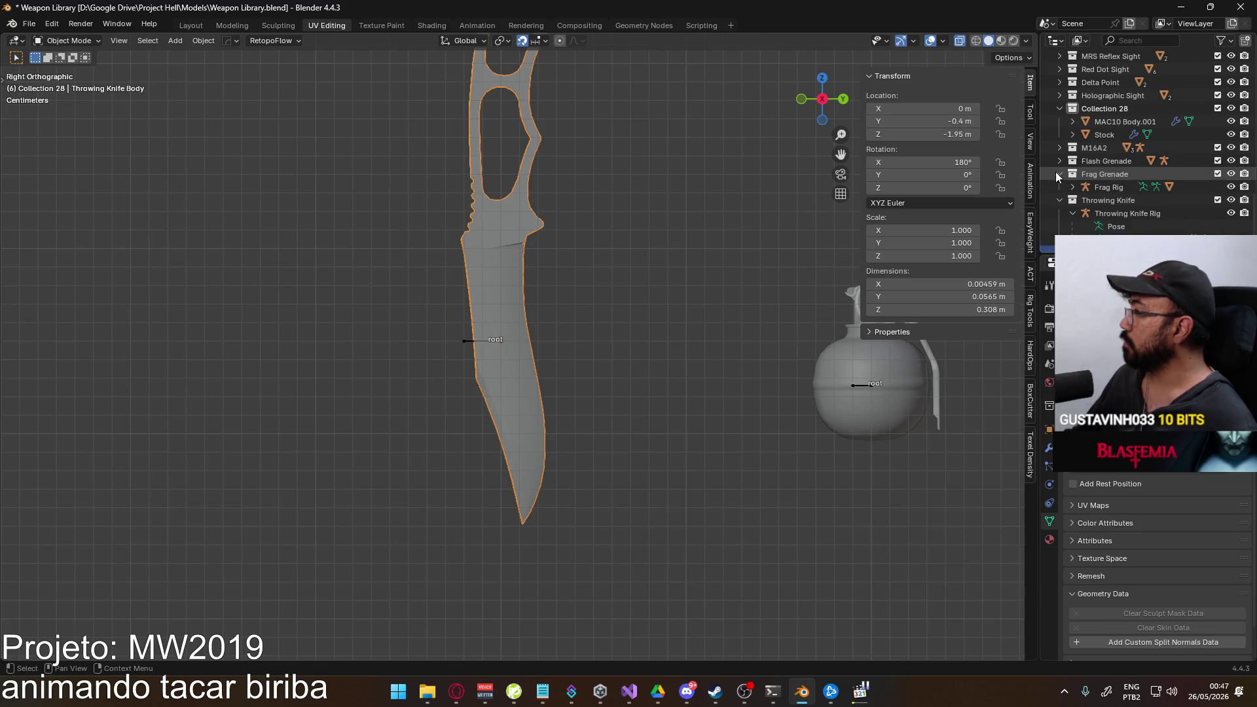
{"action": "left_click", "coordinate": [1074, 186]}
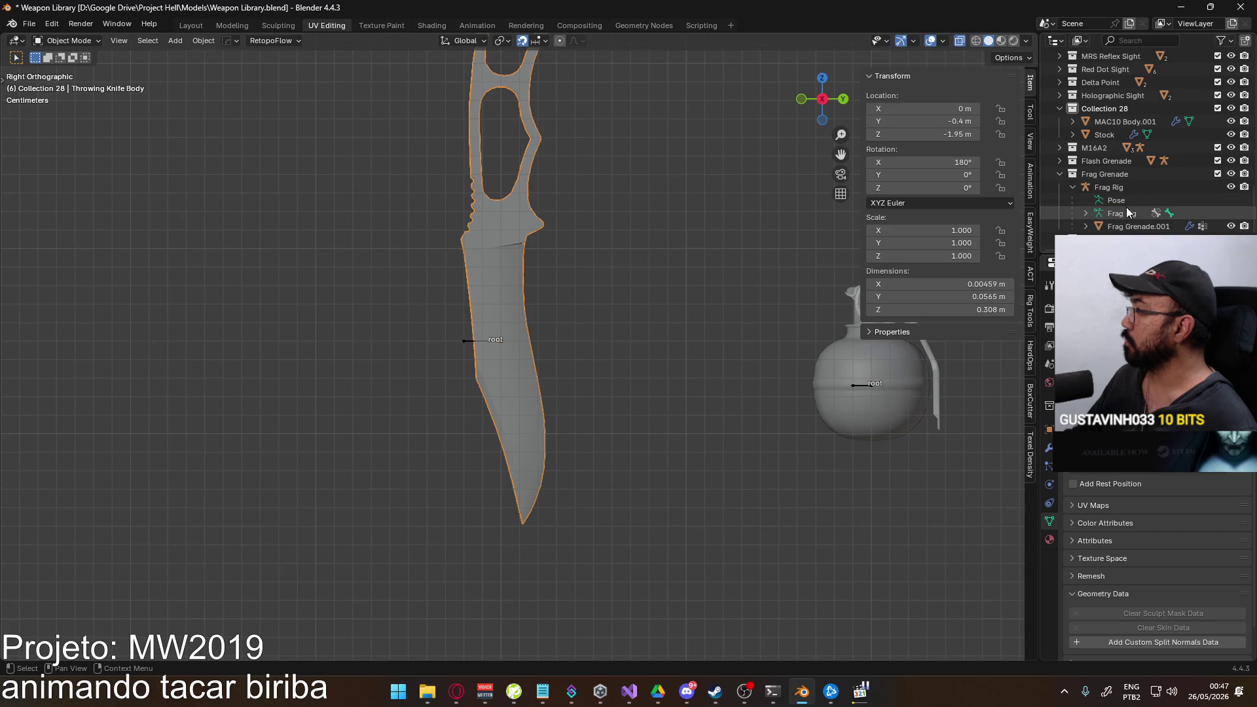
{"action": "left_click", "coordinate": [1140, 225]}
{"action": "scroll", "coordinate": [1140, 216], "scroll_direction": "down", "scroll_amount": 2}
{"action": "double_click", "coordinate": [1179, 183]}
{"action": "key", "text": "Return"}
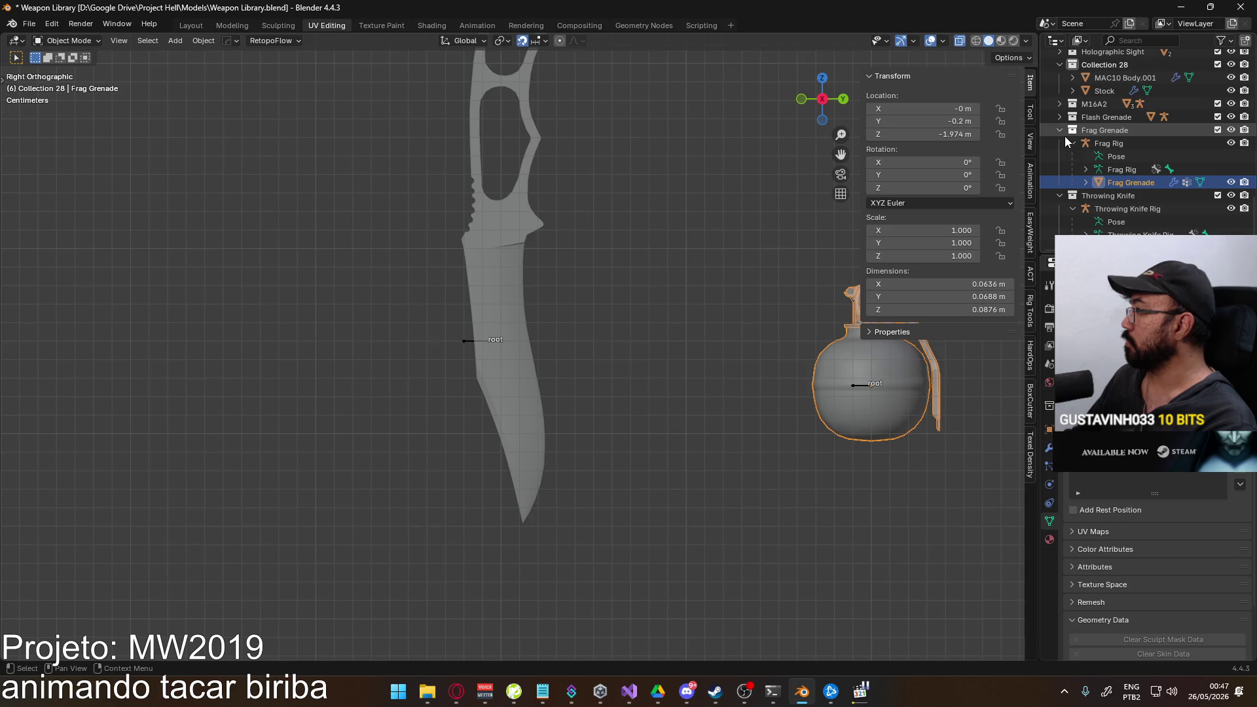
{"action": "scroll", "coordinate": [1067, 143], "scroll_direction": "up", "scroll_amount": 2}
Check the Flash Grenade and Throwing Knife collections, then rename the Frag Grenade mesh to Frag Body.
{"action": "left_click", "coordinate": [1060, 147]}
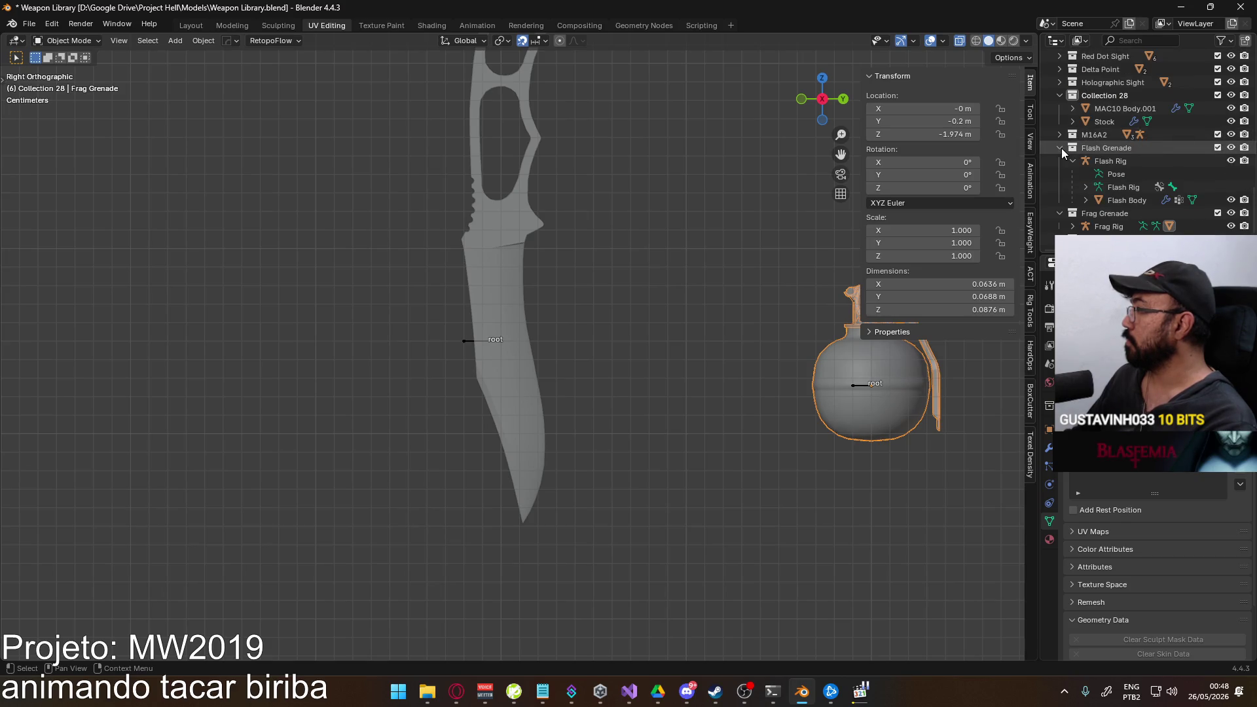
{"action": "left_click", "coordinate": [1060, 148]}
{"action": "left_click", "coordinate": [1060, 186]}
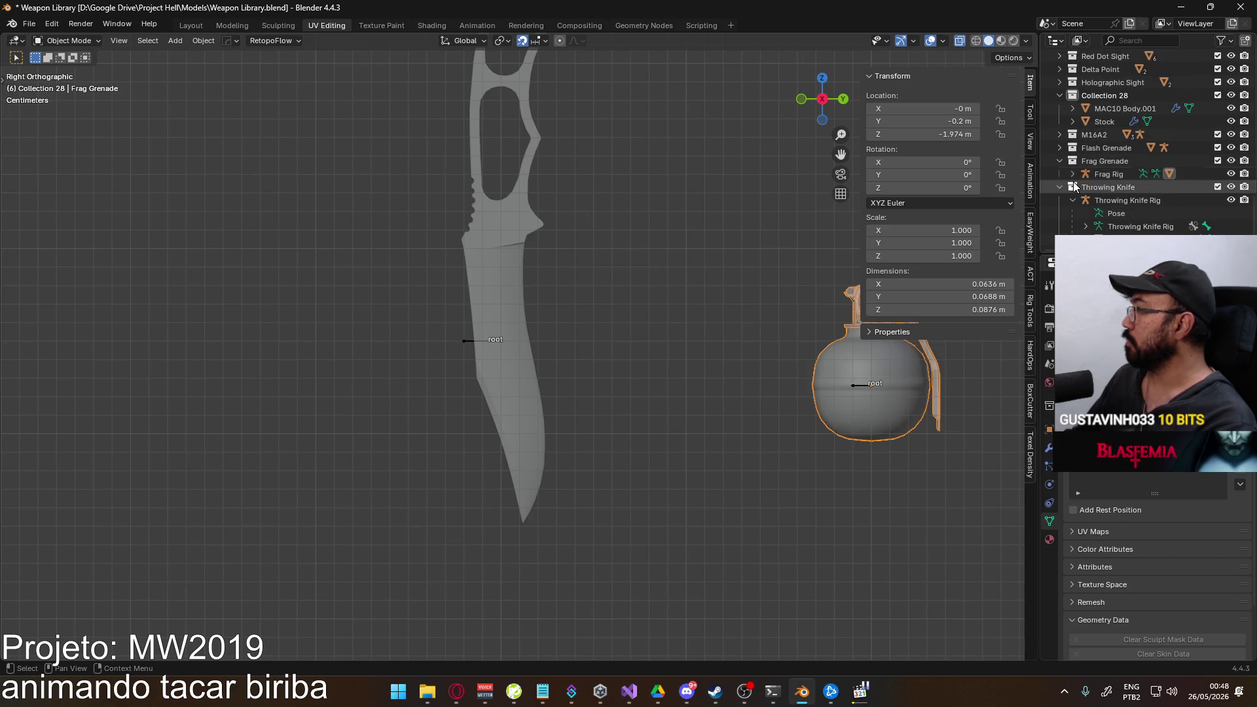
{"action": "left_click", "coordinate": [1060, 187]}
{"action": "left_click", "coordinate": [1129, 214]}
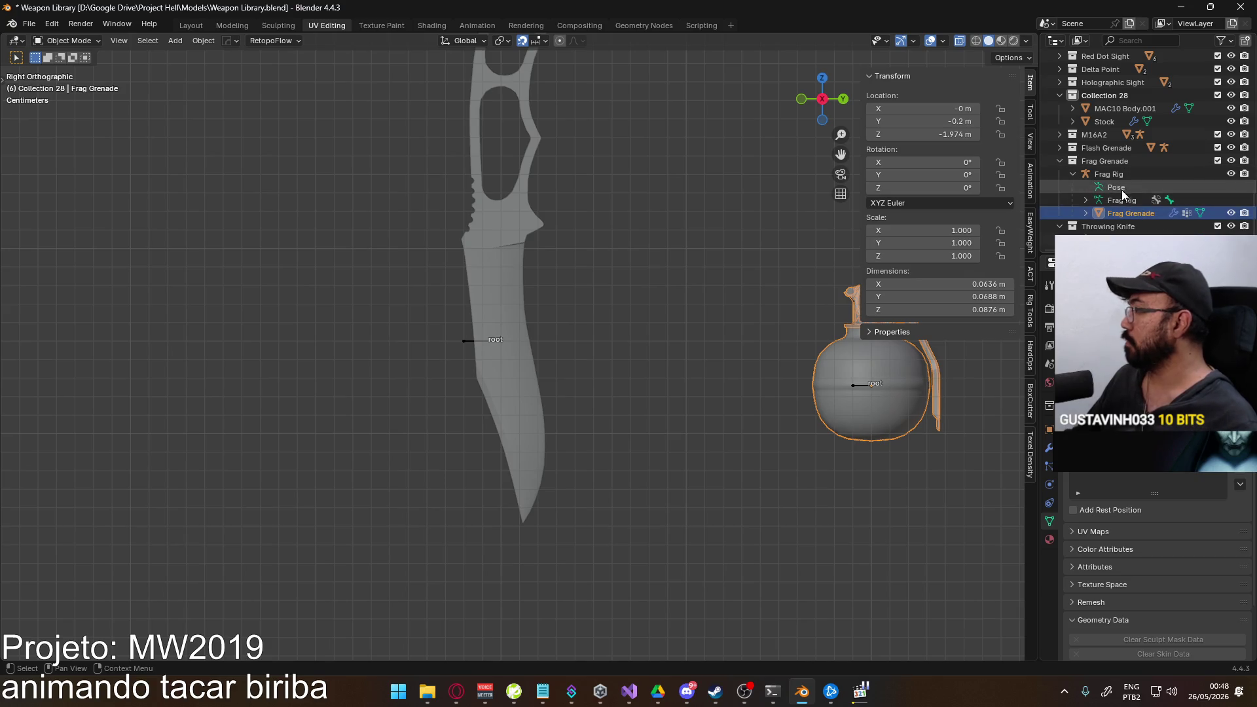
{"action": "scroll", "coordinate": [1124, 198], "scroll_direction": "down", "scroll_amount": 2}
{"action": "double_click", "coordinate": [1143, 182]}
{"action": "key", "text": "BackSpace"}
{"action": "key", "text": "BackSpace"}
{"action": "key", "text": "BackSpace"}
{"action": "type", "text": "Body"}
{"action": "key", "text": "Return"}
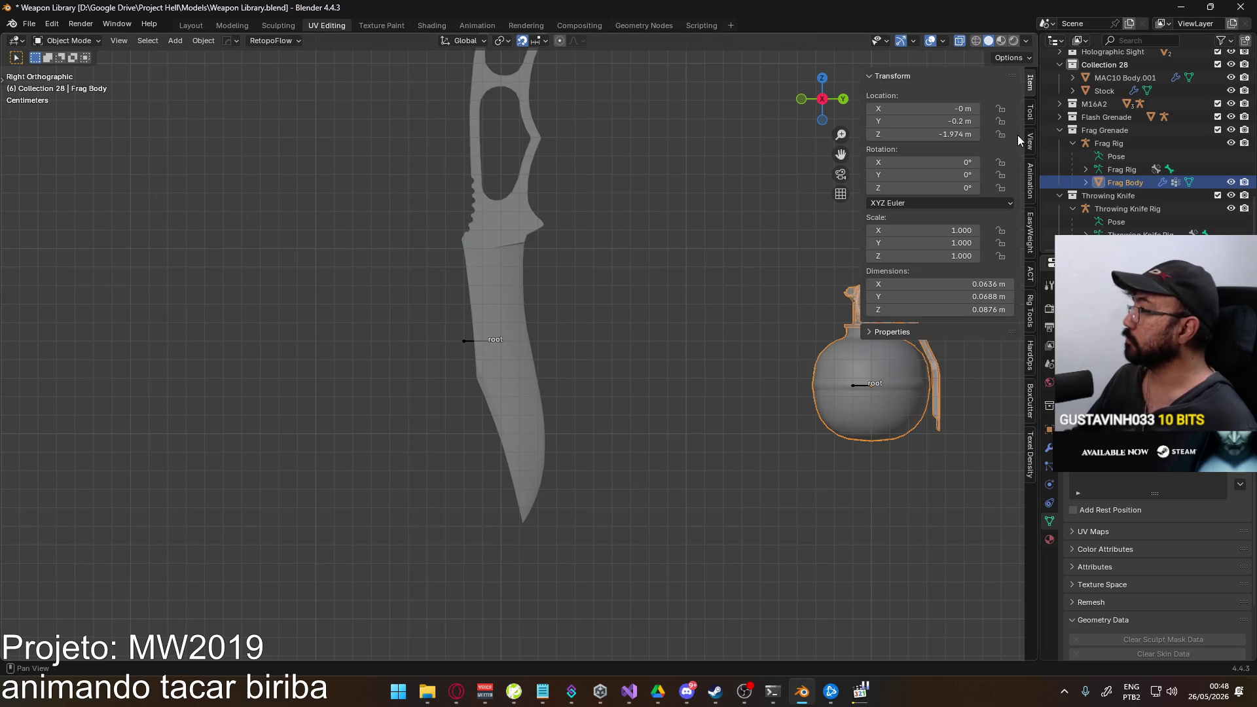
Show the ACT sidebar tools and select the Throwing Knife Body together with its rig.
{"action": "left_click", "coordinate": [1031, 277]}
{"action": "scroll", "coordinate": [954, 482], "scroll_direction": "down", "scroll_amount": 5}
{"action": "scroll", "coordinate": [977, 551], "scroll_direction": "down", "scroll_amount": 2}
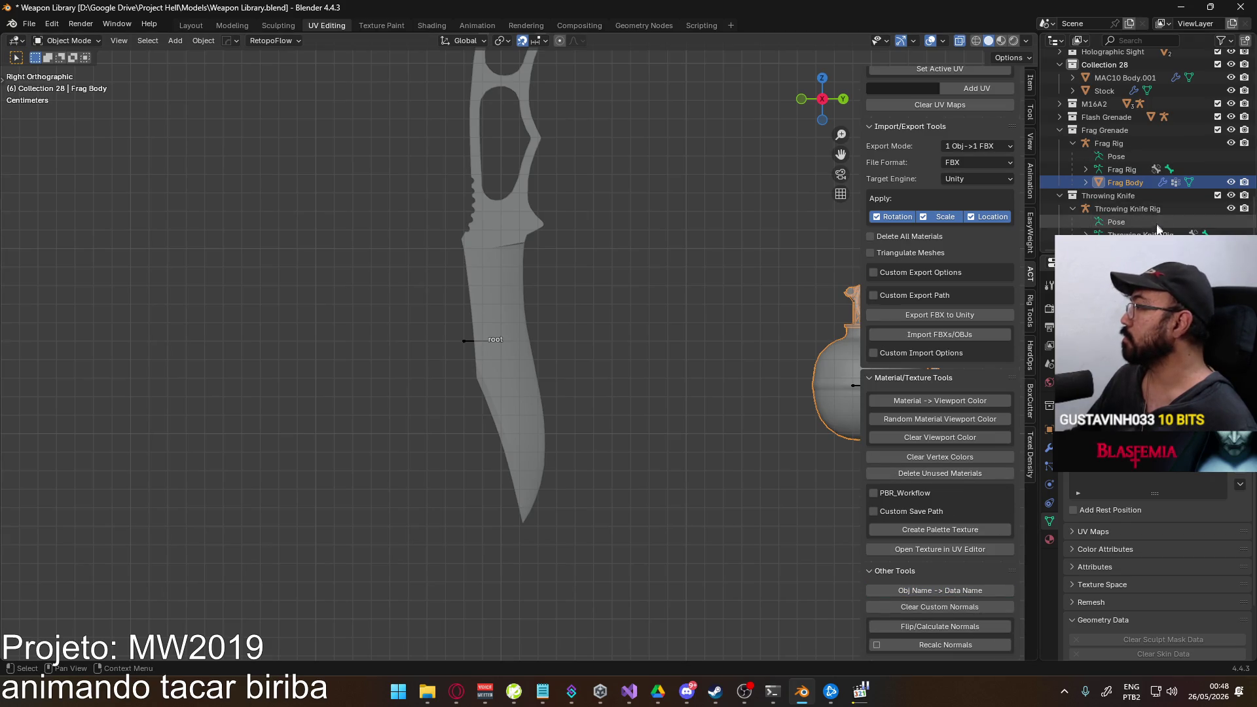
{"action": "left_click", "coordinate": [1110, 246]}
{"action": "scroll", "coordinate": [1113, 236], "scroll_direction": "down", "scroll_amount": 1}
{"action": "left_click", "coordinate": [1128, 199], "text": "ctrl"}
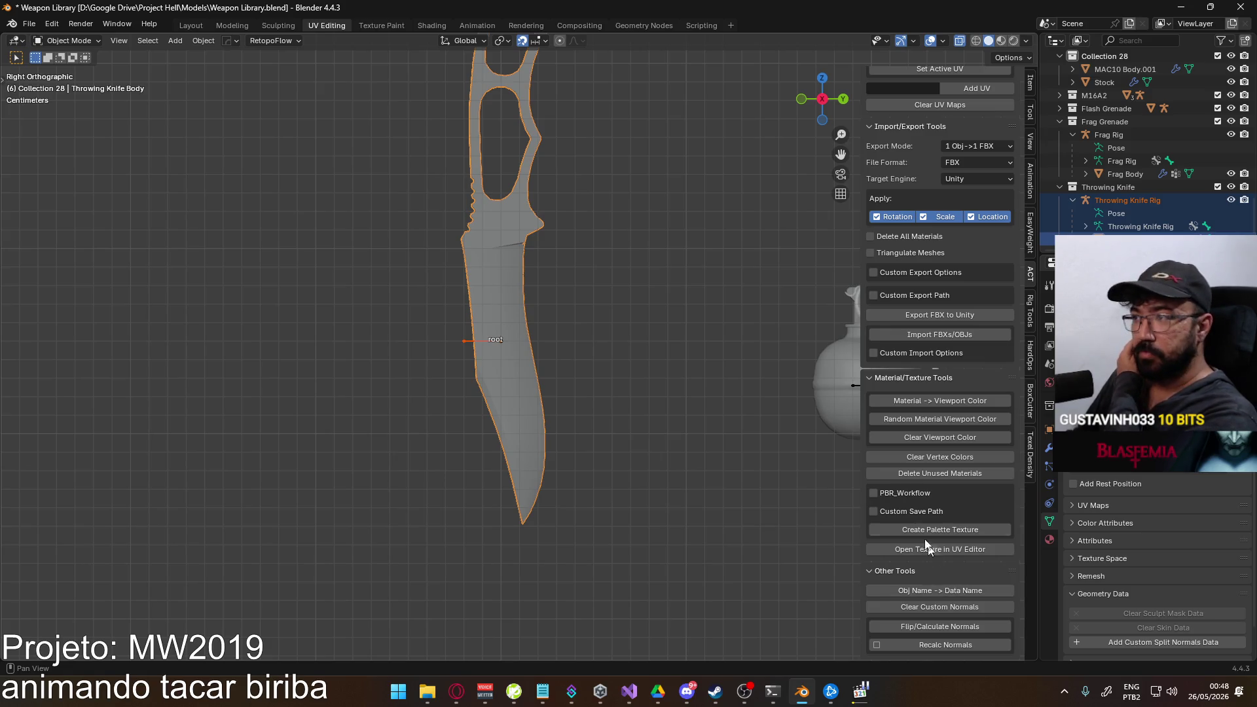
Try lowering the Throwing Knife Rig to Z -2 m in the Item panel, then undo back to -1.95 m.
{"action": "left_click", "coordinate": [463, 343]}
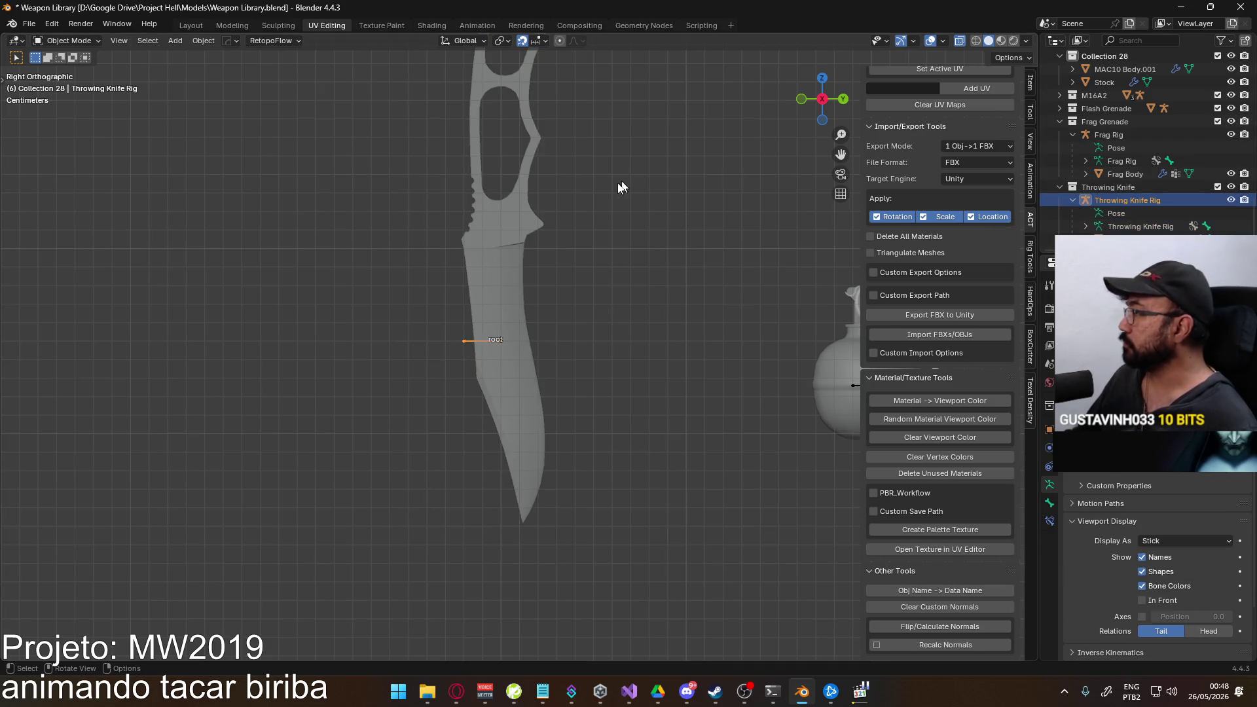
{"action": "scroll", "coordinate": [614, 231], "scroll_direction": "down", "scroll_amount": 2}
{"action": "left_click", "coordinate": [1031, 89]}
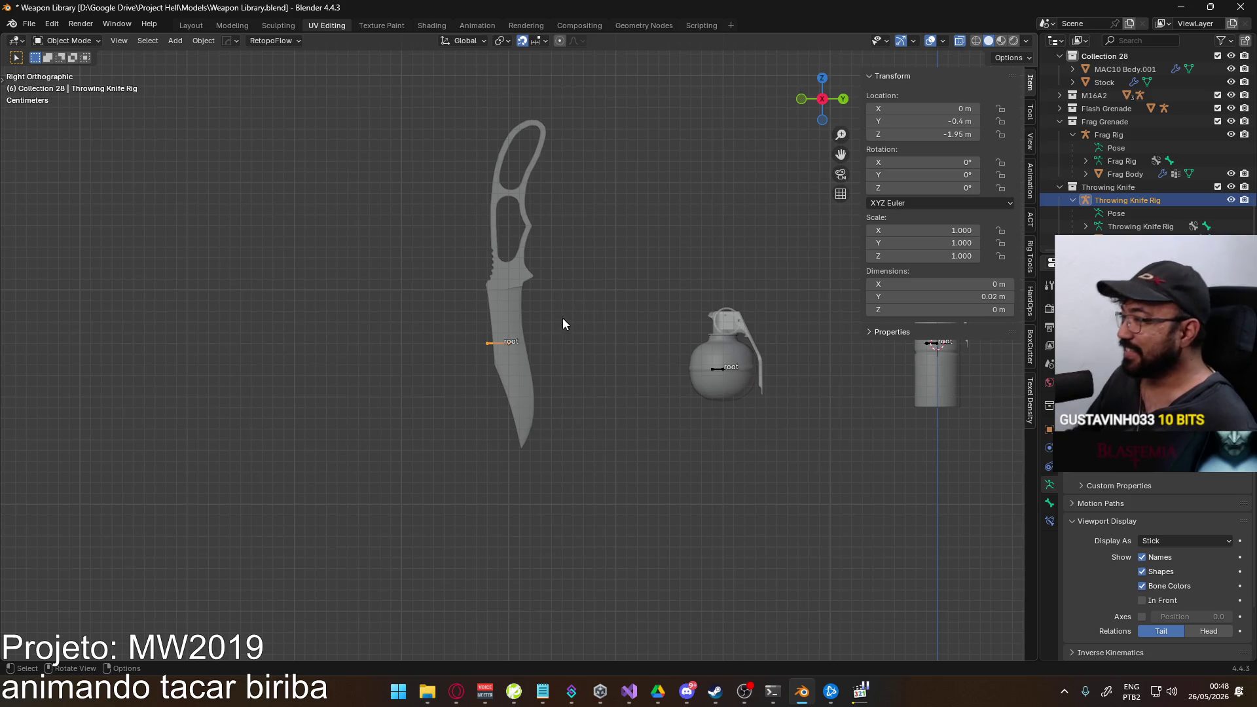
{"action": "mouse_move", "coordinate": [563, 324]}
{"action": "middle_mouse_down", "text": "shift"}
{"action": "mouse_move", "coordinate": [413, 311]}
{"action": "mouse_move", "coordinate": [526, 293]}
{"action": "middle_mouse_up", "text": "shift"}
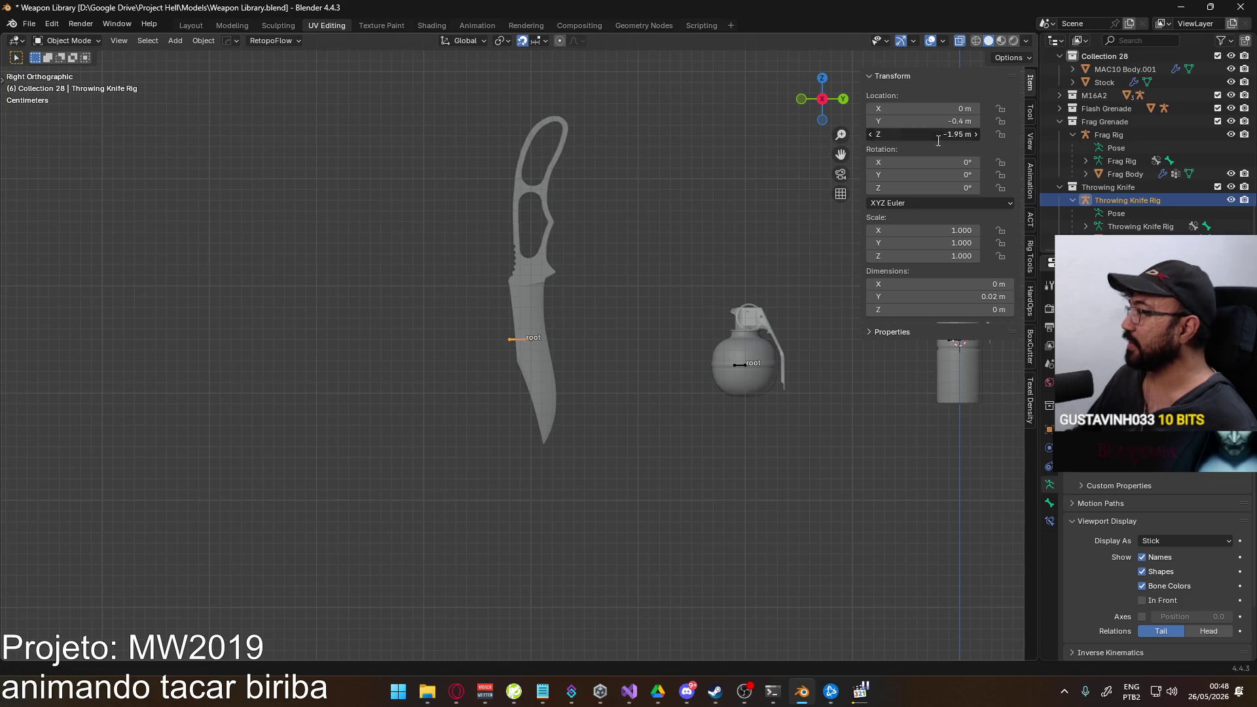
{"action": "type", "text": "-2"}
{"action": "key", "text": "Return"}
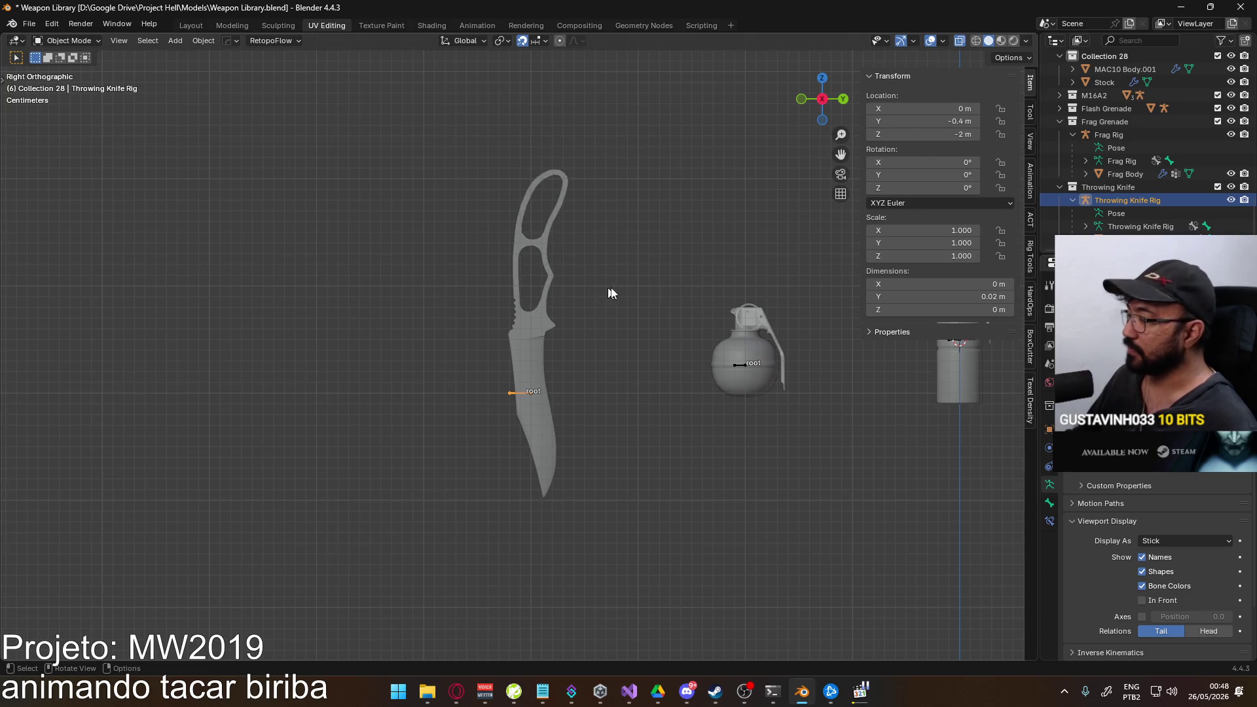
{"action": "key", "text": "ctrl+z"}
Review the three weapons, reselect the Throwing Knife Rig and switch it into pose mode.
{"action": "middle_click_drag", "start_coordinate": [592, 320], "coordinate": [514, 324], "text": "shift"}
{"action": "left_click", "coordinate": [638, 359]}
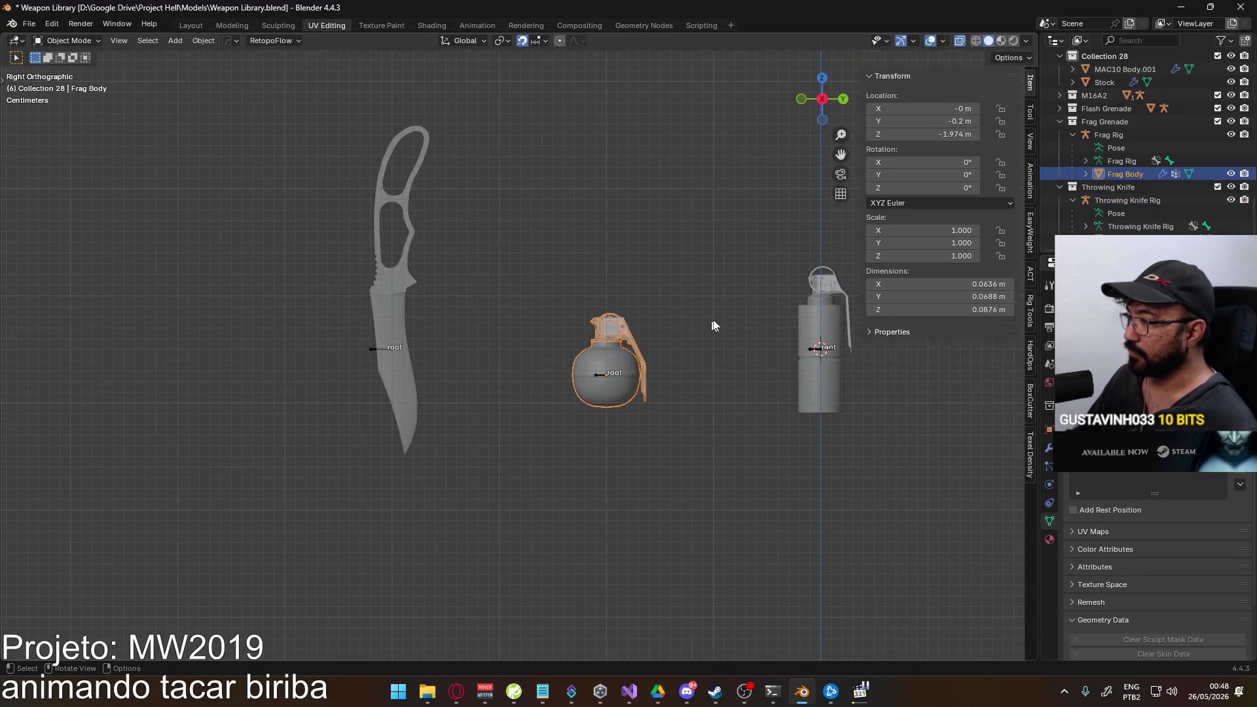
{"action": "left_click", "coordinate": [820, 306]}
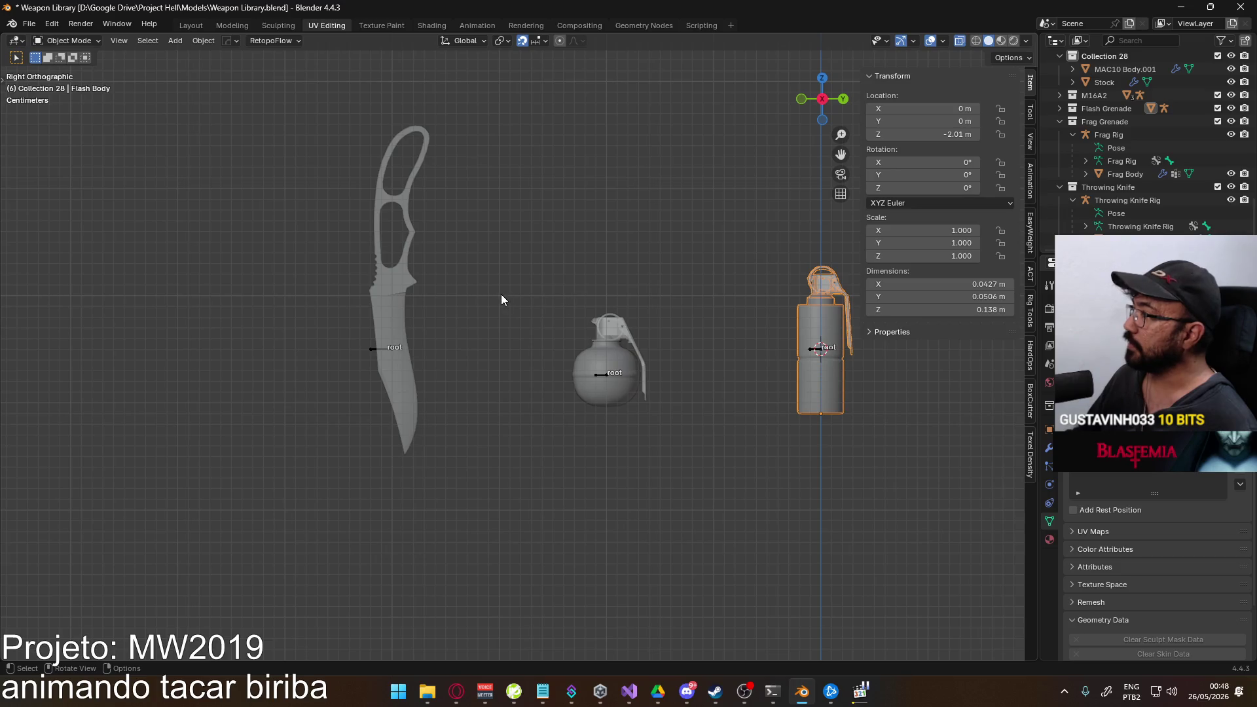
{"action": "left_click", "coordinate": [382, 288]}
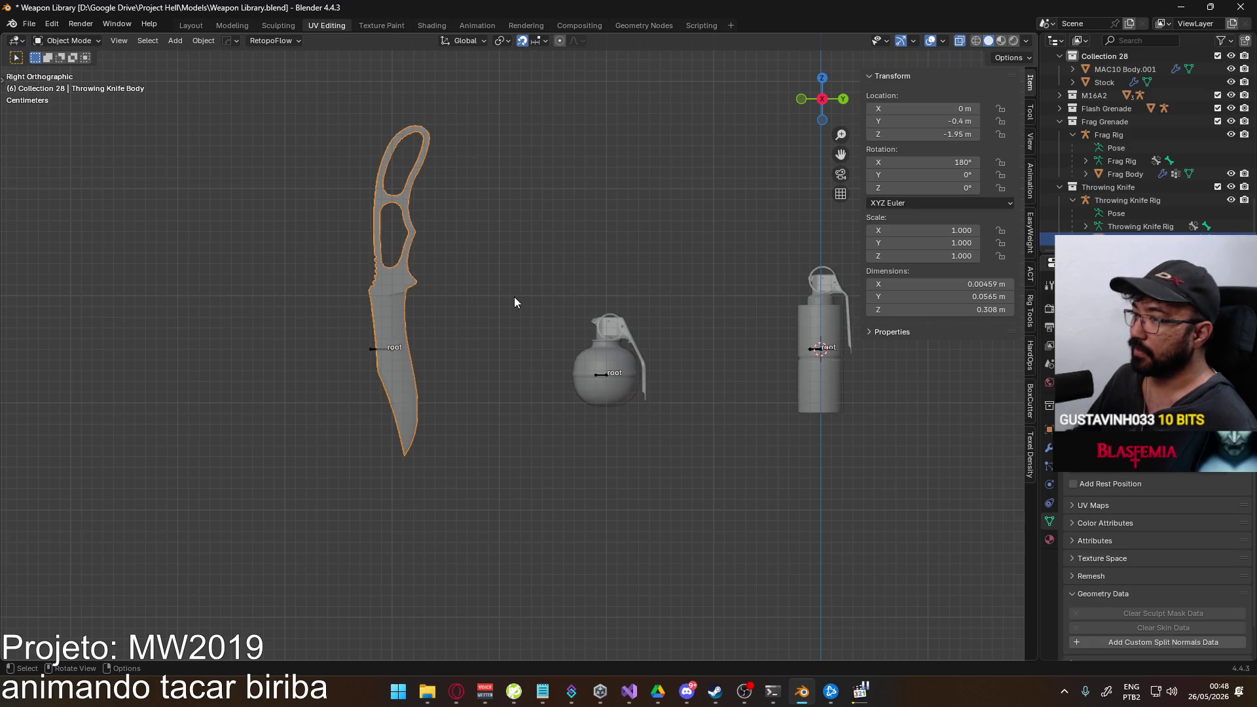
{"action": "left_click", "coordinate": [390, 350]}
{"action": "left_click", "coordinate": [74, 41]}
{"action": "left_click", "coordinate": [59, 87]}
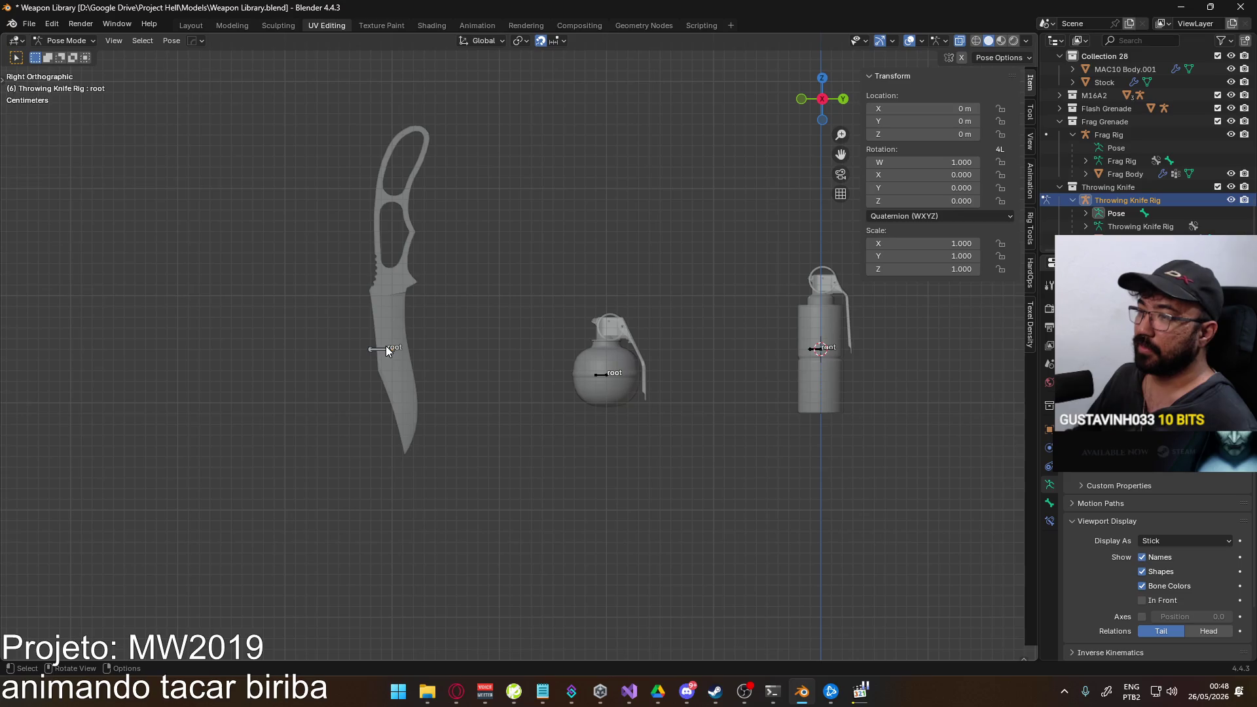
Test a grab of the root bone, return to object mode and toggle the knife mesh through edit mode.
{"action": "left_click", "coordinate": [389, 351]}
{"action": "key", "text": "g"}
{"action": "key", "text": "Escape"}
{"action": "left_click", "coordinate": [69, 40]}
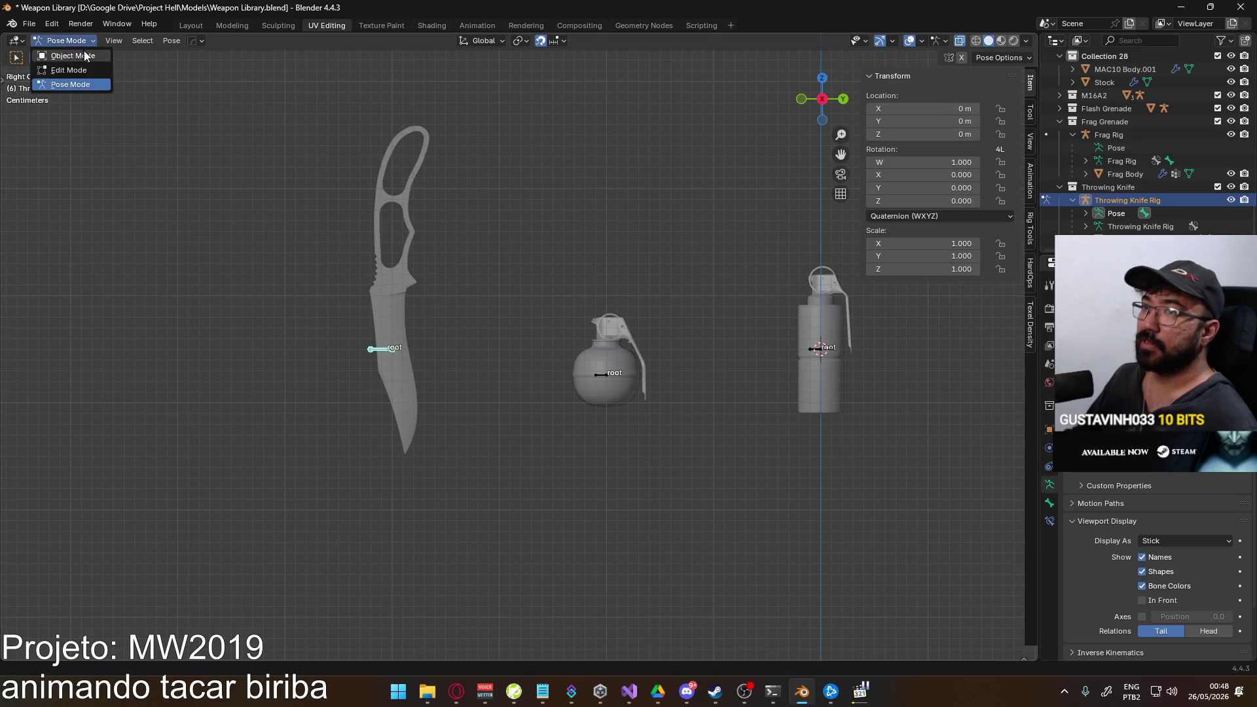
{"action": "left_click", "coordinate": [397, 267]}
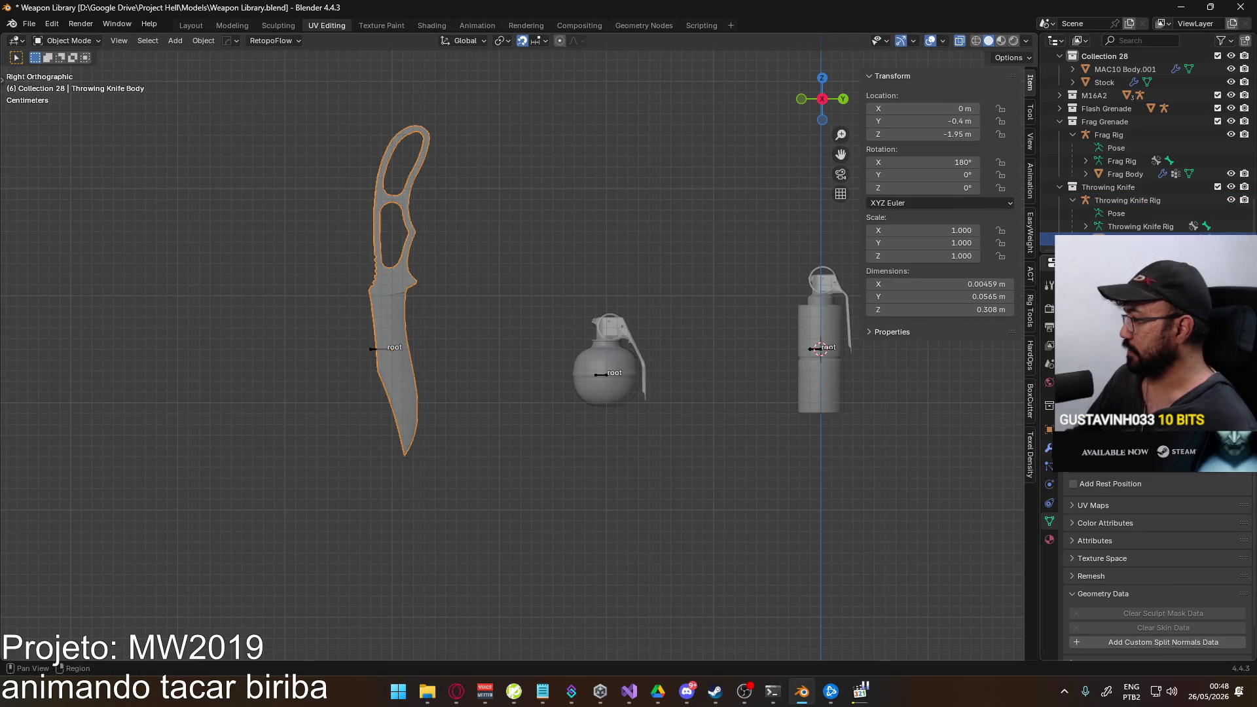
{"action": "scroll", "coordinate": [1159, 551], "scroll_direction": "up", "scroll_amount": 1}
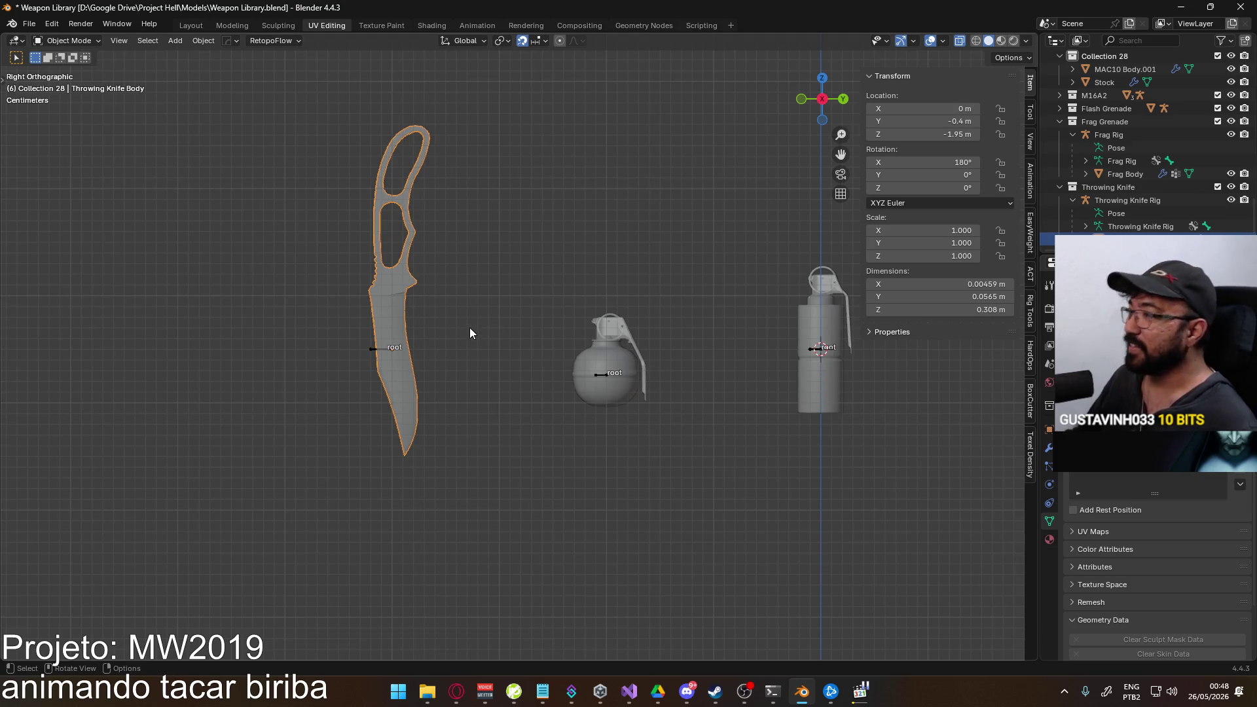
{"action": "key", "text": "Tab"}
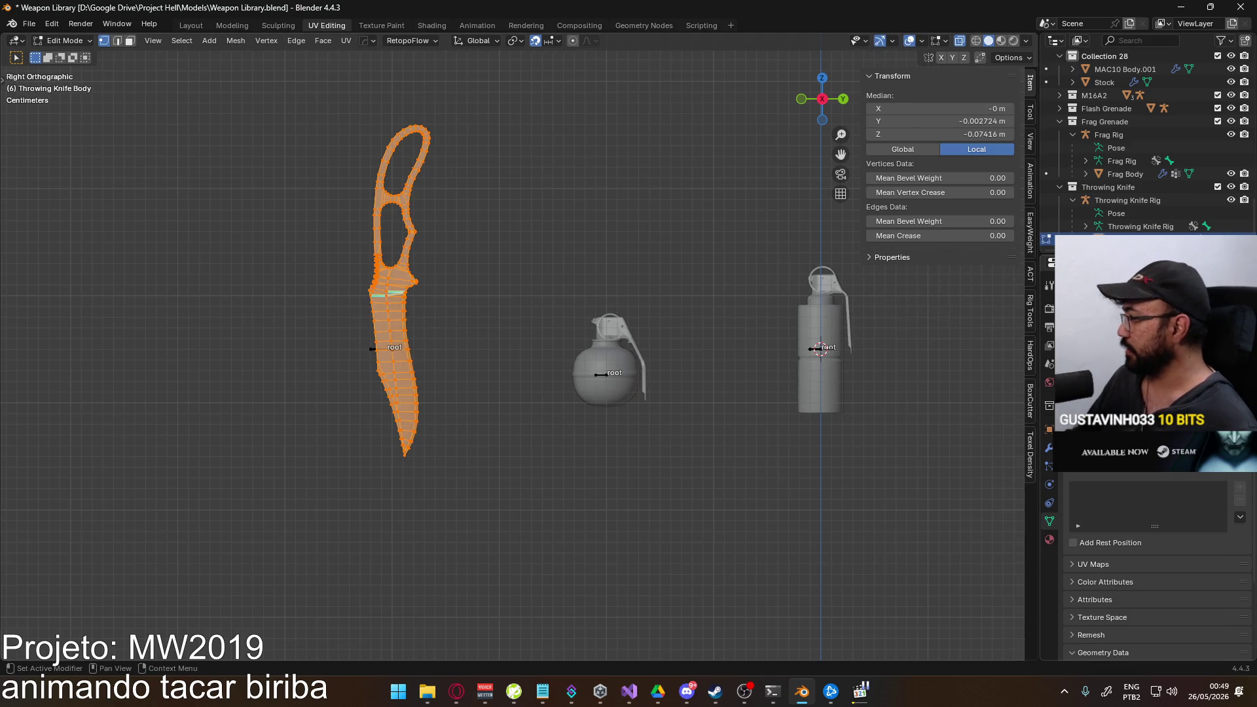
{"action": "key", "text": "Tab"}
{"action": "key", "text": "Tab"}
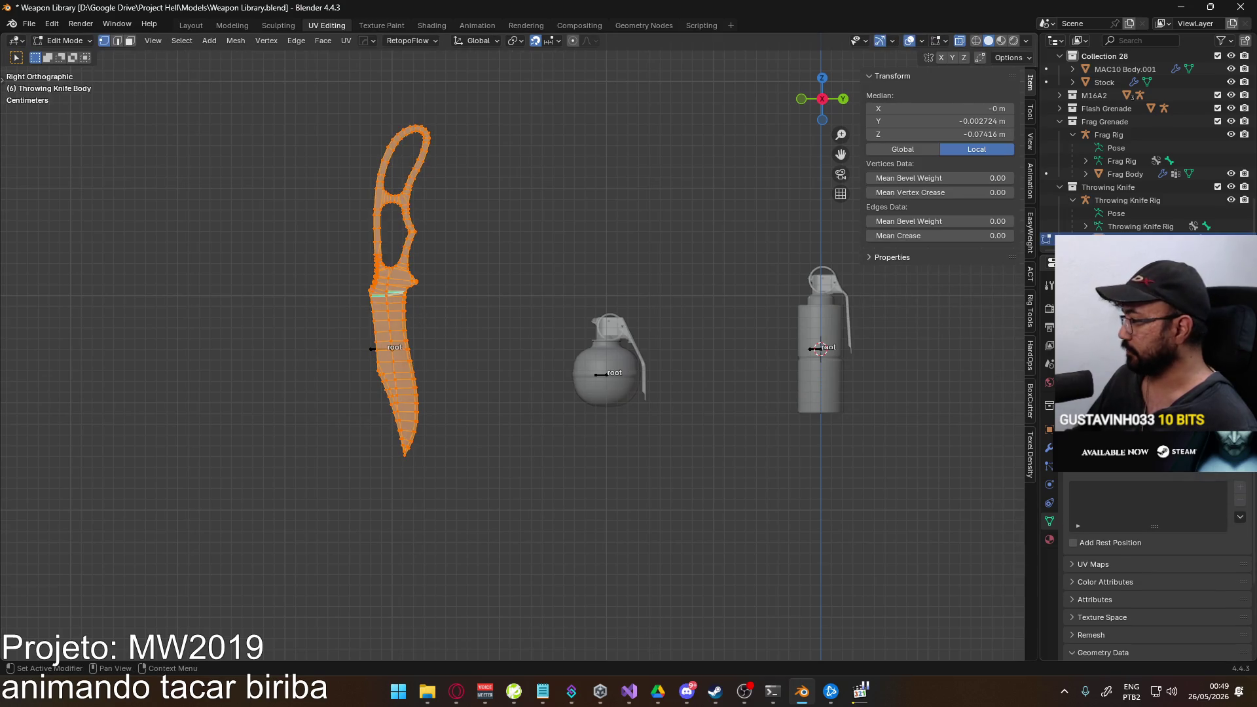
{"action": "key", "text": "Tab"}
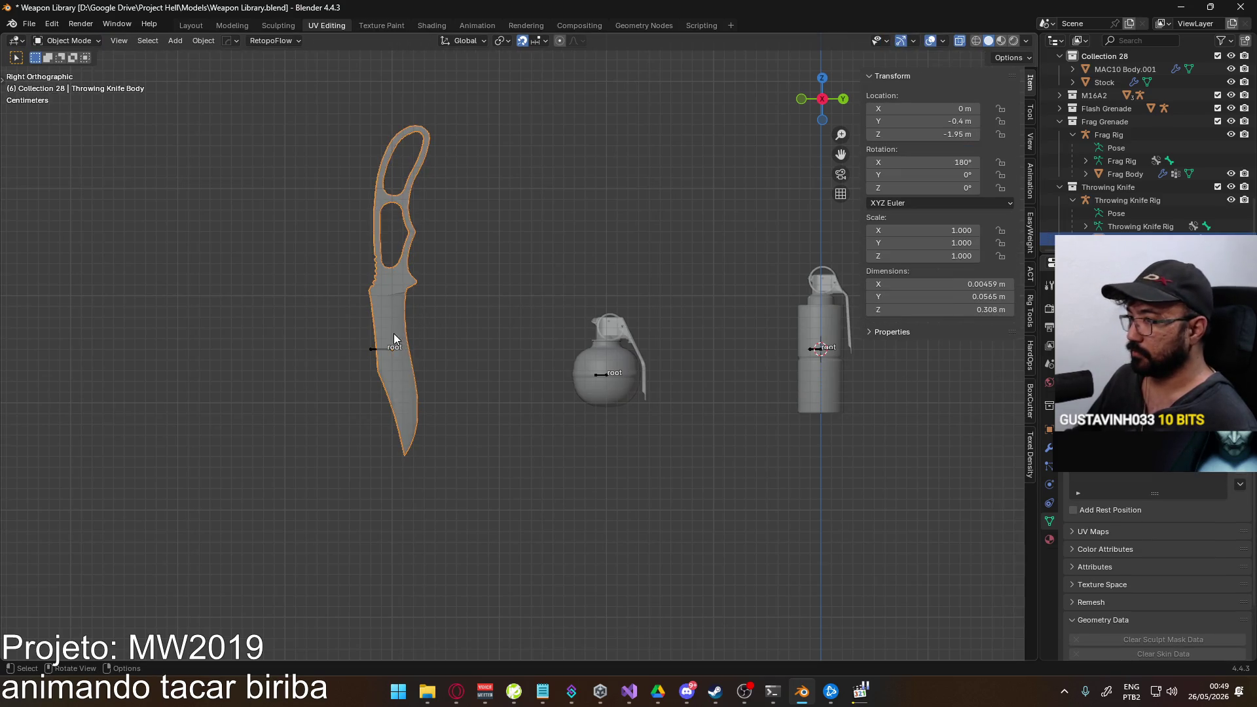
Confirm the knife follows a pose-mode grab of its root bone and save the Weapon Library file.
{"action": "left_click", "coordinate": [391, 350]}
{"action": "left_click", "coordinate": [89, 39]}
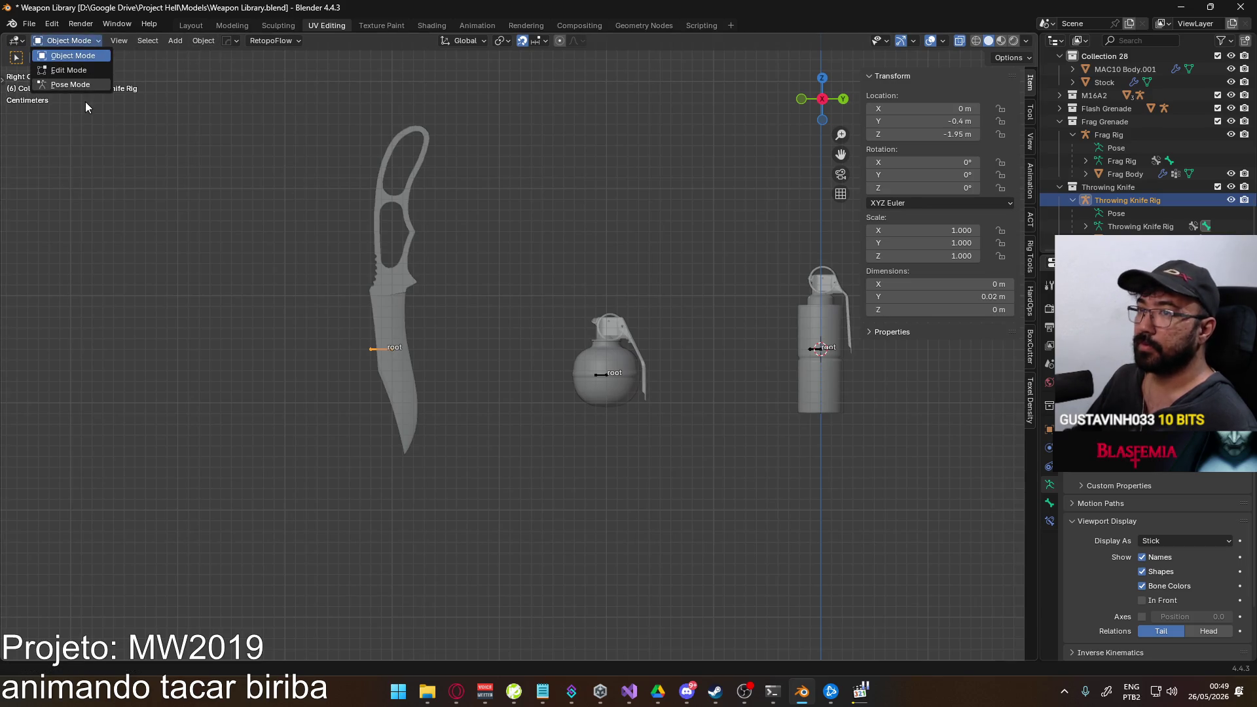
{"action": "left_click", "coordinate": [89, 87]}
{"action": "key", "text": "g"}
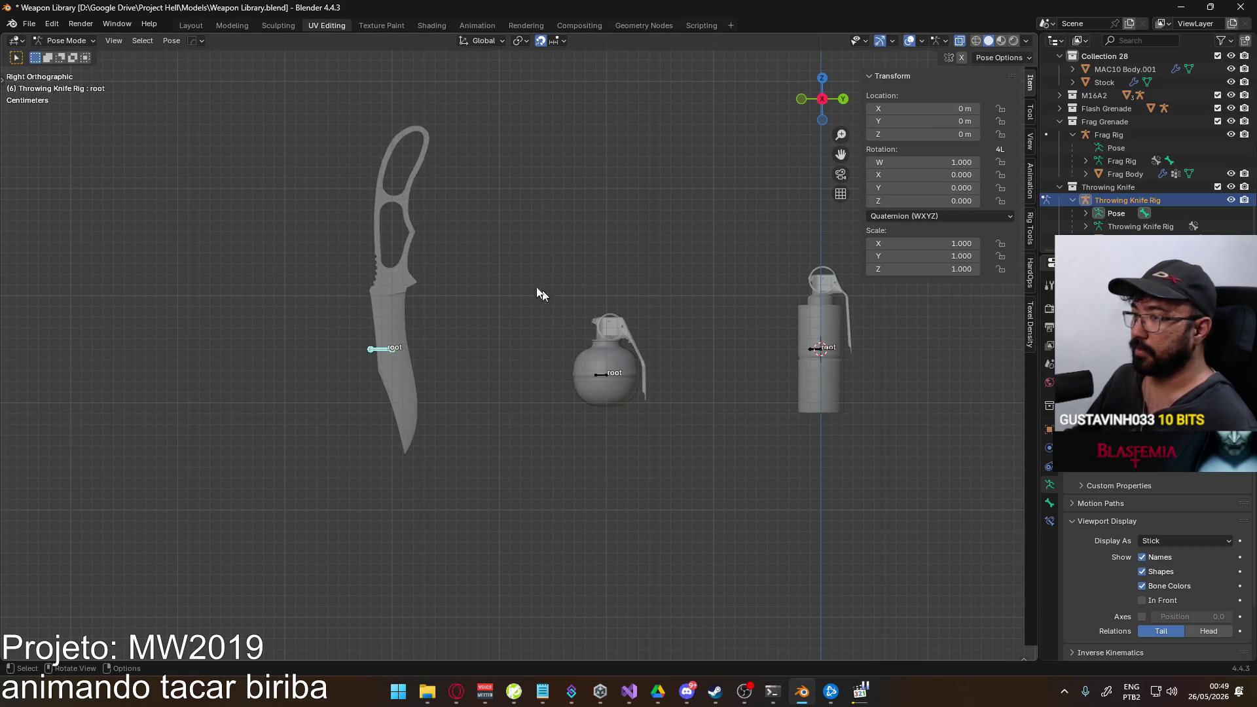
{"action": "key", "text": "Escape"}
{"action": "left_click", "coordinate": [64, 41]}
{"action": "key", "text": "ctrl+s"}
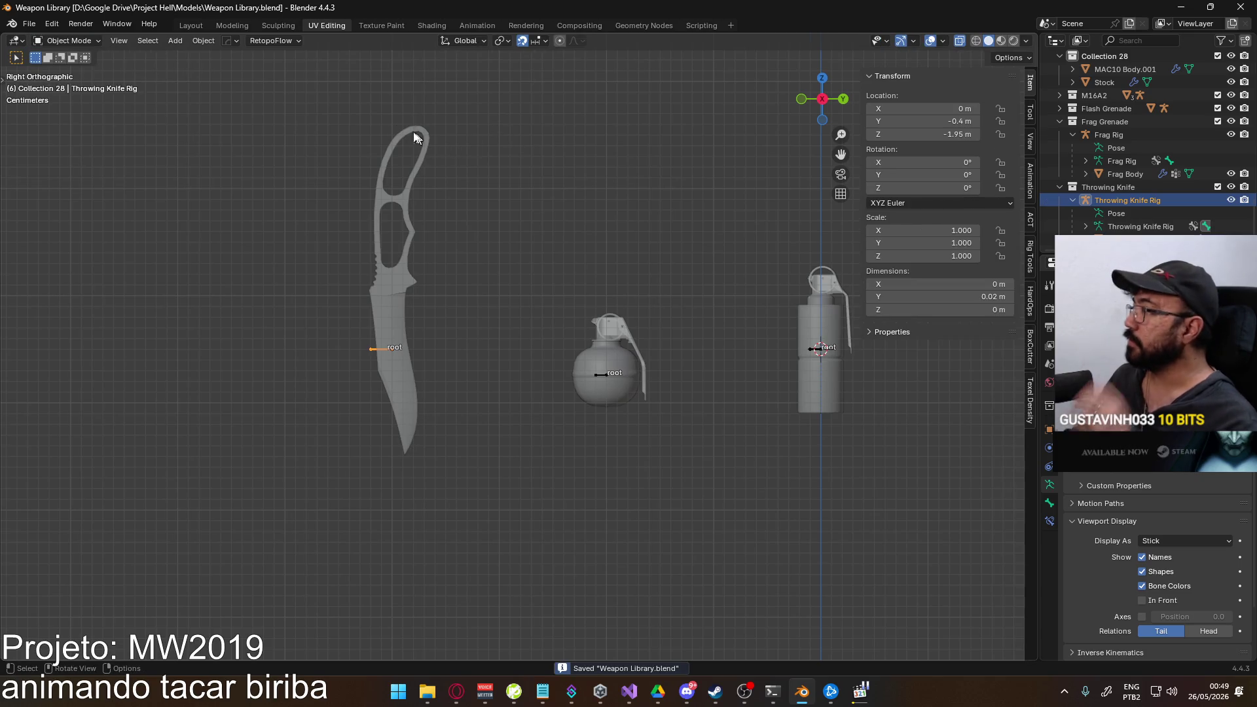
Open Player Viewmodel Generic.blend from the recent files list.
{"action": "left_click", "coordinate": [29, 23]}
{"action": "mouse_move", "coordinate": [61, 65]}
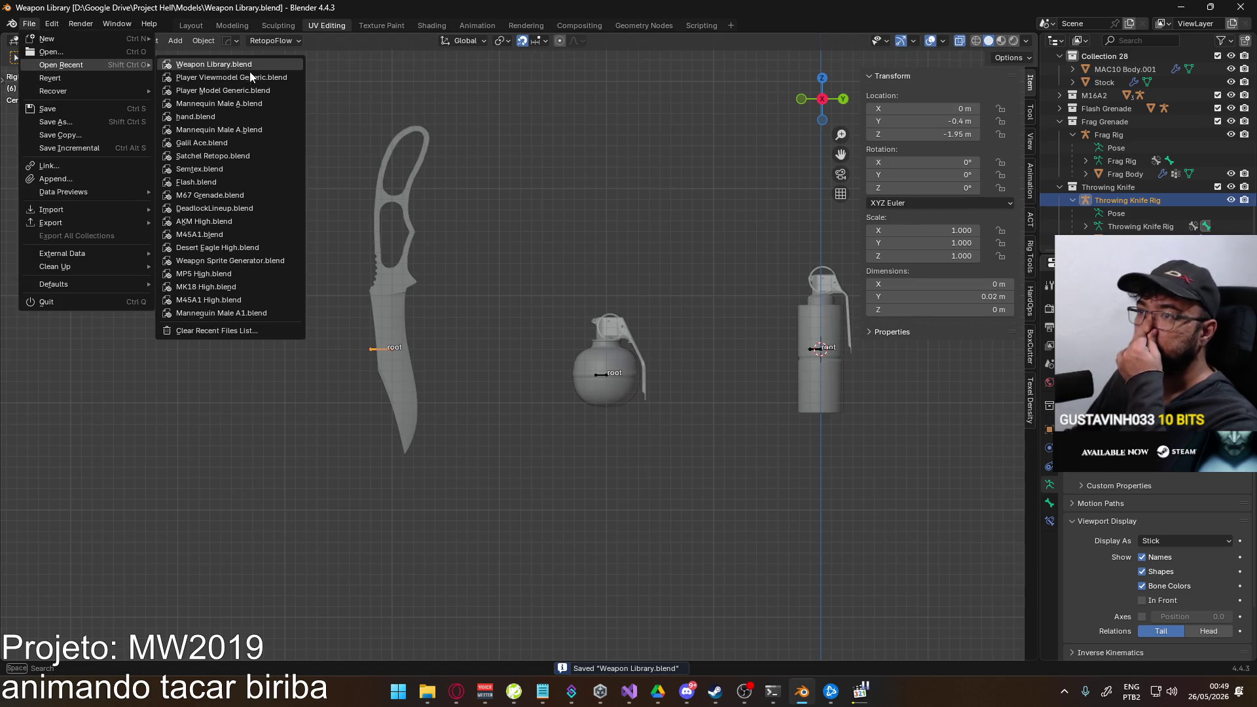
{"action": "left_click", "coordinate": [196, 77]}
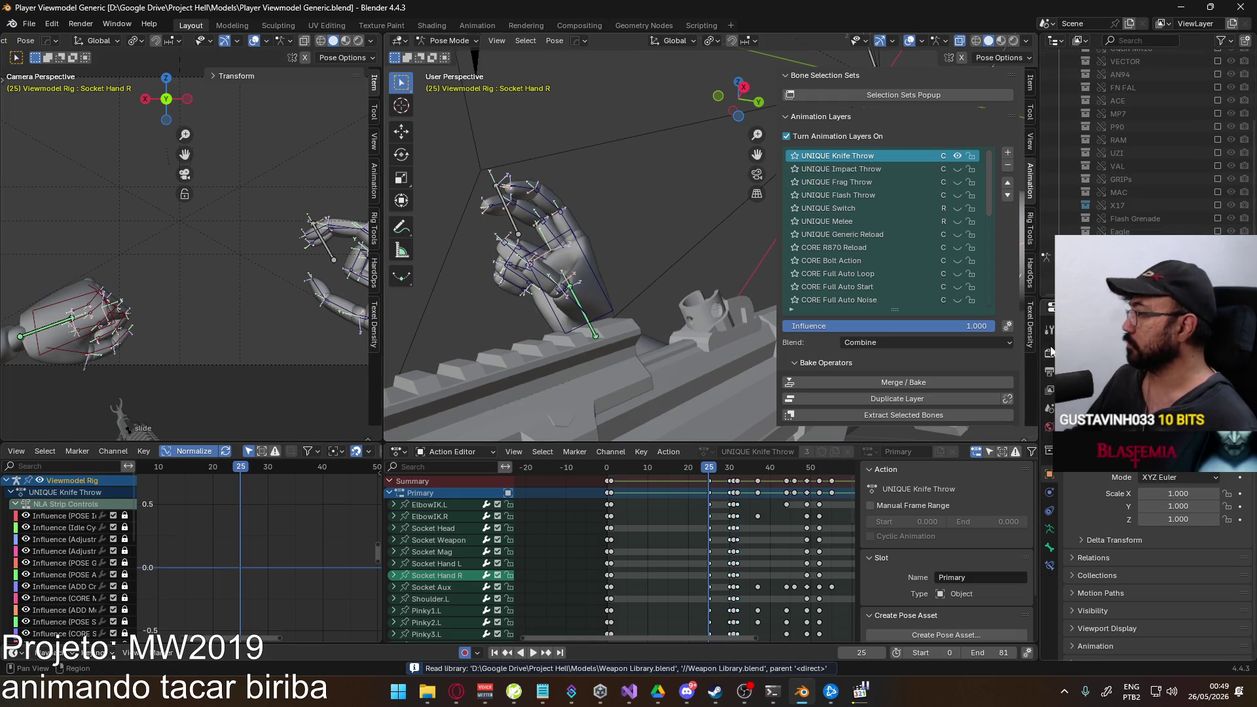
{"action": "left_click", "coordinate": [30, 24]}
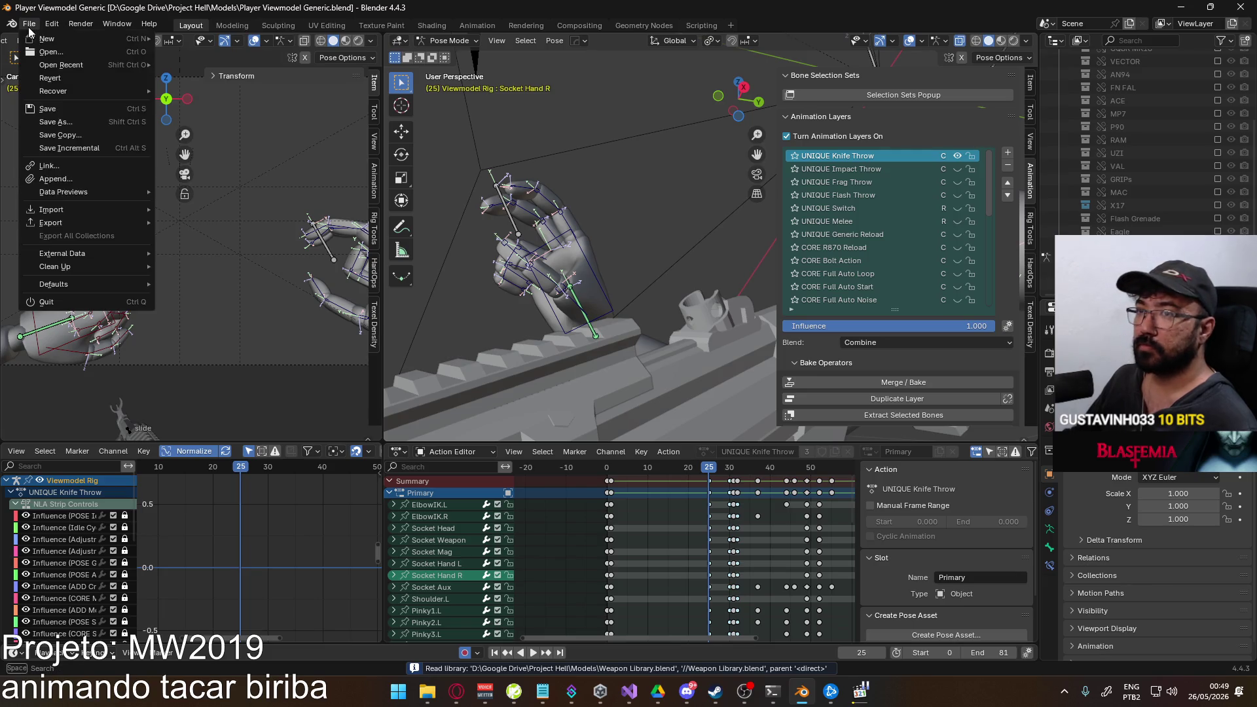
Start File > Link and browse through Project Hell/Models into Weapon Library.blend.
{"action": "left_click", "coordinate": [49, 165]}
{"action": "left_click", "coordinate": [484, 205]}
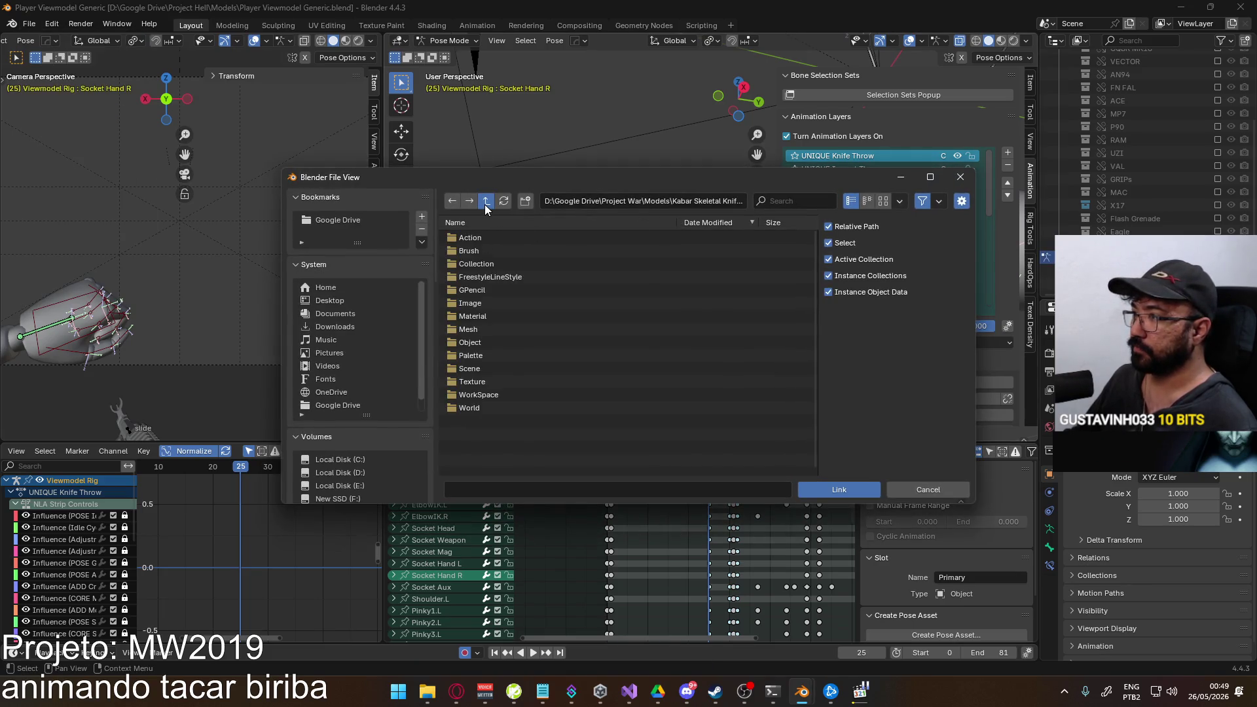
{"action": "left_click", "coordinate": [484, 204]}
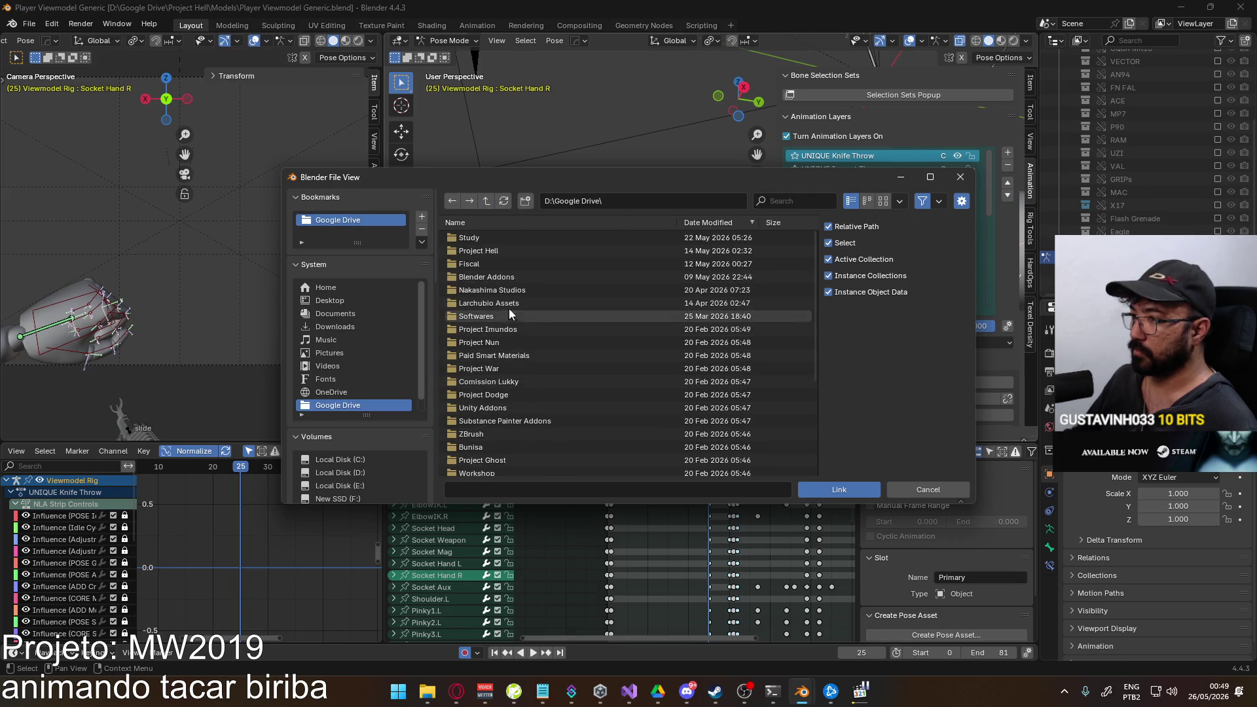
{"action": "scroll", "coordinate": [510, 408], "scroll_direction": "down", "scroll_amount": 5}
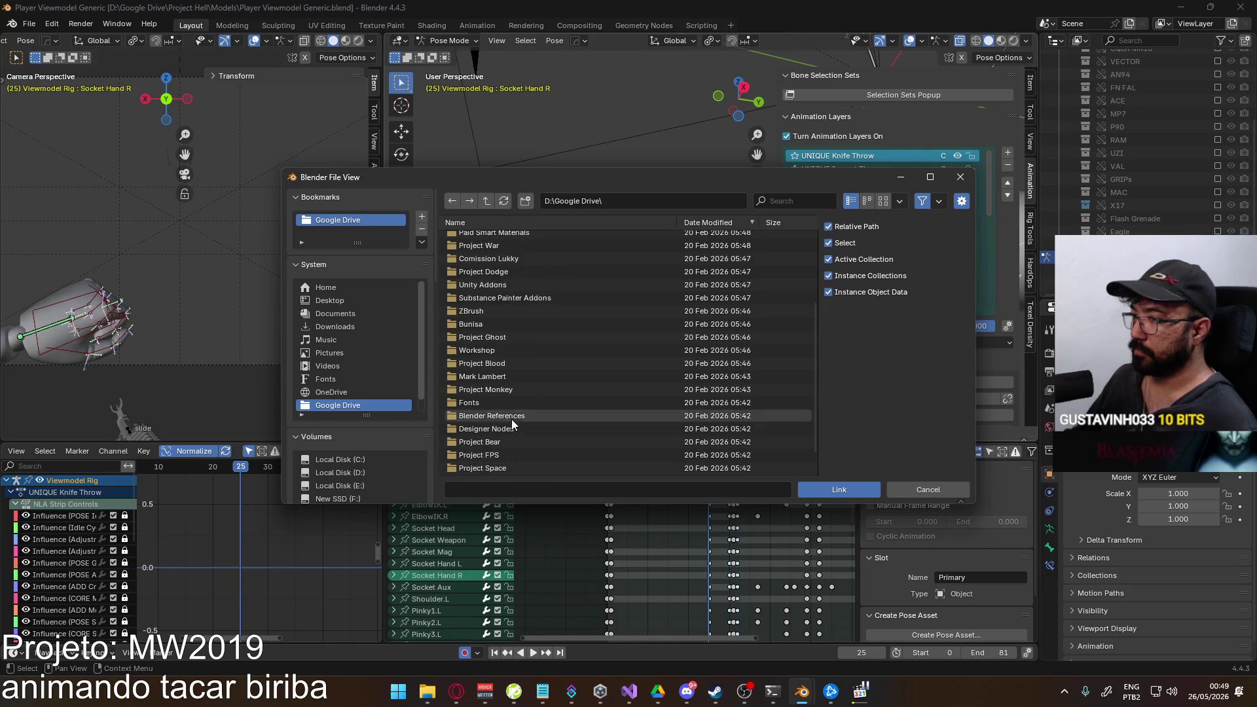
{"action": "scroll", "coordinate": [521, 408], "scroll_direction": "up", "scroll_amount": 5}
{"action": "left_click", "coordinate": [510, 252]}
{"action": "left_click", "coordinate": [516, 241]}
{"action": "left_click", "coordinate": [534, 264]}
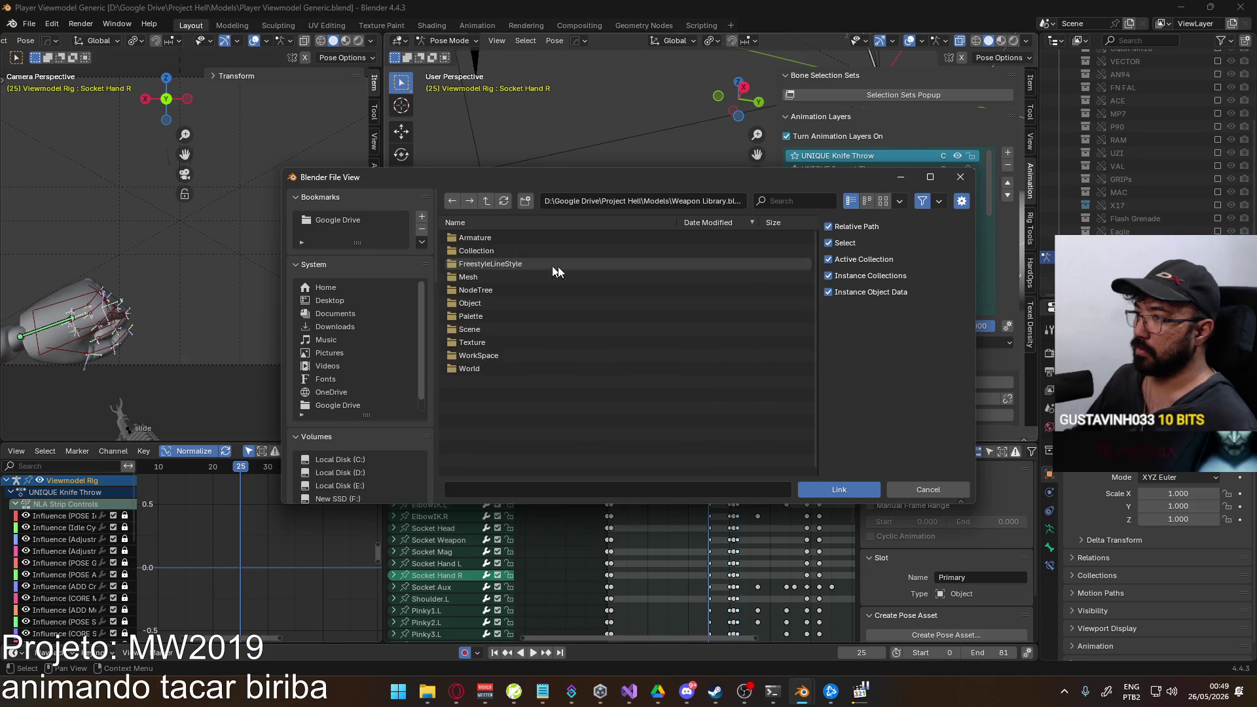
Pick the Throwing Knife from the library's Collection list and link it into the scene.
{"action": "left_click", "coordinate": [495, 302]}
{"action": "scroll", "coordinate": [558, 278], "scroll_direction": "down", "scroll_amount": 3}
{"action": "scroll", "coordinate": [570, 276], "scroll_direction": "down", "scroll_amount": 3}
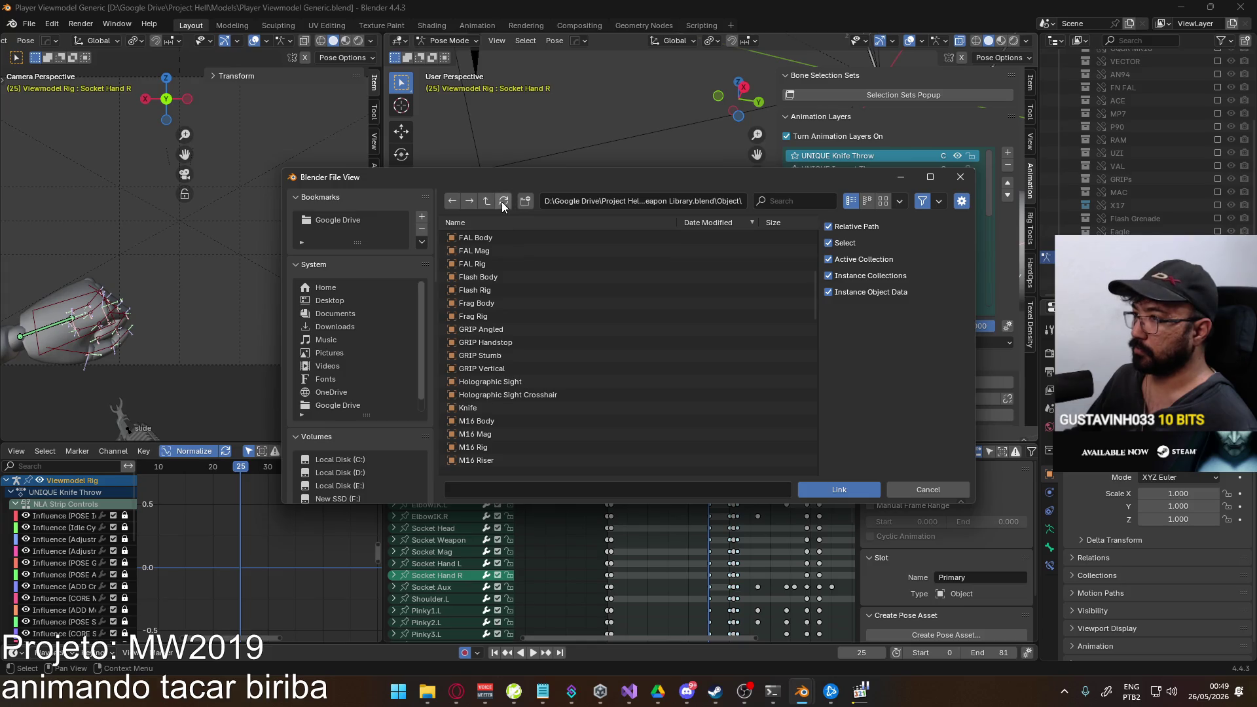
{"action": "key", "text": "BackSpace"}
{"action": "left_click", "coordinate": [496, 264]}
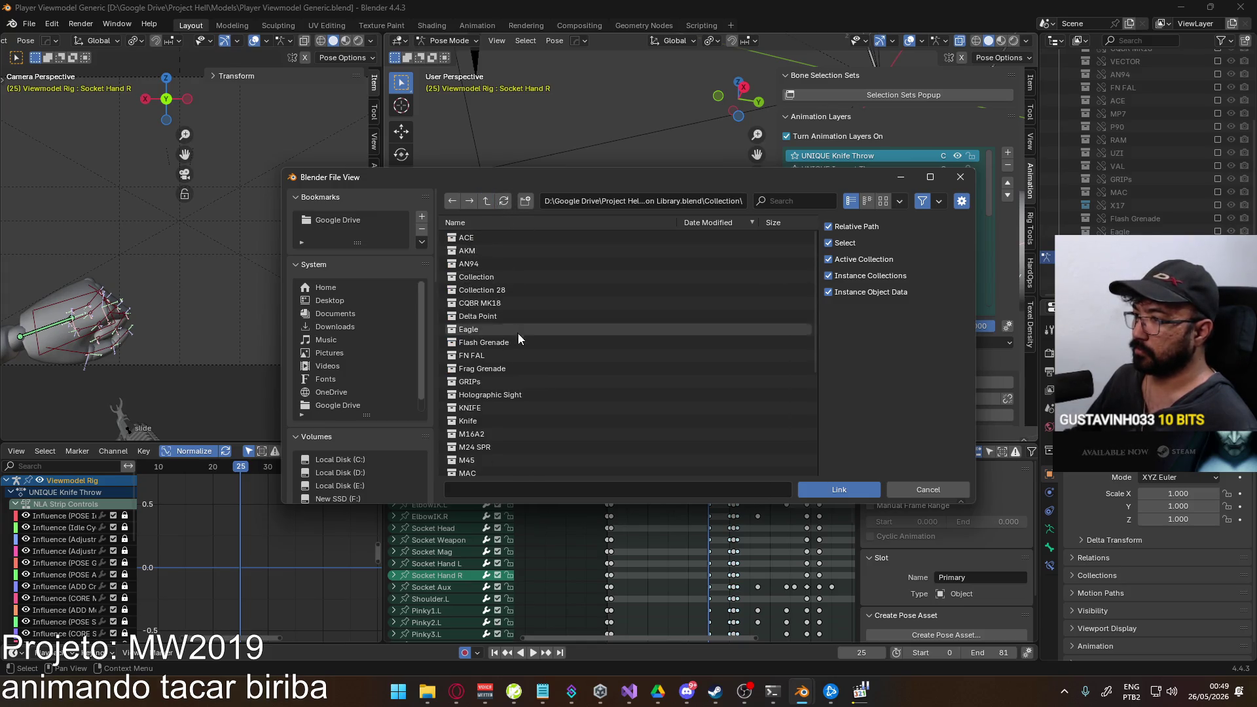
{"action": "scroll", "coordinate": [534, 355], "scroll_direction": "down", "scroll_amount": 5}
{"action": "left_click", "coordinate": [509, 416]}
{"action": "left_click", "coordinate": [857, 494]}
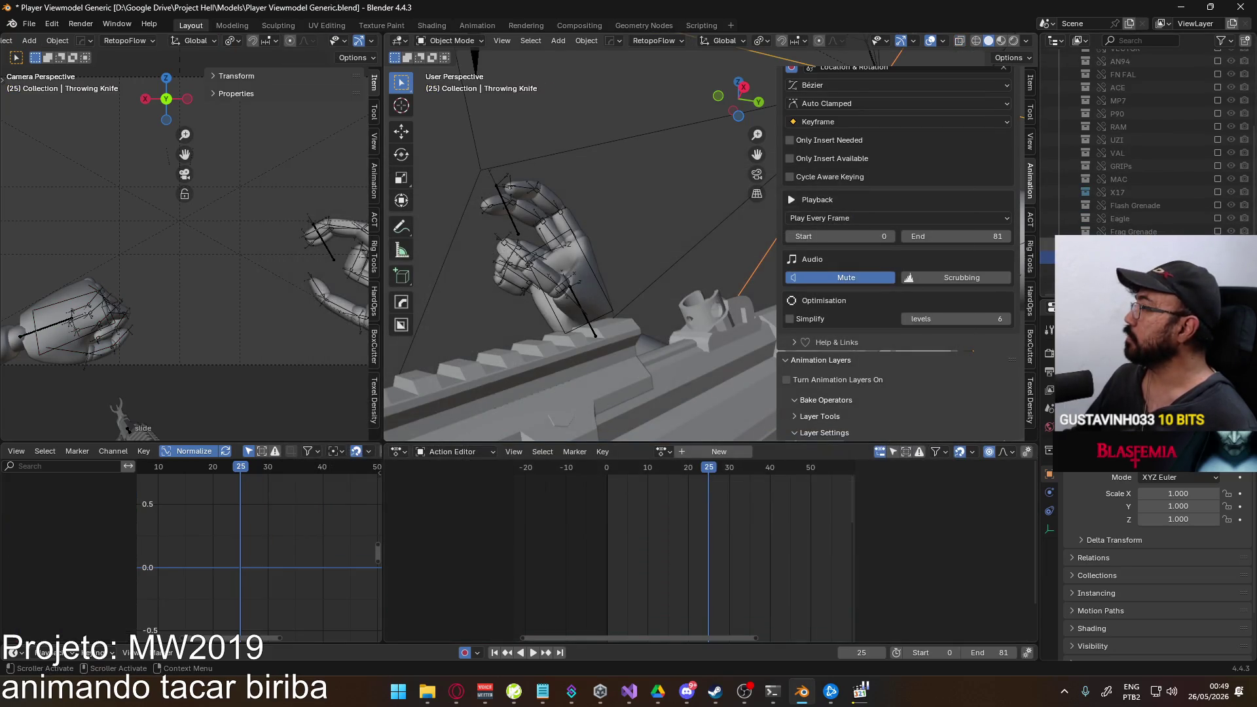
Make the linked Throwing Knife a library override, save the viewmodel and reopen Weapon Library.blend.
{"action": "right_click", "coordinate": [1169, 247]}
{"action": "mouse_move", "coordinate": [1049, 452]}
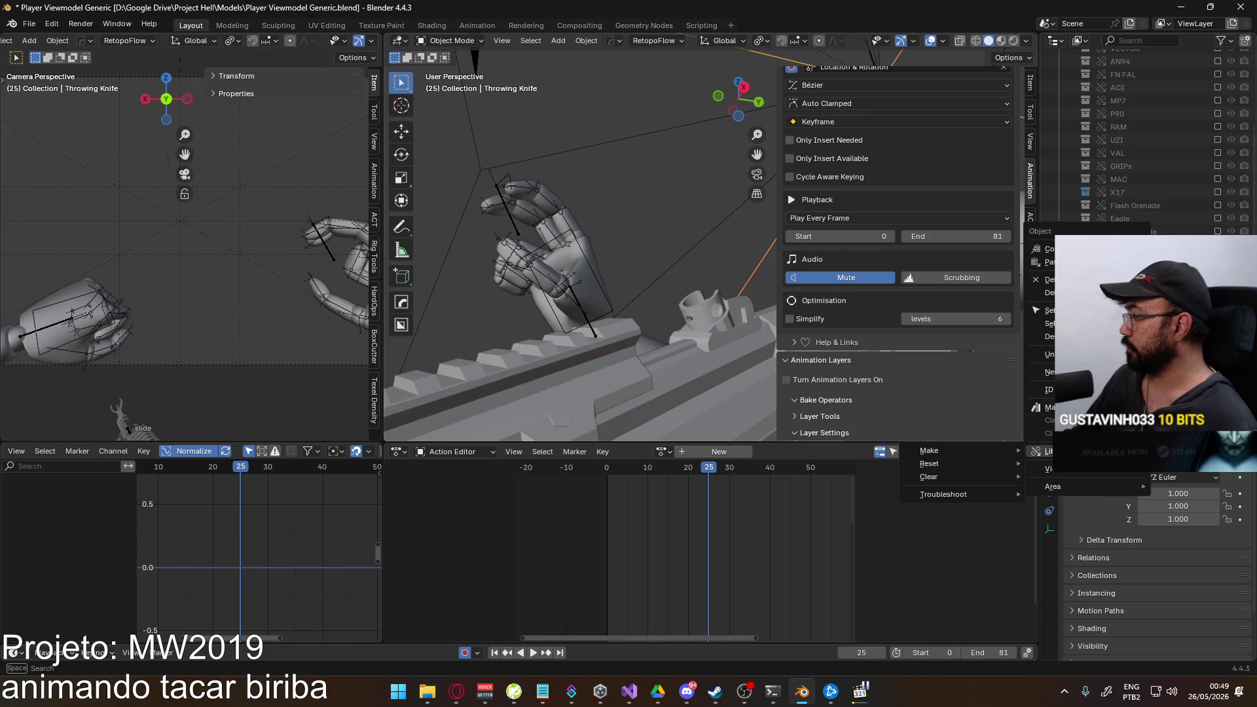
{"action": "left_click", "coordinate": [1078, 482]}
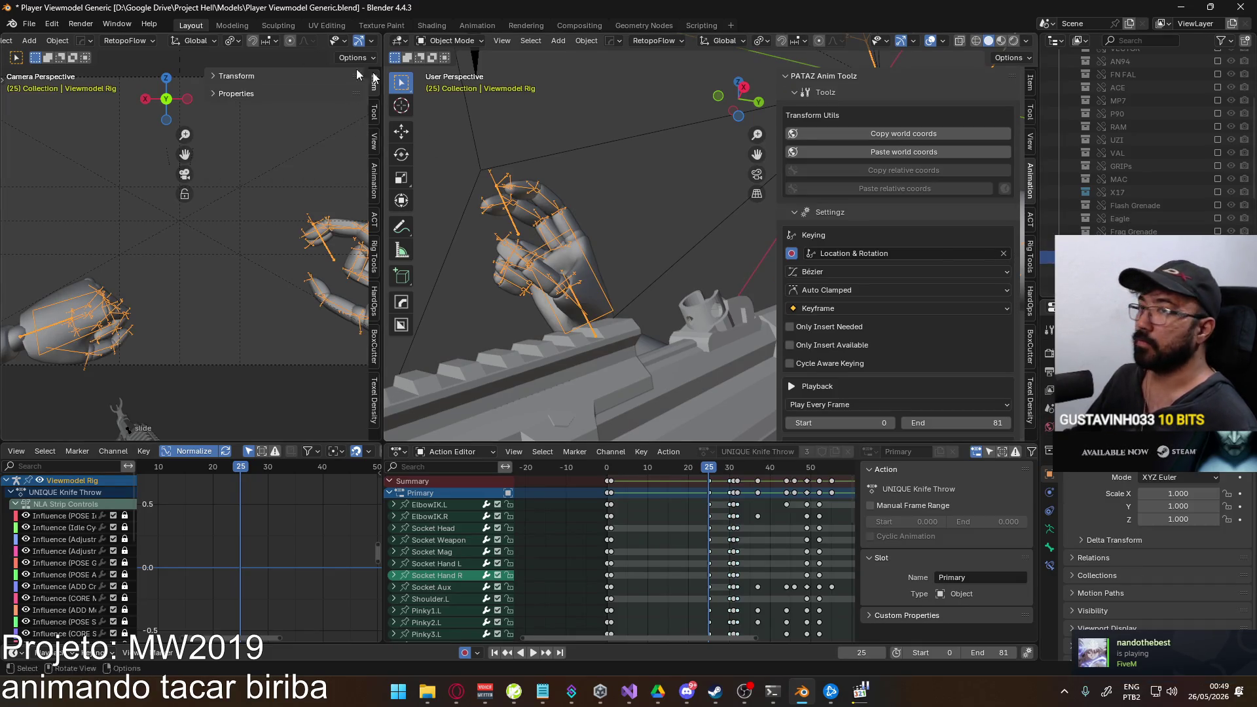
{"action": "key", "text": "ctrl+s"}
{"action": "left_click", "coordinate": [30, 23]}
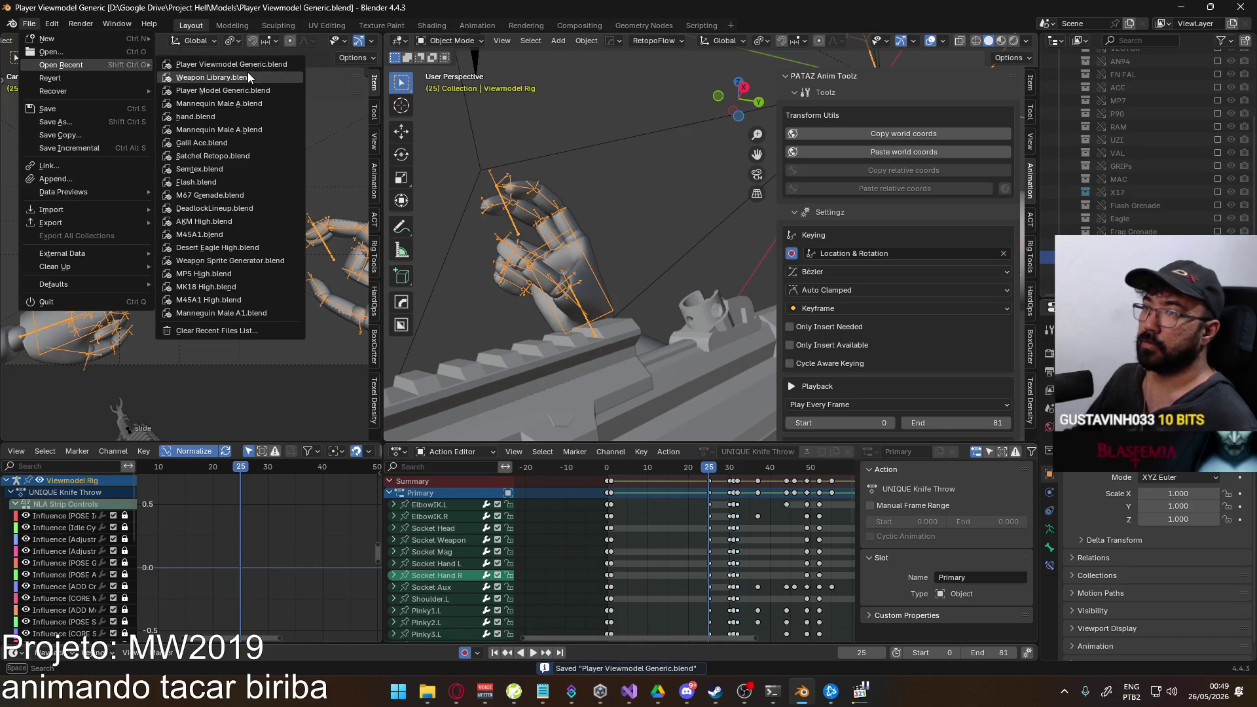
{"action": "mouse_move", "coordinate": [61, 64]}
{"action": "left_click", "coordinate": [206, 77]}
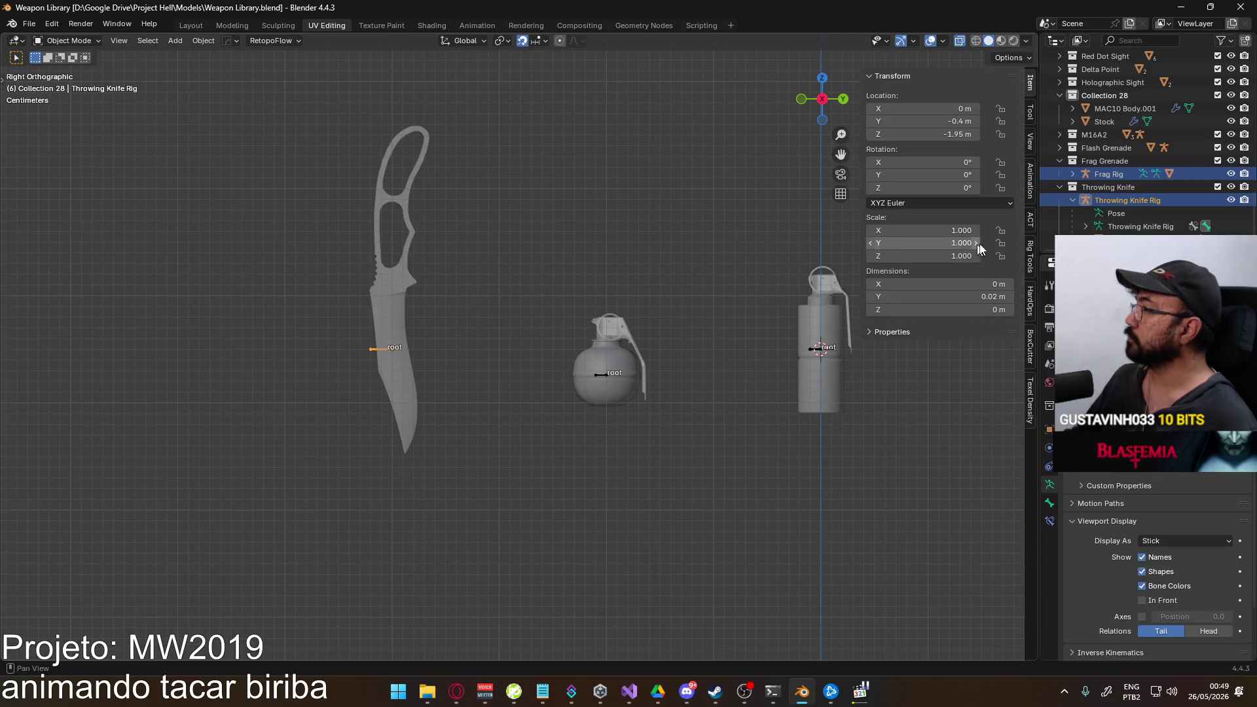
Move the Throwing Knife Body into the Throwing Knife collection and save Weapon Library.
{"action": "left_click", "coordinate": [1110, 174]}
{"action": "left_click", "coordinate": [1125, 200]}
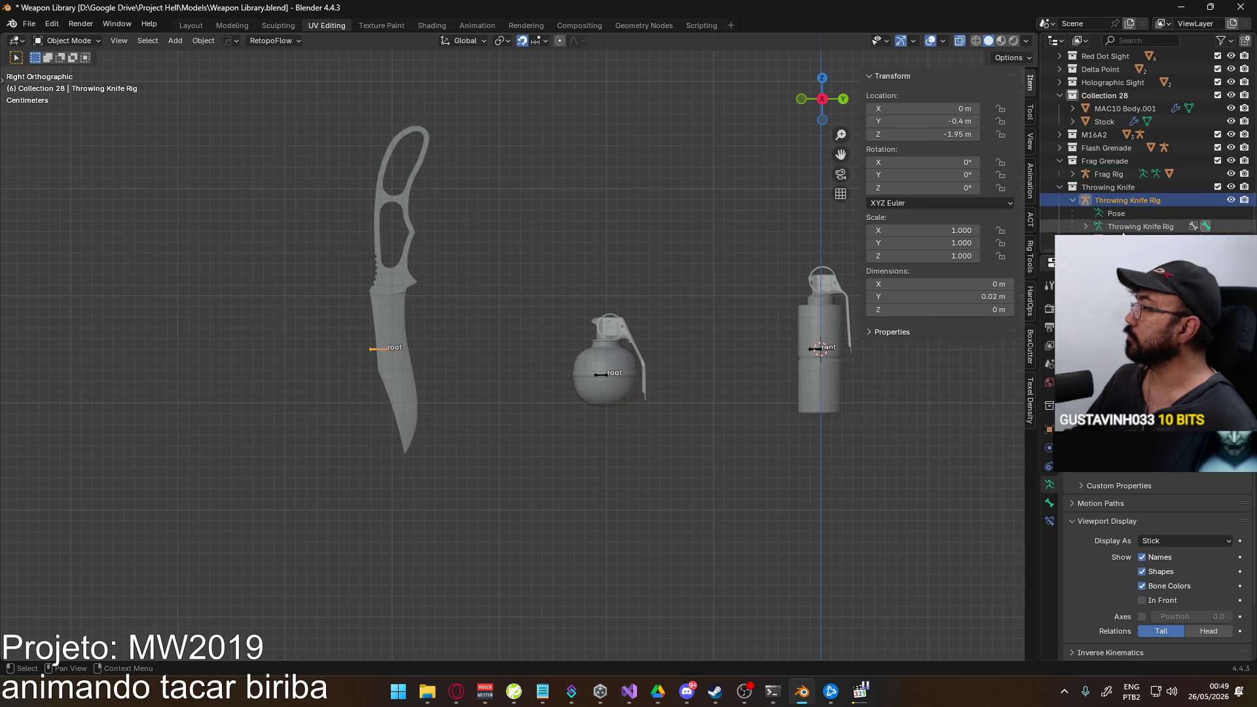
{"action": "left_click", "coordinate": [1129, 240], "text": "ctrl"}
{"action": "key", "text": "m"}
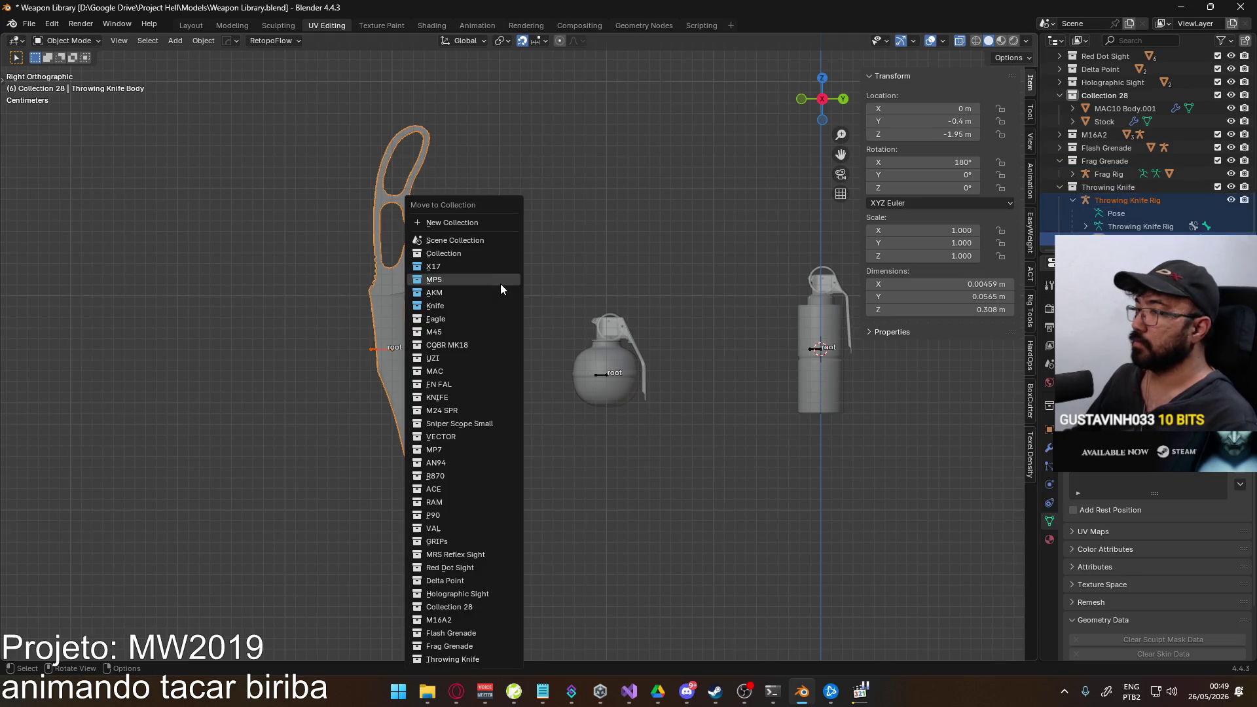
{"action": "left_click", "coordinate": [495, 660]}
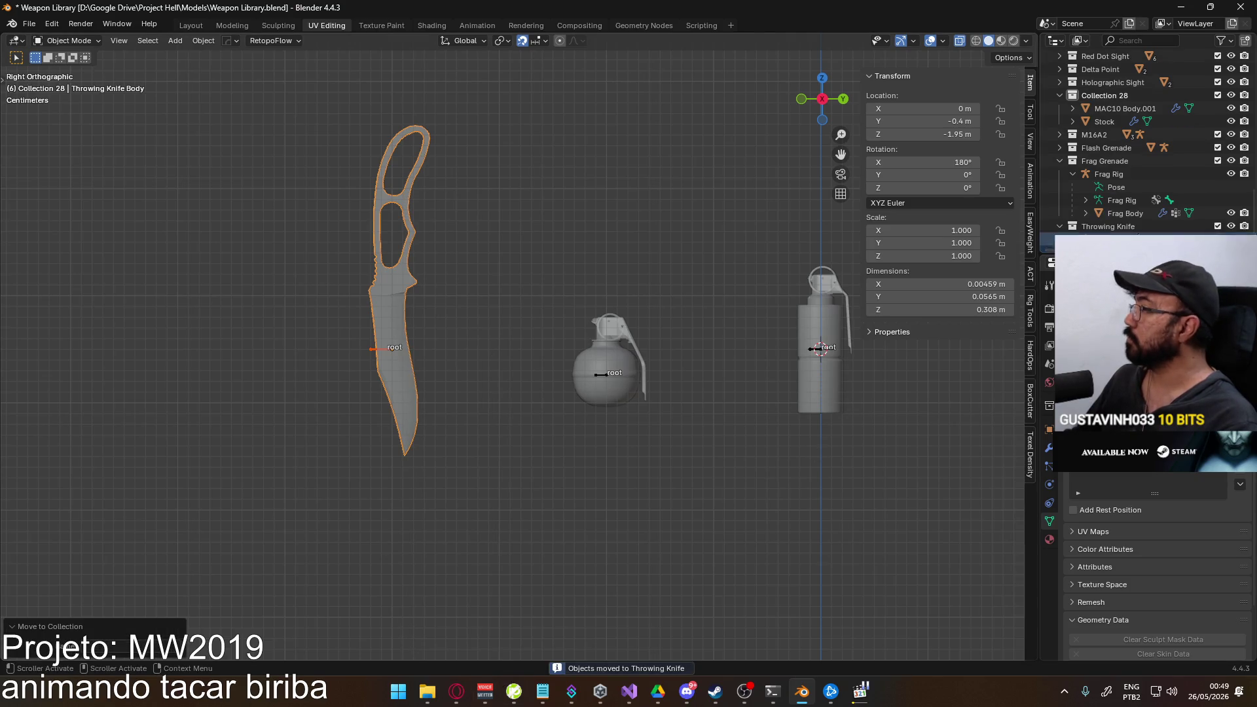
{"action": "scroll", "coordinate": [1110, 226], "scroll_direction": "down", "scroll_amount": 2}
{"action": "scroll", "coordinate": [1110, 226], "scroll_direction": "up", "scroll_amount": 2}
{"action": "left_click", "coordinate": [1111, 226]}
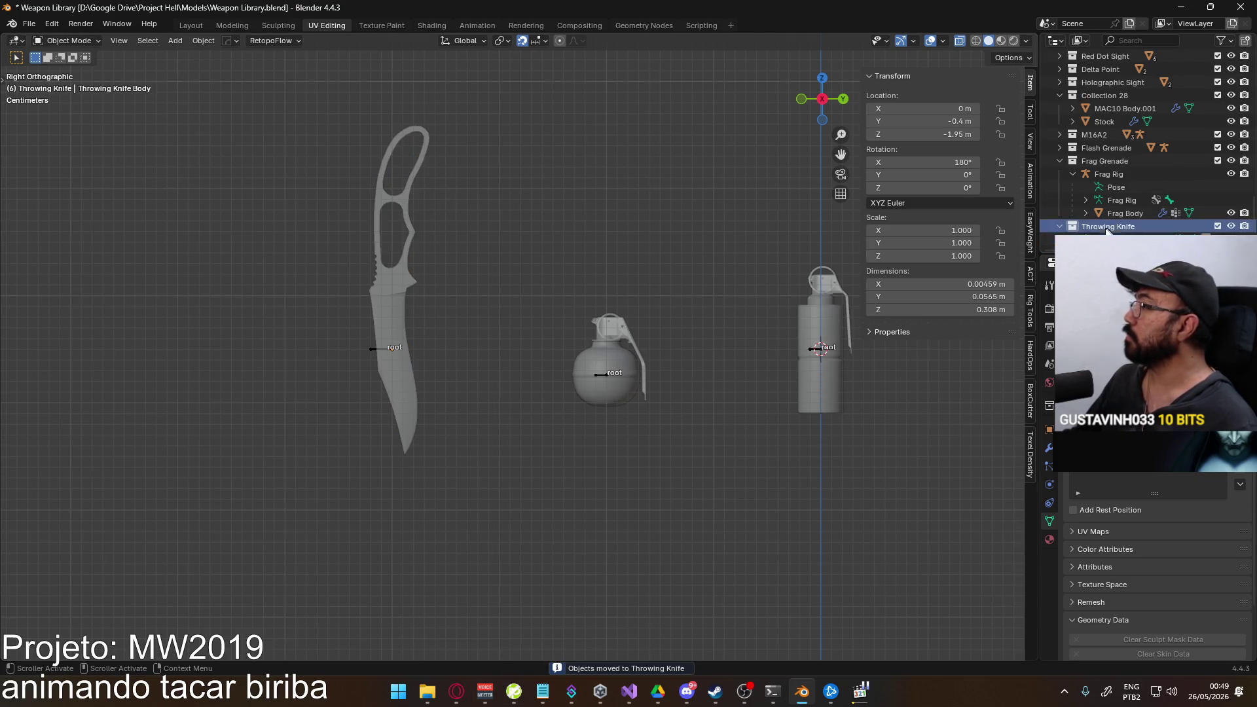
{"action": "key", "text": "ctrl+s"}
Cancel an accidental file open, then apply the knife body's rotation and scale.
{"action": "left_click", "coordinate": [31, 24]}
{"action": "left_click", "coordinate": [31, 27]}
{"action": "left_click", "coordinate": [59, 54]}
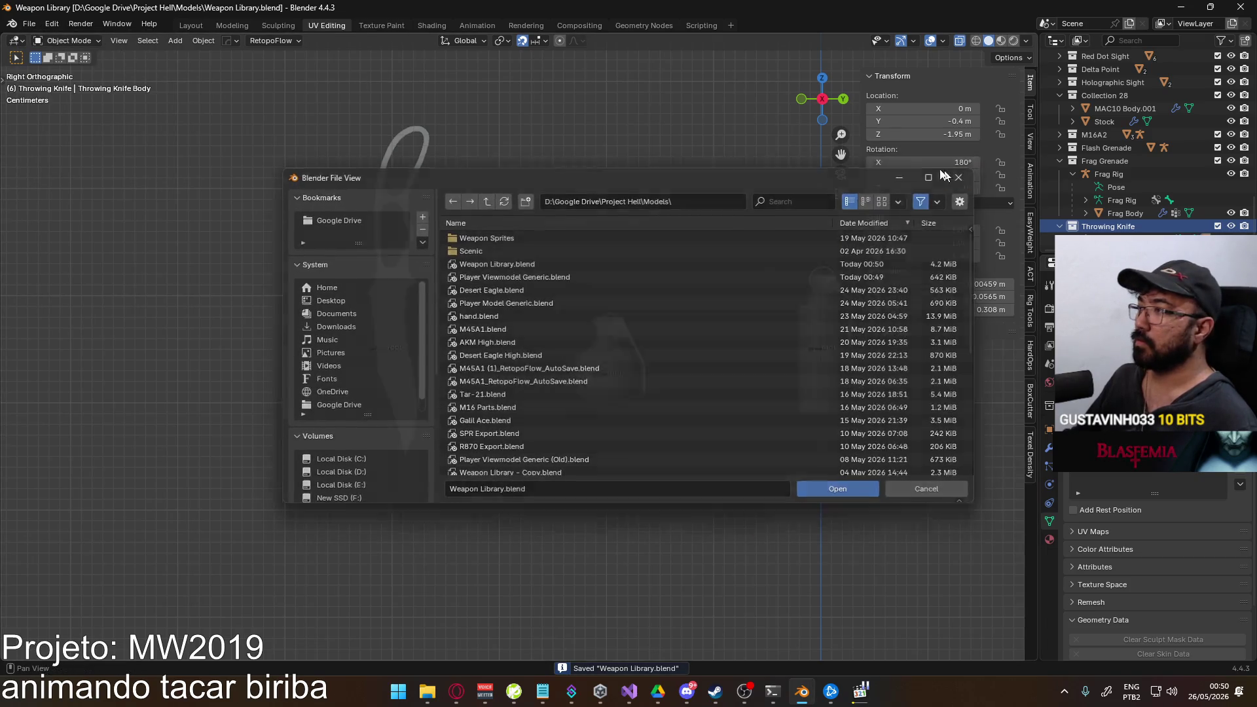
{"action": "left_click", "coordinate": [960, 178]}
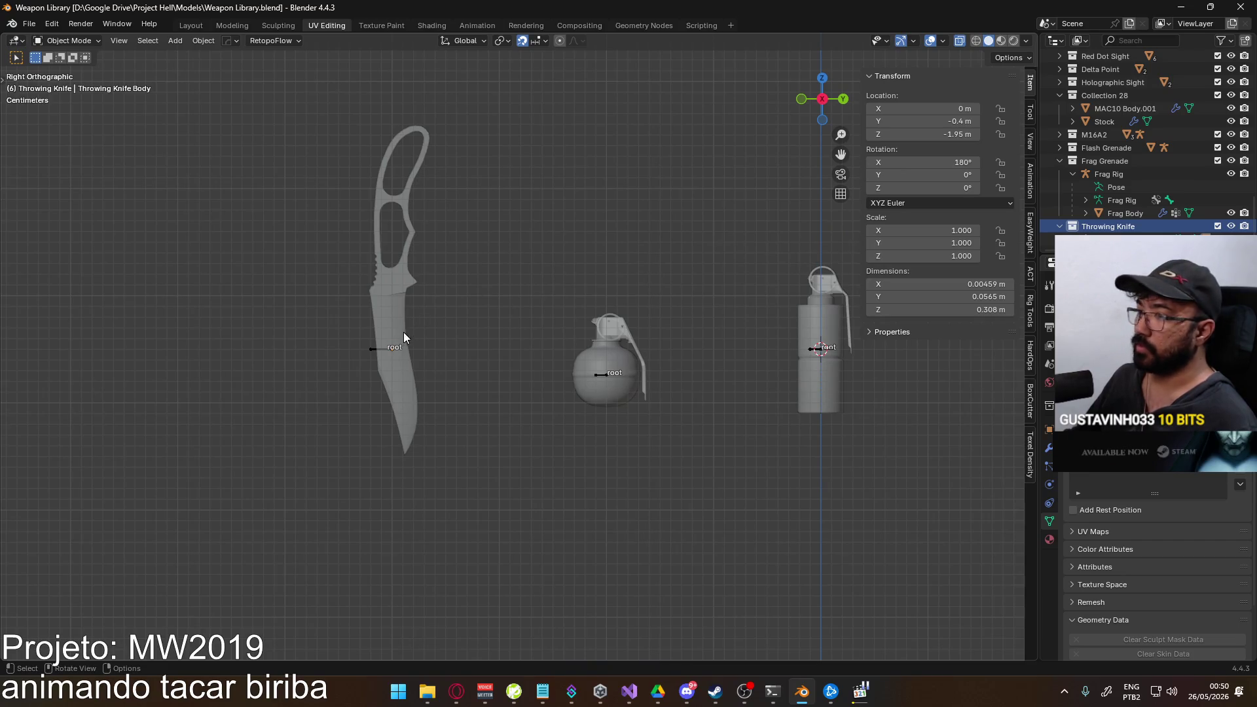
{"action": "left_click", "coordinate": [384, 351]}
{"action": "key", "text": "ctrl+a"}
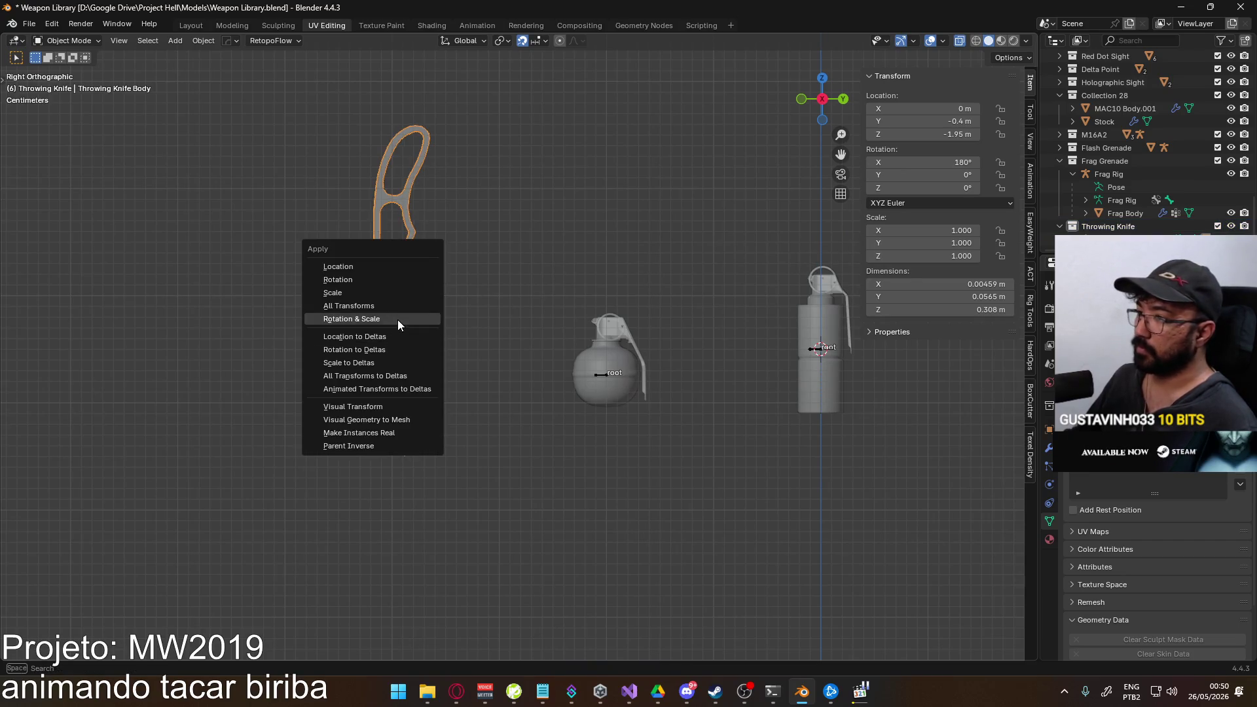
{"action": "left_click", "coordinate": [398, 319]}
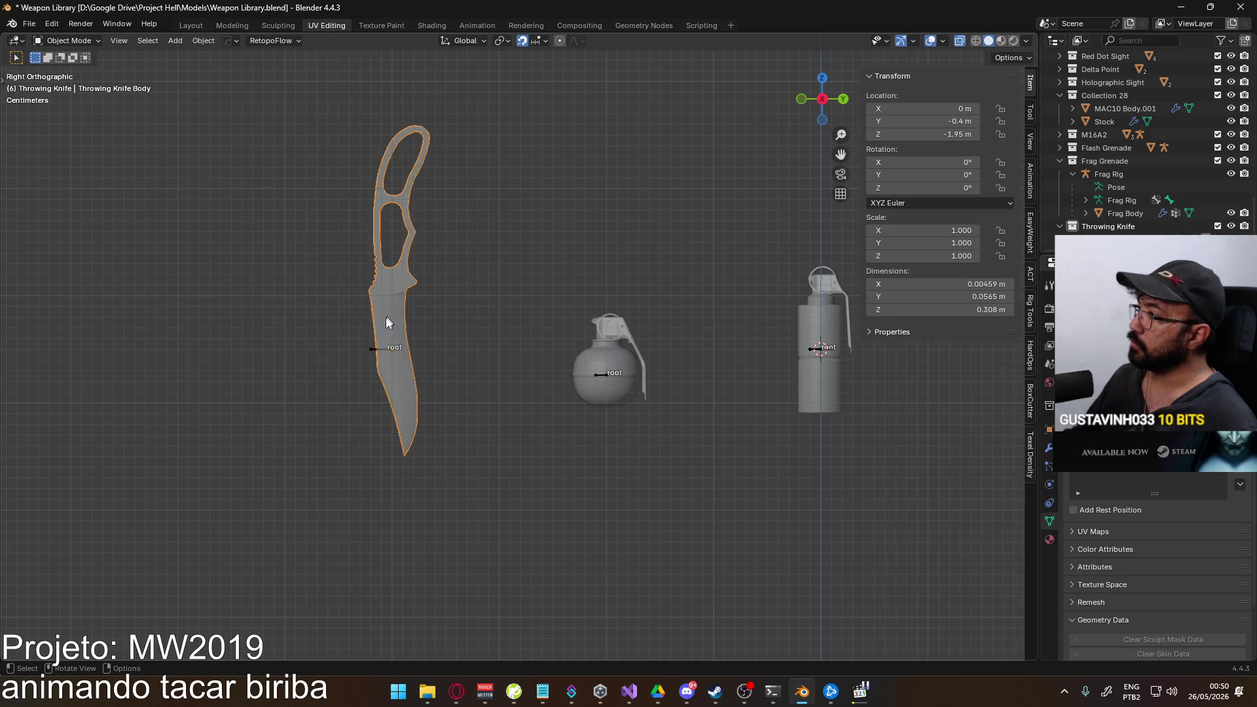
Check the knife rig's root bone in edit mode and save the Weapon Library file again.
{"action": "left_click", "coordinate": [374, 350]}
{"action": "key", "text": "Tab"}
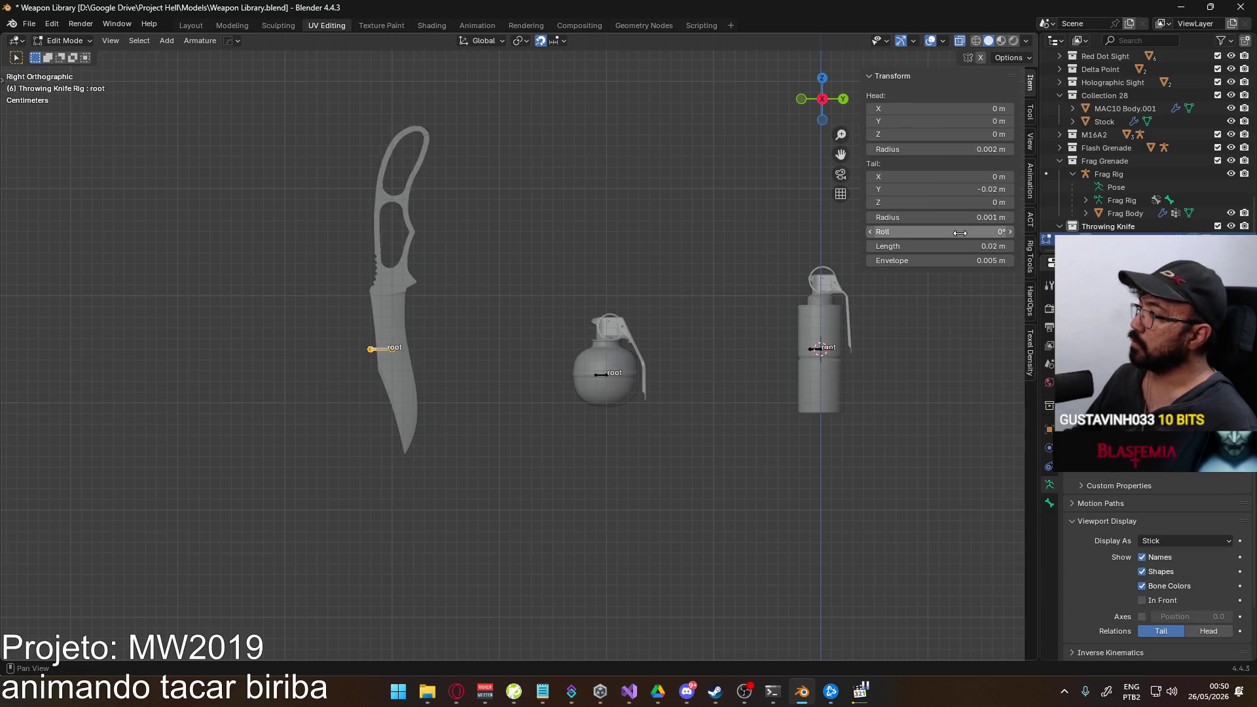
{"action": "key", "text": "Tab"}
{"action": "key", "text": "ctrl+s"}
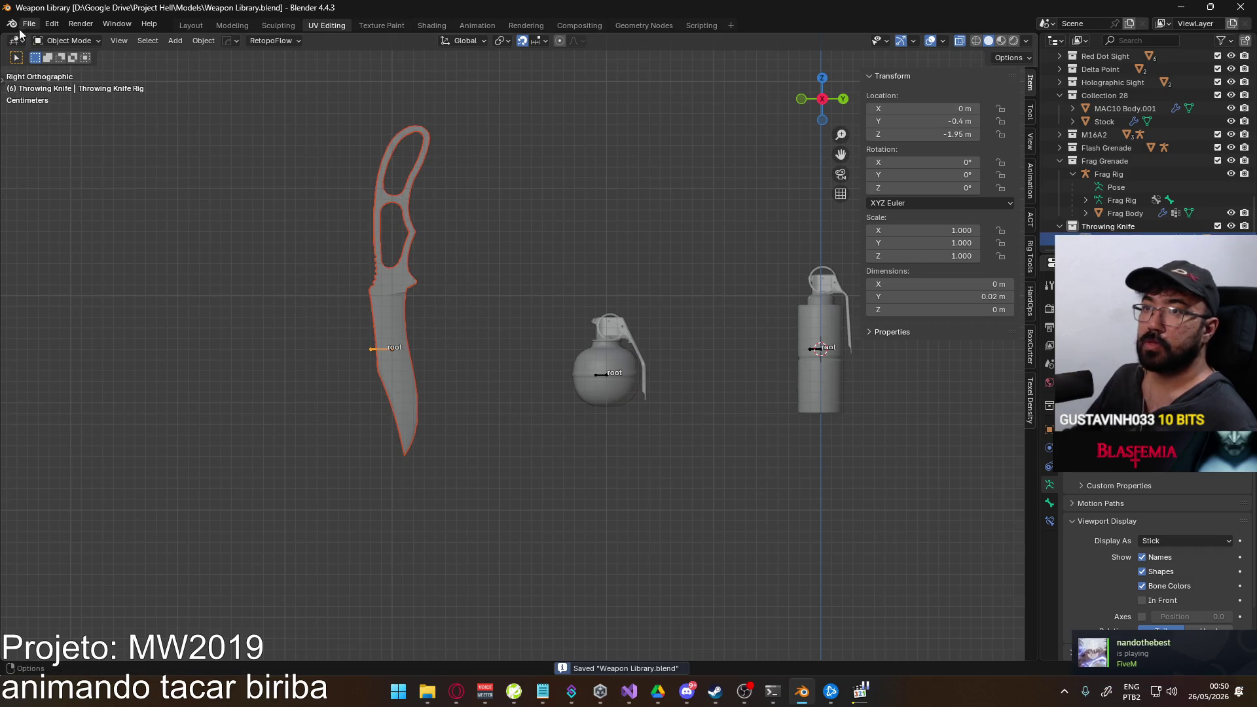
{"action": "left_click", "coordinate": [30, 23]}
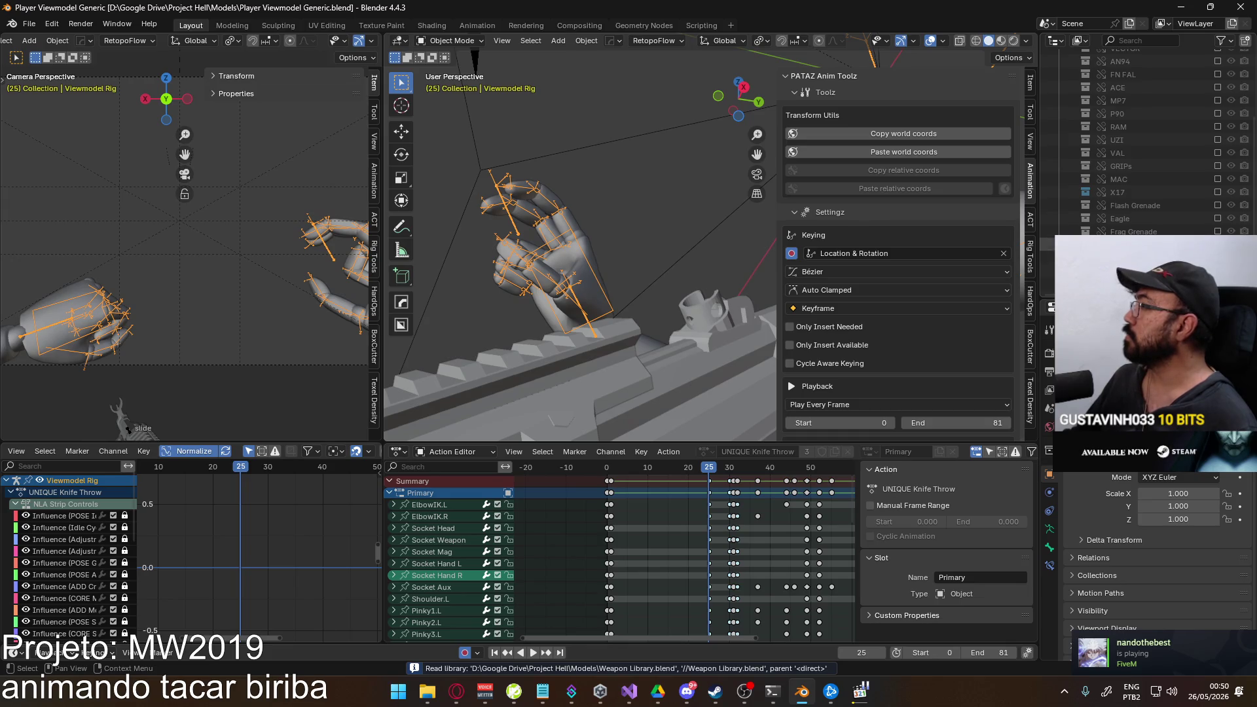
{"action": "scroll", "coordinate": [1124, 222], "scroll_direction": "down", "scroll_amount": 2}
Undo an accidental unlink of the UNIQUE Knife Throw action and return the viewmodel rig to object mode.
{"action": "right_click", "coordinate": [1123, 218]}
{"action": "left_click", "coordinate": [1080, 220]}
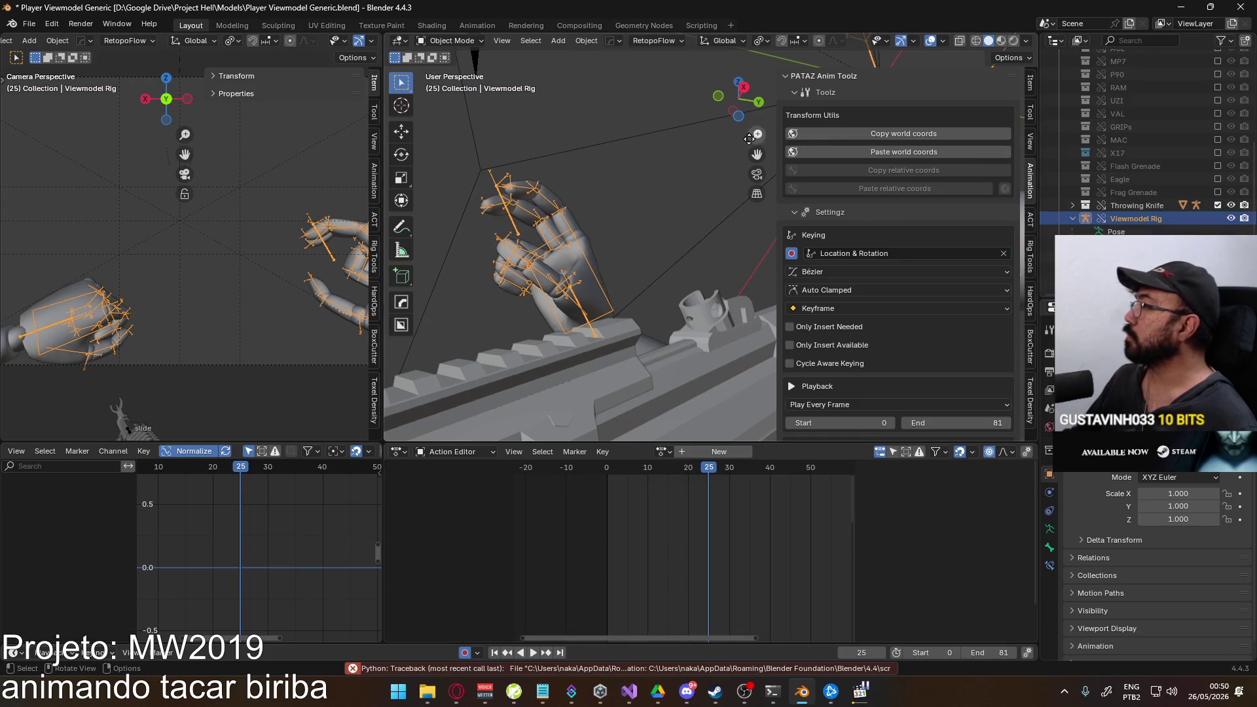
{"action": "key", "text": "ctrl+z"}
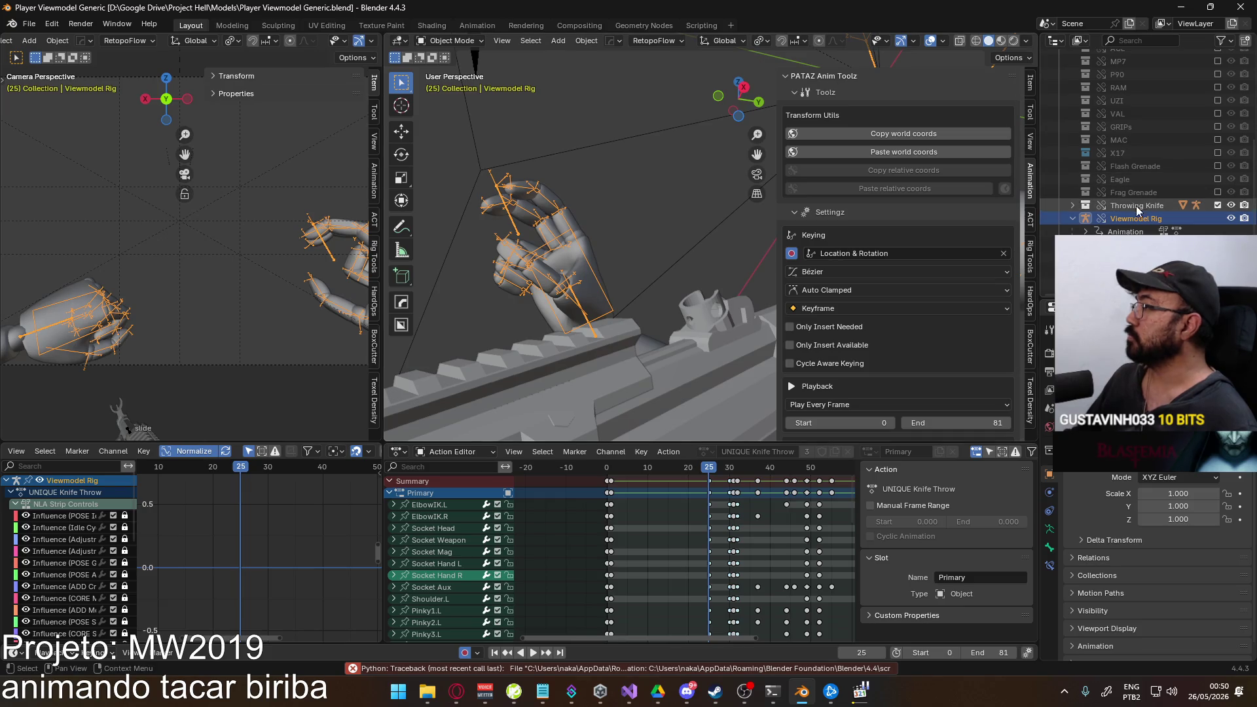
{"action": "key", "text": "ctrl+z"}
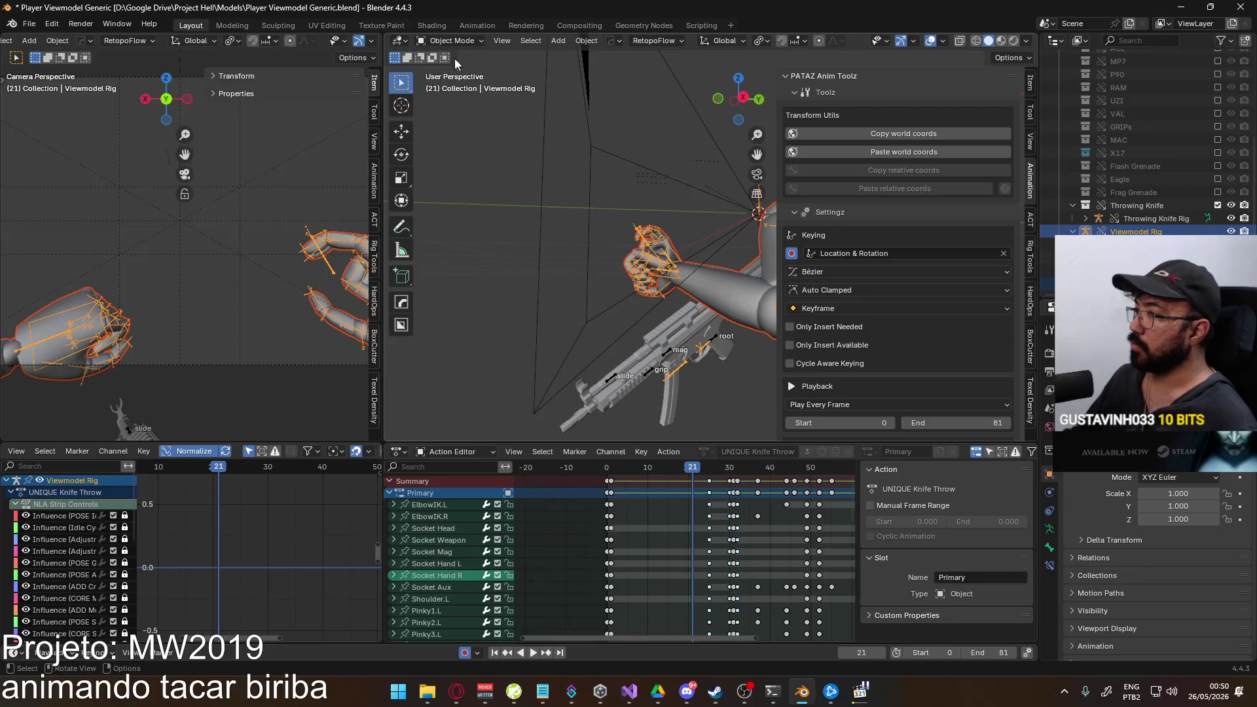
{"action": "left_click", "coordinate": [449, 41]}
{"action": "left_click", "coordinate": [471, 84]}
{"action": "left_click", "coordinate": [452, 45]}
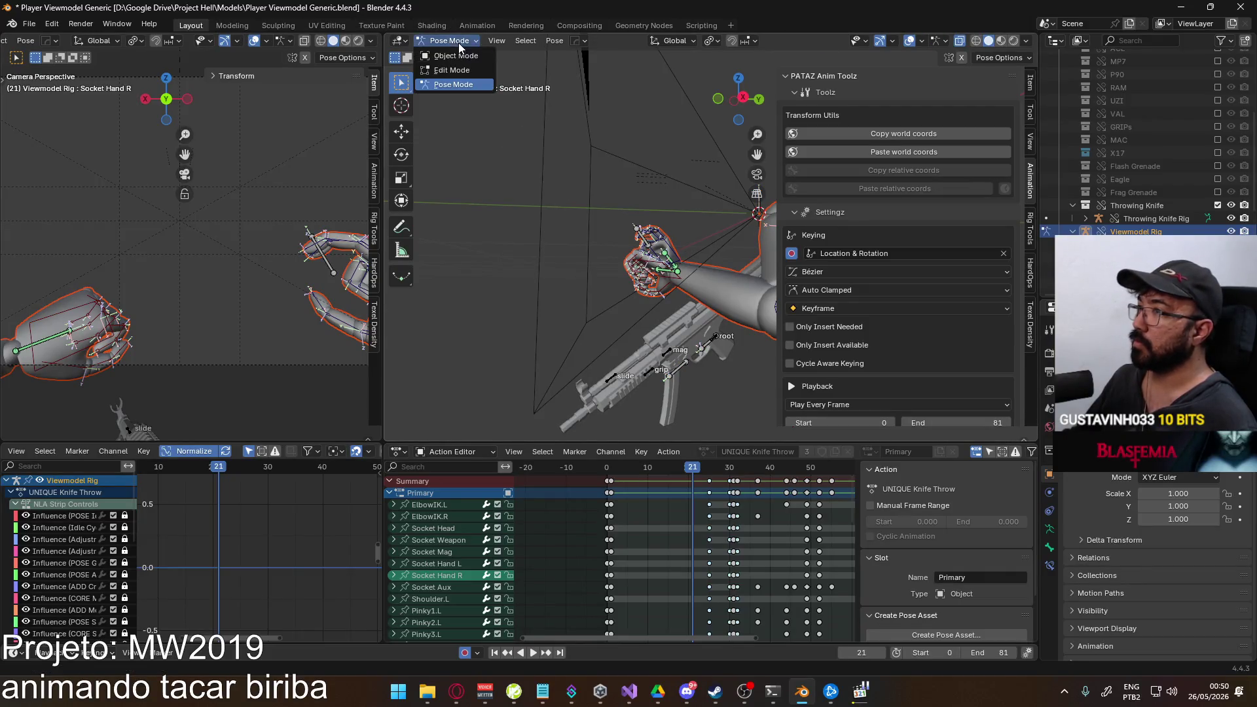
Zero the Throwing Knife Rig's location in Right Ortho view so it sits by the viewmodel arms, then enter pose mode.
{"action": "left_click", "coordinate": [1156, 219]}
{"action": "key", "text": "KP_Decimal"}
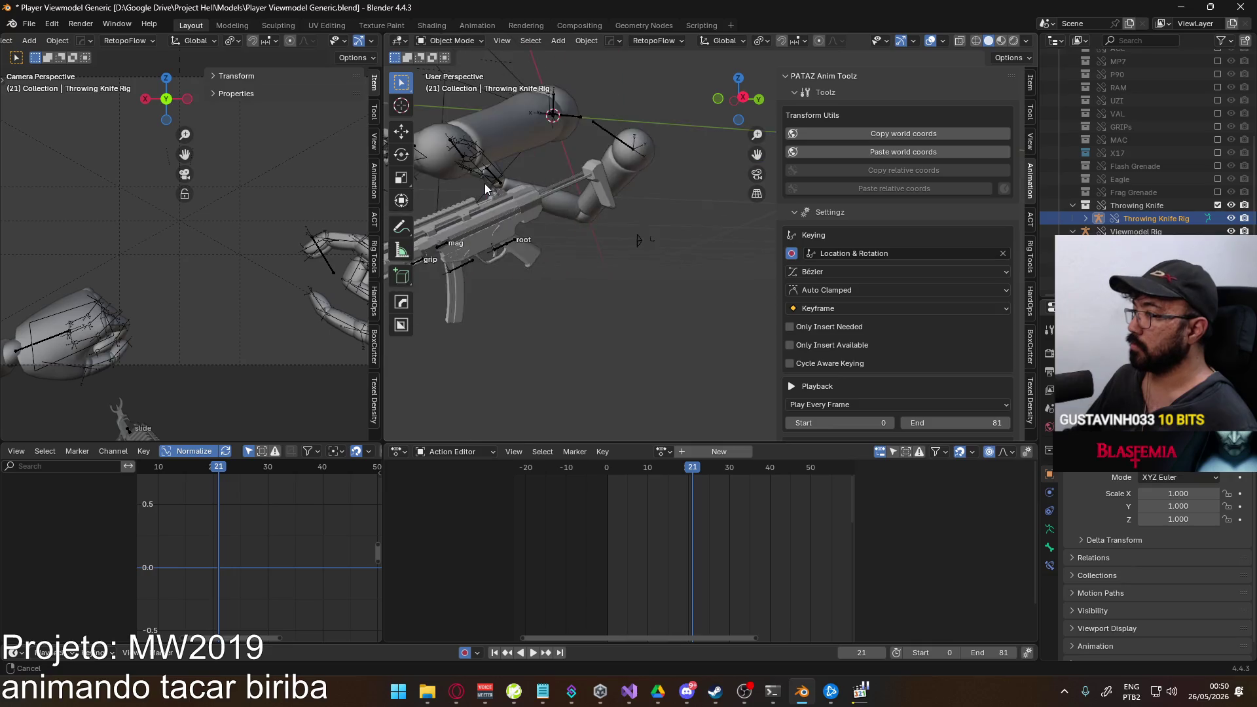
{"action": "key", "text": "KP_3"}
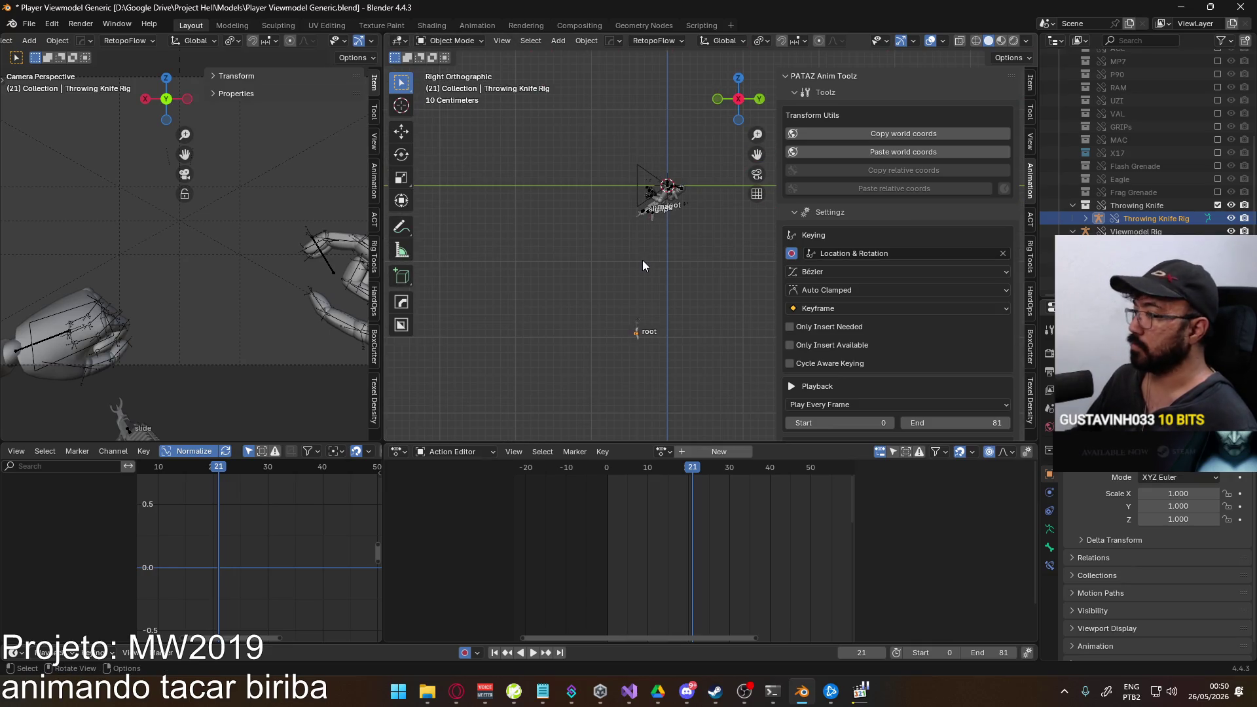
{"action": "left_click", "coordinate": [1030, 84]}
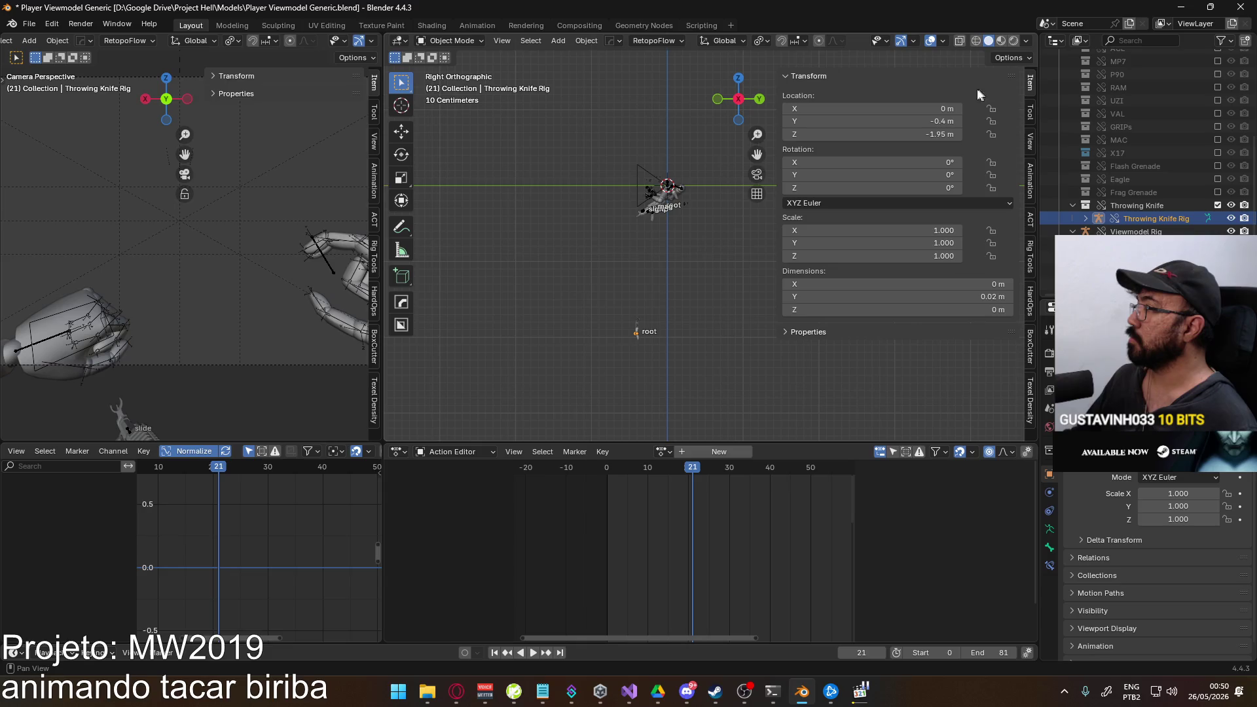
{"action": "left_click", "coordinate": [924, 120]}
{"action": "type", "text": "0"}
{"action": "key", "text": "Return"}
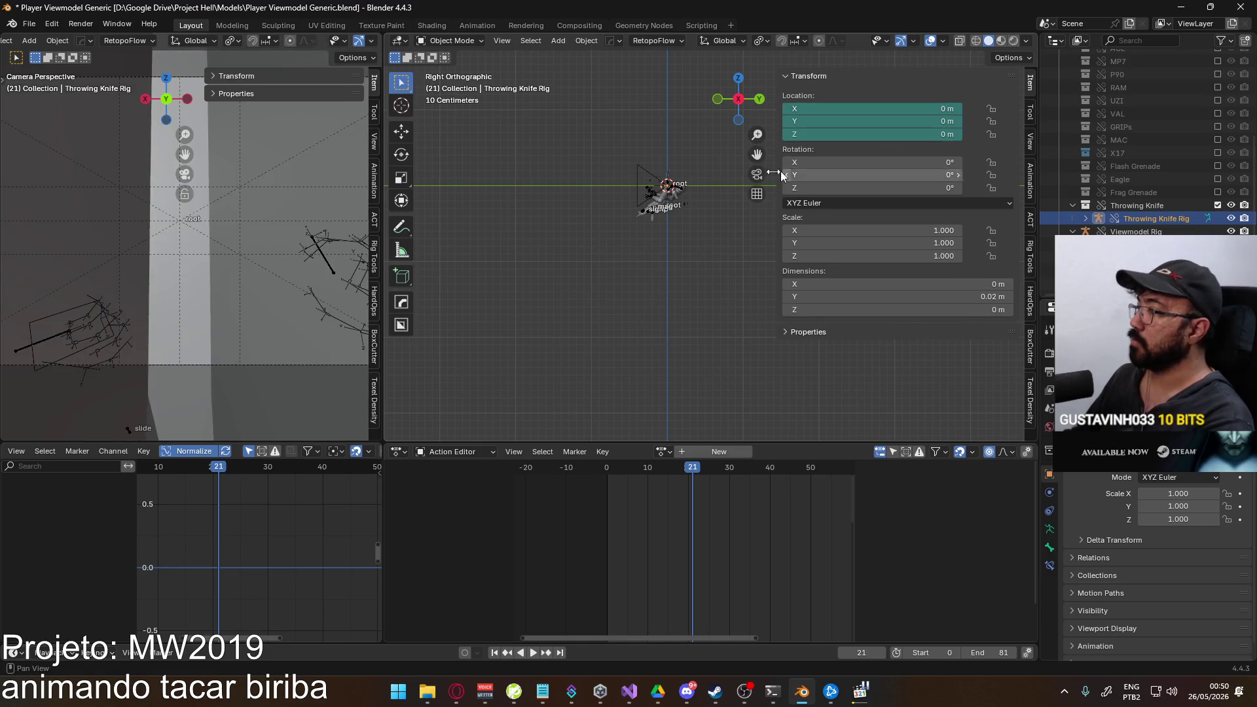
{"action": "middle_click_drag", "start_coordinate": [585, 241], "coordinate": [639, 228], "text": "shift"}
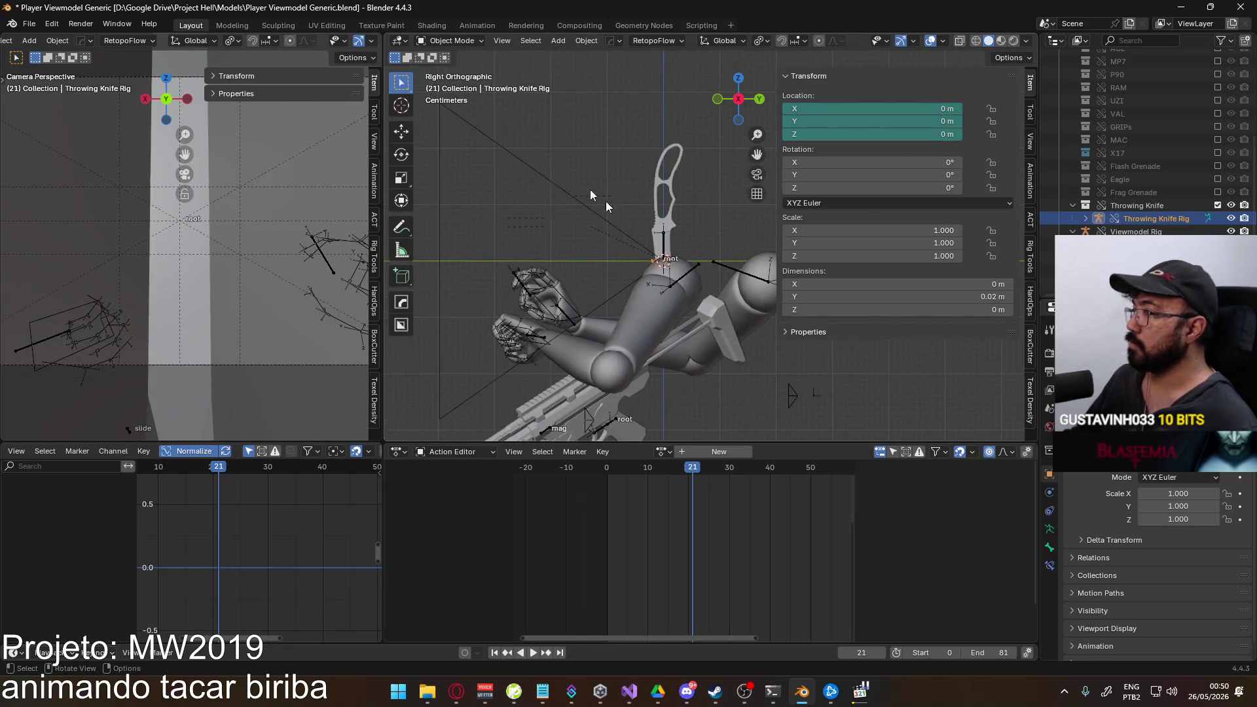
{"action": "key", "text": "ctrl+Tab"}
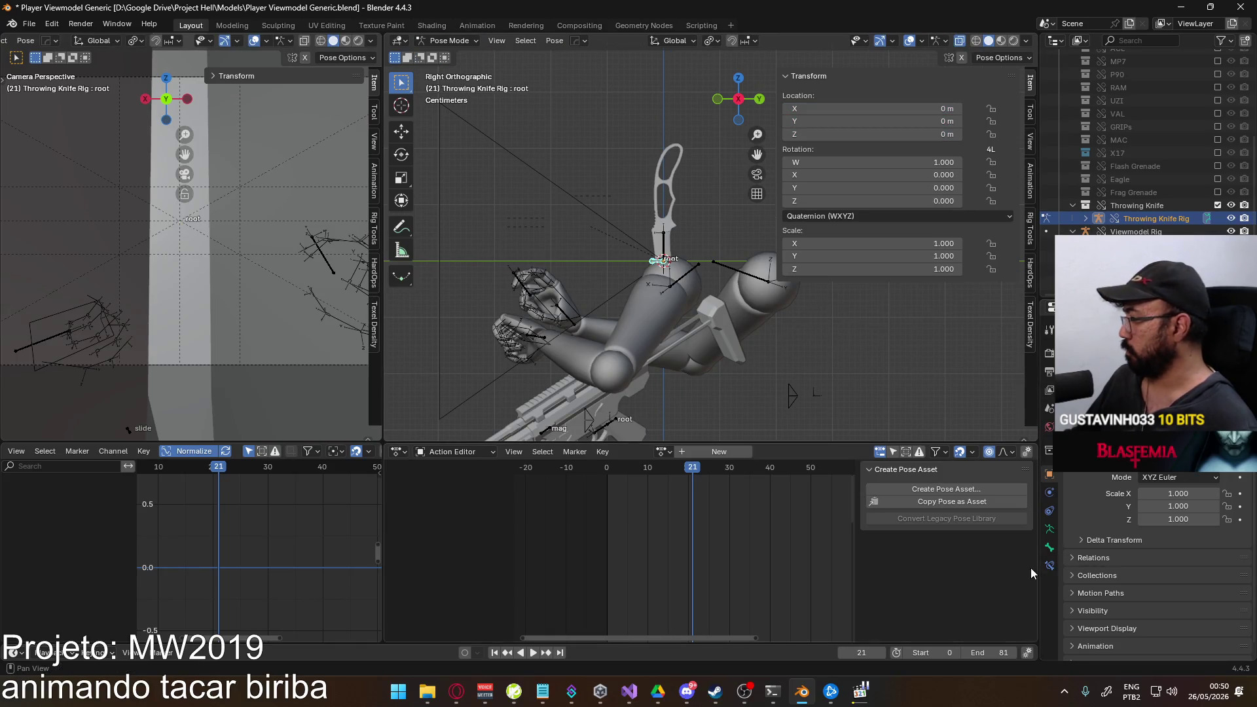
Add a Transform bone constraint to the knife root targeting the Viewmodel Rig.
{"action": "left_click", "coordinate": [1050, 565]}
{"action": "left_click", "coordinate": [1149, 334]}
{"action": "left_click", "coordinate": [997, 429]}
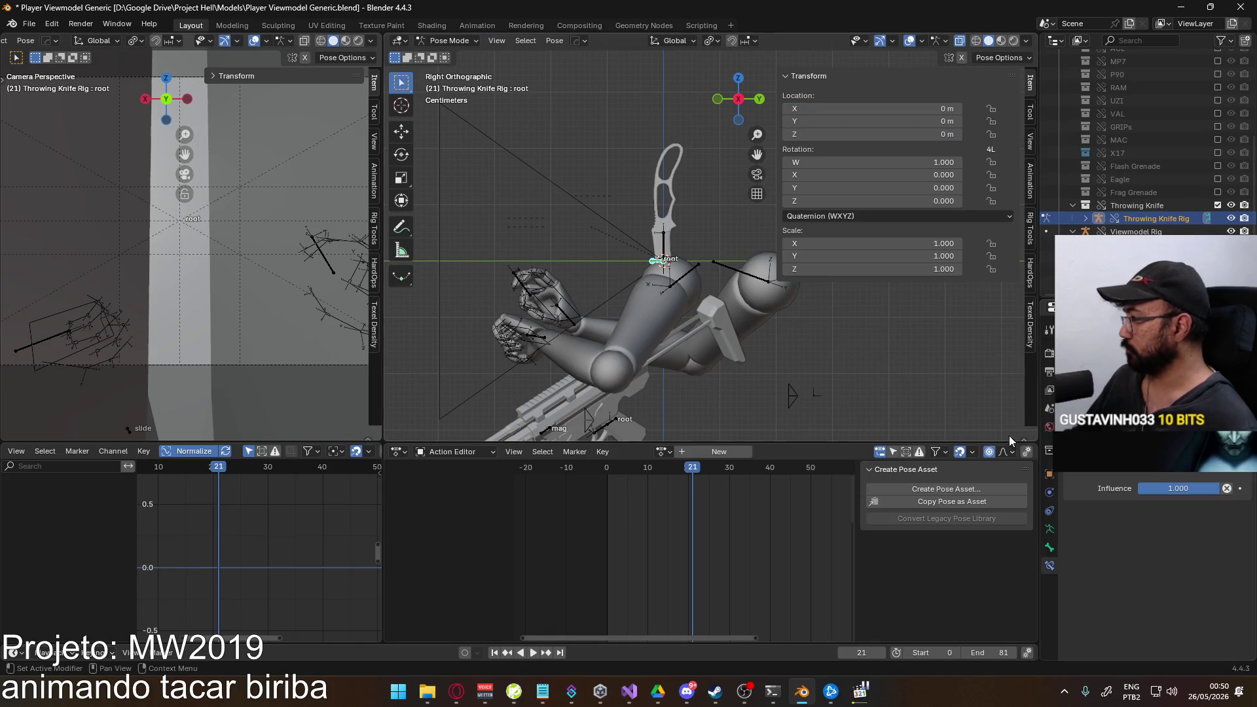
{"action": "left_click", "coordinate": [1150, 455]}
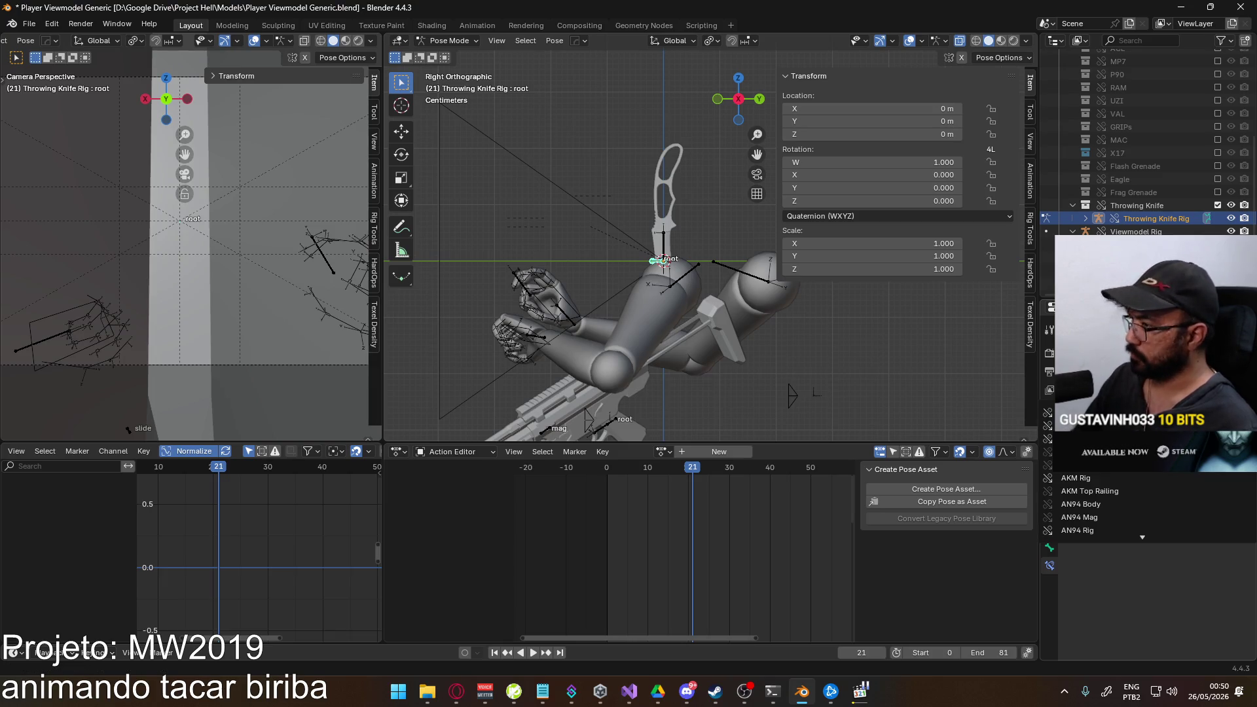
{"action": "type", "text": "view"}
{"action": "key", "text": "Return"}
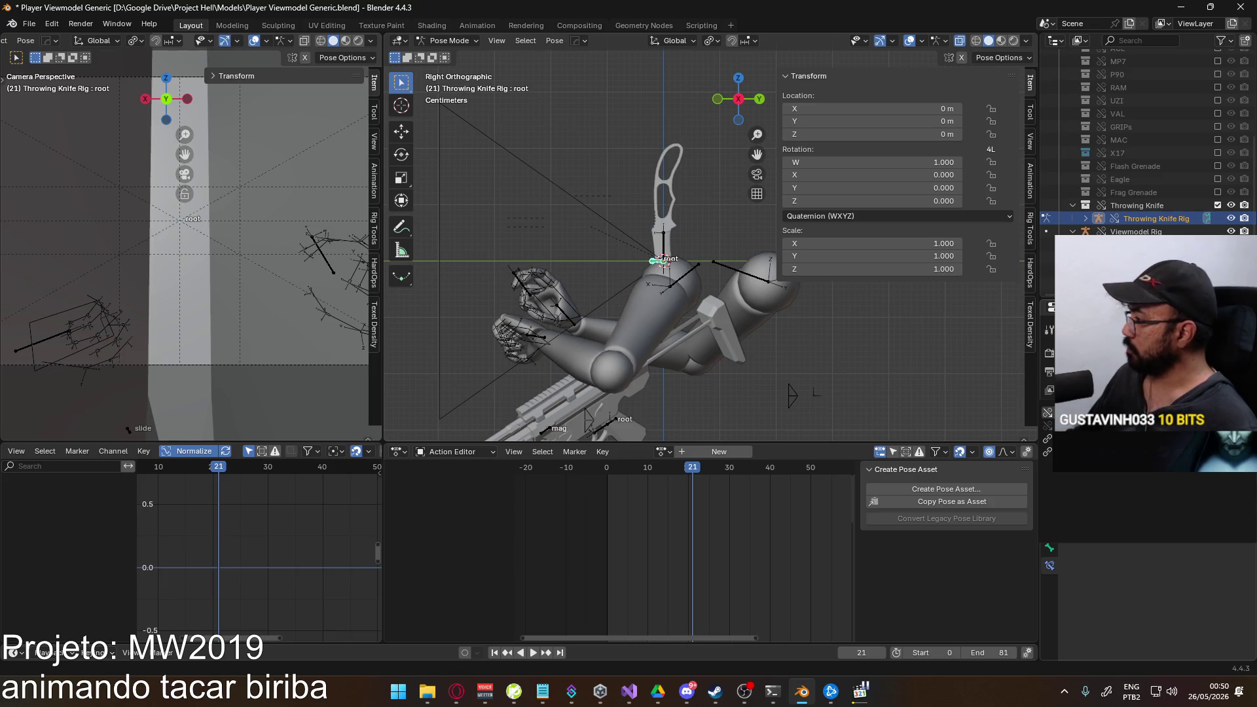
Set the constraint bone to Socket Hand R and inspect the attached knife from object mode.
{"action": "left_click", "coordinate": [1101, 418]}
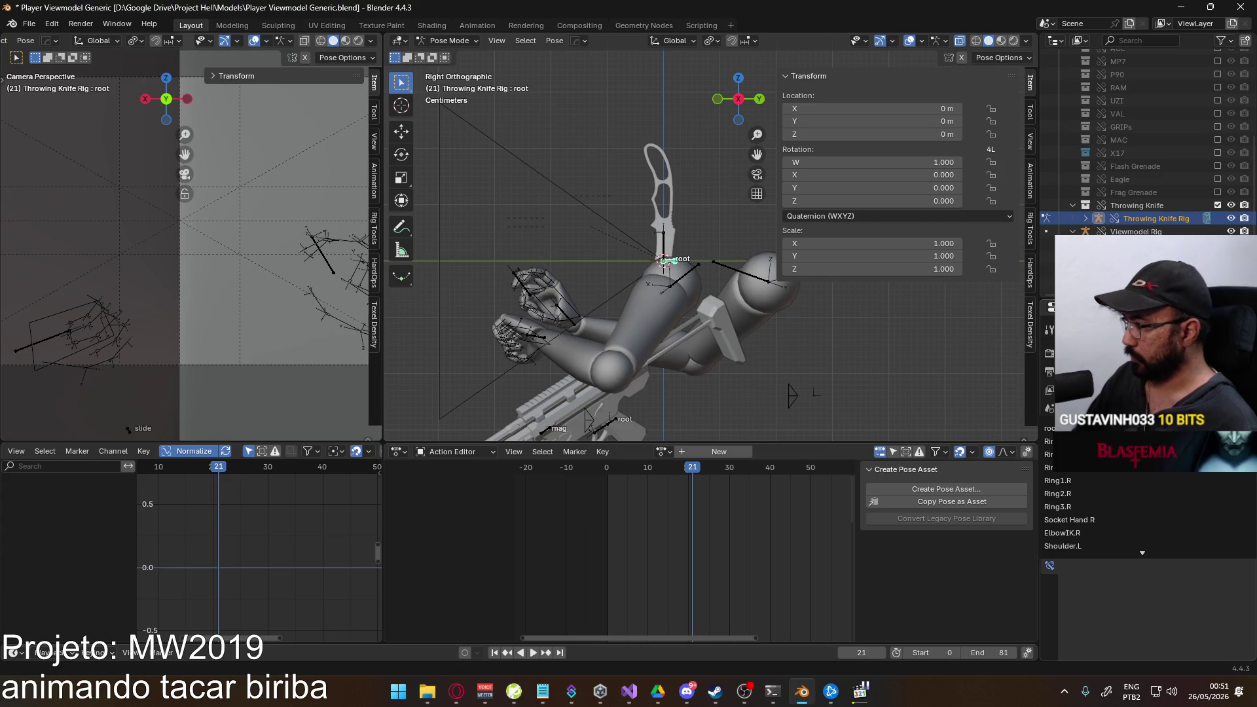
{"action": "scroll", "coordinate": [1081, 491], "scroll_direction": "up", "scroll_amount": 1}
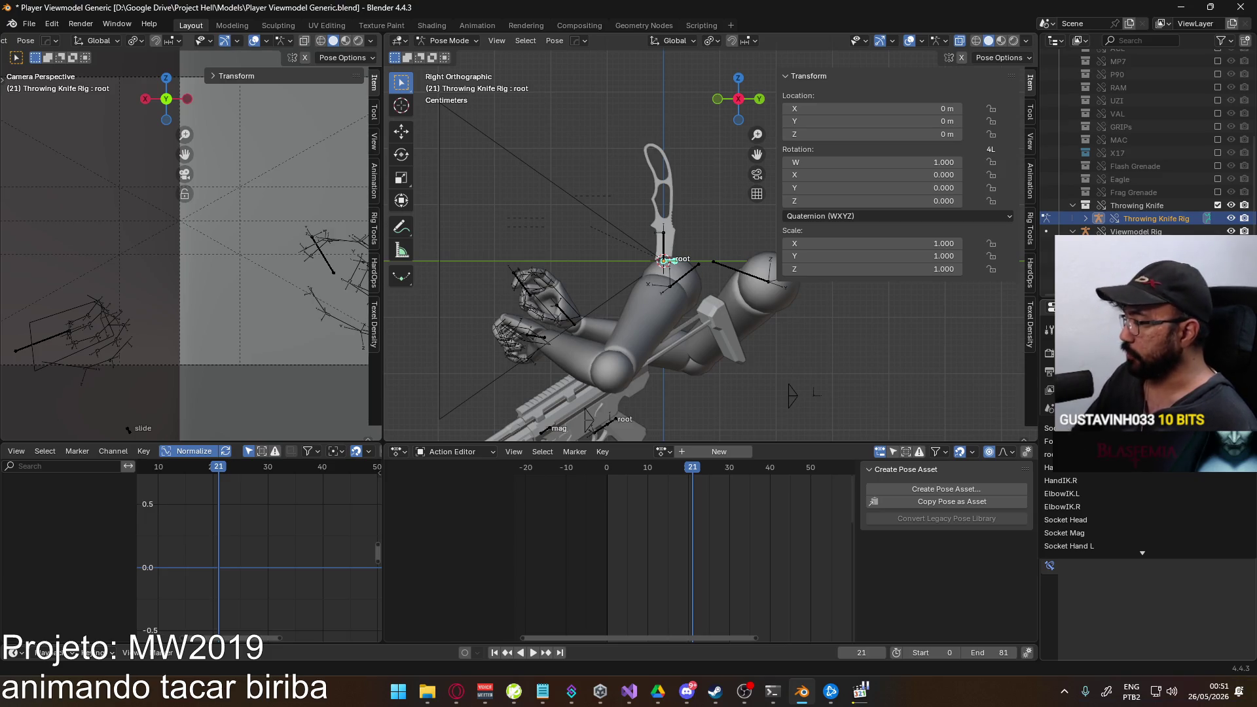
{"action": "scroll", "coordinate": [1090, 501], "scroll_direction": "down", "scroll_amount": 3}
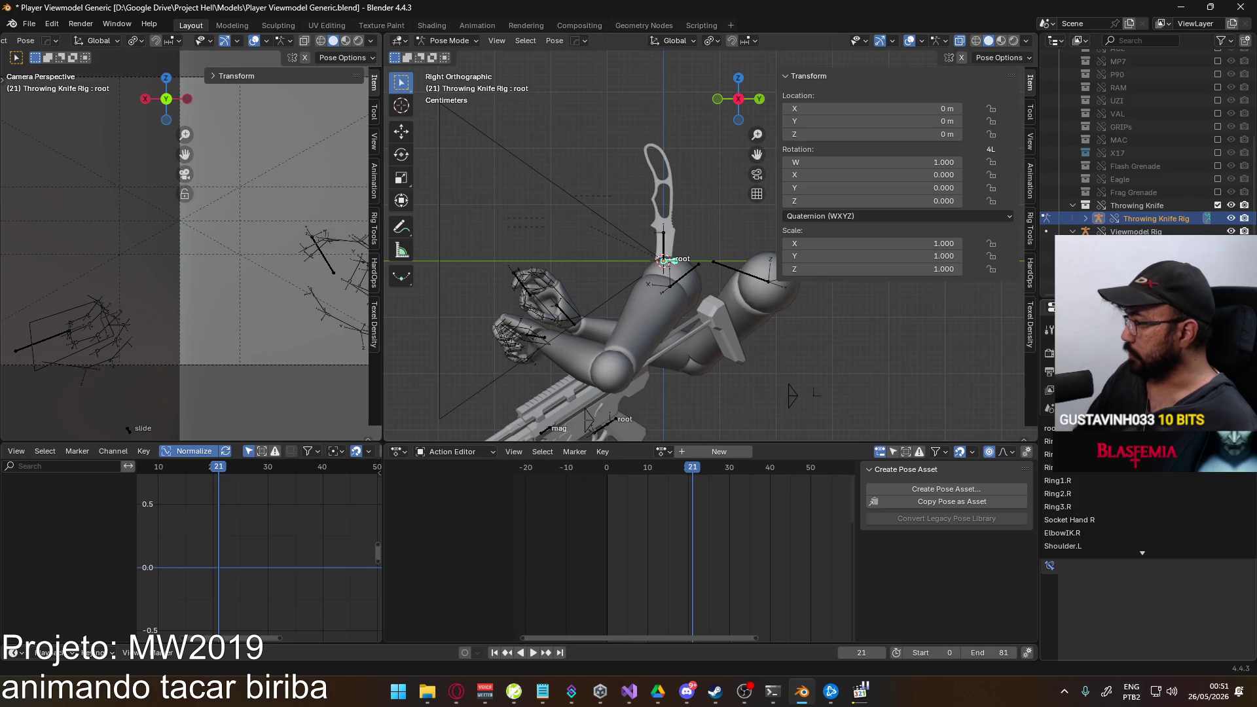
{"action": "scroll", "coordinate": [1050, 565], "scroll_direction": "down", "scroll_amount": 3}
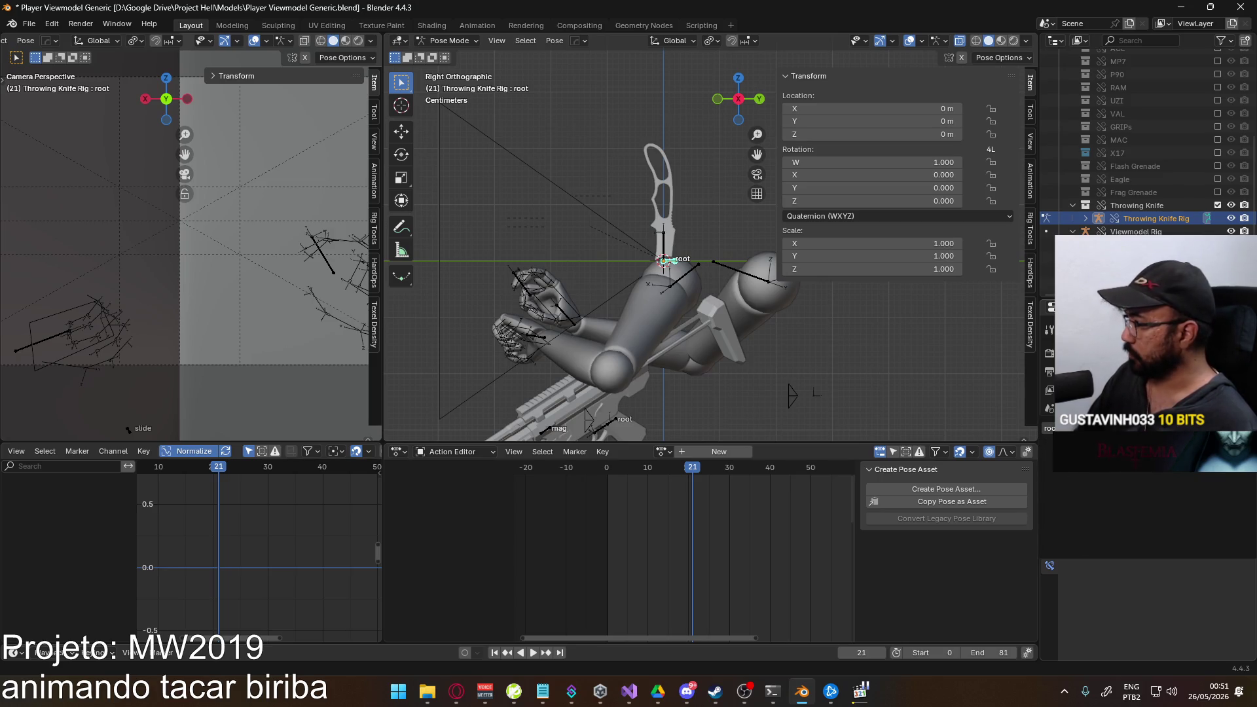
{"action": "scroll", "coordinate": [1049, 564], "scroll_direction": "up", "scroll_amount": 3}
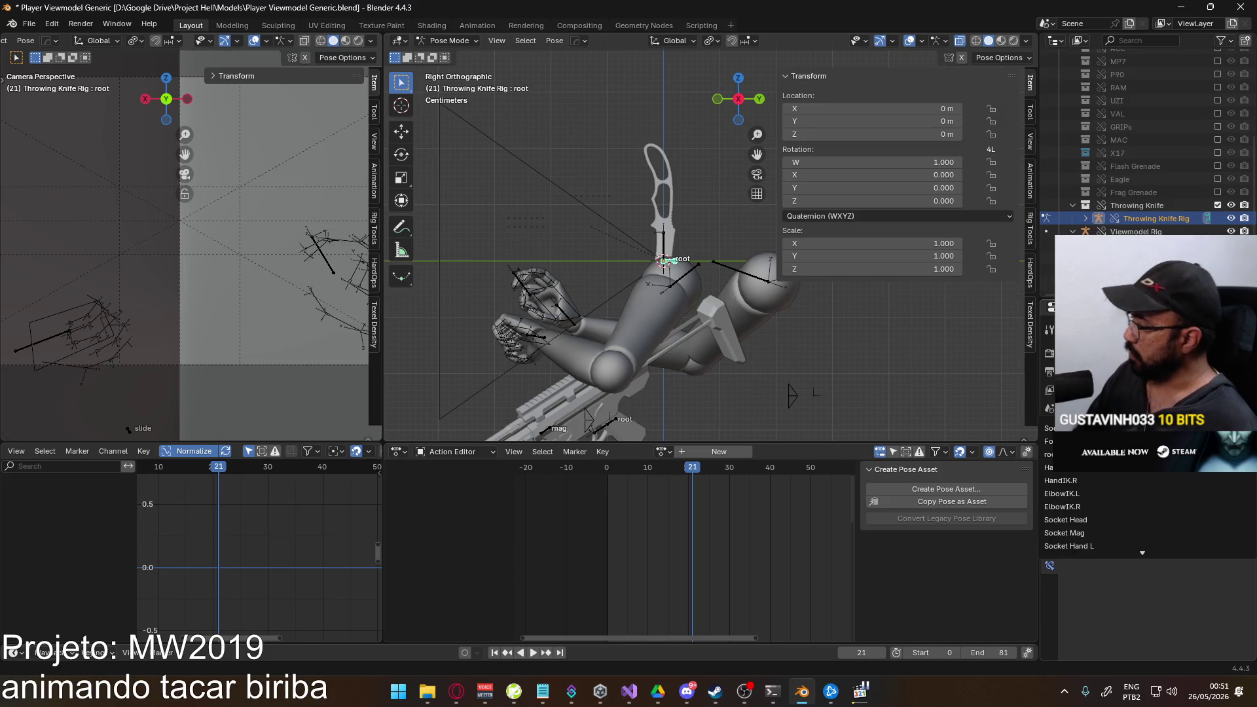
{"action": "scroll", "coordinate": [1049, 565], "scroll_direction": "down", "scroll_amount": 3}
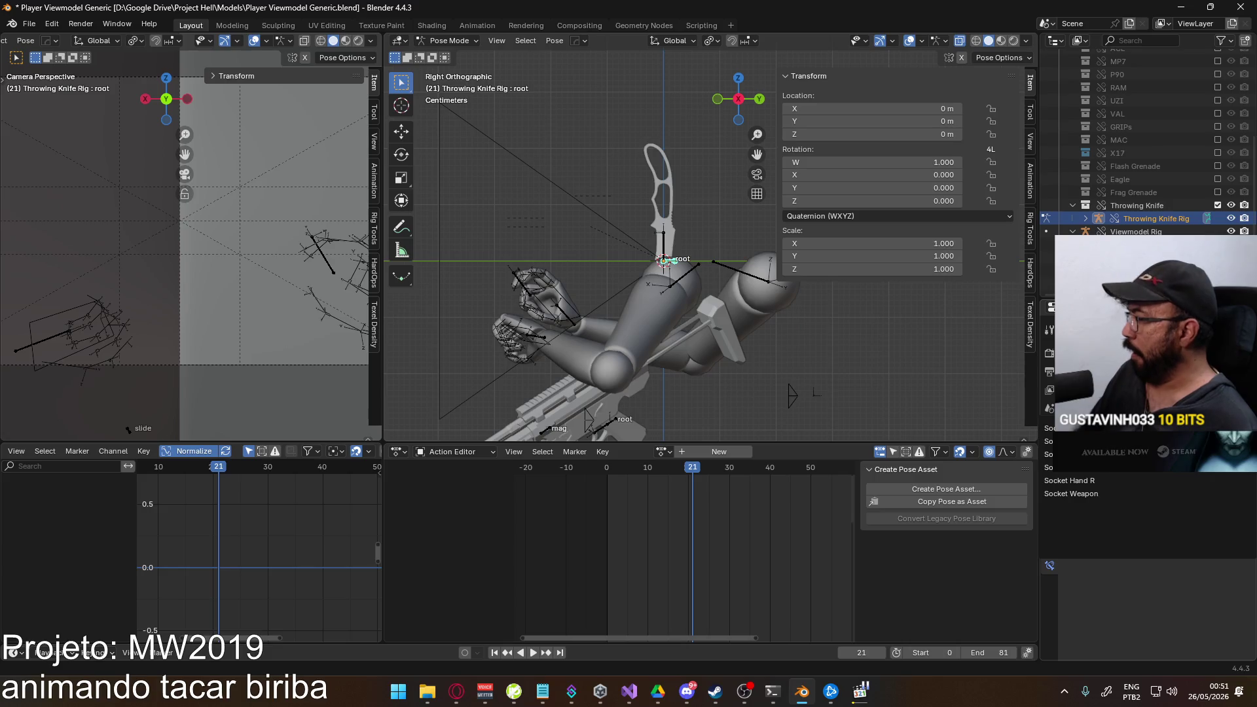
{"action": "left_click", "coordinate": [1071, 493]}
{"action": "scroll", "coordinate": [688, 294], "scroll_direction": "down", "scroll_amount": 2}
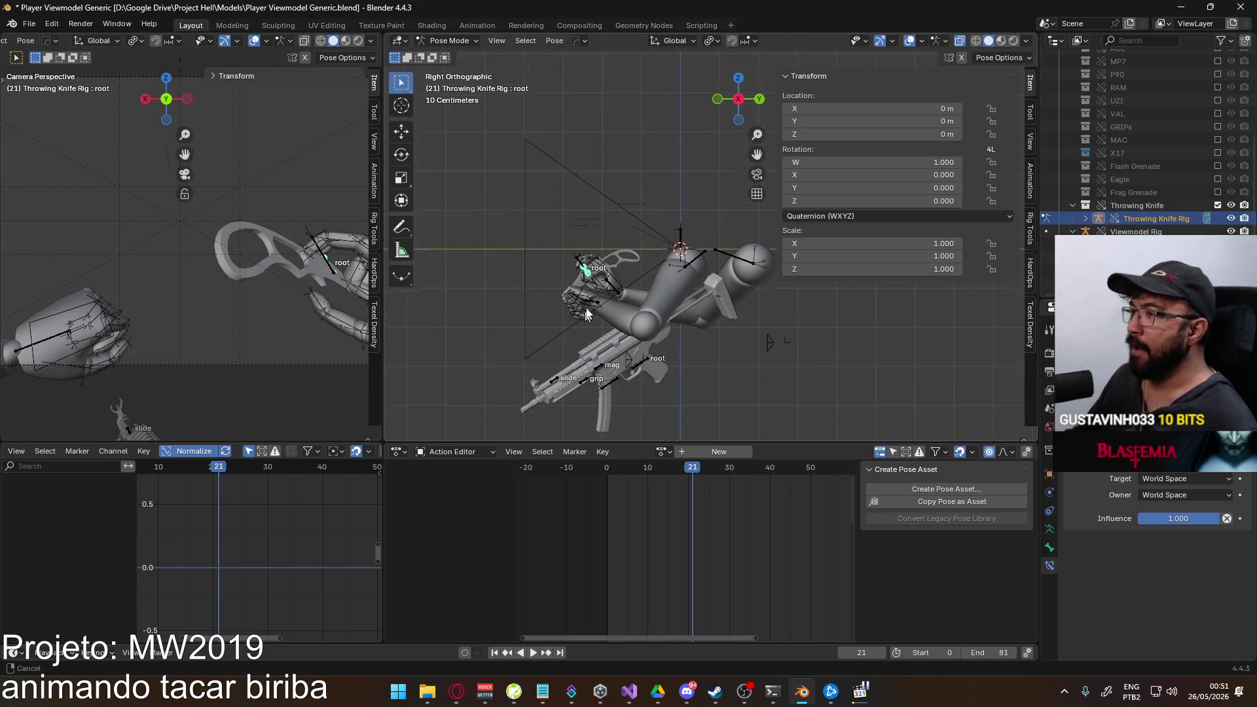
{"action": "scroll", "coordinate": [612, 236], "scroll_direction": "down", "scroll_amount": 2}
{"action": "mouse_move", "coordinate": [612, 236]}
{"action": "middle_mouse_down"}
{"action": "mouse_move", "coordinate": [648, 265]}
{"action": "mouse_move", "coordinate": [688, 245]}
{"action": "middle_mouse_up"}
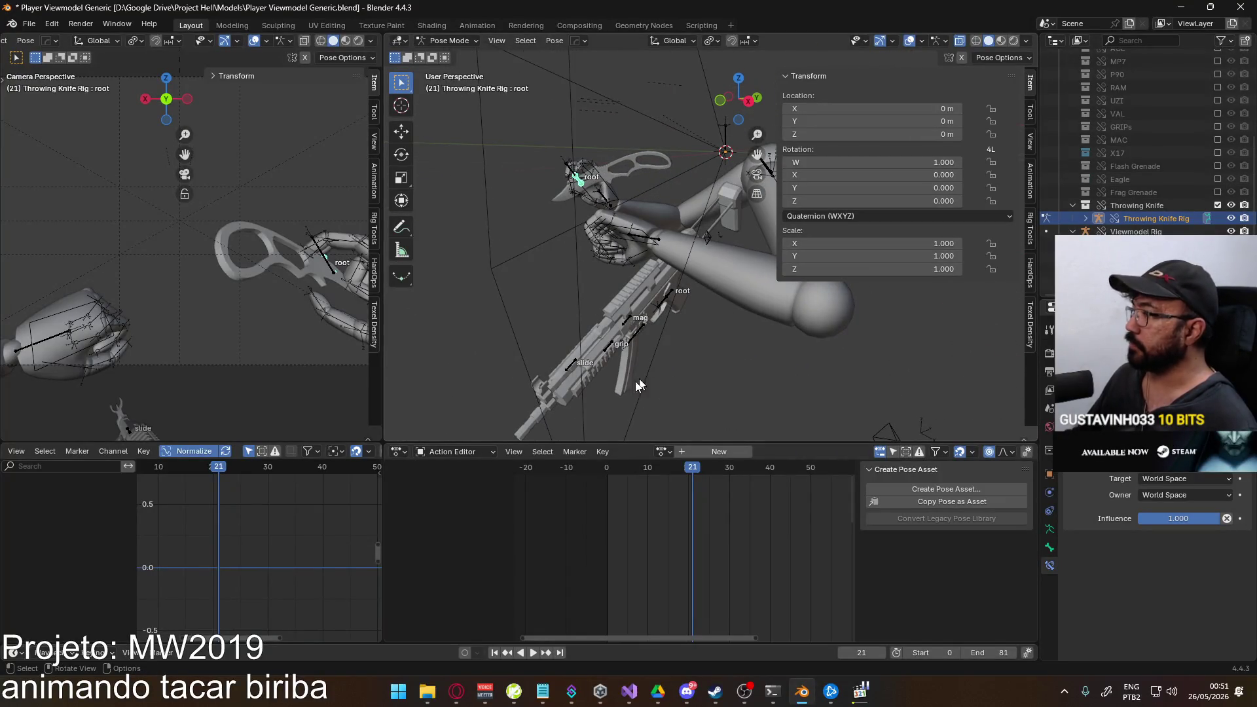
{"action": "left_click", "coordinate": [451, 40]}
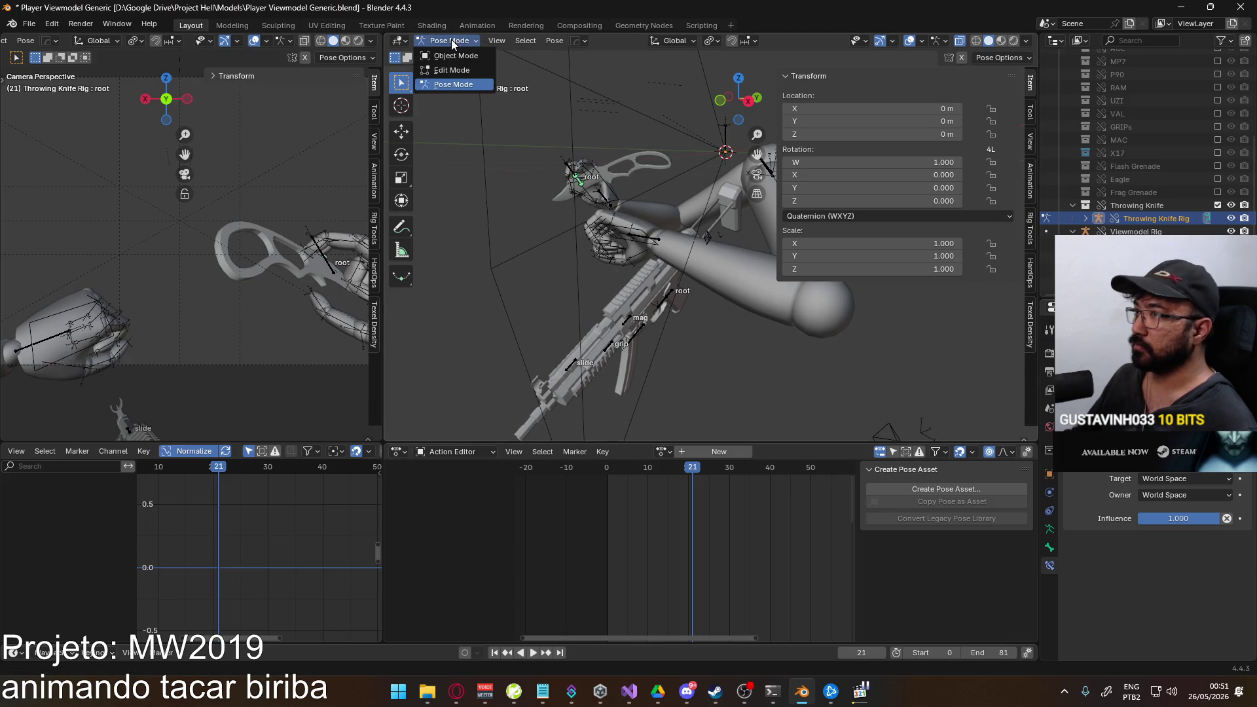
Put the Viewmodel Rig in pose mode with Socket Aux active and play the knife throw animation.
{"action": "left_click", "coordinate": [606, 190]}
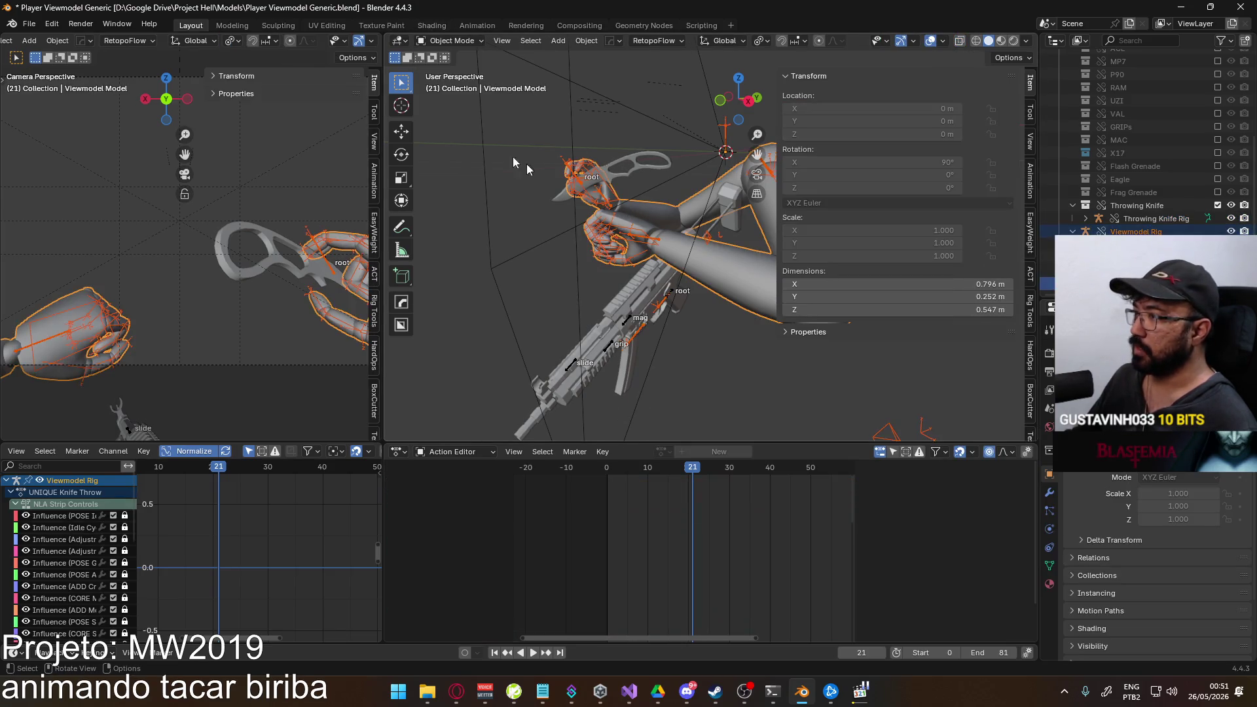
{"action": "left_click", "coordinate": [644, 241]}
{"action": "left_click", "coordinate": [452, 40]}
{"action": "left_click", "coordinate": [454, 82]}
{"action": "left_click", "coordinate": [584, 181]}
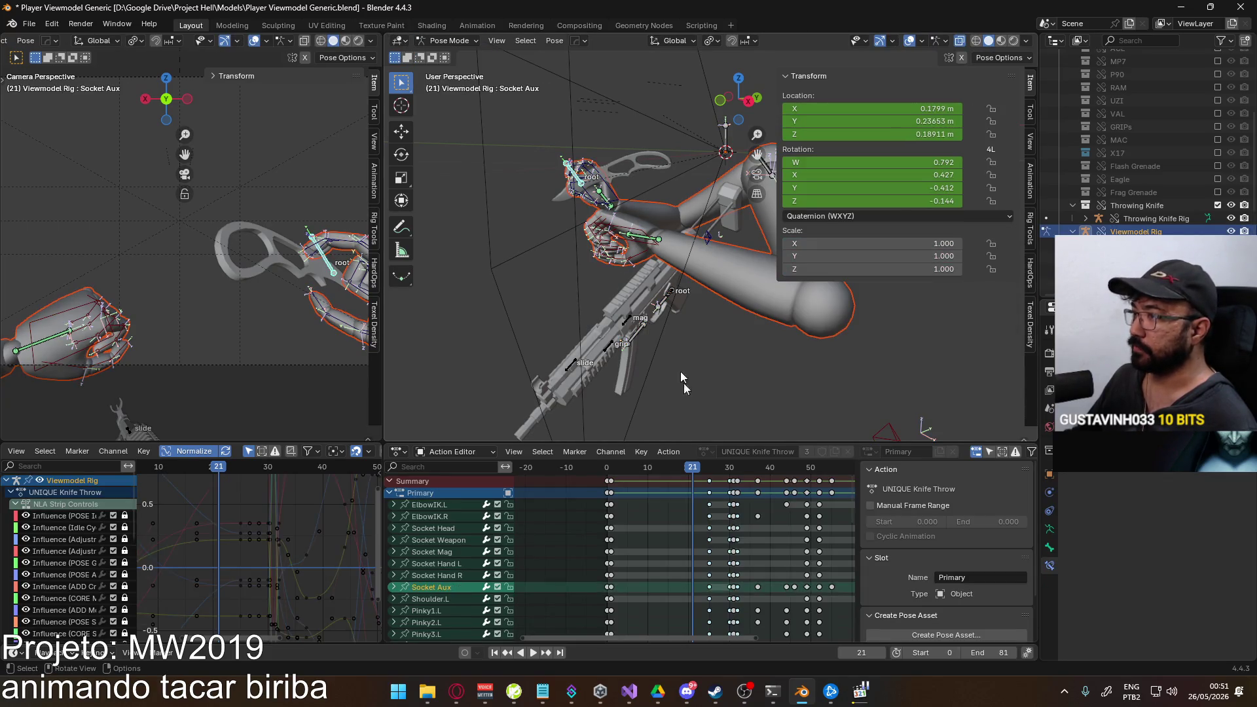
{"action": "key", "text": "space"}
{"action": "left_click", "coordinate": [612, 481]}
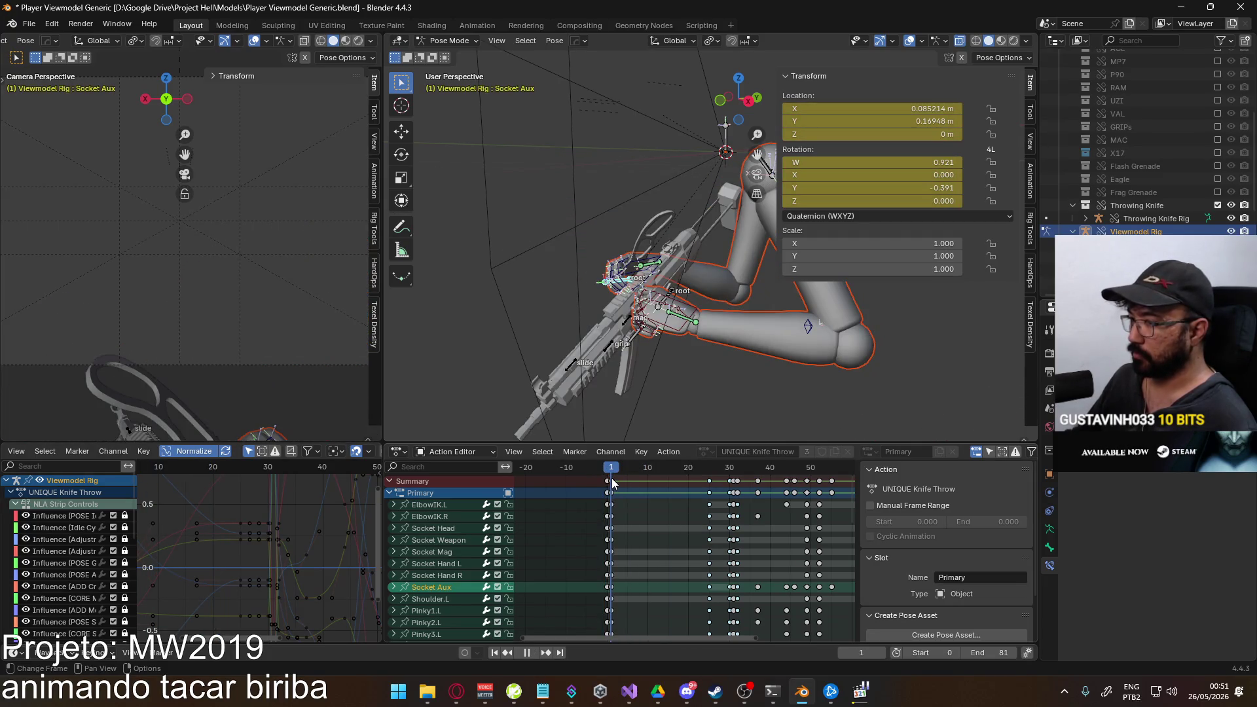
{"action": "key", "text": "space"}
Compare the pose against the gameplay reference clip and save Player Viewmodel Generic.
{"action": "mouse_move", "coordinate": [591, 343]}
{"action": "middle_mouse_down"}
{"action": "mouse_move", "coordinate": [823, 336]}
{"action": "mouse_move", "coordinate": [663, 313]}
{"action": "middle_mouse_up"}
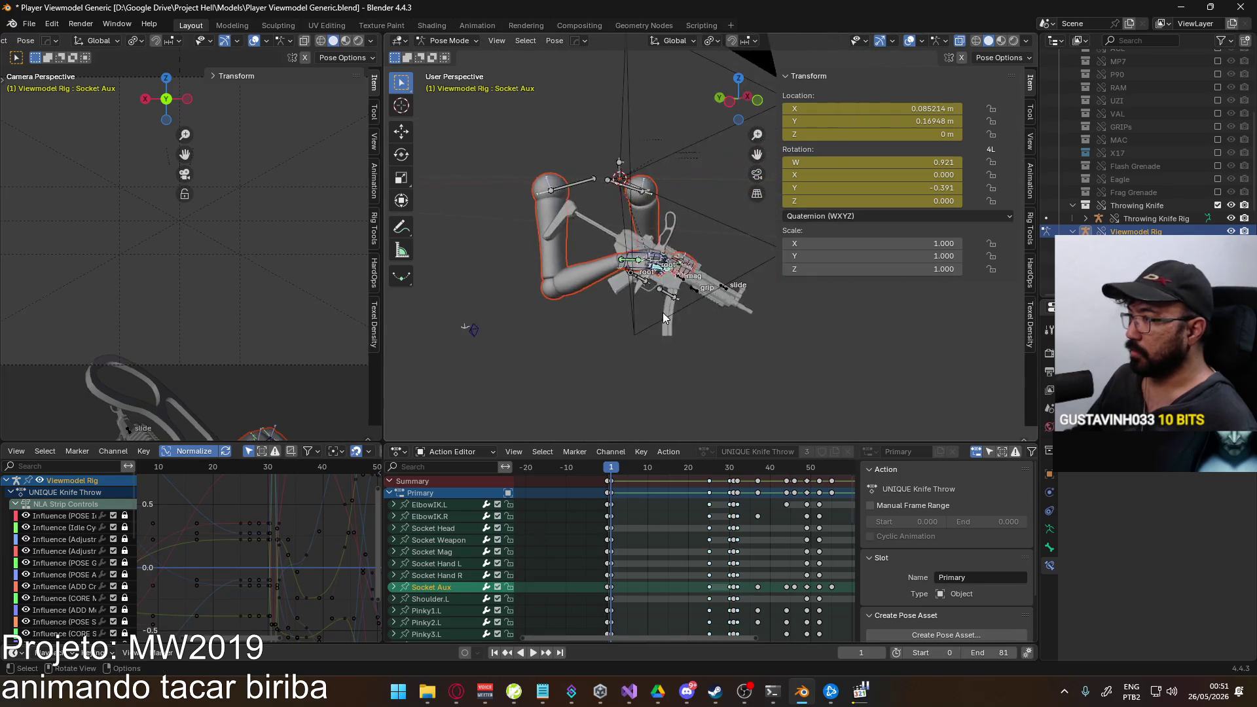
{"action": "scroll", "coordinate": [565, 350], "scroll_direction": "up", "scroll_amount": 3}
{"action": "mouse_move", "coordinate": [565, 349]}
{"action": "middle_mouse_down"}
{"action": "mouse_move", "coordinate": [666, 232]}
{"action": "mouse_move", "coordinate": [708, 398]}
{"action": "mouse_move", "coordinate": [623, 305]}
{"action": "mouse_move", "coordinate": [828, 641]}
{"action": "middle_mouse_up"}
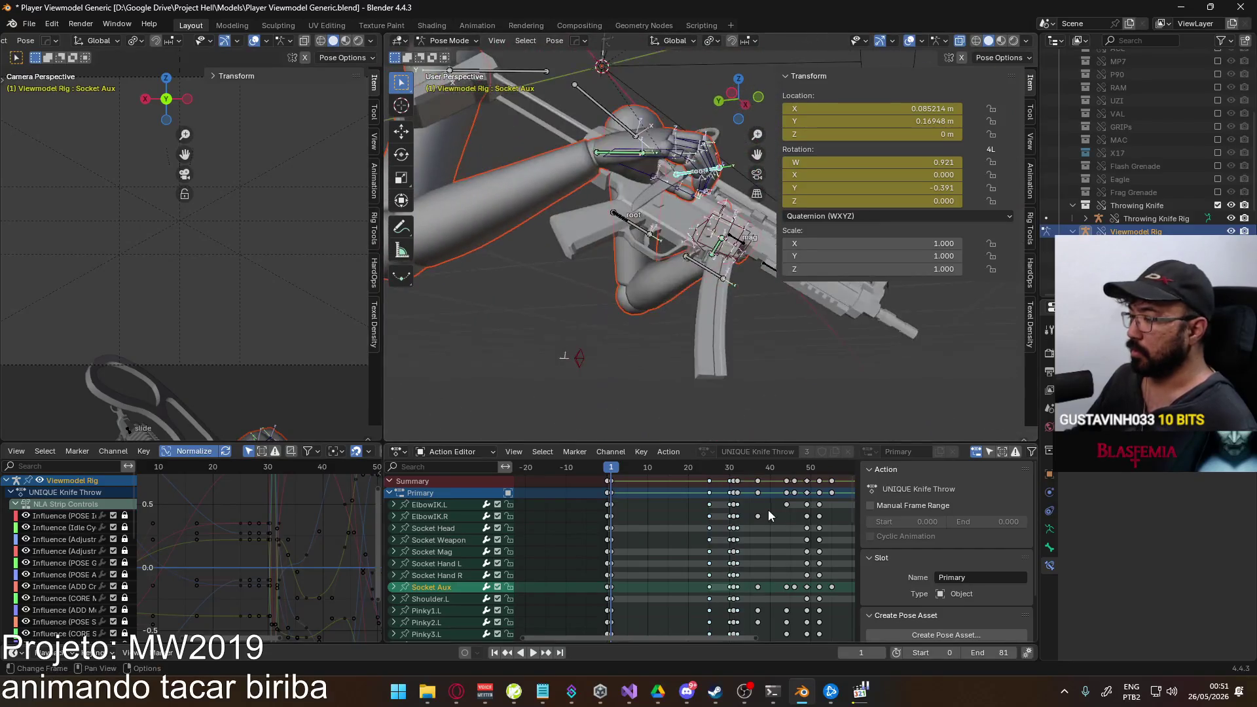
{"action": "left_click", "coordinate": [861, 693]}
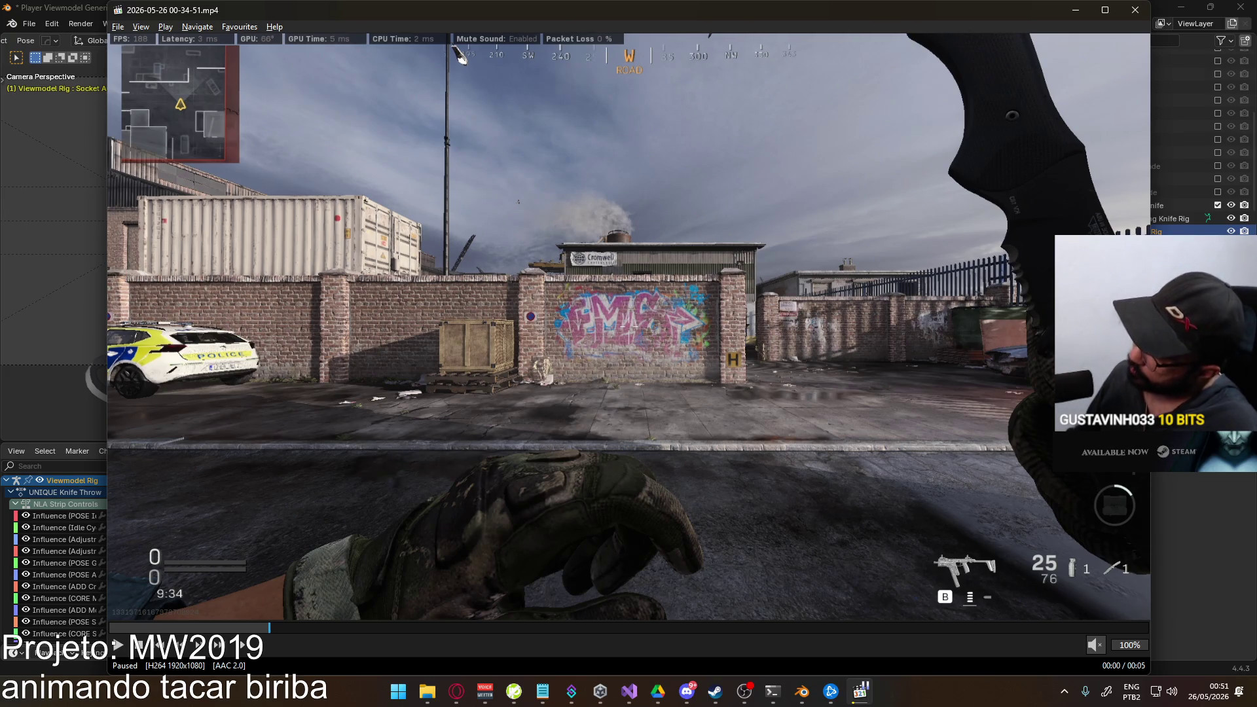
{"action": "key", "text": "alt+Tab"}
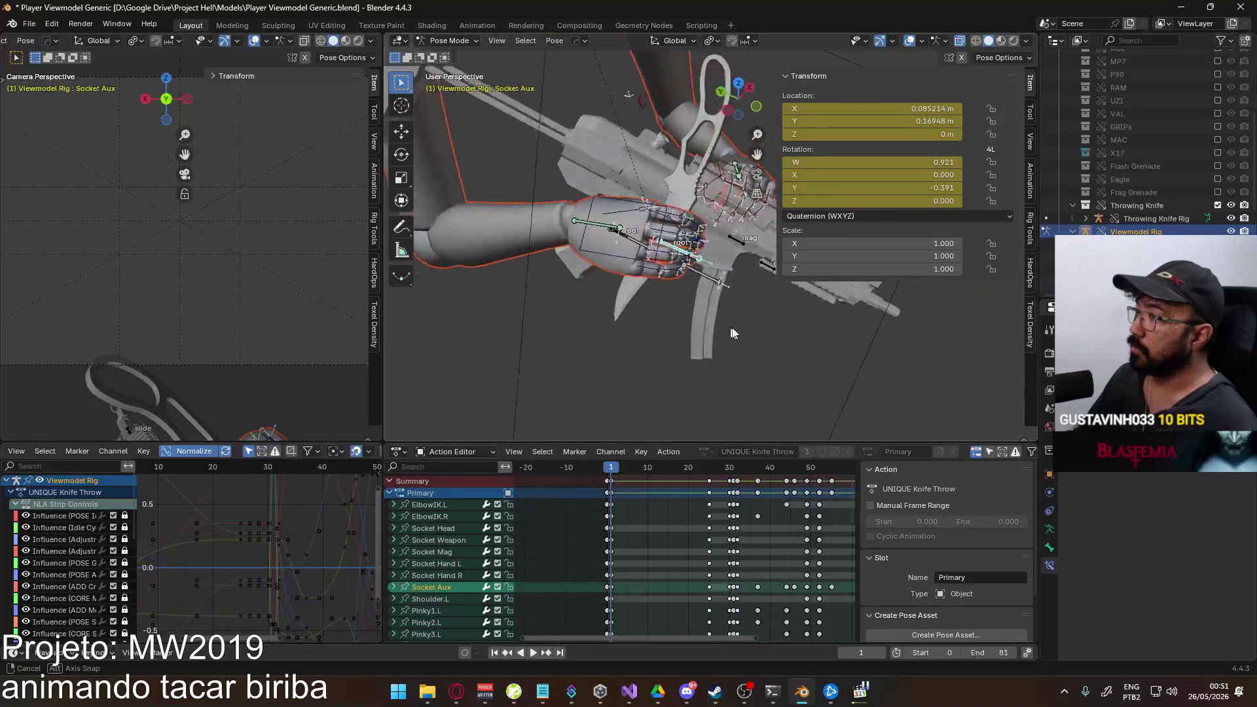
{"action": "middle_click_drag", "start_coordinate": [750, 239], "coordinate": [397, 146]}
{"action": "key", "text": "ctrl+s"}
{"action": "left_click", "coordinate": [29, 23]}
{"action": "mouse_move", "coordinate": [61, 64]}
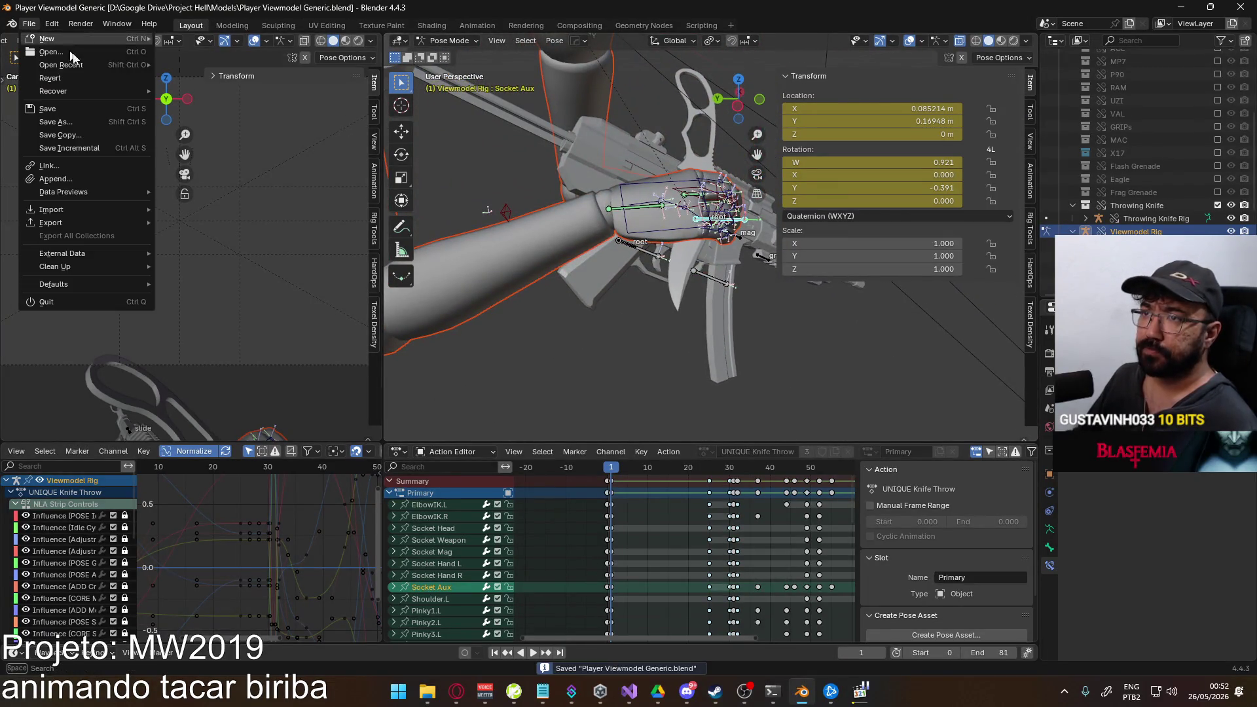
Reopen Weapon Library.blend and enter Edit Mode on the Throwing Knife Body mesh.
{"action": "left_click", "coordinate": [209, 76]}
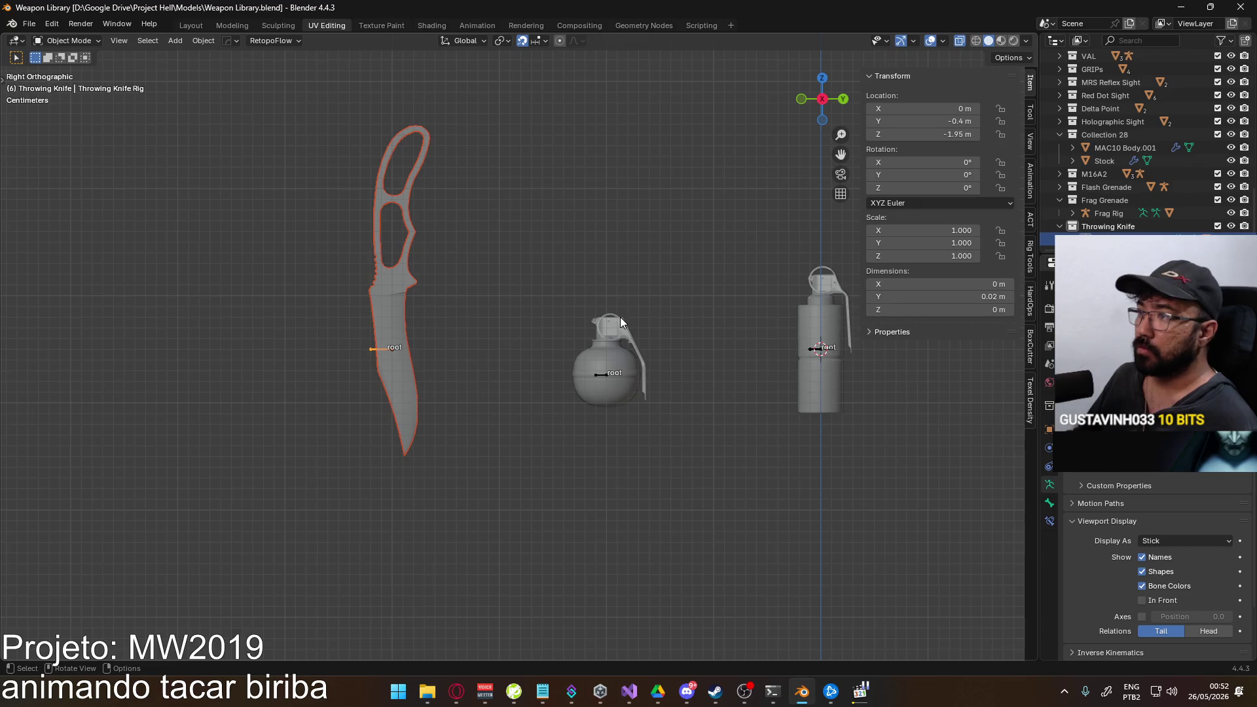
{"action": "left_click", "coordinate": [409, 327]}
{"action": "key", "text": "Tab"}
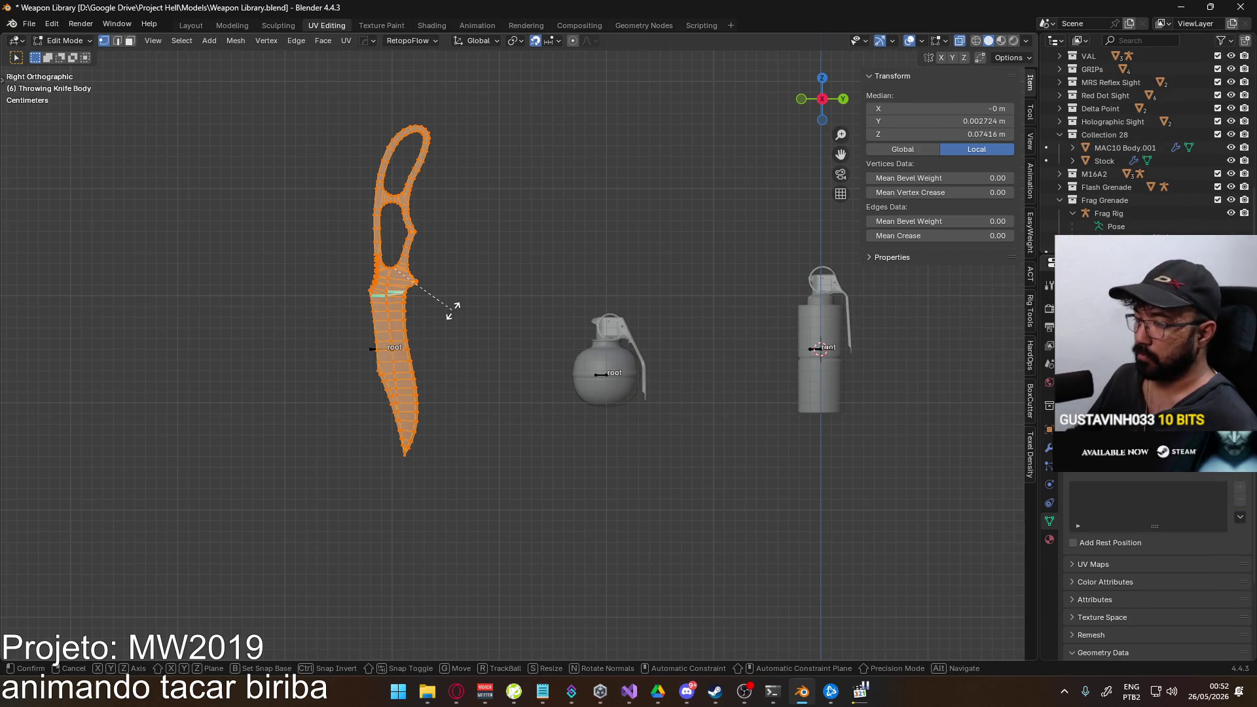
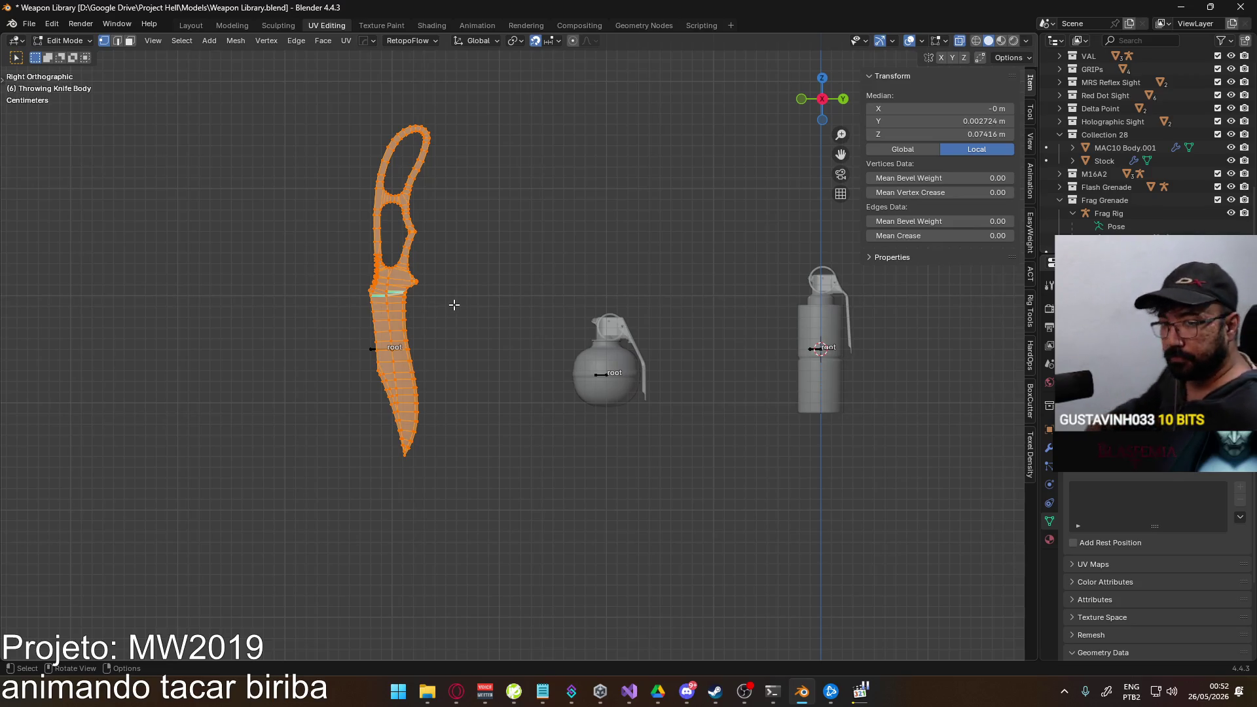
Snap the 3D cursor onto the knife rig's root bone via the command search.
{"action": "mouse_move", "coordinate": [449, 309]}
{"action": "middle_mouse_down"}
{"action": "mouse_move", "coordinate": [477, 272]}
{"action": "mouse_move", "coordinate": [441, 337]}
{"action": "mouse_move", "coordinate": [638, 342]}
{"action": "mouse_move", "coordinate": [488, 376]}
{"action": "middle_mouse_up"}
{"action": "key", "text": "KP_3"}
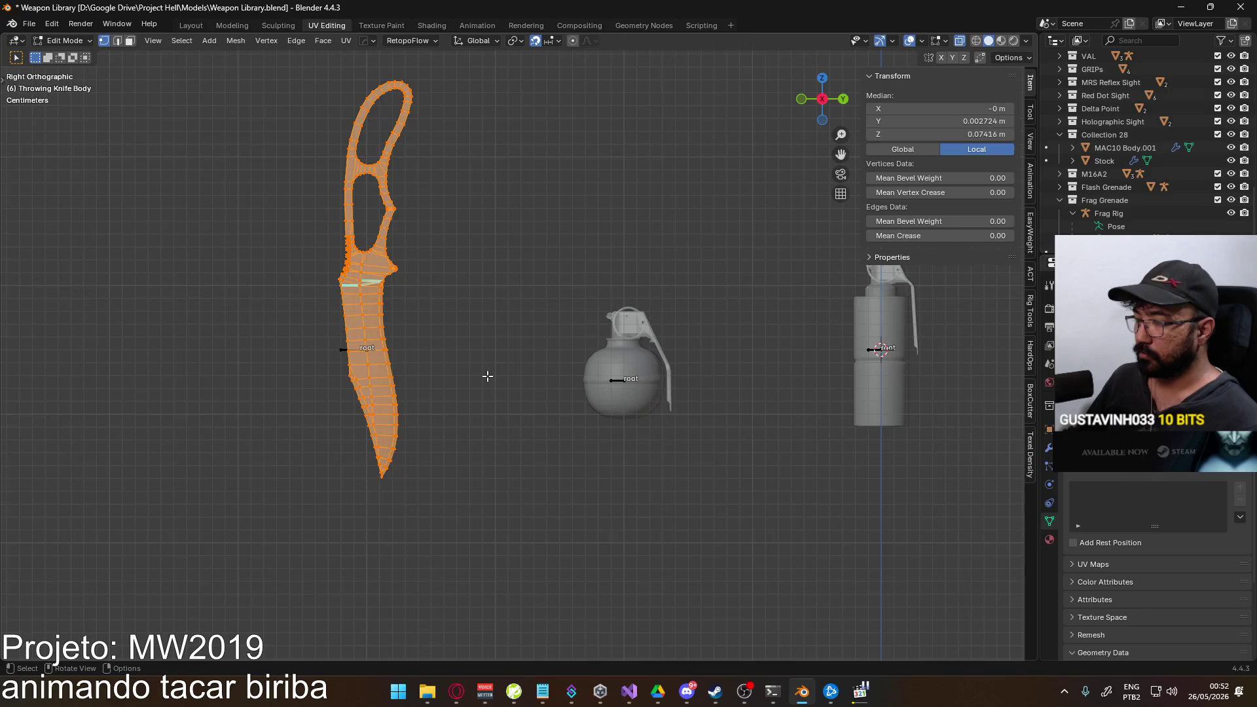
{"action": "scroll", "coordinate": [487, 376], "scroll_direction": "up", "scroll_amount": 3}
{"action": "key", "text": "alt+q"}
{"action": "left_click", "coordinate": [258, 352]}
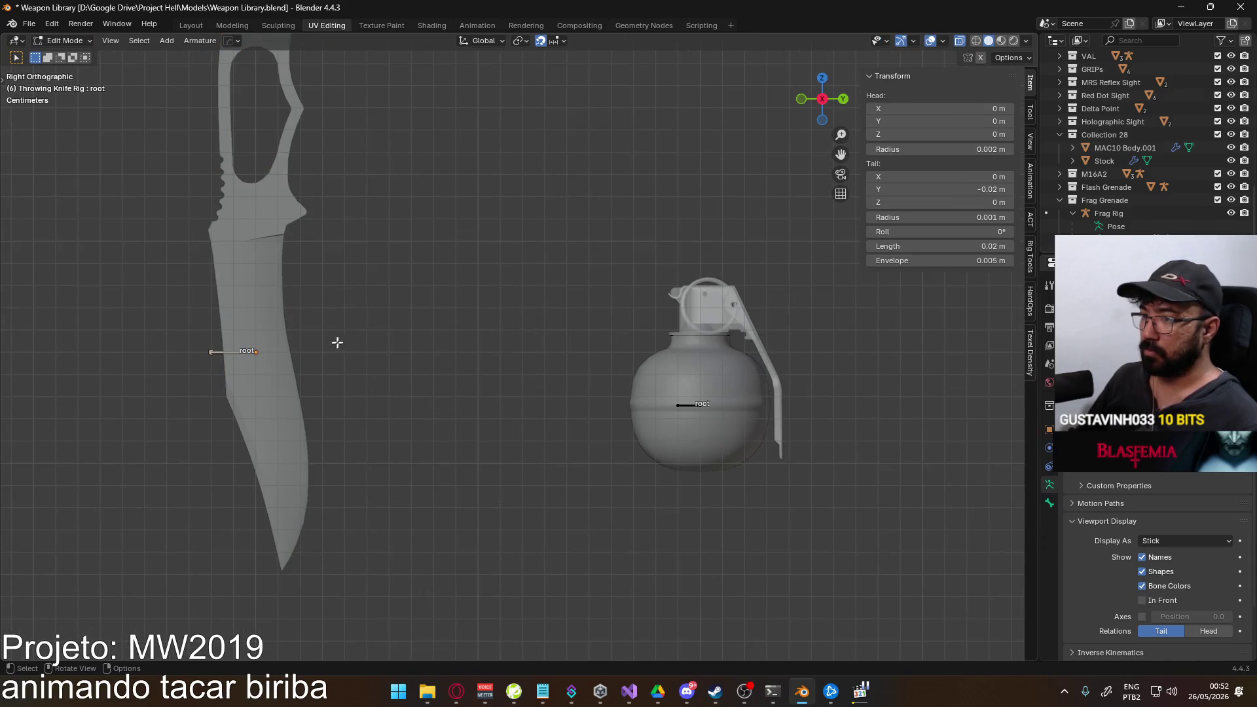
{"action": "key", "text": "F3"}
{"action": "type", "text": "cursor to w"}
{"action": "key", "text": "BackSpace"}
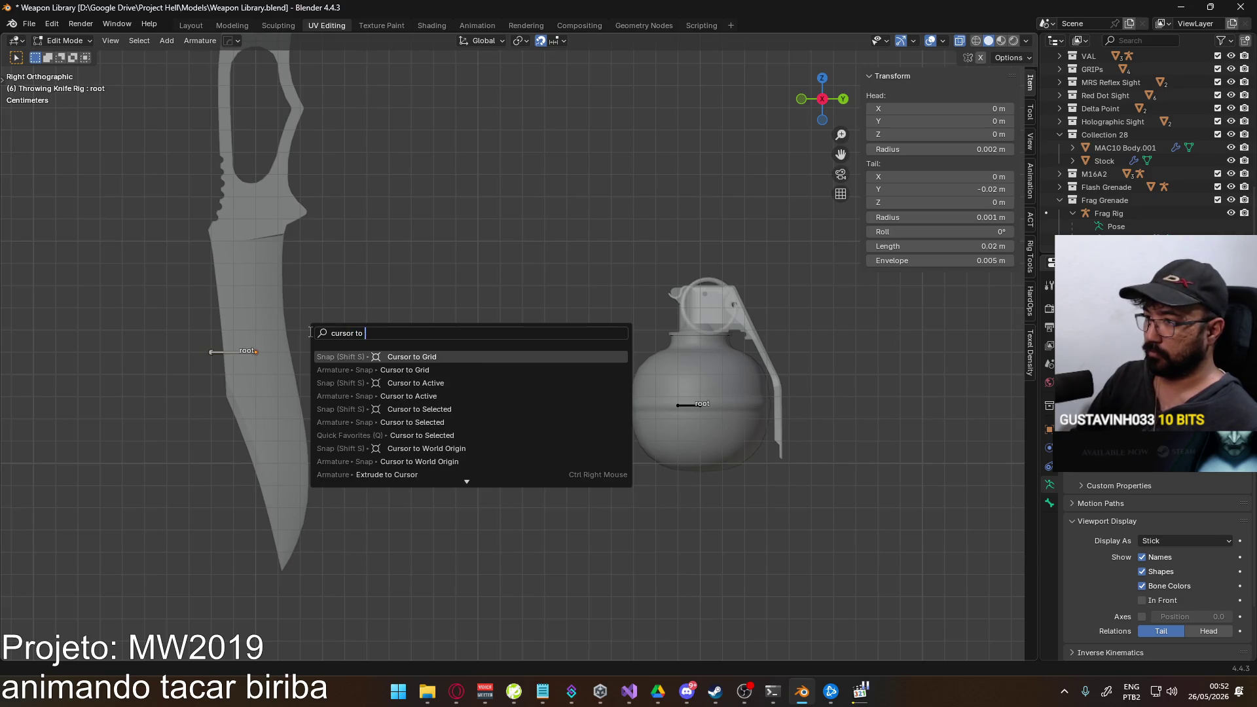
{"action": "type", "text": "o sel"}
{"action": "key", "text": "Return"}
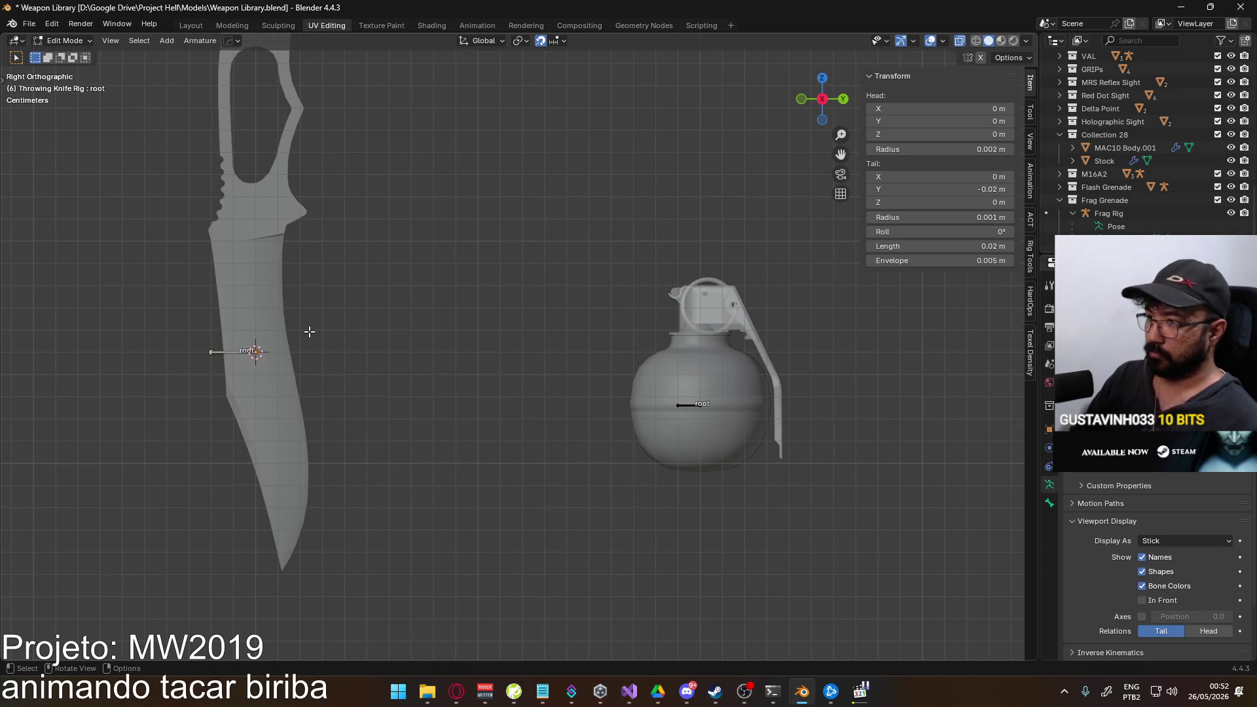
With bounding-box-center pivot, turn the throwing knife body 180° about Z and apply rotation and scale.
{"action": "left_click", "coordinate": [520, 41]}
{"action": "left_click", "coordinate": [545, 74]}
{"action": "left_click", "coordinate": [521, 40]}
{"action": "left_click", "coordinate": [532, 76]}
{"action": "key", "text": "Tab"}
{"action": "scroll", "coordinate": [355, 278], "scroll_direction": "down", "scroll_amount": 2}
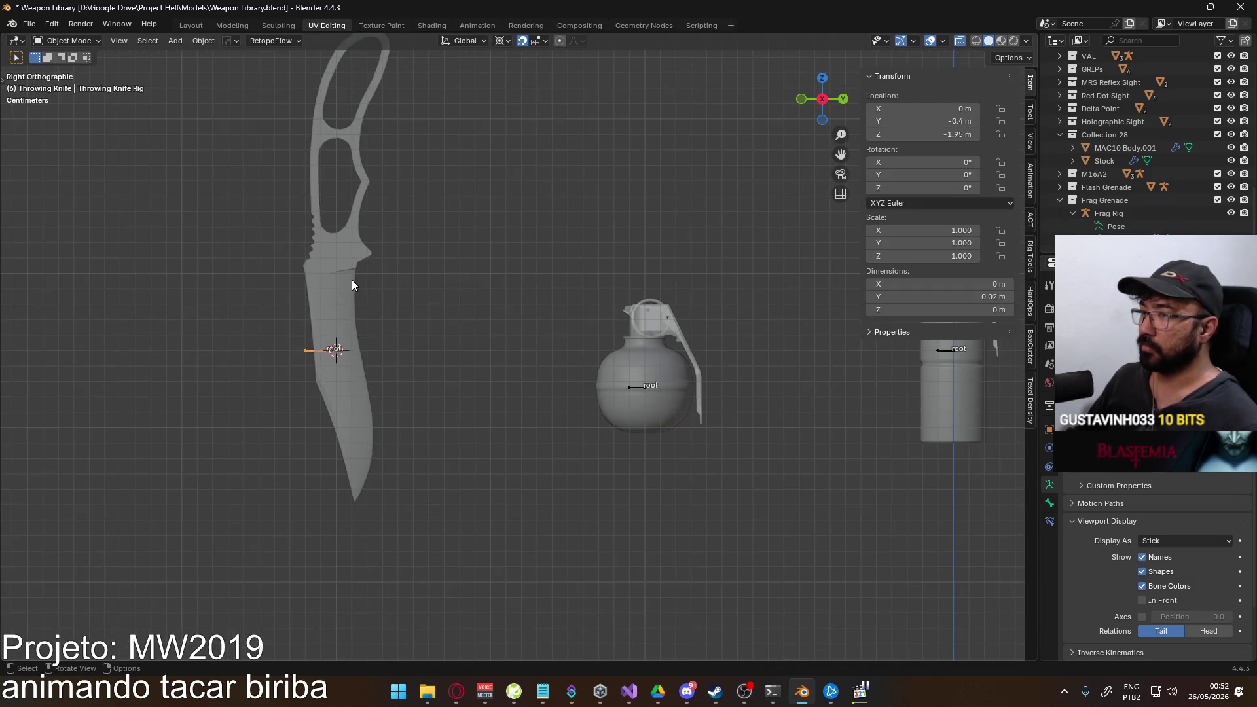
{"action": "left_click", "coordinate": [355, 278]}
{"action": "type", "text": "r"}
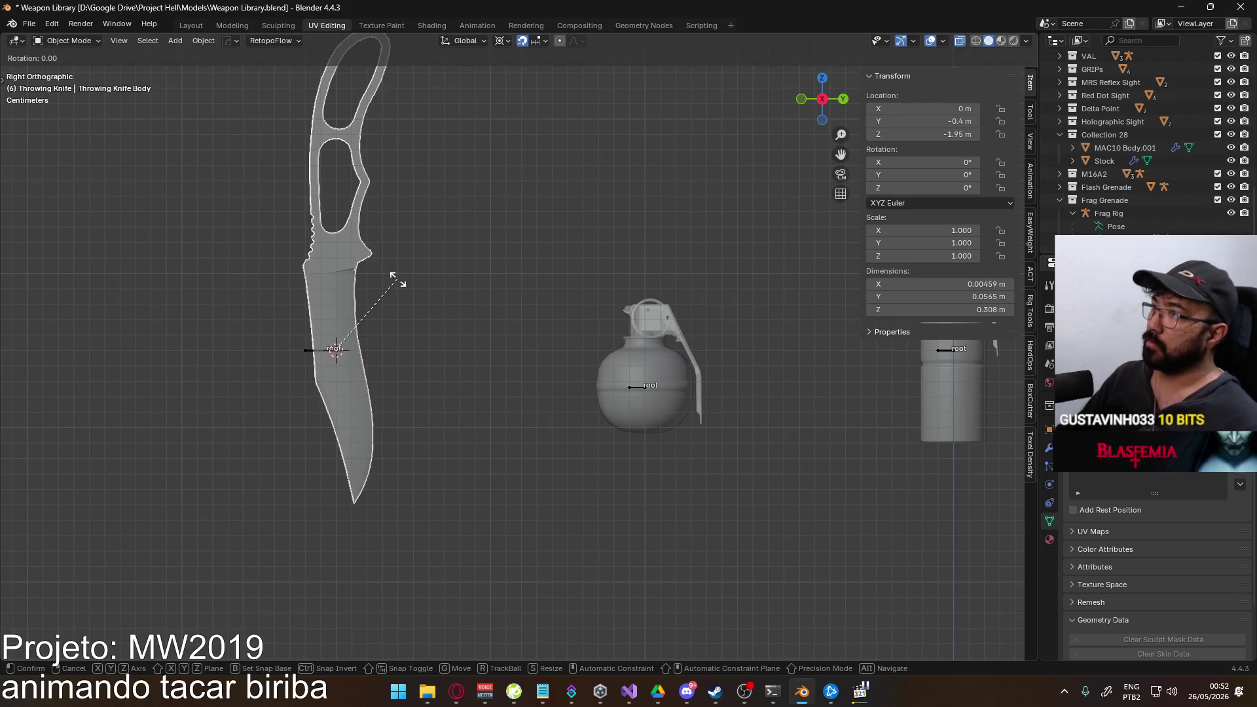
{"action": "type", "text": "z180"}
{"action": "key", "text": "Return"}
{"action": "key", "text": "ctrl+a"}
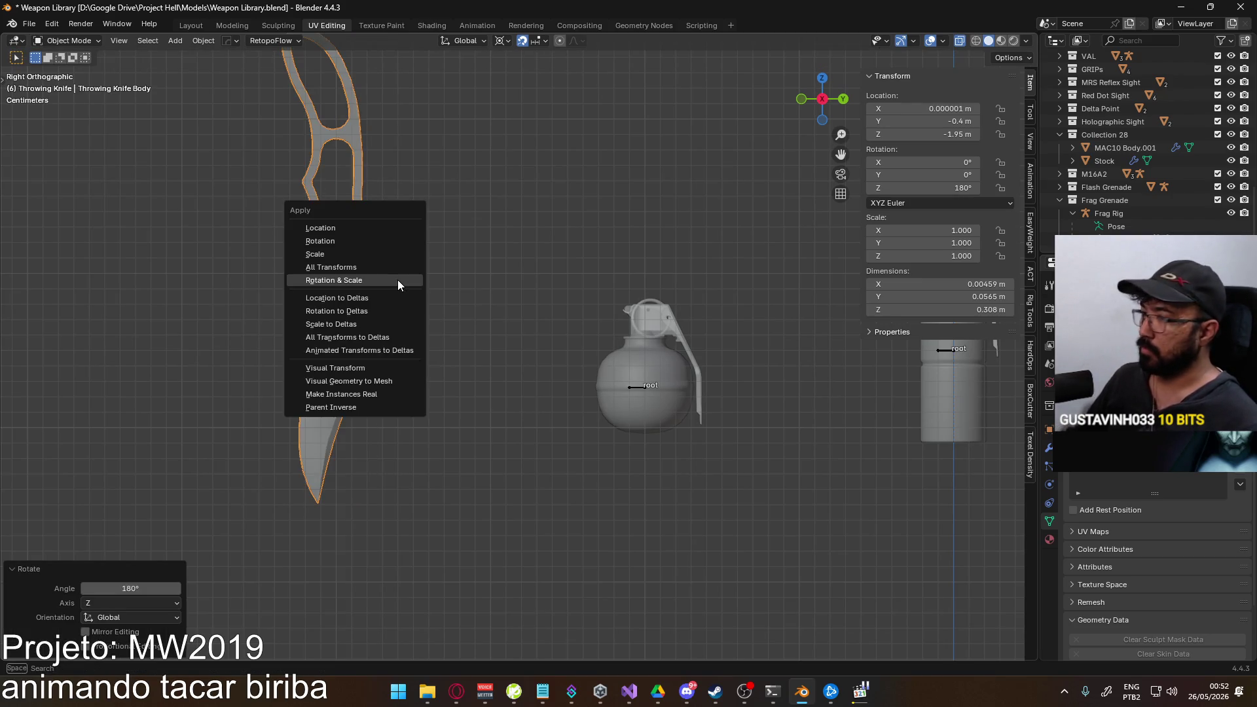
{"action": "left_click", "coordinate": [397, 280]}
{"action": "scroll", "coordinate": [387, 312], "scroll_direction": "down", "scroll_amount": 3}
{"action": "scroll", "coordinate": [388, 310], "scroll_direction": "up", "scroll_amount": 2}
Save the weapon library and load the Player Viewmodel file from recent files.
{"action": "key", "text": "ctrl+s"}
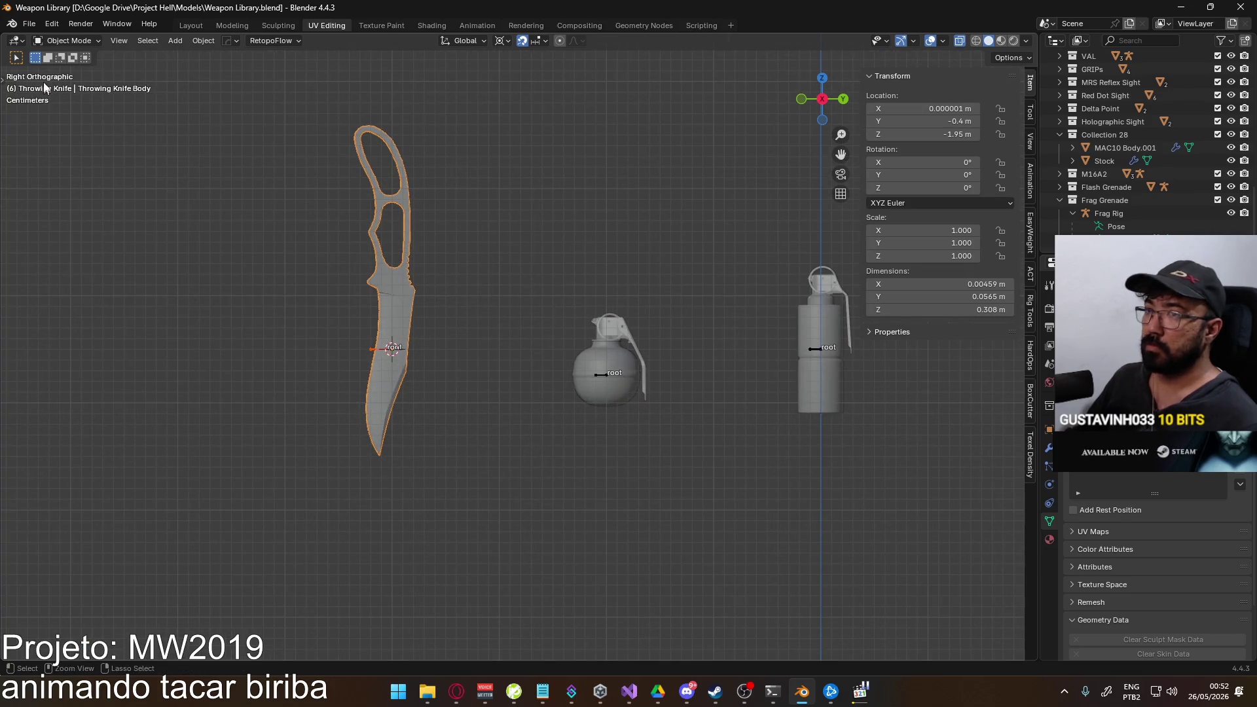
{"action": "left_click", "coordinate": [29, 22]}
{"action": "left_click", "coordinate": [226, 78]}
Inspect the viewmodel rig and select the Socket Aux bone rather than Socket Mag.
{"action": "mouse_move", "coordinate": [550, 272]}
{"action": "middle_mouse_down"}
{"action": "mouse_move", "coordinate": [755, 243]}
{"action": "mouse_move", "coordinate": [706, 266]}
{"action": "middle_mouse_up"}
{"action": "scroll", "coordinate": [700, 271], "scroll_direction": "up", "scroll_amount": 2}
{"action": "scroll", "coordinate": [612, 360], "scroll_direction": "up", "scroll_amount": 2}
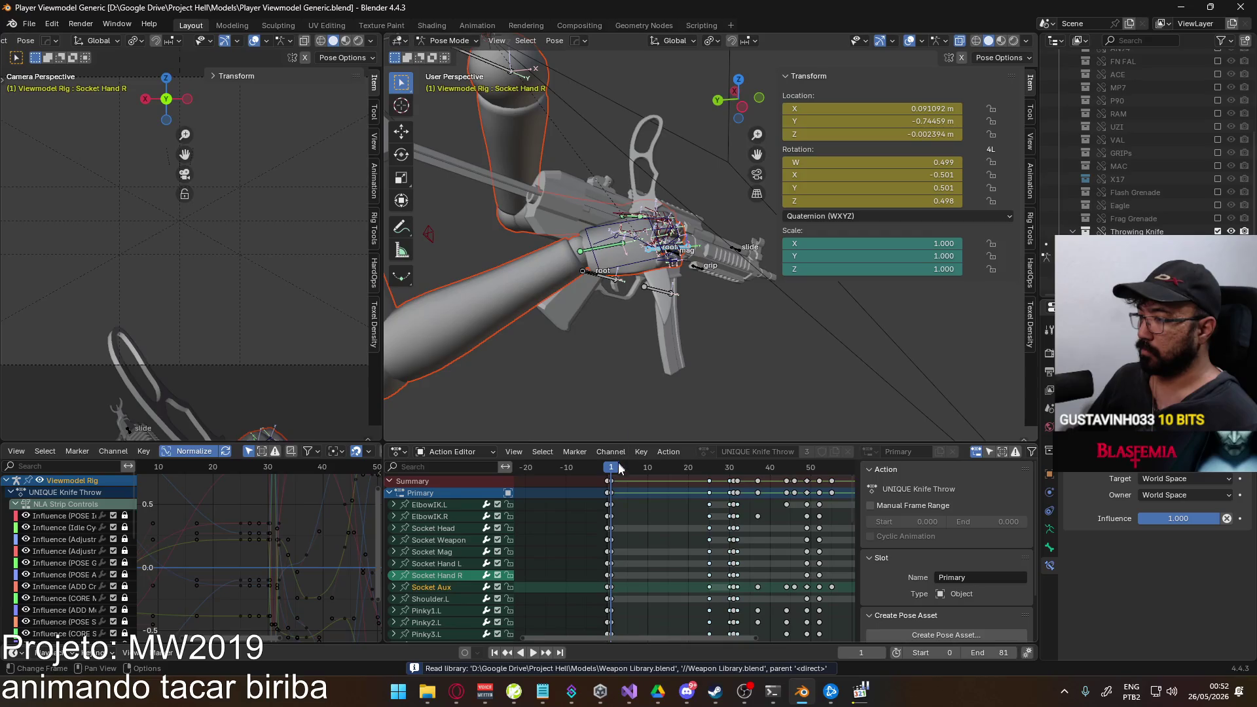
{"action": "mouse_move", "coordinate": [599, 285]}
{"action": "middle_mouse_down"}
{"action": "mouse_move", "coordinate": [609, 233]}
{"action": "mouse_move", "coordinate": [672, 332]}
{"action": "mouse_move", "coordinate": [652, 270]}
{"action": "middle_mouse_up"}
{"action": "left_click", "coordinate": [646, 322]}
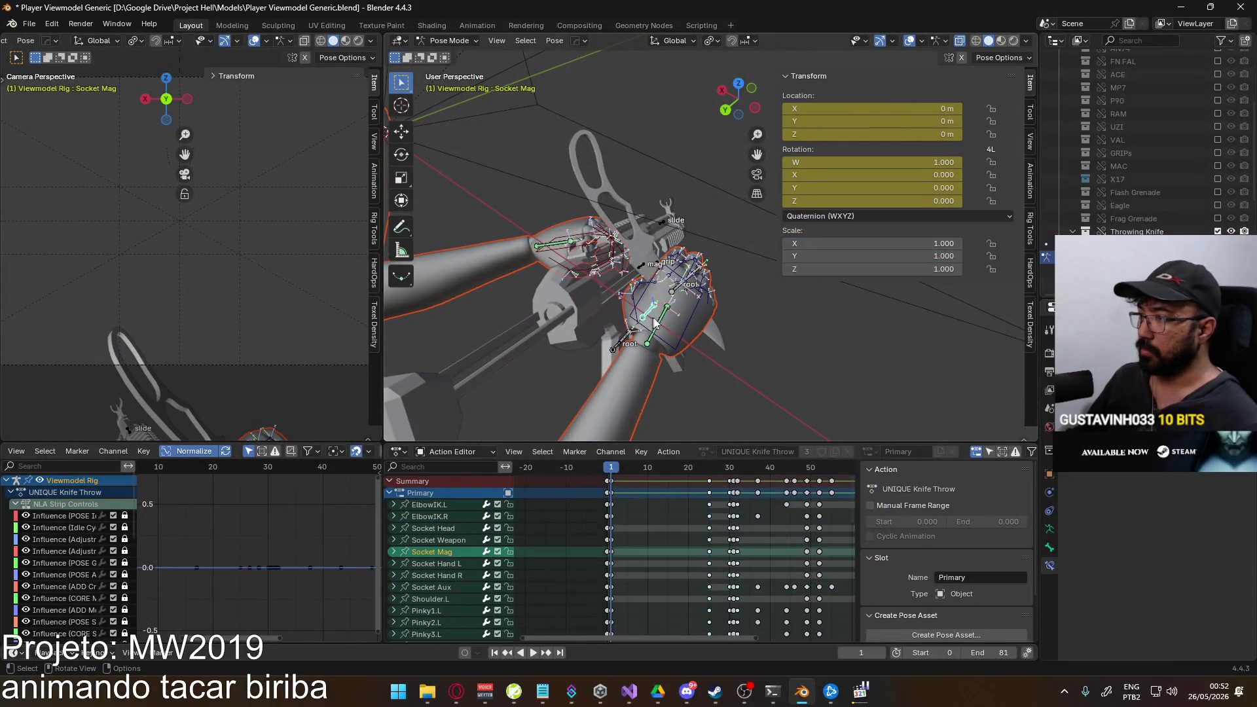
{"action": "middle_click_drag", "start_coordinate": [646, 322], "coordinate": [533, 273]}
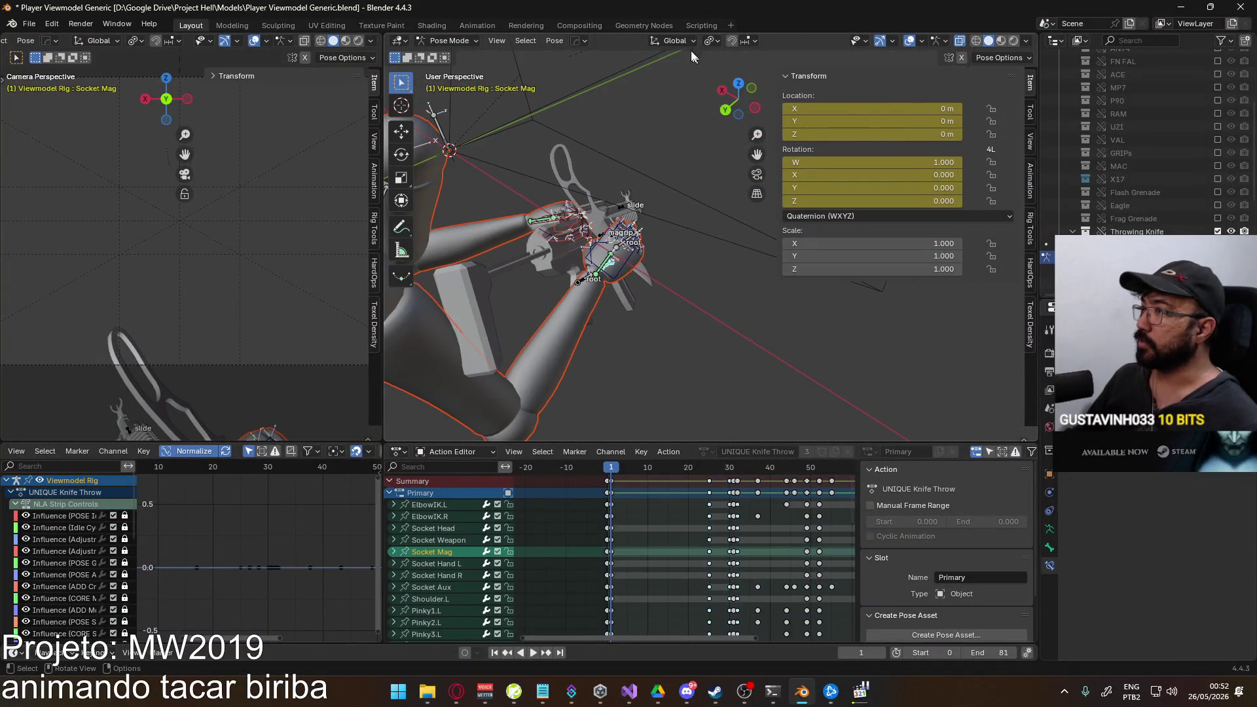
{"action": "middle_click_drag", "start_coordinate": [613, 277], "coordinate": [666, 301]}
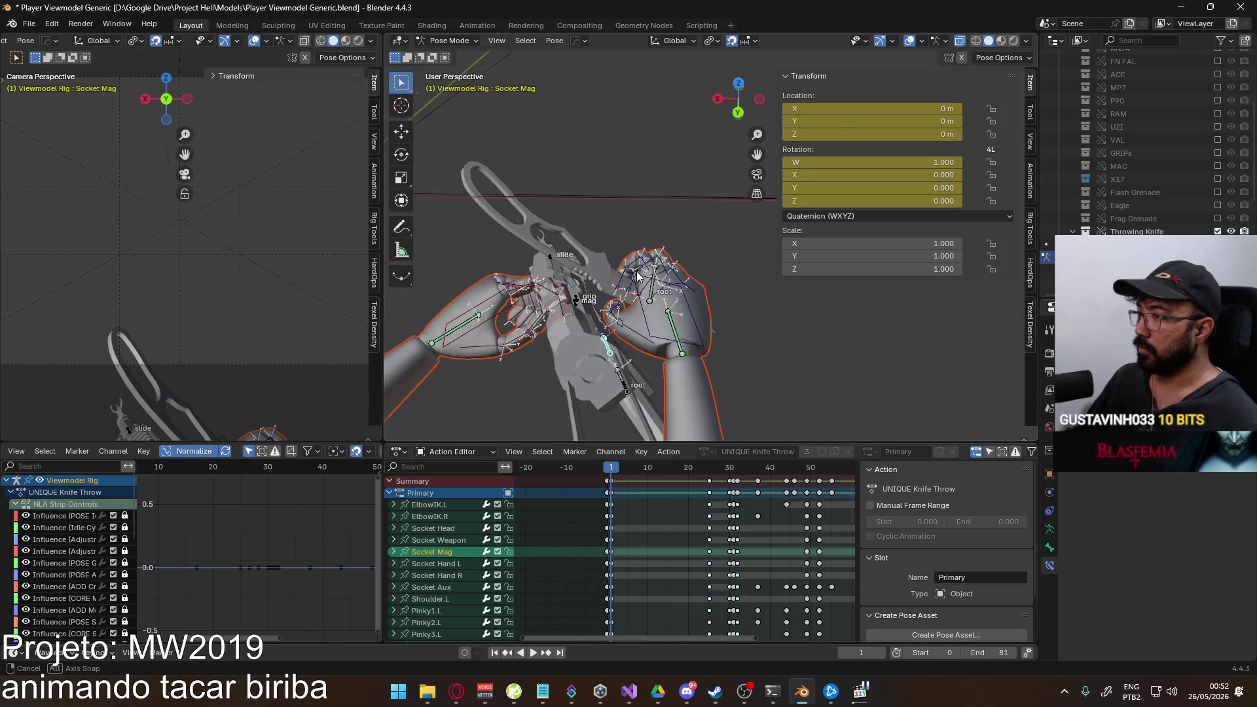
{"action": "left_click", "coordinate": [667, 302]}
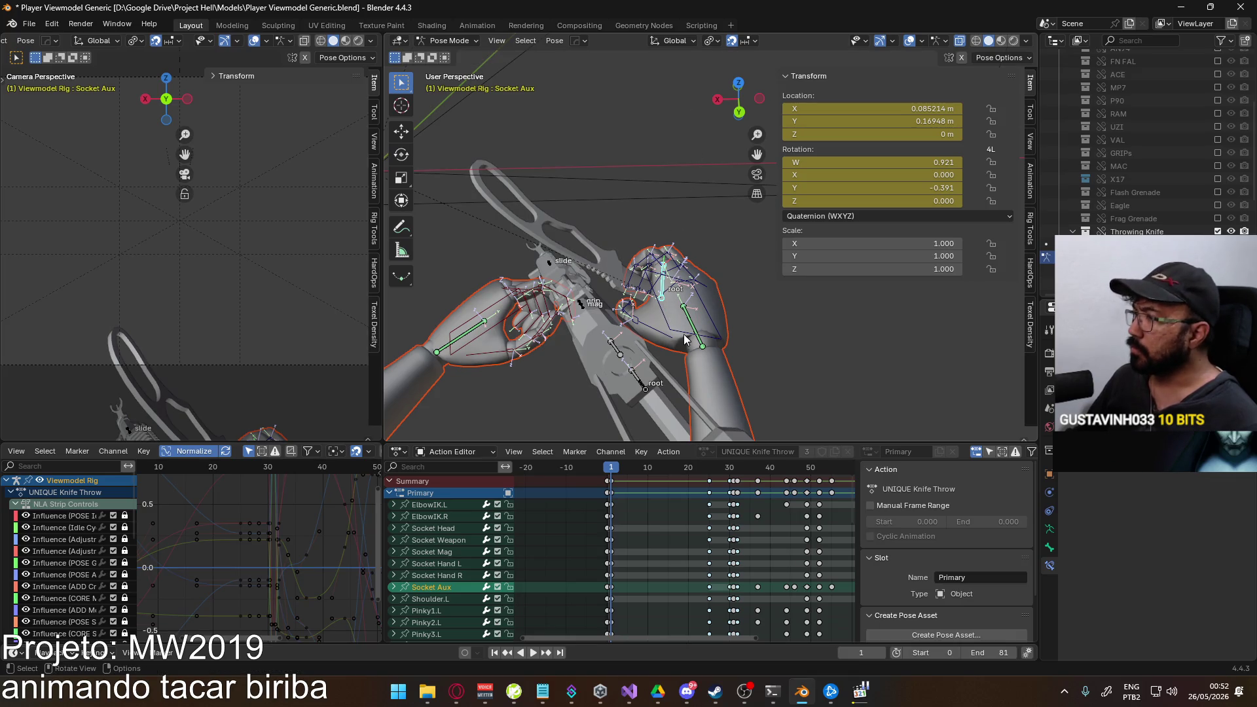
{"action": "mouse_move", "coordinate": [659, 358]}
{"action": "middle_mouse_down"}
{"action": "mouse_move", "coordinate": [652, 306]}
{"action": "mouse_move", "coordinate": [675, 258]}
{"action": "mouse_move", "coordinate": [551, 319]}
{"action": "middle_mouse_up"}
{"action": "left_click", "coordinate": [542, 341]}
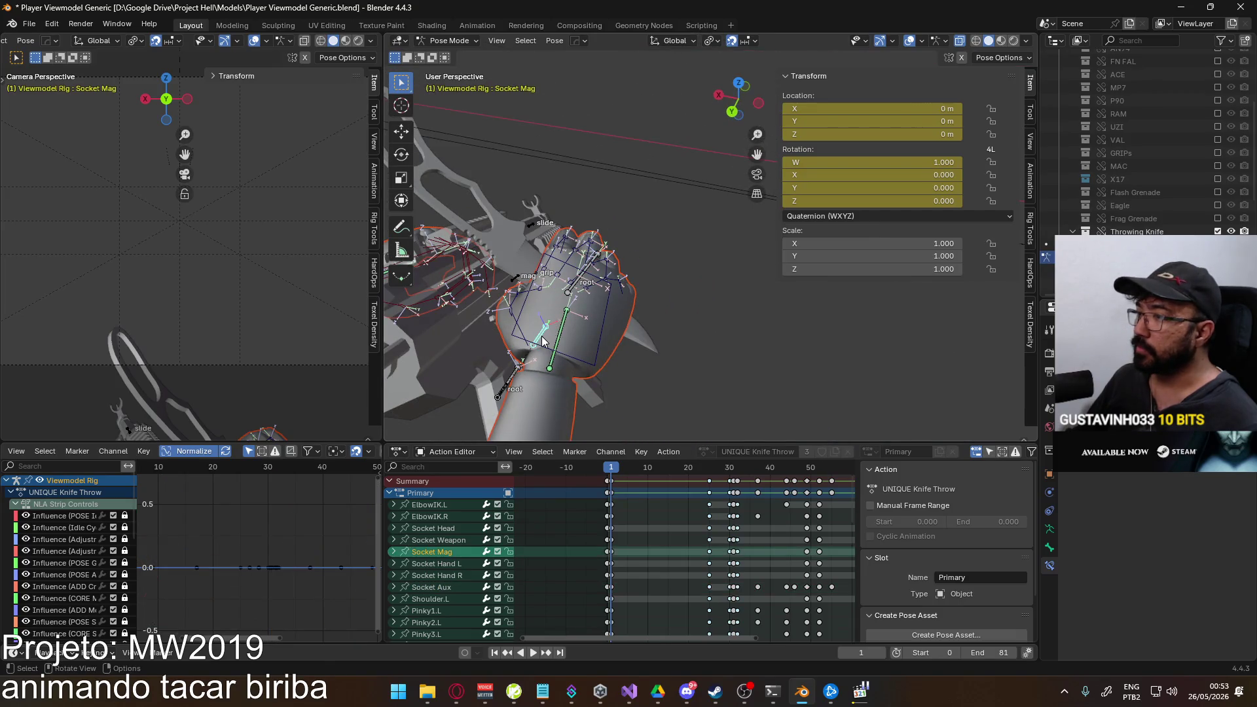
{"action": "left_click", "coordinate": [572, 294]}
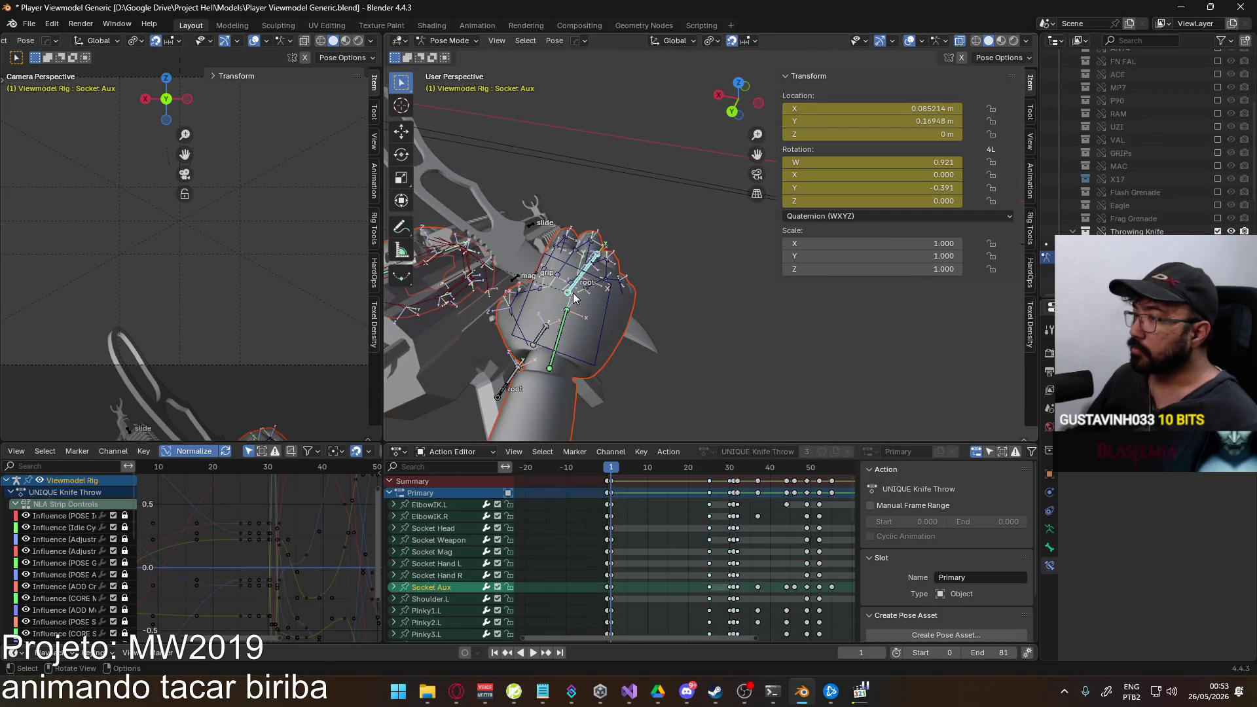
Move Socket Aux upward so the hand and knife sit higher.
{"action": "key", "text": "g"}
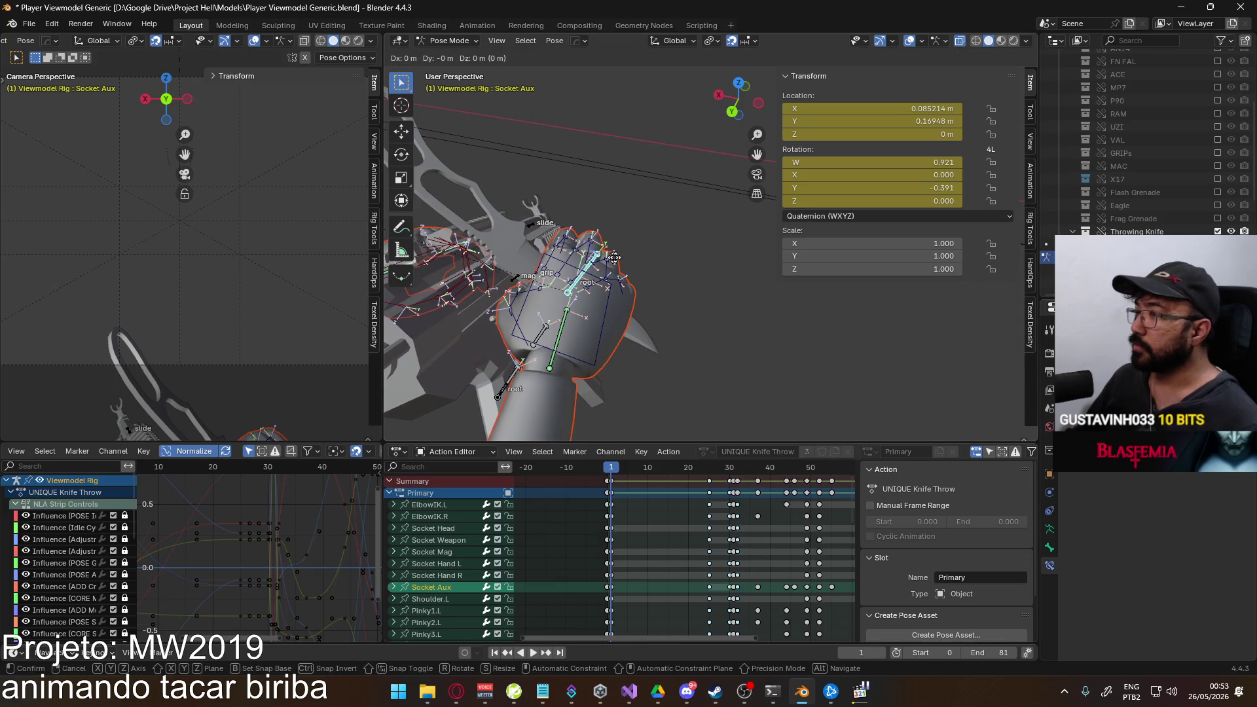
{"action": "mouse_move", "coordinate": [607, 258]}
{"action": "middle_mouse_down", "text": "alt"}
{"action": "mouse_move", "coordinate": [618, 290]}
{"action": "mouse_move", "coordinate": [599, 291]}
{"action": "middle_mouse_up", "text": "alt"}
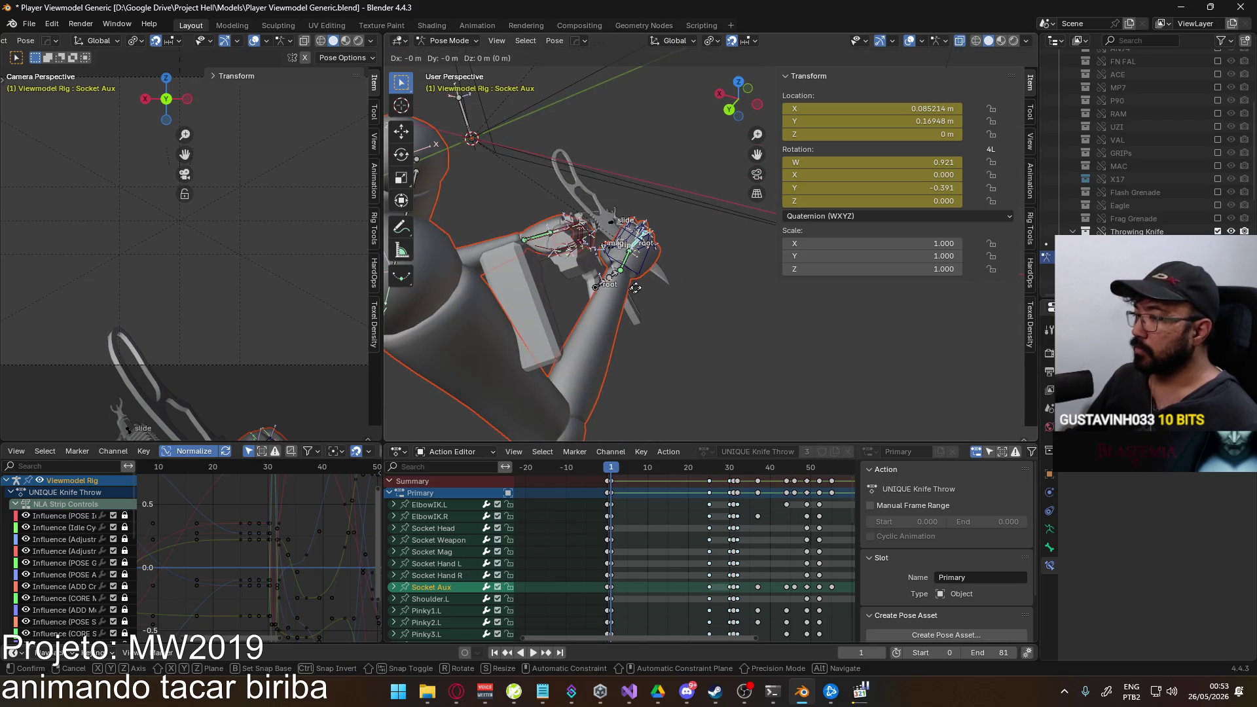
{"action": "key", "text": "Escape"}
{"action": "key", "text": "g"}
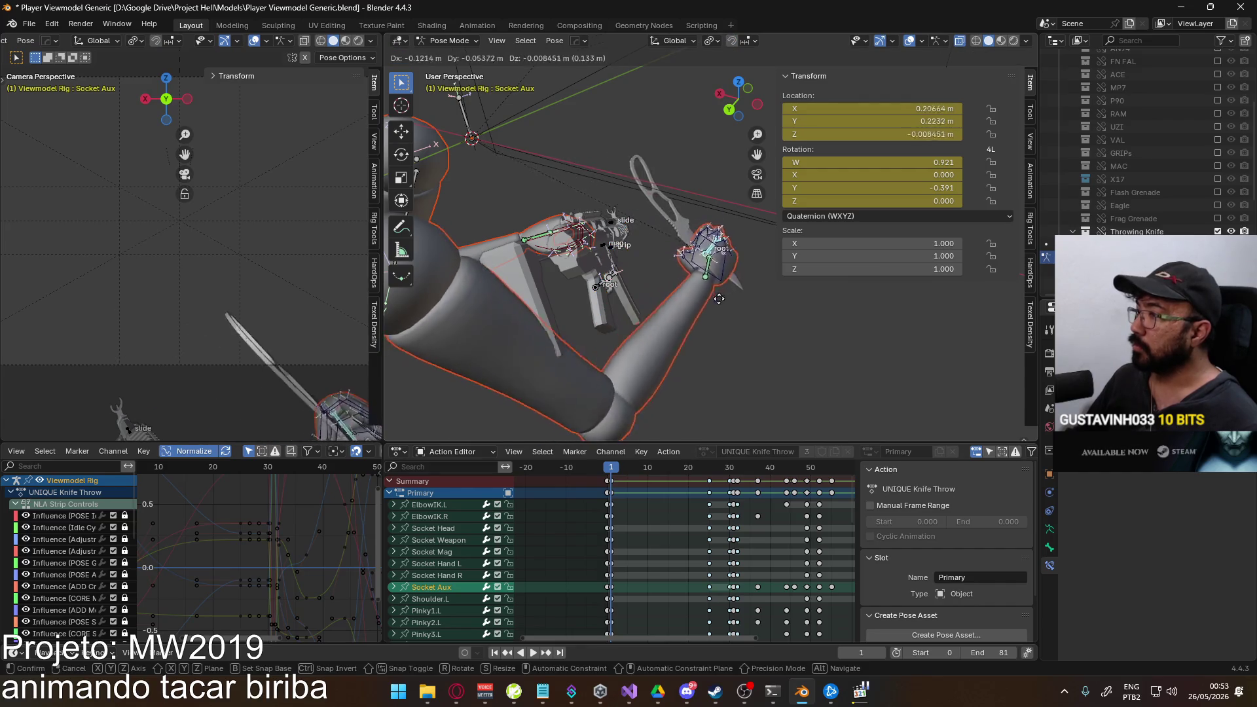
{"action": "left_click", "coordinate": [689, 189]}
{"action": "mouse_move", "coordinate": [701, 195]}
{"action": "middle_mouse_down"}
{"action": "mouse_move", "coordinate": [687, 233]}
{"action": "mouse_move", "coordinate": [632, 293]}
{"action": "middle_mouse_up"}
{"action": "scroll", "coordinate": [622, 237], "scroll_direction": "down", "scroll_amount": 4}
Reset Socket Aux's Y rotation to 0 and check the hand close up.
{"action": "double_click", "coordinate": [874, 188]}
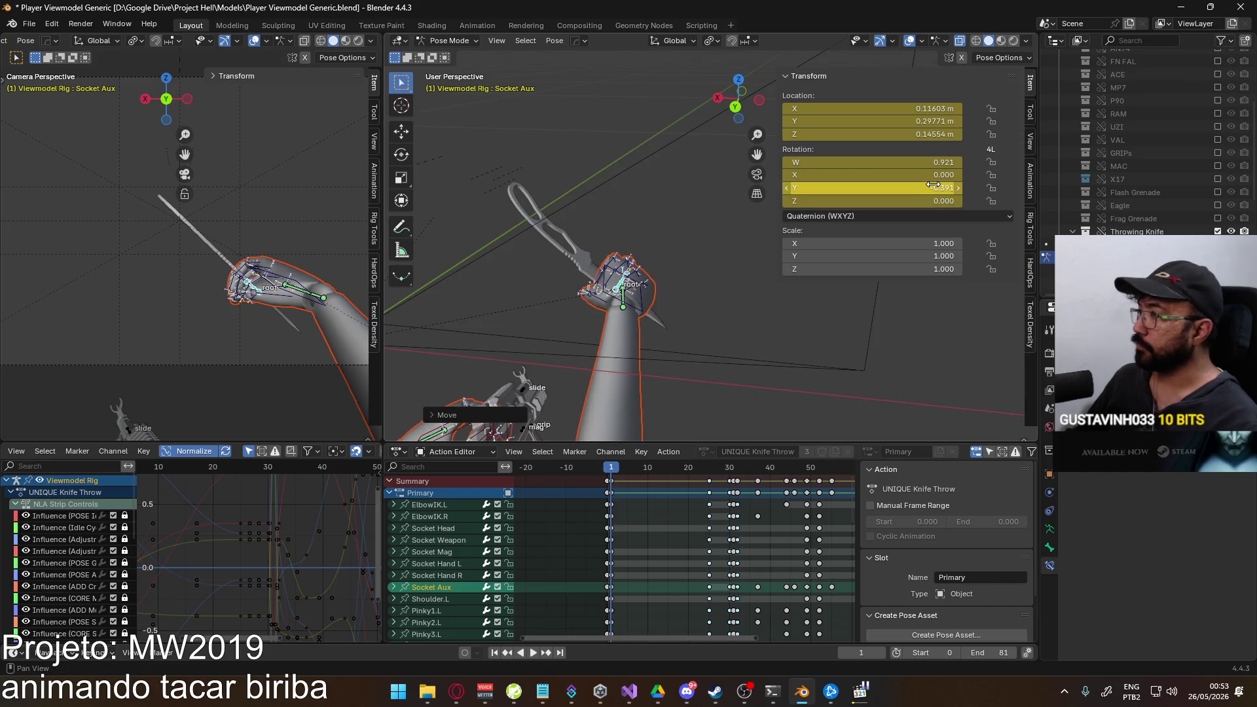
{"action": "type", "text": "0"}
{"action": "key", "text": "Return"}
{"action": "scroll", "coordinate": [680, 249], "scroll_direction": "up", "scroll_amount": 4}
{"action": "mouse_move", "coordinate": [681, 249]}
{"action": "middle_mouse_down"}
{"action": "mouse_move", "coordinate": [582, 241]}
{"action": "mouse_move", "coordinate": [1029, 268]}
{"action": "mouse_move", "coordinate": [752, 345]}
{"action": "mouse_move", "coordinate": [666, 342]}
{"action": "mouse_move", "coordinate": [593, 303]}
{"action": "mouse_move", "coordinate": [609, 280]}
{"action": "mouse_move", "coordinate": [681, 288]}
{"action": "middle_mouse_up"}
Scrub the reference knife-throw clip back and forth frame by frame.
{"action": "key", "text": "alt+Tab"}
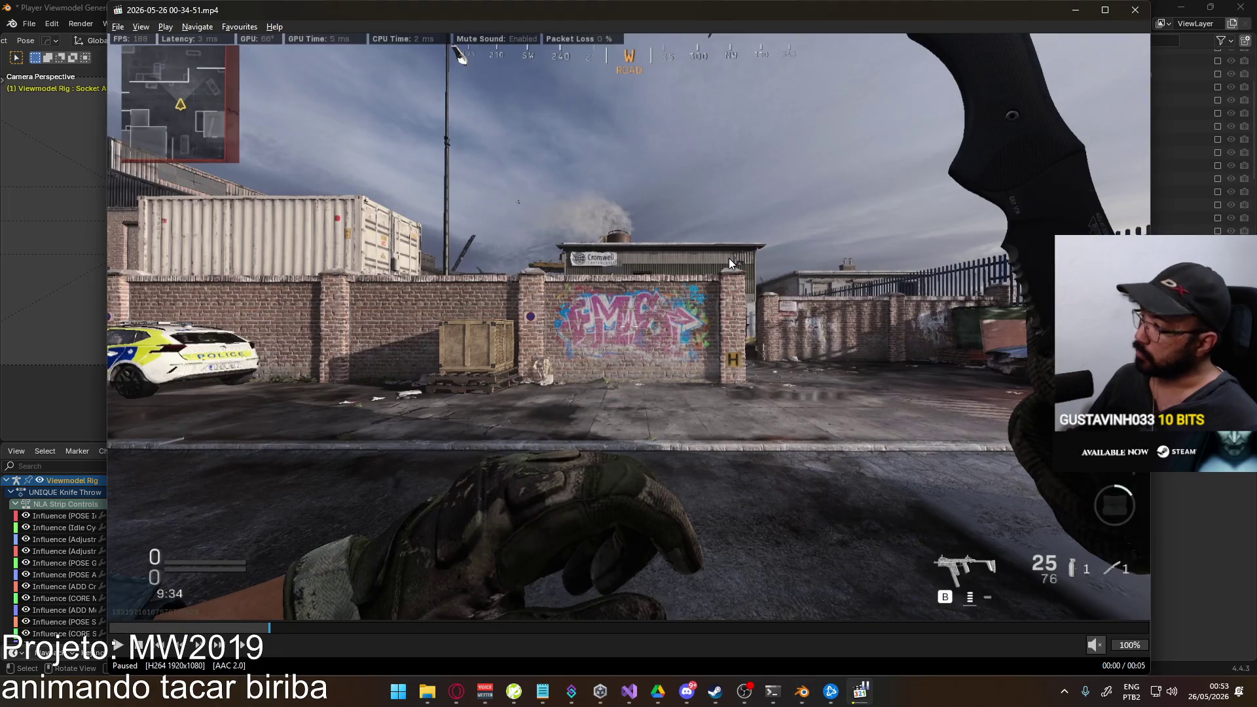
{"action": "key", "text": "ctrl+Right"}
{"action": "key", "text": "ctrl+Right"}
{"action": "key", "text": "ctrl+Left"}
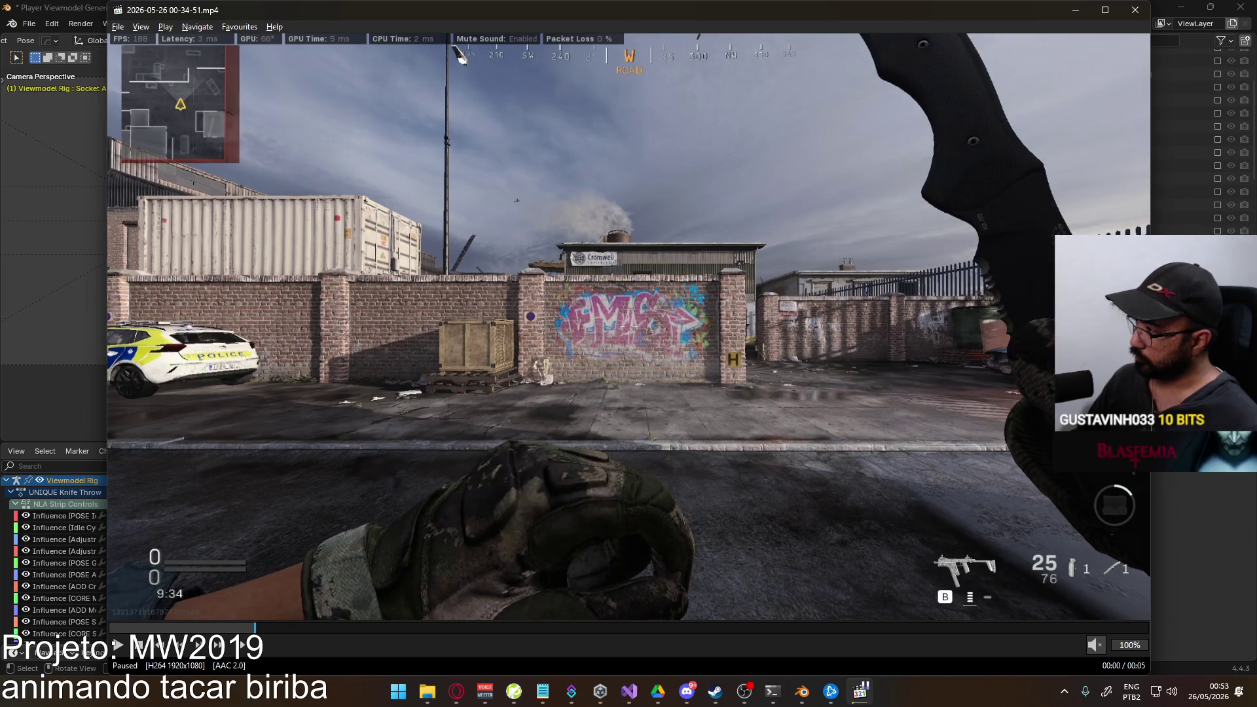
{"action": "key", "text": "ctrl+Left"}
{"action": "key", "text": "ctrl+Left"}
{"action": "key", "text": "ctrl+Left"}
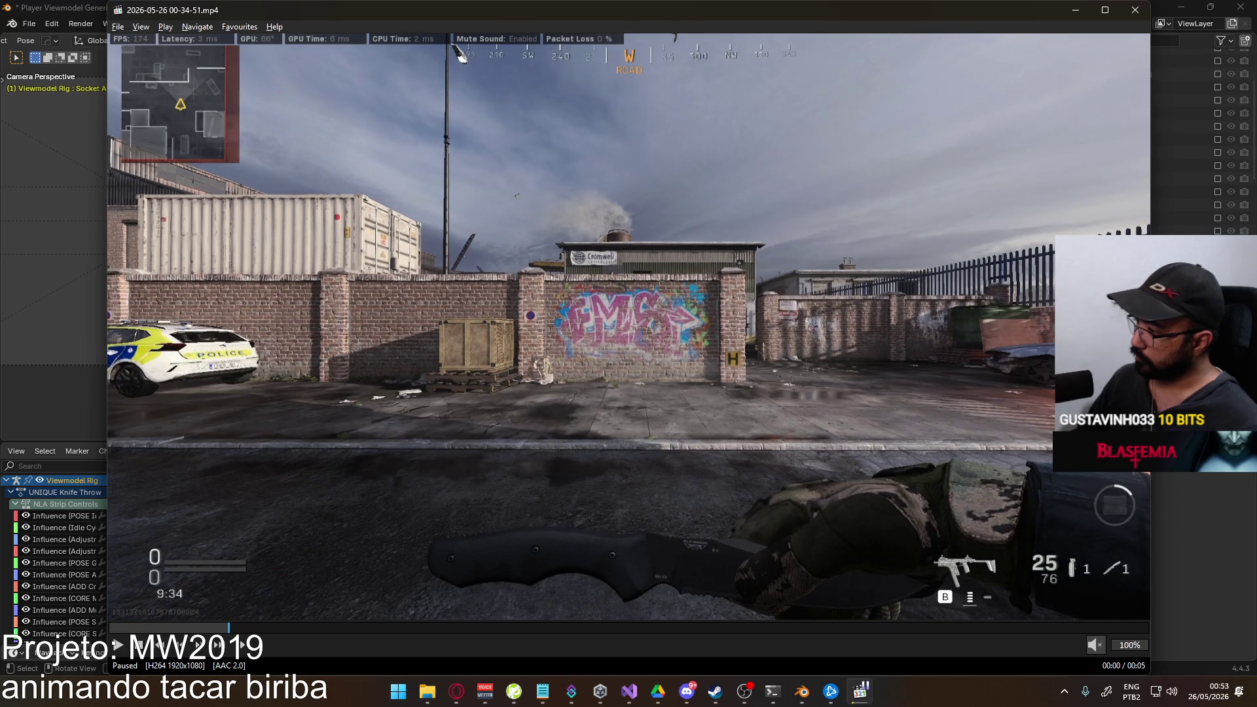
{"action": "key", "text": "ctrl+Right"}
Compare the Blender hand-and-knife pose against the reference clip from several angles.
{"action": "key", "text": "alt+Tab"}
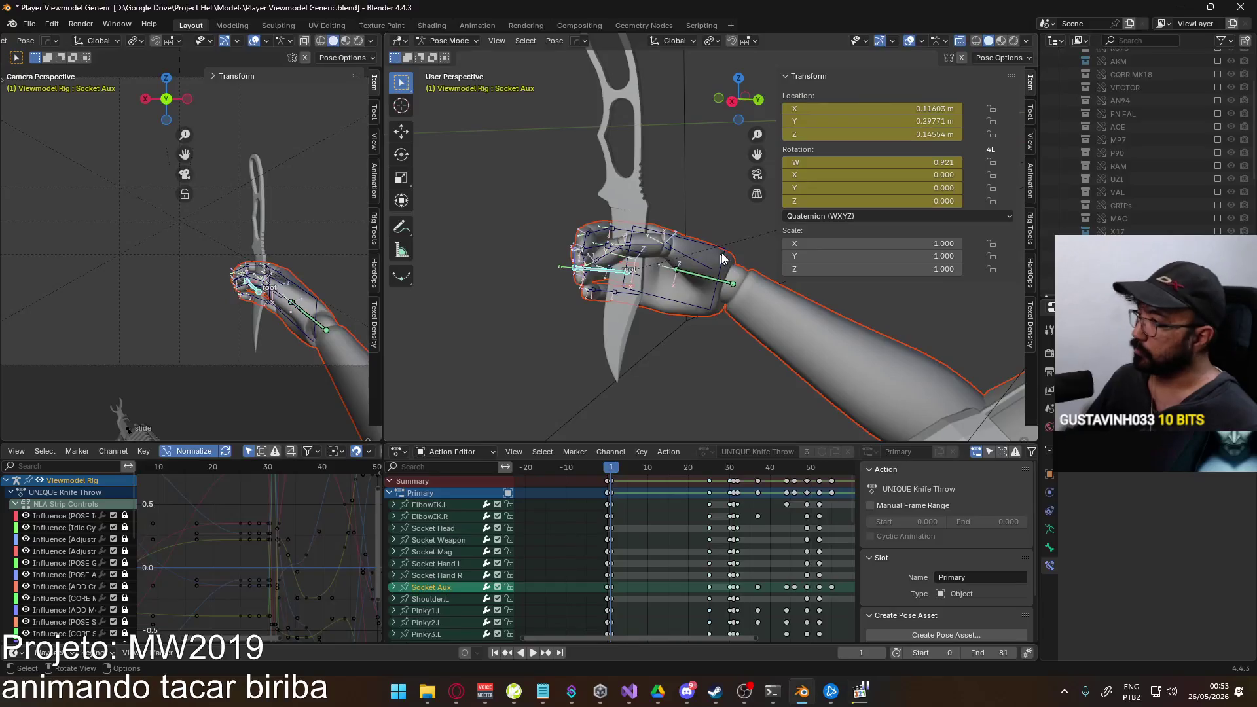
{"action": "middle_click_drag", "start_coordinate": [670, 199], "coordinate": [714, 247]}
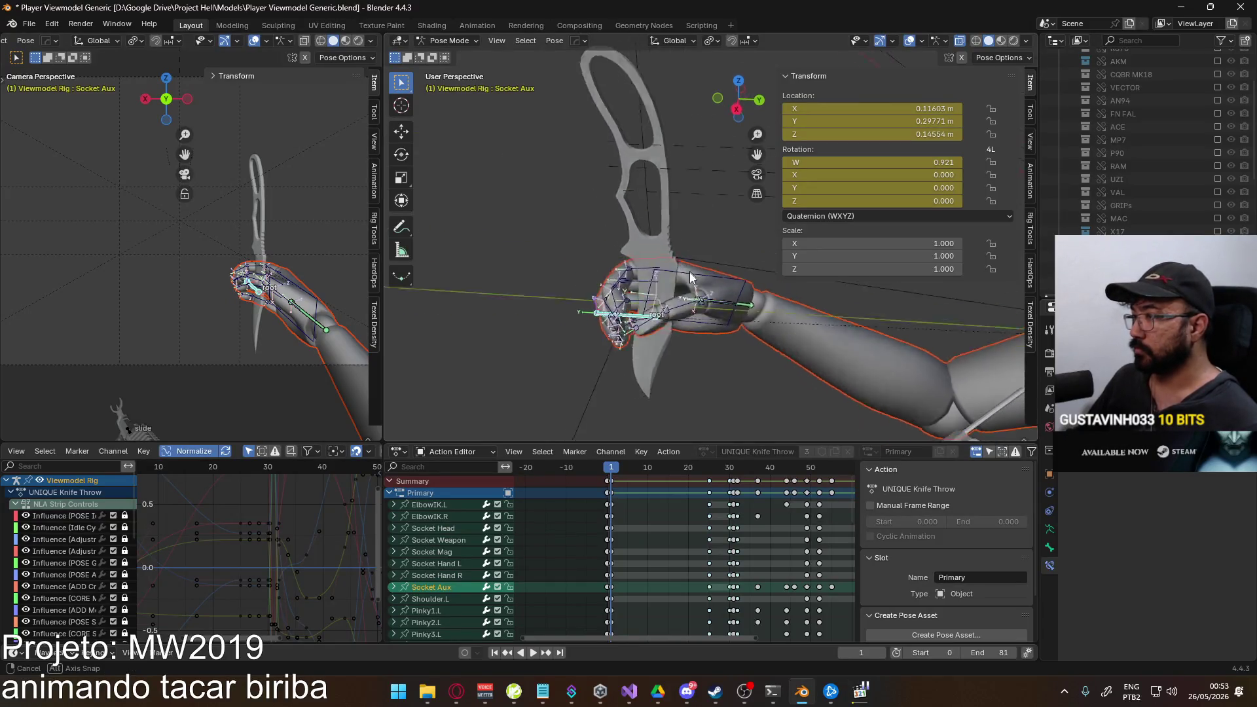
{"action": "key", "text": "alt+Tab"}
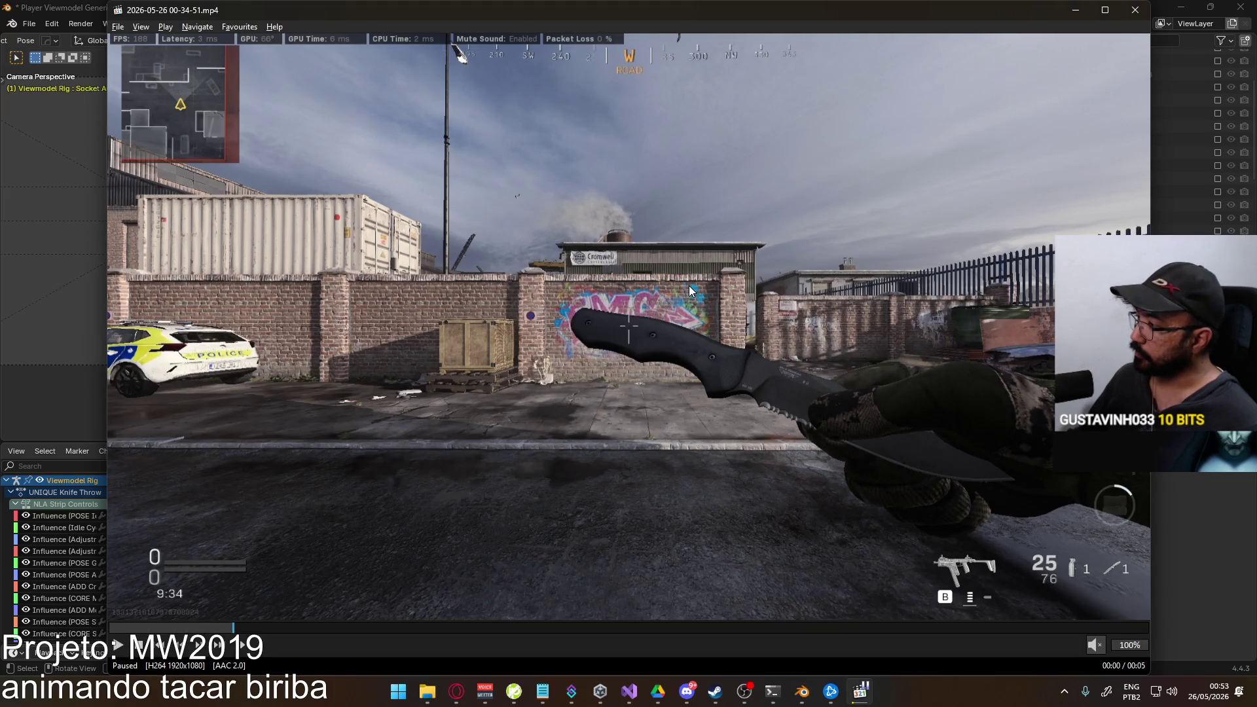
{"action": "key", "text": "alt+Tab"}
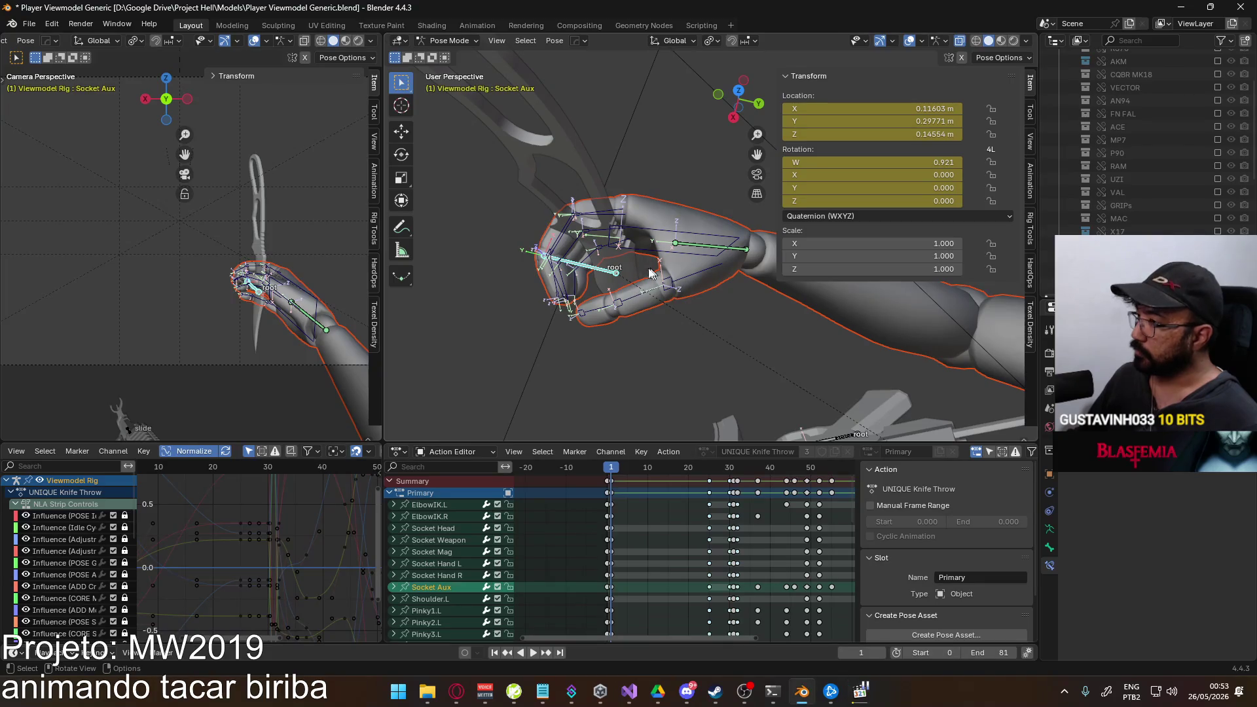
{"action": "middle_click_drag", "start_coordinate": [659, 271], "coordinate": [699, 142]}
{"action": "middle_click_drag", "start_coordinate": [701, 220], "coordinate": [638, 243]}
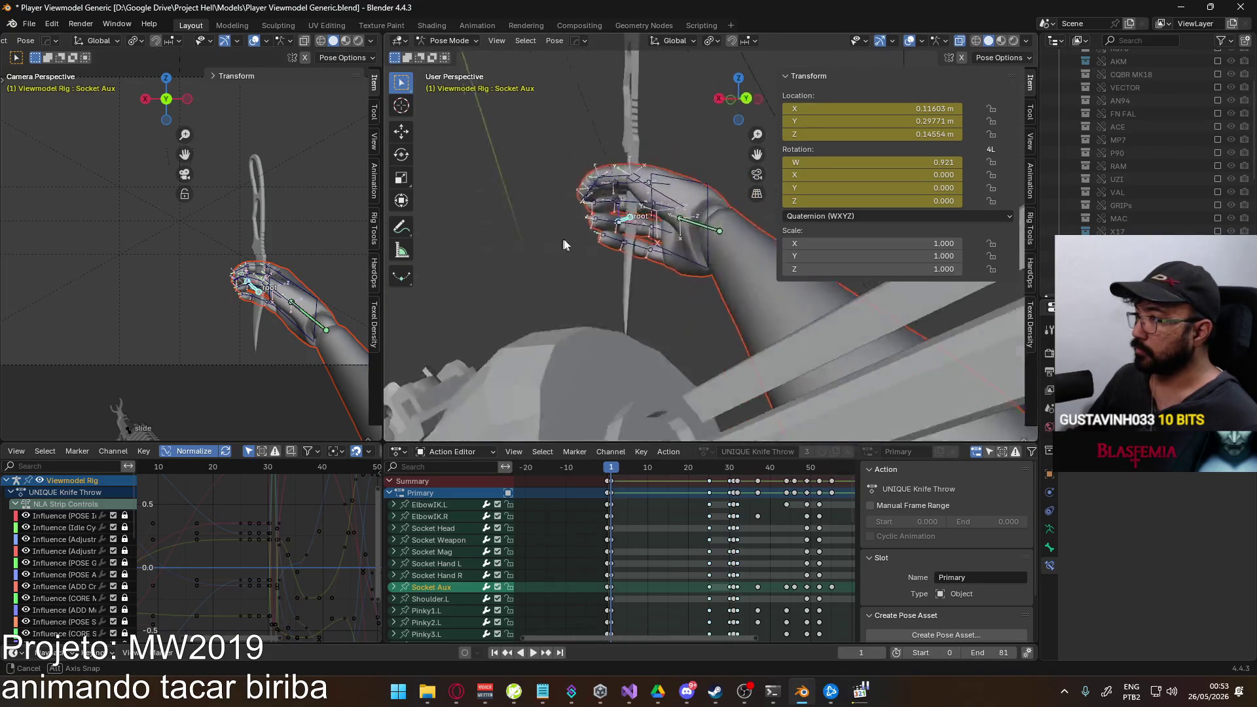
Step through the clip's knife-draw frames again, then return to the Blender hand rig.
{"action": "key", "text": "alt+Tab"}
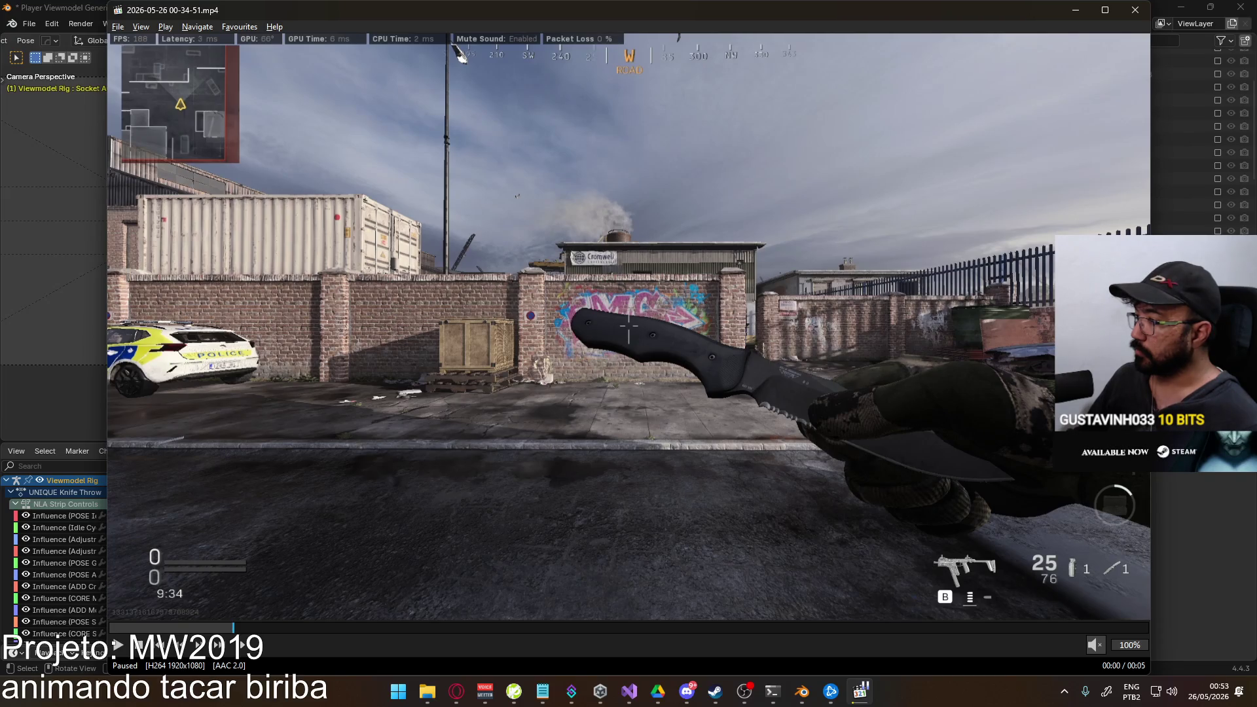
{"action": "key", "text": "ctrl+Right"}
{"action": "key", "text": "ctrl+Right"}
{"action": "key", "text": "ctrl+Right"}
{"action": "key", "text": "ctrl+Right"}
{"action": "key", "text": "ctrl+Right"}
{"action": "key", "text": "ctrl+Right"}
{"action": "key", "text": "ctrl+Right"}
{"action": "key", "text": "ctrl+Right"}
{"action": "key", "text": "ctrl+Right"}
{"action": "key", "text": "ctrl+Right"}
{"action": "key", "text": "ctrl+Left"}
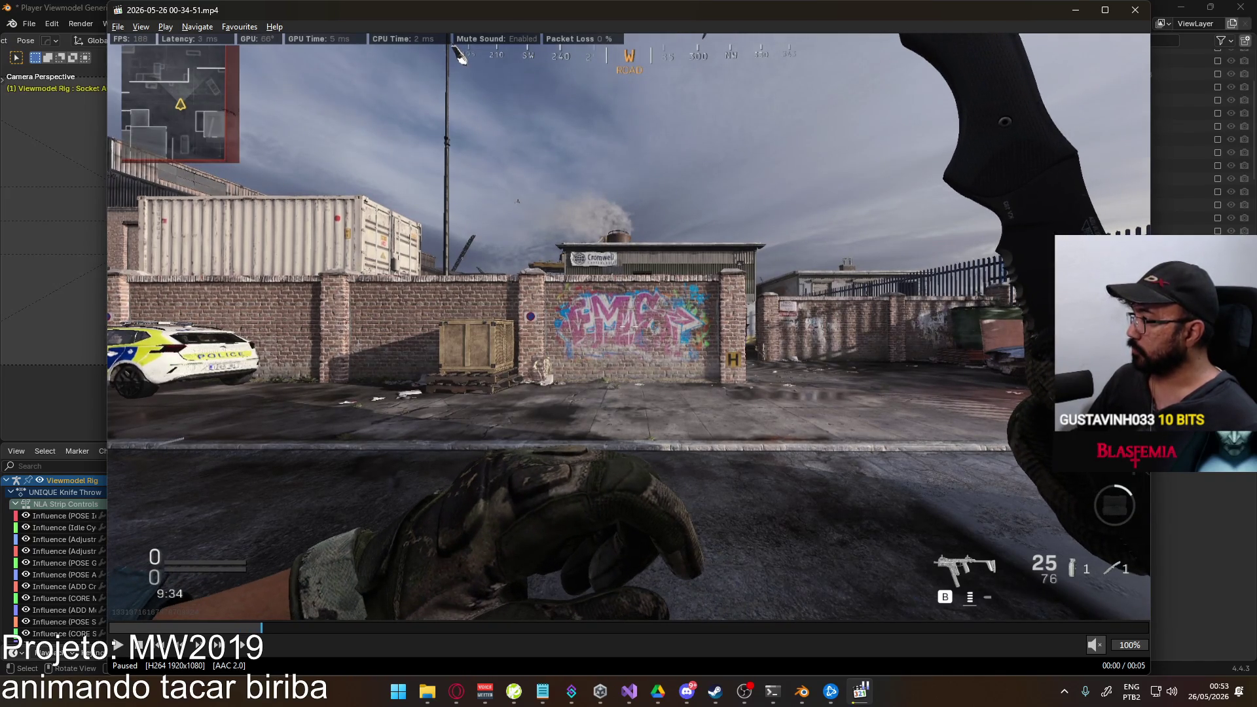
{"action": "key", "text": "ctrl+Left"}
{"action": "key", "text": "ctrl+Right"}
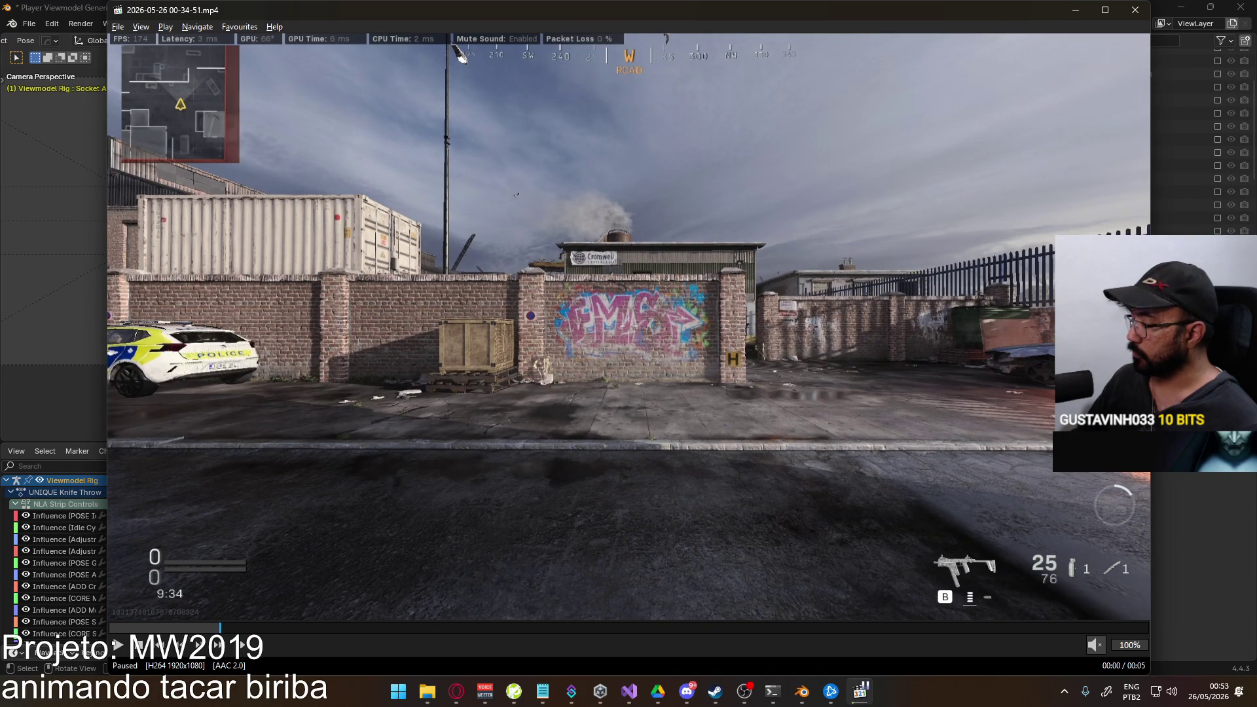
{"action": "key", "text": "ctrl+Right"}
{"action": "key", "text": "ctrl+Right"}
{"action": "key", "text": "ctrl+Right"}
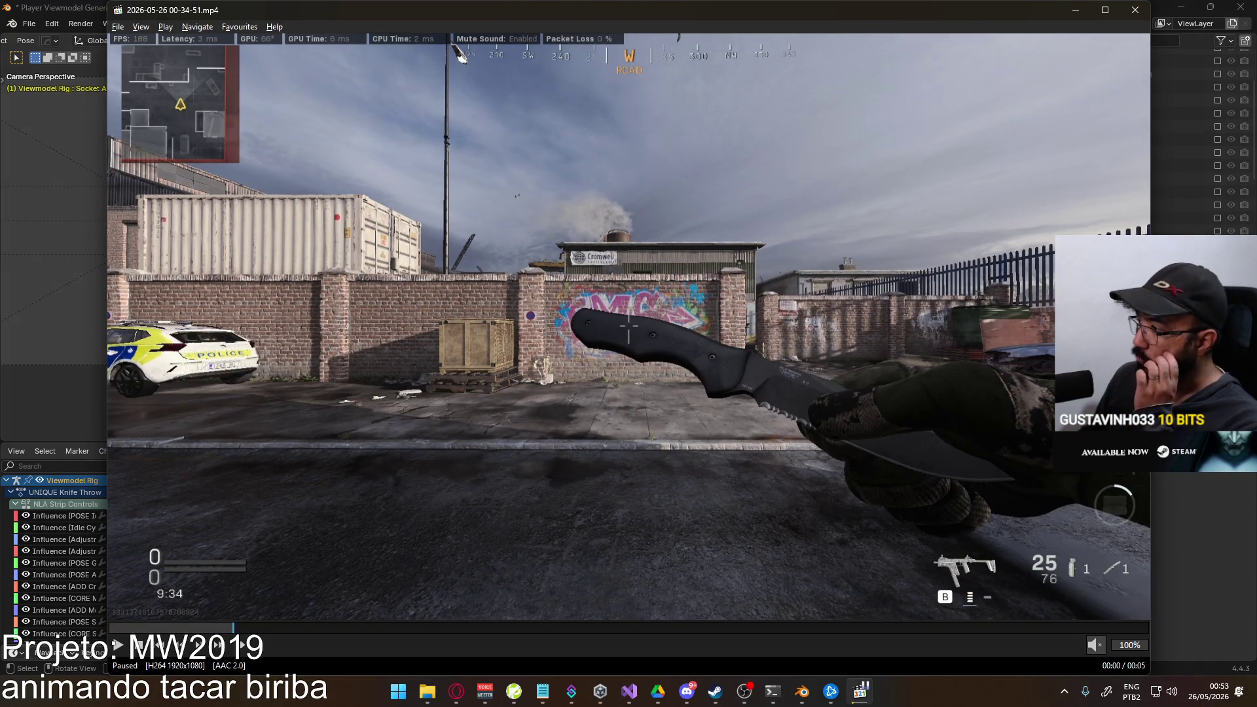
{"action": "key", "text": "alt+Tab"}
{"action": "mouse_move", "coordinate": [528, 237]}
{"action": "middle_mouse_down"}
{"action": "mouse_move", "coordinate": [575, 317]}
{"action": "mouse_move", "coordinate": [731, 277]}
{"action": "mouse_move", "coordinate": [690, 227]}
{"action": "mouse_move", "coordinate": [777, 308]}
{"action": "middle_mouse_up"}
Rotate Thumb0.R freely and then about global Z to start curling the thumb.
{"action": "left_click", "coordinate": [731, 278]}
{"action": "left_click", "coordinate": [690, 227]}
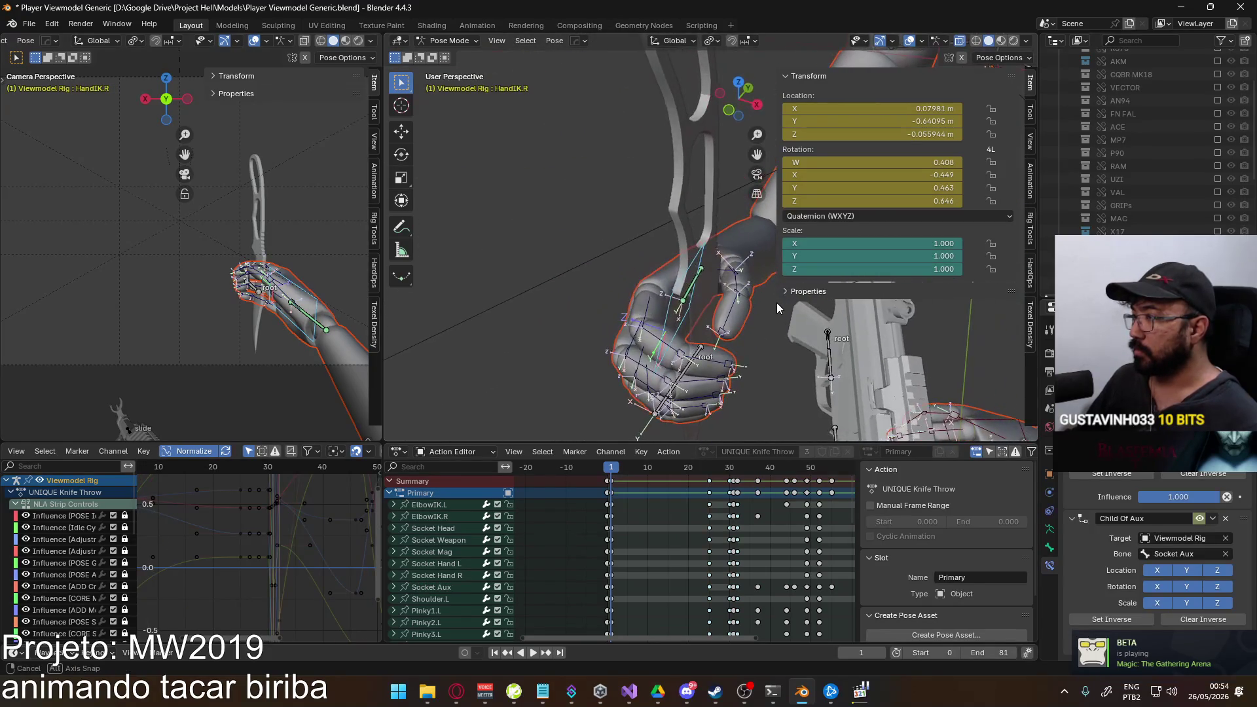
{"action": "left_click", "coordinate": [716, 278]}
{"action": "middle_click_drag", "start_coordinate": [716, 277], "coordinate": [754, 266]}
{"action": "key", "text": "r"}
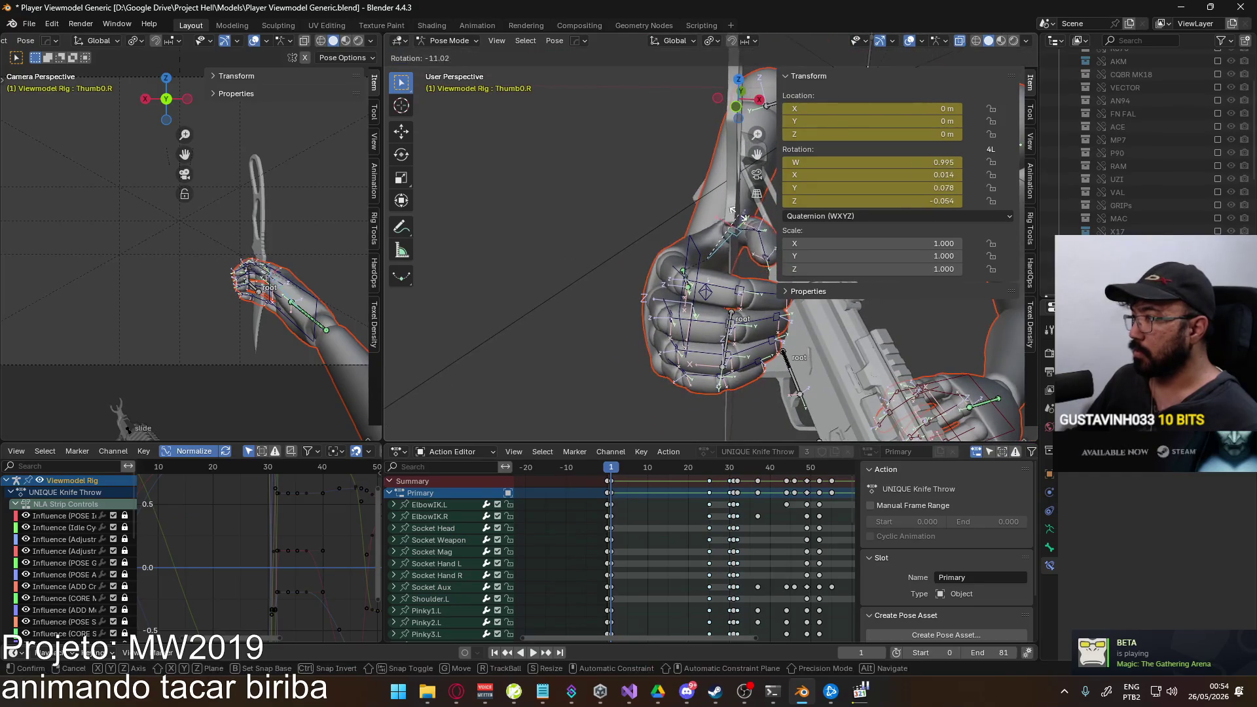
{"action": "left_click", "coordinate": [720, 210]}
{"action": "key", "text": "r"}
{"action": "key", "text": "z"}
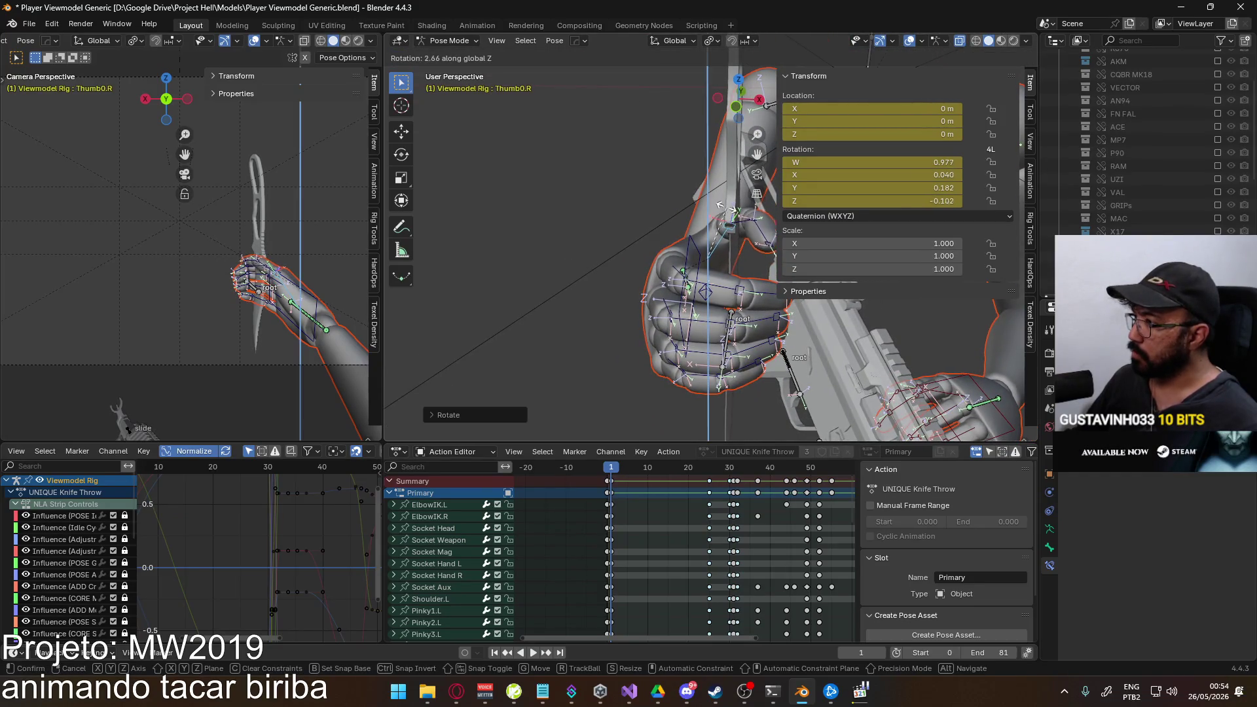
{"action": "left_click", "coordinate": [739, 216]}
{"action": "mouse_move", "coordinate": [739, 216]}
{"action": "middle_mouse_down"}
{"action": "mouse_move", "coordinate": [637, 178]}
{"action": "mouse_move", "coordinate": [662, 236]}
{"action": "mouse_move", "coordinate": [648, 209]}
{"action": "middle_mouse_up"}
After checking the reference clip, rotate Thumb1.R about global Z toward the handle.
{"action": "key", "text": "alt+Tab"}
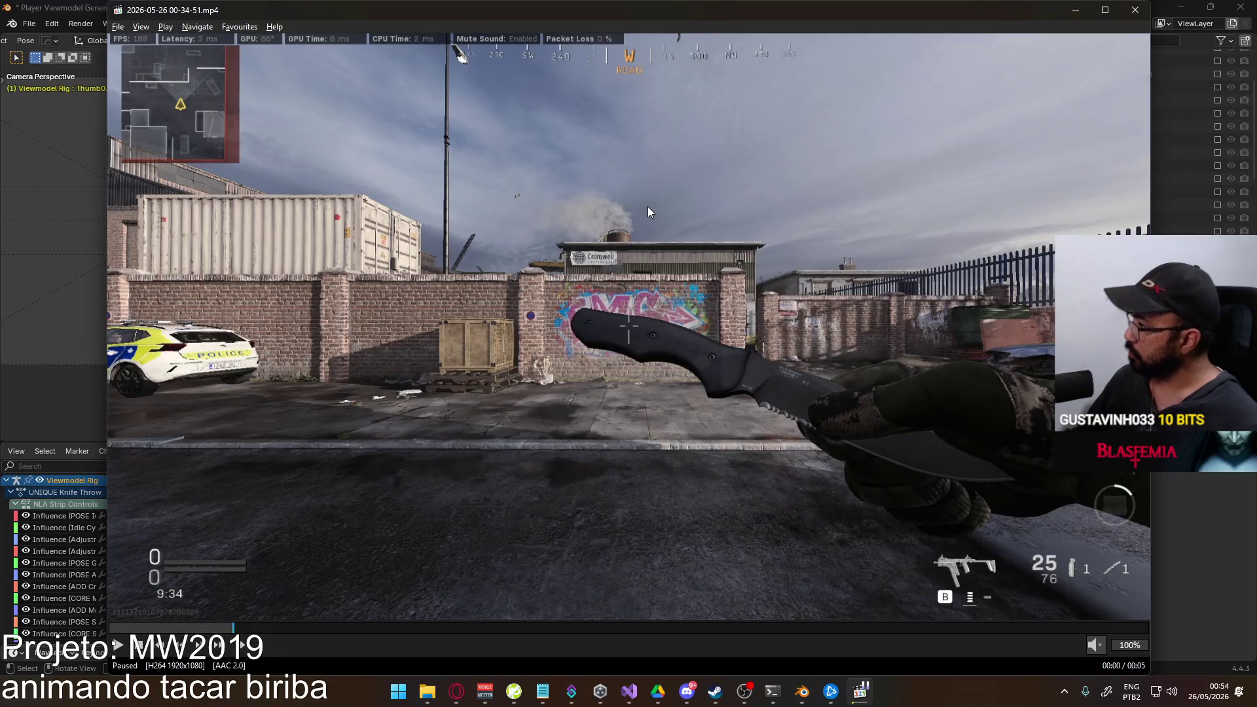
{"action": "key", "text": "alt+Tab"}
{"action": "scroll", "coordinate": [656, 198], "scroll_direction": "up", "scroll_amount": 2}
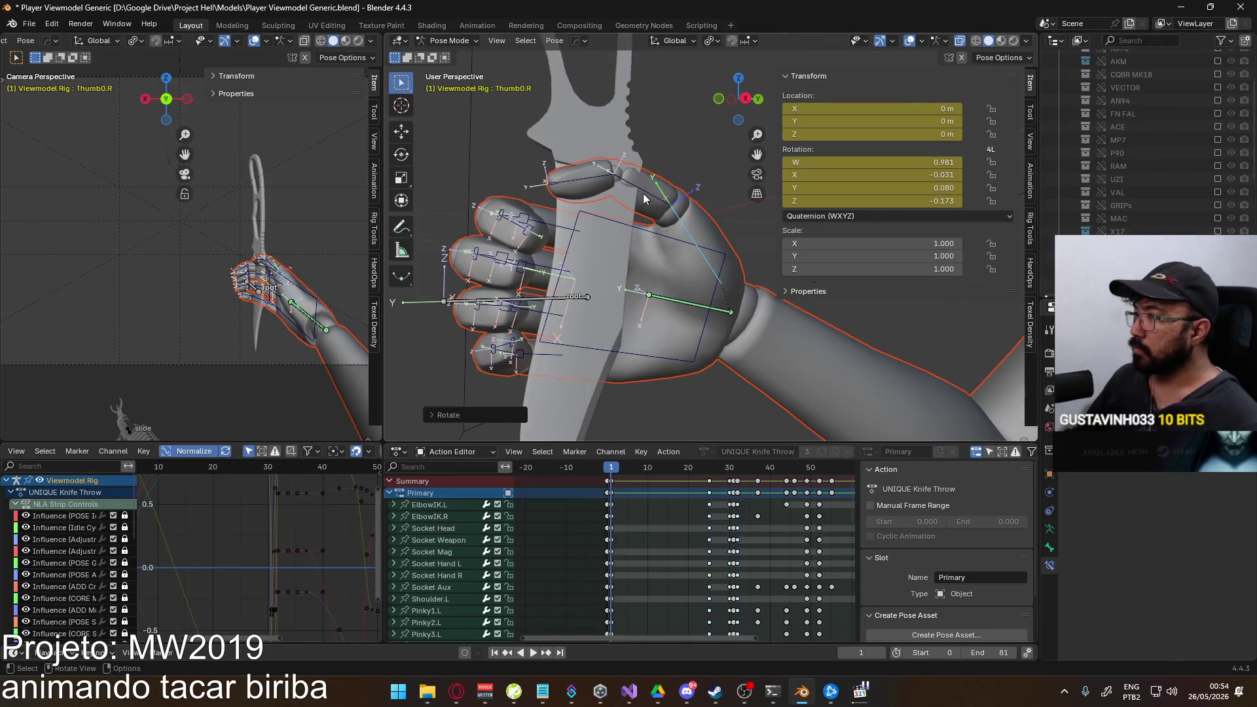
{"action": "key", "text": "r"}
{"action": "key", "text": "x"}
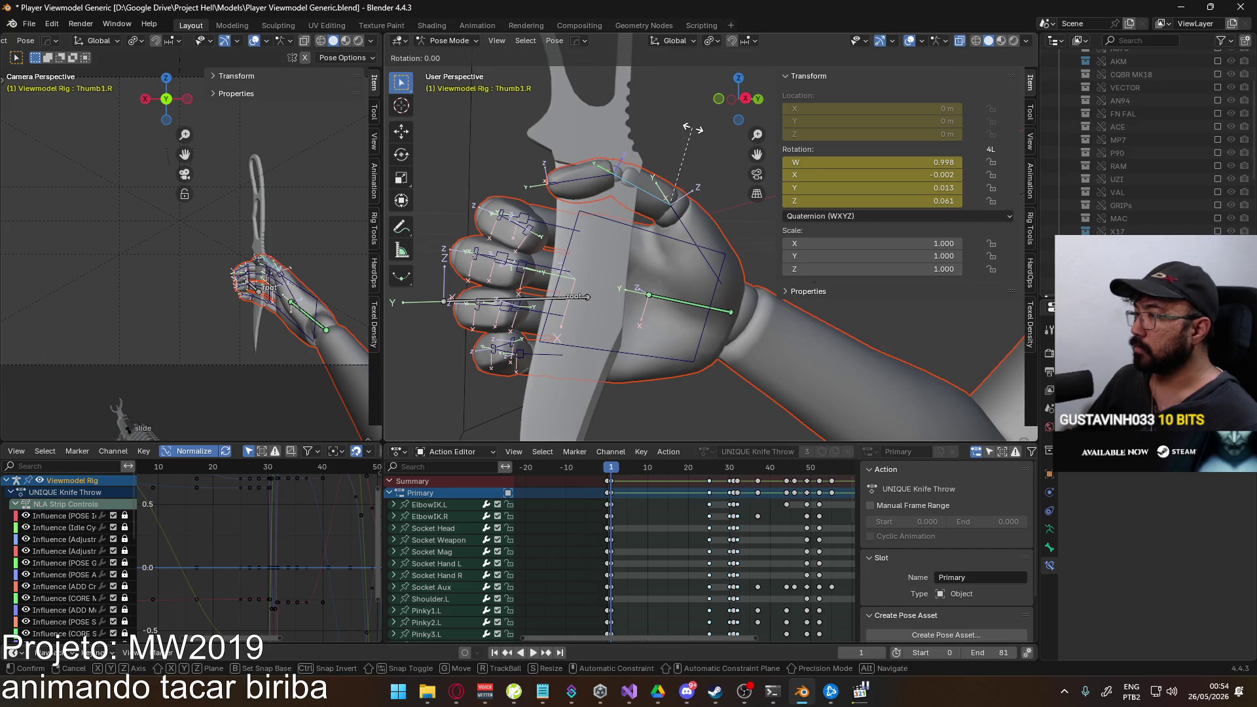
{"action": "key", "text": "z"}
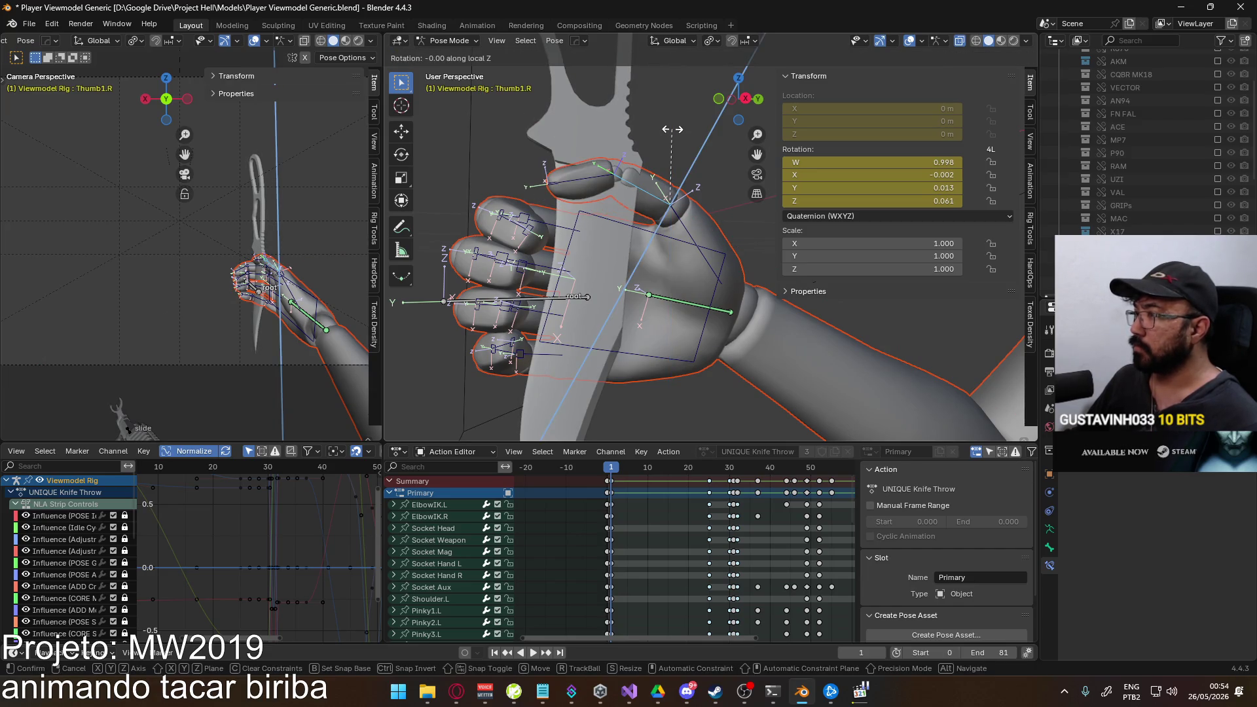
{"action": "key", "text": "z"}
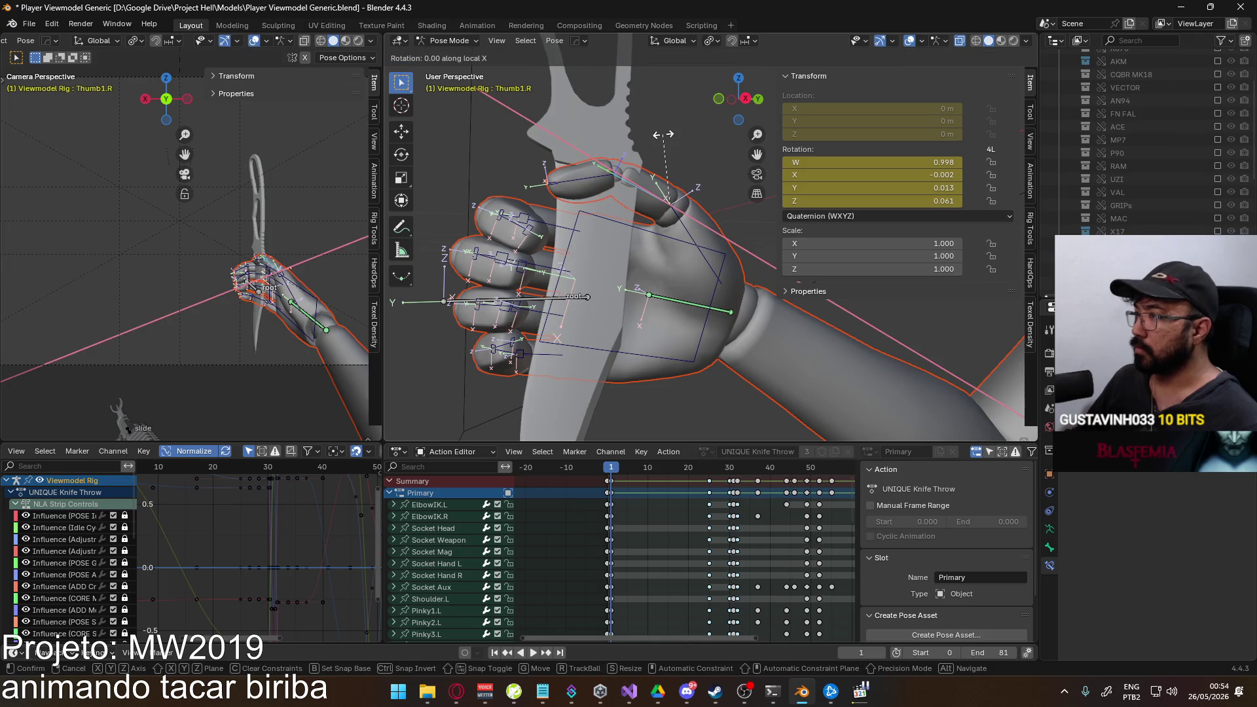
{"action": "key", "text": "y"}
{"action": "key", "text": "z"}
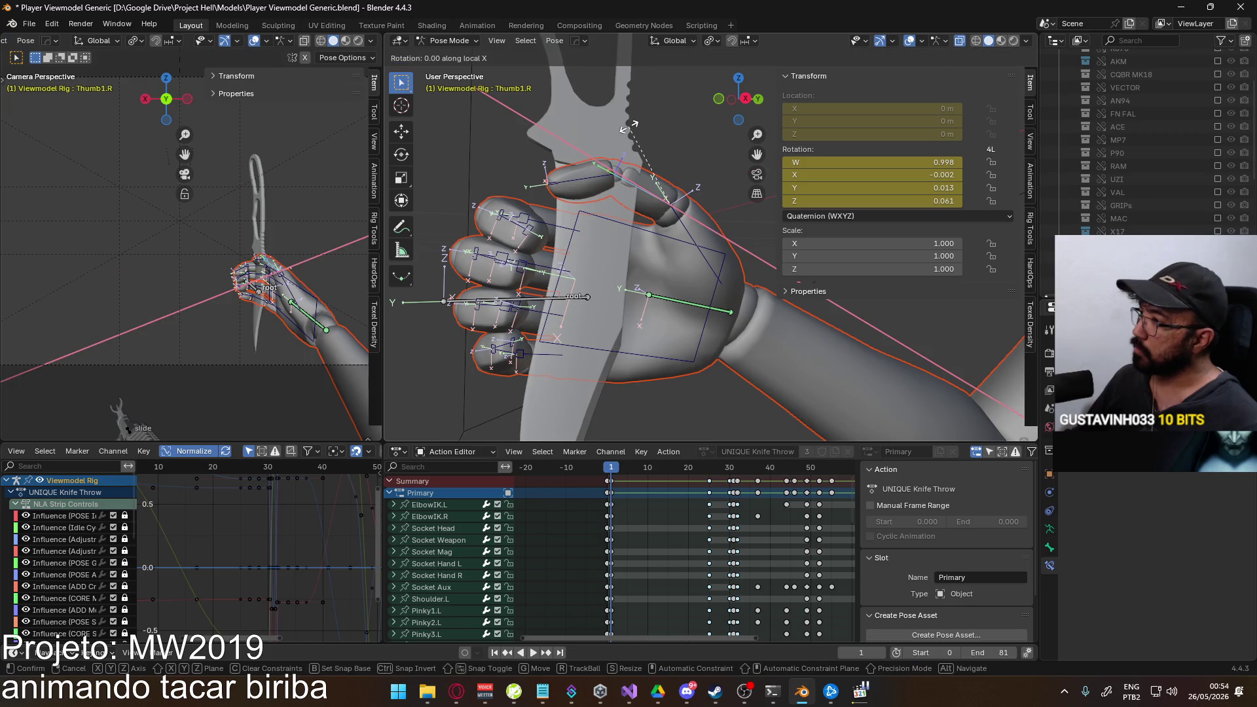
{"action": "left_click", "coordinate": [616, 125]}
{"action": "mouse_move", "coordinate": [616, 125]}
{"action": "middle_mouse_down"}
{"action": "mouse_move", "coordinate": [688, 241]}
{"action": "mouse_move", "coordinate": [682, 155]}
{"action": "middle_mouse_up"}
Rotate Thumb2.R to bend the thumb tip inward.
{"action": "left_click", "coordinate": [685, 236]}
{"action": "key", "text": "r"}
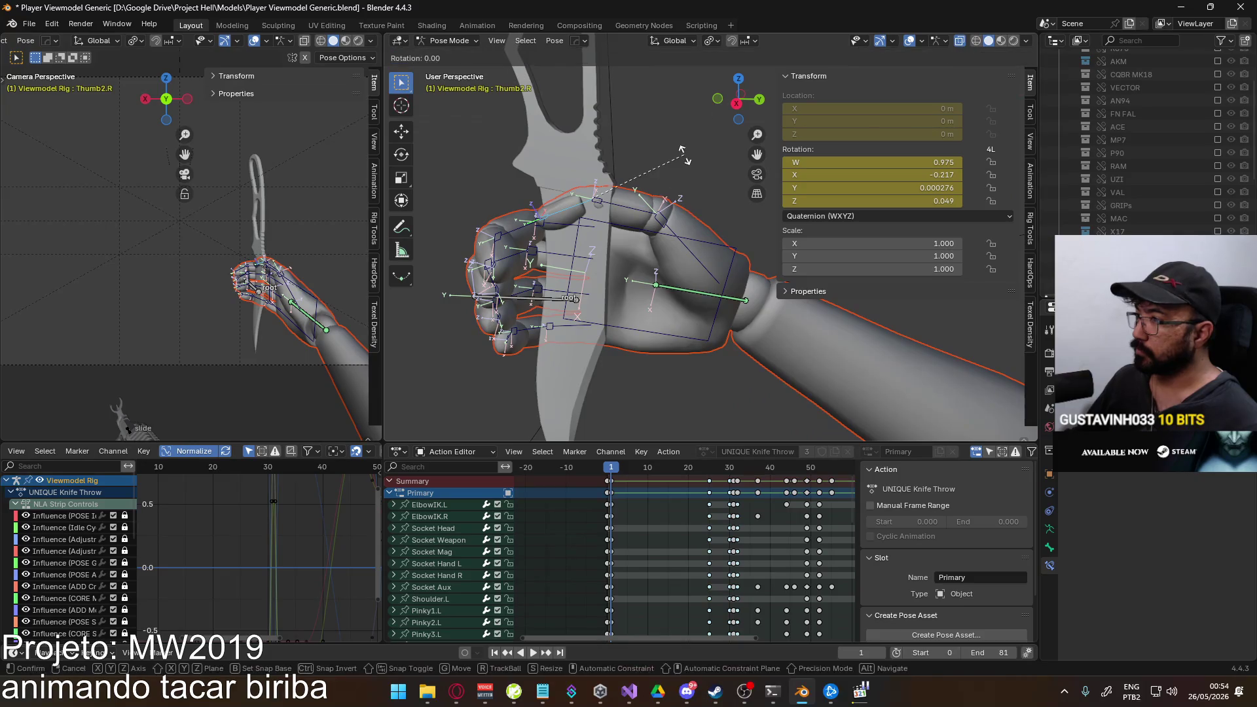
{"action": "left_click", "coordinate": [704, 199]}
{"action": "middle_click_drag", "start_coordinate": [704, 199], "coordinate": [658, 201]}
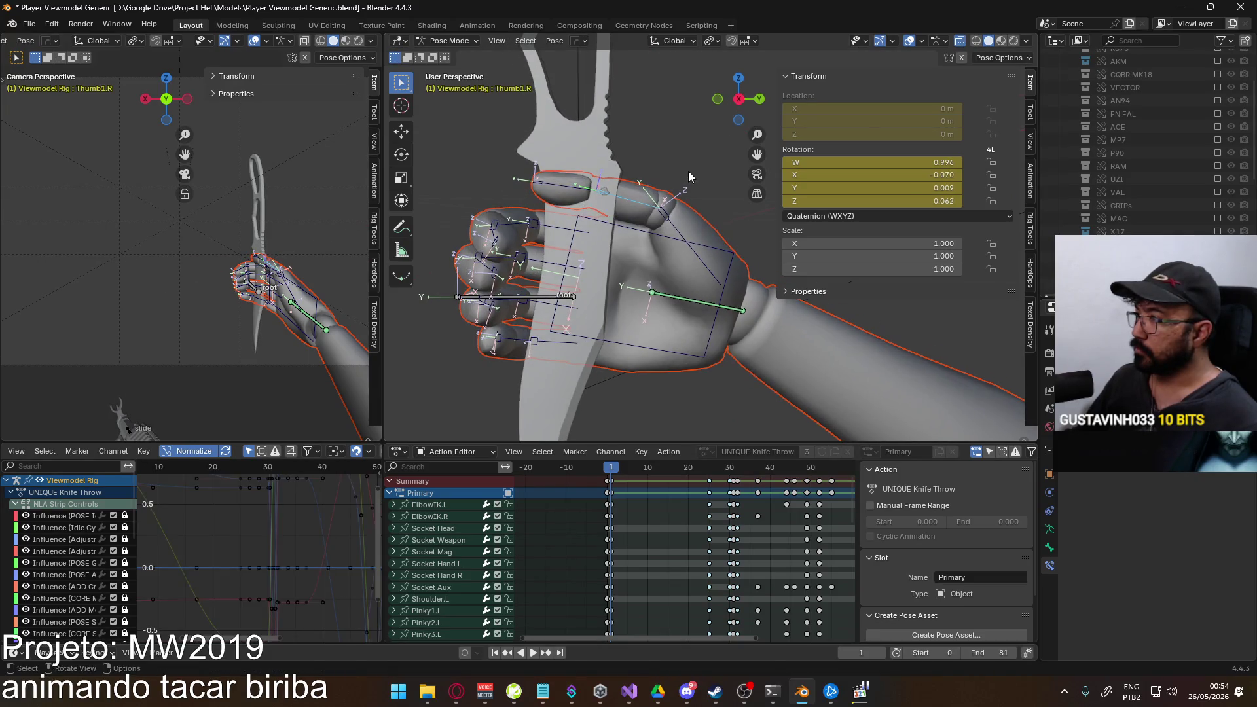
Bend Thumb1.R about its local X axis in several passes.
{"action": "left_click", "coordinate": [658, 202]}
{"action": "key", "text": "r"}
{"action": "key", "text": "x"}
{"action": "key", "text": "x"}
{"action": "left_click", "coordinate": [680, 147]}
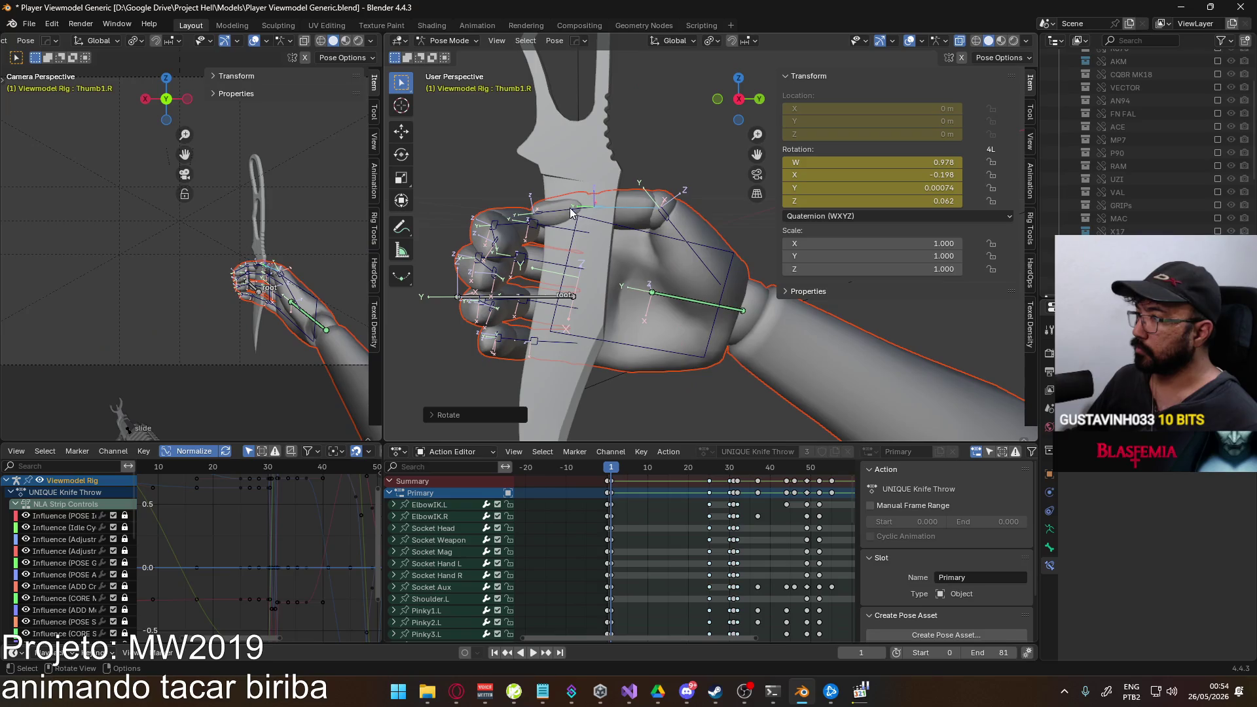
{"action": "key", "text": "r"}
{"action": "key", "text": "x"}
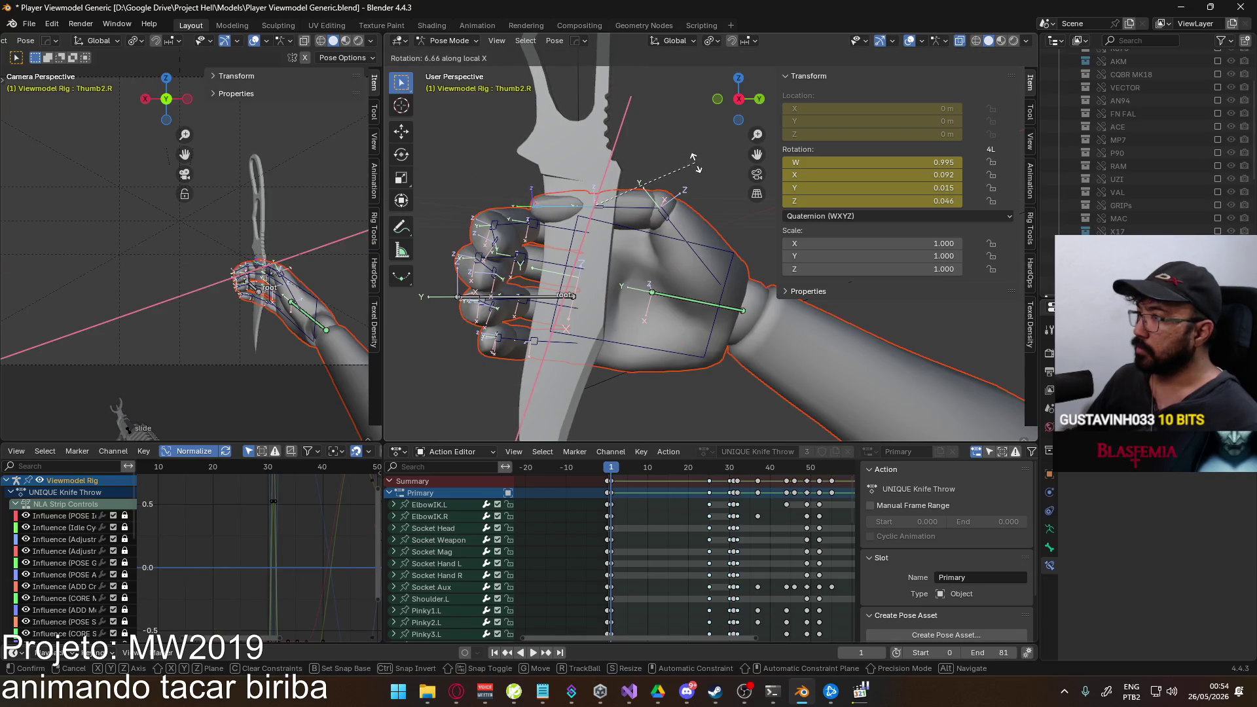
{"action": "left_click", "coordinate": [694, 162]}
{"action": "mouse_move", "coordinate": [693, 162]}
{"action": "middle_mouse_down"}
{"action": "mouse_move", "coordinate": [704, 225]}
{"action": "mouse_move", "coordinate": [707, 207]}
{"action": "middle_mouse_up"}
{"action": "key", "text": "r"}
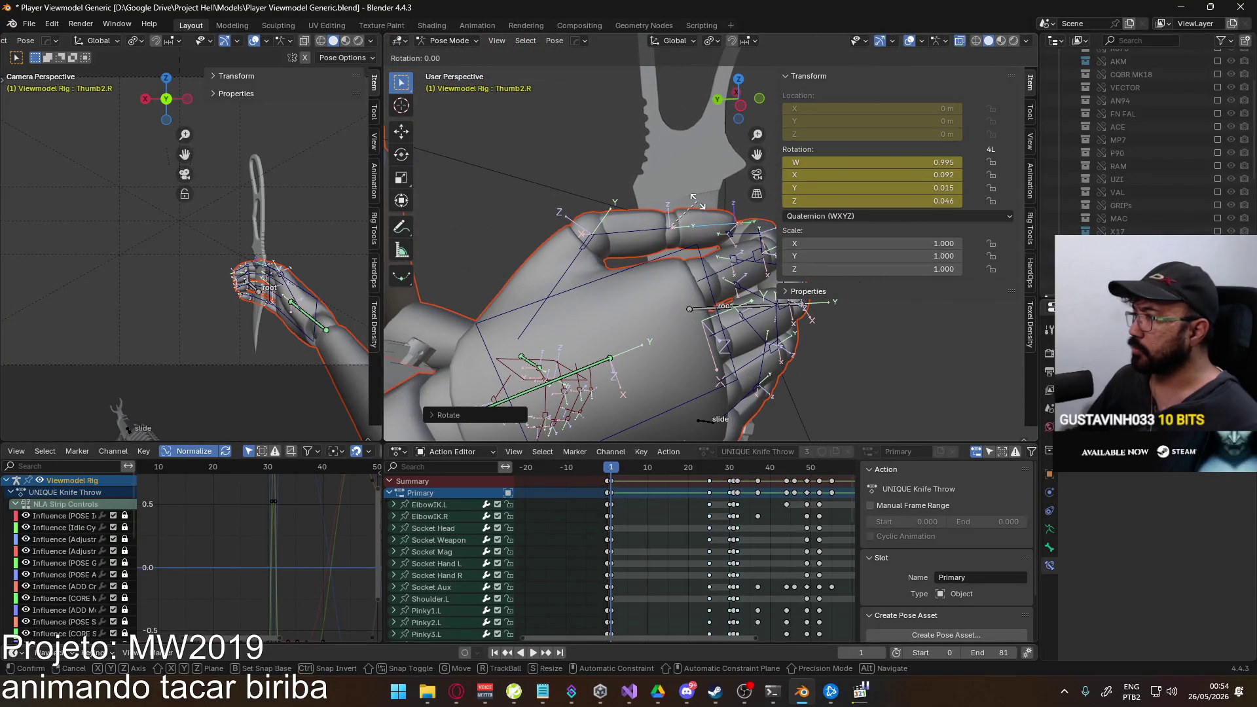
{"action": "left_click", "coordinate": [699, 197]}
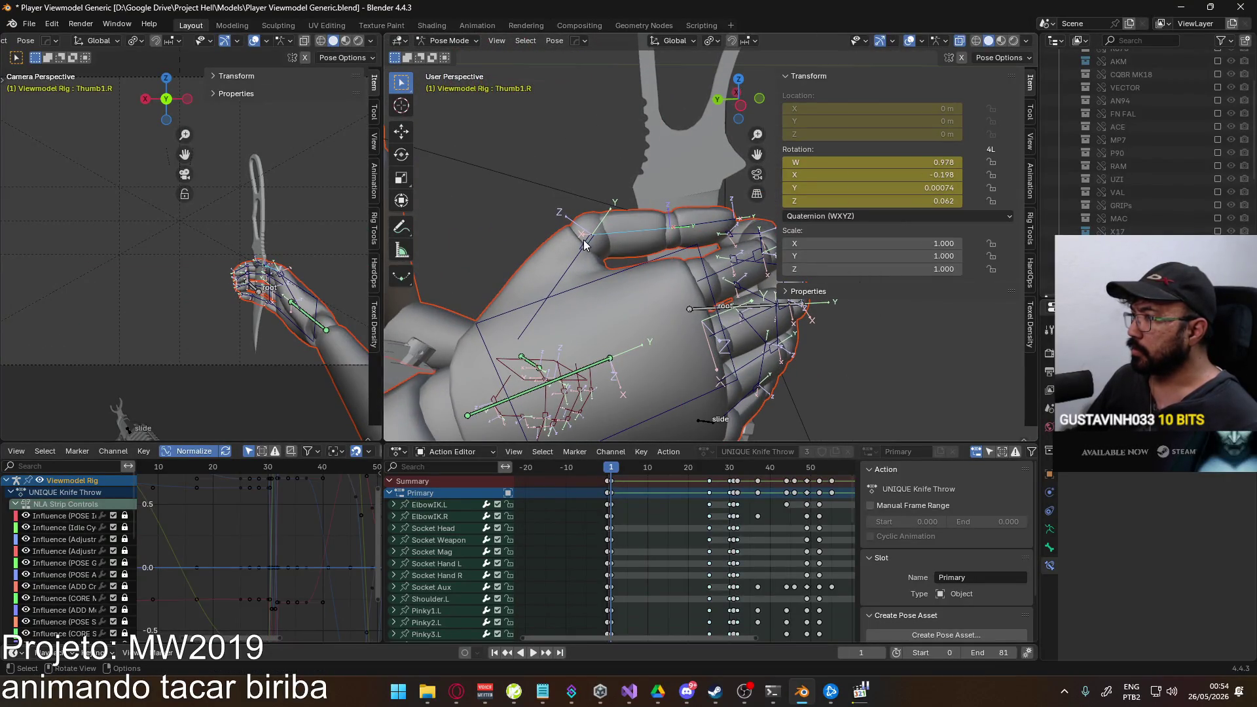
Curl Thumb0.R, Thumb1.R and Thumb2.R further about local X to wrap the grip.
{"action": "left_click", "coordinate": [583, 246]}
{"action": "key", "text": "r"}
{"action": "left_click", "coordinate": [654, 225]}
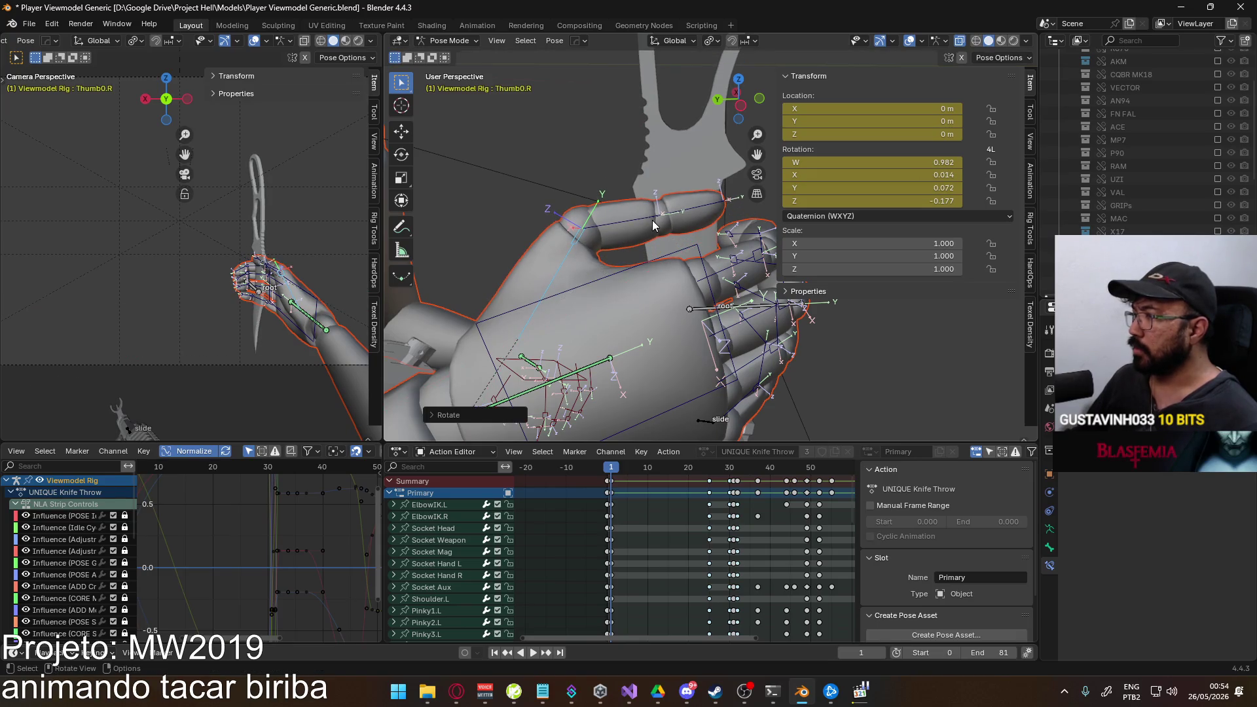
{"action": "key", "text": "r"}
{"action": "key", "text": "x"}
{"action": "key", "text": "x"}
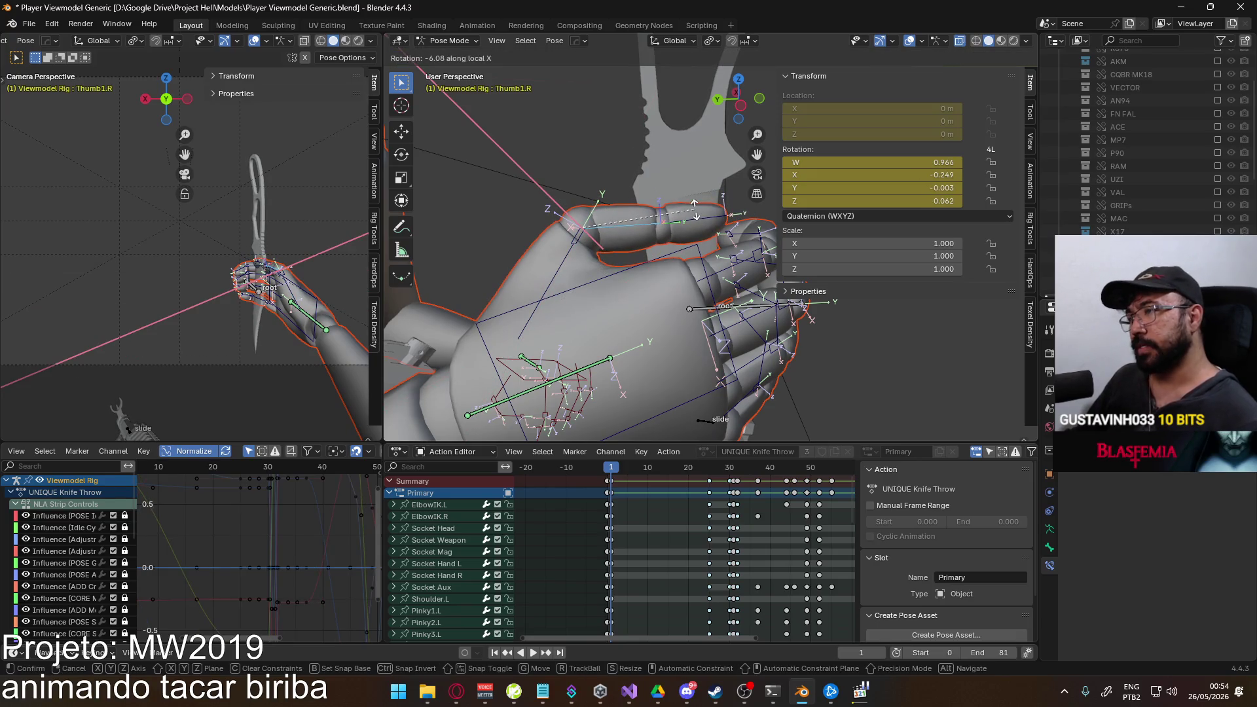
{"action": "left_click", "coordinate": [694, 210]}
{"action": "key", "text": "r"}
{"action": "key", "text": "x"}
{"action": "key", "text": "x"}
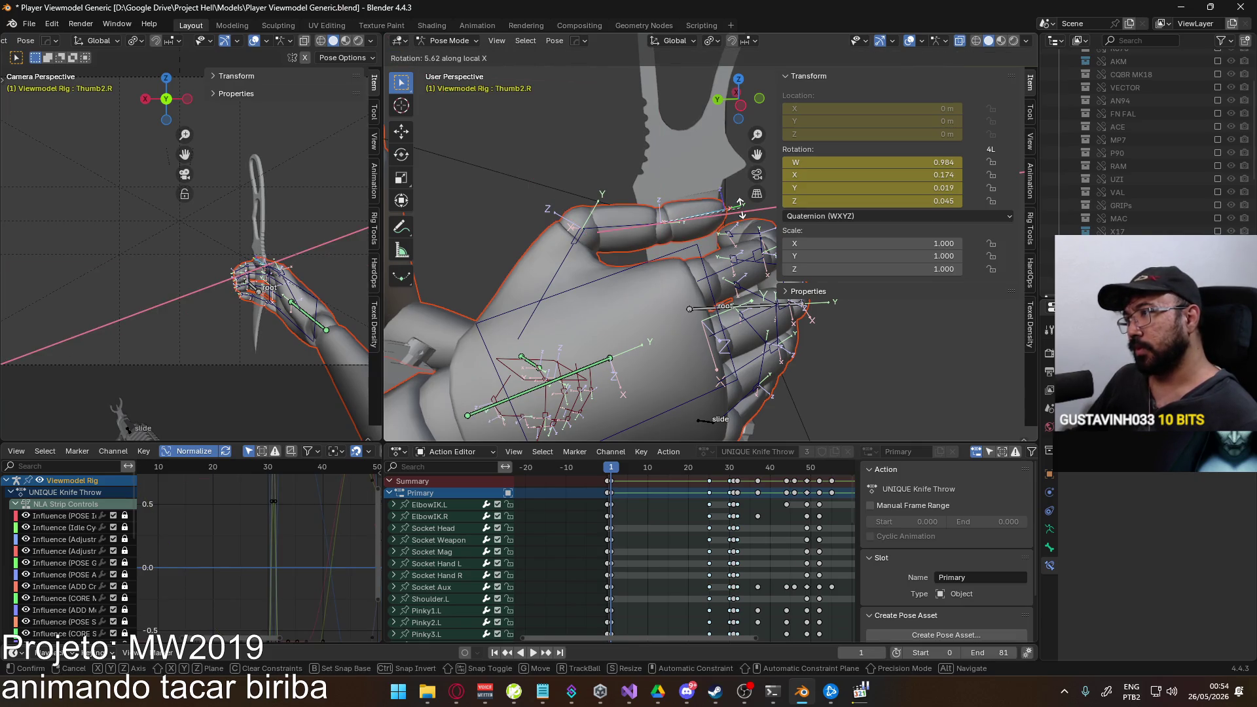
{"action": "left_click", "coordinate": [740, 208]}
{"action": "left_click", "coordinate": [659, 219]}
{"action": "key", "text": "r"}
{"action": "key", "text": "x"}
{"action": "key", "text": "x"}
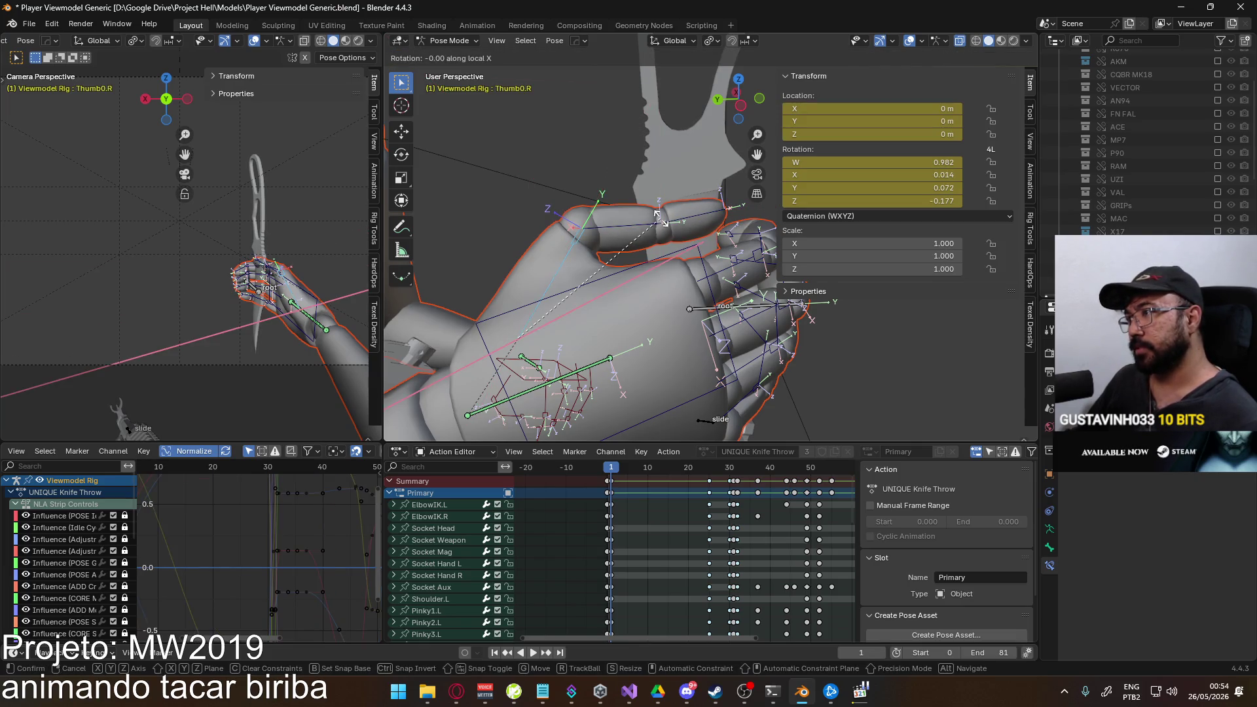
{"action": "left_click", "coordinate": [672, 227]}
From a side view, refine Thumb1.R and Thumb2.R so the thumb sits snug on the handle.
{"action": "mouse_move", "coordinate": [672, 228]}
{"action": "middle_mouse_down"}
{"action": "mouse_move", "coordinate": [516, 184]}
{"action": "mouse_move", "coordinate": [608, 164]}
{"action": "middle_mouse_up"}
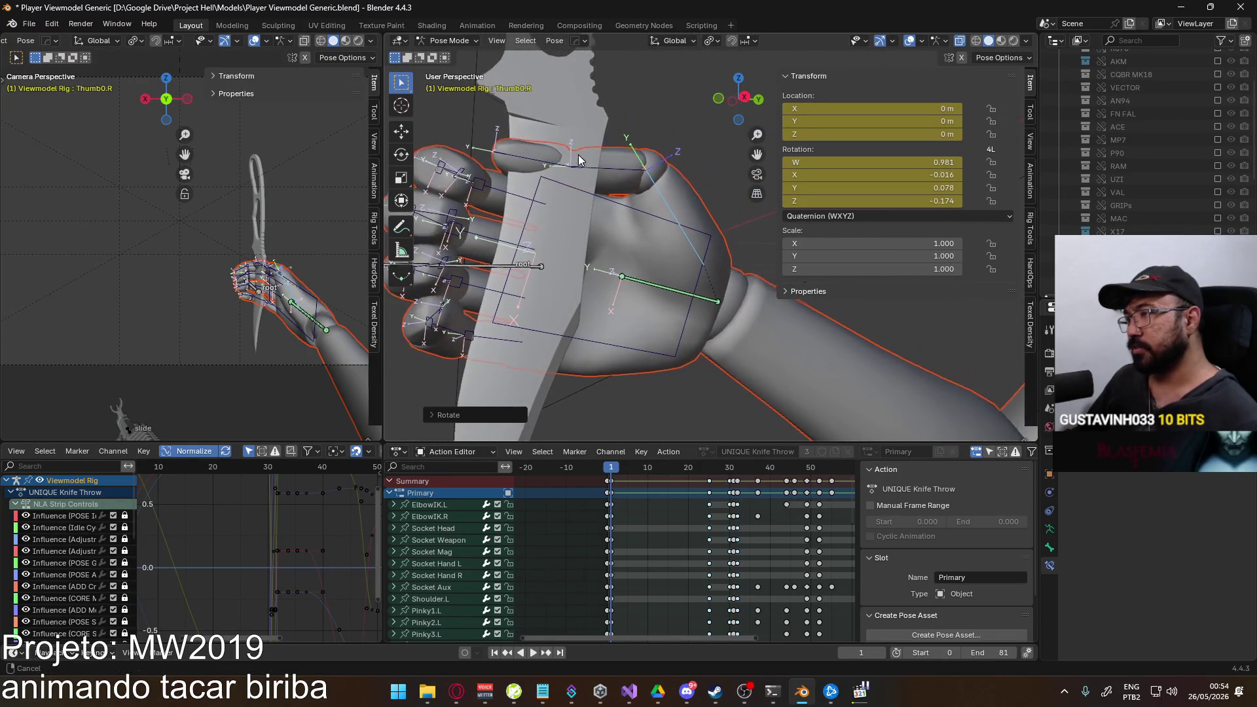
{"action": "middle_click_drag", "start_coordinate": [608, 164], "coordinate": [652, 219]}
{"action": "left_click", "coordinate": [652, 220]}
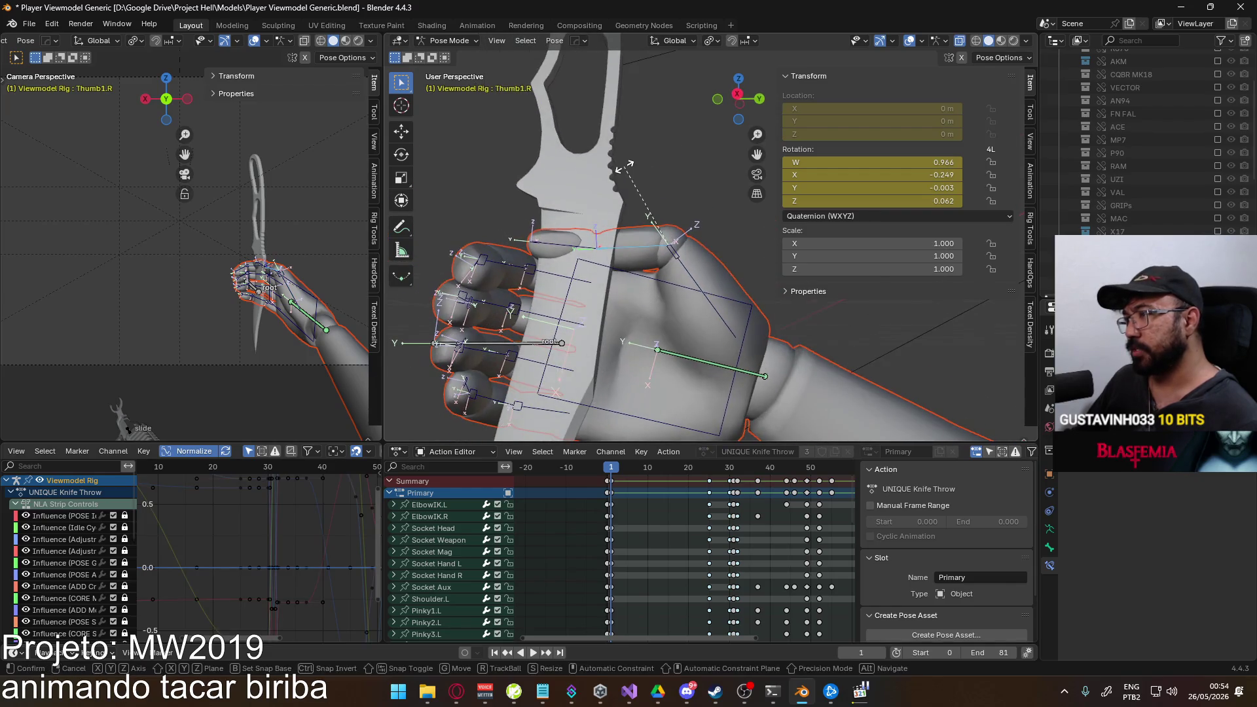
{"action": "key", "text": "r"}
{"action": "key", "text": "x"}
{"action": "key", "text": "x"}
{"action": "left_click", "coordinate": [646, 158]}
{"action": "left_click", "coordinate": [664, 218]}
{"action": "key", "text": "r"}
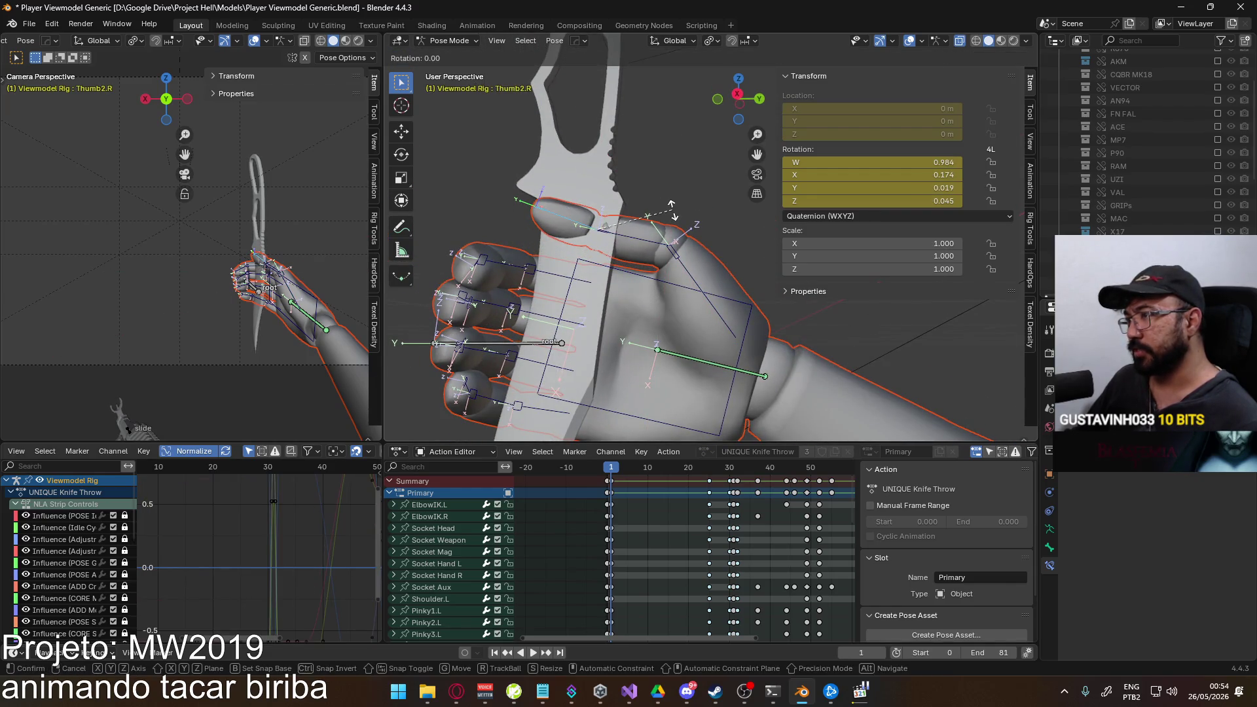
{"action": "left_click", "coordinate": [643, 180]}
{"action": "mouse_move", "coordinate": [644, 181]}
{"action": "middle_mouse_down"}
{"action": "mouse_move", "coordinate": [611, 233]}
{"action": "mouse_move", "coordinate": [718, 272]}
{"action": "middle_mouse_up"}
{"action": "left_click", "coordinate": [638, 240]}
Bend the Pointer1.R index base bone about its local X axis, checking against the reference clip.
{"action": "key", "text": "r"}
{"action": "key", "text": "x"}
{"action": "key", "text": "x"}
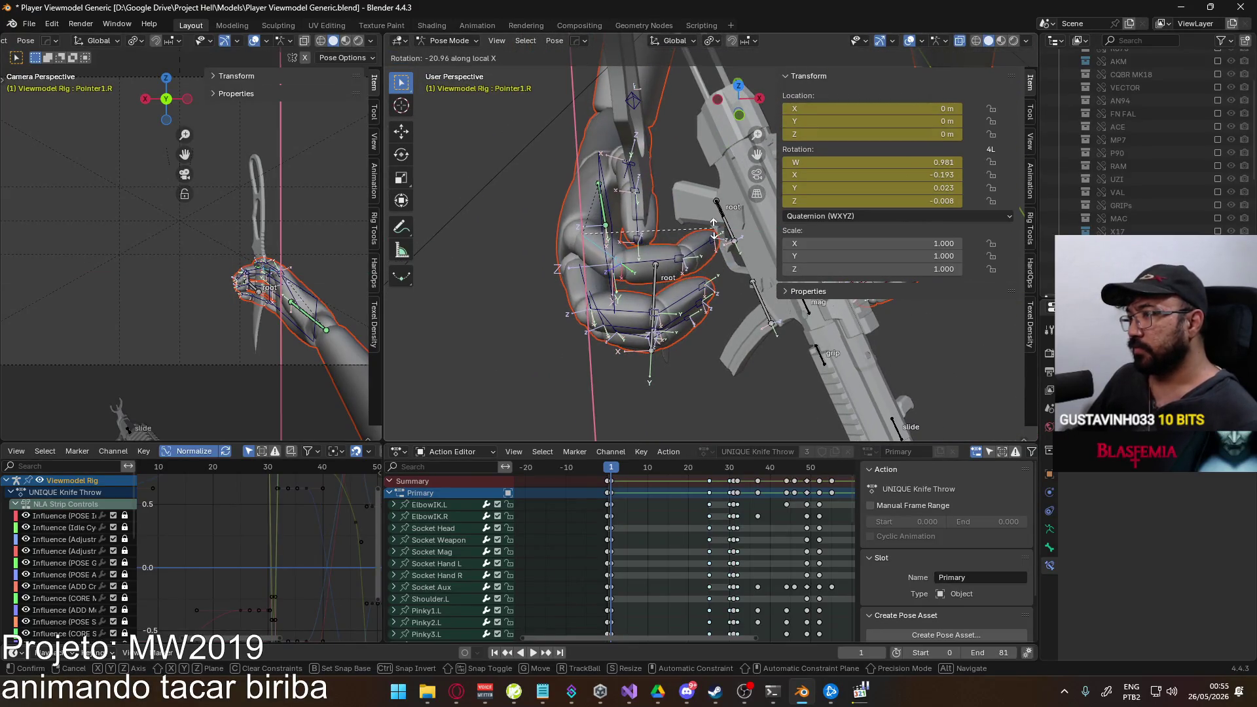
{"action": "key", "text": "alt+Tab"}
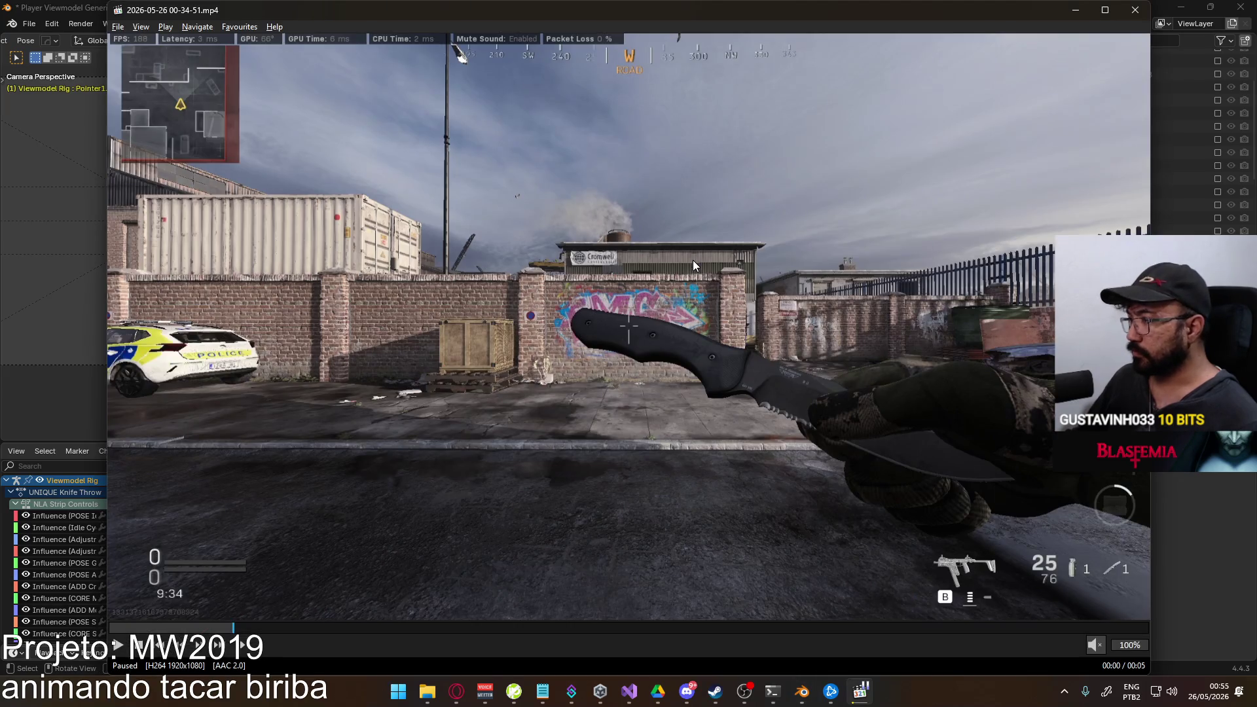
{"action": "key", "text": "alt+Tab"}
Curl the Pointer2.R middle index segment about local X and compare with the reference.
{"action": "left_click", "coordinate": [658, 257]}
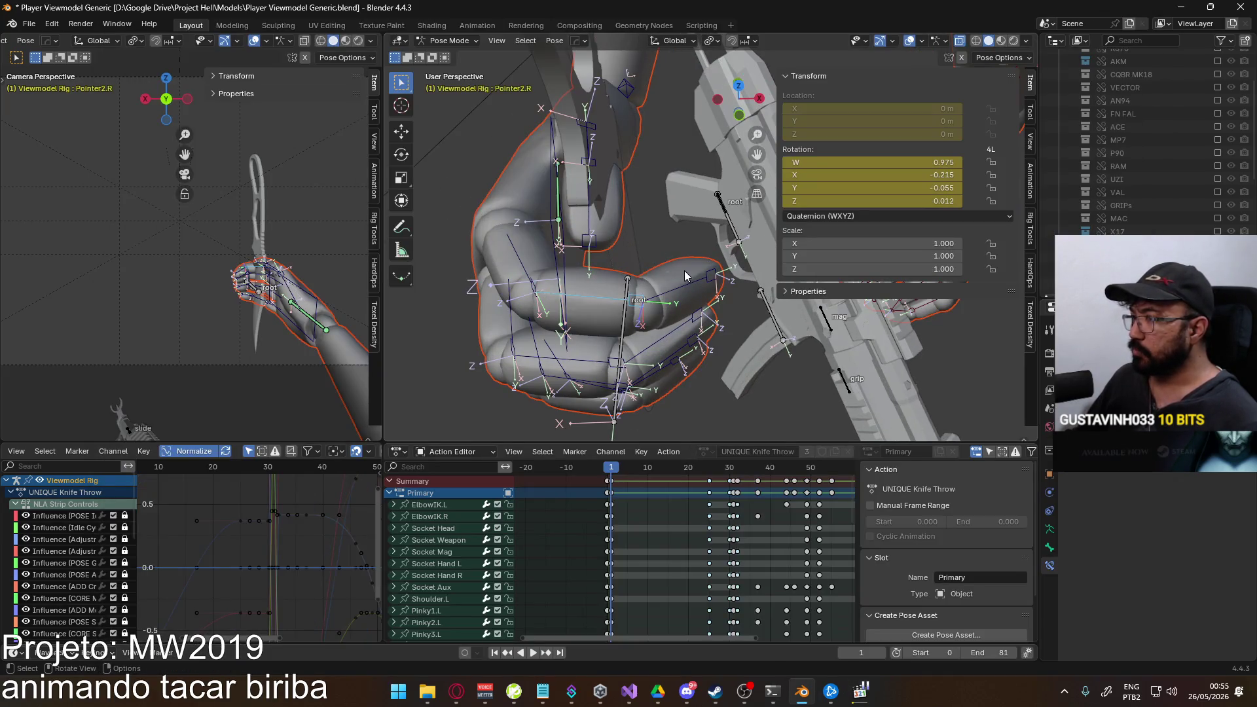
{"action": "key", "text": "r"}
{"action": "key", "text": "x"}
{"action": "key", "text": "x"}
{"action": "left_click", "coordinate": [671, 309]}
{"action": "key", "text": "alt+Tab"}
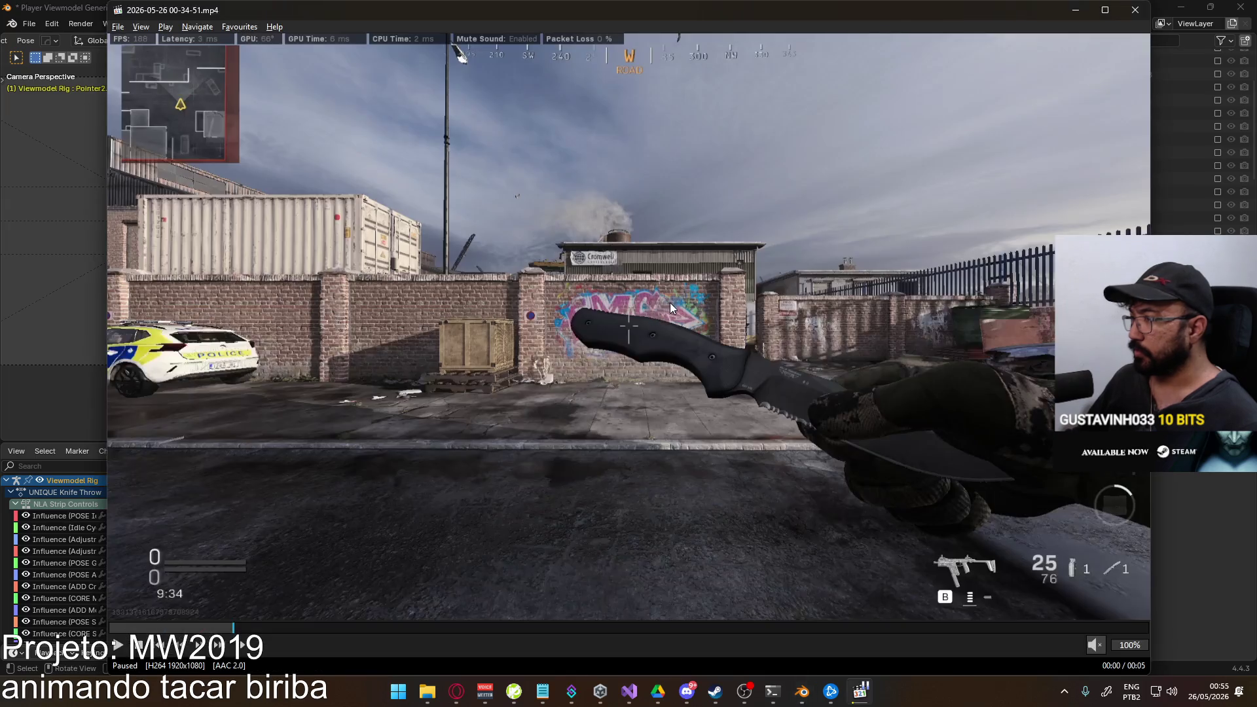
{"action": "key", "text": "alt+Tab"}
Bend the Pointer3.R fingertip about local X, resetting its rotation once and redoing the curl.
{"action": "left_click", "coordinate": [703, 301]}
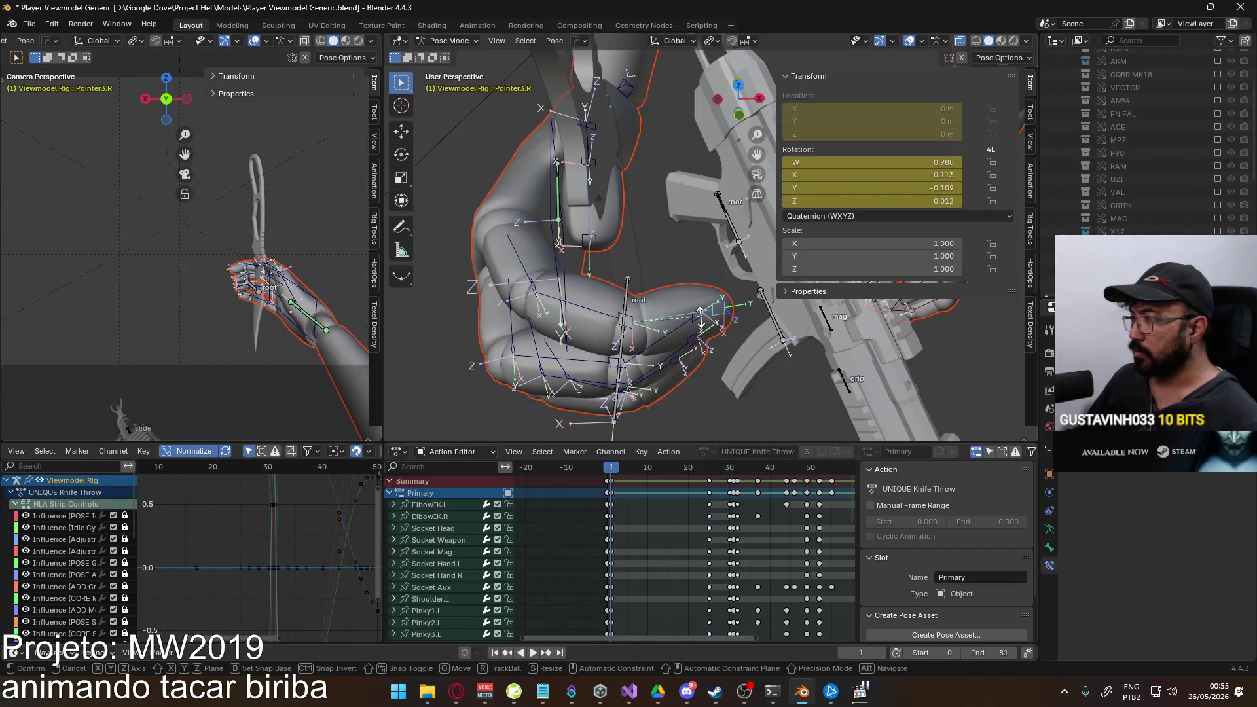
{"action": "key", "text": "r"}
{"action": "key", "text": "x"}
{"action": "key", "text": "x"}
{"action": "left_click", "coordinate": [666, 239]}
{"action": "middle_click_drag", "start_coordinate": [662, 249], "coordinate": [664, 284]}
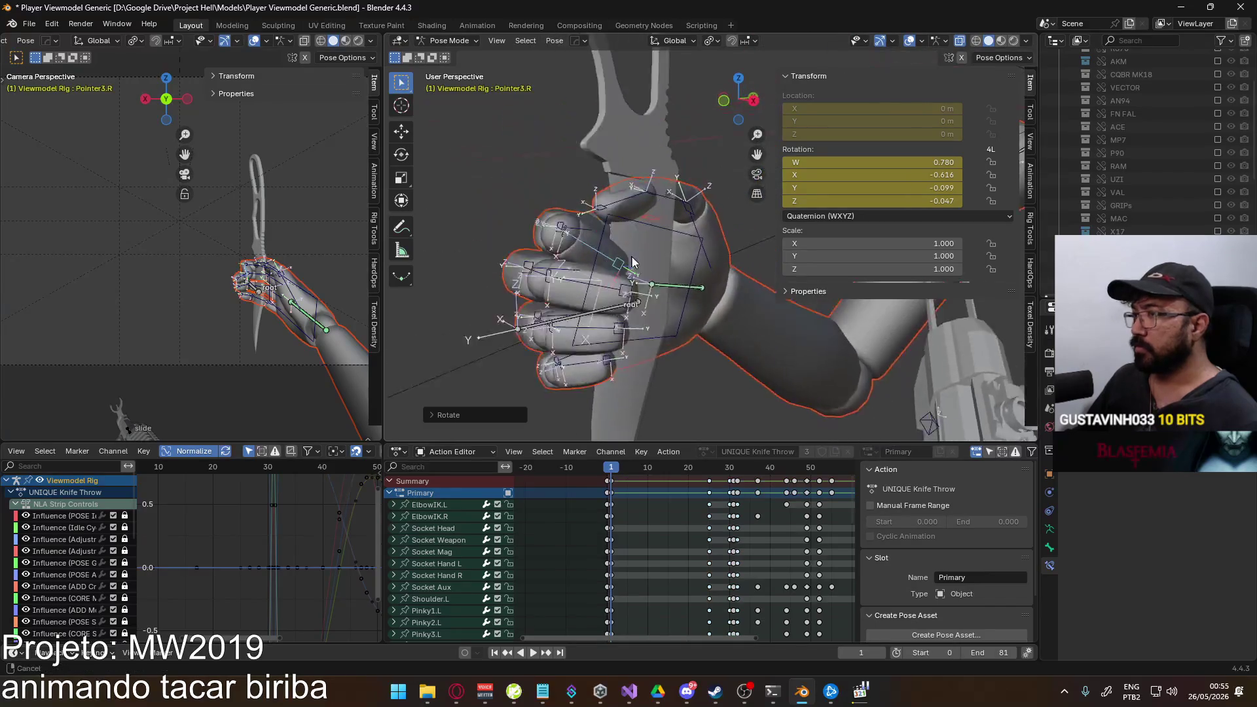
{"action": "key", "text": "alt+r"}
{"action": "key", "text": "r"}
{"action": "key", "text": "x"}
{"action": "key", "text": "x"}
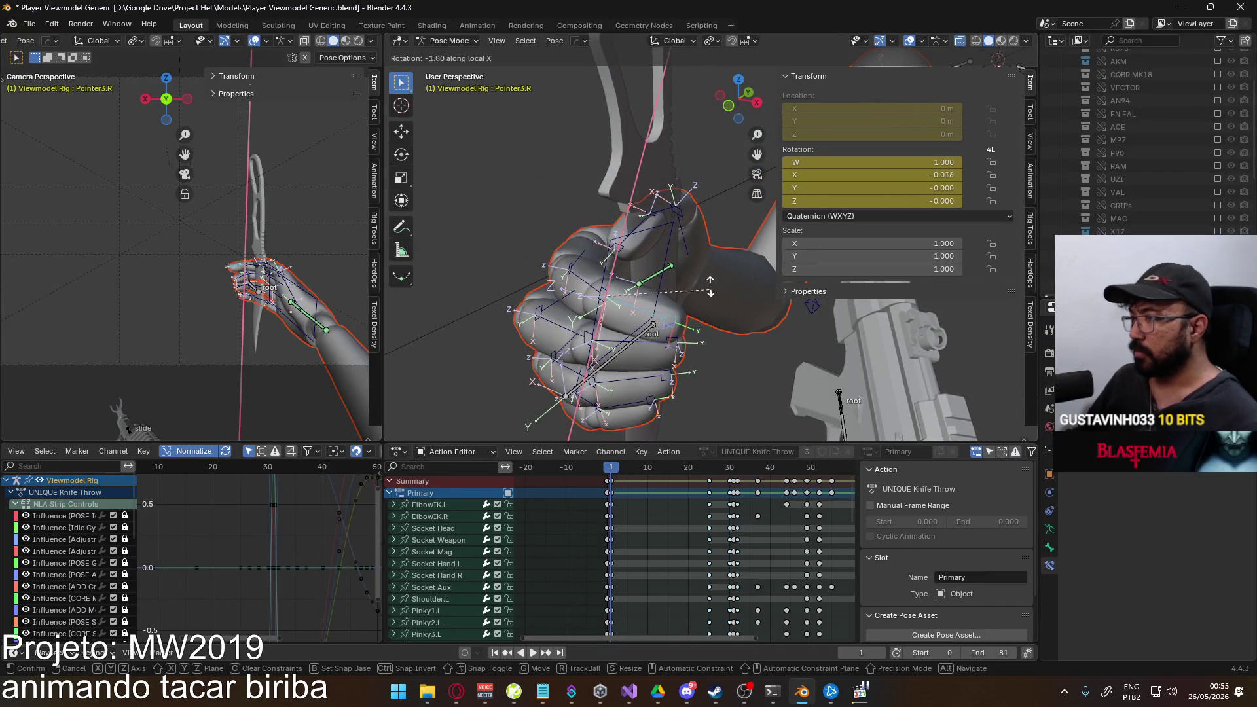
{"action": "left_click", "coordinate": [629, 225]}
Tighten the index segment and fingertip bends about local X so the finger wraps the knife grip.
{"action": "middle_click_drag", "start_coordinate": [622, 261], "coordinate": [620, 330]}
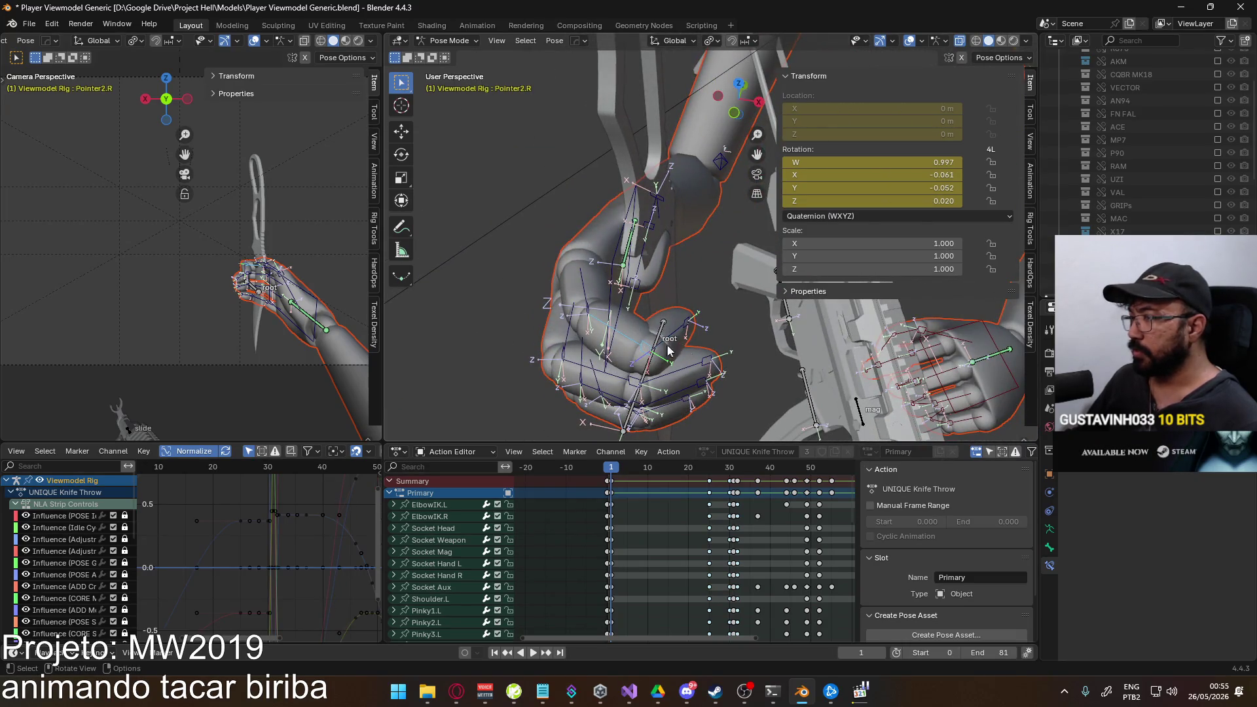
{"action": "key", "text": "r"}
{"action": "key", "text": "x"}
{"action": "key", "text": "x"}
{"action": "left_click", "coordinate": [689, 313]}
{"action": "key", "text": "r"}
{"action": "key", "text": "x"}
{"action": "left_click", "coordinate": [722, 300]}
{"action": "mouse_move", "coordinate": [723, 300]}
{"action": "middle_mouse_down"}
{"action": "mouse_move", "coordinate": [792, 256]}
{"action": "mouse_move", "coordinate": [625, 265]}
{"action": "middle_mouse_up"}
{"action": "scroll", "coordinate": [668, 258], "scroll_direction": "down", "scroll_amount": 2}
{"action": "left_click", "coordinate": [666, 258]}
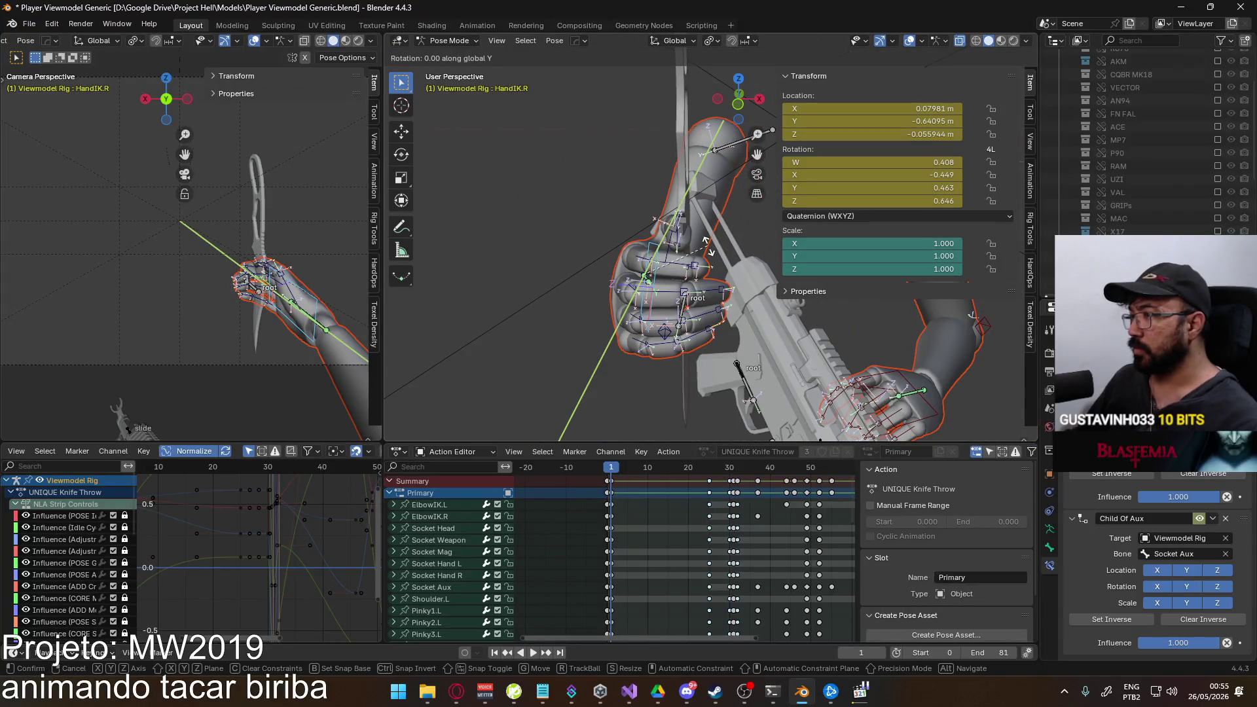
Confirm the HandIK.R rotation and move the hand controller, checking the reference clip.
{"action": "left_click", "coordinate": [688, 294]}
{"action": "mouse_move", "coordinate": [688, 295]}
{"action": "middle_mouse_down"}
{"action": "mouse_move", "coordinate": [585, 290]}
{"action": "mouse_move", "coordinate": [612, 269]}
{"action": "middle_mouse_up"}
{"action": "key", "text": "g"}
{"action": "left_click", "coordinate": [691, 274]}
{"action": "key", "text": "alt+Tab"}
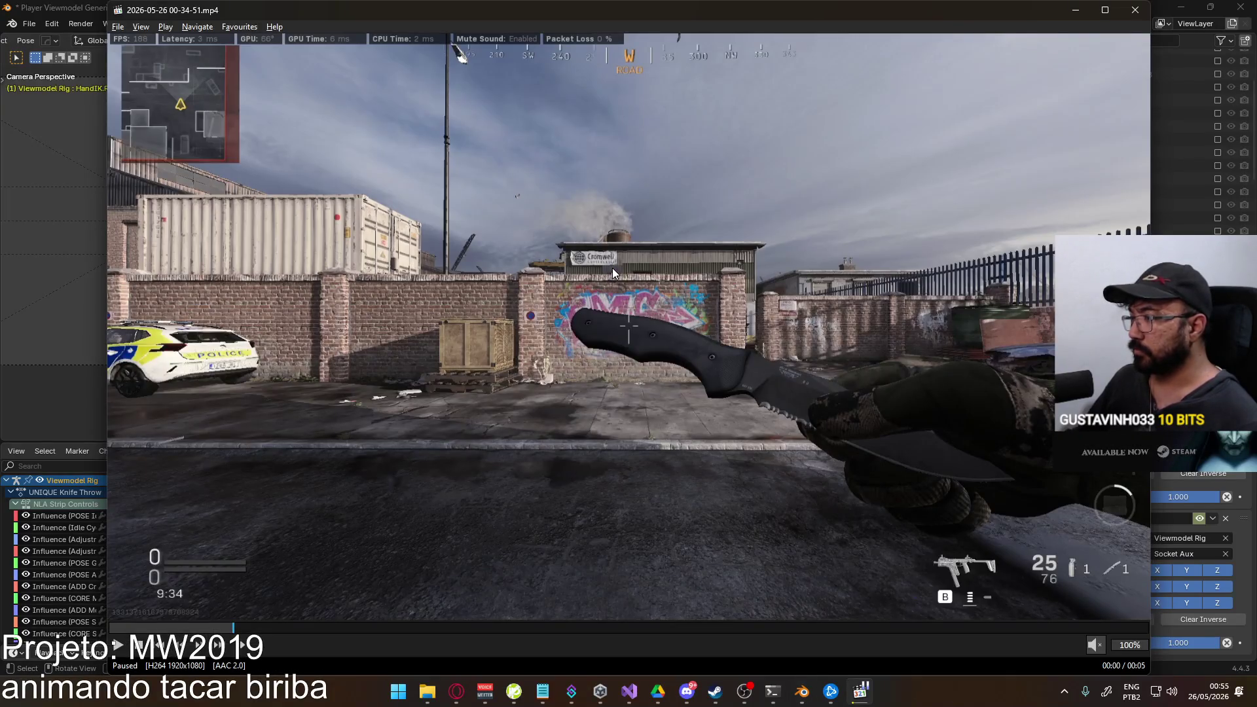
{"action": "key", "text": "alt+Tab"}
Tilt the hand controller about global X, then rotate it freely from a frontal view.
{"action": "middle_click_drag", "start_coordinate": [665, 254], "coordinate": [688, 226]}
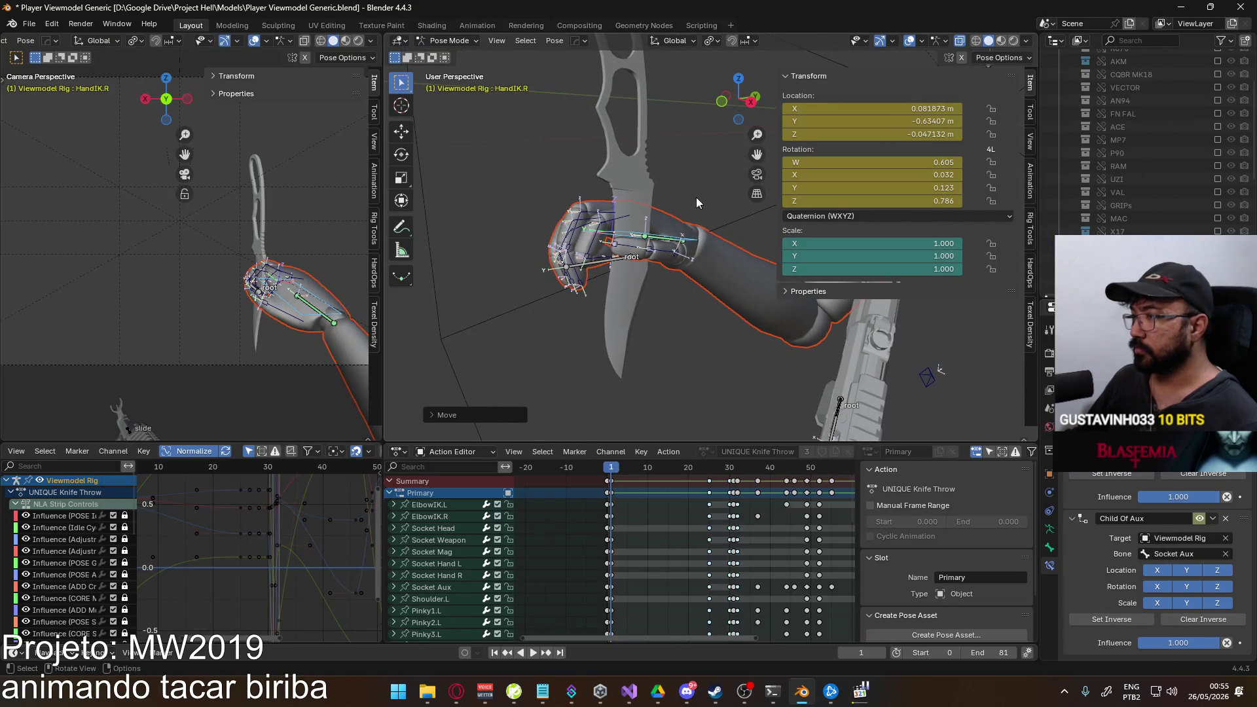
{"action": "key", "text": "r"}
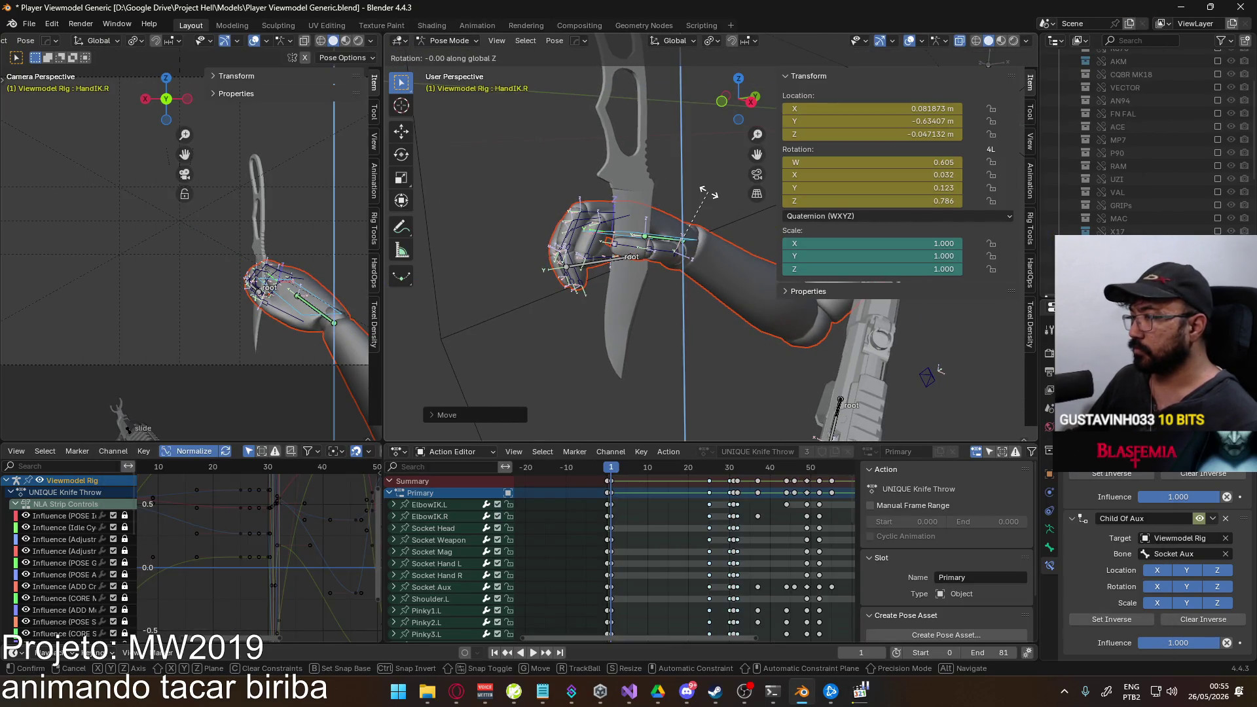
{"action": "key", "text": "x"}
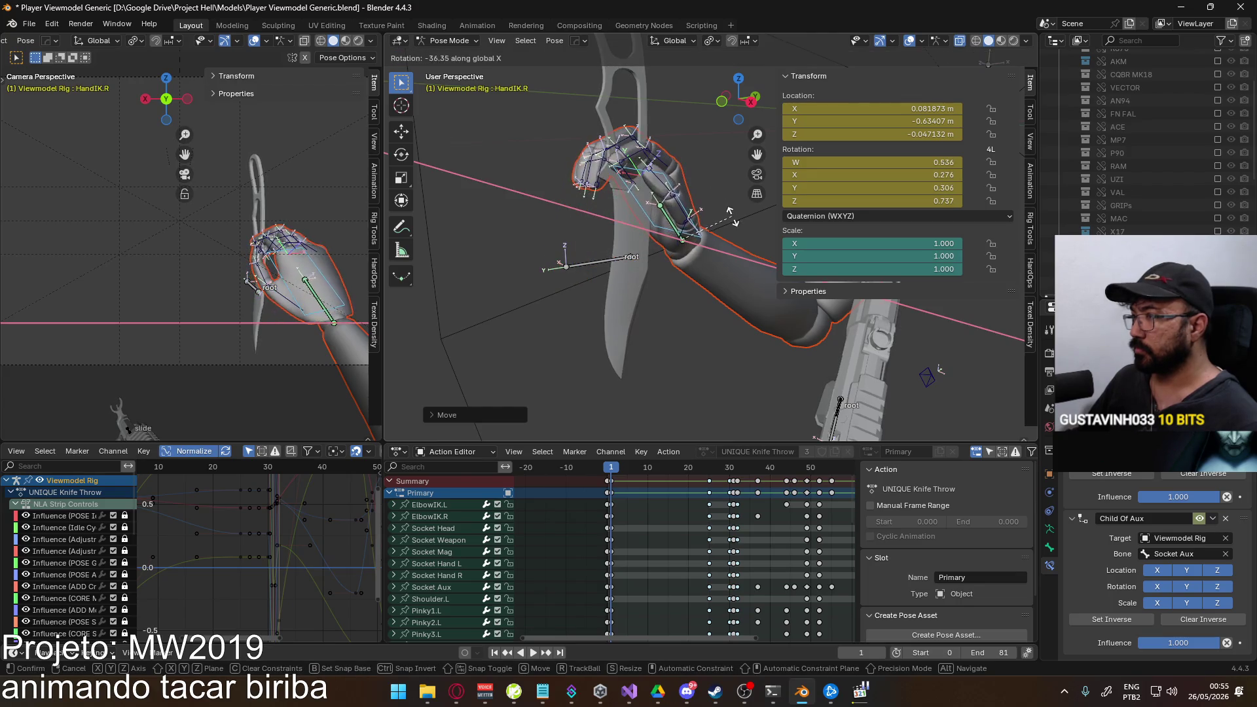
{"action": "left_click", "coordinate": [644, 290]}
{"action": "mouse_move", "coordinate": [643, 291]}
{"action": "middle_mouse_down"}
{"action": "mouse_move", "coordinate": [636, 182]}
{"action": "mouse_move", "coordinate": [694, 221]}
{"action": "middle_mouse_up"}
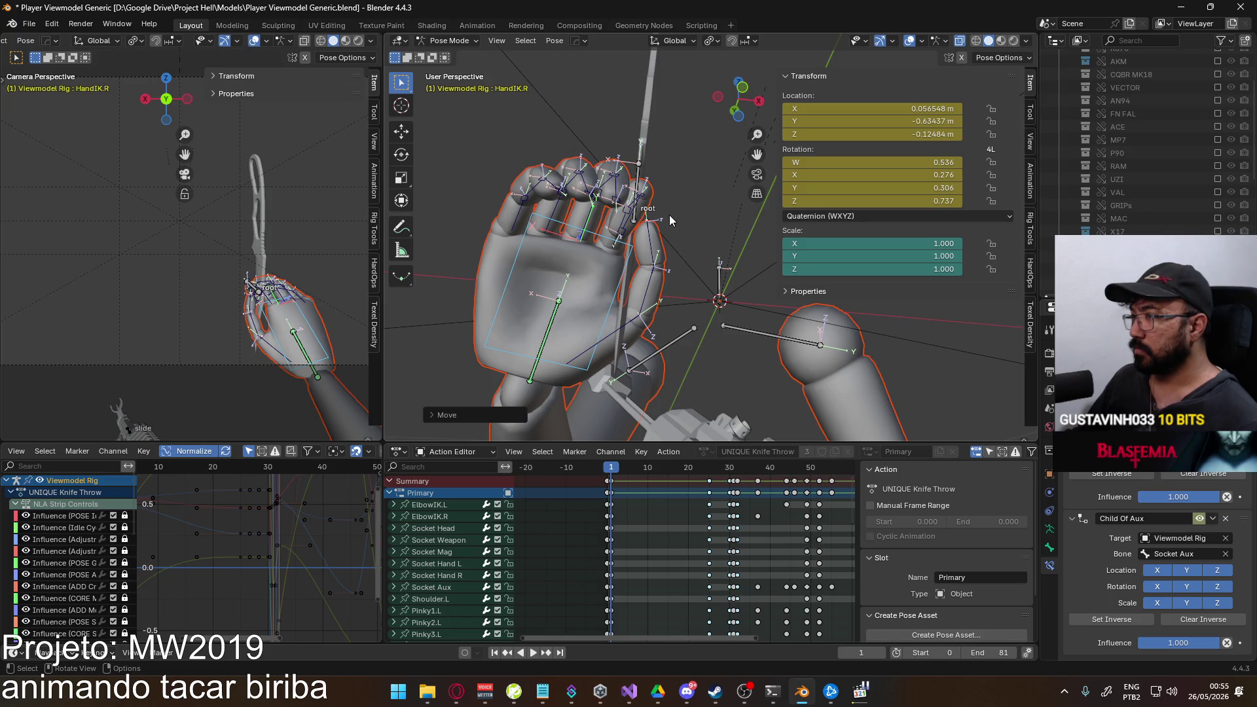
{"action": "key", "text": "r"}
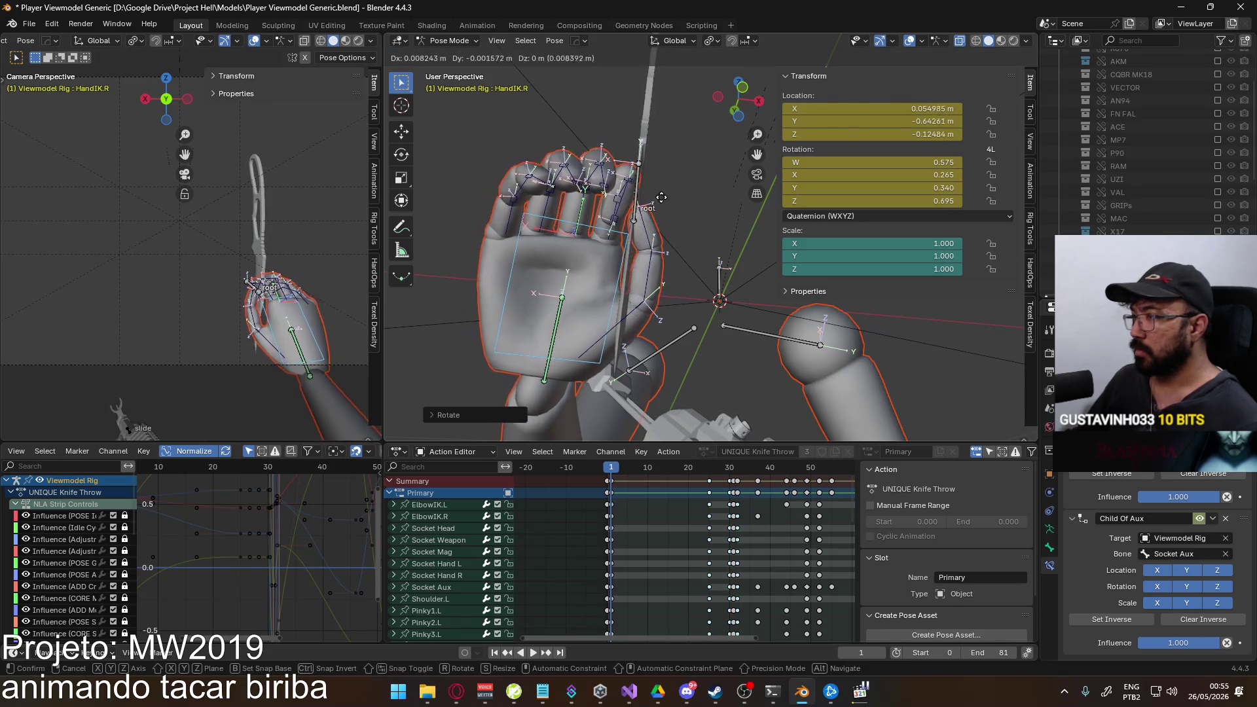
{"action": "left_click", "coordinate": [609, 236]}
From a side view, rotate the hand about local X and freely, comparing with the reference.
{"action": "mouse_move", "coordinate": [609, 236]}
{"action": "middle_mouse_down"}
{"action": "mouse_move", "coordinate": [552, 281]}
{"action": "mouse_move", "coordinate": [540, 231]}
{"action": "mouse_move", "coordinate": [721, 268]}
{"action": "middle_mouse_up"}
{"action": "key", "text": "r"}
{"action": "key", "text": "x"}
{"action": "key", "text": "x"}
{"action": "left_click", "coordinate": [723, 268]}
{"action": "key", "text": "r"}
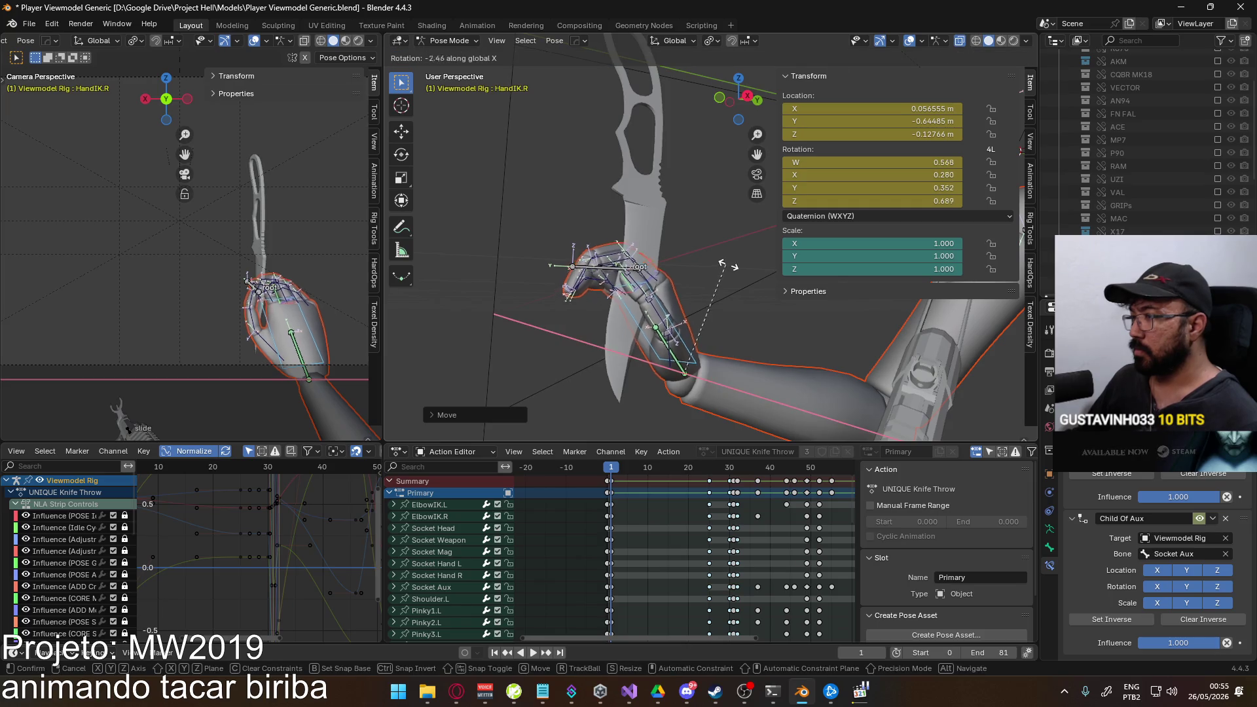
{"action": "left_click", "coordinate": [776, 269]}
{"action": "key", "text": "alt+Tab"}
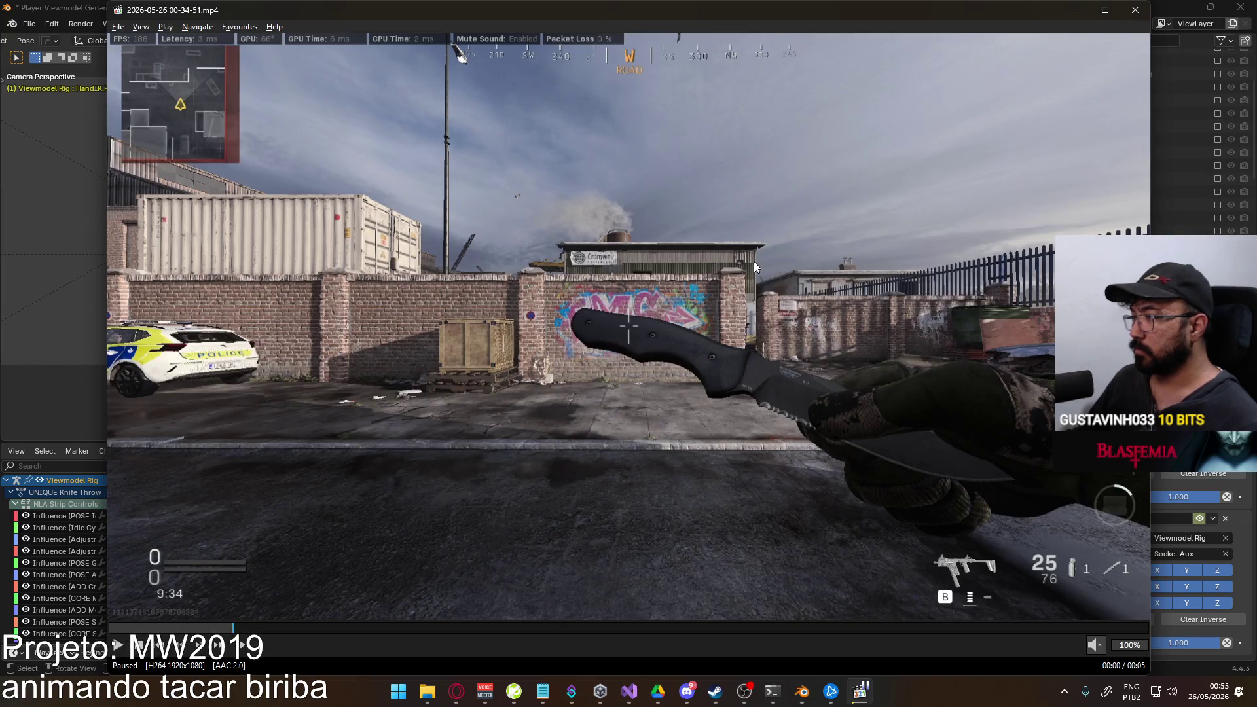
{"action": "key", "text": "alt+Tab"}
Give the hand a final rotation, reposition it, and slide it along global X to raise the knife upright.
{"action": "key", "text": "r"}
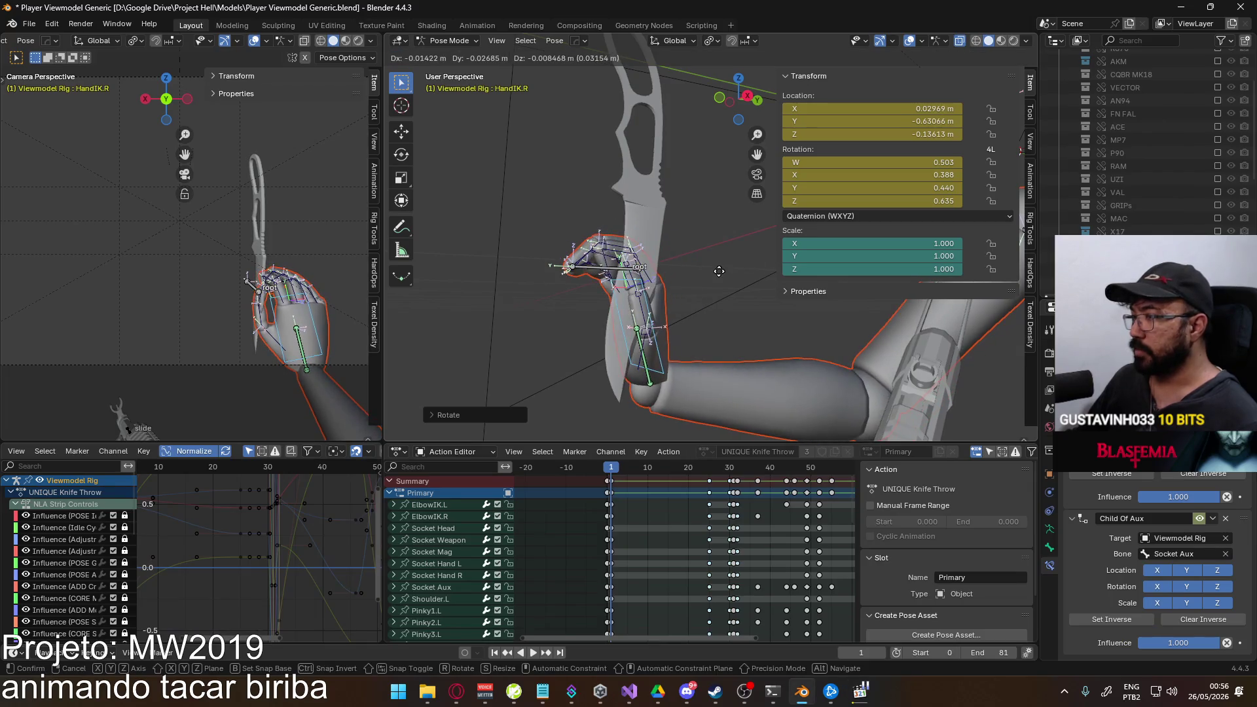
{"action": "left_click", "coordinate": [756, 270]}
{"action": "key", "text": "g"}
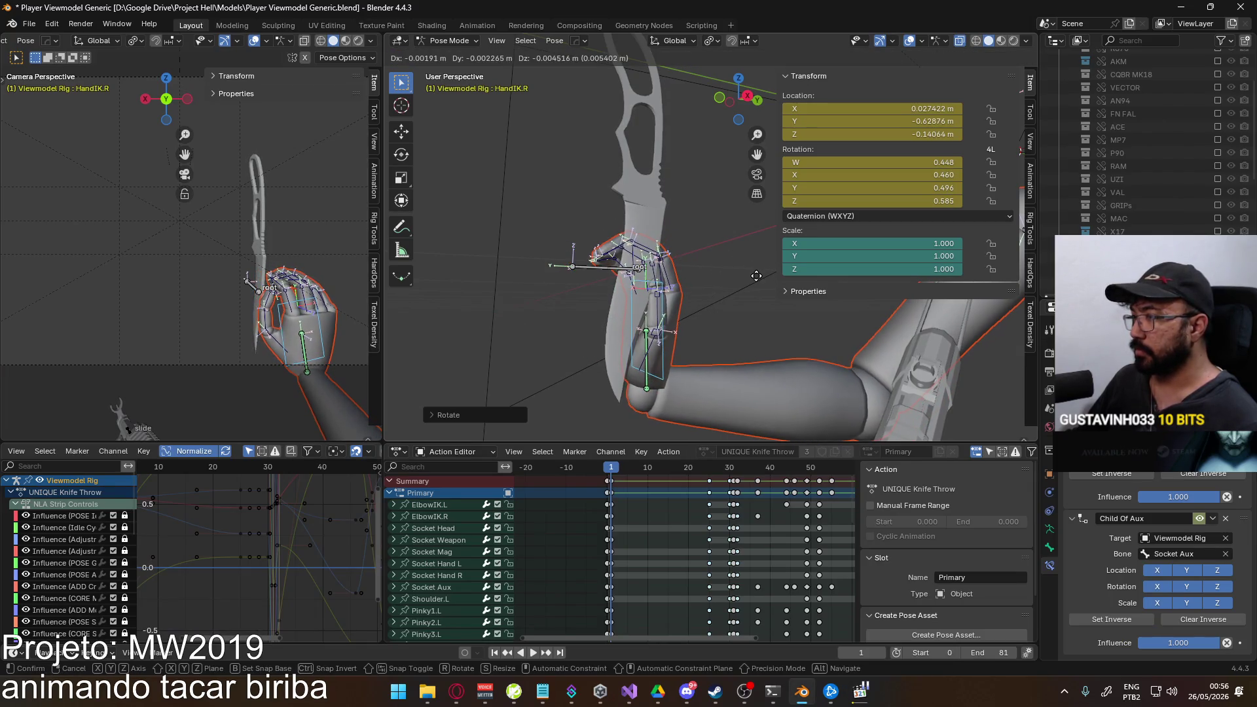
{"action": "left_click", "coordinate": [755, 278]}
{"action": "mouse_move", "coordinate": [755, 278]}
{"action": "middle_mouse_down"}
{"action": "mouse_move", "coordinate": [739, 258]}
{"action": "mouse_move", "coordinate": [667, 266]}
{"action": "middle_mouse_up"}
{"action": "key", "text": "g"}
{"action": "key", "text": "x"}
{"action": "left_click", "coordinate": [727, 255]}
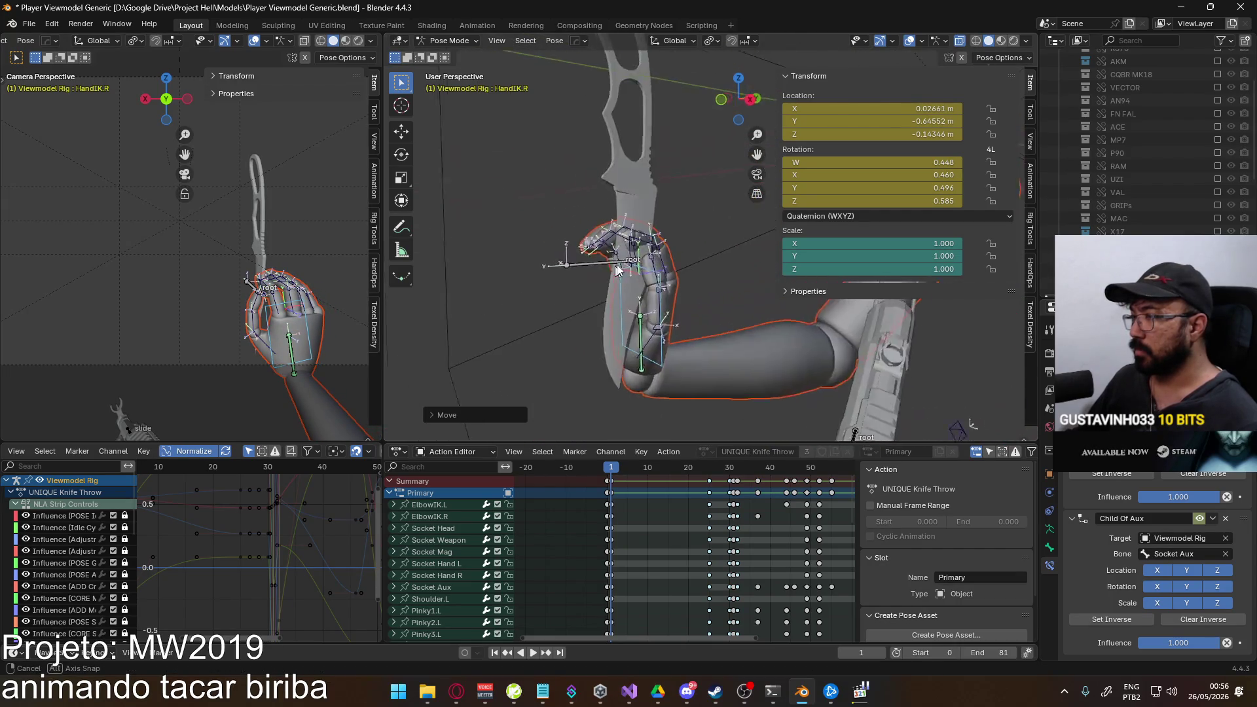
{"action": "scroll", "coordinate": [667, 265], "scroll_direction": "up", "scroll_amount": 3}
Re-rotate the Pointer1.R base and Pointer3.R fingertip around the grip, checking the reference.
{"action": "left_click", "coordinate": [643, 267]}
{"action": "key", "text": "r"}
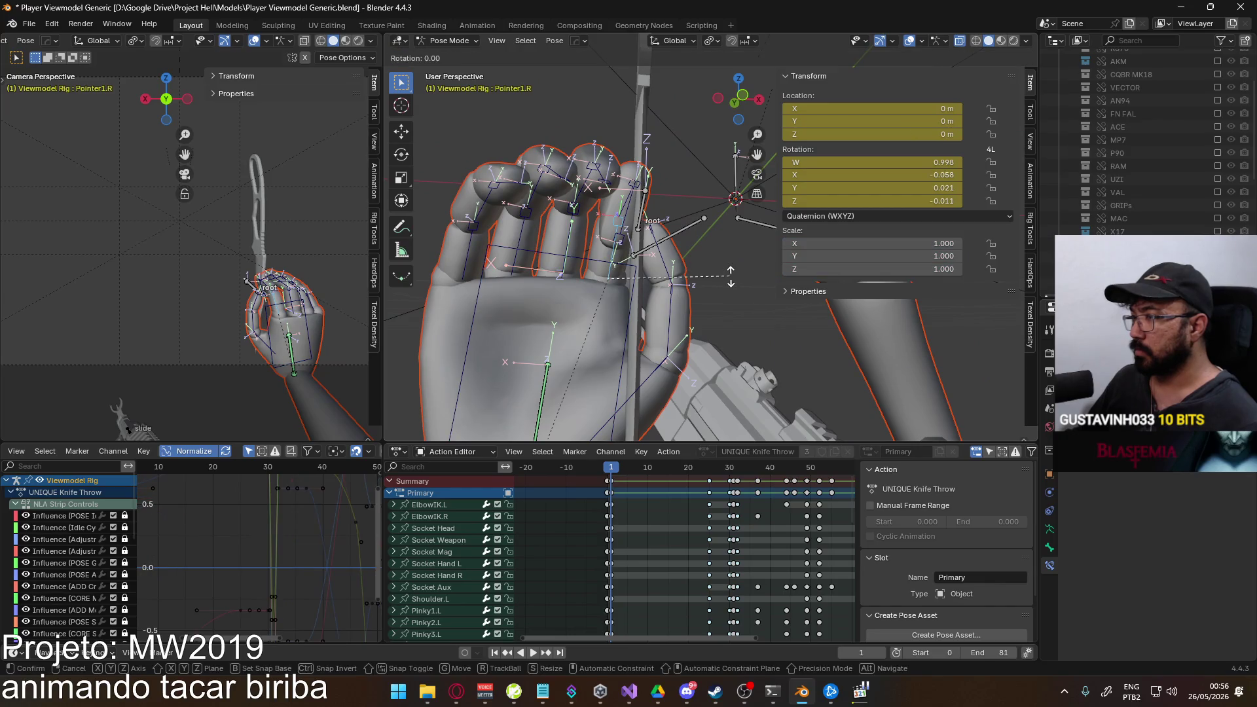
{"action": "left_click", "coordinate": [724, 261]}
{"action": "left_click", "coordinate": [669, 238]}
{"action": "mouse_move", "coordinate": [670, 238]}
{"action": "middle_mouse_down"}
{"action": "mouse_move", "coordinate": [667, 228]}
{"action": "mouse_move", "coordinate": [661, 342]}
{"action": "mouse_move", "coordinate": [630, 231]}
{"action": "middle_mouse_up"}
{"action": "left_click", "coordinate": [677, 229]}
{"action": "key", "text": "alt+Tab"}
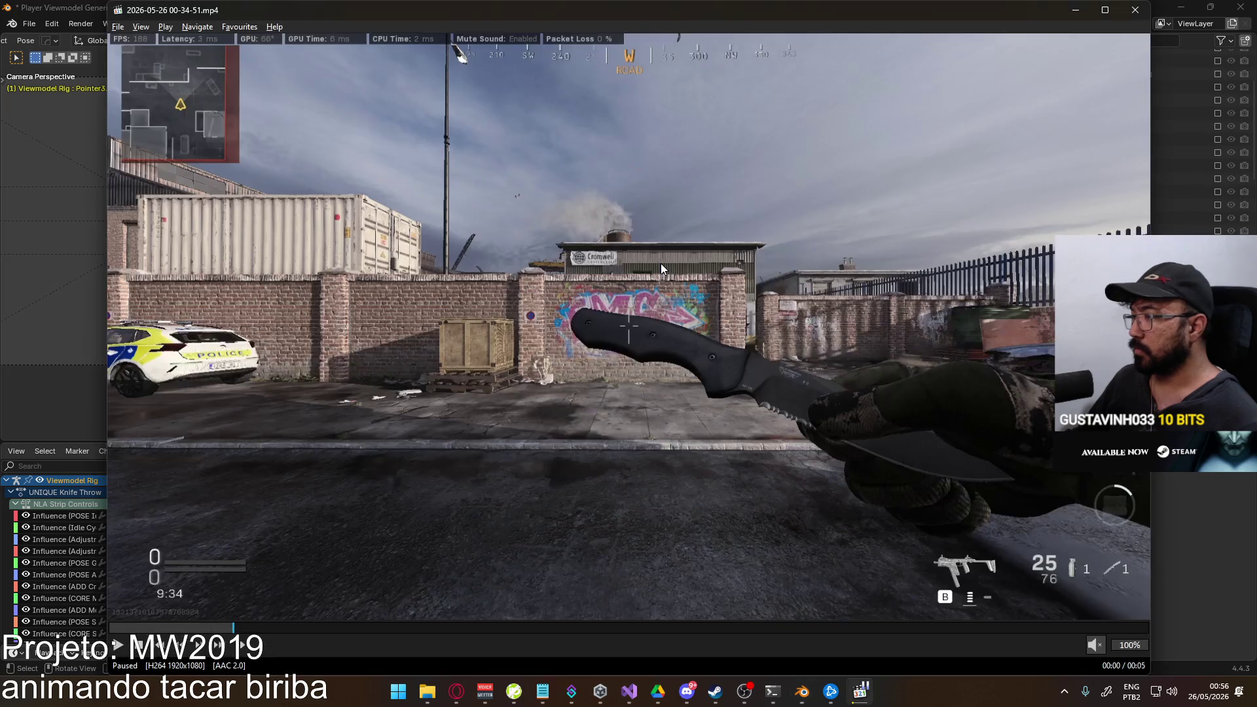
{"action": "key", "text": "alt+Tab"}
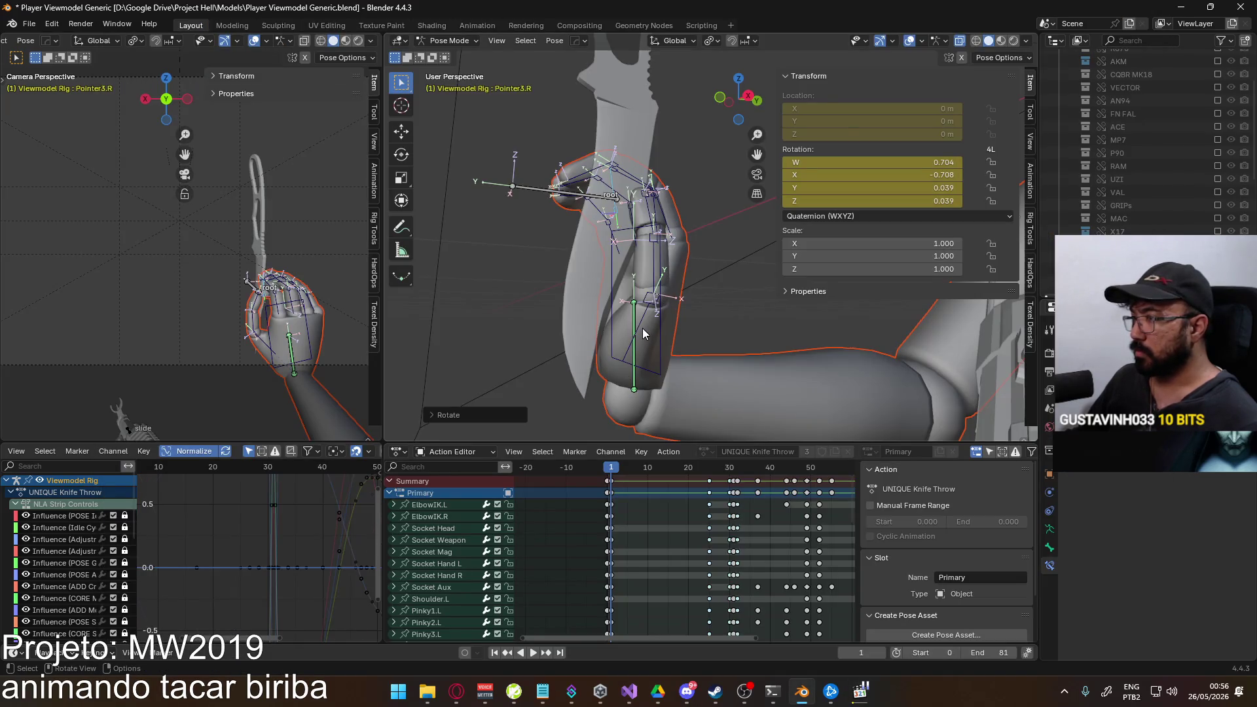
Rotate the Thumb0.R thumb base twice, refining it from a right-side orthographic view.
{"action": "left_click", "coordinate": [644, 335]}
{"action": "key", "text": "r"}
{"action": "left_click", "coordinate": [674, 305]}
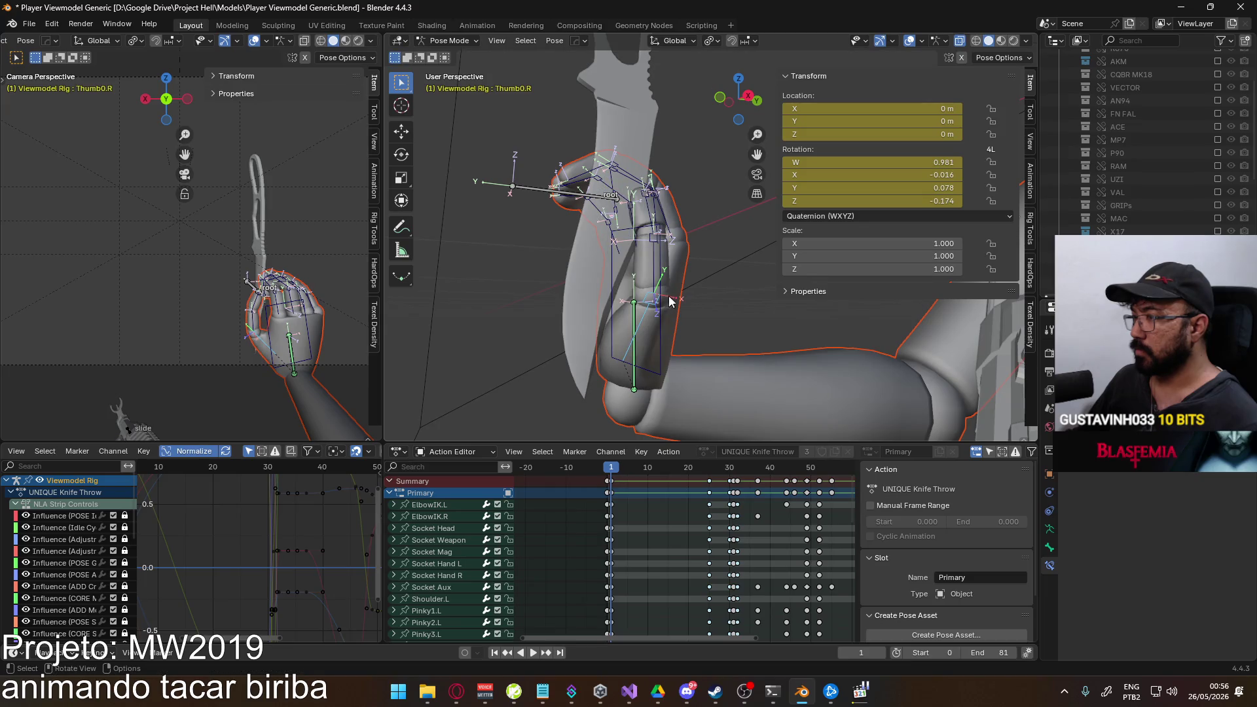
{"action": "key", "text": "KP_3"}
{"action": "key", "text": "r"}
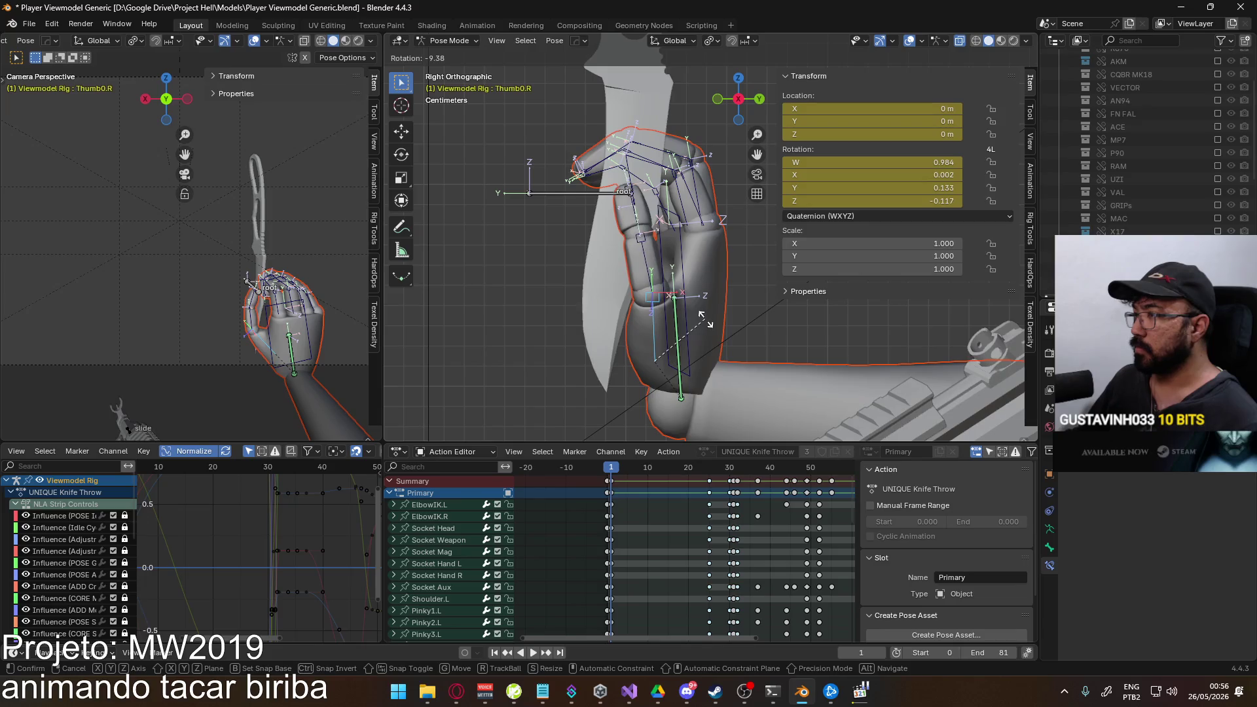
{"action": "left_click", "coordinate": [613, 302]}
{"action": "mouse_move", "coordinate": [613, 302]}
{"action": "middle_mouse_down"}
{"action": "mouse_move", "coordinate": [713, 282]}
{"action": "mouse_move", "coordinate": [671, 312]}
{"action": "mouse_move", "coordinate": [609, 215]}
{"action": "mouse_move", "coordinate": [638, 216]}
{"action": "middle_mouse_up"}
{"action": "key", "text": "alt+Tab"}
{"action": "key", "text": "alt+Tab"}
Re-curl the Pointer2.R segment and fingertip about local X, then compare with the reference clip.
{"action": "left_click", "coordinate": [639, 217]}
{"action": "key", "text": "r"}
{"action": "key", "text": "x"}
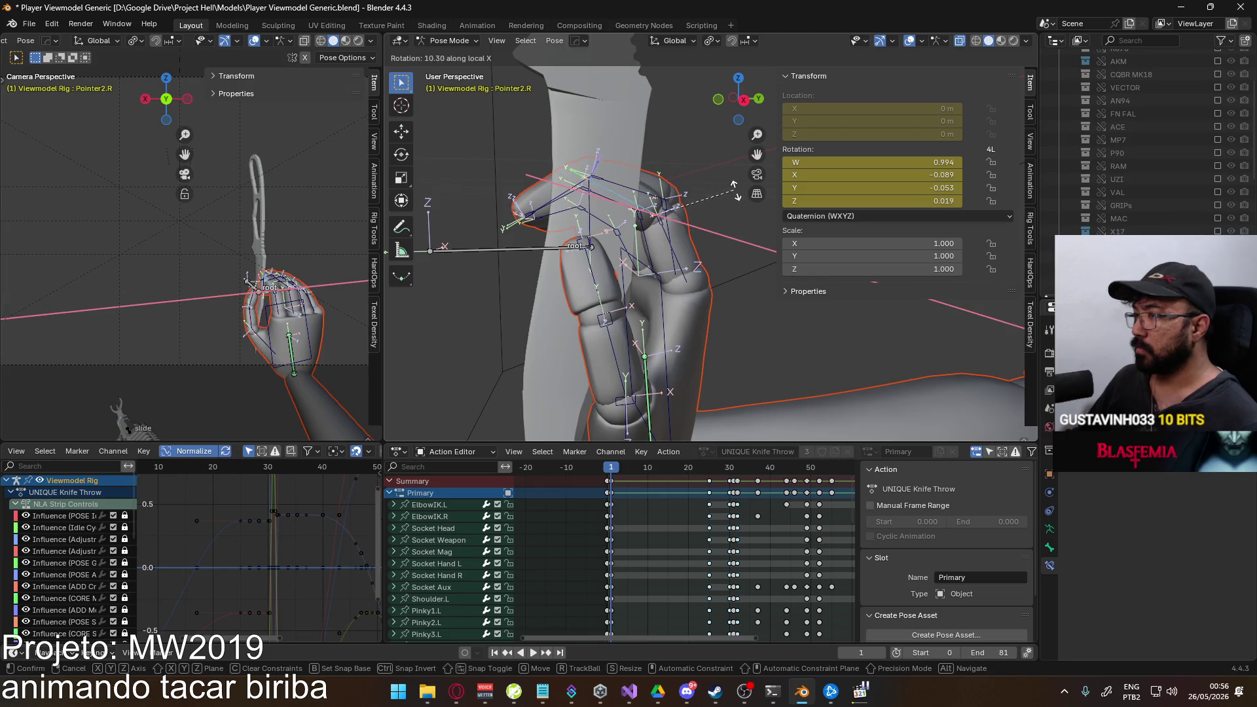
{"action": "left_click", "coordinate": [731, 186]}
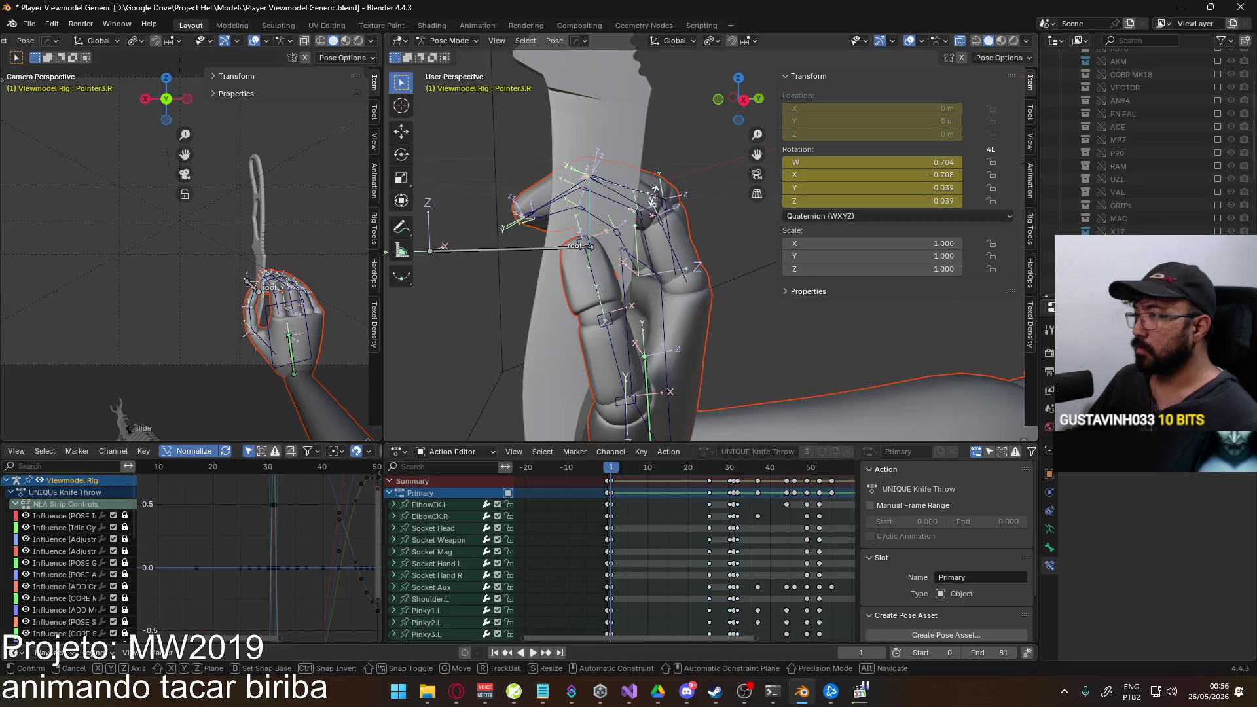
{"action": "key", "text": "x"}
{"action": "key", "text": "x"}
{"action": "left_click", "coordinate": [635, 227]}
{"action": "mouse_move", "coordinate": [634, 227]}
{"action": "middle_mouse_down"}
{"action": "mouse_move", "coordinate": [708, 216]}
{"action": "mouse_move", "coordinate": [656, 244]}
{"action": "mouse_move", "coordinate": [676, 254]}
{"action": "middle_mouse_up"}
{"action": "key", "text": "alt+Tab"}
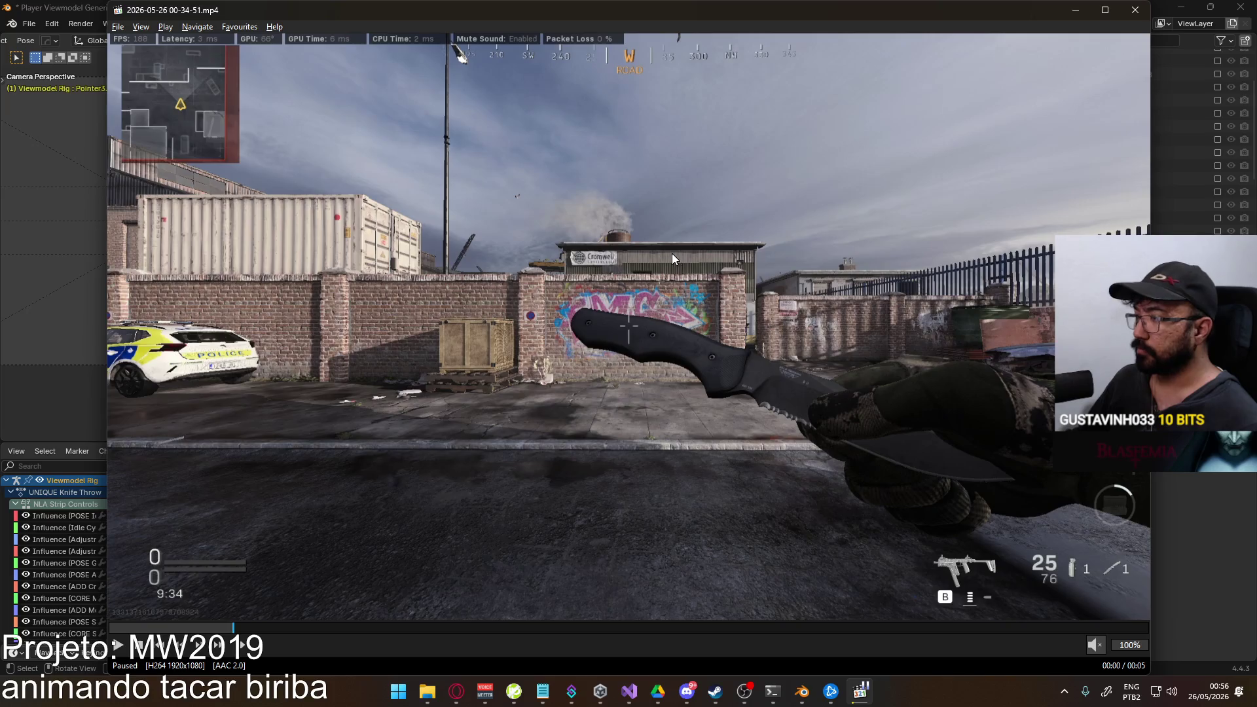
{"action": "key", "text": "alt+Tab"}
Curl the Middle1.R base bone inward with an X-axis rotation.
{"action": "left_click", "coordinate": [627, 234]}
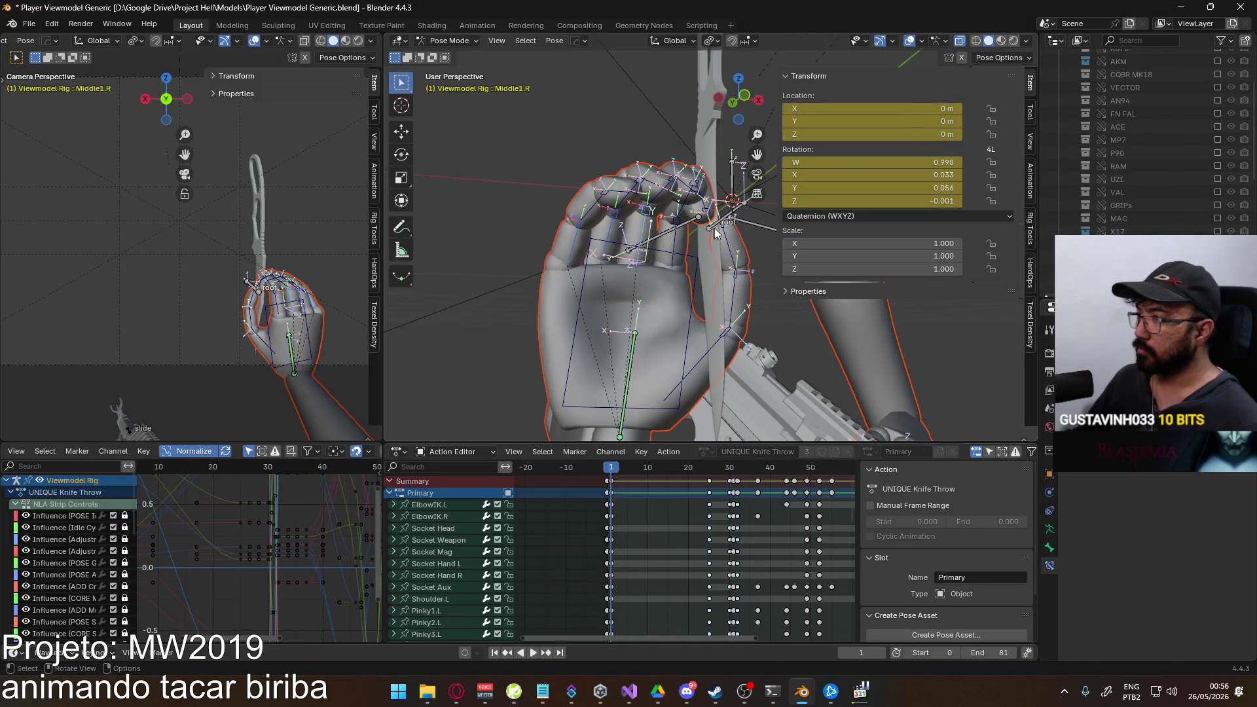
{"action": "key", "text": "r"}
{"action": "key", "text": "x"}
{"action": "left_click", "coordinate": [688, 324]}
{"action": "mouse_move", "coordinate": [688, 325]}
{"action": "middle_mouse_down"}
{"action": "mouse_move", "coordinate": [685, 341]}
{"action": "mouse_move", "coordinate": [661, 273]}
{"action": "middle_mouse_up"}
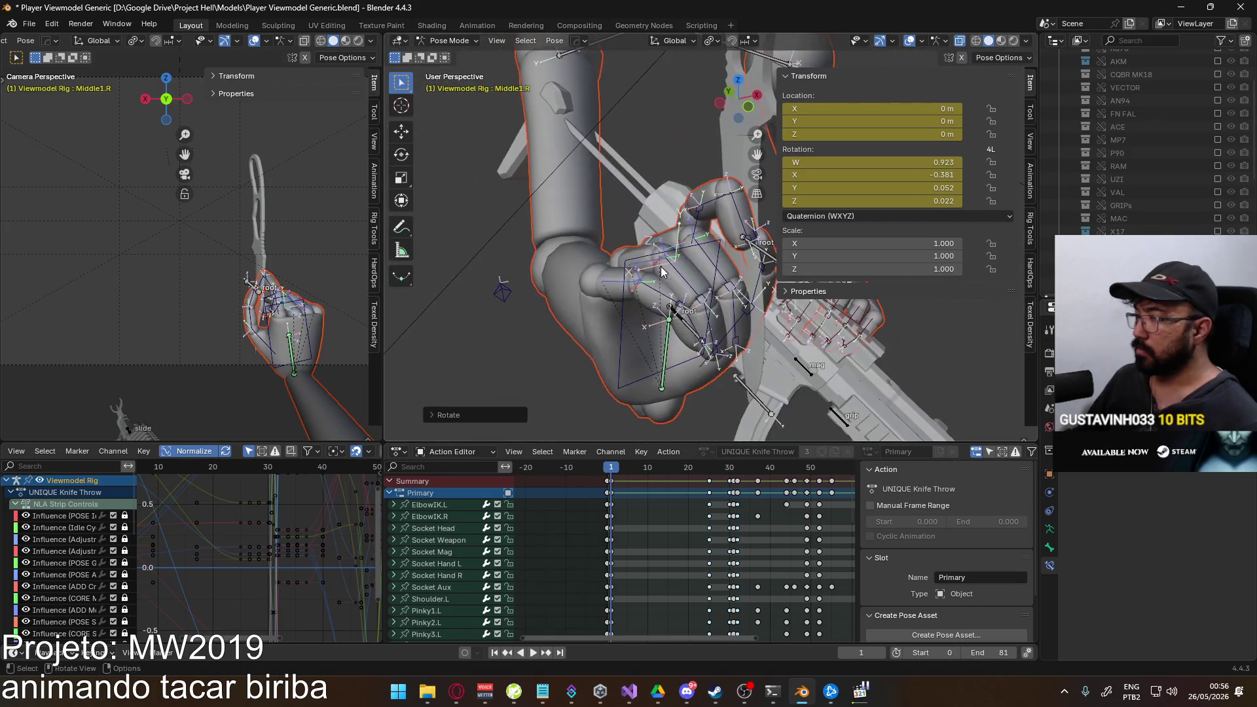
Bend the next middle finger segment and the Ring2.R bone on their local X axes.
{"action": "left_click", "coordinate": [708, 257]}
{"action": "key", "text": "r"}
{"action": "key", "text": "x"}
{"action": "key", "text": "x"}
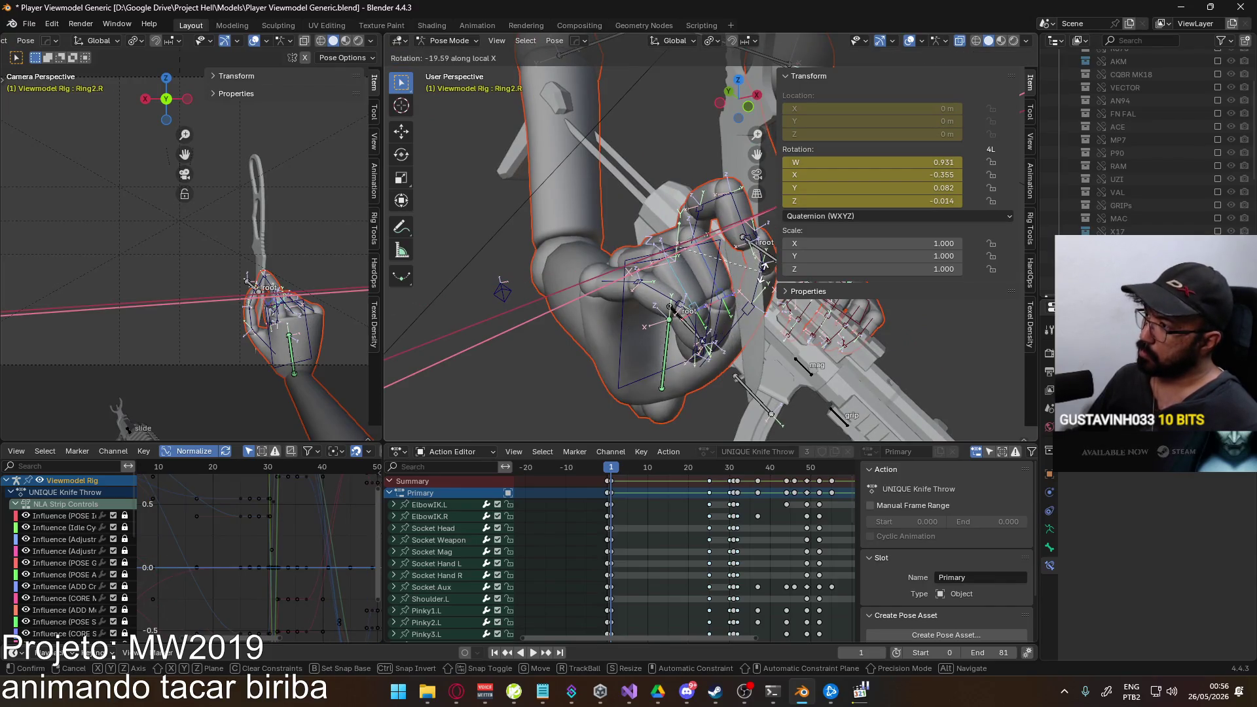
{"action": "left_click", "coordinate": [758, 287]}
{"action": "mouse_move", "coordinate": [757, 287]}
{"action": "middle_mouse_down"}
{"action": "mouse_move", "coordinate": [770, 138]}
{"action": "mouse_move", "coordinate": [674, 158]}
{"action": "mouse_move", "coordinate": [628, 233]}
{"action": "middle_mouse_up"}
{"action": "scroll", "coordinate": [674, 157], "scroll_direction": "up", "scroll_amount": 3}
{"action": "key", "text": "r"}
{"action": "key", "text": "x"}
{"action": "left_click", "coordinate": [674, 158]}
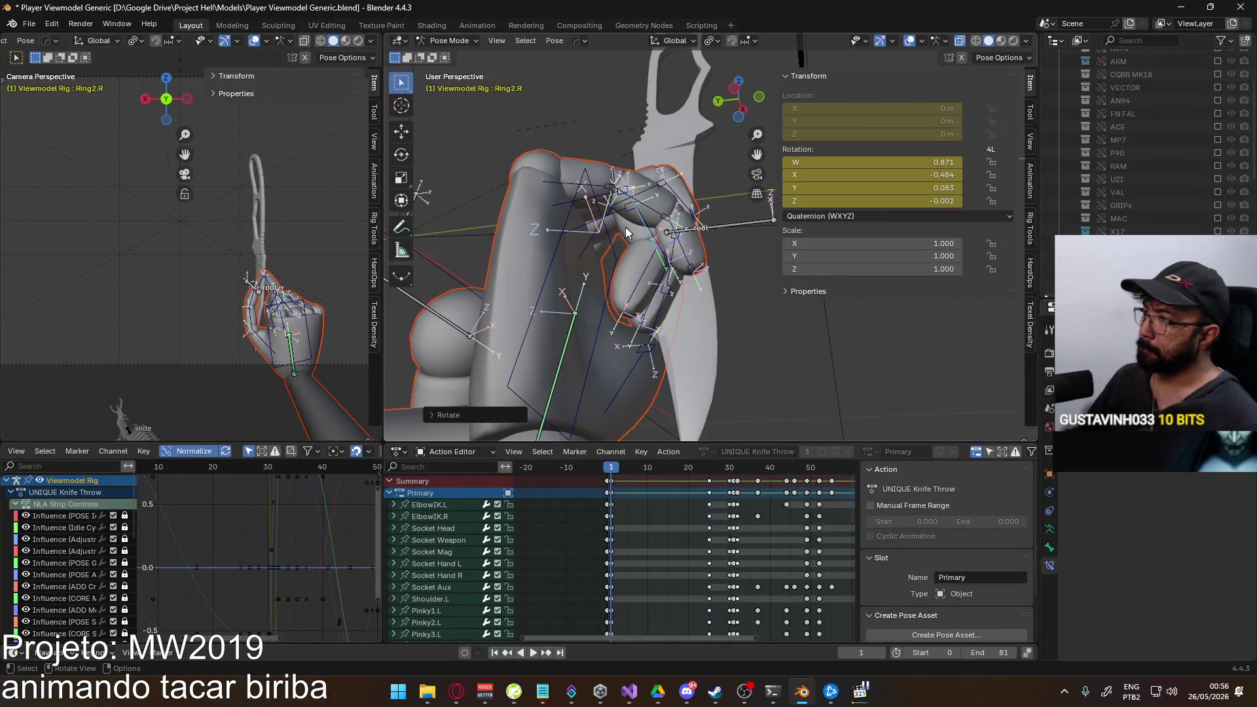
Clear the pinky base bone's rotation and re-pose it around its local Z axis.
{"action": "left_click", "coordinate": [597, 193]}
{"action": "key", "text": "alt+r"}
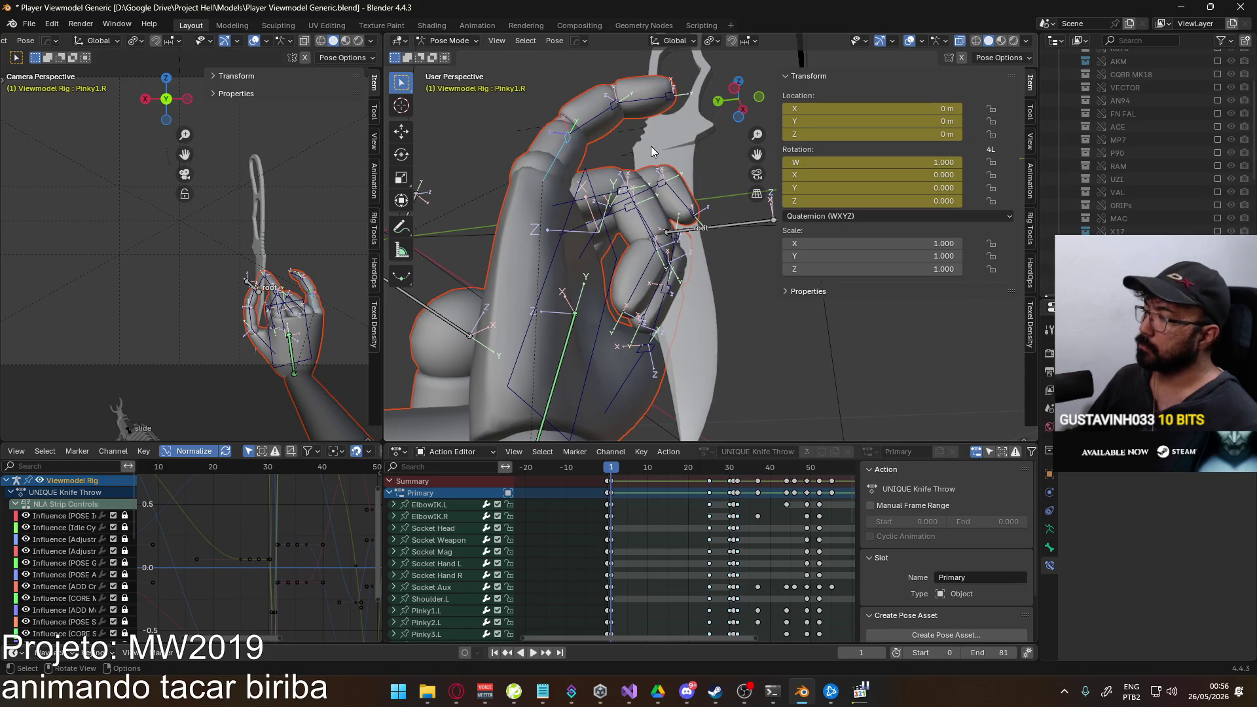
{"action": "key", "text": "r"}
{"action": "key", "text": "z"}
{"action": "key", "text": "z"}
{"action": "mouse_move", "coordinate": [650, 143]}
{"action": "middle_mouse_down", "text": "alt"}
{"action": "mouse_move", "coordinate": [654, 286]}
{"action": "mouse_move", "coordinate": [678, 244]}
{"action": "middle_mouse_up", "text": "alt"}
{"action": "left_click", "coordinate": [654, 284]}
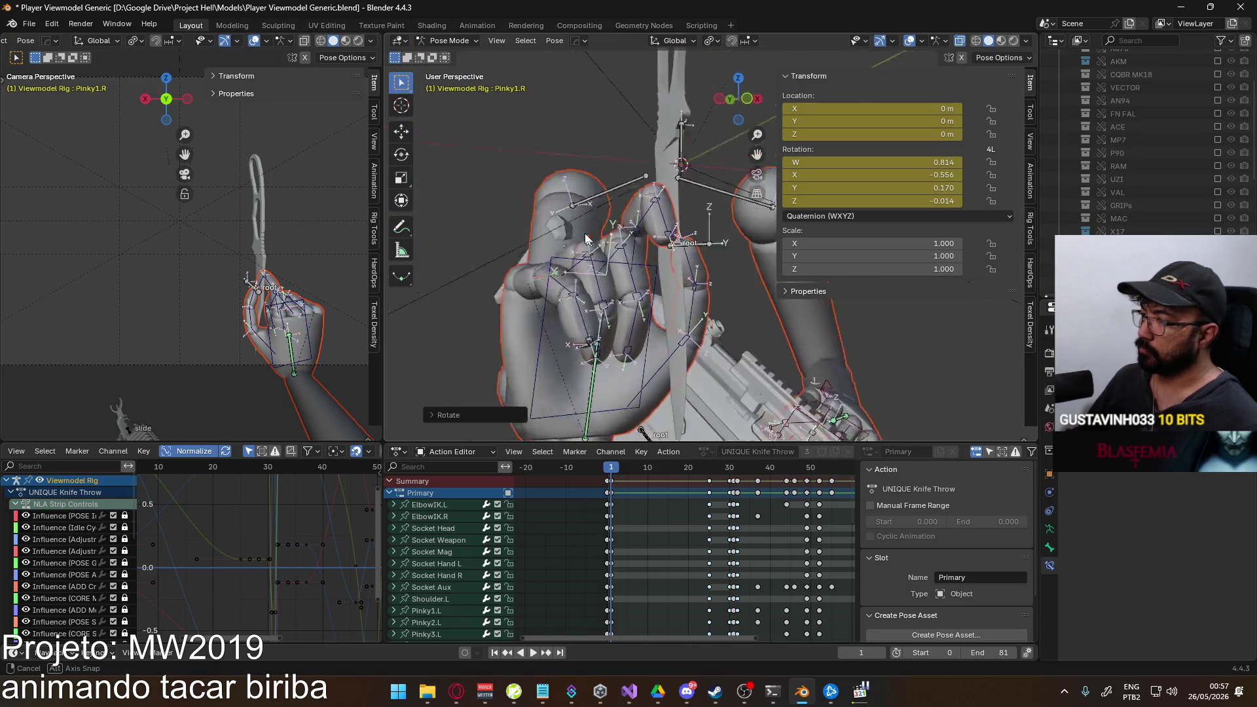
Bend the pinky's middle joint on local X and adjust its base joint rotation.
{"action": "key", "text": "r"}
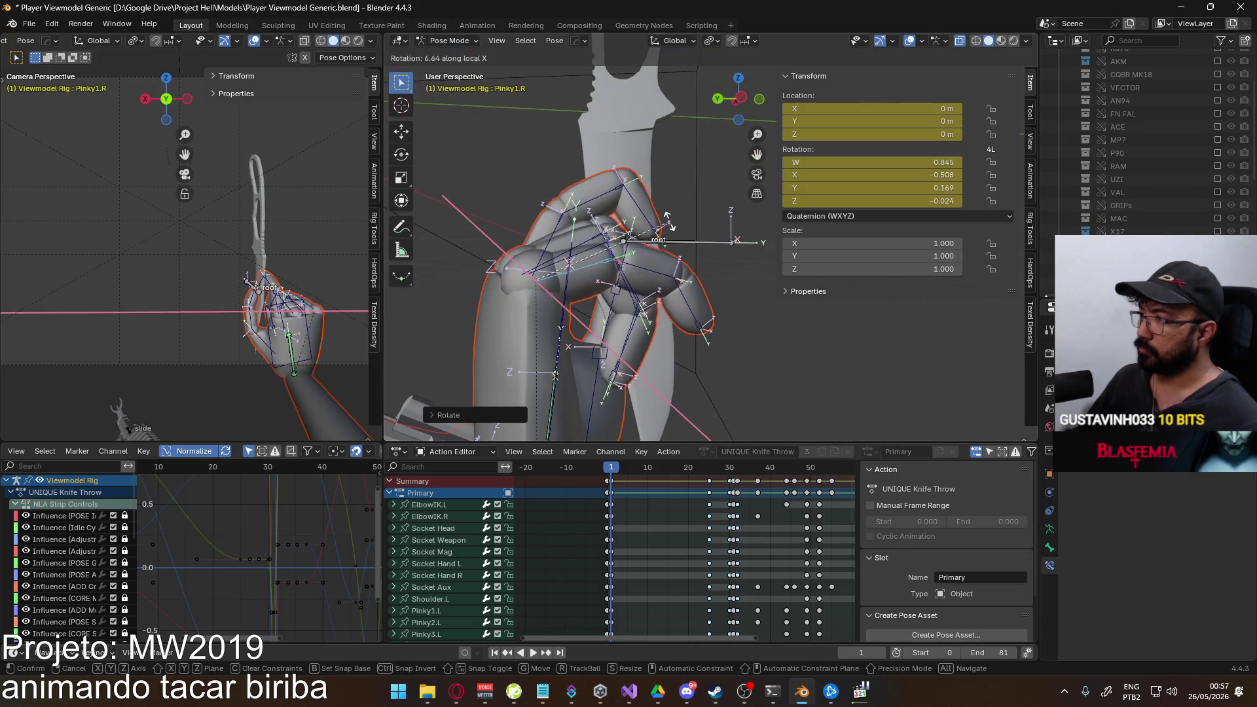
{"action": "left_click", "coordinate": [650, 300]}
{"action": "key", "text": "r"}
{"action": "key", "text": "x"}
{"action": "left_click", "coordinate": [671, 312]}
{"action": "mouse_move", "coordinate": [671, 312]}
{"action": "middle_mouse_down"}
{"action": "mouse_move", "coordinate": [646, 390]}
{"action": "mouse_move", "coordinate": [736, 284]}
{"action": "middle_mouse_up"}
{"action": "left_click", "coordinate": [737, 275]}
{"action": "key", "text": "r"}
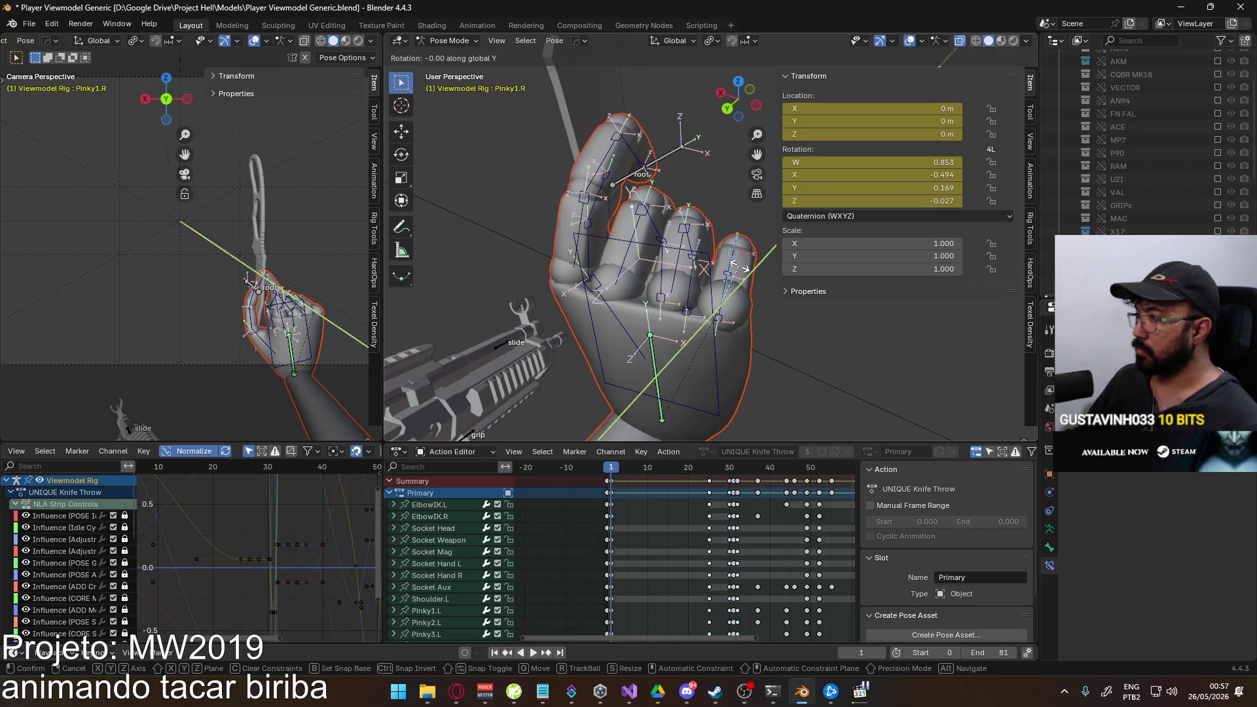
{"action": "key", "text": "Escape"}
{"action": "key", "text": "r"}
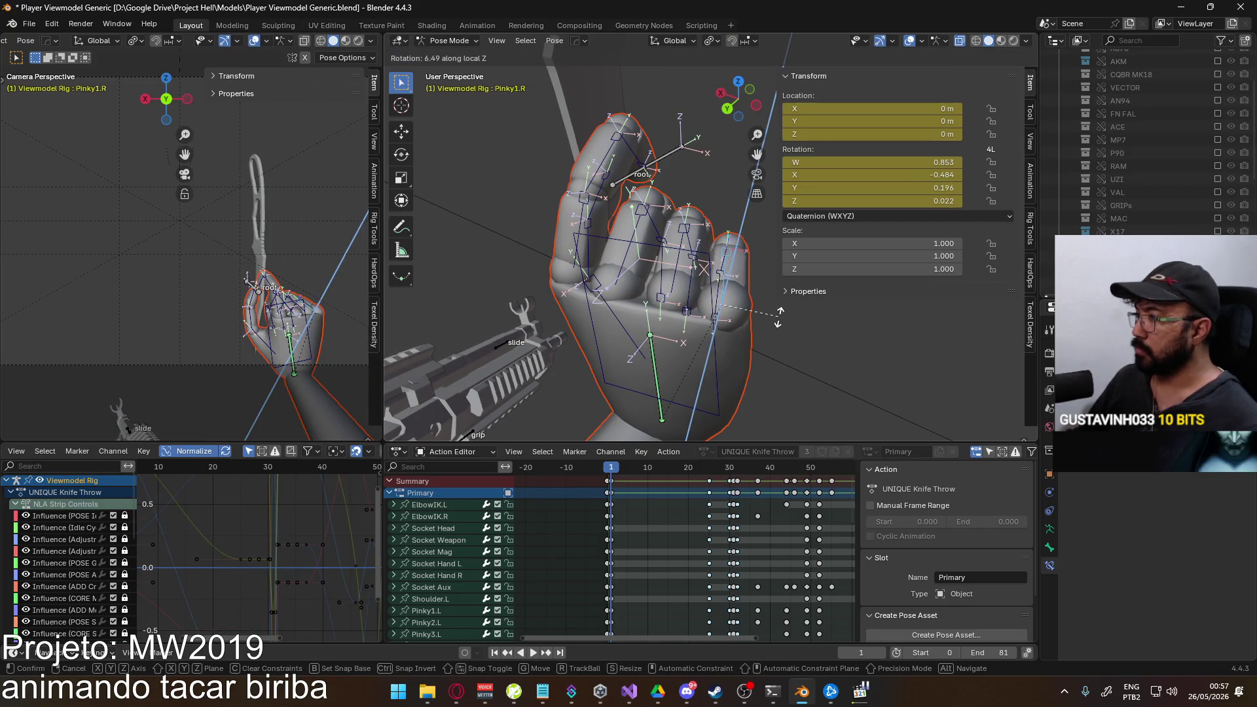
{"action": "left_click", "coordinate": [779, 317]}
{"action": "middle_click_drag", "start_coordinate": [779, 316], "coordinate": [695, 308]}
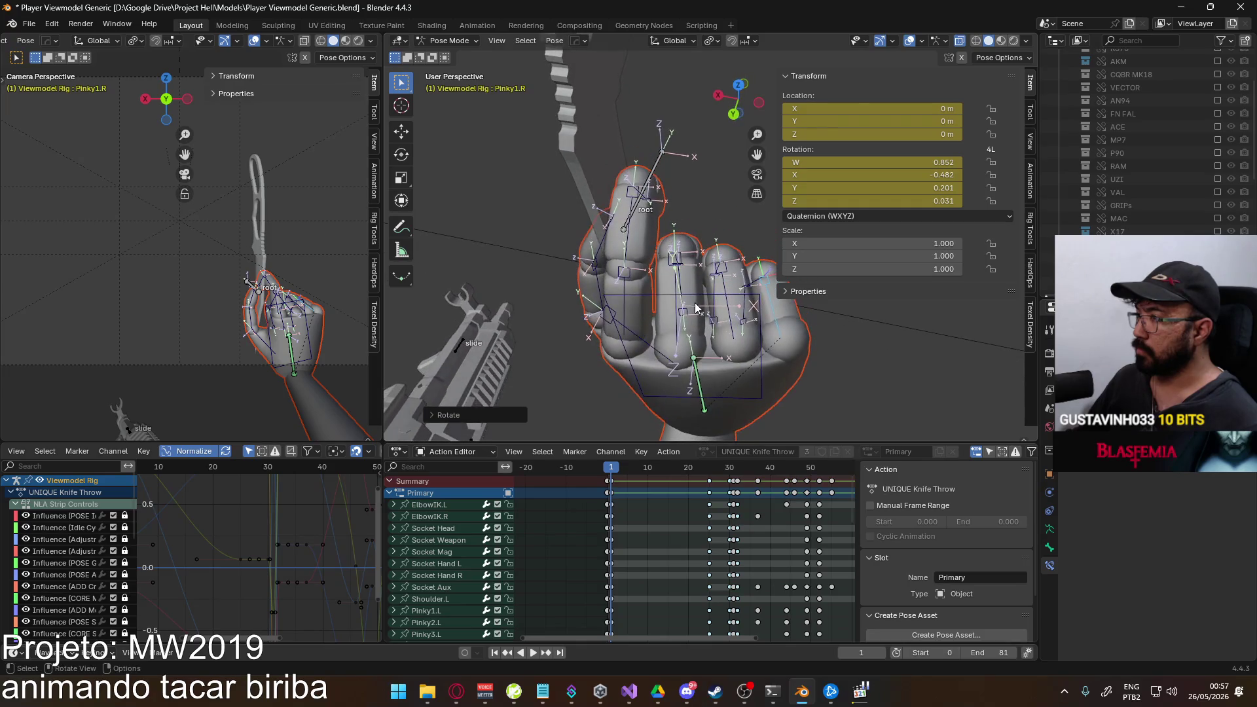
Rotate the ring finger base joint on global Y, then twist it on local Z.
{"action": "key", "text": "r"}
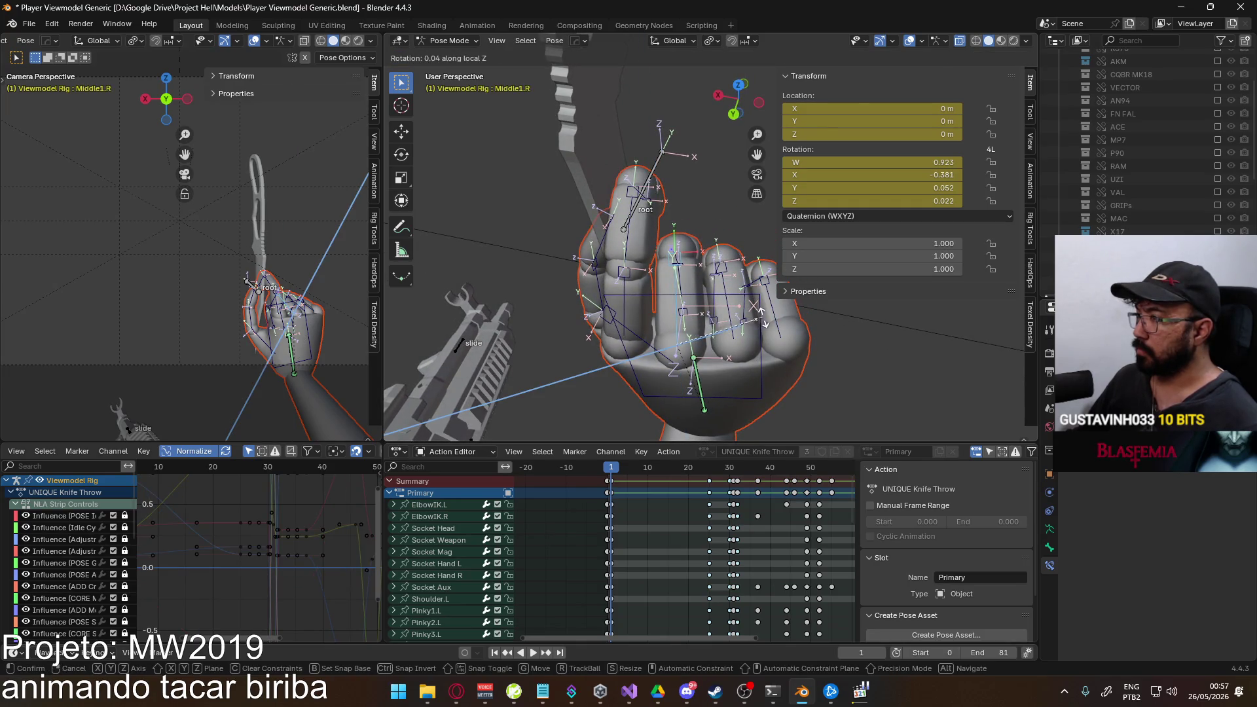
{"action": "left_click", "coordinate": [759, 326]}
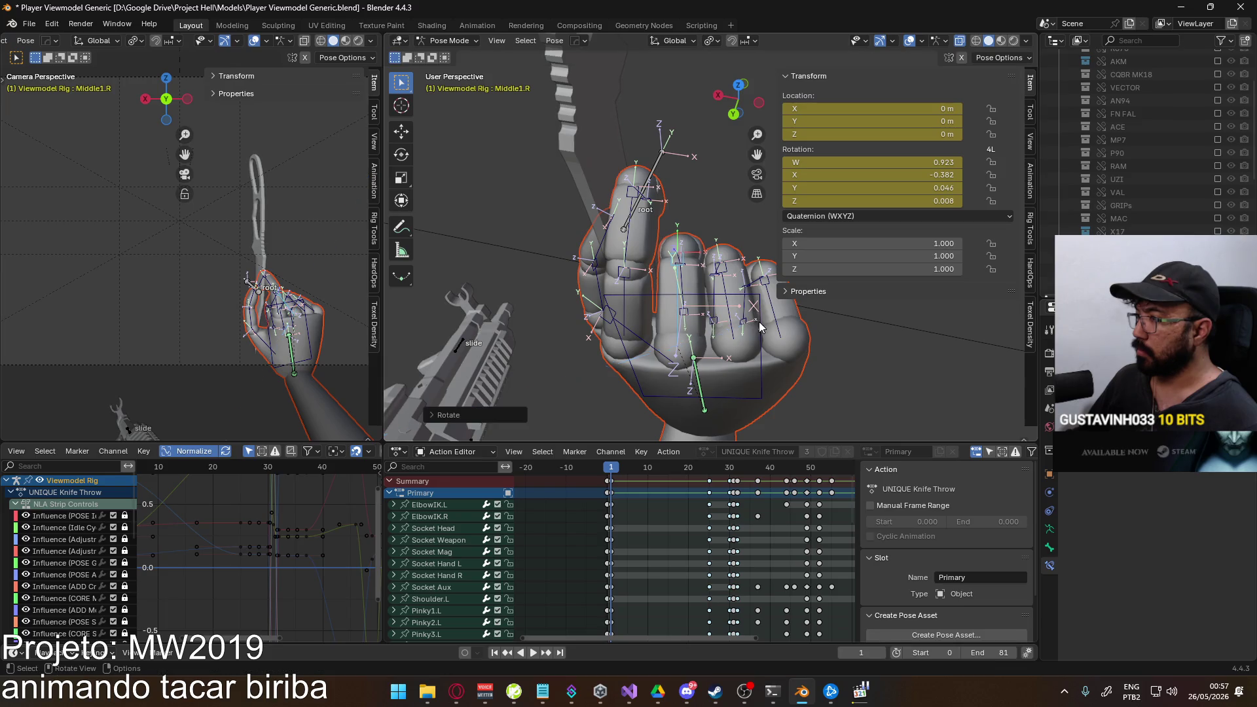
{"action": "middle_click_drag", "start_coordinate": [759, 326], "coordinate": [747, 295]}
{"action": "left_click", "coordinate": [700, 258]}
{"action": "key", "text": "r"}
{"action": "key", "text": "z"}
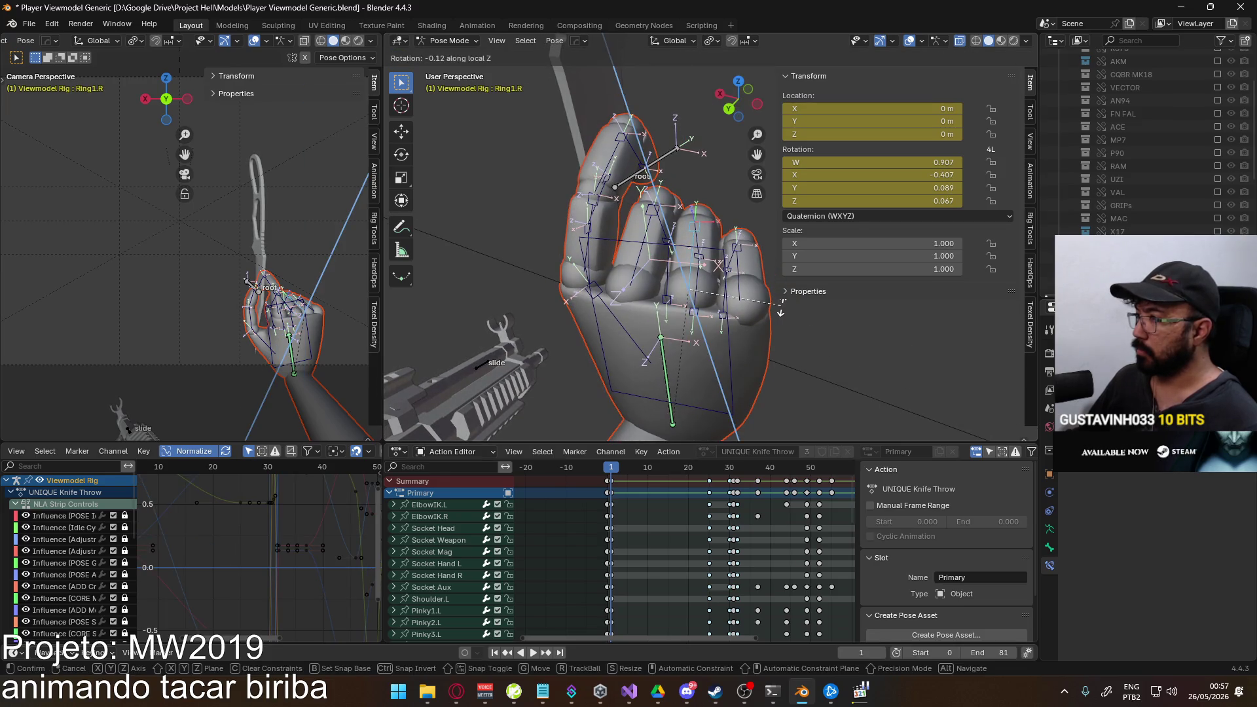
{"action": "key", "text": "y"}
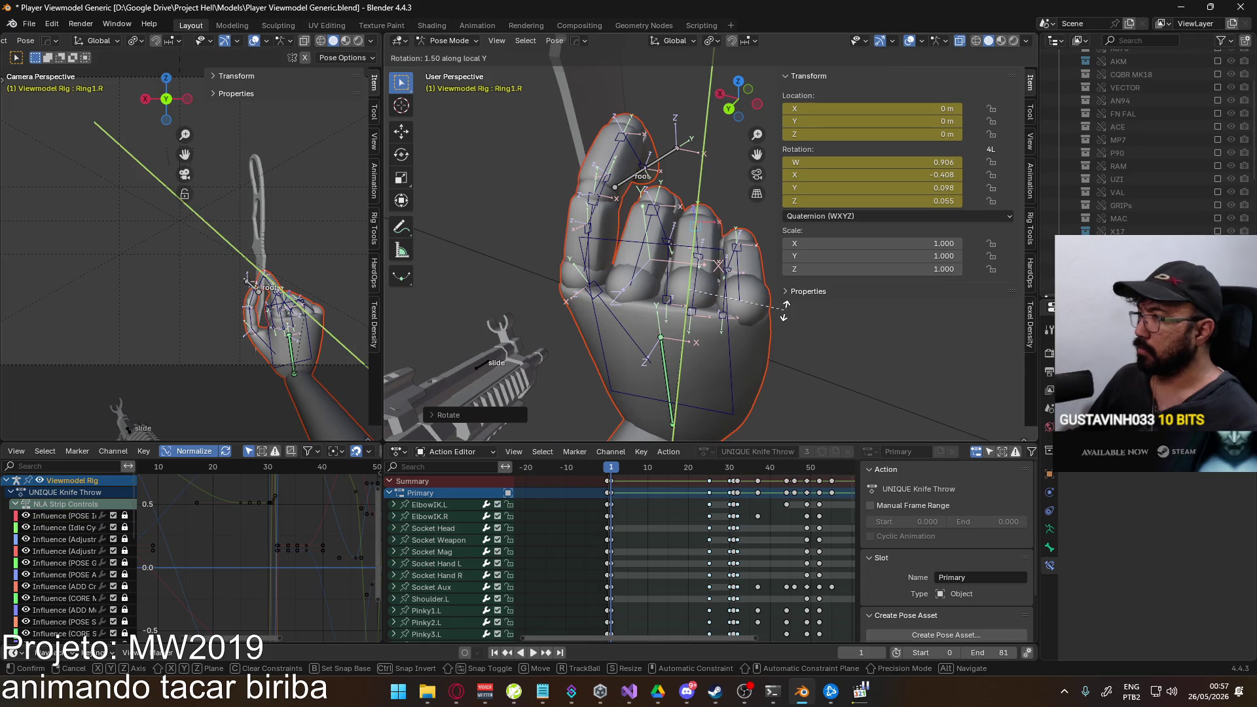
{"action": "left_click", "coordinate": [781, 315]}
{"action": "key", "text": "z"}
{"action": "key", "text": "z"}
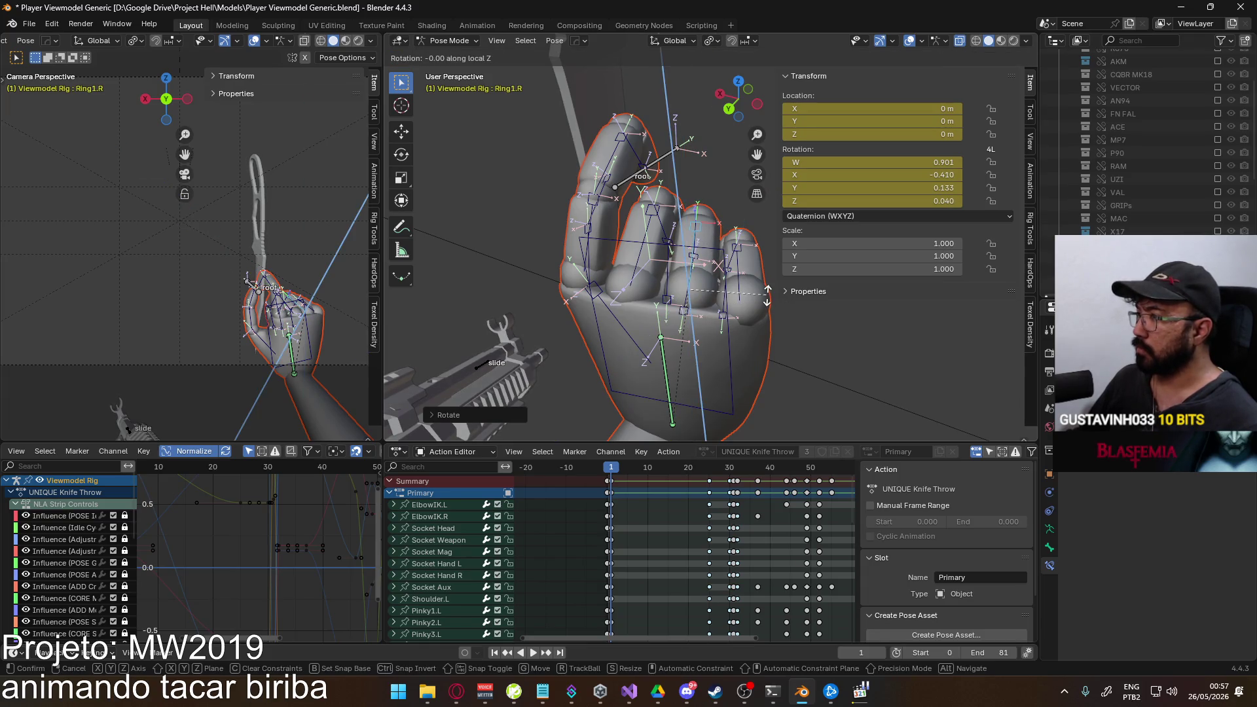
{"action": "left_click", "coordinate": [770, 298]}
{"action": "mouse_move", "coordinate": [771, 296]}
{"action": "middle_mouse_down"}
{"action": "mouse_move", "coordinate": [687, 255]}
{"action": "mouse_move", "coordinate": [654, 289]}
{"action": "middle_mouse_up"}
Bend the pinky, ring and middle fingertip joints inward on their local X axes.
{"action": "left_click", "coordinate": [663, 288]}
{"action": "key", "text": "r"}
{"action": "key", "text": "x"}
{"action": "key", "text": "x"}
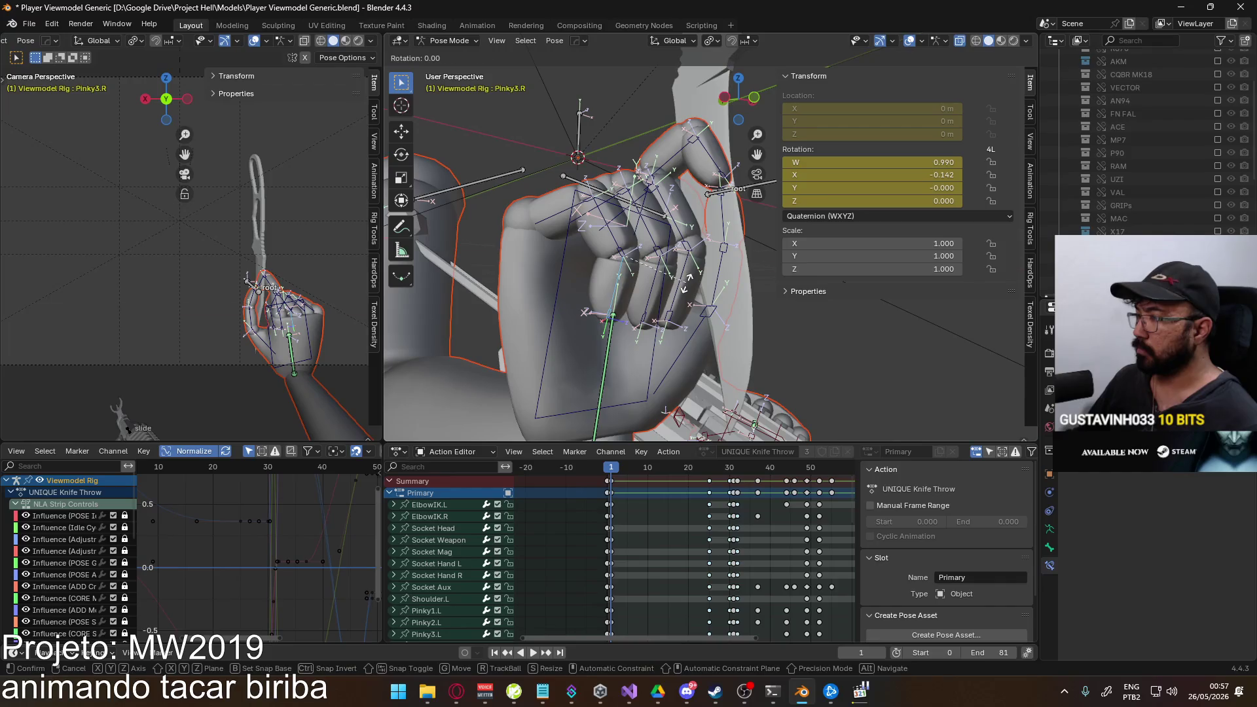
{"action": "left_click", "coordinate": [647, 293]}
{"action": "key", "text": "r"}
{"action": "key", "text": "x"}
{"action": "key", "text": "x"}
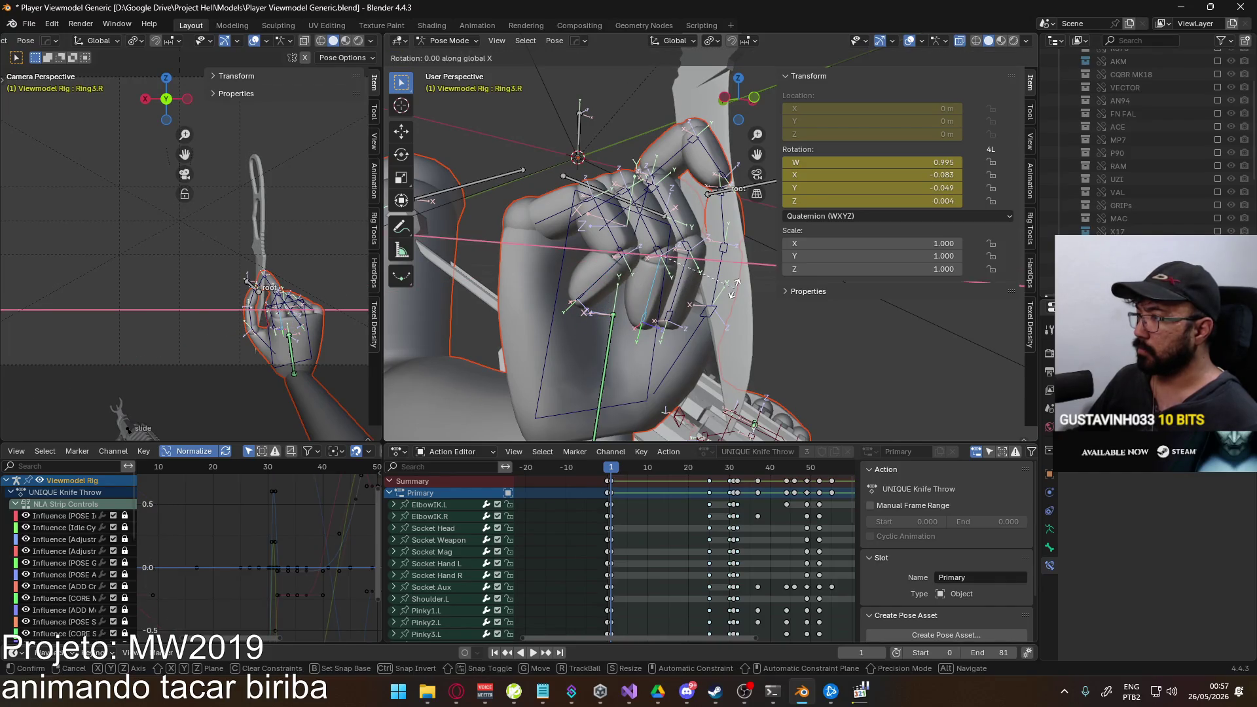
{"action": "left_click", "coordinate": [717, 307]}
{"action": "mouse_move", "coordinate": [716, 306]}
{"action": "middle_mouse_down"}
{"action": "mouse_move", "coordinate": [621, 262]}
{"action": "mouse_move", "coordinate": [746, 277]}
{"action": "middle_mouse_up"}
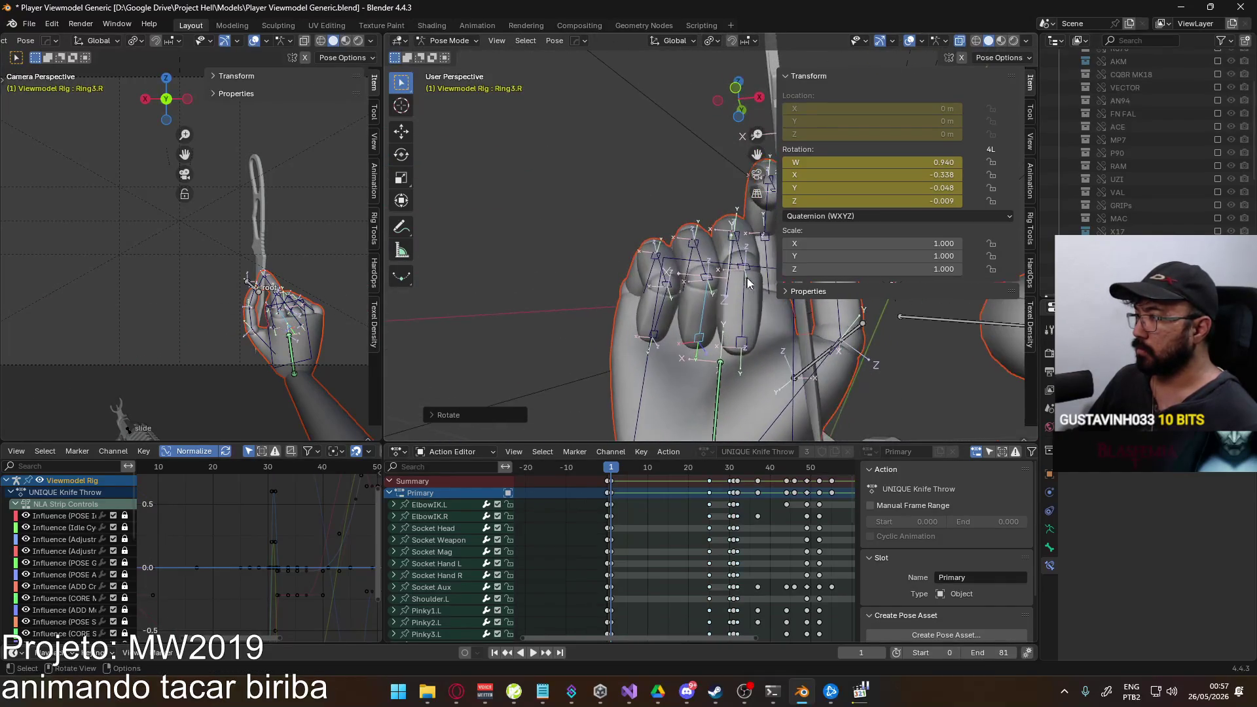
{"action": "left_click", "coordinate": [743, 291]}
{"action": "key", "text": "r"}
{"action": "key", "text": "x"}
{"action": "key", "text": "x"}
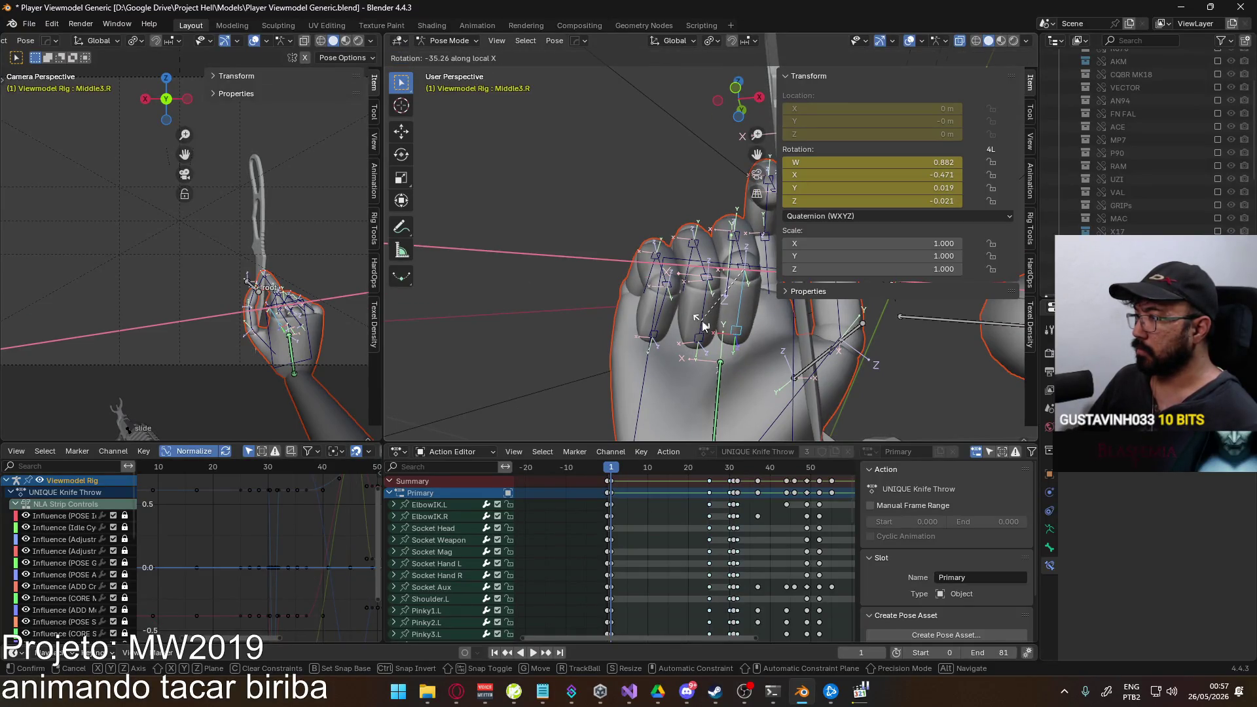
{"action": "left_click", "coordinate": [726, 324]}
{"action": "mouse_move", "coordinate": [728, 325]}
{"action": "middle_mouse_down"}
{"action": "mouse_move", "coordinate": [741, 358]}
{"action": "mouse_move", "coordinate": [811, 238]}
{"action": "mouse_move", "coordinate": [672, 303]}
{"action": "middle_mouse_up"}
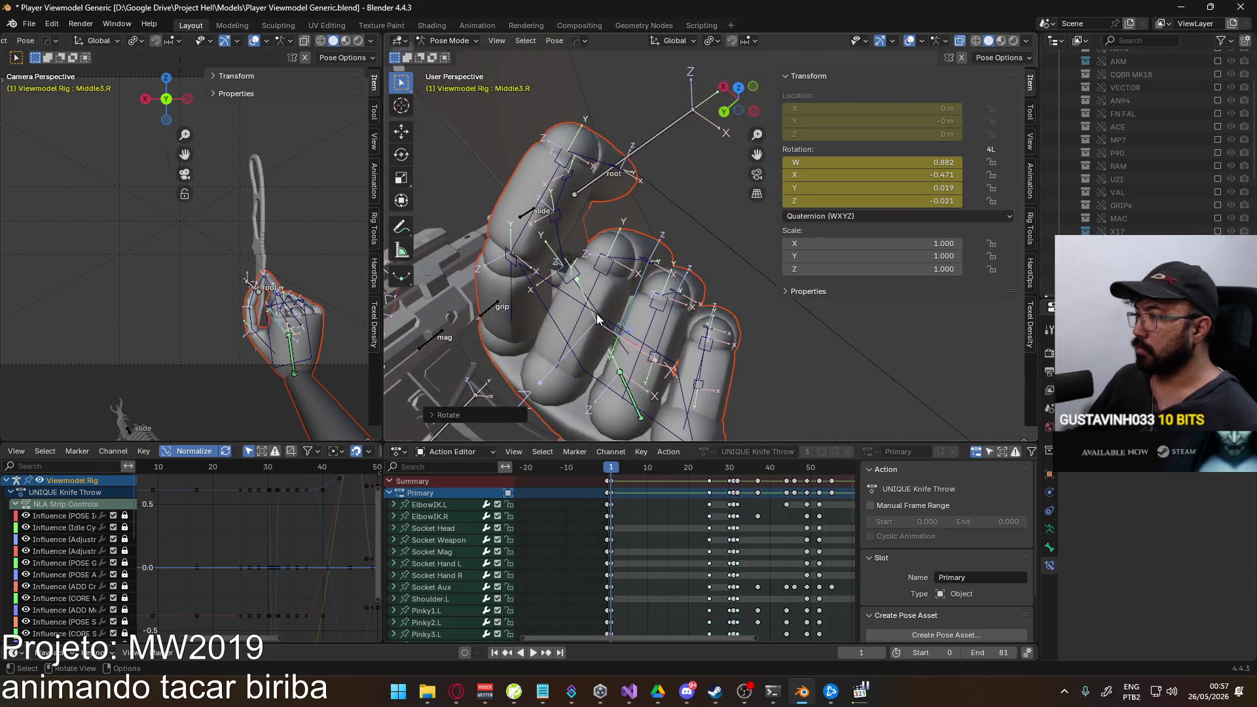
Rotate the middle finger base joint on its local Y axis to tighten the grip.
{"action": "left_click", "coordinate": [597, 300]}
{"action": "key", "text": "r"}
{"action": "key", "text": "y"}
{"action": "key", "text": "y"}
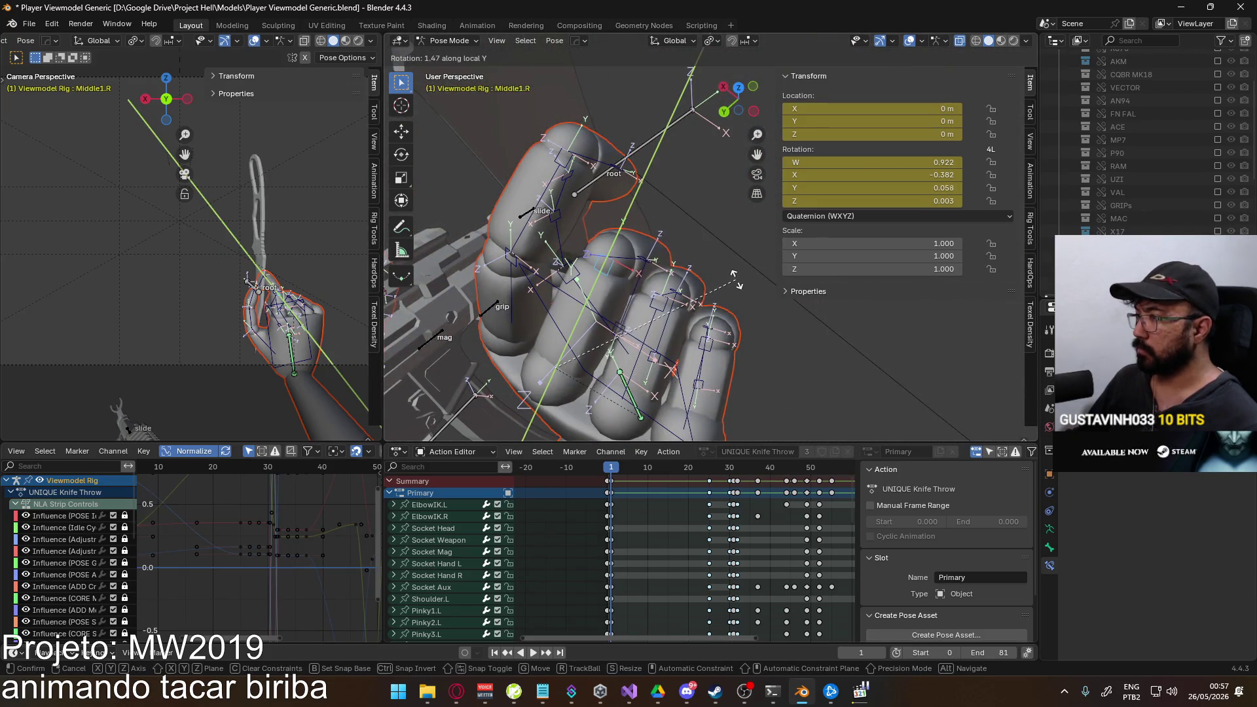
{"action": "left_click", "coordinate": [727, 295]}
{"action": "mouse_move", "coordinate": [727, 294]}
{"action": "middle_mouse_down"}
{"action": "mouse_move", "coordinate": [537, 206]}
{"action": "mouse_move", "coordinate": [543, 144]}
{"action": "mouse_move", "coordinate": [626, 233]}
{"action": "mouse_move", "coordinate": [647, 232]}
{"action": "mouse_move", "coordinate": [631, 257]}
{"action": "middle_mouse_up"}
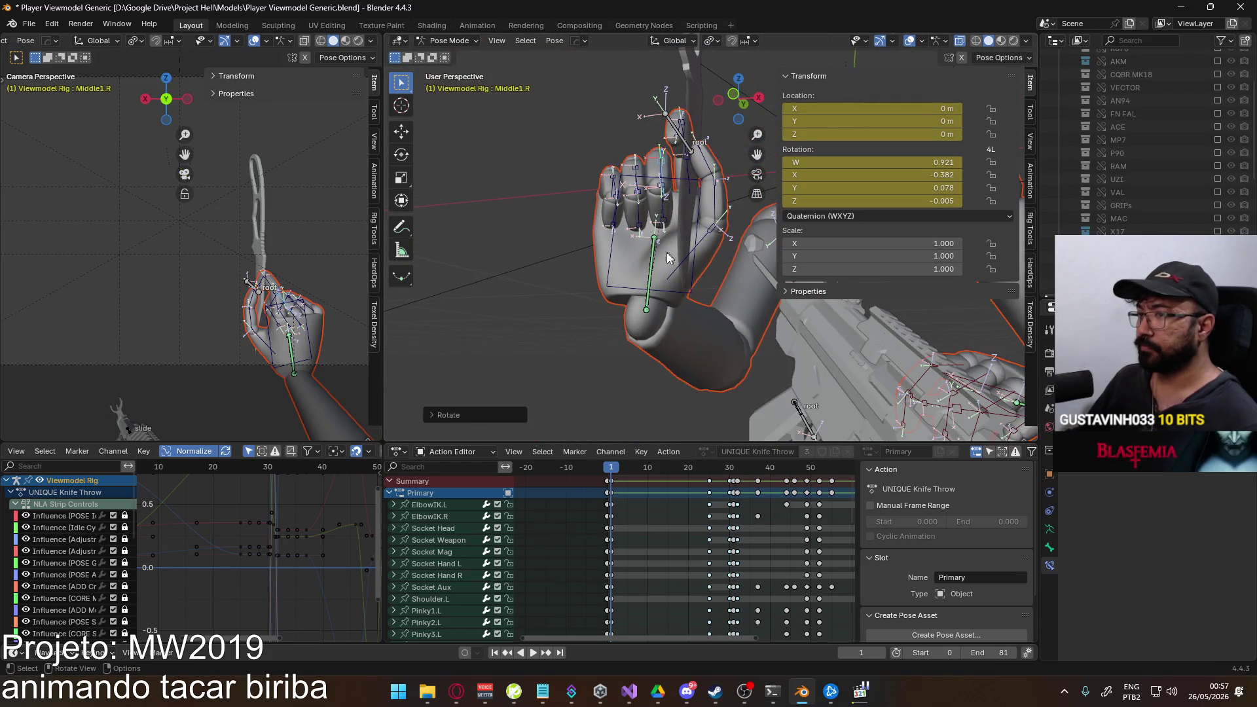
Select the Socket Aux bone and begin rotating it.
{"action": "left_click", "coordinate": [669, 135]}
{"action": "mouse_move", "coordinate": [670, 135]}
{"action": "middle_mouse_down"}
{"action": "mouse_move", "coordinate": [580, 226]}
{"action": "mouse_move", "coordinate": [673, 202]}
{"action": "middle_mouse_up"}
{"action": "key", "text": "r"}
{"action": "key", "text": "Escape"}
{"action": "key", "text": "r"}
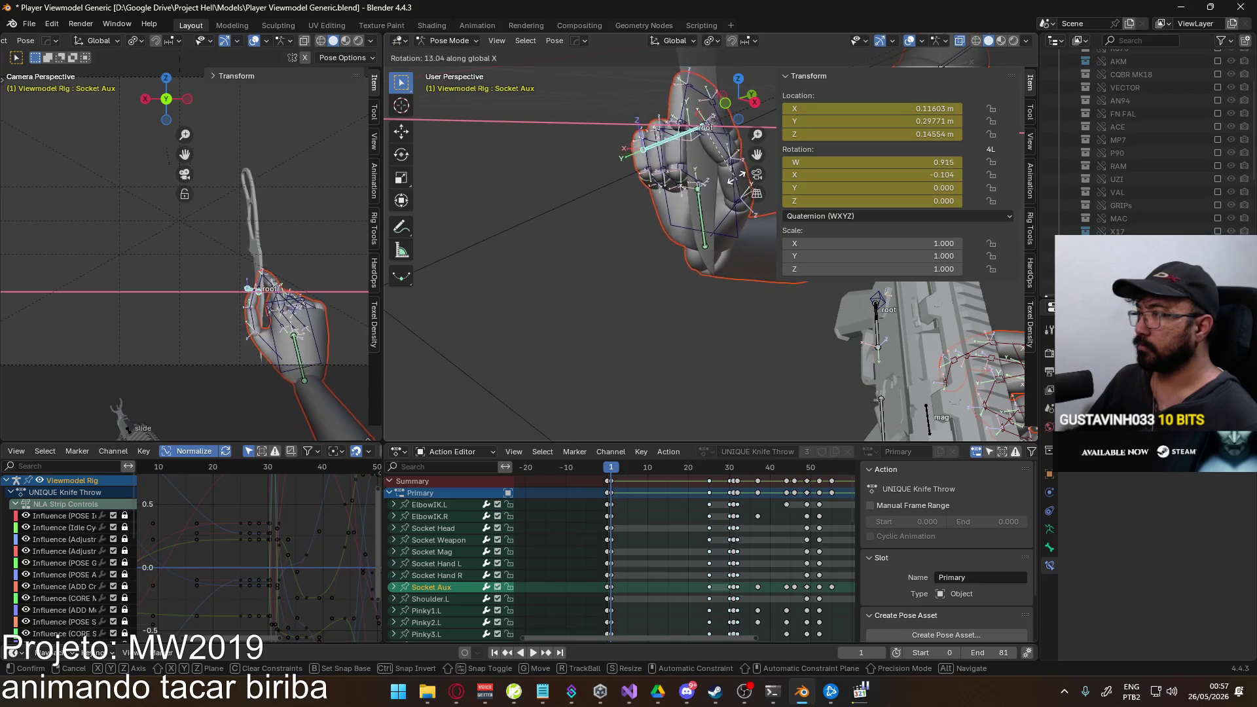
Rotate Socket Aux on global X, then turn the knife further on local Y and Z.
{"action": "key", "text": "x"}
{"action": "left_click", "coordinate": [675, 207]}
{"action": "key", "text": "r"}
{"action": "key", "text": "y"}
{"action": "key", "text": "y"}
{"action": "middle_click_drag", "start_coordinate": [723, 75], "coordinate": [729, 290], "text": "alt"}
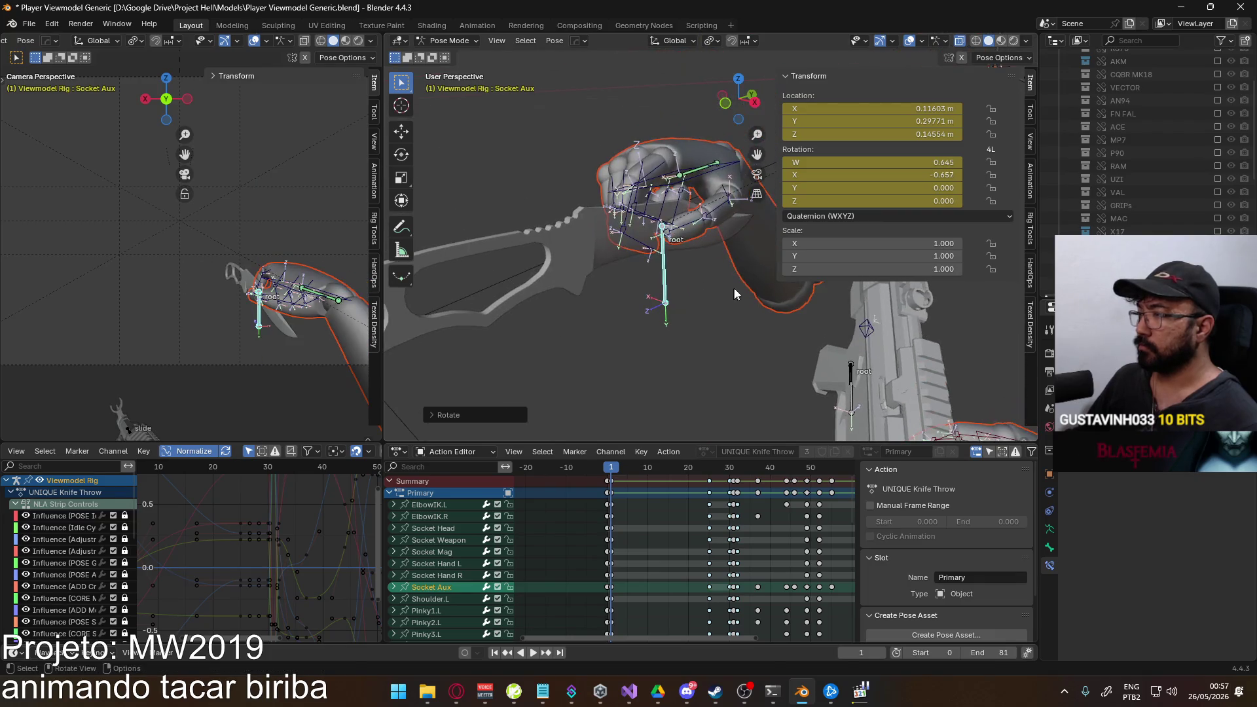
{"action": "key", "text": "z"}
{"action": "key", "text": "z"}
Check the knife angle against the reference mp4 and confirm the sideways orientation.
{"action": "left_click", "coordinate": [694, 225]}
{"action": "key", "text": "alt+Tab"}
{"action": "key", "text": "alt+Tab"}
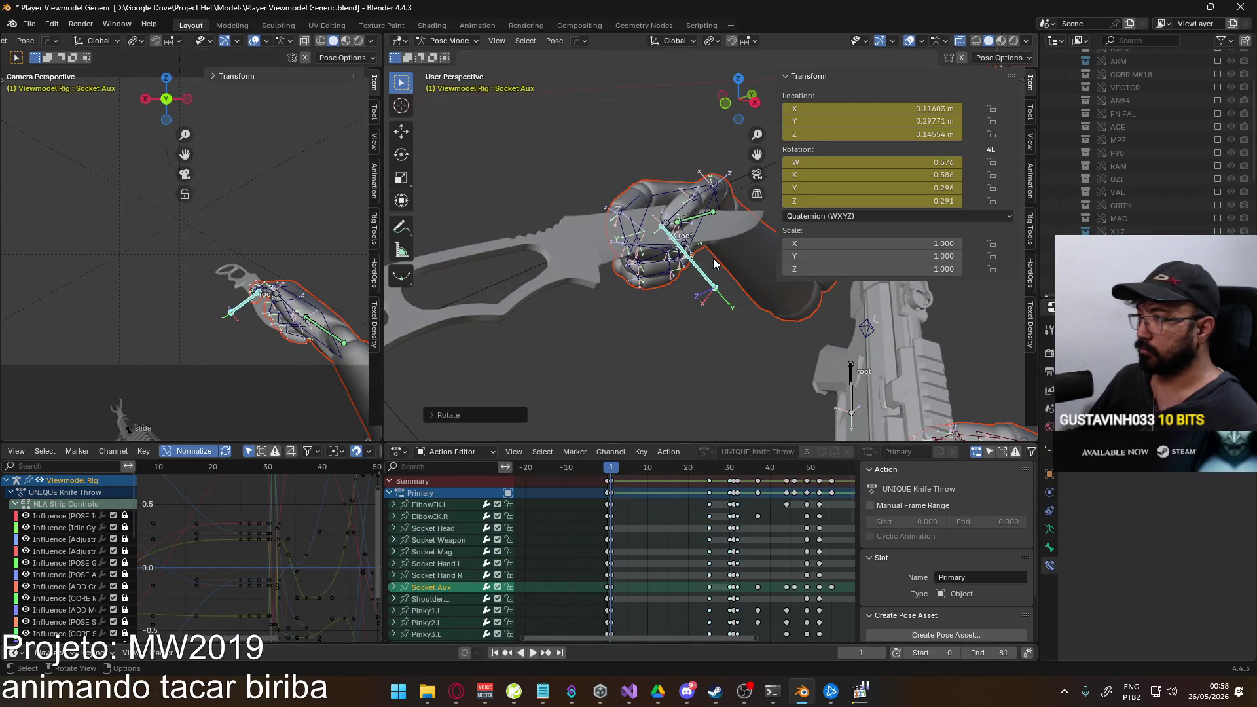
{"action": "key", "text": "r"}
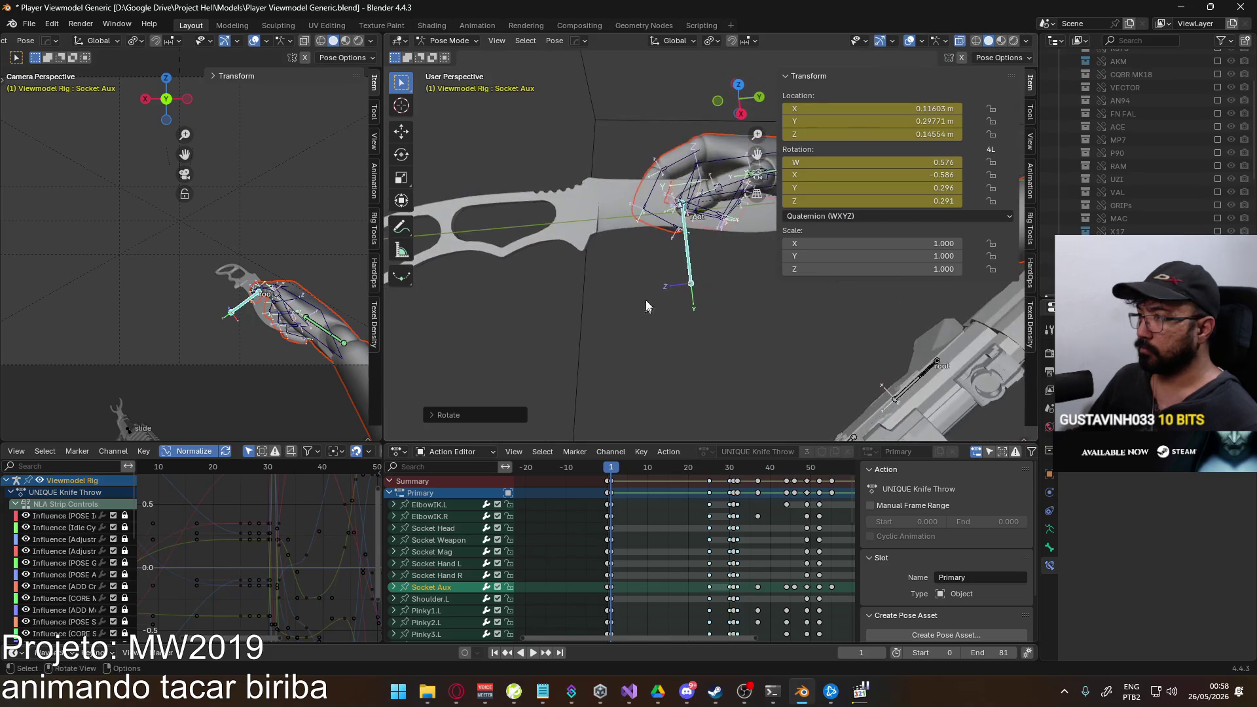
{"action": "key", "text": "alt+Tab"}
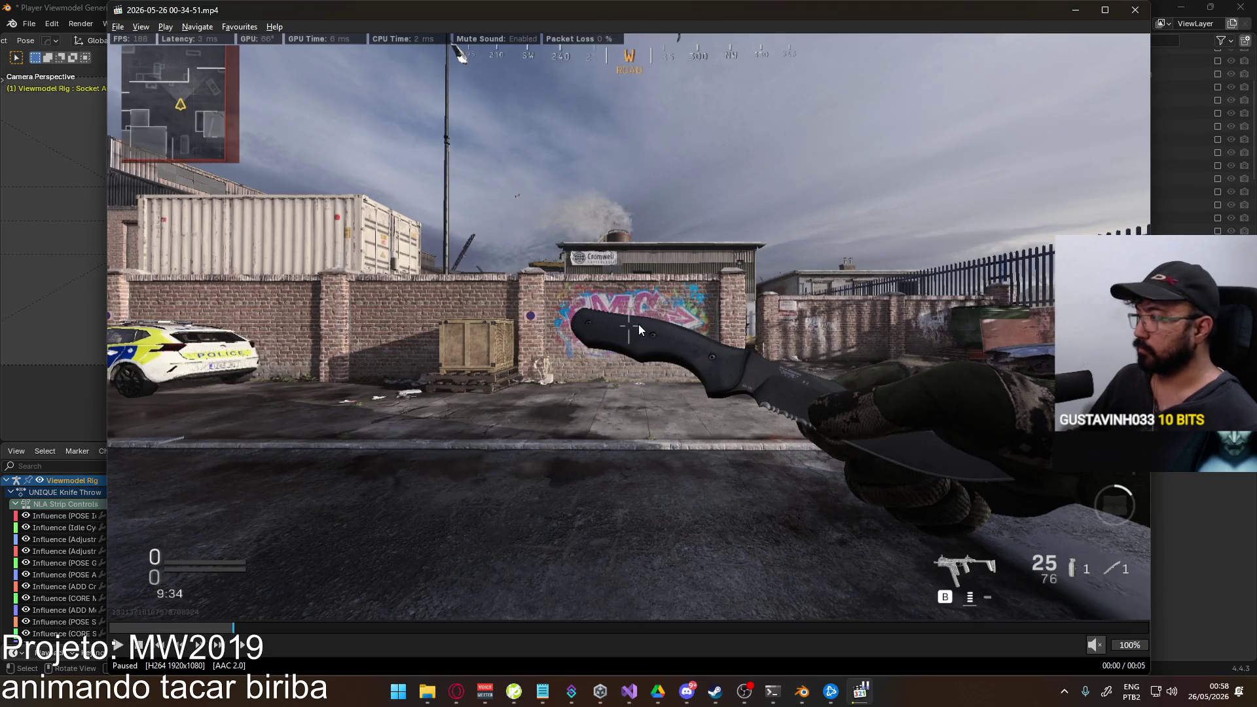
{"action": "key", "text": "alt+Tab"}
{"action": "left_click", "coordinate": [528, 333]}
{"action": "middle_click_drag", "start_coordinate": [527, 332], "coordinate": [642, 328]}
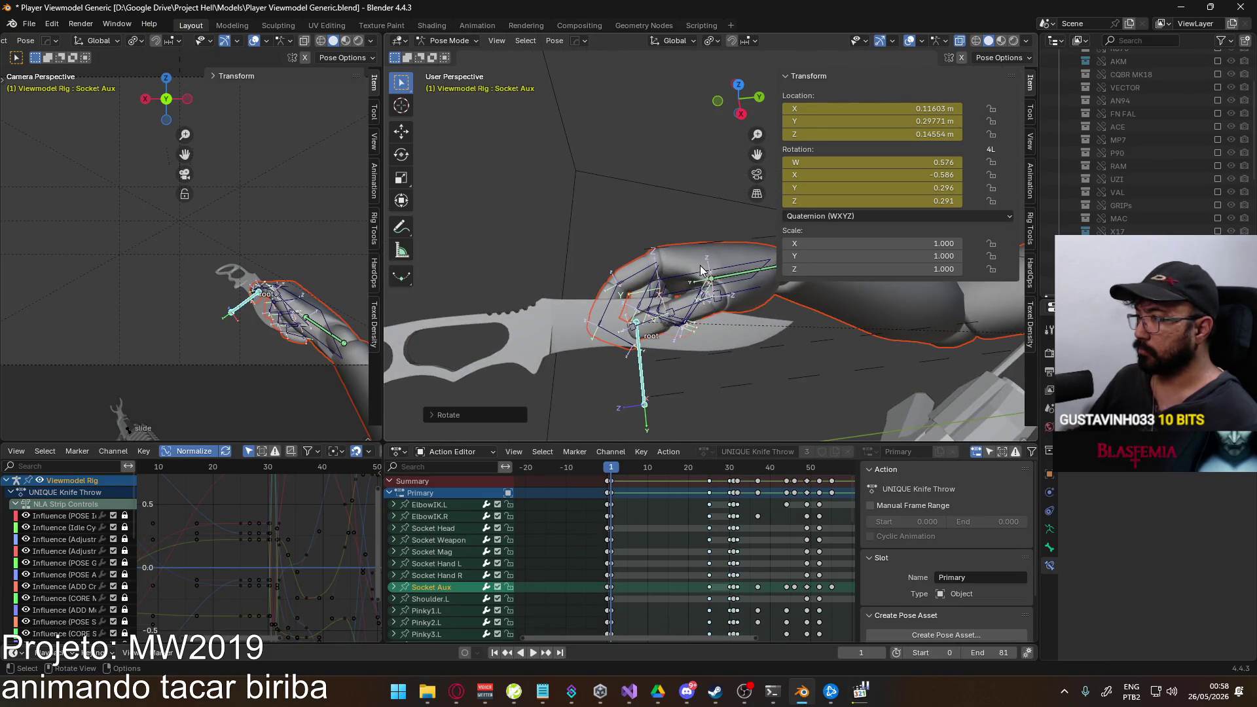
Nudge the HandIK.R control to reposition the hand around the knife.
{"action": "left_click", "coordinate": [702, 268]}
{"action": "key", "text": "g"}
{"action": "left_click", "coordinate": [696, 267]}
{"action": "mouse_move", "coordinate": [697, 267]}
{"action": "middle_mouse_down"}
{"action": "mouse_move", "coordinate": [685, 317]}
{"action": "mouse_move", "coordinate": [924, 148]}
{"action": "mouse_move", "coordinate": [685, 238]}
{"action": "mouse_move", "coordinate": [730, 203]}
{"action": "middle_mouse_up"}
{"action": "key", "text": "g"}
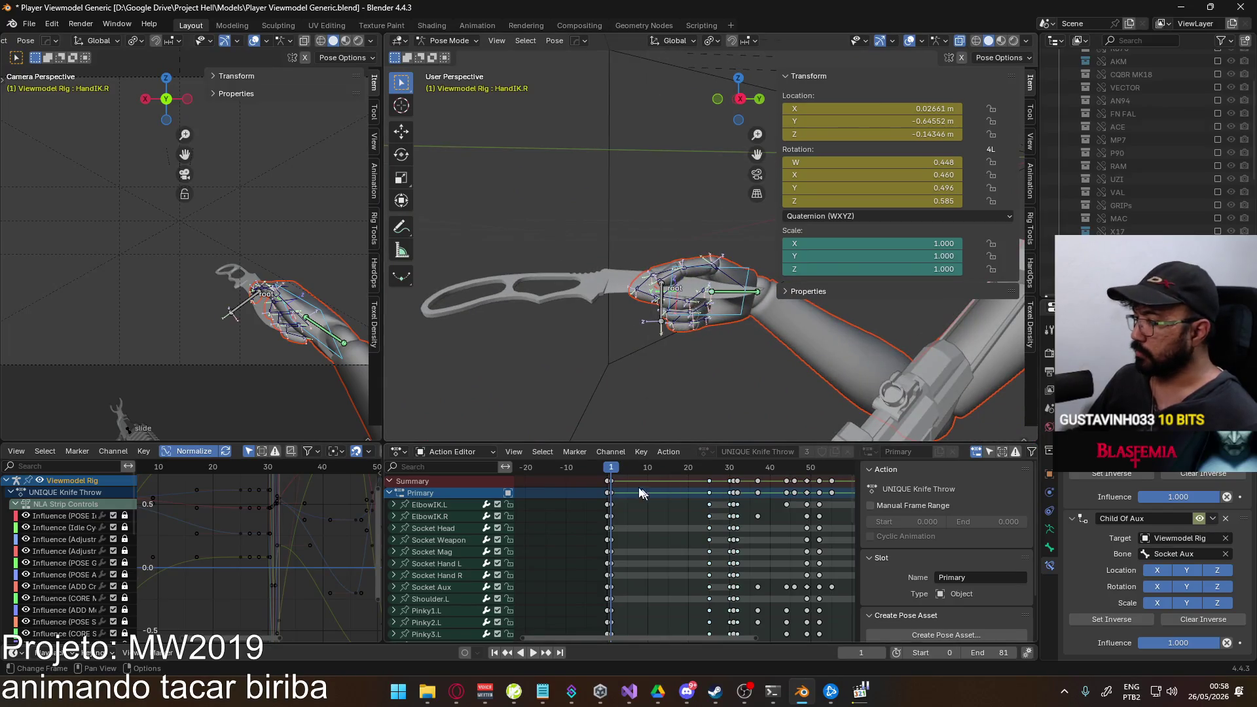
Play back the knife animation, return to frame 1 and undo the last Socket Aux change.
{"action": "left_click", "coordinate": [662, 302]}
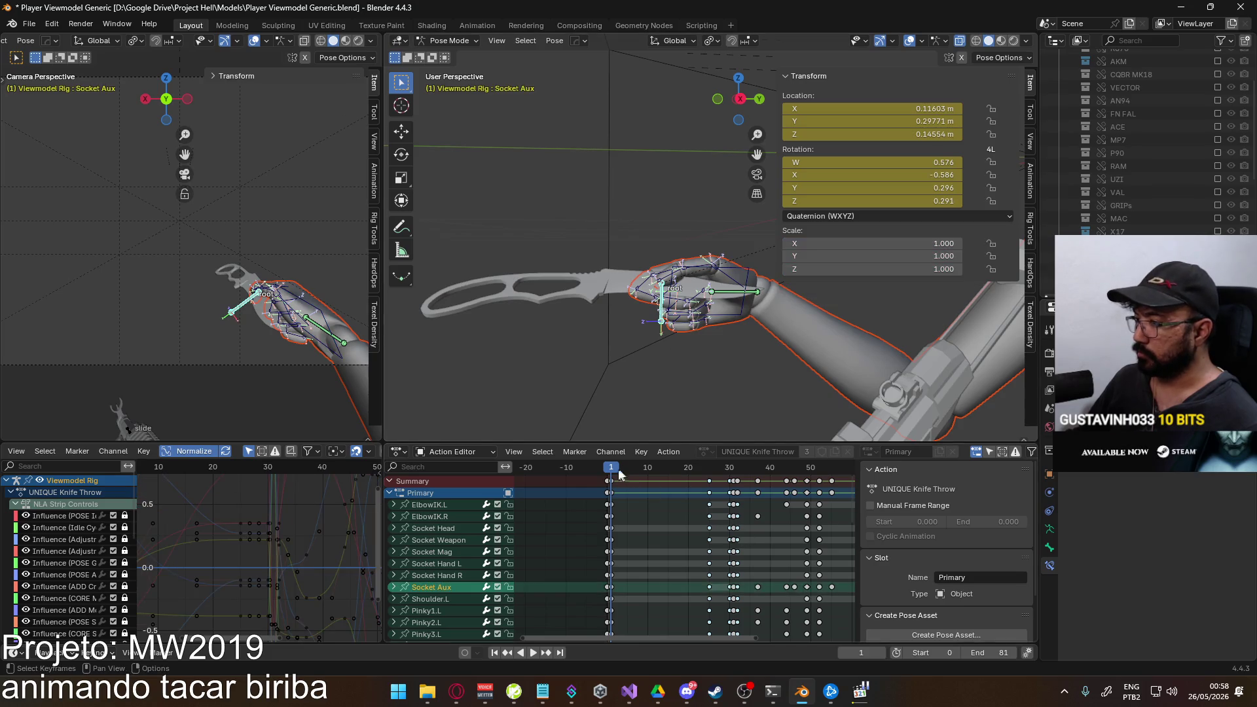
{"action": "key", "text": "space"}
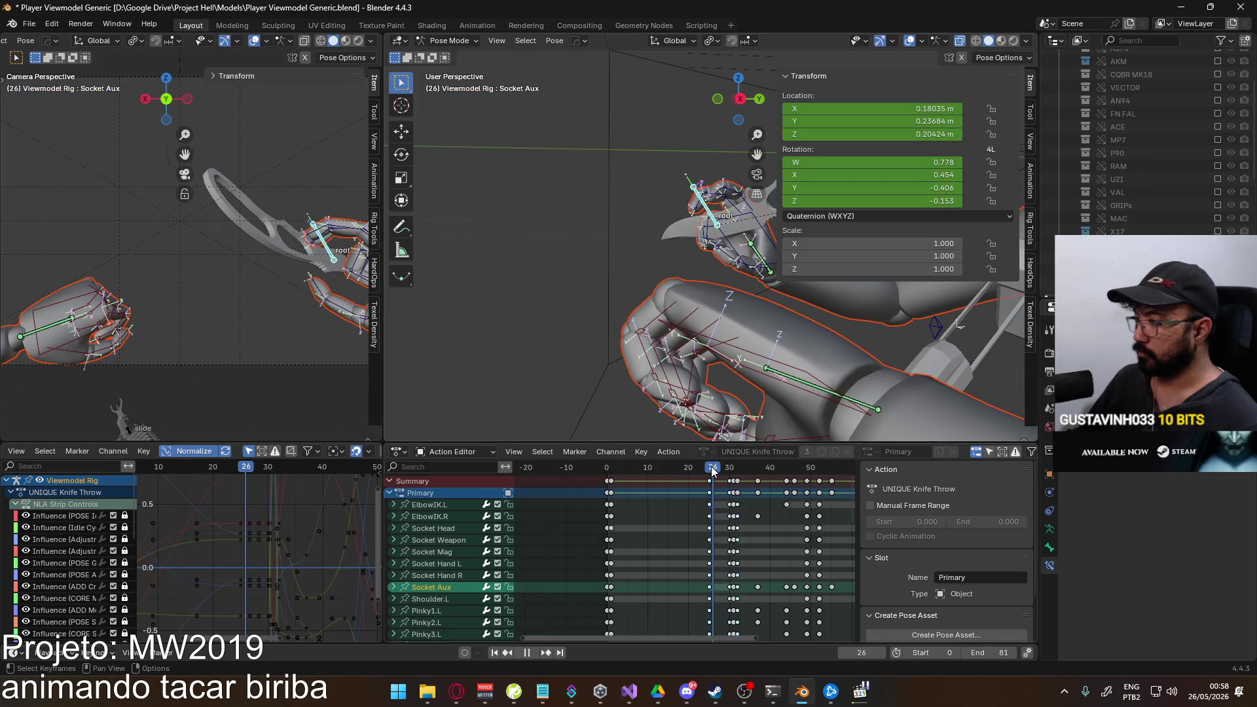
{"action": "left_click_drag", "start_coordinate": [708, 473], "coordinate": [615, 480]}
{"action": "key", "text": "Escape"}
{"action": "mouse_move", "coordinate": [718, 314]}
{"action": "middle_mouse_down"}
{"action": "mouse_move", "coordinate": [771, 320]}
{"action": "mouse_move", "coordinate": [740, 376]}
{"action": "middle_mouse_up"}
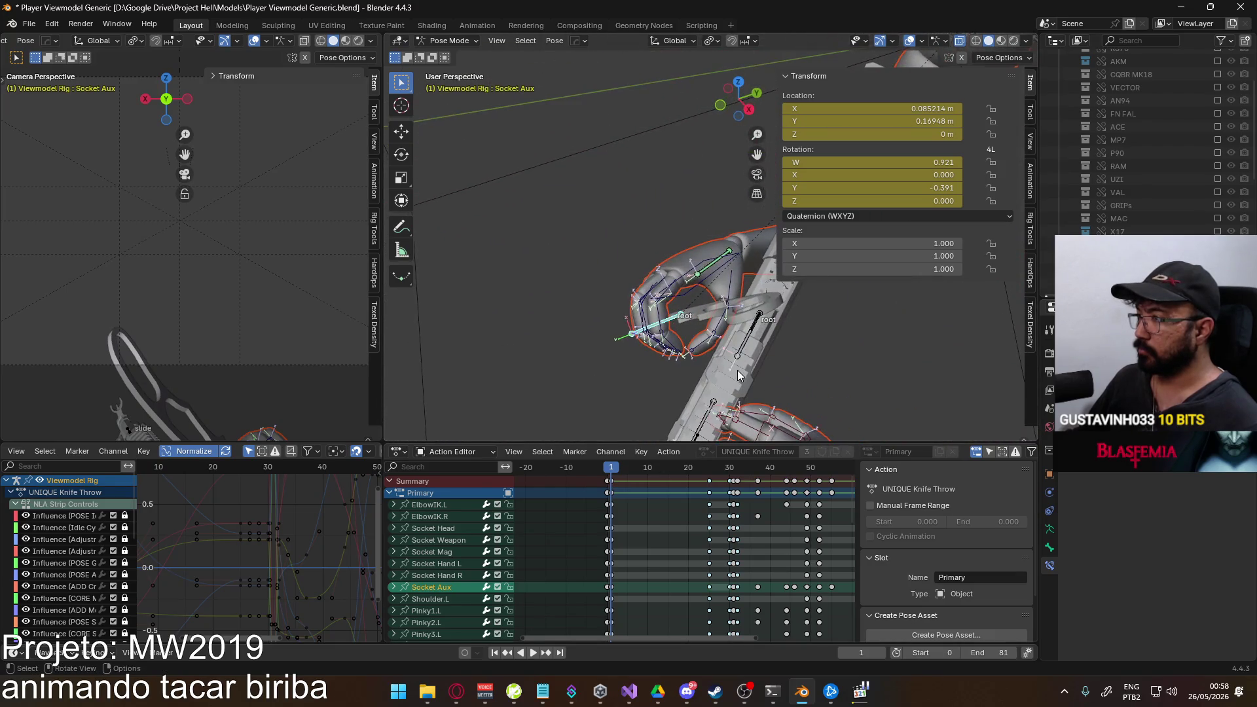
{"action": "key", "text": "ctrl+z"}
{"action": "scroll", "coordinate": [573, 302], "scroll_direction": "up", "scroll_amount": 2}
{"action": "scroll", "coordinate": [564, 275], "scroll_direction": "up", "scroll_amount": 1}
Box-select the hand bones, save the file and keyframe their location and rotation.
{"action": "key", "text": "b"}
{"action": "mouse_move", "coordinate": [454, 165]}
{"action": "left_mouse_down"}
{"action": "mouse_move", "coordinate": [579, 311]}
{"action": "mouse_move", "coordinate": [575, 240]}
{"action": "left_mouse_up"}
{"action": "key", "text": "b"}
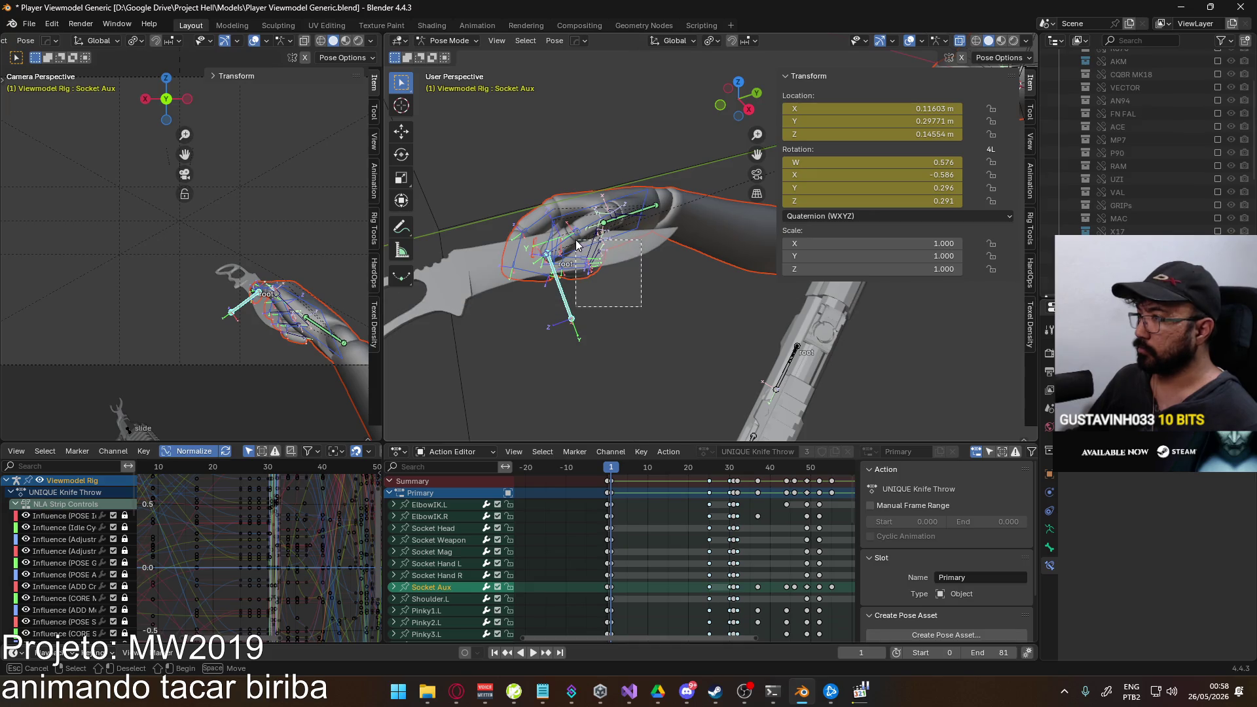
{"action": "left_click", "coordinate": [648, 218]}
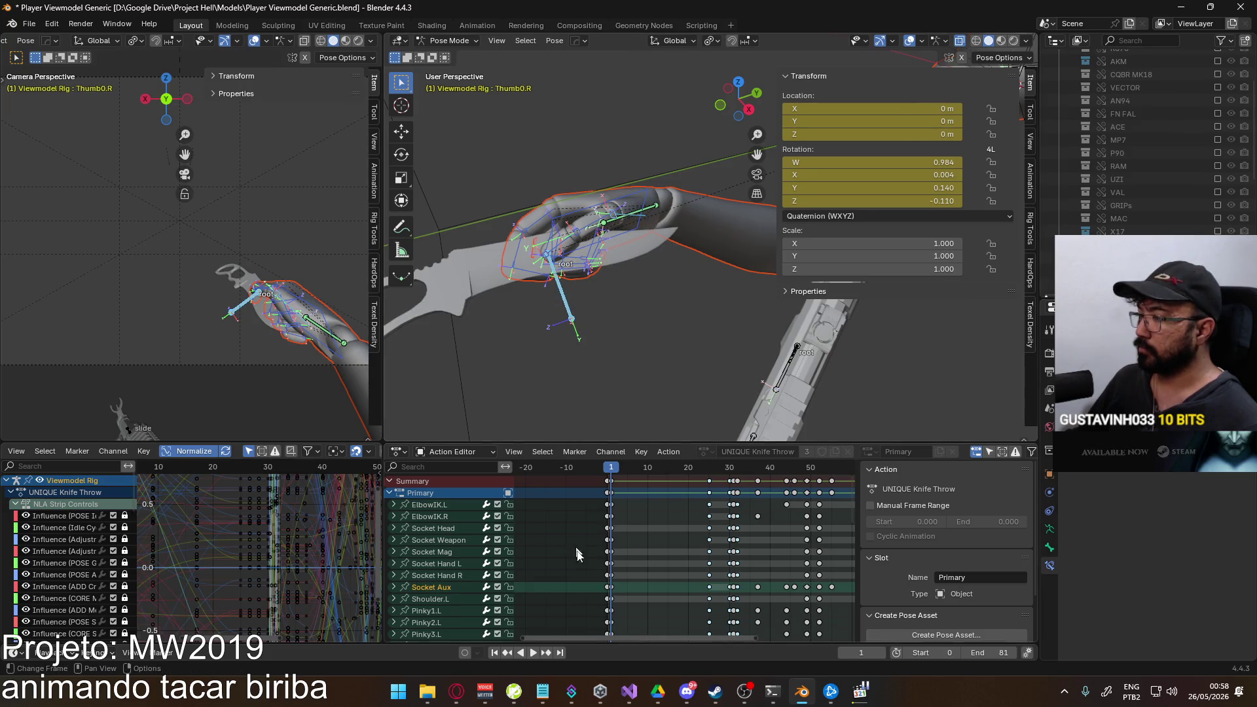
{"action": "key", "text": "ctrl+s"}
{"action": "mouse_move", "coordinate": [592, 423]}
{"action": "middle_mouse_down"}
{"action": "mouse_move", "coordinate": [595, 303]}
{"action": "mouse_move", "coordinate": [649, 326]}
{"action": "middle_mouse_up"}
{"action": "key", "text": "i"}
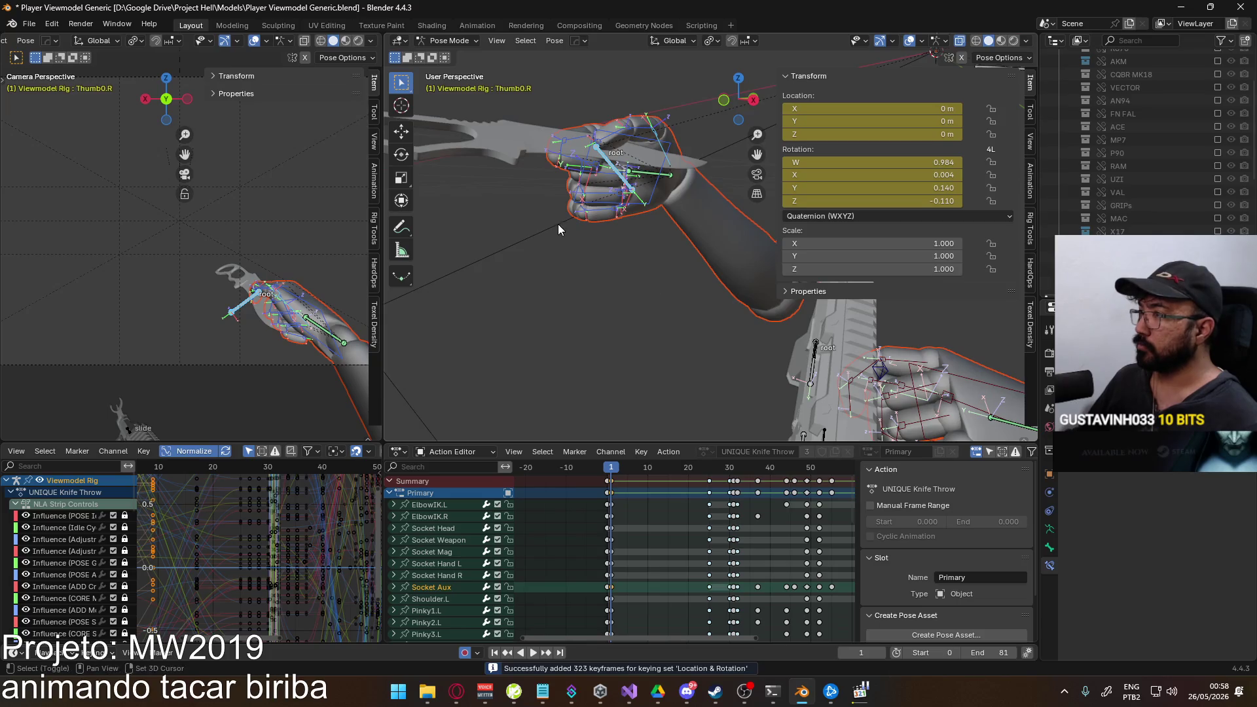
{"action": "middle_click_drag", "start_coordinate": [559, 224], "coordinate": [619, 228]}
Copy the hand pose at frame 1, paste it at frame 25, and start rotating Socket Aux.
{"action": "right_click", "coordinate": [627, 229]}
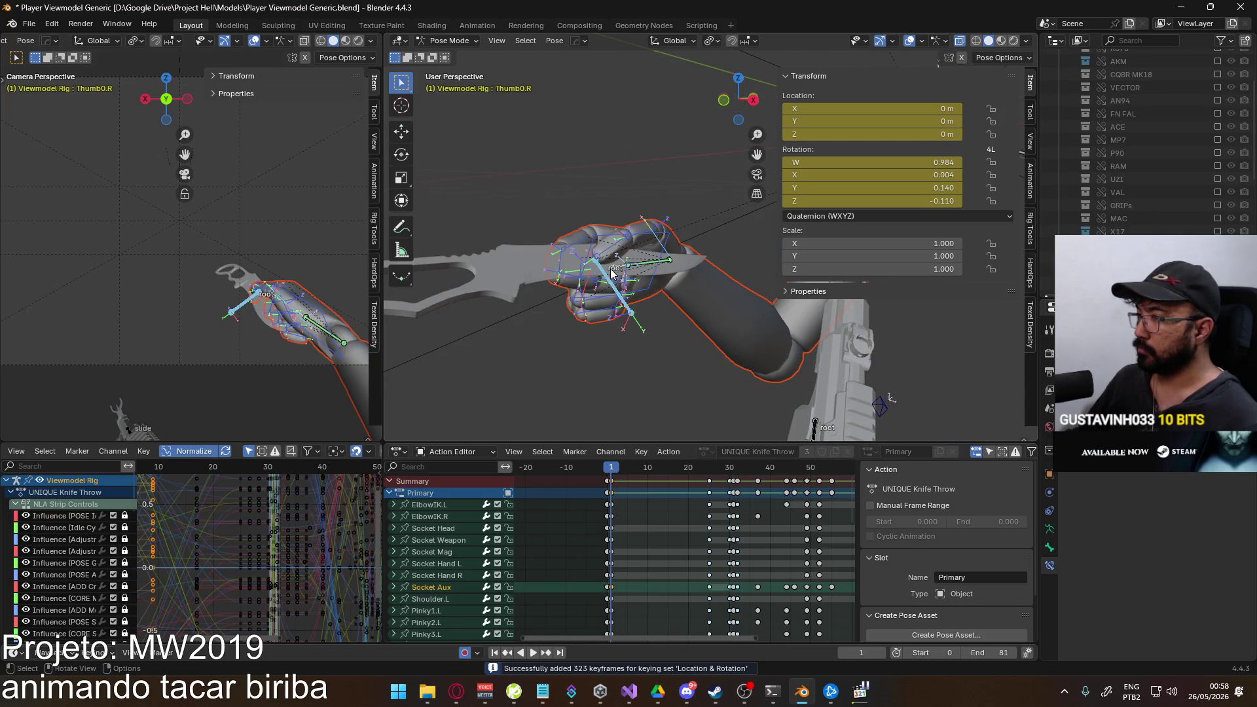
{"action": "key", "text": "c"}
{"action": "mouse_move", "coordinate": [649, 324]}
{"action": "middle_mouse_down"}
{"action": "mouse_move", "coordinate": [717, 330]}
{"action": "mouse_move", "coordinate": [688, 324]}
{"action": "middle_mouse_up"}
{"action": "right_click", "coordinate": [648, 232]}
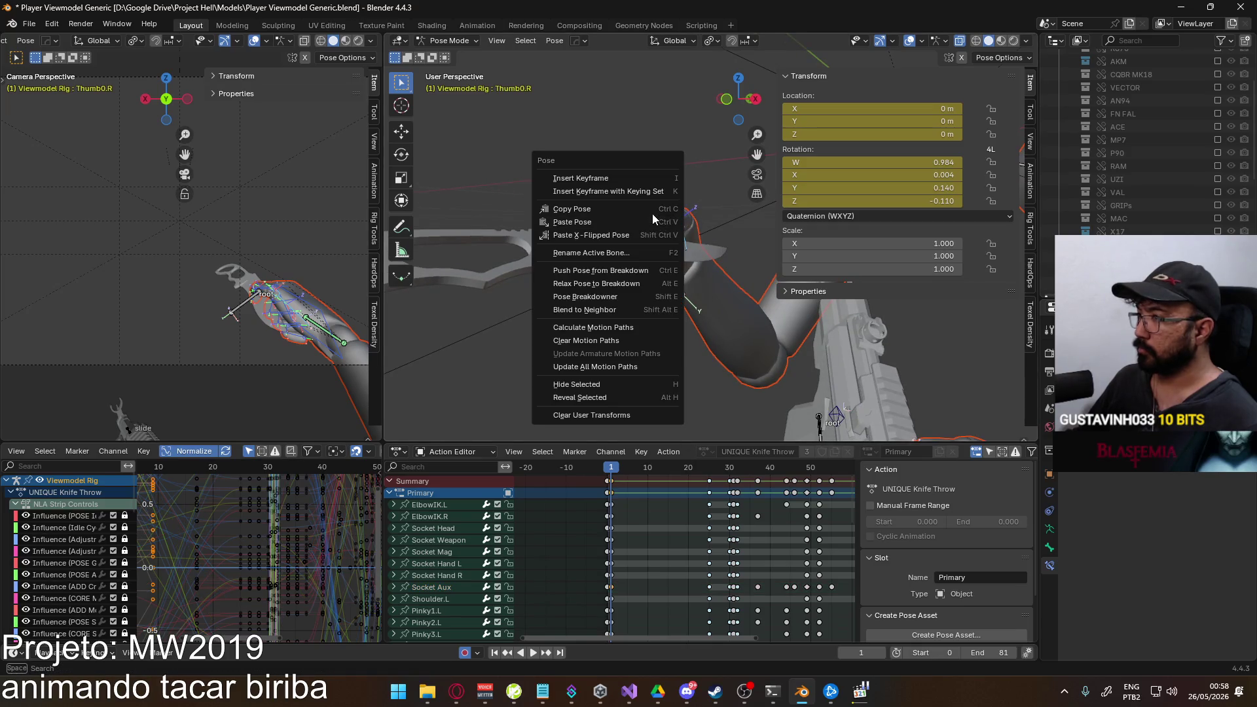
{"action": "left_click", "coordinate": [653, 216]}
{"action": "left_click", "coordinate": [713, 473]}
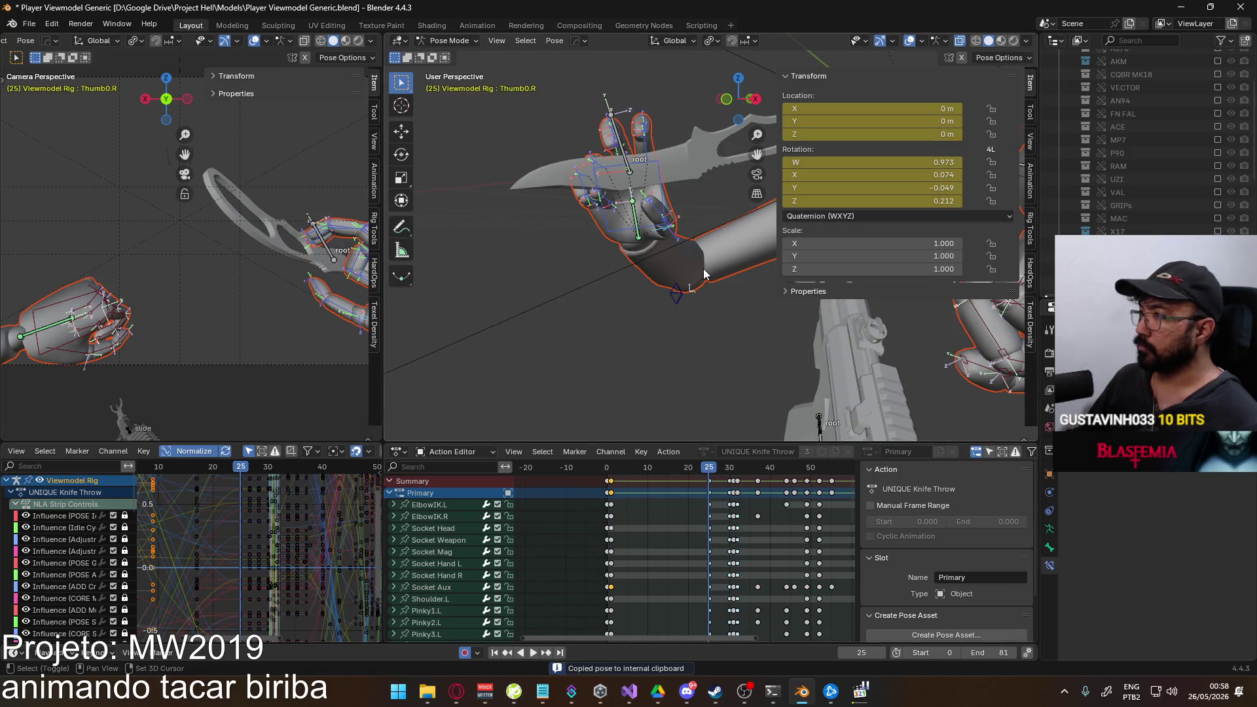
{"action": "right_click", "coordinate": [622, 262]}
{"action": "left_click", "coordinate": [610, 274]}
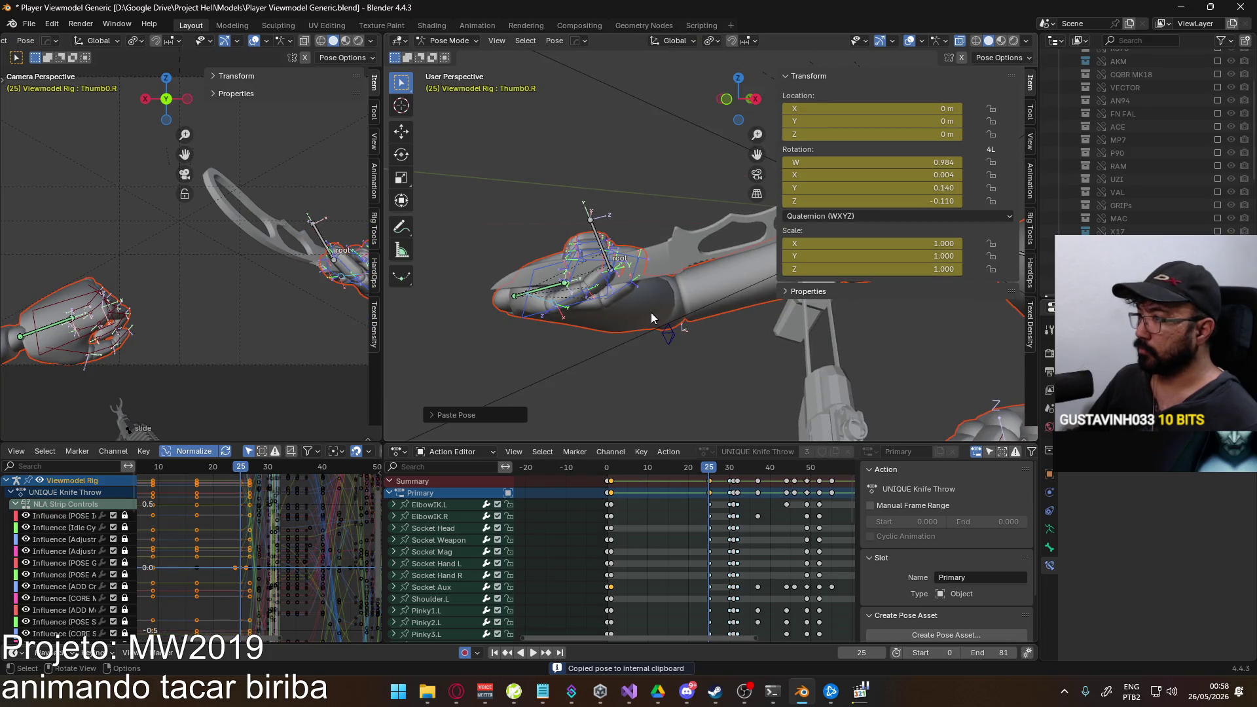
{"action": "left_click", "coordinate": [650, 322]}
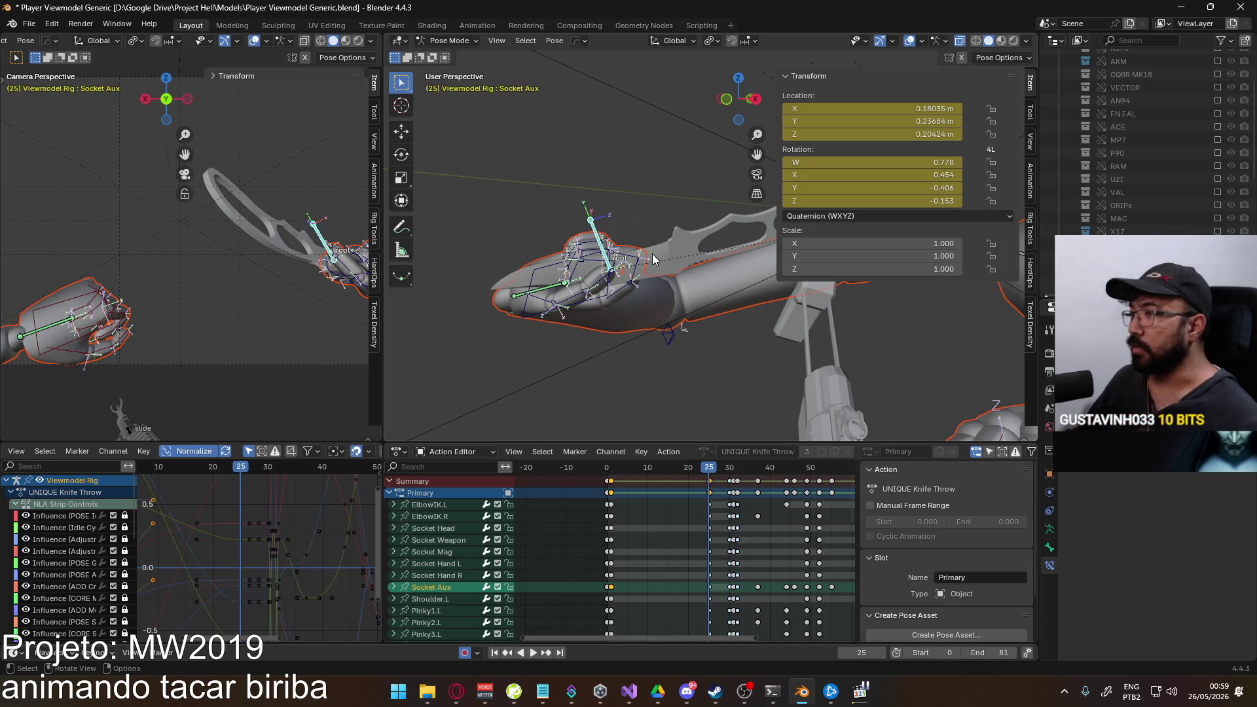
{"action": "key", "text": "r"}
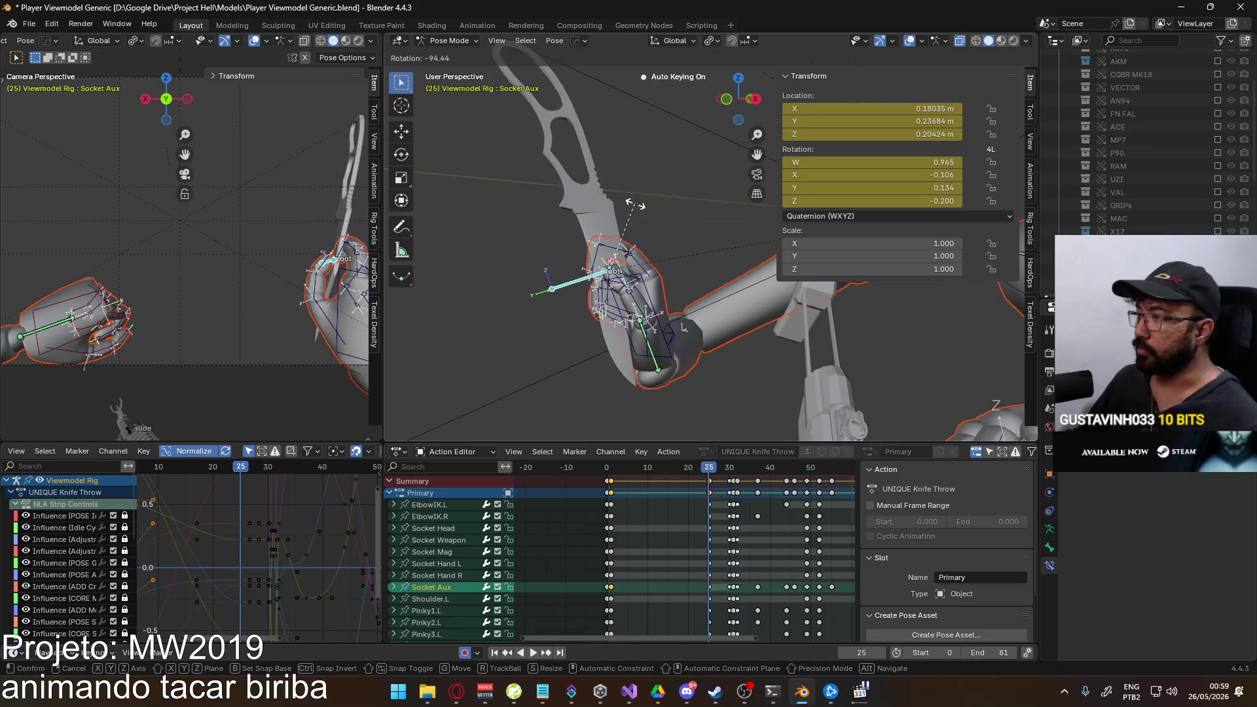
Rotate Socket Aux around Z and in side view, then raise the hand so the knife stands upright at frame 25.
{"action": "left_click", "coordinate": [639, 206]}
{"action": "middle_click_drag", "start_coordinate": [639, 206], "coordinate": [663, 302]}
{"action": "key", "text": "r"}
{"action": "key", "text": "z"}
{"action": "left_click", "coordinate": [681, 253]}
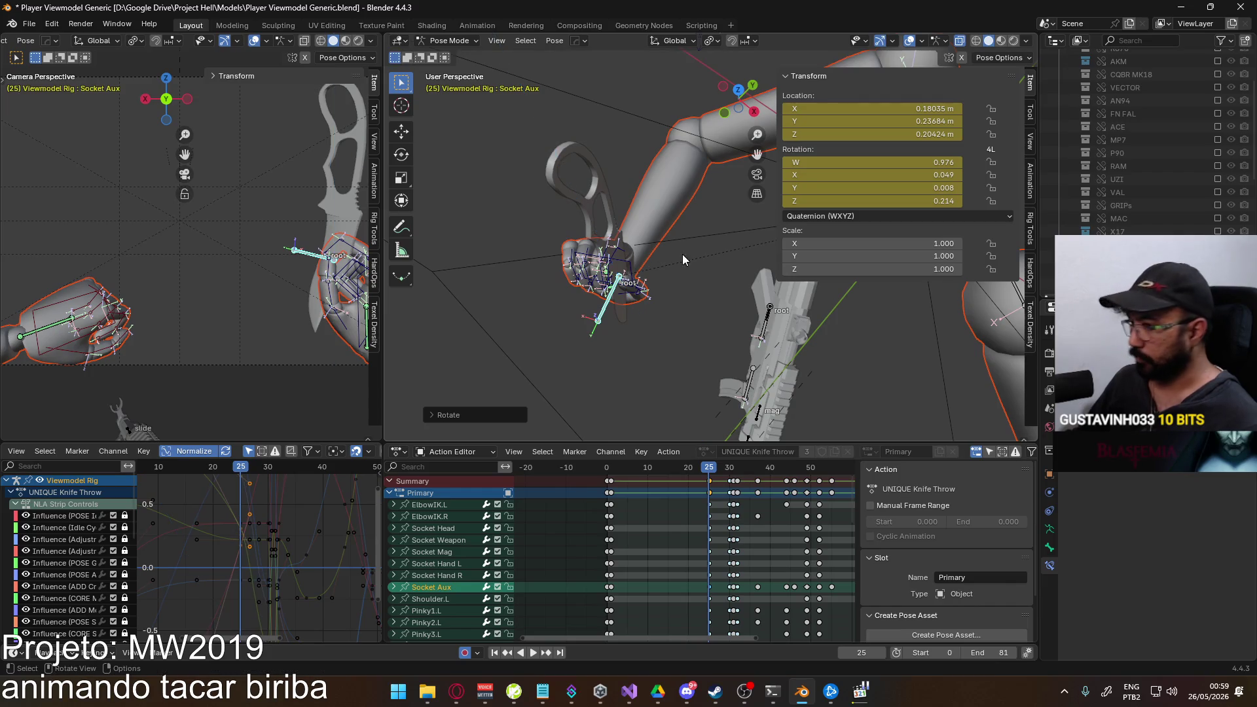
{"action": "key", "text": "KP_3"}
{"action": "key", "text": "r"}
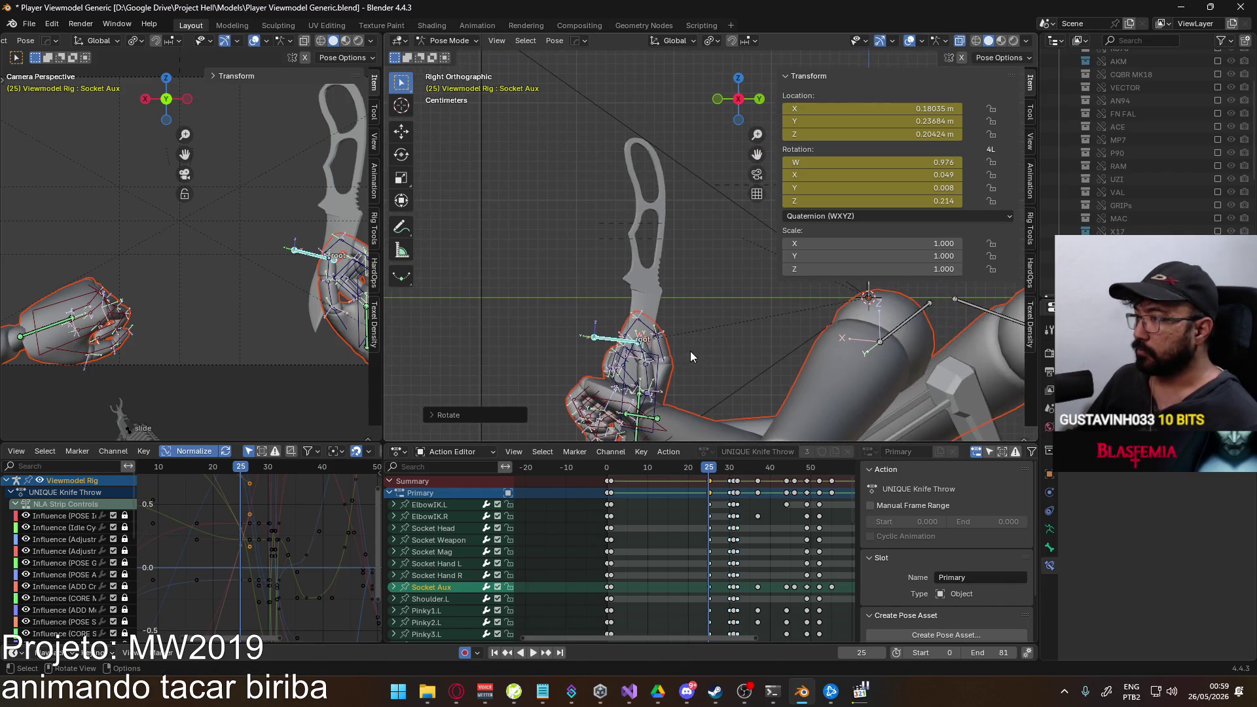
{"action": "left_click", "coordinate": [673, 302]}
{"action": "key", "text": "g"}
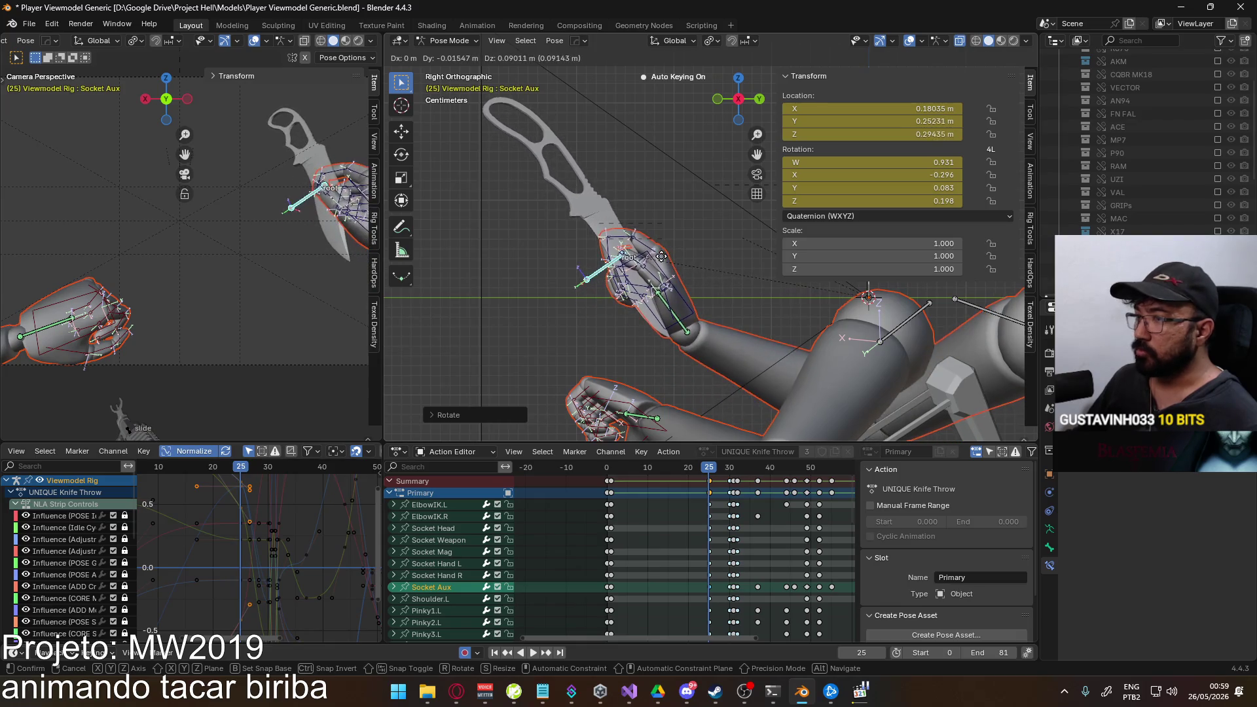
{"action": "left_click", "coordinate": [660, 257]}
Preview the raise, tilt the knife hand further back and compare against the fullscreen reference video.
{"action": "left_click_drag", "start_coordinate": [701, 470], "coordinate": [619, 476]}
{"action": "key", "text": "space"}
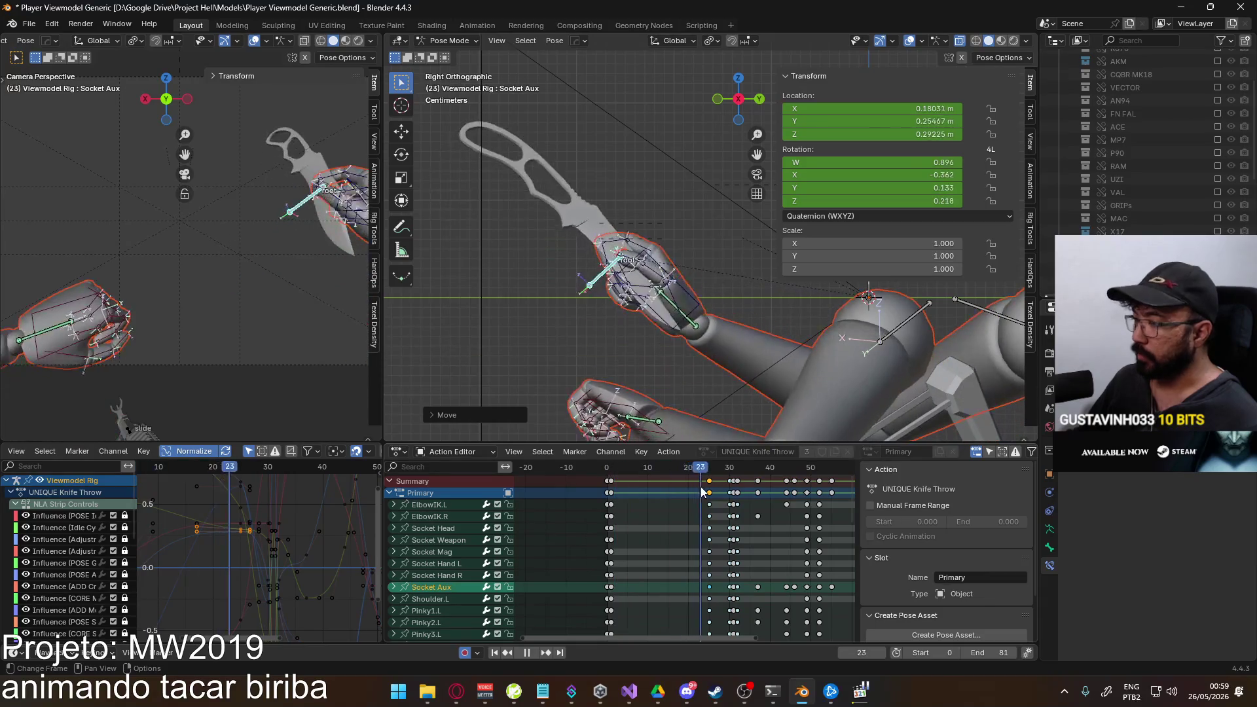
{"action": "key", "text": "Escape"}
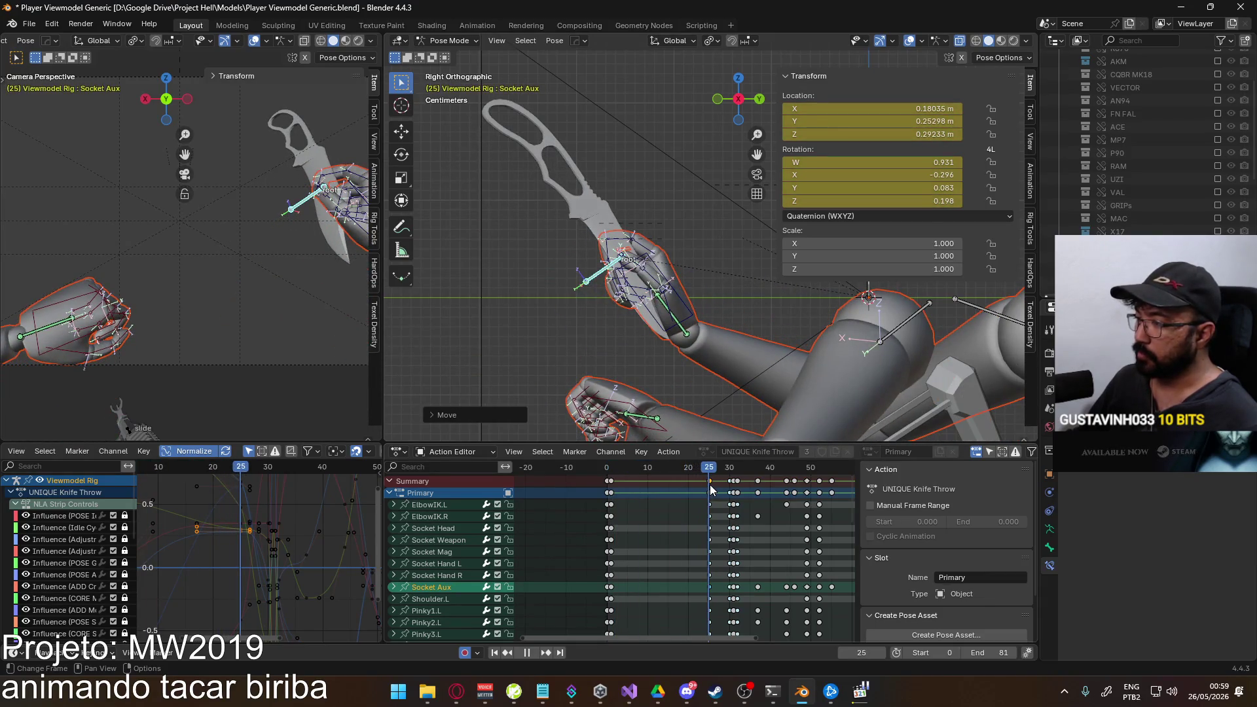
{"action": "key", "text": "r"}
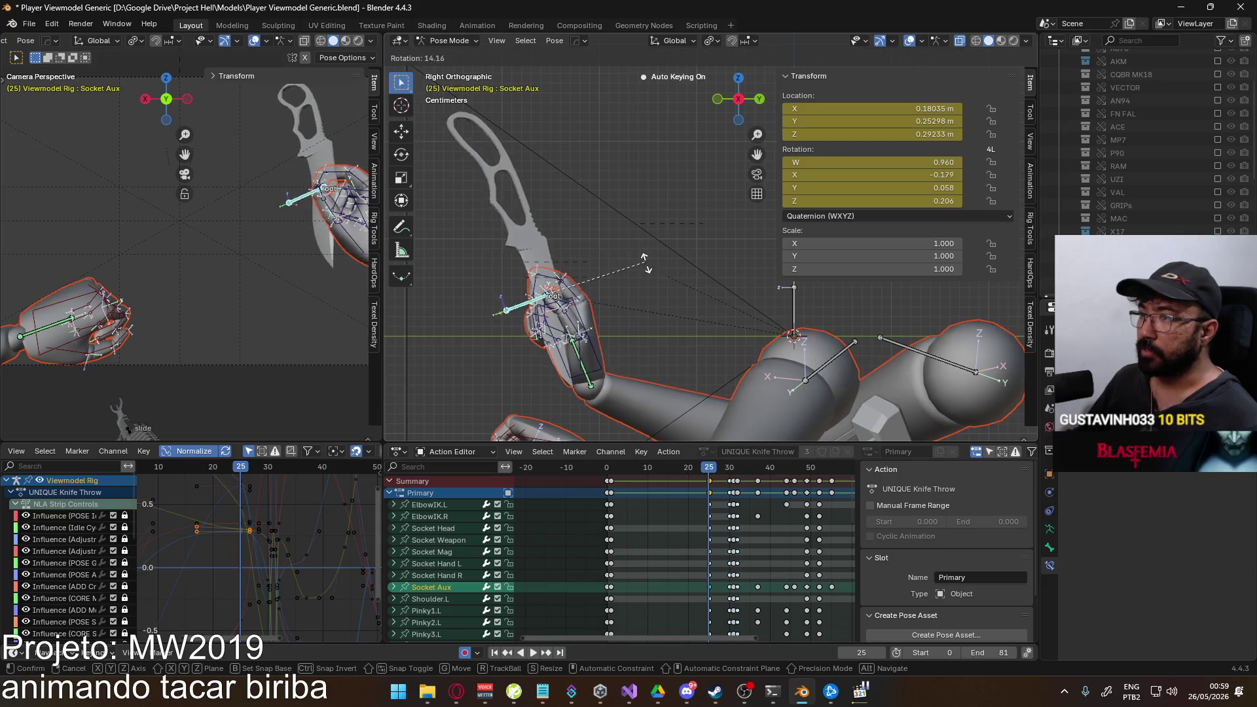
{"action": "left_click_drag", "start_coordinate": [654, 287], "coordinate": [655, 274]}
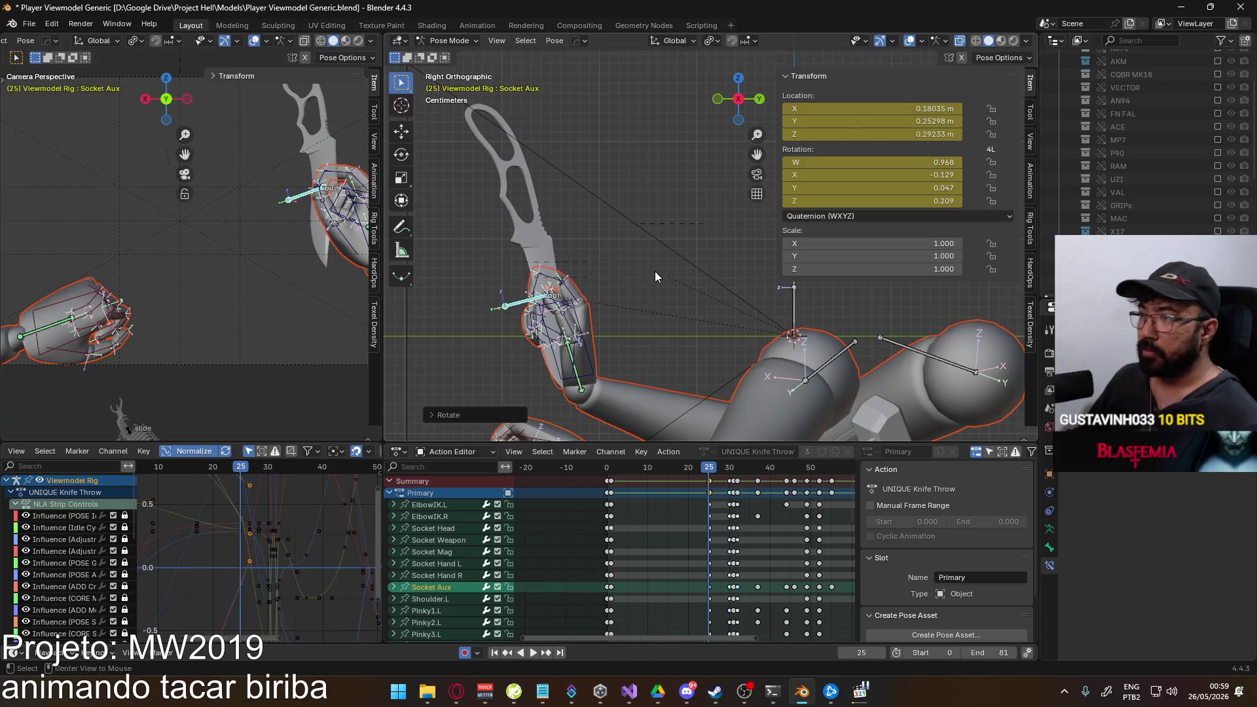
{"action": "key", "text": "alt+Tab"}
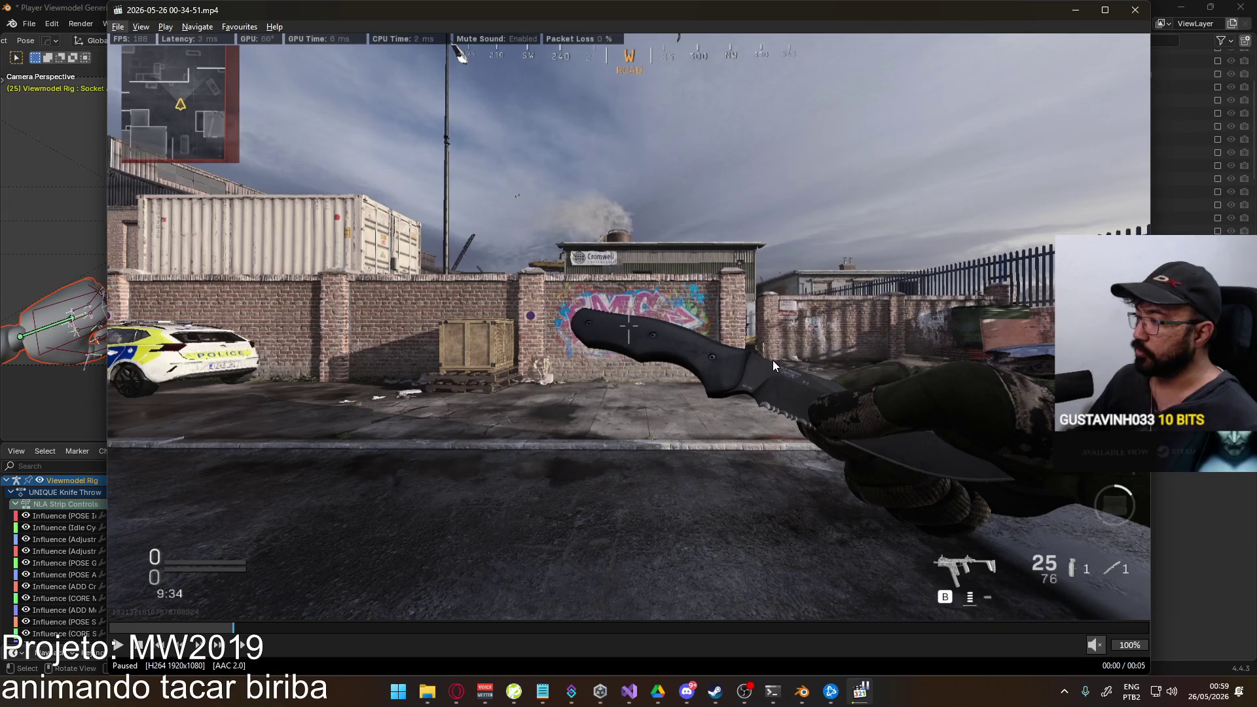
{"action": "double_click", "coordinate": [568, 268]}
{"action": "key", "text": "alt+Tab"}
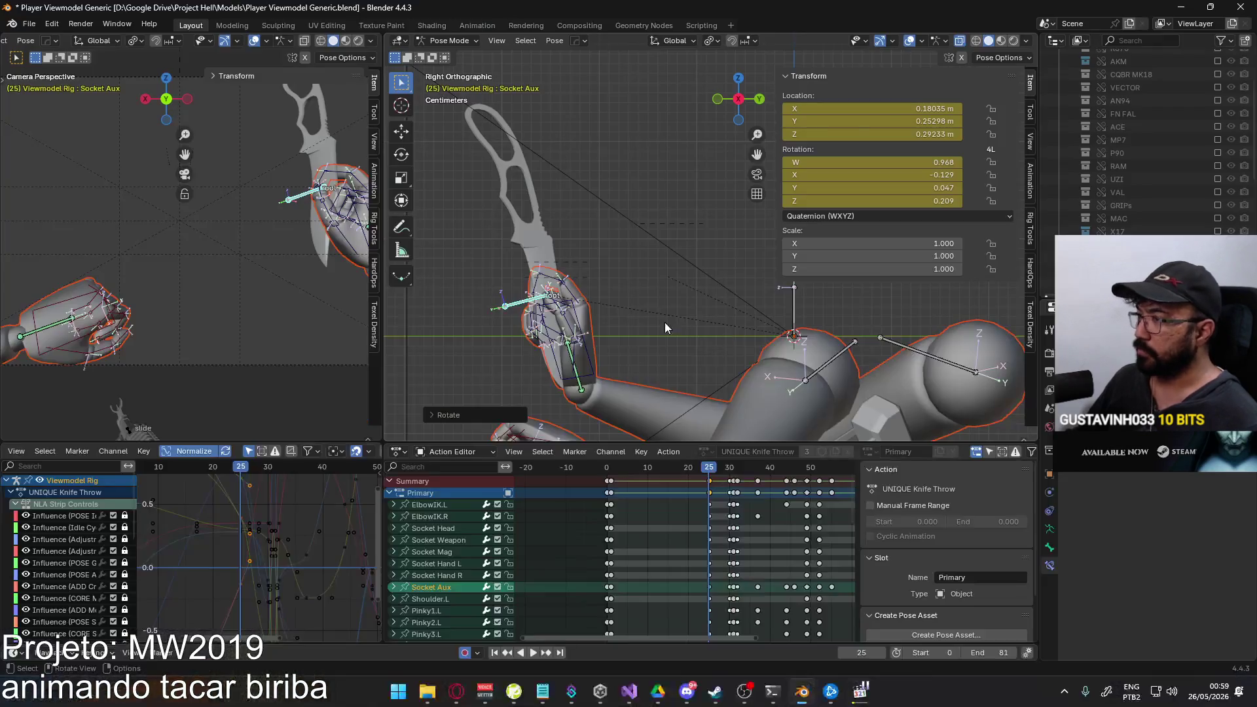
{"action": "scroll", "coordinate": [669, 311], "scroll_direction": "up", "scroll_amount": 2}
{"action": "scroll", "coordinate": [659, 307], "scroll_direction": "up", "scroll_amount": 2}
{"action": "scroll", "coordinate": [668, 294], "scroll_direction": "up", "scroll_amount": 2}
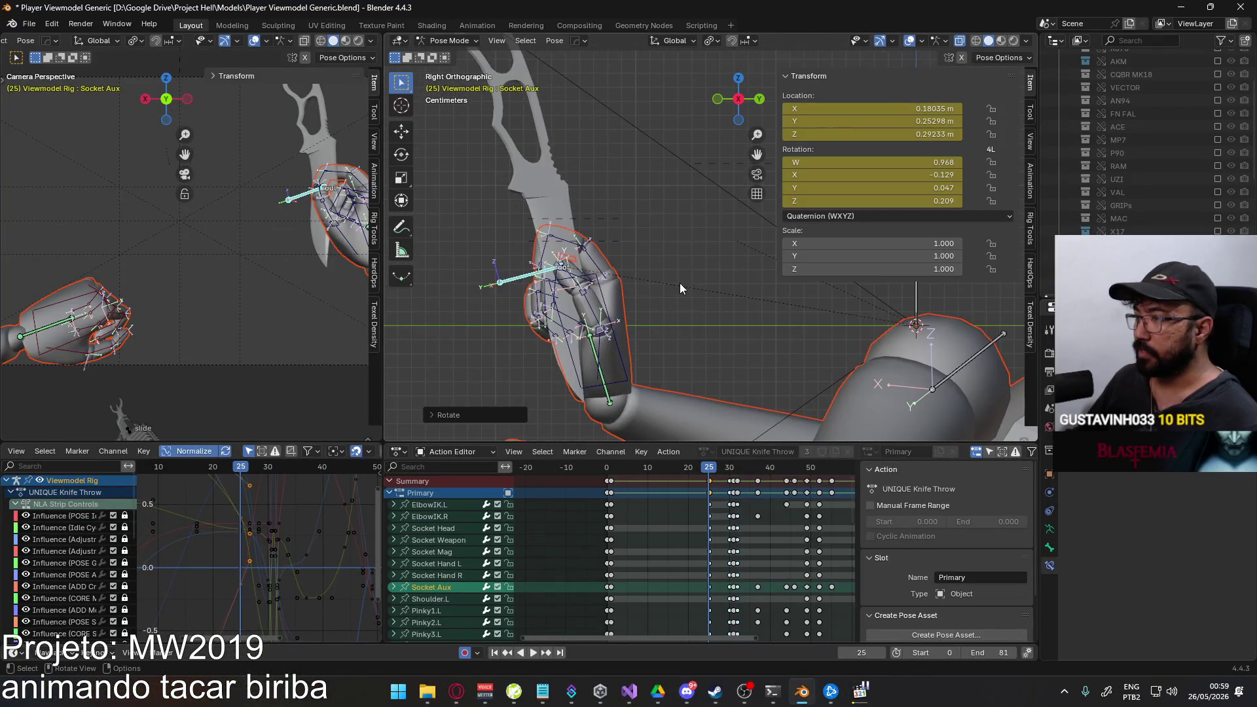
Refine the hand's Z rotation against the reference video and reposition it.
{"action": "key", "text": "r"}
{"action": "key", "text": "z"}
{"action": "left_click", "coordinate": [677, 241]}
{"action": "key", "text": "alt+Tab"}
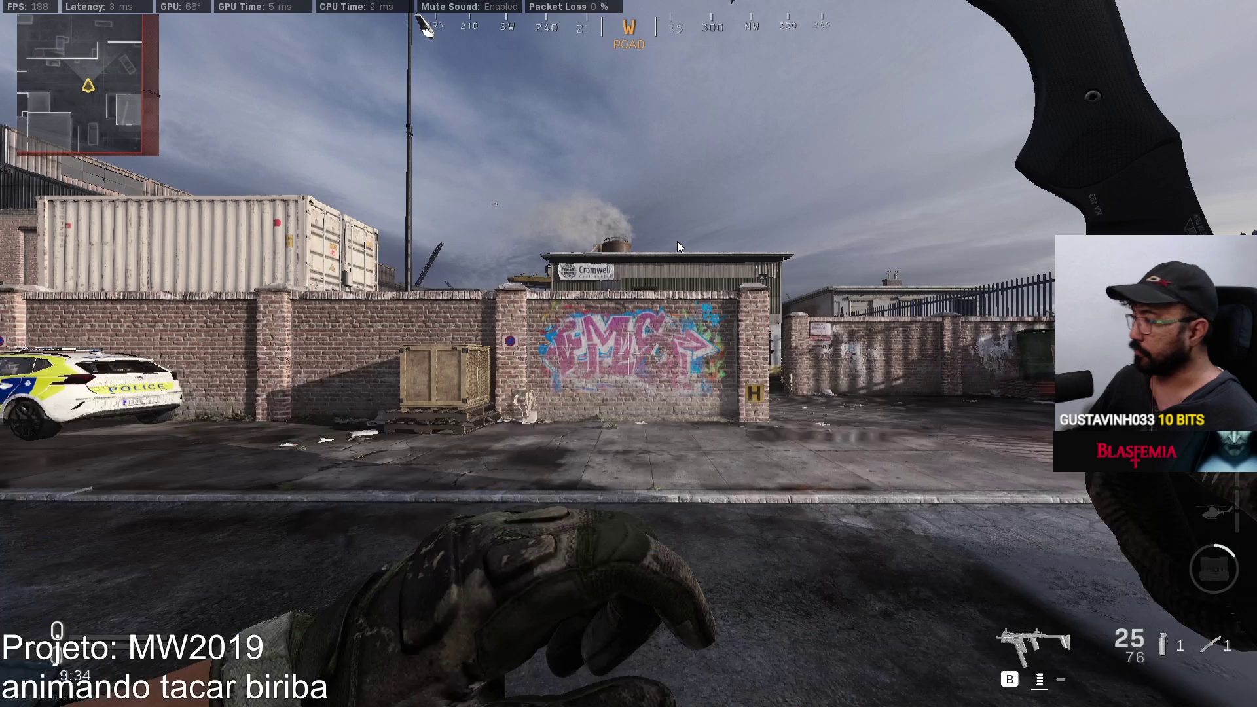
{"action": "key", "text": "alt+Tab"}
{"action": "key", "text": "r"}
{"action": "key", "text": "z"}
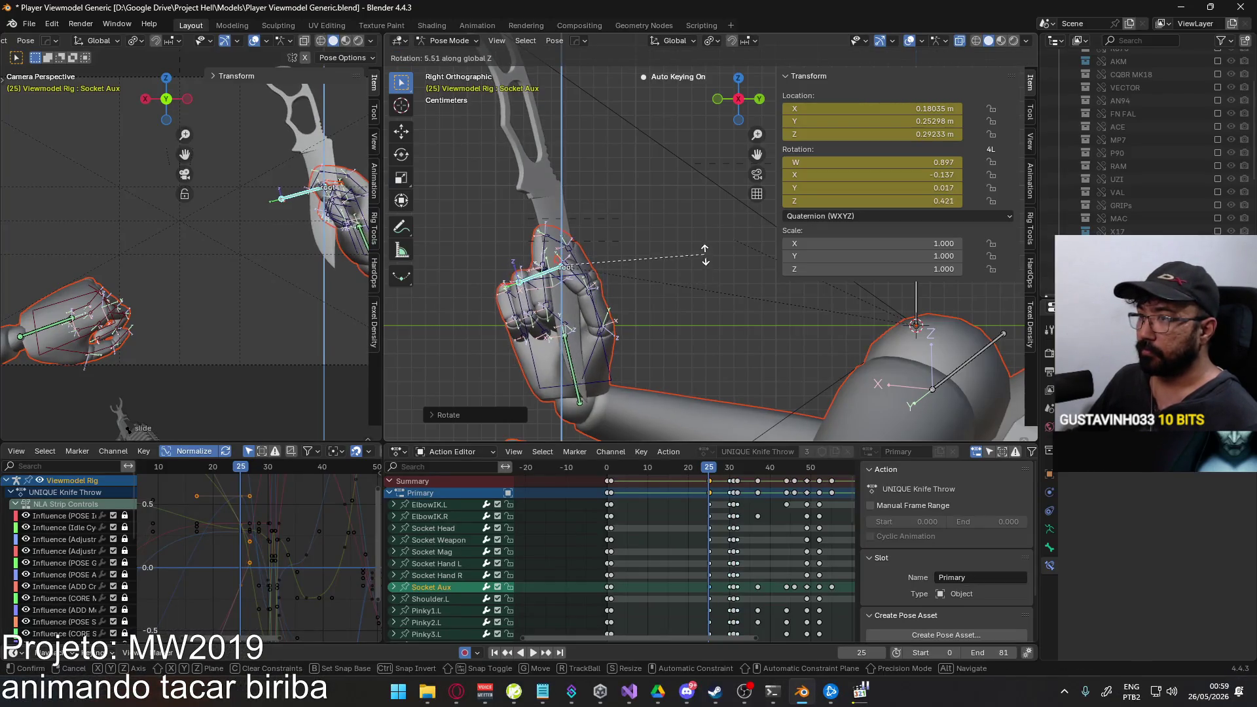
{"action": "left_click", "coordinate": [704, 248]}
{"action": "key", "text": "g"}
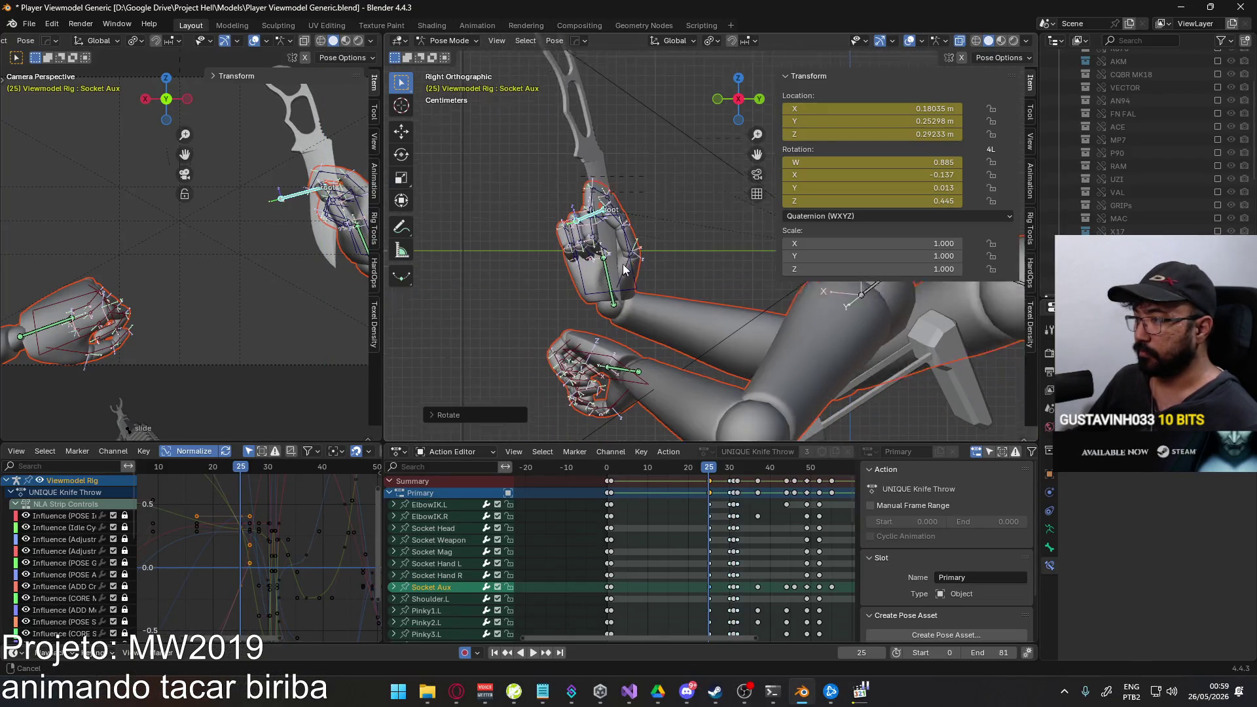
{"action": "left_click", "coordinate": [678, 255]}
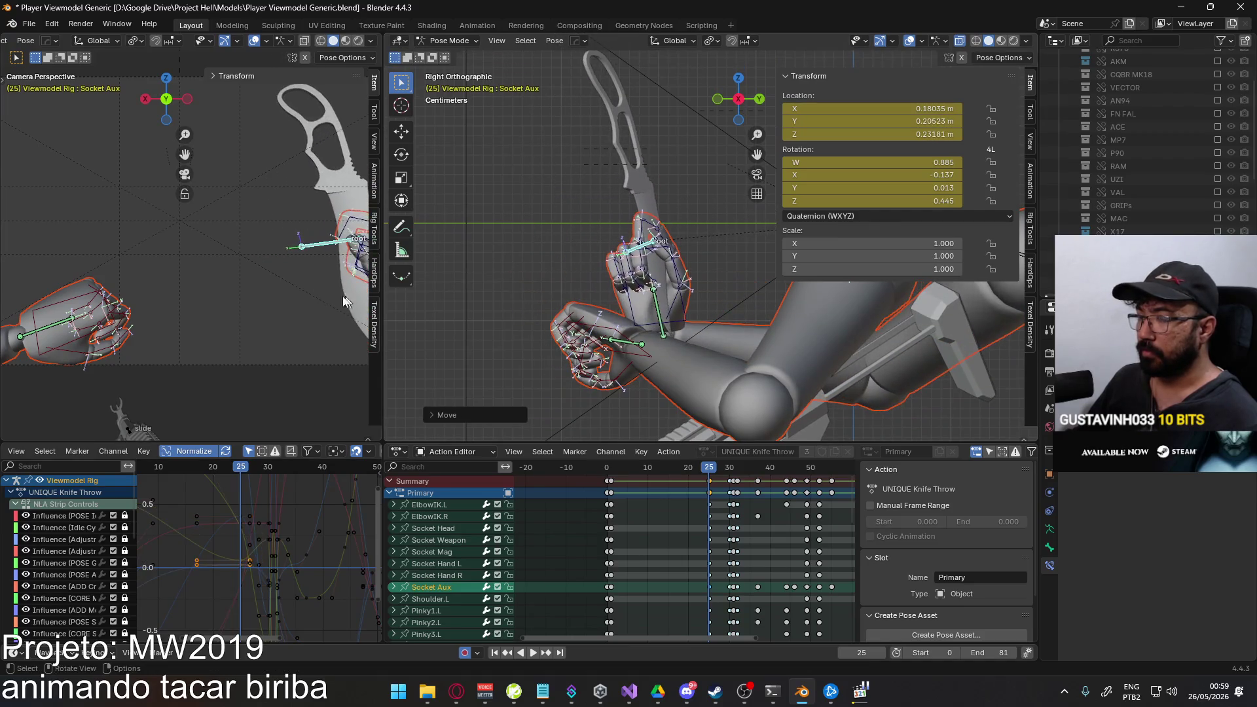
{"action": "scroll", "coordinate": [321, 314], "scroll_direction": "down", "scroll_amount": 2}
{"action": "scroll", "coordinate": [320, 314], "scroll_direction": "up", "scroll_amount": 2}
Nudge Socket Aux along X with a small rotation and reposition it, checking in perspective.
{"action": "key", "text": "g"}
{"action": "key", "text": "x"}
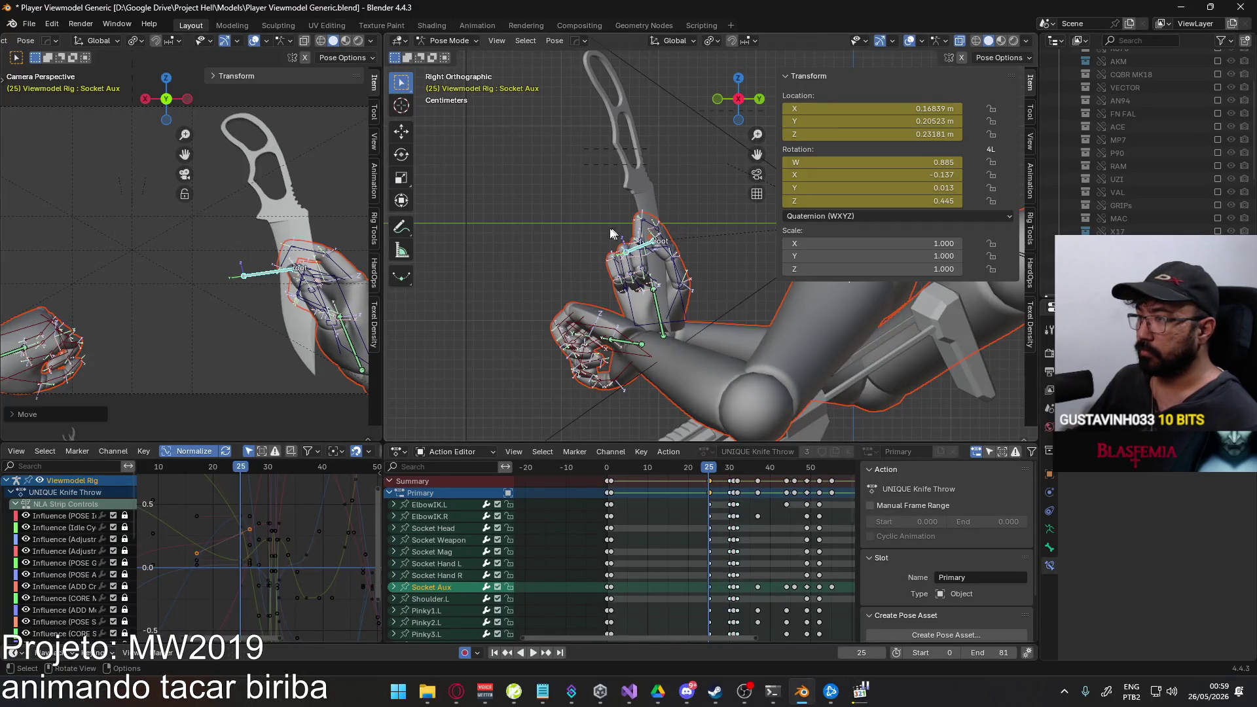
{"action": "key", "text": "r"}
{"action": "left_click", "coordinate": [281, 225]}
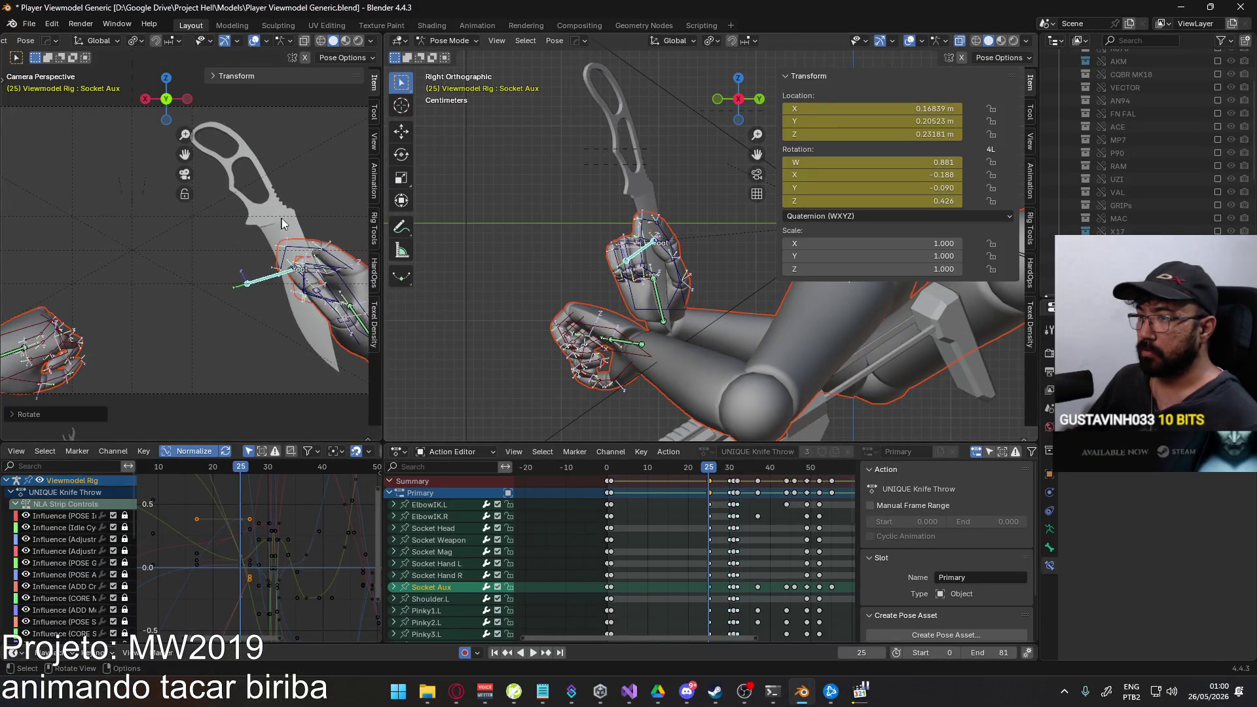
{"action": "key", "text": "g"}
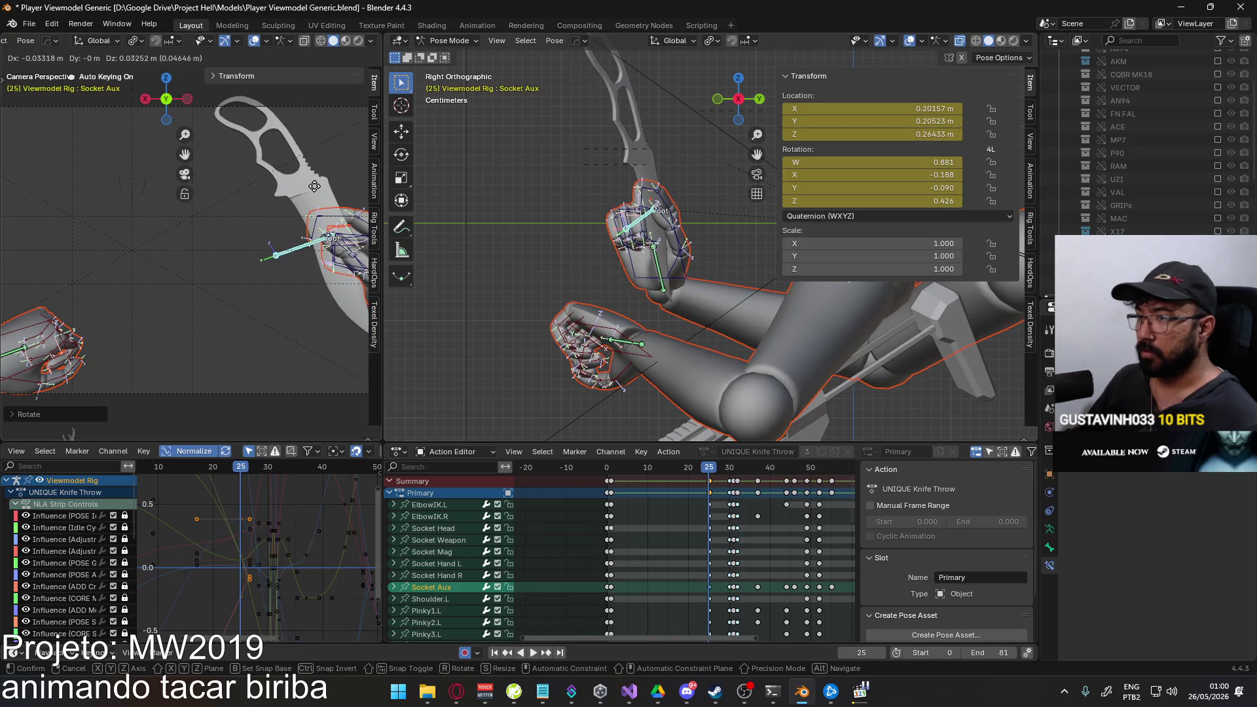
{"action": "left_click", "coordinate": [397, 247]}
{"action": "middle_click_drag", "start_coordinate": [405, 252], "coordinate": [647, 280]}
Slide the hand along Y and X to finish the frame-25 pose, then return to frame 1.
{"action": "key", "text": "g"}
{"action": "key", "text": "y"}
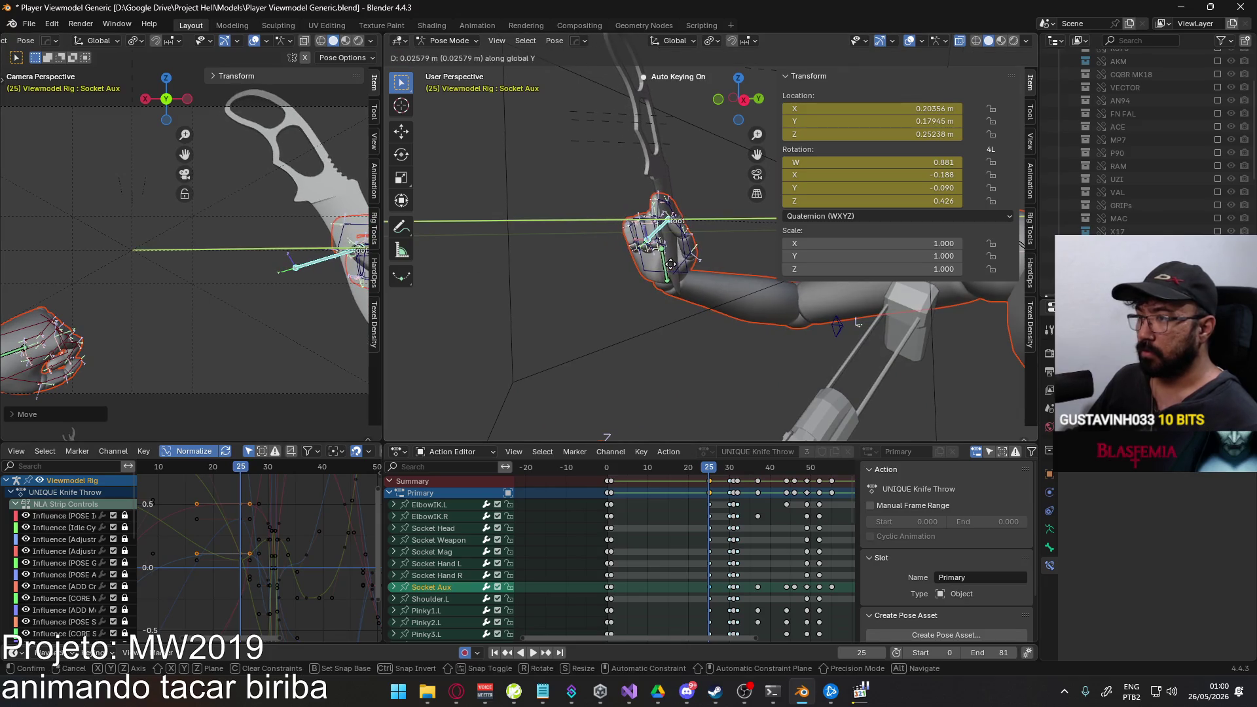
{"action": "left_click", "coordinate": [300, 270]}
{"action": "scroll", "coordinate": [312, 270], "scroll_direction": "up", "scroll_amount": 1}
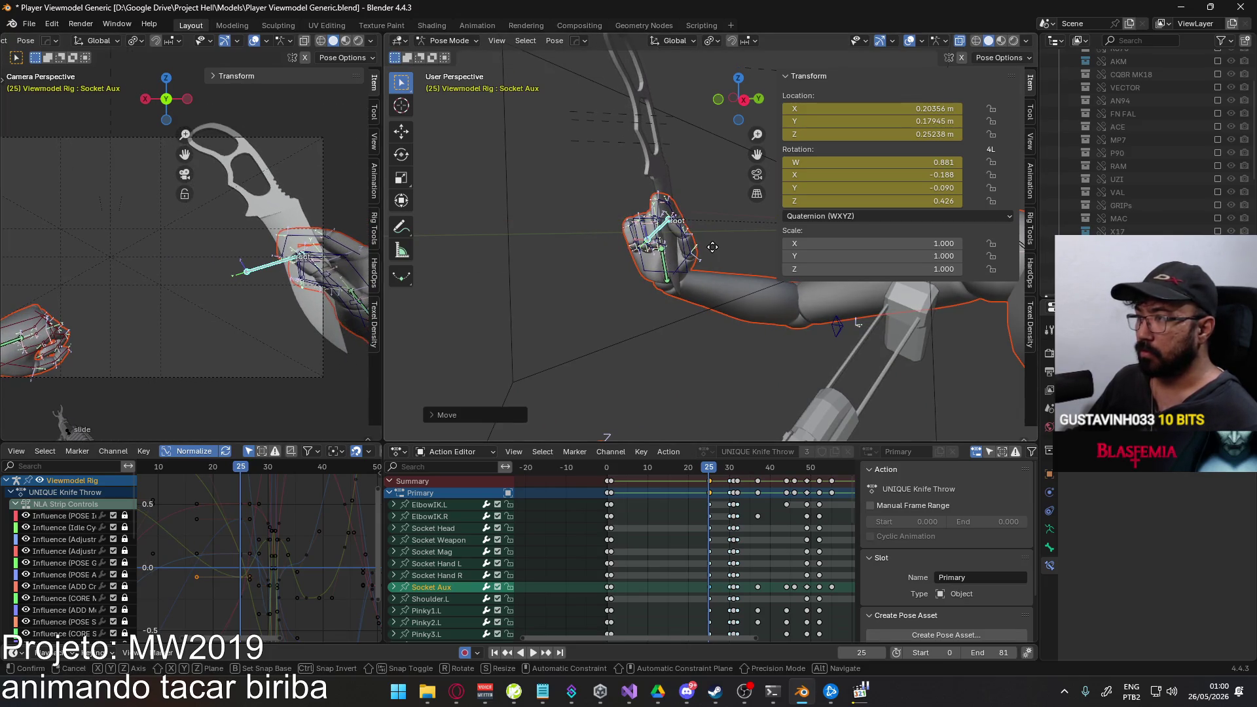
{"action": "key", "text": "g"}
{"action": "key", "text": "x"}
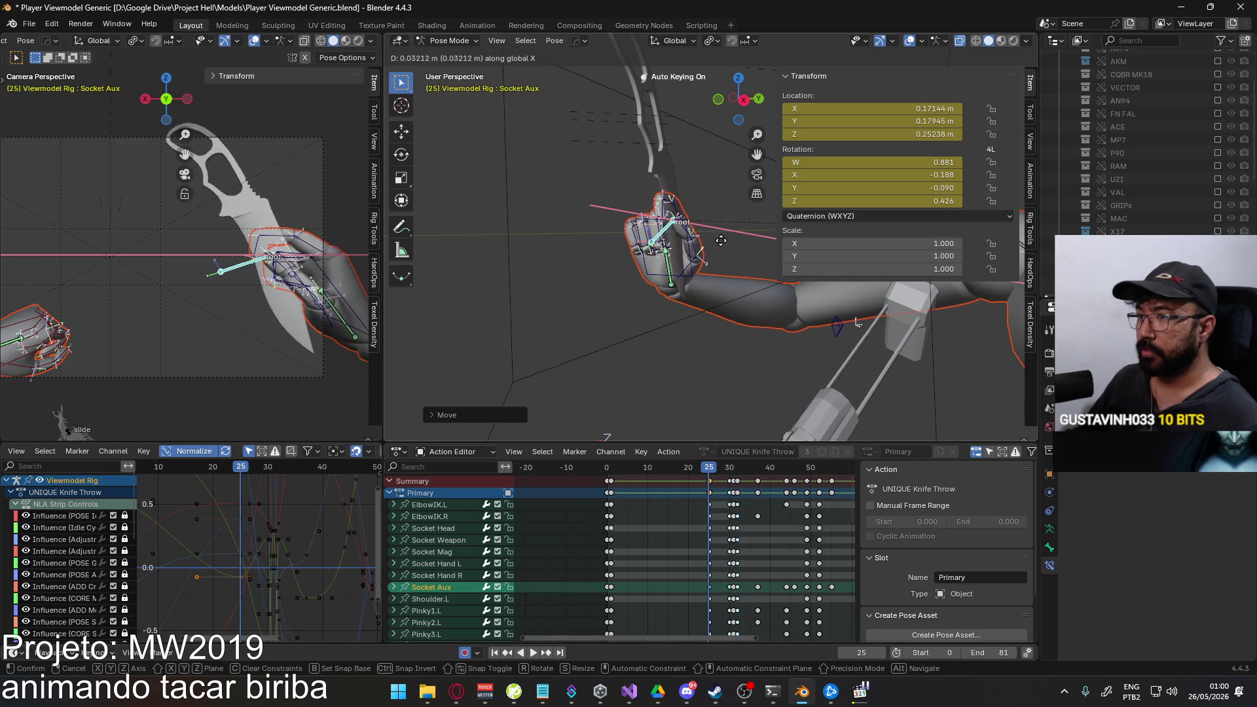
{"action": "left_click", "coordinate": [616, 285]}
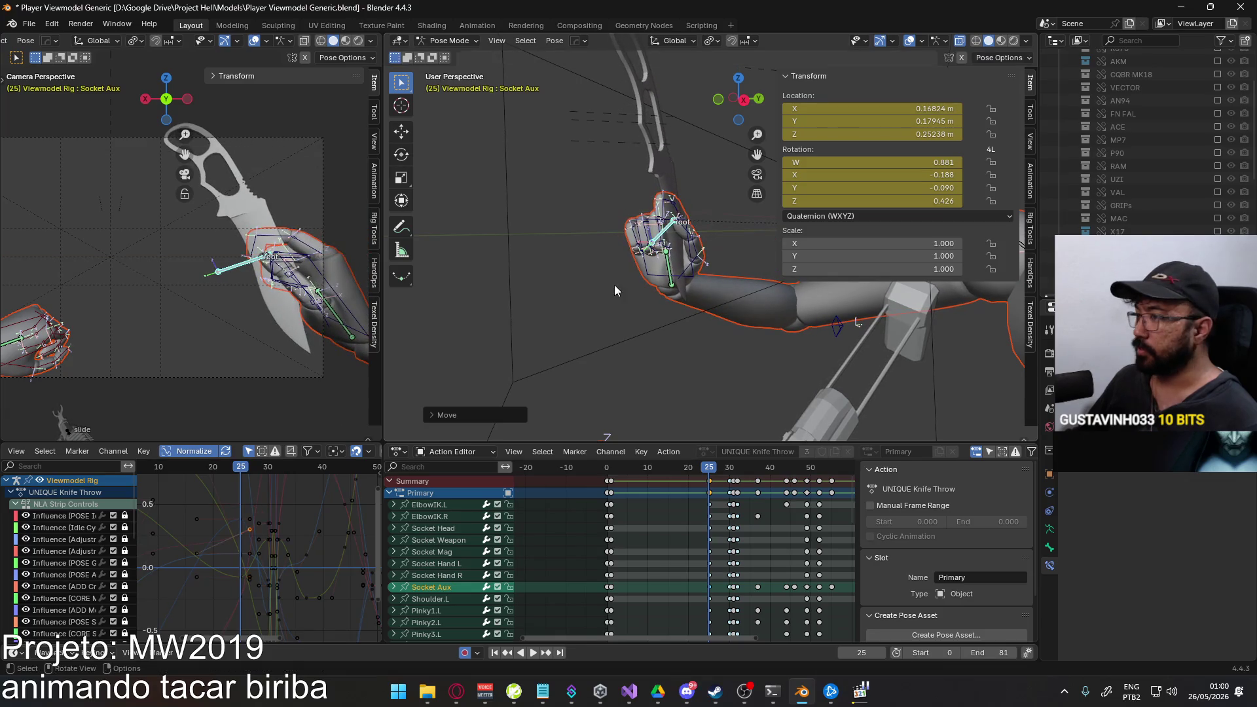
{"action": "key", "text": "KP_3"}
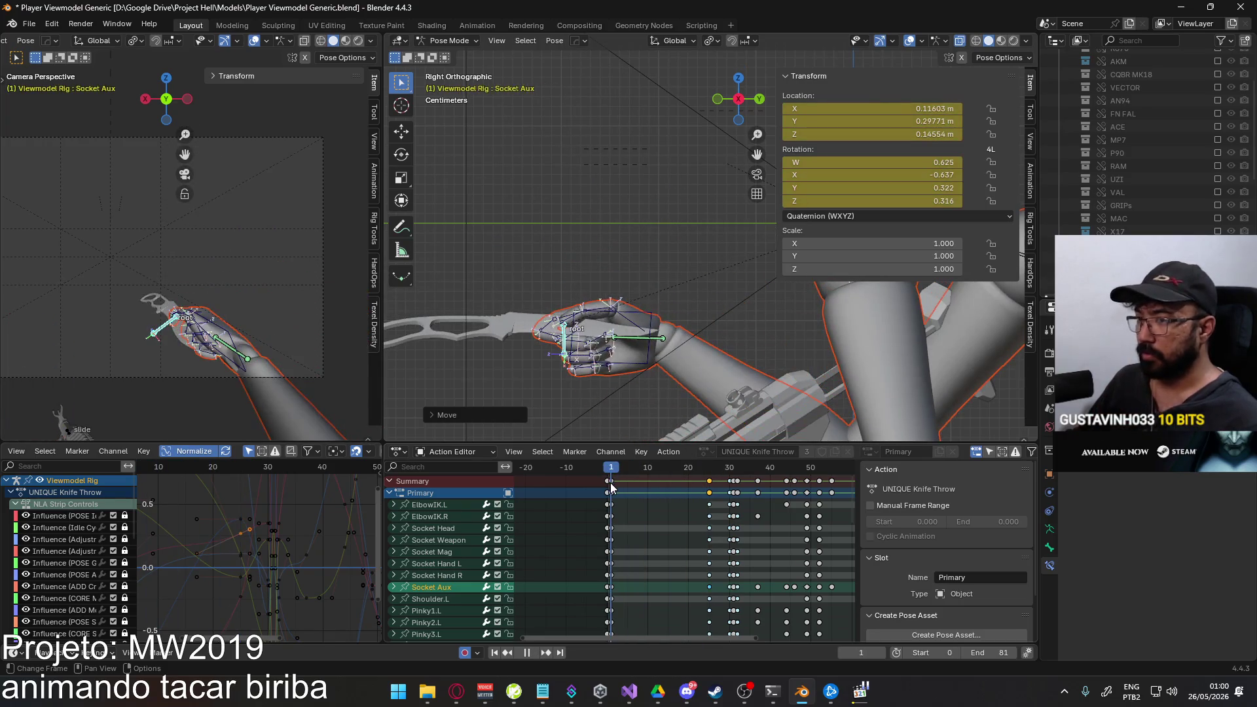
{"action": "left_click_drag", "start_coordinate": [708, 471], "coordinate": [612, 467]}
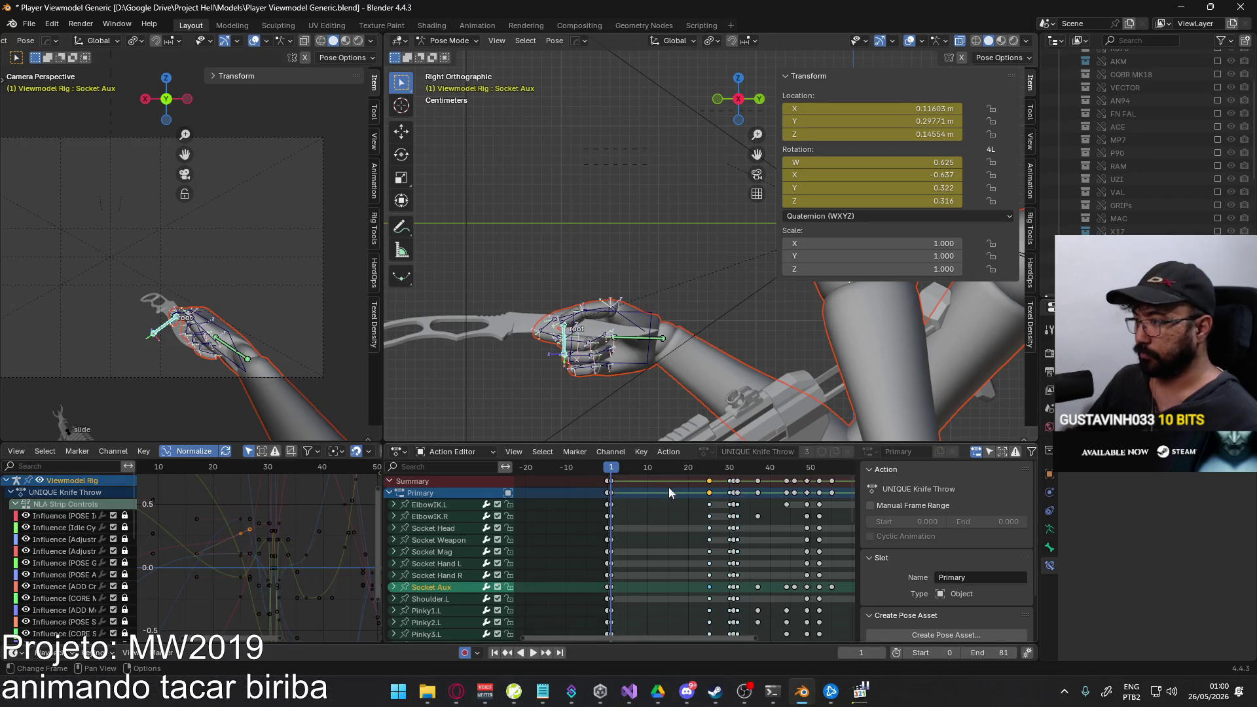
Turn the knife hand about its local Z axis at frame 1 and move it into place.
{"action": "key", "text": "r"}
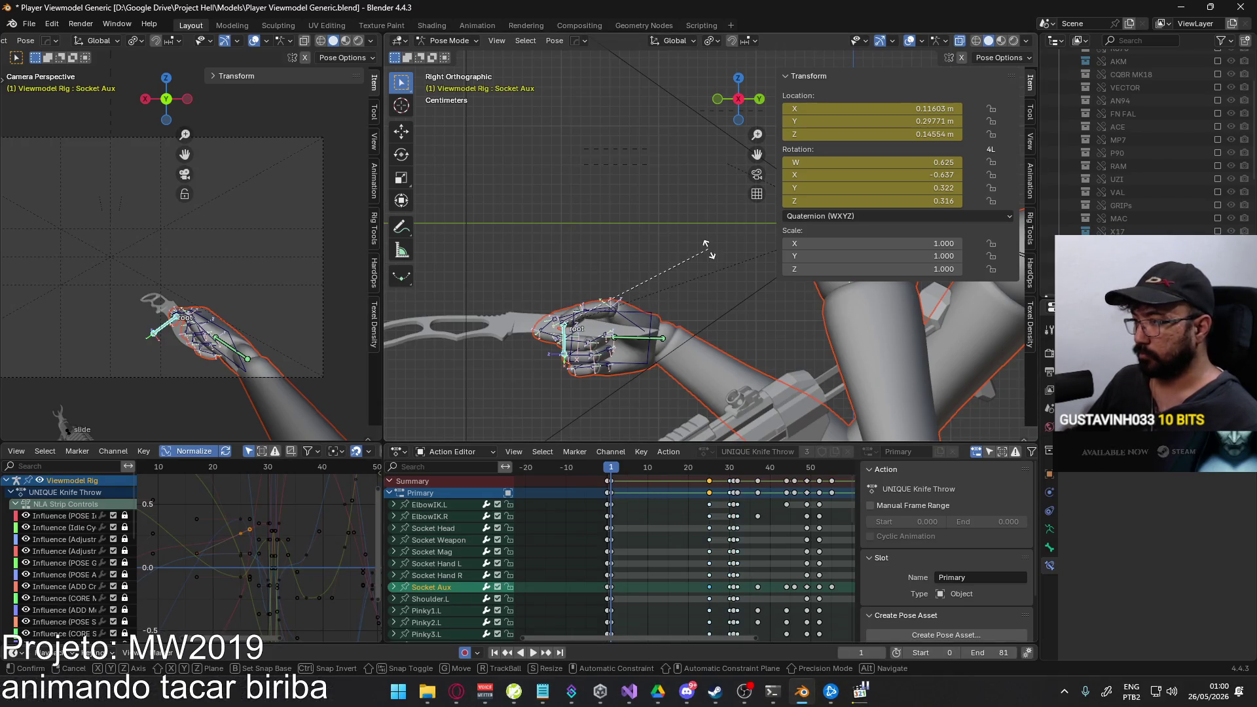
{"action": "key", "text": "z"}
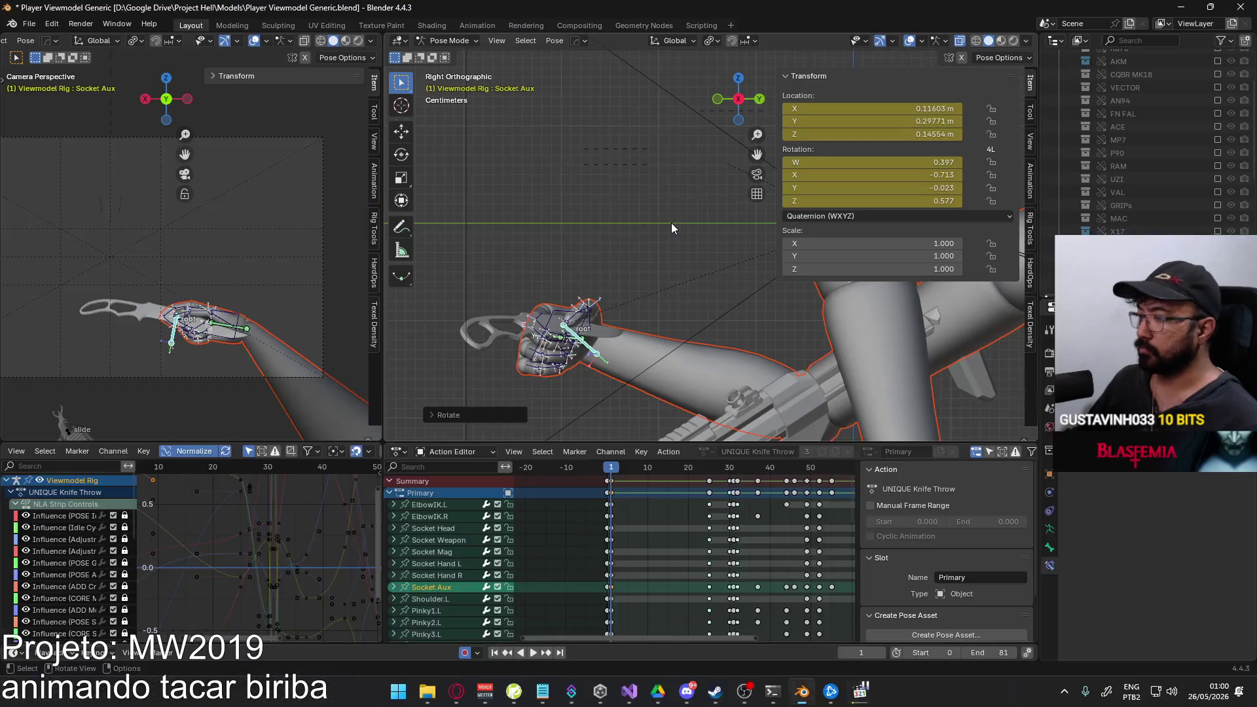
{"action": "key", "text": "y"}
{"action": "key", "text": "y"}
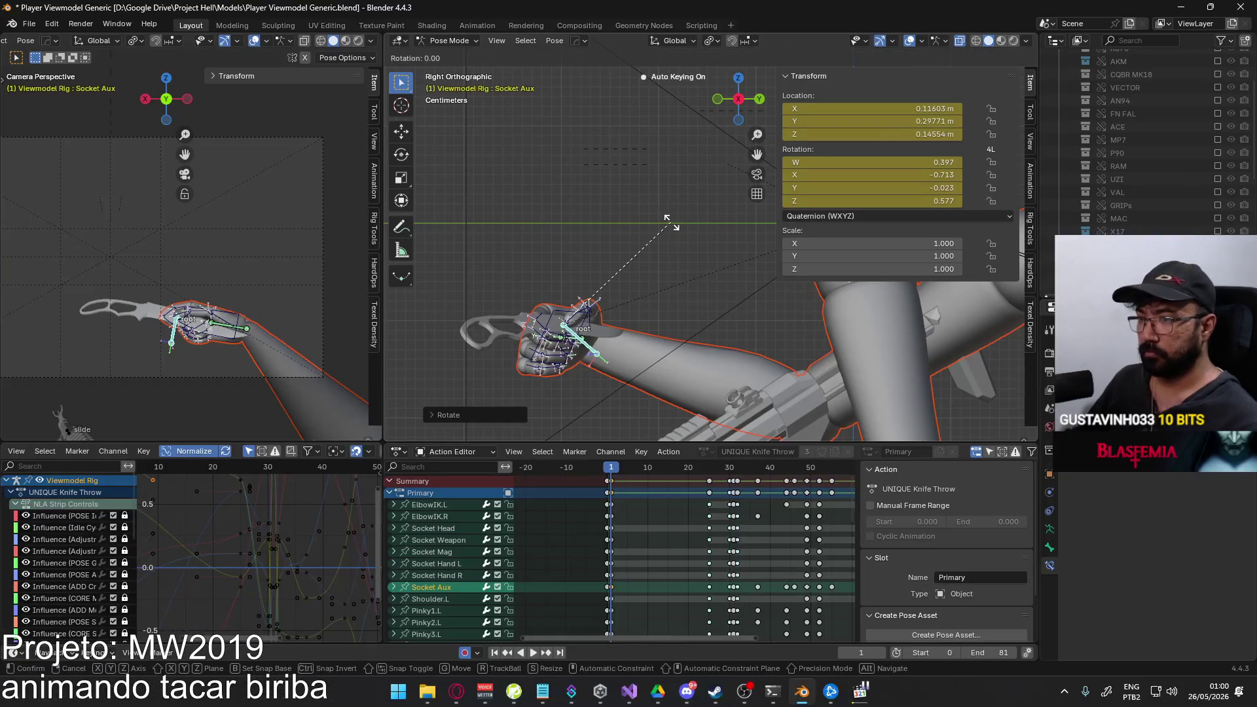
{"action": "key", "text": "z"}
{"action": "key", "text": "z"}
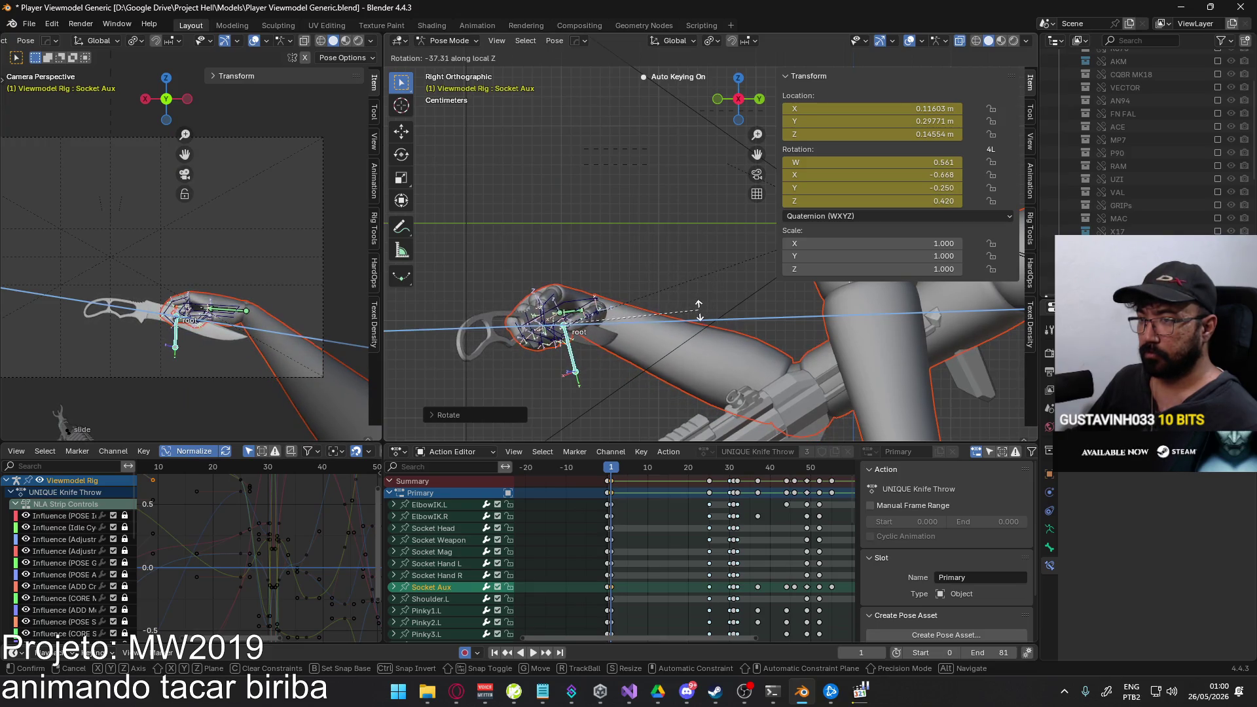
{"action": "left_click", "coordinate": [708, 286]}
{"action": "key", "text": "r"}
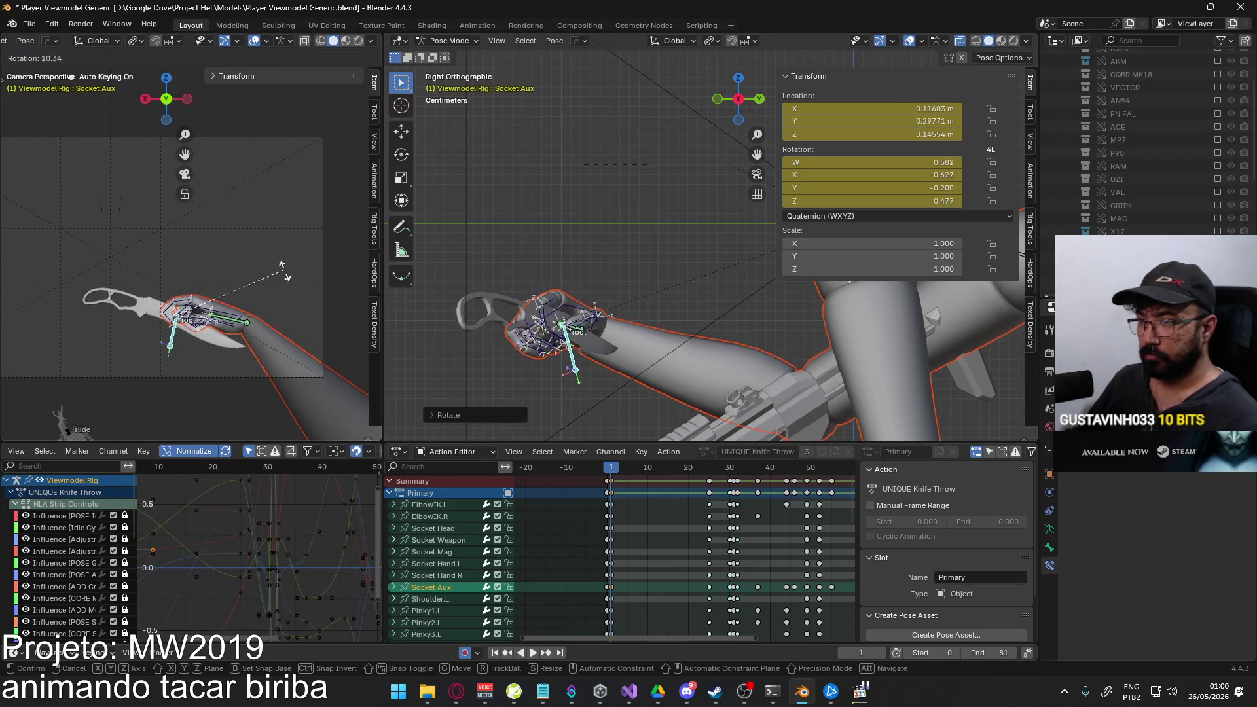
{"action": "left_click", "coordinate": [292, 295]}
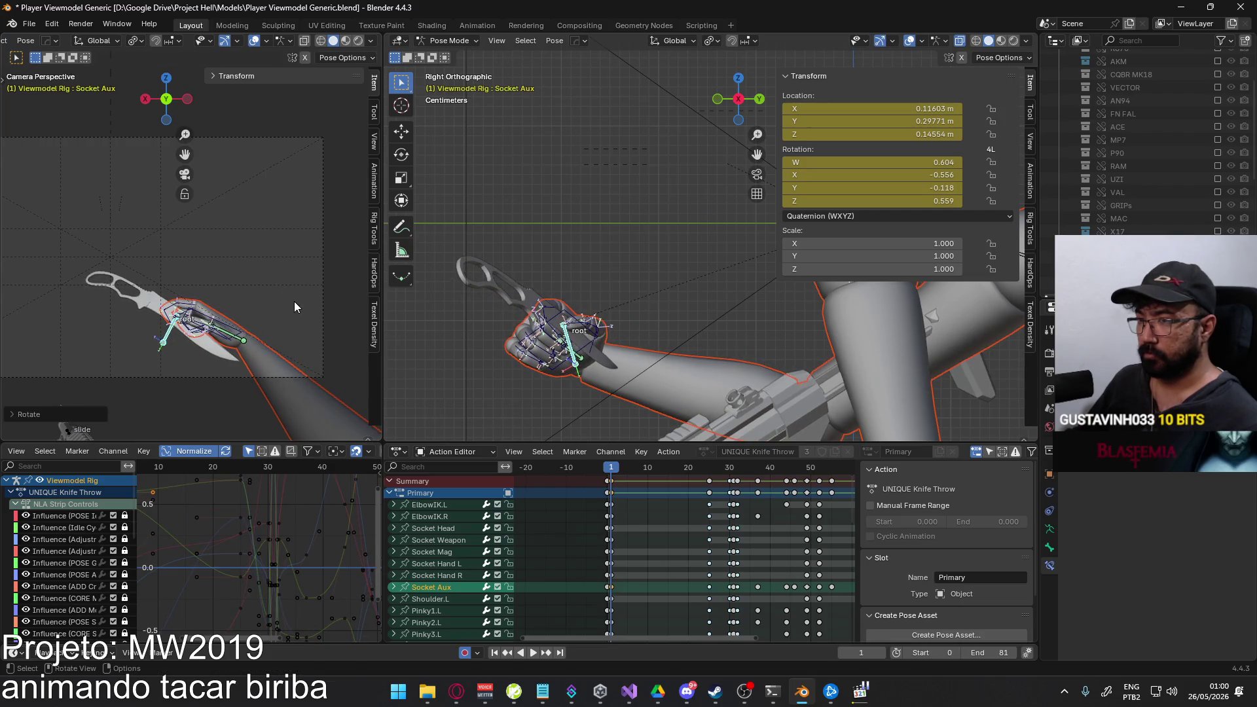
{"action": "key", "text": "g"}
{"action": "left_click", "coordinate": [285, 331]}
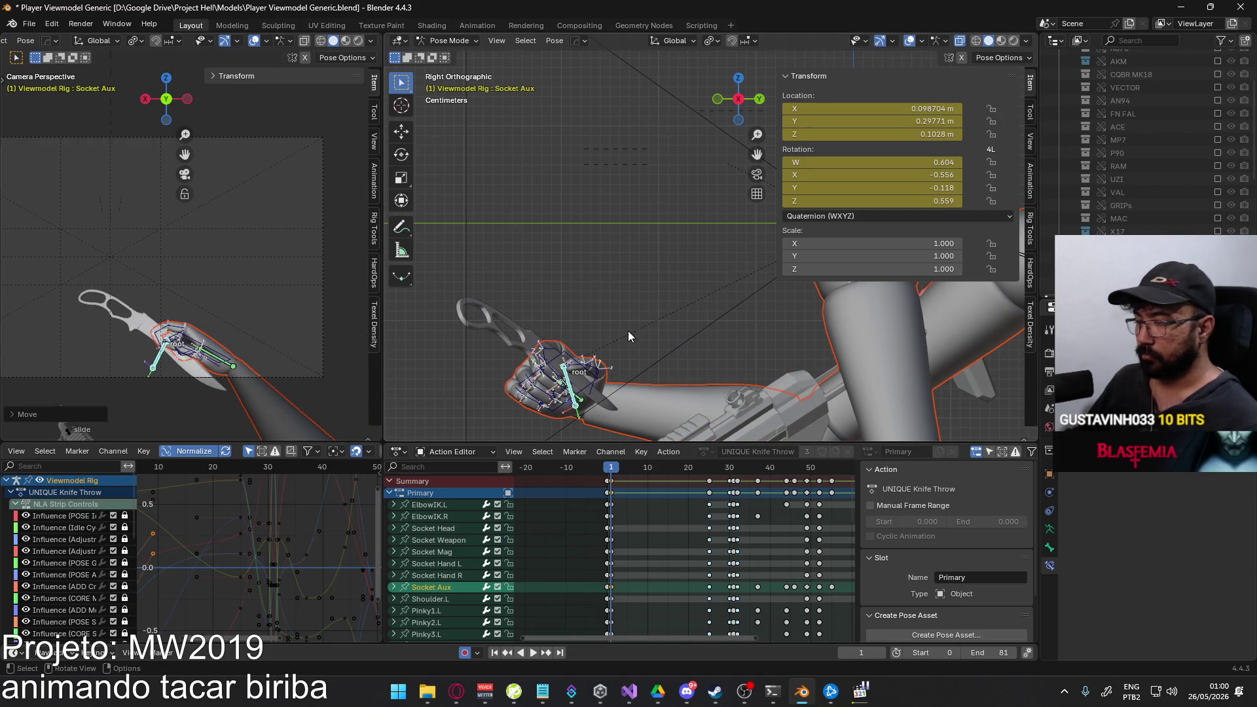
Raise the hand slightly and adjust its rotation, cancelling one unwanted rotation.
{"action": "key", "text": "g"}
{"action": "left_click", "coordinate": [260, 292]}
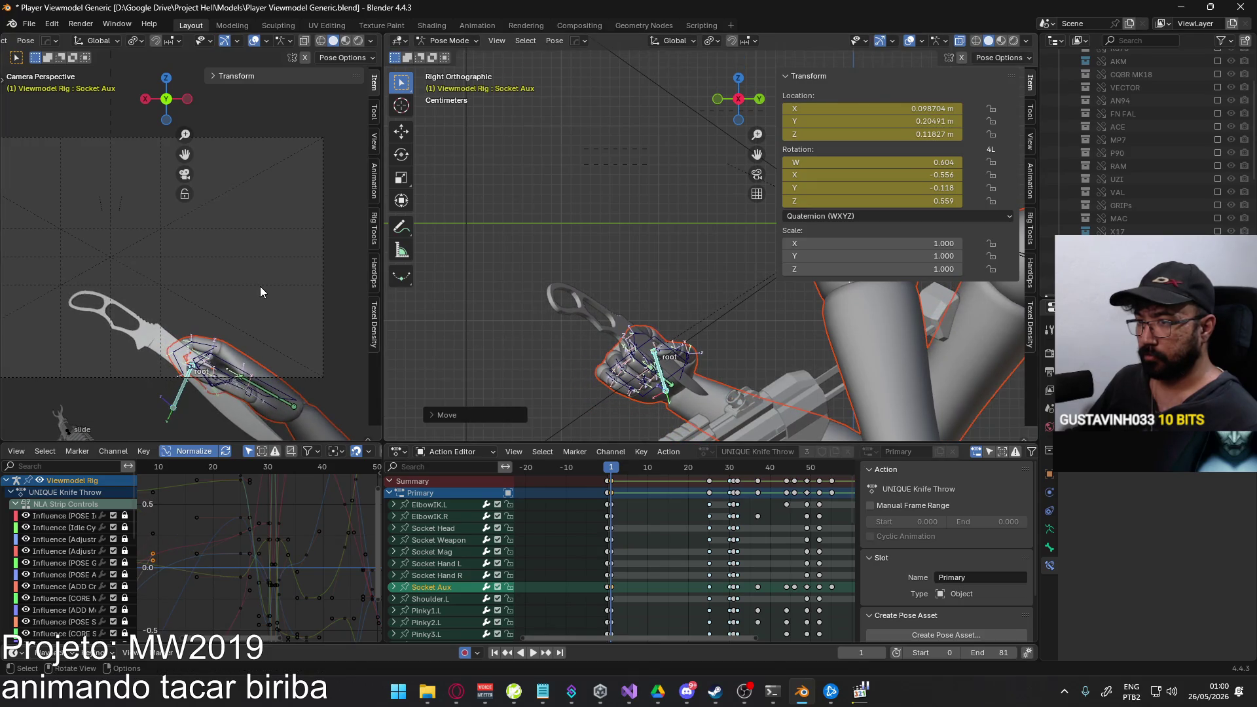
{"action": "key", "text": "r"}
{"action": "left_click", "coordinate": [222, 274]}
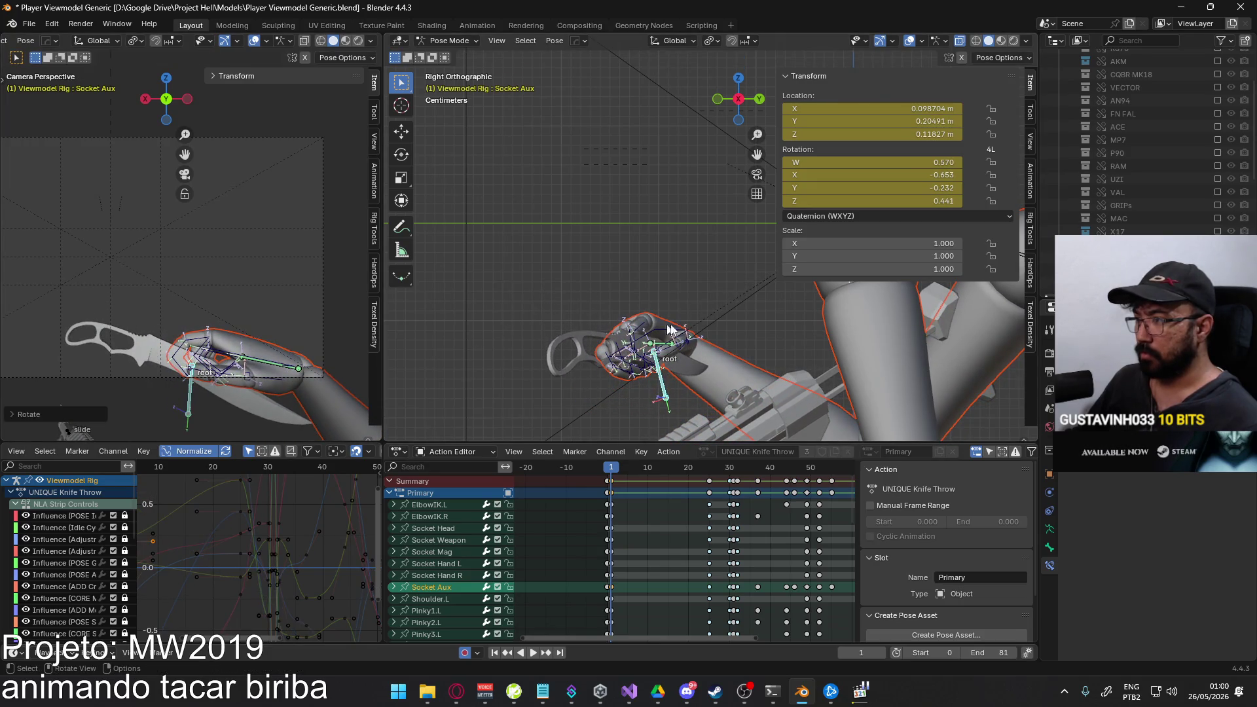
{"action": "key", "text": "r"}
{"action": "key", "text": "Escape"}
{"action": "key", "text": "r"}
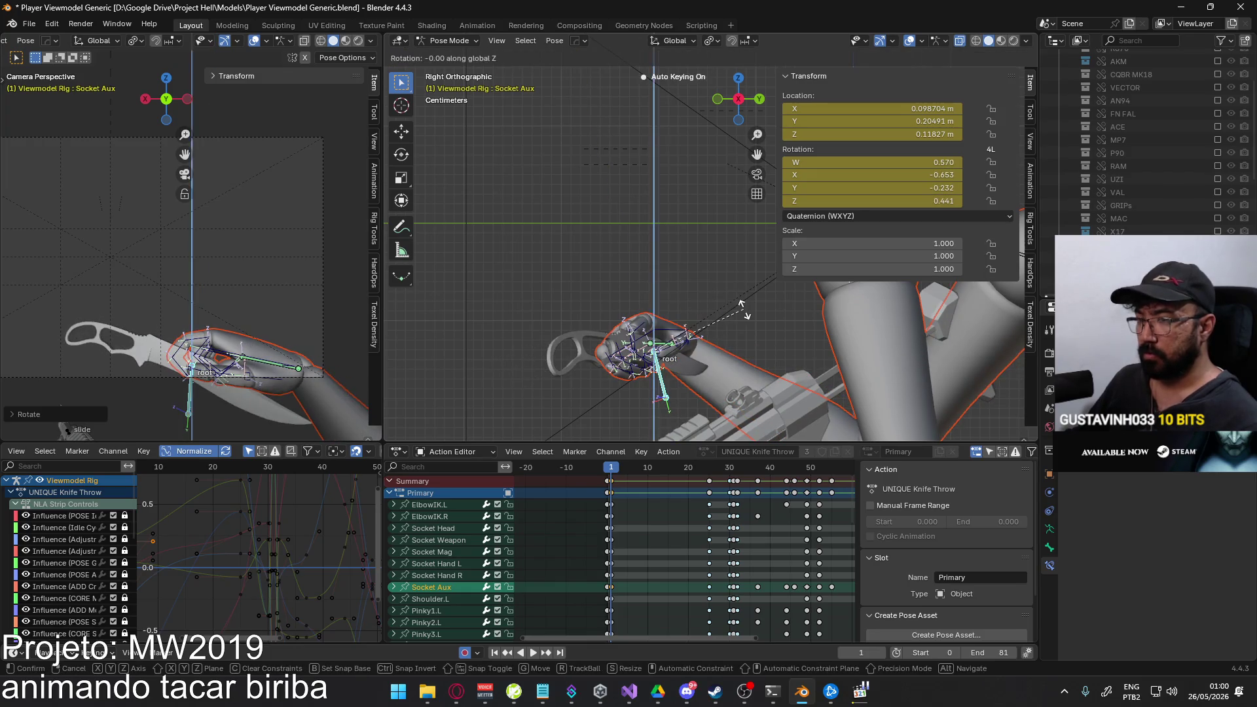
{"action": "left_click", "coordinate": [706, 282]}
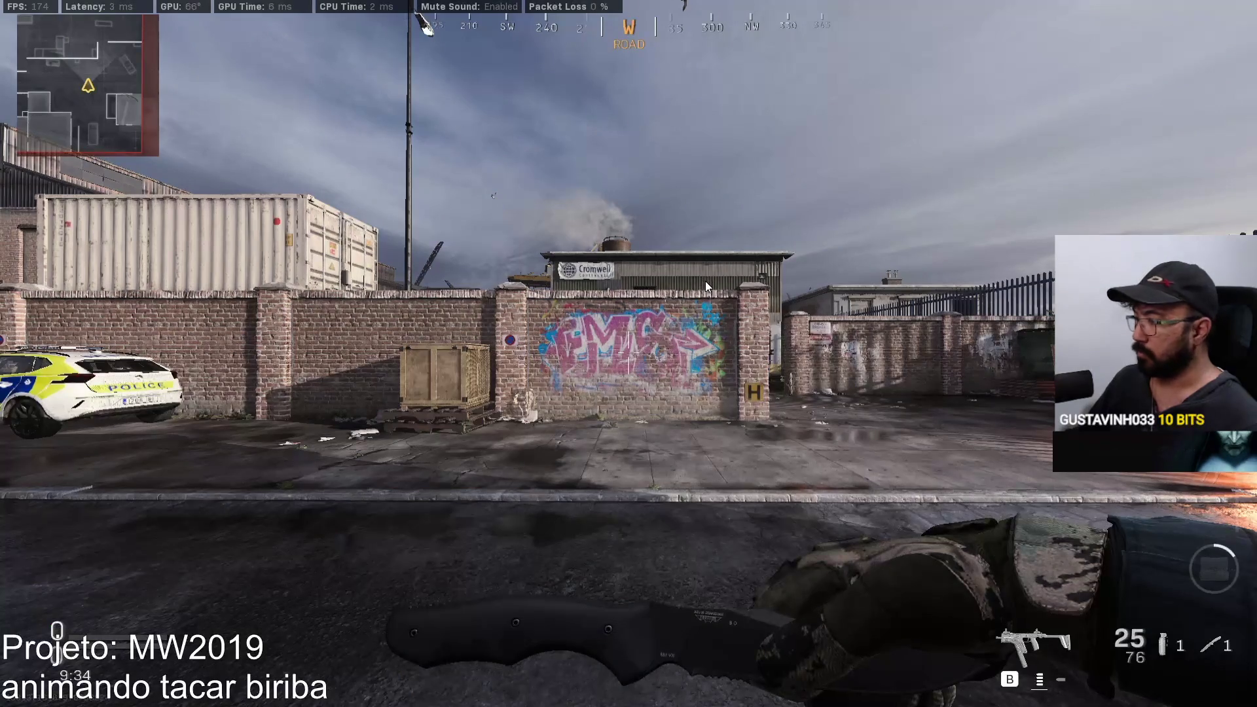
Rotate the hand about local Z again and lower it along the vertical axis.
{"action": "key", "text": "r"}
{"action": "key", "text": "z"}
{"action": "key", "text": "z"}
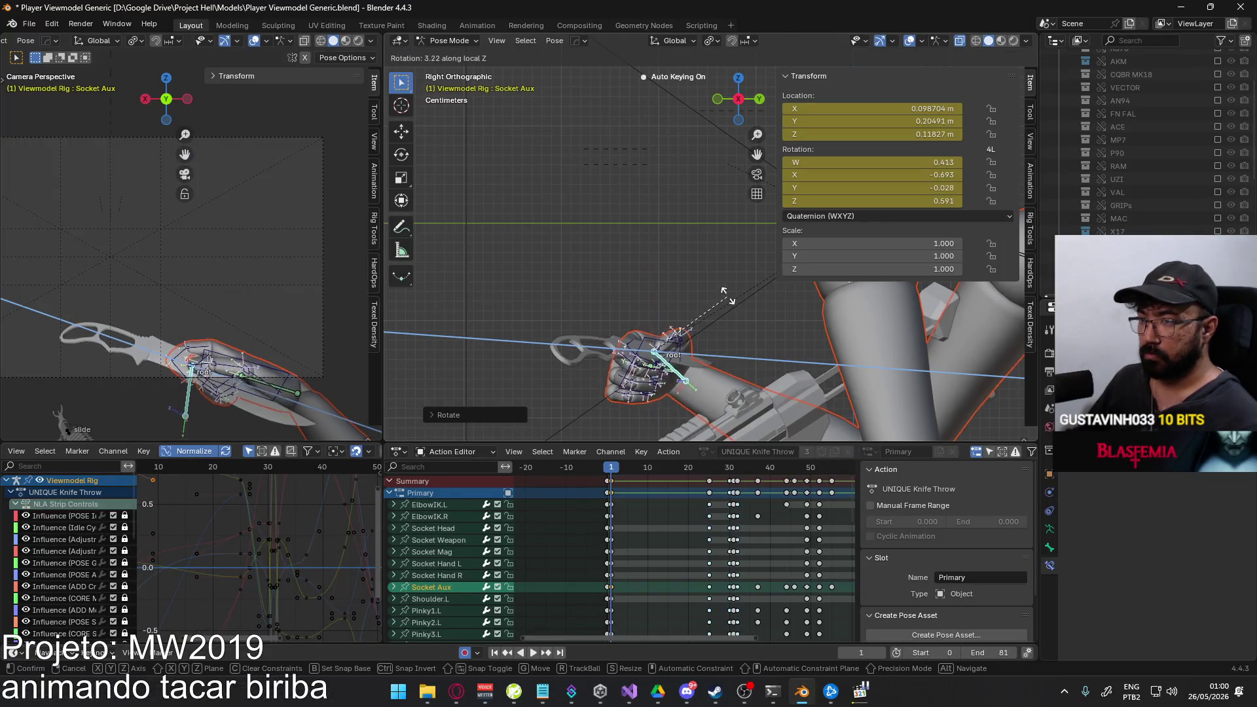
{"action": "key", "text": "z"}
{"action": "key", "text": "z"}
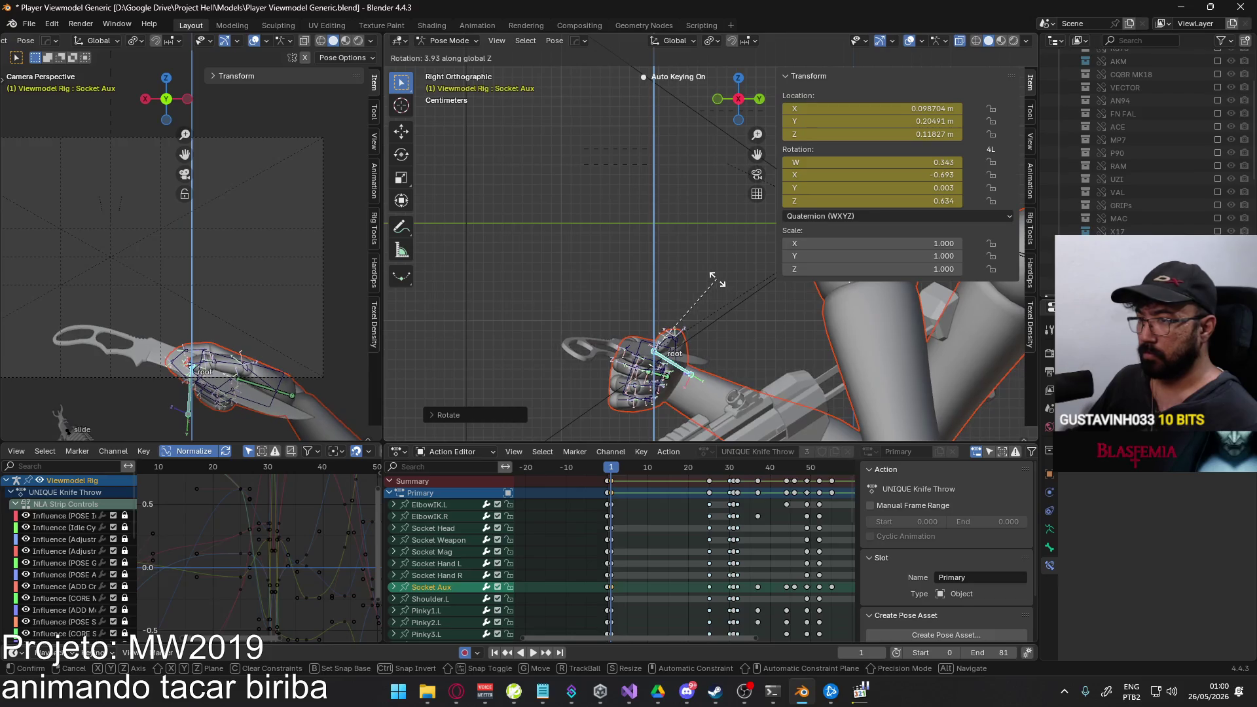
{"action": "left_click", "coordinate": [691, 288]}
{"action": "key", "text": "g"}
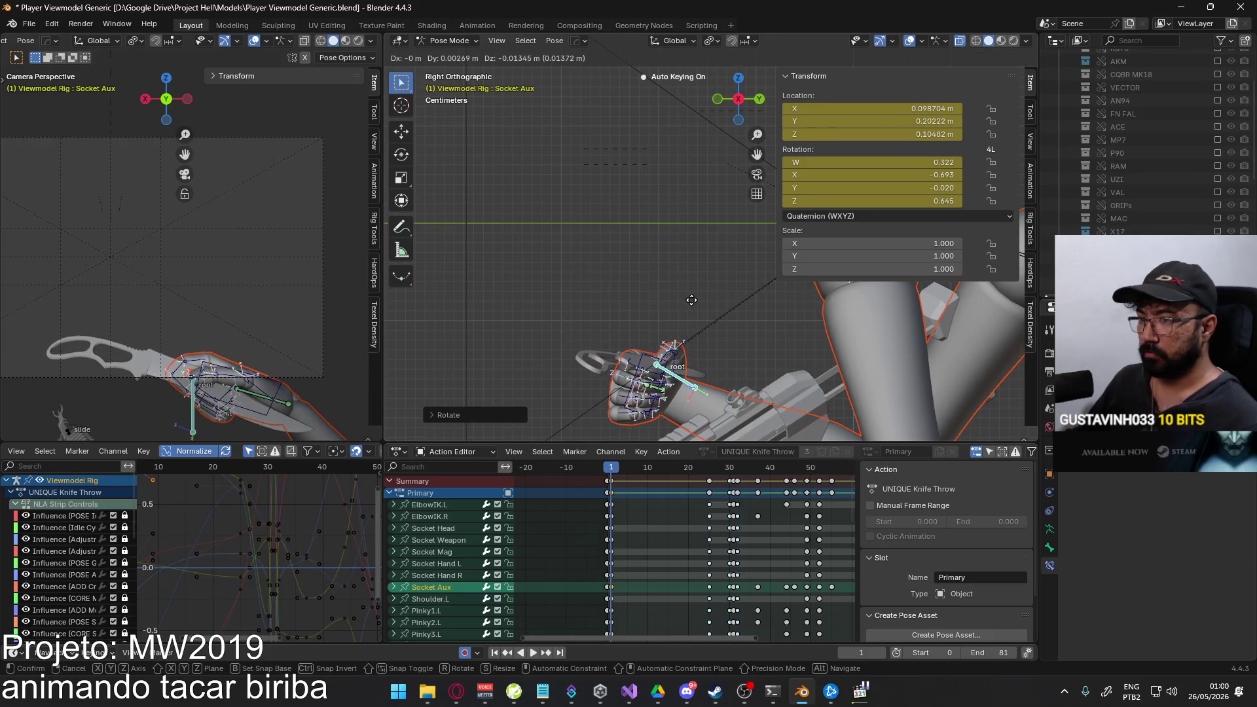
{"action": "key", "text": "z"}
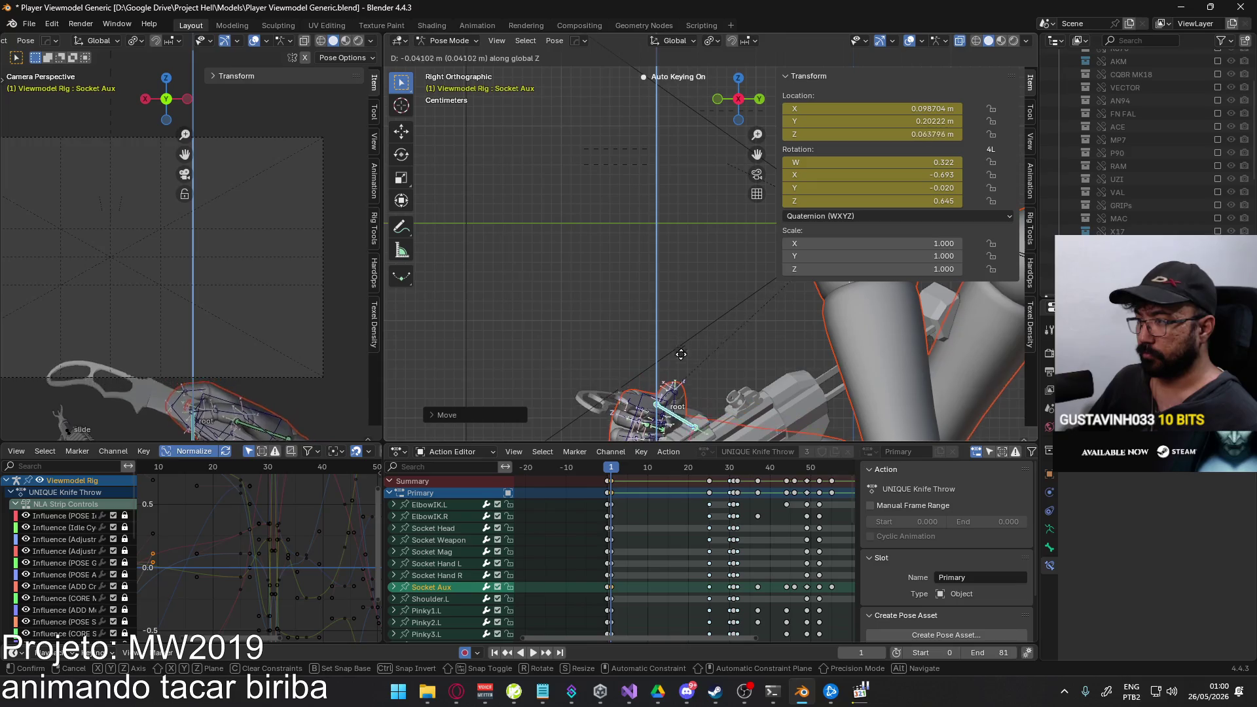
{"action": "left_click", "coordinate": [679, 377]}
Shift the knife hand along Y toward the gun and re-centre the rig in view.
{"action": "middle_click_drag", "start_coordinate": [679, 378], "coordinate": [646, 255], "text": "shift"}
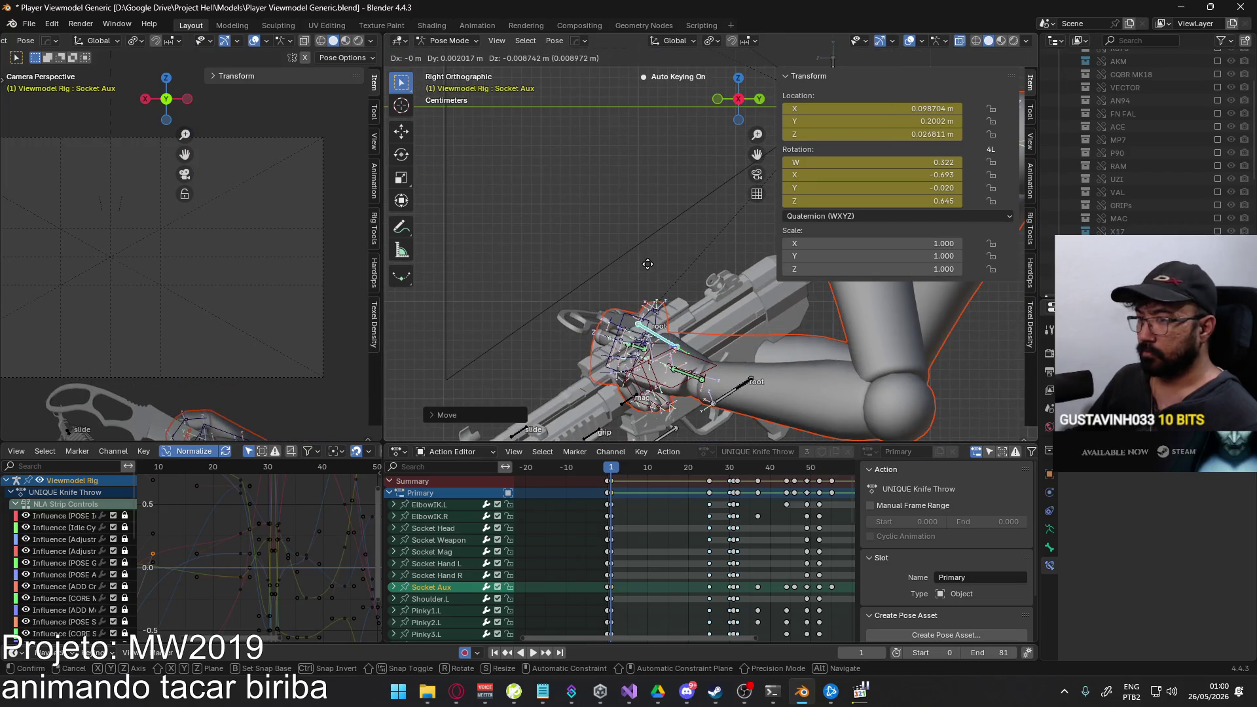
{"action": "key", "text": "g"}
{"action": "key", "text": "y"}
{"action": "left_click", "coordinate": [685, 266]}
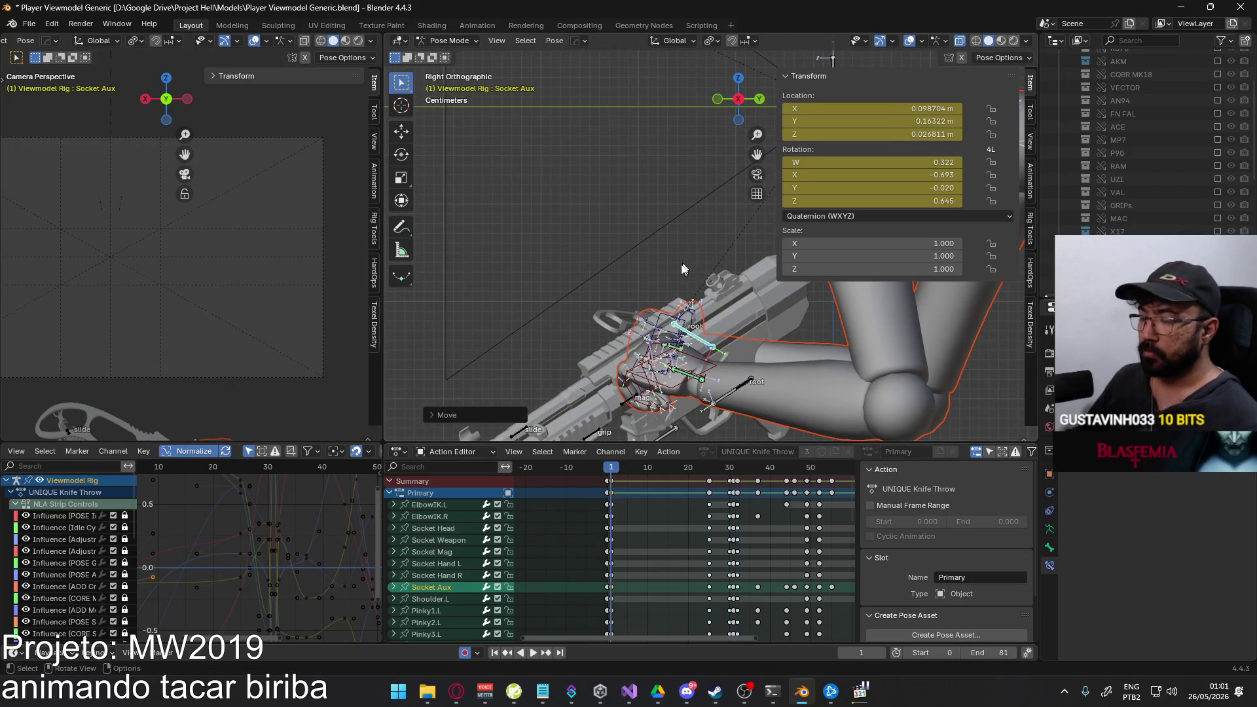
{"action": "middle_click_drag", "start_coordinate": [662, 353], "coordinate": [596, 387], "text": "shift"}
{"action": "key", "text": "q"}
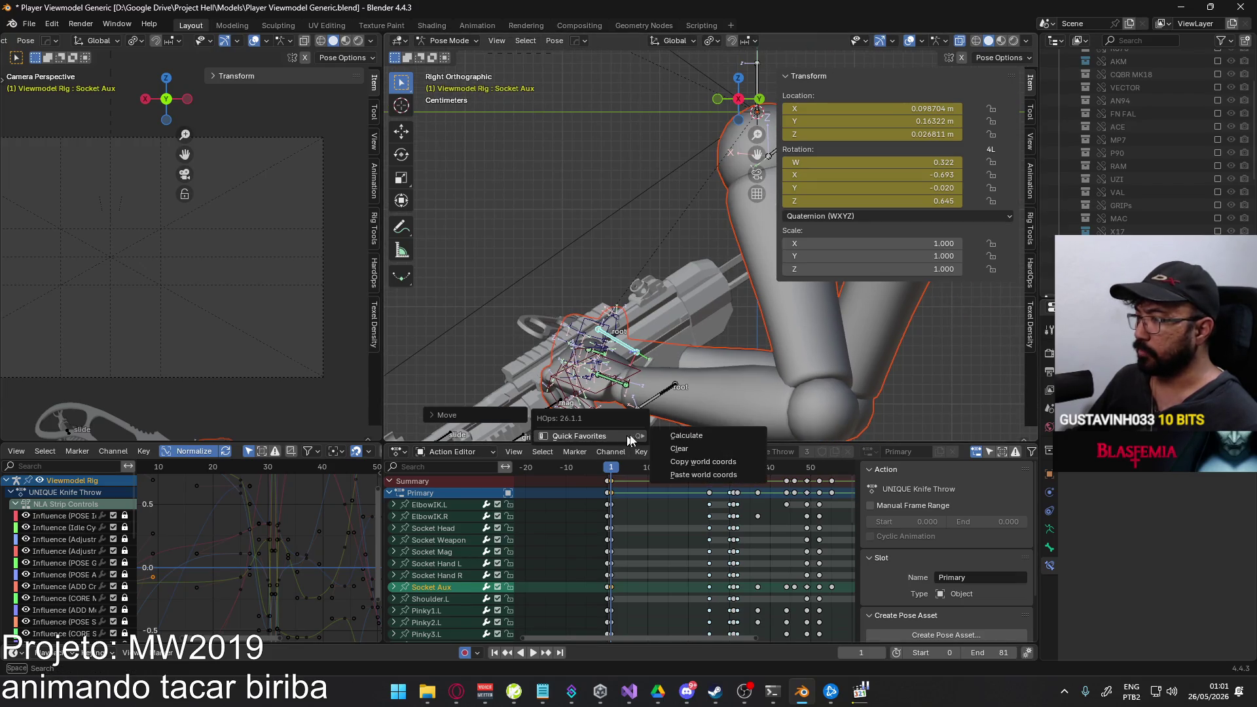
Calculate the motion path for the selected Socket Aux bone.
{"action": "left_click", "coordinate": [665, 446]}
{"action": "left_click", "coordinate": [693, 495]}
{"action": "middle_click_drag", "start_coordinate": [602, 248], "coordinate": [641, 302], "text": "shift"}
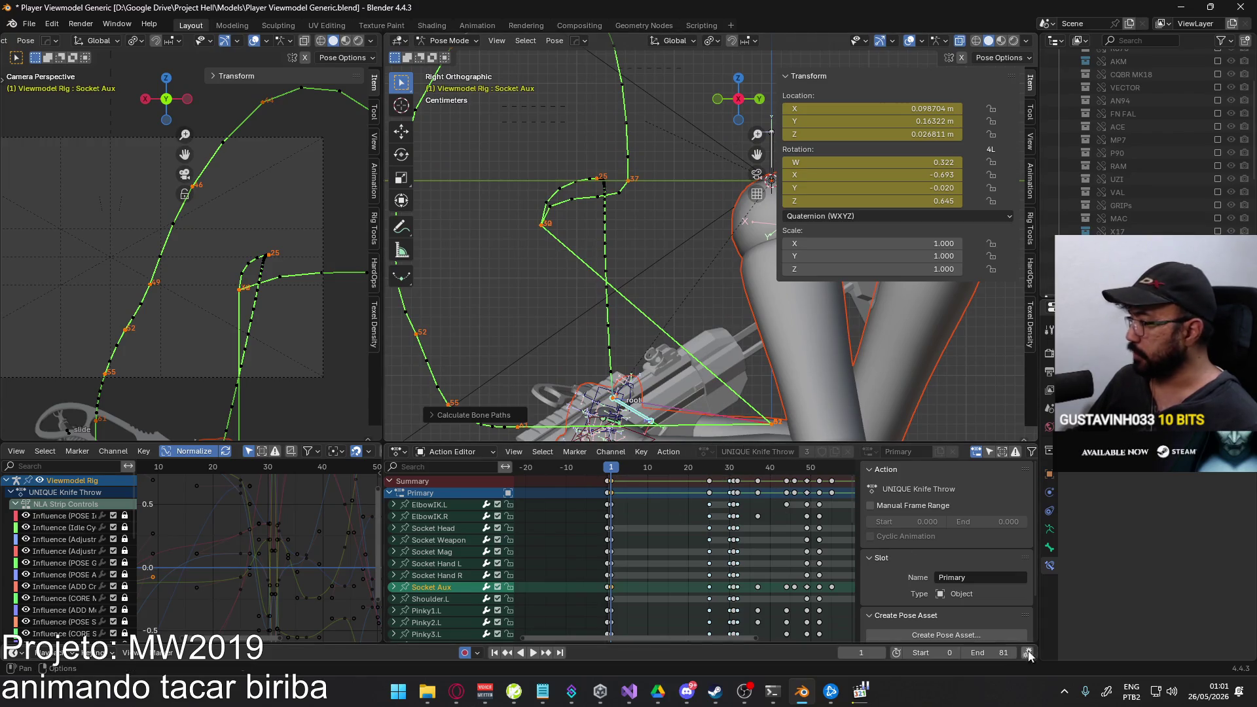
Set the animation's end frame to 25.
{"action": "key", "text": "space"}
{"action": "left_click", "coordinate": [712, 470]}
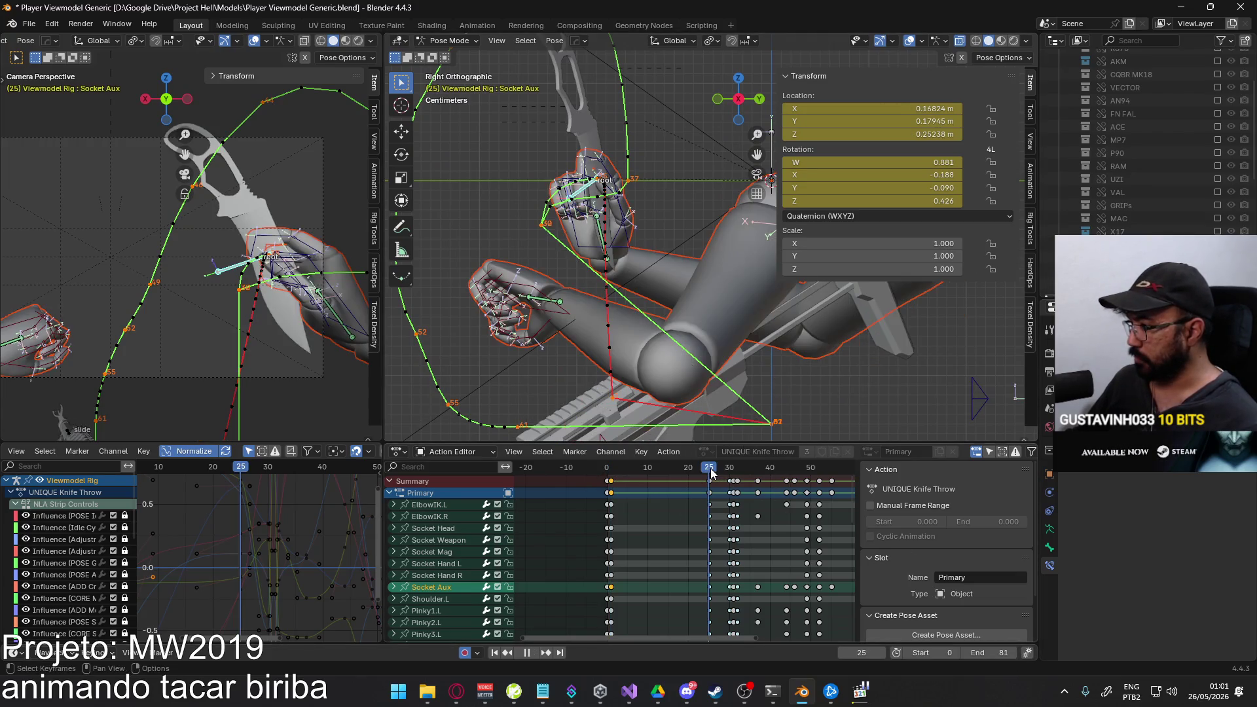
{"action": "type", "text": "25"}
{"action": "key", "text": "Return"}
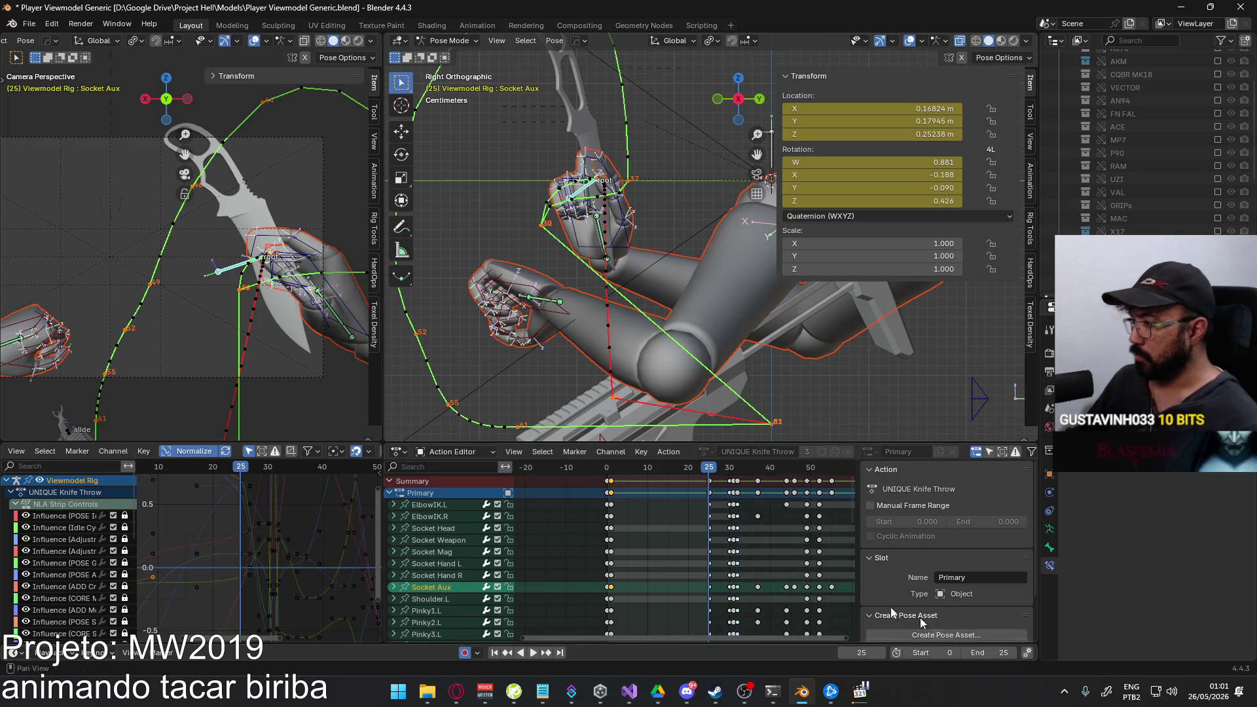
Recalculate the bone path for the 1–25 range, play it back and view the rig from the front.
{"action": "key", "text": "q"}
{"action": "left_click", "coordinate": [688, 266]}
{"action": "left_click", "coordinate": [650, 319]}
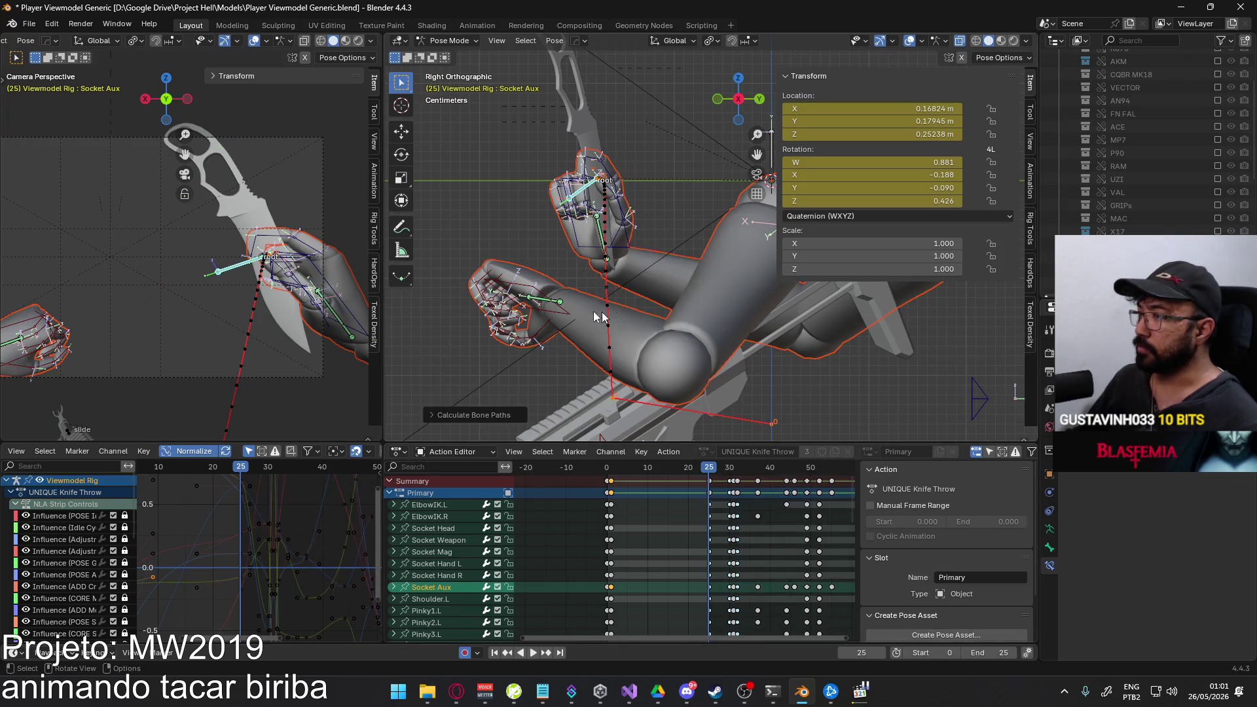
{"action": "key", "text": "space"}
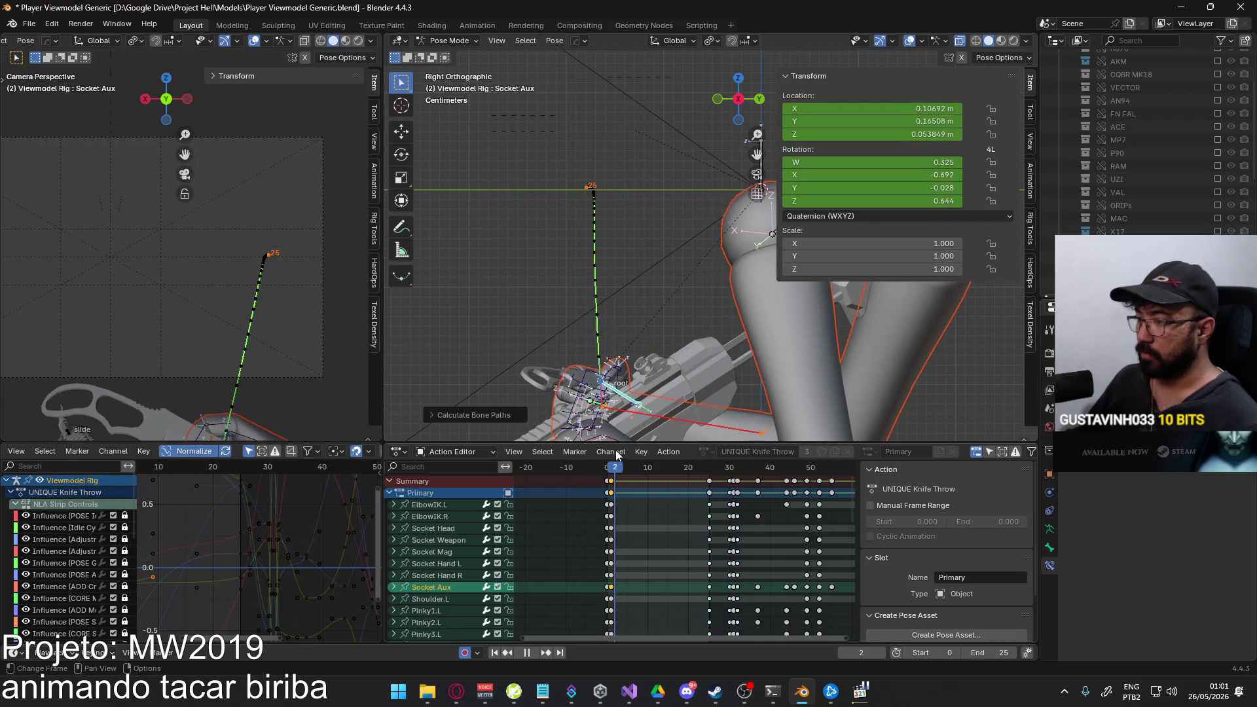
{"action": "middle_click_drag", "start_coordinate": [473, 309], "coordinate": [629, 312], "text": "alt"}
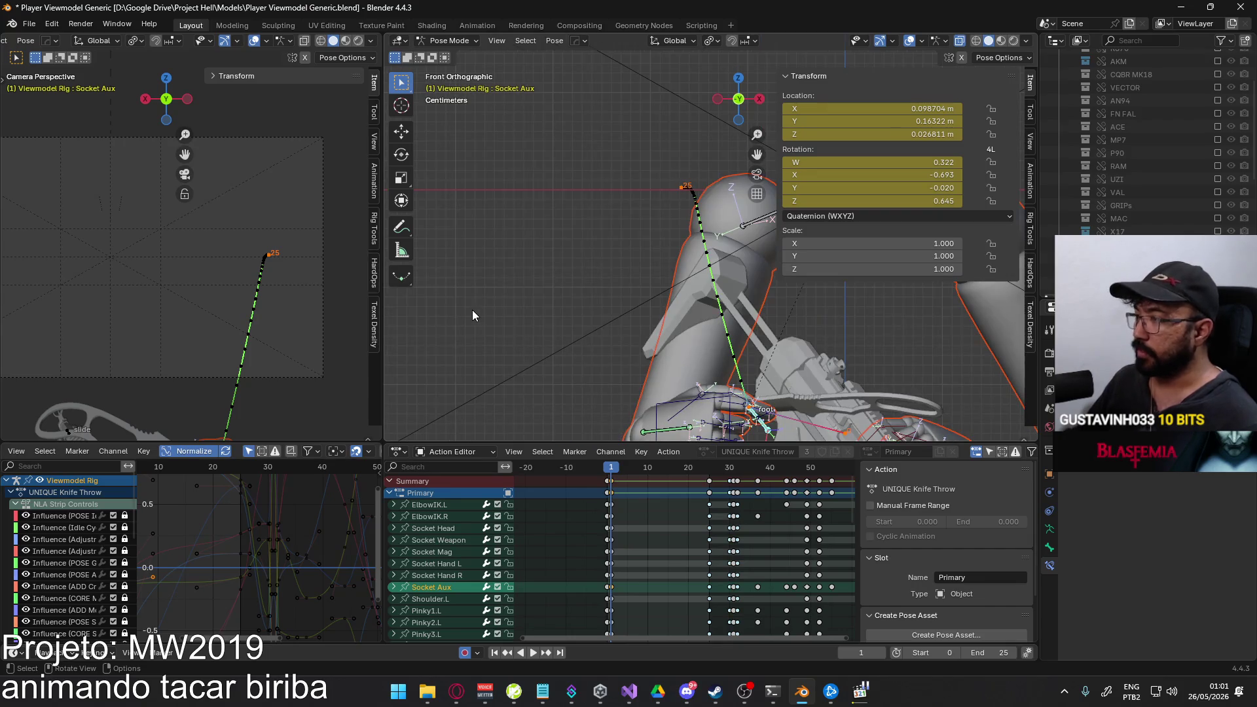
{"action": "scroll", "coordinate": [304, 346], "scroll_direction": "down", "scroll_amount": 2}
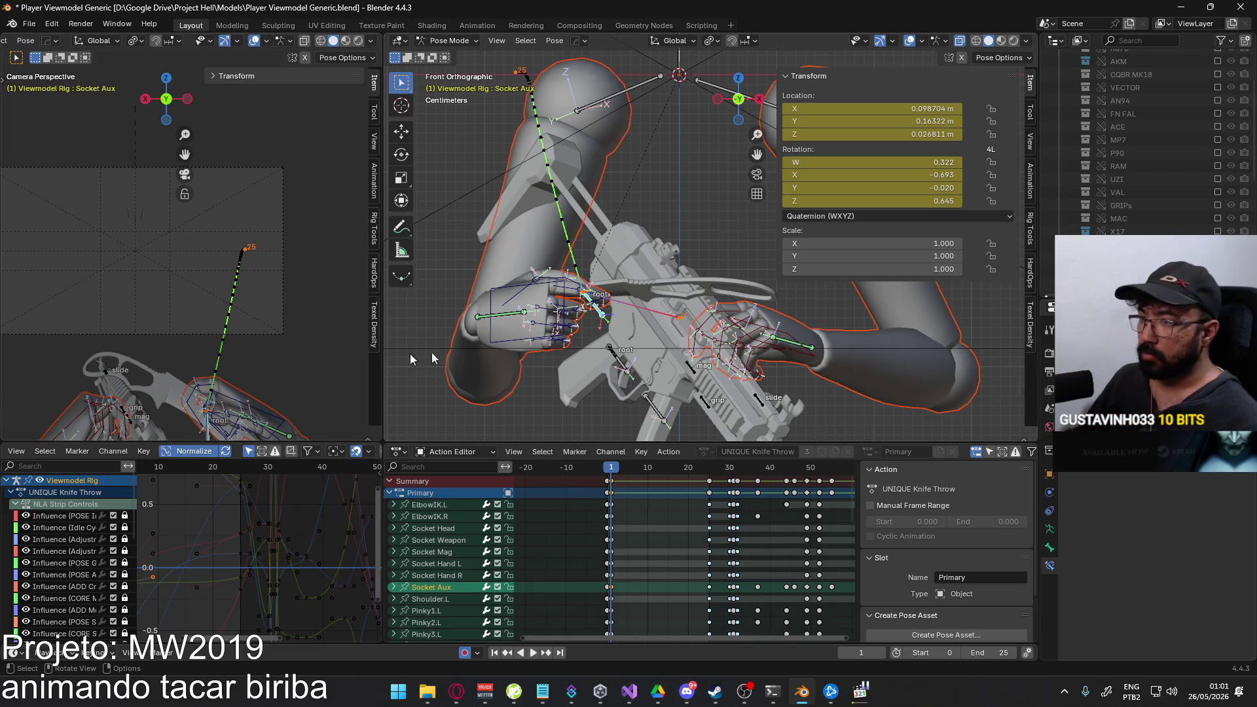
Shift the knife hand sideways at frame 1, recalculate its motion path and scrub to the in-between frame.
{"action": "key", "text": "g"}
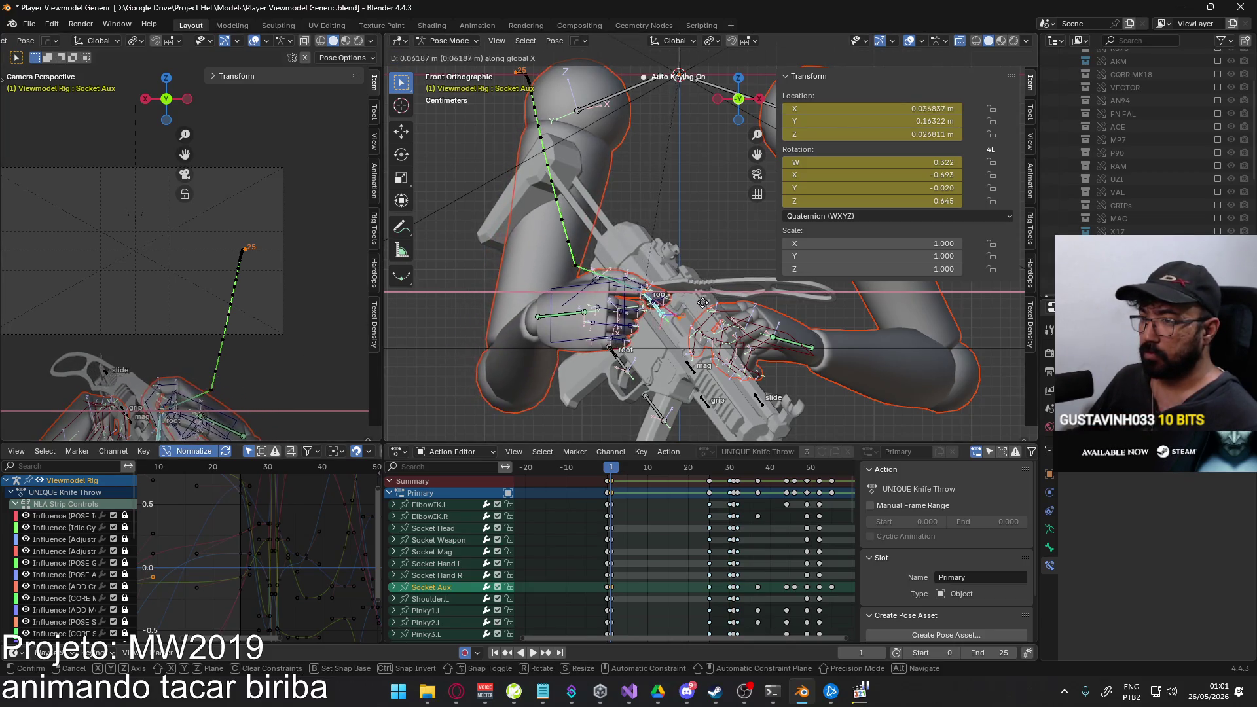
{"action": "left_click", "coordinate": [784, 317]}
{"action": "key", "text": "q"}
{"action": "left_click", "coordinate": [776, 317]}
{"action": "left_click", "coordinate": [752, 378]}
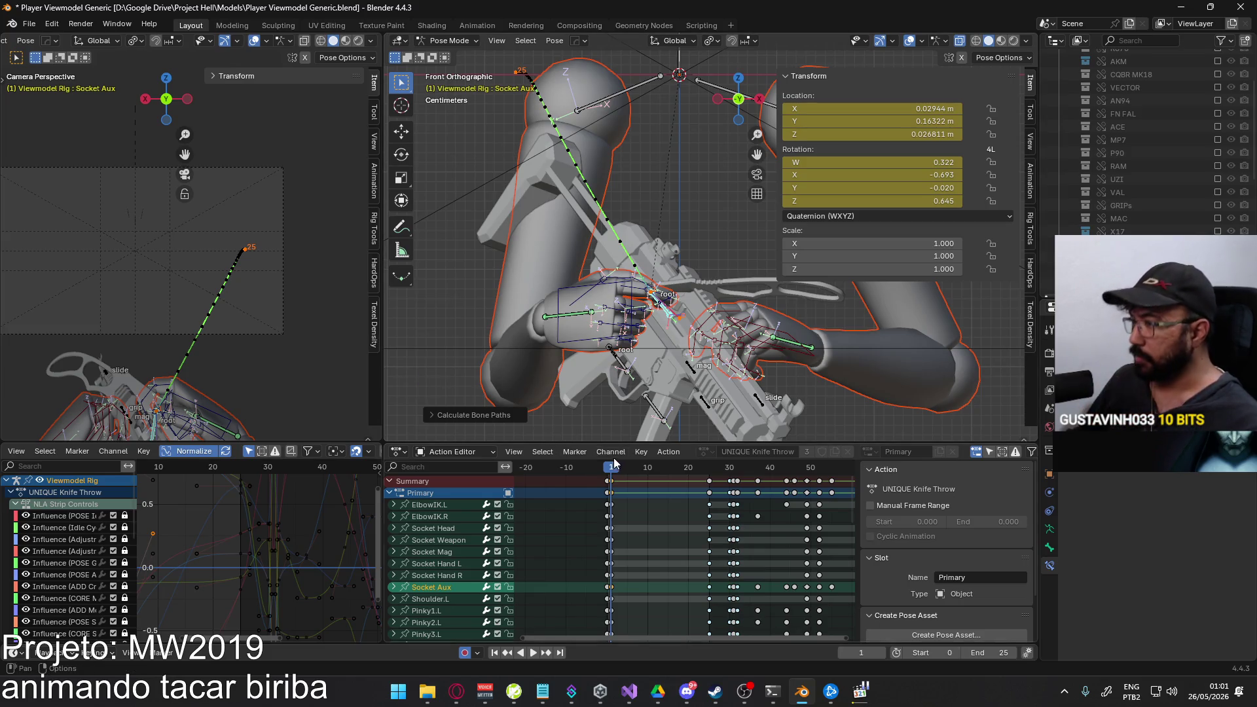
{"action": "mouse_move", "coordinate": [615, 472]}
{"action": "left_mouse_down"}
{"action": "mouse_move", "coordinate": [651, 469]}
{"action": "mouse_move", "coordinate": [639, 471]}
{"action": "left_mouse_up"}
{"action": "scroll", "coordinate": [224, 287], "scroll_direction": "up", "scroll_amount": 2}
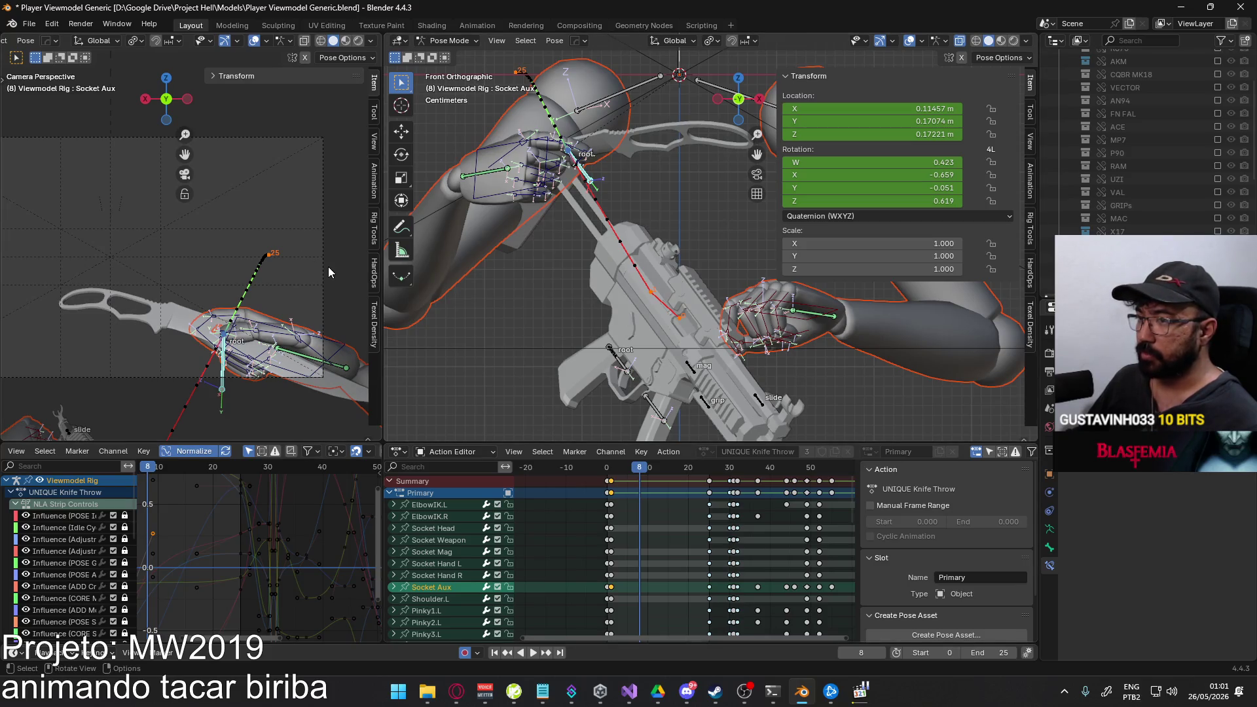
Compare with the game, then rotate Socket Aux about Z at frame 8 to angle the raised knife.
{"action": "mouse_move", "coordinate": [832, 691]}
{"action": "left_click", "coordinate": [844, 693]}
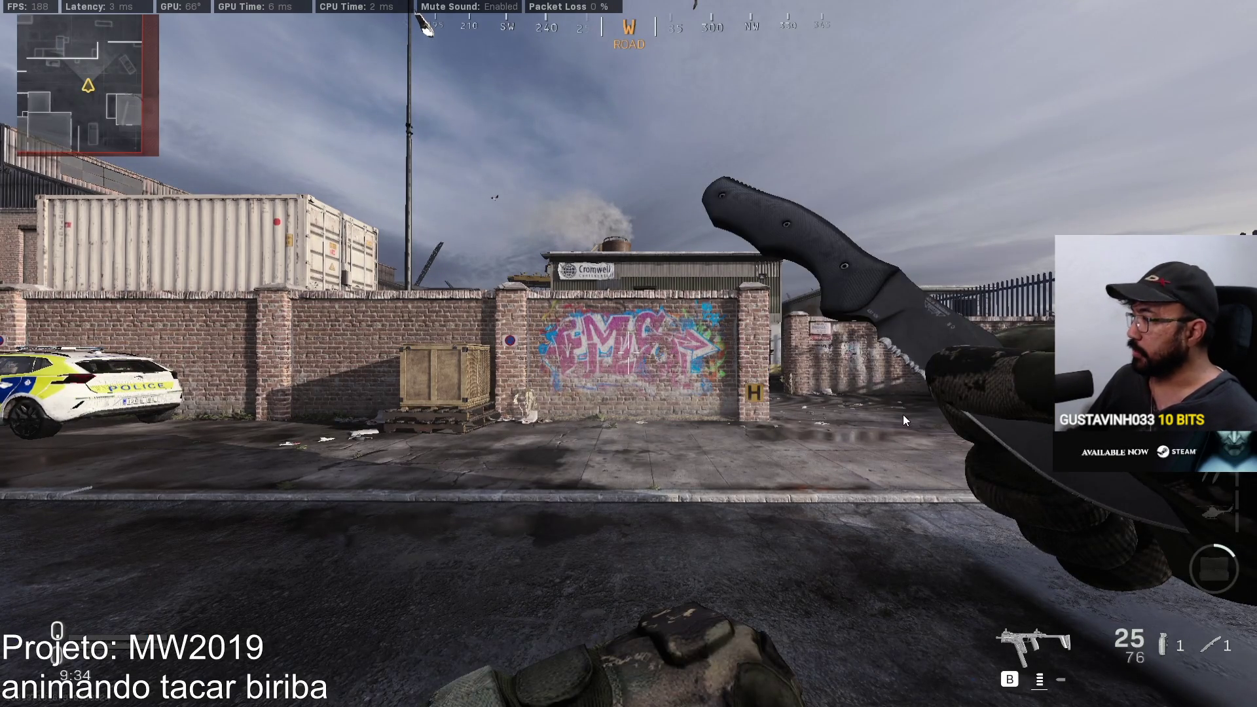
{"action": "key", "text": "alt+Tab"}
{"action": "key", "text": "r"}
{"action": "key", "text": "z"}
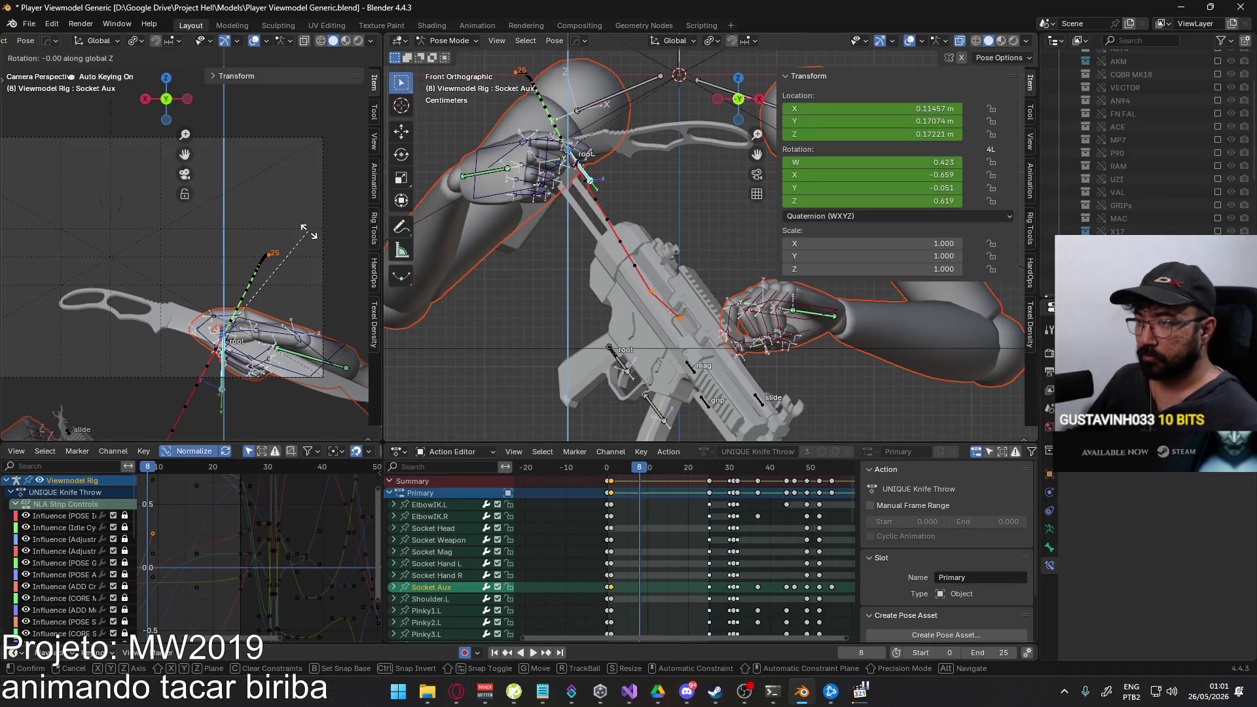
{"action": "key", "text": "y"}
{"action": "key", "text": "y"}
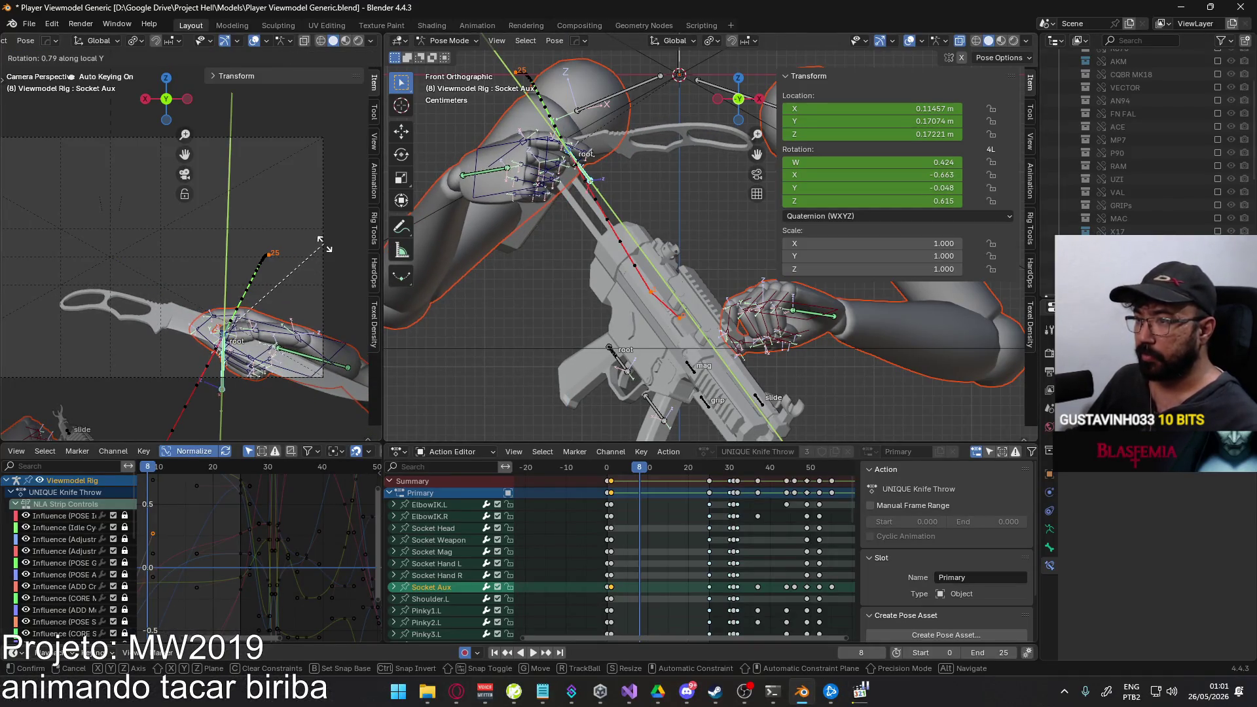
{"action": "key", "text": "z"}
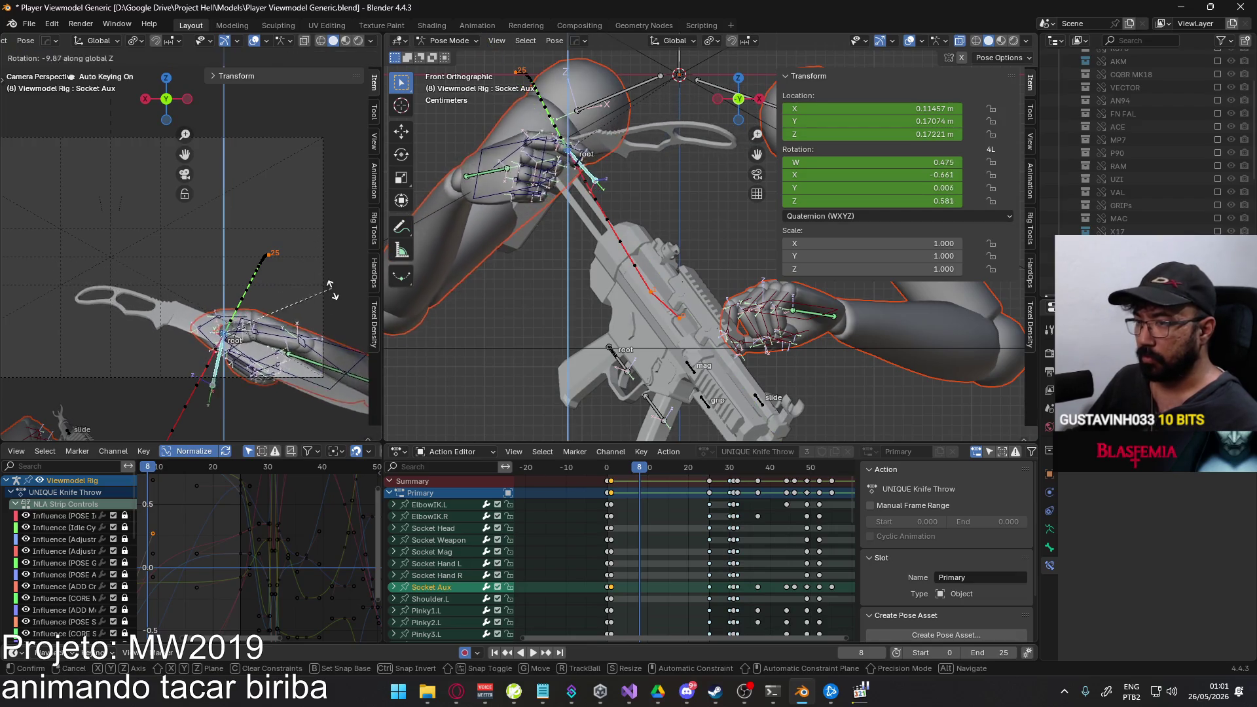
{"action": "left_click", "coordinate": [326, 341]}
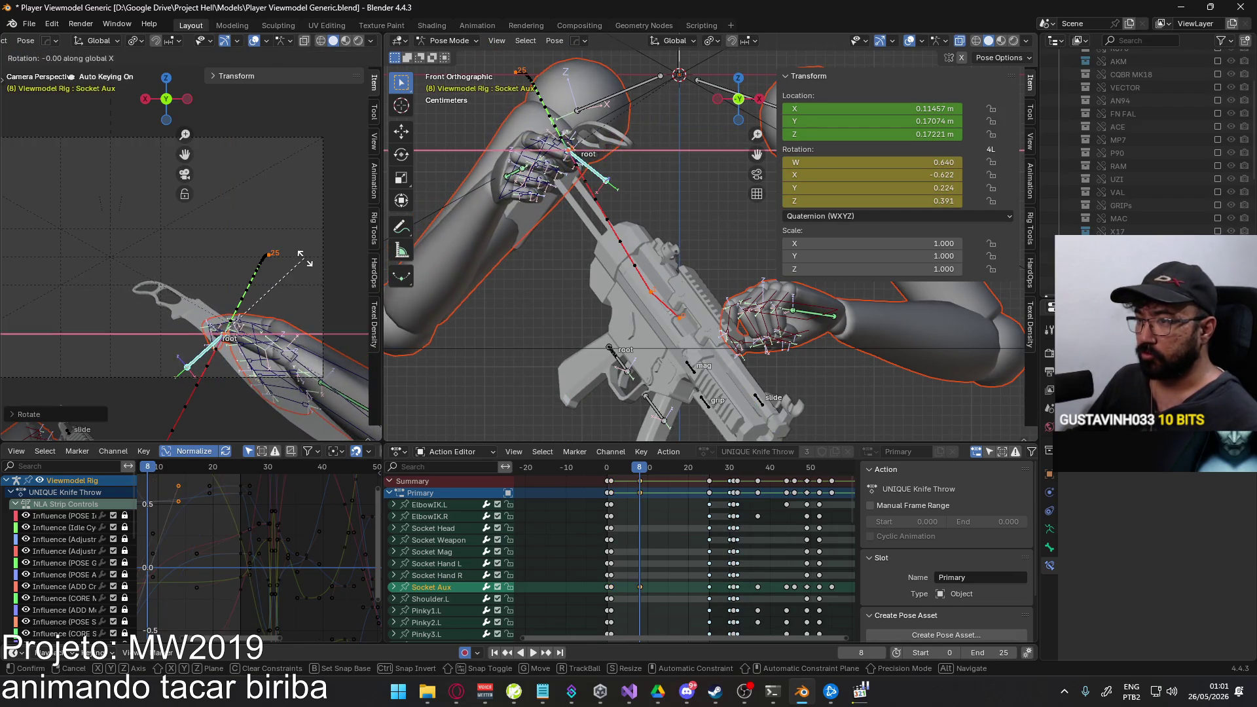
{"action": "key", "text": "r"}
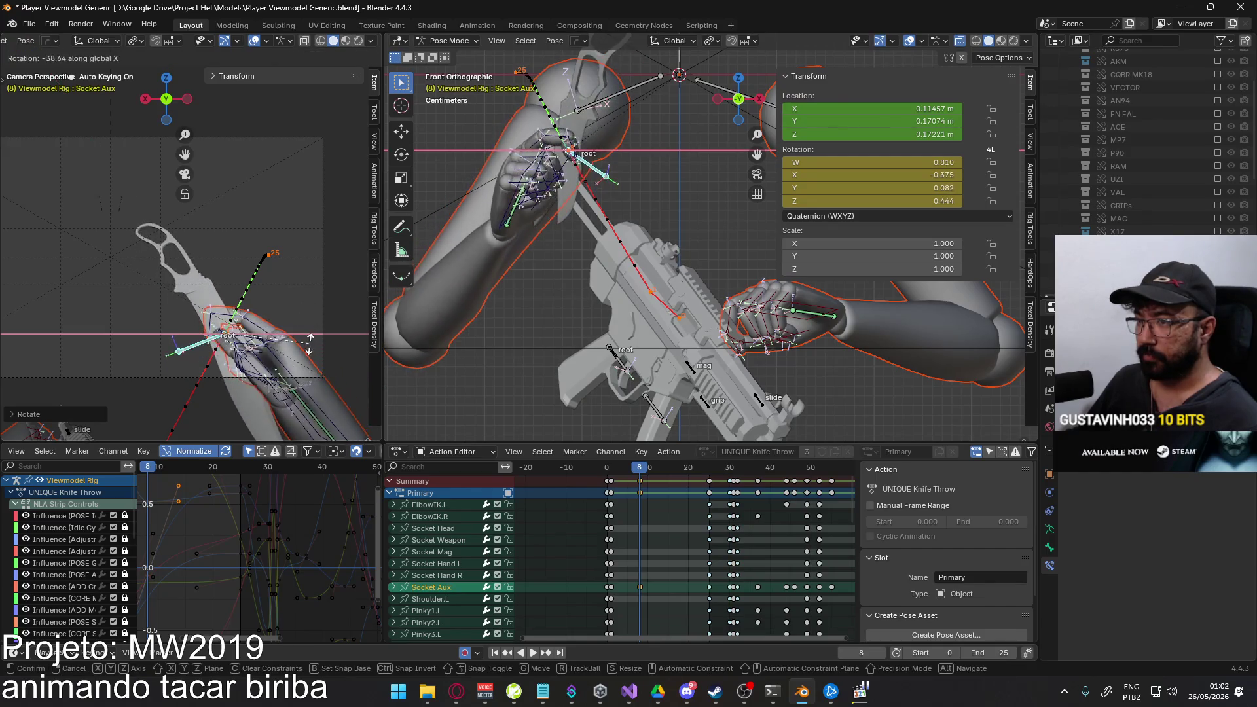
{"action": "left_click", "coordinate": [310, 349]}
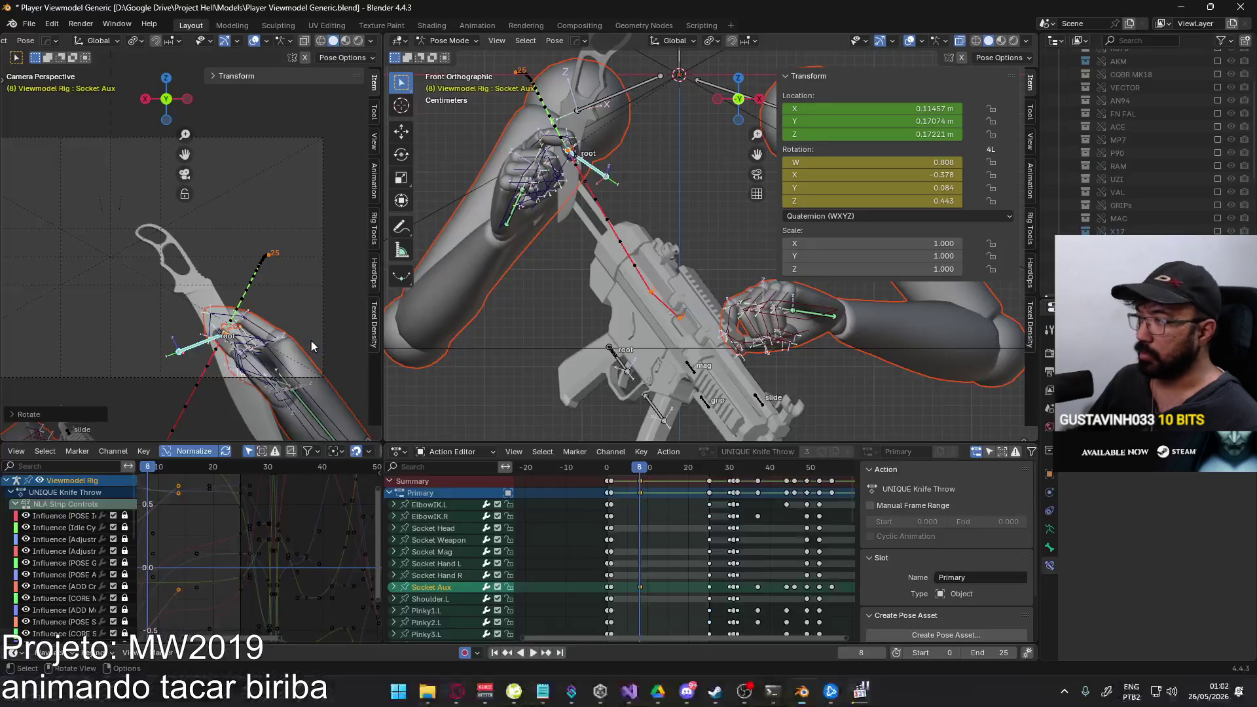
{"action": "key", "text": "r"}
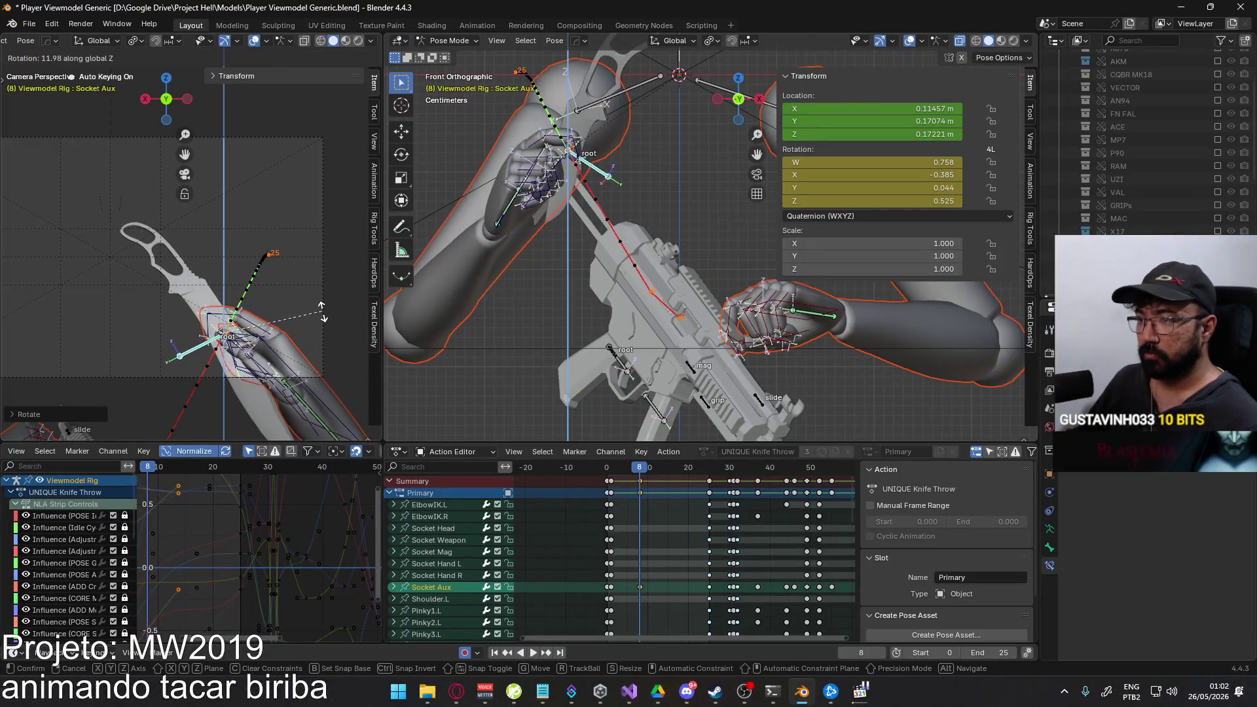
{"action": "left_click", "coordinate": [326, 295]}
Move the hand along Y into the raised position and calculate its bone path via Quick Favorites.
{"action": "key", "text": "g"}
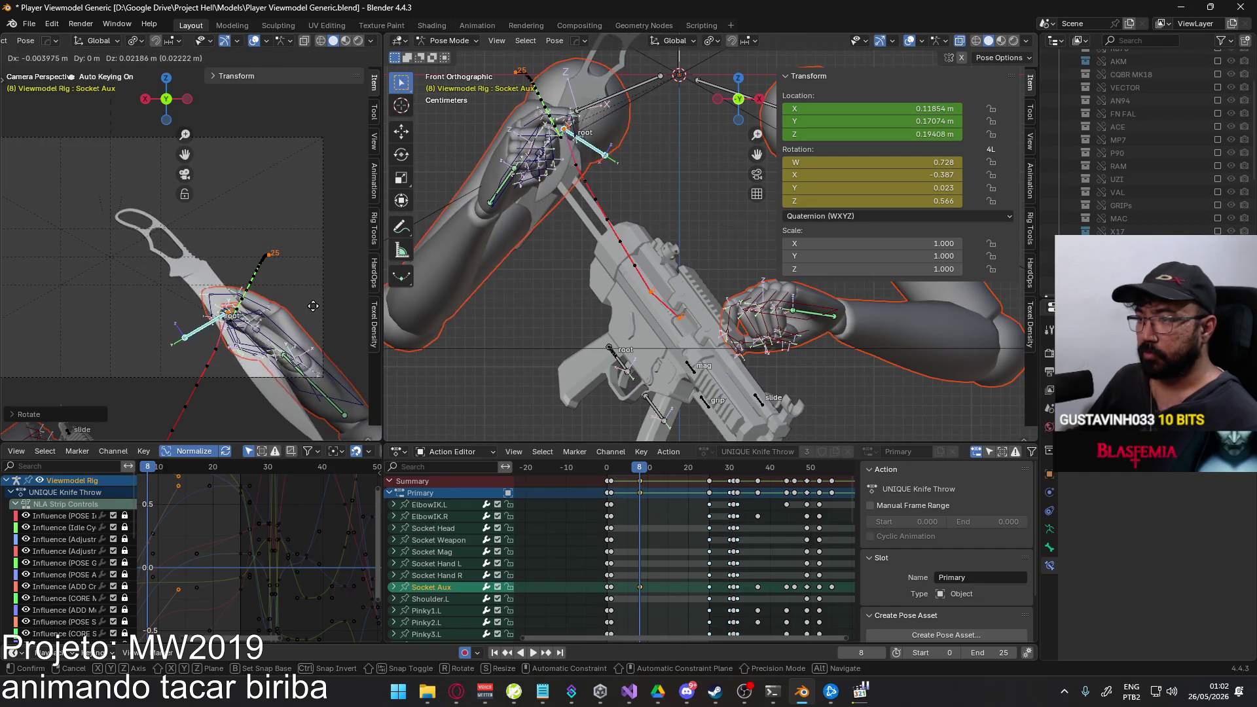
{"action": "key", "text": "y"}
{"action": "left_click", "coordinate": [302, 274]}
{"action": "mouse_move", "coordinate": [301, 273]}
{"action": "middle_mouse_down"}
{"action": "mouse_move", "coordinate": [226, 149]}
{"action": "mouse_move", "coordinate": [305, 225]}
{"action": "middle_mouse_up"}
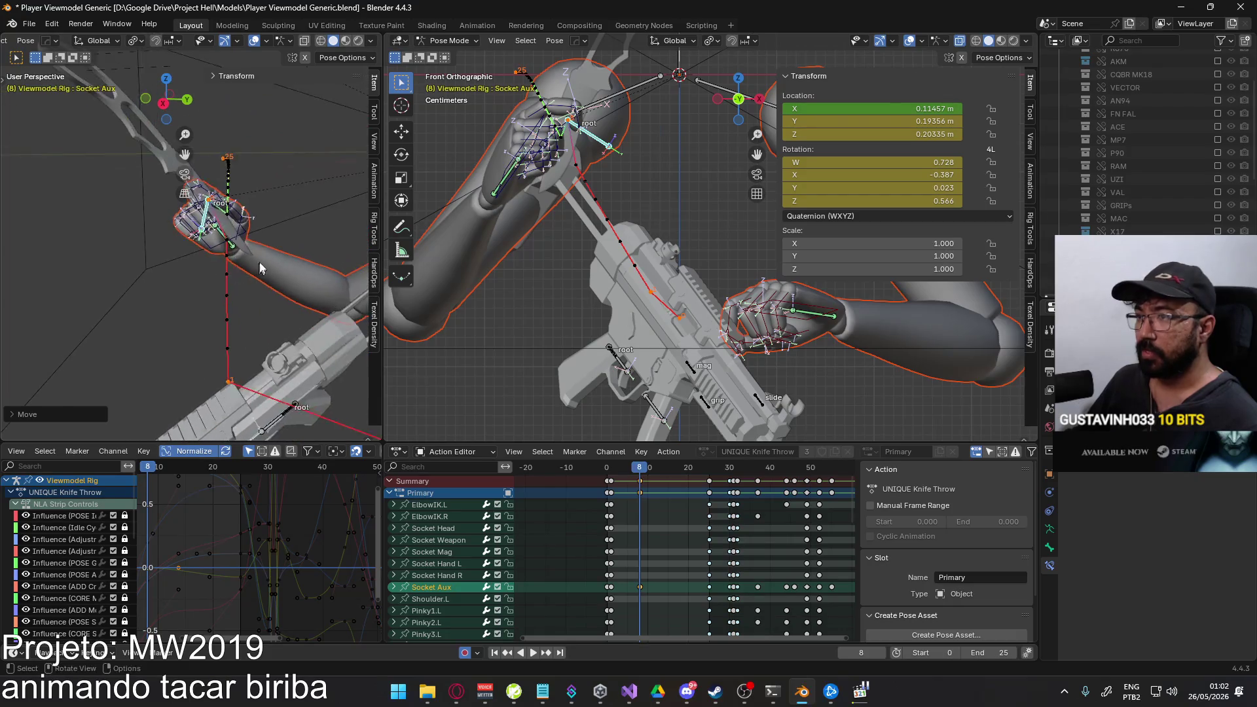
{"action": "key", "text": "g"}
{"action": "key", "text": "y"}
{"action": "left_click", "coordinate": [288, 222]}
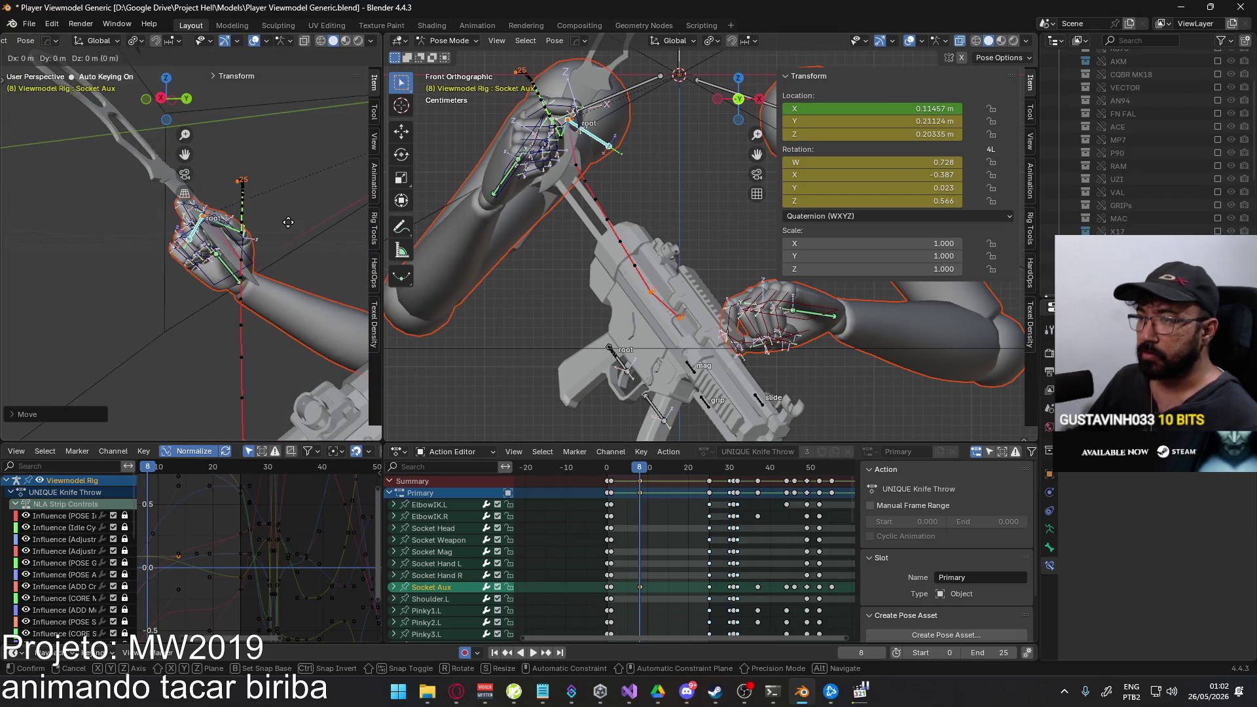
{"action": "key", "text": "q"}
{"action": "left_click", "coordinate": [348, 227]}
{"action": "left_click", "coordinate": [329, 283]}
{"action": "mouse_move", "coordinate": [329, 284]}
{"action": "middle_mouse_down"}
{"action": "mouse_move", "coordinate": [250, 260]}
{"action": "mouse_move", "coordinate": [236, 319]}
{"action": "mouse_move", "coordinate": [246, 273]}
{"action": "middle_mouse_up"}
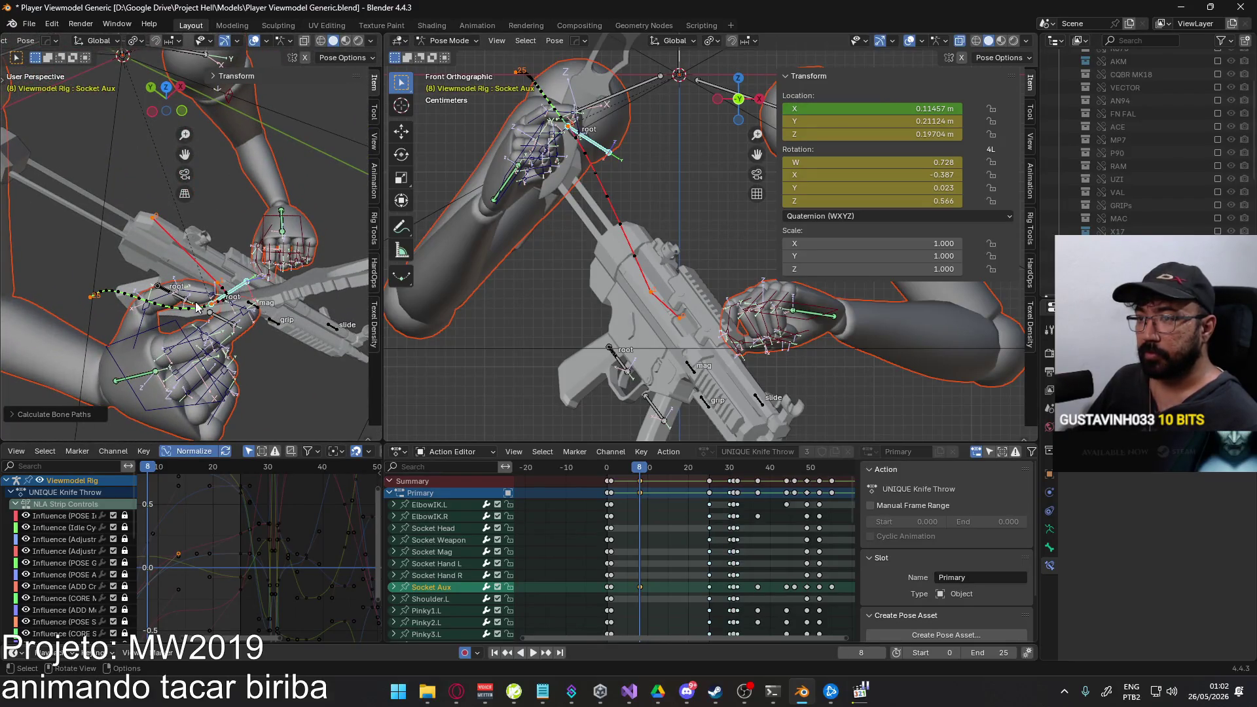
Shift Socket Aux along X and recalculate the motion path.
{"action": "key", "text": "g"}
{"action": "key", "text": "x"}
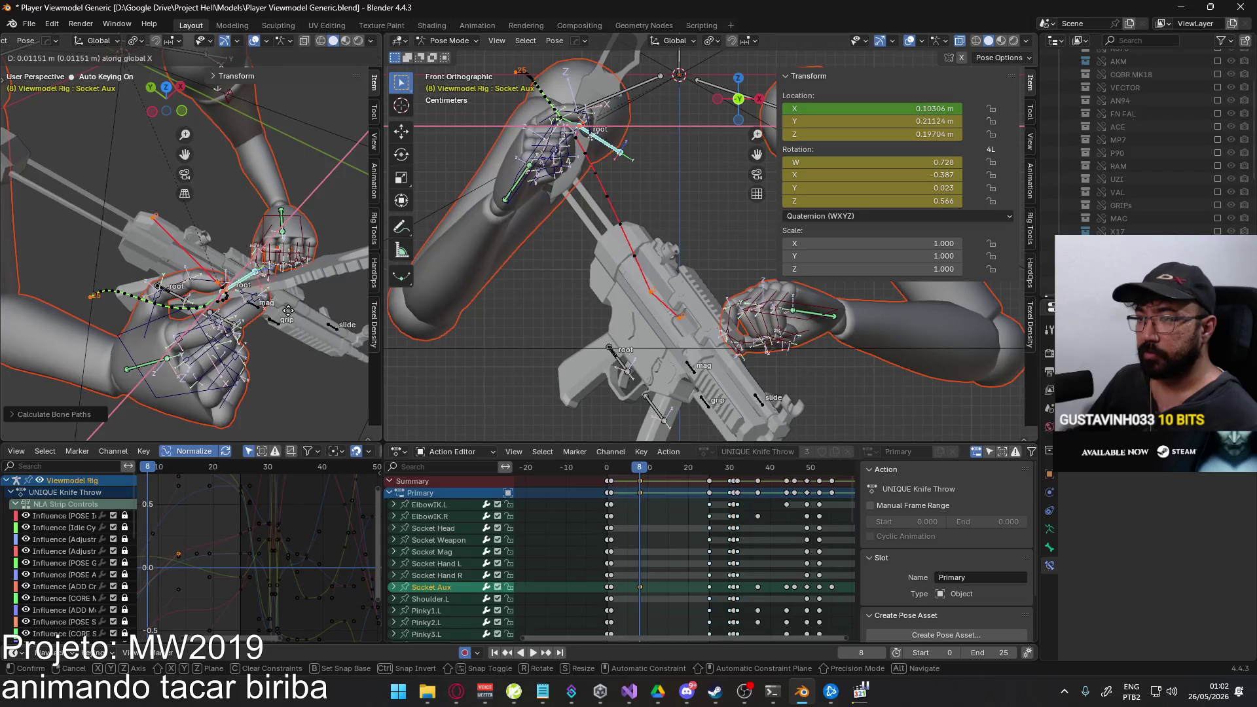
{"action": "left_click", "coordinate": [290, 315]}
{"action": "key", "text": "q"}
{"action": "left_click", "coordinate": [359, 315]}
{"action": "left_click", "coordinate": [329, 373]}
{"action": "mouse_move", "coordinate": [329, 374]}
{"action": "middle_mouse_down"}
{"action": "mouse_move", "coordinate": [147, 296]}
{"action": "mouse_move", "coordinate": [241, 255]}
{"action": "middle_mouse_up"}
Fine-tune the X position, recalculate the path once more and play the animation from the start.
{"action": "key", "text": "g"}
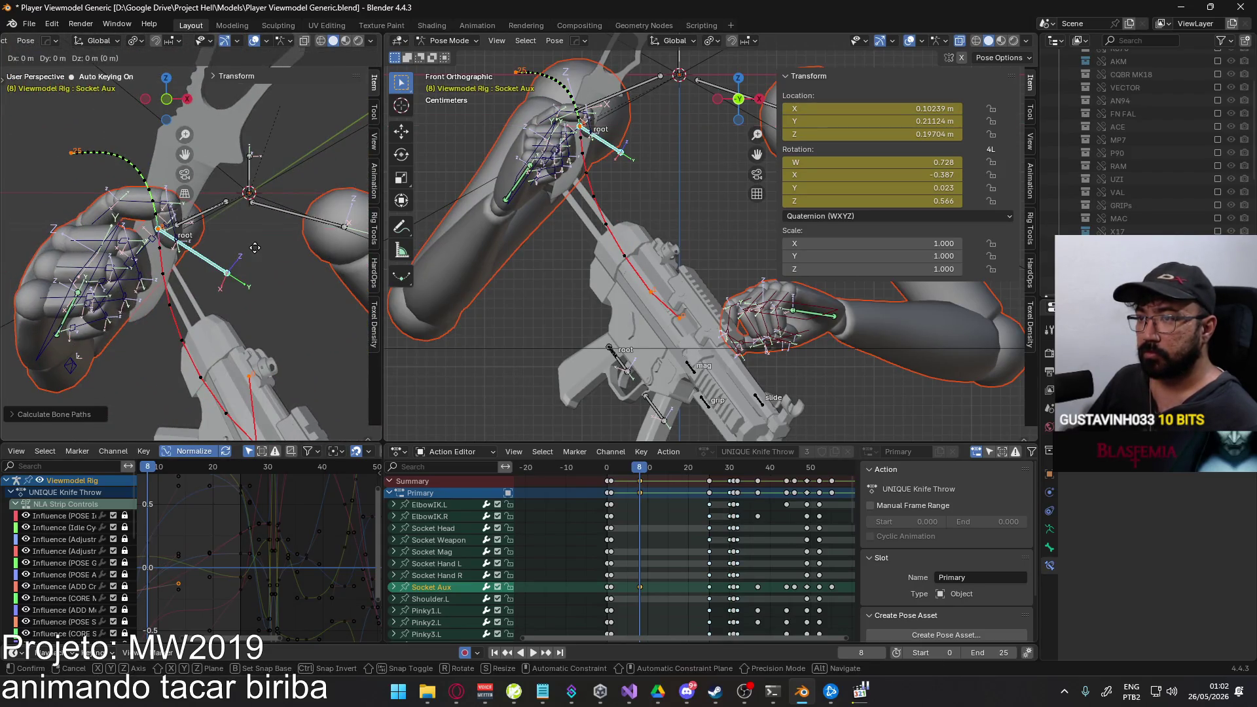
{"action": "key", "text": "x"}
{"action": "left_click", "coordinate": [247, 250]}
{"action": "key", "text": "q"}
{"action": "left_click", "coordinate": [312, 287]}
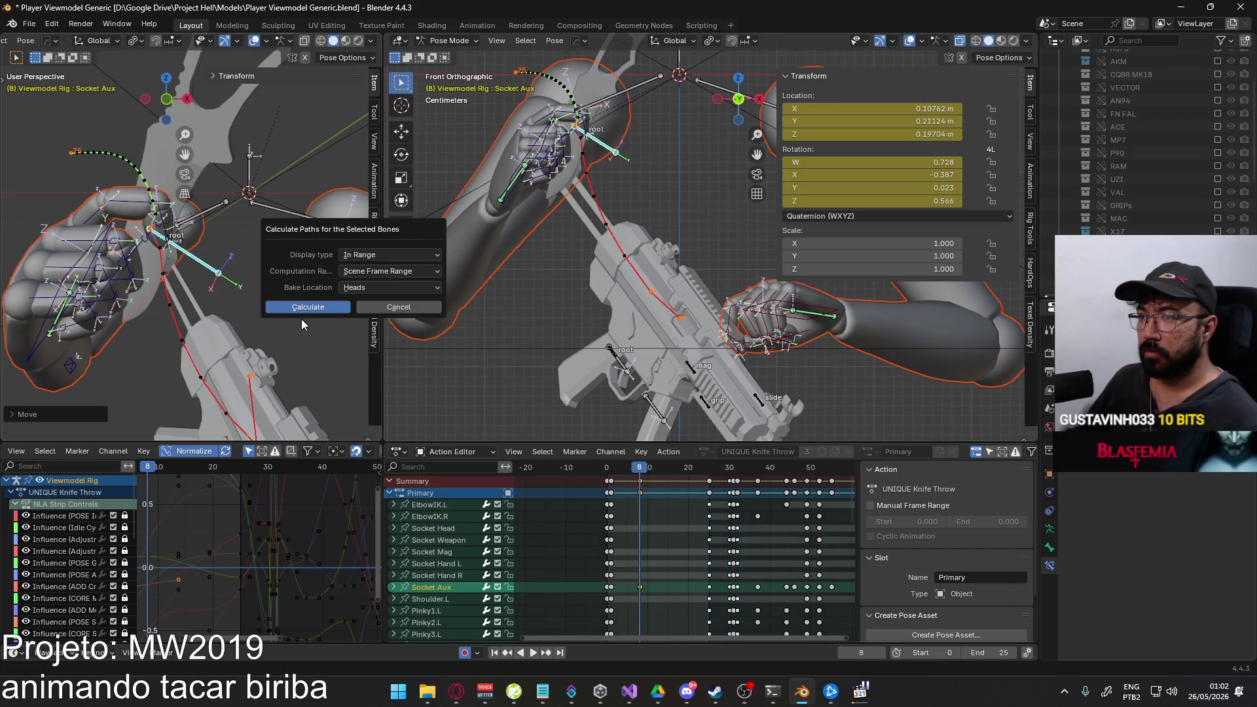
{"action": "left_click", "coordinate": [307, 307]}
{"action": "middle_click_drag", "start_coordinate": [283, 276], "coordinate": [227, 256]}
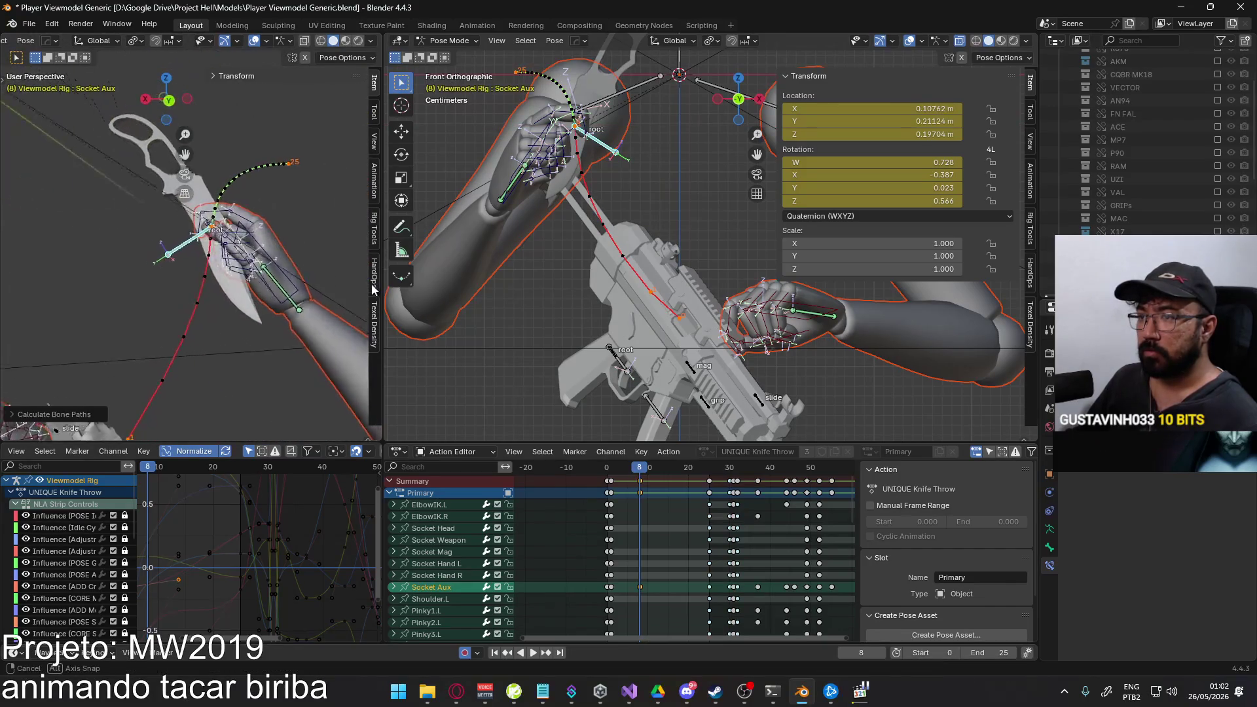
{"action": "key", "text": "space"}
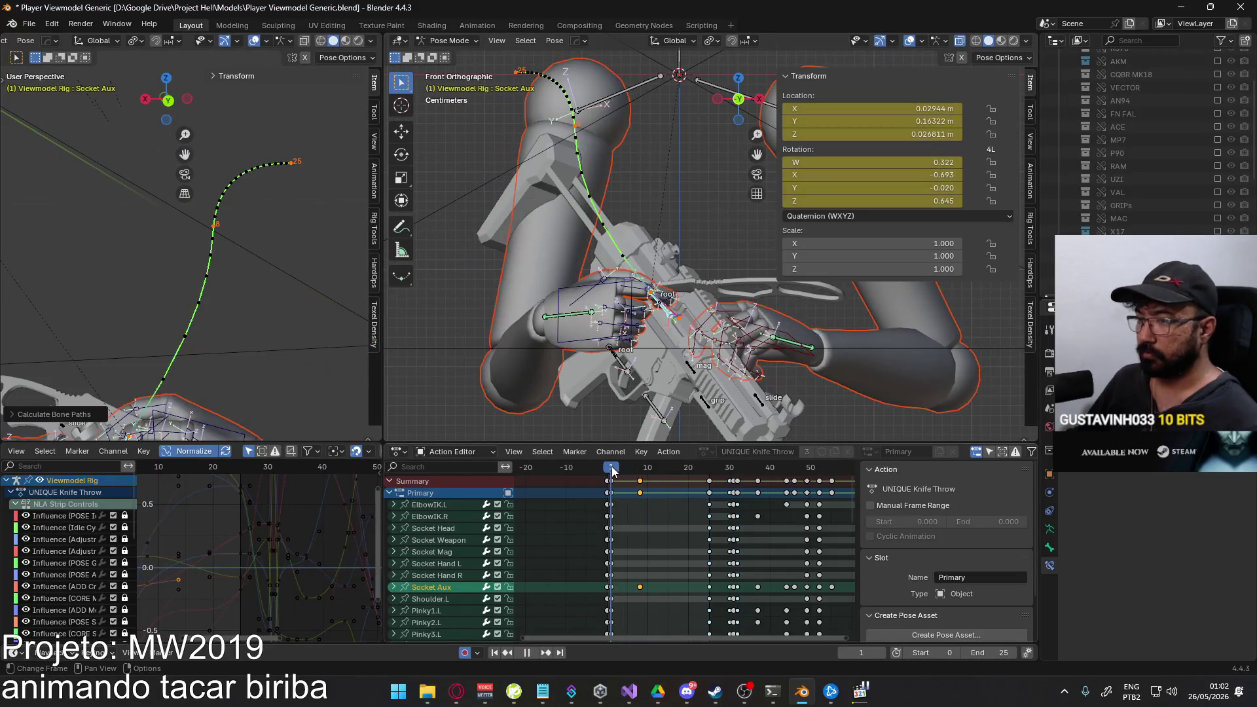
Play the knife raise through the camera, scrub back to frame 8 and expand Socket Aux's location and rotation curves.
{"action": "key", "text": "KP_0"}
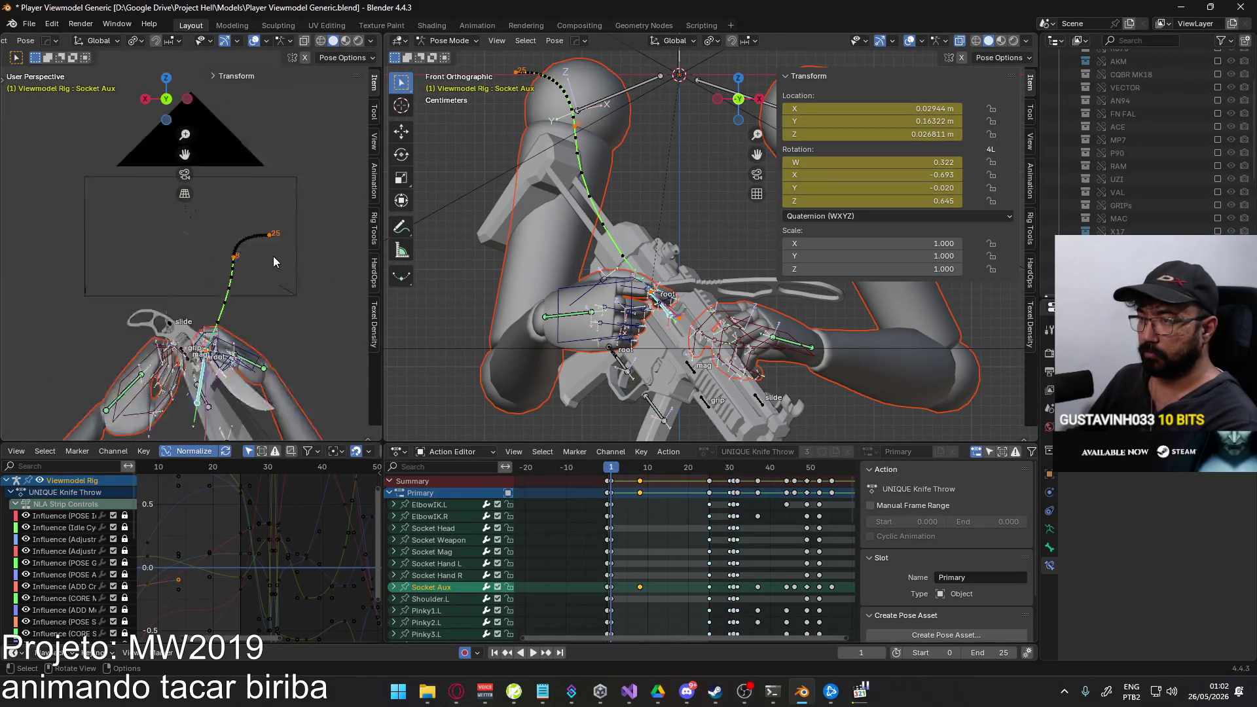
{"action": "key", "text": "space"}
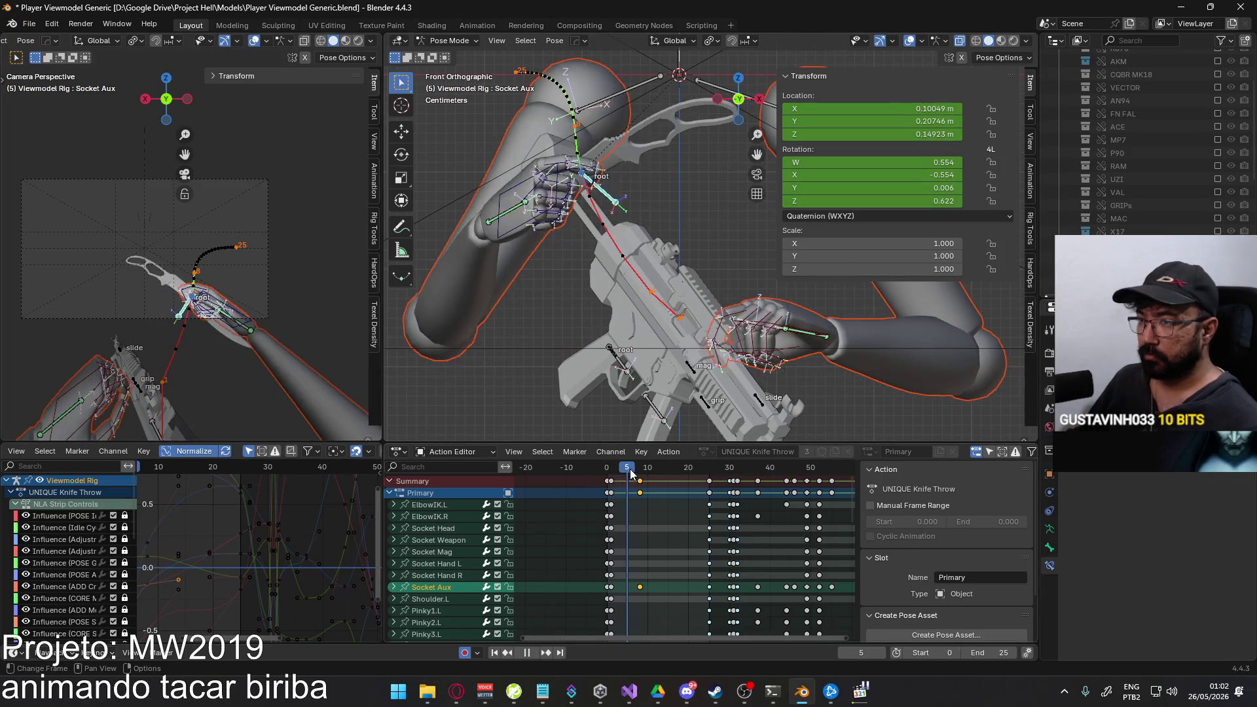
{"action": "mouse_move", "coordinate": [642, 473]}
{"action": "left_mouse_down"}
{"action": "mouse_move", "coordinate": [676, 468]}
{"action": "mouse_move", "coordinate": [640, 471]}
{"action": "left_mouse_up"}
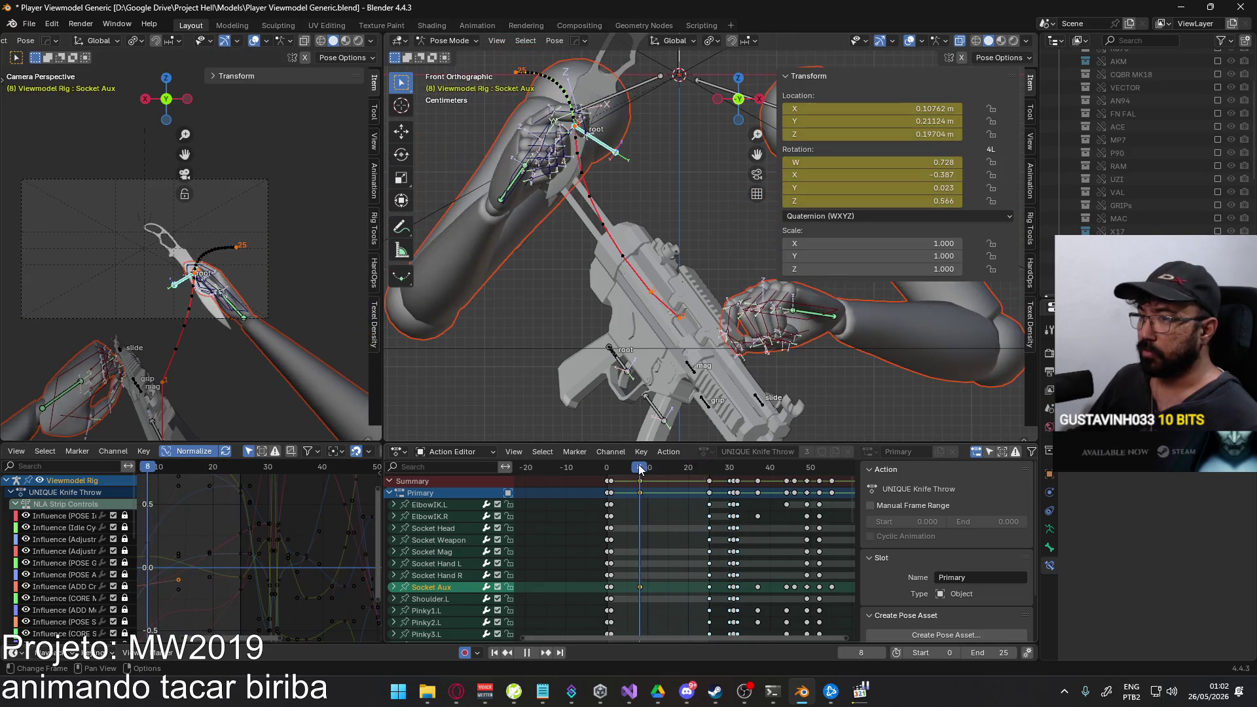
{"action": "scroll", "coordinate": [652, 547], "scroll_direction": "up", "scroll_amount": 1}
{"action": "left_click", "coordinate": [396, 587]}
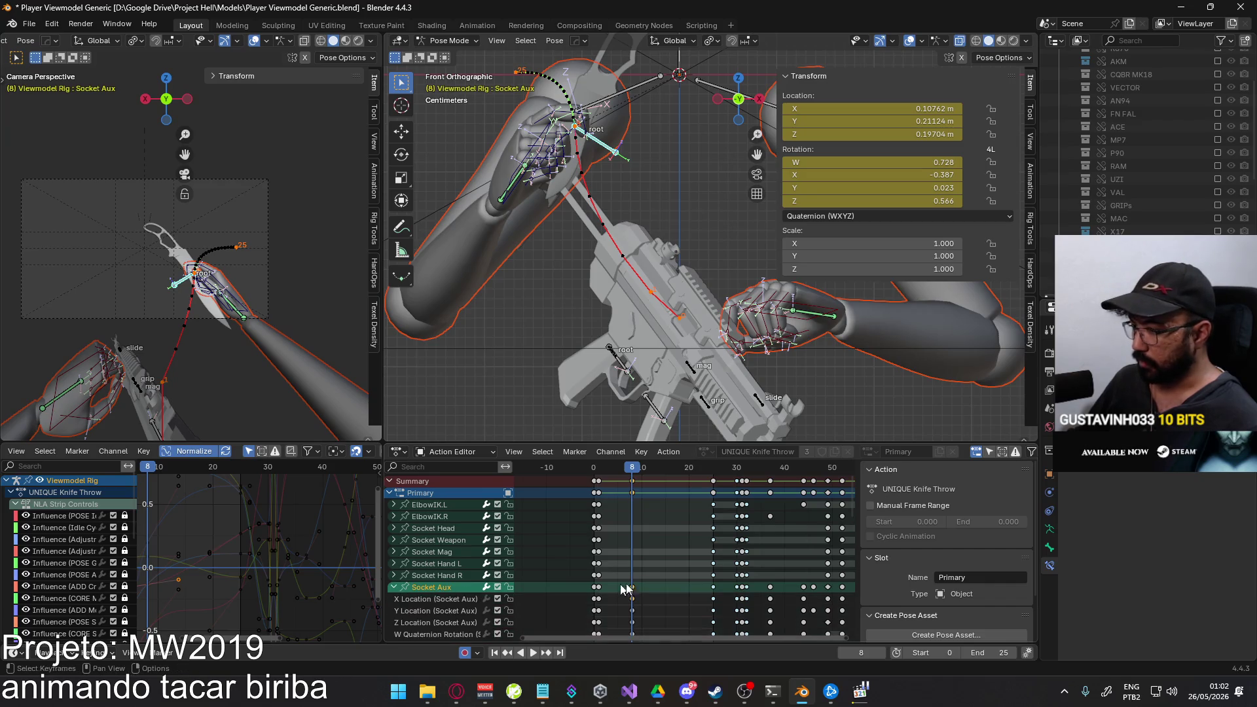
{"action": "scroll", "coordinate": [423, 560], "scroll_direction": "down", "scroll_amount": 3}
Select the Socket Aux X Location key at frame 8 and shrink its handles.
{"action": "left_click", "coordinate": [449, 519]}
{"action": "left_click", "coordinate": [467, 505]}
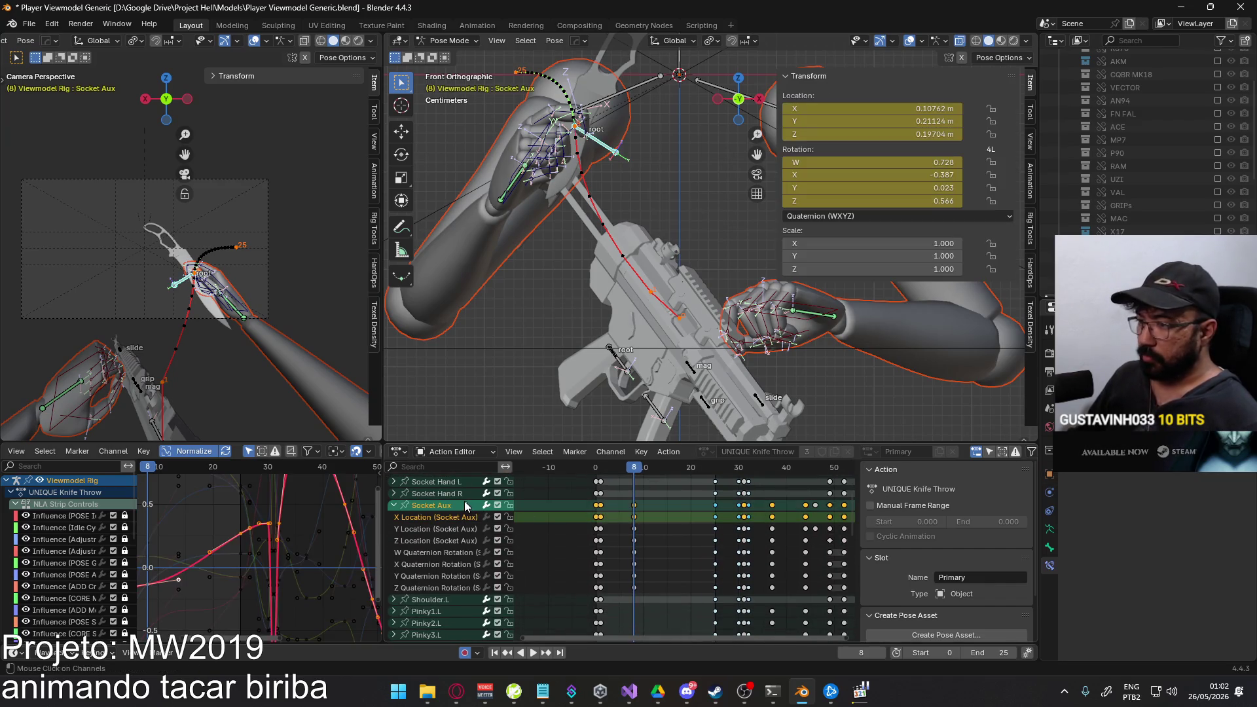
{"action": "mouse_move", "coordinate": [371, 567]}
{"action": "middle_mouse_down", "text": "ctrl"}
{"action": "mouse_move", "coordinate": [246, 499]}
{"action": "mouse_move", "coordinate": [208, 563]}
{"action": "middle_mouse_up", "text": "ctrl"}
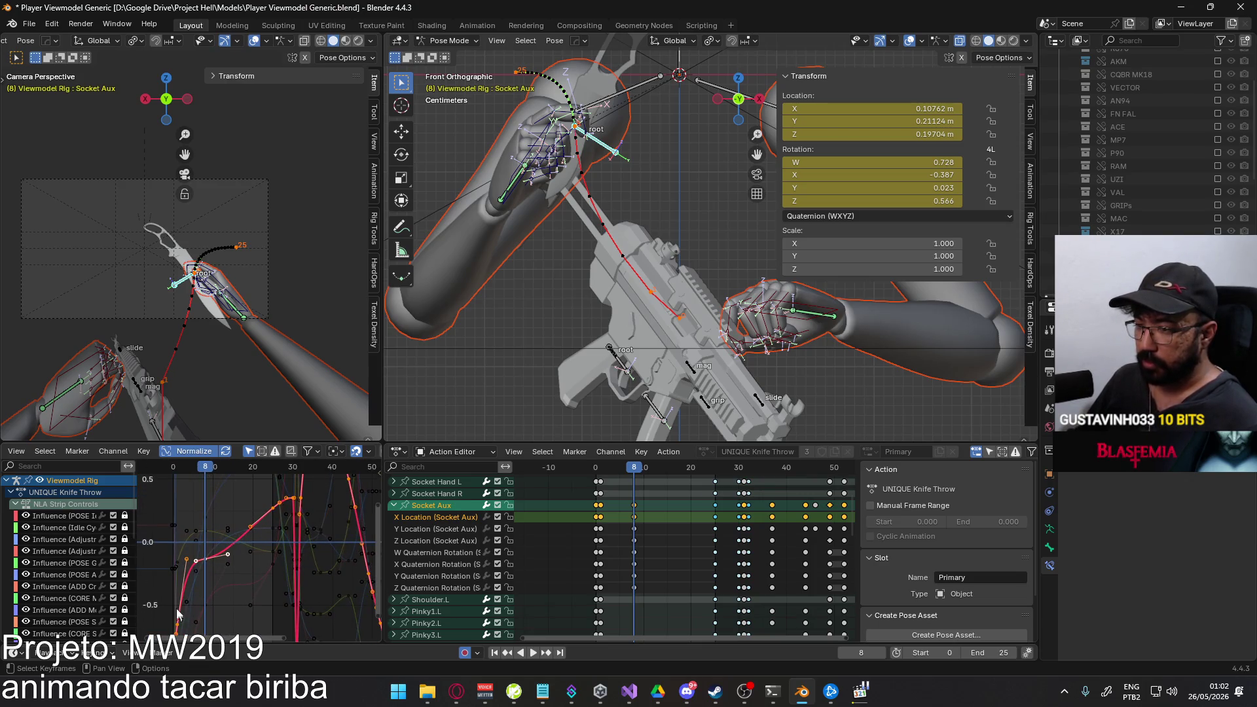
{"action": "left_click", "coordinate": [209, 564]}
{"action": "mouse_move", "coordinate": [223, 551]}
{"action": "middle_mouse_down"}
{"action": "mouse_move", "coordinate": [241, 544]}
{"action": "mouse_move", "coordinate": [226, 528]}
{"action": "middle_mouse_up"}
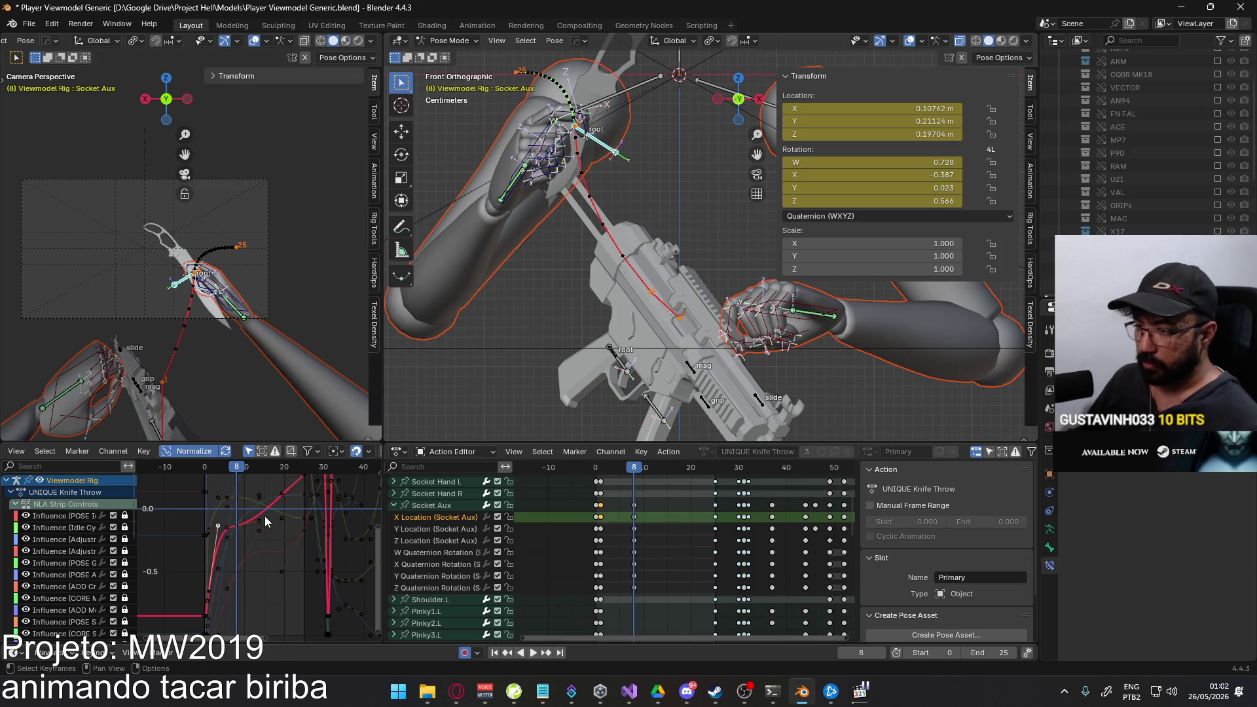
{"action": "key", "text": "s"}
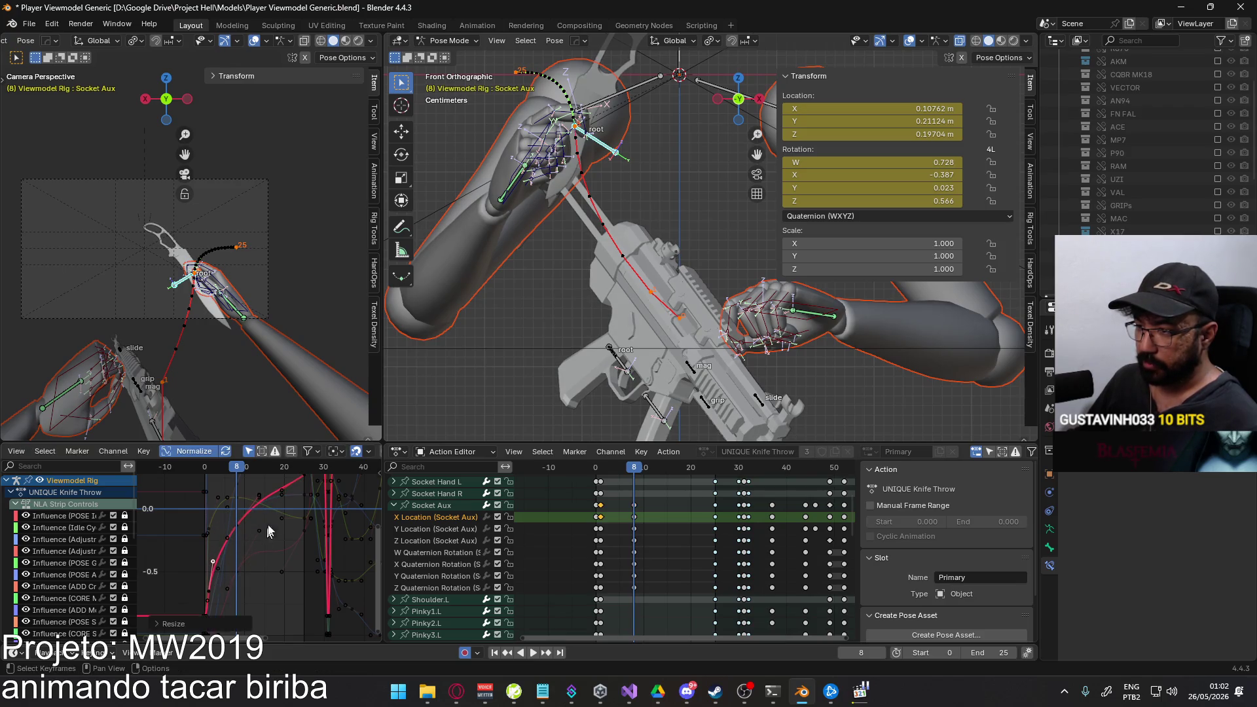
{"action": "left_click", "coordinate": [254, 579]}
{"action": "middle_click_drag", "start_coordinate": [254, 579], "coordinate": [247, 607]}
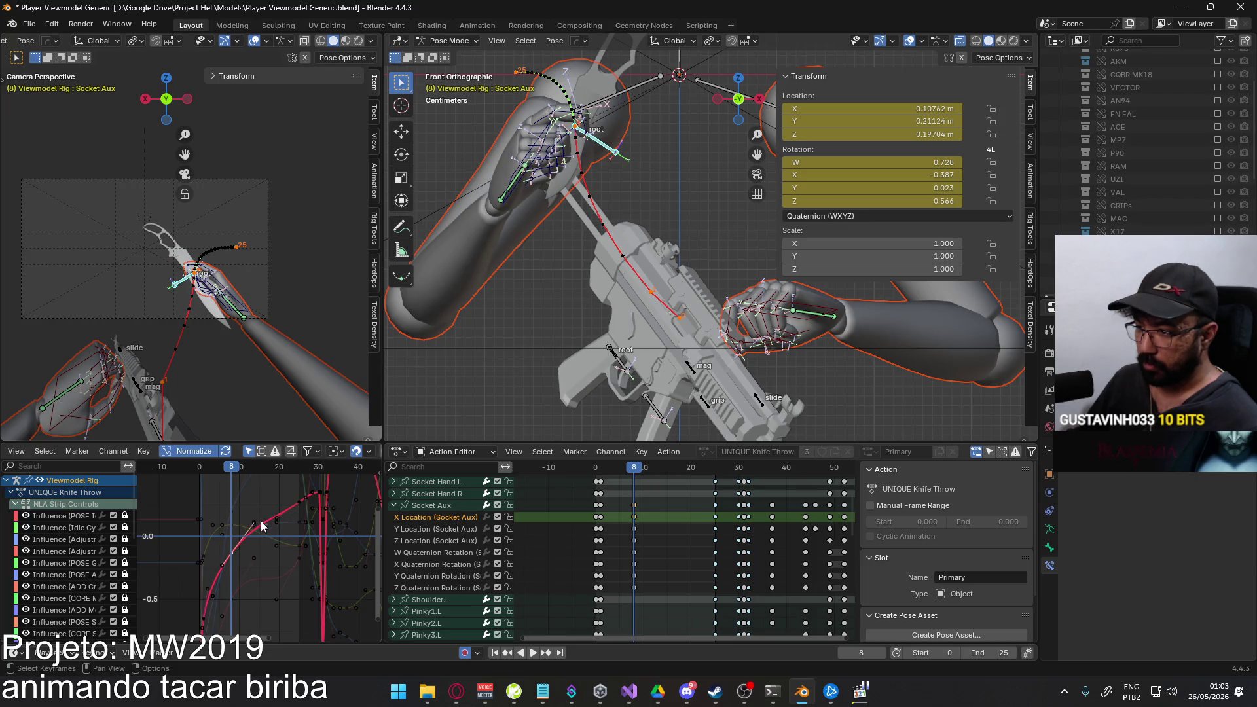
Move the frame 8 key vertically and shrink its handles again for gentler easing.
{"action": "key", "text": "y"}
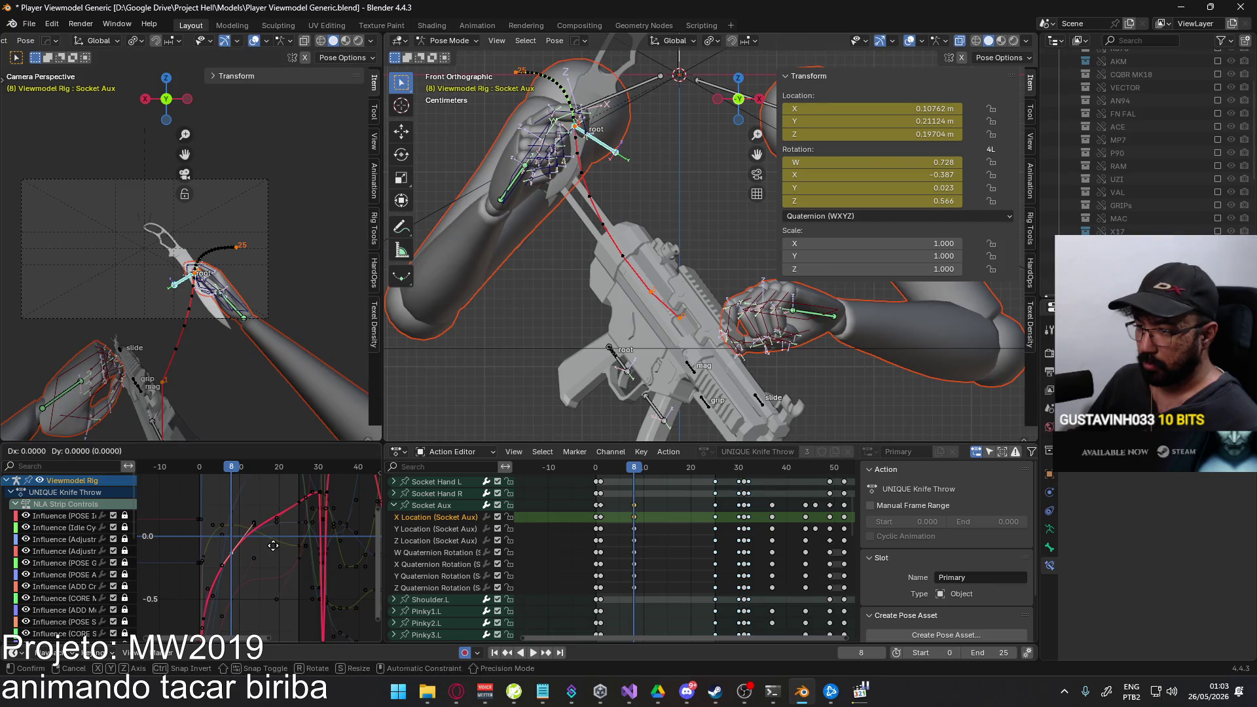
{"action": "middle_click_drag", "start_coordinate": [271, 555], "coordinate": [252, 551]}
{"action": "left_click", "coordinate": [249, 562]}
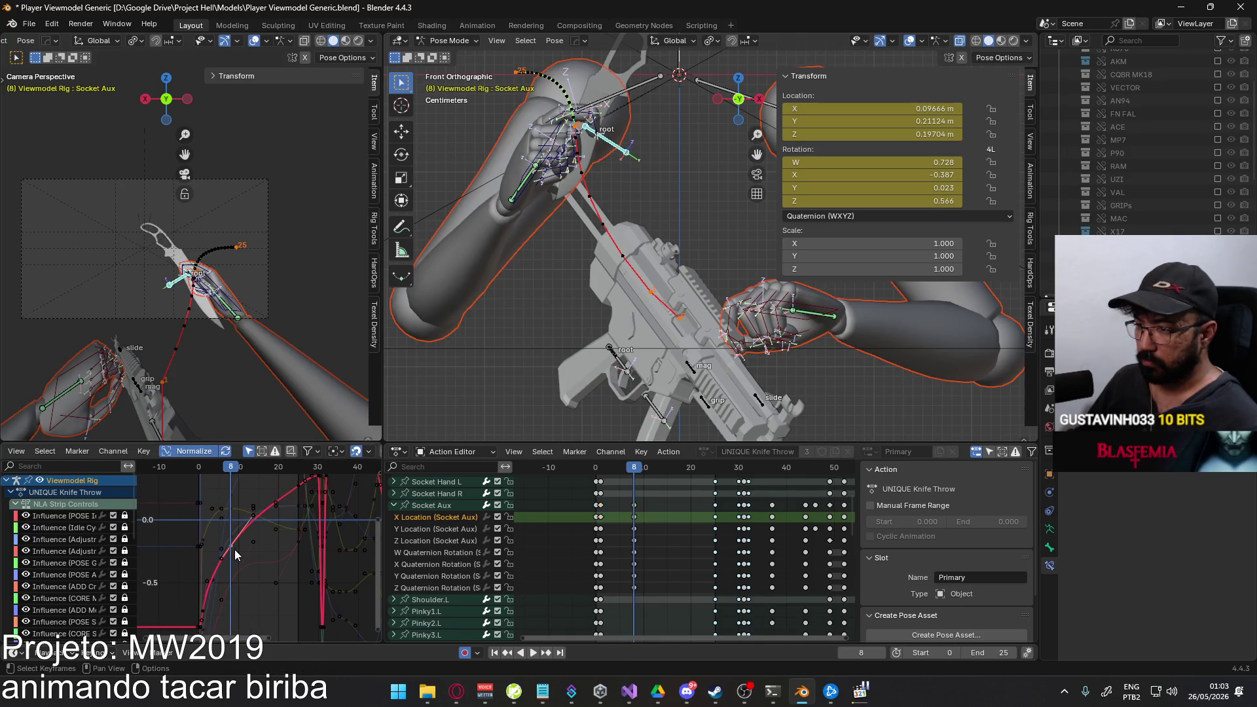
{"action": "key", "text": "s"}
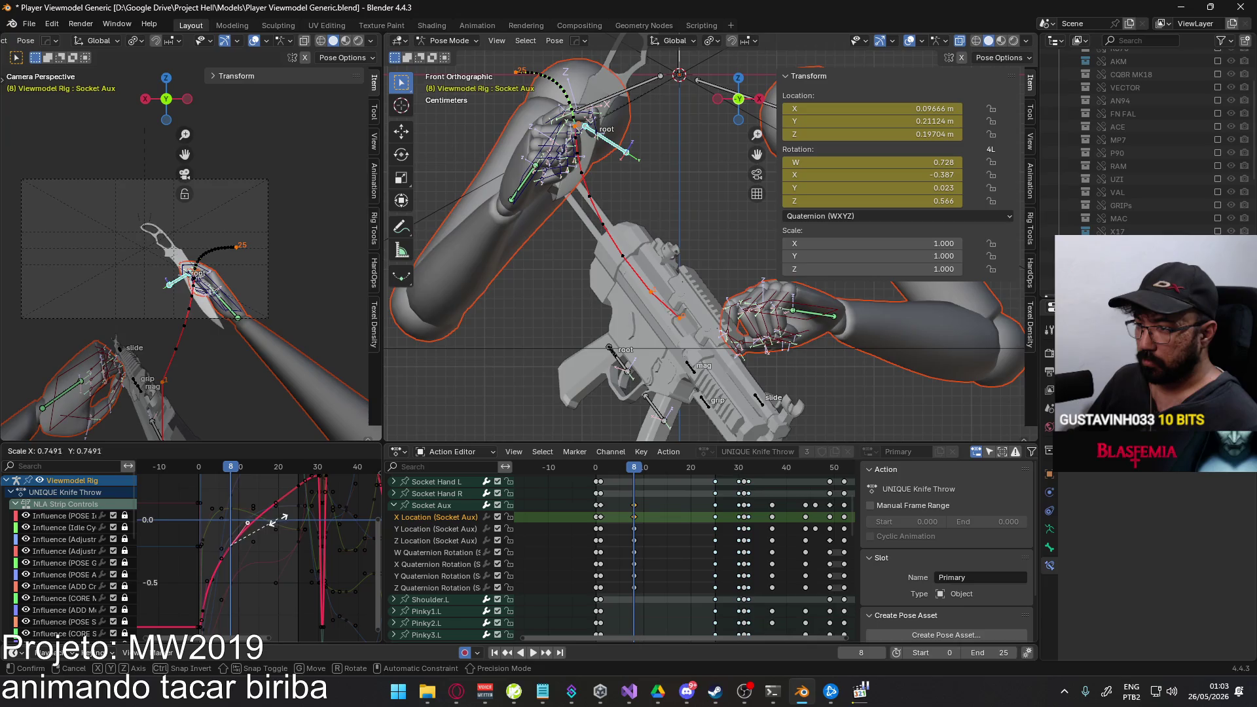
{"action": "left_click", "coordinate": [278, 524]}
{"action": "scroll", "coordinate": [635, 540], "scroll_direction": "up", "scroll_amount": 2}
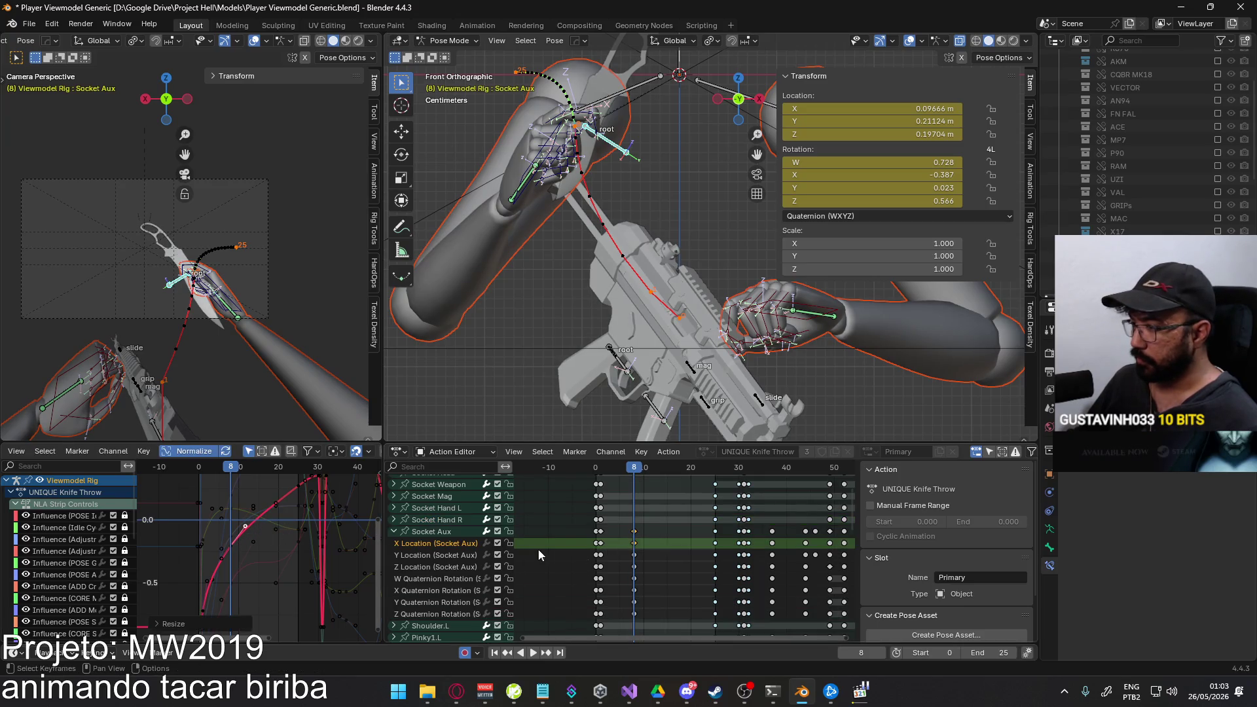
{"action": "left_click", "coordinate": [457, 556]}
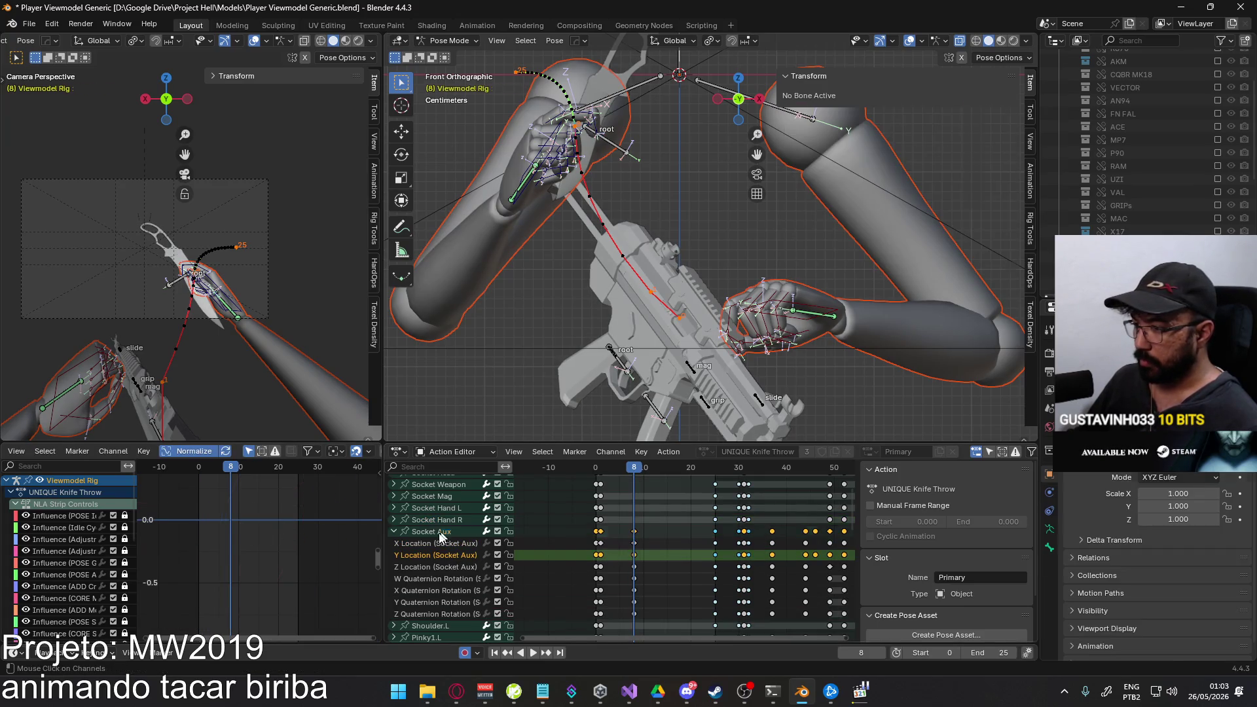
Play back the motion, then switch to the Socket Aux Z Location channel.
{"action": "key", "text": "g"}
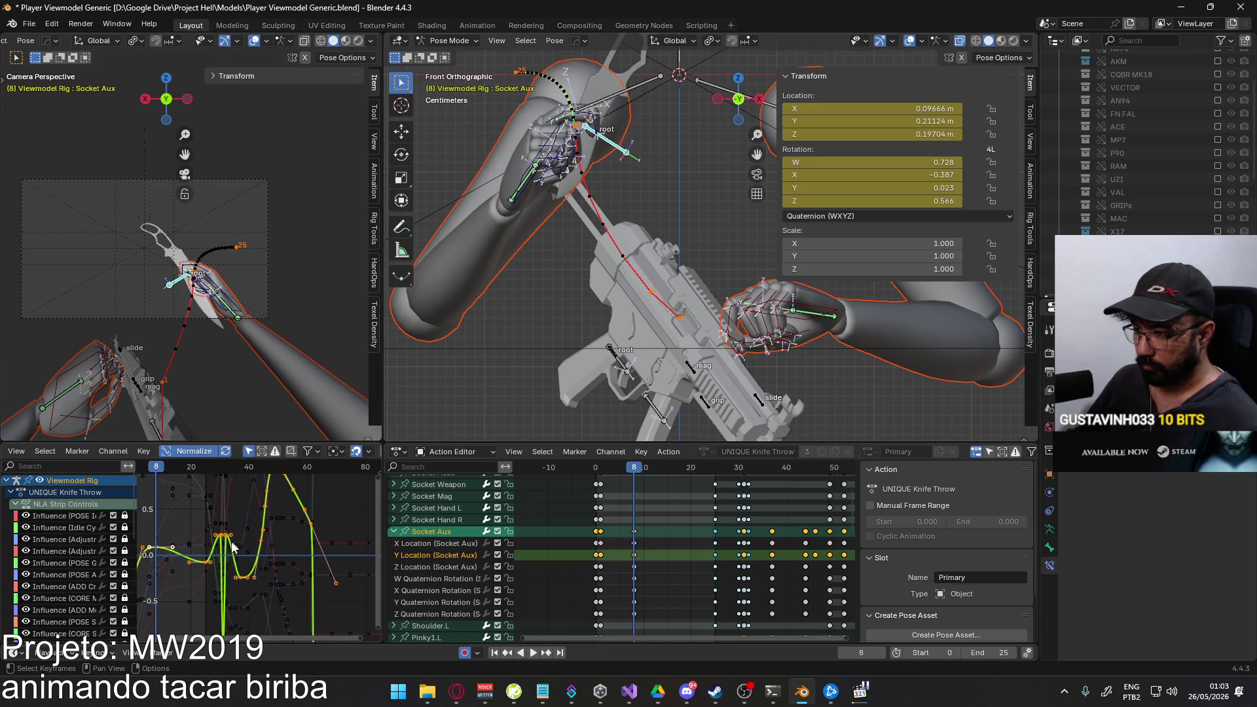
{"action": "key", "text": "Escape"}
{"action": "scroll", "coordinate": [274, 547], "scroll_direction": "up", "scroll_amount": 1}
{"action": "scroll", "coordinate": [266, 528], "scroll_direction": "up", "scroll_amount": 1}
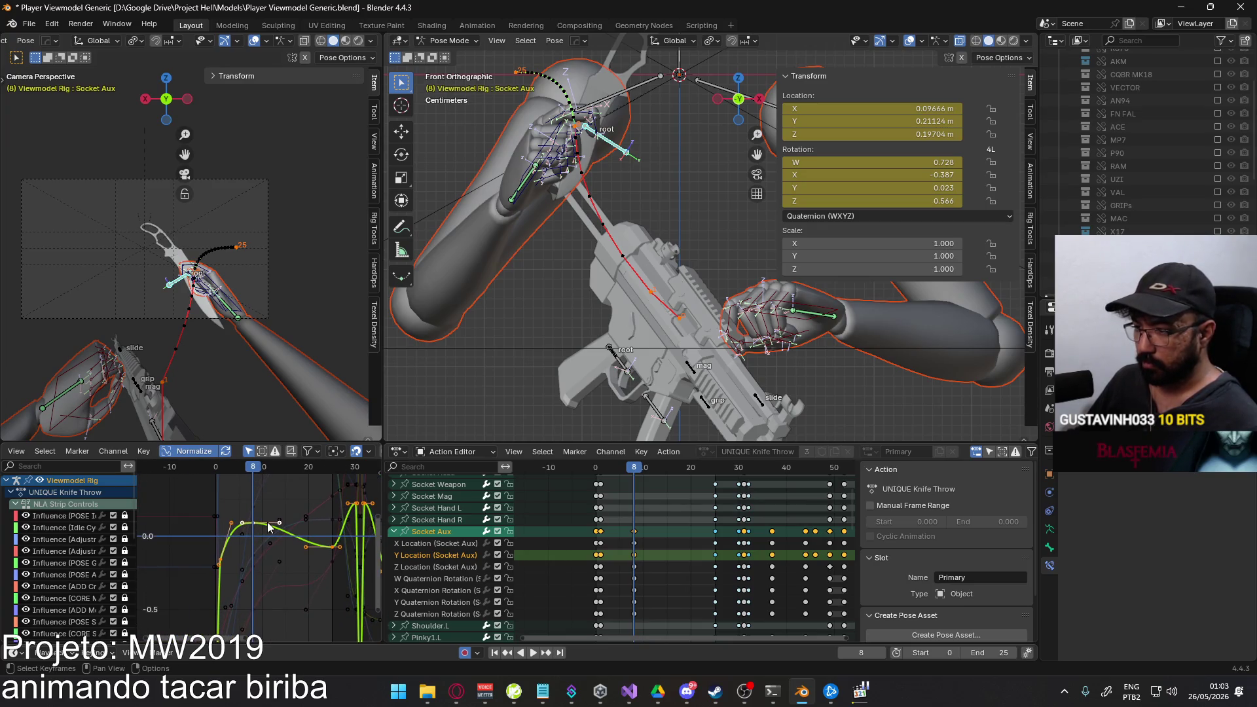
{"action": "key", "text": "space"}
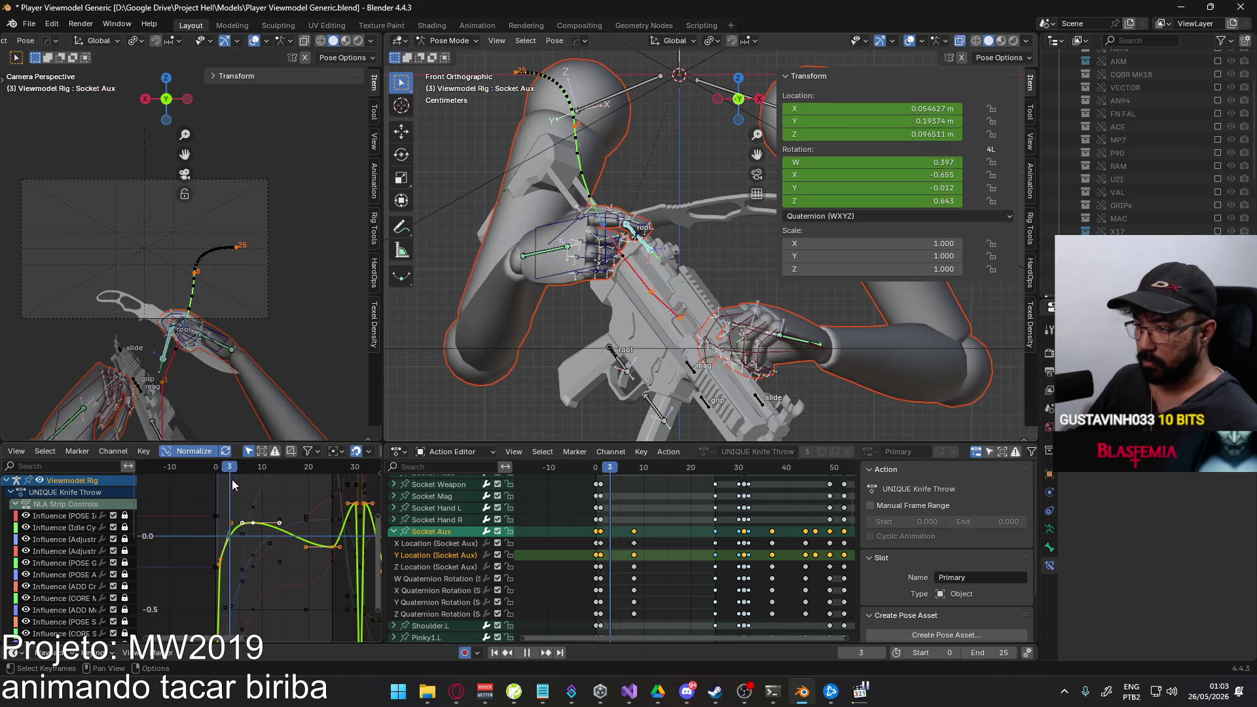
{"action": "key", "text": "Escape"}
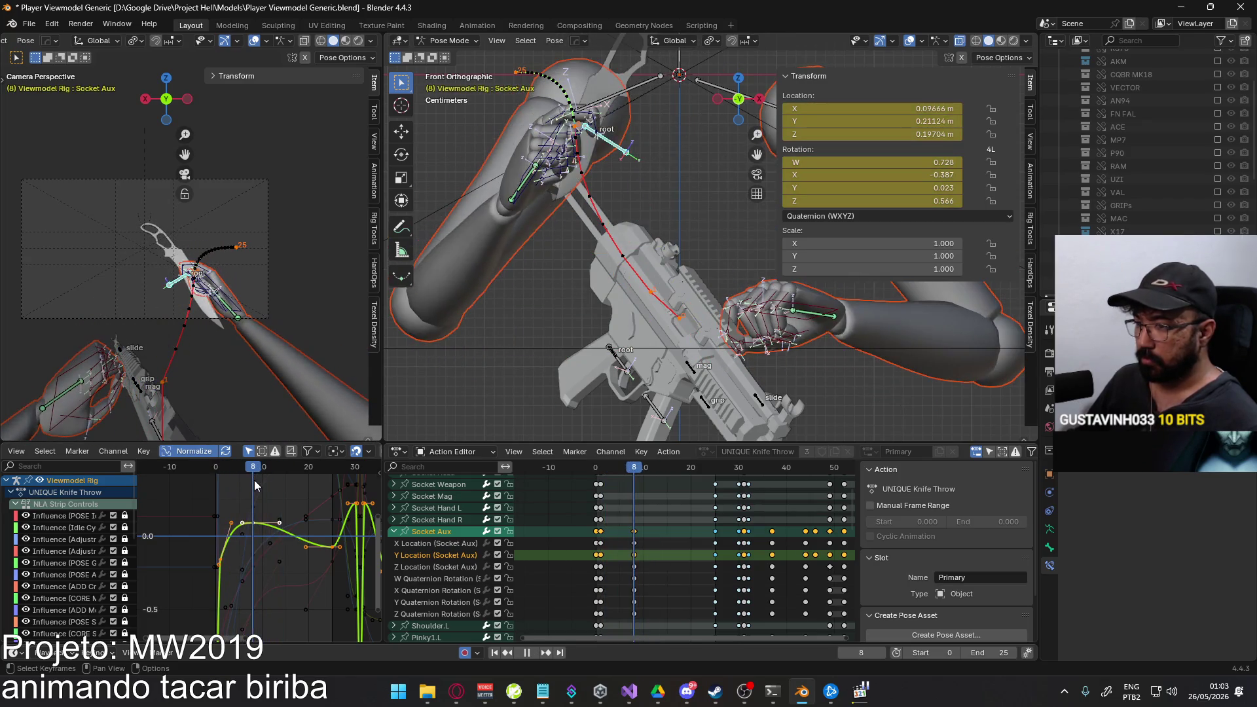
{"action": "left_click", "coordinate": [463, 569]}
{"action": "left_click", "coordinate": [438, 532]}
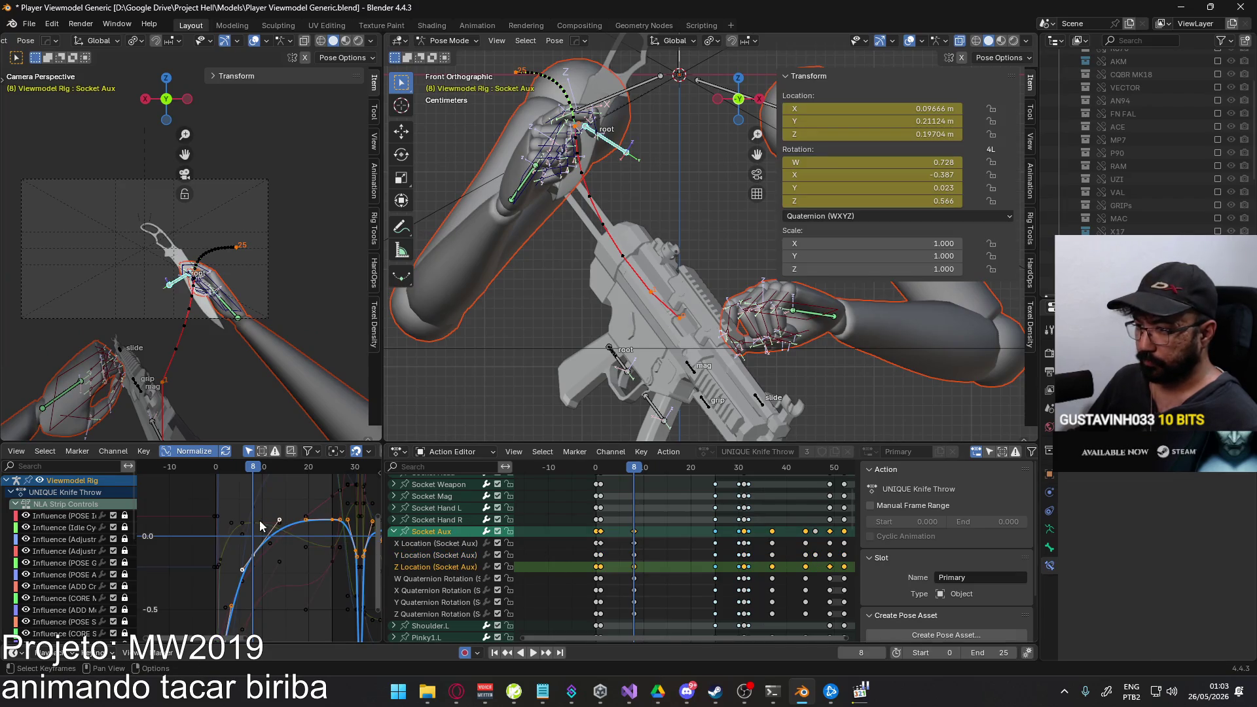
{"action": "scroll", "coordinate": [259, 528], "scroll_direction": "down", "scroll_amount": 3}
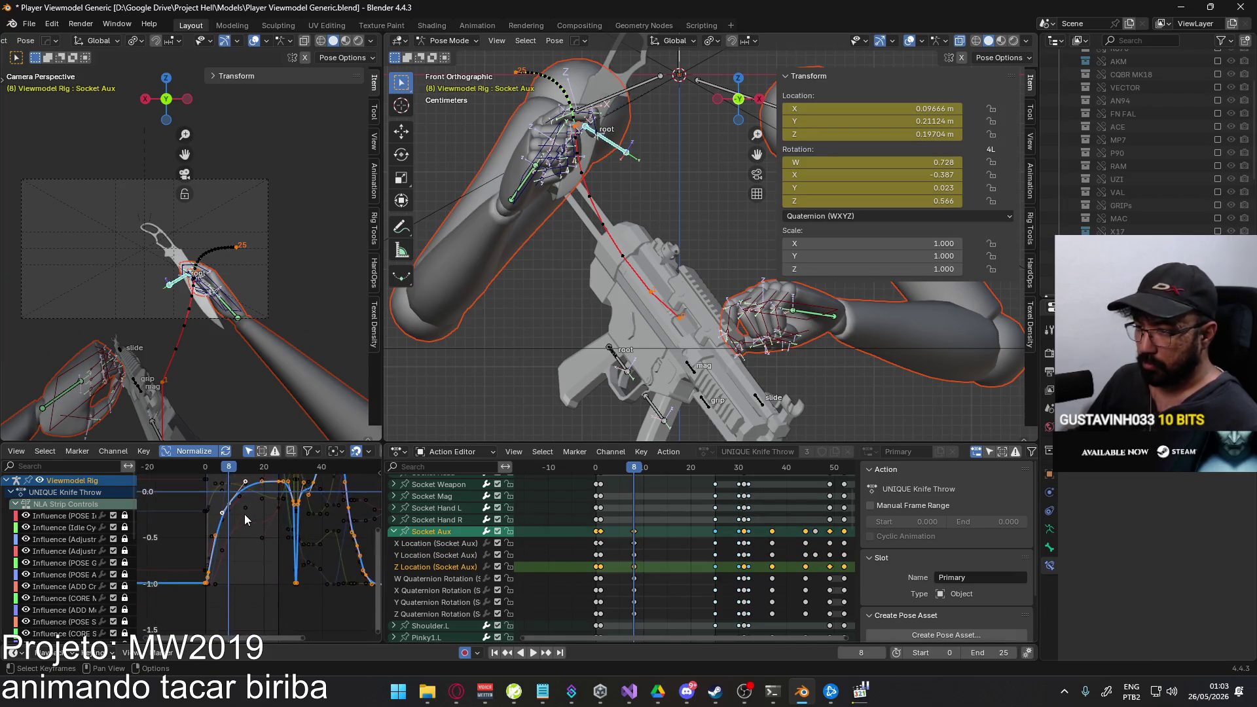
{"action": "scroll", "coordinate": [243, 546], "scroll_direction": "up", "scroll_amount": 1}
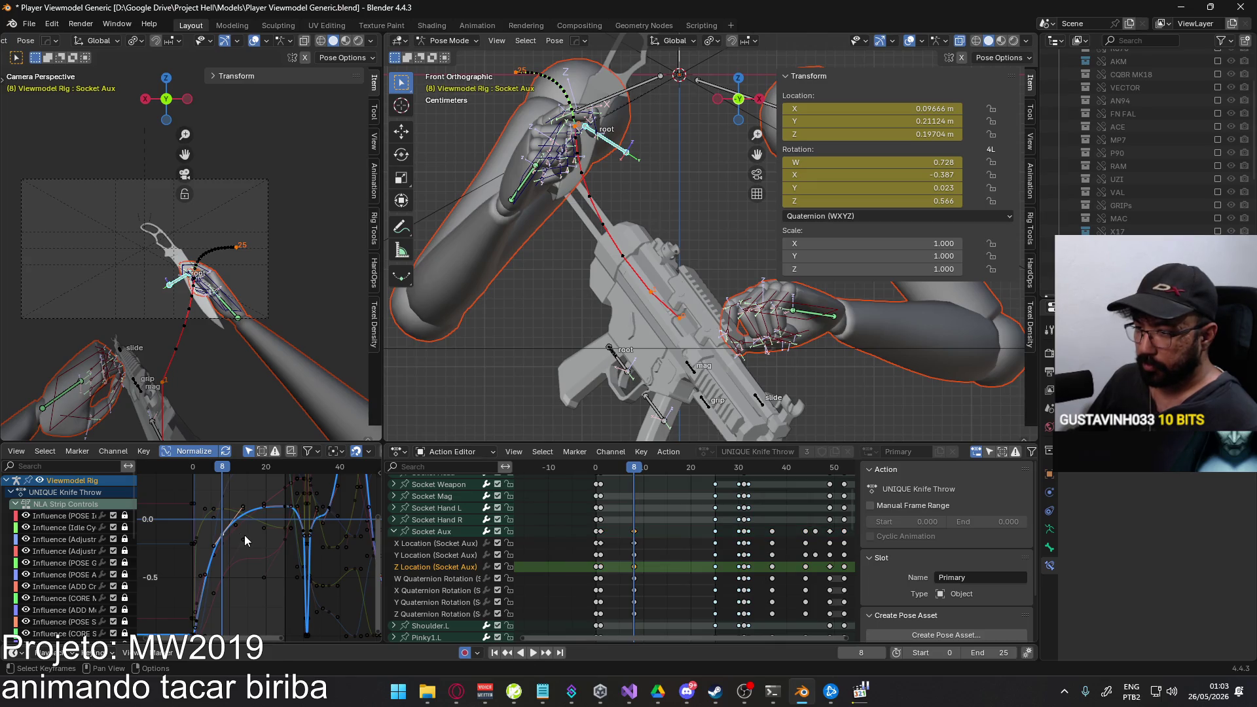
Lower the frame 8 Z Location key to 0.17378, scale its handles and play back the rise.
{"action": "key", "text": "g"}
{"action": "left_click", "coordinate": [216, 594]}
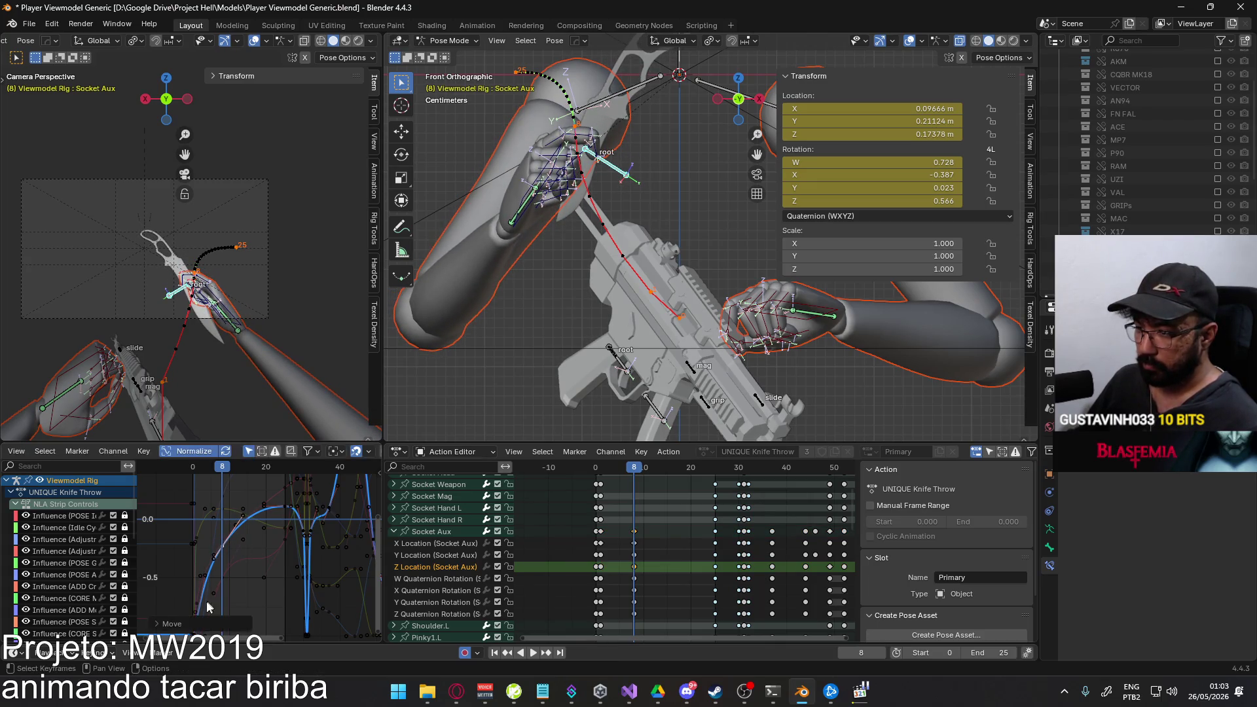
{"action": "middle_click_drag", "start_coordinate": [217, 594], "coordinate": [224, 575]}
{"action": "key", "text": "s"}
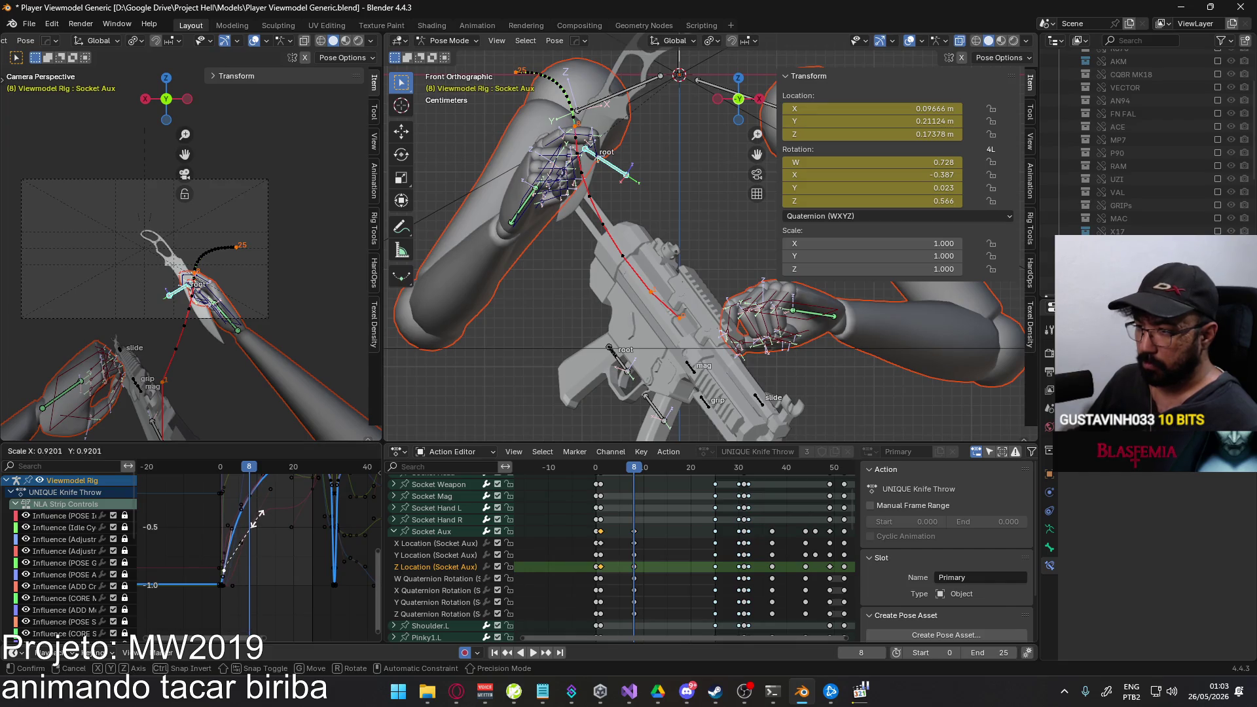
{"action": "left_click", "coordinate": [253, 531]}
{"action": "scroll", "coordinate": [266, 521], "scroll_direction": "up", "scroll_amount": 2, "text": "shift"}
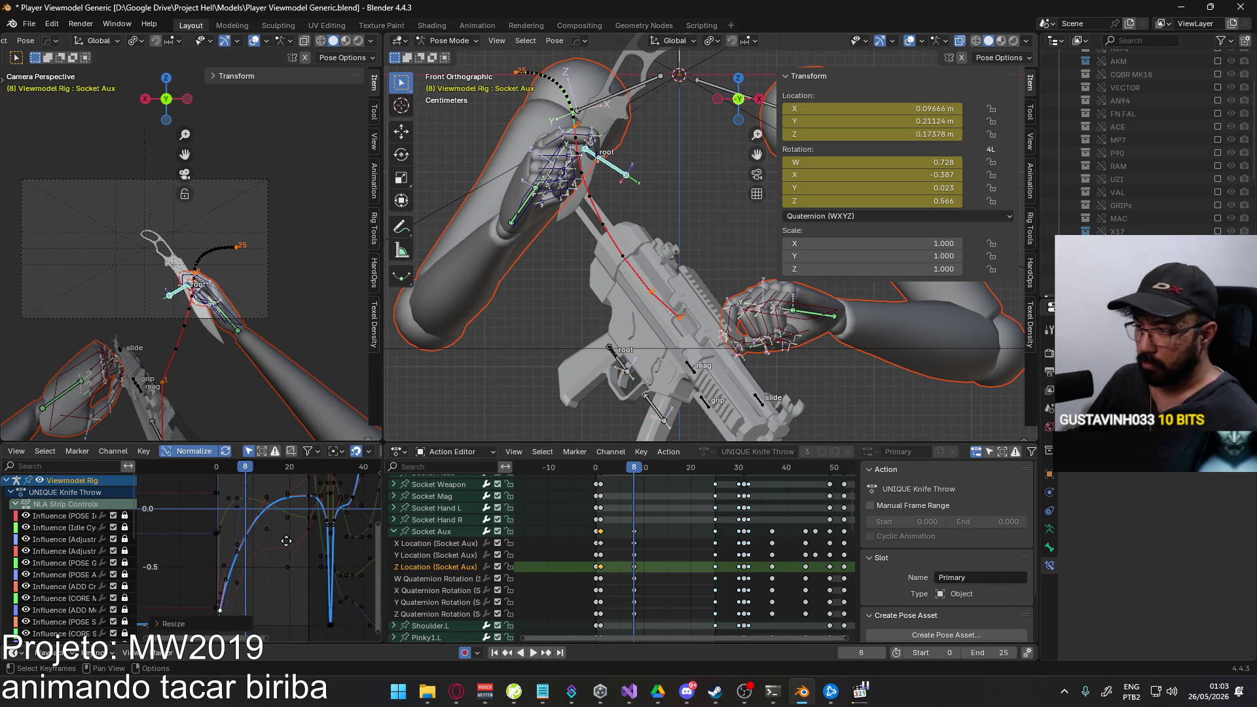
{"action": "left_click", "coordinate": [279, 494]}
{"action": "key", "text": "space"}
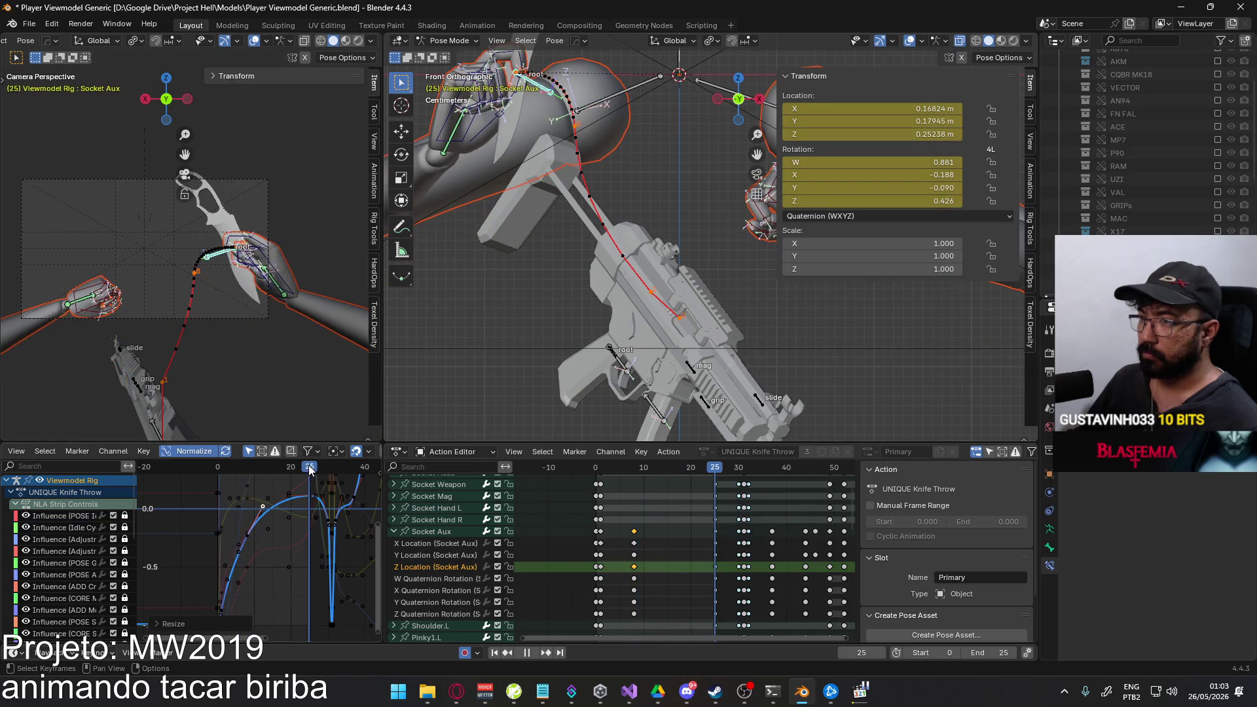
Calculate the Socket Aux motion path over the scene frame range and orbit to inspect it.
{"action": "middle_click_drag", "start_coordinate": [647, 247], "coordinate": [639, 339], "text": "shift"}
{"action": "key", "text": "q"}
{"action": "left_click", "coordinate": [605, 245]}
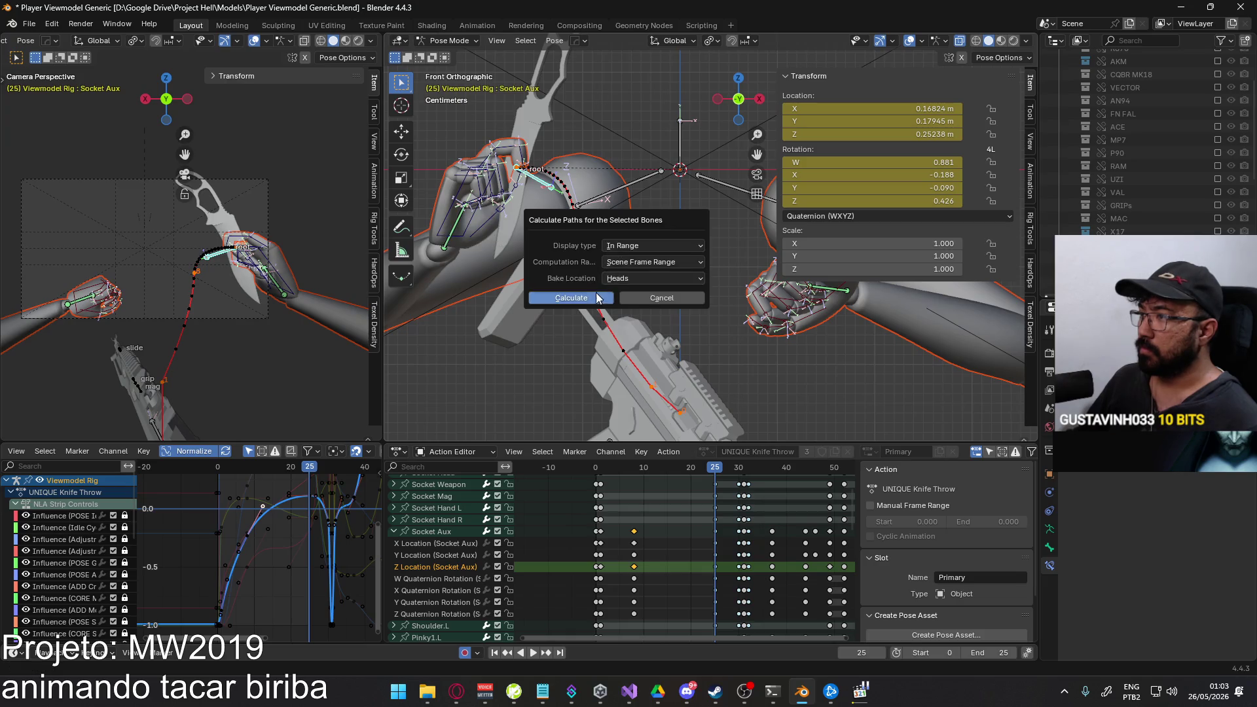
{"action": "left_click", "coordinate": [600, 298]}
{"action": "middle_click_drag", "start_coordinate": [605, 251], "coordinate": [523, 331]}
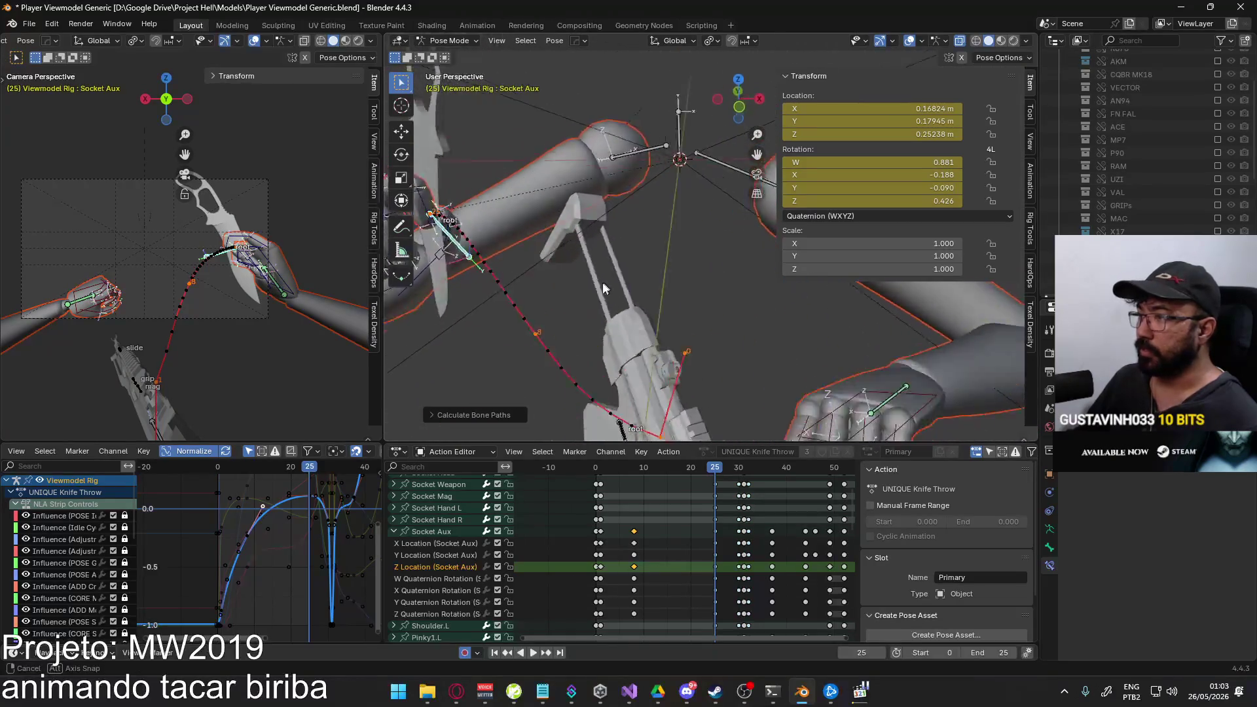
{"action": "middle_click_drag", "start_coordinate": [524, 330], "coordinate": [562, 348]}
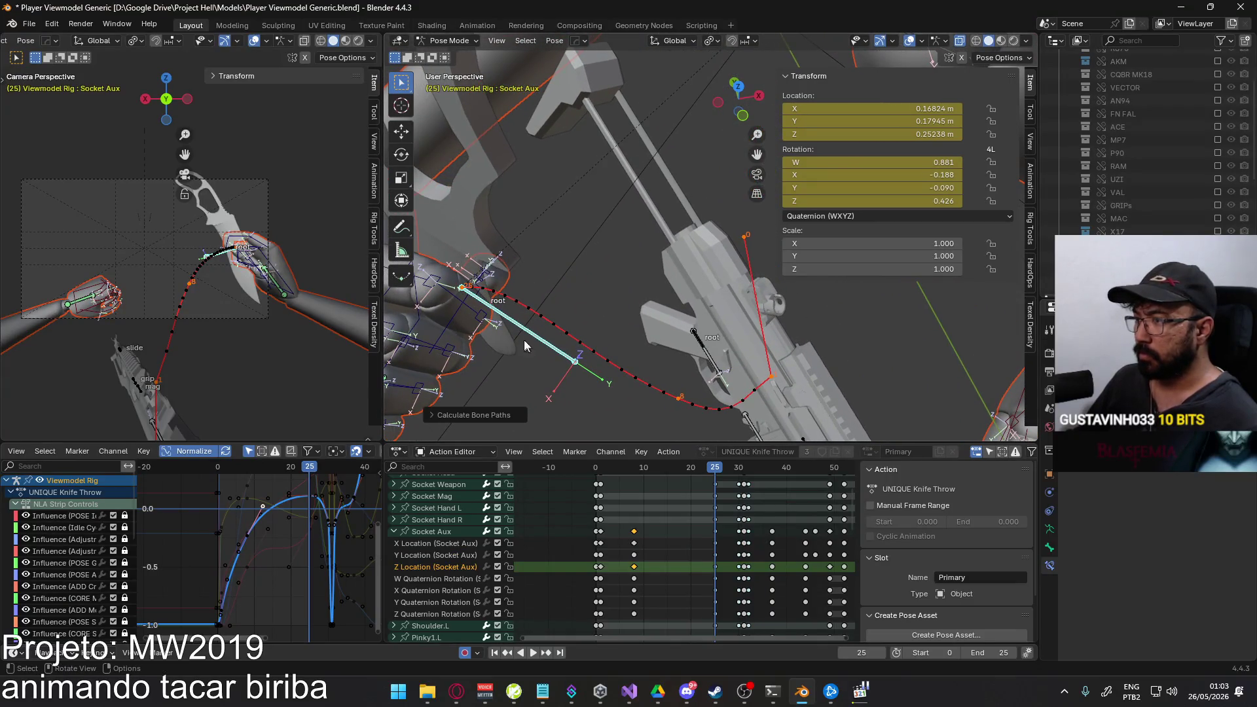
{"action": "left_click", "coordinate": [441, 556]}
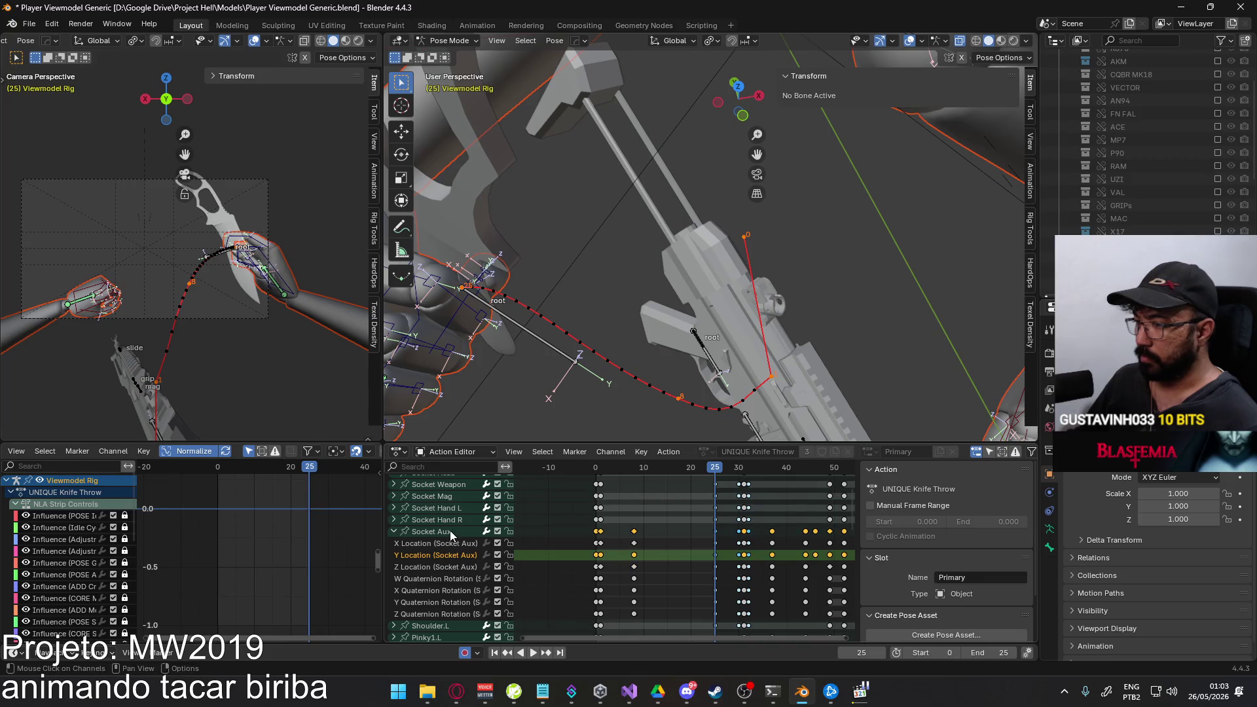
Raise a single Socket Aux Y Location key higher on the curve.
{"action": "left_click", "coordinate": [449, 531]}
{"action": "scroll", "coordinate": [298, 550], "scroll_direction": "up", "scroll_amount": 3}
{"action": "left_click", "coordinate": [272, 544]}
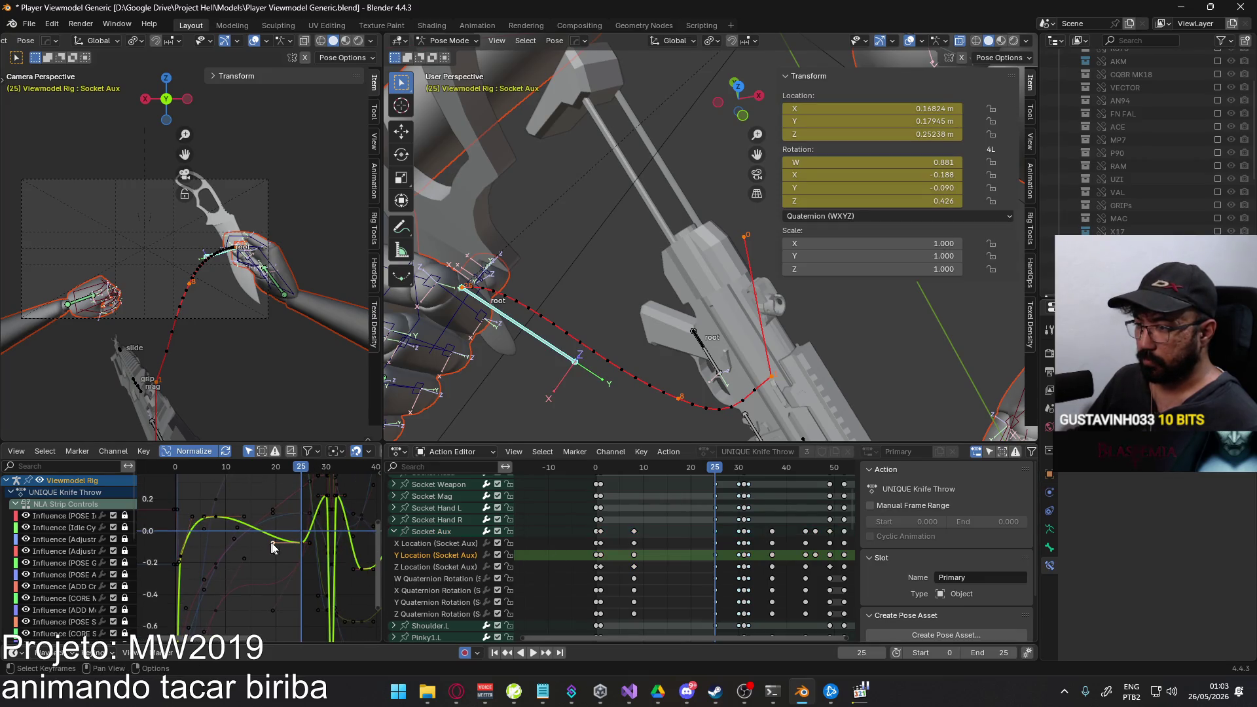
{"action": "key", "text": "g"}
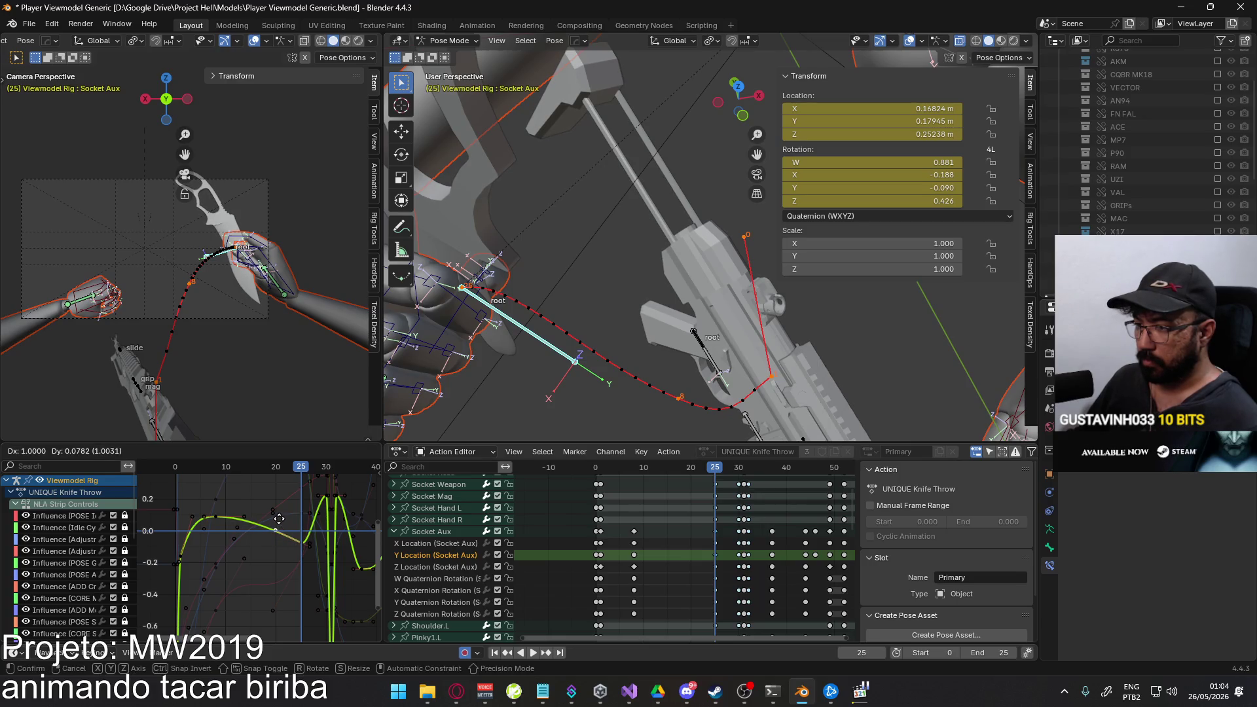
{"action": "left_click", "coordinate": [279, 518]}
Recalculate the motion path, play back the knife raise and rest at frame 25.
{"action": "right_click", "coordinate": [463, 329]}
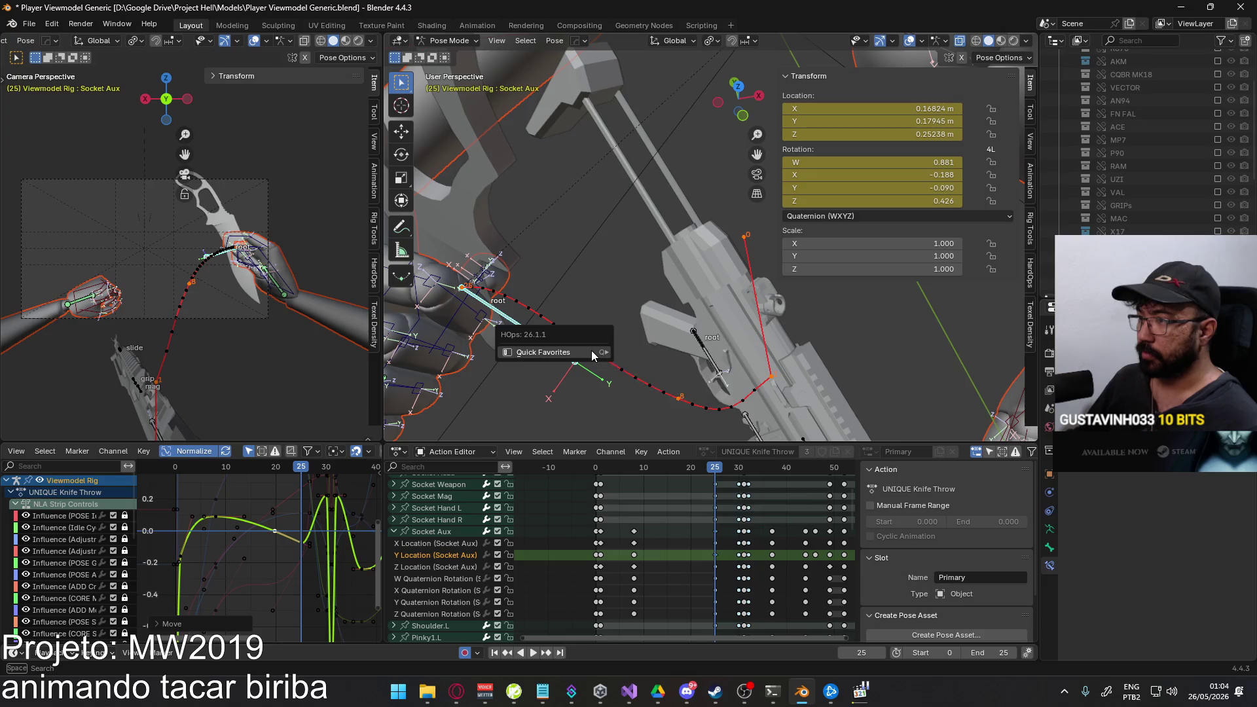
{"action": "left_click", "coordinate": [648, 358]}
{"action": "mouse_move", "coordinate": [557, 375]}
{"action": "middle_mouse_down"}
{"action": "mouse_move", "coordinate": [666, 303]}
{"action": "mouse_move", "coordinate": [667, 411]}
{"action": "middle_mouse_up"}
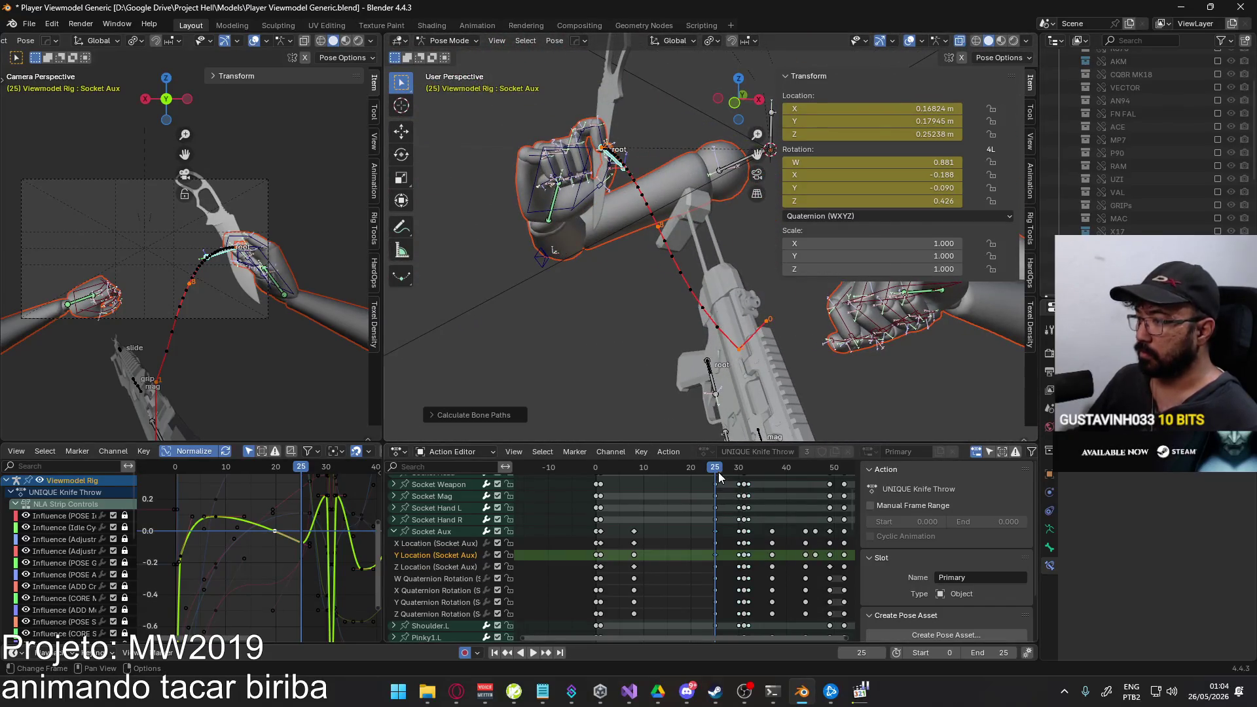
{"action": "key", "text": "space"}
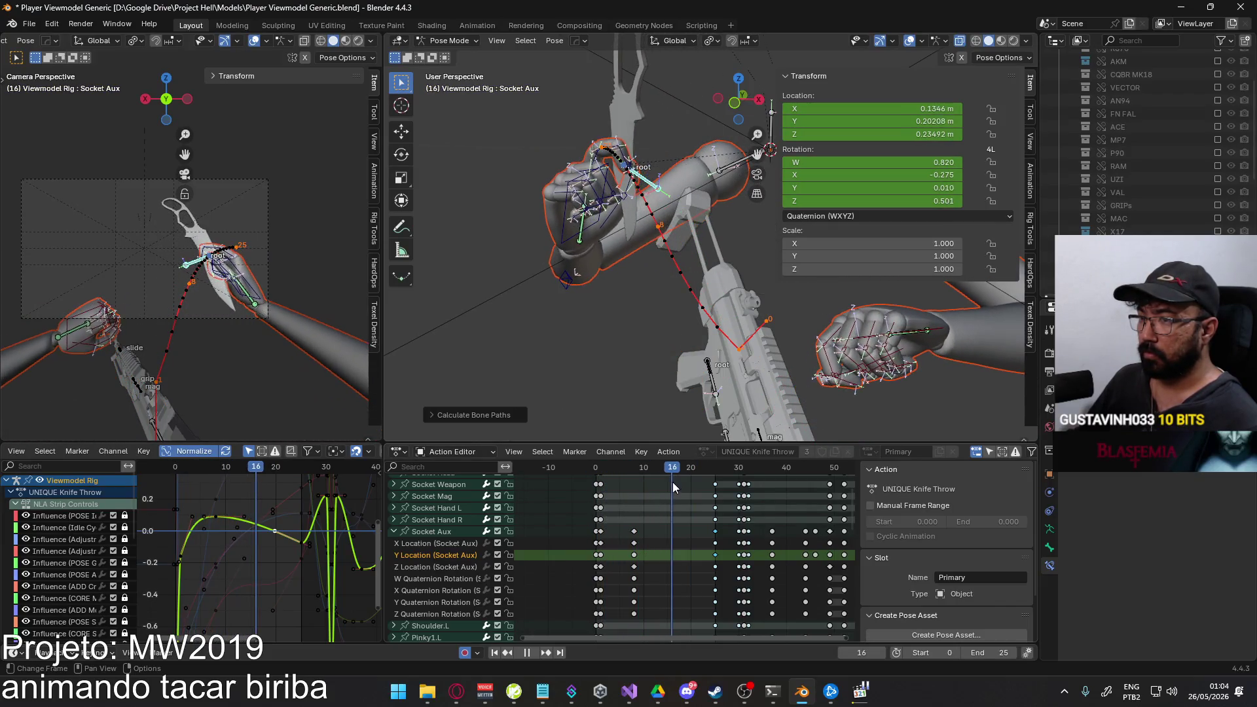
{"action": "left_click_drag", "start_coordinate": [723, 477], "coordinate": [717, 478]}
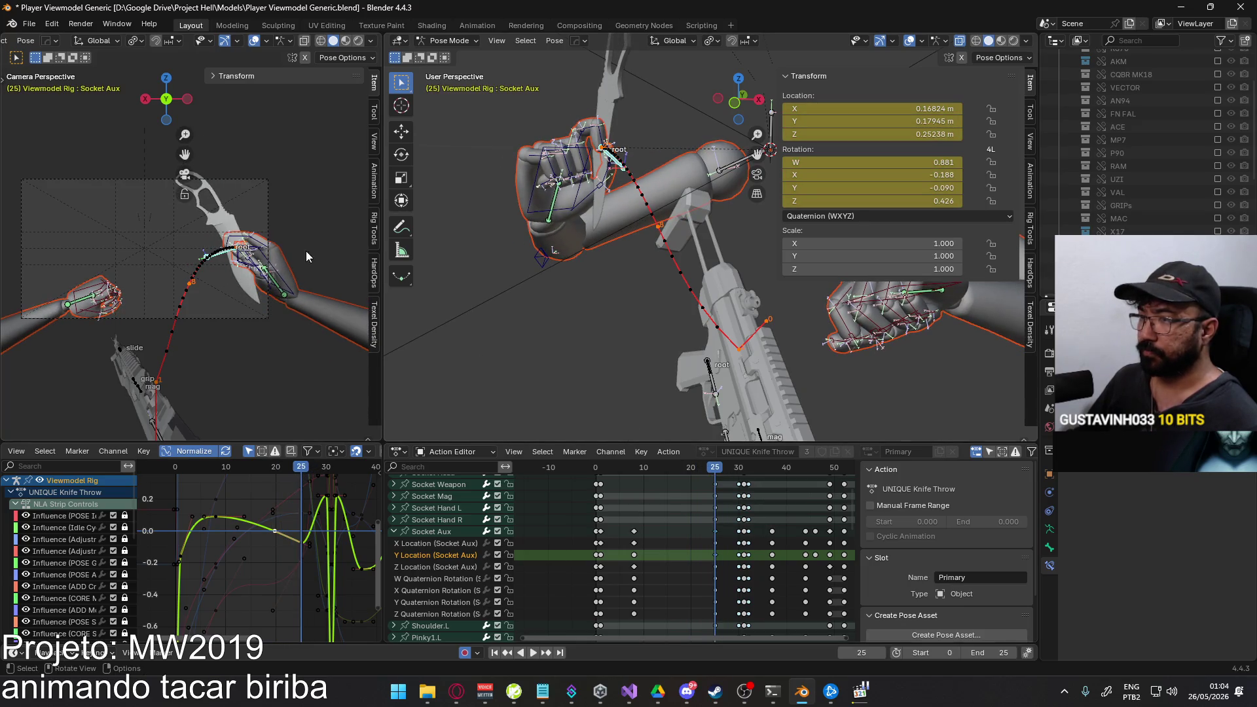
{"action": "scroll", "coordinate": [305, 256], "scroll_direction": "up", "scroll_amount": 2}
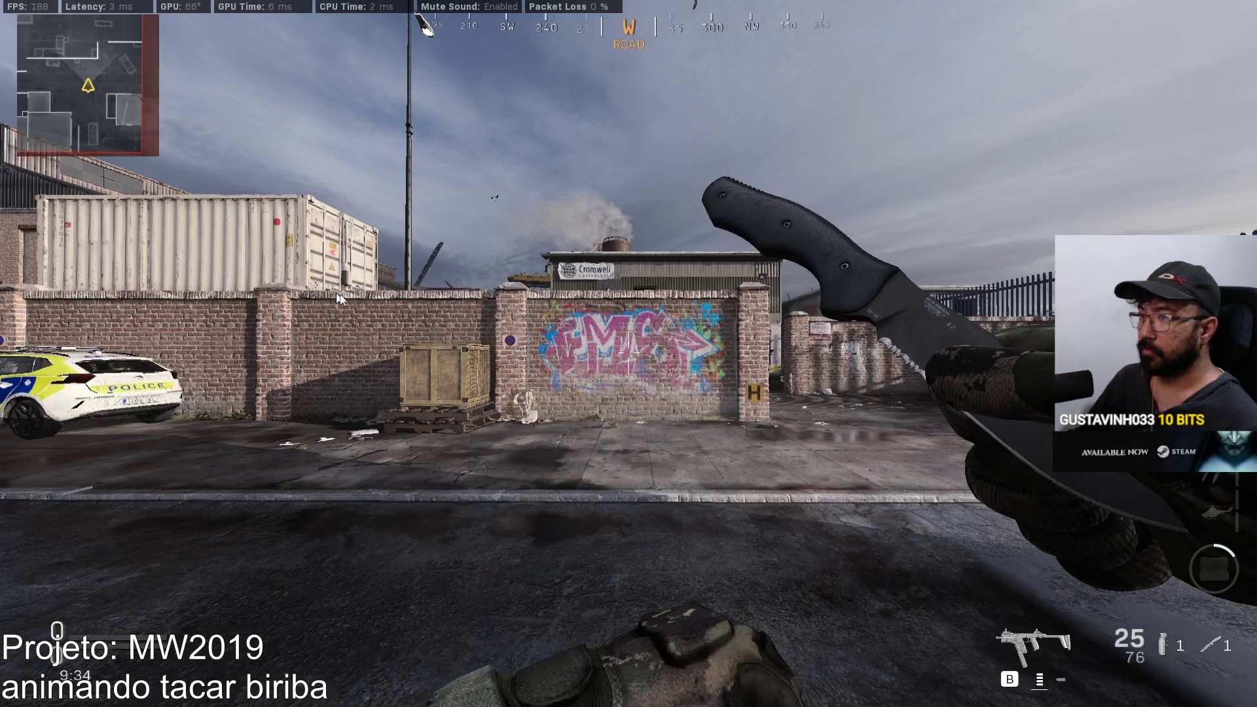
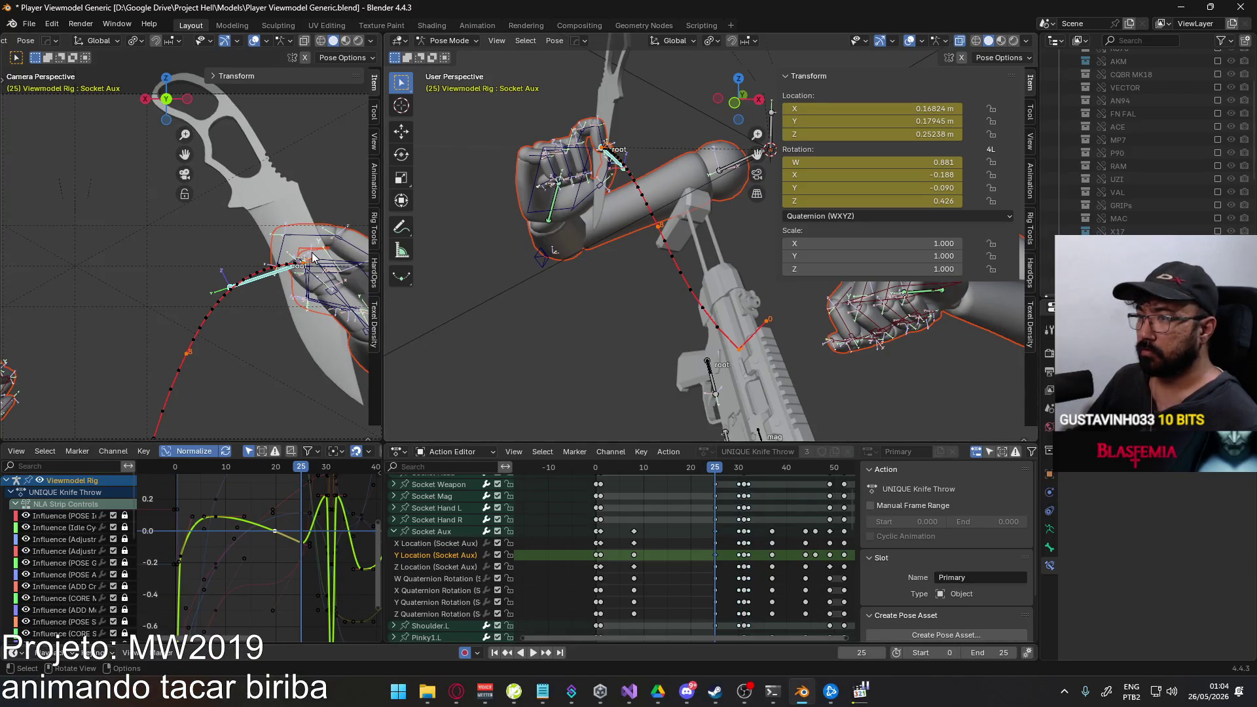
Rotate the Socket Aux bone about global Z, then try and undo two right-hand IK moves.
{"action": "key", "text": "r"}
{"action": "key", "text": "z"}
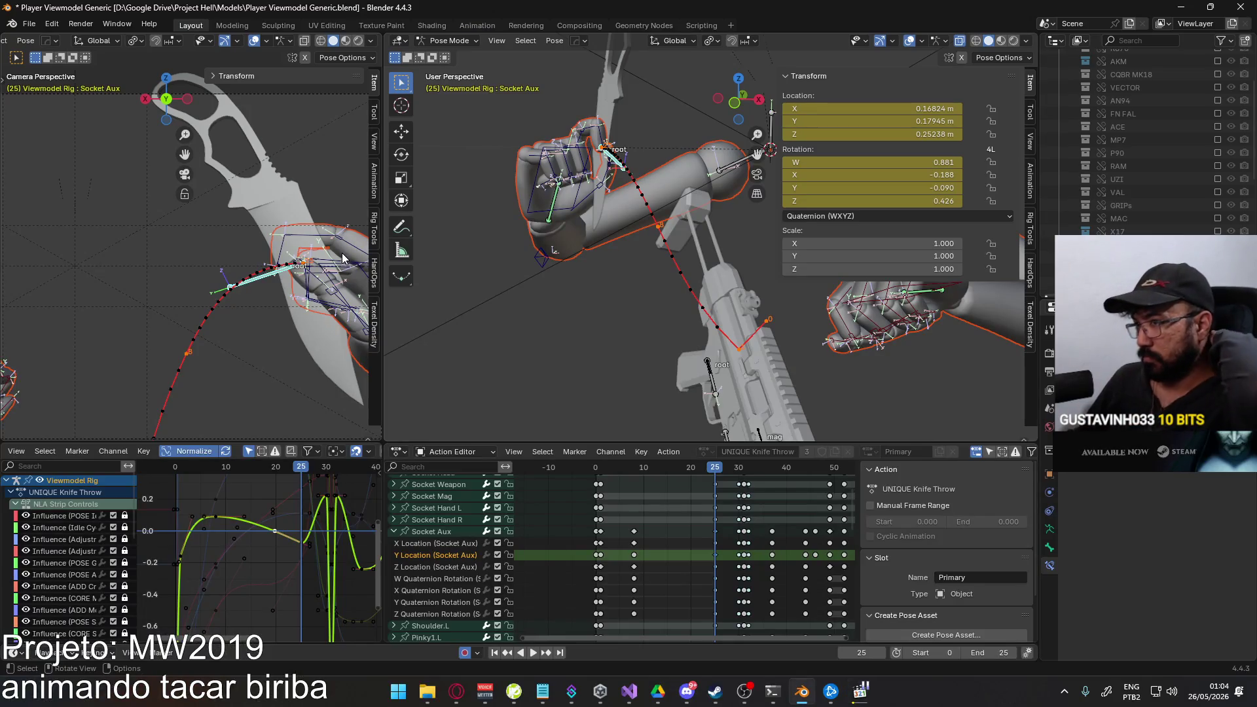
{"action": "left_click", "coordinate": [338, 280]}
{"action": "mouse_move", "coordinate": [628, 325]}
{"action": "middle_mouse_down"}
{"action": "mouse_move", "coordinate": [645, 291]}
{"action": "mouse_move", "coordinate": [636, 300]}
{"action": "middle_mouse_up"}
{"action": "key", "text": "g"}
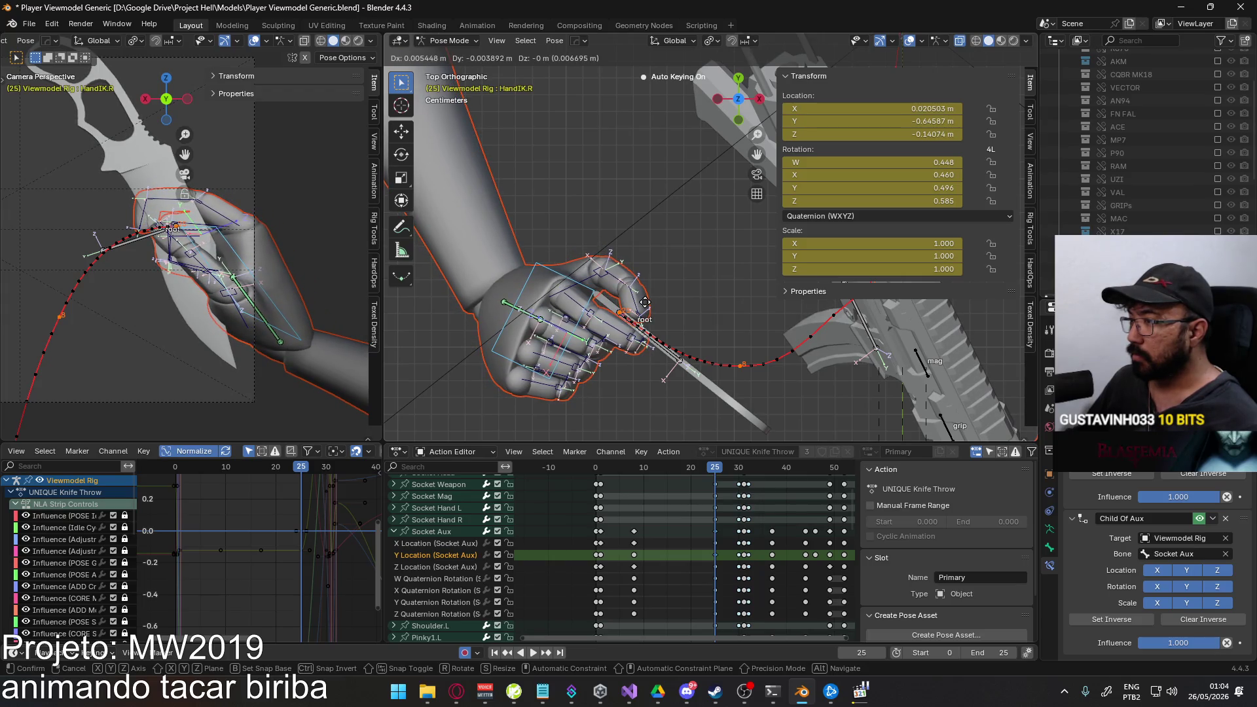
{"action": "left_click", "coordinate": [645, 301]}
{"action": "key", "text": "ctrl+z"}
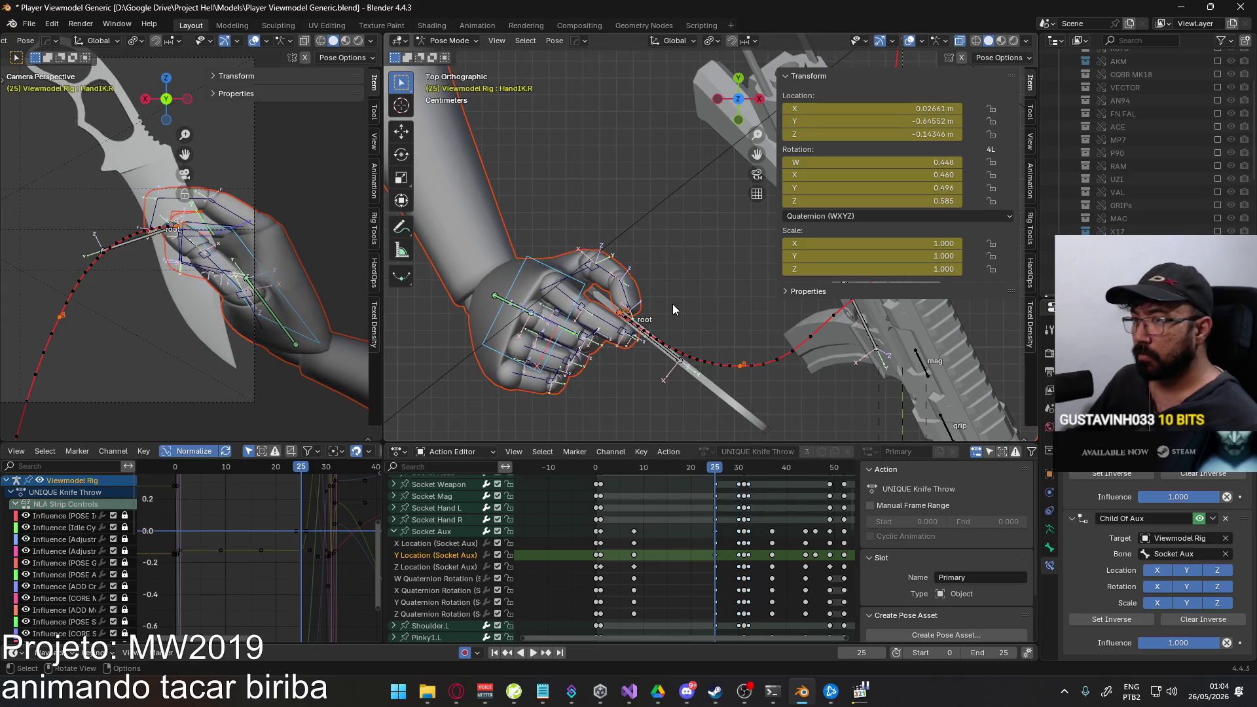
{"action": "key", "text": "g"}
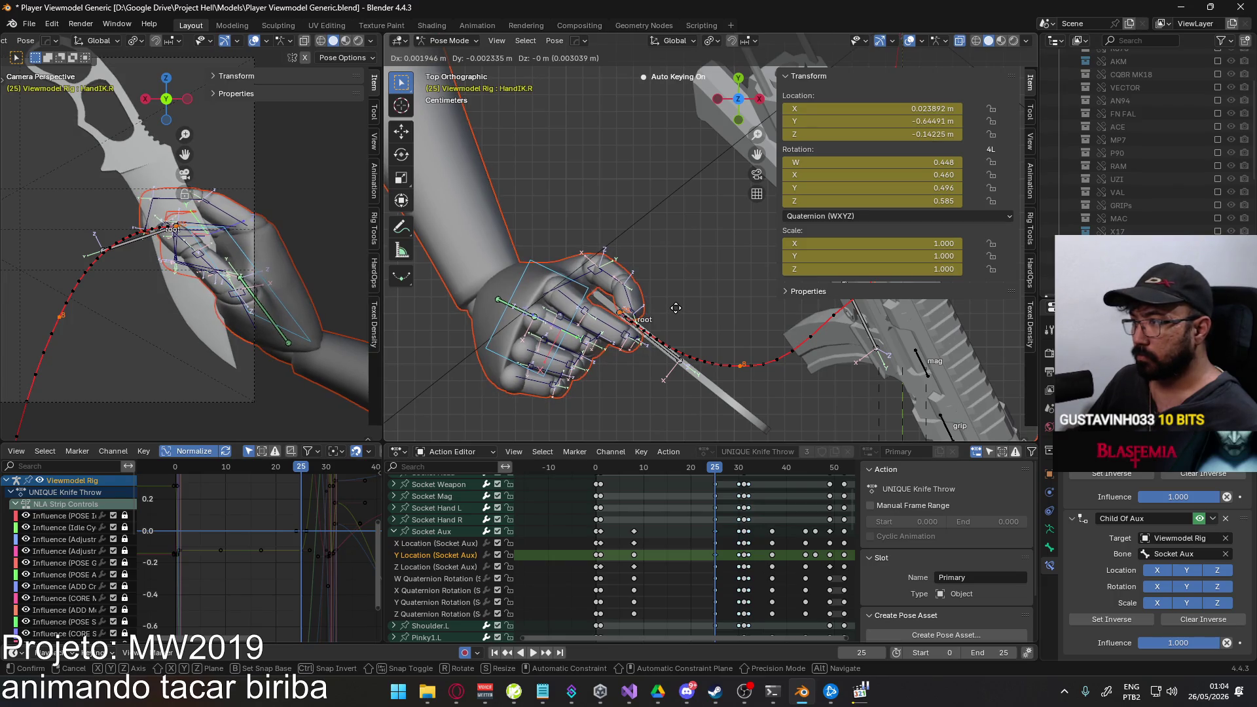
{"action": "left_click", "coordinate": [676, 308]}
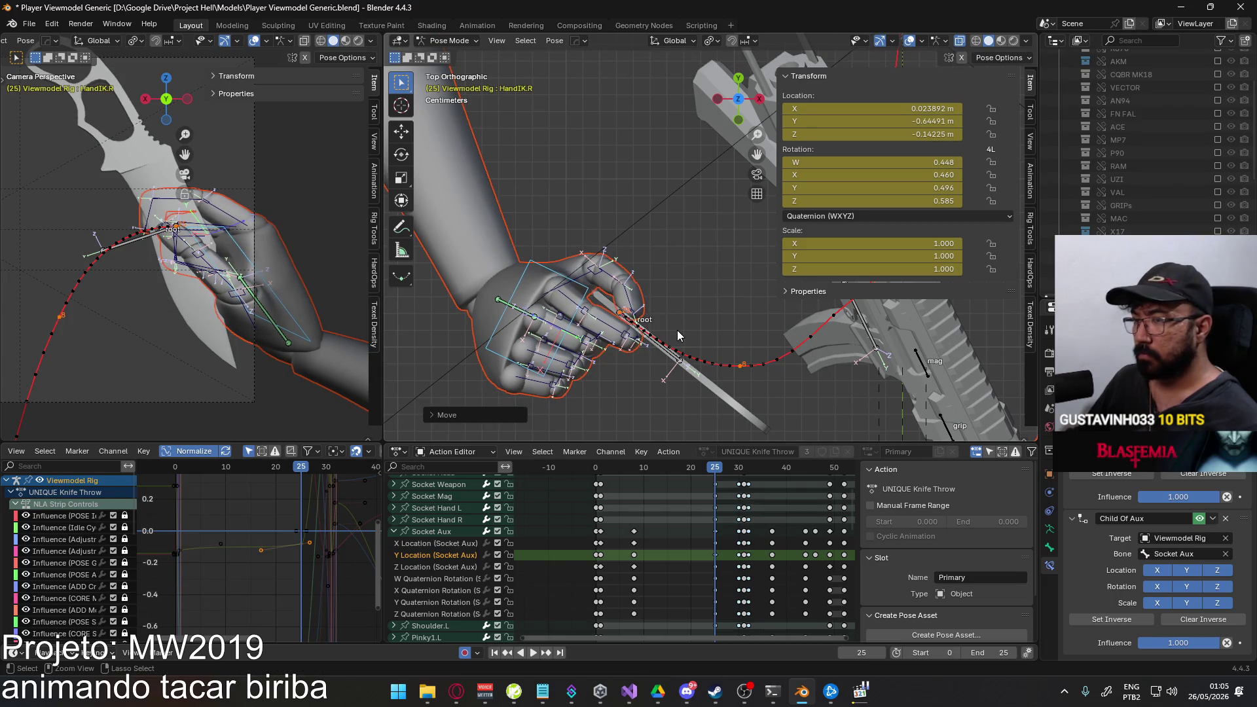
{"action": "key", "text": "ctrl+z"}
{"action": "middle_click_drag", "start_coordinate": [646, 335], "coordinate": [767, 505]}
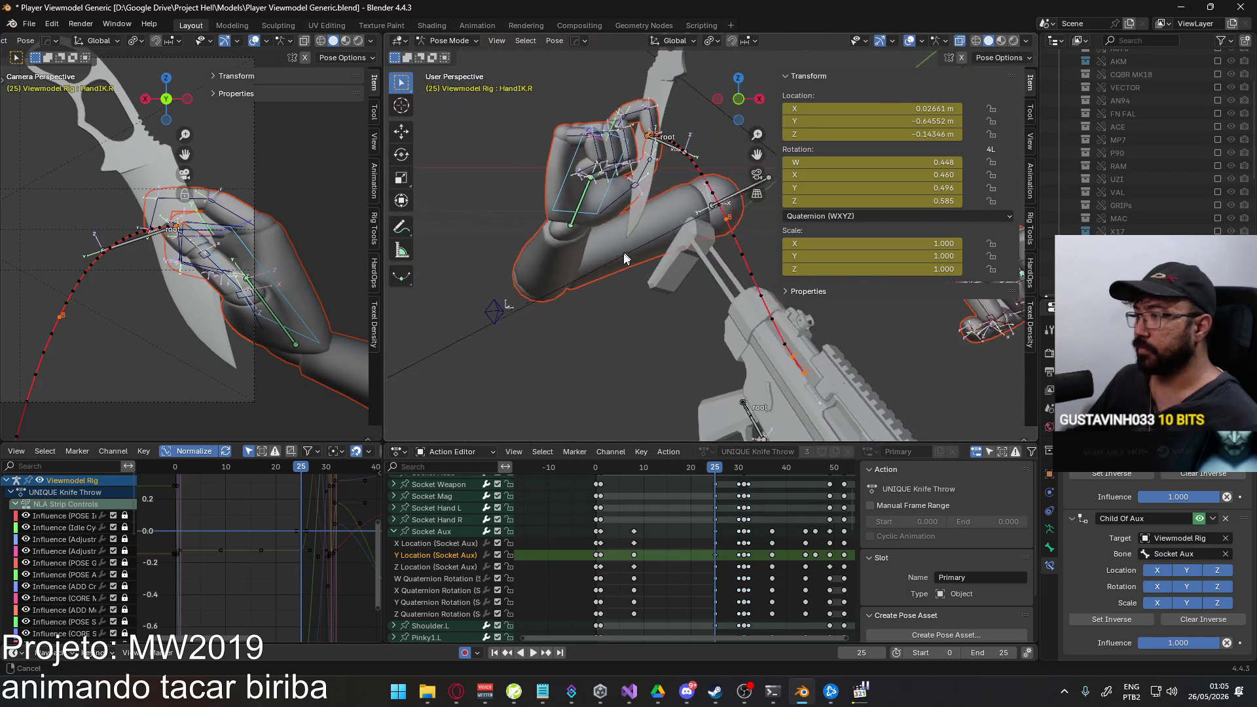
Frame all the action's keyframes, select every rig bone and scrub to frame 30.
{"action": "left_click", "coordinate": [717, 560]}
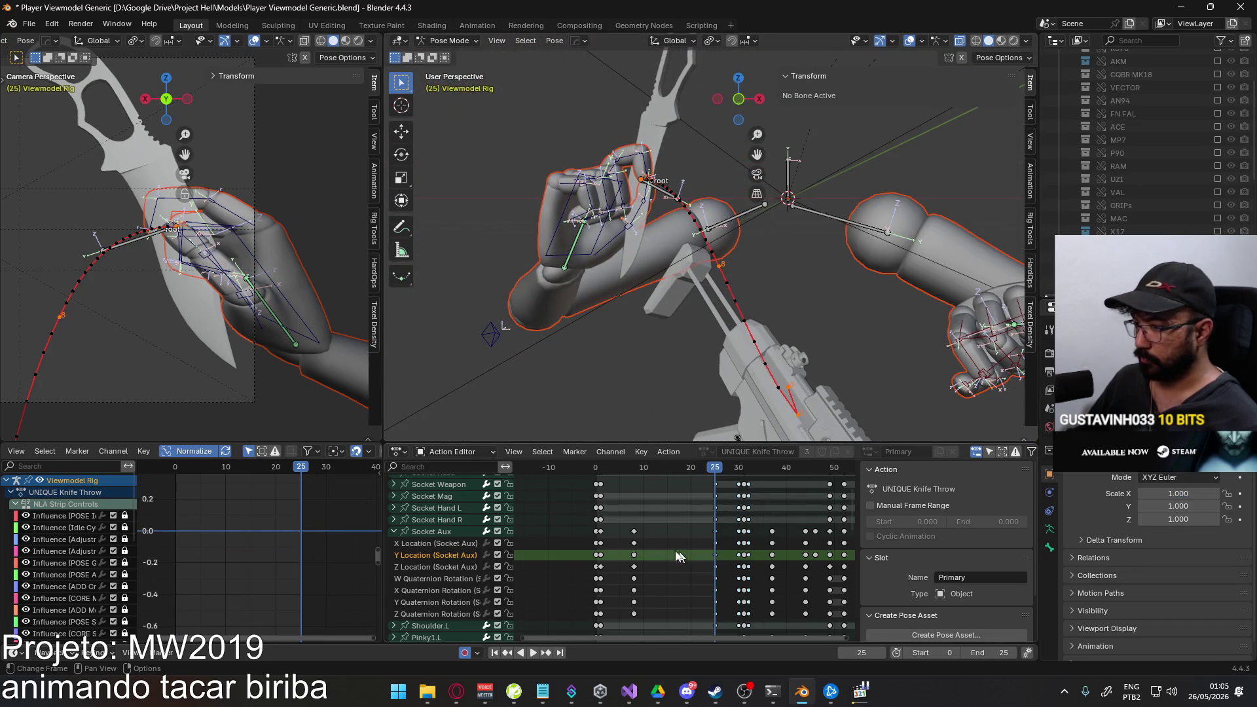
{"action": "left_click", "coordinate": [442, 533]}
{"action": "key", "text": "Home"}
{"action": "left_click", "coordinate": [685, 488]}
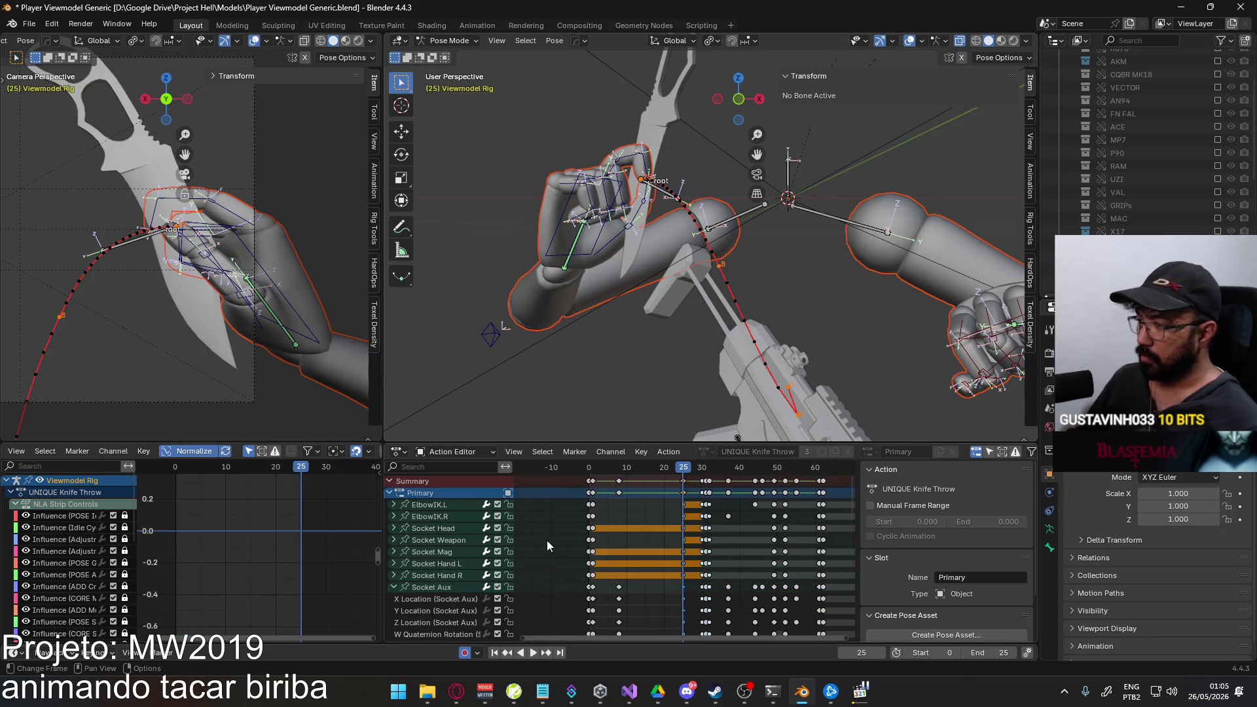
{"action": "key", "text": "a"}
{"action": "left_click", "coordinate": [396, 588]}
{"action": "mouse_move", "coordinate": [685, 470]}
{"action": "left_mouse_down"}
{"action": "mouse_move", "coordinate": [701, 476]}
{"action": "mouse_move", "coordinate": [685, 476]}
{"action": "left_mouse_up"}
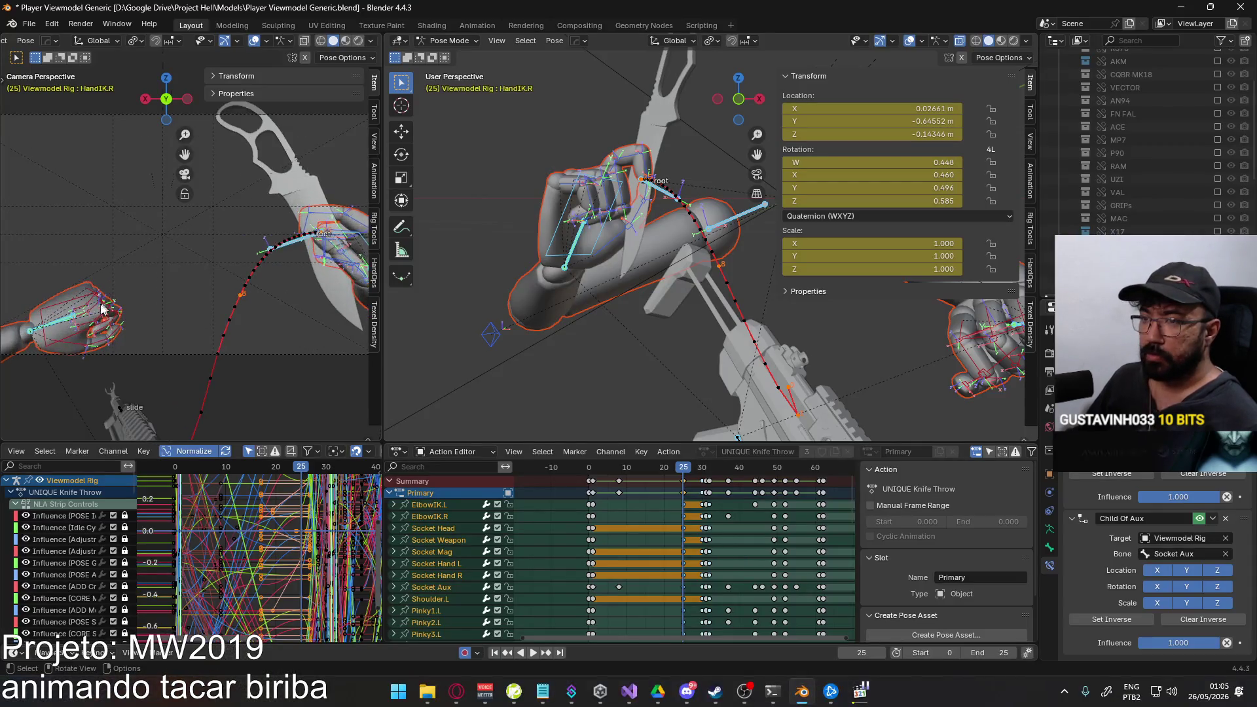
Return from the game and begin rotating the left hand bone about its local Y axis.
{"action": "key", "text": "alt+Tab"}
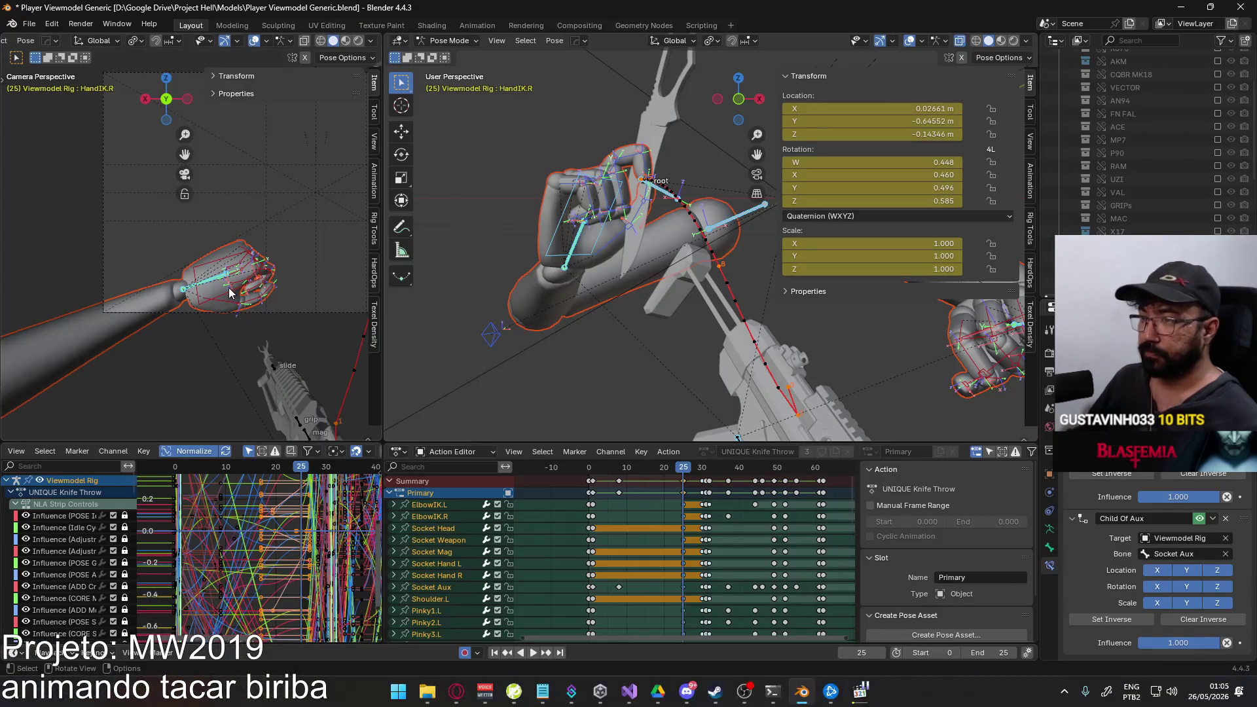
{"action": "key", "text": "r"}
{"action": "key", "text": "y"}
{"action": "key", "text": "y"}
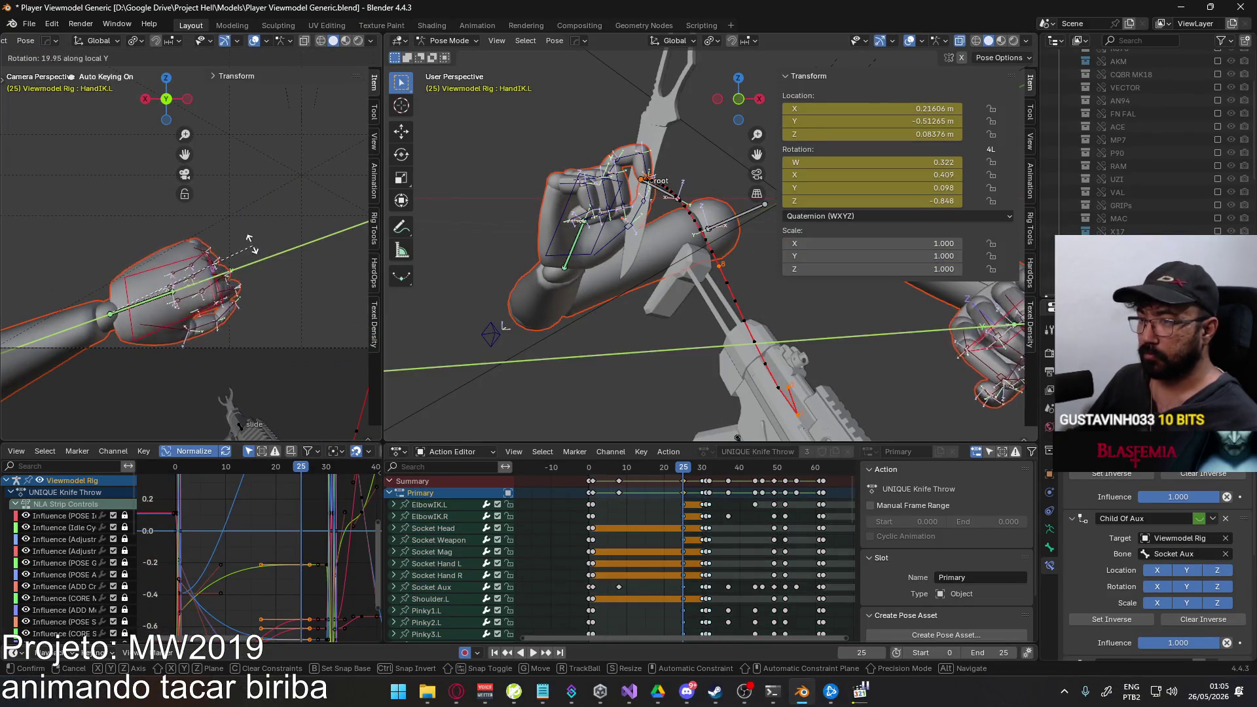
Rotate and move the left hand IK bone through several passes into its new pose.
{"action": "left_click", "coordinate": [304, 281]}
{"action": "key", "text": "r"}
{"action": "key", "text": "x"}
{"action": "key", "text": "x"}
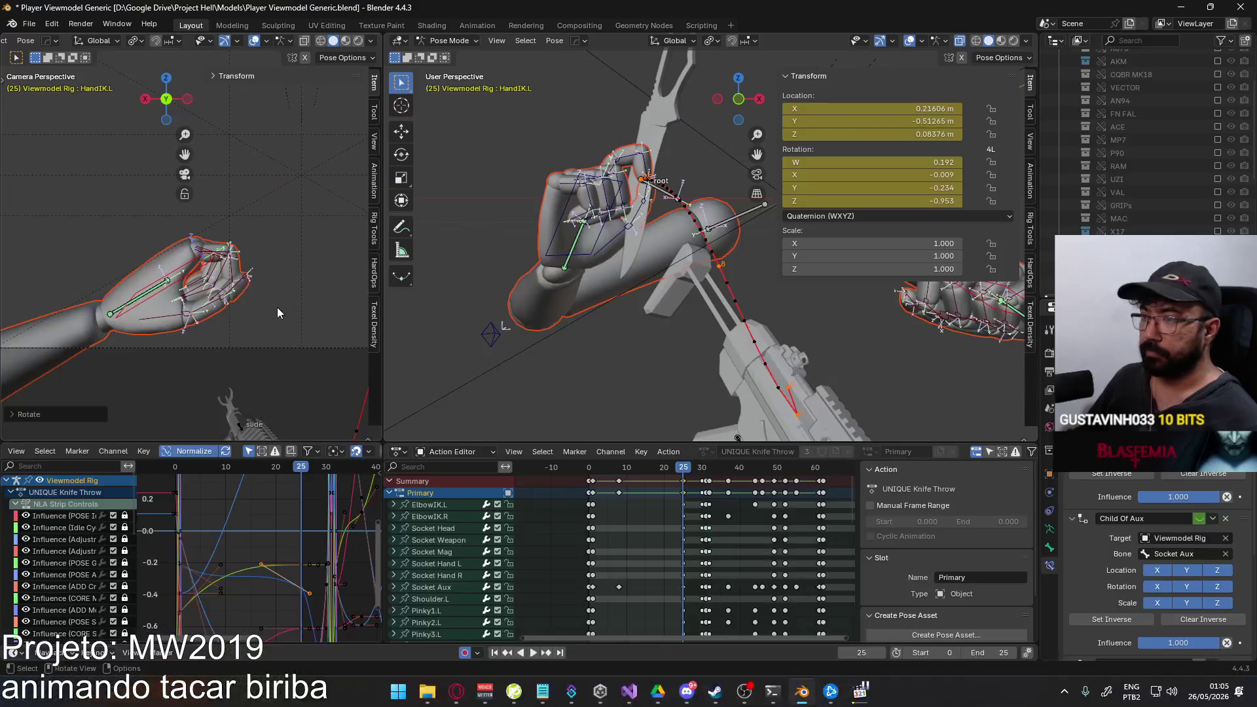
{"action": "left_click", "coordinate": [302, 302]}
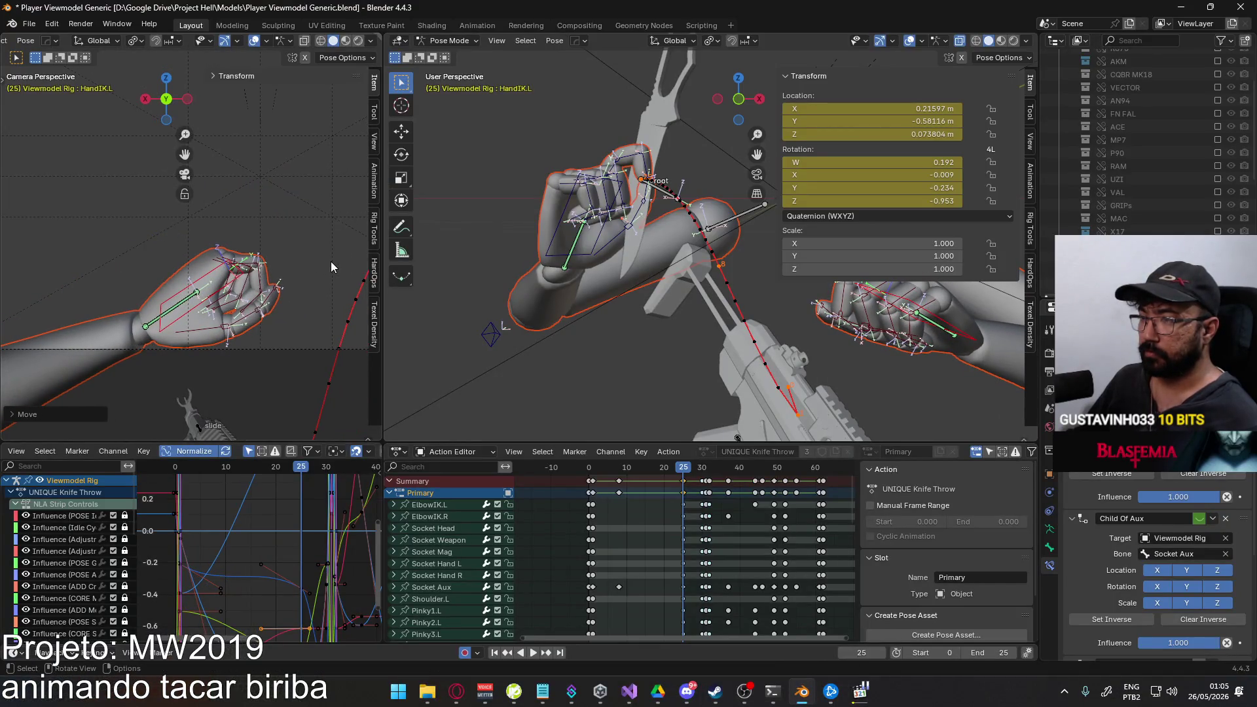
{"action": "key", "text": "r"}
{"action": "left_click", "coordinate": [329, 299]}
{"action": "key", "text": "g"}
{"action": "left_click", "coordinate": [338, 297]}
{"action": "key", "text": "r"}
{"action": "left_click", "coordinate": [323, 320]}
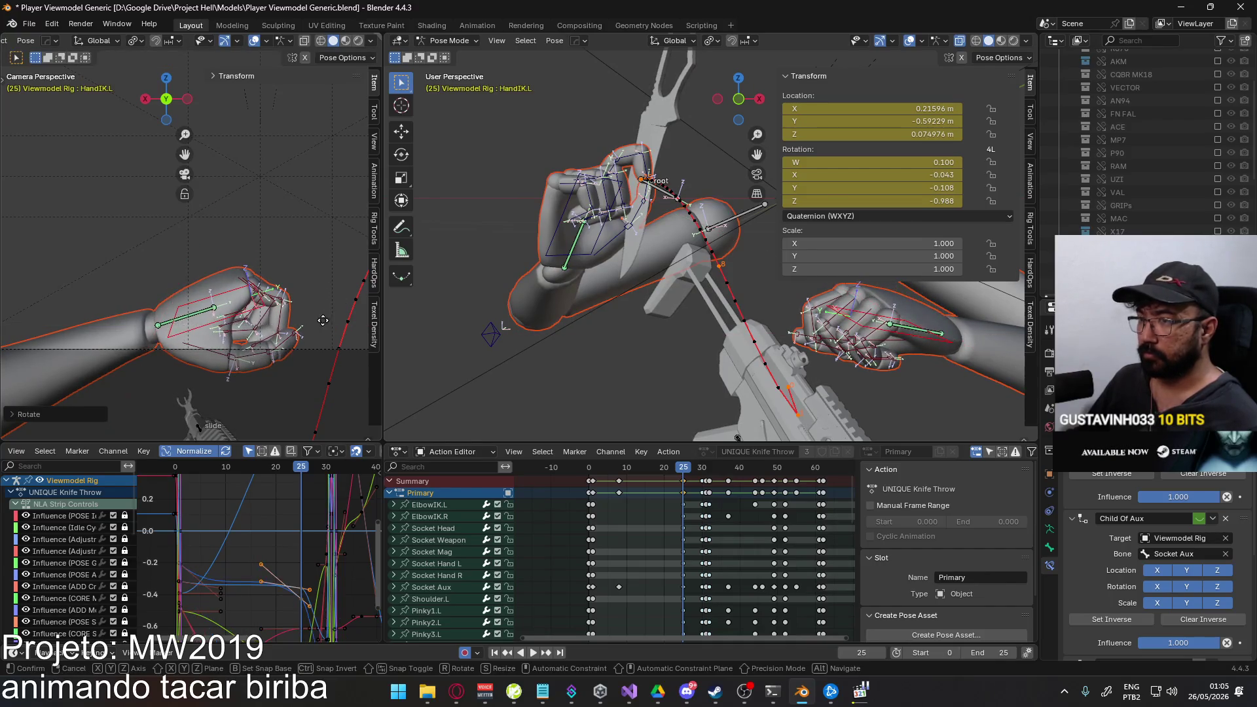
{"action": "key", "text": "g"}
{"action": "left_click", "coordinate": [324, 300]}
{"action": "scroll", "coordinate": [324, 300], "scroll_direction": "down", "scroll_amount": 3}
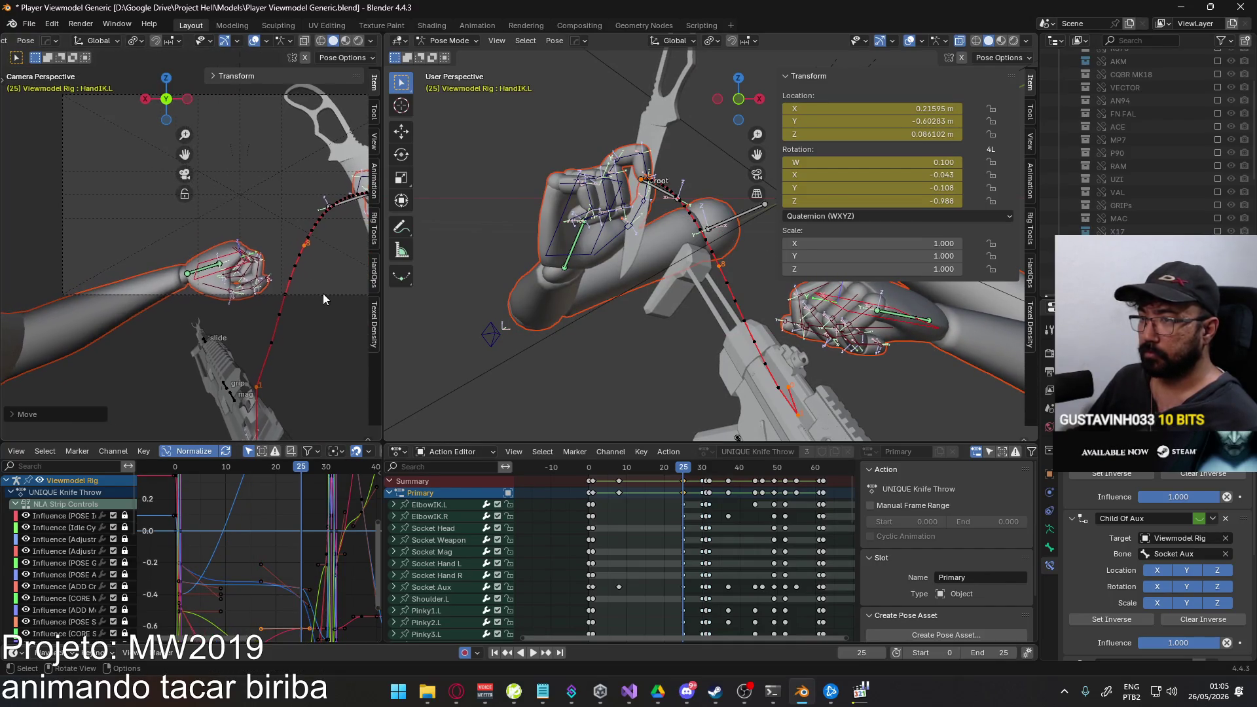
{"action": "scroll", "coordinate": [259, 294], "scroll_direction": "up", "scroll_amount": 3}
{"action": "scroll", "coordinate": [210, 266], "scroll_direction": "up", "scroll_amount": 3}
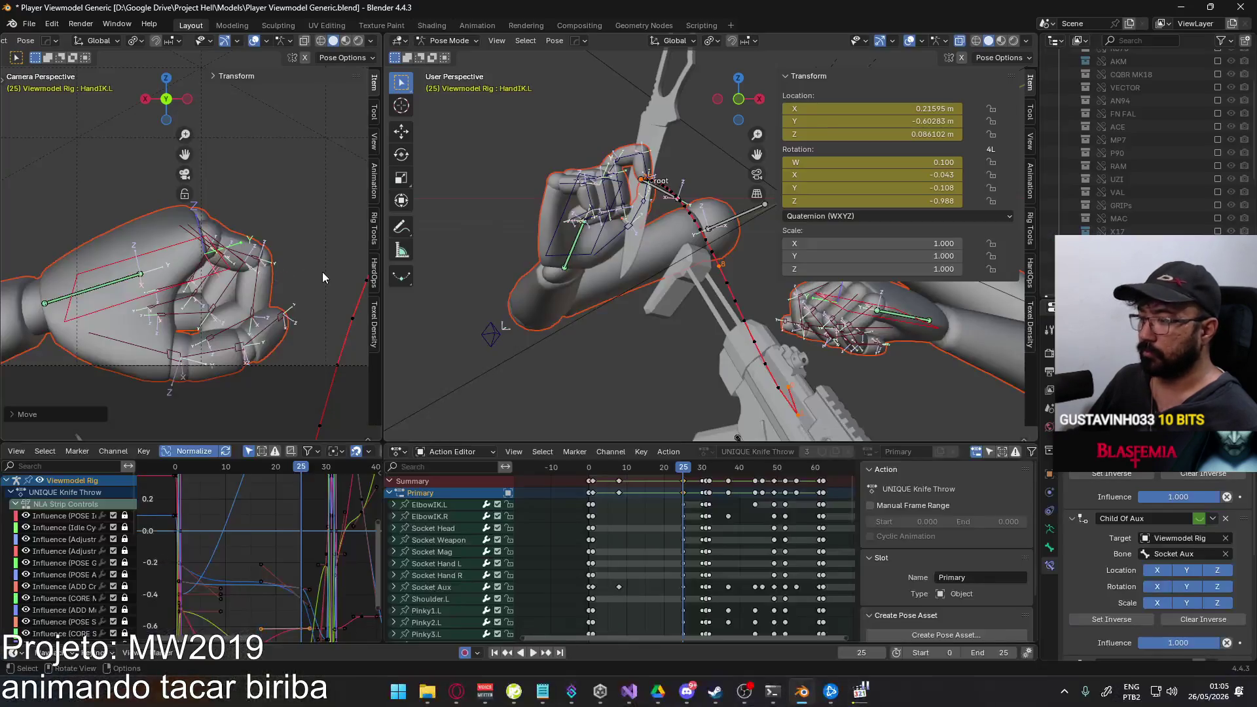
Curl the first and second left index finger joints about their local X axes.
{"action": "left_click", "coordinate": [250, 261]}
{"action": "key", "text": "r"}
{"action": "key", "text": "x"}
{"action": "key", "text": "x"}
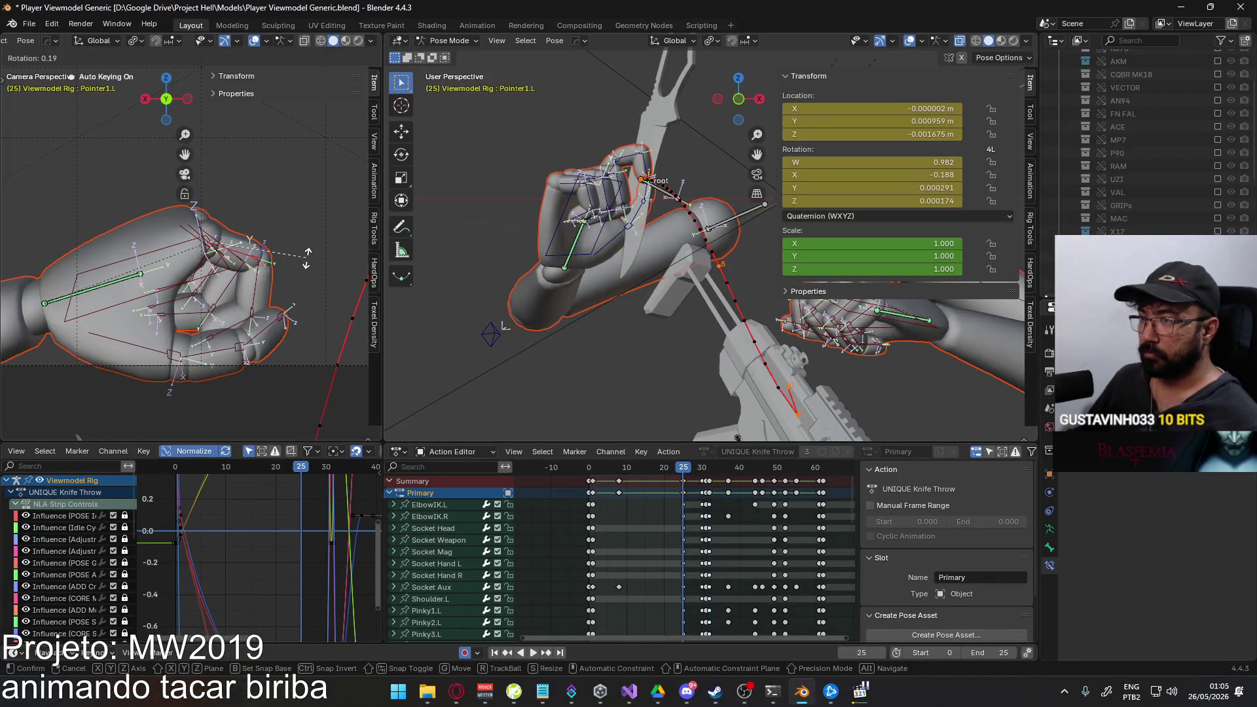
{"action": "left_click", "coordinate": [310, 235]}
{"action": "left_click", "coordinate": [288, 257]}
{"action": "key", "text": "r"}
{"action": "key", "text": "x"}
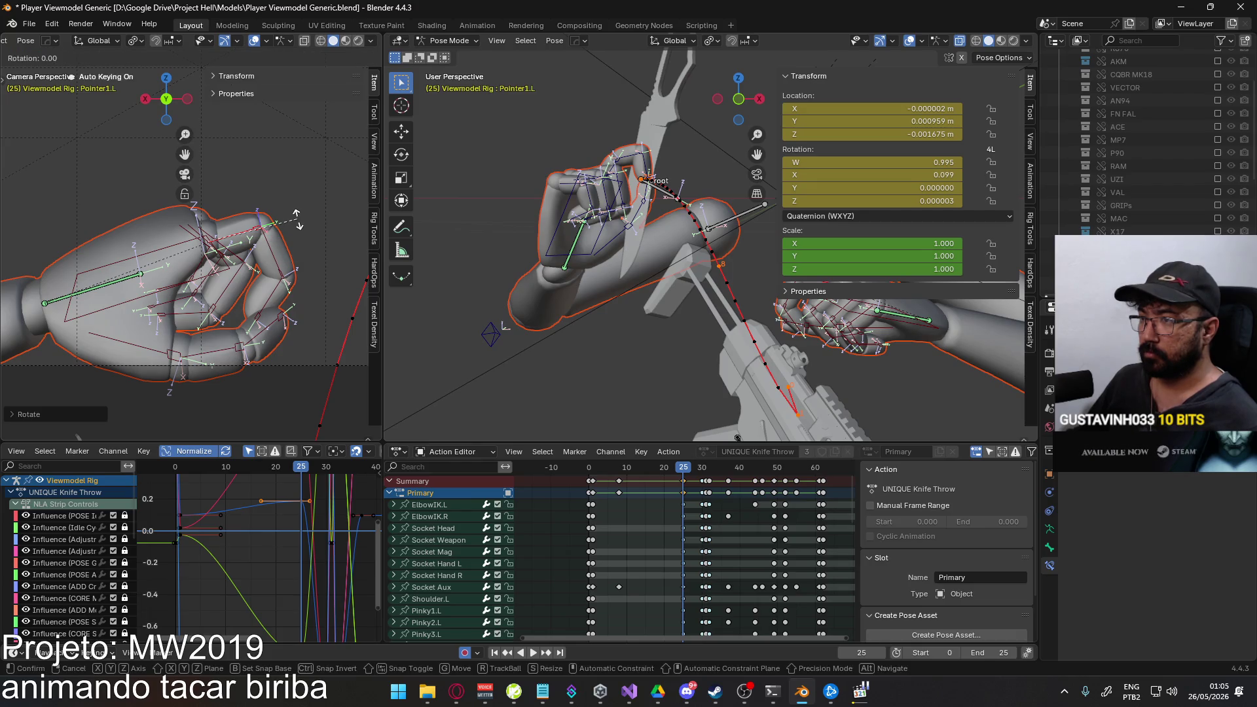
{"action": "left_click", "coordinate": [305, 264]}
{"action": "key", "text": "r"}
{"action": "key", "text": "x"}
{"action": "key", "text": "x"}
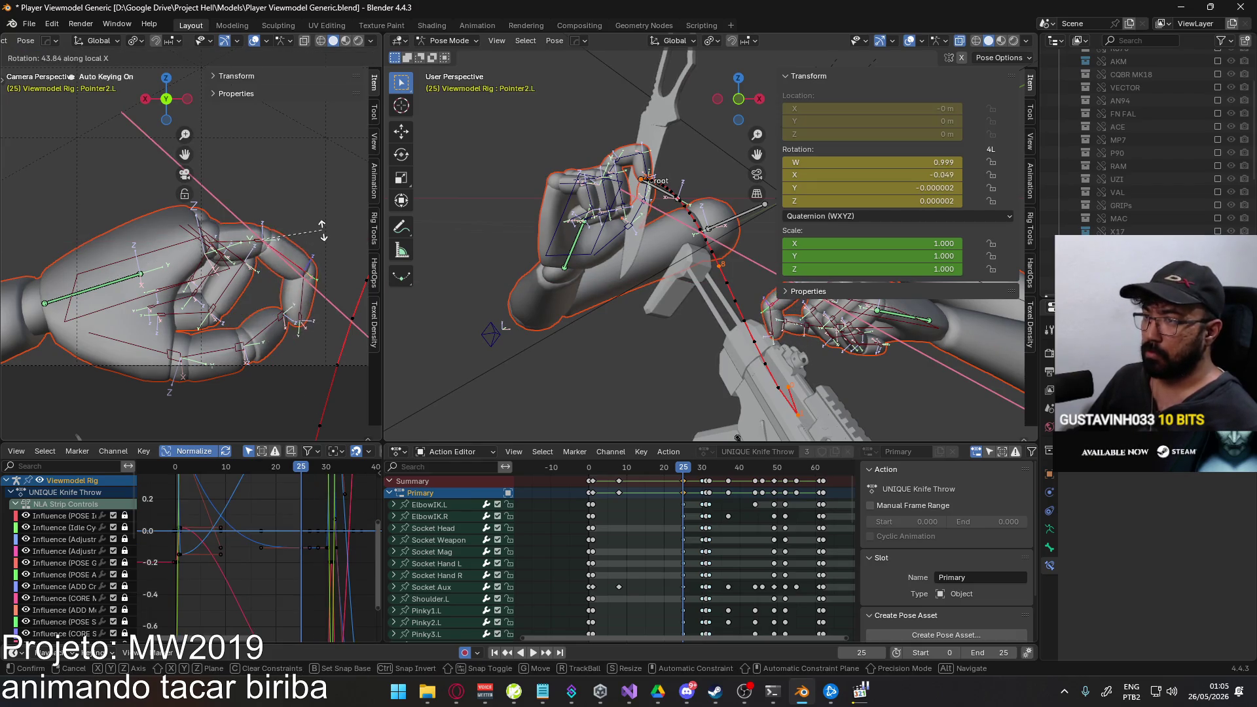
{"action": "left_click", "coordinate": [320, 240]}
Reset the side view to the camera and orbit the main view onto the fingers.
{"action": "mouse_move", "coordinate": [319, 240]}
{"action": "middle_mouse_down"}
{"action": "mouse_move", "coordinate": [17, 242]}
{"action": "mouse_move", "coordinate": [29, 263]}
{"action": "middle_mouse_up"}
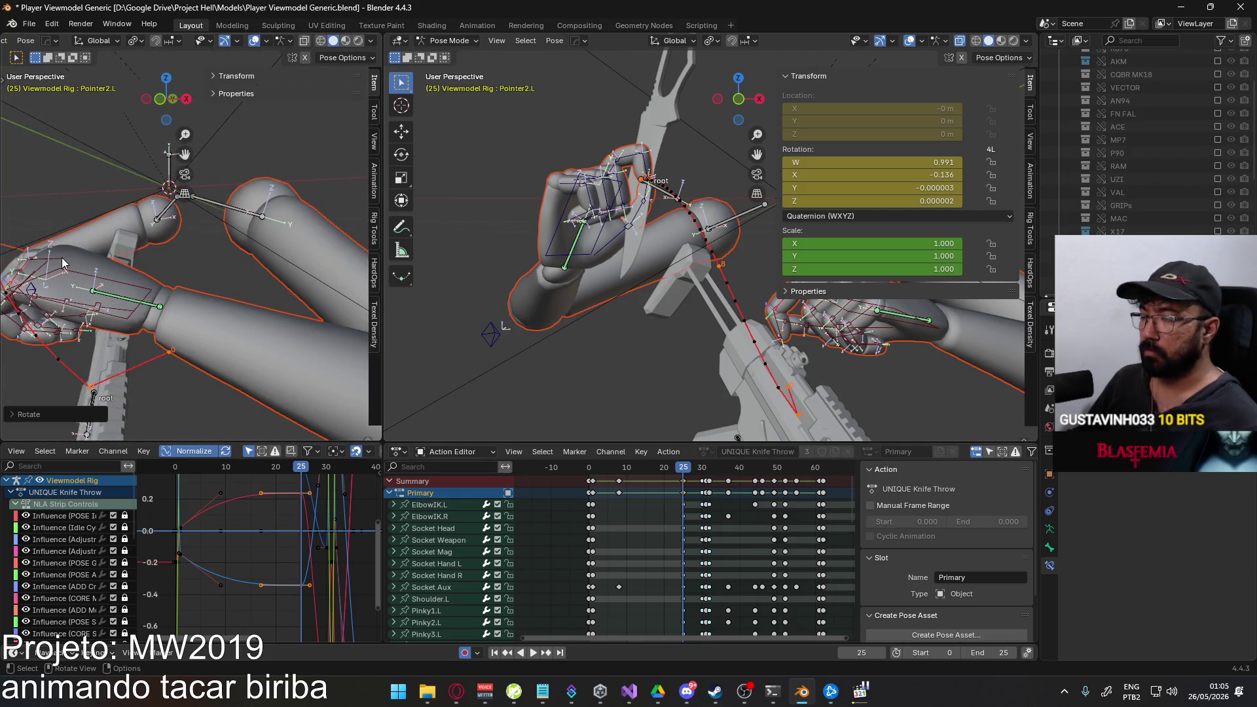
{"action": "key", "text": "KP_0"}
{"action": "mouse_move", "coordinate": [687, 302]}
{"action": "middle_mouse_down"}
{"action": "mouse_move", "coordinate": [650, 298]}
{"action": "mouse_move", "coordinate": [598, 260]}
{"action": "middle_mouse_up"}
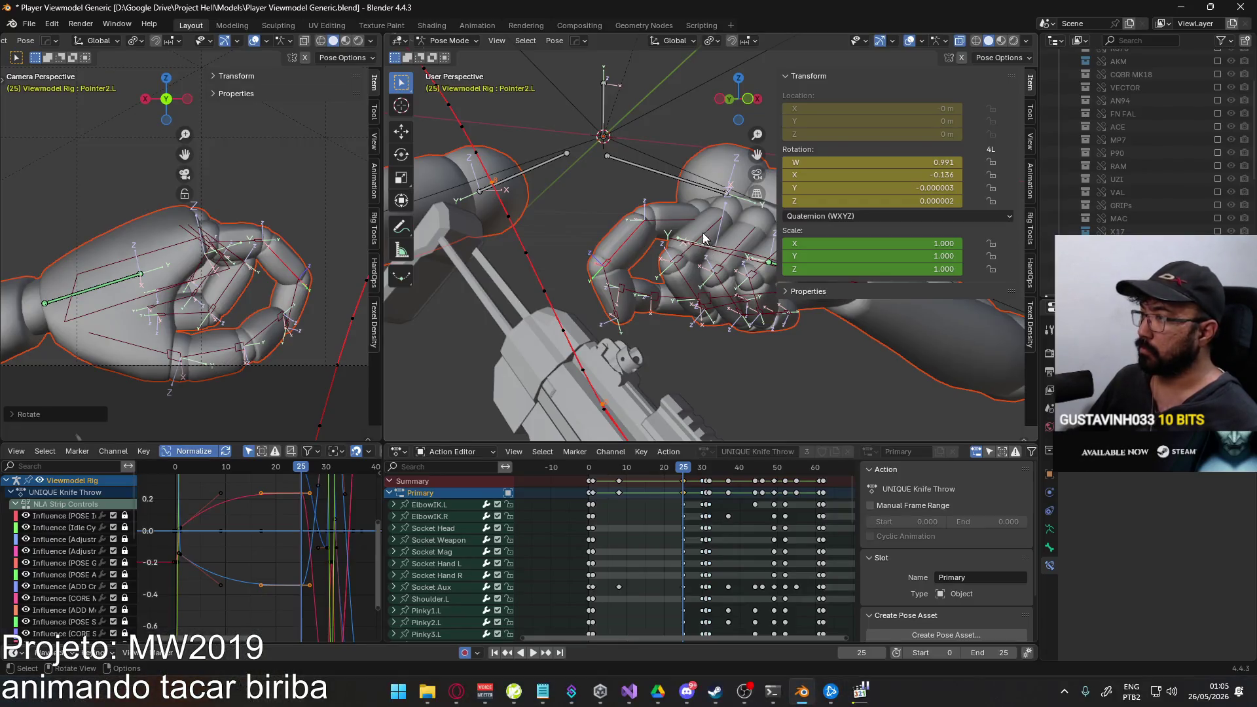
{"action": "mouse_move", "coordinate": [598, 260]}
{"action": "middle_mouse_down"}
{"action": "mouse_move", "coordinate": [586, 261]}
{"action": "mouse_move", "coordinate": [622, 268]}
{"action": "middle_mouse_up"}
{"action": "key", "text": "alt+g"}
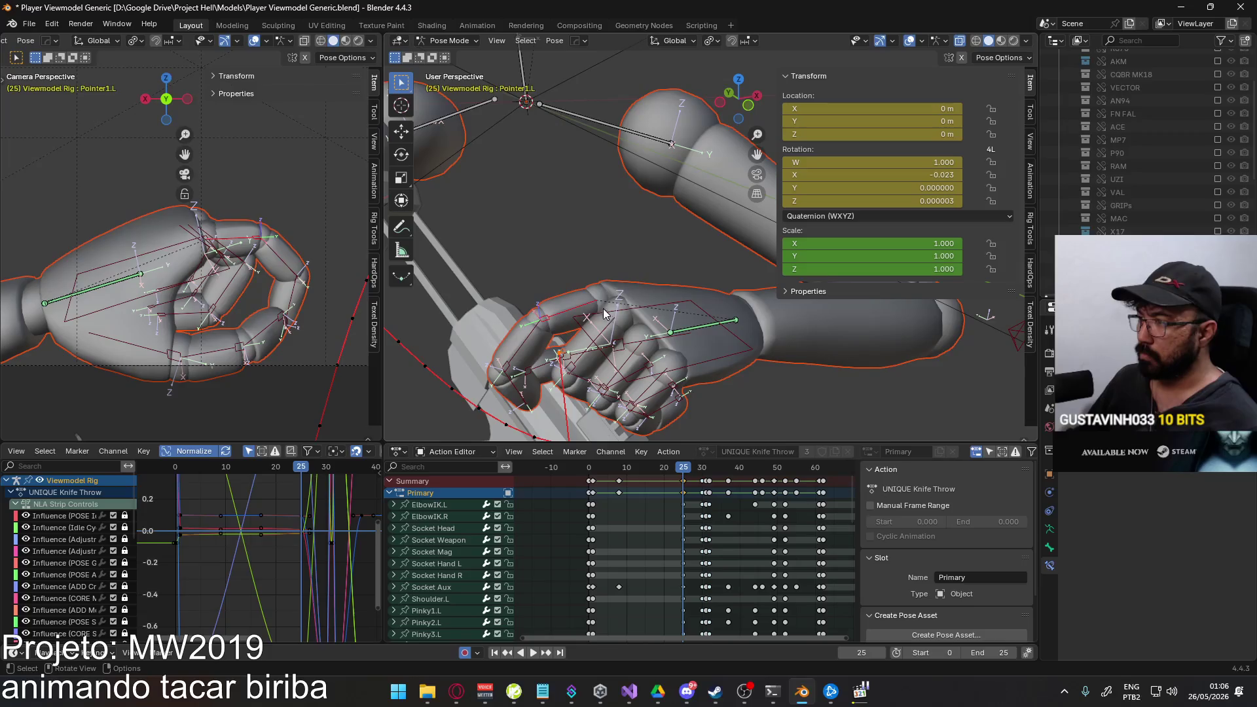
Inspect the left hand's finger bones, trying and undoing a hand pose reset.
{"action": "left_click", "coordinate": [536, 350]}
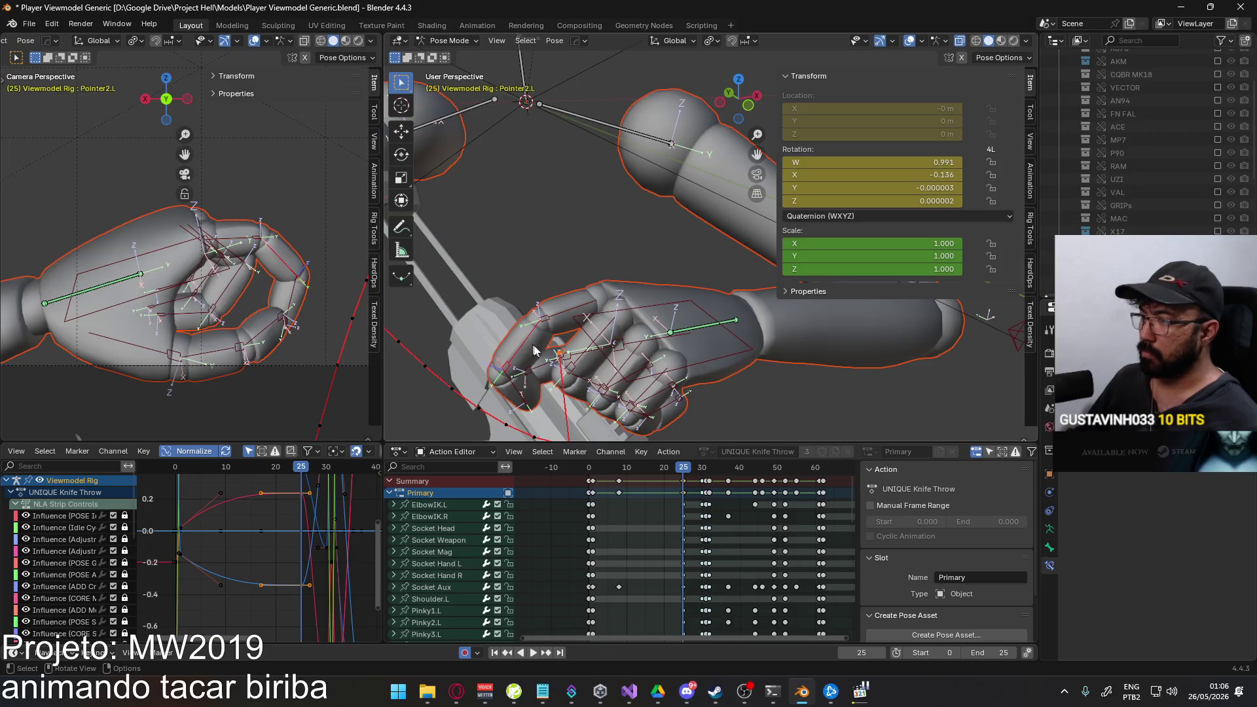
{"action": "left_click", "coordinate": [595, 339]}
{"action": "middle_click_drag", "start_coordinate": [609, 332], "coordinate": [605, 307]}
{"action": "left_click", "coordinate": [602, 280]}
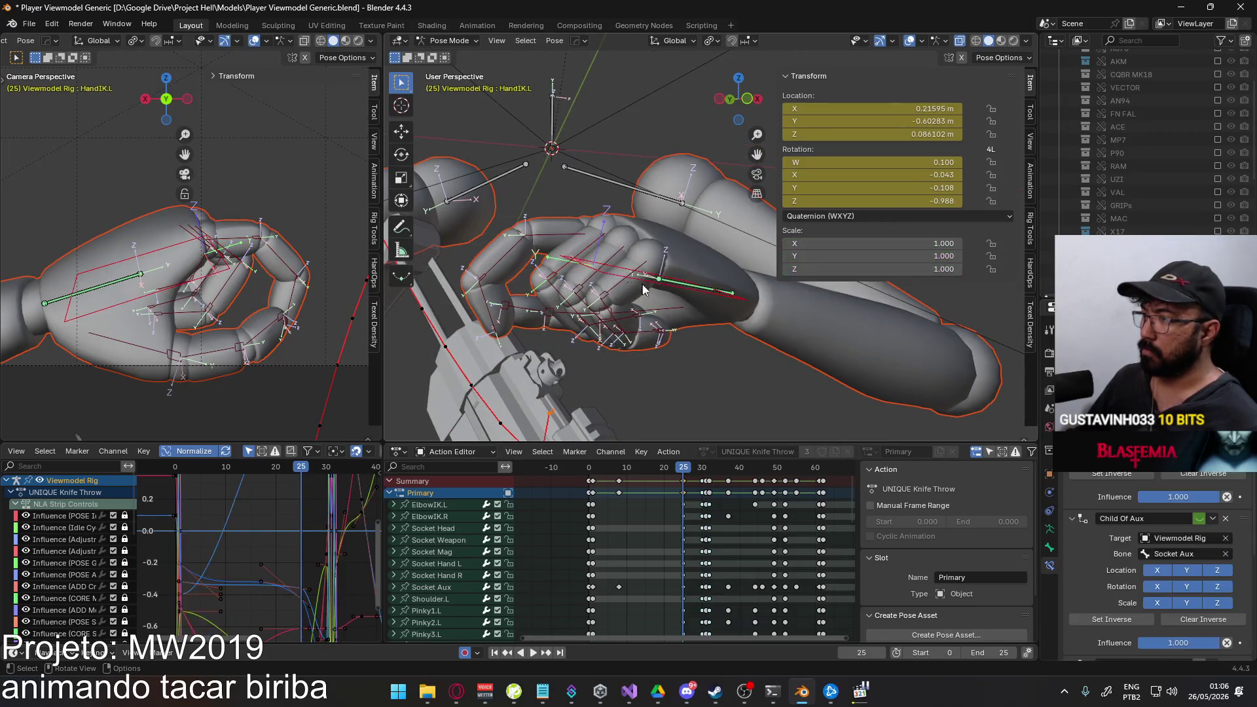
{"action": "key", "text": "alt+g"}
{"action": "key", "text": "ctrl+z"}
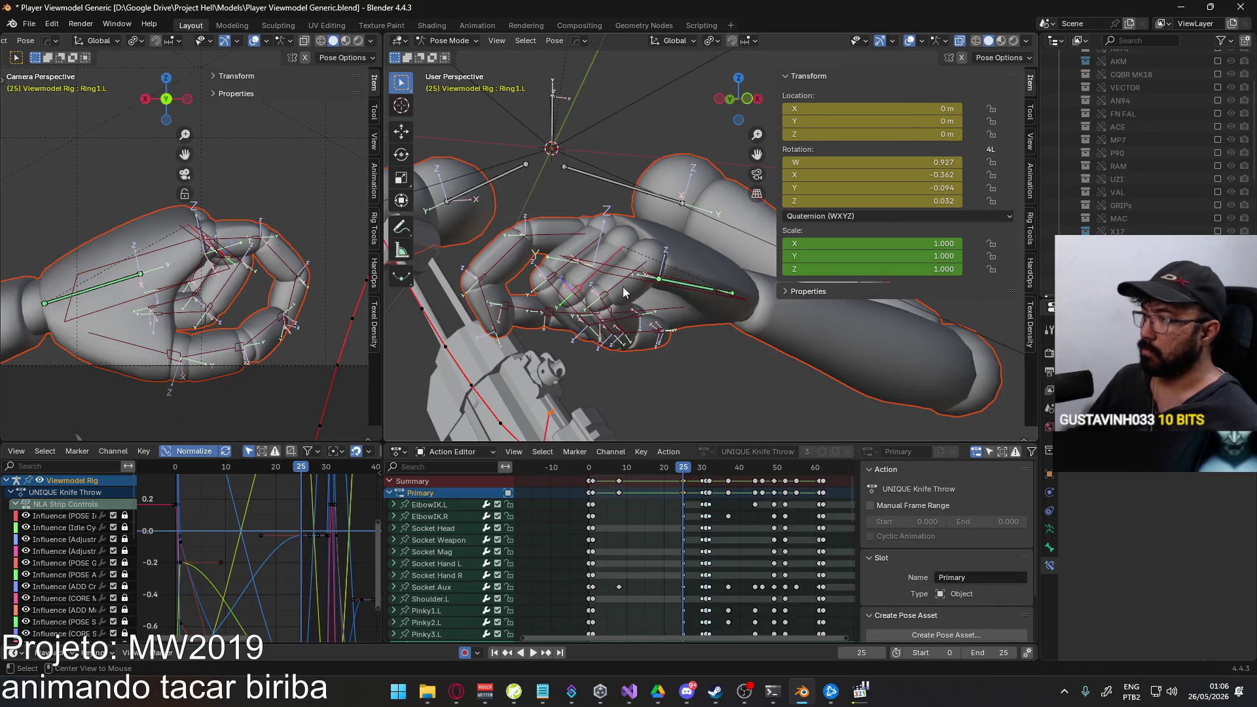
{"action": "left_click", "coordinate": [622, 245]}
{"action": "middle_click_drag", "start_coordinate": [621, 244], "coordinate": [617, 244]}
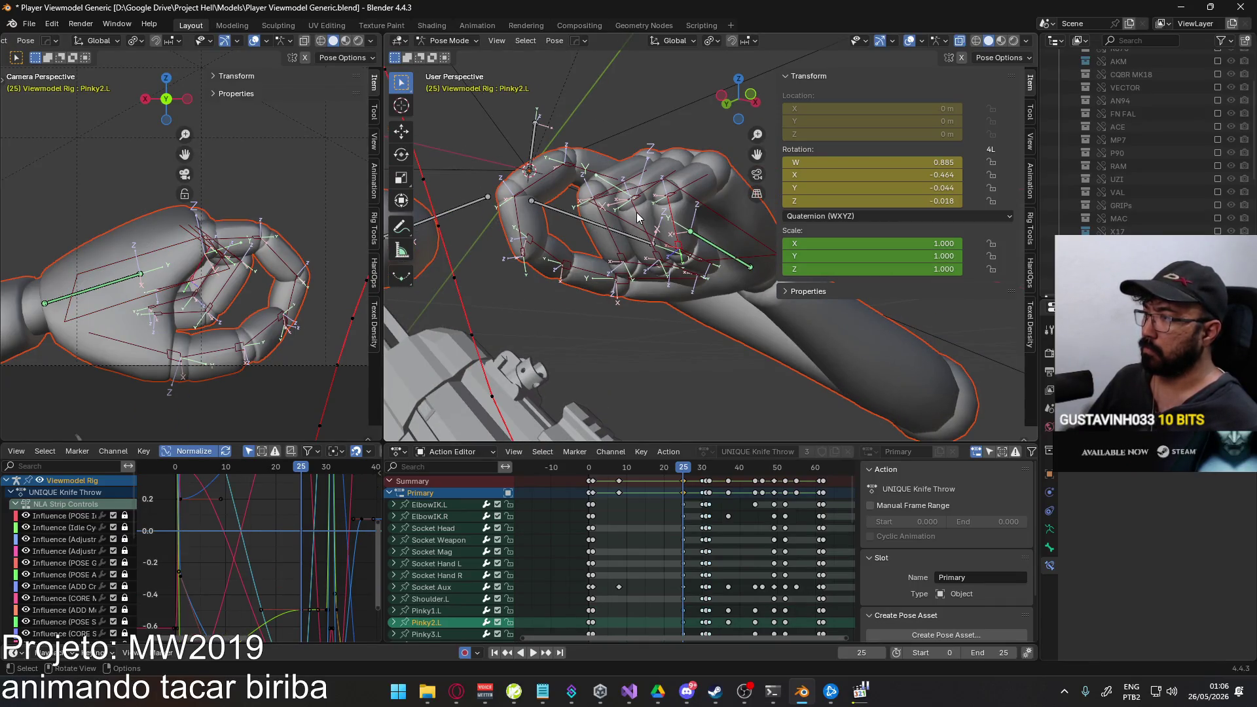
{"action": "left_click", "coordinate": [638, 235]}
{"action": "left_click", "coordinate": [644, 271]}
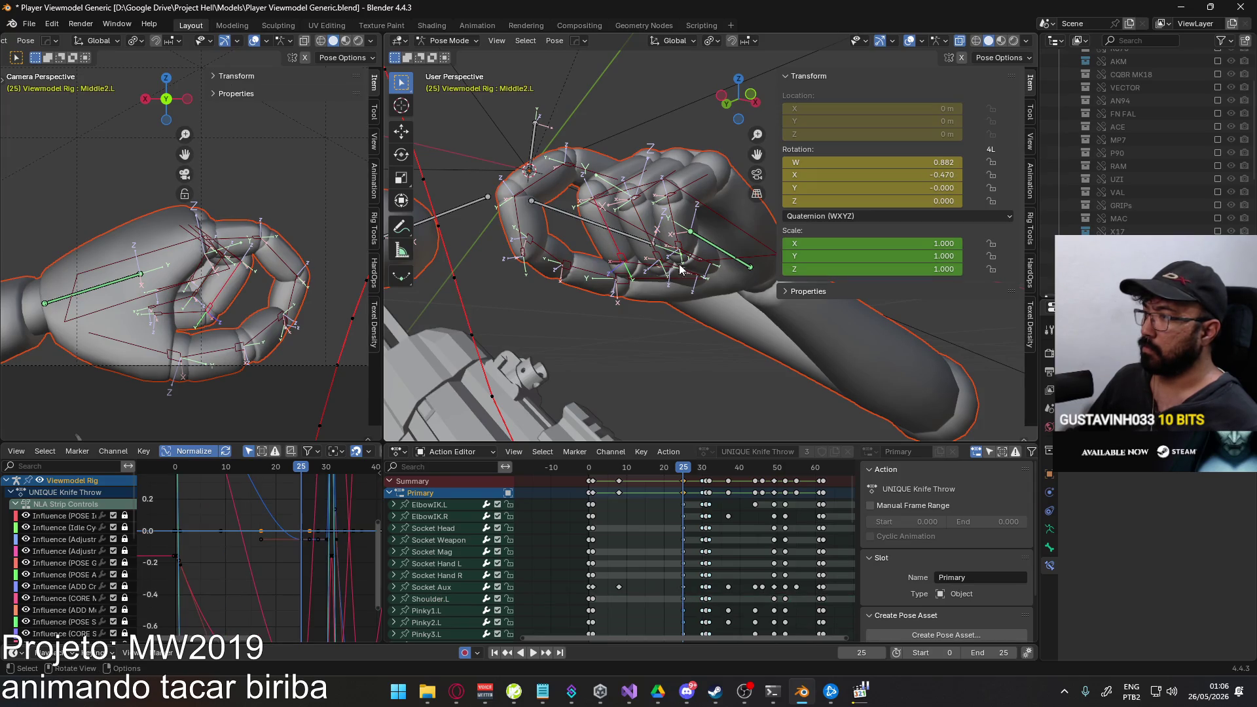
{"action": "left_click", "coordinate": [527, 232]}
{"action": "mouse_move", "coordinate": [555, 216]}
{"action": "middle_mouse_down"}
{"action": "mouse_move", "coordinate": [615, 274]}
{"action": "mouse_move", "coordinate": [622, 217]}
{"action": "mouse_move", "coordinate": [602, 244]}
{"action": "middle_mouse_up"}
Bend the first and second middle finger joints about their local X axes.
{"action": "left_click", "coordinate": [615, 273]}
{"action": "key", "text": "r"}
{"action": "key", "text": "x"}
{"action": "key", "text": "x"}
{"action": "left_click", "coordinate": [633, 229]}
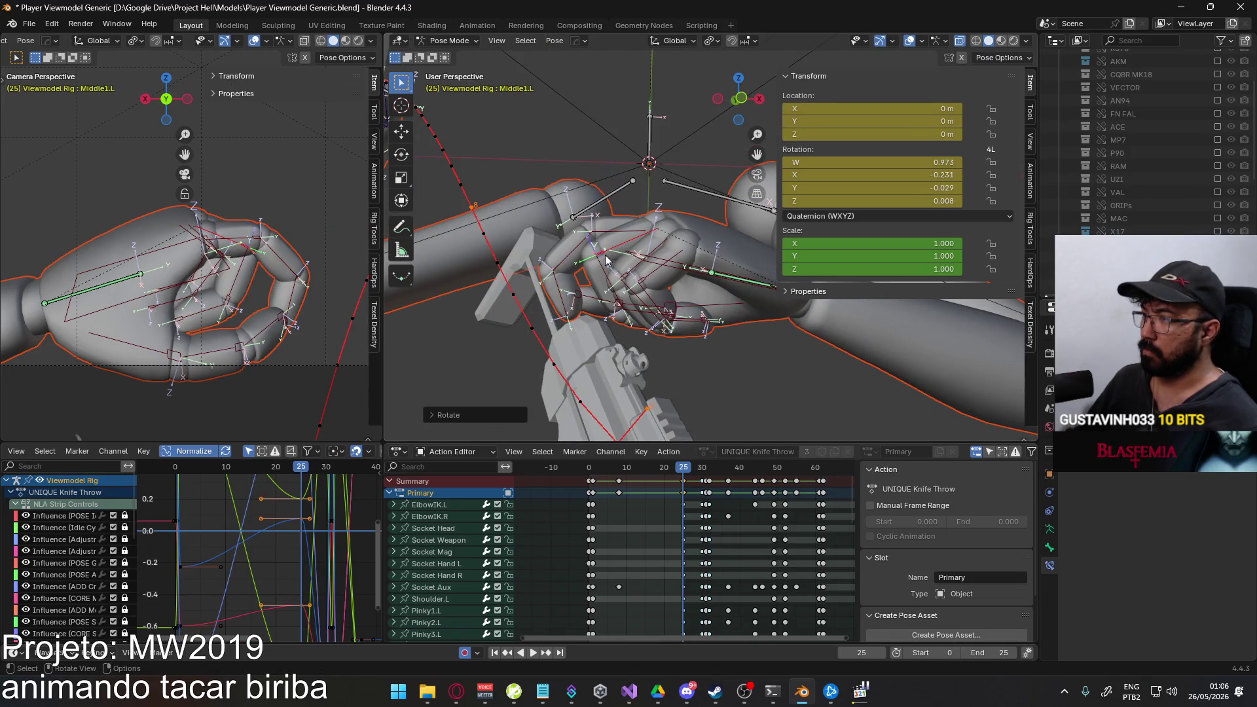
{"action": "left_click", "coordinate": [609, 263]}
{"action": "key", "text": "r"}
{"action": "key", "text": "x"}
{"action": "key", "text": "x"}
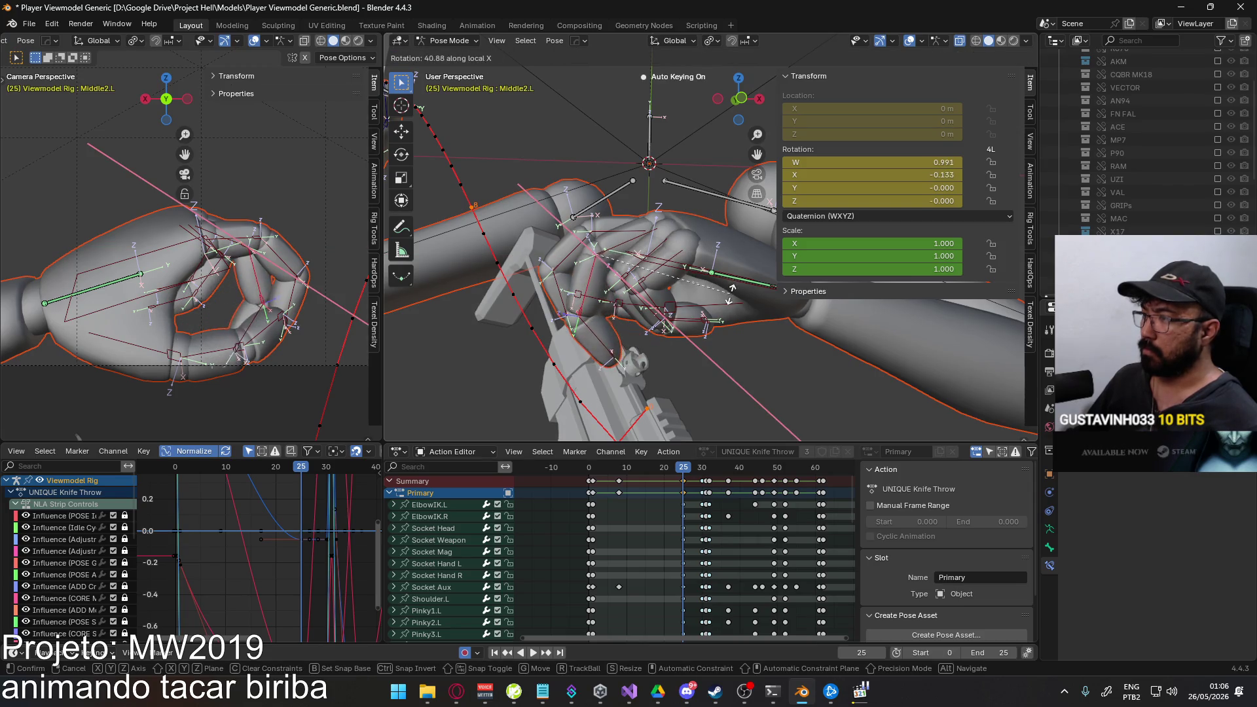
{"action": "left_click", "coordinate": [723, 278]}
Re-rotate Middle1.L and Middle2.L about local X to refine the curl.
{"action": "left_click", "coordinate": [612, 247]}
{"action": "key", "text": "r"}
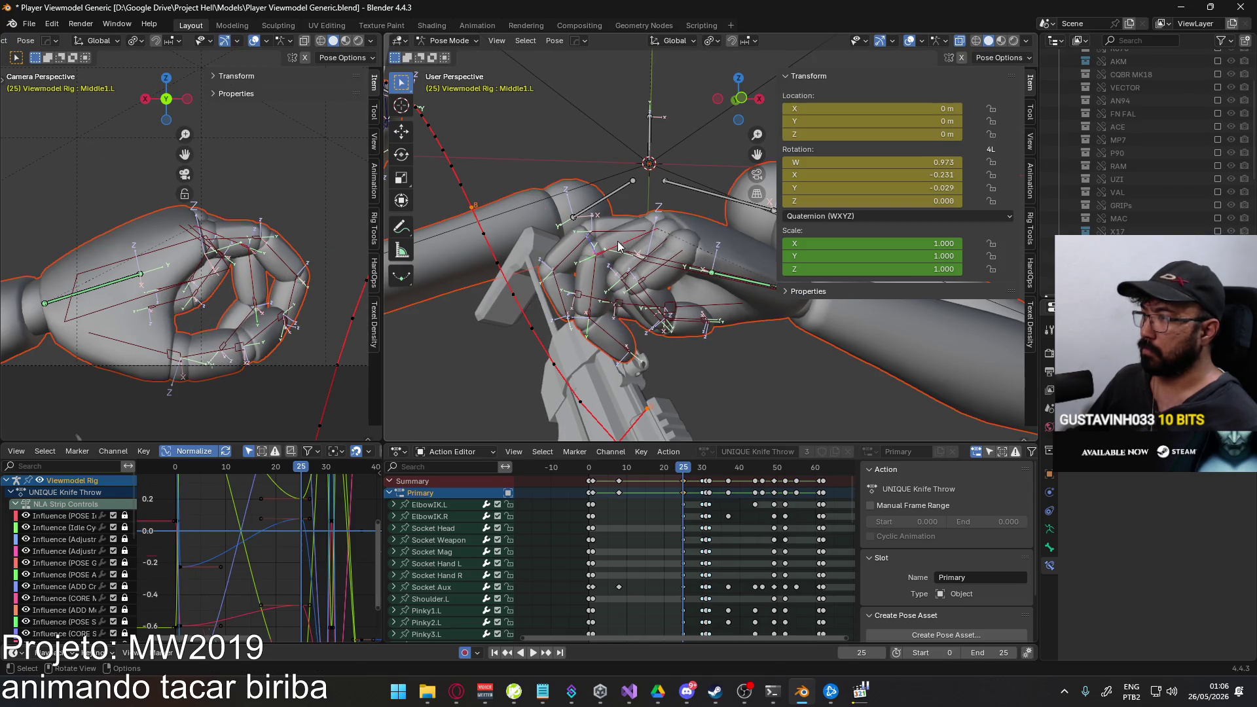
{"action": "key", "text": "Escape"}
{"action": "key", "text": "r"}
{"action": "key", "text": "x"}
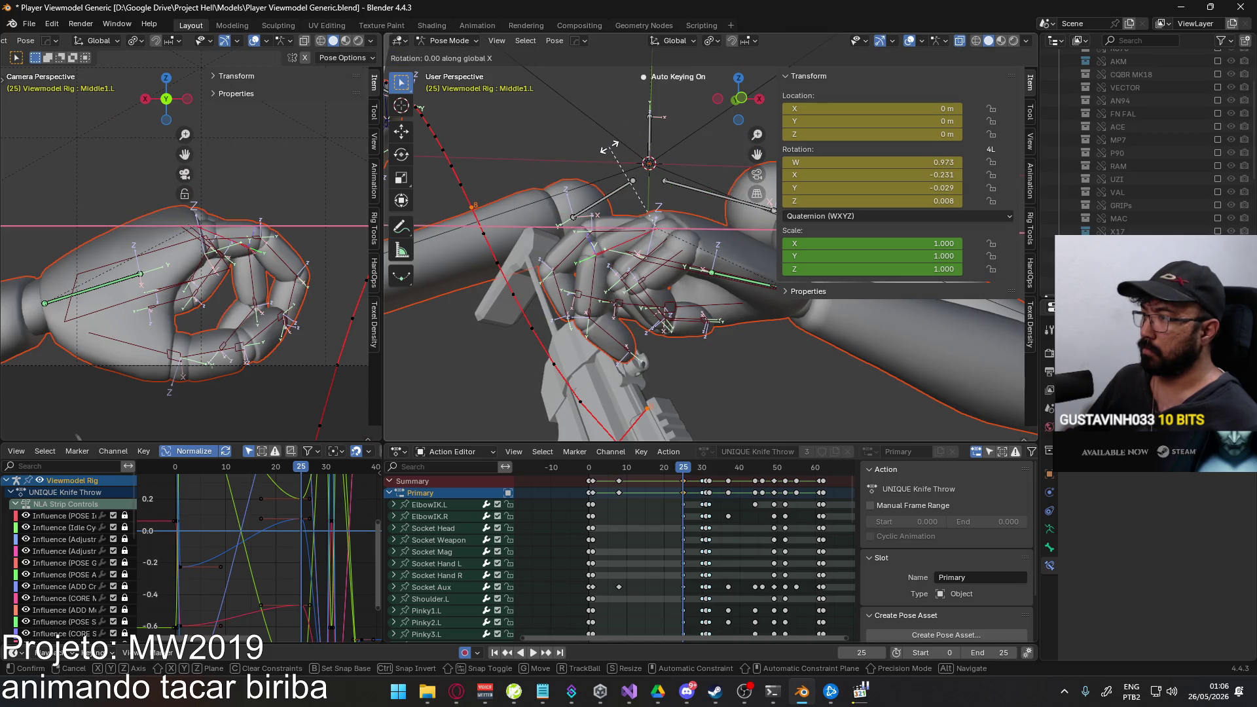
{"action": "key", "text": "Escape"}
{"action": "left_click", "coordinate": [644, 270]}
{"action": "key", "text": "r"}
{"action": "key", "text": "x"}
{"action": "key", "text": "x"}
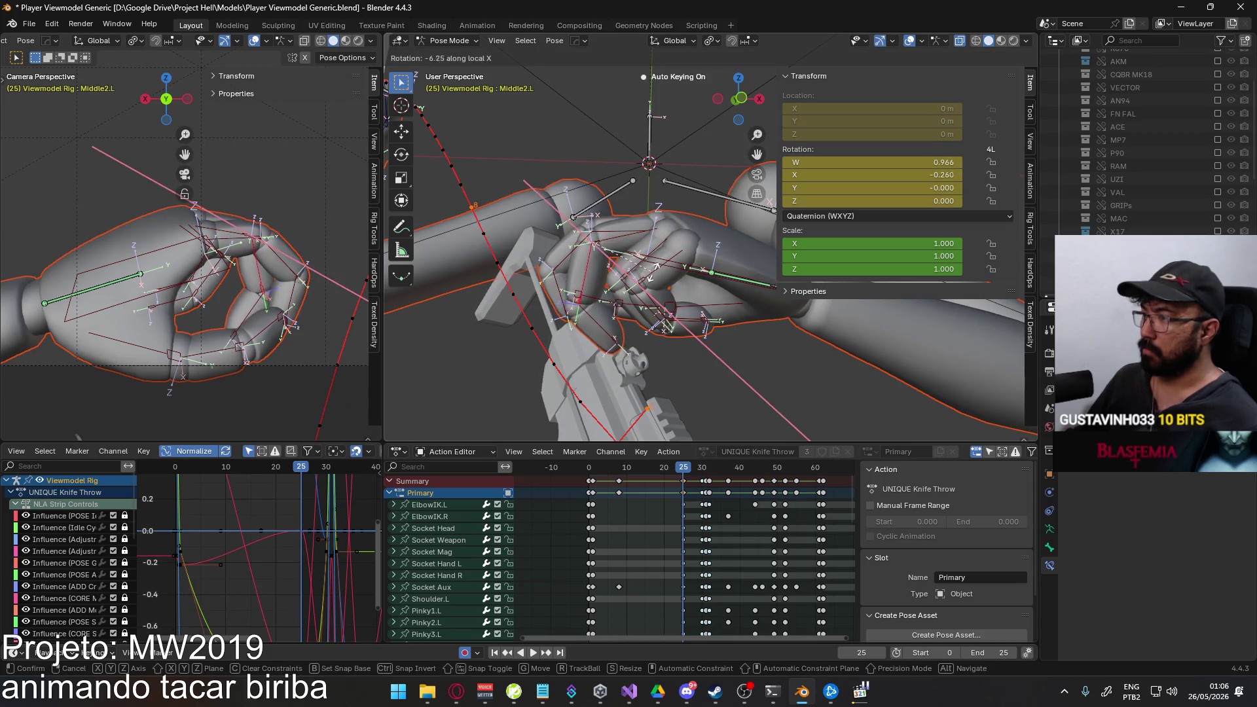
{"action": "left_click", "coordinate": [660, 273]}
Curl Middle3.L about local X, then switch to the browser's YouTube search.
{"action": "left_click", "coordinate": [620, 334]}
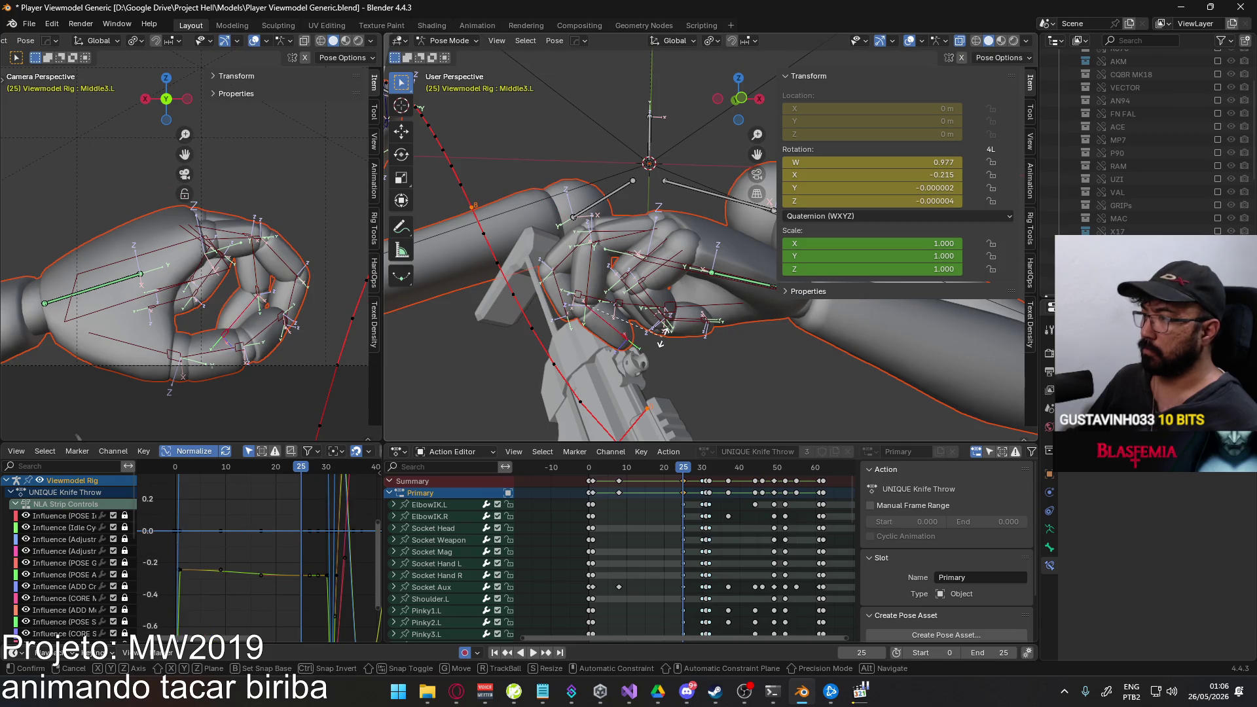
{"action": "key", "text": "r"}
{"action": "key", "text": "x"}
{"action": "key", "text": "x"}
{"action": "left_click", "coordinate": [676, 310]}
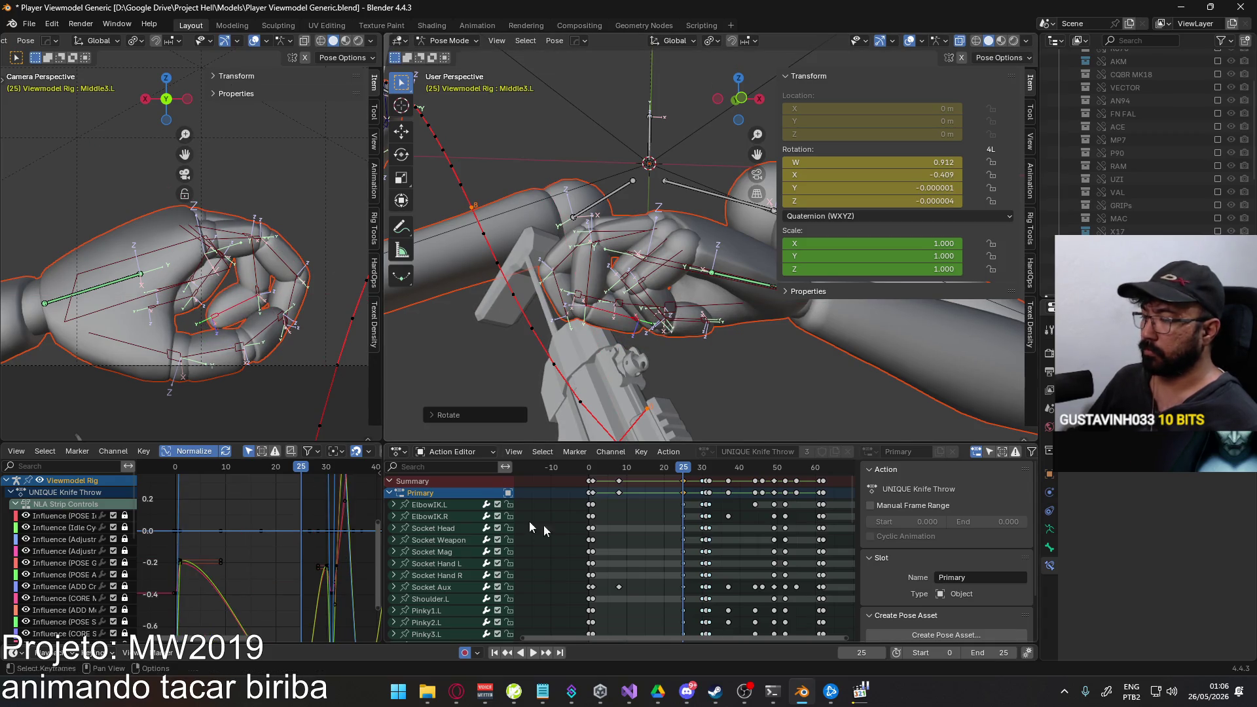
{"action": "left_click", "coordinate": [456, 693]}
{"action": "left_click", "coordinate": [486, 88]}
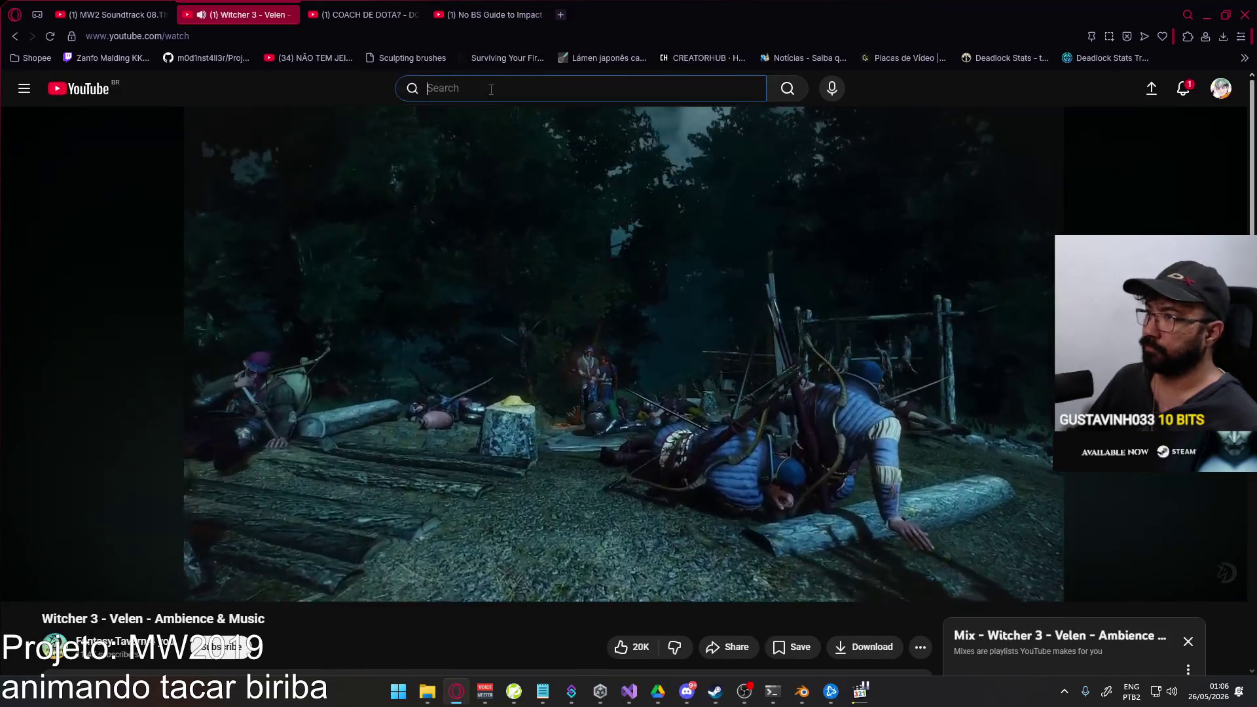
{"action": "type", "text": "takedown fa"}
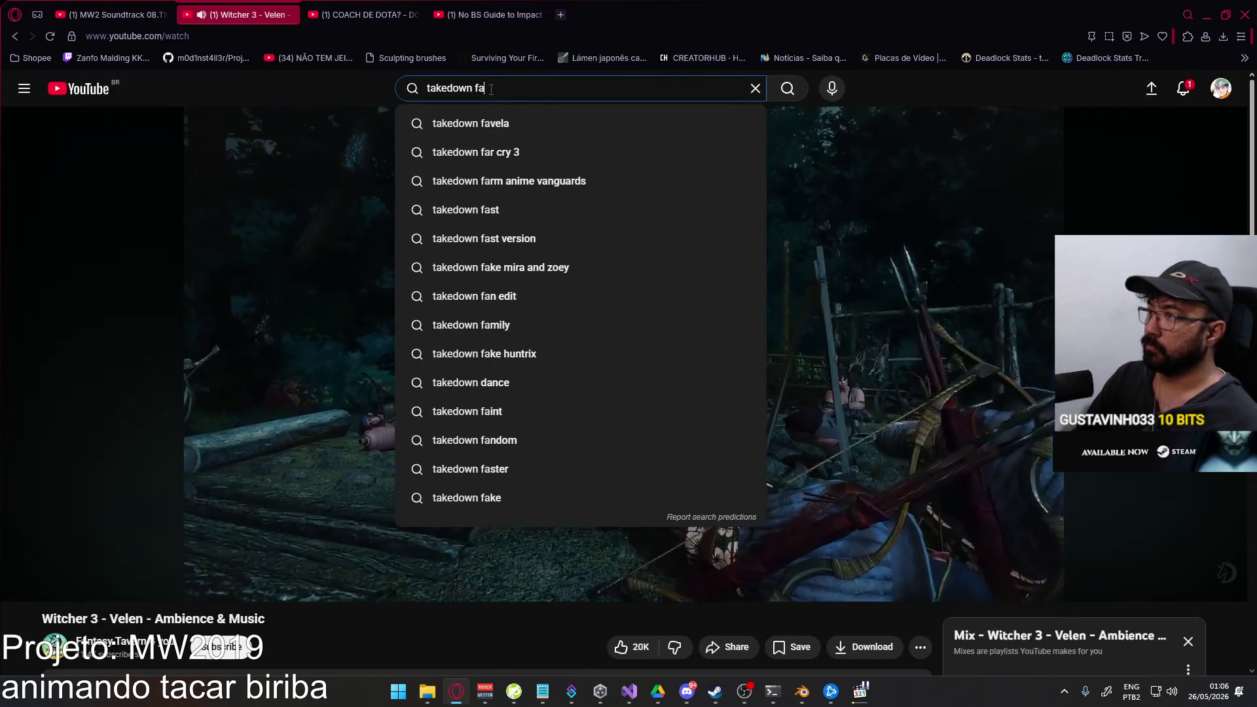
{"action": "type", "text": "vela"}
Search YouTube for 'takedown favela', go back, and return to Blender.
{"action": "key", "text": "Return"}
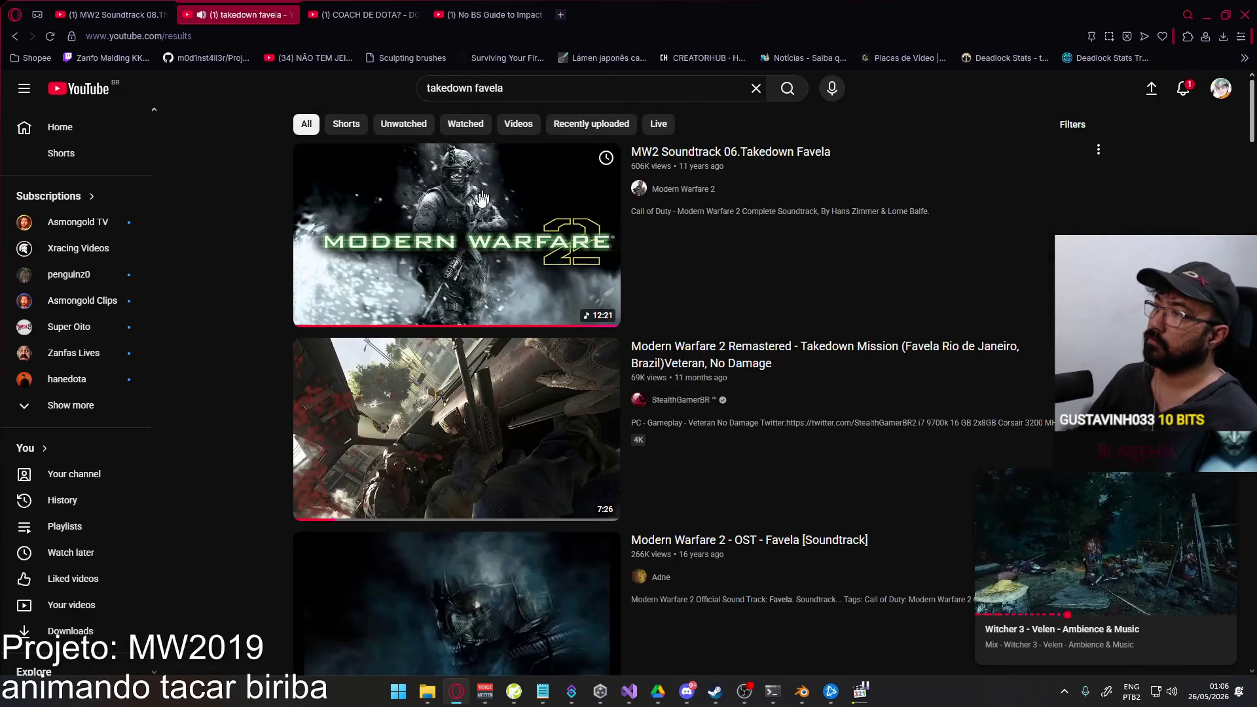
{"action": "key", "text": "alt+Left"}
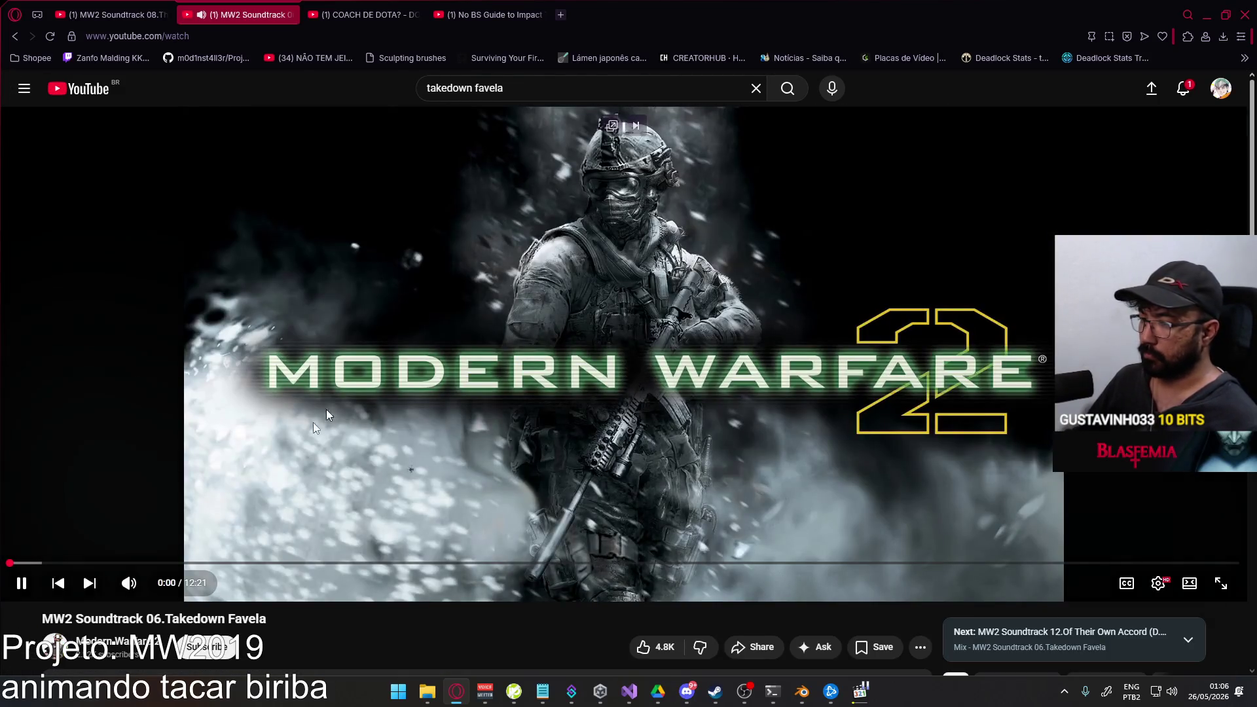
{"action": "key", "text": "alt+Tab"}
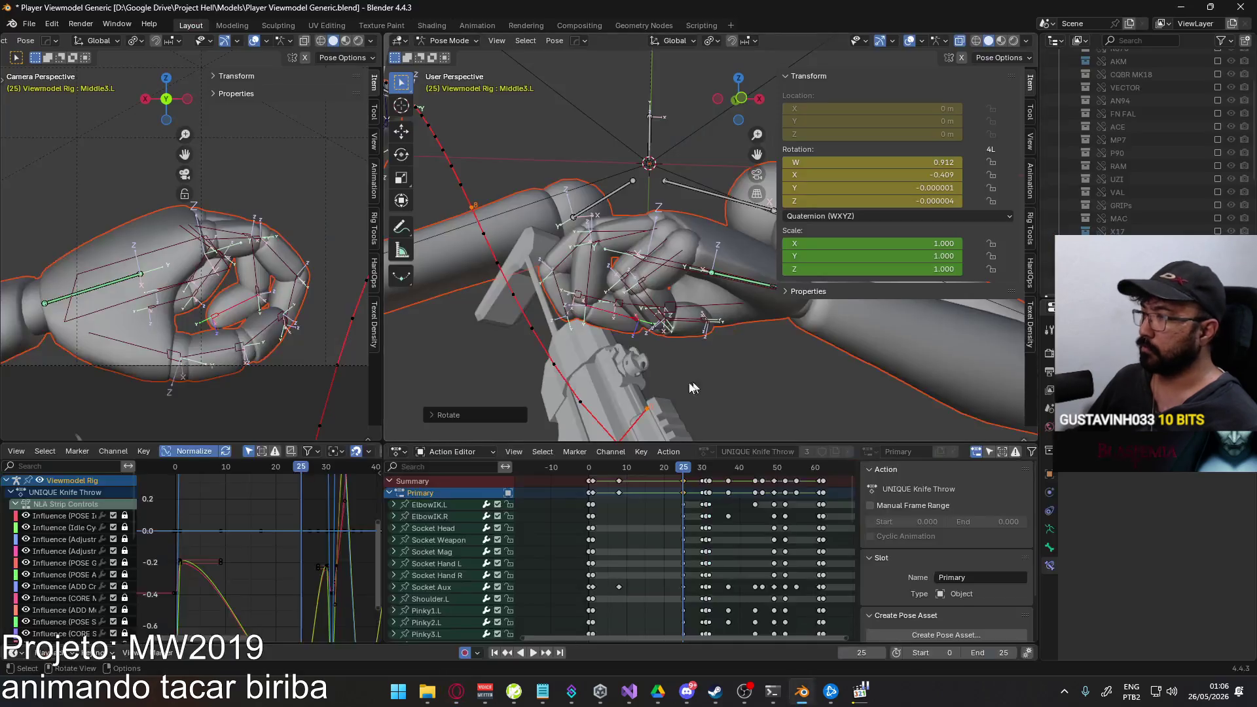
Bend Ring1.L and Ring2.L inward on their local X axis at frame 25.
{"action": "mouse_move", "coordinate": [652, 311]}
{"action": "middle_mouse_down"}
{"action": "mouse_move", "coordinate": [667, 331]}
{"action": "mouse_move", "coordinate": [663, 297]}
{"action": "middle_mouse_up"}
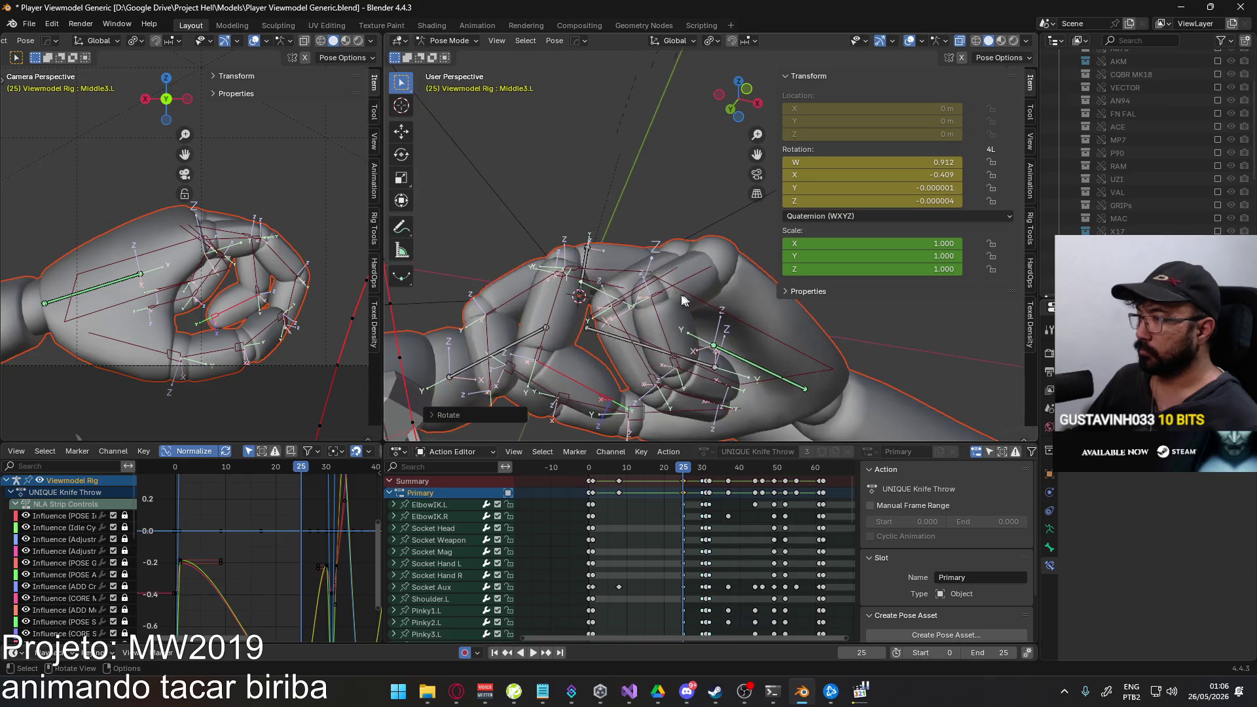
{"action": "left_click", "coordinate": [662, 297]}
{"action": "key", "text": "r"}
{"action": "key", "text": "x"}
{"action": "key", "text": "x"}
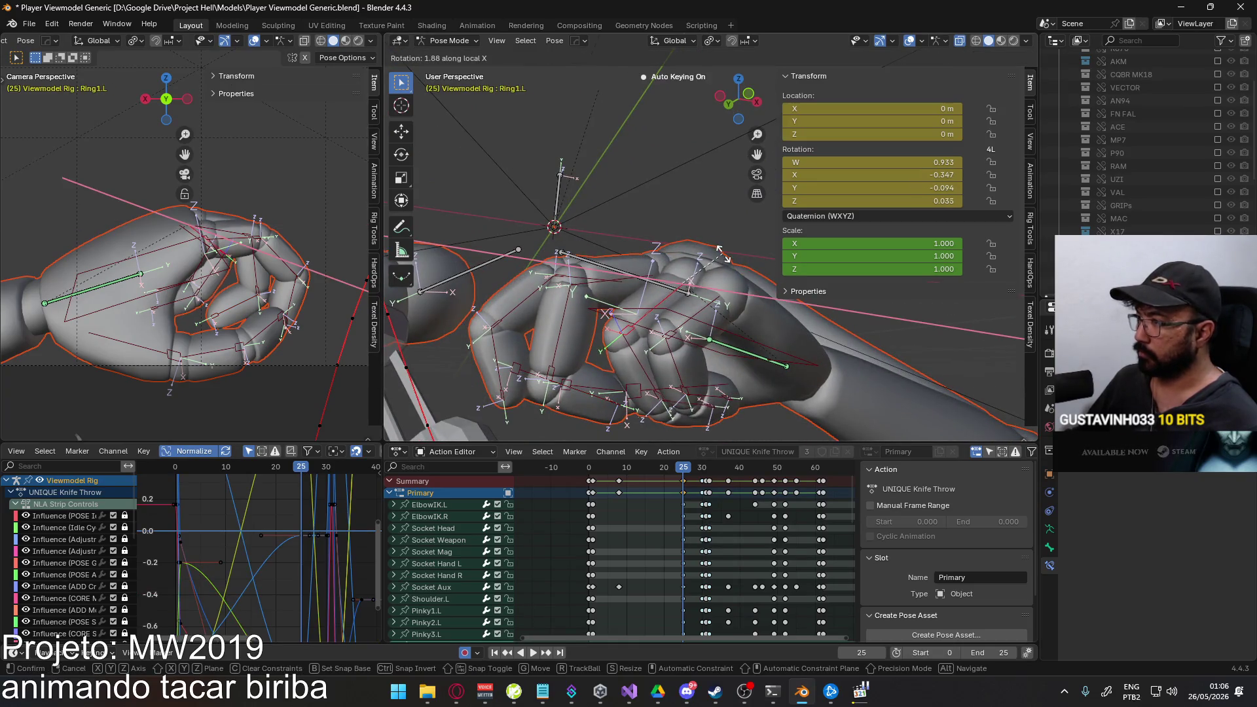
{"action": "left_click", "coordinate": [769, 265]}
{"action": "middle_click_drag", "start_coordinate": [768, 265], "coordinate": [632, 295]}
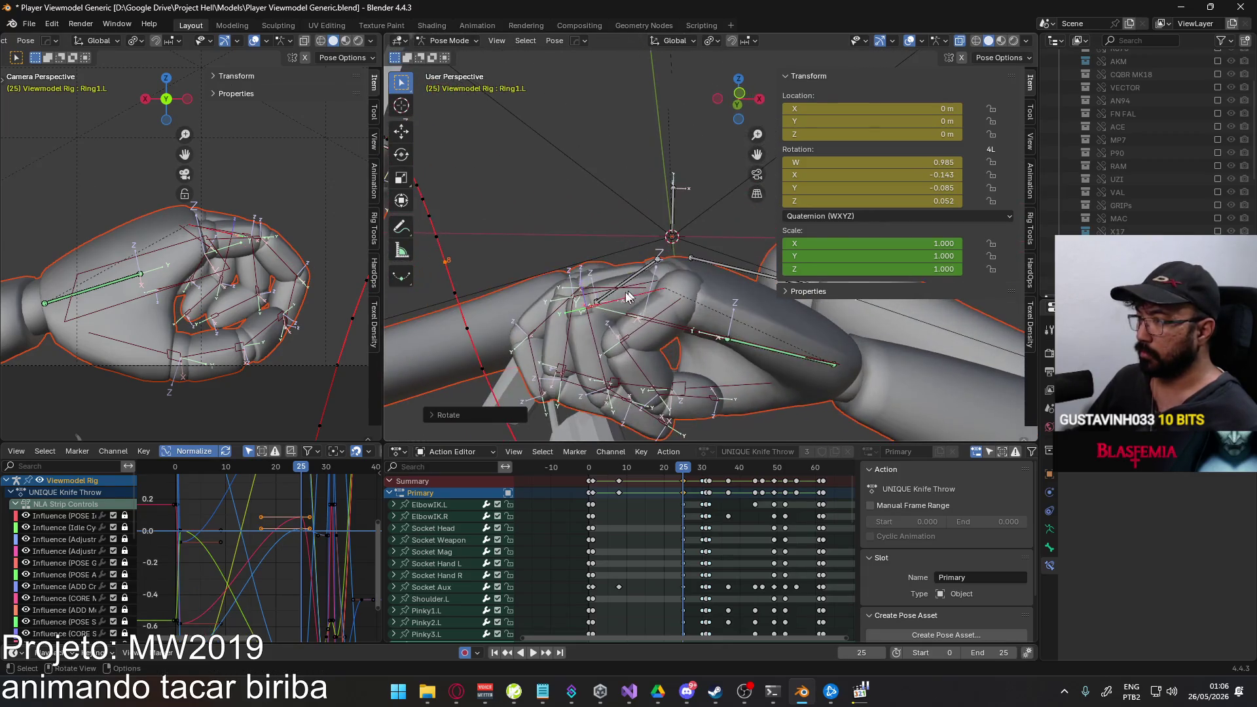
{"action": "middle_click_drag", "start_coordinate": [580, 345], "coordinate": [648, 265]}
{"action": "left_click", "coordinate": [649, 266]}
{"action": "key", "text": "r"}
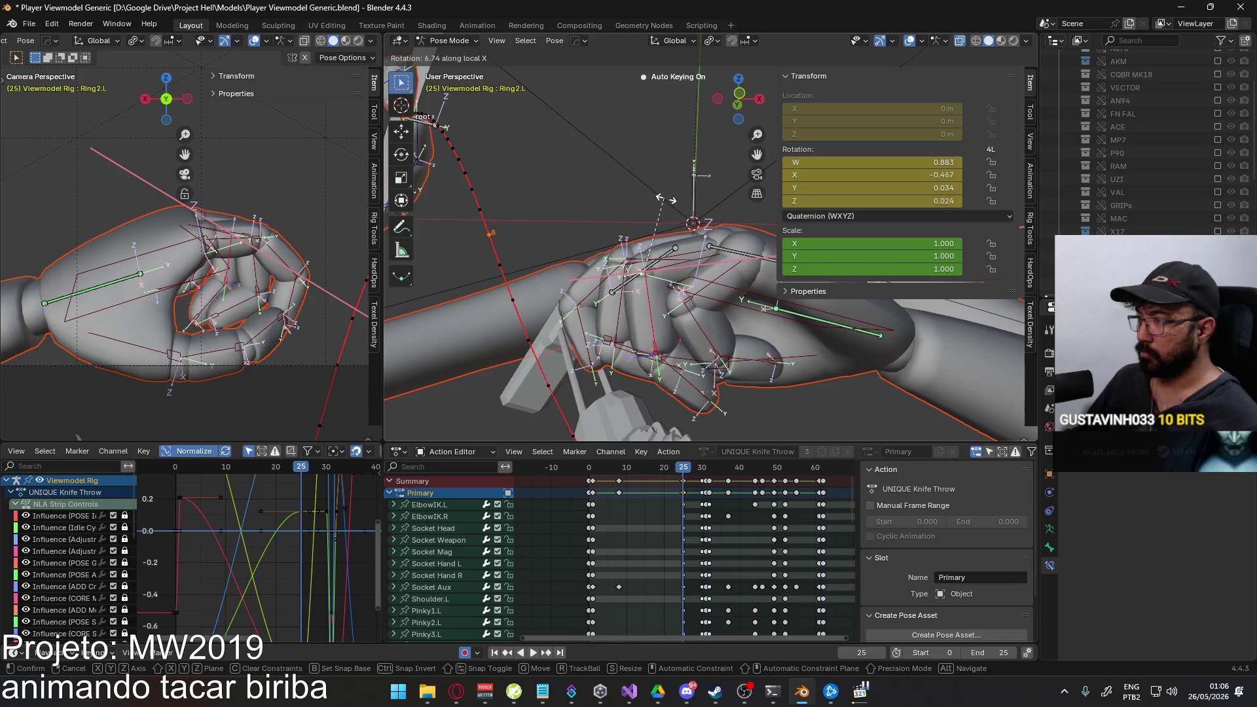
{"action": "key", "text": "x"}
{"action": "key", "text": "x"}
{"action": "left_click", "coordinate": [673, 214]}
Bend Ring3.L on local X, then tighten Ring1.L and Ring3.L a little more.
{"action": "left_click", "coordinate": [668, 394]}
{"action": "key", "text": "r"}
{"action": "key", "text": "x"}
{"action": "key", "text": "x"}
{"action": "left_click", "coordinate": [694, 390]}
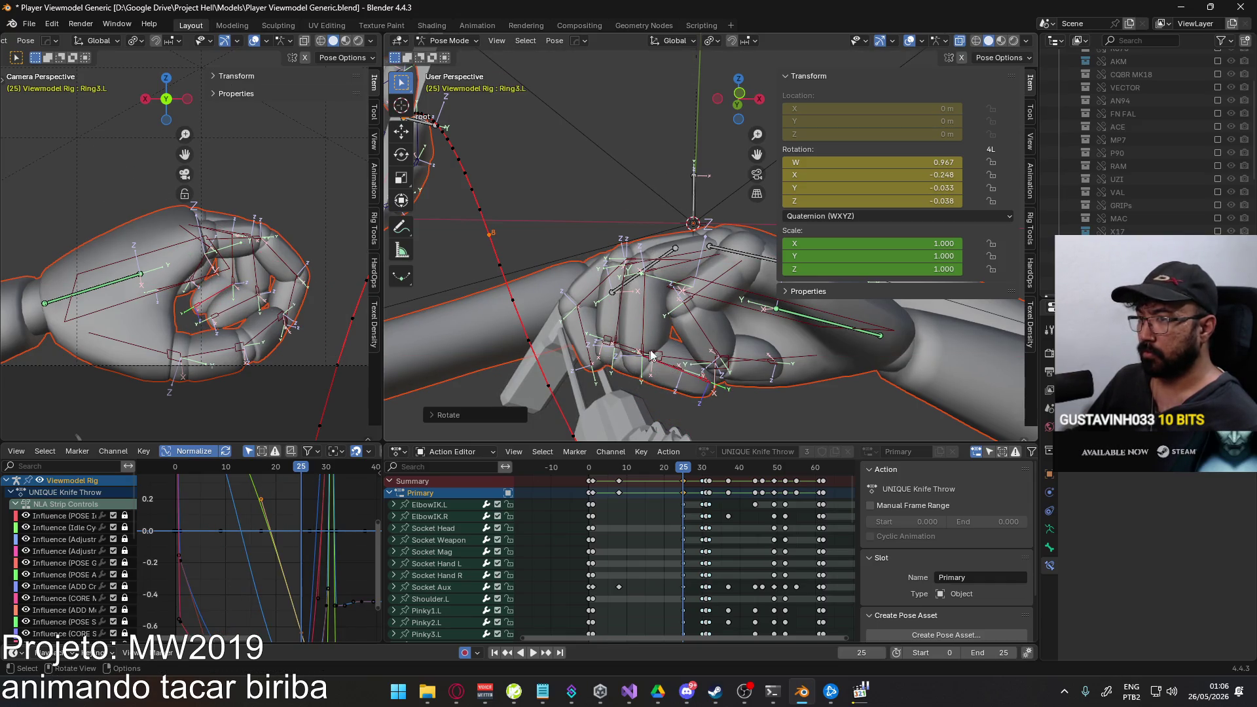
{"action": "middle_click_drag", "start_coordinate": [648, 356], "coordinate": [651, 318]}
{"action": "left_click", "coordinate": [654, 236]}
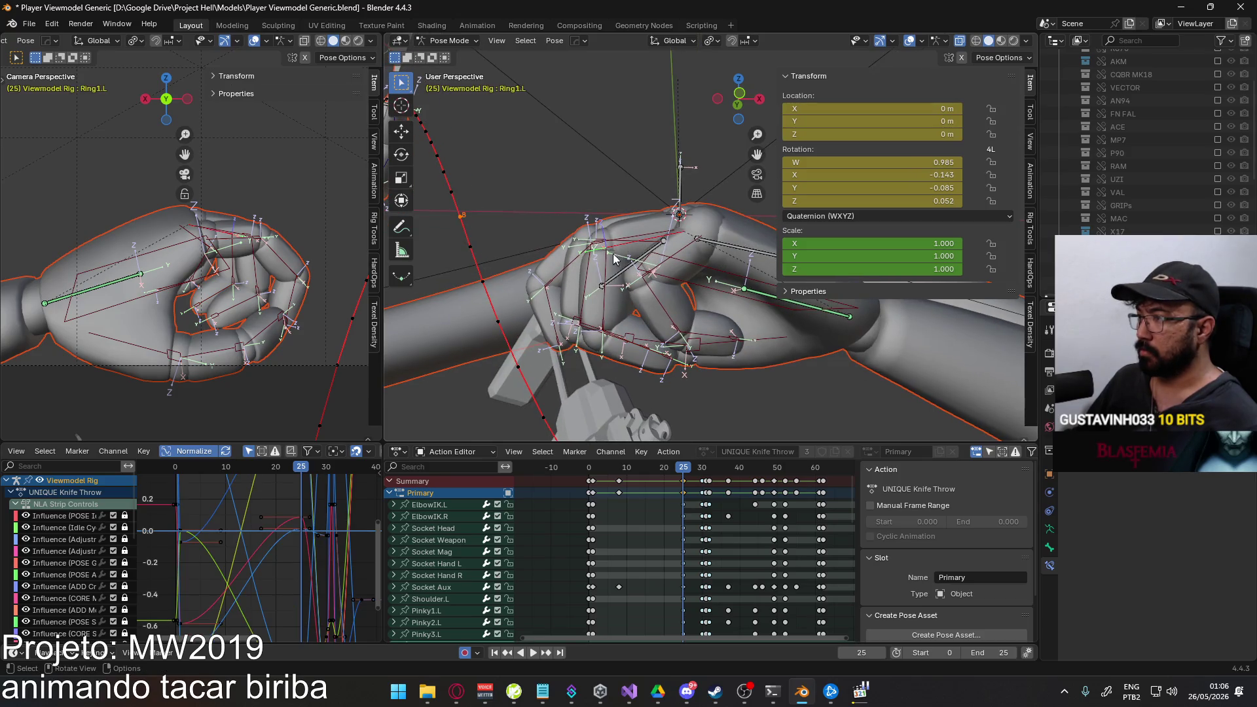
{"action": "key", "text": "x"}
{"action": "key", "text": "x"}
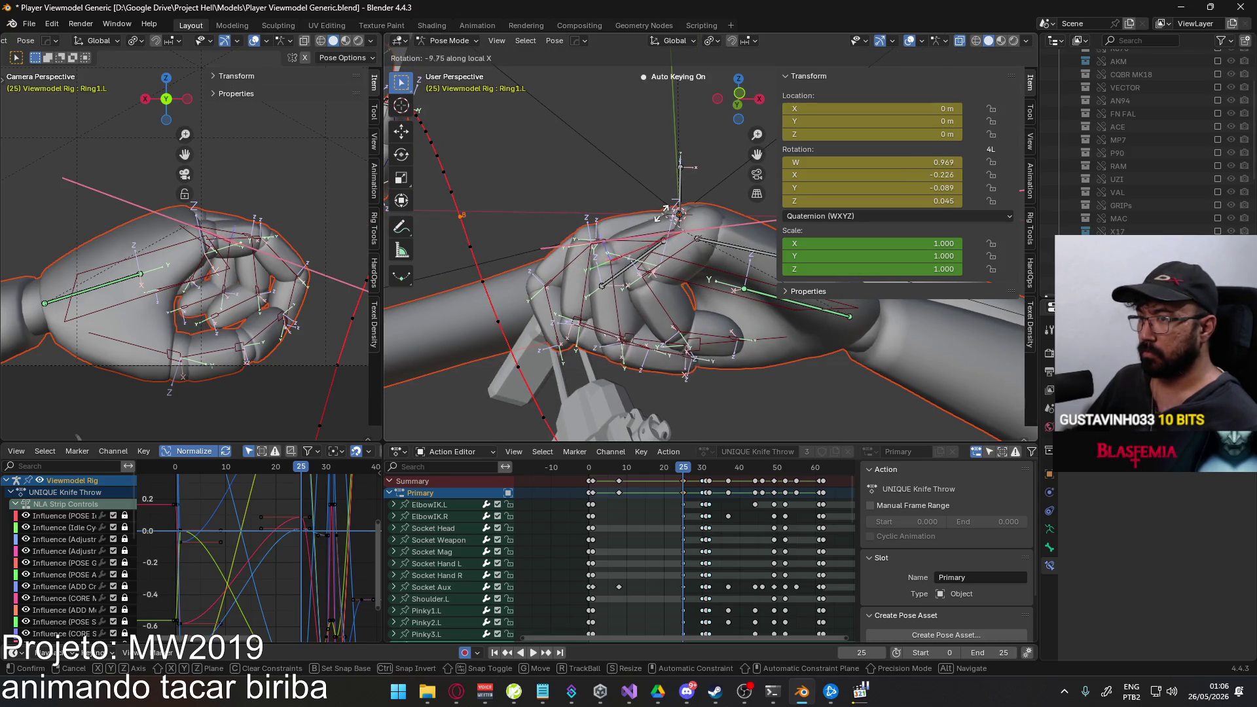
{"action": "left_click", "coordinate": [660, 241]}
{"action": "left_click", "coordinate": [644, 356]}
{"action": "middle_click_drag", "start_coordinate": [644, 355], "coordinate": [722, 340]}
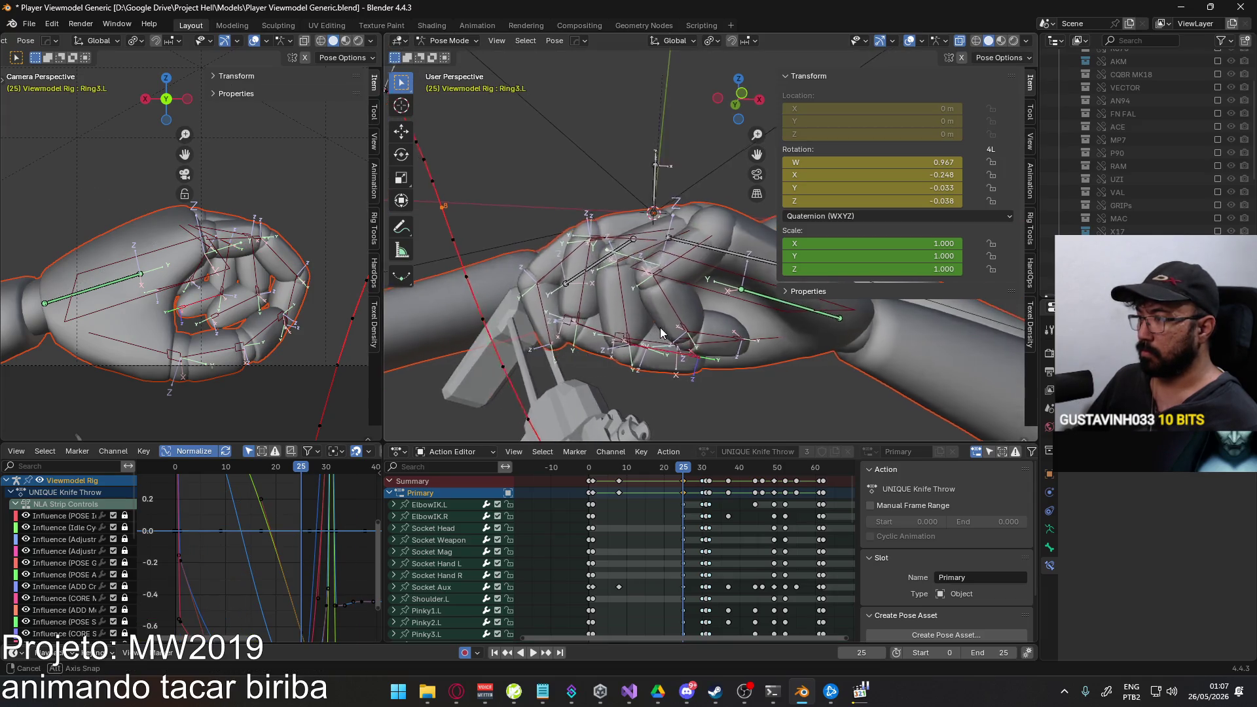
{"action": "key", "text": "r"}
{"action": "key", "text": "x"}
{"action": "key", "text": "x"}
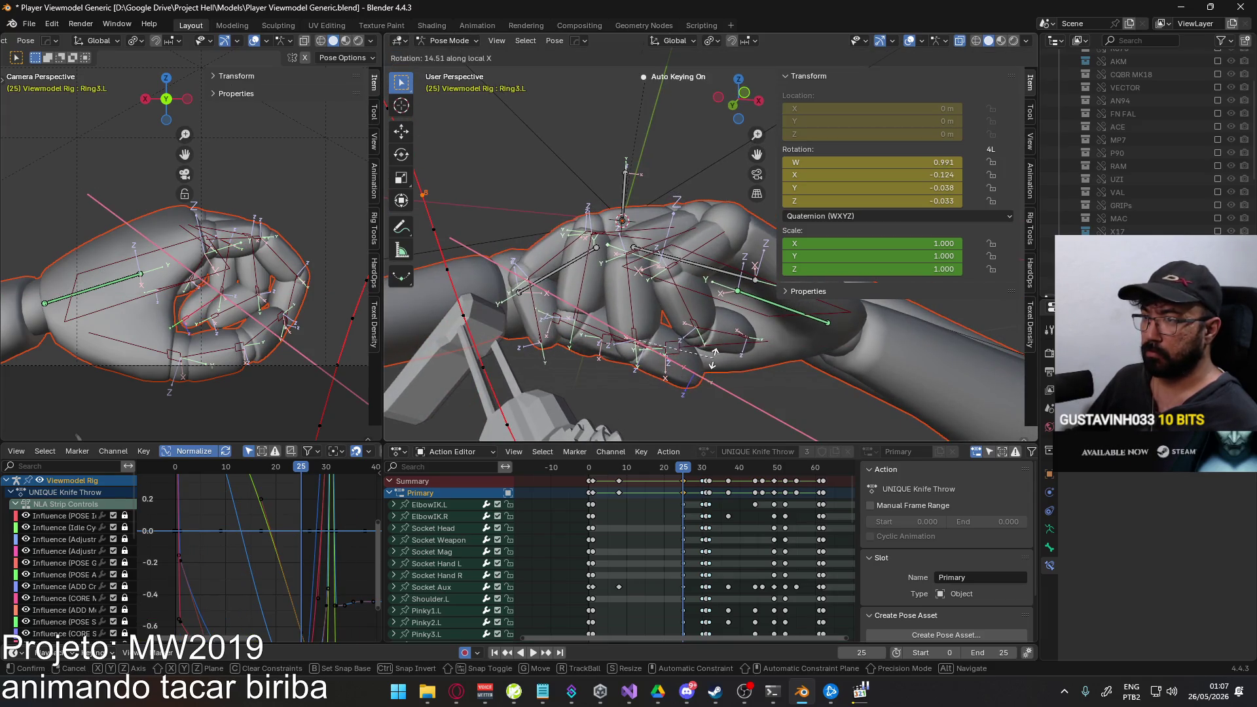
{"action": "left_click", "coordinate": [715, 360]}
Make a second pass curling Ring2.L, Ring1.L and Ring3.L further into the fist.
{"action": "left_click", "coordinate": [640, 308]}
{"action": "key", "text": "r"}
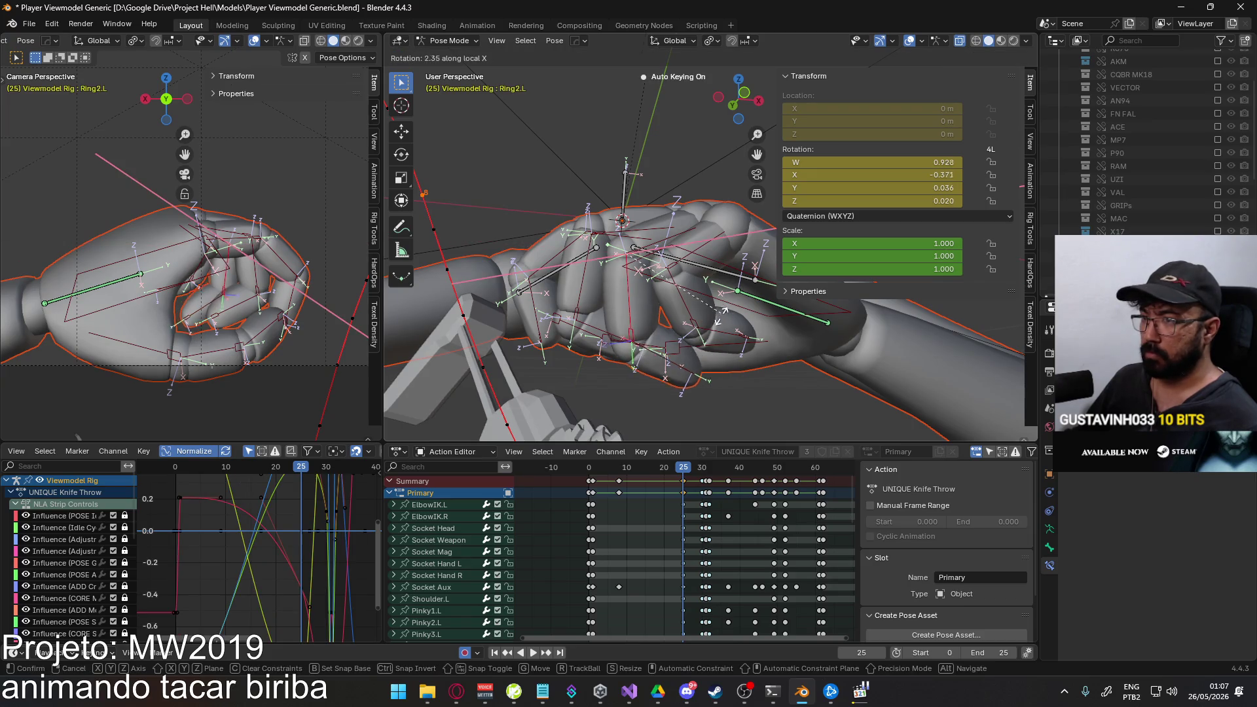
{"action": "left_click", "coordinate": [632, 299]}
{"action": "left_click", "coordinate": [632, 264]}
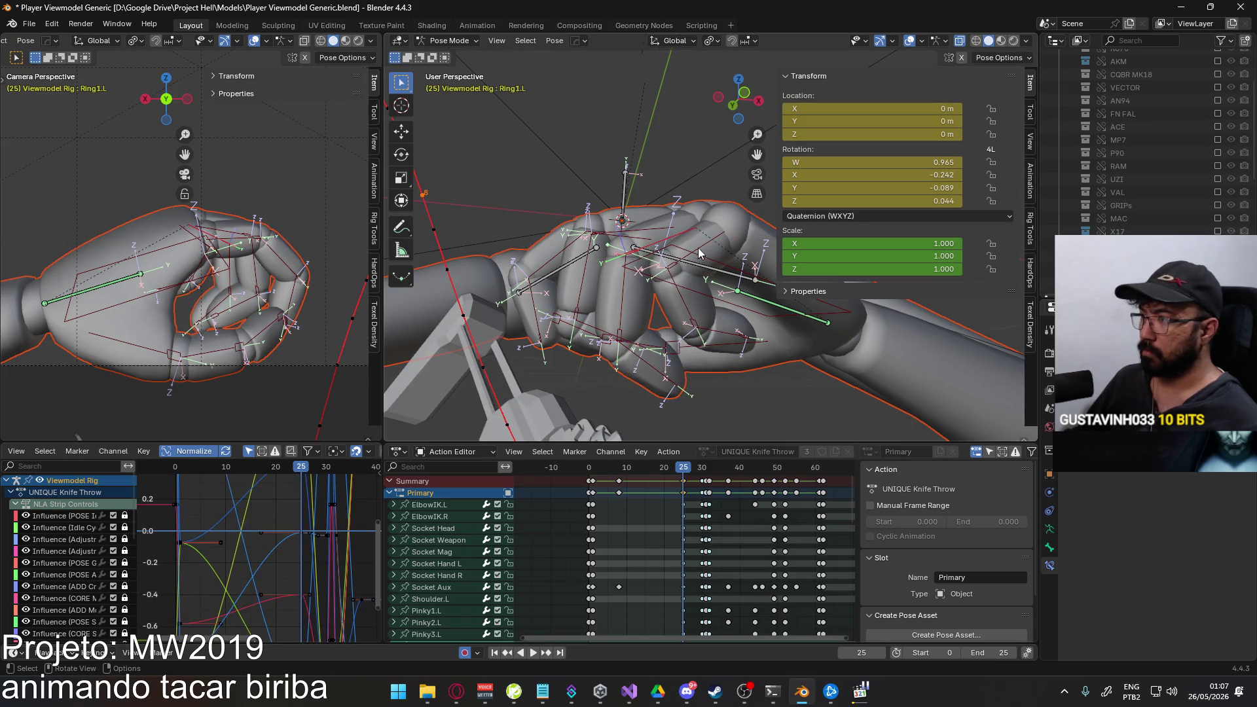
{"action": "key", "text": "r"}
{"action": "key", "text": "x"}
{"action": "key", "text": "x"}
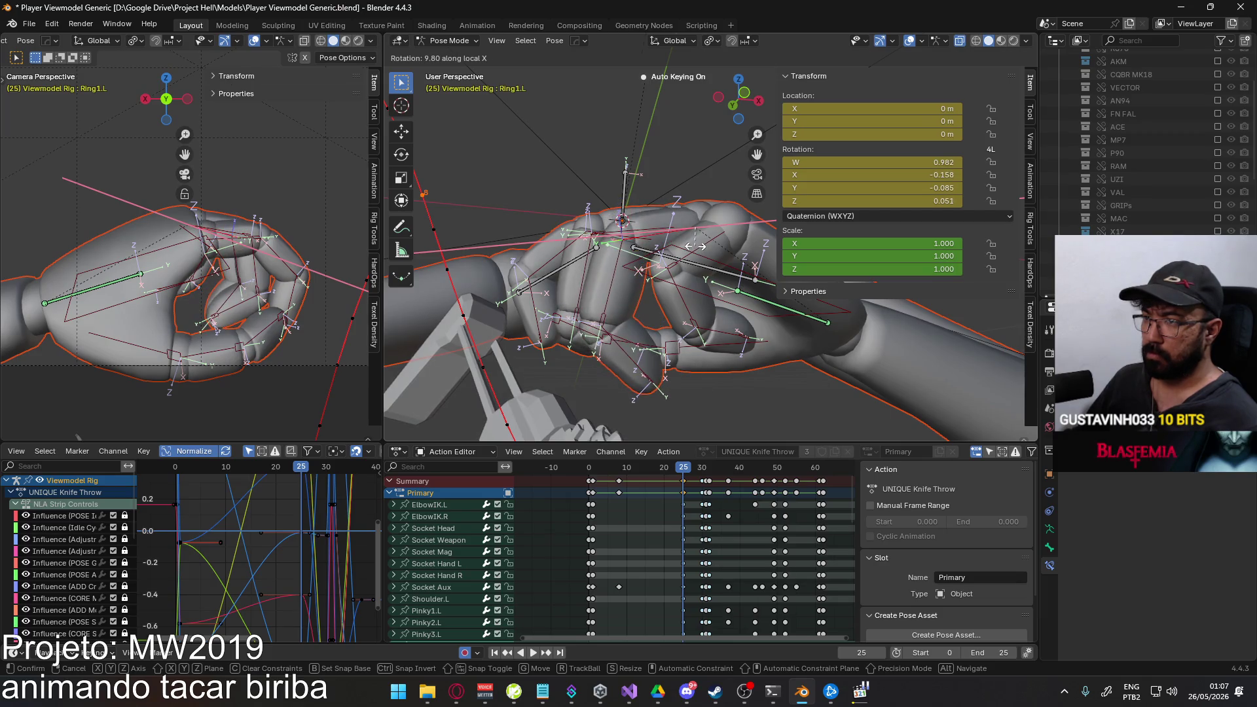
{"action": "left_click", "coordinate": [648, 366]}
{"action": "left_click", "coordinate": [634, 363]}
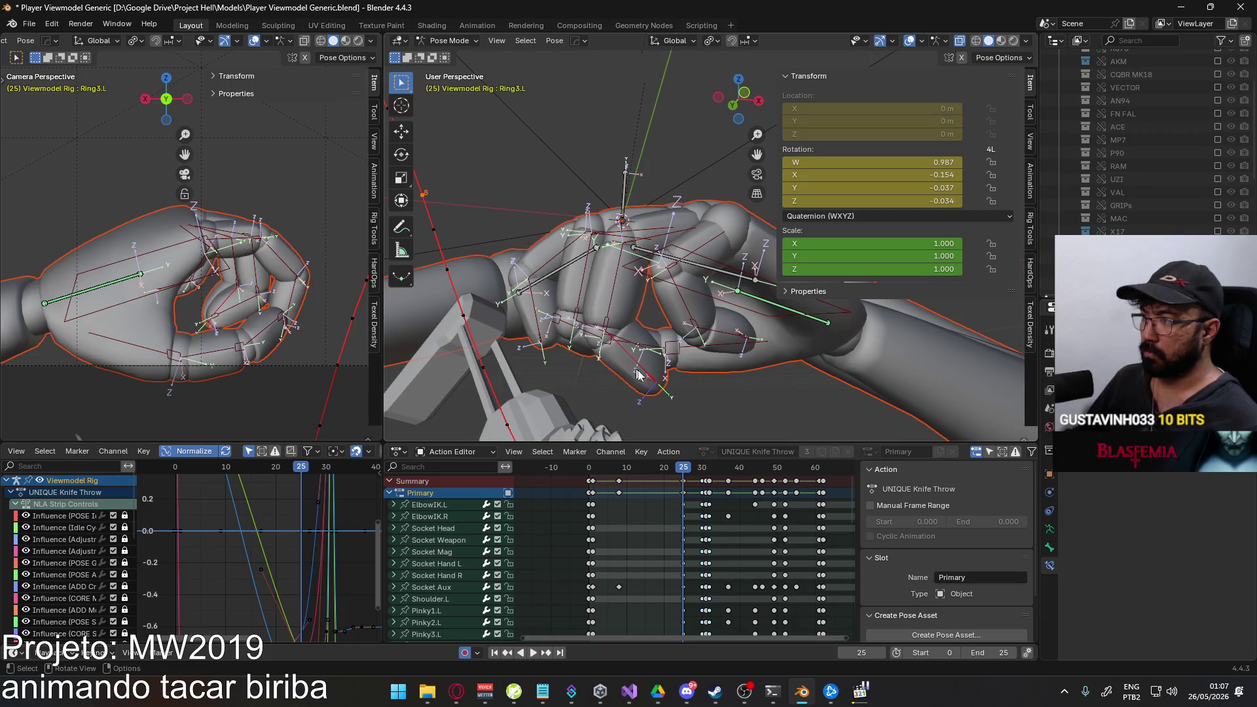
{"action": "key", "text": "r"}
{"action": "key", "text": "x"}
{"action": "key", "text": "x"}
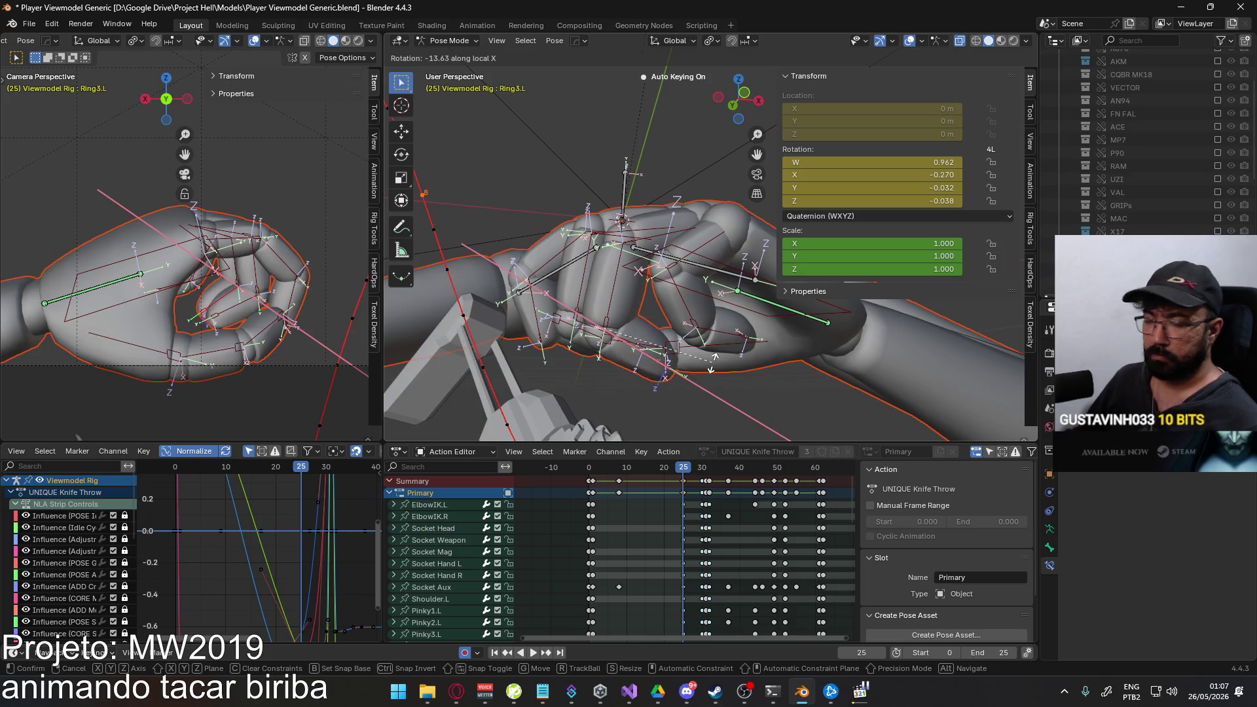
{"action": "left_click", "coordinate": [716, 360]}
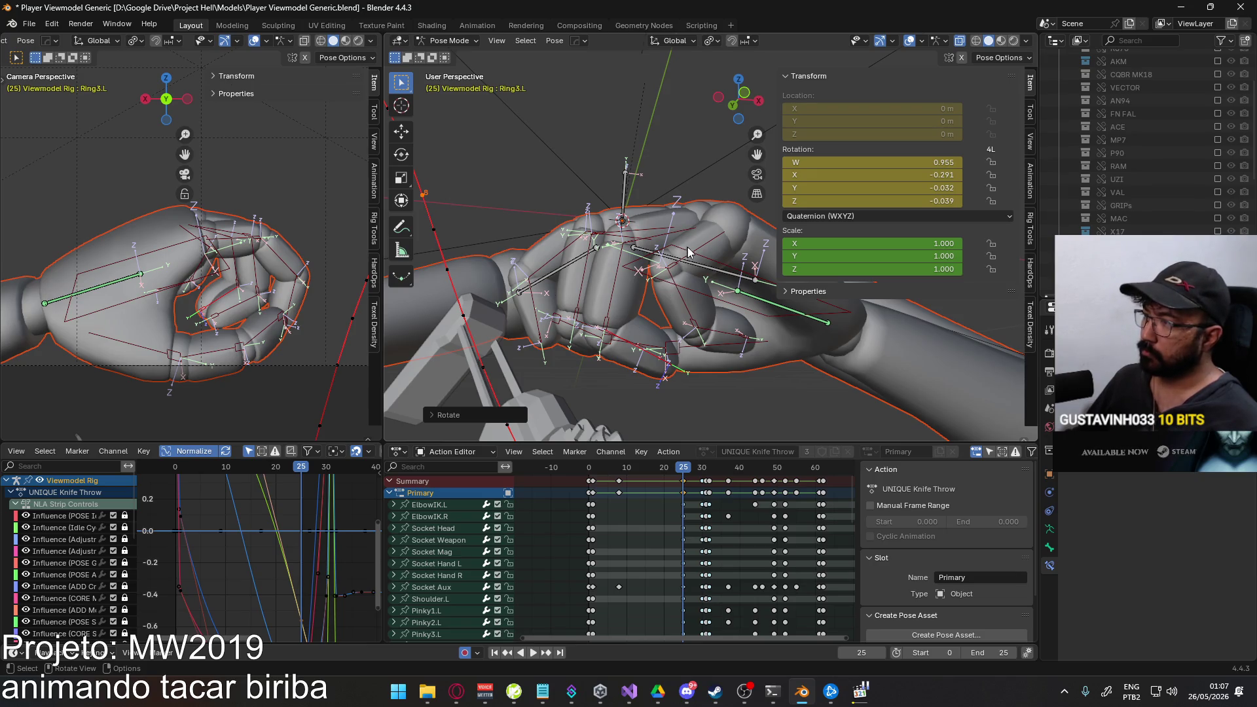
Curl Pinky2.L inward on its local X axis in two rotations.
{"action": "left_click", "coordinate": [720, 264]}
{"action": "left_click", "coordinate": [675, 298]}
{"action": "key", "text": "r"}
{"action": "key", "text": "x"}
{"action": "key", "text": "x"}
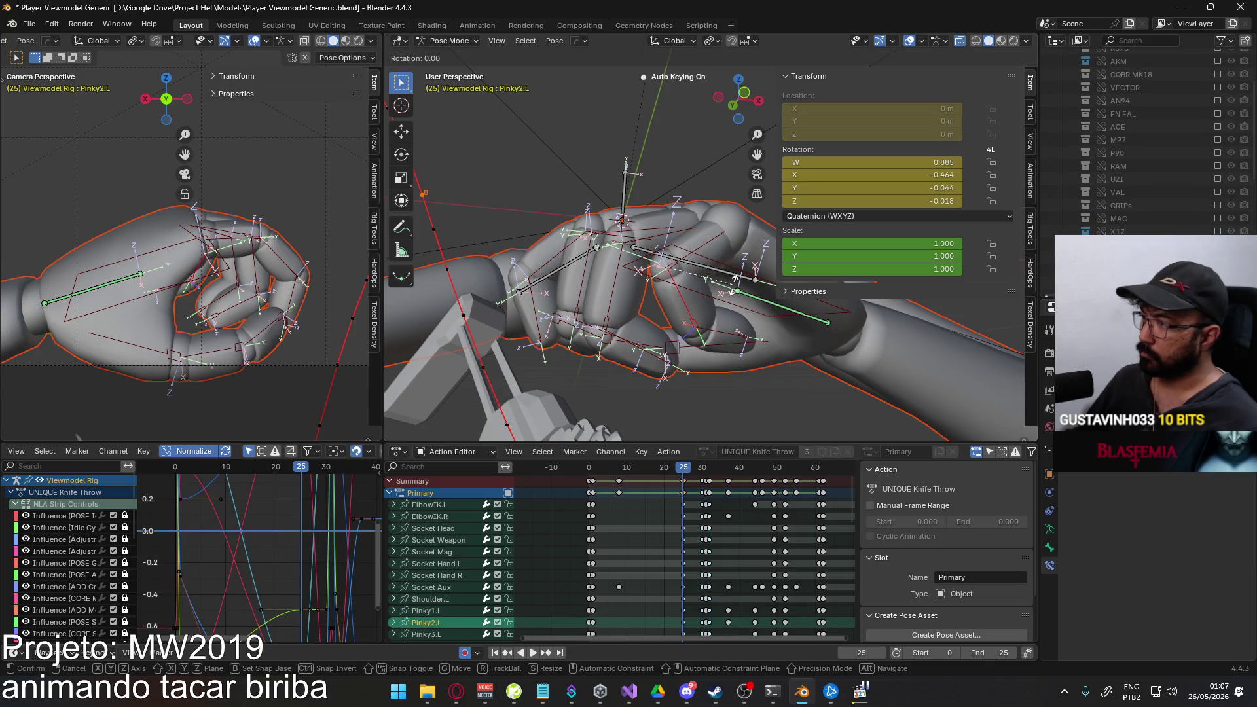
{"action": "left_click", "coordinate": [703, 336]}
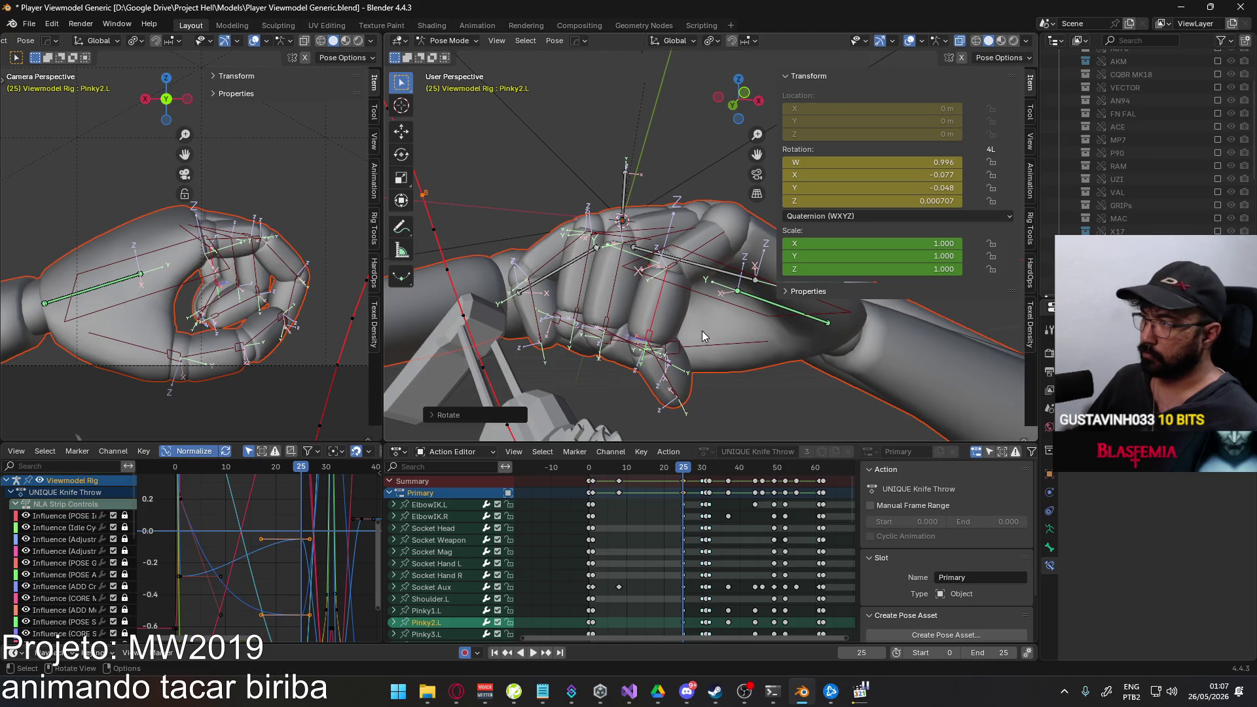
{"action": "key", "text": "r"}
{"action": "left_click", "coordinate": [693, 244]}
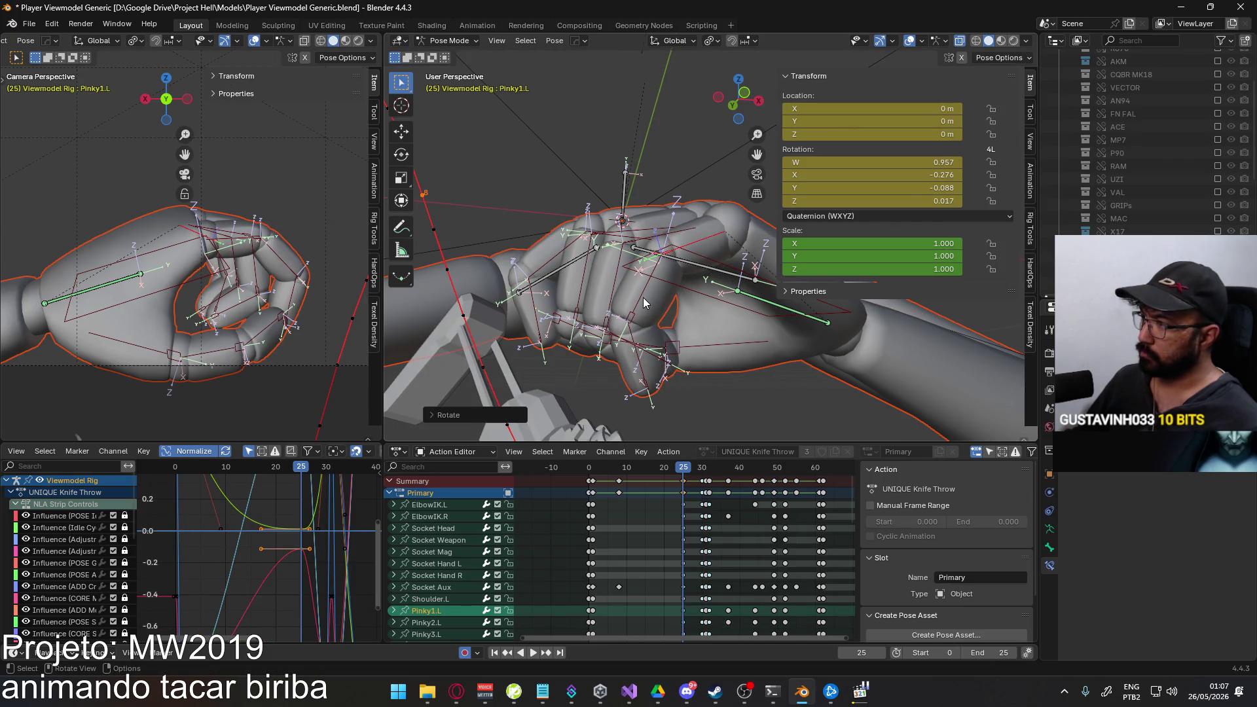
{"action": "key", "text": "r"}
{"action": "left_click", "coordinate": [704, 304]}
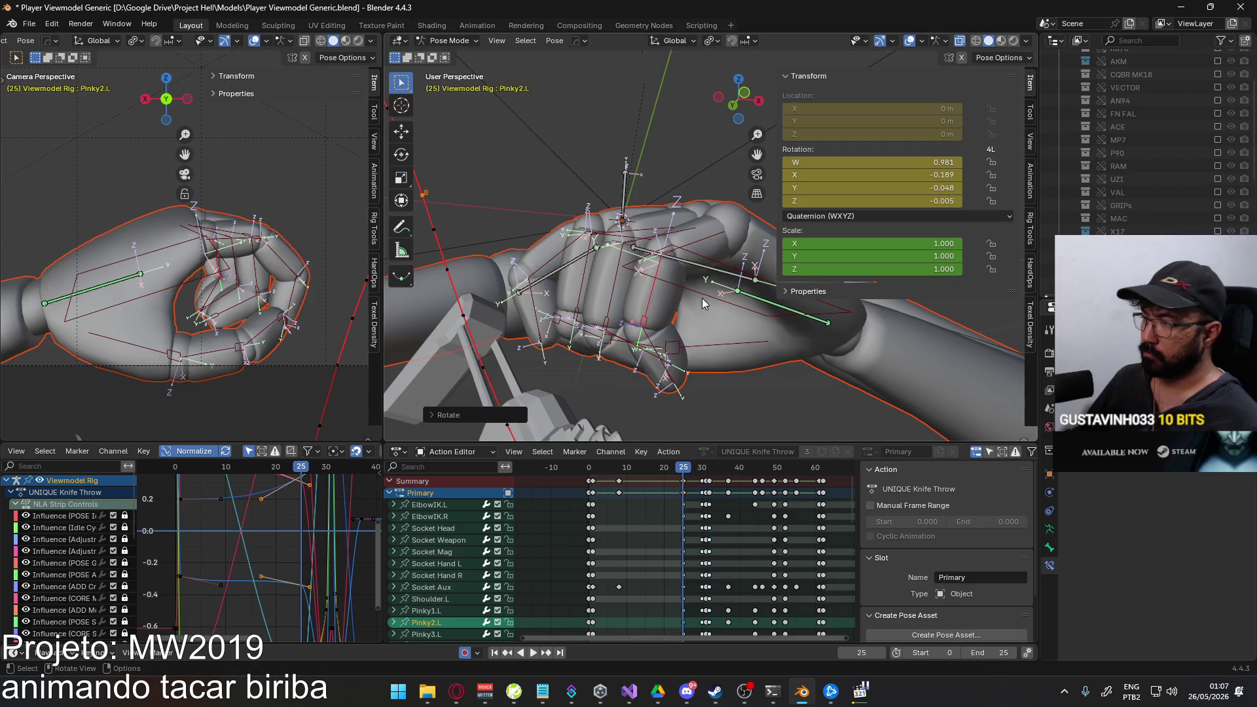
Curl Pinky3.L on local X and bend Pinky2.L in a bit further.
{"action": "left_click", "coordinate": [649, 349]}
{"action": "key", "text": "r"}
{"action": "key", "text": "x"}
{"action": "key", "text": "x"}
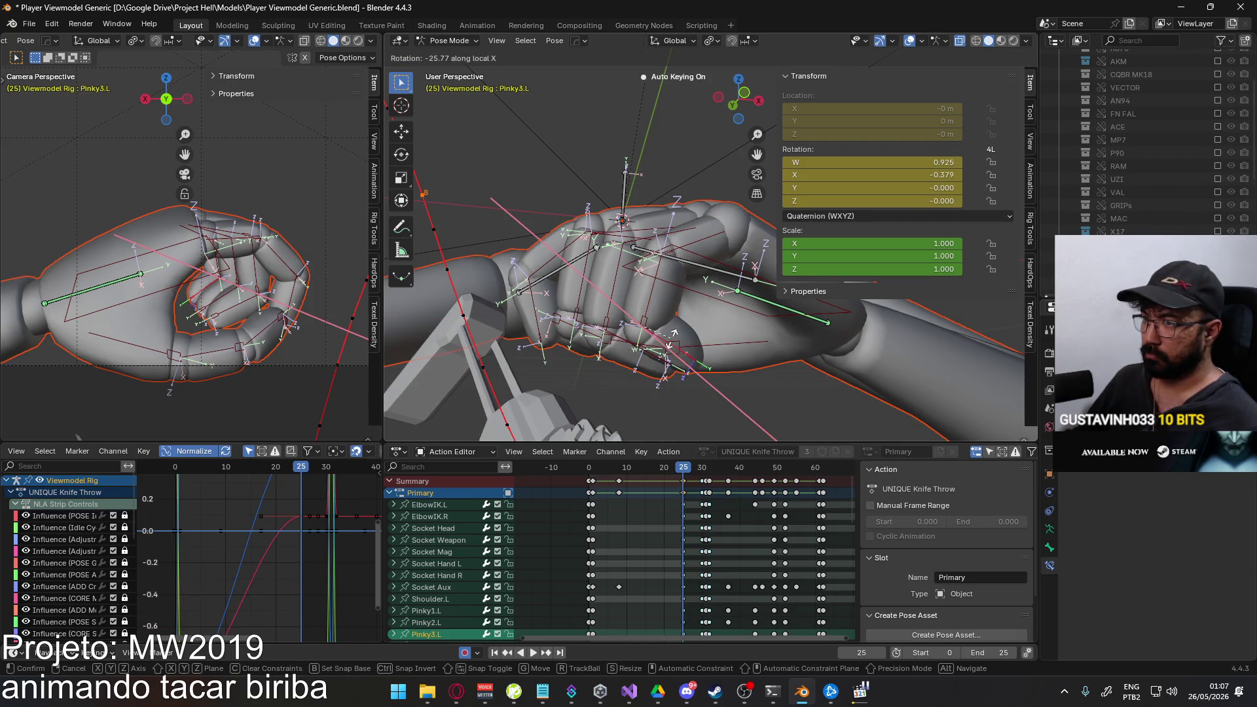
{"action": "left_click", "coordinate": [673, 335]}
{"action": "left_click", "coordinate": [650, 307]}
{"action": "key", "text": "r"}
{"action": "key", "text": "x"}
{"action": "key", "text": "x"}
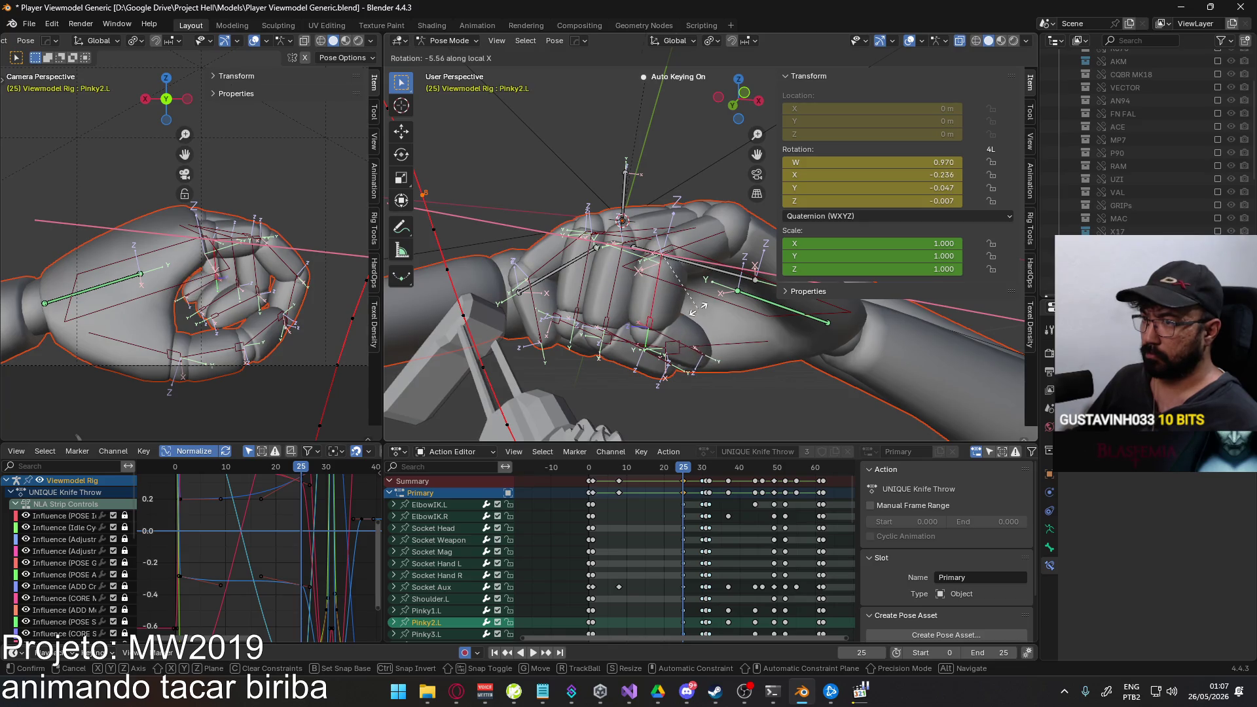
{"action": "left_click", "coordinate": [699, 309]}
Rotate the base bone Pinky1.L on its local Z axis to close the pinky into the fist.
{"action": "middle_click_drag", "start_coordinate": [700, 309], "coordinate": [755, 316]}
{"action": "mouse_move", "coordinate": [652, 322]}
{"action": "middle_mouse_down"}
{"action": "mouse_move", "coordinate": [685, 335]}
{"action": "mouse_move", "coordinate": [688, 295]}
{"action": "middle_mouse_up"}
{"action": "left_click", "coordinate": [673, 287]}
{"action": "key", "text": "r"}
{"action": "key", "text": "y"}
{"action": "key", "text": "y"}
{"action": "key", "text": "x"}
{"action": "key", "text": "x"}
{"action": "key", "text": "z"}
{"action": "key", "text": "z"}
{"action": "left_click", "coordinate": [718, 271]}
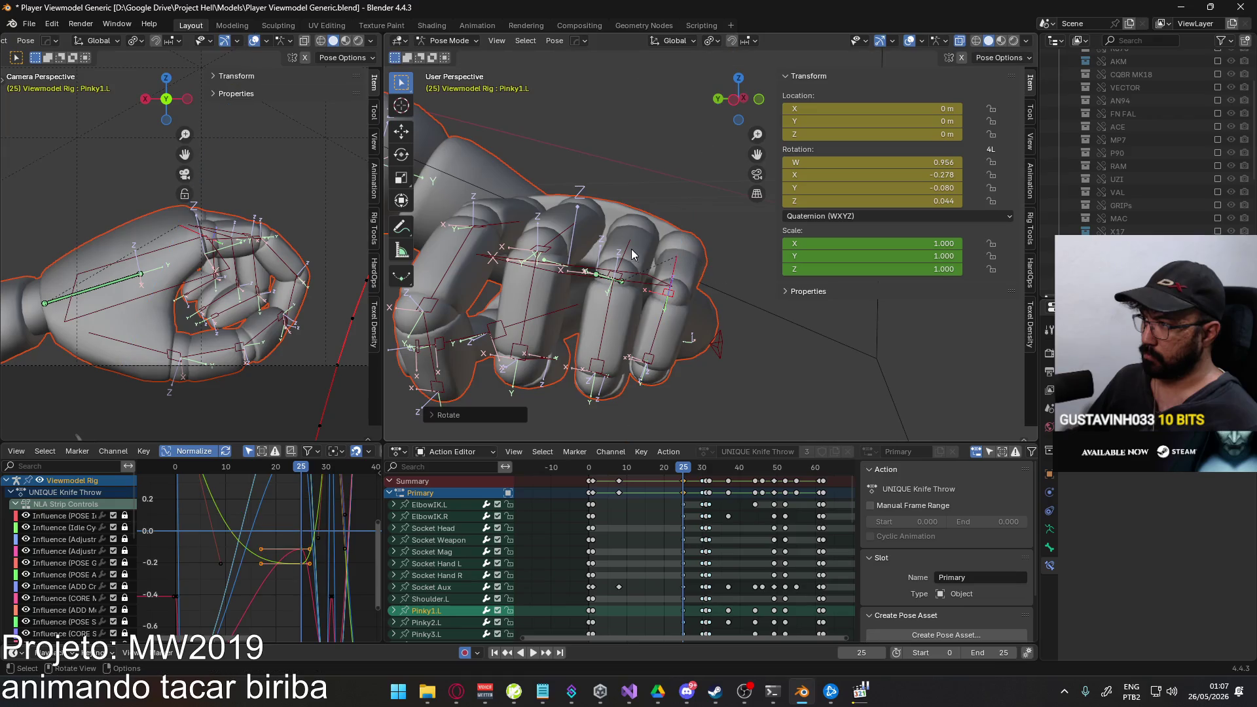
Rotate Ring1.L on its local Z axis to adjust the ring finger's splay.
{"action": "left_click", "coordinate": [700, 241]}
{"action": "key", "text": "r"}
{"action": "key", "text": "z"}
{"action": "key", "text": "z"}
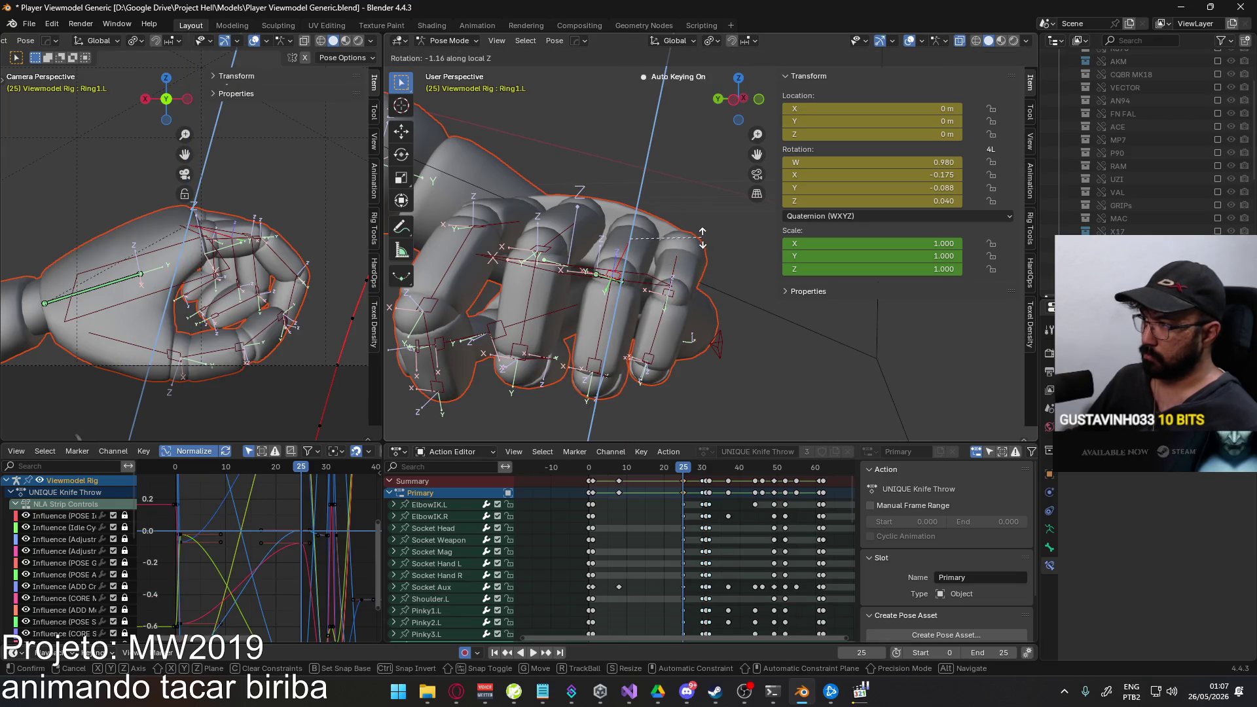
{"action": "left_click", "coordinate": [703, 241]}
Curl the middle fingertip bone Middle3.L further on local X.
{"action": "mouse_move", "coordinate": [680, 335]}
{"action": "middle_mouse_down"}
{"action": "mouse_move", "coordinate": [616, 268]}
{"action": "mouse_move", "coordinate": [569, 282]}
{"action": "mouse_move", "coordinate": [597, 297]}
{"action": "middle_mouse_up"}
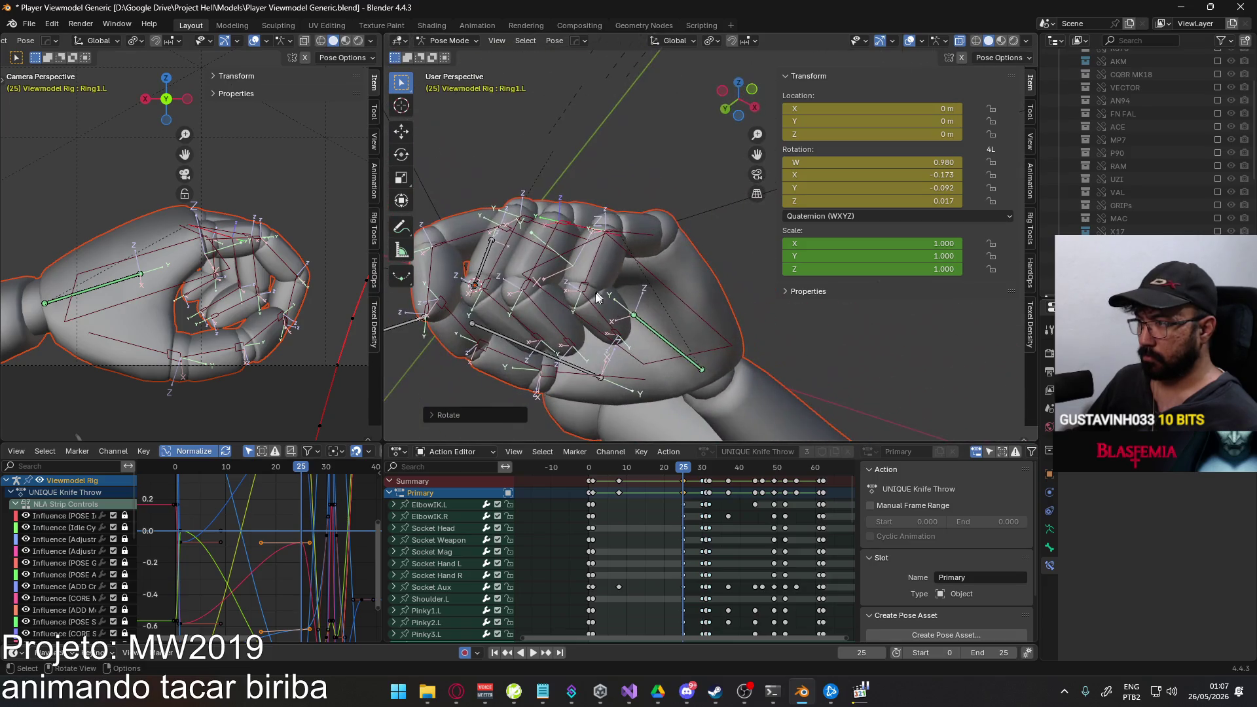
{"action": "left_click", "coordinate": [506, 323]}
{"action": "key", "text": "r"}
{"action": "key", "text": "x"}
{"action": "key", "text": "x"}
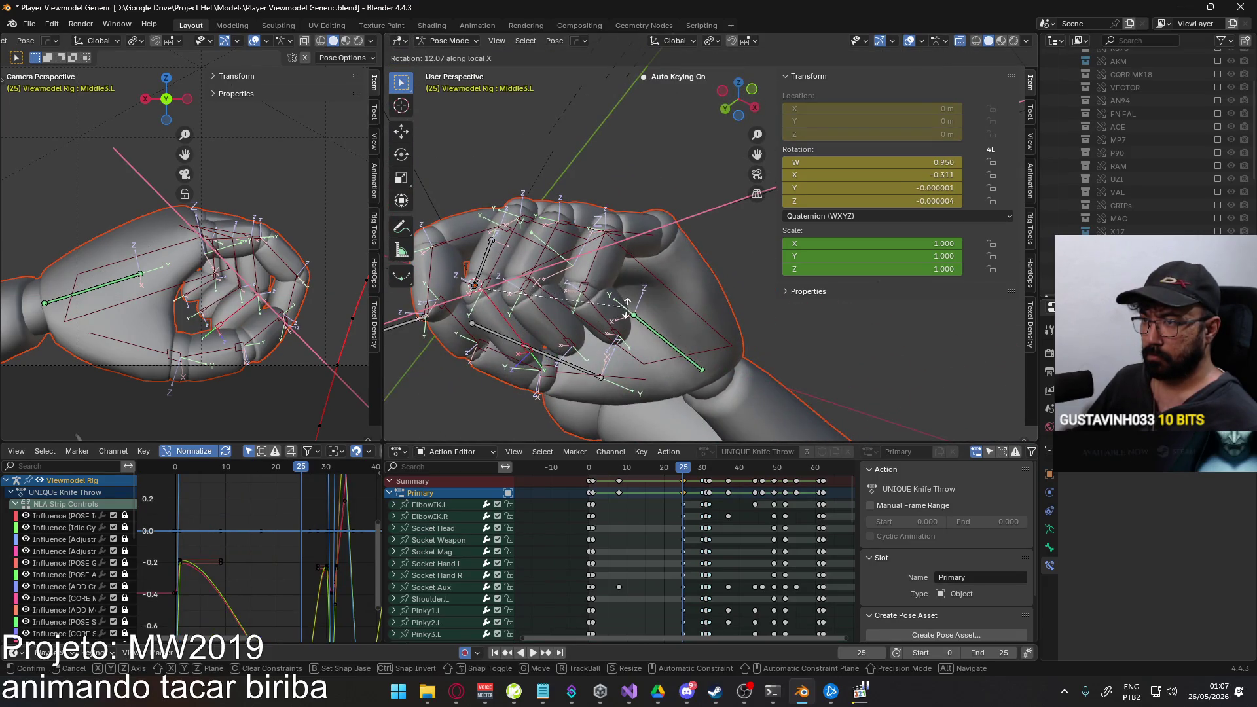
{"action": "left_click", "coordinate": [628, 305]}
Reset Thumb1.L to its rest rotation with Alt+R and begin reposing it.
{"action": "mouse_move", "coordinate": [627, 306]}
{"action": "middle_mouse_down"}
{"action": "mouse_move", "coordinate": [603, 313]}
{"action": "mouse_move", "coordinate": [677, 356]}
{"action": "mouse_move", "coordinate": [778, 370]}
{"action": "mouse_move", "coordinate": [697, 335]}
{"action": "mouse_move", "coordinate": [737, 332]}
{"action": "mouse_move", "coordinate": [669, 296]}
{"action": "middle_mouse_up"}
{"action": "left_click", "coordinate": [665, 291]}
{"action": "key", "text": "alt+r"}
{"action": "mouse_move", "coordinate": [283, 354]}
{"action": "middle_mouse_down"}
{"action": "mouse_move", "coordinate": [274, 304]}
{"action": "mouse_move", "coordinate": [247, 299]}
{"action": "middle_mouse_up"}
{"action": "key", "text": "r"}
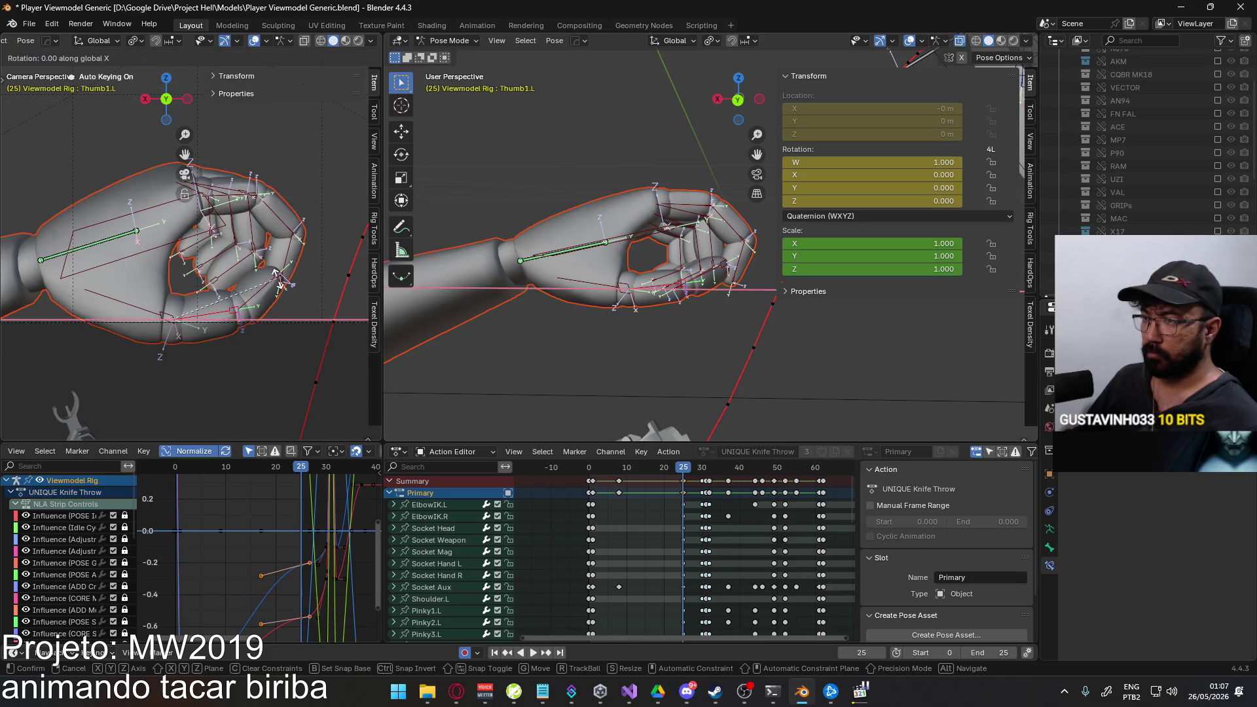
Rotate Thumb1.L on local X and re-angle Thumb2.L so the thumb tucks in.
{"action": "key", "text": "x"}
{"action": "key", "text": "x"}
{"action": "left_click", "coordinate": [290, 291]}
{"action": "key", "text": "r"}
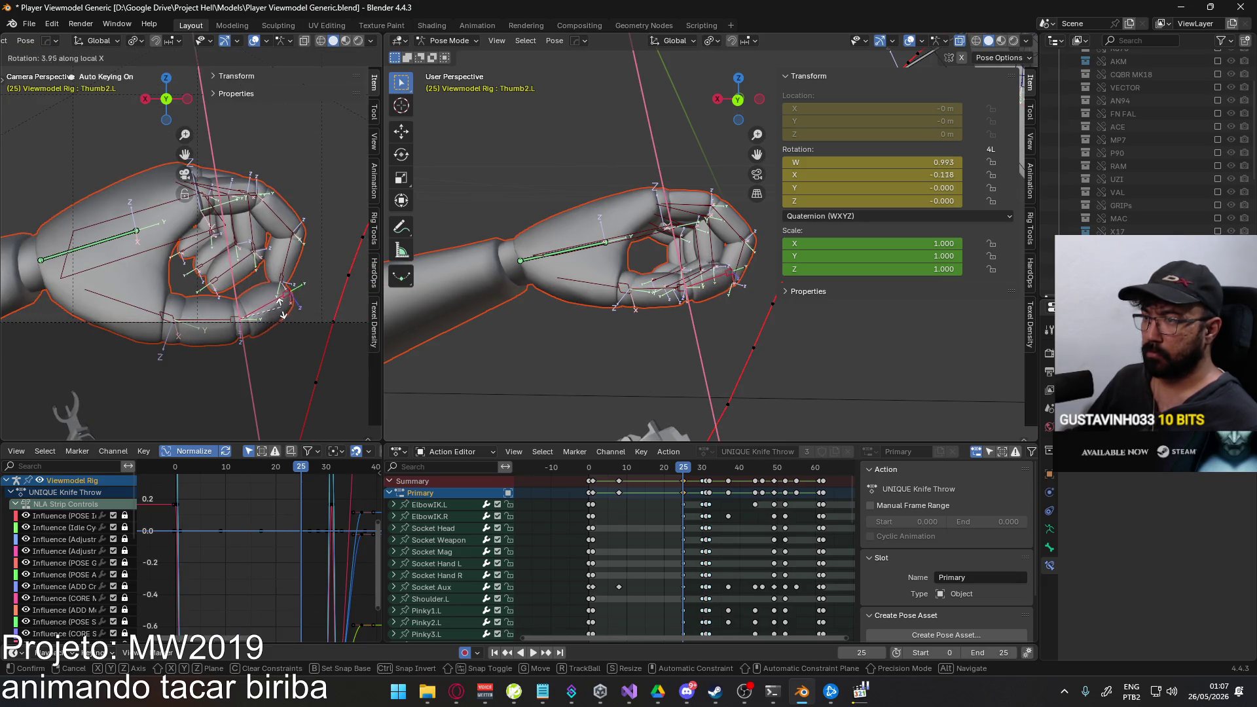
{"action": "left_click", "coordinate": [190, 321]}
Rotate the thumb root bone Thumb0.L on its local Z axis.
{"action": "left_click", "coordinate": [262, 281]}
{"action": "key", "text": "r"}
{"action": "key", "text": "z"}
{"action": "key", "text": "z"}
{"action": "left_click", "coordinate": [258, 301]}
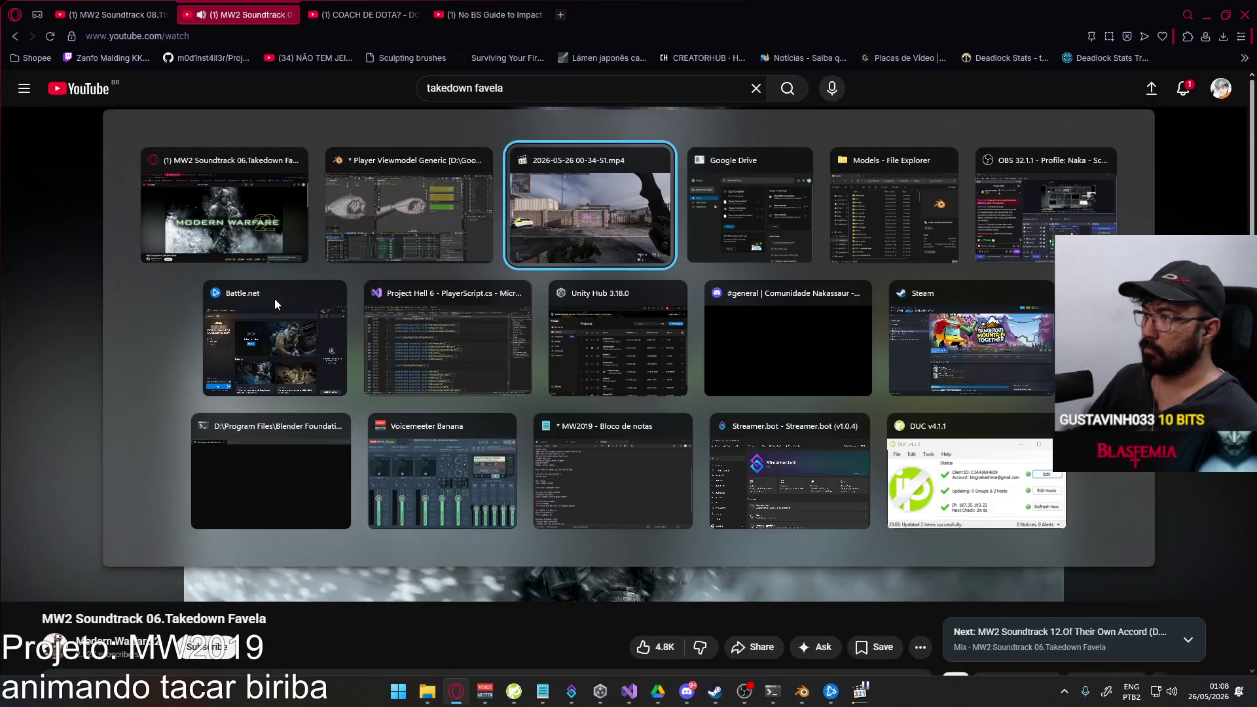
Fine-tune Thumb0.L again on local X to close the thumb against the fingers.
{"action": "key", "text": "alt+Tab"}
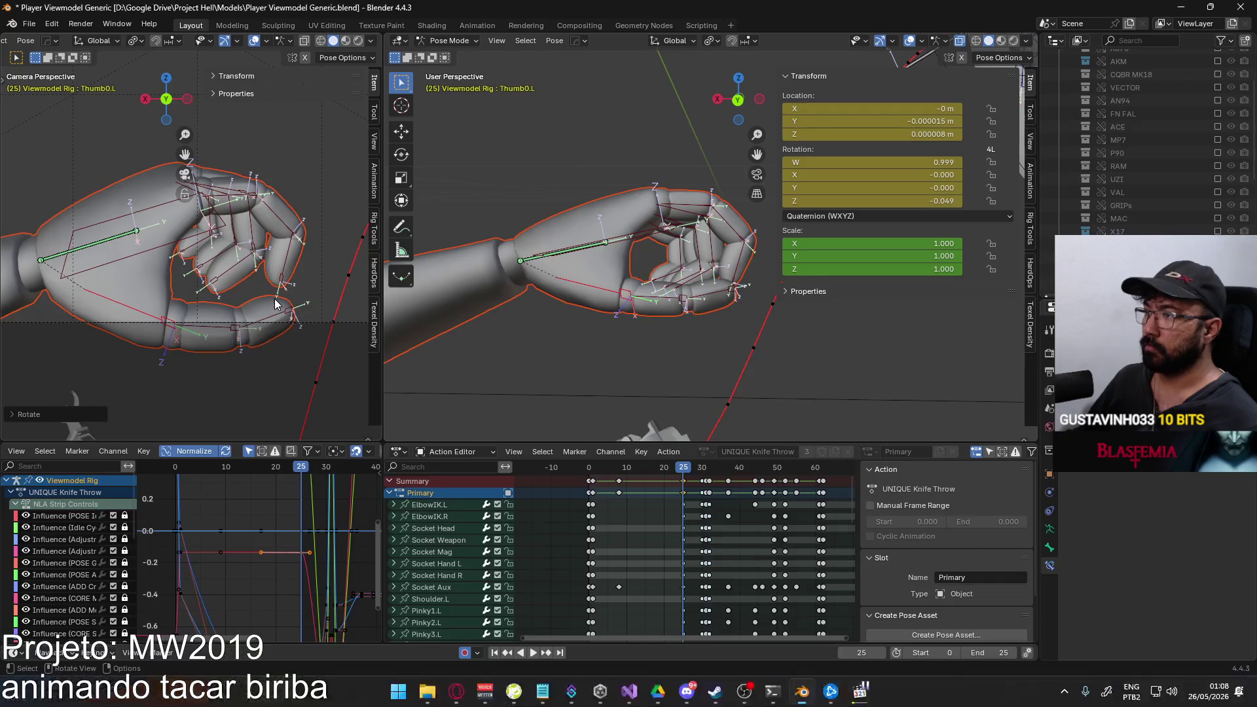
{"action": "key", "text": "r"}
{"action": "key", "text": "z"}
{"action": "key", "text": "z"}
{"action": "key", "text": "x"}
{"action": "key", "text": "x"}
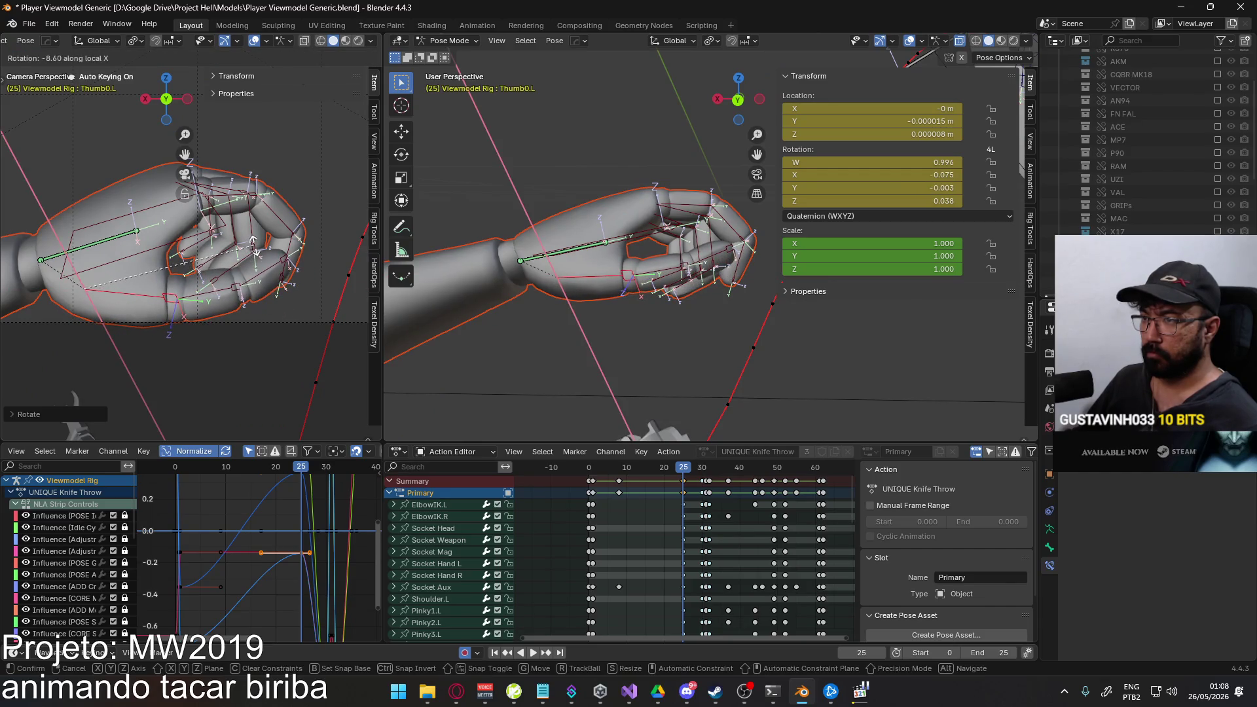
{"action": "left_click", "coordinate": [251, 263]}
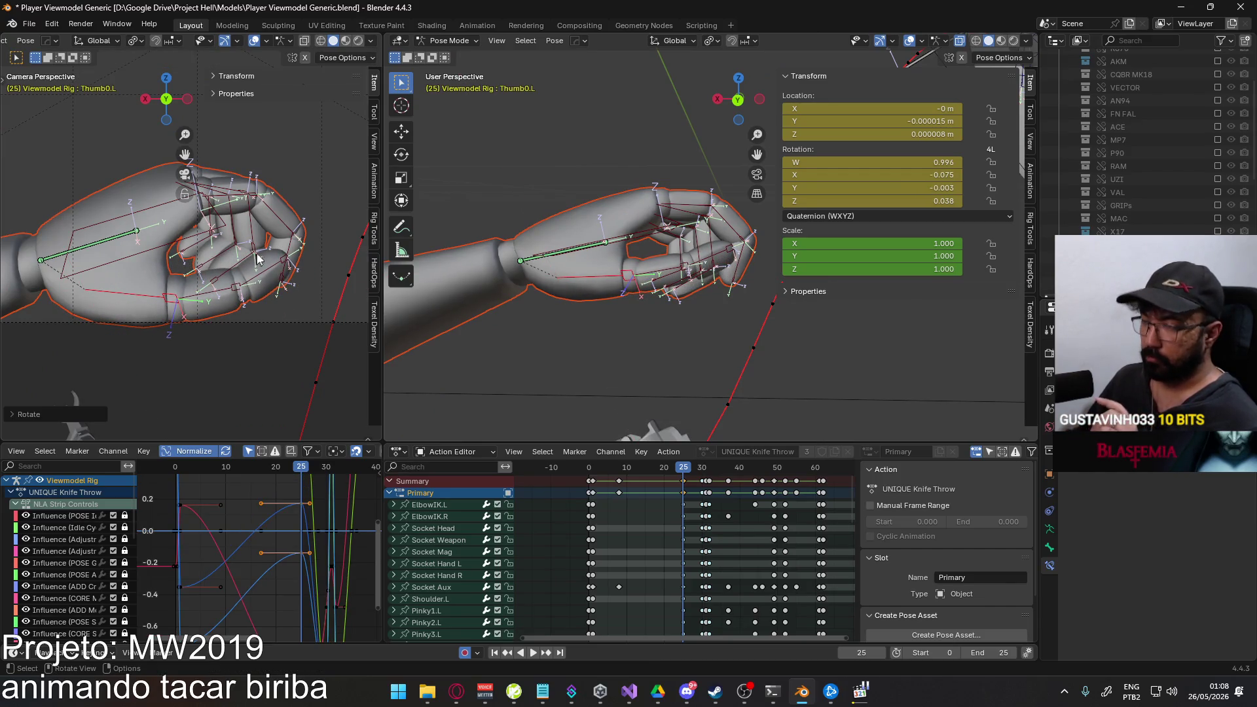
{"action": "mouse_move", "coordinate": [251, 263]}
{"action": "middle_mouse_down"}
{"action": "mouse_move", "coordinate": [235, 271]}
{"action": "mouse_move", "coordinate": [303, 296]}
{"action": "middle_mouse_up"}
{"action": "left_click", "coordinate": [262, 265]}
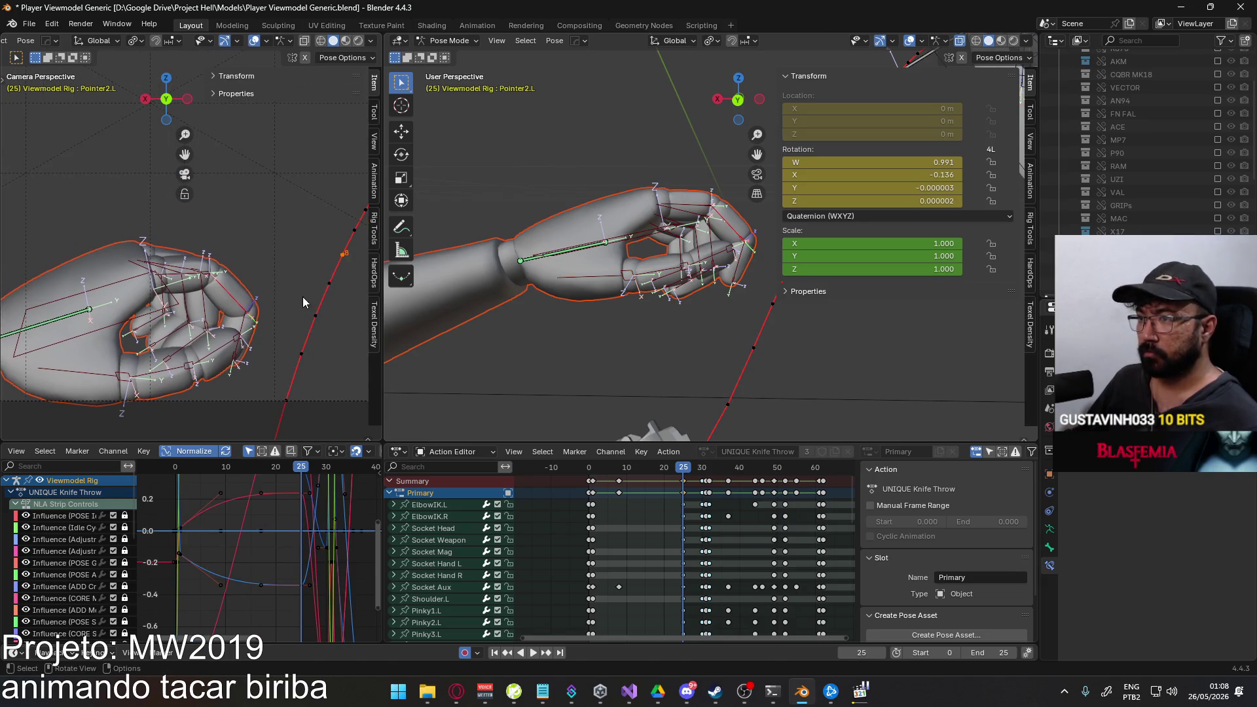
Straighten Pointer2.L and Pointer3.L by rotating each on local X.
{"action": "key", "text": "r"}
{"action": "key", "text": "x"}
{"action": "key", "text": "x"}
{"action": "left_click", "coordinate": [299, 295]}
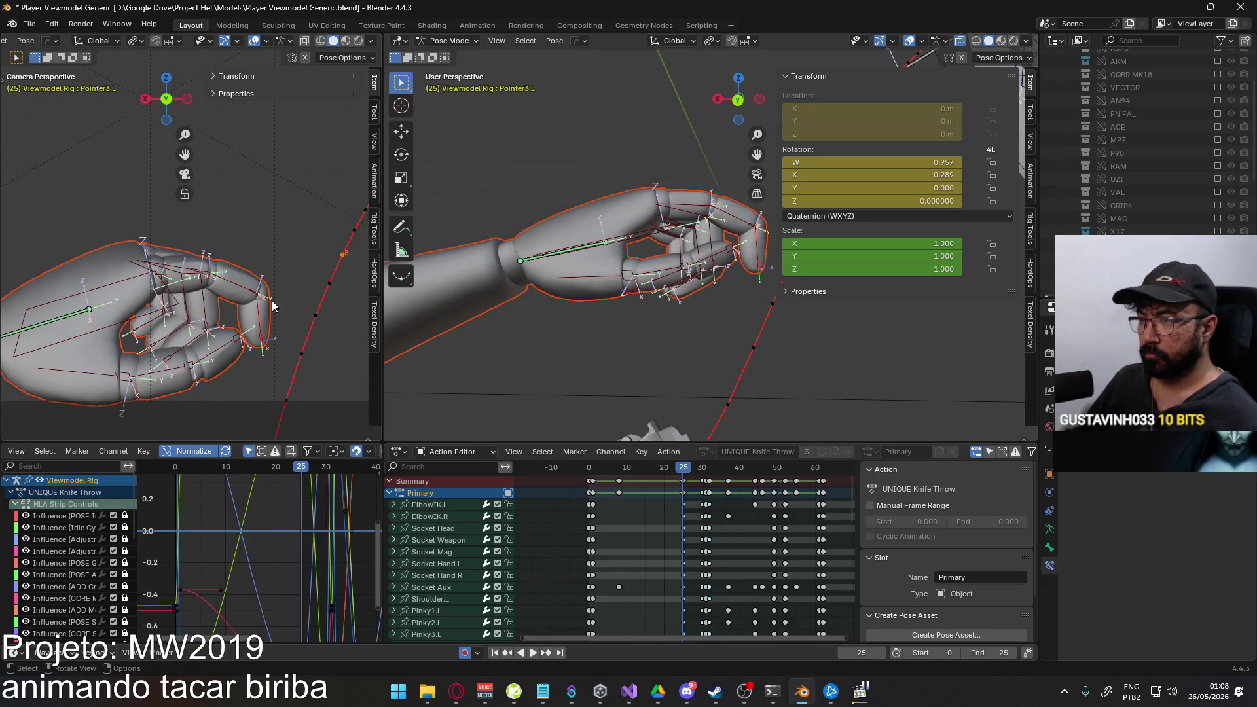
{"action": "key", "text": "r"}
{"action": "key", "text": "x"}
{"action": "key", "text": "x"}
{"action": "left_click", "coordinate": [245, 310]}
Loosen the bend of Middle2.L on its local X axis.
{"action": "left_click", "coordinate": [205, 302]}
{"action": "left_click", "coordinate": [163, 312]}
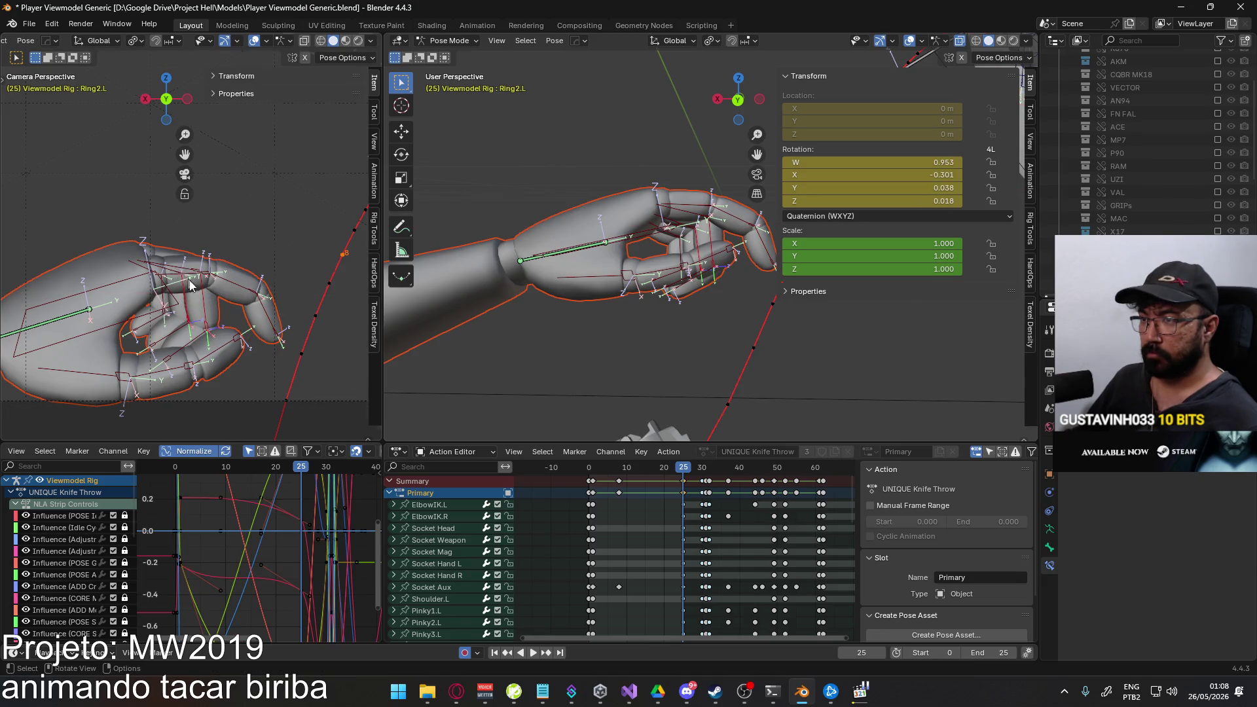
{"action": "middle_click_drag", "start_coordinate": [187, 281], "coordinate": [116, 273]}
{"action": "middle_click_drag", "start_coordinate": [157, 352], "coordinate": [175, 263]}
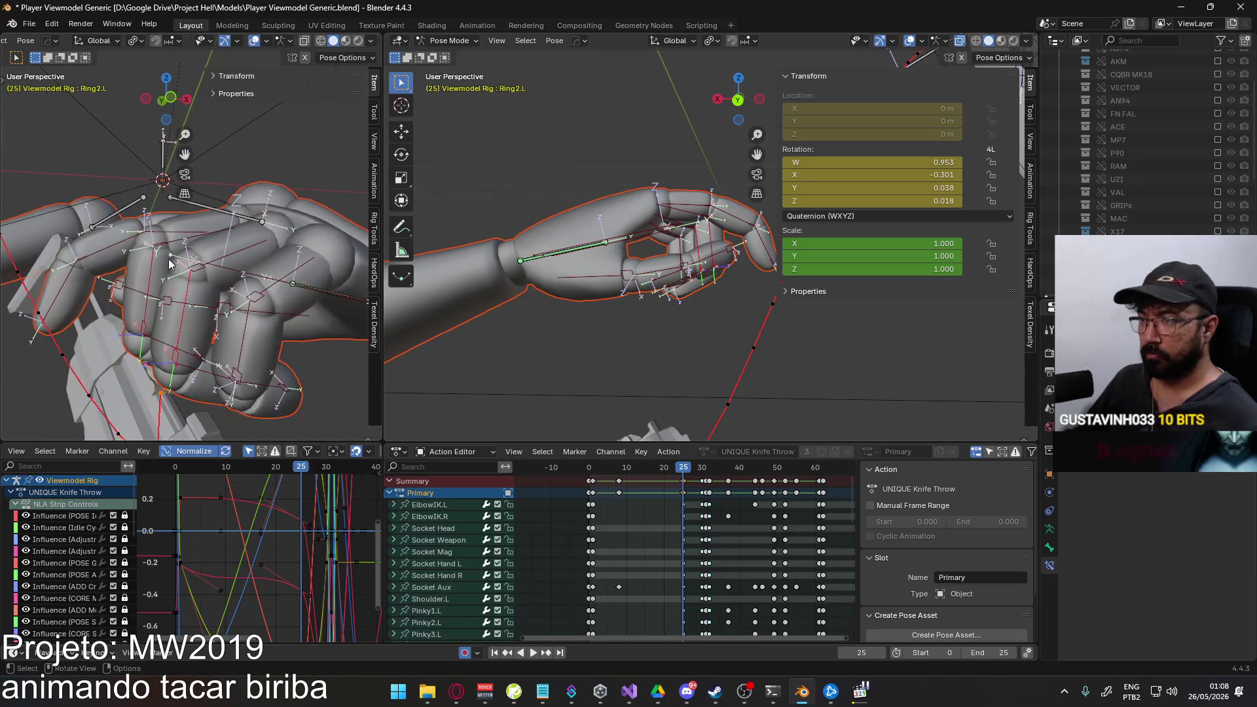
{"action": "left_click", "coordinate": [155, 283]}
{"action": "key", "text": "r"}
{"action": "key", "text": "x"}
{"action": "key", "text": "x"}
{"action": "left_click", "coordinate": [239, 247]}
Relax the bends of Ring2.L and Pinky2.L into an open-hand pose.
{"action": "left_click", "coordinate": [209, 293]}
{"action": "key", "text": "r"}
{"action": "left_click", "coordinate": [268, 285]}
{"action": "left_click", "coordinate": [236, 392]}
{"action": "key", "text": "r"}
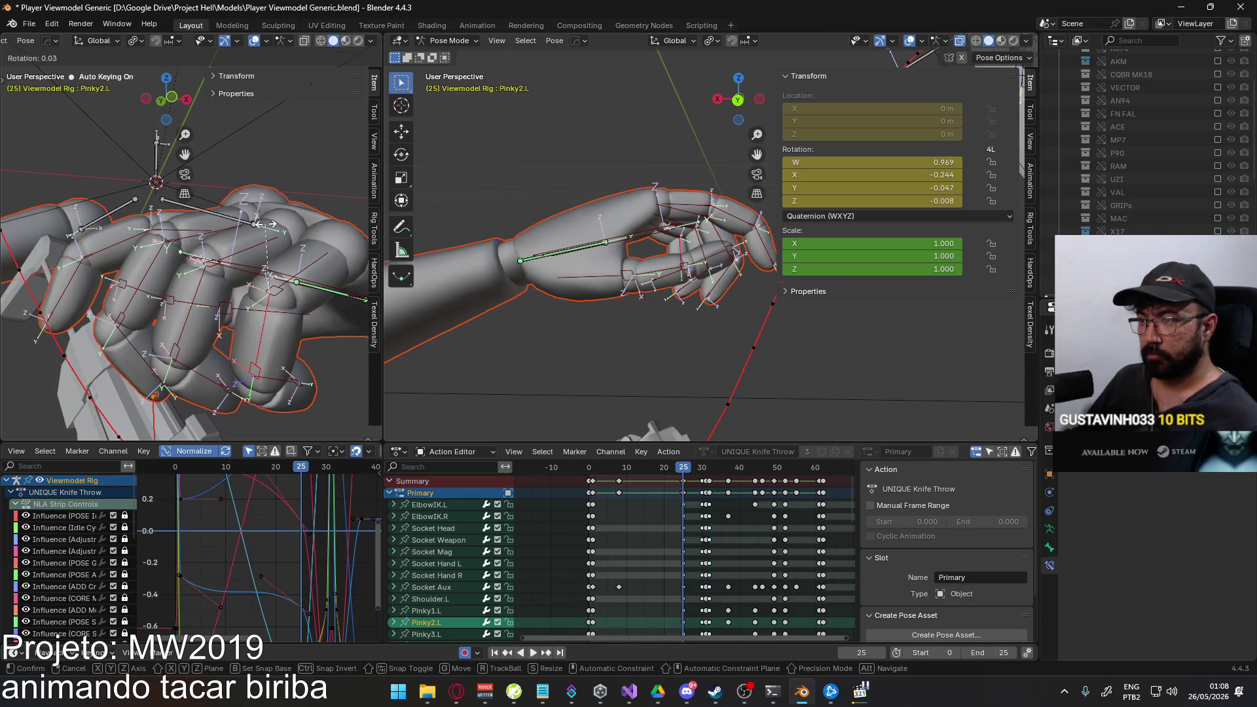
{"action": "left_click", "coordinate": [278, 237]}
From the camera view, re-rotate the index base bone Pointer1.L on X.
{"action": "key", "text": "KP_0"}
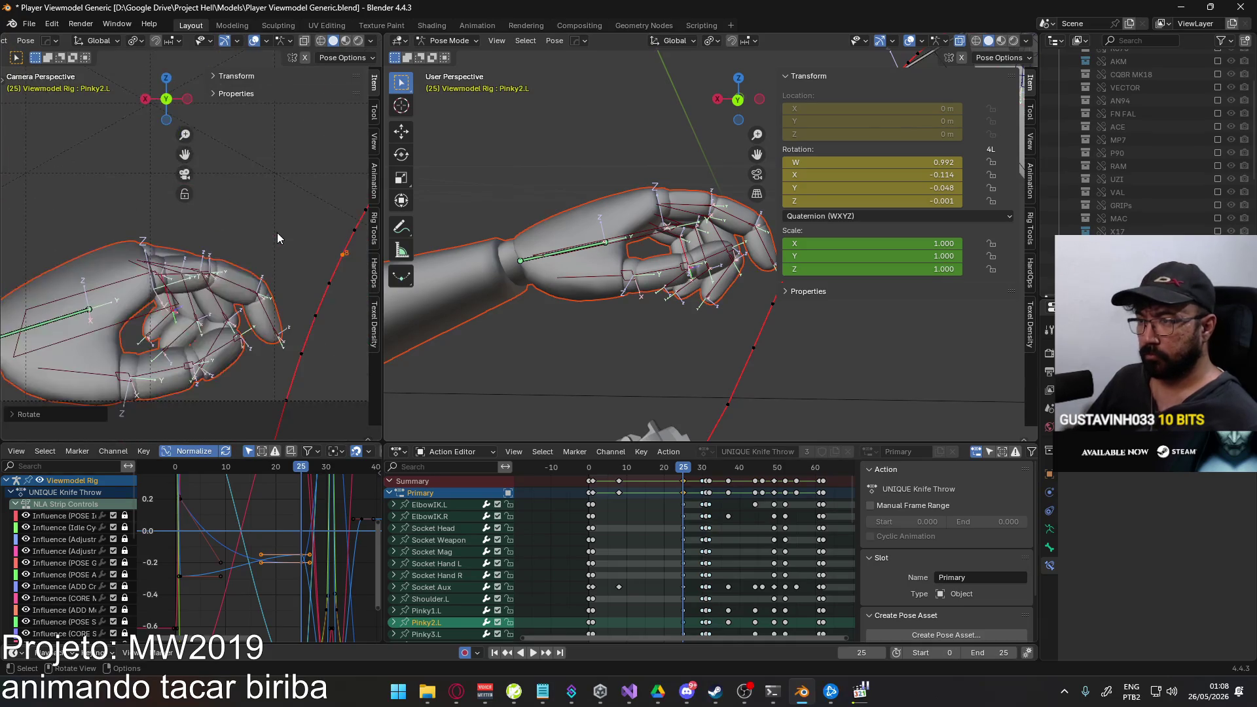
{"action": "scroll", "coordinate": [214, 288], "scroll_direction": "up", "scroll_amount": 2}
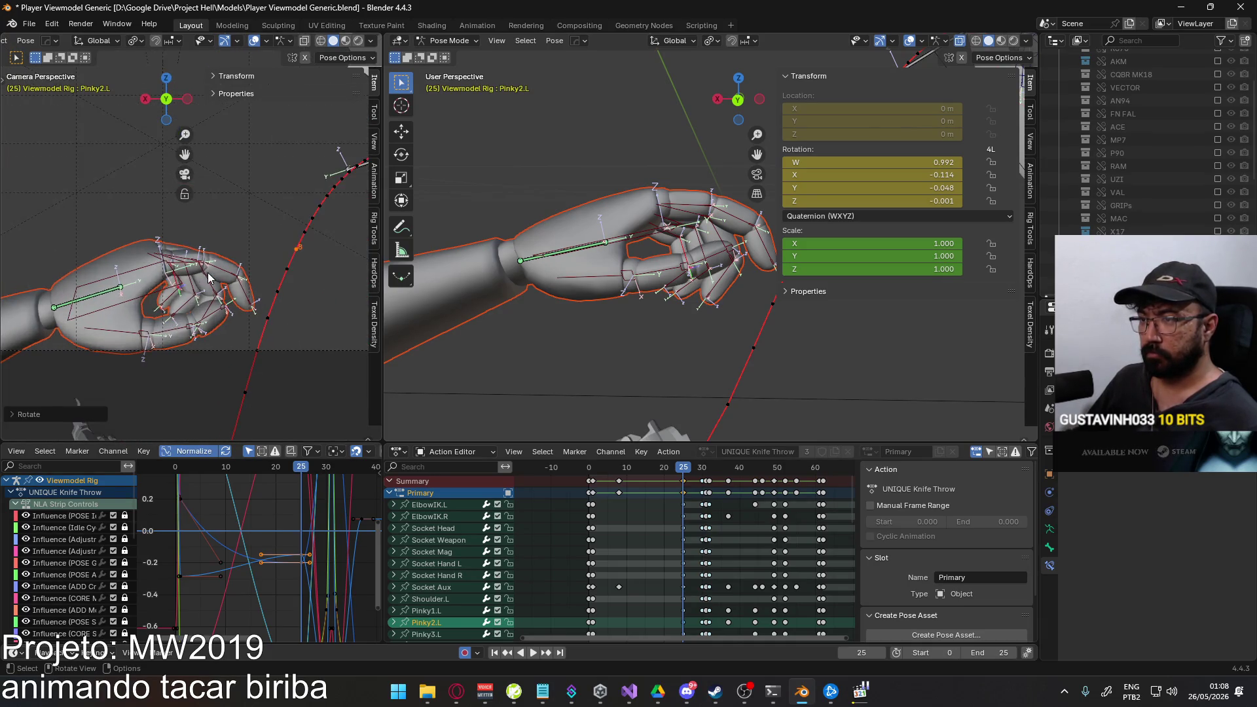
{"action": "scroll", "coordinate": [214, 288], "scroll_direction": "up", "scroll_amount": 2}
{"action": "left_click", "coordinate": [196, 283]}
{"action": "key", "text": "r"}
{"action": "key", "text": "x"}
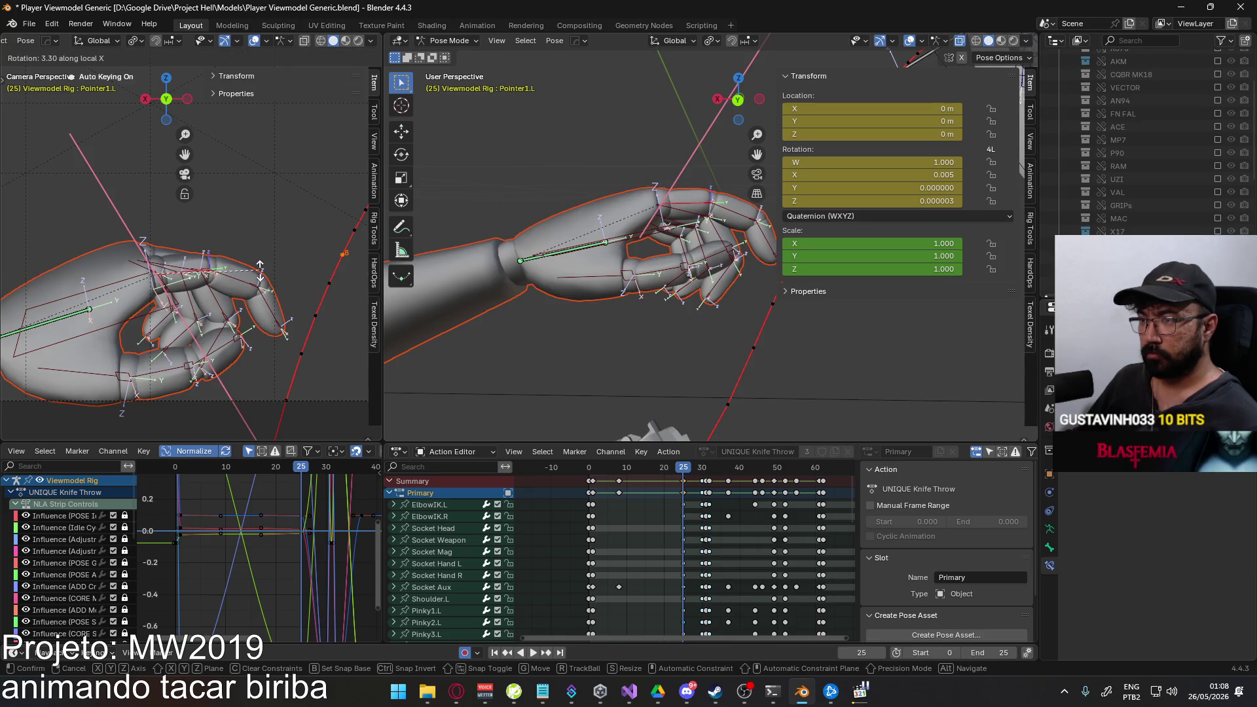
{"action": "left_click", "coordinate": [226, 279]}
{"action": "scroll", "coordinate": [190, 281], "scroll_direction": "up", "scroll_amount": 2}
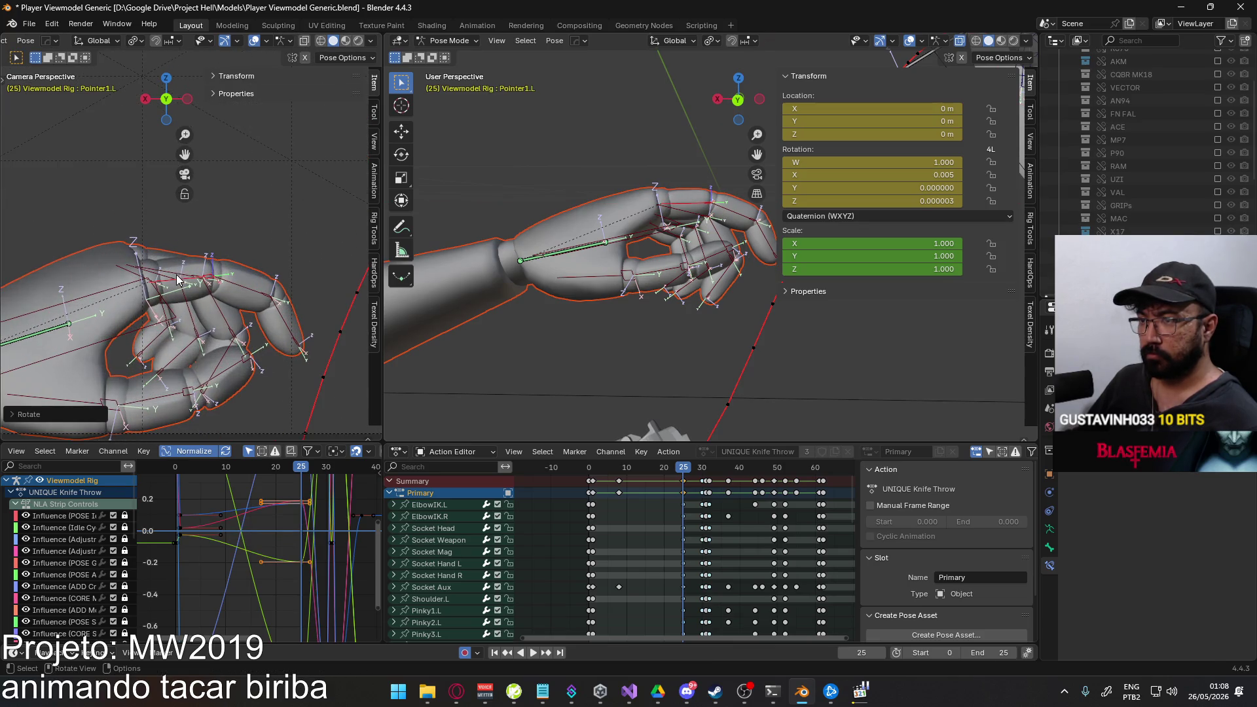
{"action": "left_click", "coordinate": [206, 278]}
{"action": "middle_click_drag", "start_coordinate": [704, 227], "coordinate": [627, 258]}
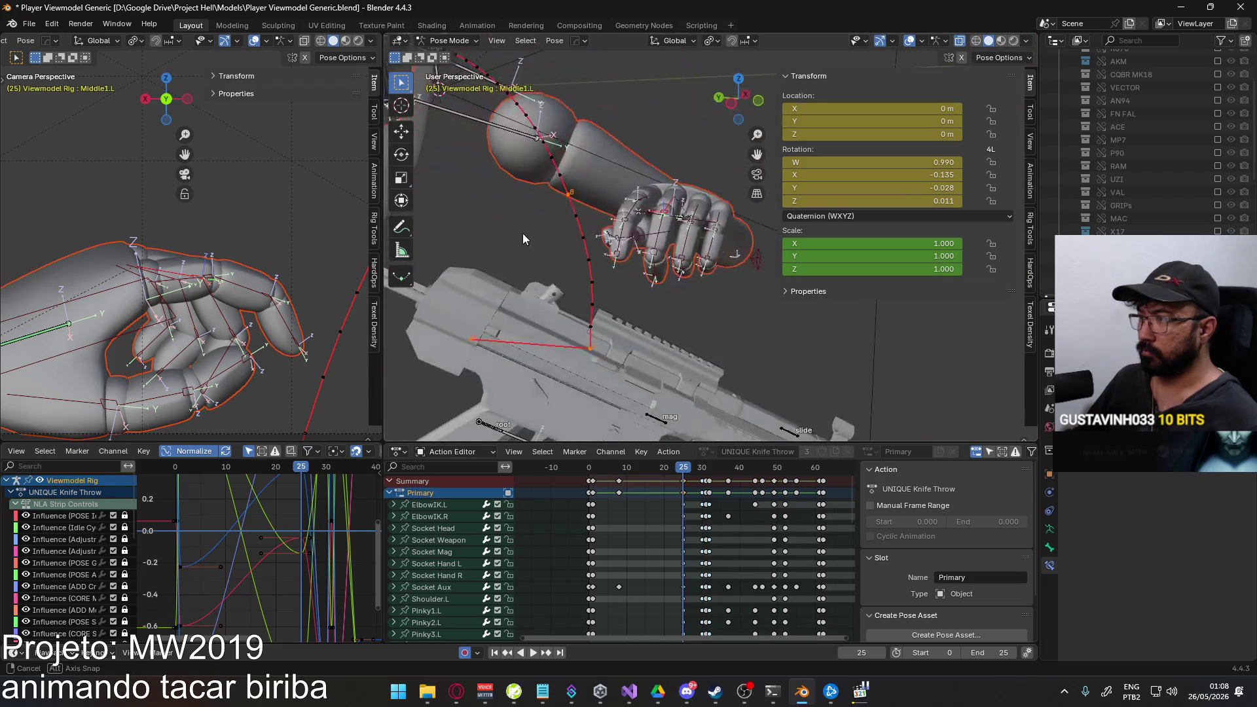
Adjust the rotation of the ring finger base bone Ring1.L.
{"action": "left_click", "coordinate": [627, 259]}
{"action": "mouse_move", "coordinate": [693, 222]}
{"action": "middle_mouse_down"}
{"action": "mouse_move", "coordinate": [639, 184]}
{"action": "mouse_move", "coordinate": [607, 236]}
{"action": "middle_mouse_up"}
{"action": "left_click", "coordinate": [621, 273]}
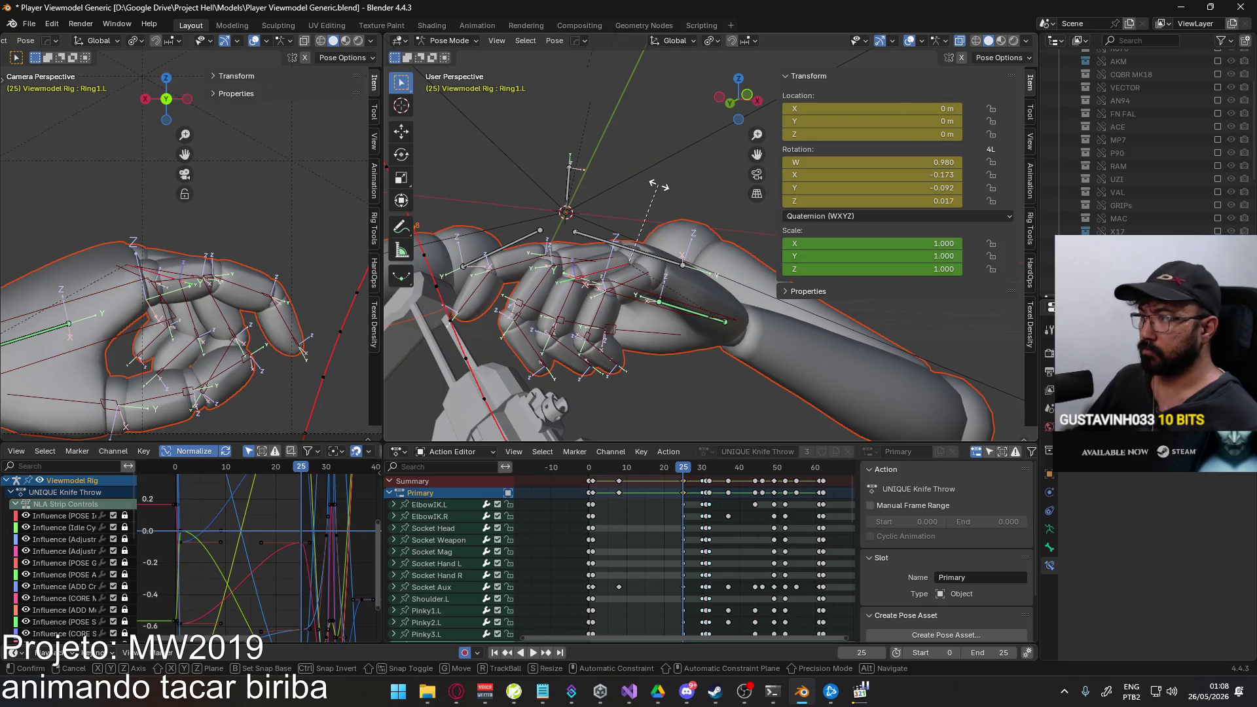
{"action": "key", "text": "r"}
{"action": "left_click", "coordinate": [617, 296]}
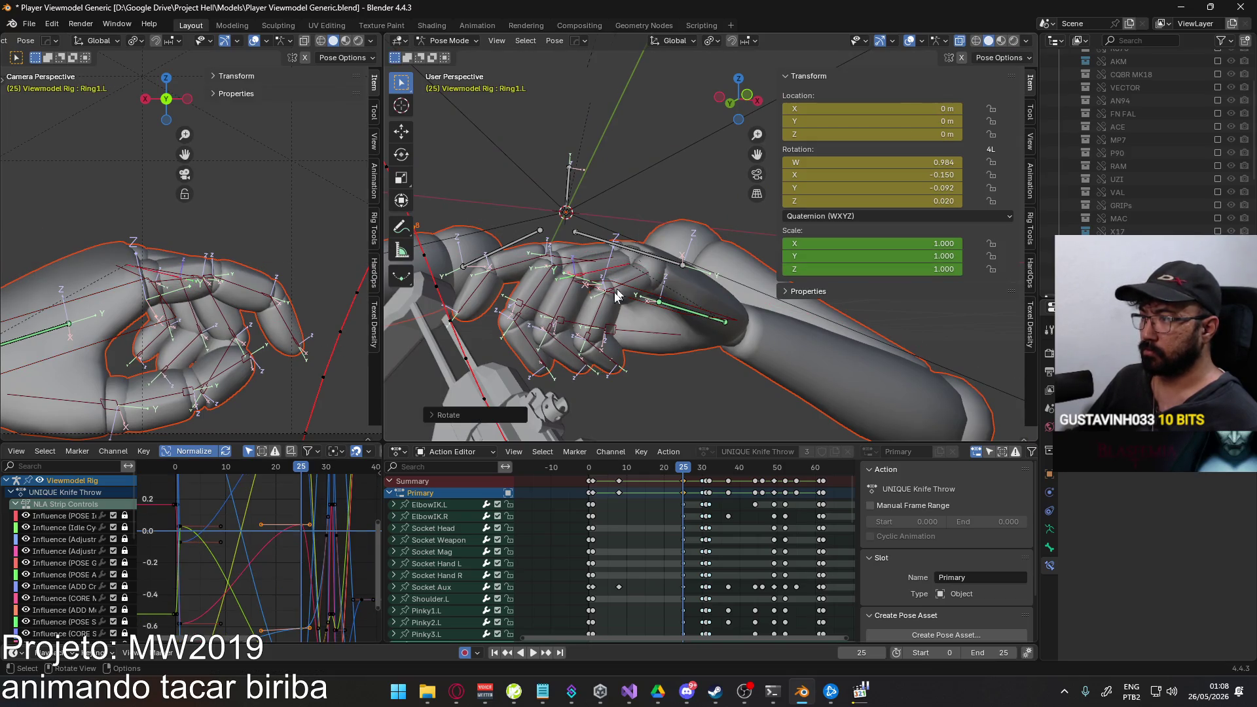
Re-bend the ring fingertip bone Ring3.L on its local X axis.
{"action": "left_click", "coordinate": [579, 351]}
{"action": "key", "text": "r"}
{"action": "key", "text": "x"}
{"action": "key", "text": "x"}
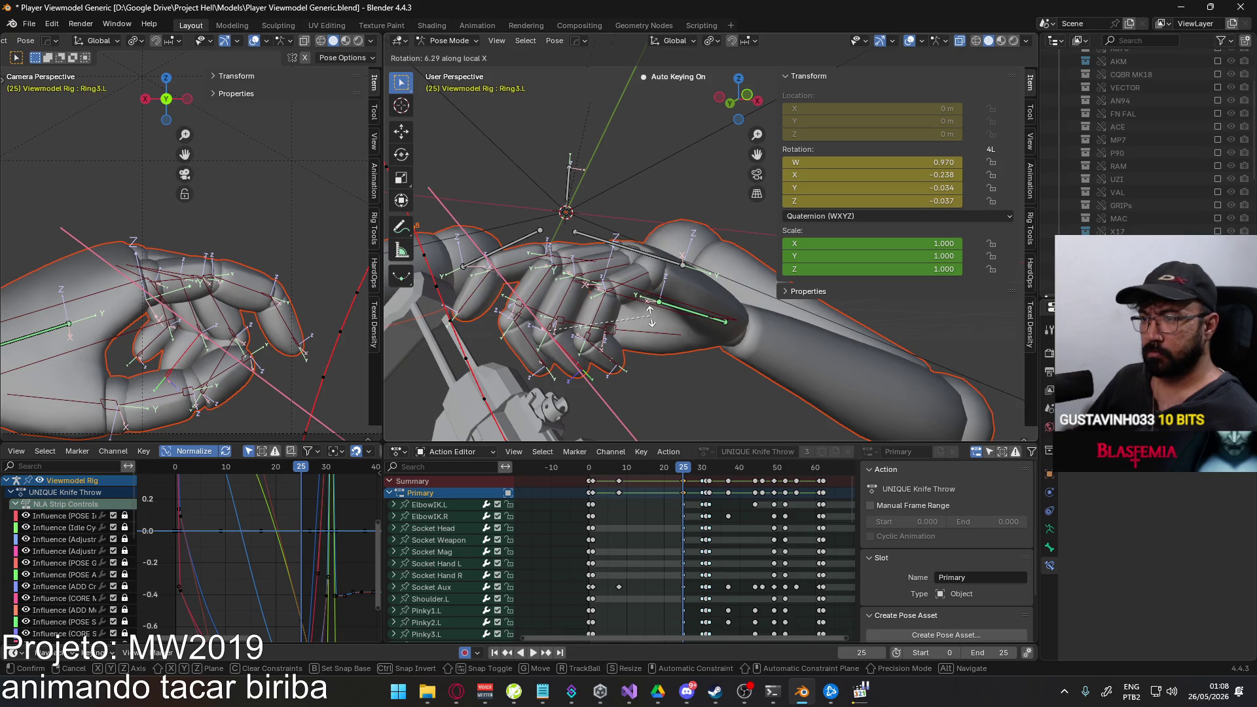
{"action": "left_click", "coordinate": [649, 315]}
Play back the knife-throw animation and scrub the playhead back toward frame 25.
{"action": "mouse_move", "coordinate": [649, 315]}
{"action": "middle_mouse_down"}
{"action": "mouse_move", "coordinate": [708, 372]}
{"action": "mouse_move", "coordinate": [655, 372]}
{"action": "middle_mouse_up"}
{"action": "scroll", "coordinate": [215, 312], "scroll_direction": "down", "scroll_amount": 3}
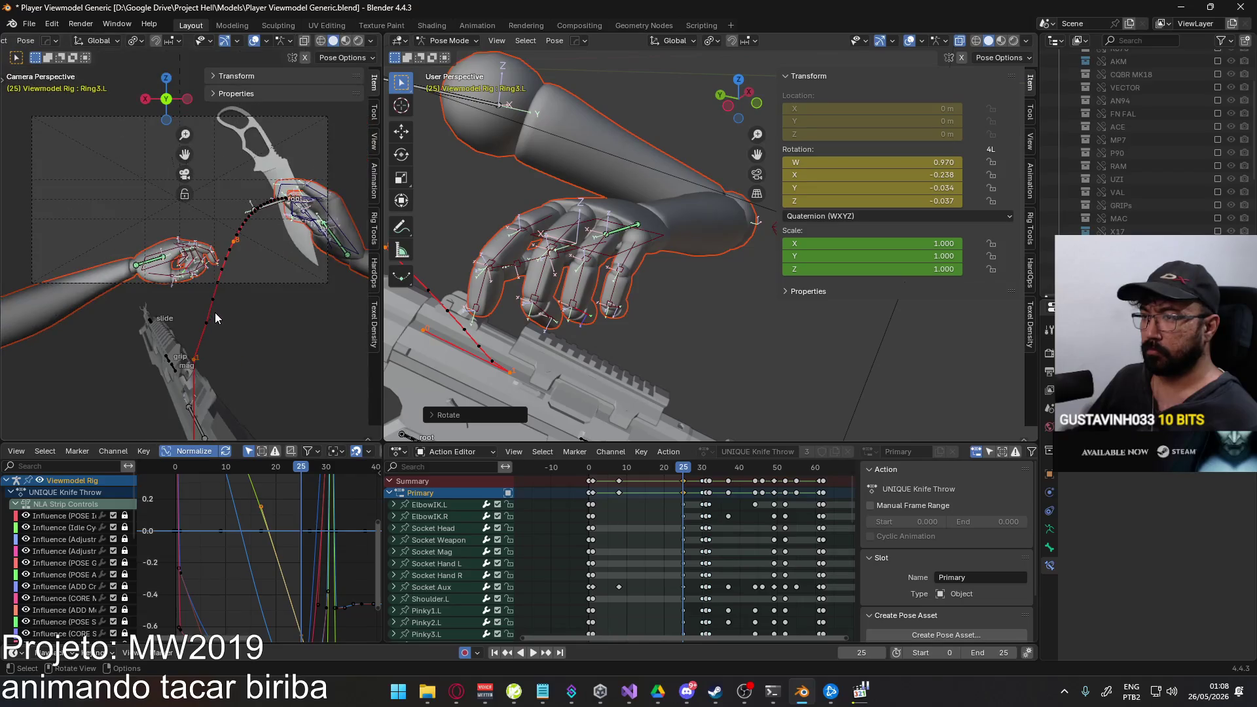
{"action": "key", "text": "space"}
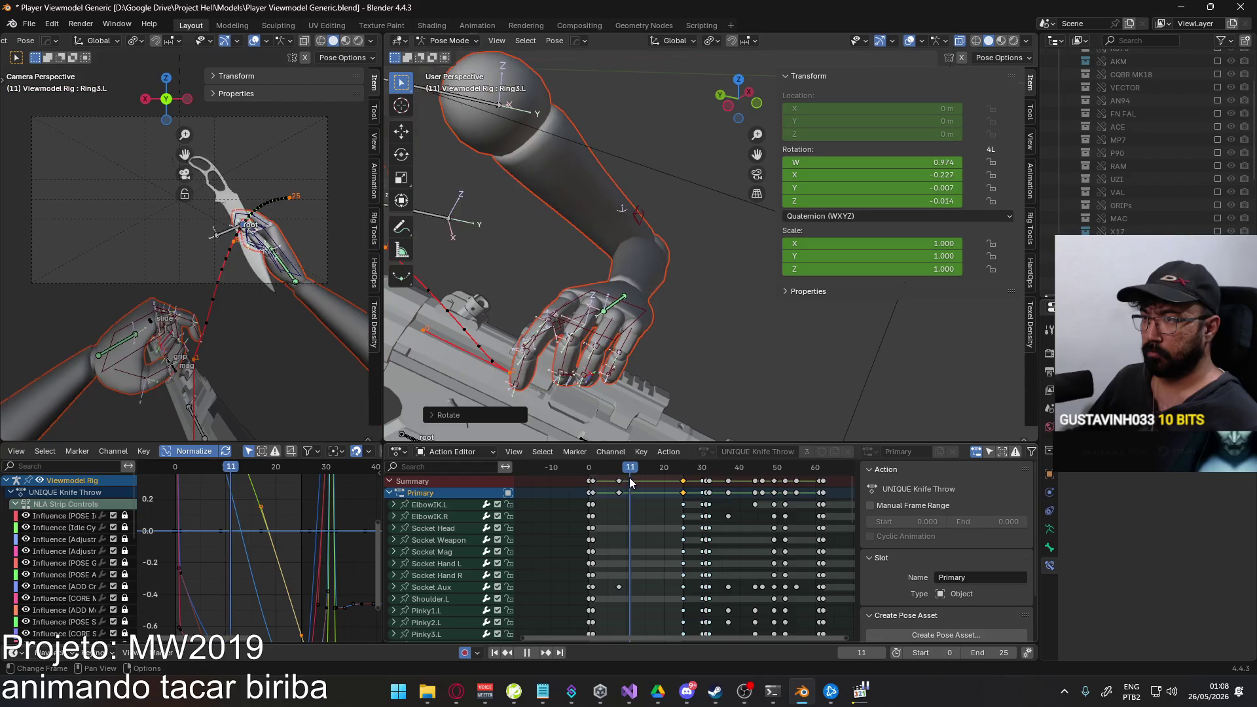
{"action": "left_click_drag", "start_coordinate": [662, 477], "coordinate": [685, 475]}
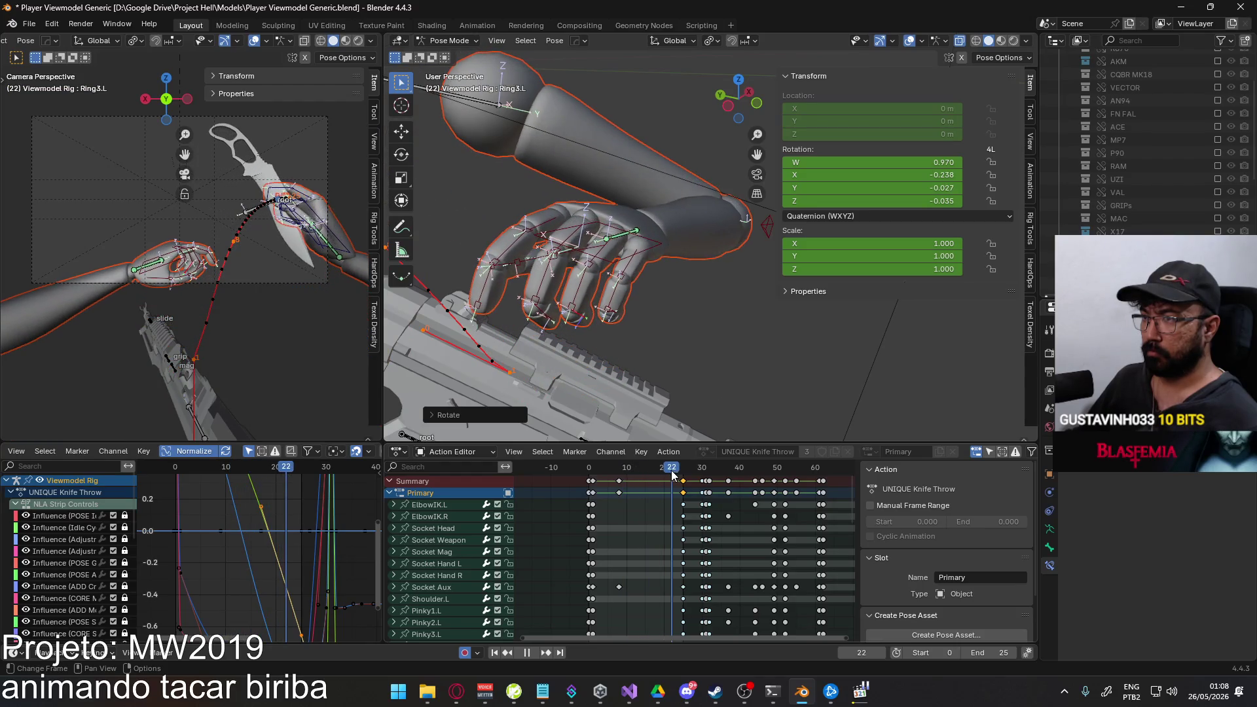
{"action": "key", "text": "a"}
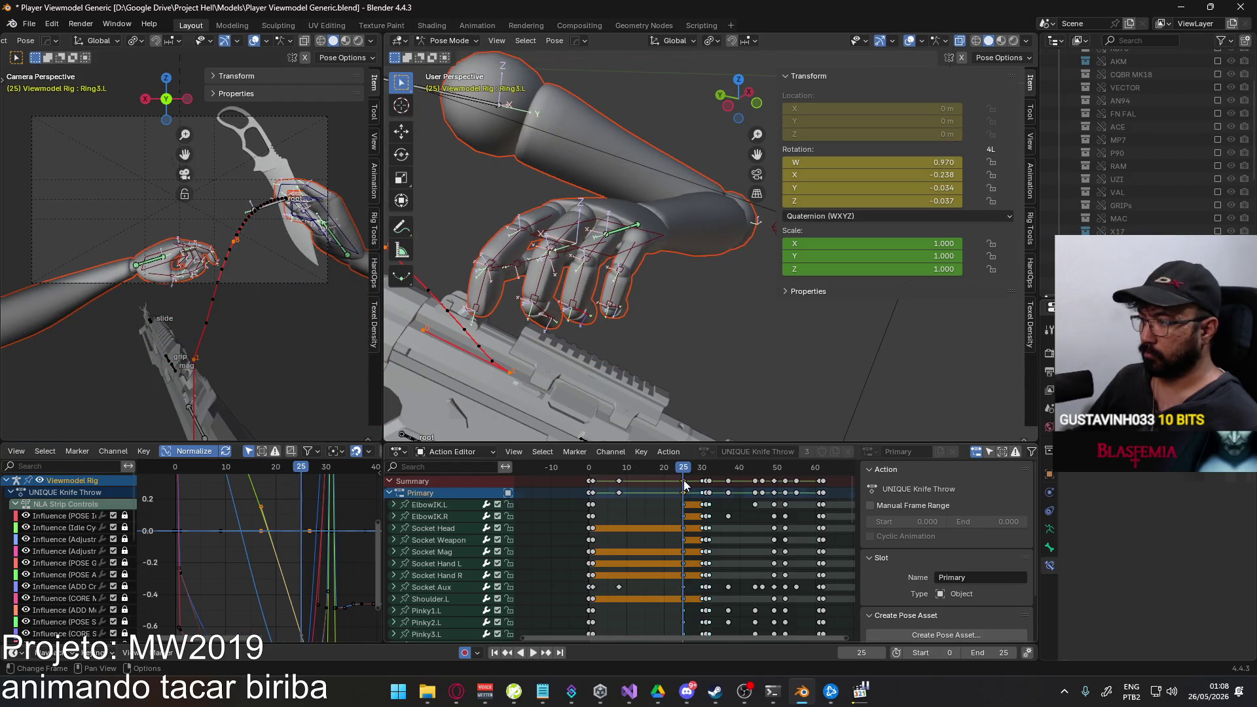
{"action": "middle_click_drag", "start_coordinate": [719, 521], "coordinate": [683, 513]}
{"action": "scroll", "coordinate": [684, 514], "scroll_direction": "up", "scroll_amount": 2}
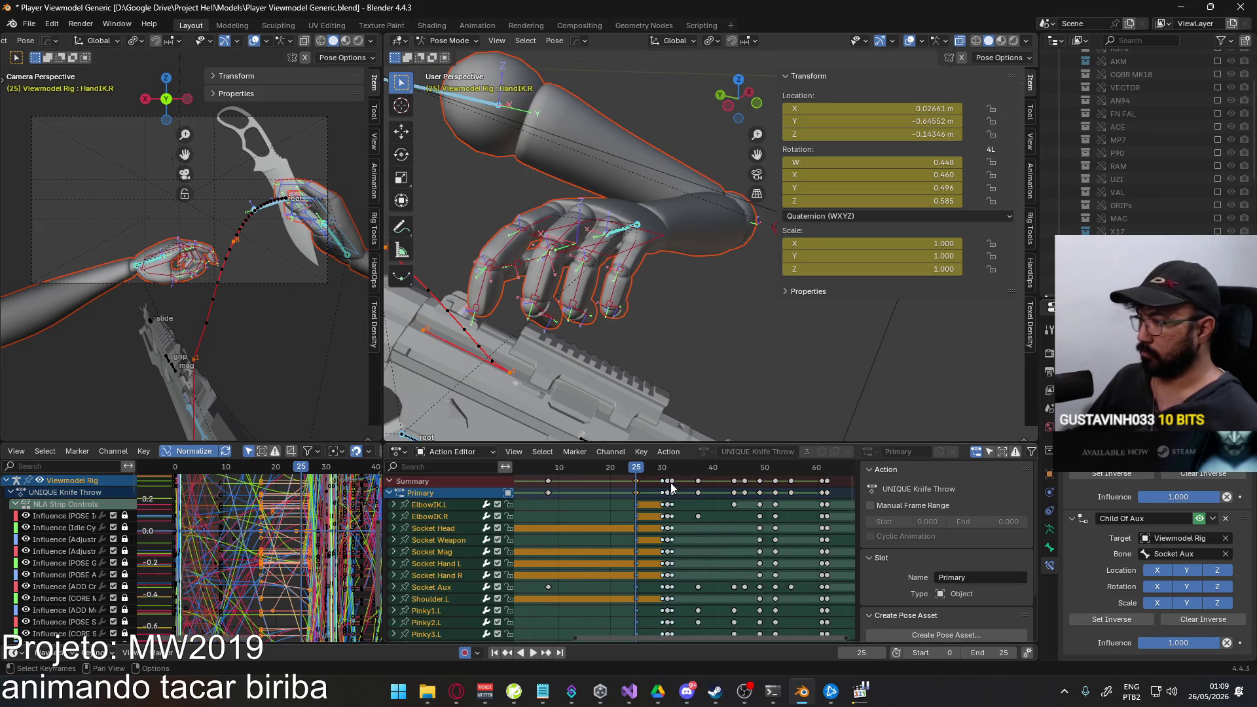
{"action": "key", "text": "ctrl+v"}
{"action": "left_click", "coordinate": [663, 471]}
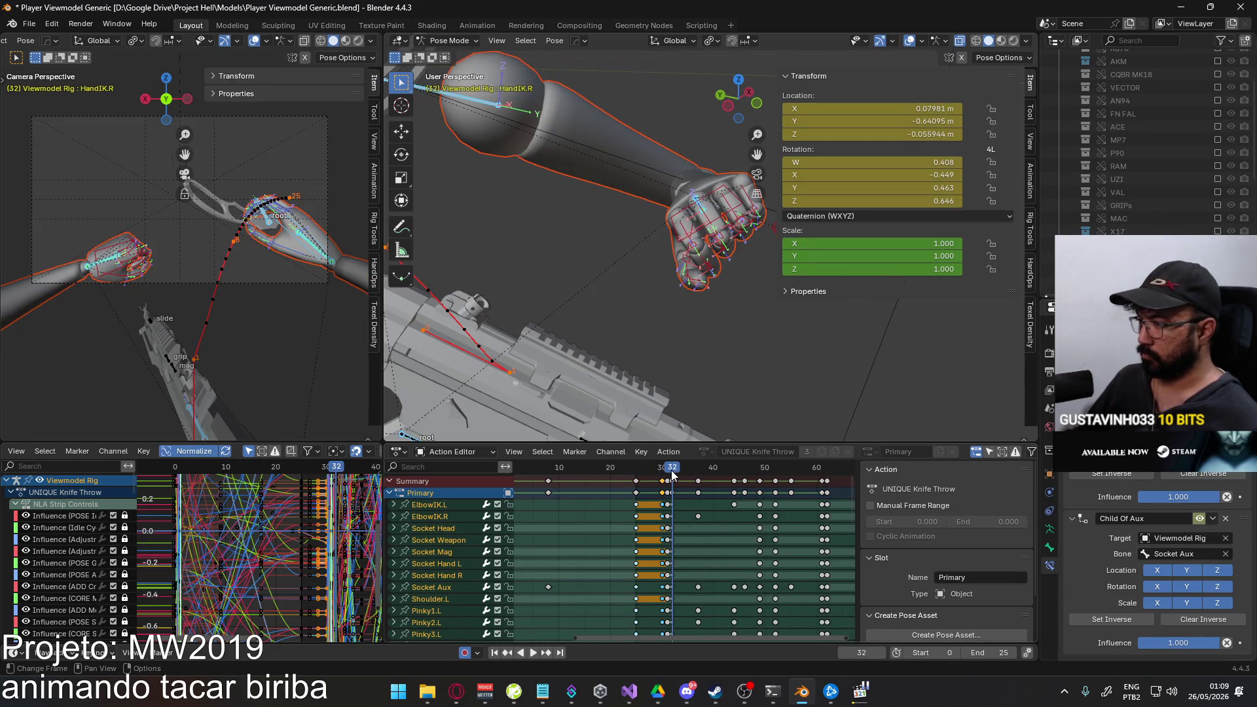
{"action": "key", "text": "ctrl+v"}
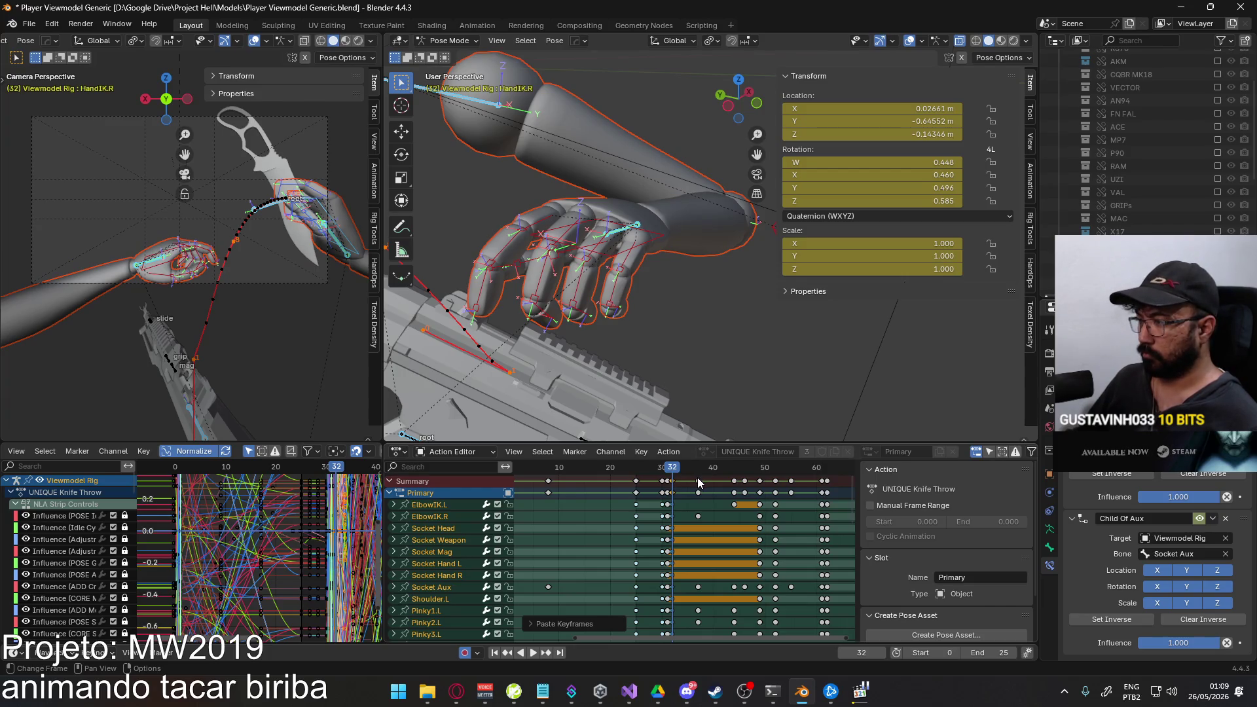
{"action": "key", "text": "space"}
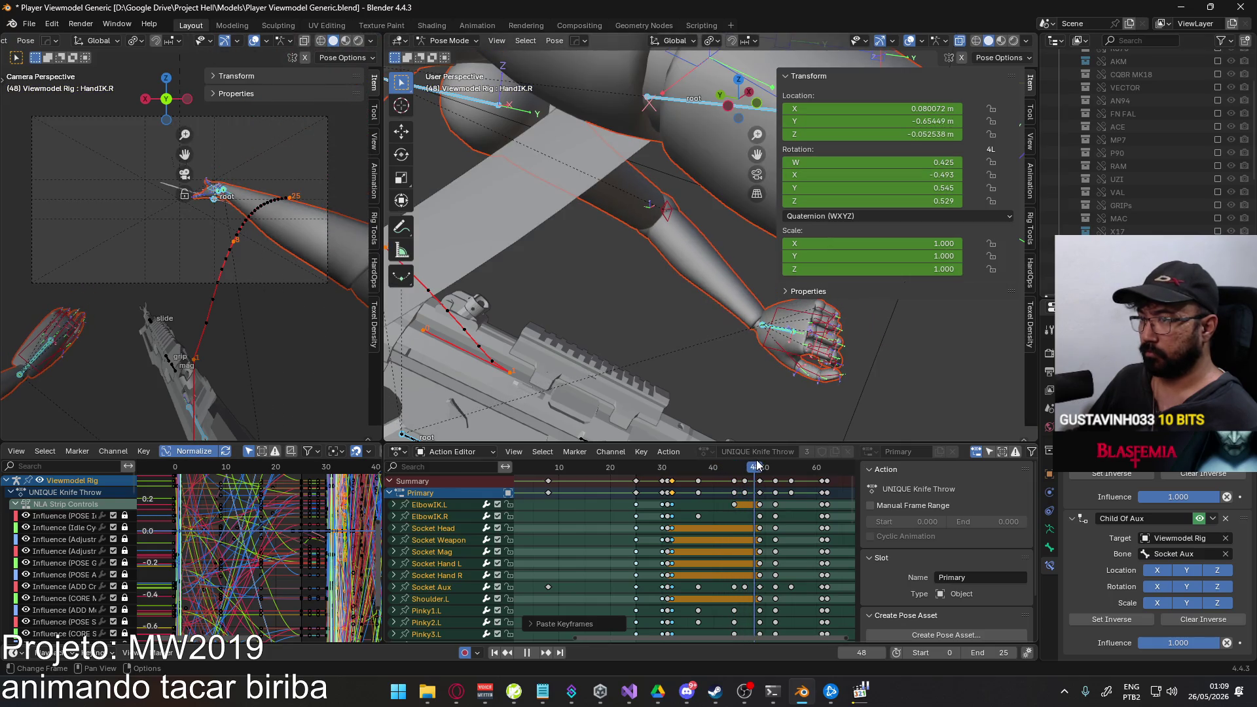
{"action": "left_click_drag", "start_coordinate": [758, 466], "coordinate": [673, 471]}
{"action": "key", "text": "space"}
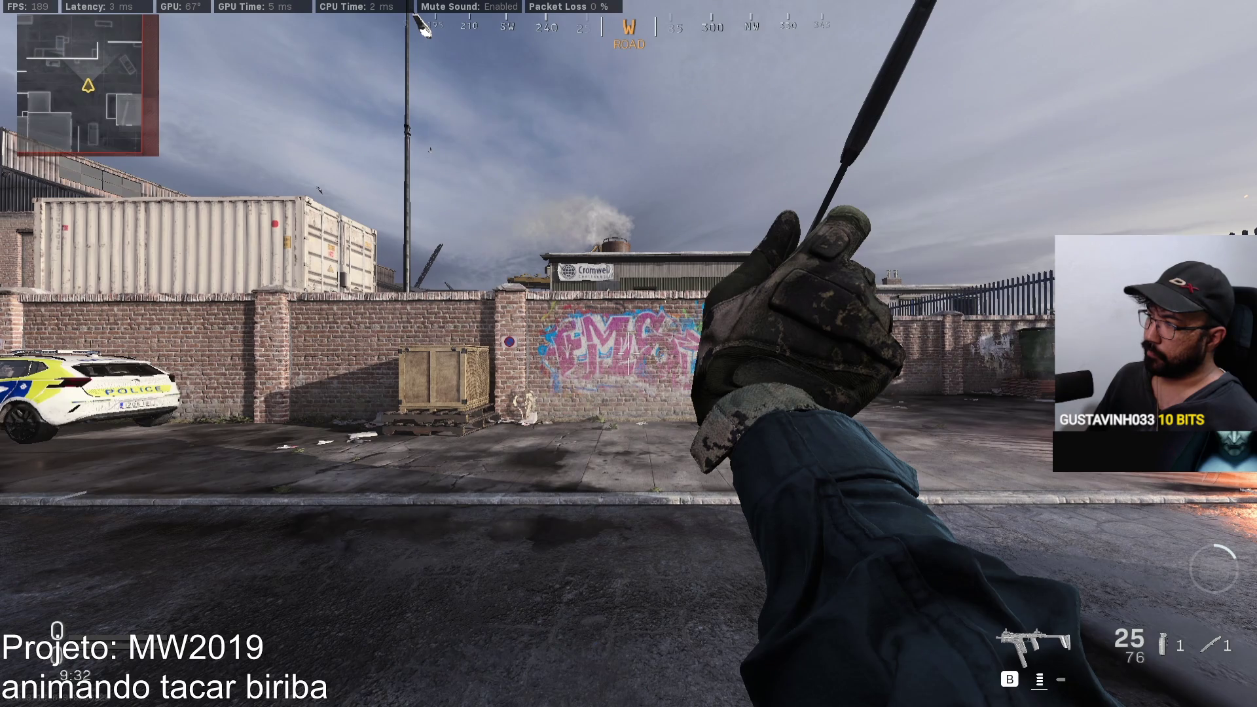
{"action": "key", "text": "alt+Tab"}
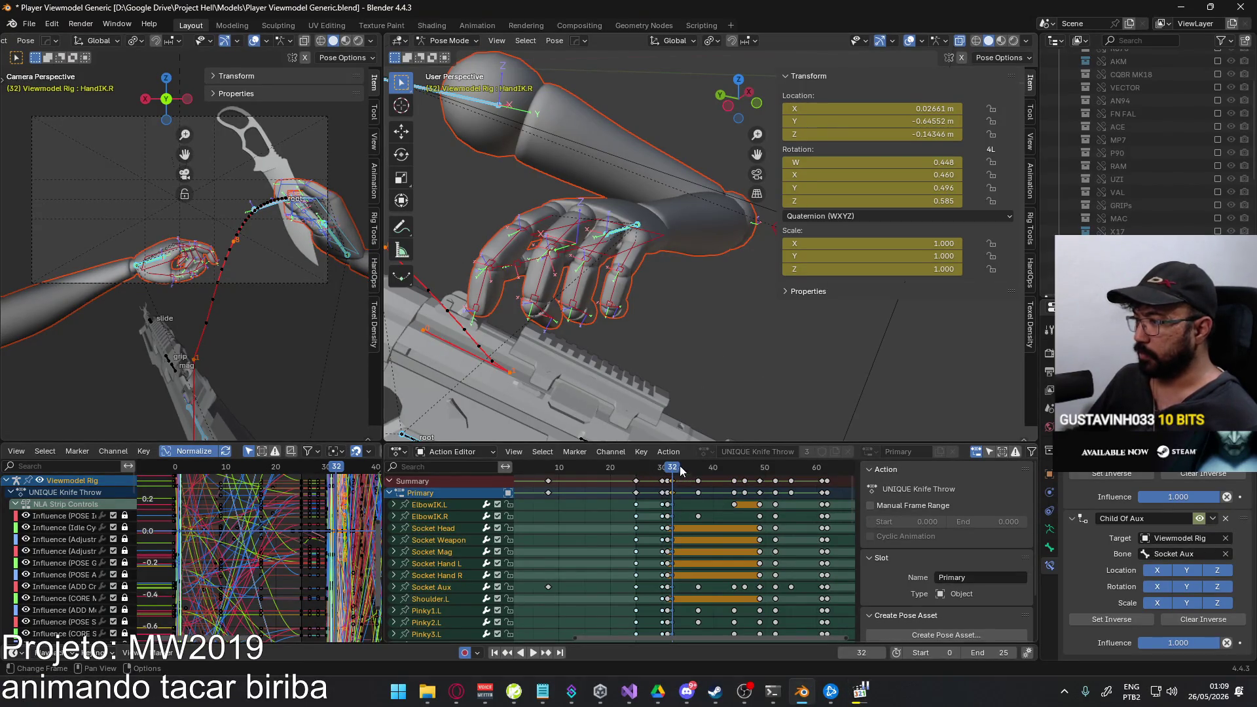
{"action": "left_click_drag", "start_coordinate": [676, 469], "coordinate": [758, 470]}
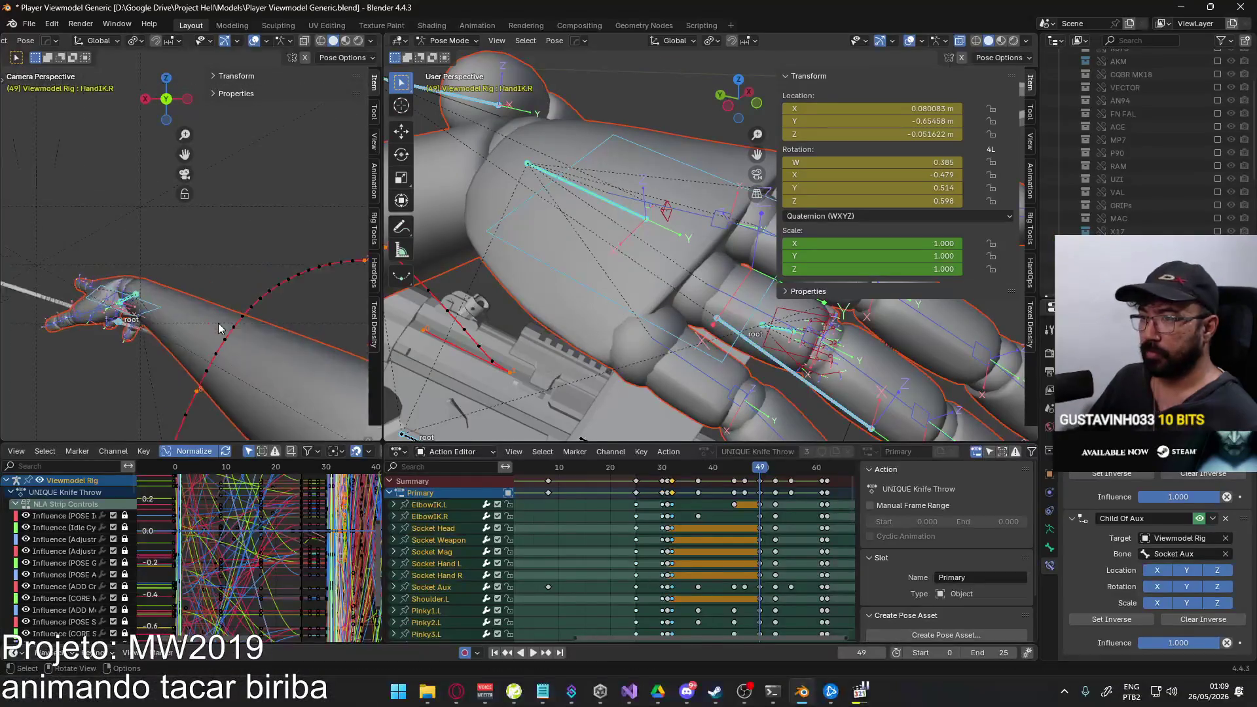
{"action": "scroll", "coordinate": [688, 486], "scroll_direction": "down", "scroll_amount": 2}
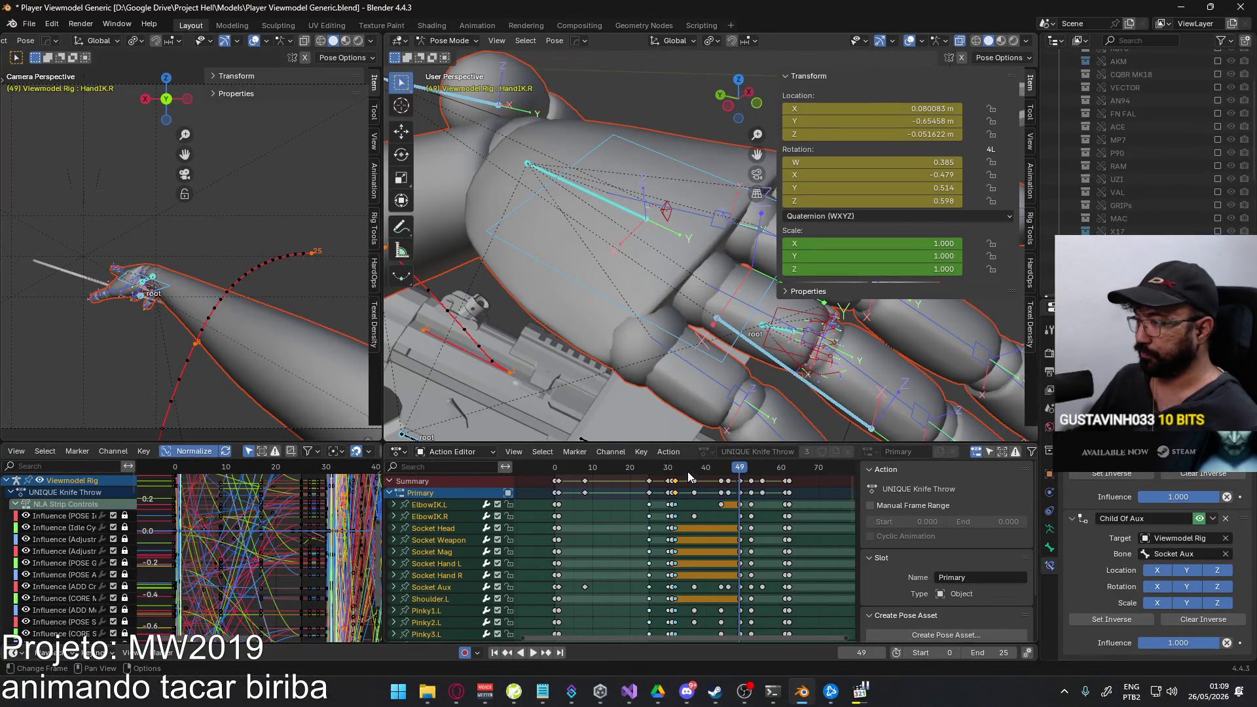
{"action": "key", "text": "shift+ctrl+space"}
{"action": "middle_click_drag", "start_coordinate": [473, 495], "coordinate": [676, 582]}
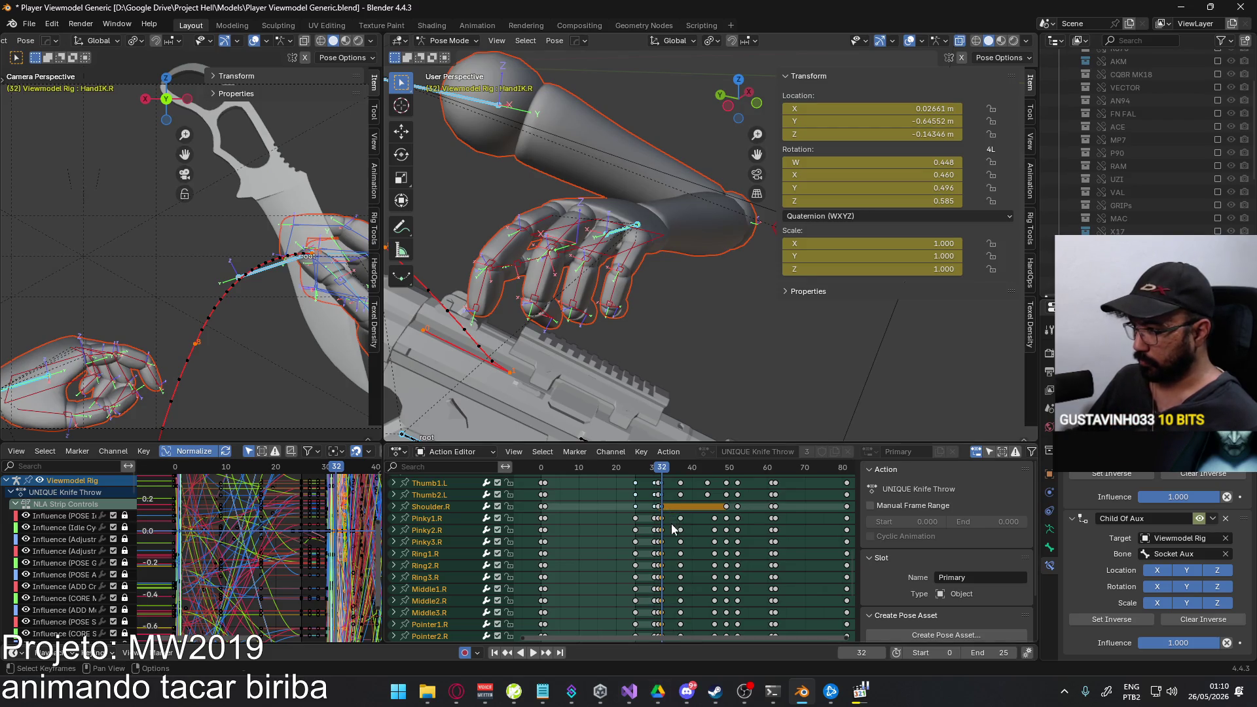
{"action": "scroll", "coordinate": [673, 510], "scroll_direction": "down", "scroll_amount": 3}
Box-select the Middle1.R through Thumb2.R channels in the Action Editor.
{"action": "key", "text": "b"}
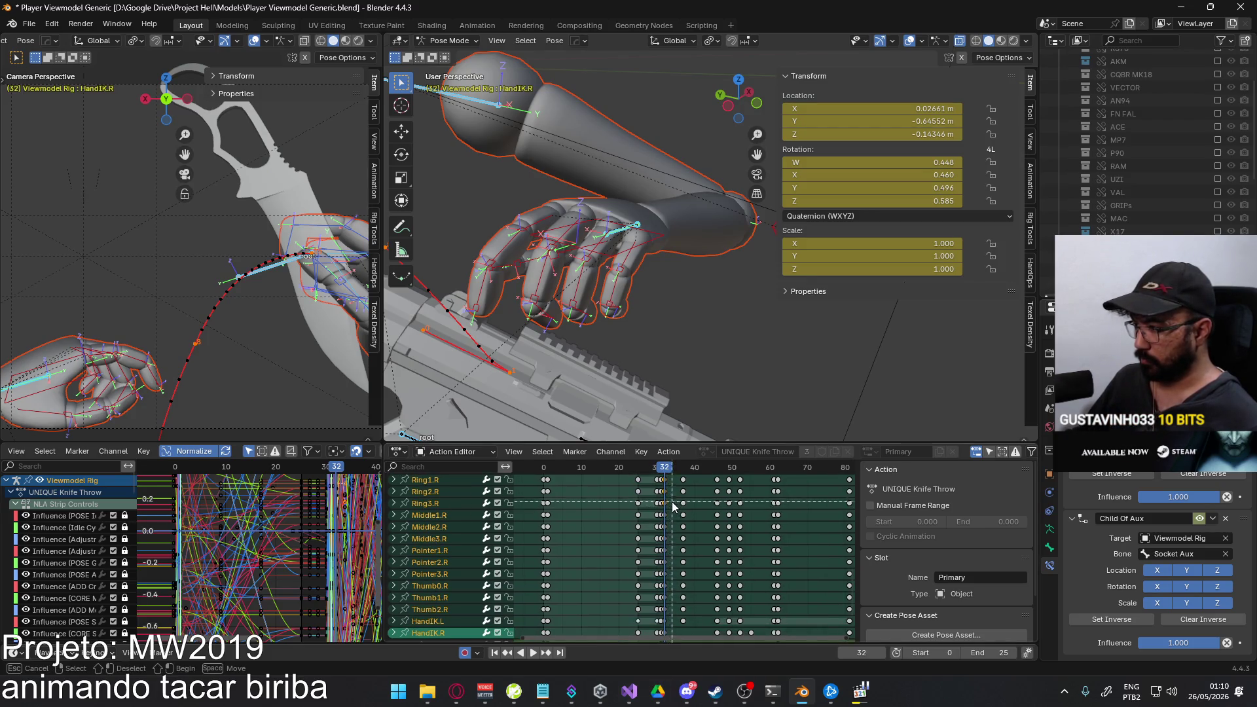
{"action": "left_click_drag", "start_coordinate": [663, 613], "coordinate": [664, 614]}
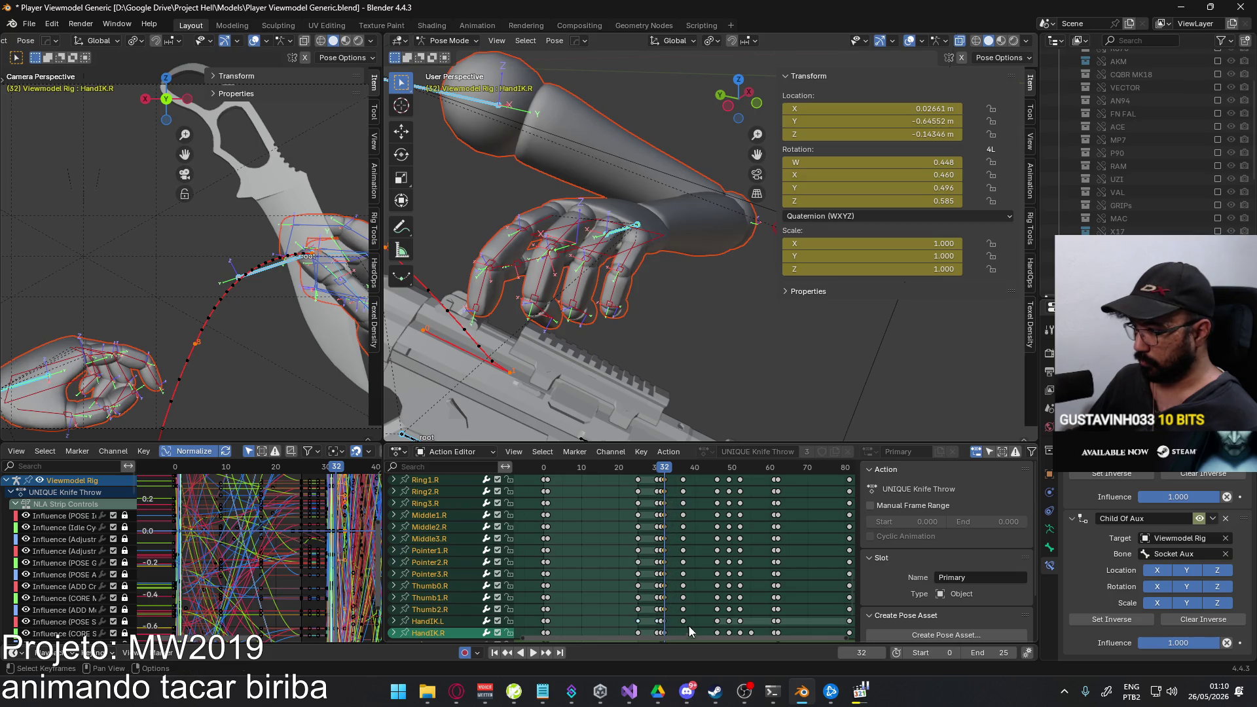
{"action": "scroll", "coordinate": [665, 589], "scroll_direction": "down", "scroll_amount": 3}
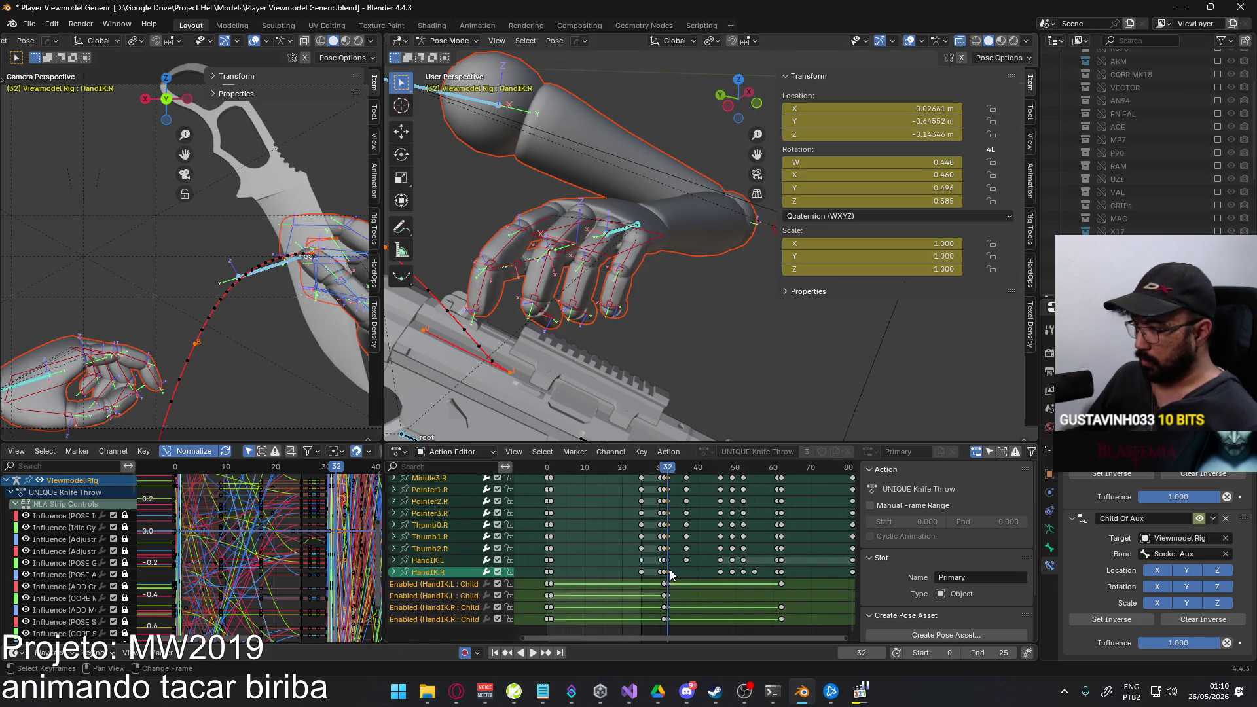
{"action": "middle_click_drag", "start_coordinate": [687, 524], "coordinate": [685, 547]}
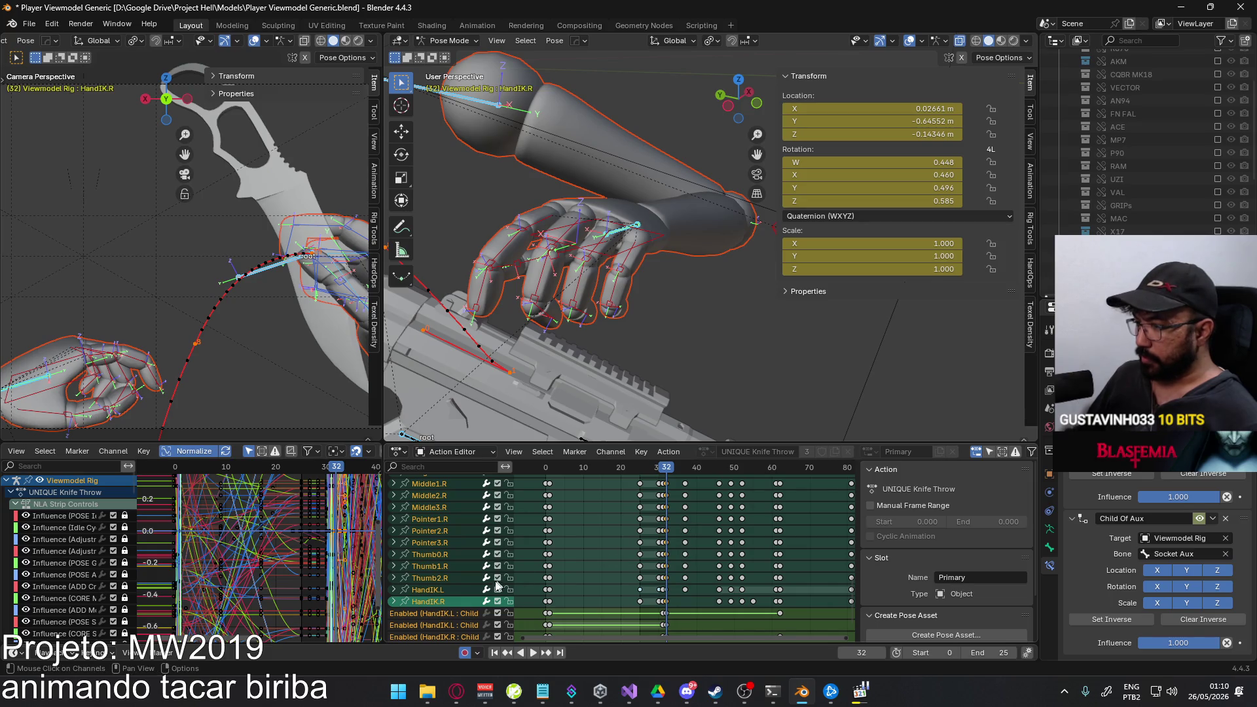
{"action": "key", "text": "b"}
{"action": "left_click", "coordinate": [444, 600]}
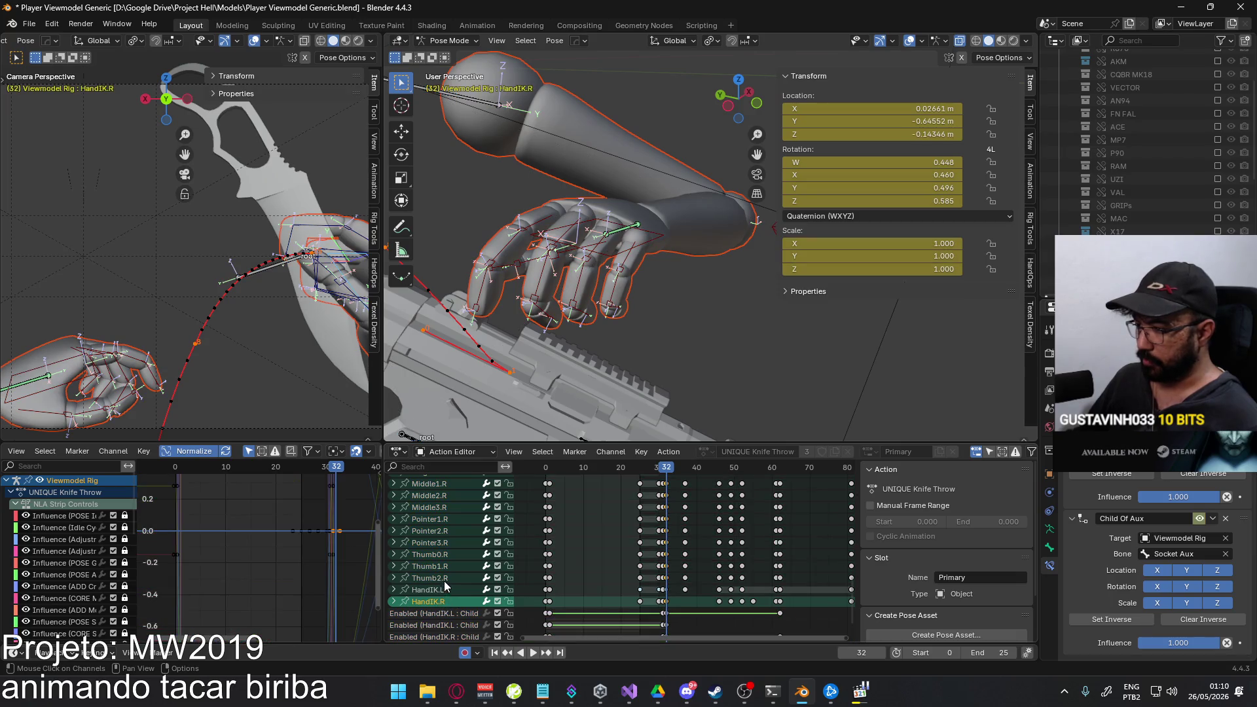
{"action": "left_click_drag", "start_coordinate": [457, 577], "coordinate": [471, 517]}
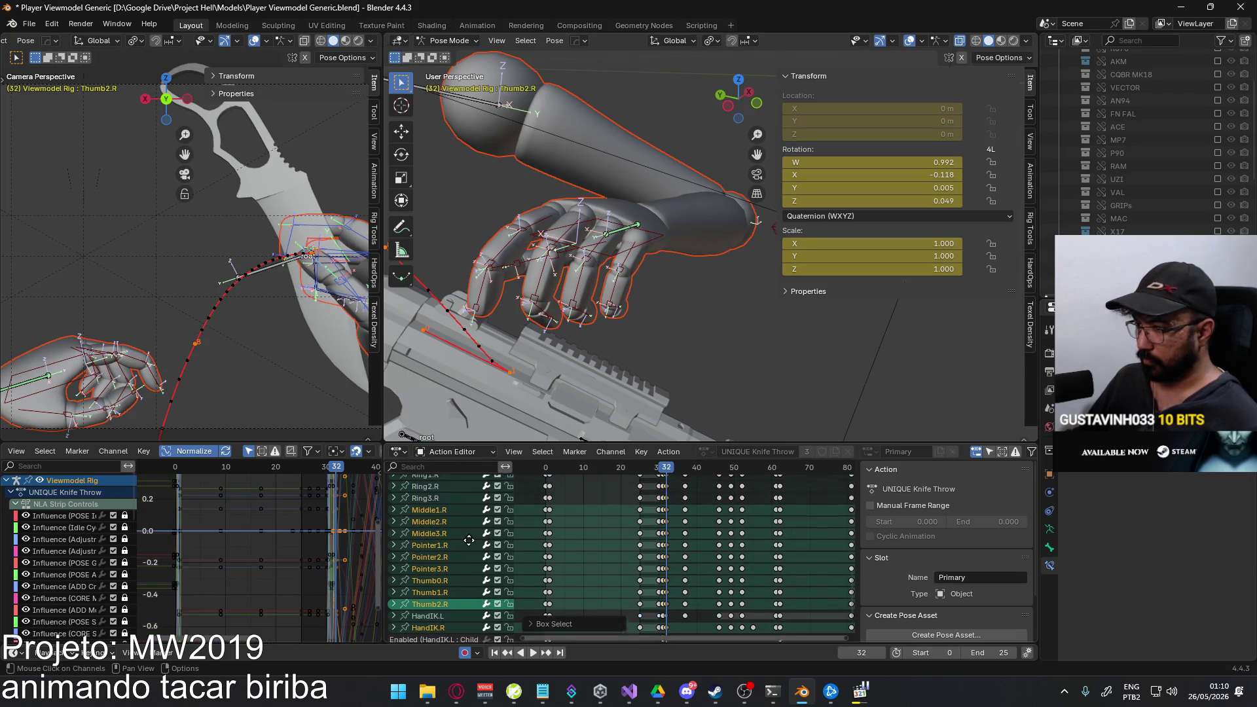
{"action": "scroll", "coordinate": [462, 519], "scroll_direction": "up", "scroll_amount": 3}
Add Pinky1.R through Ring3.R to the selection and bring up the keyframe copy/paste options.
{"action": "key", "text": "b"}
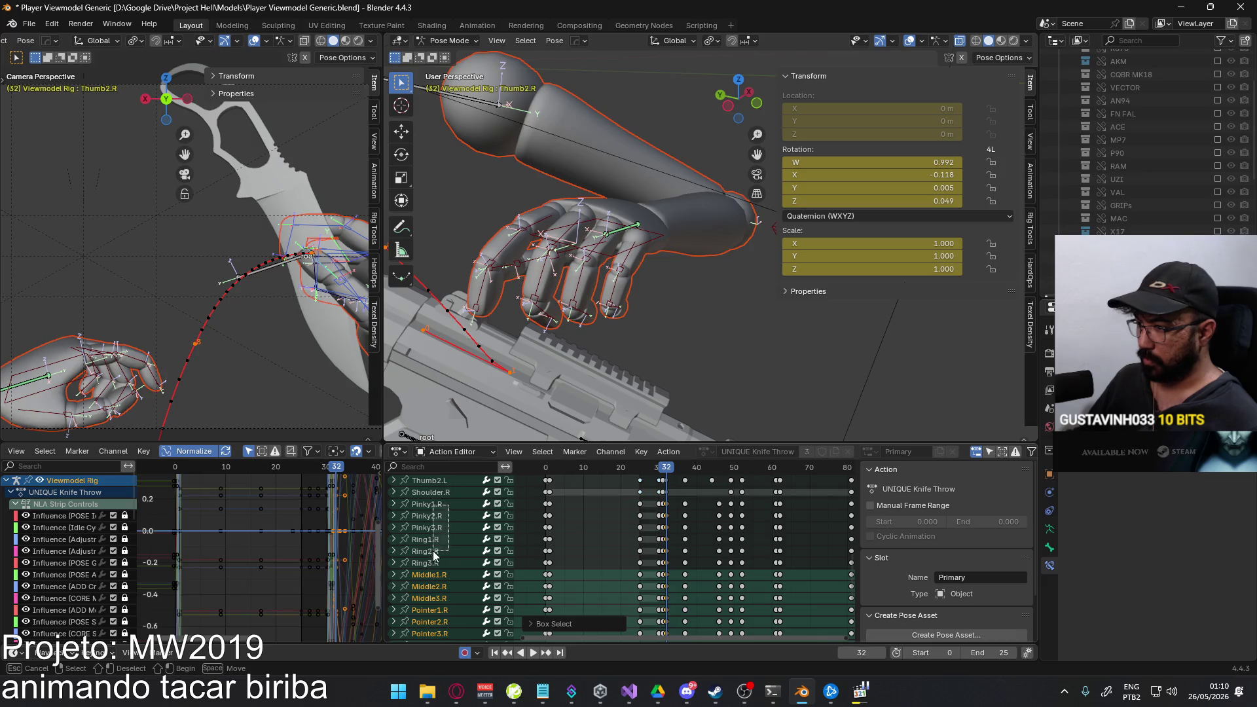
{"action": "left_click_drag", "start_coordinate": [451, 506], "coordinate": [442, 564]}
{"action": "right_click", "coordinate": [669, 502]}
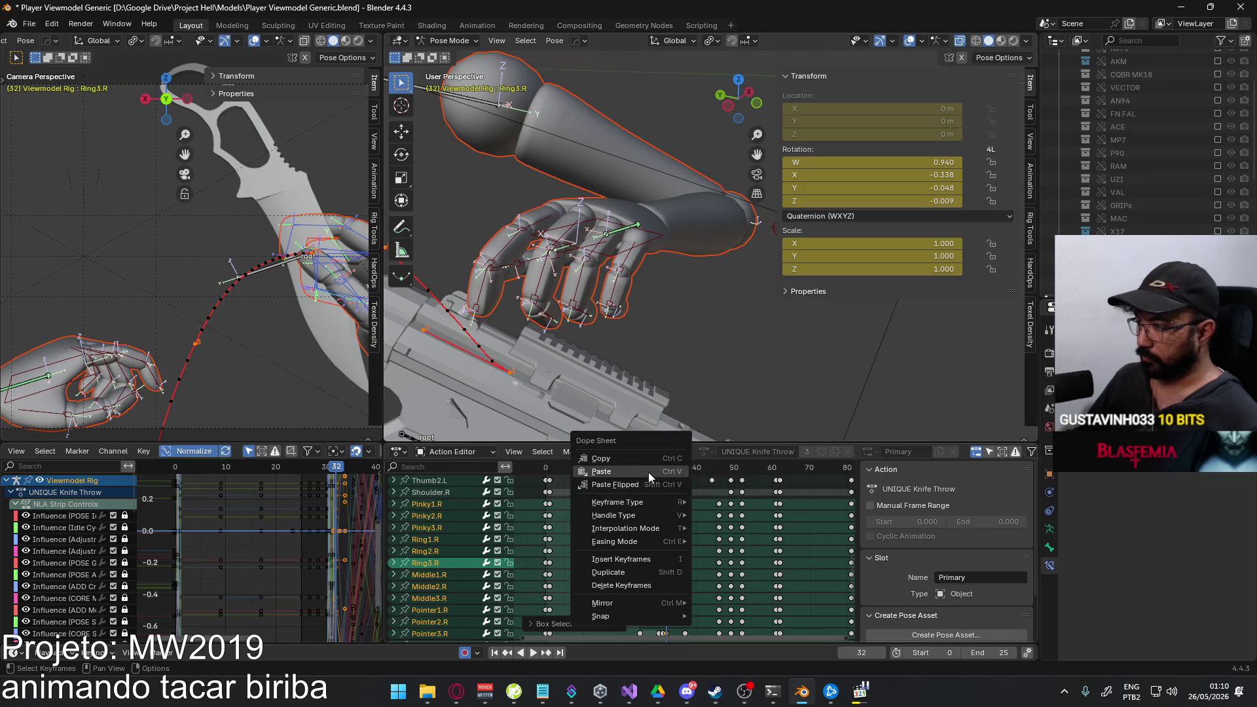
Play to frame 49 and paste the stored clenched finger pose onto the right hand.
{"action": "key", "text": "space"}
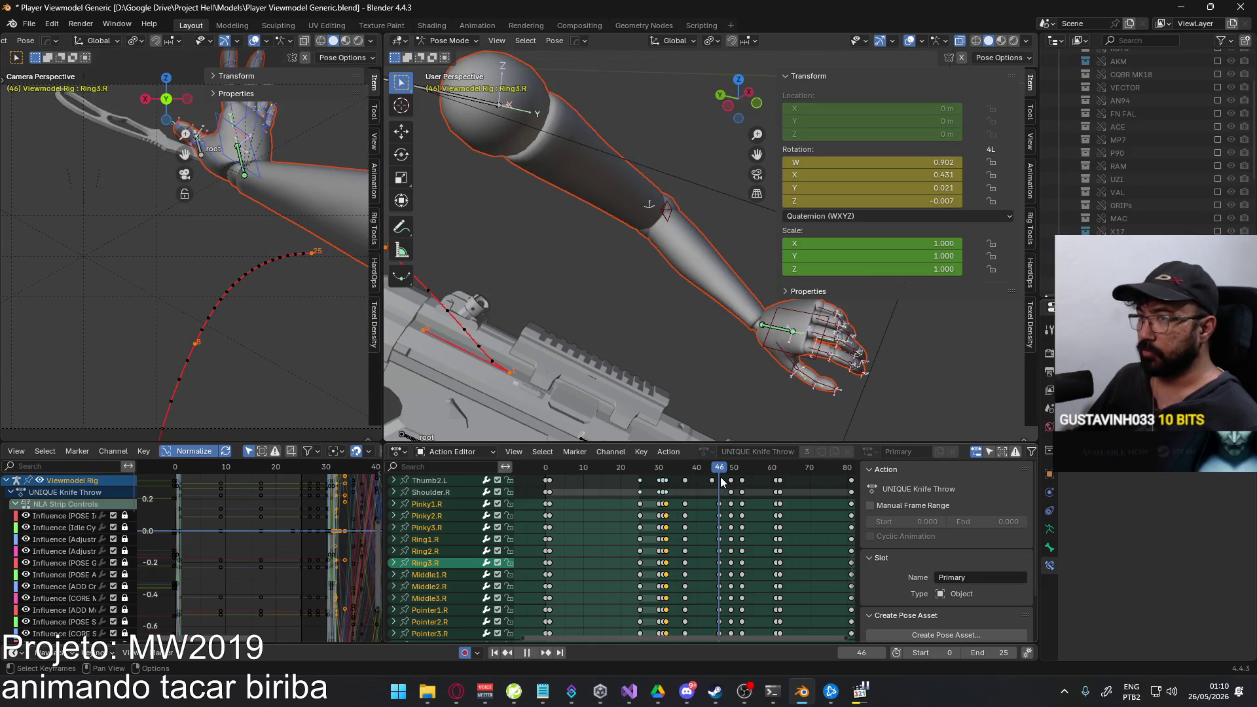
{"action": "key", "text": "space"}
{"action": "middle_click_drag", "start_coordinate": [197, 296], "coordinate": [256, 275]}
{"action": "key", "text": "space"}
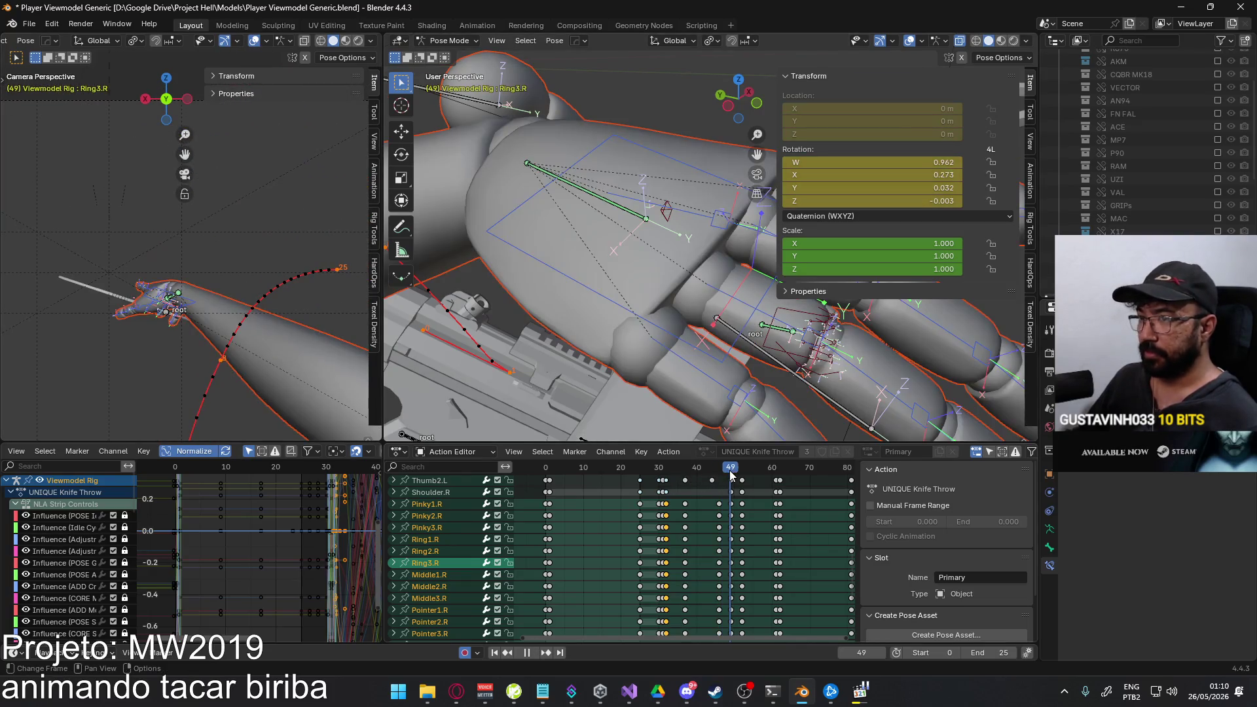
{"action": "right_click", "coordinate": [157, 299]}
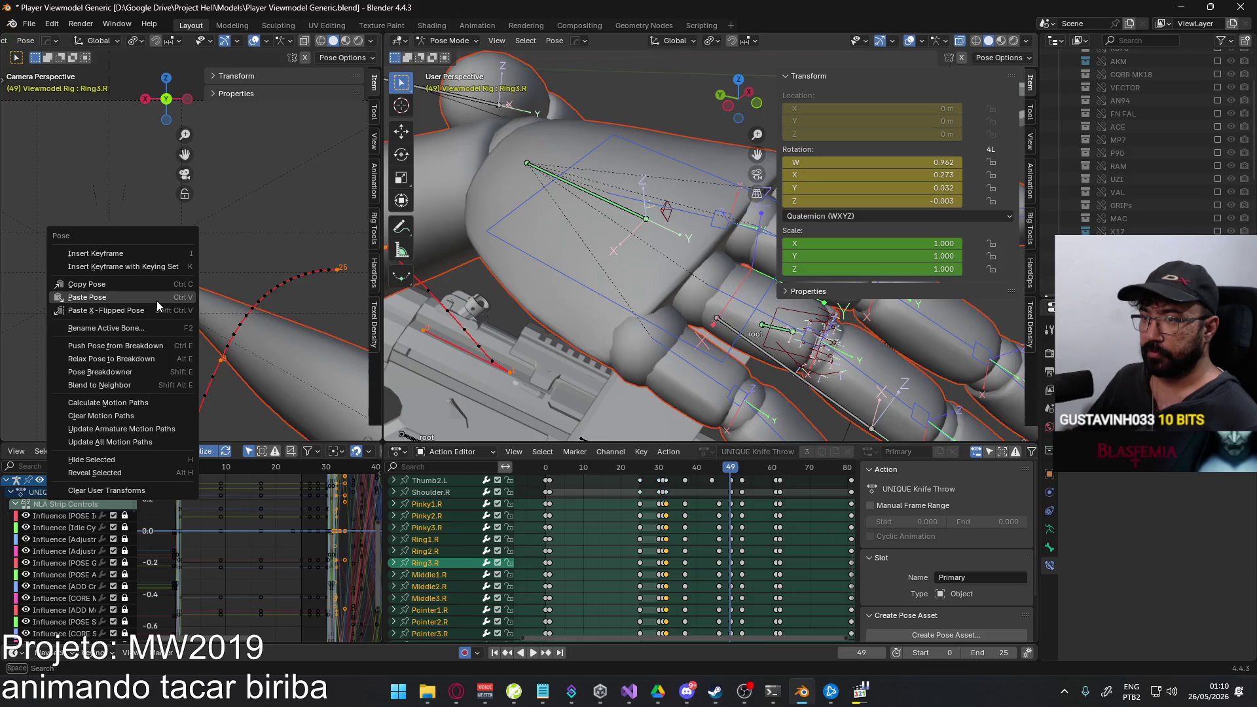
{"action": "left_click", "coordinate": [158, 301]}
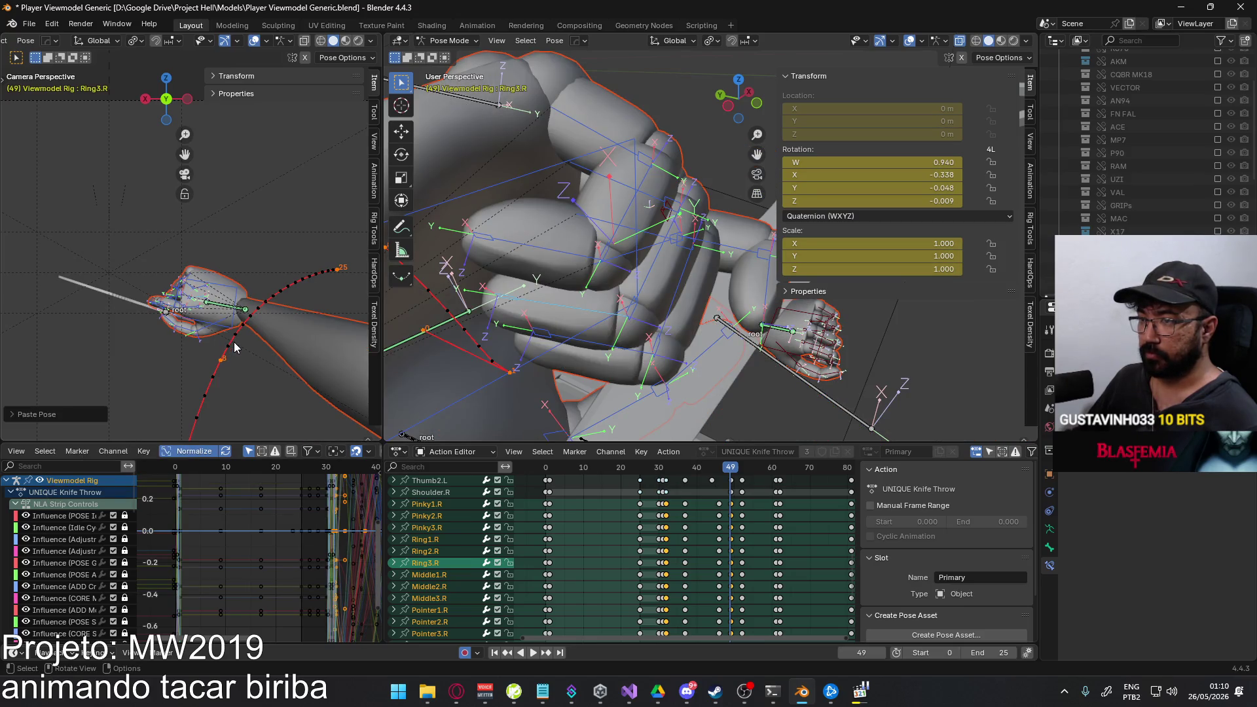
{"action": "left_click", "coordinate": [733, 348]}
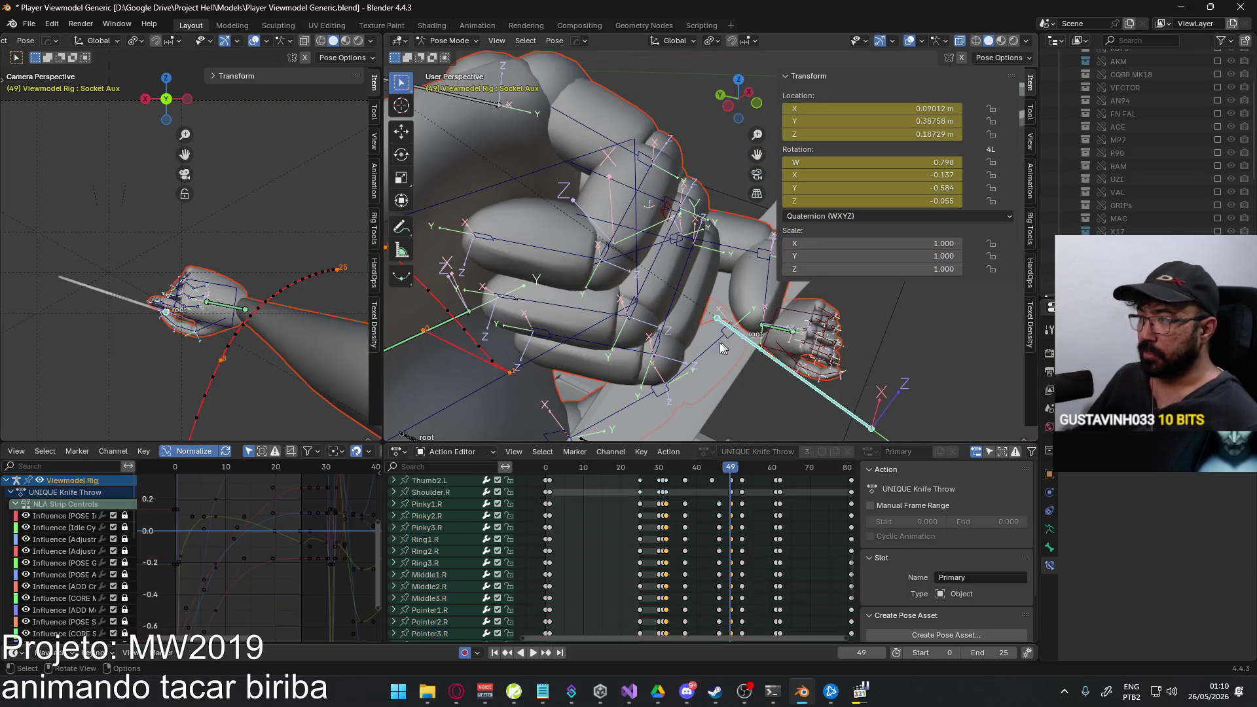
Rotate the Socket Aux bone around Y, then its local Z, checking the reference footage.
{"action": "key", "text": "r"}
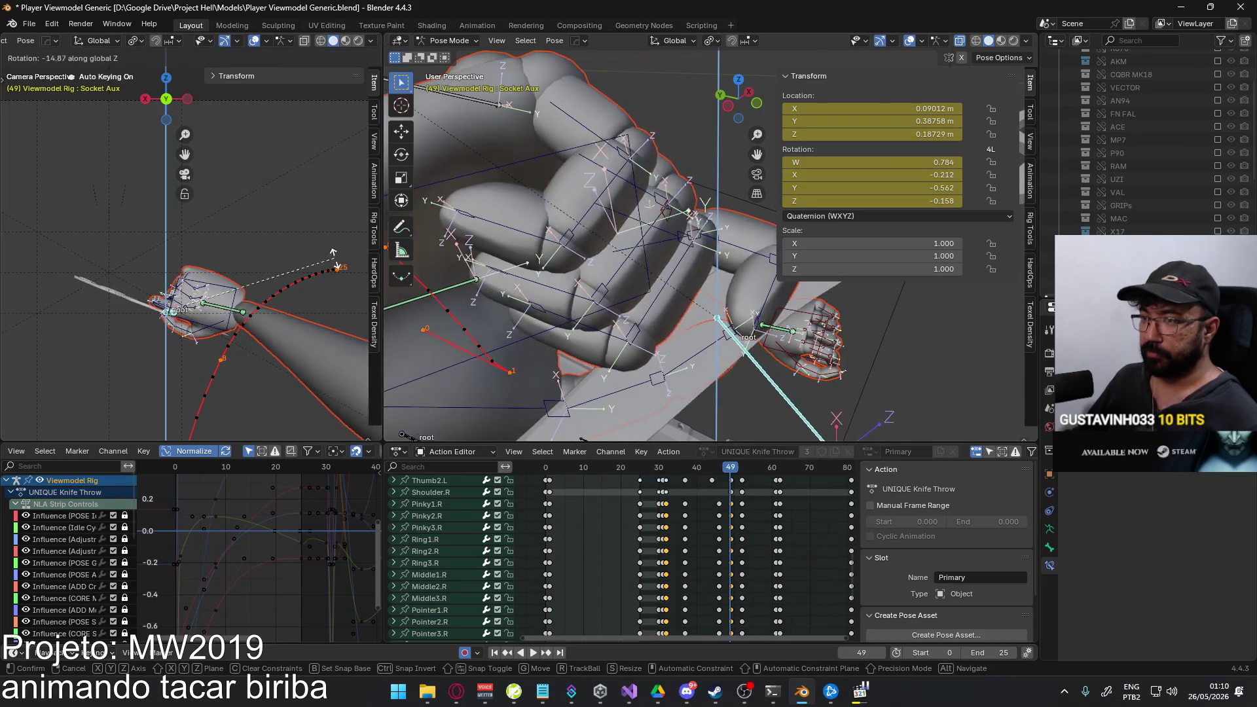
{"action": "key", "text": "y"}
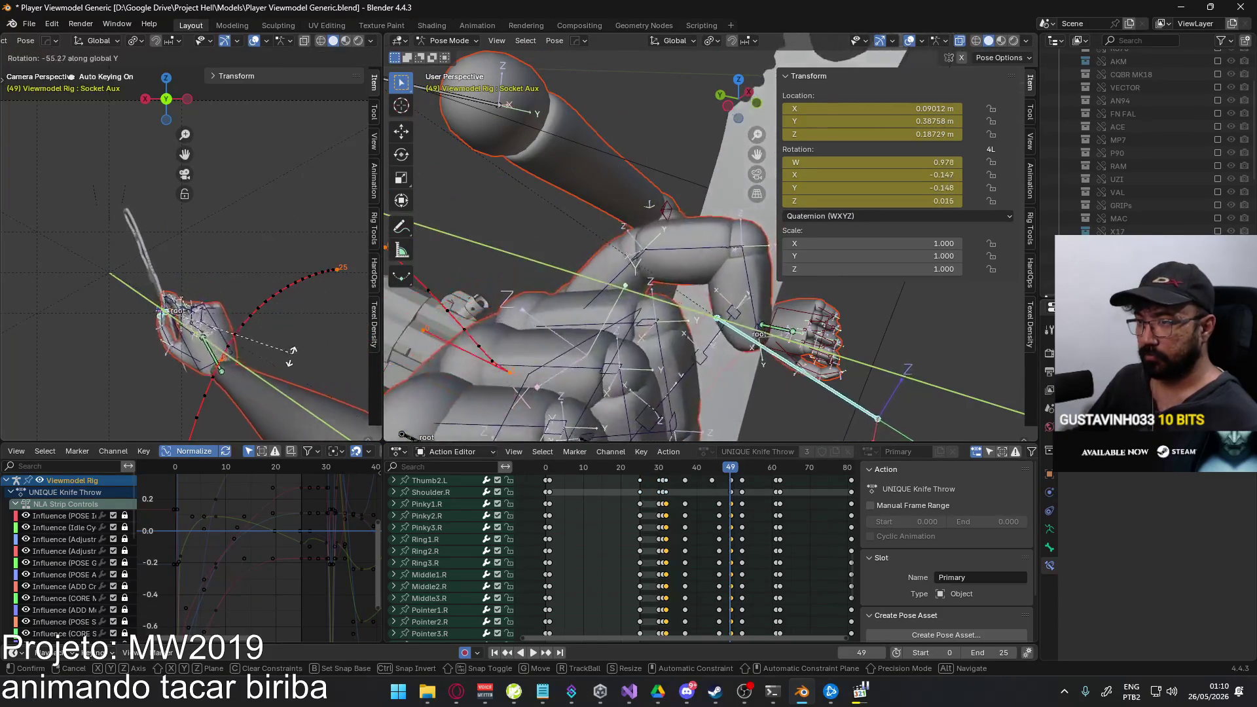
{"action": "key", "text": "alt+Tab"}
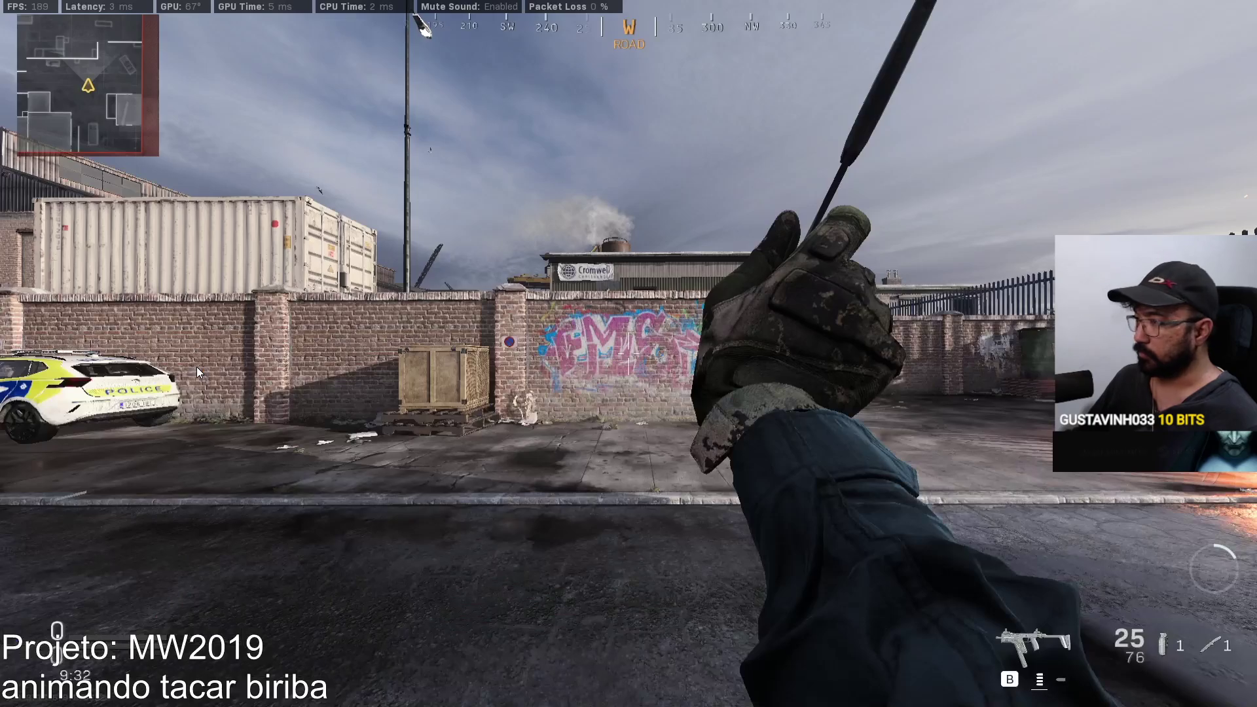
{"action": "key", "text": "alt+Tab"}
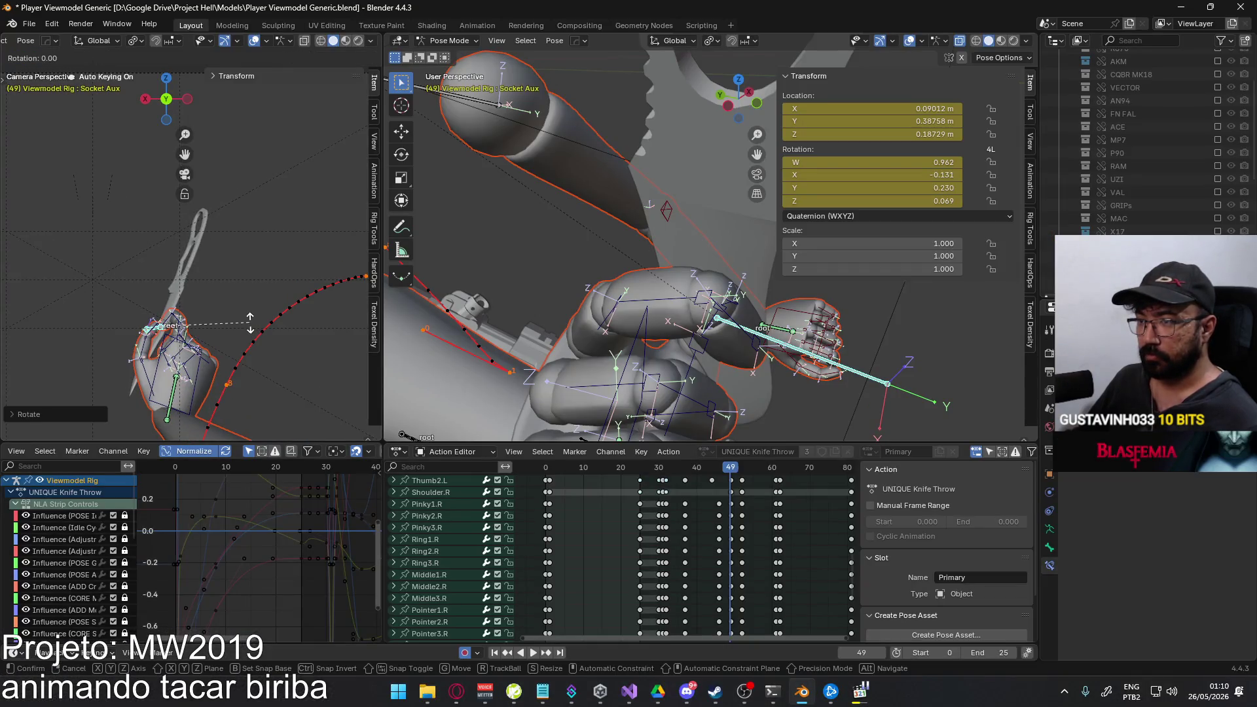
{"action": "key", "text": "z"}
{"action": "key", "text": "z"}
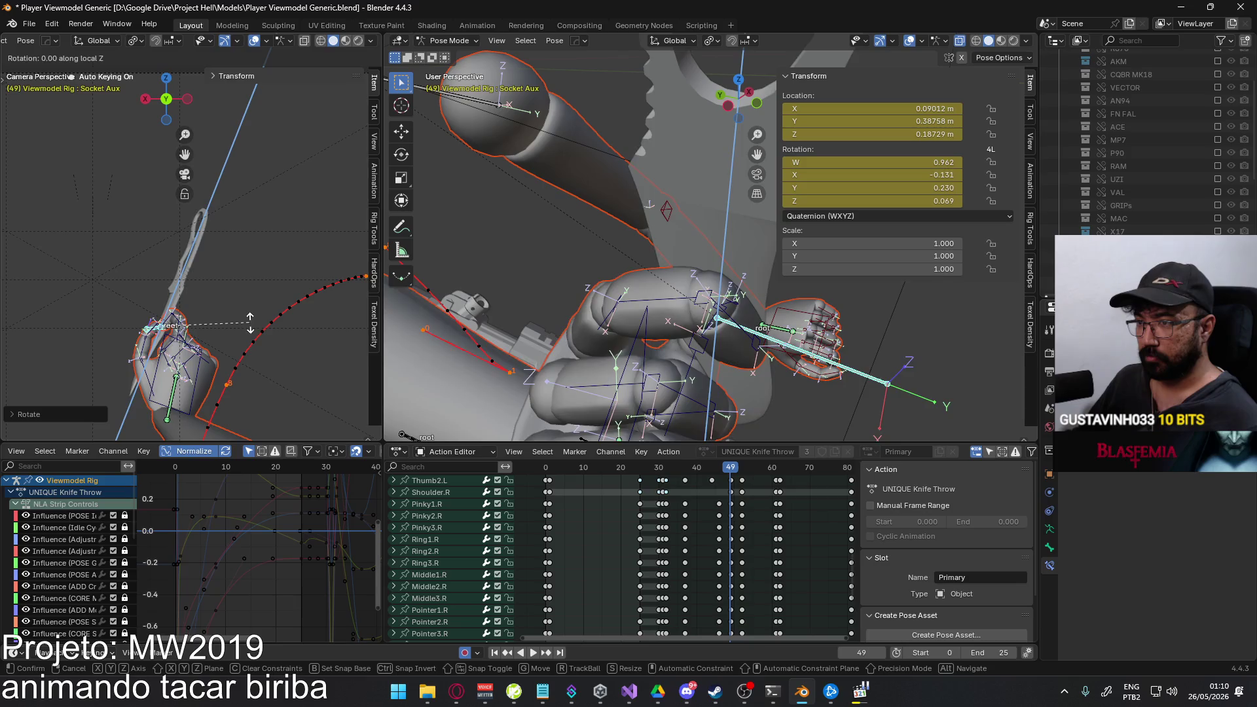
{"action": "left_click", "coordinate": [241, 305]}
Shift the Socket Aux bone and rotate it again to lift the knife in the grip.
{"action": "key", "text": "g"}
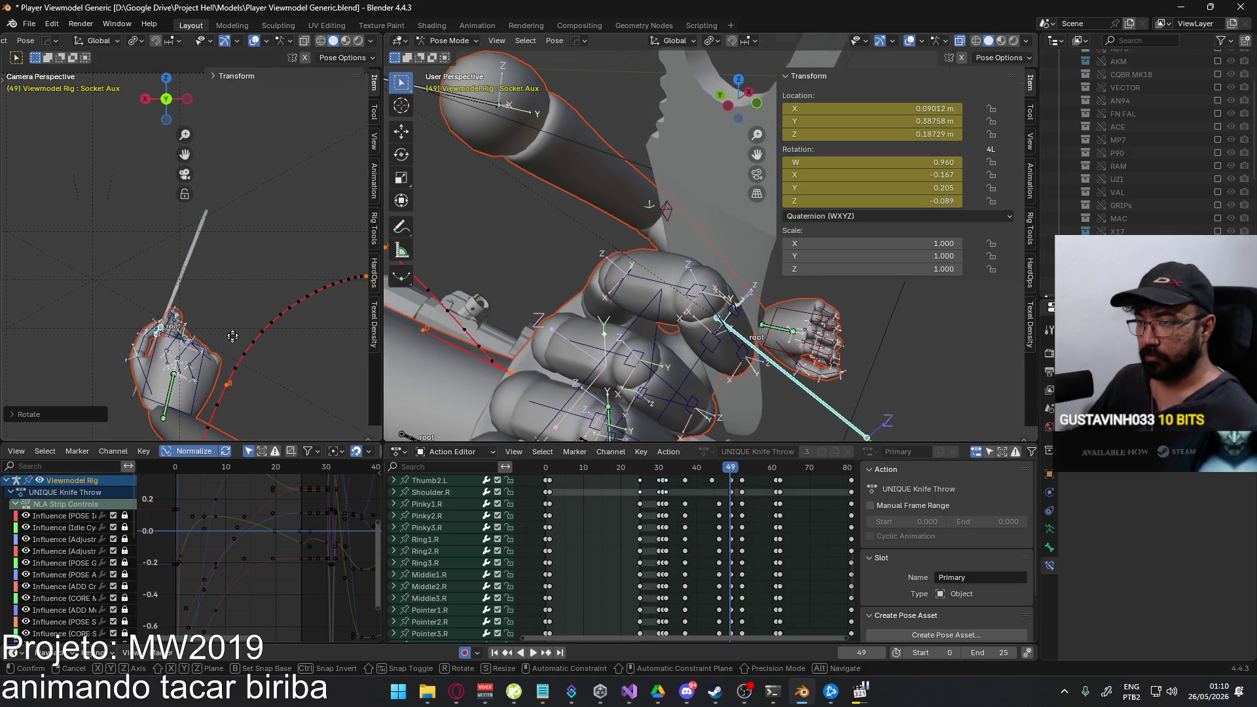
{"action": "left_click", "coordinate": [240, 286]}
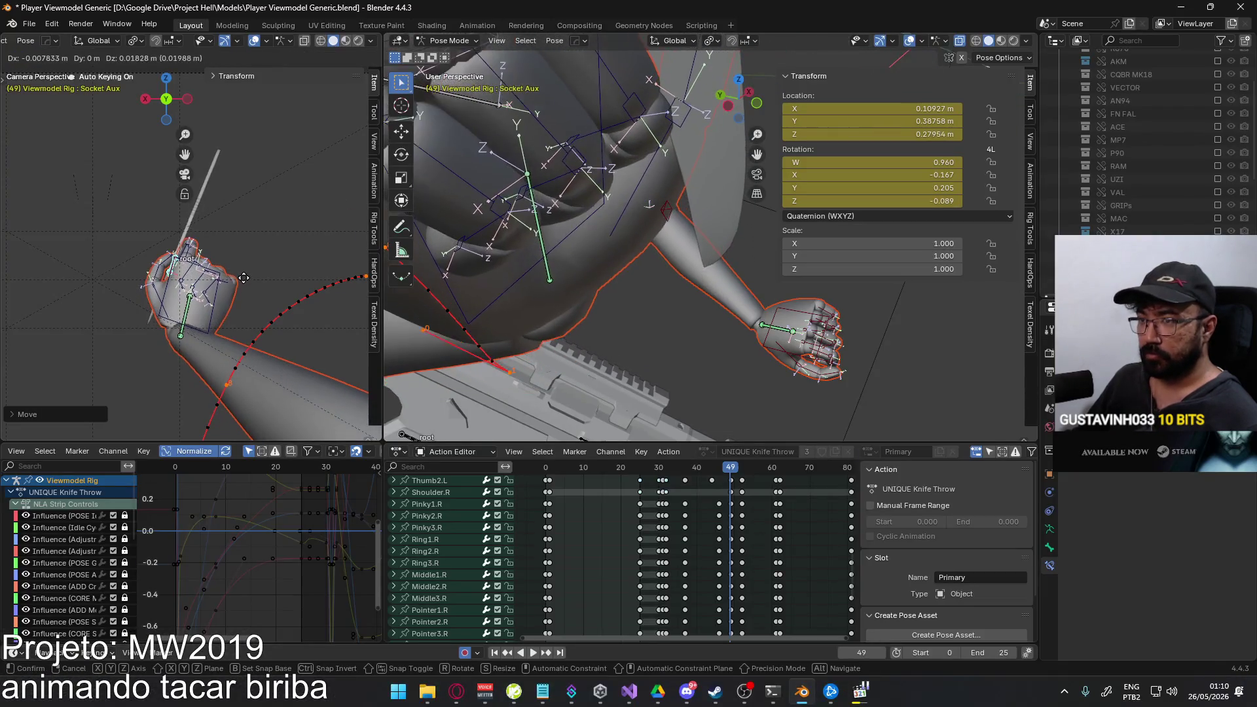
{"action": "key", "text": "r"}
{"action": "left_click", "coordinate": [284, 271]}
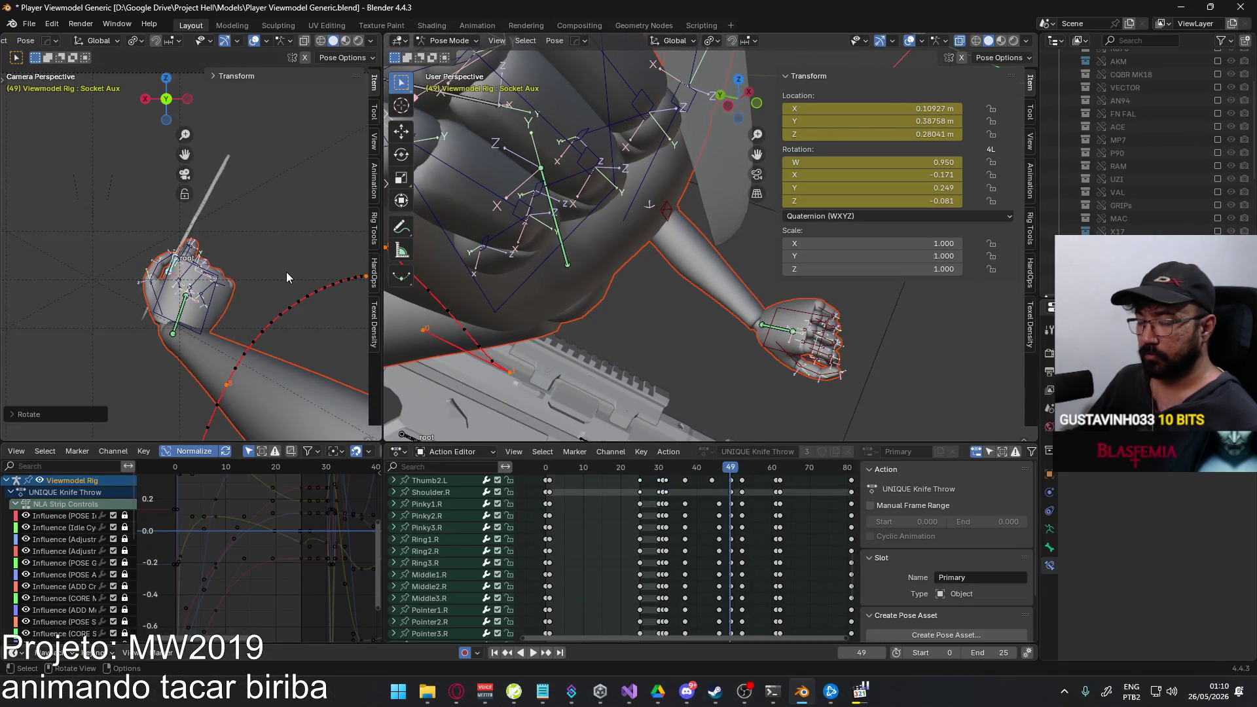
{"action": "mouse_move", "coordinate": [286, 271]}
{"action": "middle_mouse_down", "text": "alt"}
{"action": "mouse_move", "coordinate": [195, 295]}
{"action": "mouse_move", "coordinate": [226, 297]}
{"action": "middle_mouse_up", "text": "alt"}
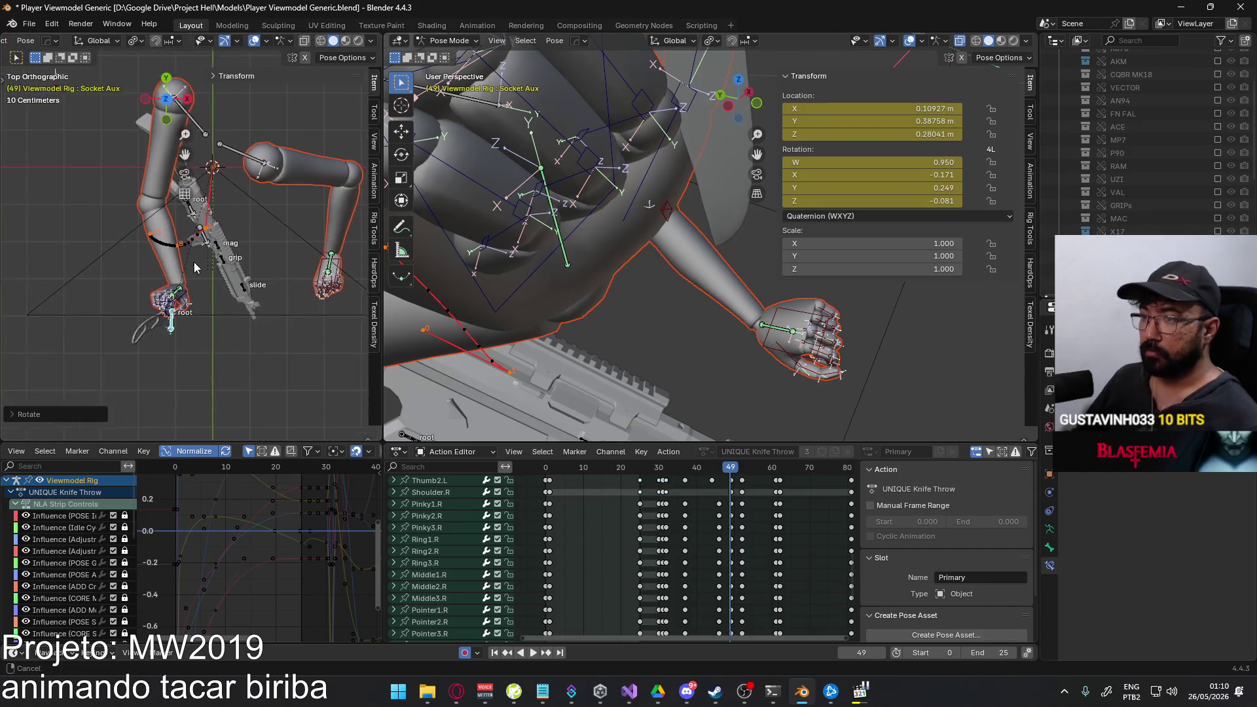
Move the Socket Aux bone and rotate the hand socket at frame 49, viewed through the camera.
{"action": "key", "text": "g"}
{"action": "left_click", "coordinate": [230, 298]}
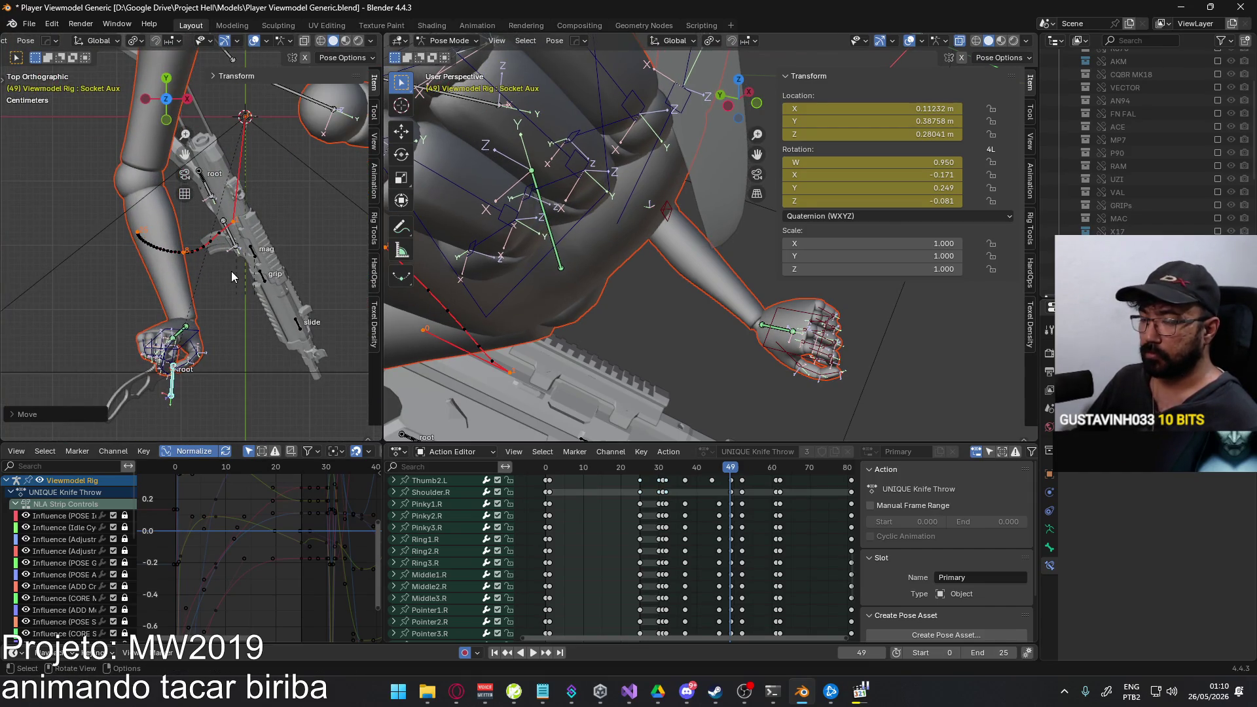
{"action": "key", "text": "KP_0"}
{"action": "key", "text": "alt+Tab"}
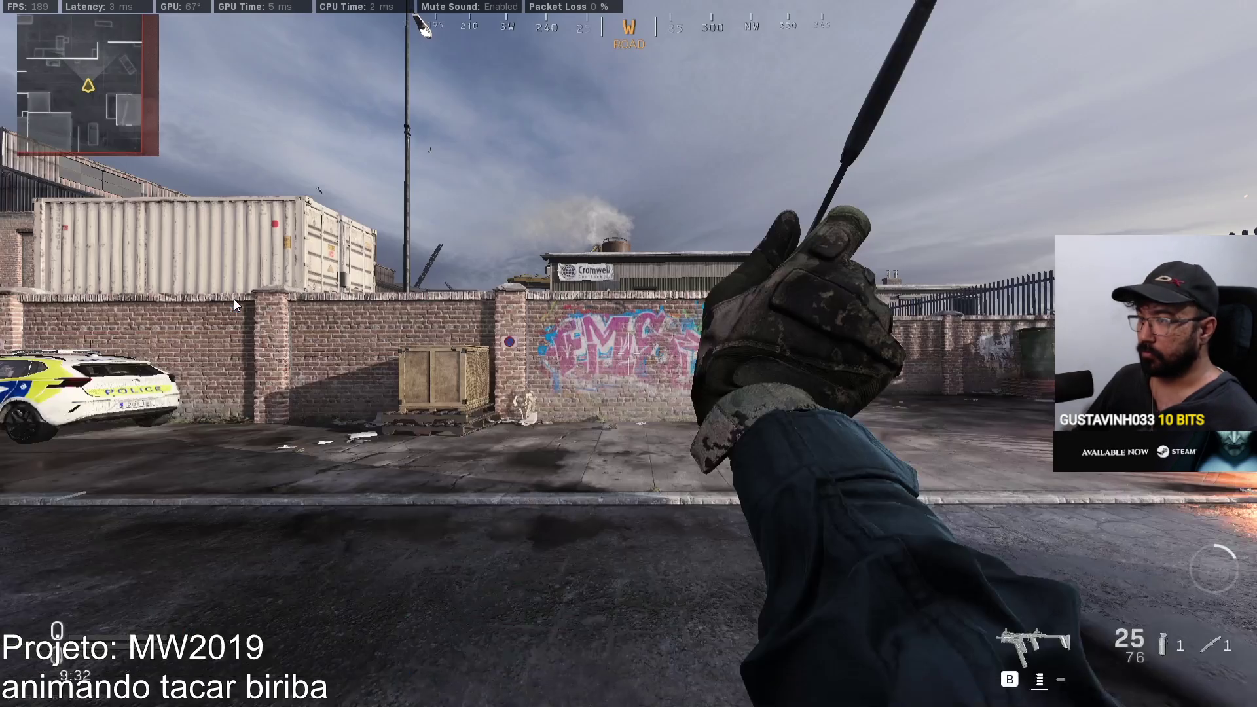
{"action": "key", "text": "alt+Tab"}
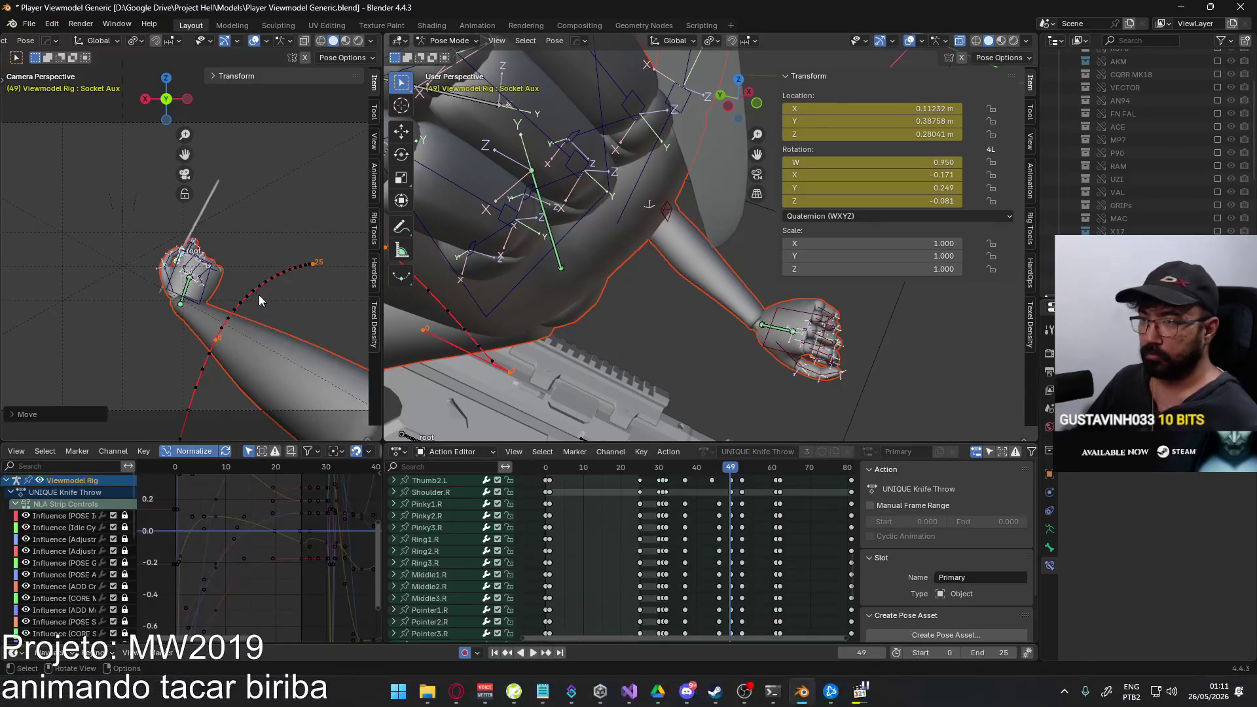
{"action": "key", "text": "r"}
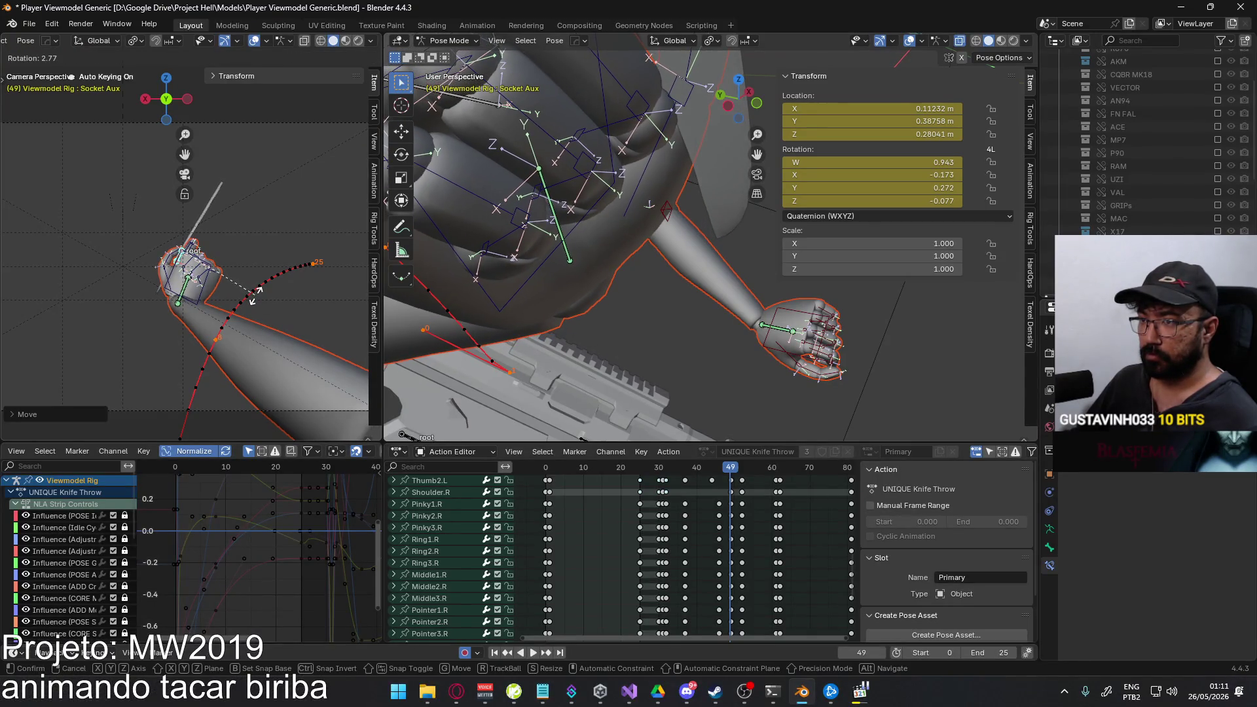
{"action": "left_click", "coordinate": [253, 295]}
Shift the arm bone along X after comparing with the reference footage.
{"action": "middle_click_drag", "start_coordinate": [253, 295], "coordinate": [172, 266]}
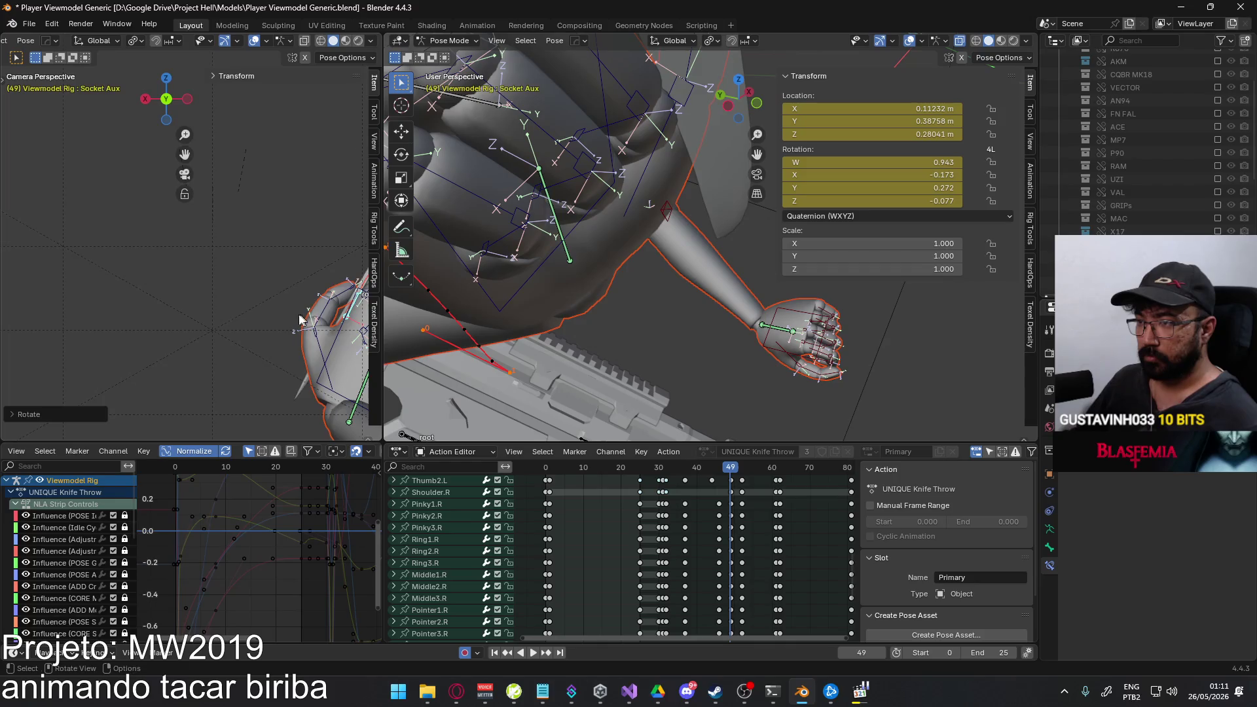
{"action": "key", "text": "alt+Tab"}
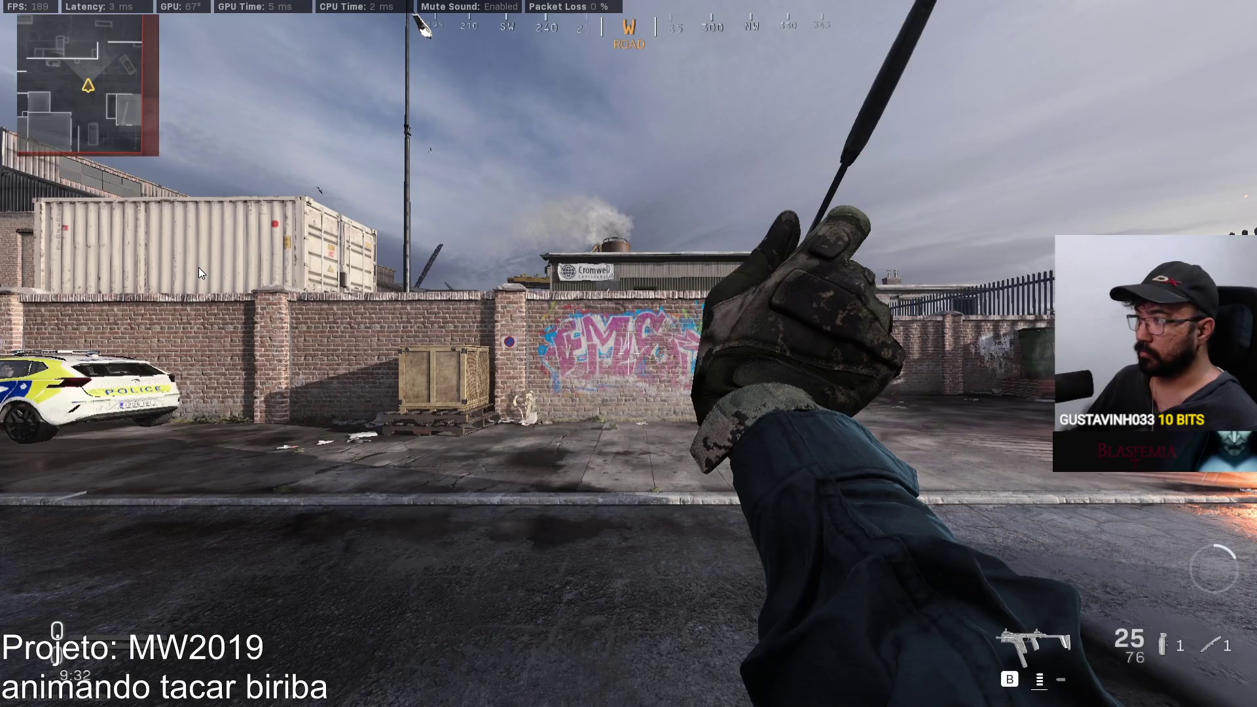
{"action": "key", "text": "alt+Tab"}
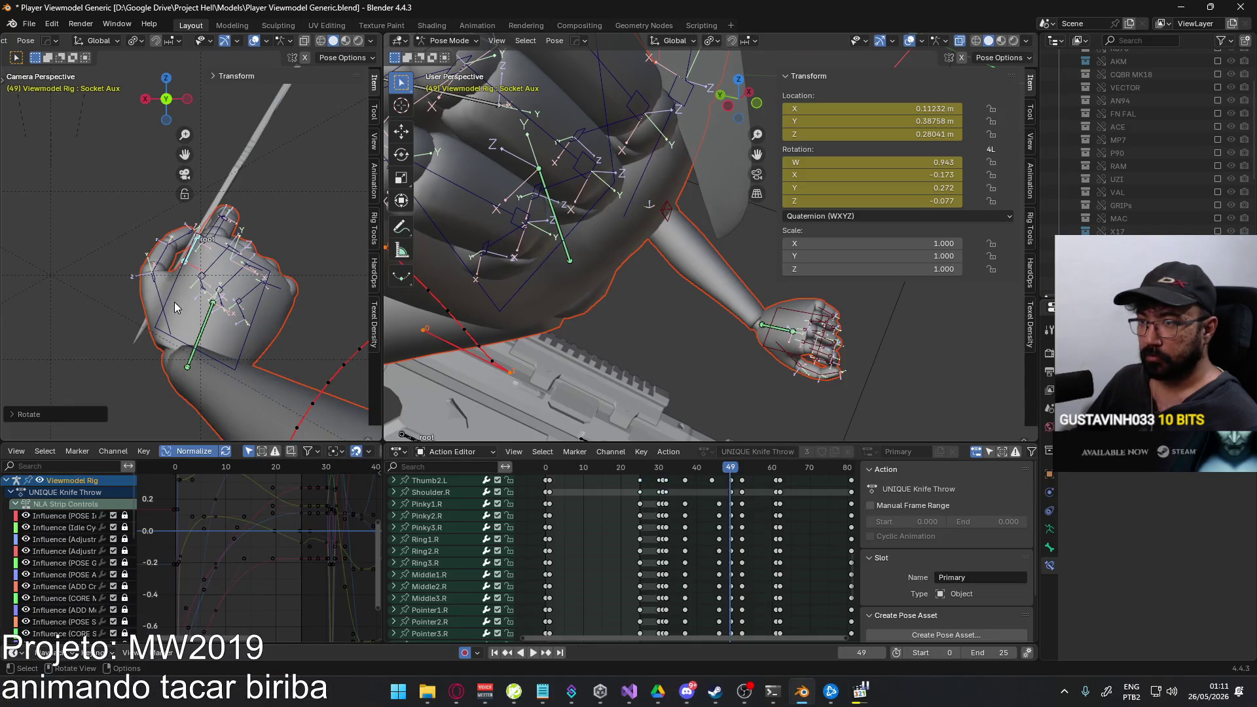
{"action": "key", "text": "g"}
{"action": "key", "text": "x"}
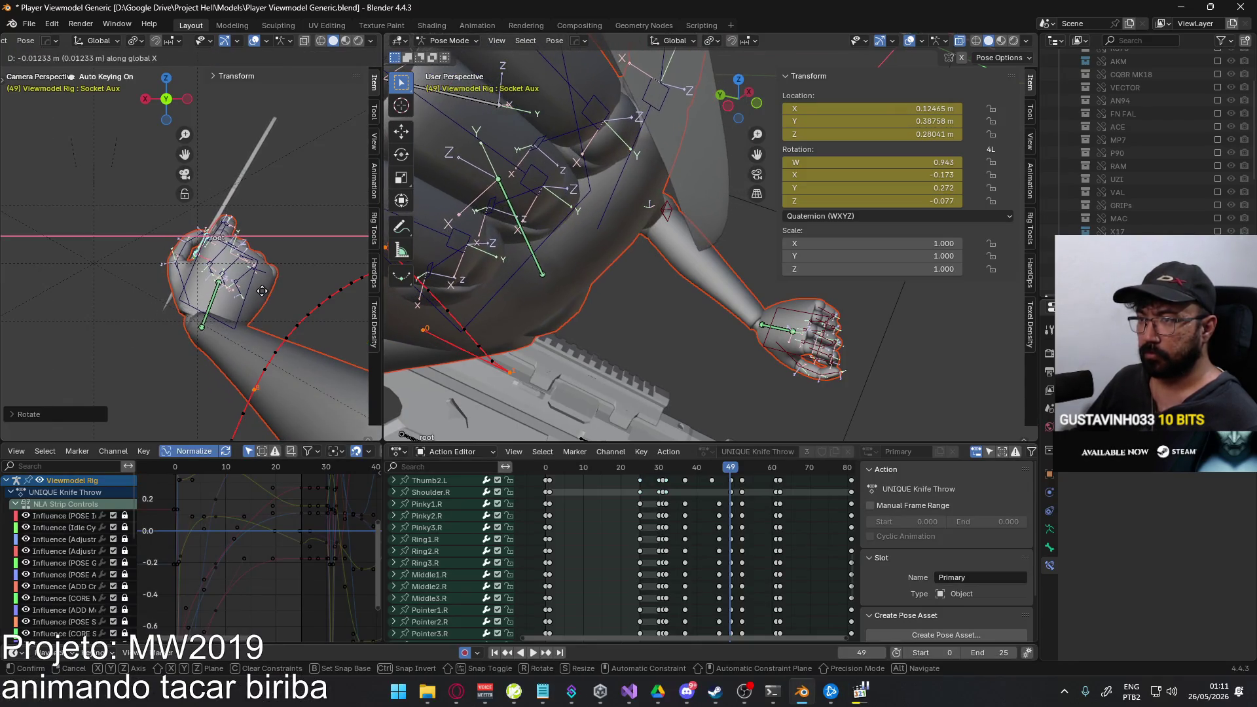
{"action": "left_click", "coordinate": [206, 247]}
{"action": "scroll", "coordinate": [205, 247], "scroll_direction": "up", "scroll_amount": 2}
Curl the Thumb0.R, Thumb1.R and Thumb2.R joints around the knife grip.
{"action": "left_click", "coordinate": [246, 246]}
{"action": "key", "text": "r"}
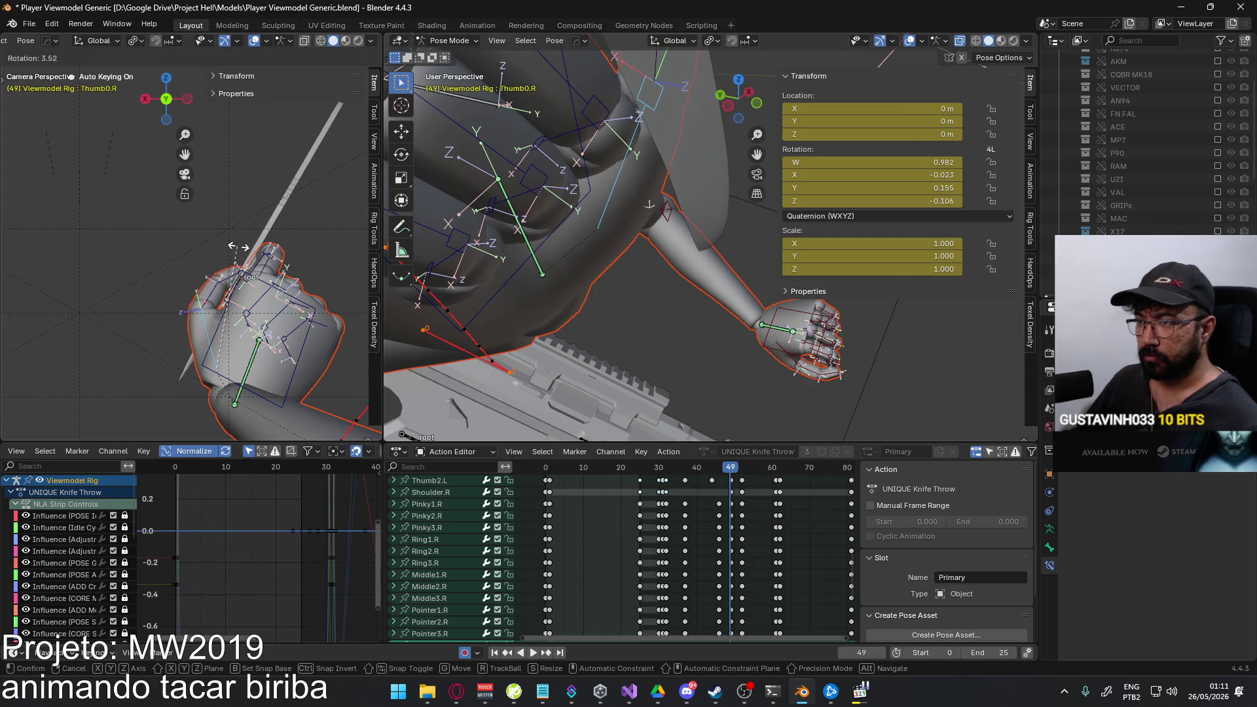
{"action": "left_click", "coordinate": [245, 244]}
{"action": "left_click", "coordinate": [234, 291]}
{"action": "key", "text": "r"}
{"action": "left_click", "coordinate": [237, 268]}
{"action": "key", "text": "r"}
{"action": "left_click", "coordinate": [281, 260]}
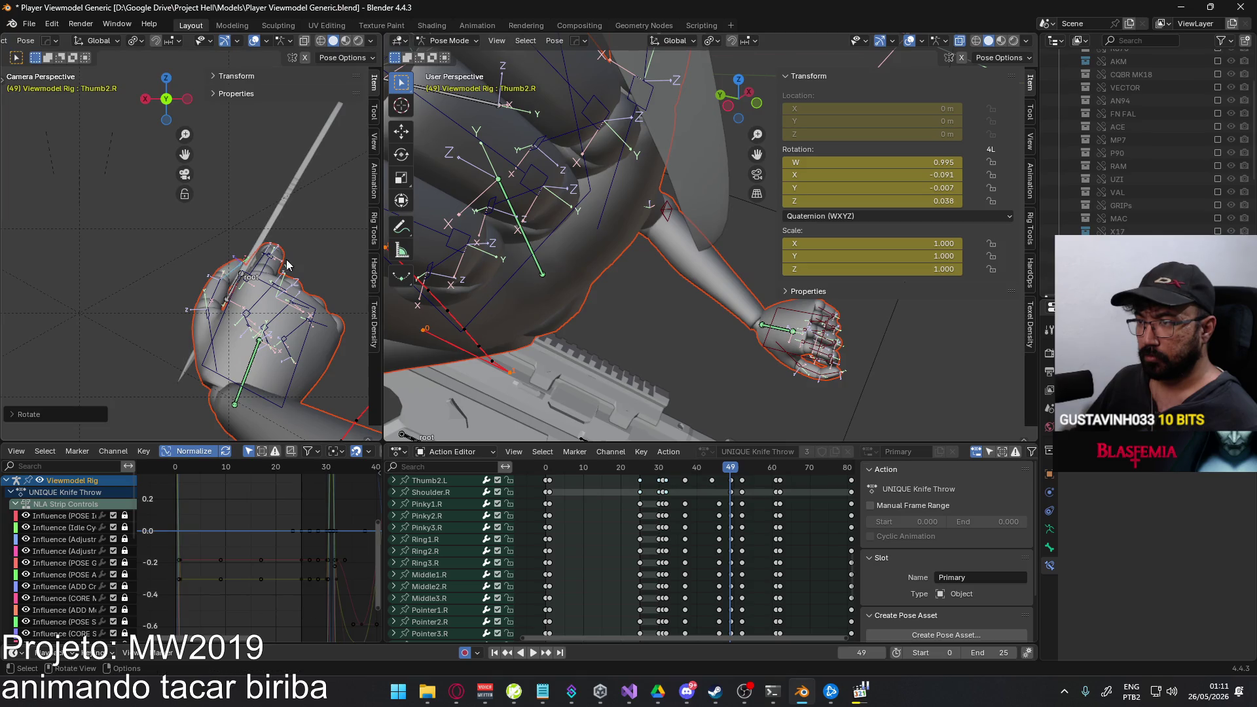
Rotate the Pointer1.R index base about Y and abandon a HandIK.R move along X.
{"action": "left_click", "coordinate": [276, 267]}
{"action": "scroll", "coordinate": [285, 280], "scroll_direction": "up", "scroll_amount": 2}
{"action": "scroll", "coordinate": [280, 265], "scroll_direction": "up", "scroll_amount": 1}
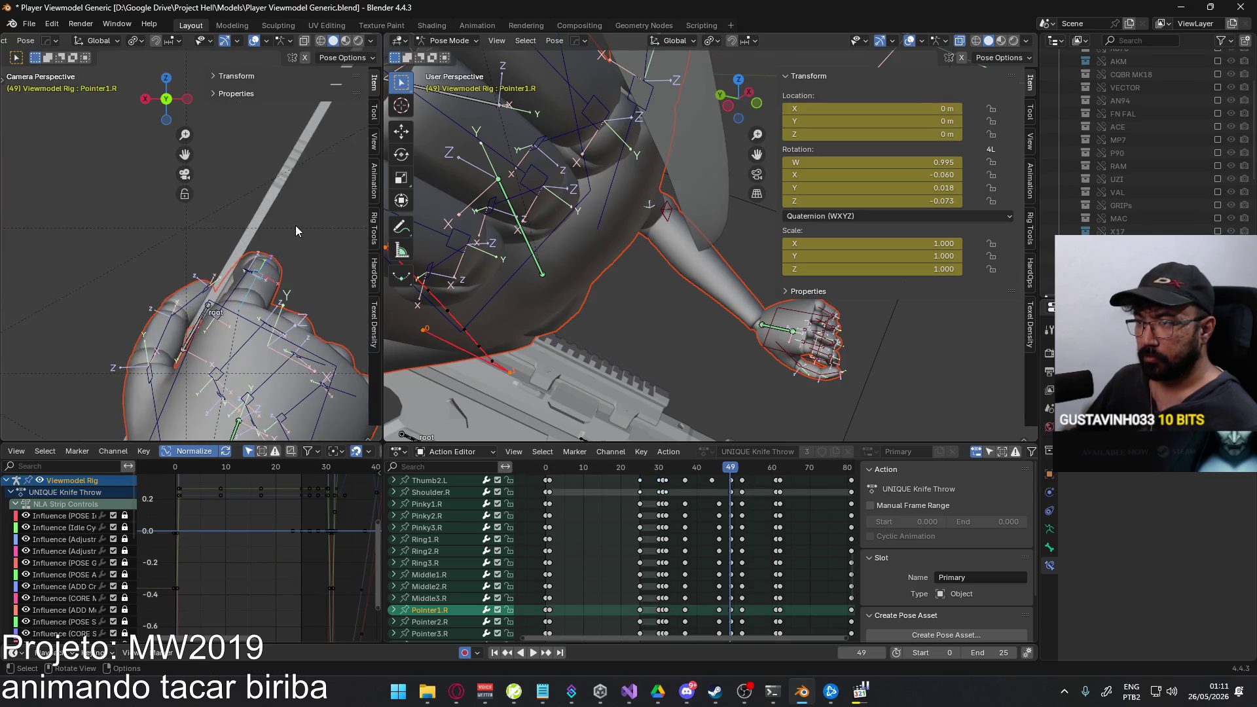
{"action": "key", "text": "r"}
{"action": "key", "text": "y"}
{"action": "key", "text": "y"}
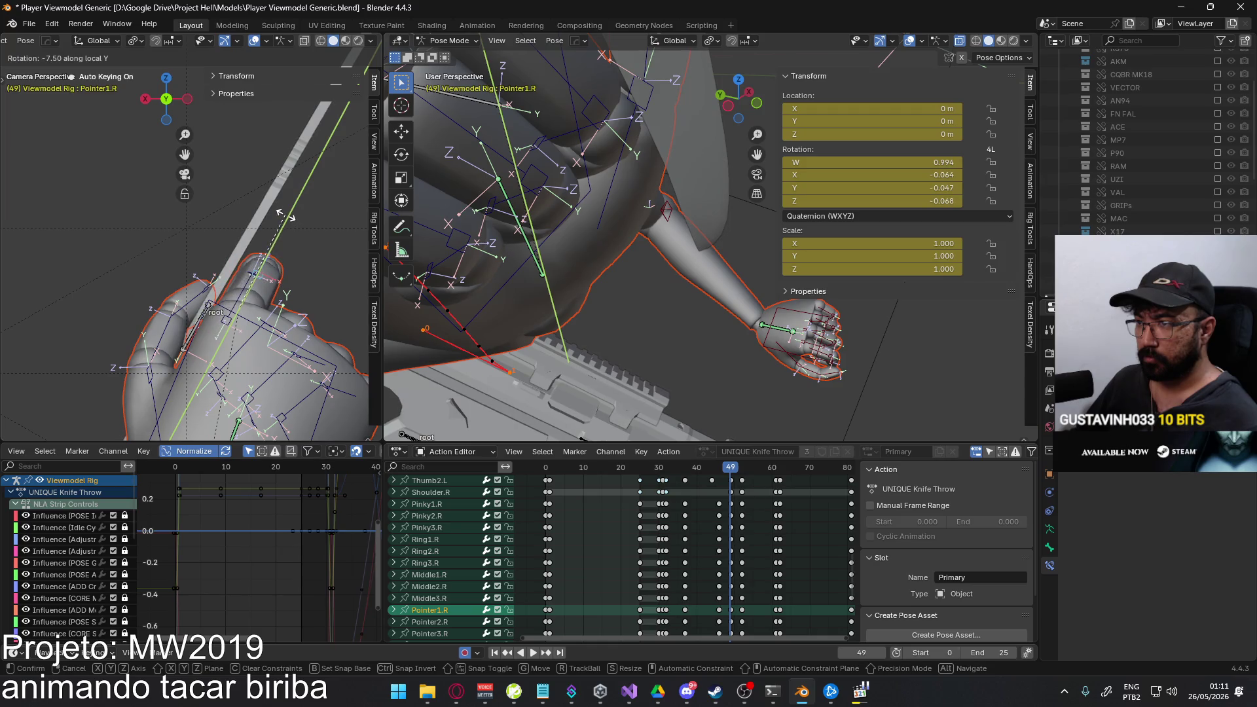
{"action": "left_click", "coordinate": [281, 215]}
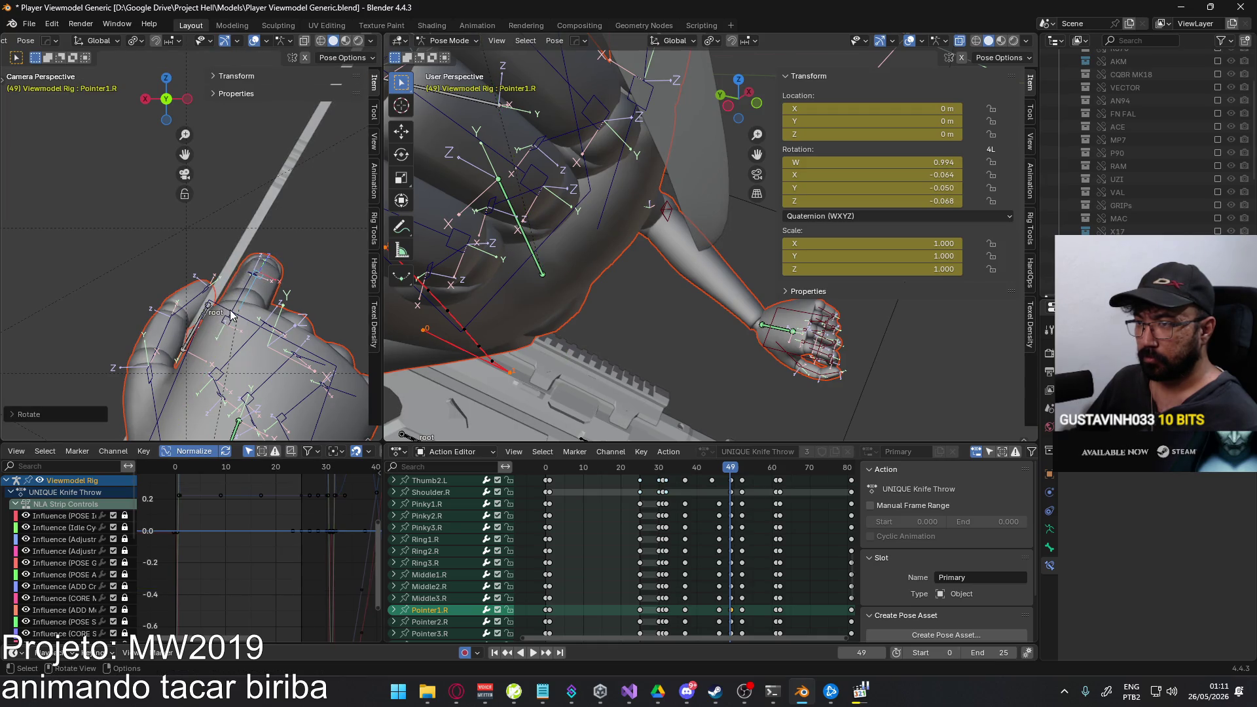
{"action": "left_click", "coordinate": [243, 308]}
{"action": "key", "text": "g"}
{"action": "key", "text": "x"}
{"action": "key", "text": "x"}
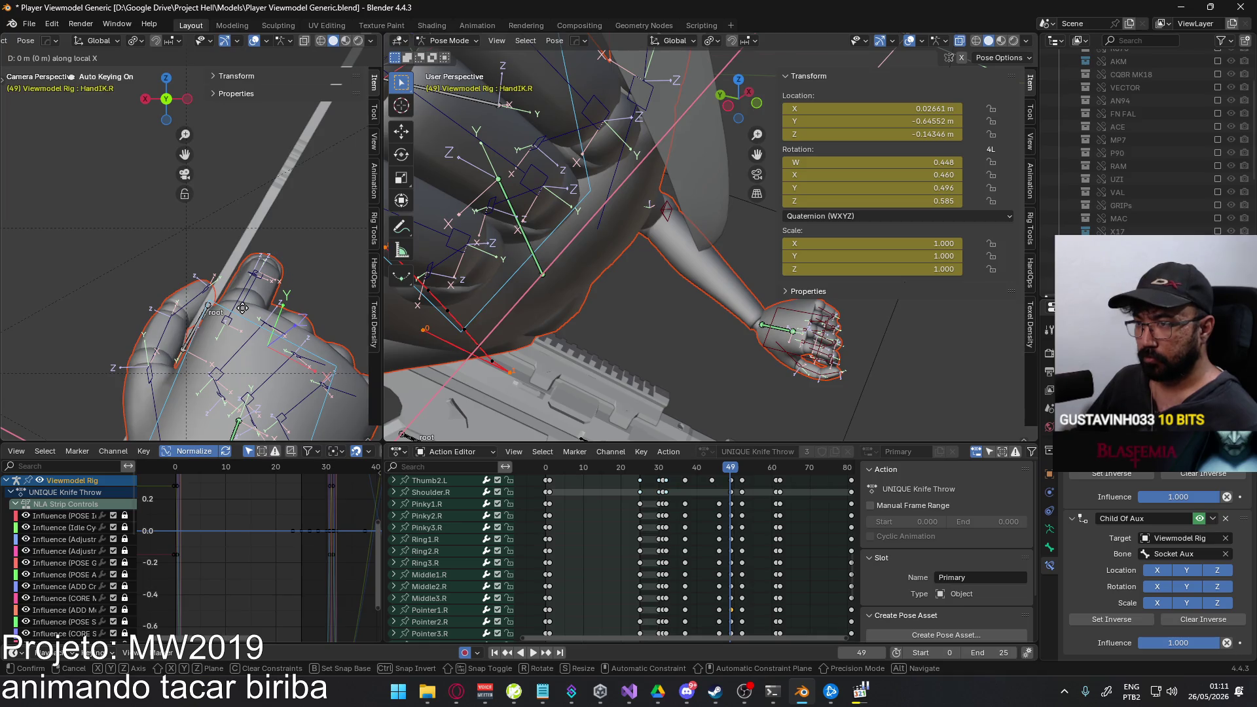
{"action": "key", "text": "Escape"}
Refine the Pointer1.R index finger with a small rotation and a local-X curl.
{"action": "left_click", "coordinate": [296, 275]}
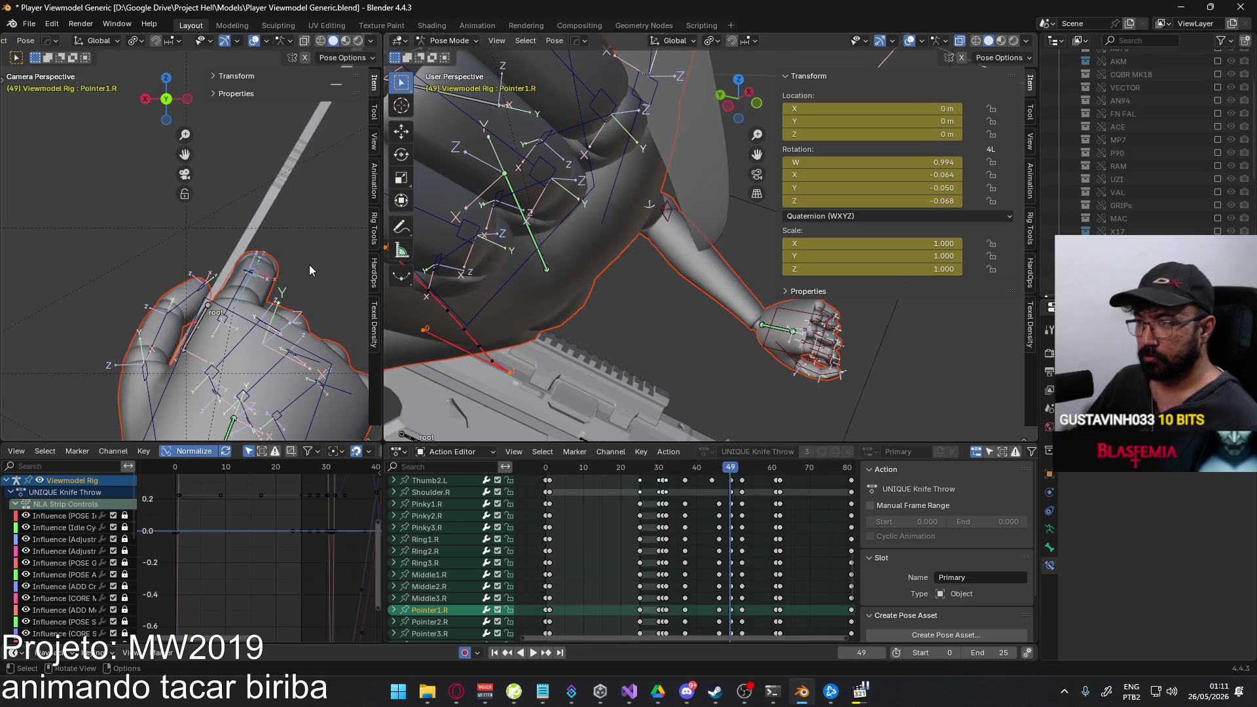
{"action": "key", "text": "r"}
{"action": "left_click", "coordinate": [301, 271]}
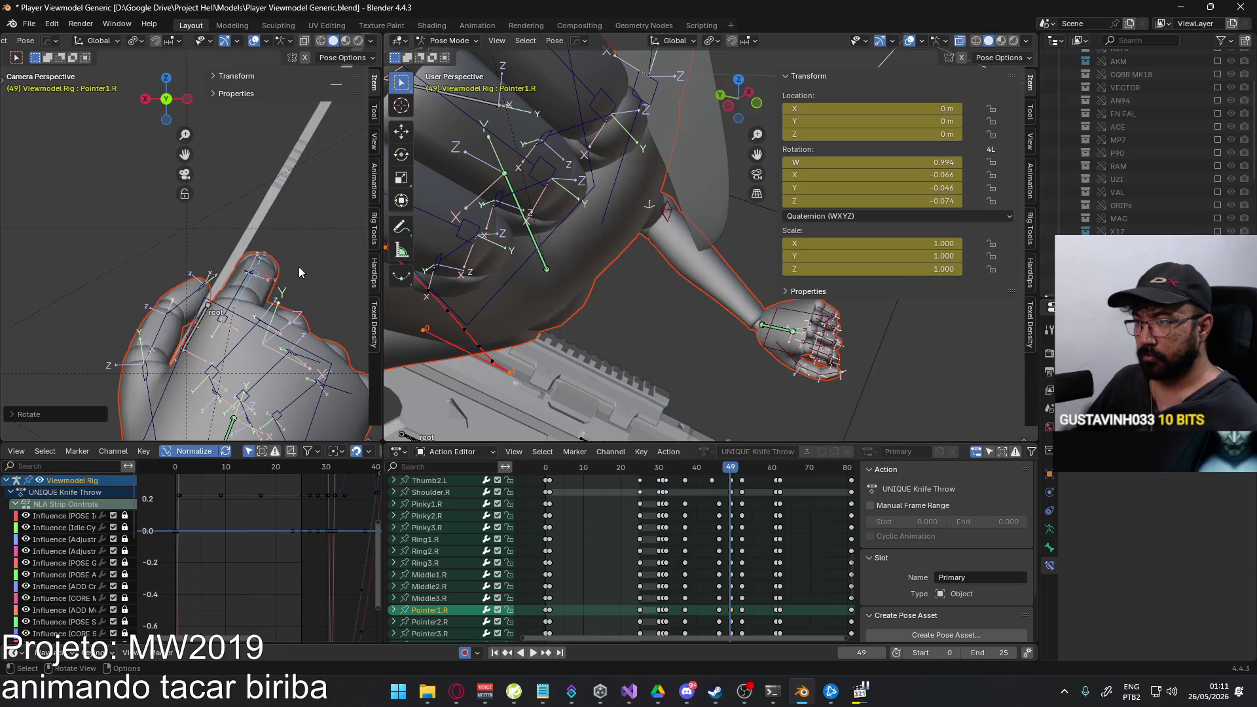
{"action": "key", "text": "r"}
{"action": "key", "text": "x"}
{"action": "key", "text": "x"}
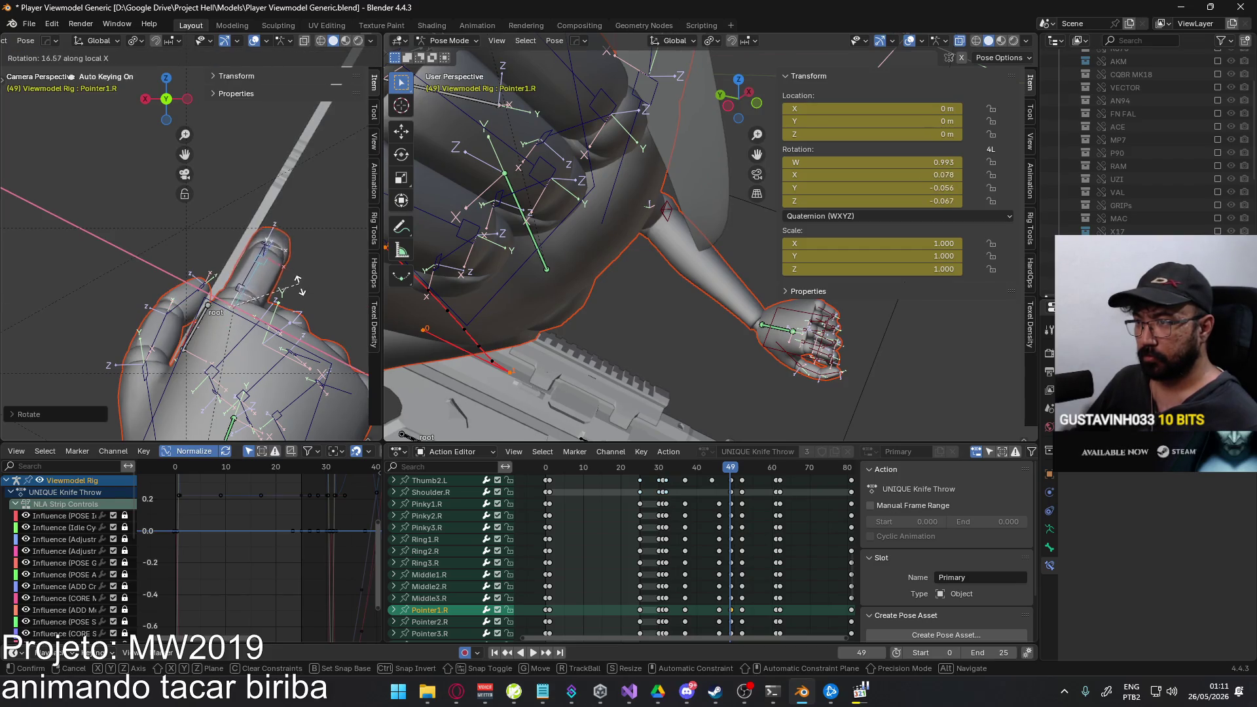
{"action": "left_click", "coordinate": [298, 287]}
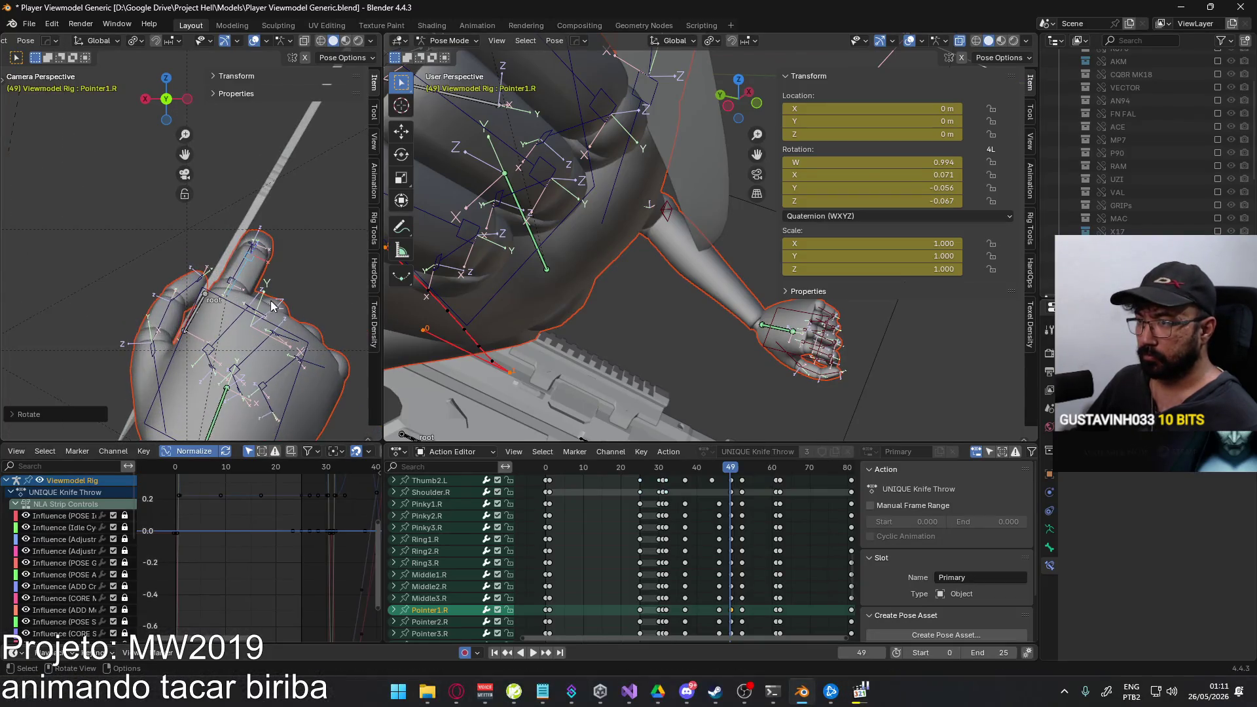
Curl the Middle1.R, Ring1.R and Pinky1.R bases about local X and compare with the previous frame.
{"action": "left_click", "coordinate": [263, 317]}
{"action": "key", "text": "r"}
{"action": "key", "text": "x"}
{"action": "key", "text": "x"}
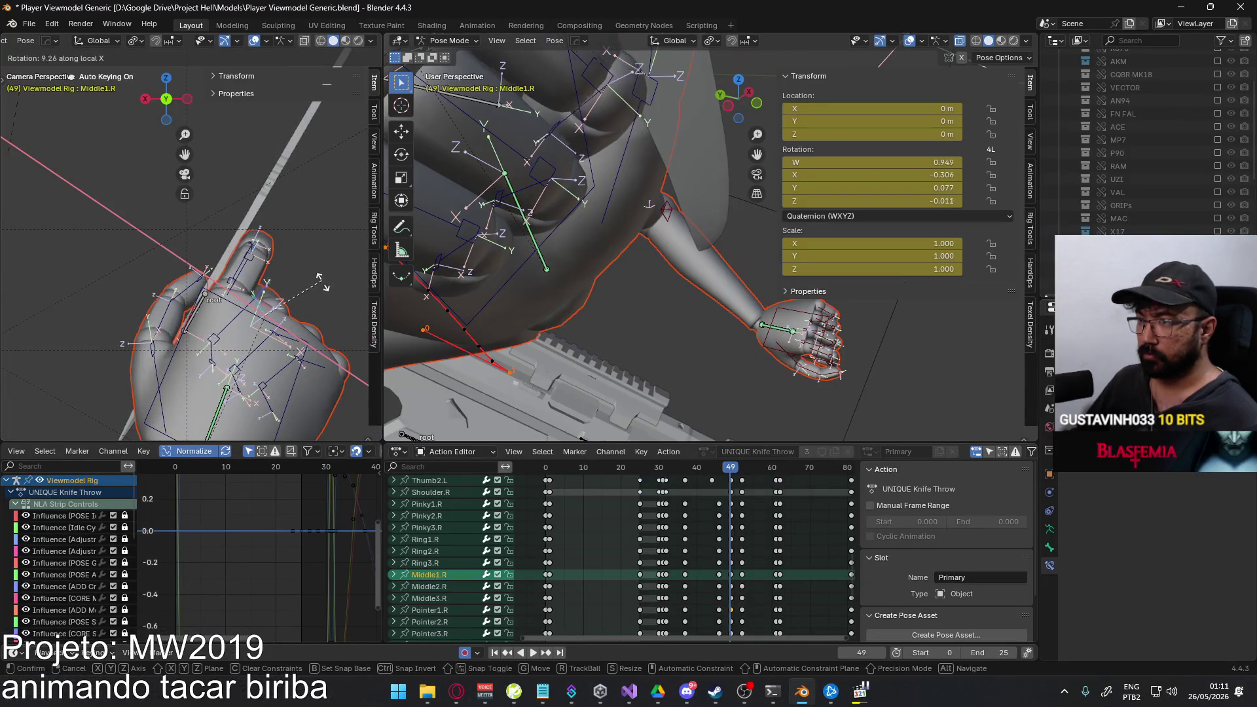
{"action": "left_click", "coordinate": [318, 285]}
{"action": "left_click", "coordinate": [314, 315]}
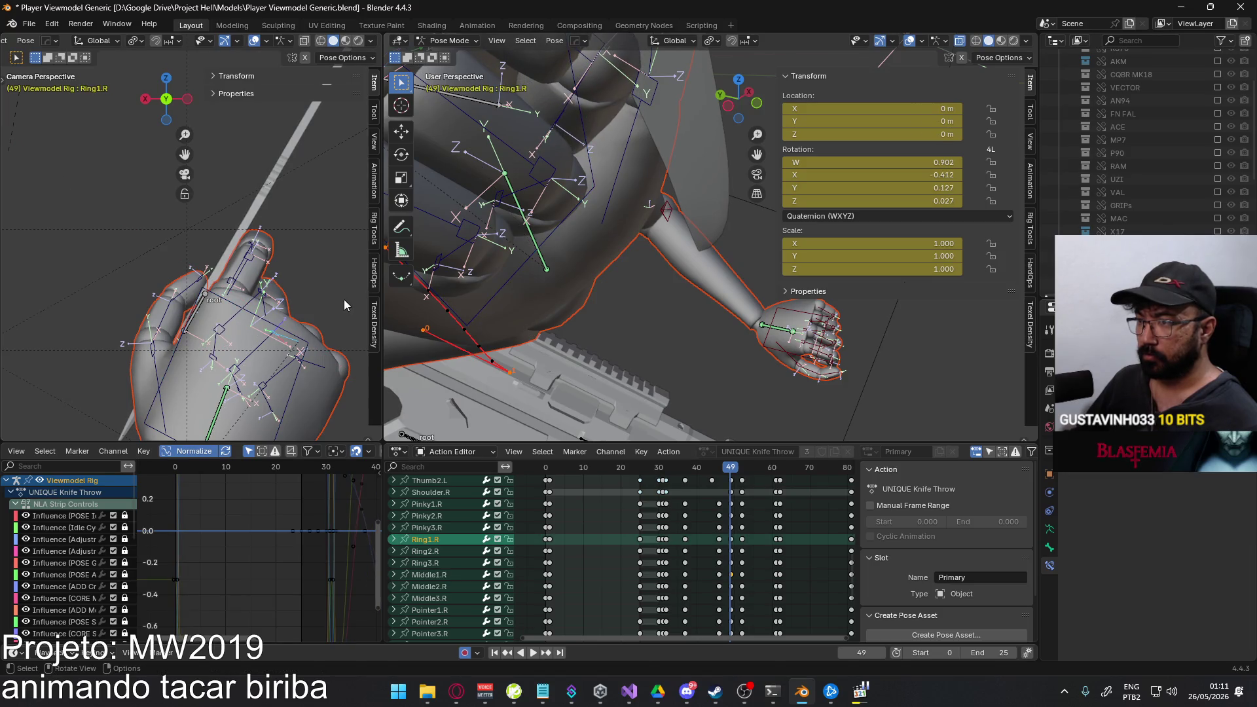
{"action": "key", "text": "r"}
{"action": "key", "text": "x"}
{"action": "left_click", "coordinate": [315, 371]}
{"action": "key", "text": "r"}
{"action": "key", "text": "x"}
{"action": "key", "text": "x"}
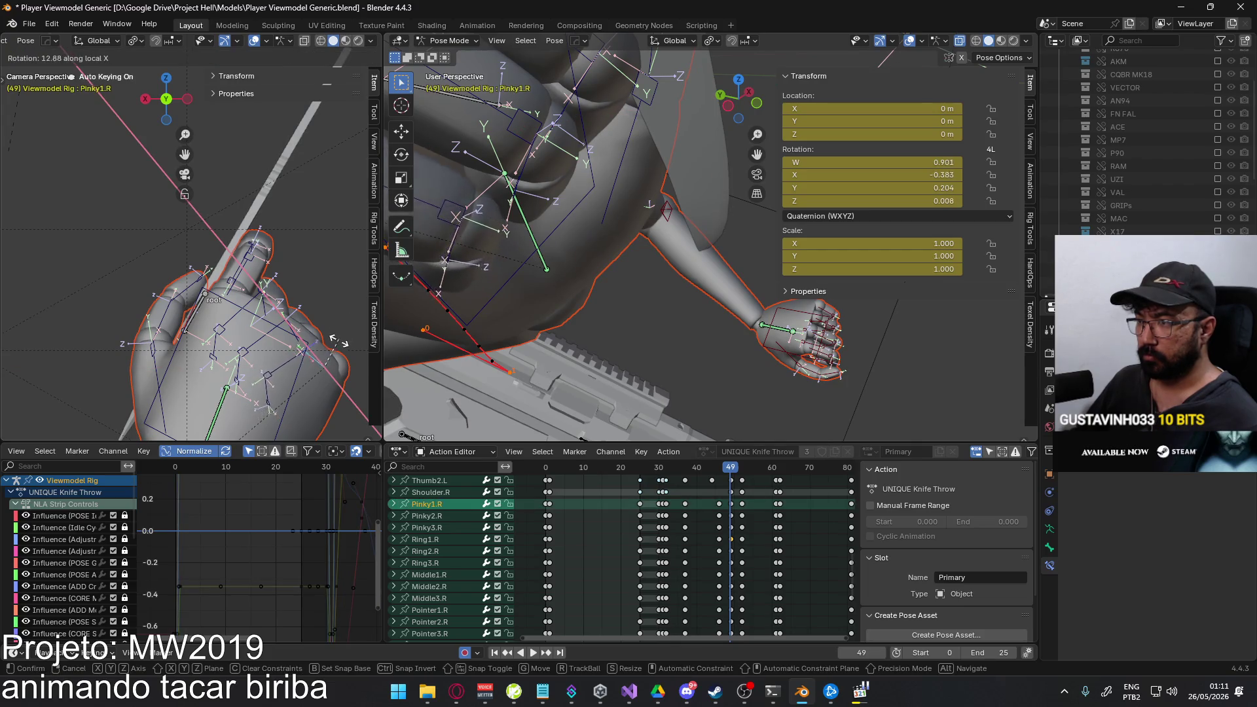
{"action": "left_click", "coordinate": [334, 340]}
{"action": "mouse_move", "coordinate": [335, 341]}
{"action": "middle_mouse_down"}
{"action": "mouse_move", "coordinate": [234, 320]}
{"action": "mouse_move", "coordinate": [246, 324]}
{"action": "middle_mouse_up"}
{"action": "left_click_drag", "start_coordinate": [730, 476], "coordinate": [731, 481]}
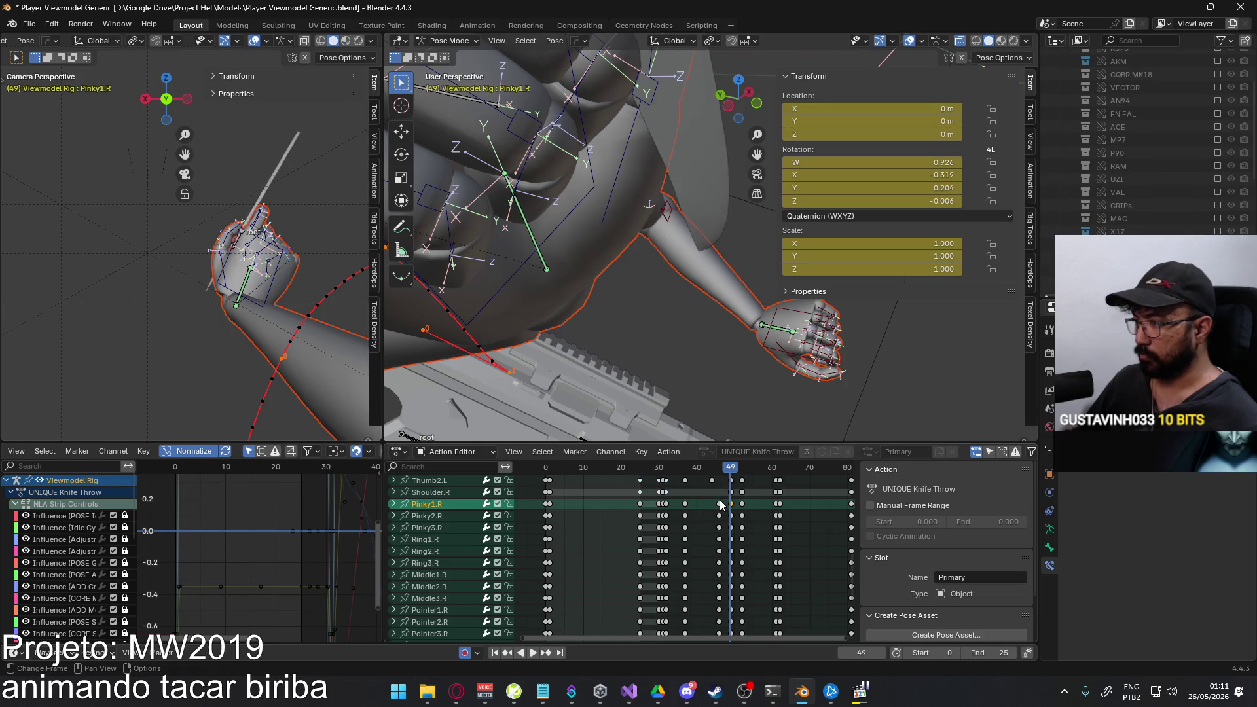
{"action": "scroll", "coordinate": [720, 506], "scroll_direction": "up", "scroll_amount": 5}
{"action": "scroll", "coordinate": [720, 501], "scroll_direction": "up", "scroll_amount": 5}
{"action": "scroll", "coordinate": [718, 491], "scroll_direction": "up", "scroll_amount": 5}
Change the handle type of the selected keyframes and select the HandIK.R bone.
{"action": "left_click", "coordinate": [718, 478]}
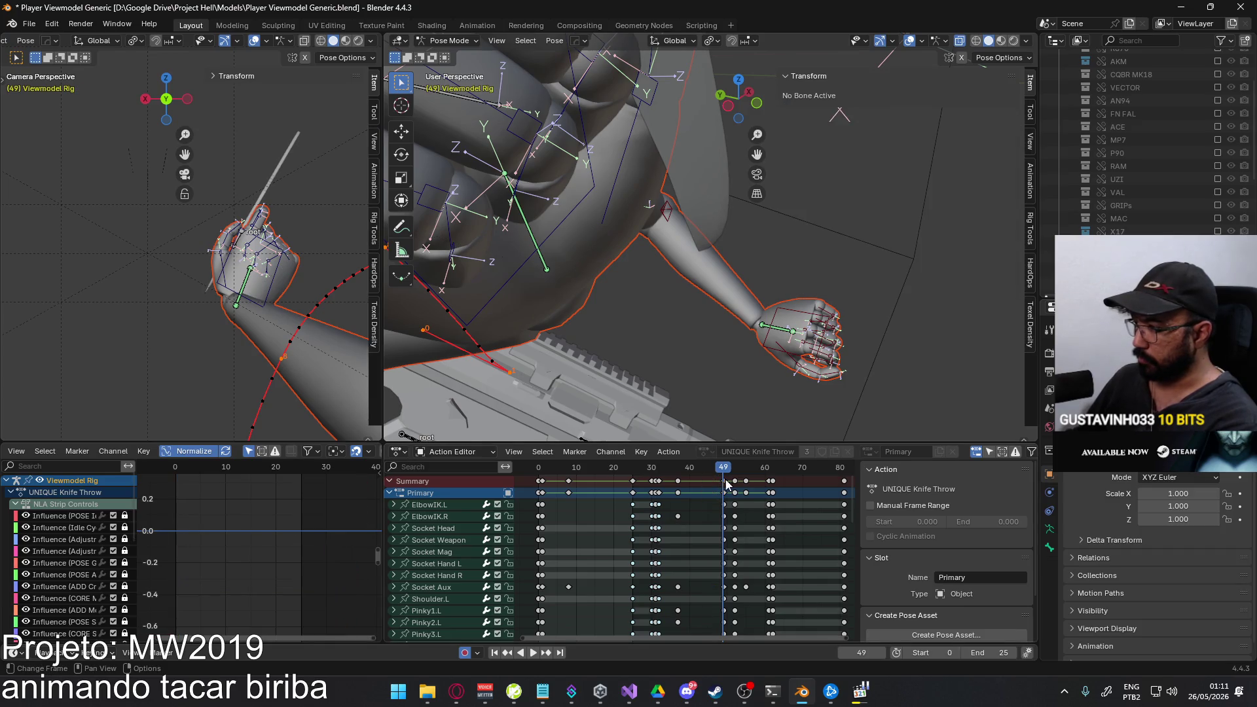
{"action": "key", "text": "v"}
{"action": "left_click", "coordinate": [728, 491]}
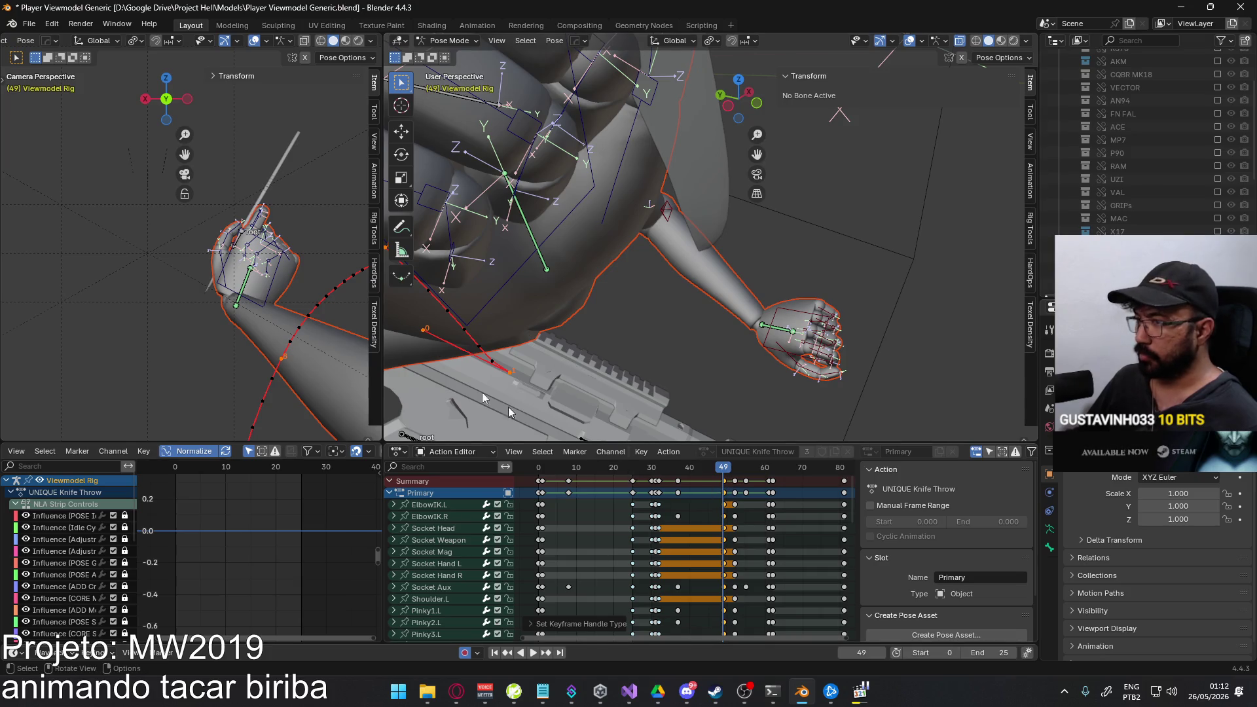
{"action": "left_click", "coordinate": [234, 236]}
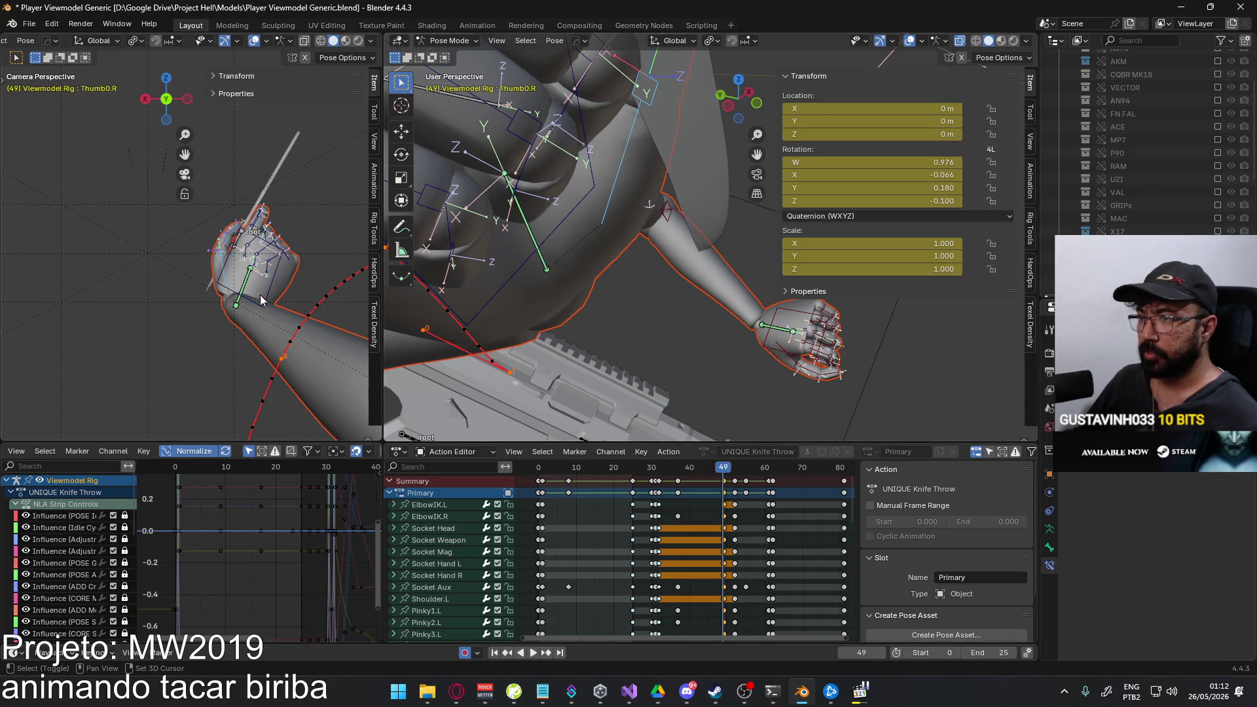
{"action": "scroll", "coordinate": [761, 502], "scroll_direction": "down", "scroll_amount": 1}
{"action": "scroll", "coordinate": [761, 501], "scroll_direction": "down", "scroll_amount": 2}
{"action": "scroll", "coordinate": [590, 502], "scroll_direction": "down", "scroll_amount": 2}
{"action": "scroll", "coordinate": [430, 502], "scroll_direction": "down", "scroll_amount": 2}
{"action": "scroll", "coordinate": [431, 502], "scroll_direction": "down", "scroll_amount": 2}
{"action": "scroll", "coordinate": [433, 502], "scroll_direction": "down", "scroll_amount": 2}
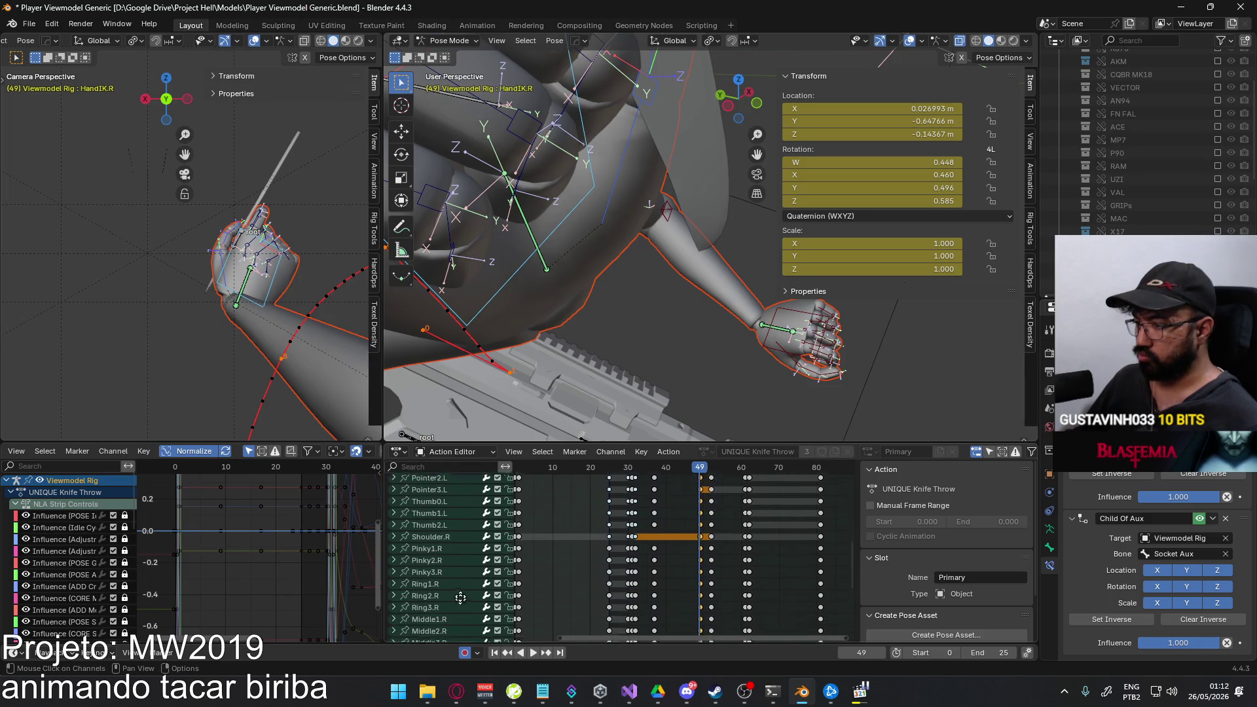
{"action": "scroll", "coordinate": [437, 501], "scroll_direction": "down", "scroll_amount": 2}
{"action": "scroll", "coordinate": [442, 500], "scroll_direction": "down", "scroll_amount": 1}
Narrow the channel selection and box-select the right-hand finger keyframes at frame 49.
{"action": "left_click", "coordinate": [439, 596]}
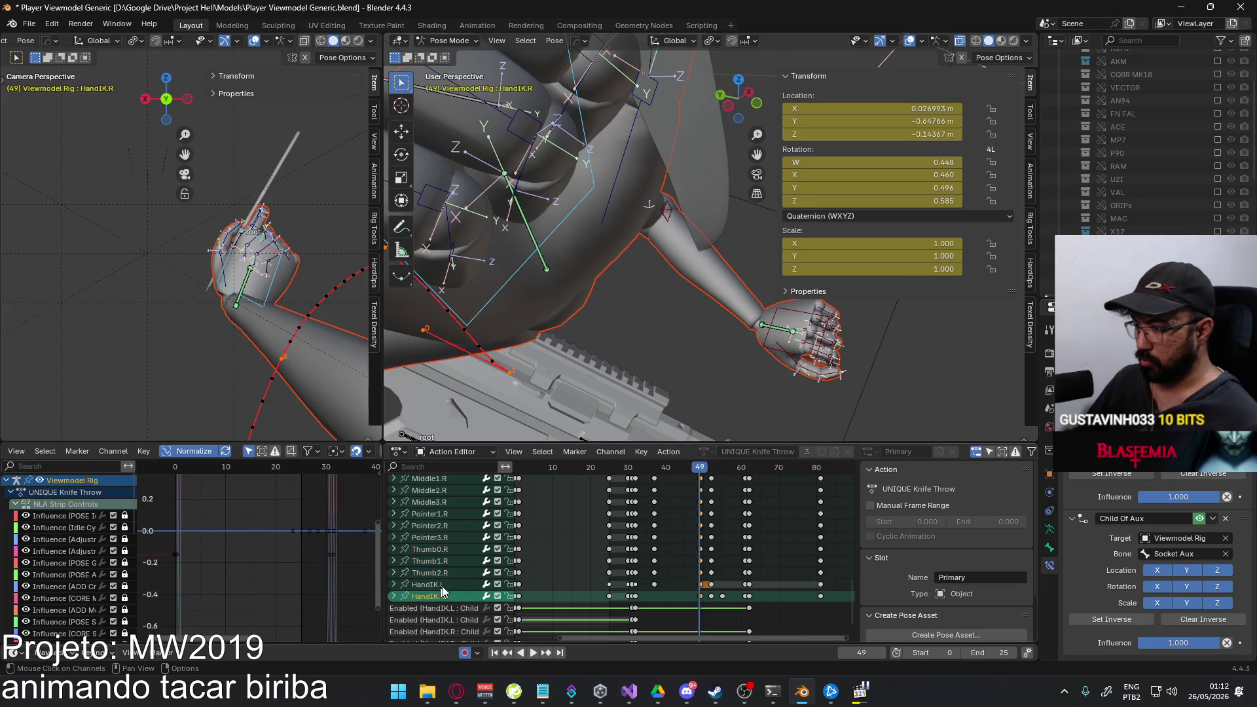
{"action": "left_click_drag", "start_coordinate": [439, 575], "coordinate": [449, 506]}
{"action": "scroll", "coordinate": [446, 517], "scroll_direction": "up", "scroll_amount": 1}
{"action": "scroll", "coordinate": [450, 505], "scroll_direction": "up", "scroll_amount": 3}
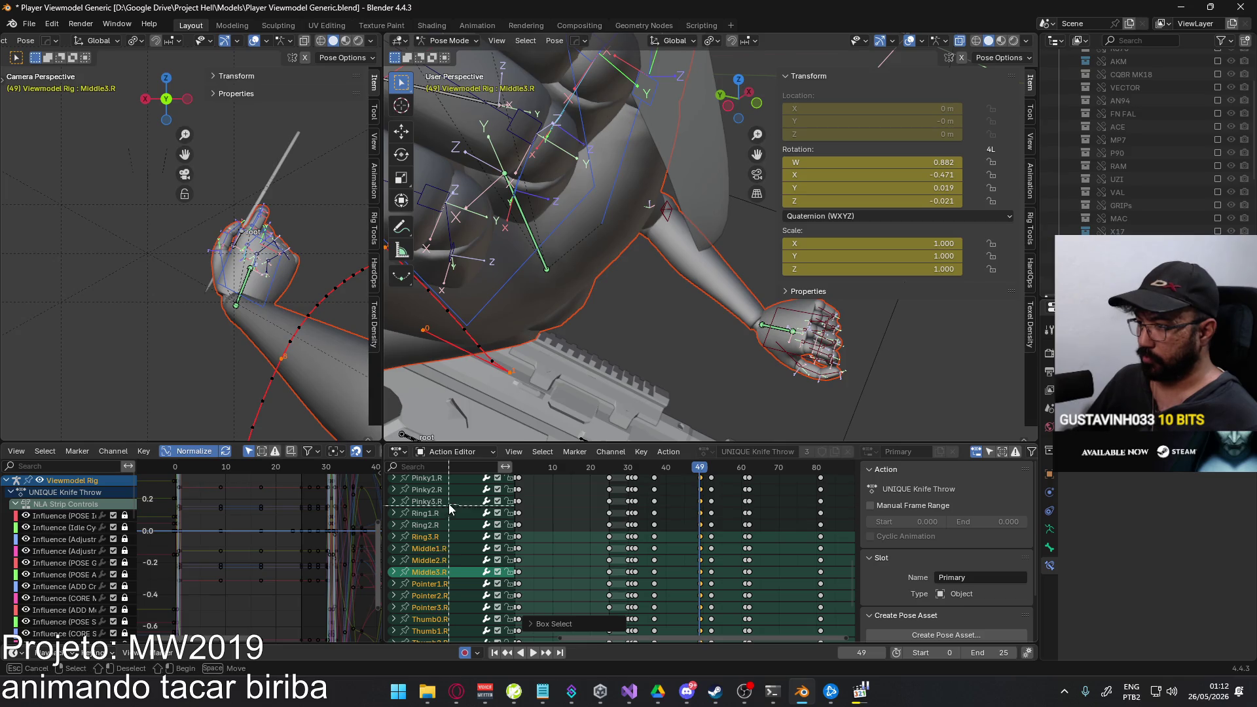
{"action": "left_click", "coordinate": [460, 566]}
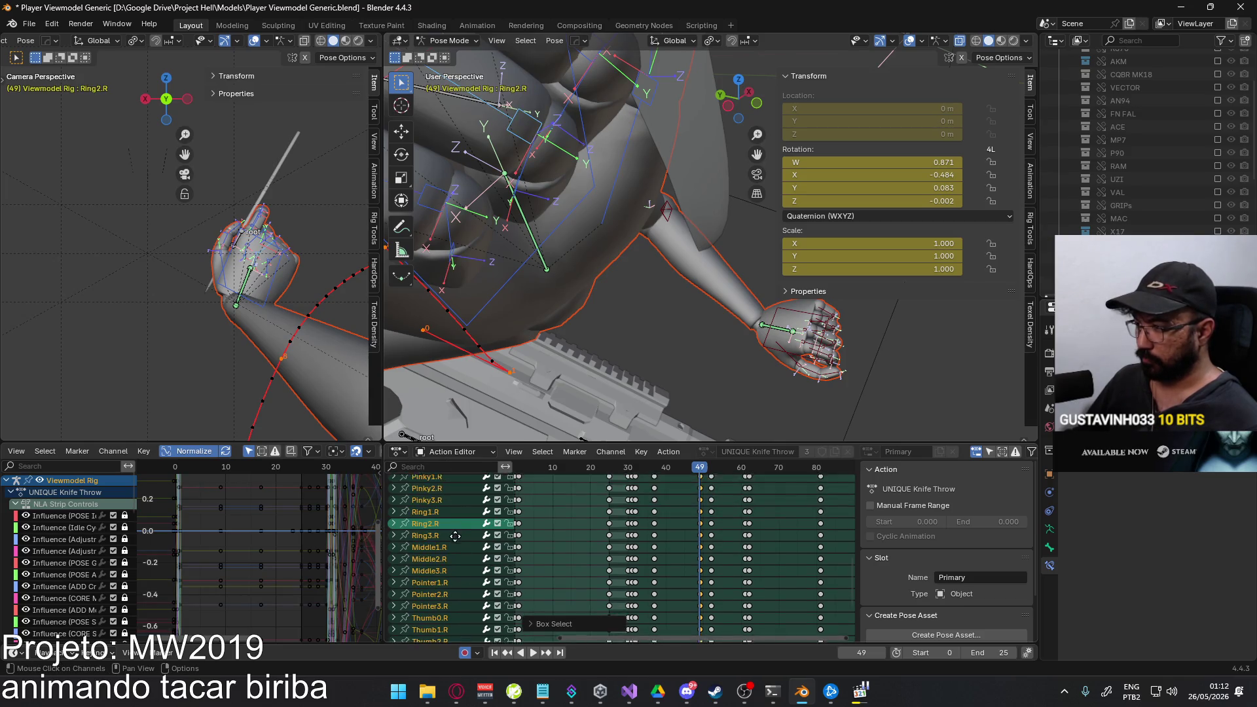
{"action": "scroll", "coordinate": [461, 531], "scroll_direction": "down", "scroll_amount": 4}
{"action": "left_click", "coordinate": [691, 581]}
{"action": "scroll", "coordinate": [773, 533], "scroll_direction": "up", "scroll_amount": 3}
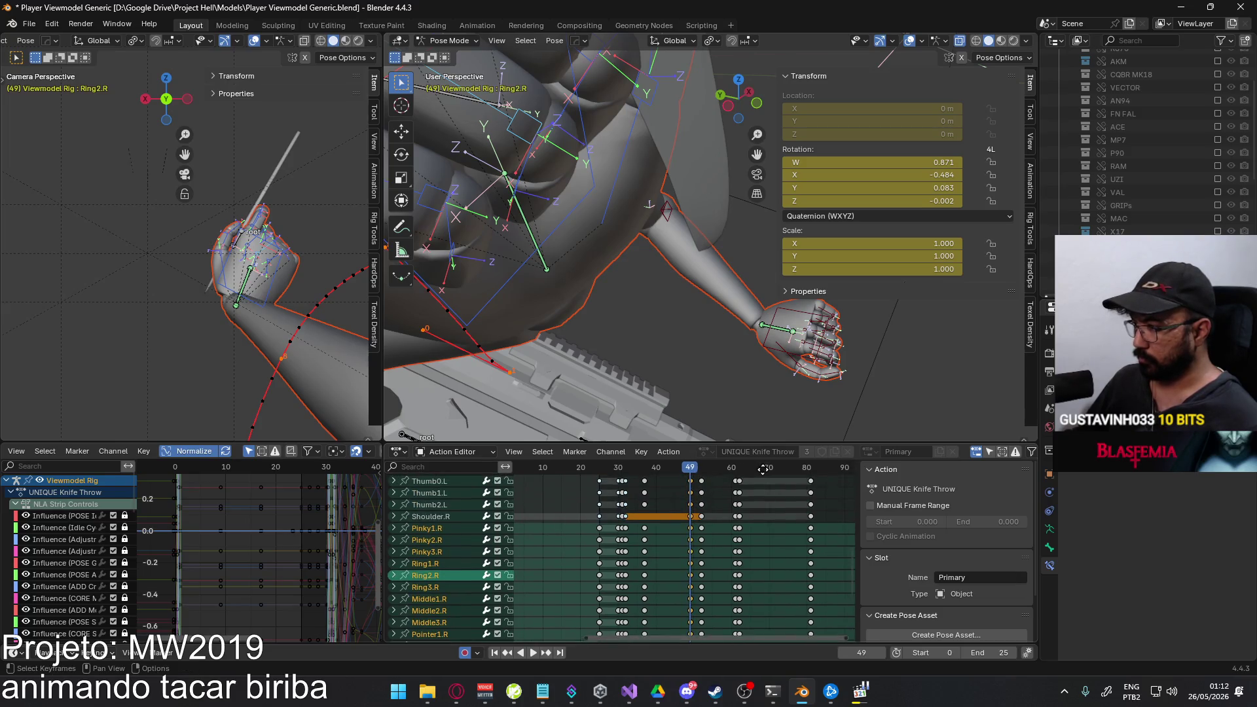
{"action": "scroll", "coordinate": [667, 617], "scroll_direction": "up", "scroll_amount": 3}
{"action": "key", "text": "b"}
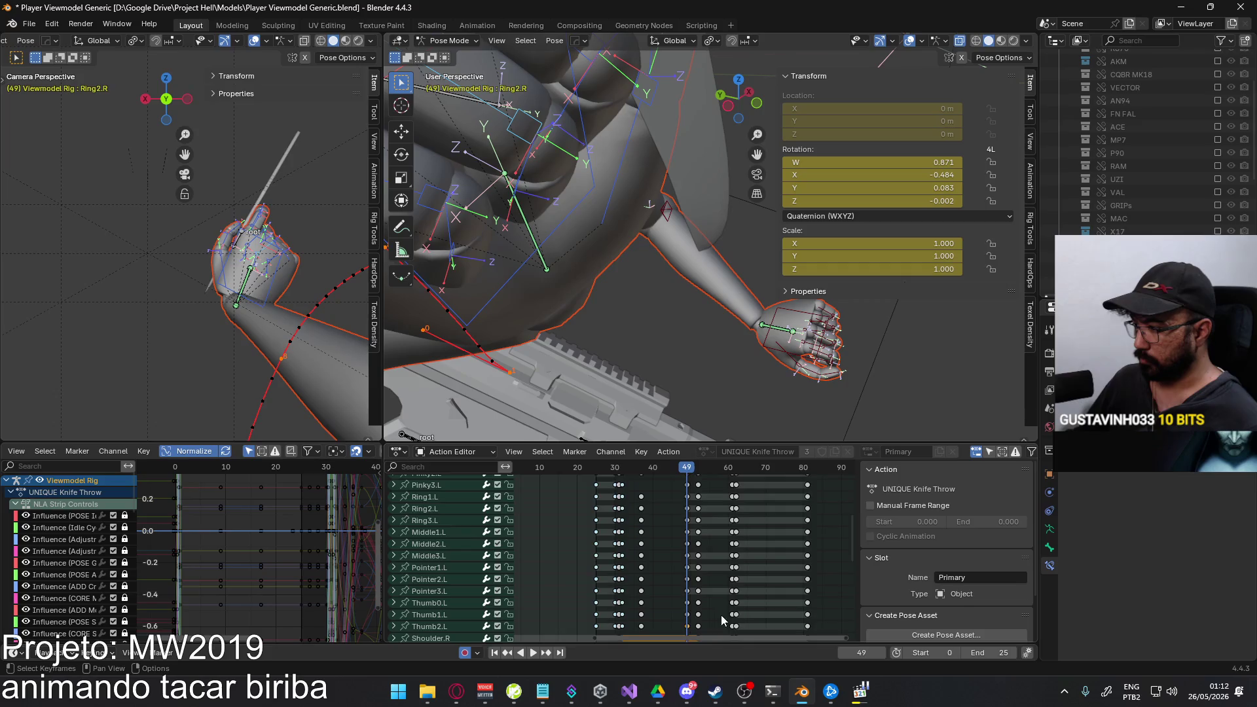
{"action": "left_click_drag", "start_coordinate": [636, 477], "coordinate": [721, 615]}
{"action": "mouse_move", "coordinate": [700, 567]}
{"action": "middle_mouse_down"}
{"action": "mouse_move", "coordinate": [689, 541]}
{"action": "mouse_move", "coordinate": [701, 587]}
{"action": "mouse_move", "coordinate": [651, 422]}
{"action": "middle_mouse_up"}
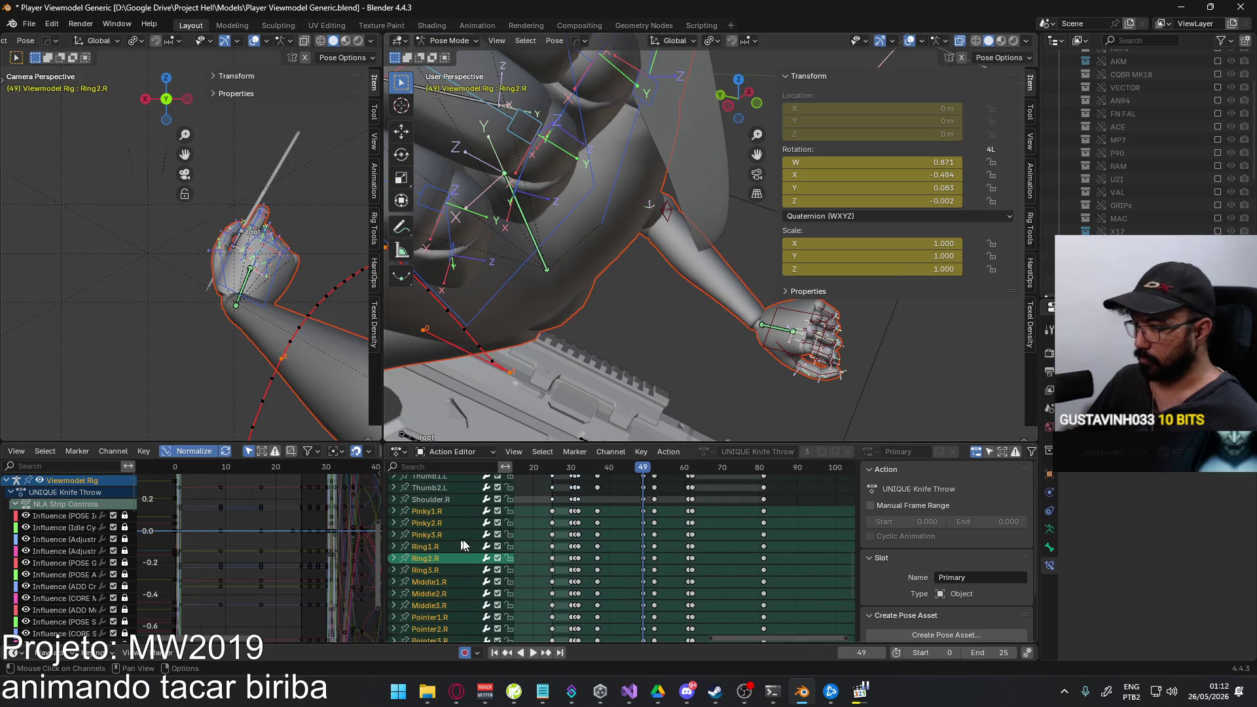
{"action": "key", "text": "b"}
{"action": "key", "text": "Escape"}
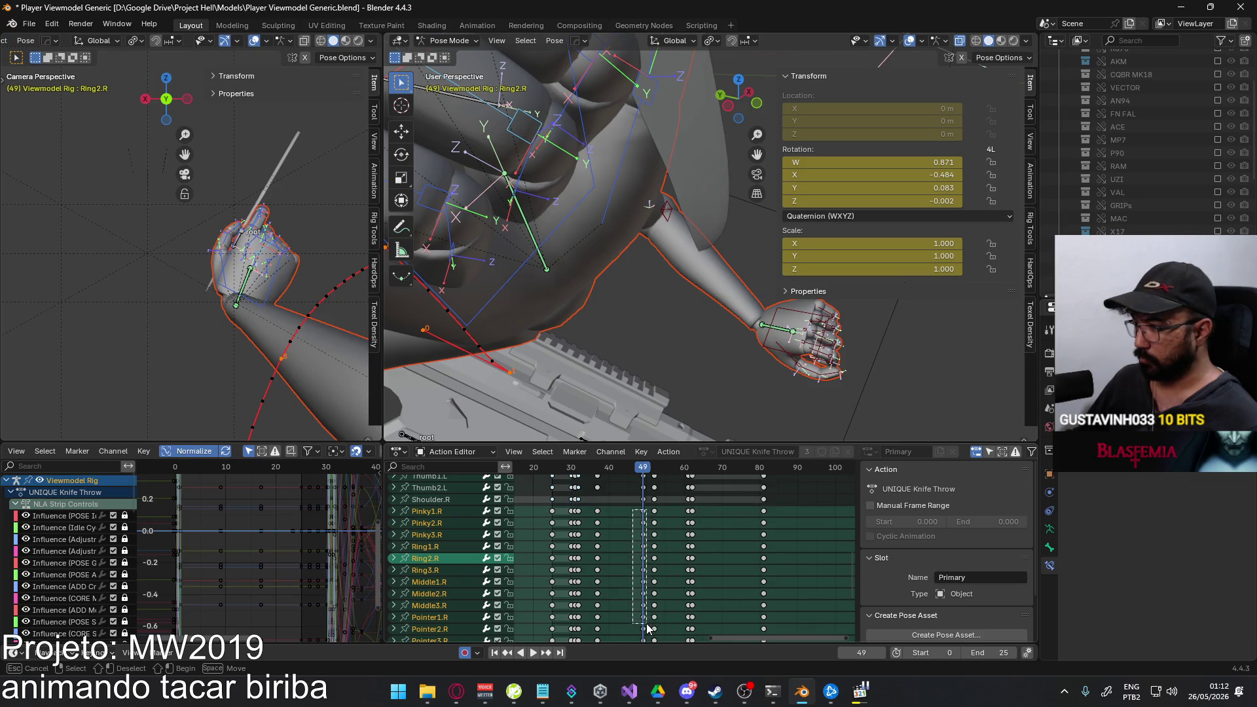
{"action": "scroll", "coordinate": [651, 611], "scroll_direction": "down", "scroll_amount": 4}
{"action": "mouse_move", "coordinate": [617, 494]}
{"action": "left_mouse_down"}
{"action": "mouse_move", "coordinate": [641, 603]}
{"action": "mouse_move", "coordinate": [642, 581]}
{"action": "left_mouse_up"}
Copy the selected finger keyframes from frame 49 in the Dope Sheet.
{"action": "right_click", "coordinate": [640, 603]}
{"action": "left_click", "coordinate": [640, 603]}
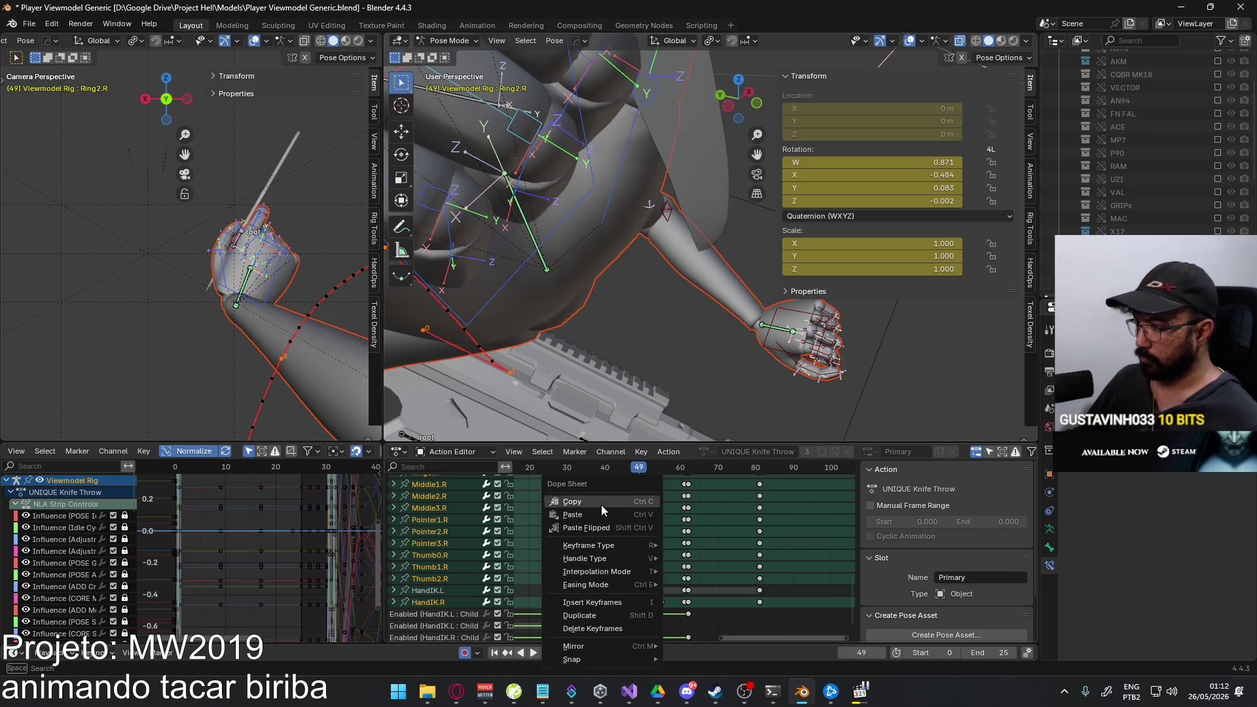
{"action": "left_click", "coordinate": [602, 506]}
Move the playhead to frame 52 and paste the finger keyframes there.
{"action": "key", "text": "space"}
{"action": "left_click_drag", "start_coordinate": [649, 473], "coordinate": [650, 473]}
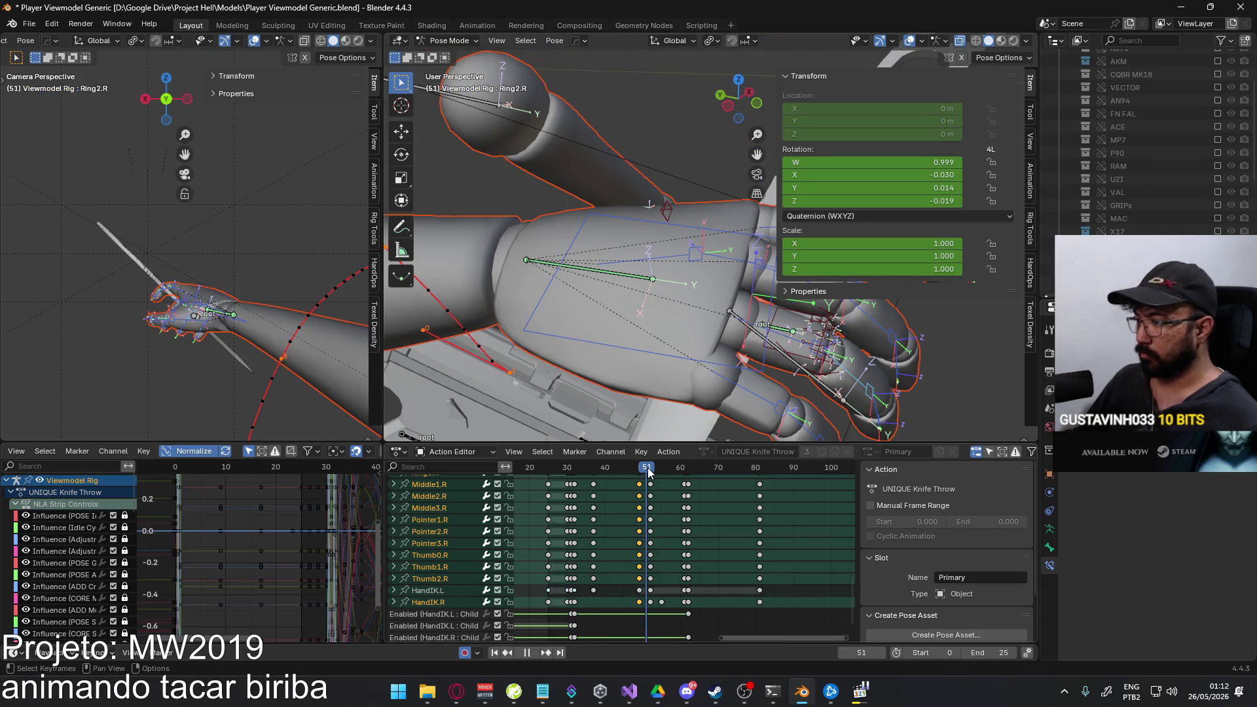
{"action": "key", "text": "space"}
{"action": "scroll", "coordinate": [650, 521], "scroll_direction": "up", "scroll_amount": 10}
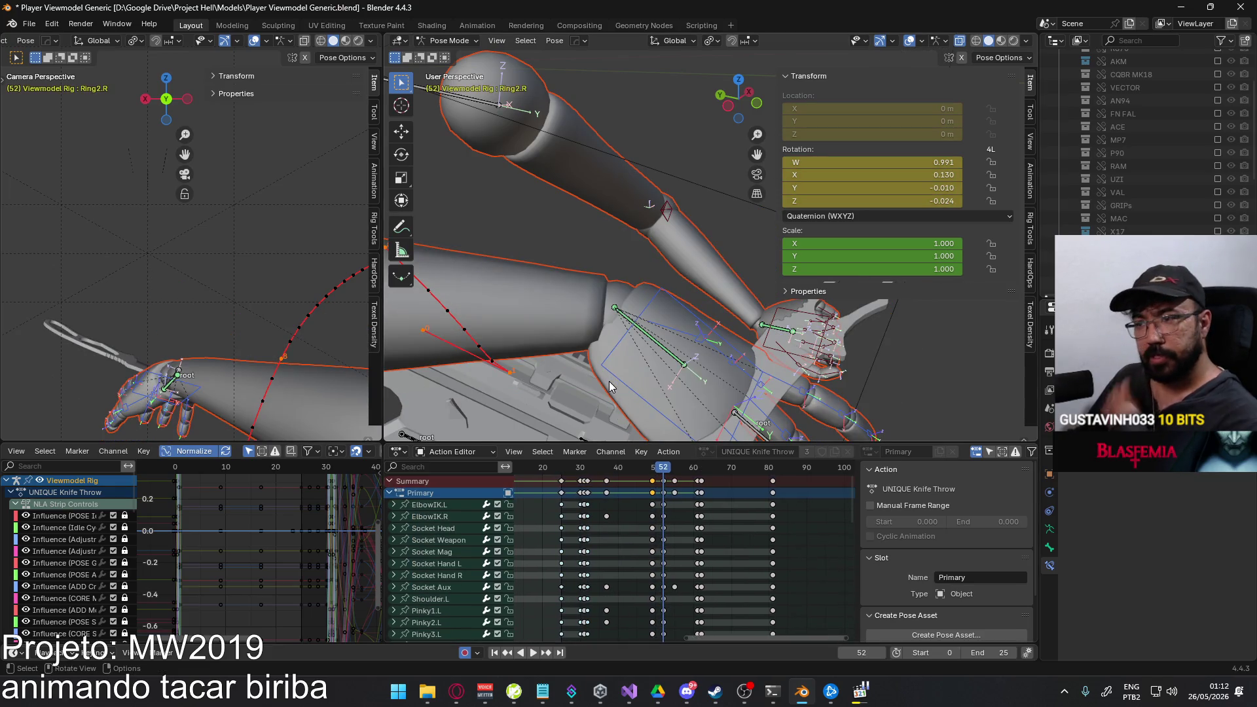
{"action": "right_click", "coordinate": [663, 485]}
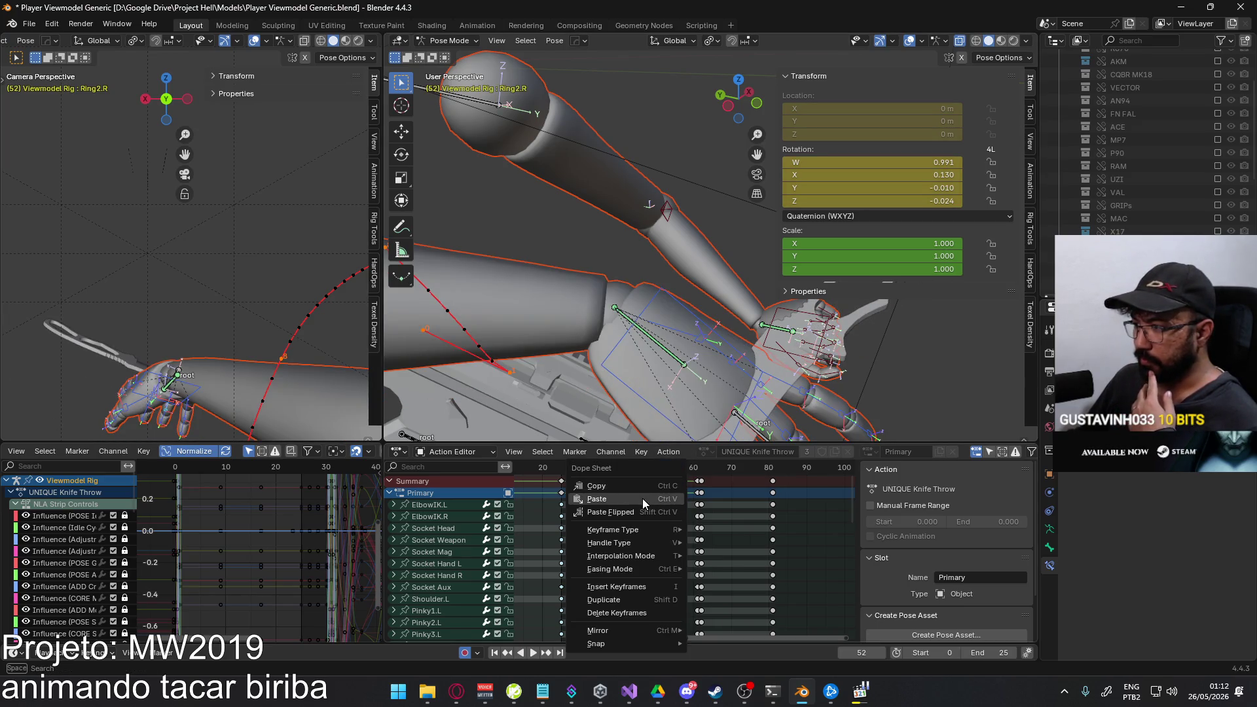
{"action": "left_click", "coordinate": [643, 497]}
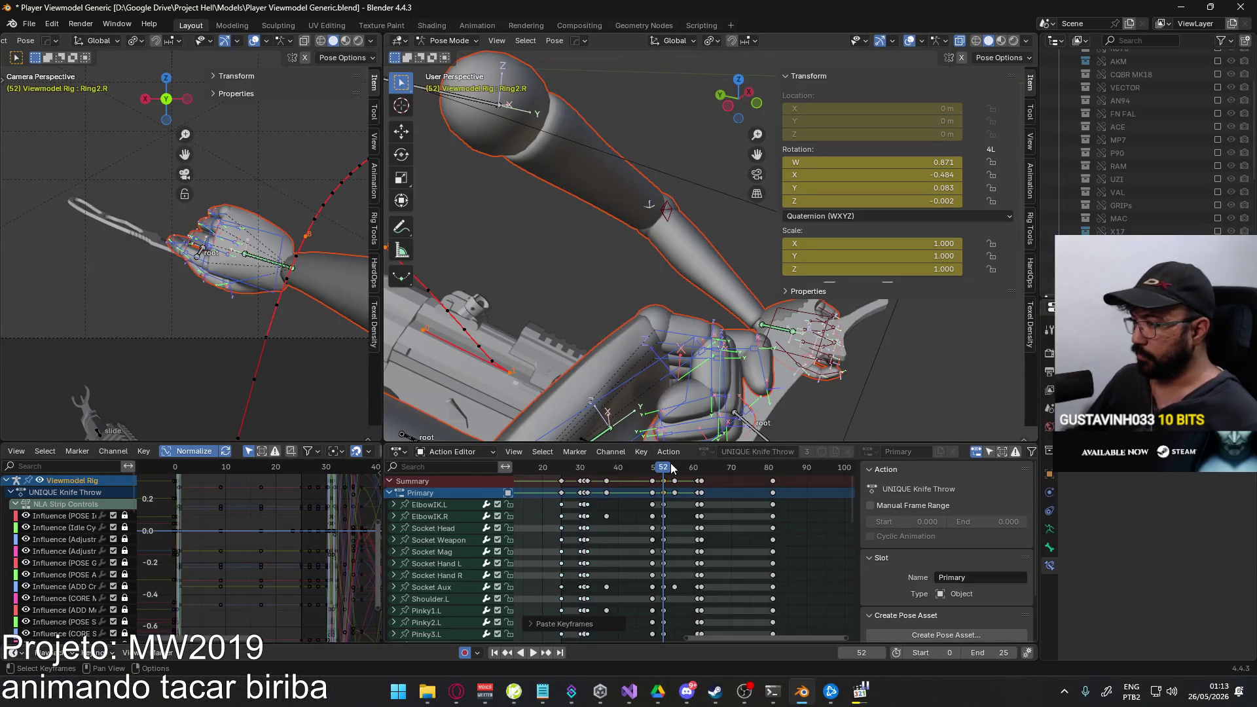
Review playback, then copy the Socket Aux key near frame 50 and paste it at frame 52.
{"action": "key", "text": "shift+ctrl+space"}
{"action": "left_click_drag", "start_coordinate": [659, 477], "coordinate": [664, 478]}
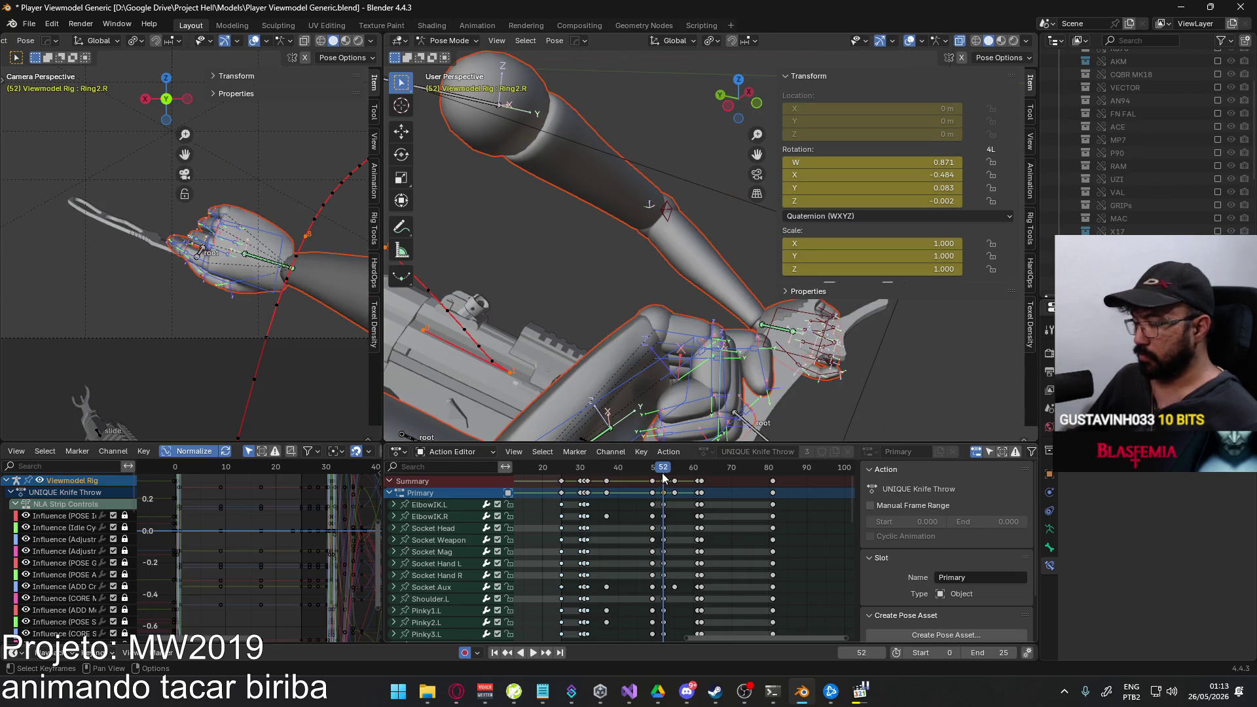
{"action": "key", "text": "space"}
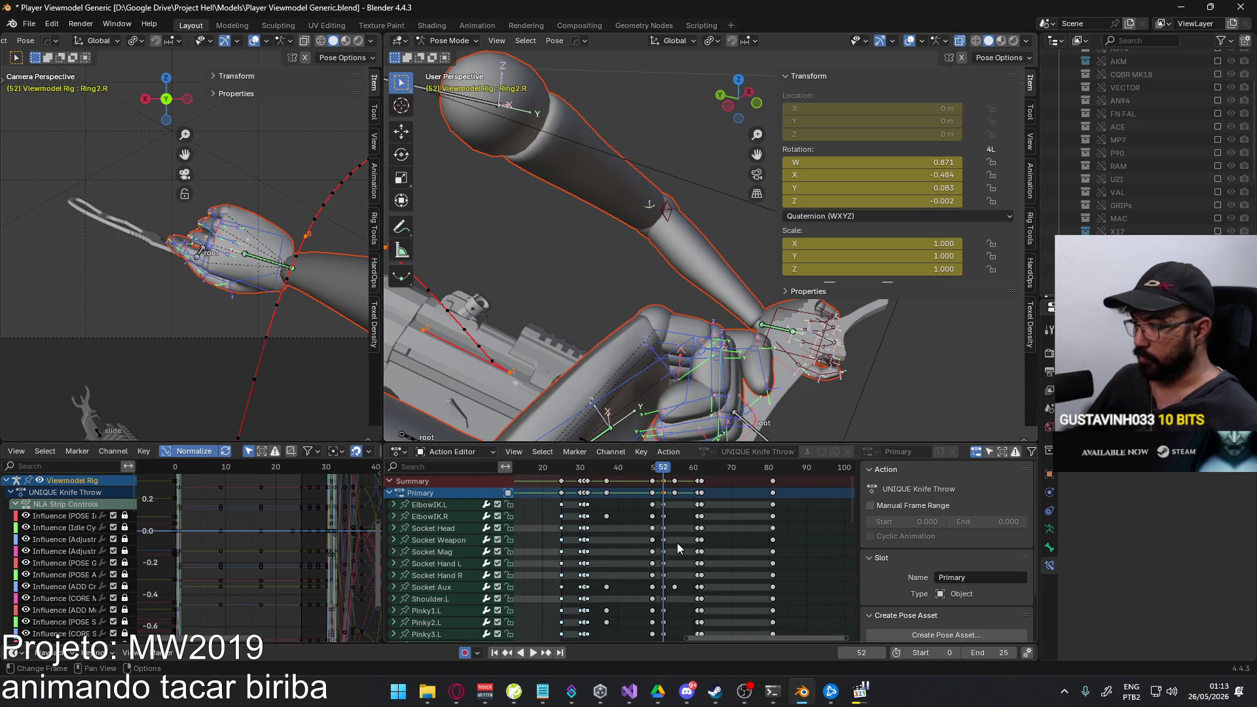
{"action": "left_click", "coordinate": [653, 586]}
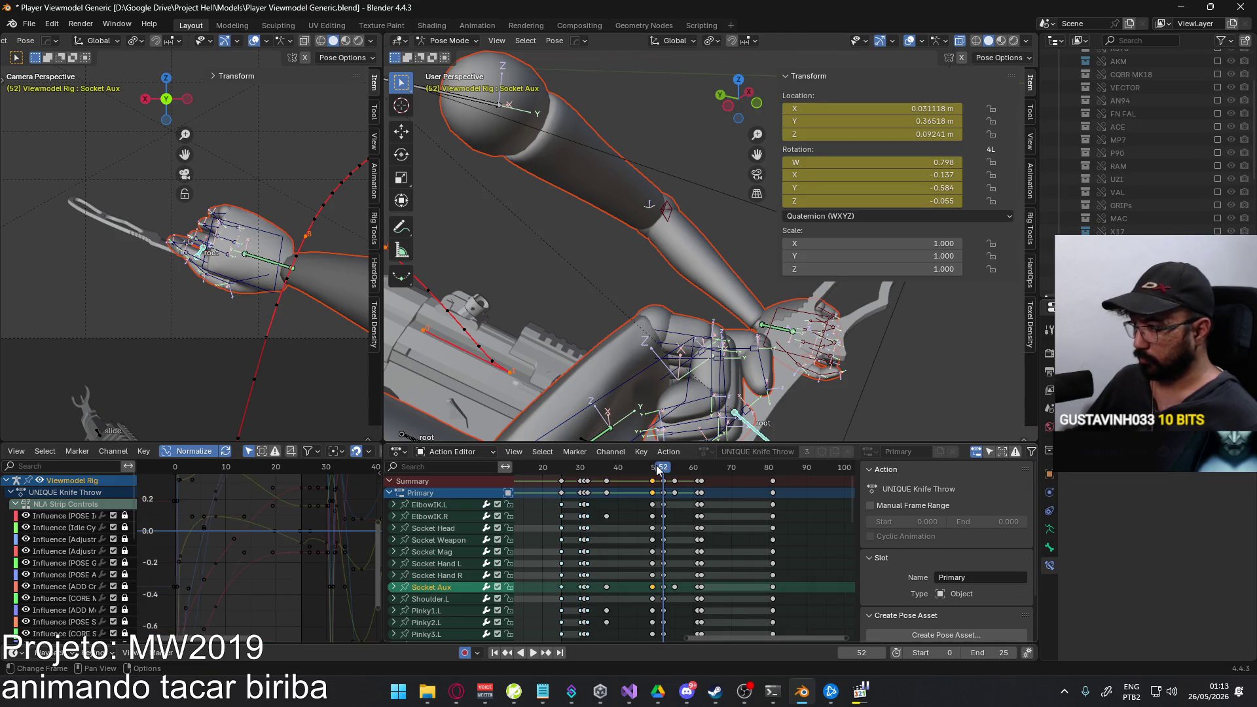
{"action": "key", "text": "space"}
{"action": "key", "text": "space"}
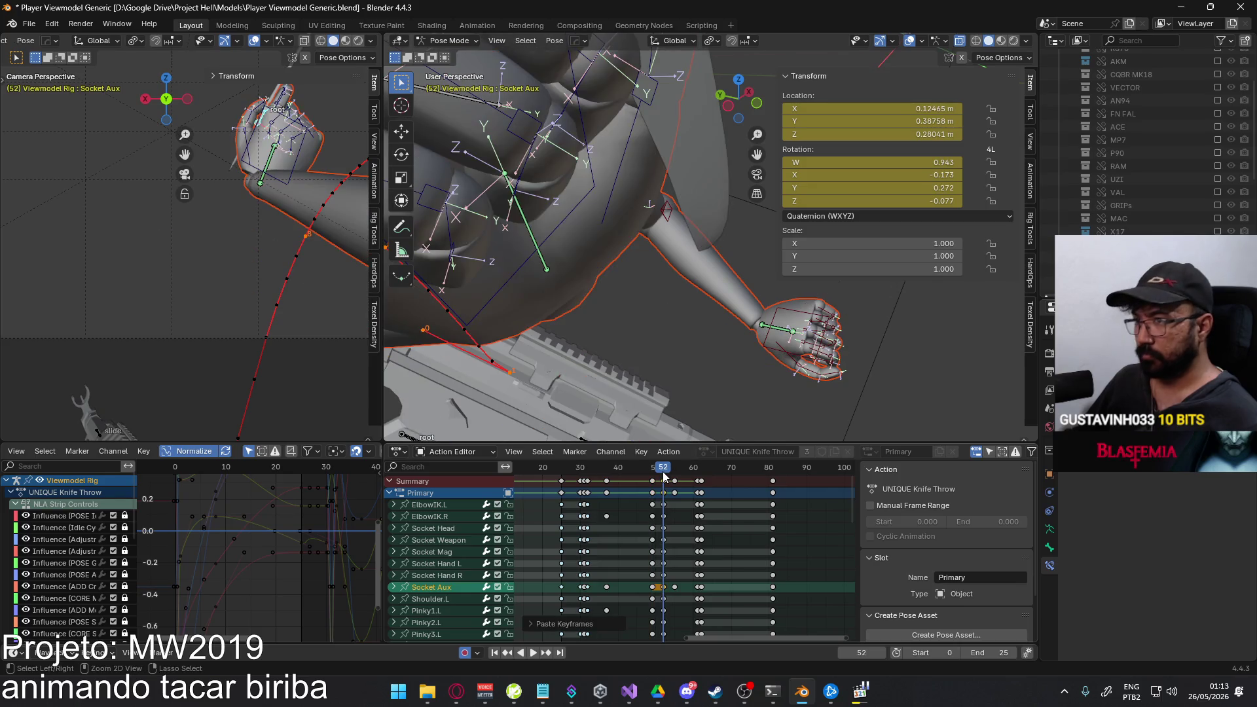
{"action": "key", "text": "ctrl+v"}
Try an X rotation of the knife socket bone, cancel it, and inspect the knife in hand.
{"action": "middle_click_drag", "start_coordinate": [351, 293], "coordinate": [287, 266]}
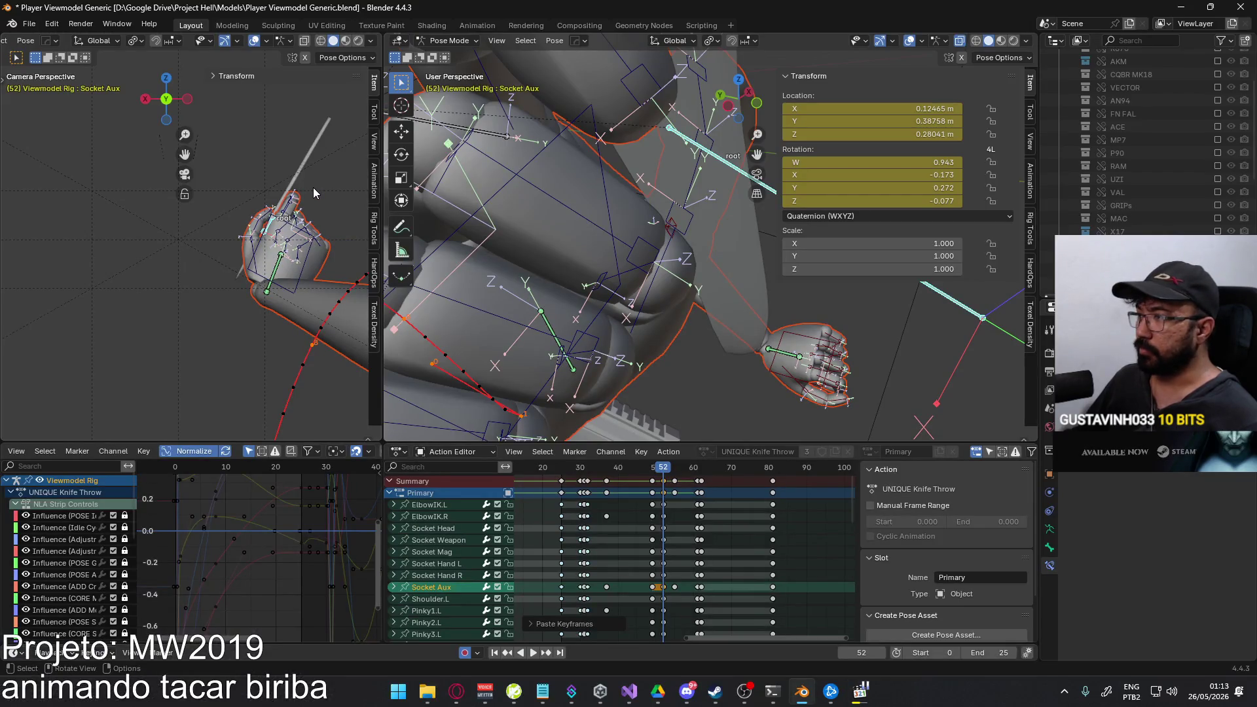
{"action": "key", "text": "r"}
{"action": "key", "text": "x"}
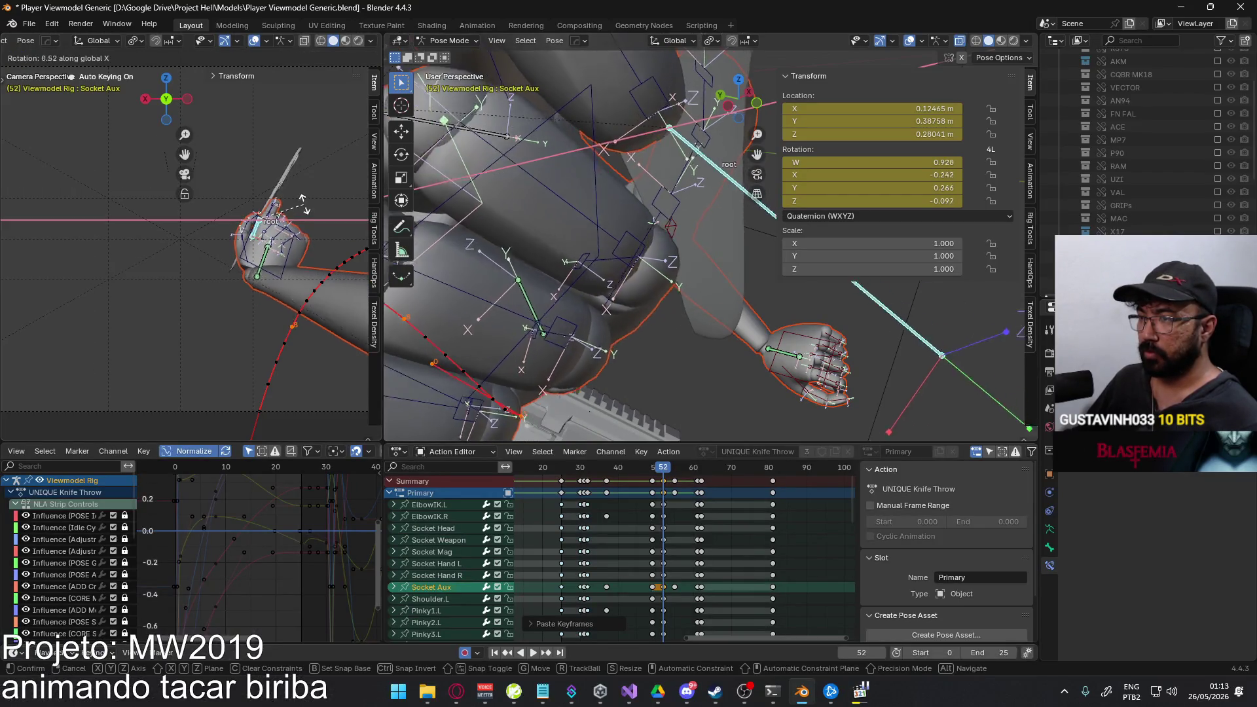
{"action": "left_click", "coordinate": [303, 216]}
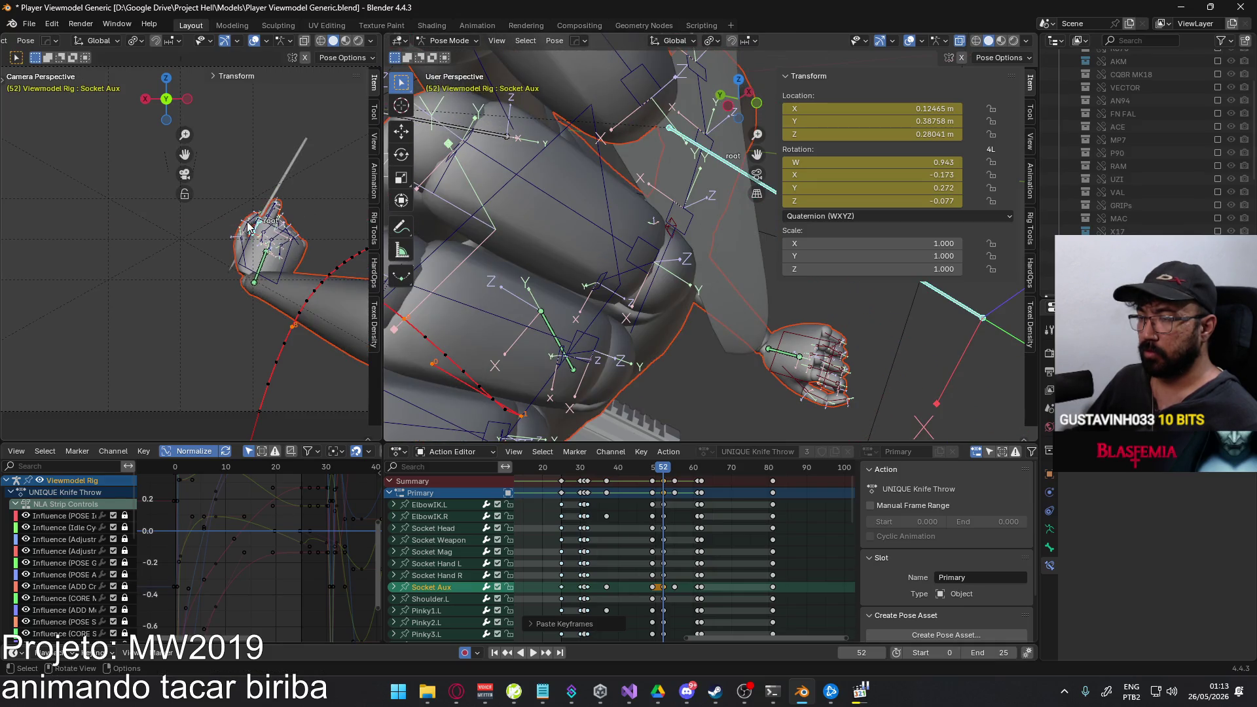
{"action": "middle_click_drag", "start_coordinate": [246, 226], "coordinate": [292, 264]}
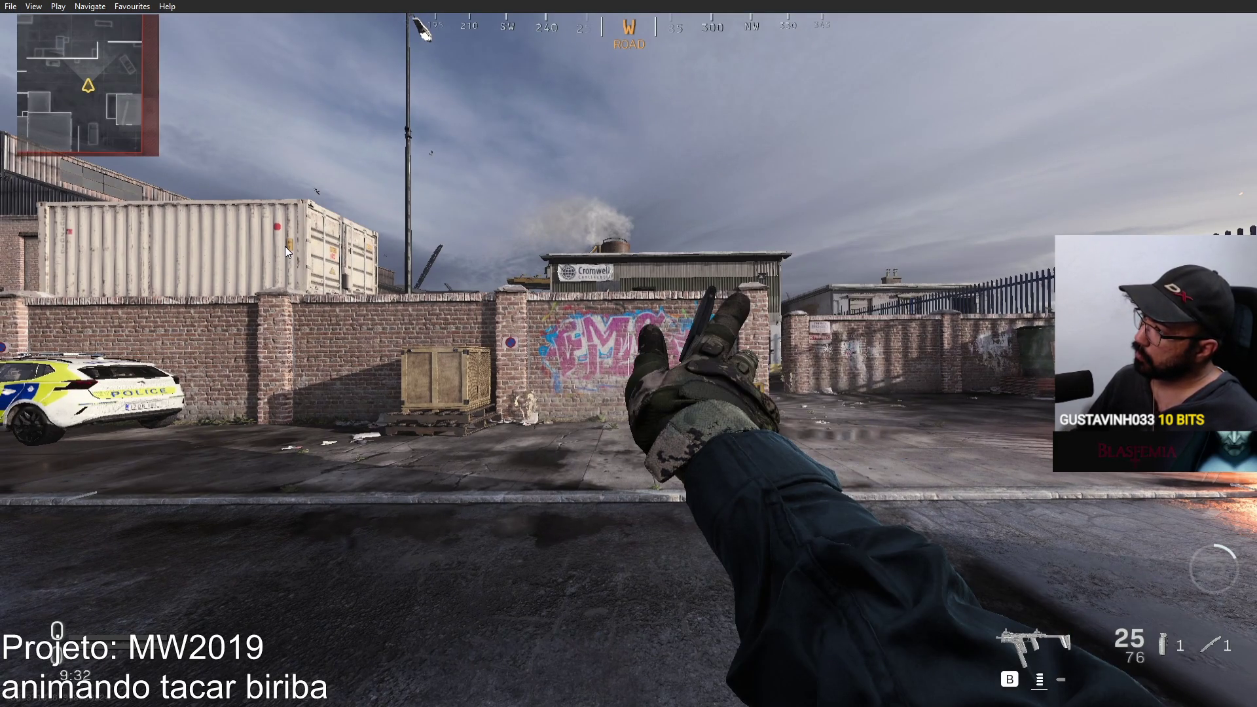
{"action": "double_click", "coordinate": [666, 233]}
{"action": "double_click", "coordinate": [668, 233]}
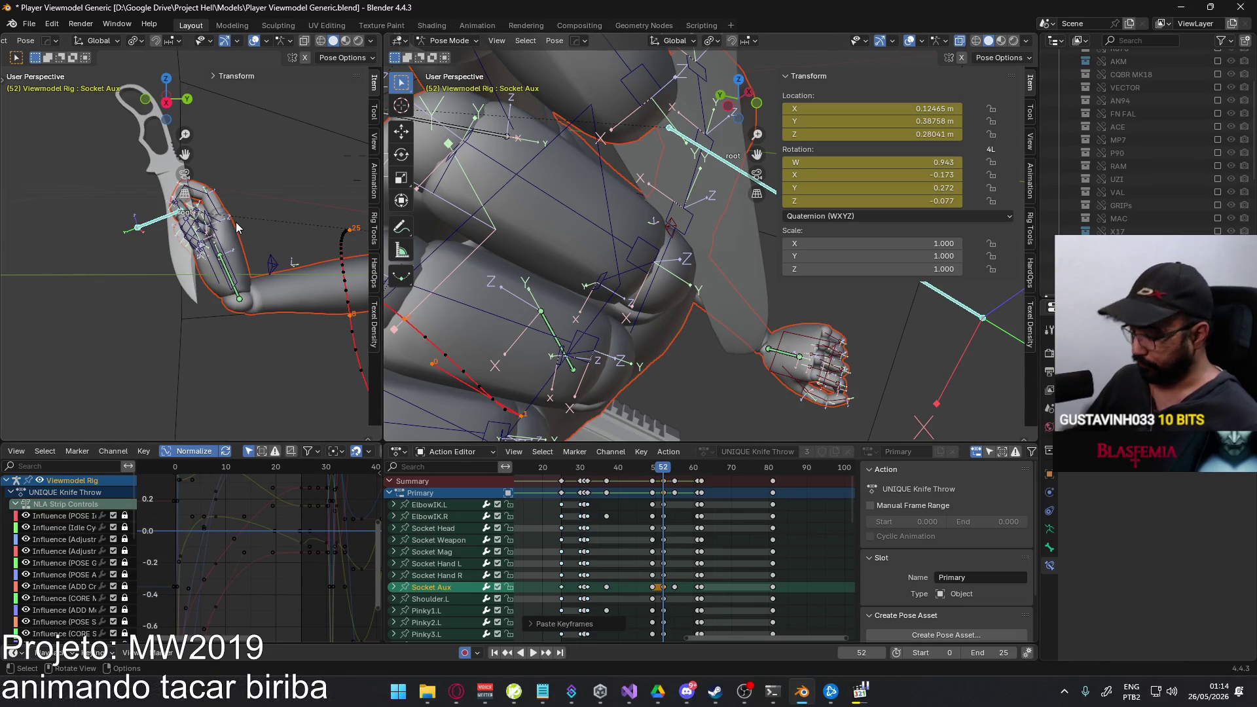
Clear and recalculate the bone motion paths via the Quick Favorites menu.
{"action": "key", "text": "KP_3"}
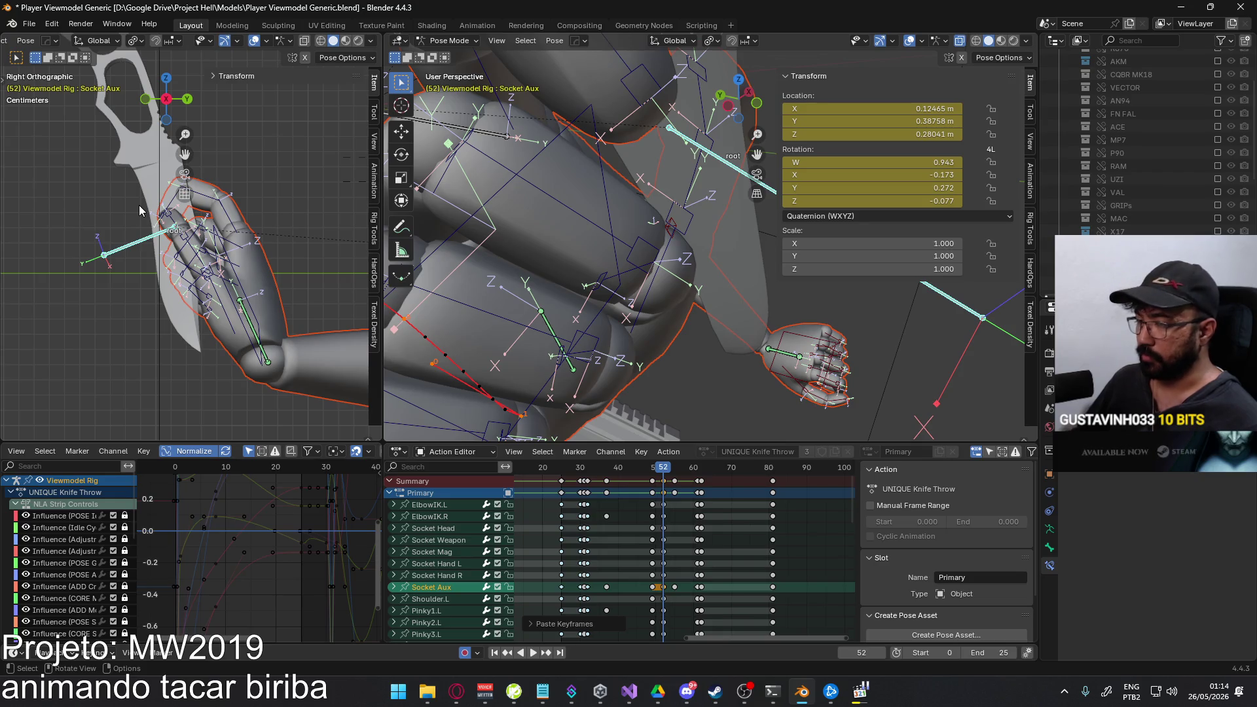
{"action": "key", "text": "KP_0"}
{"action": "middle_click_drag", "start_coordinate": [190, 221], "coordinate": [145, 249], "text": "shift"}
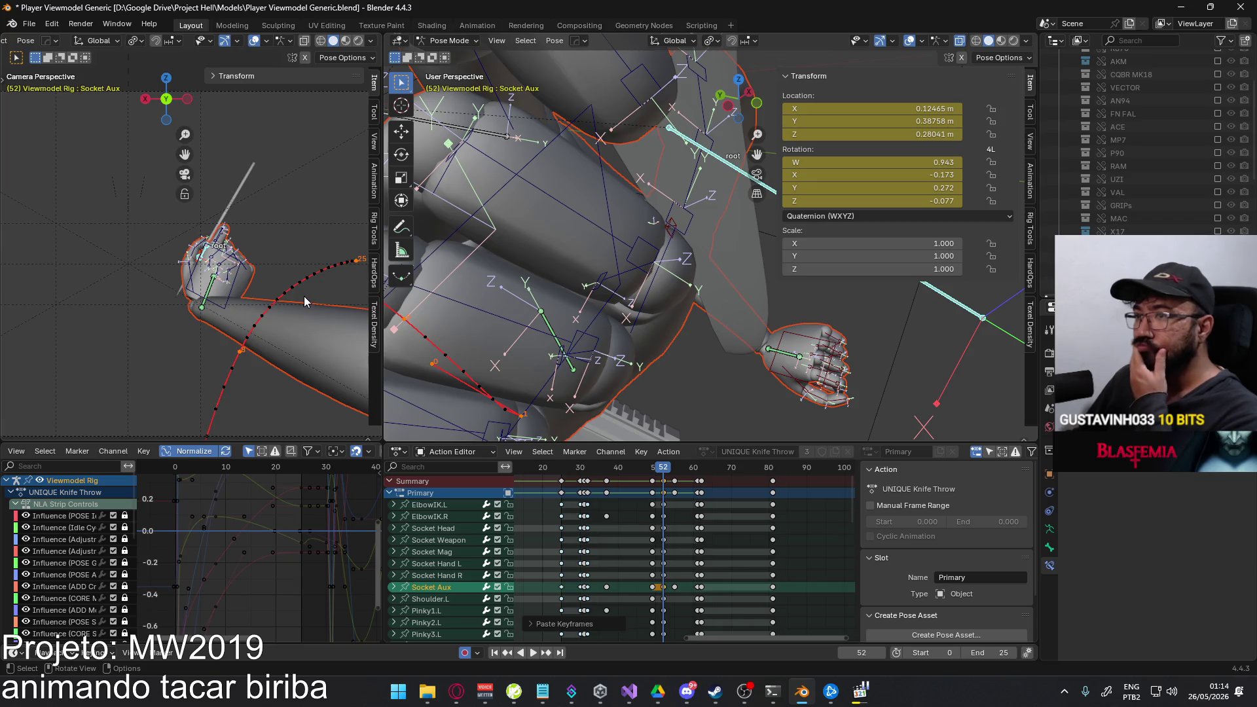
{"action": "key", "text": "q"}
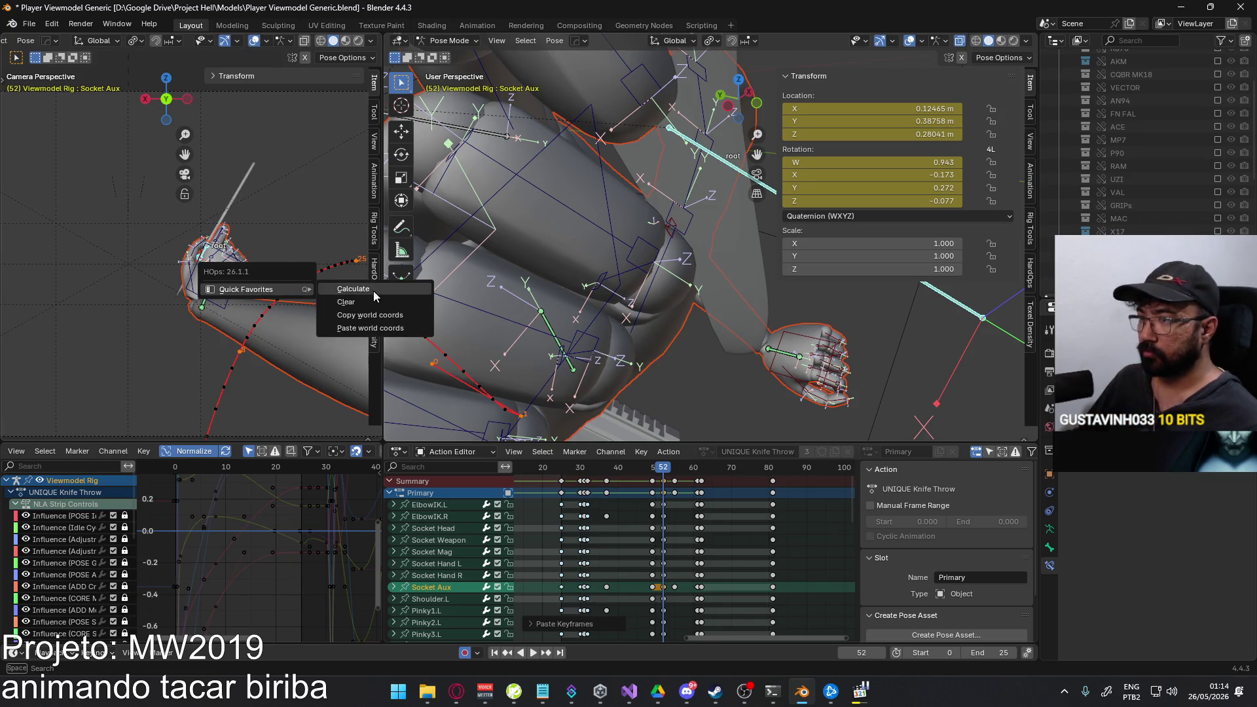
{"action": "left_click", "coordinate": [369, 305]}
{"action": "key", "text": "q"}
{"action": "left_click", "coordinate": [363, 300]}
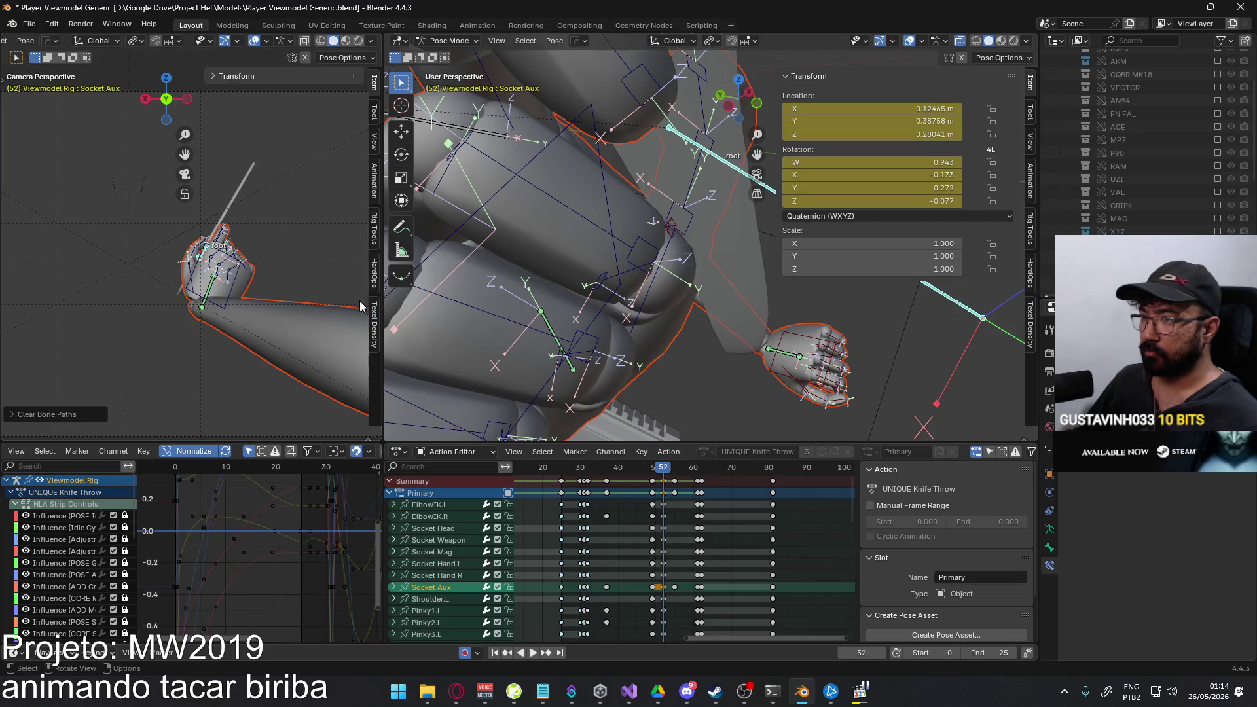
{"action": "key", "text": "q"}
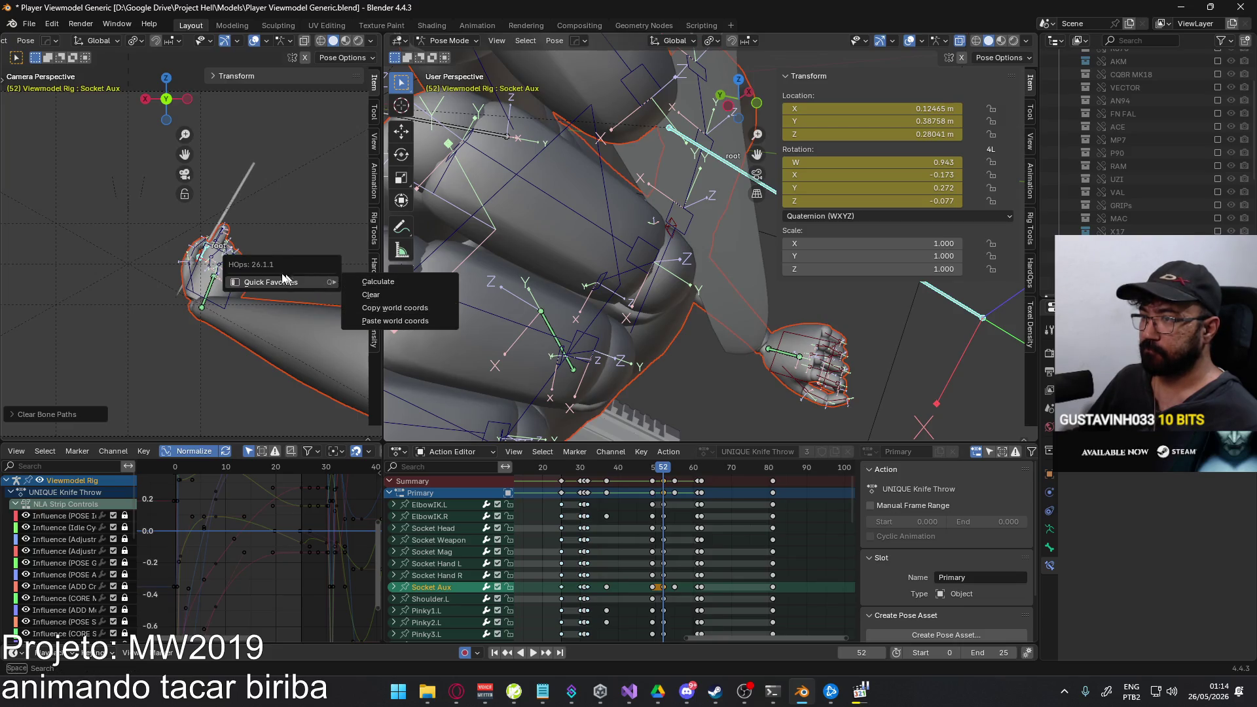
{"action": "left_click", "coordinate": [410, 283]}
{"action": "left_click", "coordinate": [449, 342]}
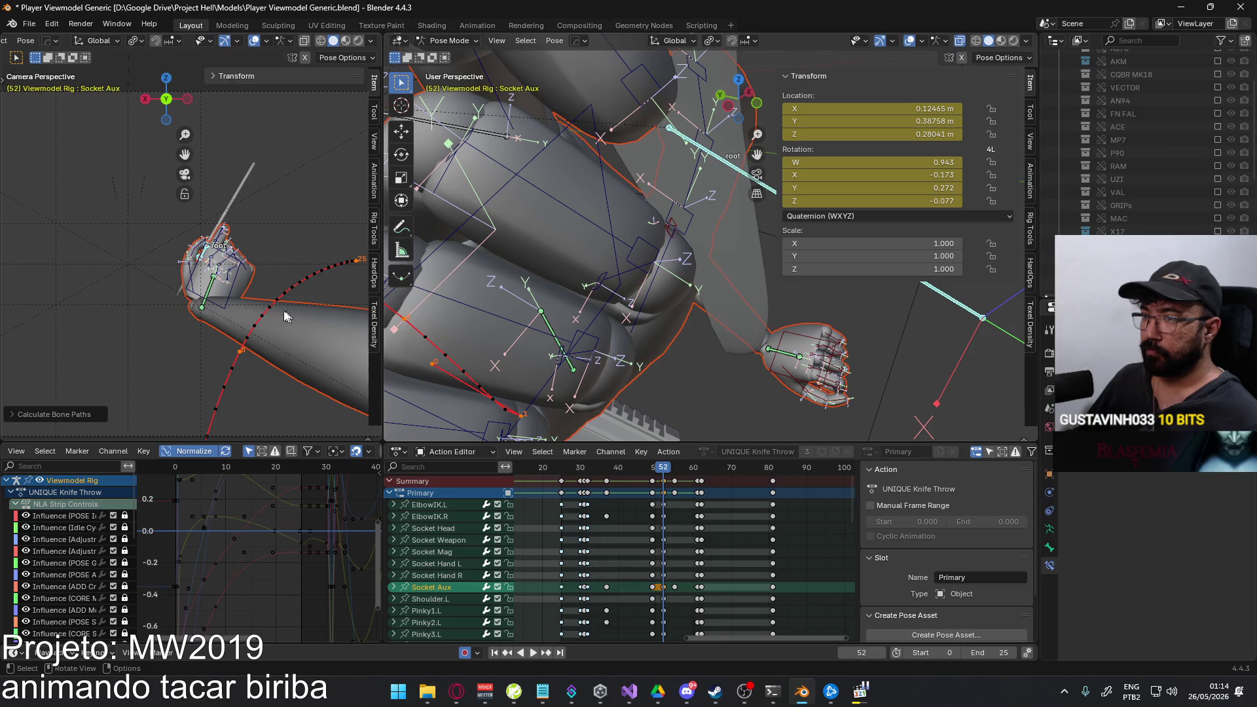
{"action": "scroll", "coordinate": [716, 328], "scroll_direction": "down", "scroll_amount": 5}
Set the scene frame range to start 37 and end 61.
{"action": "mouse_move", "coordinate": [716, 326]}
{"action": "middle_mouse_down"}
{"action": "mouse_move", "coordinate": [661, 247]}
{"action": "mouse_move", "coordinate": [699, 254]}
{"action": "middle_mouse_up"}
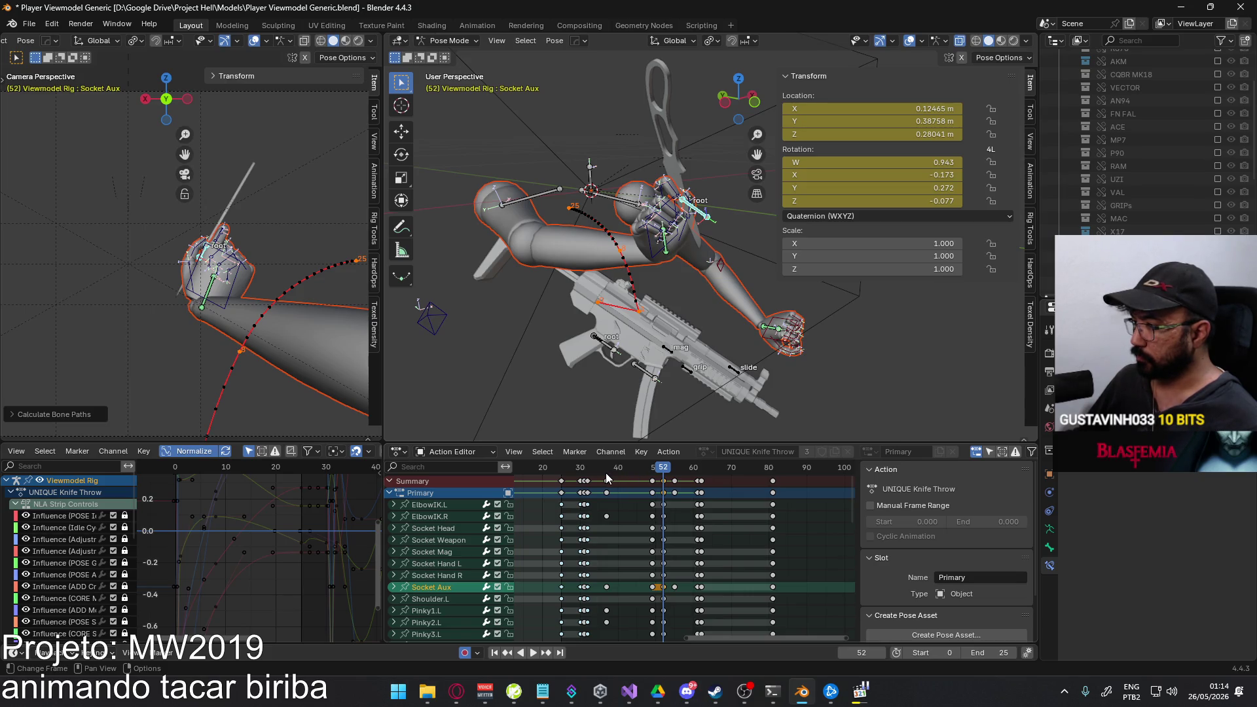
{"action": "key", "text": "space"}
{"action": "left_click", "coordinate": [704, 473]}
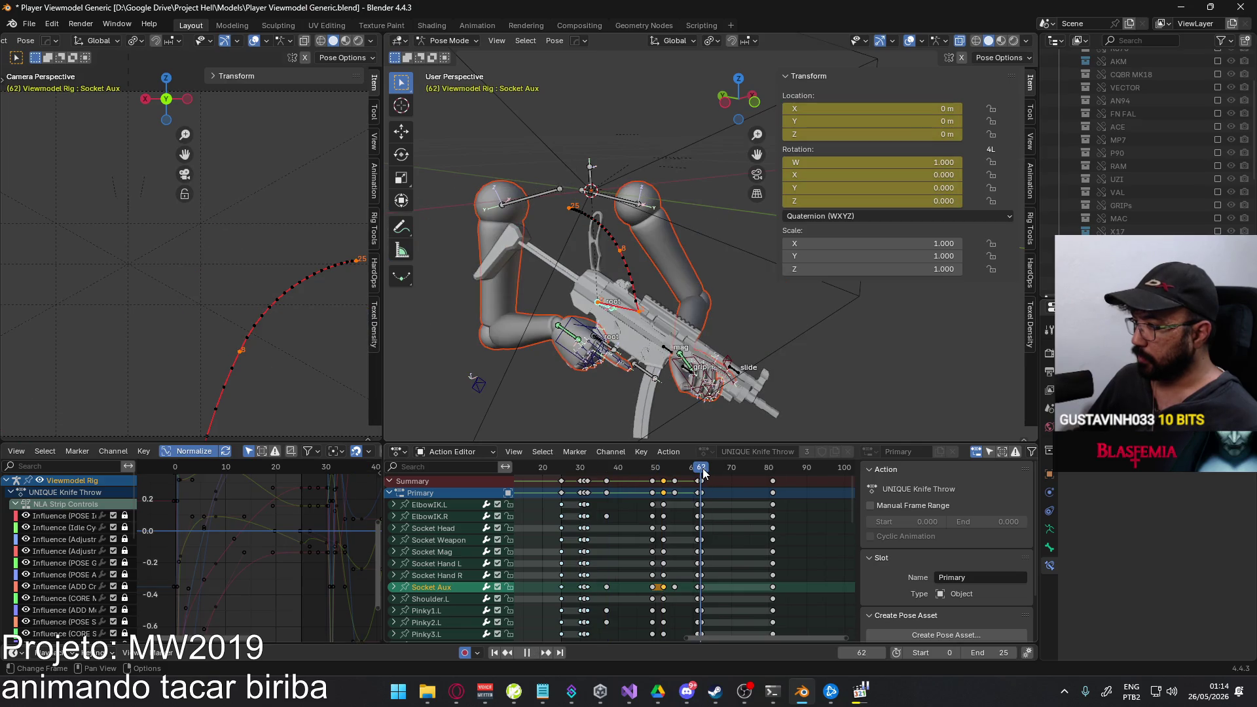
{"action": "key", "text": "Escape"}
{"action": "left_click", "coordinate": [952, 652]}
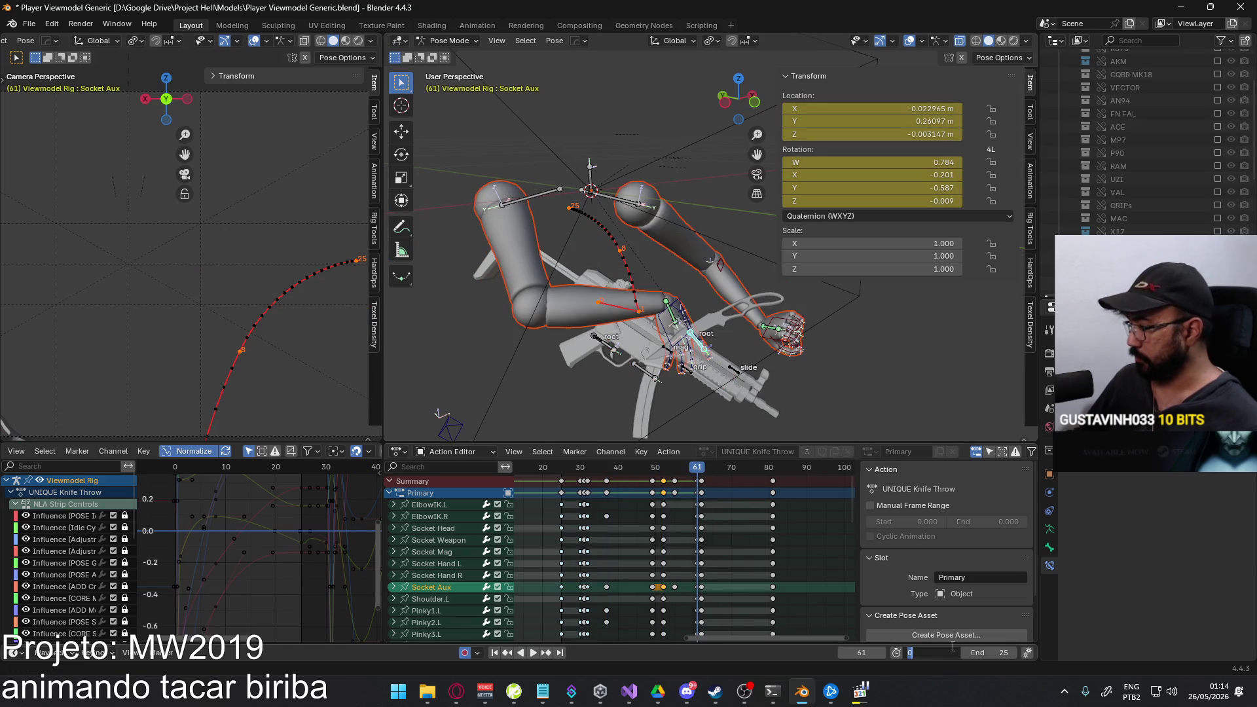
{"action": "type", "text": "37"}
{"action": "key", "text": "Return"}
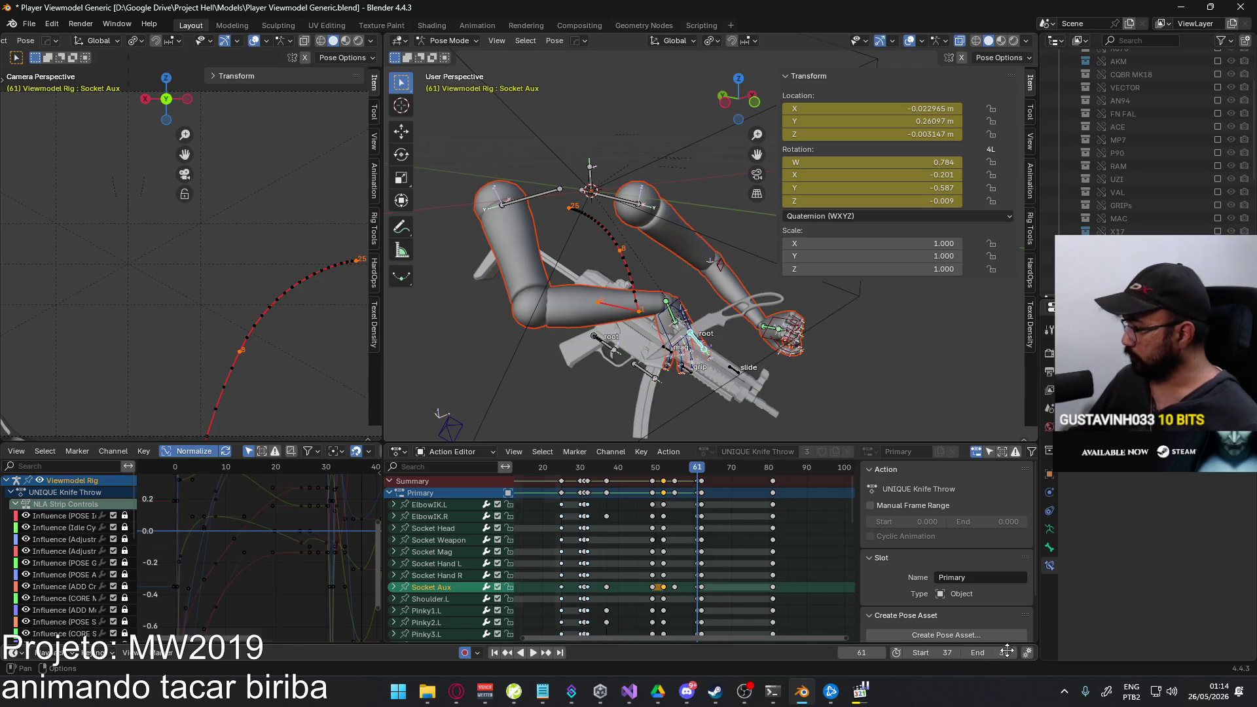
{"action": "type", "text": "61"}
{"action": "key", "text": "Return"}
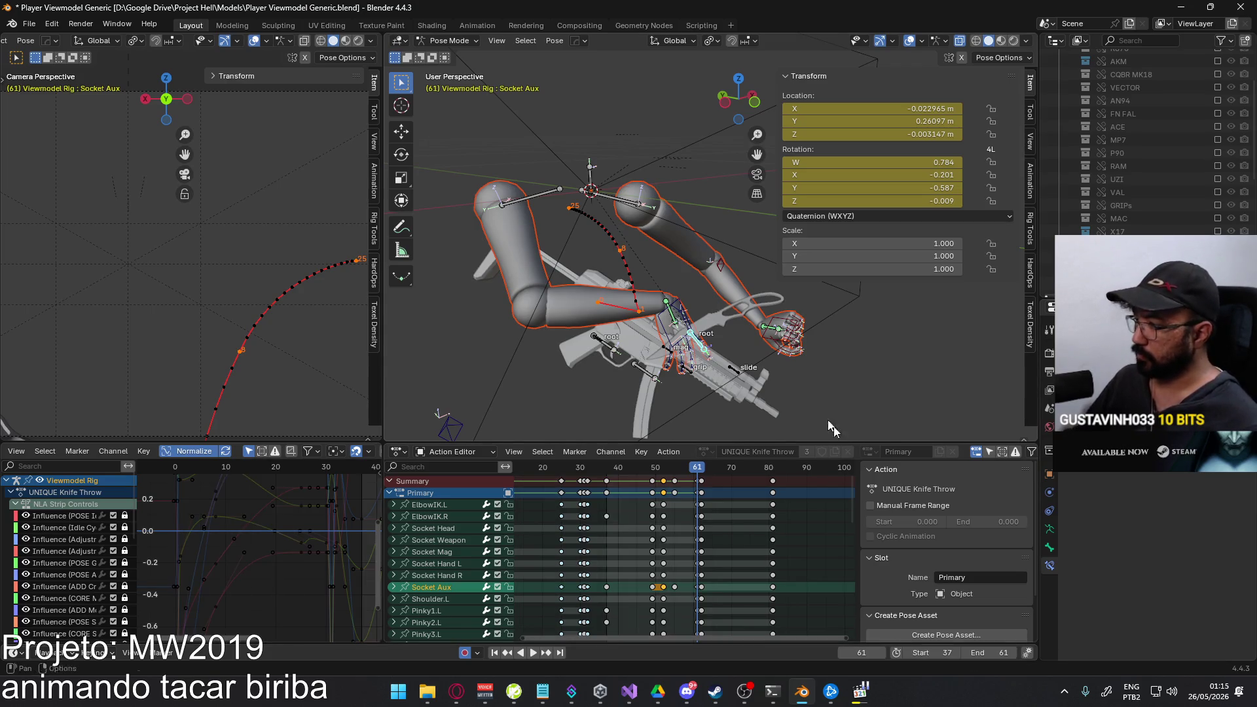
{"action": "key", "text": "q"}
Calculate bone paths over frames 37–61 and play back to frame 49.
{"action": "left_click", "coordinate": [740, 313]}
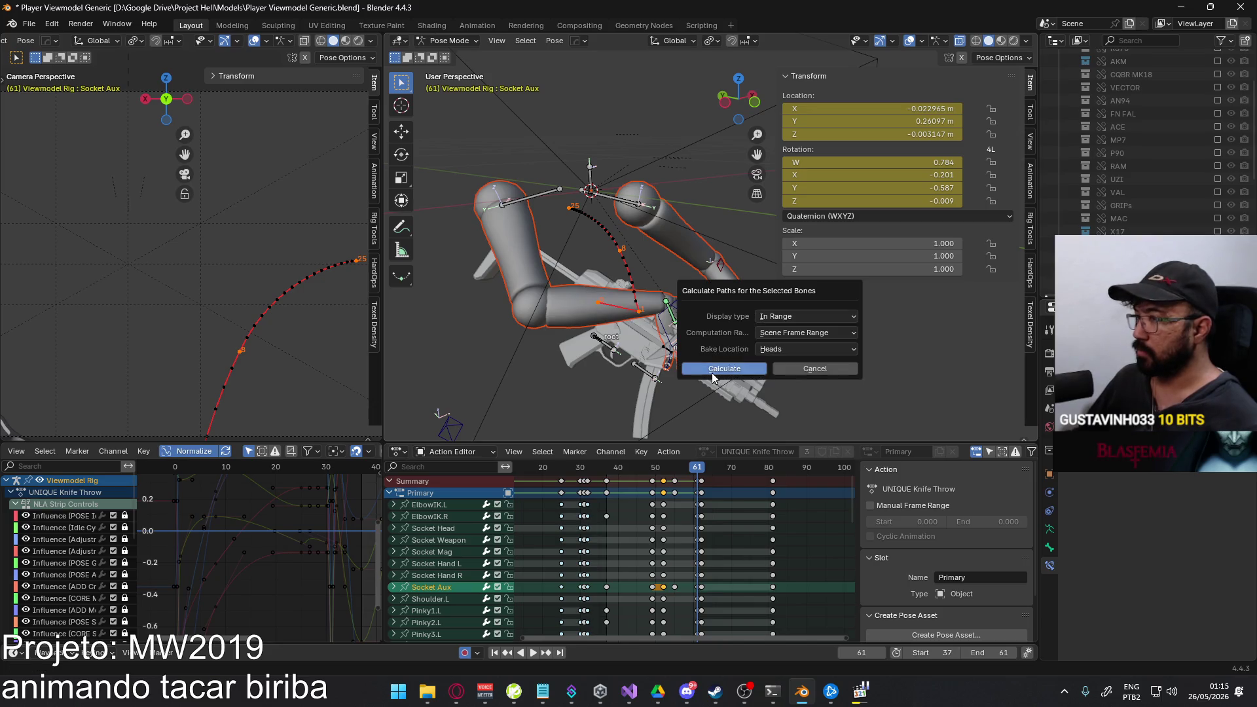
{"action": "left_click", "coordinate": [712, 373]}
{"action": "scroll", "coordinate": [302, 313], "scroll_direction": "up", "scroll_amount": 2}
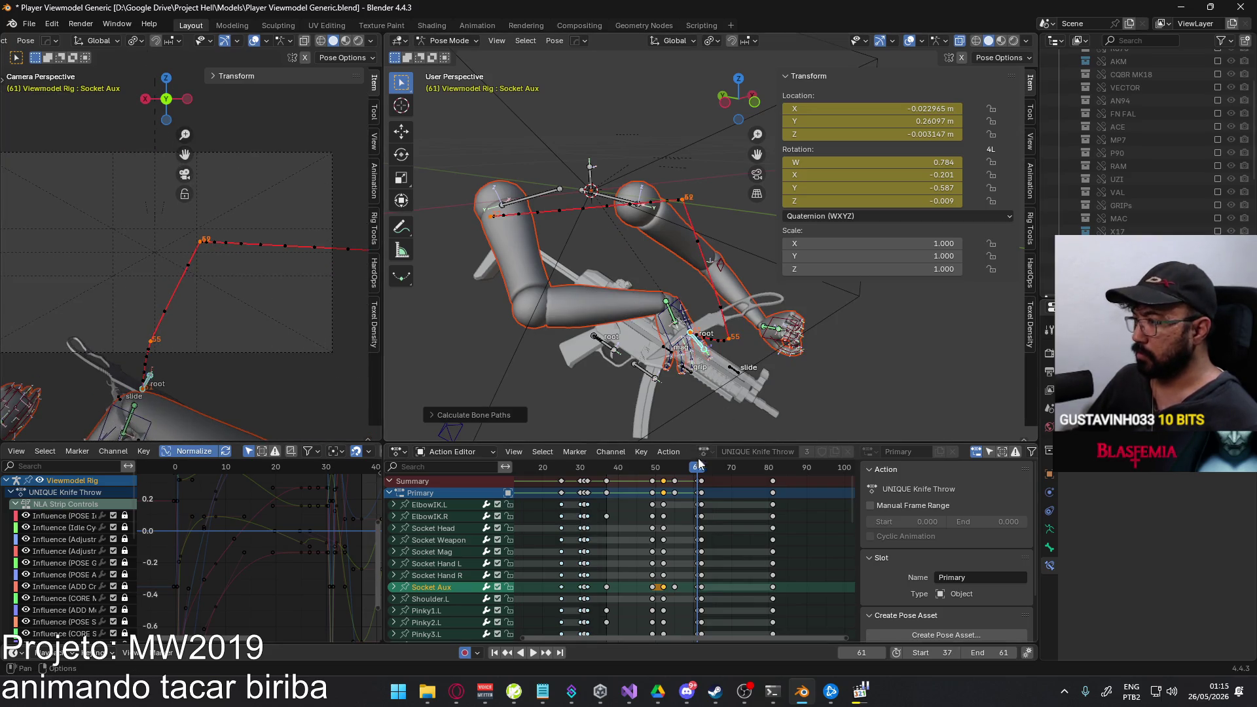
{"action": "key", "text": "space"}
{"action": "left_click", "coordinate": [653, 471]}
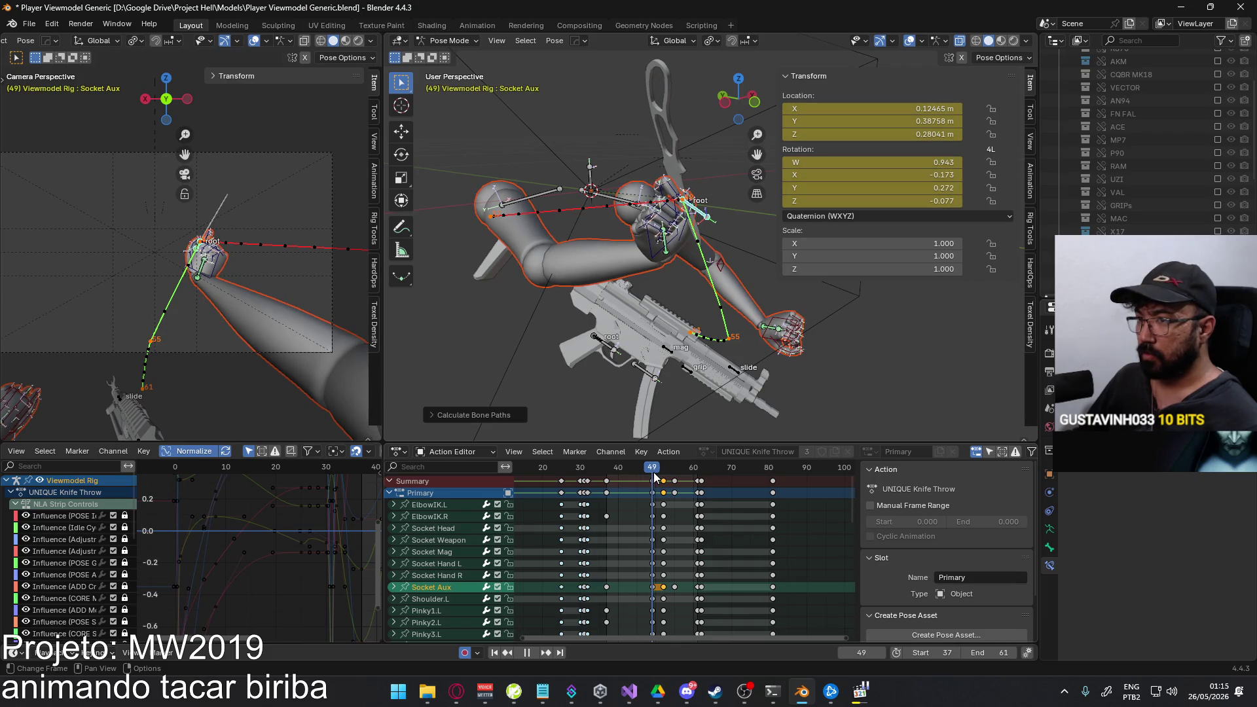
Scrub frames 49–53, then reposition Socket Aux at frame 52 from Top ortho, finishing with a Y-axis nudge.
{"action": "left_click_drag", "start_coordinate": [655, 476], "coordinate": [665, 478]}
{"action": "scroll", "coordinate": [552, 268], "scroll_direction": "up", "scroll_amount": 2}
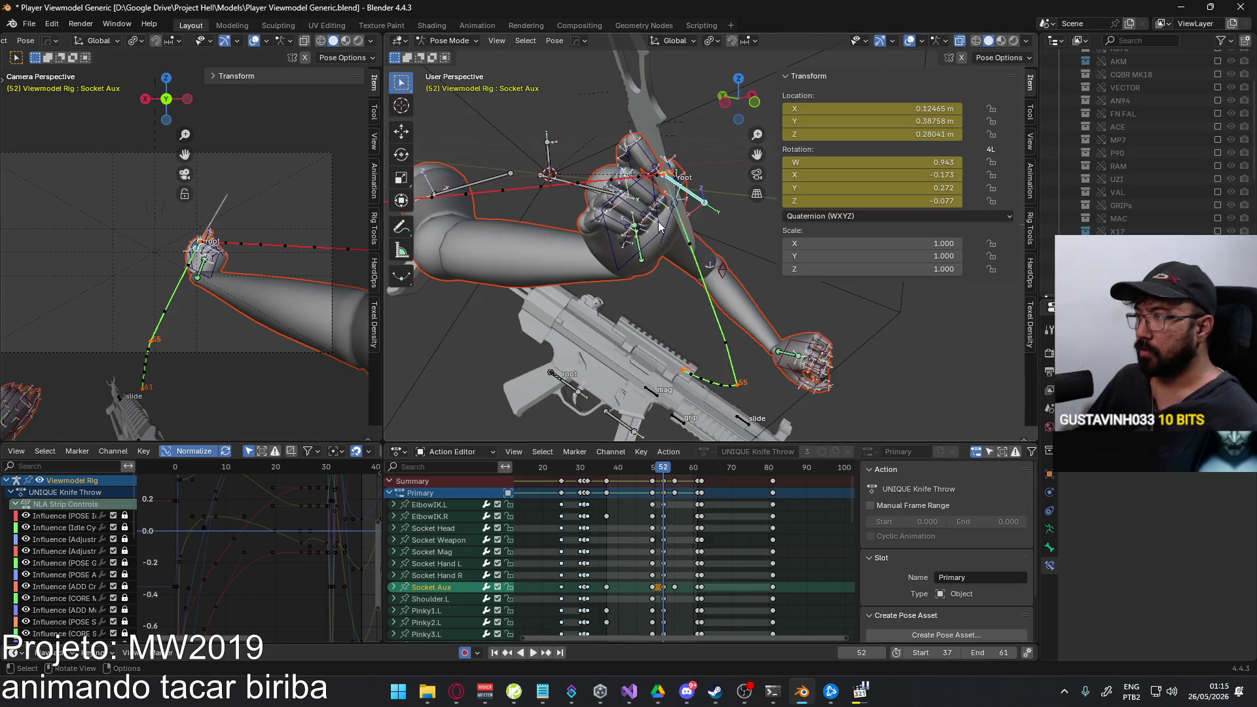
{"action": "scroll", "coordinate": [259, 252], "scroll_direction": "up", "scroll_amount": 2}
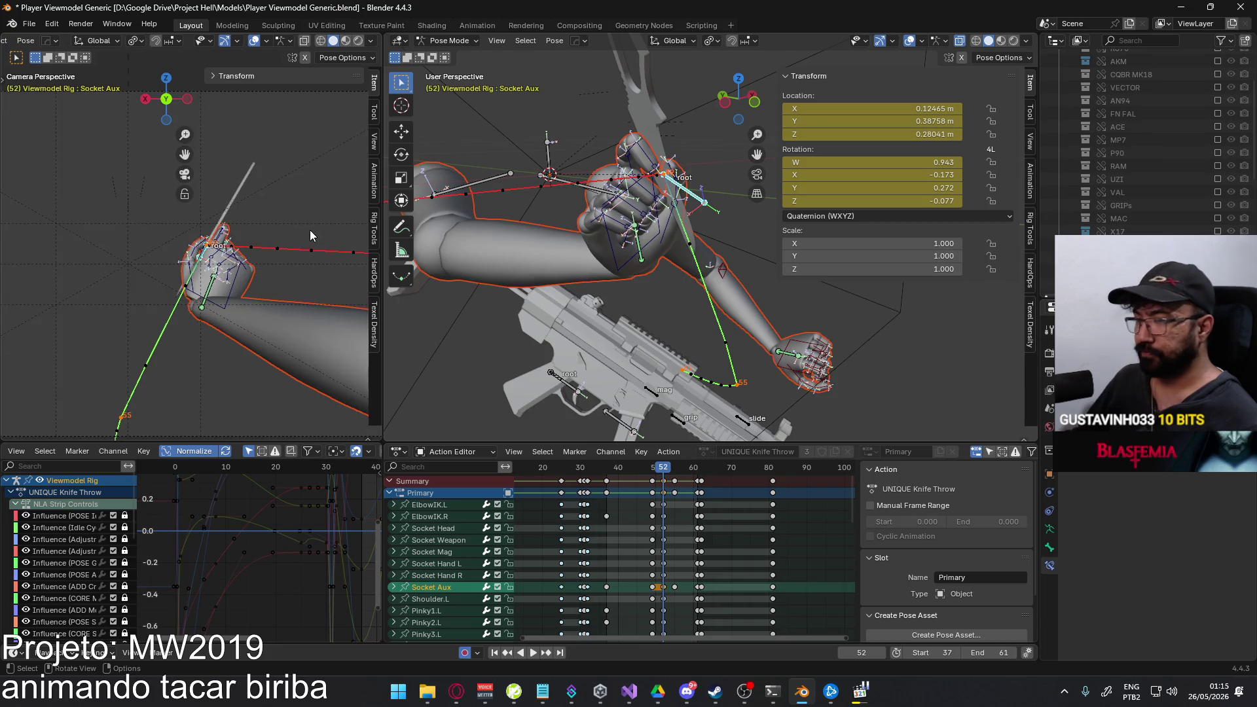
{"action": "key", "text": "g"}
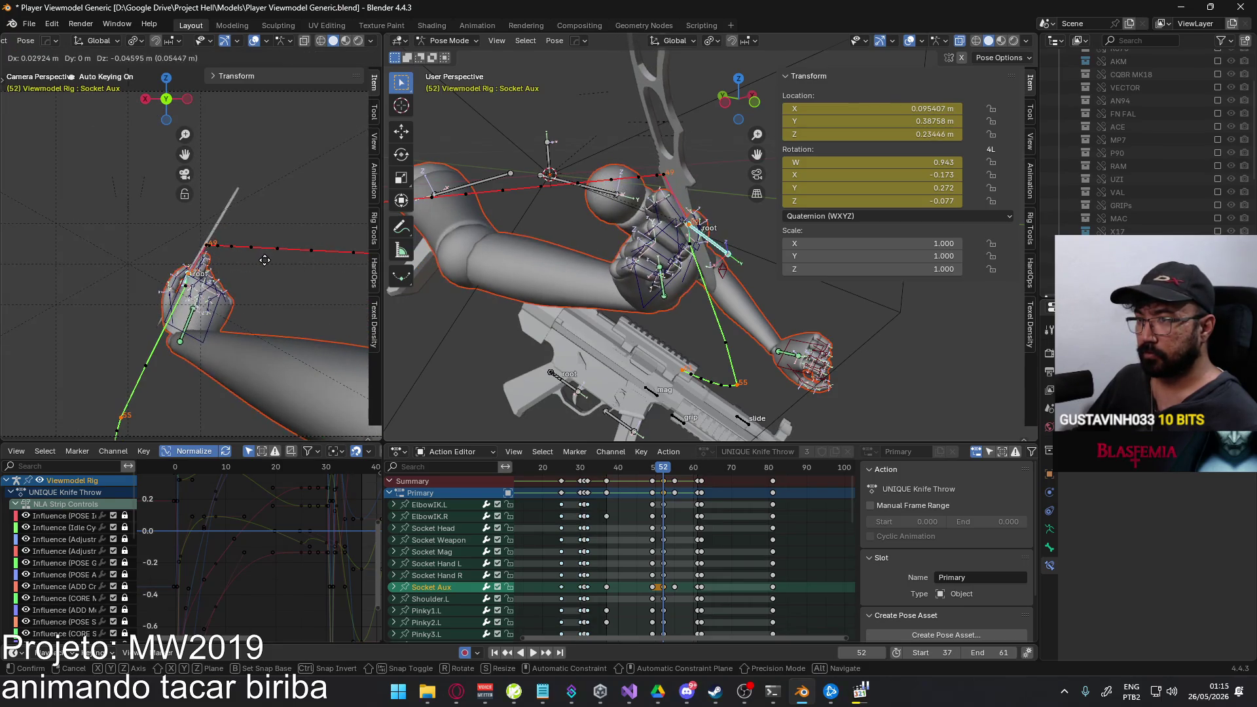
{"action": "left_click", "coordinate": [263, 257]}
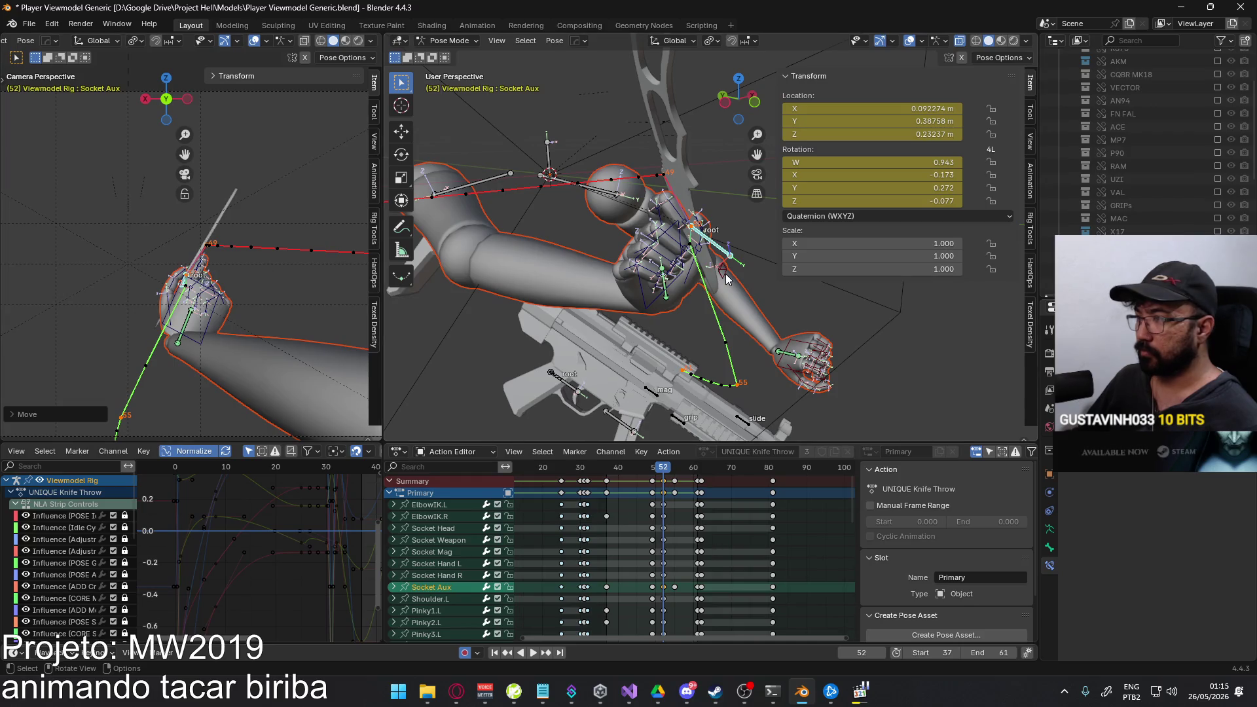
{"action": "middle_click_drag", "start_coordinate": [678, 266], "coordinate": [726, 275]}
{"action": "key", "text": "KP_7"}
{"action": "key", "text": "g"}
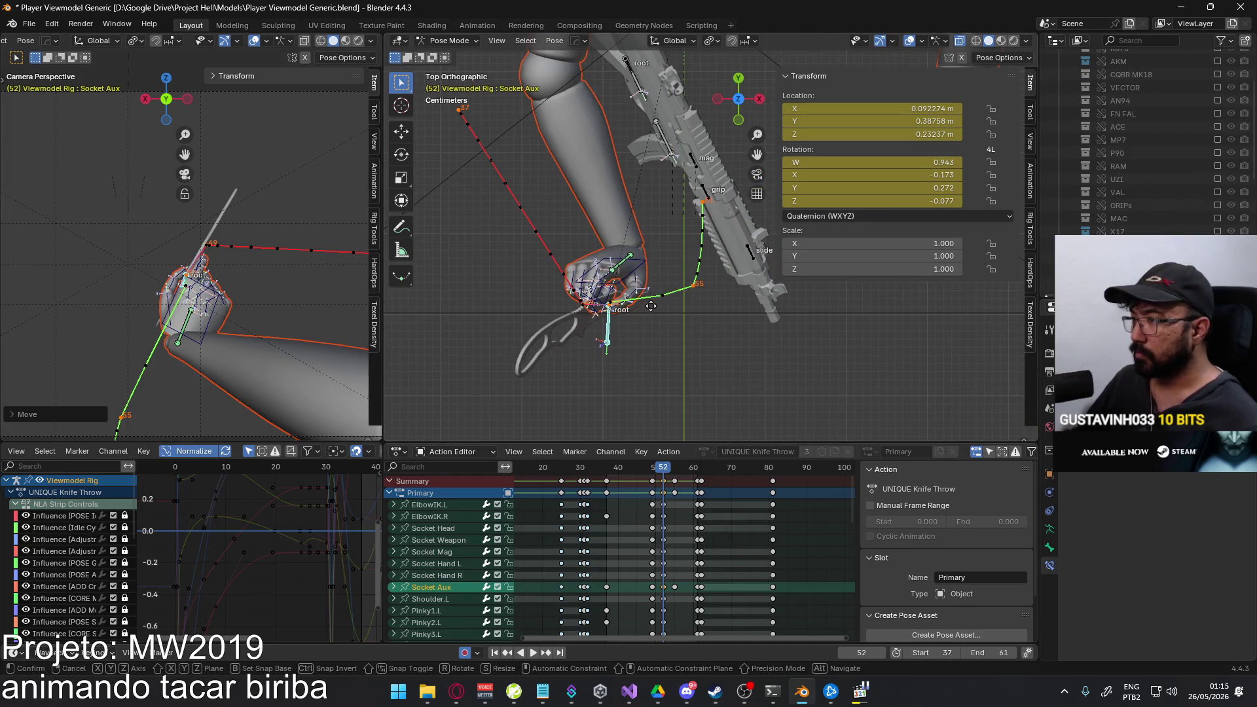
{"action": "left_click", "coordinate": [655, 315]}
{"action": "middle_click_drag", "start_coordinate": [655, 315], "coordinate": [619, 222]}
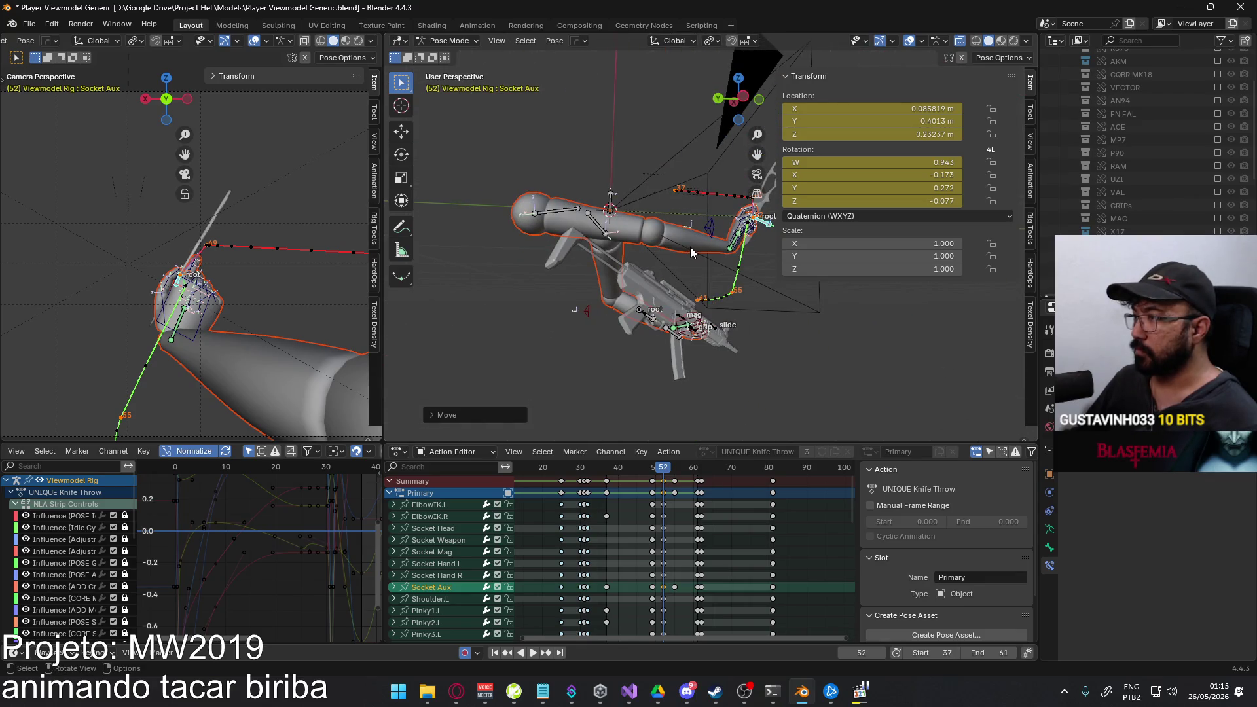
{"action": "key", "text": "KP_7"}
{"action": "key", "text": "g"}
{"action": "key", "text": "y"}
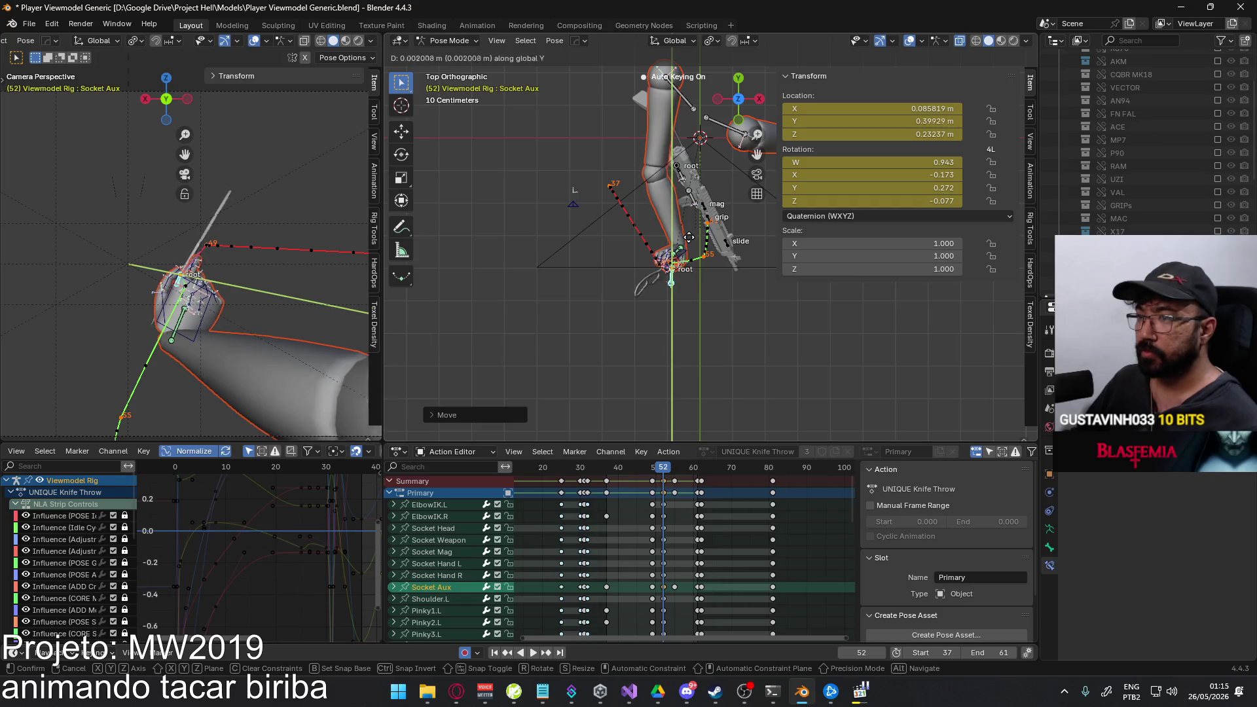
{"action": "left_click", "coordinate": [713, 259]}
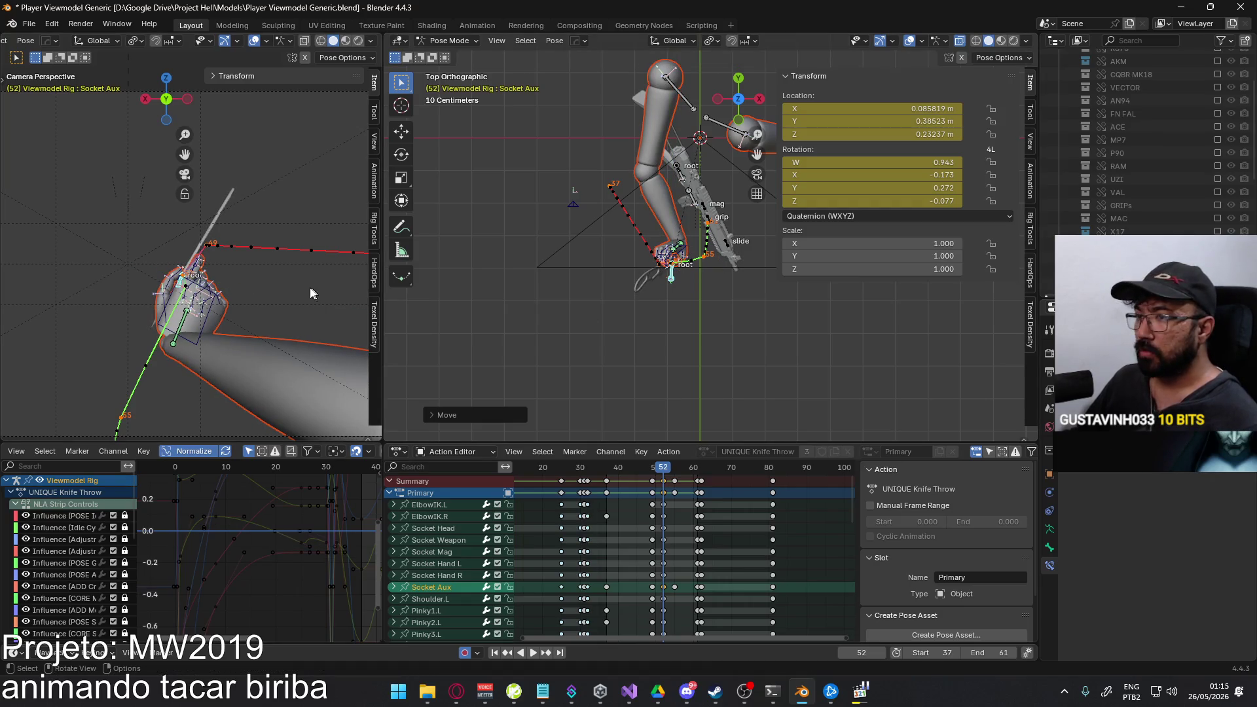
From the Right ortho view, rotate Socket Aux into the knife-holding angle and shift it into place.
{"action": "key", "text": "KP_3"}
{"action": "scroll", "coordinate": [610, 258], "scroll_direction": "up", "scroll_amount": 2}
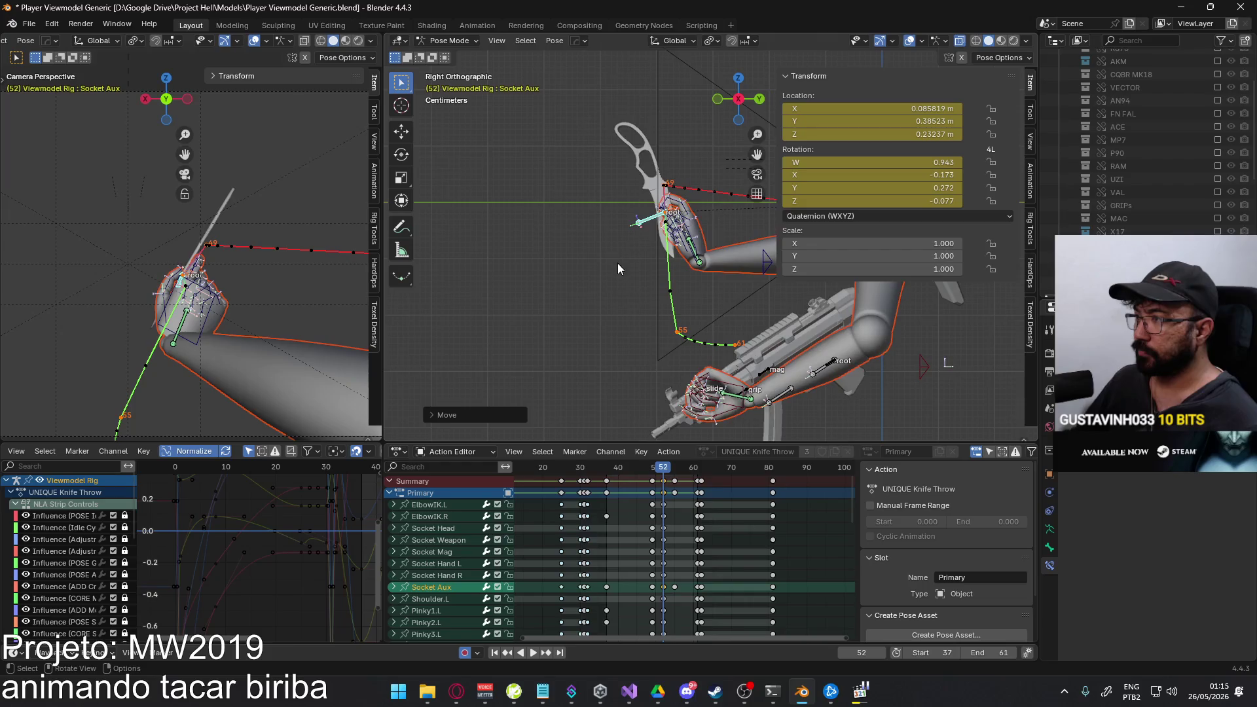
{"action": "scroll", "coordinate": [617, 262], "scroll_direction": "up", "scroll_amount": 2}
{"action": "key", "text": "r"}
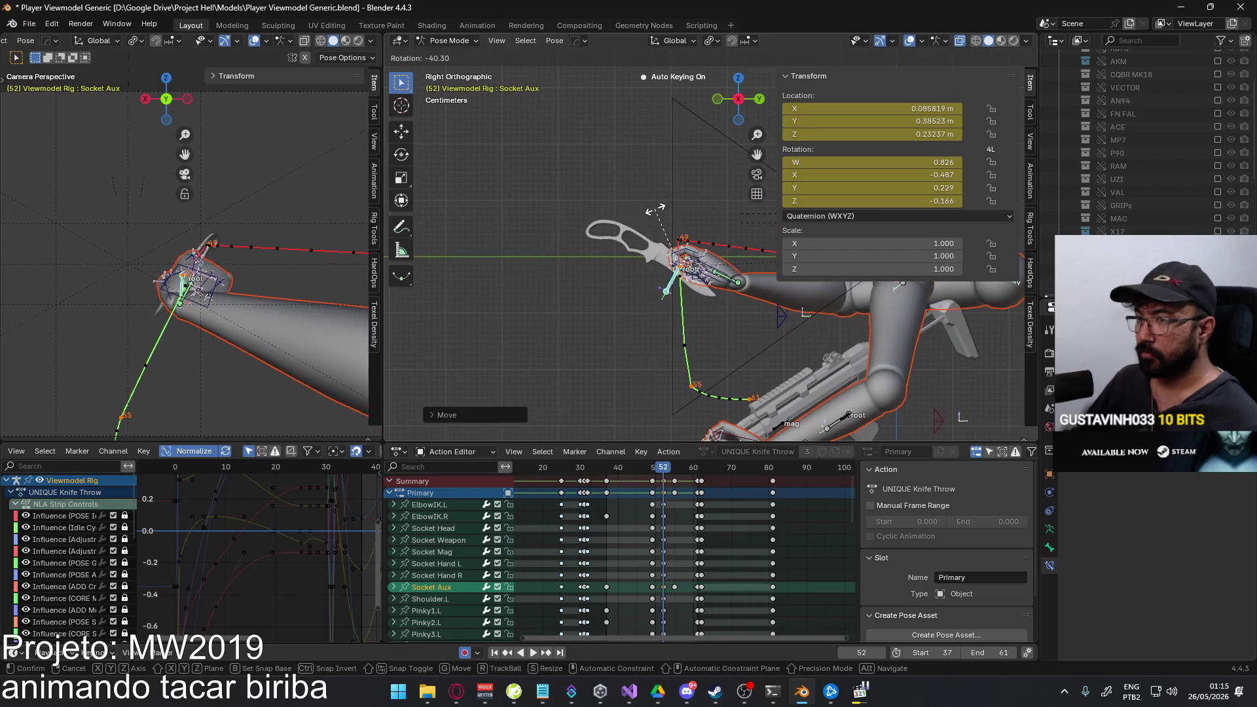
{"action": "key", "text": "z"}
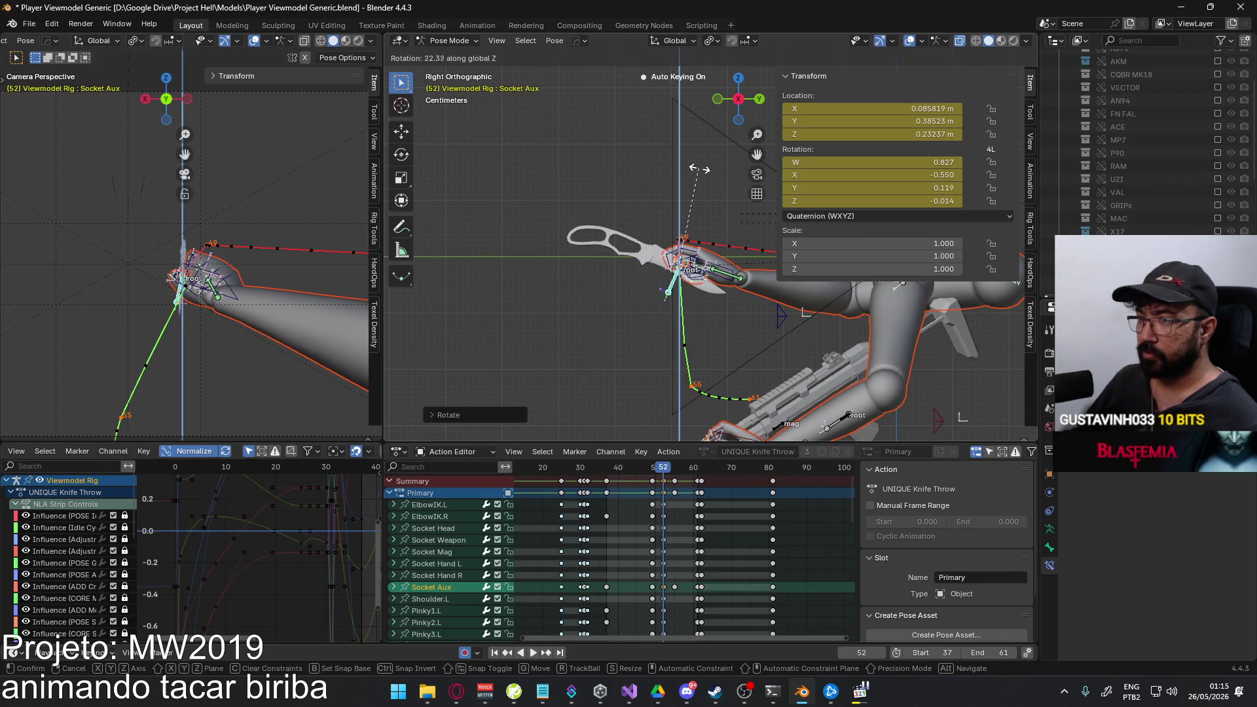
{"action": "key", "text": "z"}
{"action": "key", "text": "z"}
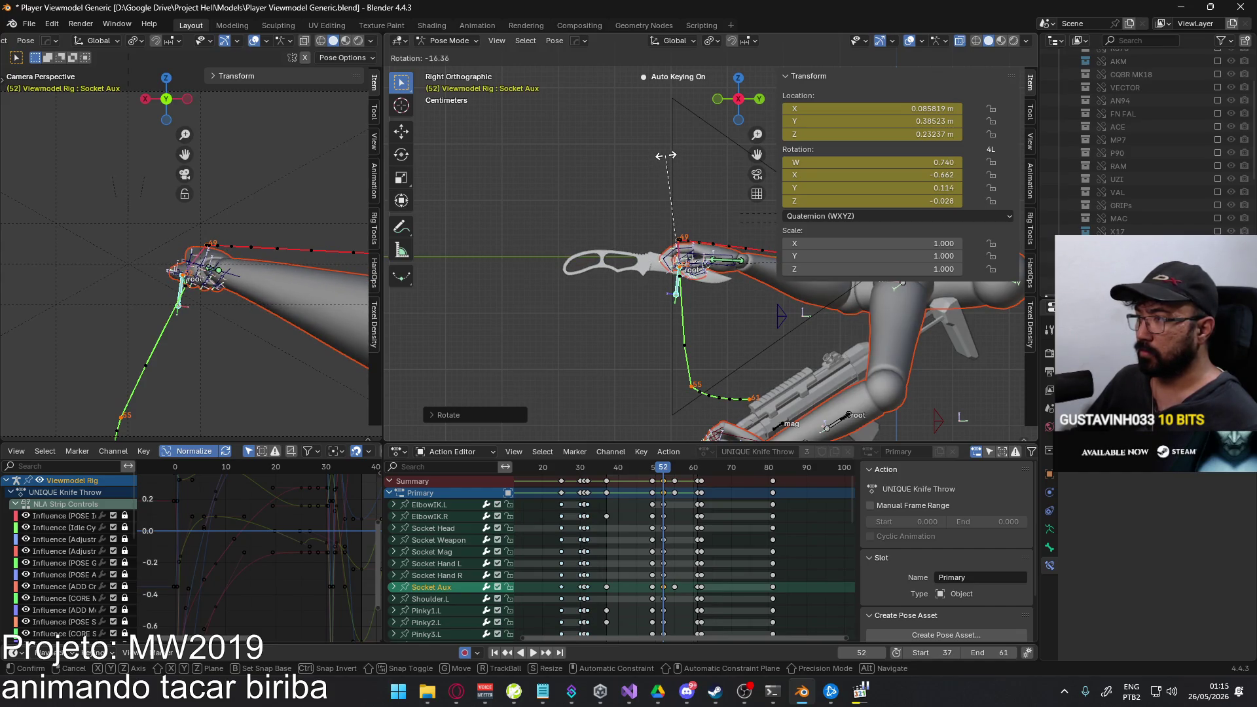
{"action": "left_click", "coordinate": [666, 155]}
{"action": "key", "text": "g"}
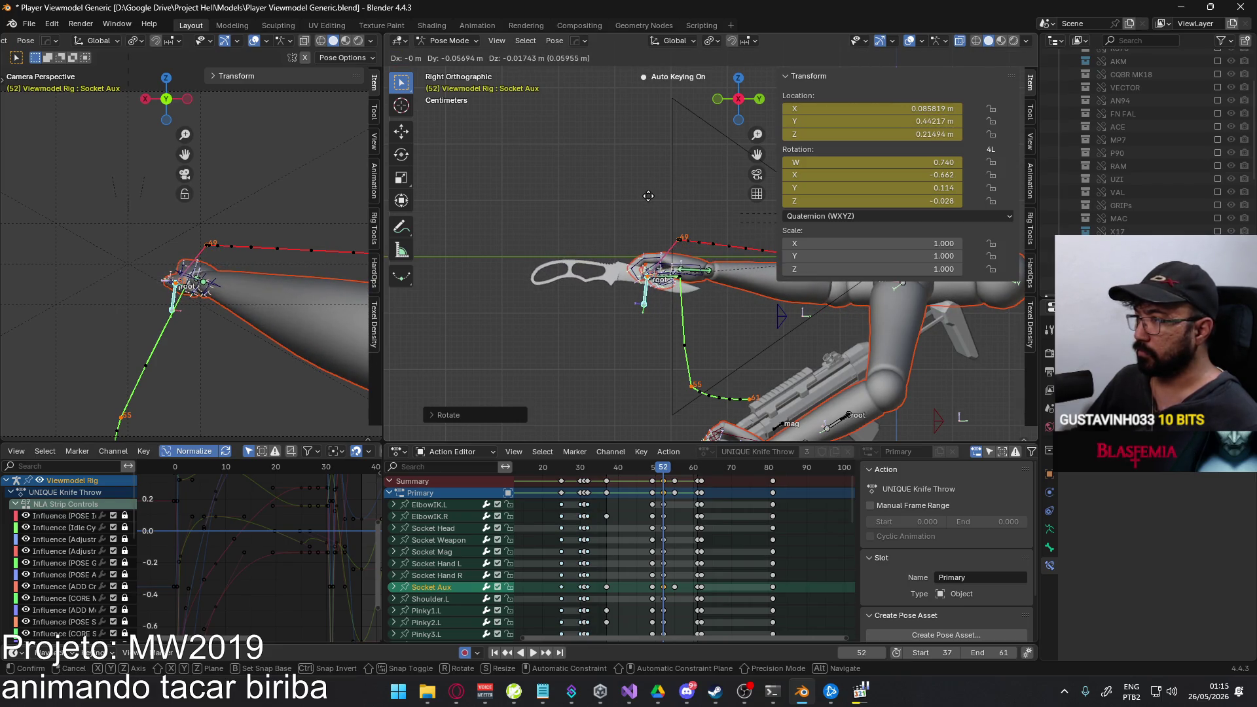
{"action": "left_click", "coordinate": [649, 196]}
Recalculate Socket Aux's bone motion path and play back the throw to review.
{"action": "right_click", "coordinate": [687, 325]}
{"action": "left_click", "coordinate": [721, 322]}
{"action": "left_click", "coordinate": [711, 387]}
{"action": "key", "text": "space"}
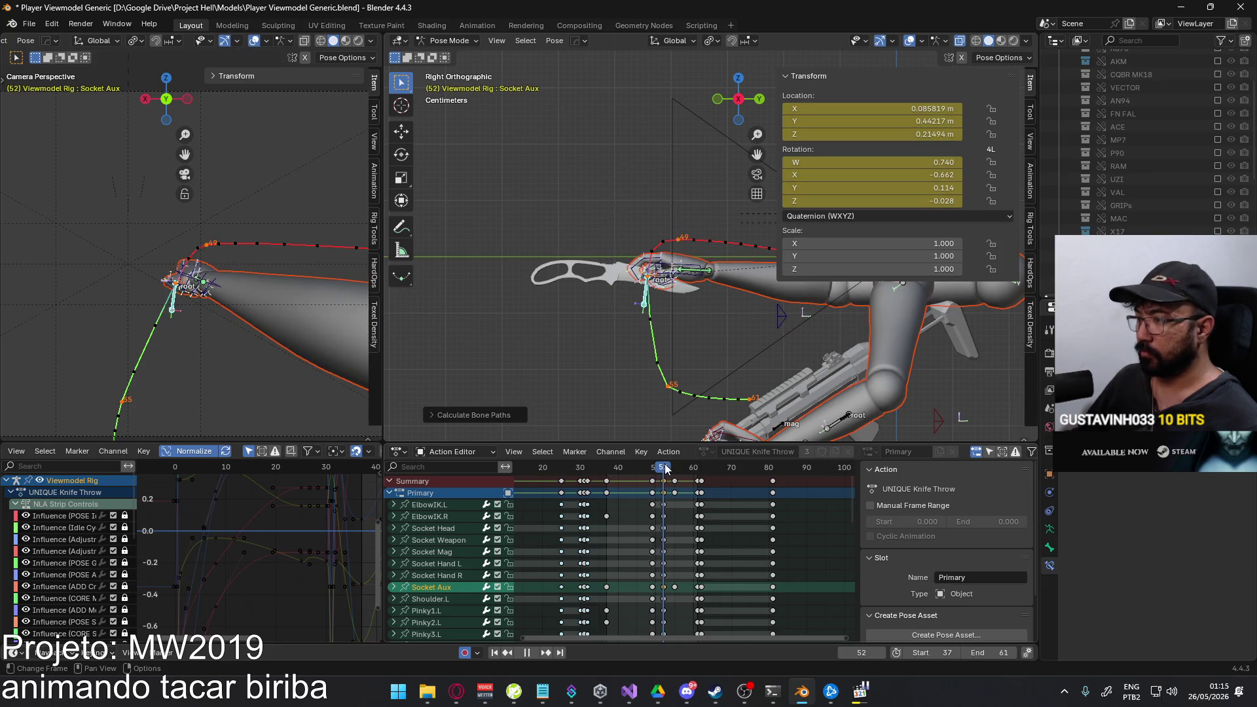
Lower Socket Aux slightly at frame 52, recalculate bone paths via Quick Favorites, and review from frame 49.
{"action": "key", "text": "space"}
{"action": "key", "text": "g"}
{"action": "left_click", "coordinate": [675, 293]}
{"action": "key", "text": "q"}
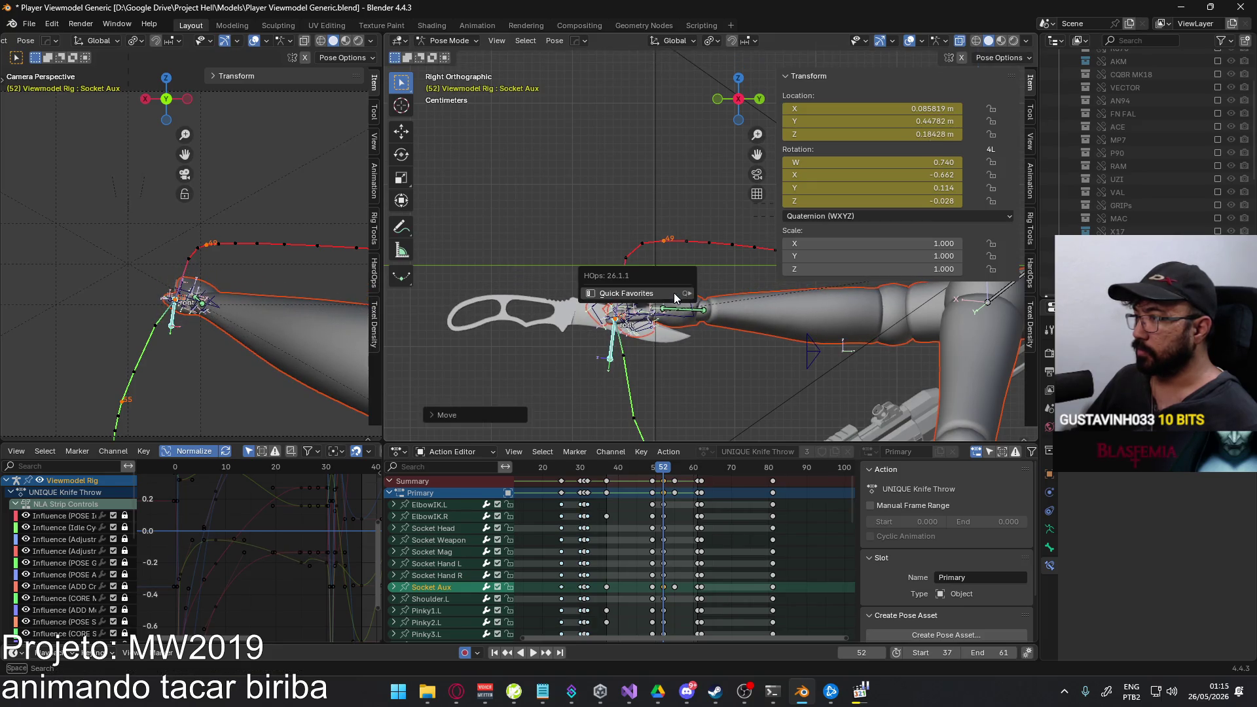
{"action": "left_click", "coordinate": [720, 294]}
{"action": "left_click", "coordinate": [683, 351]}
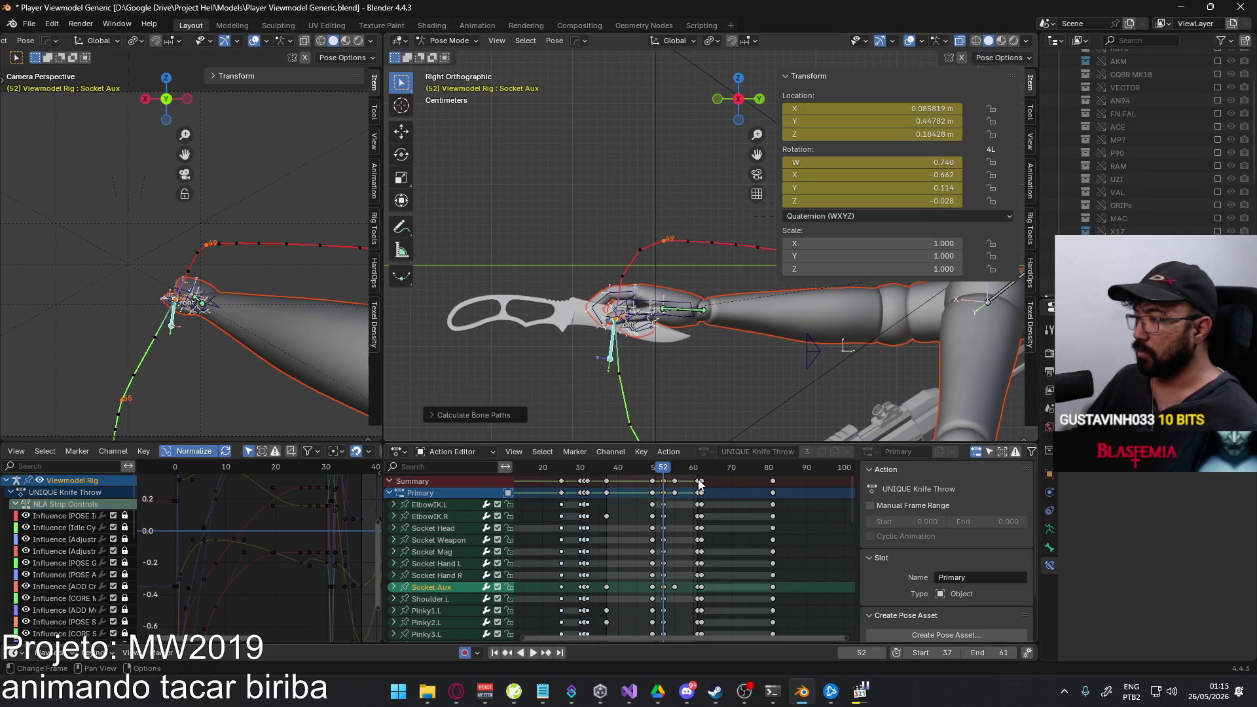
{"action": "key", "text": "space"}
{"action": "left_click", "coordinate": [654, 468]}
{"action": "key", "text": "space"}
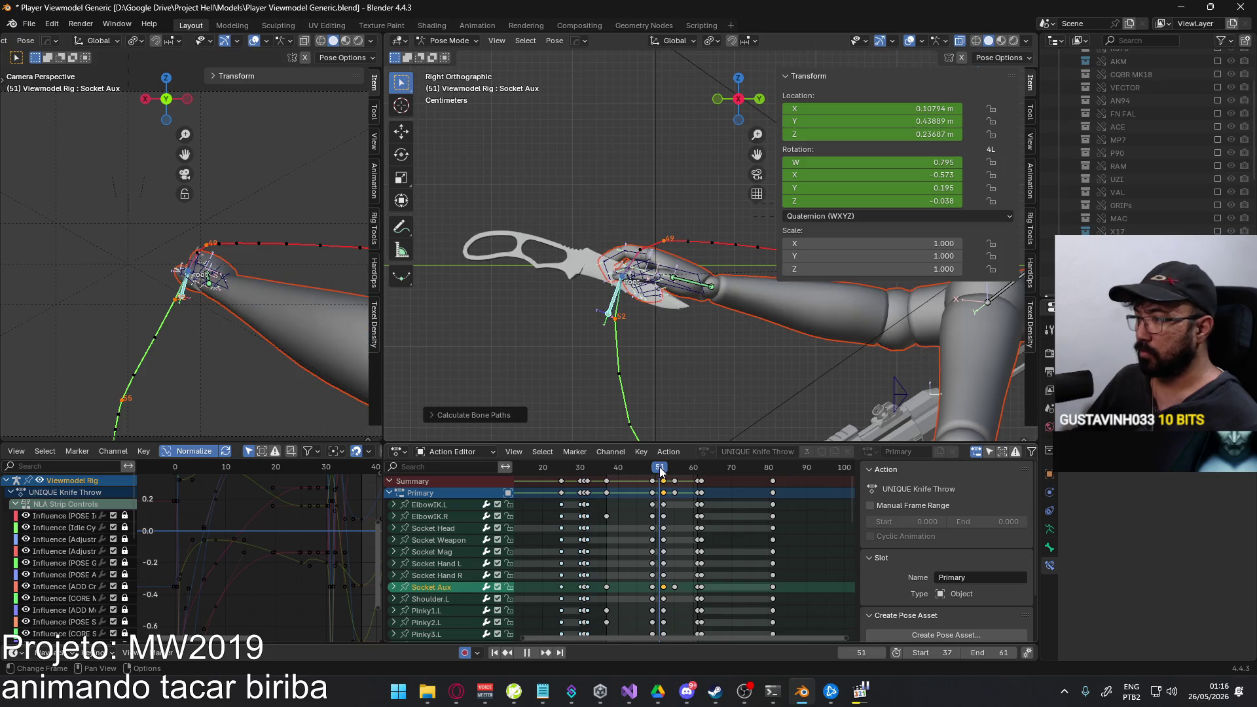
{"action": "left_click", "coordinate": [660, 467]}
Select all keyframes after frame 52, slide them about two frames earlier, and play back to check timing.
{"action": "left_click", "coordinate": [786, 507], "text": "ctrl"}
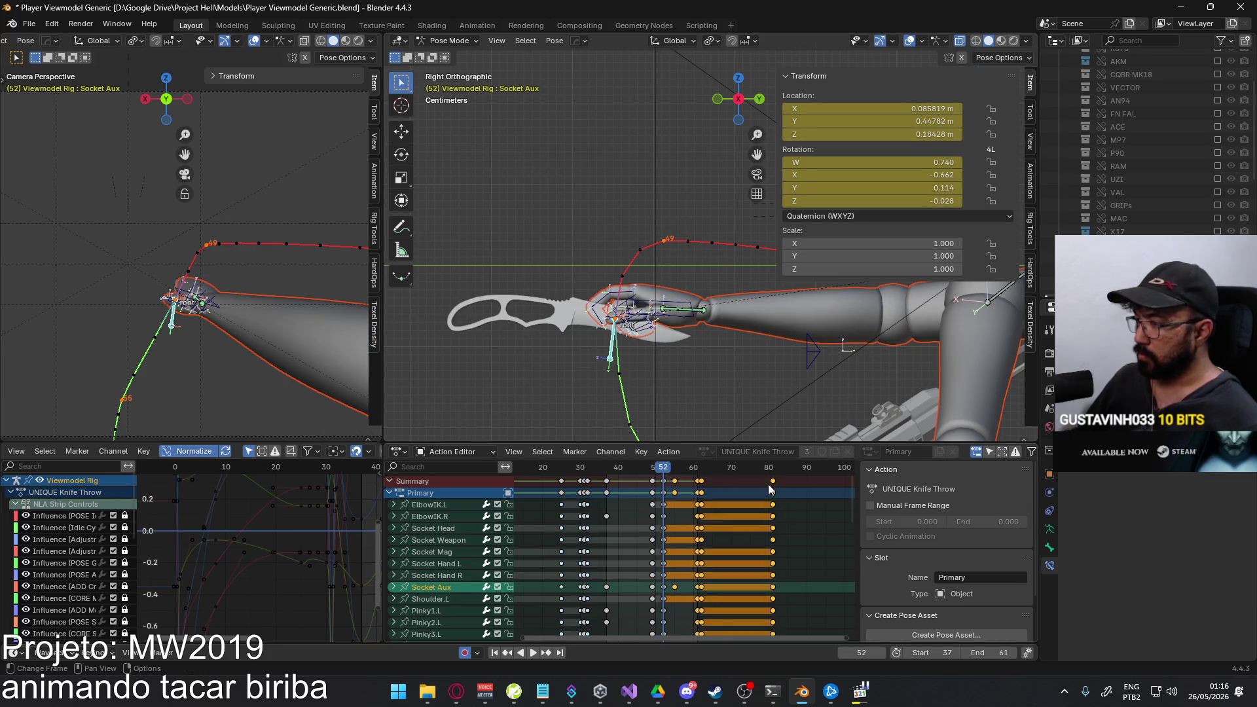
{"action": "scroll", "coordinate": [790, 508], "scroll_direction": "up", "scroll_amount": 1}
{"action": "key", "text": "b"}
{"action": "left_click_drag", "start_coordinate": [798, 506], "coordinate": [737, 479]}
{"action": "key", "text": "space"}
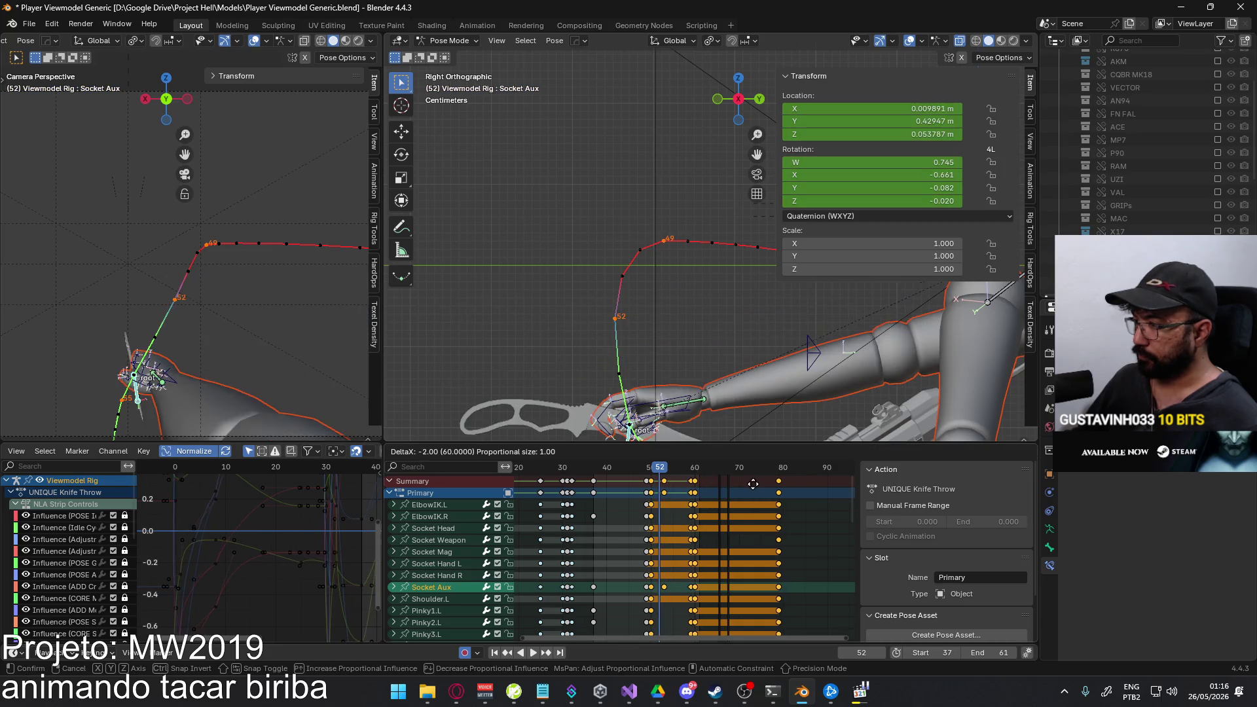
{"action": "left_click", "coordinate": [652, 469]}
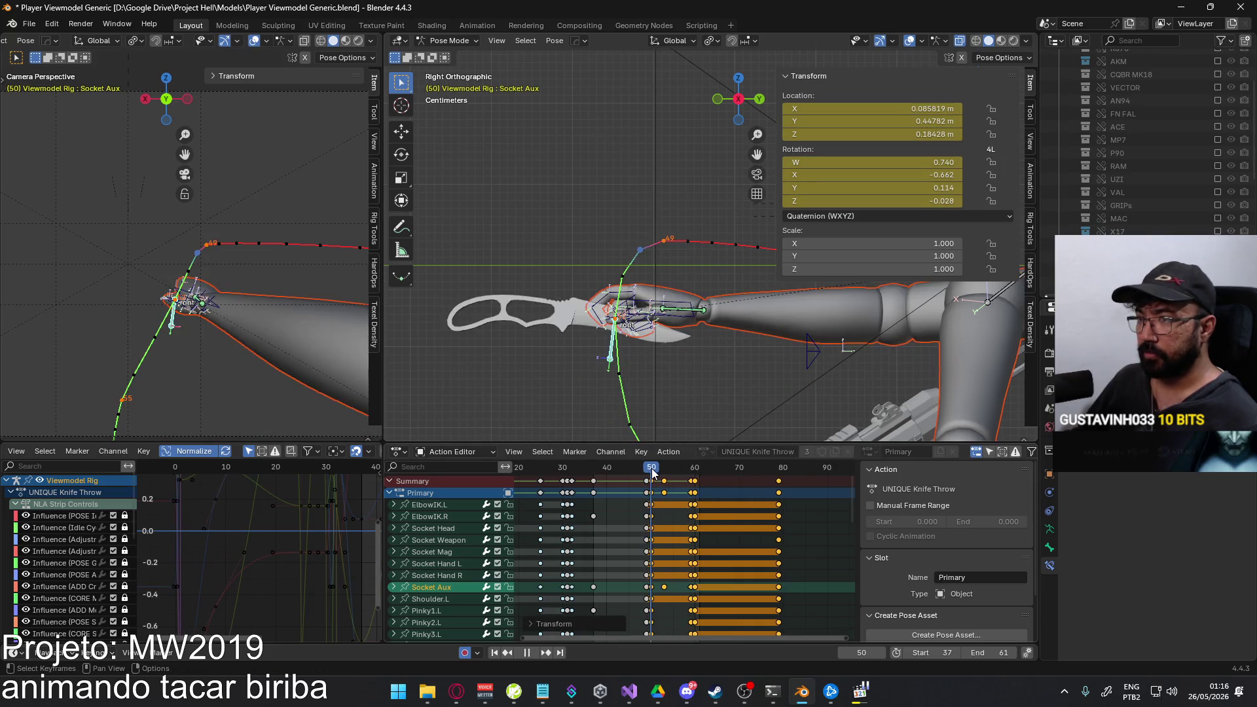
{"action": "key", "text": "space"}
{"action": "scroll", "coordinate": [635, 302], "scroll_direction": "up", "scroll_amount": 2}
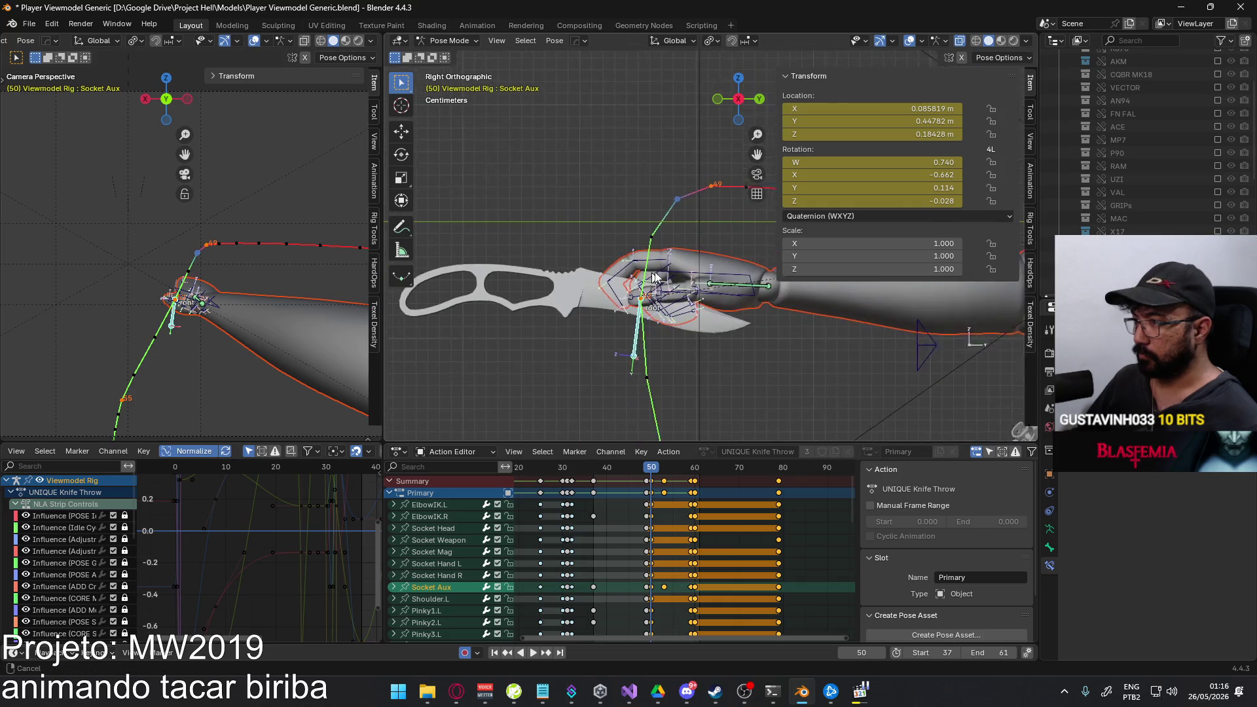
{"action": "scroll", "coordinate": [649, 303], "scroll_direction": "down", "scroll_amount": 1}
{"action": "scroll", "coordinate": [666, 305], "scroll_direction": "down", "scroll_amount": 1}
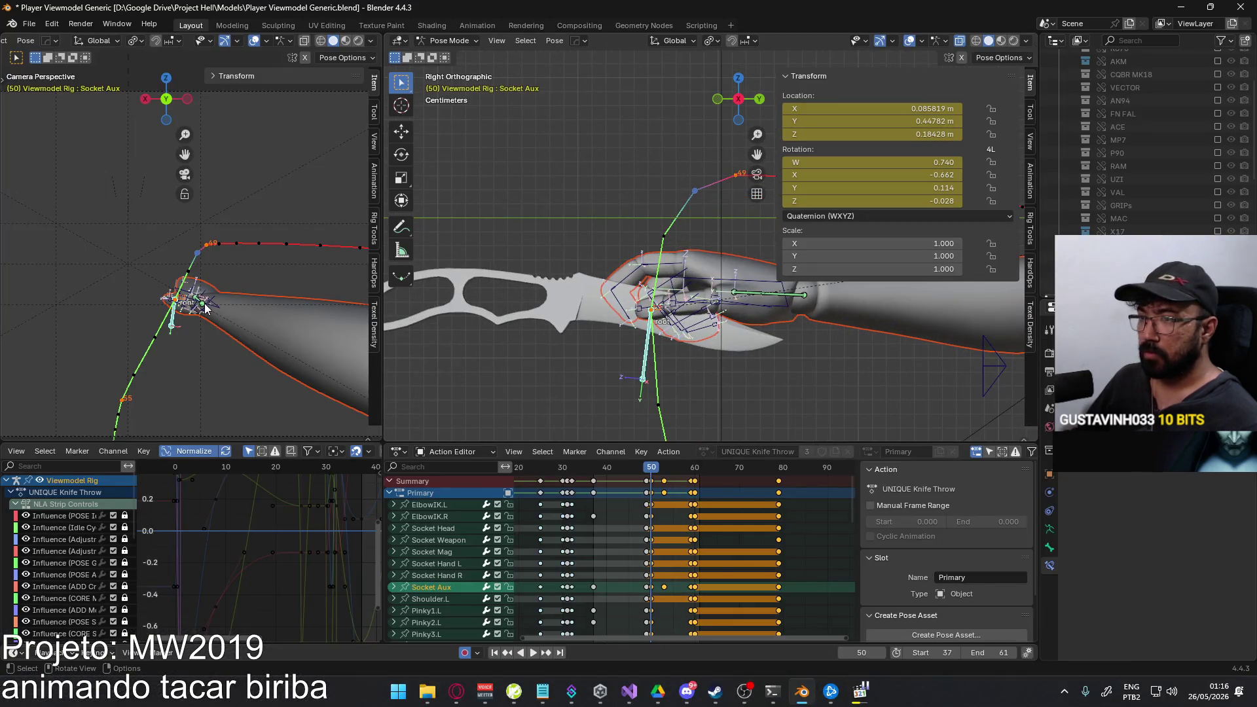
{"action": "left_click", "coordinate": [206, 309]}
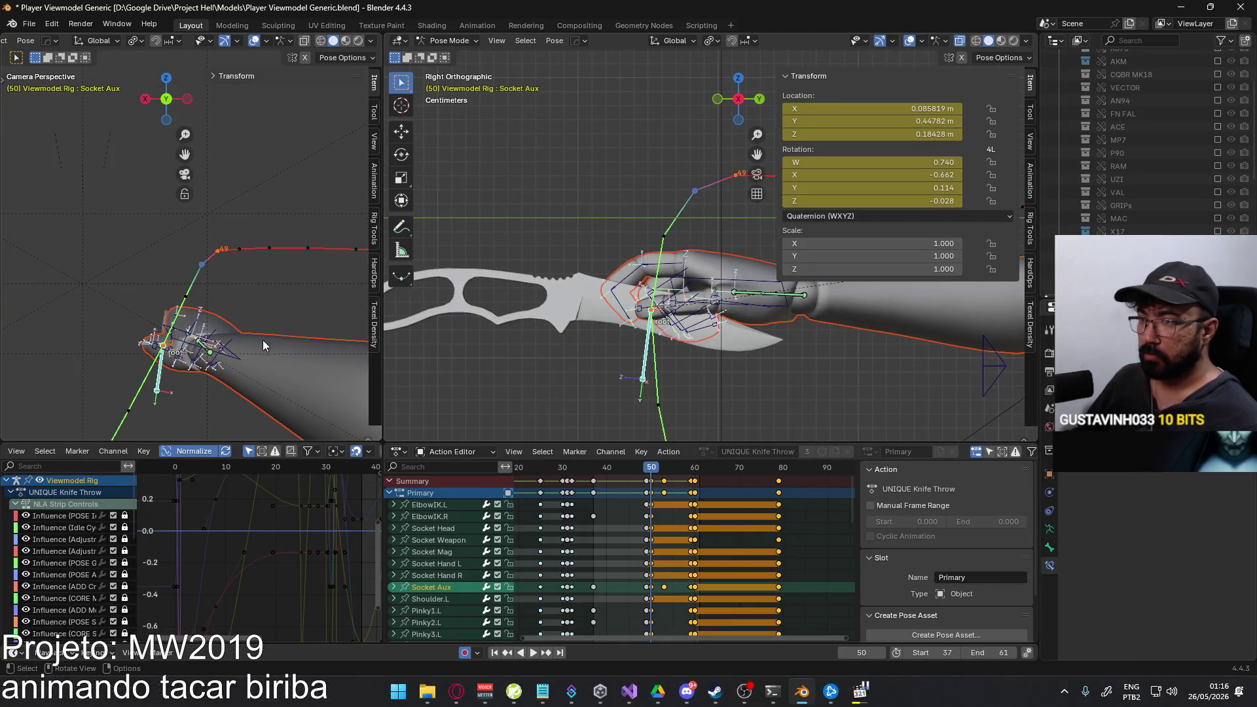
Rotate HandIK.R around local Y and raise Socket Aux along global Z at frame 50.
{"action": "key", "text": "r"}
{"action": "key", "text": "y"}
{"action": "key", "text": "y"}
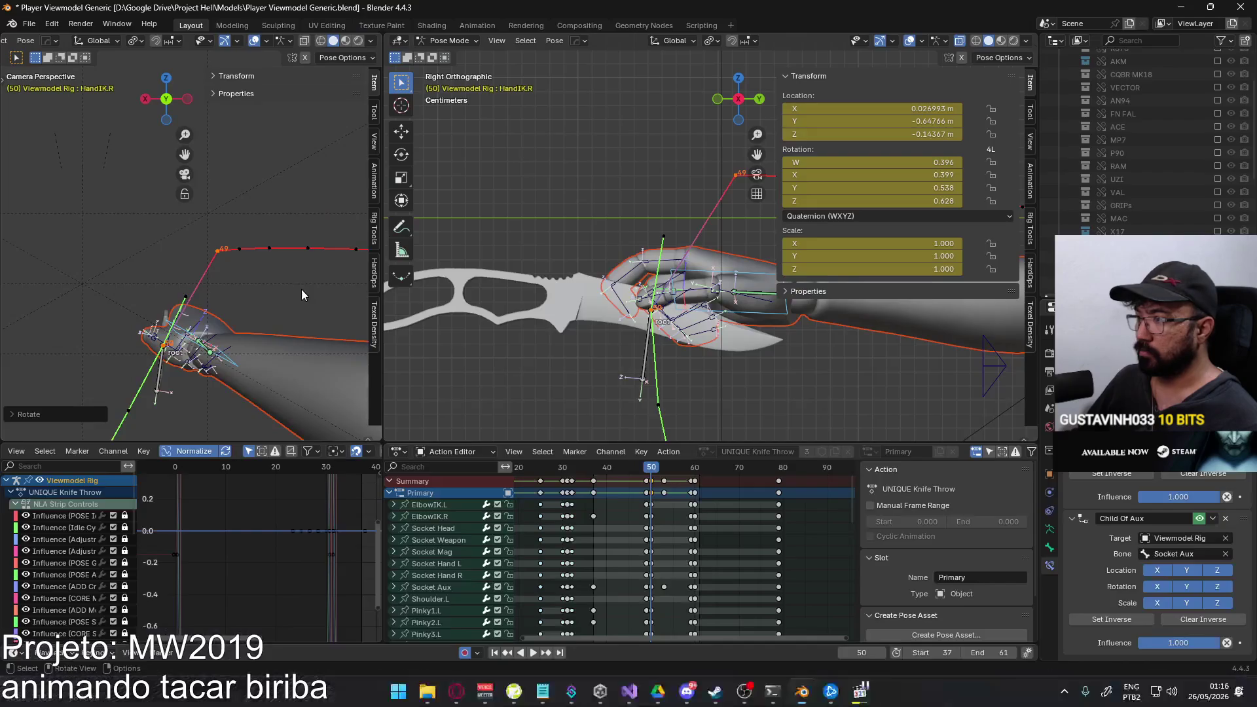
{"action": "left_click", "coordinate": [634, 374]}
{"action": "key", "text": "g"}
{"action": "key", "text": "z"}
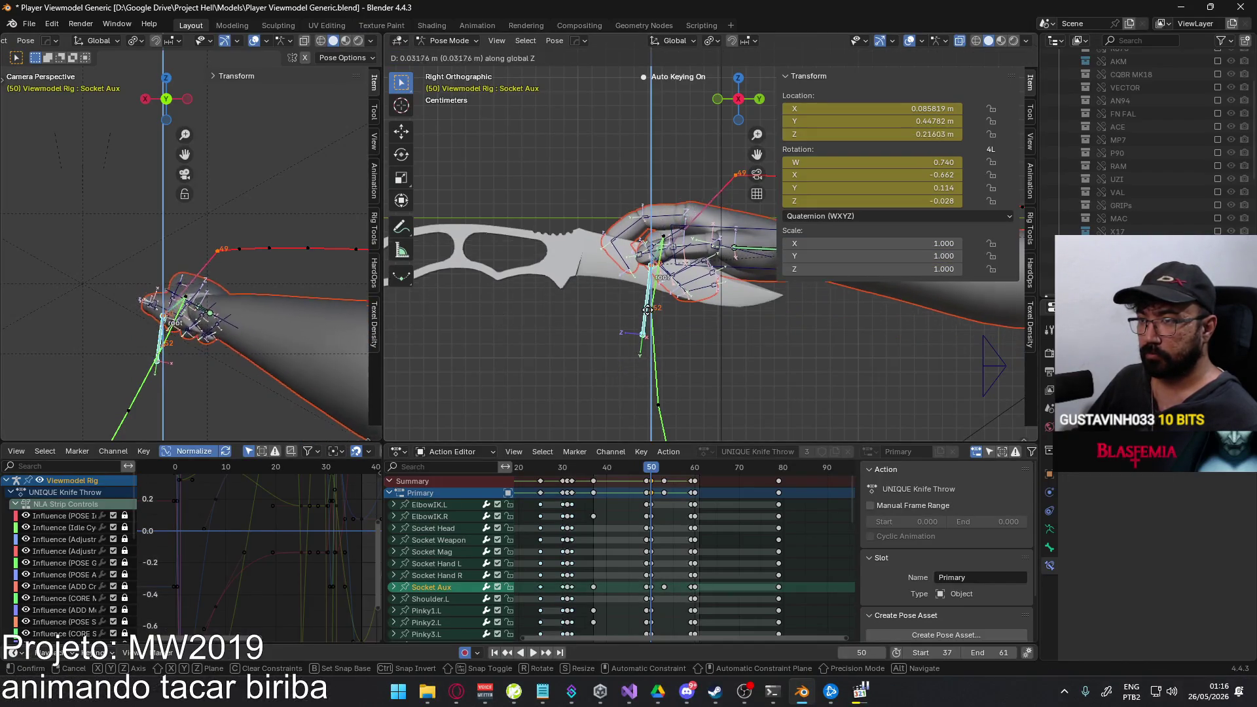
{"action": "left_click", "coordinate": [649, 293]}
{"action": "key", "text": "g"}
{"action": "key", "text": "y"}
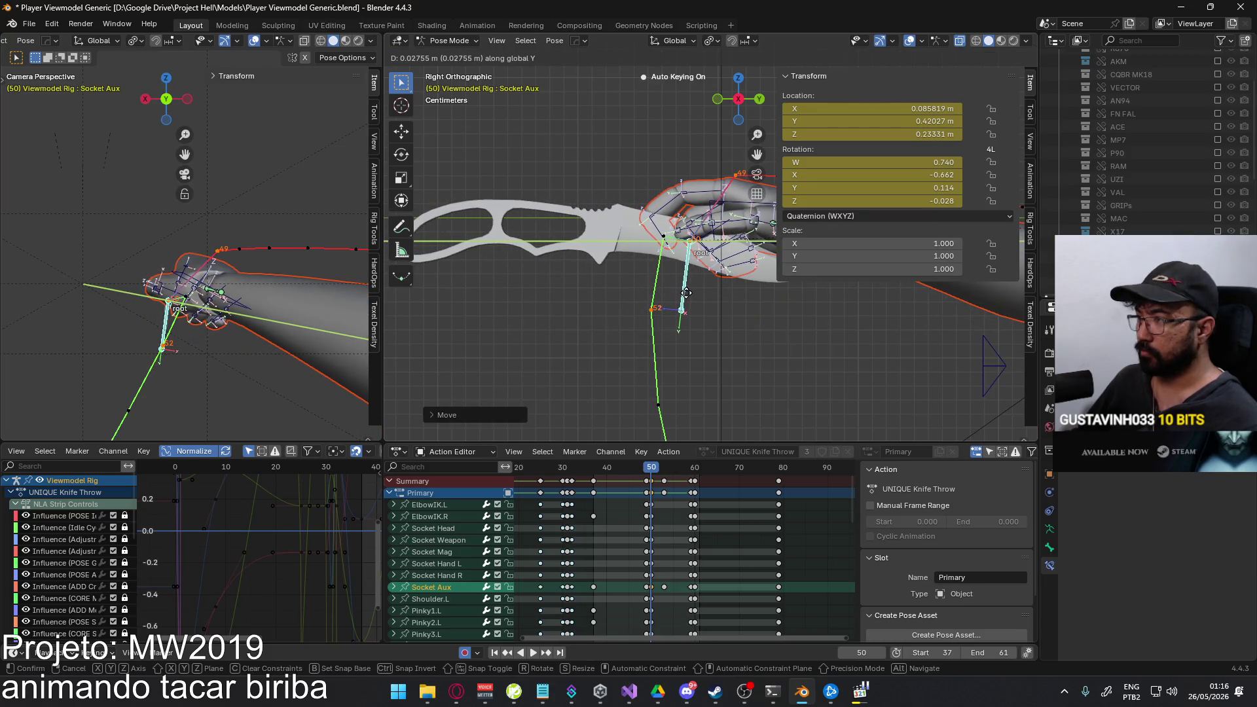
{"action": "left_click", "coordinate": [687, 292]}
{"action": "scroll", "coordinate": [641, 284], "scroll_direction": "down", "scroll_amount": 2}
{"action": "scroll", "coordinate": [586, 279], "scroll_direction": "down", "scroll_amount": 2}
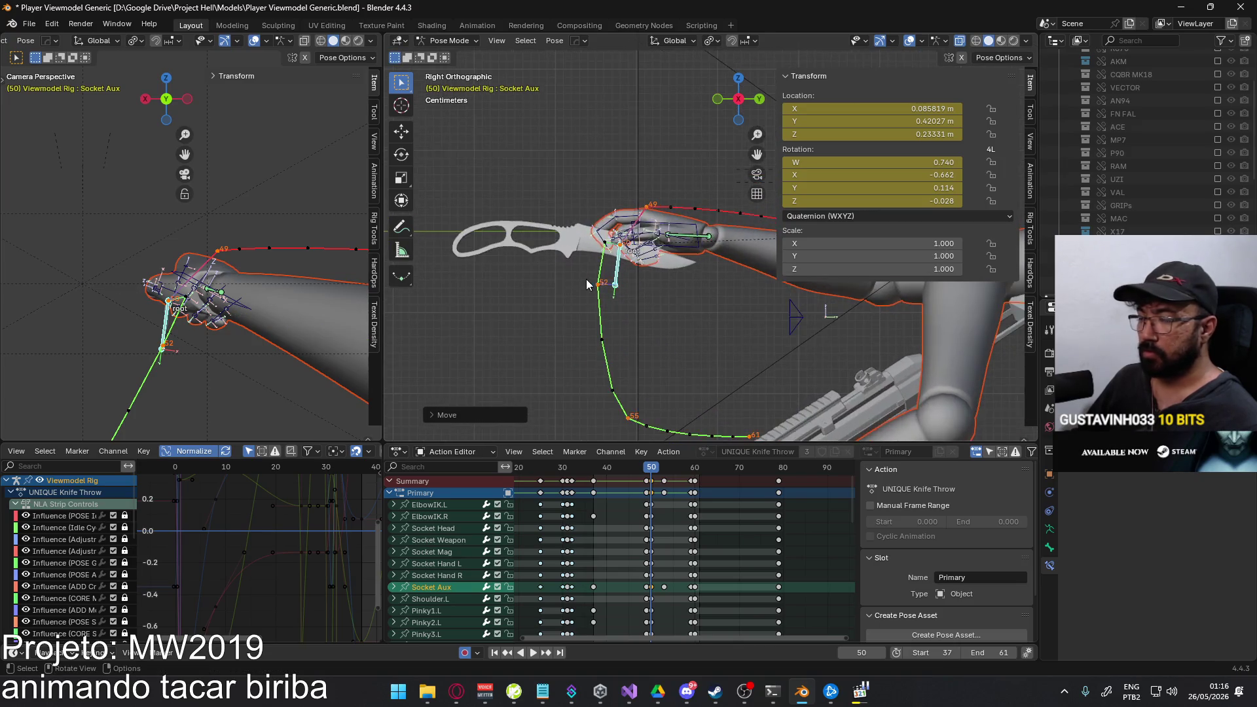
{"action": "scroll", "coordinate": [587, 279], "scroll_direction": "up", "scroll_amount": 2}
{"action": "scroll", "coordinate": [586, 279], "scroll_direction": "up", "scroll_amount": 1}
Turn HandIK.R twice around global Z to re-angle the hand on the knife.
{"action": "left_click", "coordinate": [688, 282]}
{"action": "key", "text": "r"}
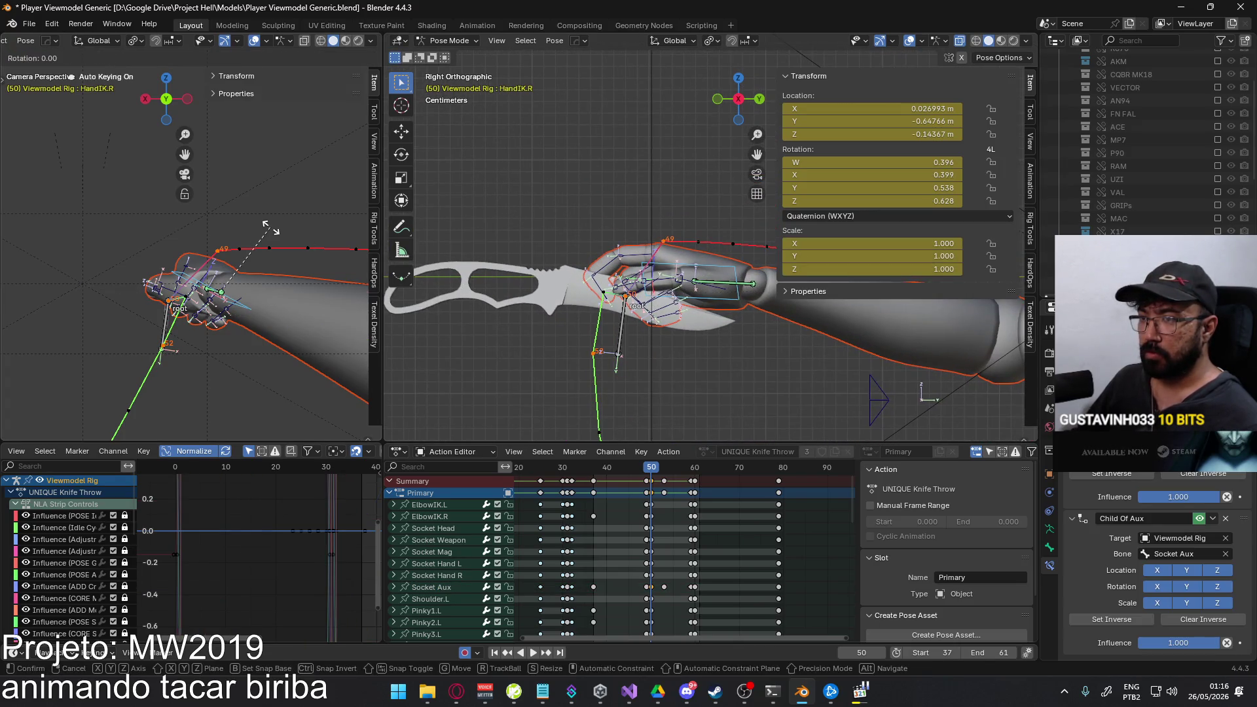
{"action": "key", "text": "z"}
{"action": "left_click", "coordinate": [271, 229]}
{"action": "key", "text": "r"}
{"action": "key", "text": "z"}
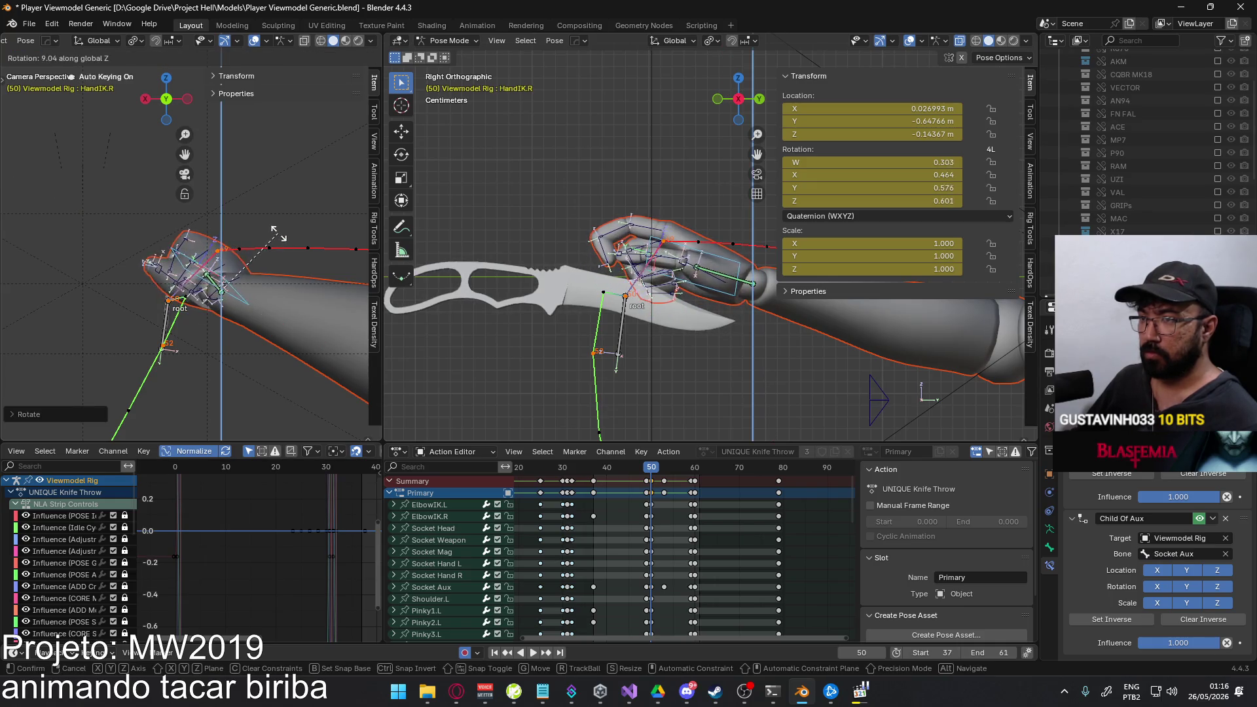
{"action": "left_click", "coordinate": [278, 233]}
Compare with the game, then rotate HandIK.R through local X, Y and global Z into the grip angle.
{"action": "key", "text": "alt+Tab"}
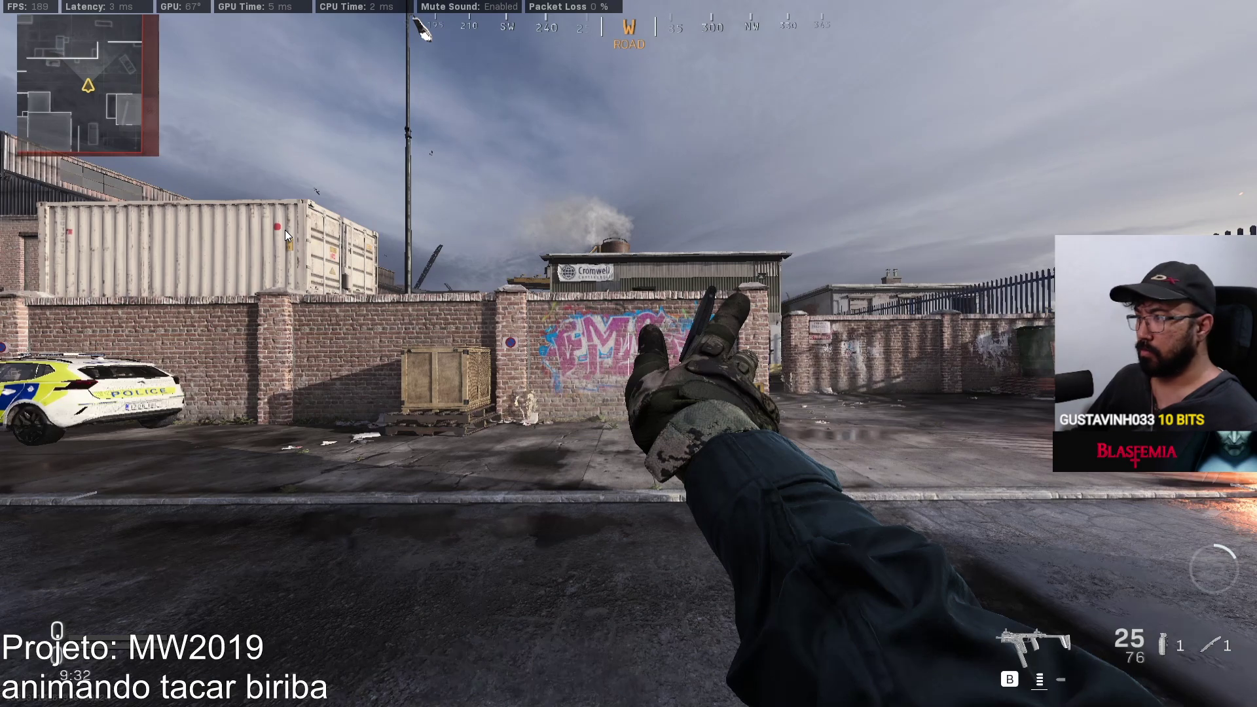
{"action": "key", "text": "alt+Tab"}
{"action": "key", "text": "r"}
{"action": "key", "text": "x"}
{"action": "key", "text": "x"}
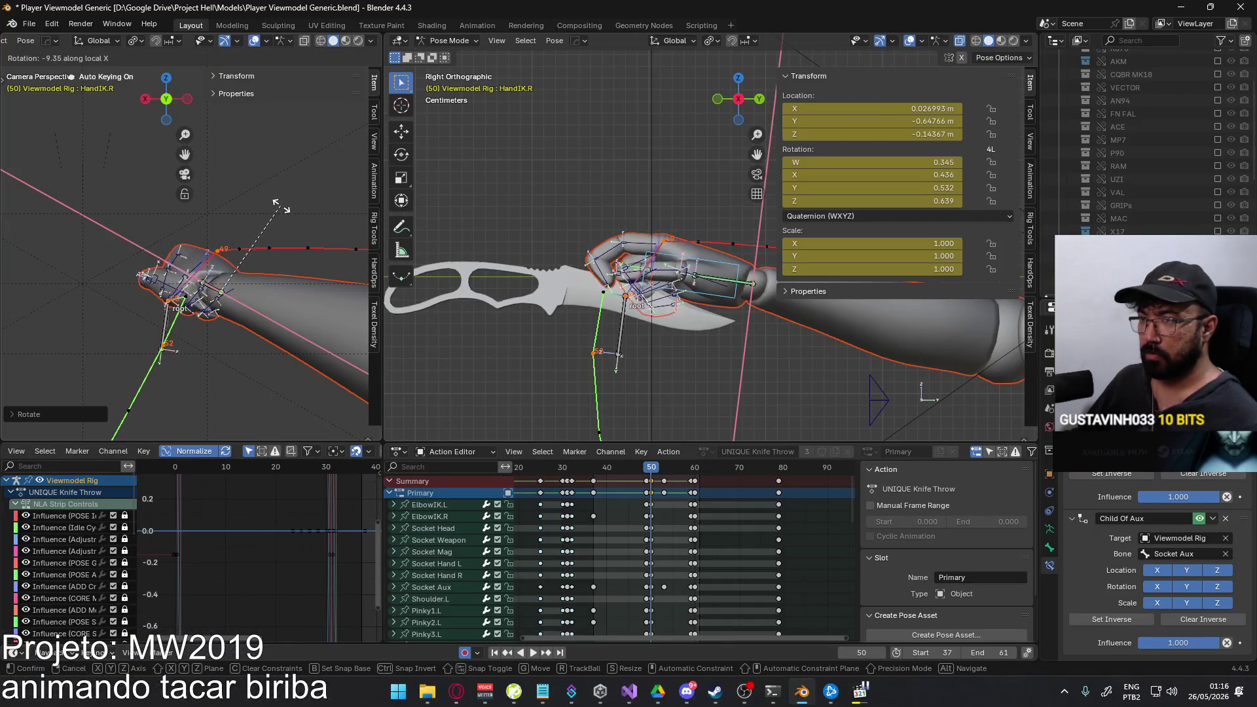
{"action": "key", "text": "y"}
{"action": "key", "text": "y"}
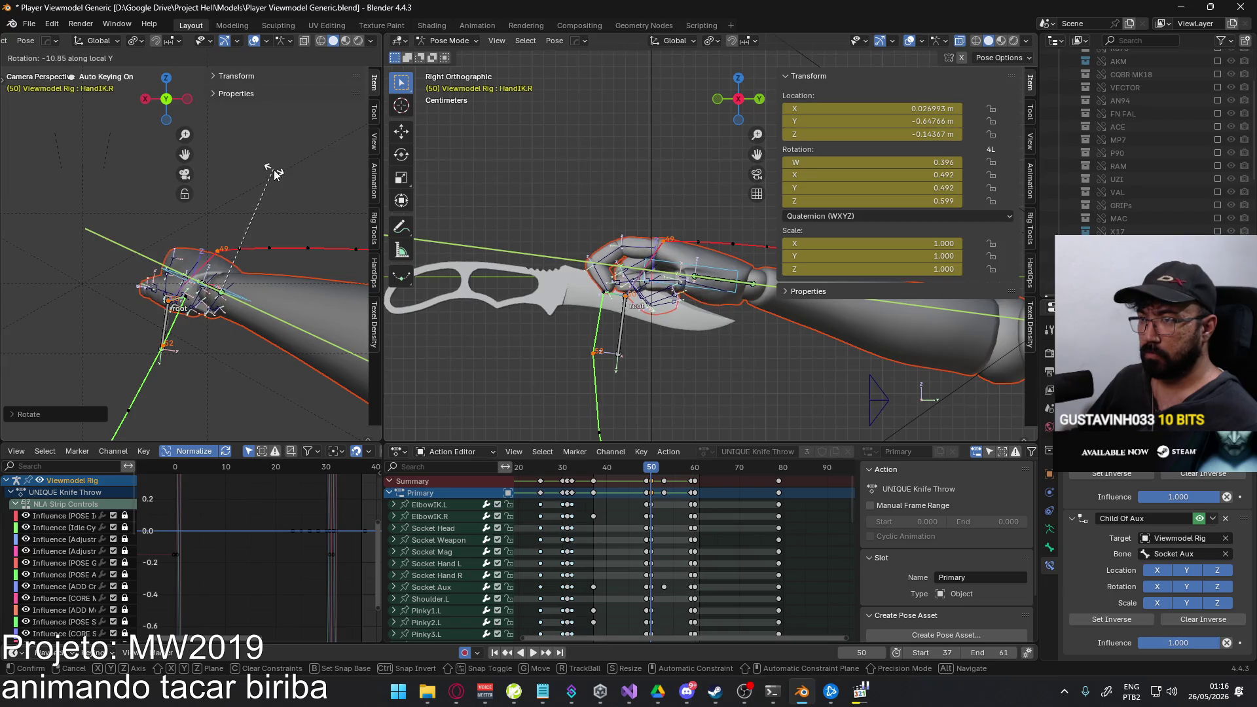
{"action": "key", "text": "z"}
{"action": "left_click", "coordinate": [288, 173]}
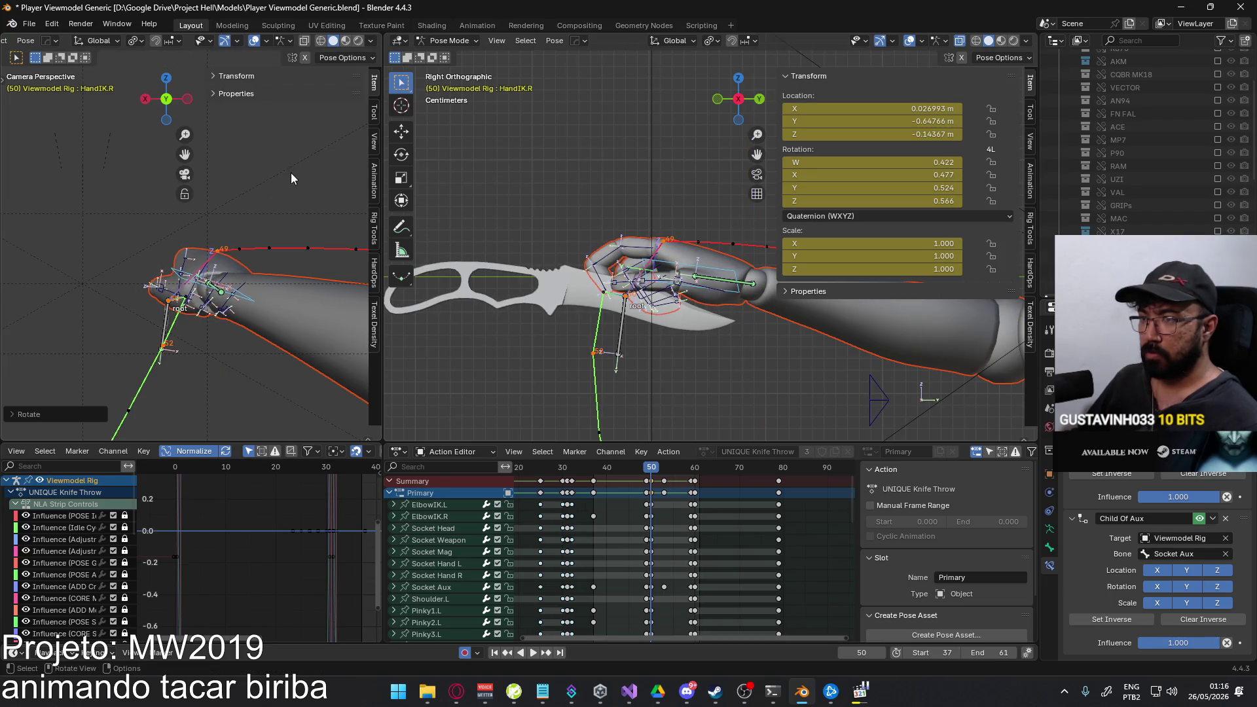
{"action": "key", "text": "alt+Tab"}
{"action": "key", "text": "alt+Tab"}
Rotate Thumb0.R, then curl Thumb1.R around local X and Z into the knife grip.
{"action": "left_click", "coordinate": [178, 297]}
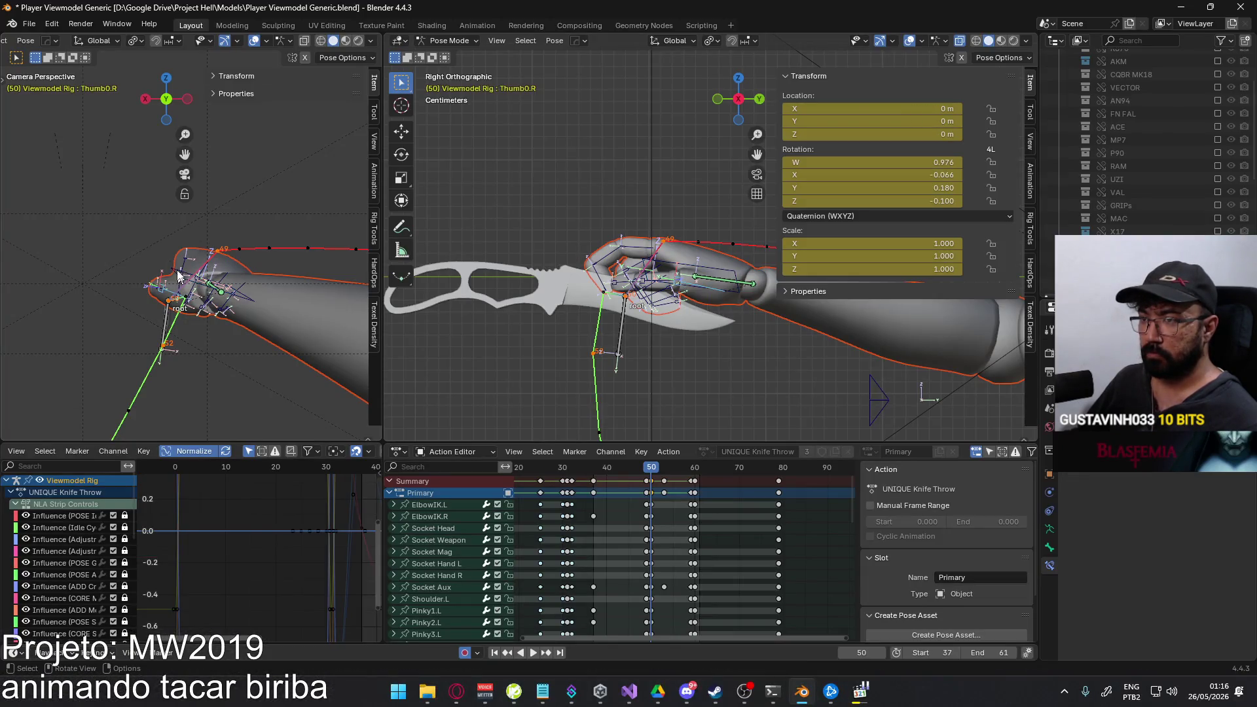
{"action": "scroll", "coordinate": [207, 246], "scroll_direction": "up", "scroll_amount": 4}
{"action": "key", "text": "r"}
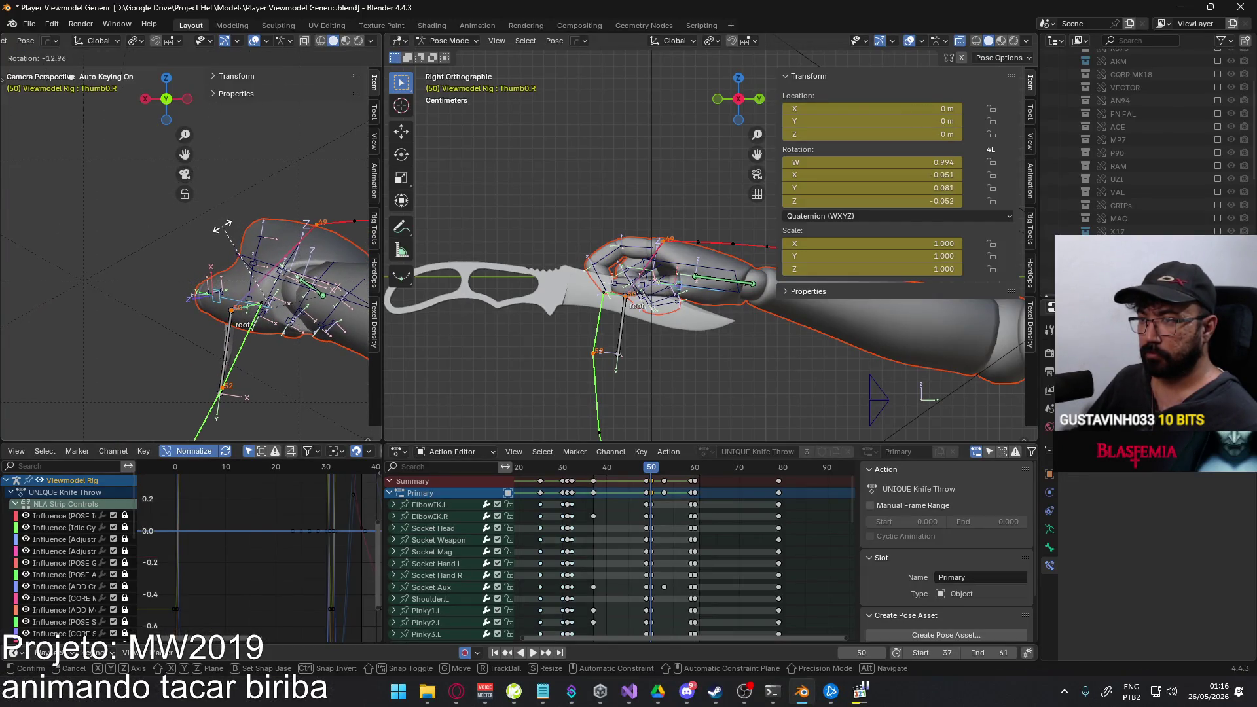
{"action": "left_click", "coordinate": [222, 227]}
{"action": "left_click", "coordinate": [218, 302]}
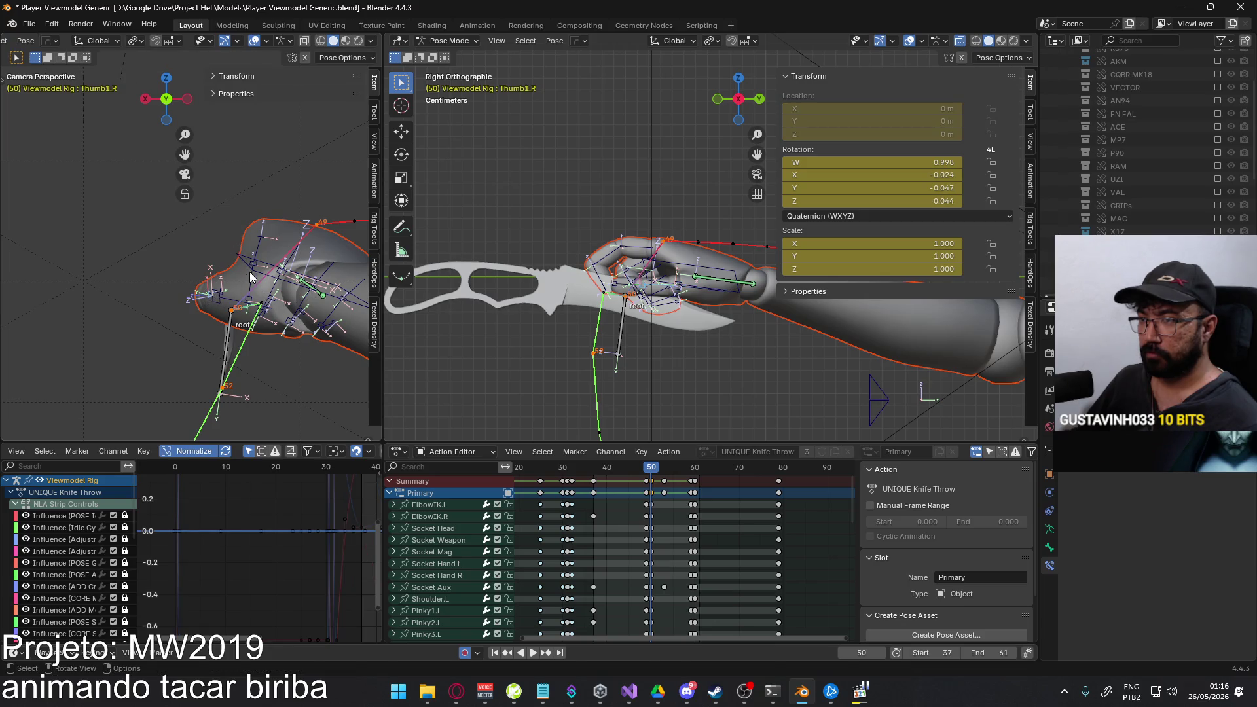
{"action": "key", "text": "r"}
{"action": "key", "text": "x"}
{"action": "key", "text": "x"}
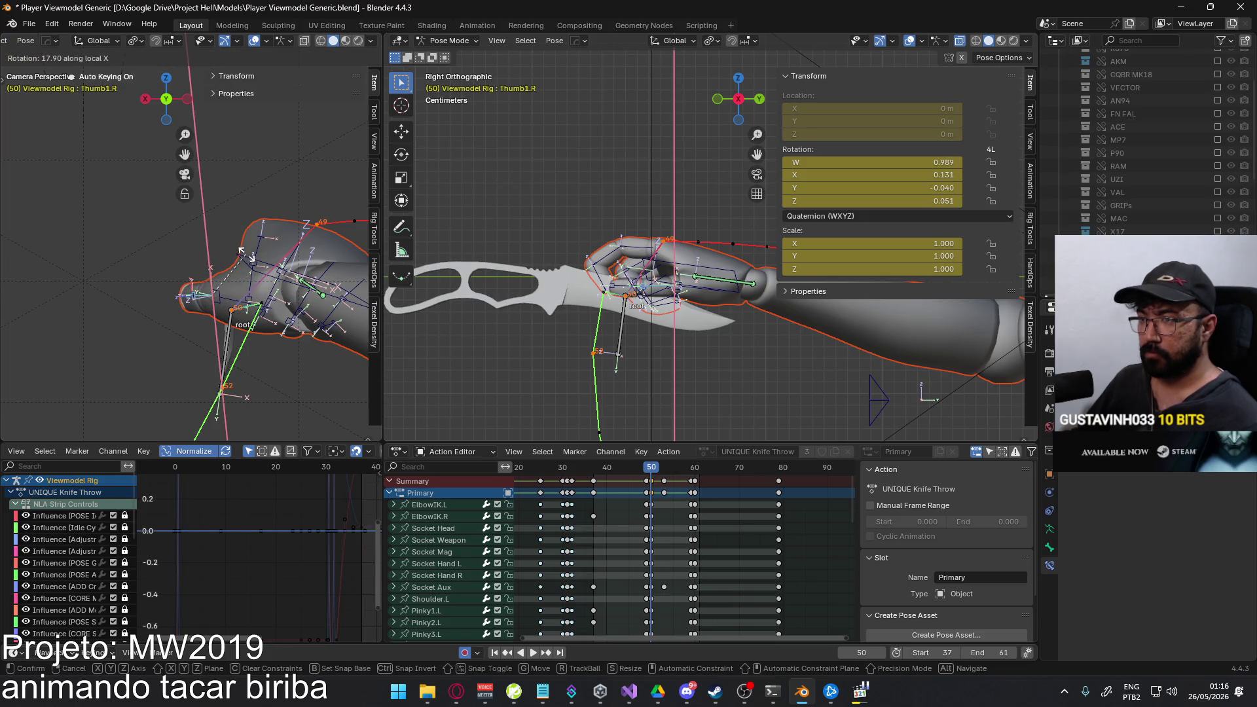
{"action": "left_click", "coordinate": [242, 253]}
{"action": "key", "text": "r"}
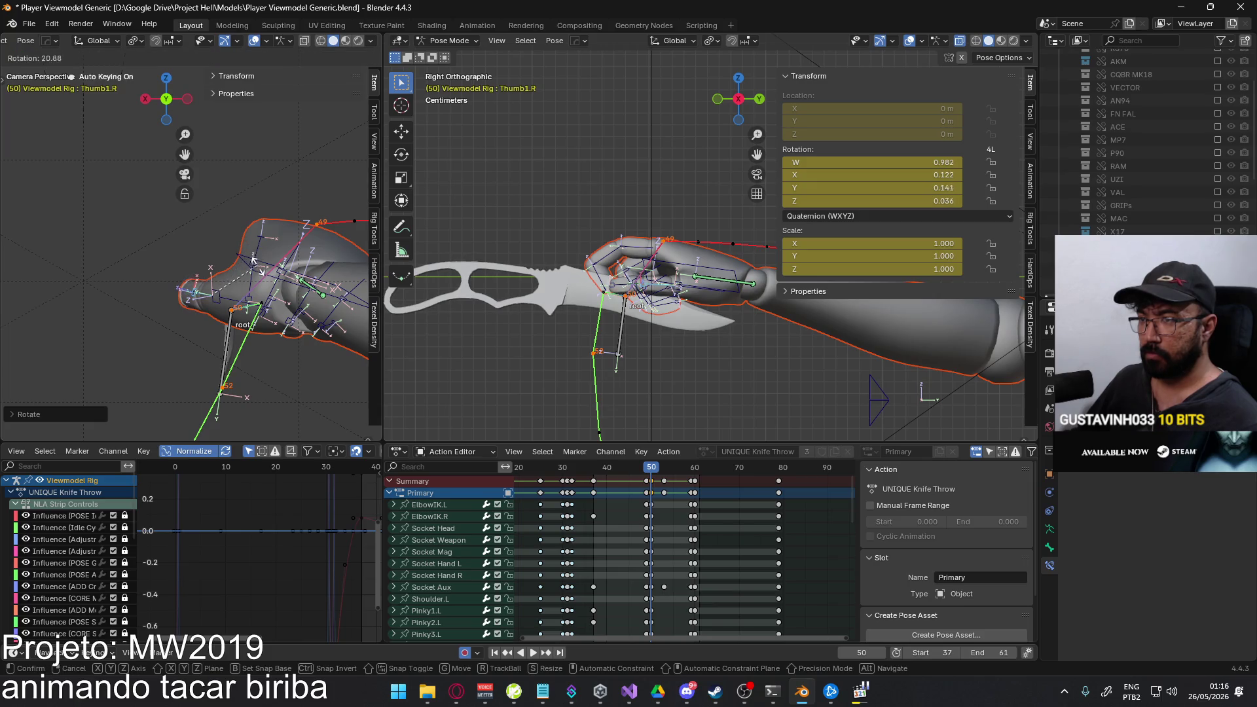
{"action": "key", "text": "z"}
{"action": "key", "text": "z"}
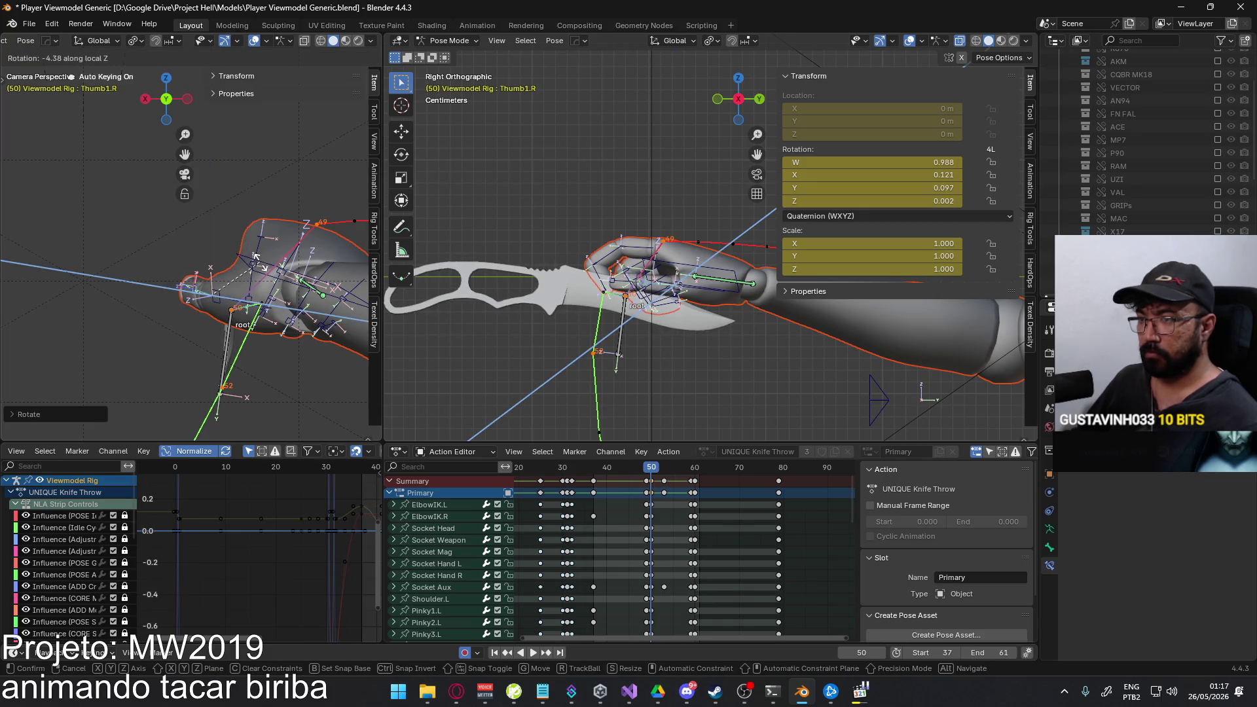
{"action": "left_click", "coordinate": [261, 267]}
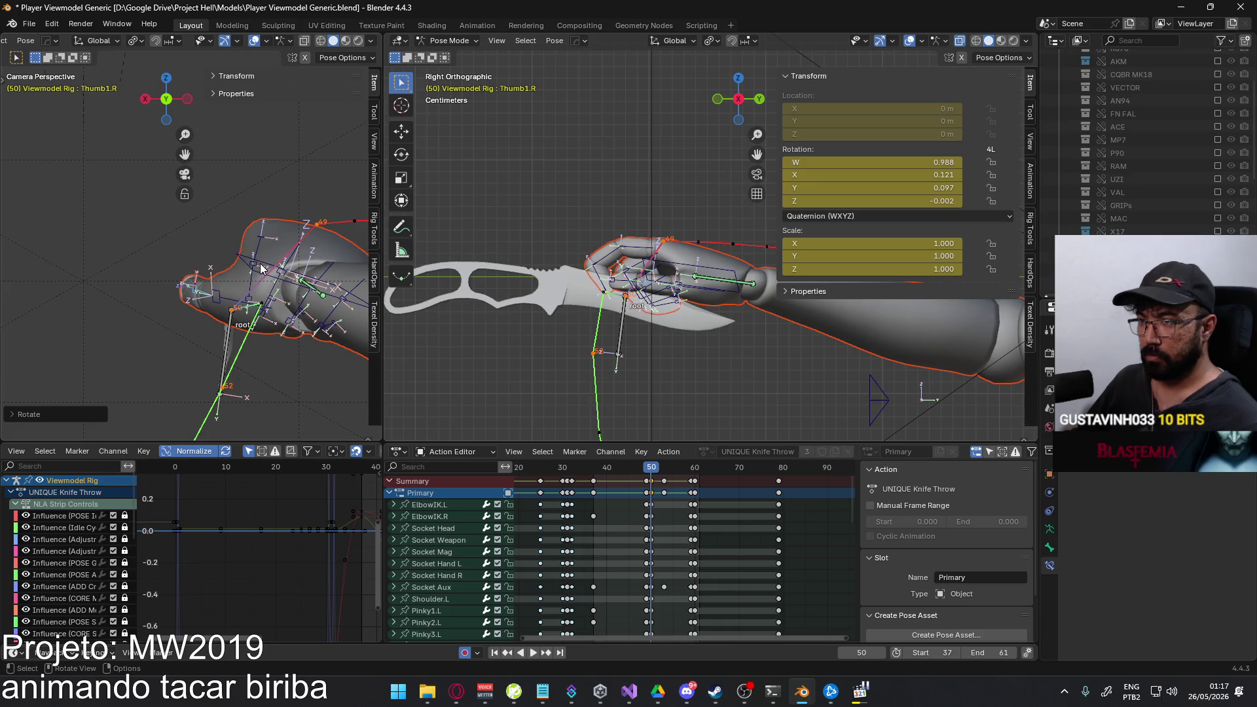
Rotate Thumb2.R around Z and X, re-bend Thumb1.R on local X, and compare in the game.
{"action": "left_click", "coordinate": [197, 285]}
{"action": "key", "text": "r"}
{"action": "key", "text": "z"}
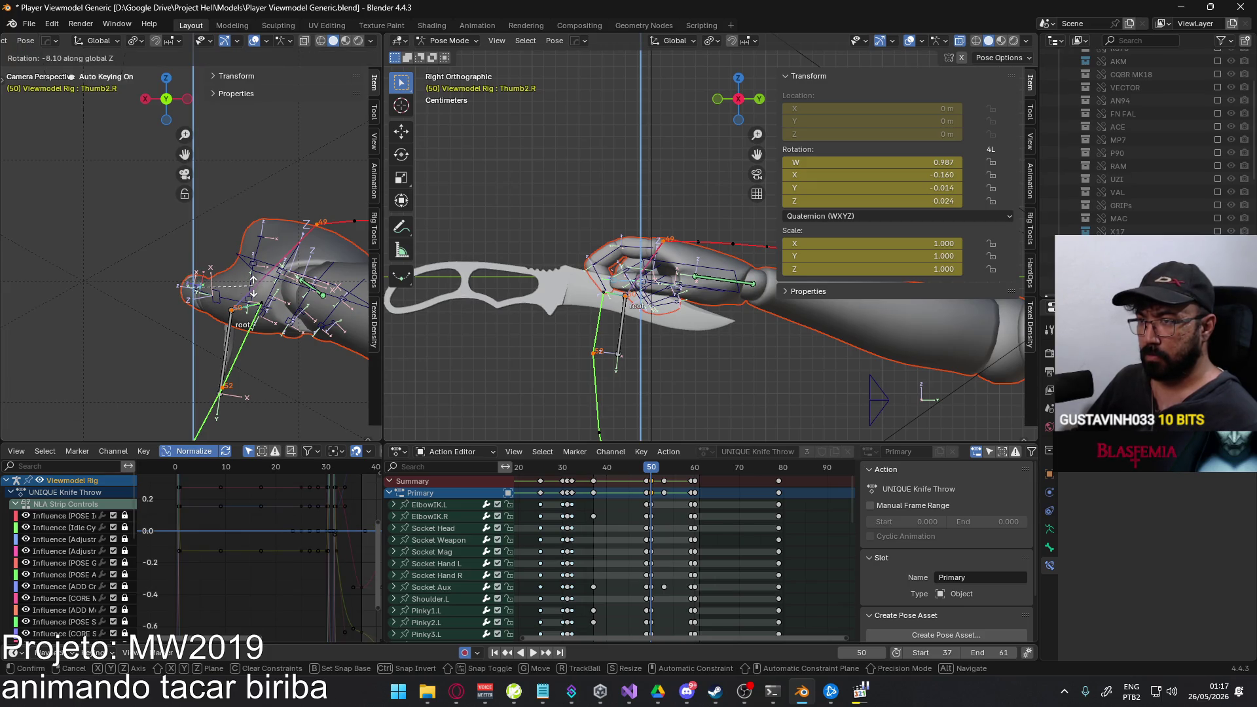
{"action": "left_click", "coordinate": [256, 289]}
{"action": "key", "text": "r"}
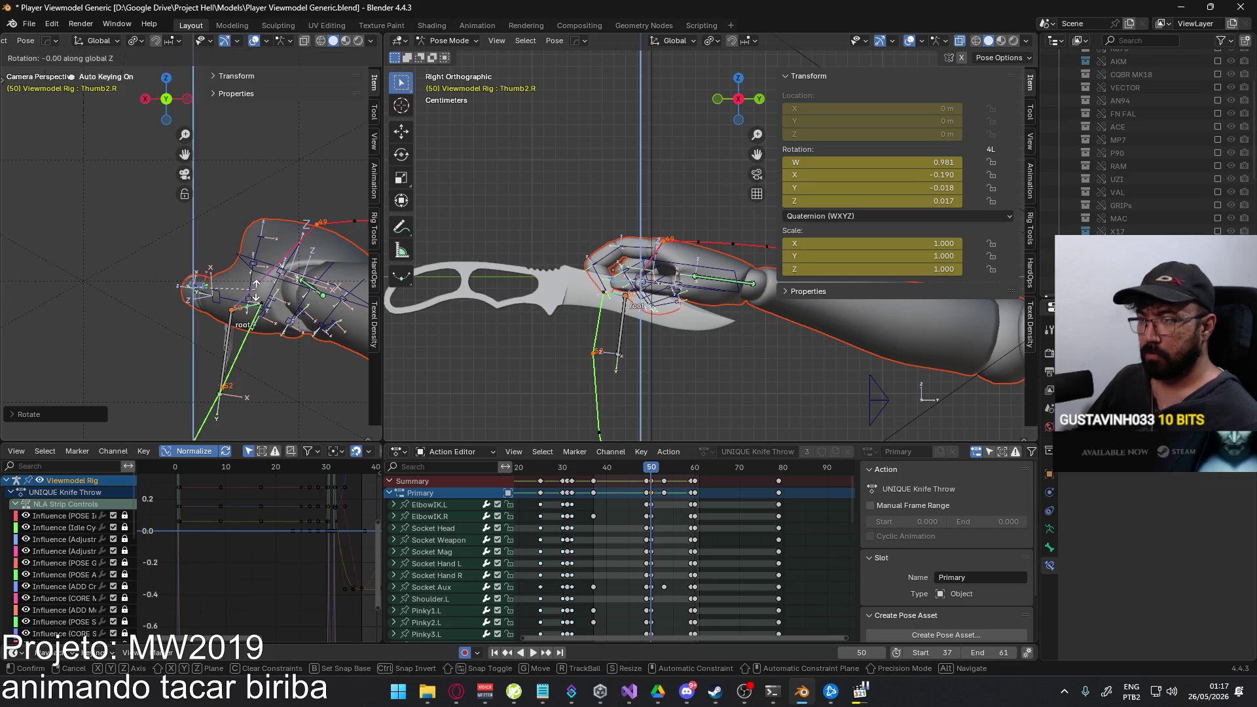
{"action": "key", "text": "x"}
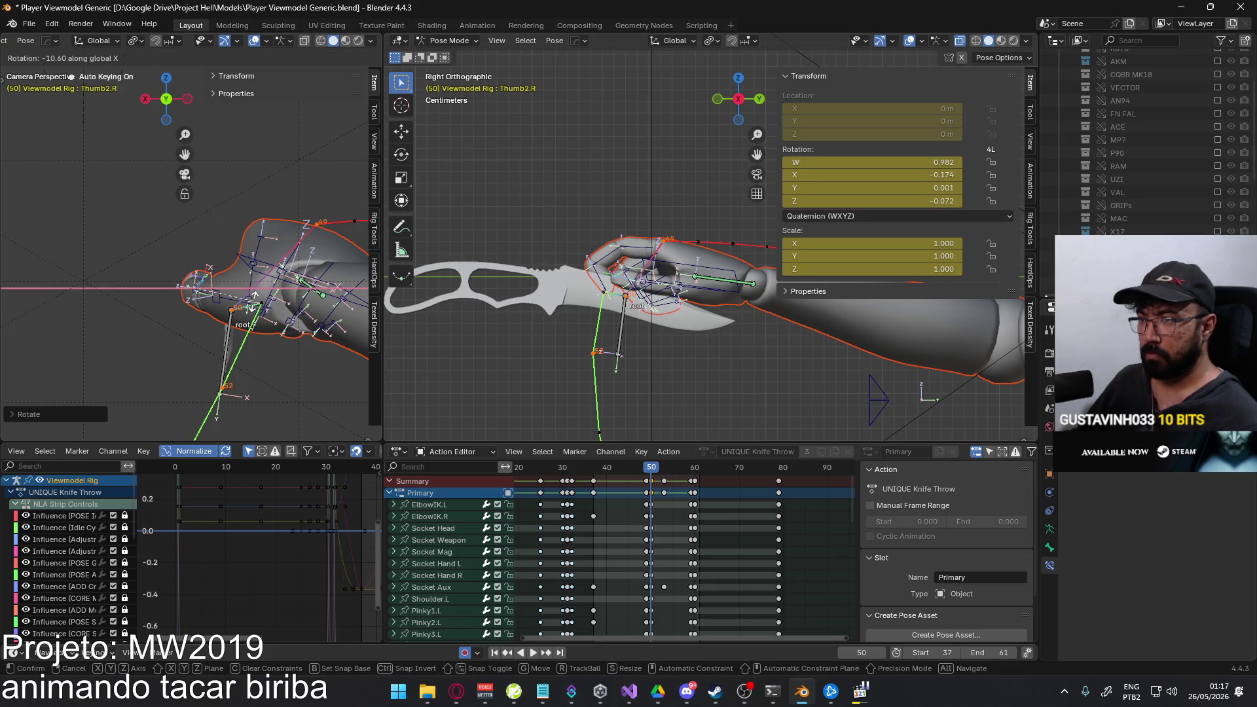
{"action": "left_click", "coordinate": [253, 295]}
{"action": "left_click", "coordinate": [265, 268]}
{"action": "key", "text": "r"}
{"action": "key", "text": "x"}
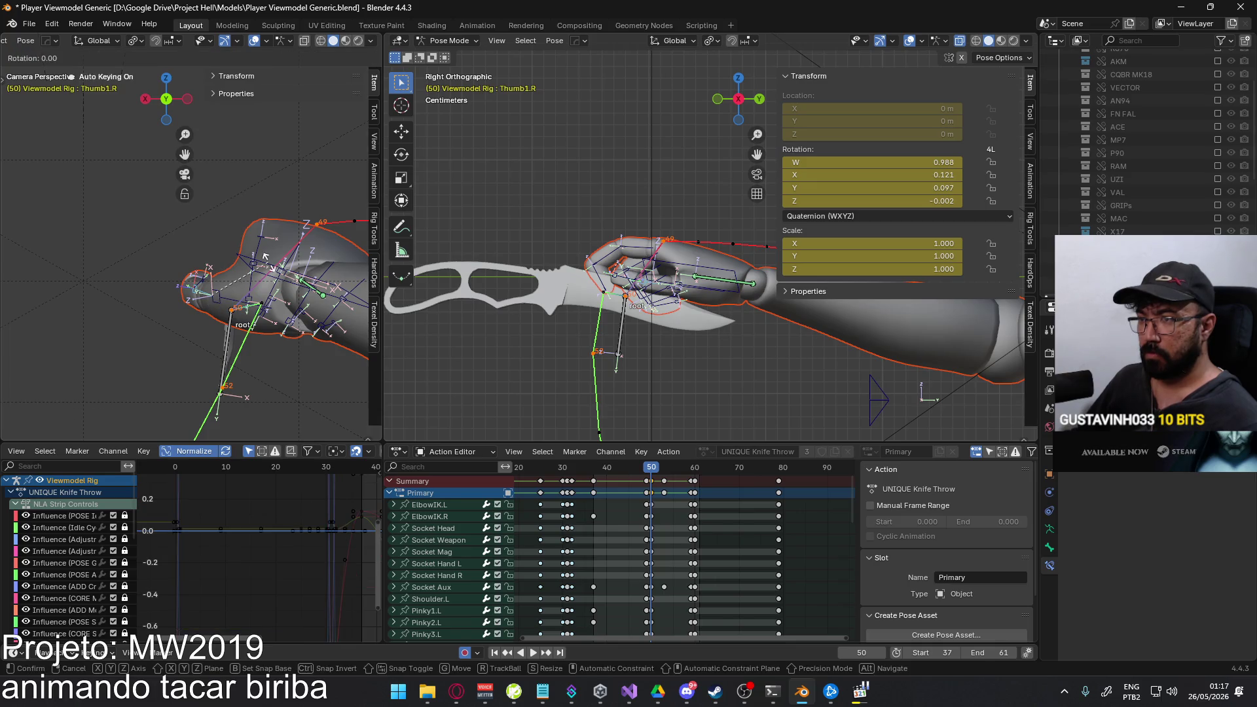
{"action": "left_click", "coordinate": [279, 283]}
{"action": "key", "text": "alt+Tab"}
{"action": "key", "text": "alt+Tab"}
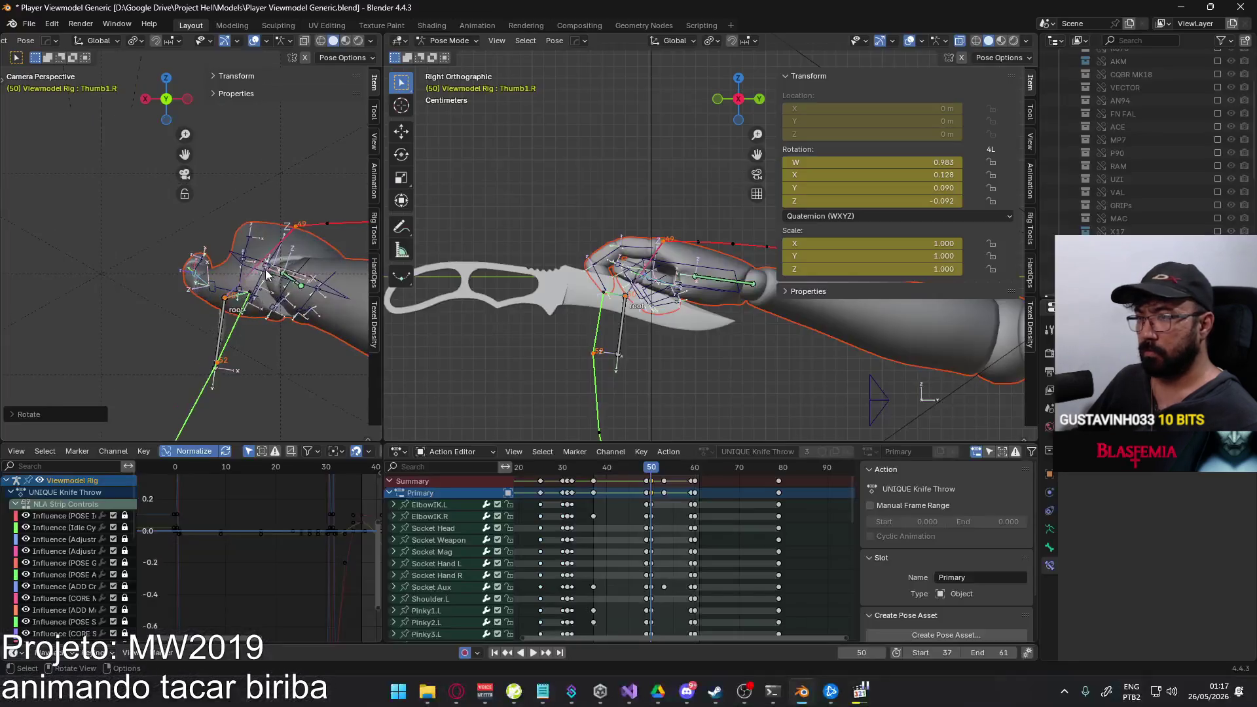
Back in Blender, bend Pointer1.R around local X at frame 50.
{"action": "left_click", "coordinate": [243, 281]}
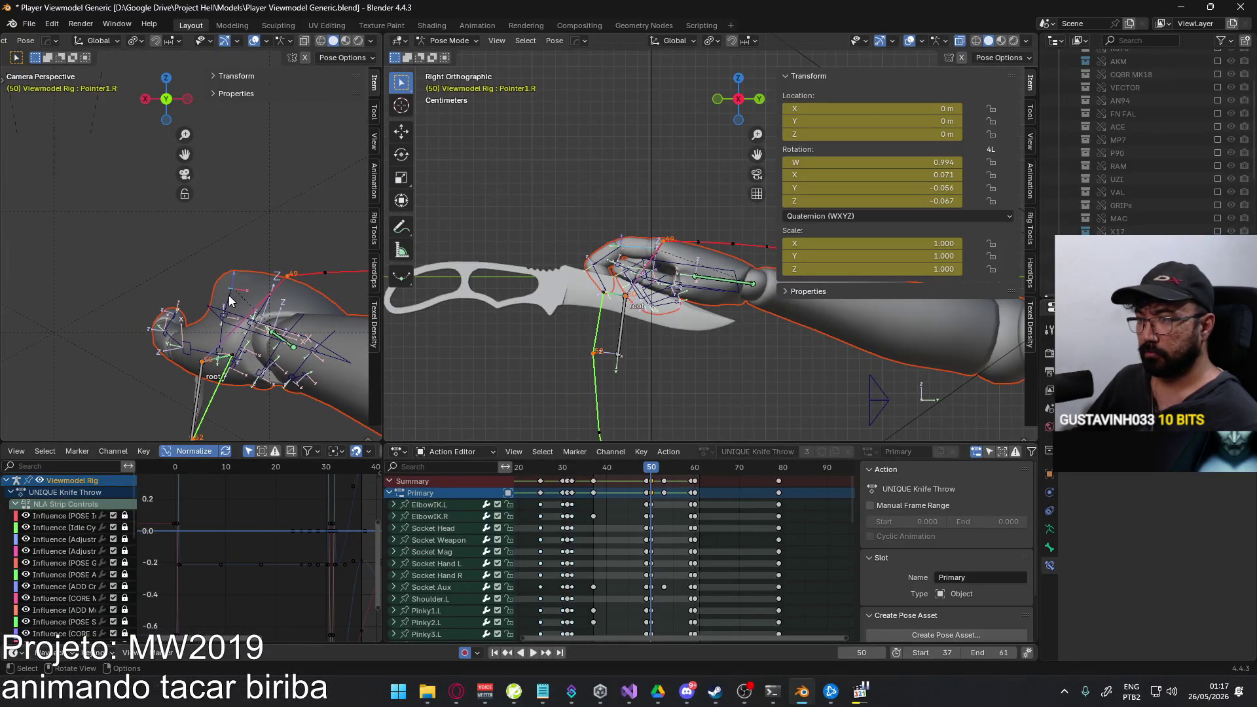
{"action": "key", "text": "r"}
{"action": "key", "text": "x"}
{"action": "key", "text": "x"}
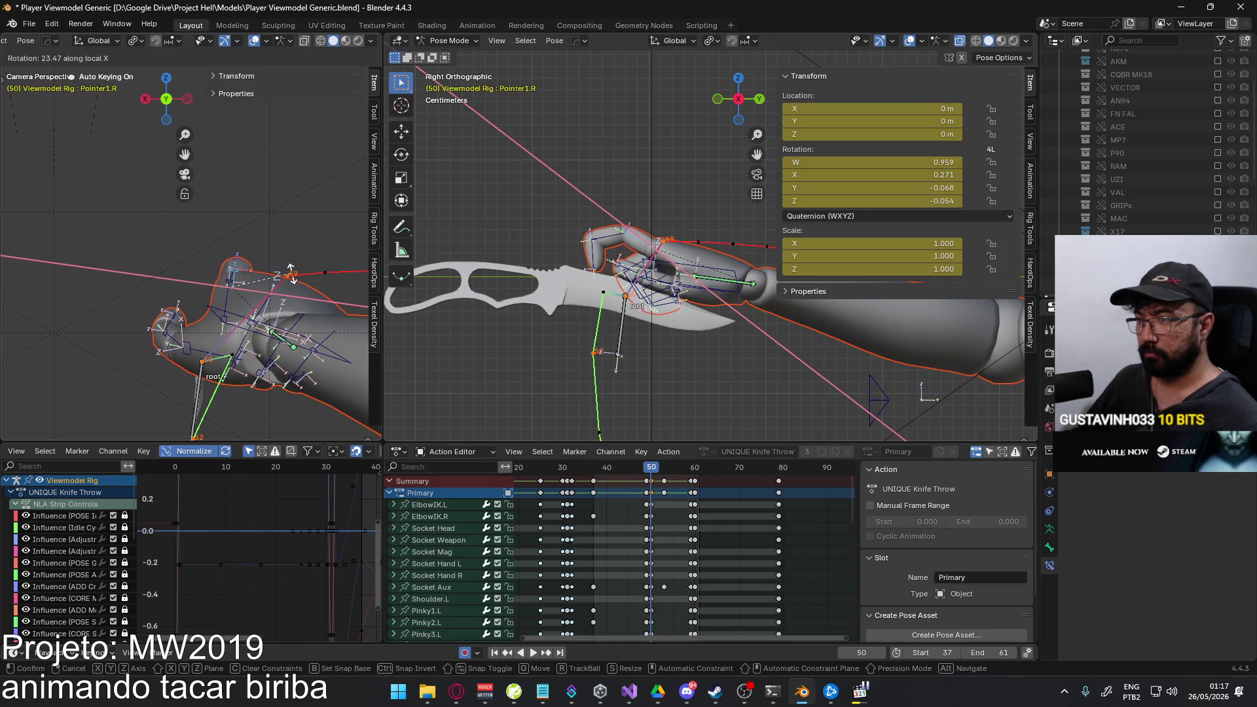
{"action": "left_click", "coordinate": [285, 281]}
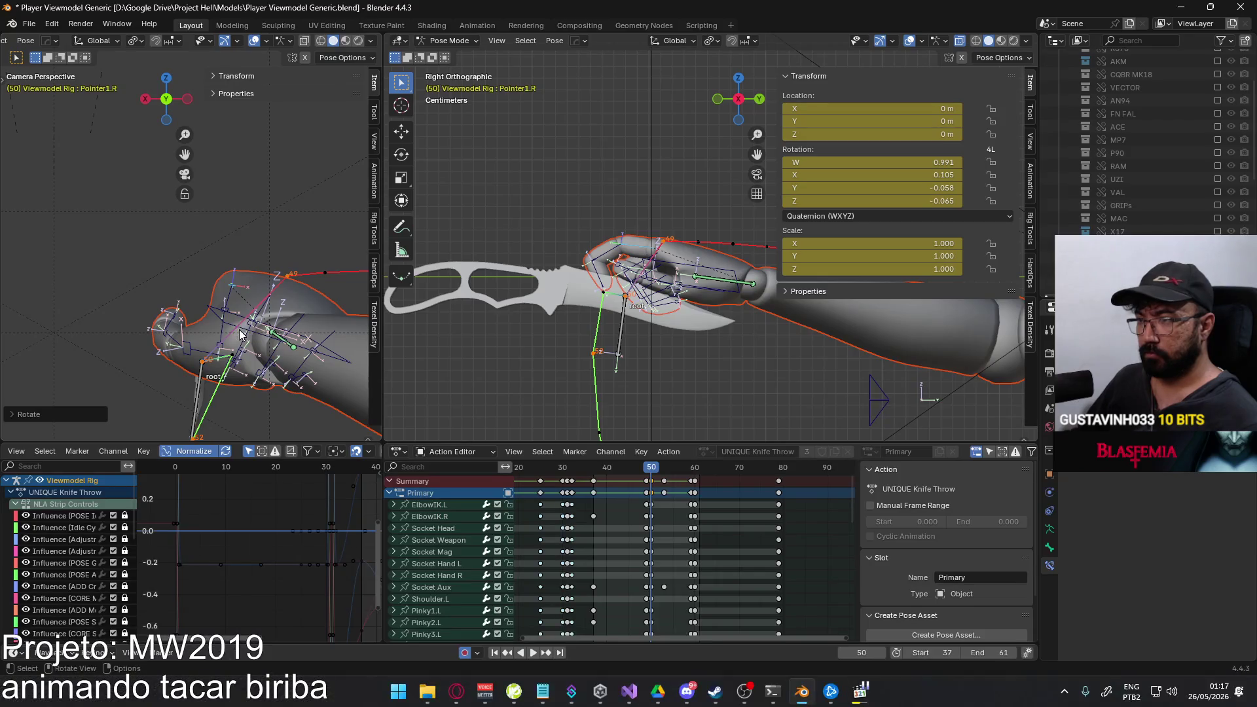
Select Socket Aux and raise it along global Z.
{"action": "left_click", "coordinate": [242, 330]}
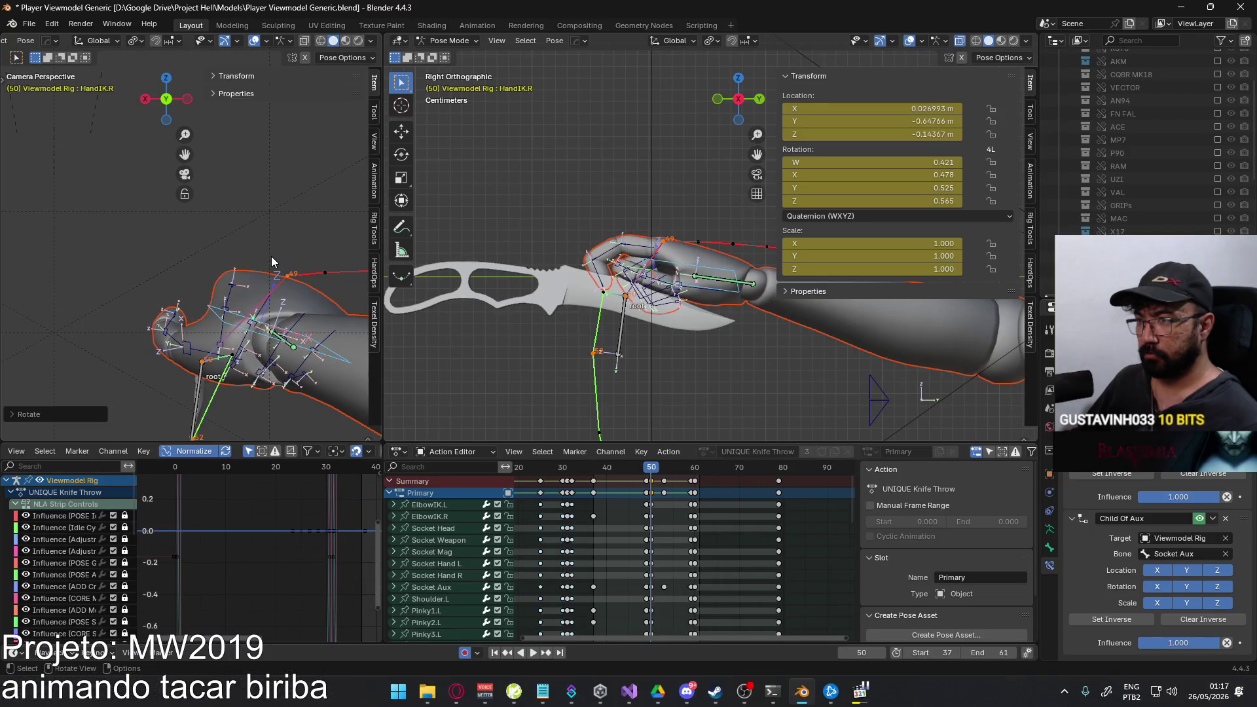
{"action": "left_click", "coordinate": [196, 389]}
{"action": "key", "text": "g"}
{"action": "key", "text": "z"}
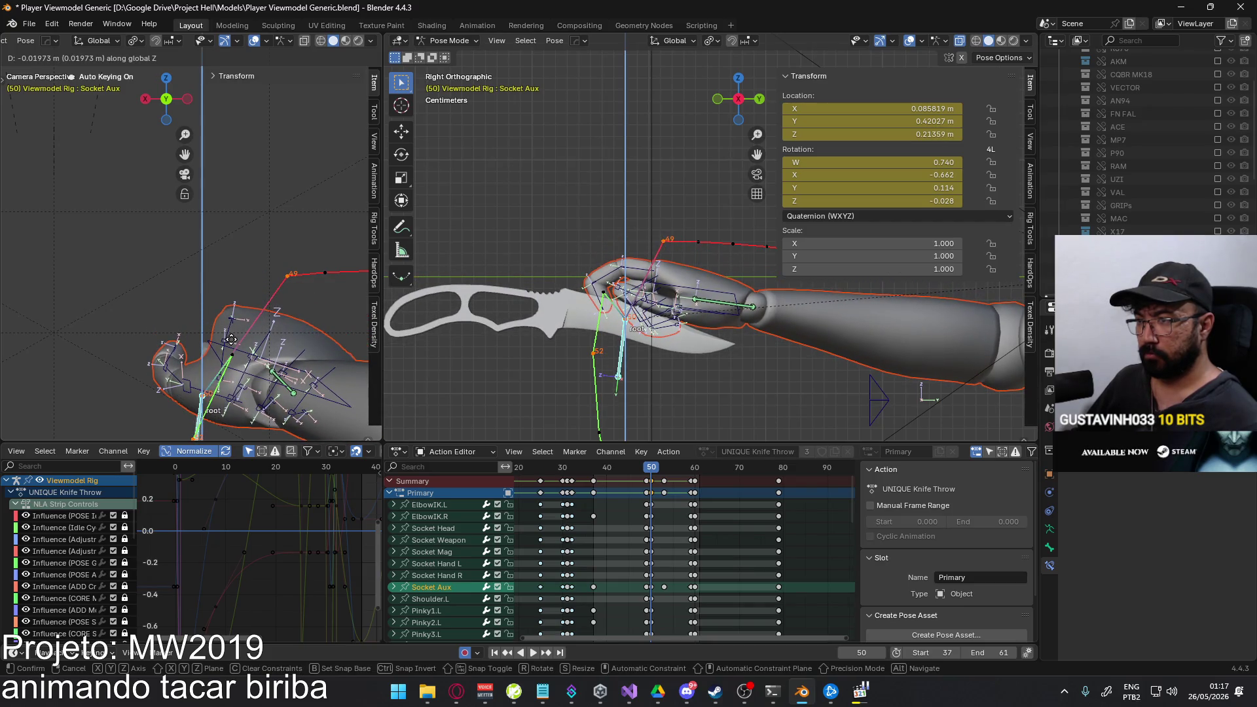
{"action": "left_click", "coordinate": [239, 338]}
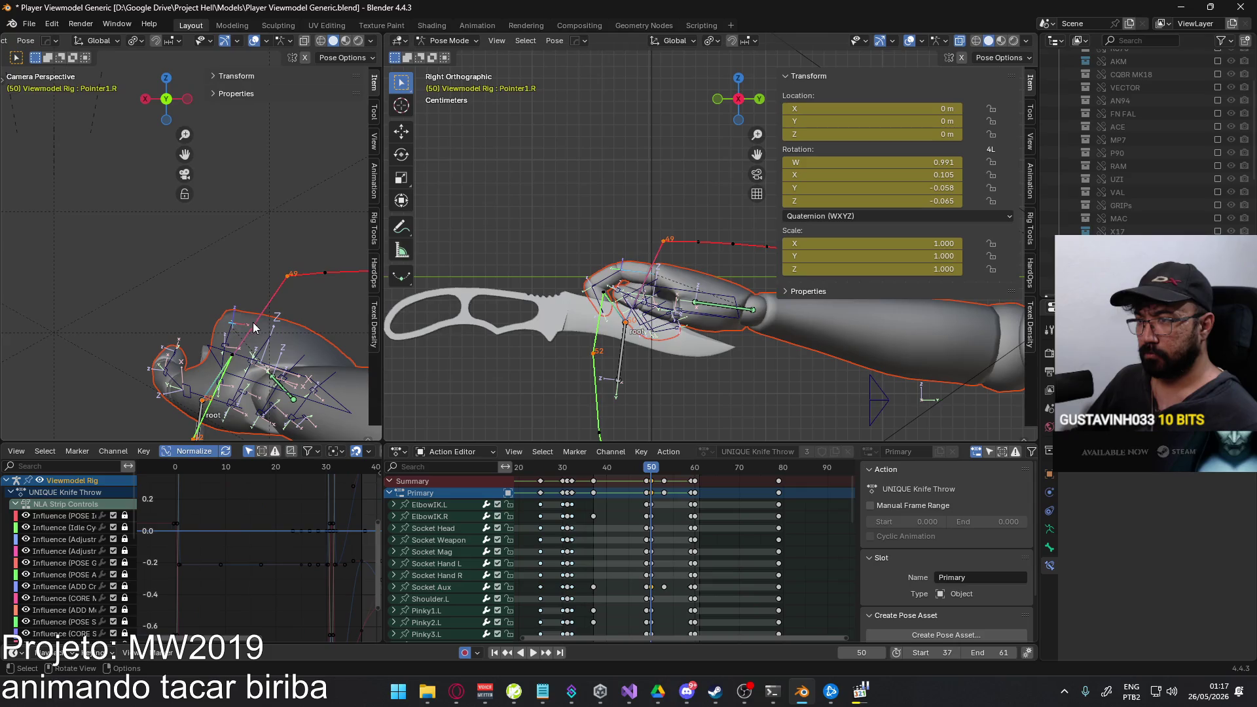
Bend Pointer1.R, Pointer2.R and Pointer3.R each around local X to curl the index finger.
{"action": "key", "text": "r"}
{"action": "key", "text": "x"}
{"action": "key", "text": "x"}
{"action": "left_click", "coordinate": [249, 325]}
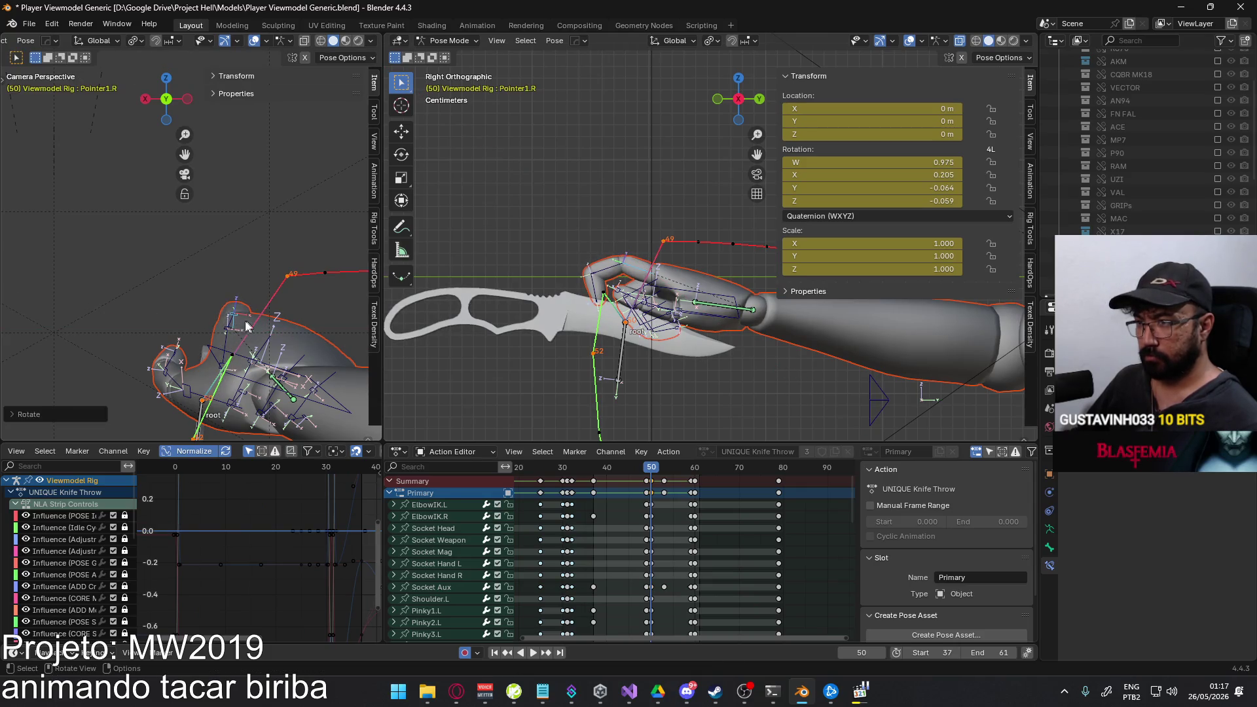
{"action": "left_click", "coordinate": [230, 330]}
{"action": "key", "text": "r"}
{"action": "key", "text": "x"}
{"action": "key", "text": "x"}
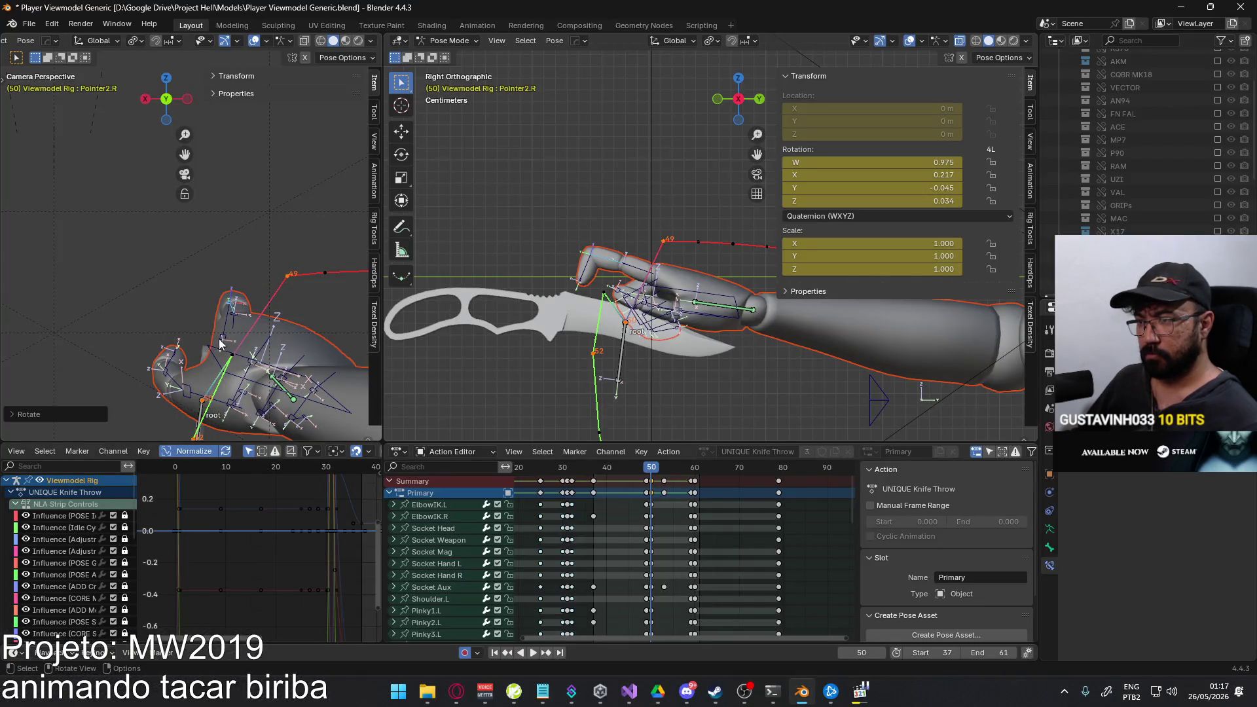
{"action": "left_click", "coordinate": [221, 336]}
{"action": "key", "text": "r"}
{"action": "key", "text": "x"}
{"action": "key", "text": "x"}
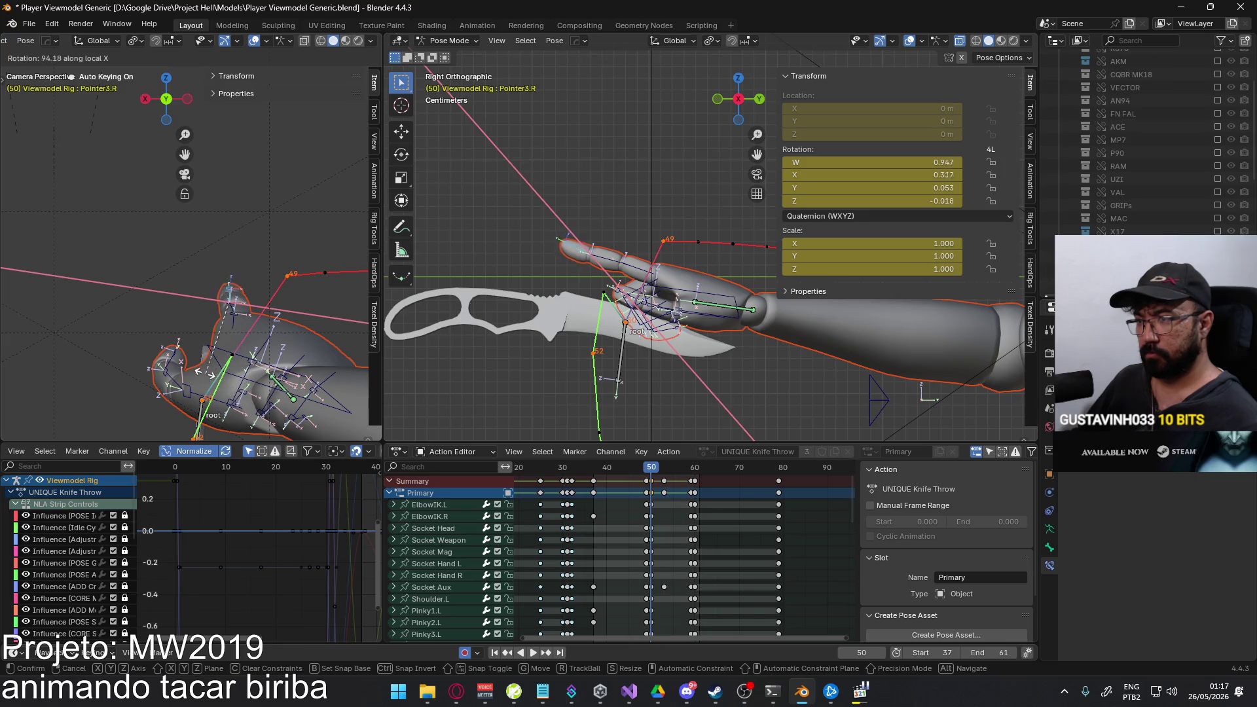
{"action": "left_click", "coordinate": [201, 368]}
{"action": "scroll", "coordinate": [628, 236], "scroll_direction": "up", "scroll_amount": 2}
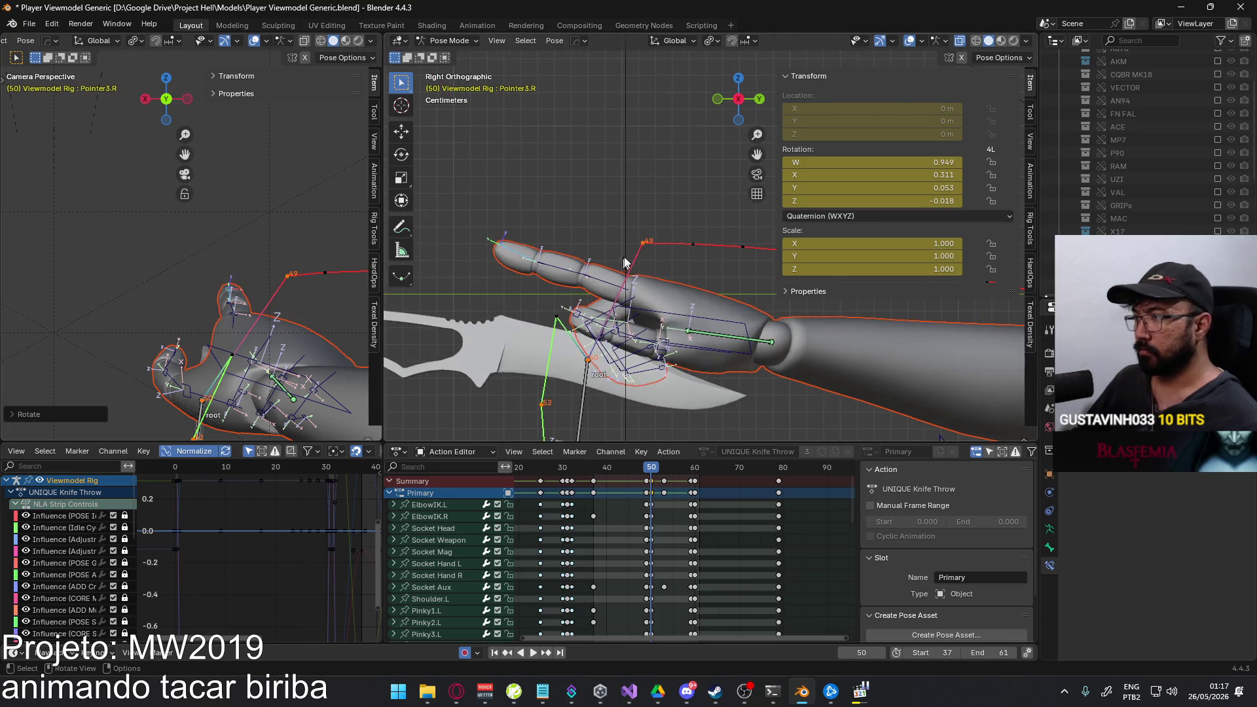
Re-bend Pointer3.R on local X, then turn Pointer1.R around global Z and local X.
{"action": "key", "text": "r"}
{"action": "key", "text": "x"}
{"action": "key", "text": "x"}
{"action": "left_click", "coordinate": [628, 228]}
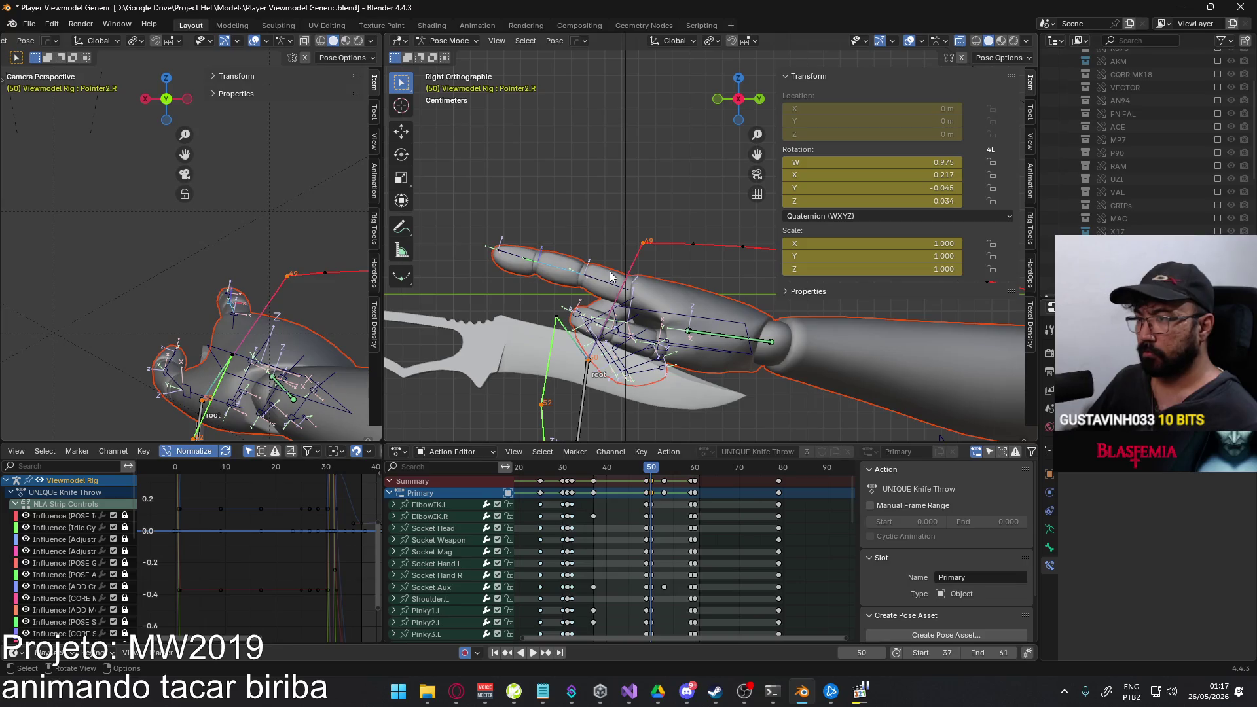
{"action": "left_click", "coordinate": [573, 282]}
{"action": "key", "text": "r"}
{"action": "key", "text": "z"}
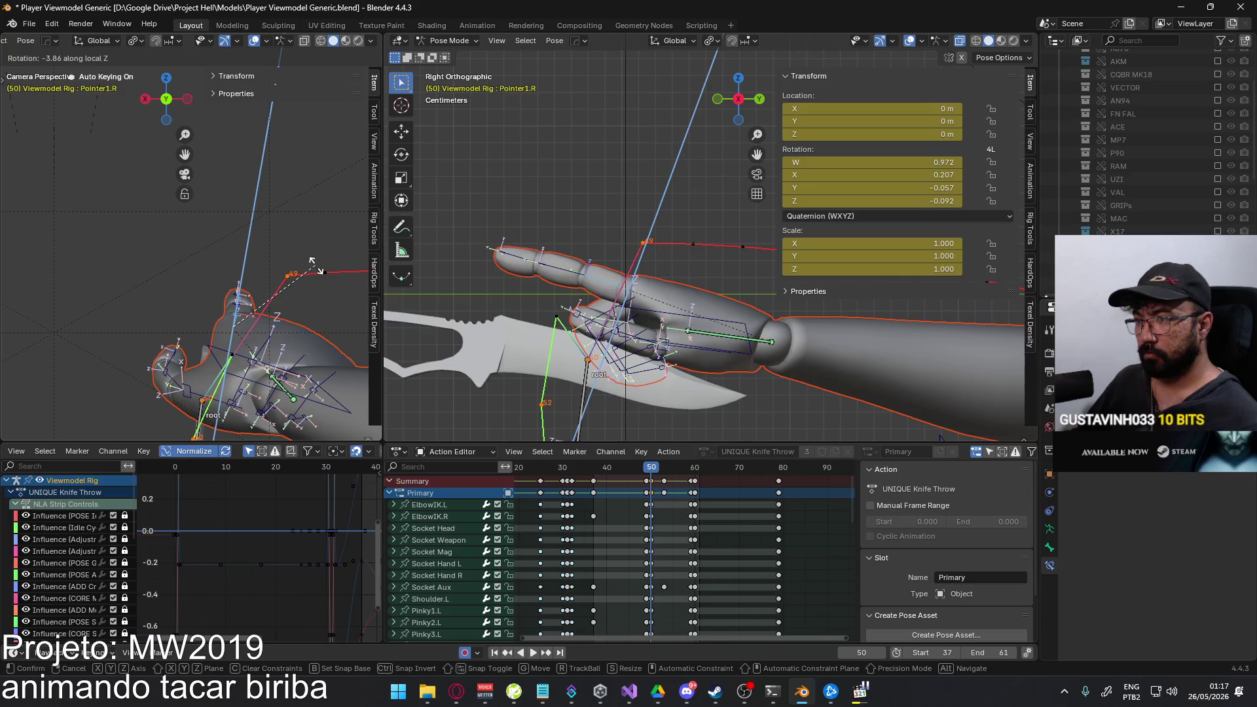
{"action": "left_click", "coordinate": [273, 304]}
{"action": "key", "text": "r"}
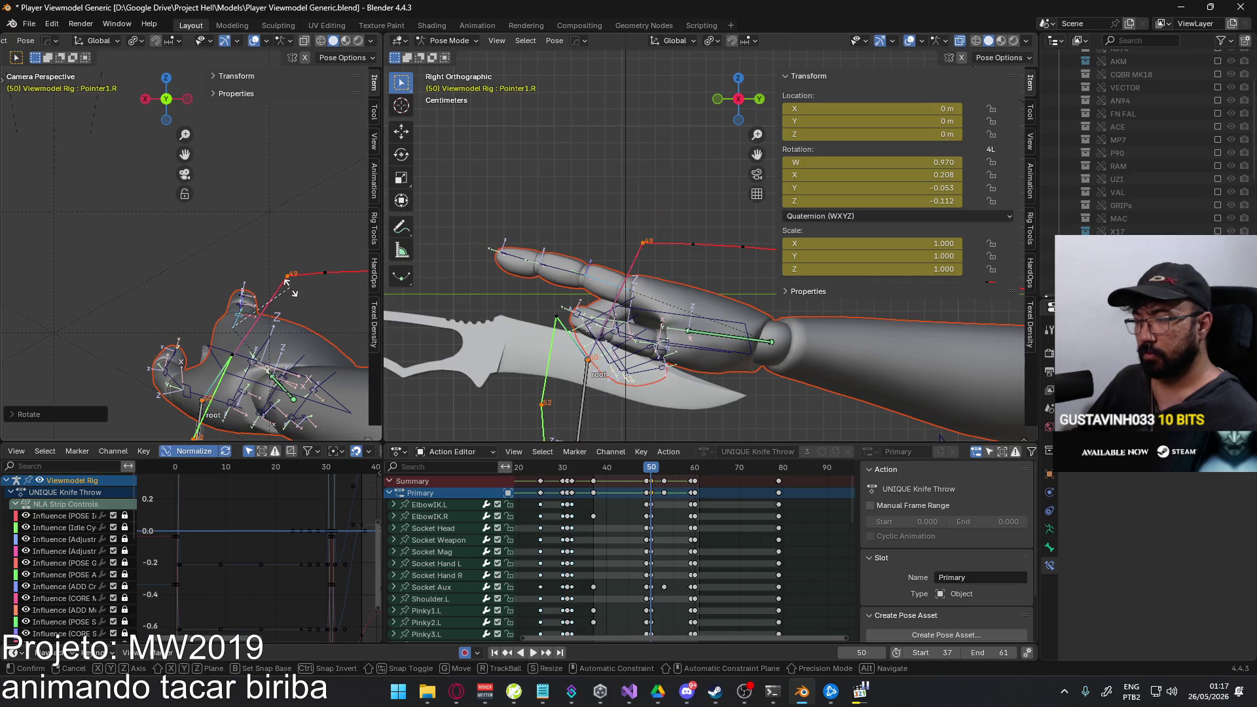
{"action": "key", "text": "x"}
{"action": "key", "text": "x"}
{"action": "left_click", "coordinate": [298, 269]}
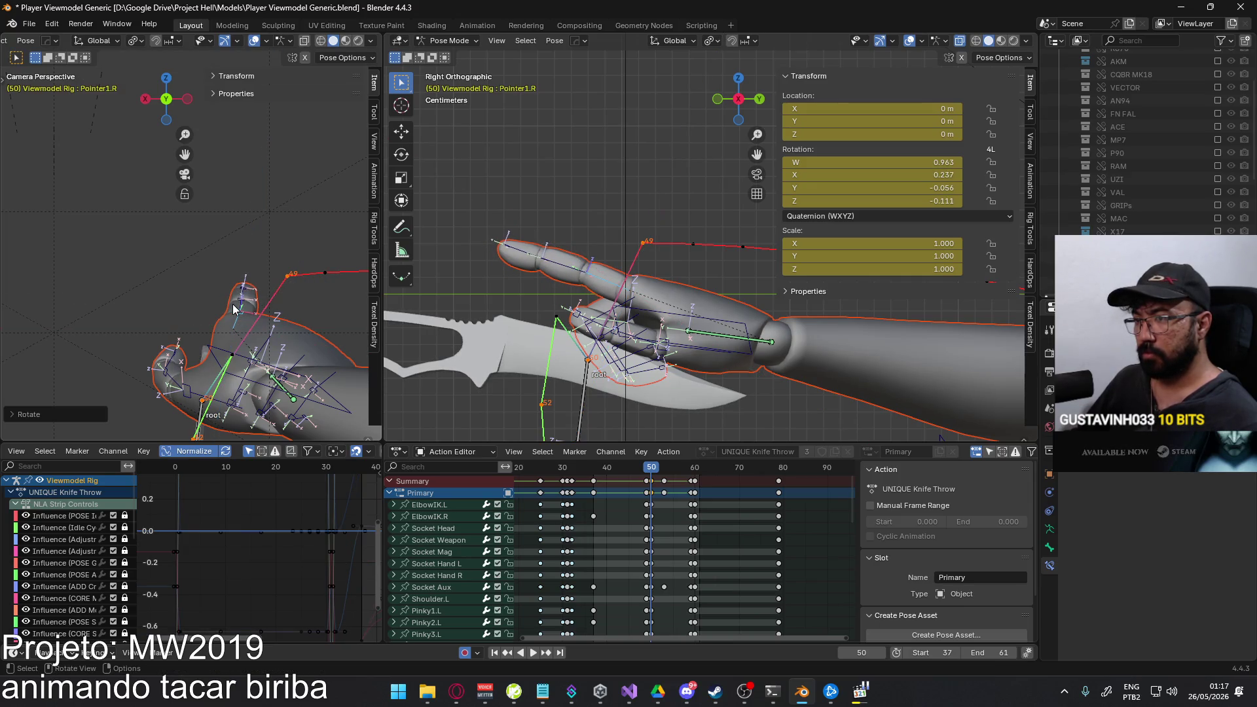
Turn Pointer2.R, the fingertip, middle and base index bones around Z to refine the grip.
{"action": "key", "text": "r"}
{"action": "key", "text": "z"}
{"action": "key", "text": "z"}
{"action": "left_click", "coordinate": [296, 292]}
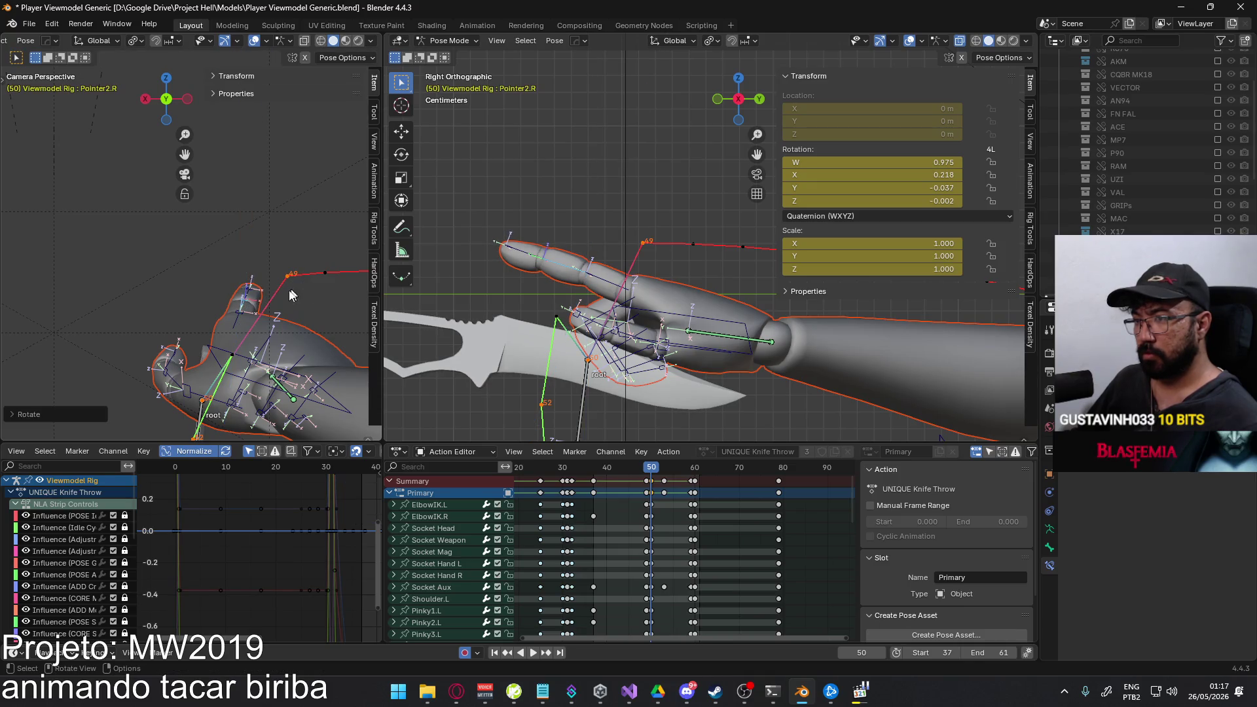
{"action": "left_click", "coordinate": [251, 293]}
{"action": "scroll", "coordinate": [260, 302], "scroll_direction": "up", "scroll_amount": 3}
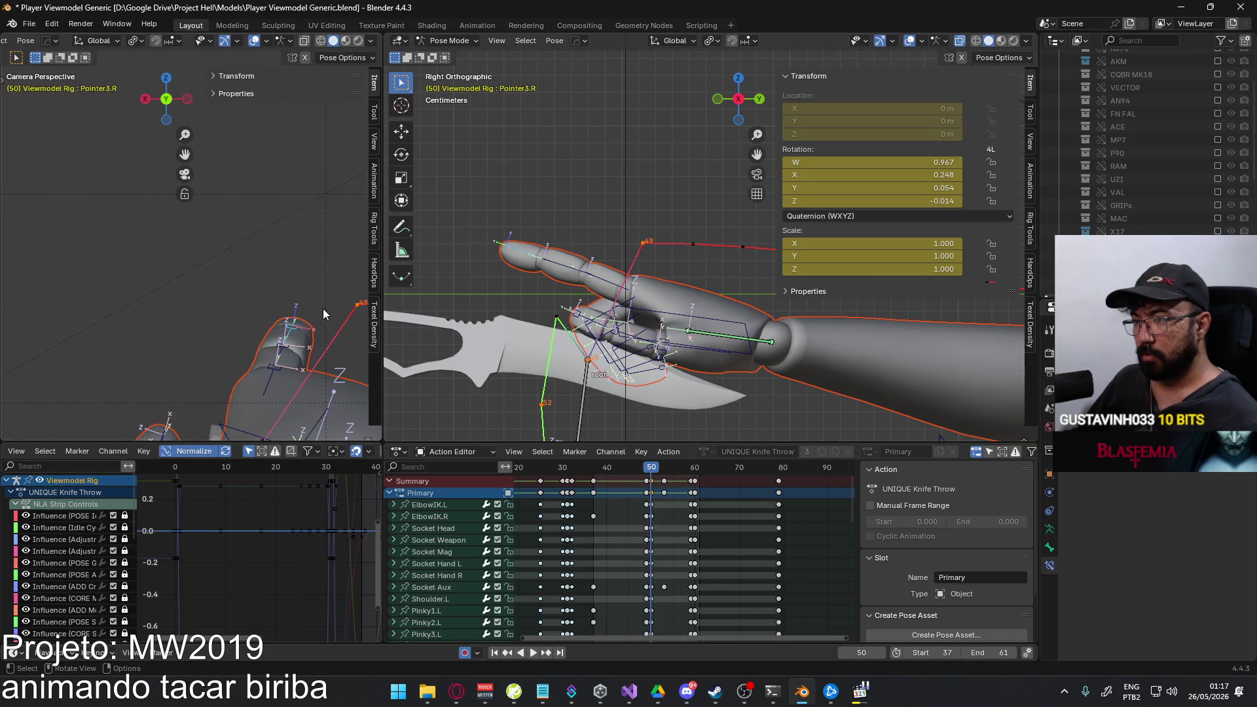
{"action": "key", "text": "r"}
{"action": "key", "text": "z"}
{"action": "key", "text": "z"}
{"action": "left_click", "coordinate": [293, 344]}
{"action": "key", "text": "r"}
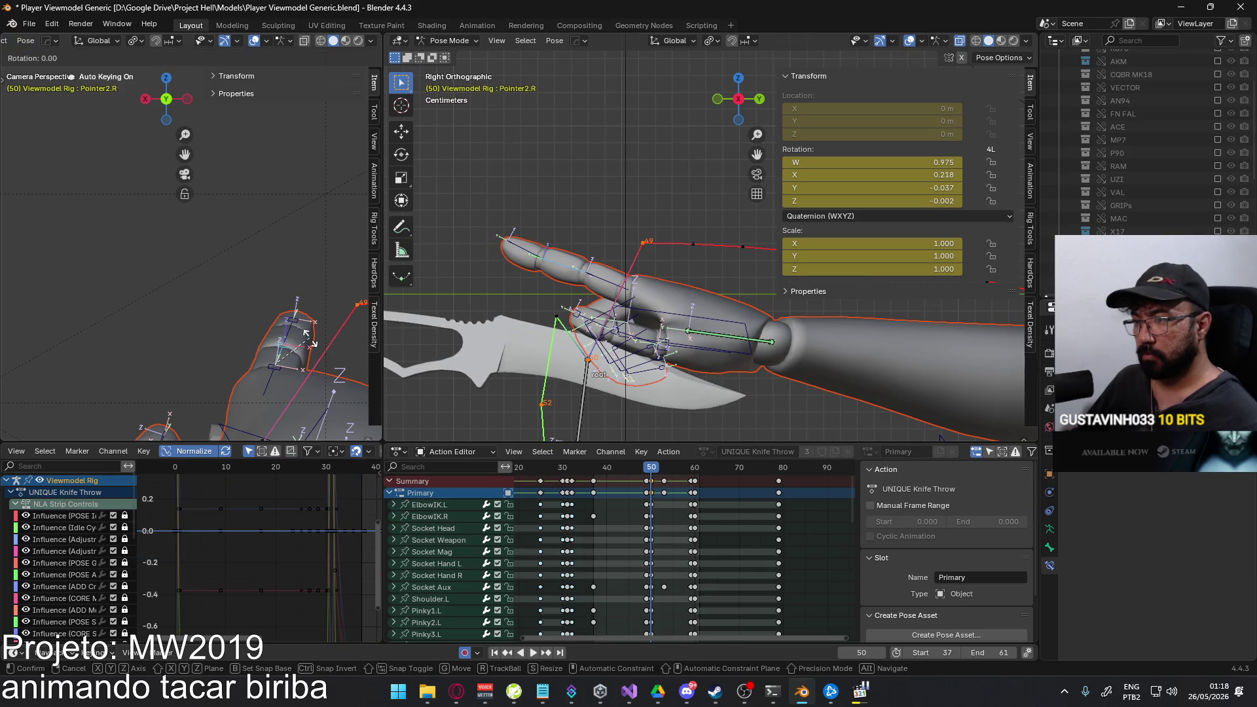
{"action": "key", "text": "z"}
{"action": "key", "text": "z"}
{"action": "left_click", "coordinate": [310, 325]}
{"action": "key", "text": "r"}
{"action": "key", "text": "z"}
{"action": "key", "text": "z"}
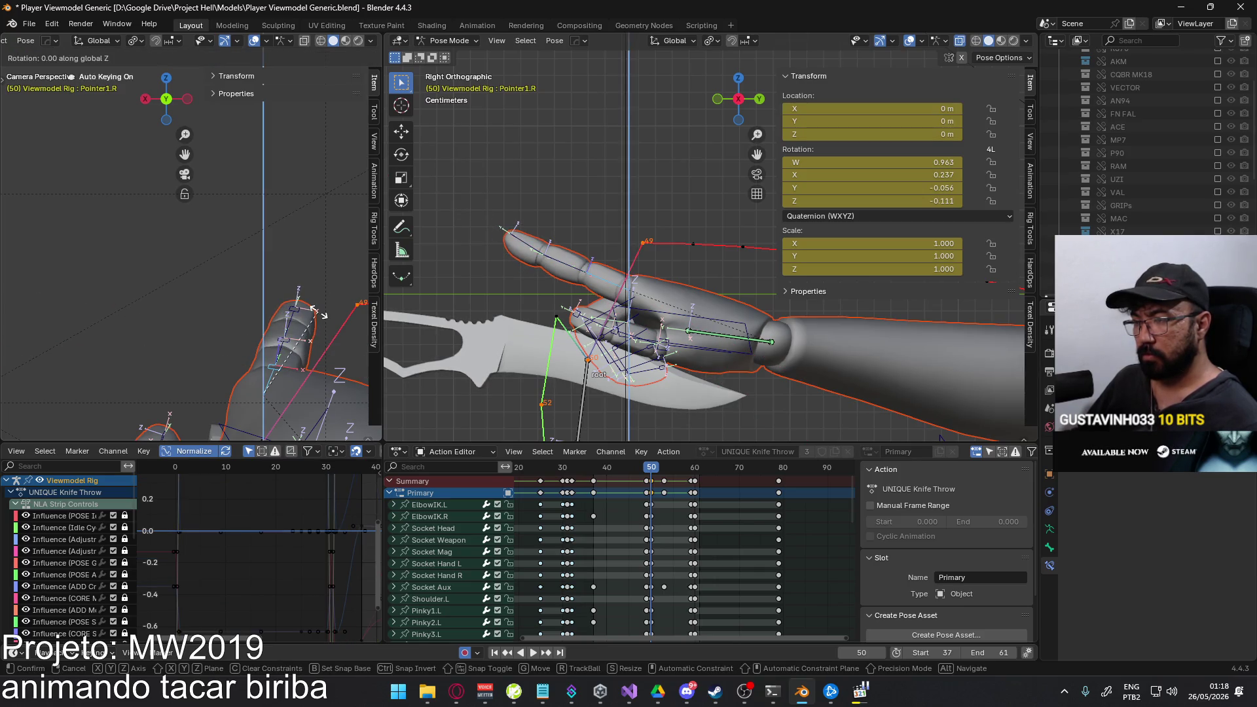
{"action": "left_click", "coordinate": [317, 304]}
{"action": "scroll", "coordinate": [315, 315], "scroll_direction": "down", "scroll_amount": 2}
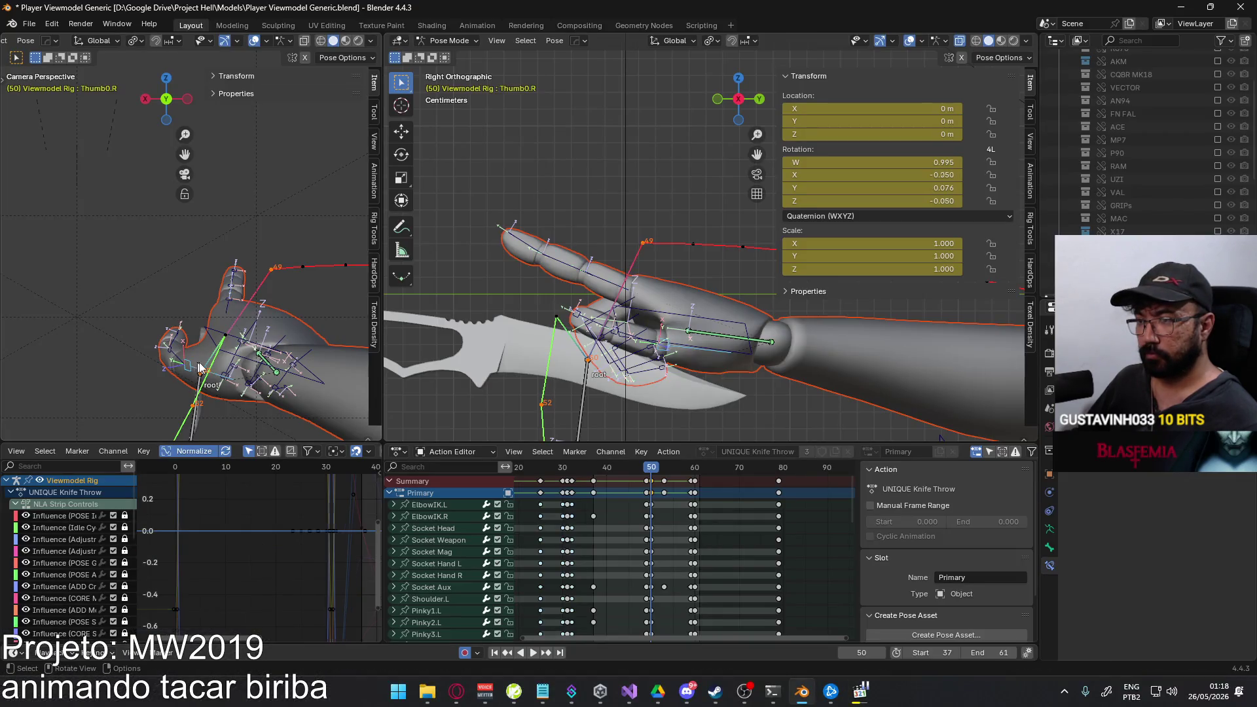
Rotate the thumb's middle bone Thumb1.R around Z and then X at frame 50.
{"action": "left_click", "coordinate": [178, 356]}
{"action": "key", "text": "r"}
{"action": "key", "text": "z"}
{"action": "left_click", "coordinate": [248, 298]}
{"action": "key", "text": "r"}
{"action": "key", "text": "x"}
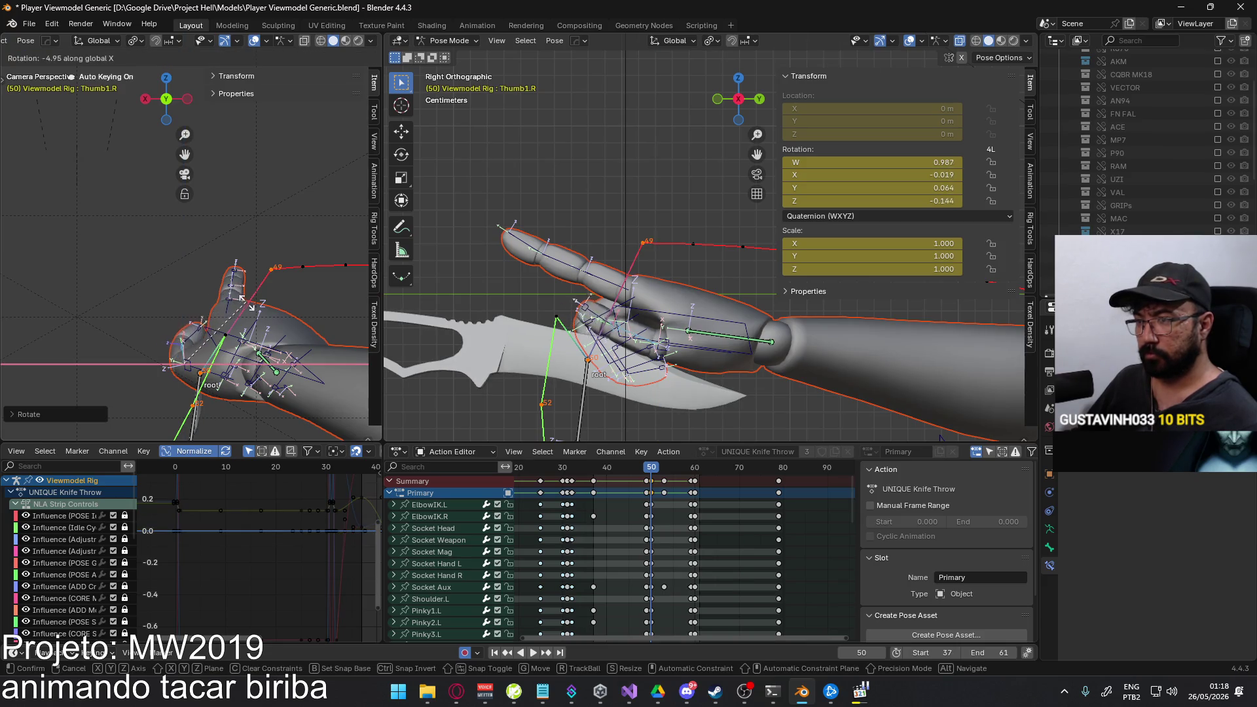
{"action": "left_click", "coordinate": [240, 301]}
Curl the thumb base Thumb0.R on X and the tip Thumb2.R on its local X axis.
{"action": "key", "text": "r"}
{"action": "key", "text": "x"}
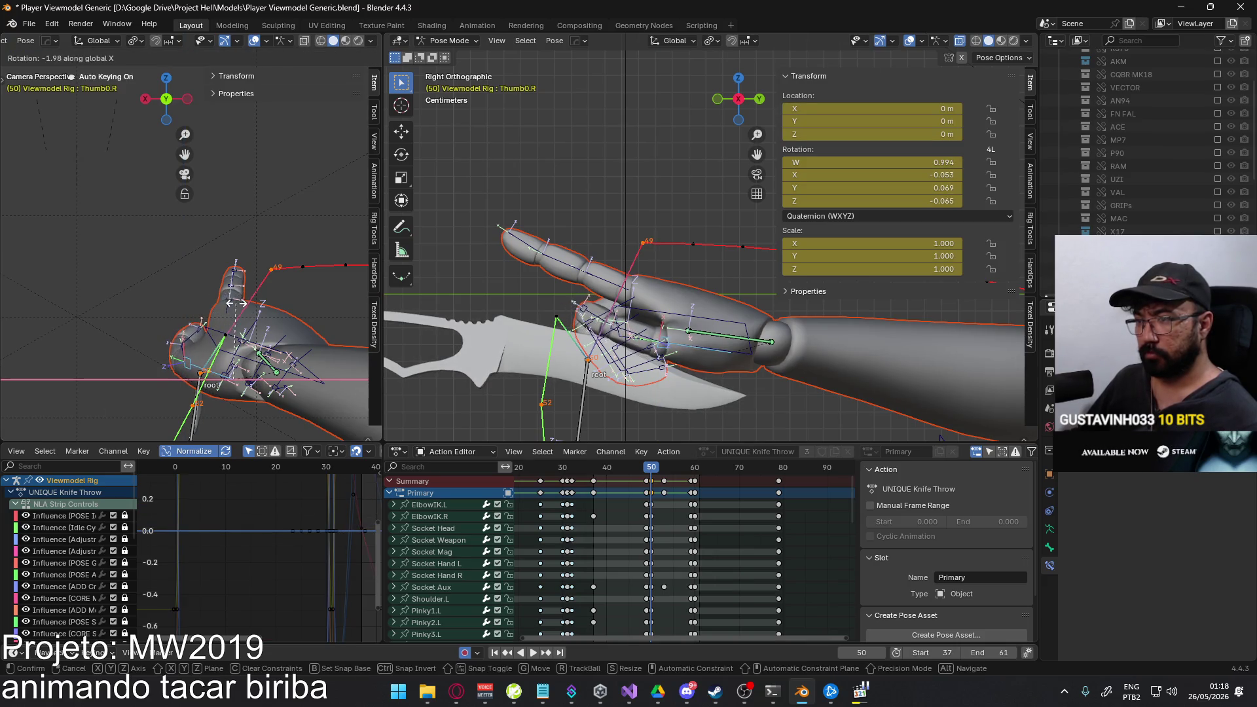
{"action": "left_click", "coordinate": [232, 319]}
{"action": "left_click", "coordinate": [234, 281]}
{"action": "key", "text": "r"}
{"action": "key", "text": "x"}
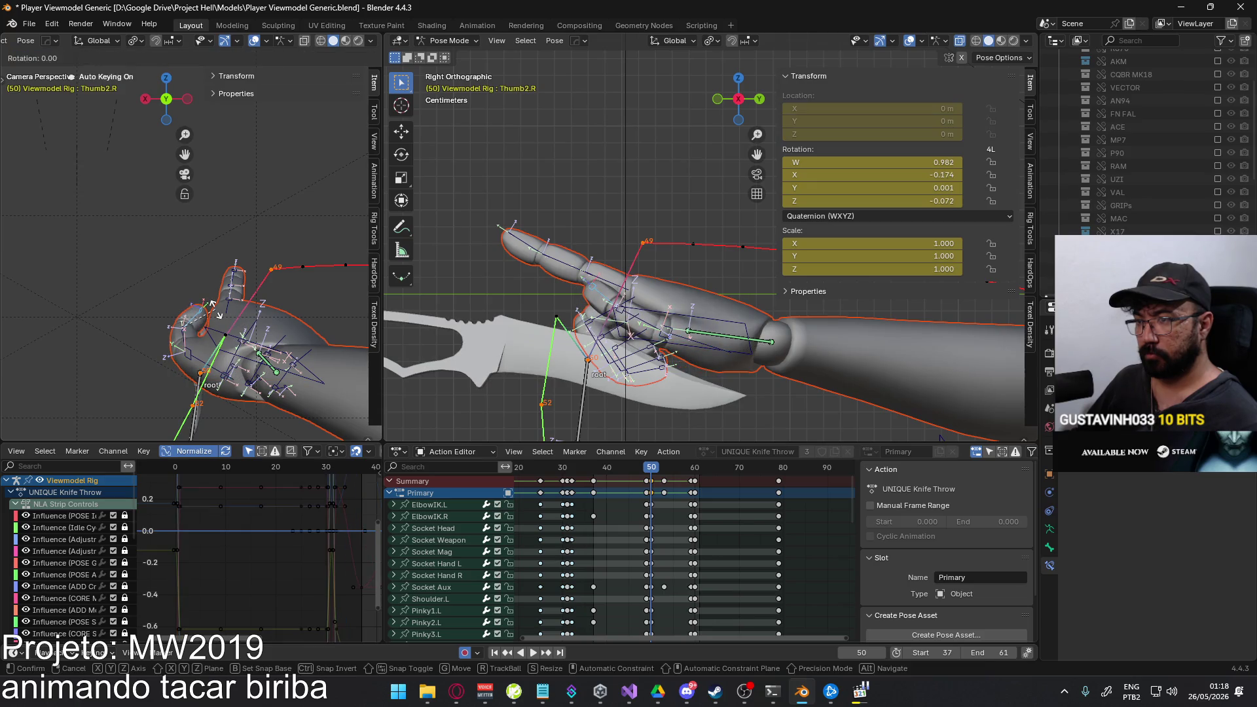
{"action": "key", "text": "x"}
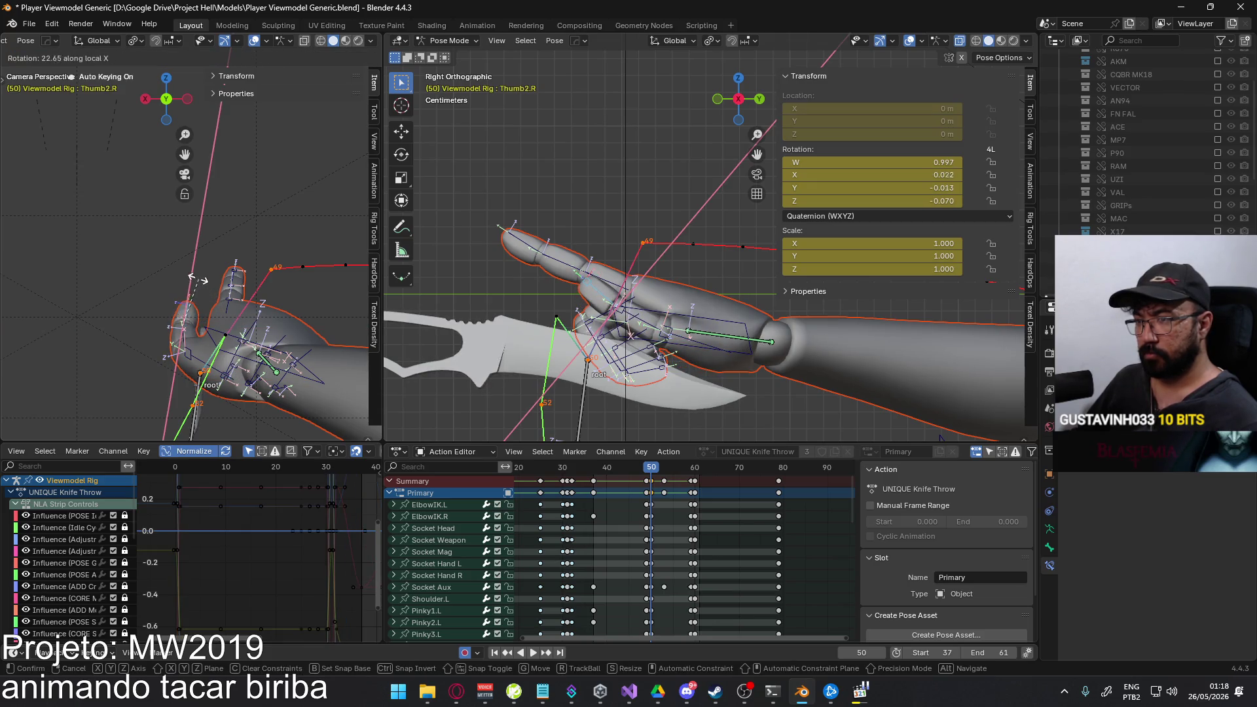
{"action": "left_click", "coordinate": [196, 275]}
Turn the whole hand via HandIK.R, re-tweak Thumb1.R on Z and begin bending Middle1.R on local X.
{"action": "left_click", "coordinate": [198, 355]}
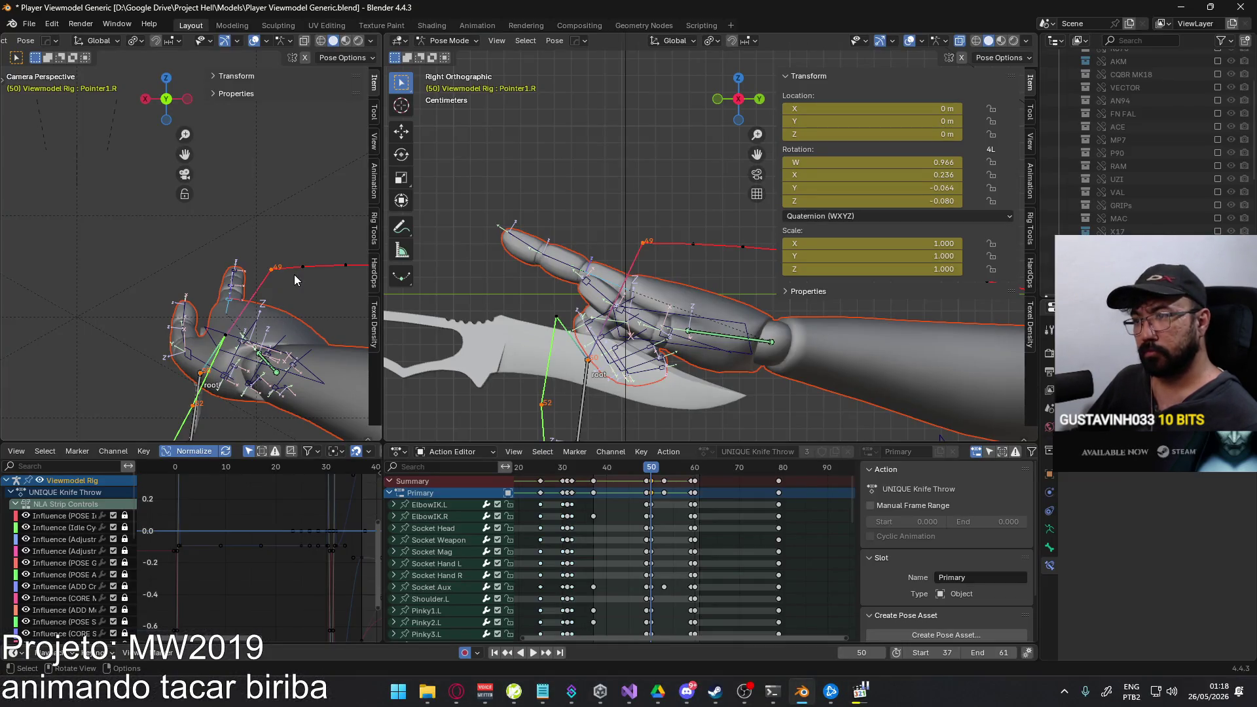
{"action": "left_click", "coordinate": [212, 334]}
{"action": "key", "text": "r"}
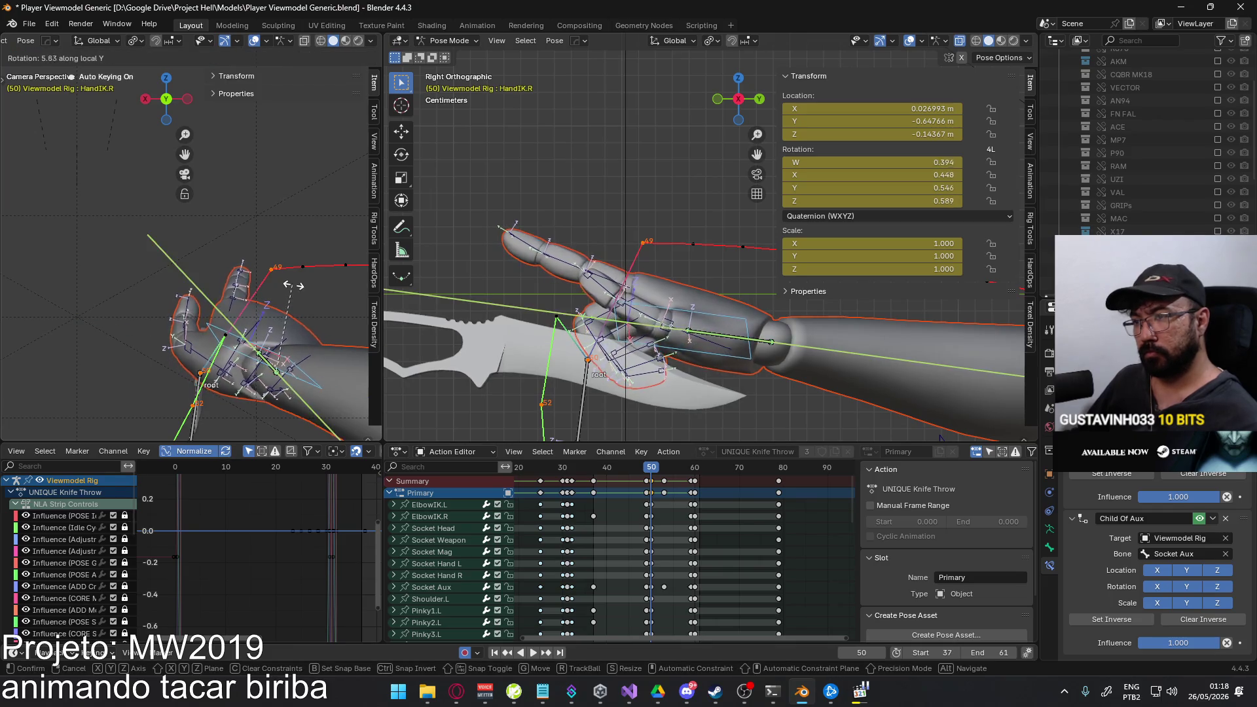
{"action": "left_click", "coordinate": [187, 334]}
{"action": "left_click", "coordinate": [263, 306]}
{"action": "key", "text": "r"}
{"action": "key", "text": "z"}
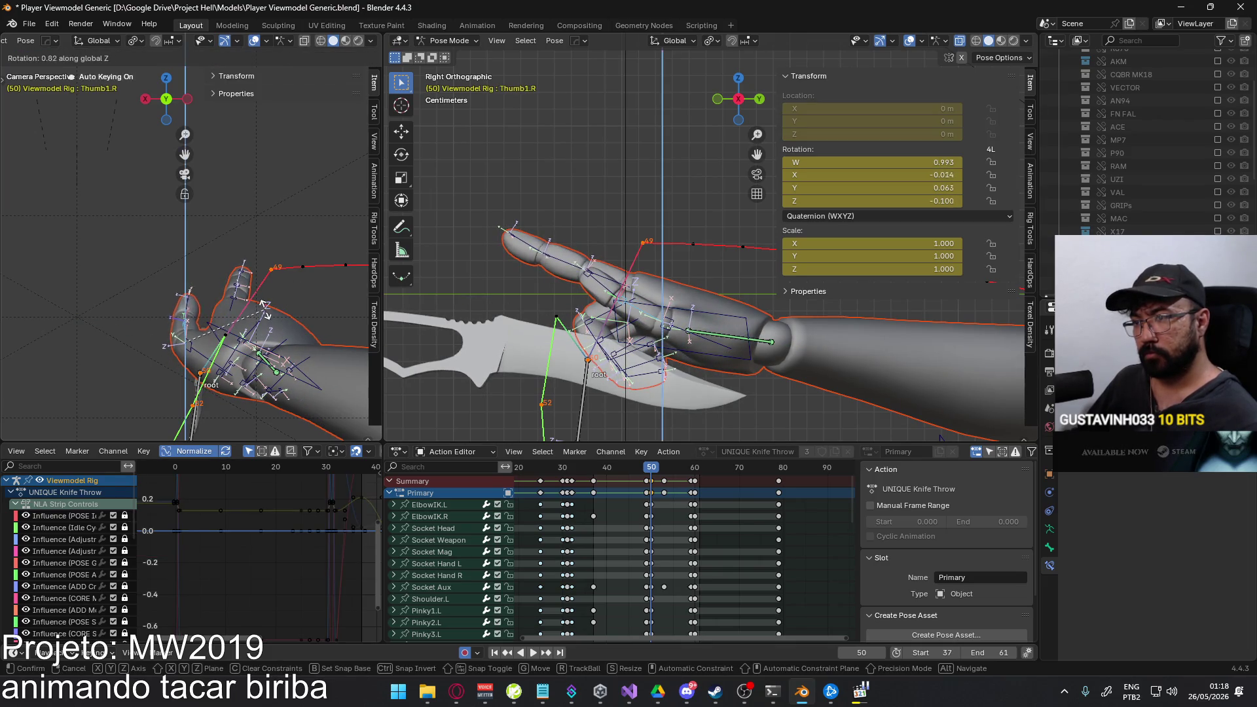
{"action": "left_click", "coordinate": [264, 305]}
{"action": "key", "text": "r"}
{"action": "key", "text": "x"}
{"action": "key", "text": "x"}
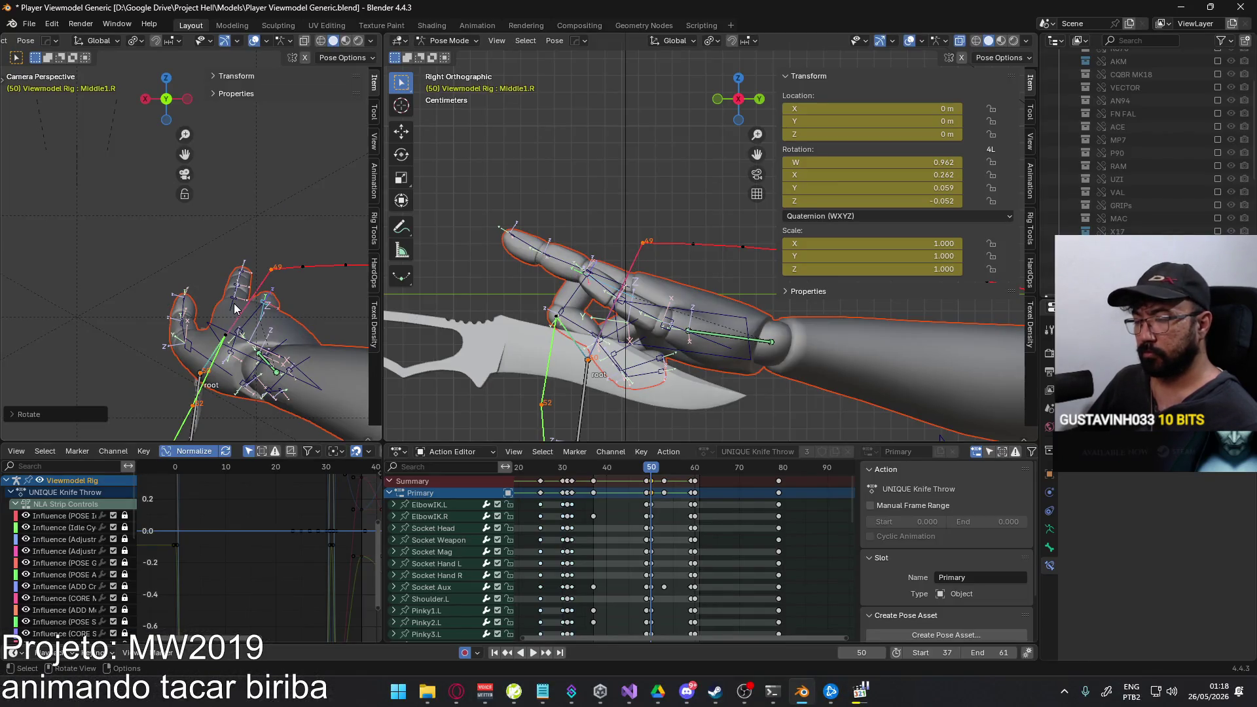
With side and camera views set up, bend the middle finger's first bone on local X.
{"action": "key", "text": "KP_3"}
{"action": "key", "text": "KP_0"}
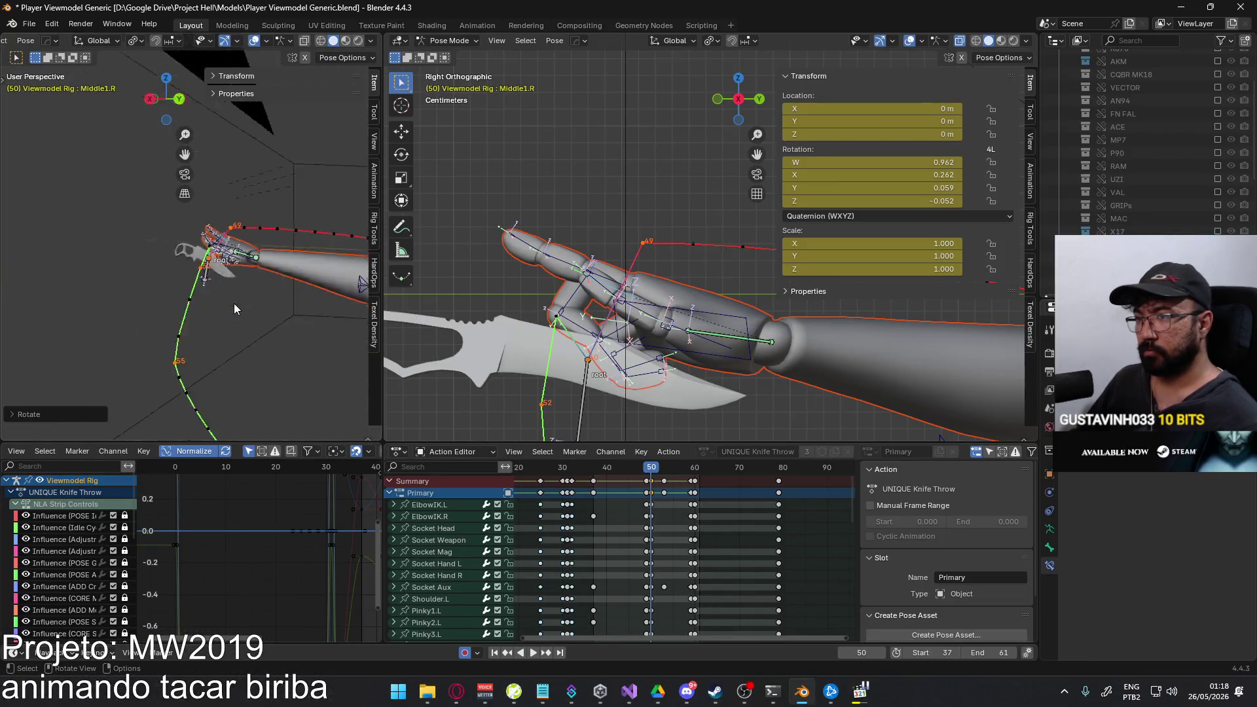
{"action": "mouse_move", "coordinate": [569, 295]}
{"action": "middle_mouse_down"}
{"action": "mouse_move", "coordinate": [603, 250]}
{"action": "mouse_move", "coordinate": [685, 211]}
{"action": "mouse_move", "coordinate": [708, 241]}
{"action": "middle_mouse_up"}
{"action": "key", "text": "r"}
{"action": "key", "text": "x"}
{"action": "key", "text": "x"}
{"action": "left_click", "coordinate": [714, 250]}
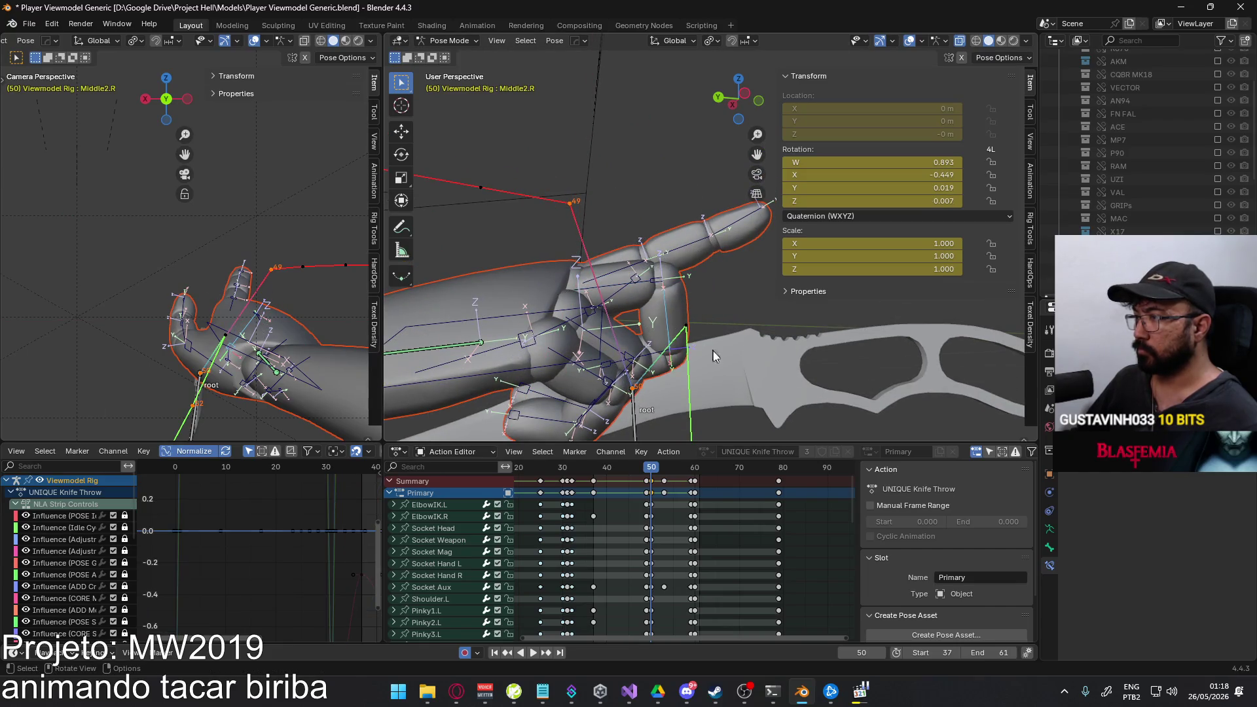
Bend the middle finger's second bone, then try and cancel a fingertip rotation.
{"action": "left_click", "coordinate": [731, 212]}
{"action": "key", "text": "r"}
{"action": "left_click", "coordinate": [688, 266]}
{"action": "middle_click_drag", "start_coordinate": [689, 265], "coordinate": [667, 291]}
{"action": "left_click", "coordinate": [666, 291]}
{"action": "key", "text": "r"}
{"action": "key", "text": "x"}
{"action": "key", "text": "x"}
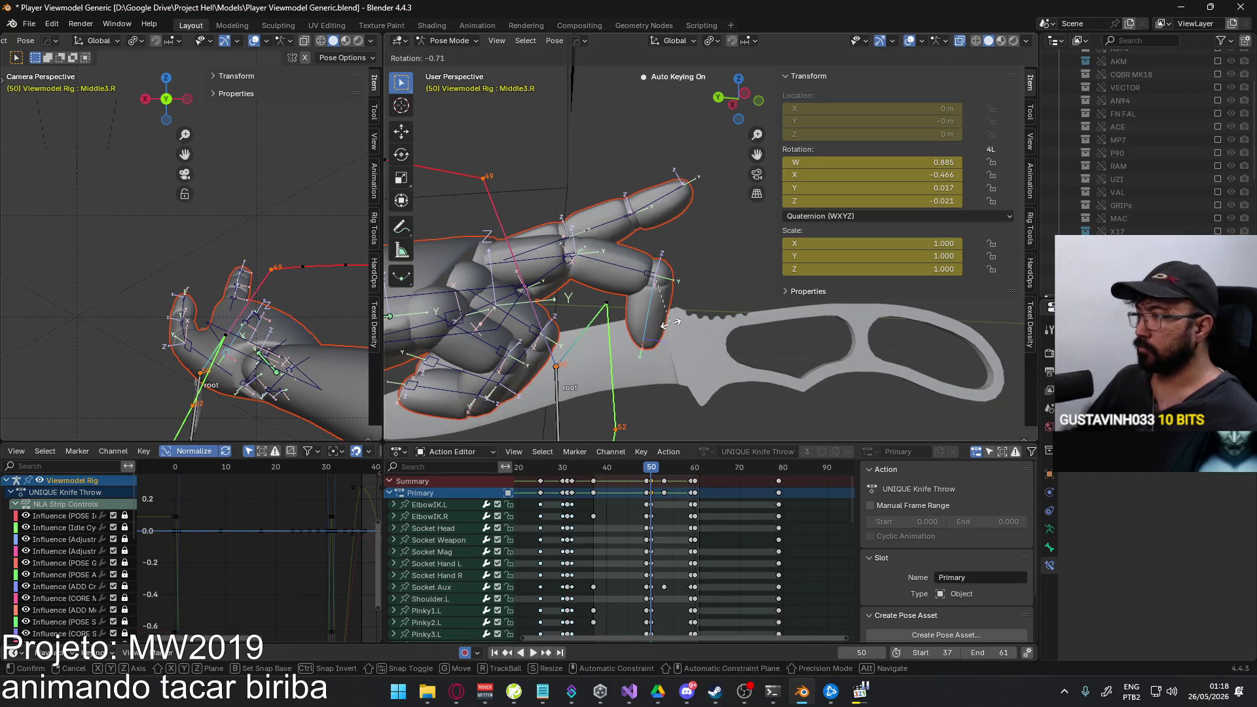
{"action": "right_click", "coordinate": [709, 267]}
Re-rotate the middle finger's second bone on local X, discarding one attempt, until it sits right.
{"action": "left_click", "coordinate": [660, 262]}
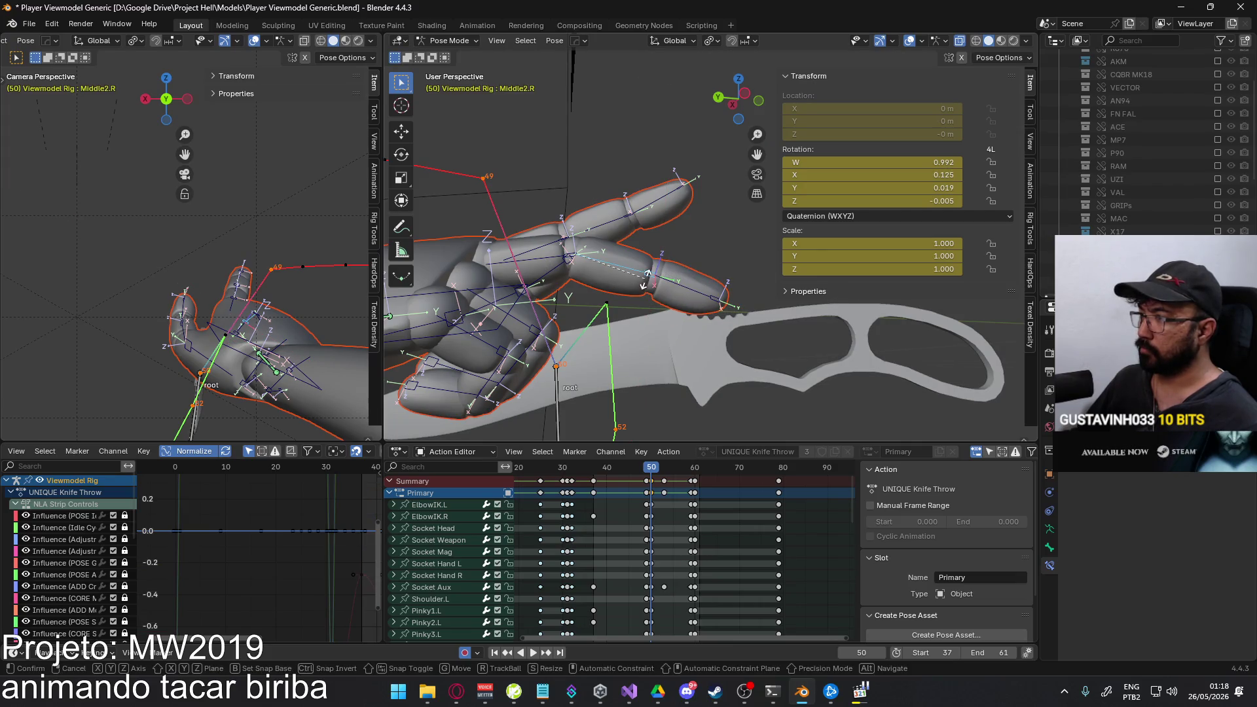
{"action": "key", "text": "r"}
{"action": "key", "text": "x"}
{"action": "key", "text": "x"}
{"action": "left_click", "coordinate": [659, 270]}
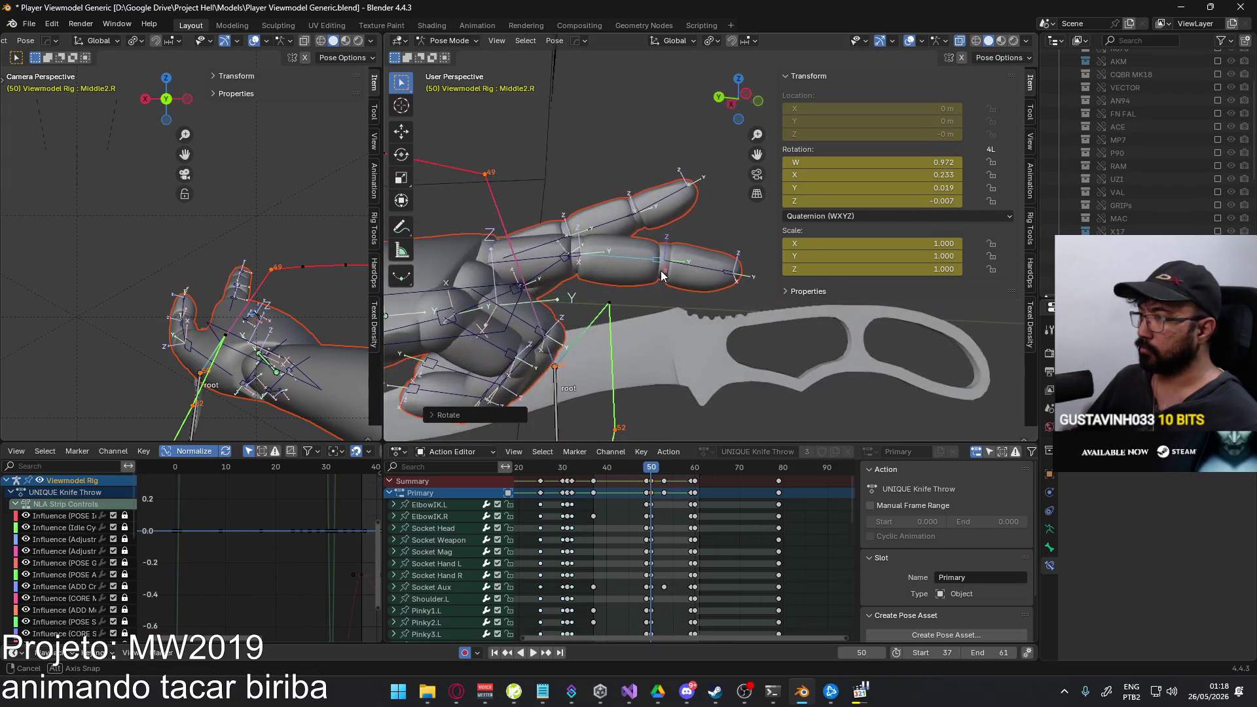
{"action": "key", "text": "r"}
{"action": "key", "text": "x"}
{"action": "key", "text": "x"}
{"action": "right_click", "coordinate": [699, 257]}
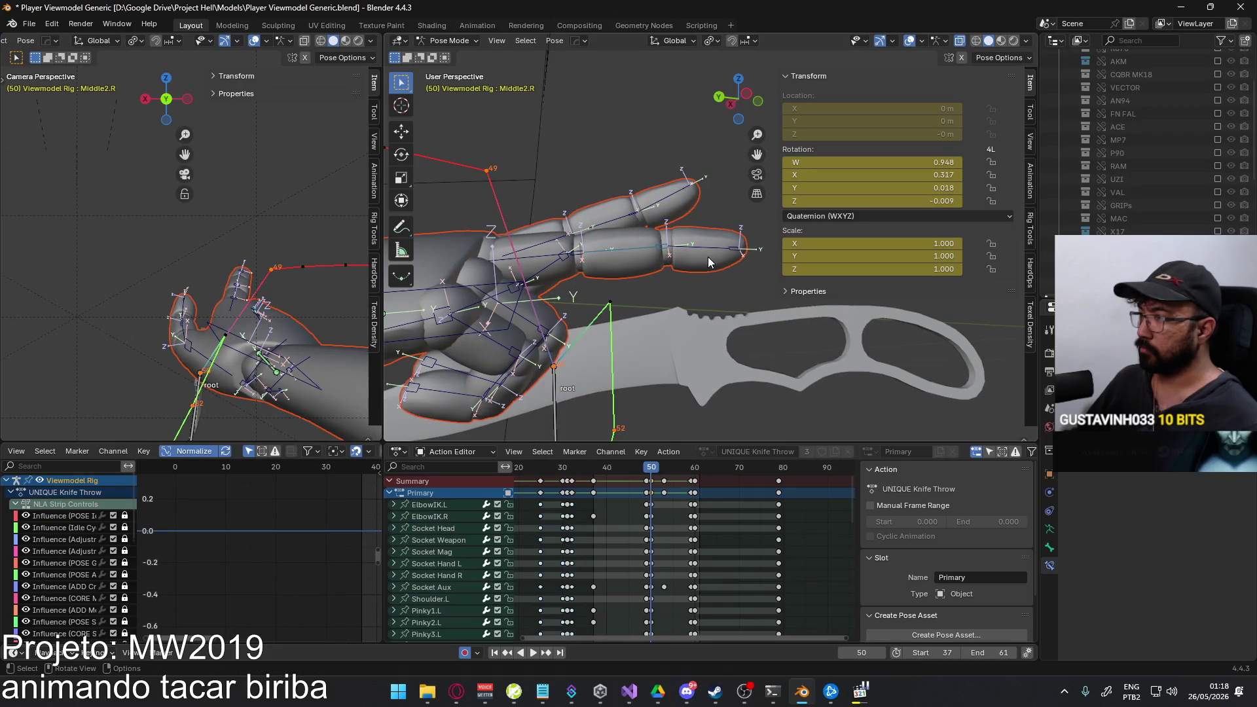
{"action": "key", "text": "Escape"}
{"action": "key", "text": "r"}
{"action": "key", "text": "x"}
{"action": "key", "text": "x"}
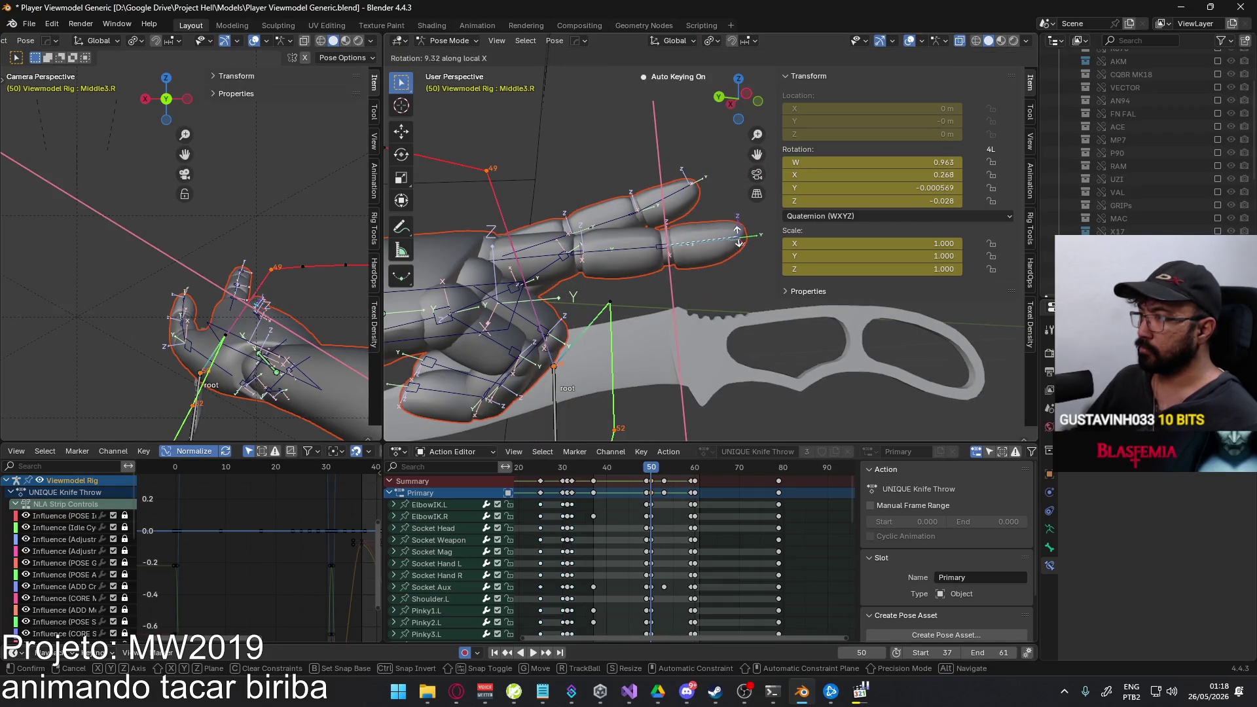
{"action": "left_click", "coordinate": [739, 246]}
Bend the middle finger's base bone on local X, checked against the camera view.
{"action": "left_click", "coordinate": [567, 257]}
{"action": "key", "text": "r"}
{"action": "key", "text": "x"}
{"action": "key", "text": "x"}
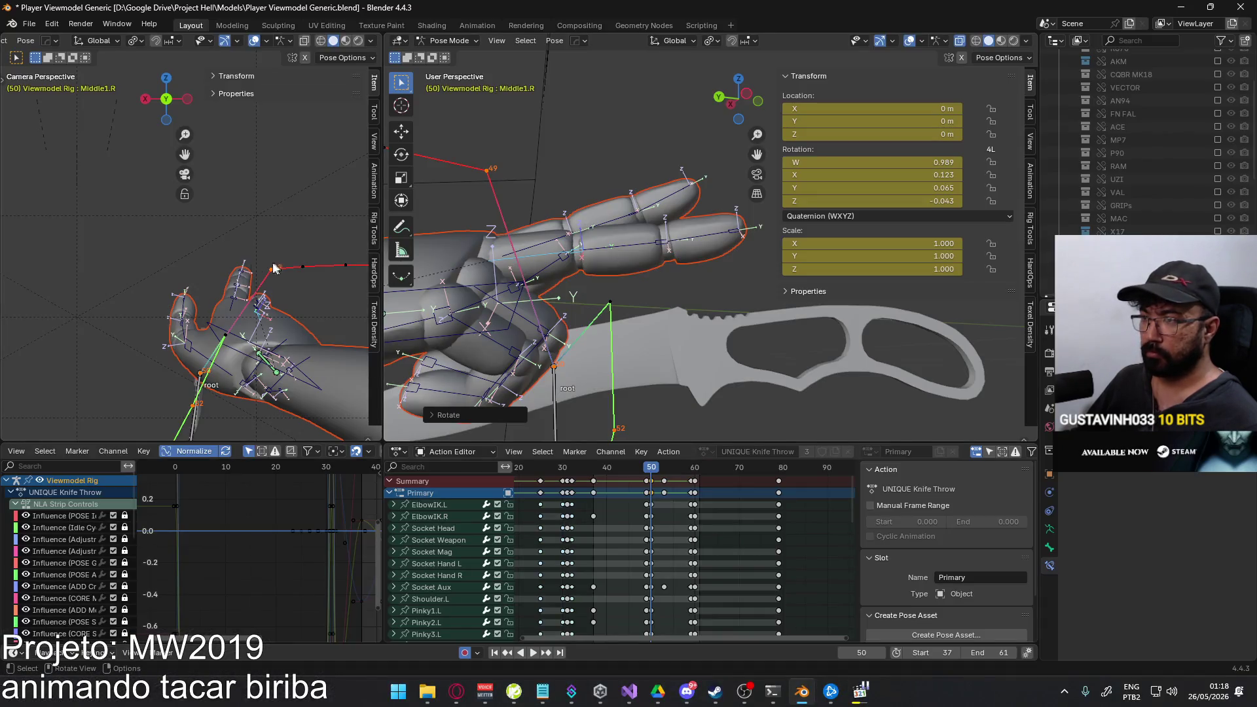
{"action": "middle_click_drag", "start_coordinate": [274, 268], "coordinate": [278, 291]}
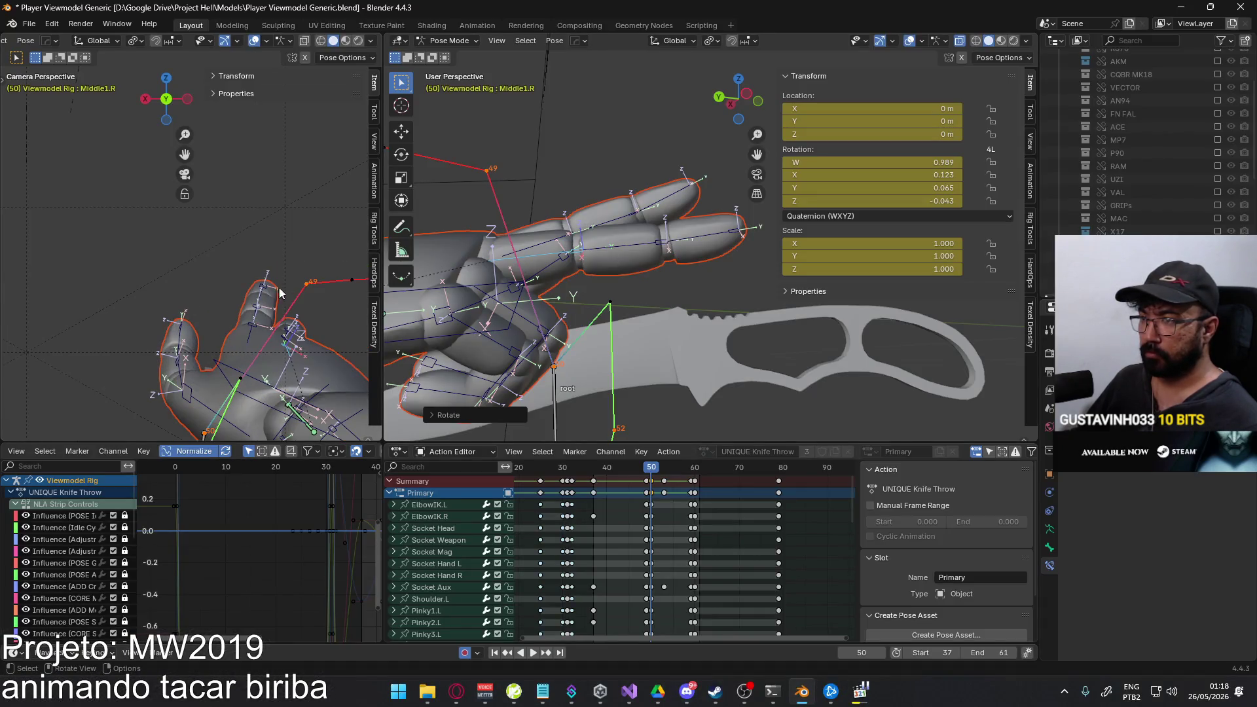
{"action": "key", "text": "r"}
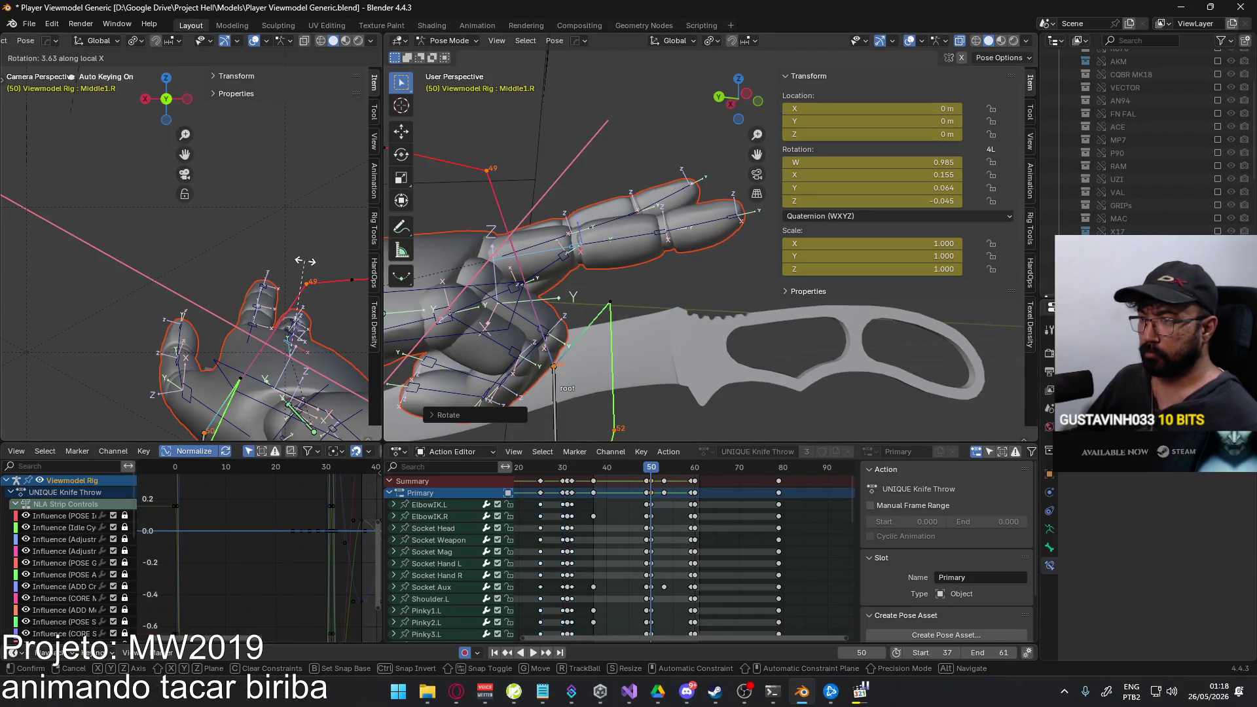
{"action": "left_click", "coordinate": [306, 260]}
{"action": "key", "text": "r"}
{"action": "left_click", "coordinate": [299, 327]}
{"action": "mouse_move", "coordinate": [685, 324]}
{"action": "middle_mouse_down"}
{"action": "mouse_move", "coordinate": [558, 266]}
{"action": "mouse_move", "coordinate": [546, 299]}
{"action": "middle_mouse_up"}
{"action": "left_click", "coordinate": [545, 299]}
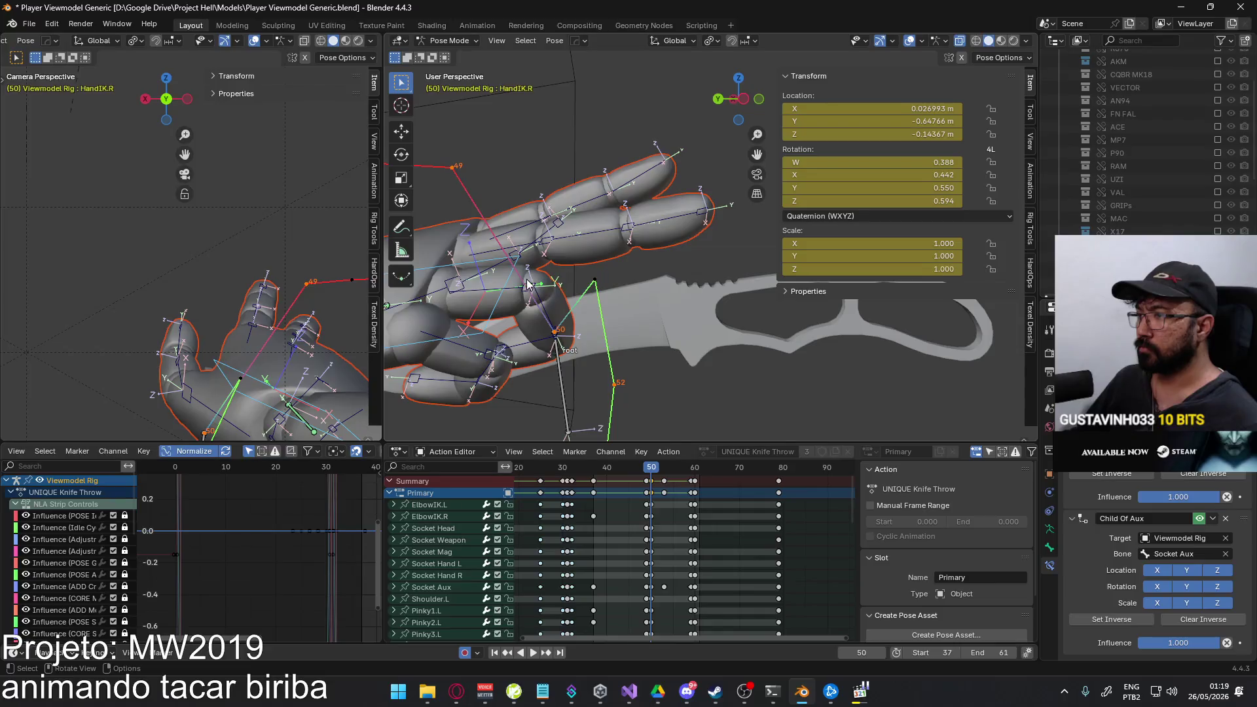
Curl the ring finger's second bone and fingertip around the handle on local X.
{"action": "left_click", "coordinate": [546, 299]}
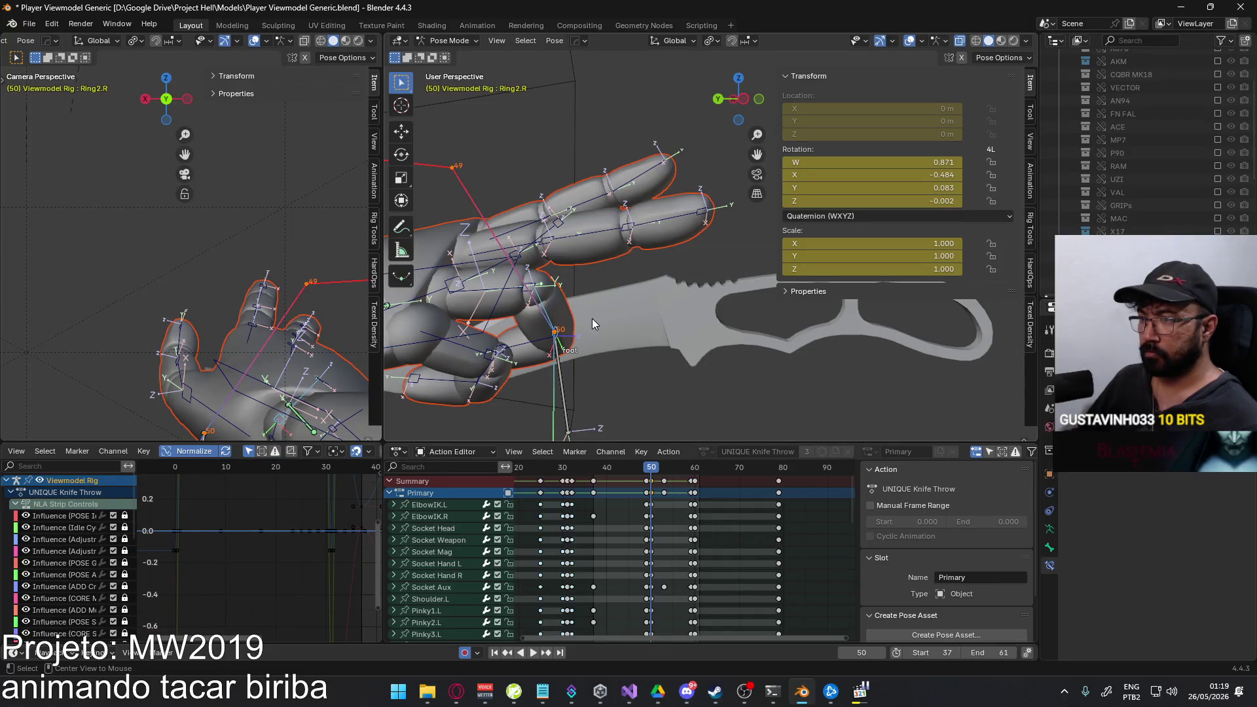
{"action": "key", "text": "r"}
{"action": "key", "text": "x"}
{"action": "key", "text": "x"}
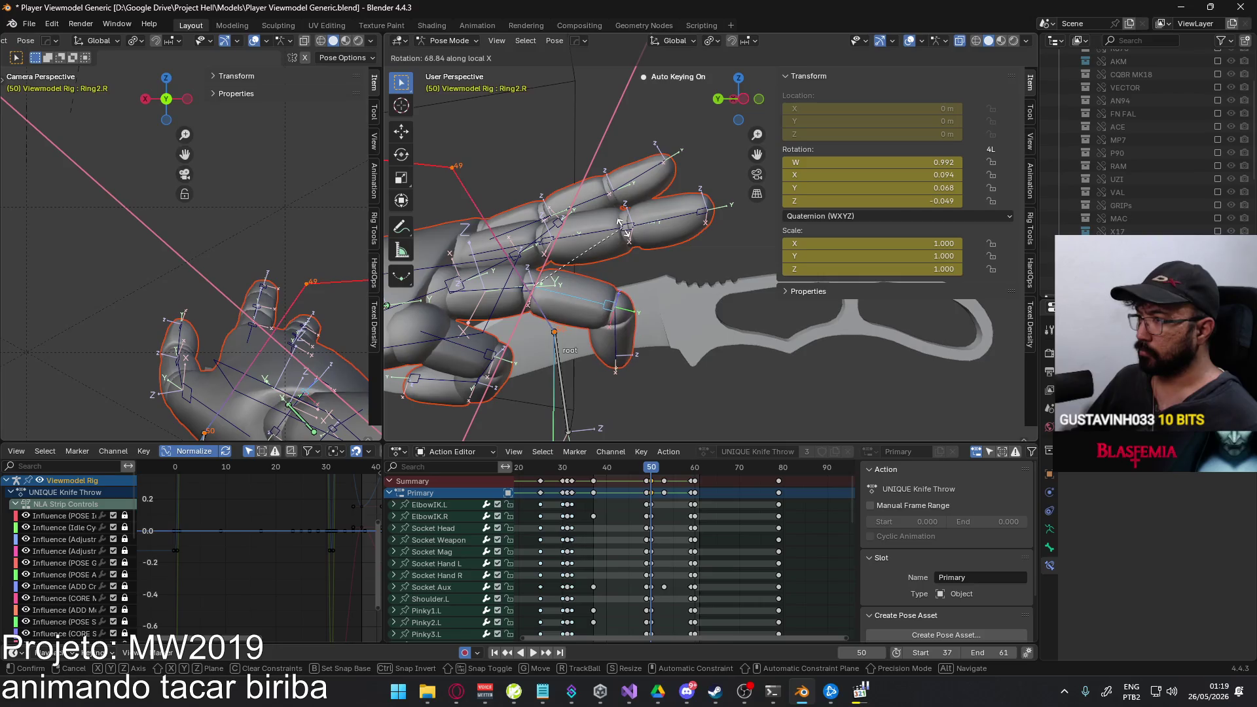
{"action": "left_click", "coordinate": [624, 232]}
{"action": "middle_click_drag", "start_coordinate": [625, 232], "coordinate": [678, 272]}
{"action": "key", "text": "r"}
{"action": "key", "text": "x"}
{"action": "key", "text": "x"}
{"action": "left_click", "coordinate": [653, 344]}
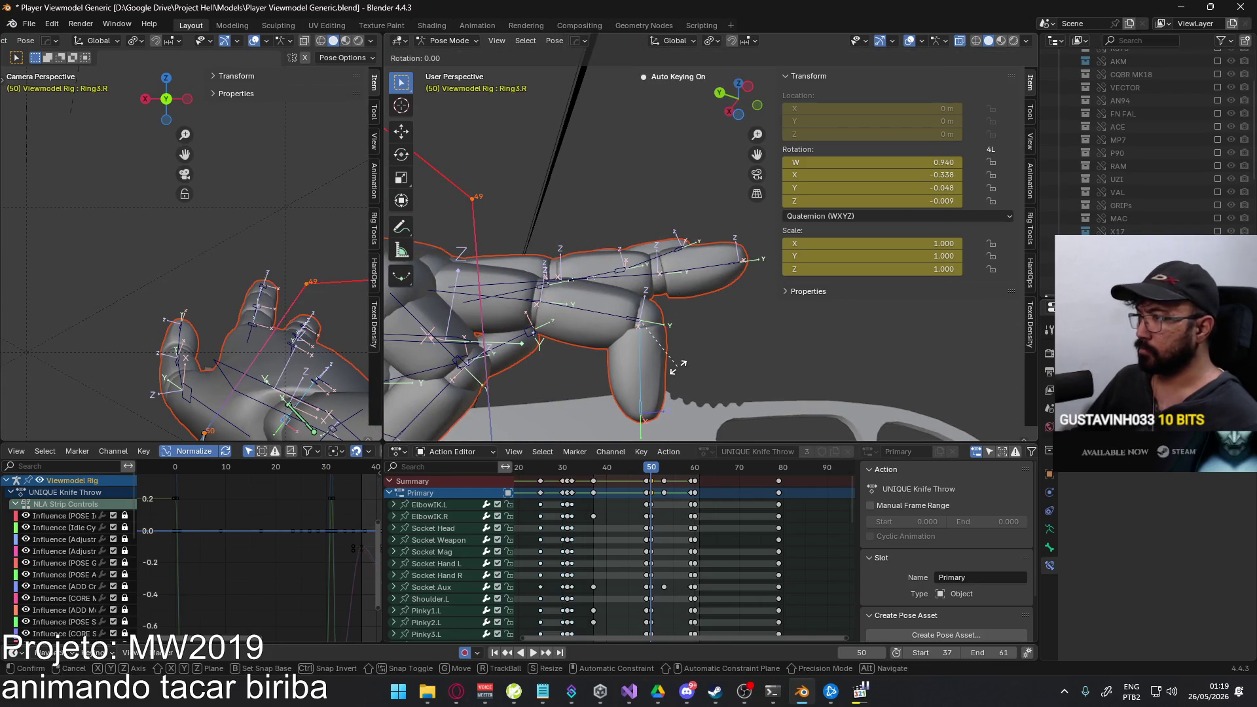
{"action": "key", "text": "r"}
{"action": "key", "text": "x"}
{"action": "key", "text": "x"}
{"action": "left_click", "coordinate": [705, 282]}
Bend the ring finger's second bone further on local X in several passes.
{"action": "middle_click_drag", "start_coordinate": [705, 282], "coordinate": [693, 296]}
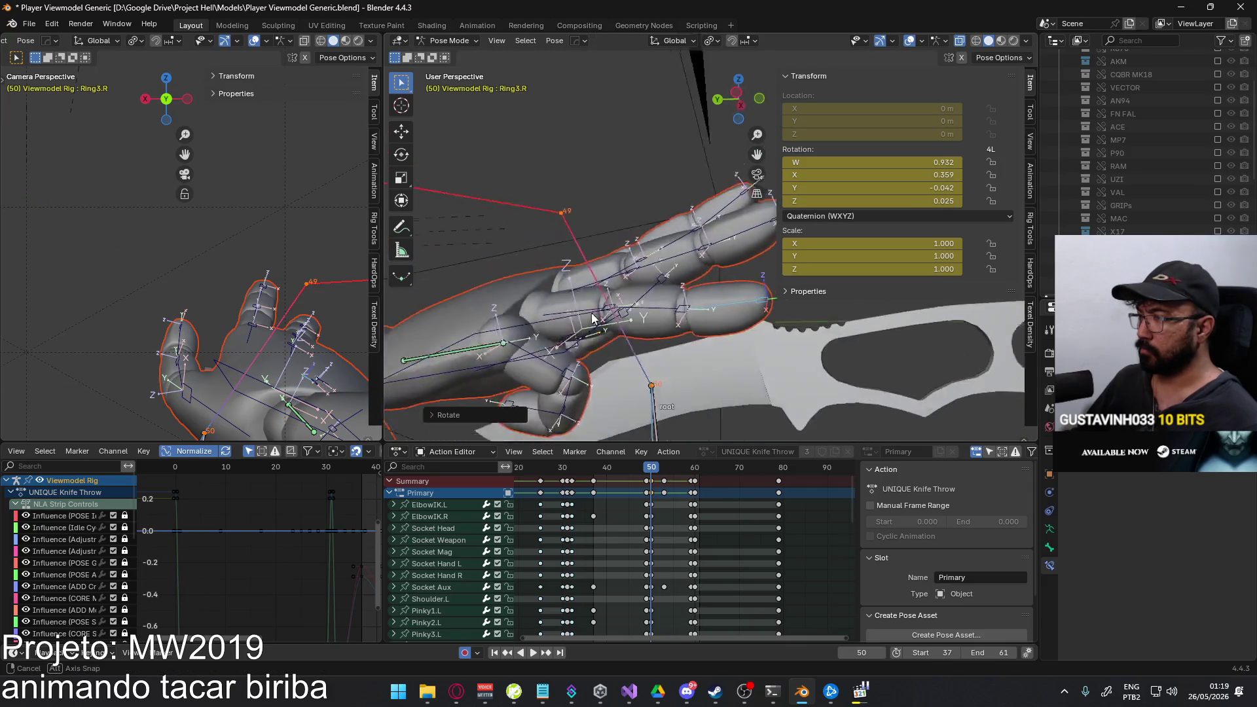
{"action": "key", "text": "r"}
{"action": "key", "text": "x"}
{"action": "key", "text": "x"}
{"action": "left_click", "coordinate": [674, 288]}
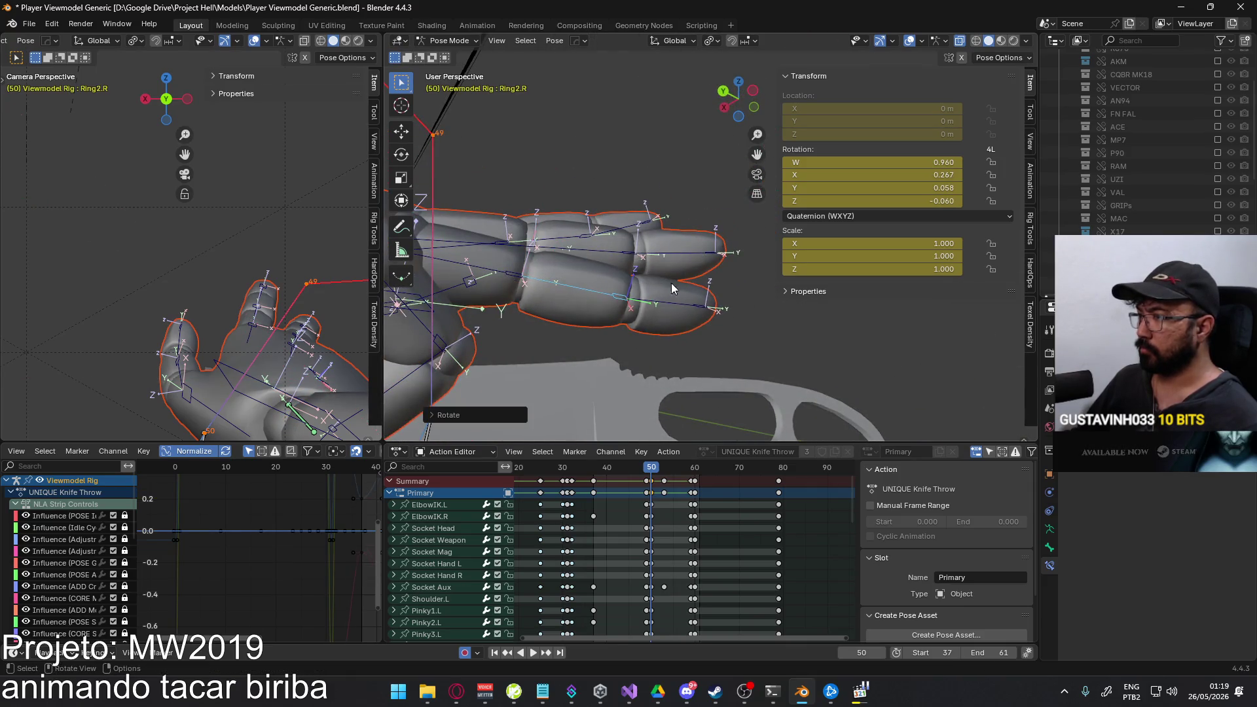
{"action": "key", "text": "r"}
{"action": "left_click", "coordinate": [712, 315]}
{"action": "left_click", "coordinate": [682, 299]}
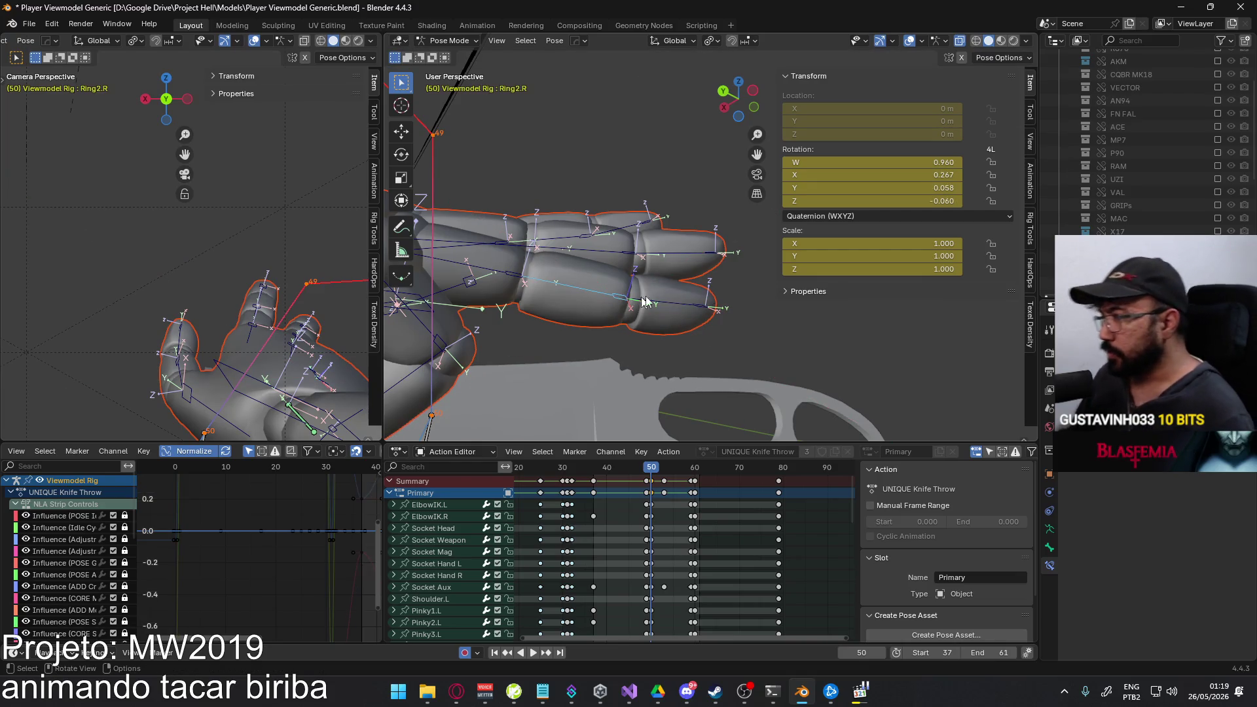
{"action": "key", "text": "r"}
{"action": "key", "text": "x"}
{"action": "key", "text": "x"}
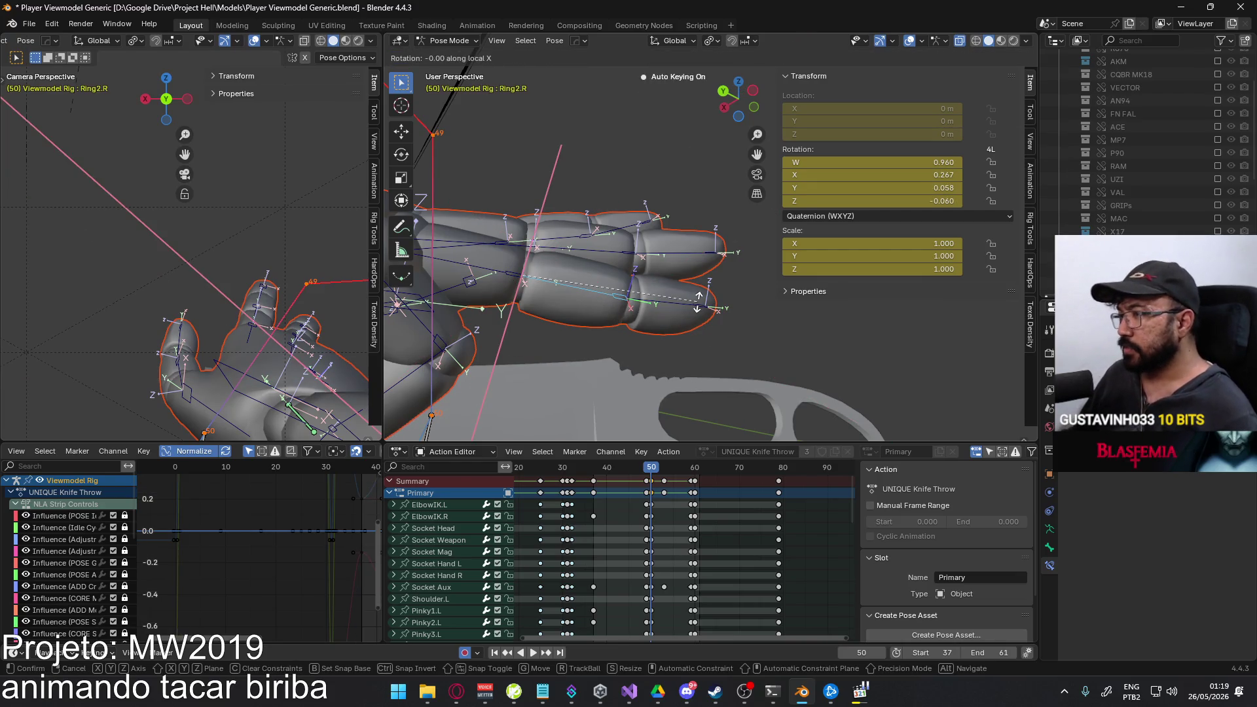
{"action": "left_click", "coordinate": [702, 291]}
Twist the ring fingertip on local Z and the middle bone on local Y to seat them on the knife.
{"action": "mouse_move", "coordinate": [603, 207]}
{"action": "middle_mouse_down"}
{"action": "mouse_move", "coordinate": [727, 263]}
{"action": "mouse_move", "coordinate": [623, 328]}
{"action": "mouse_move", "coordinate": [656, 254]}
{"action": "middle_mouse_up"}
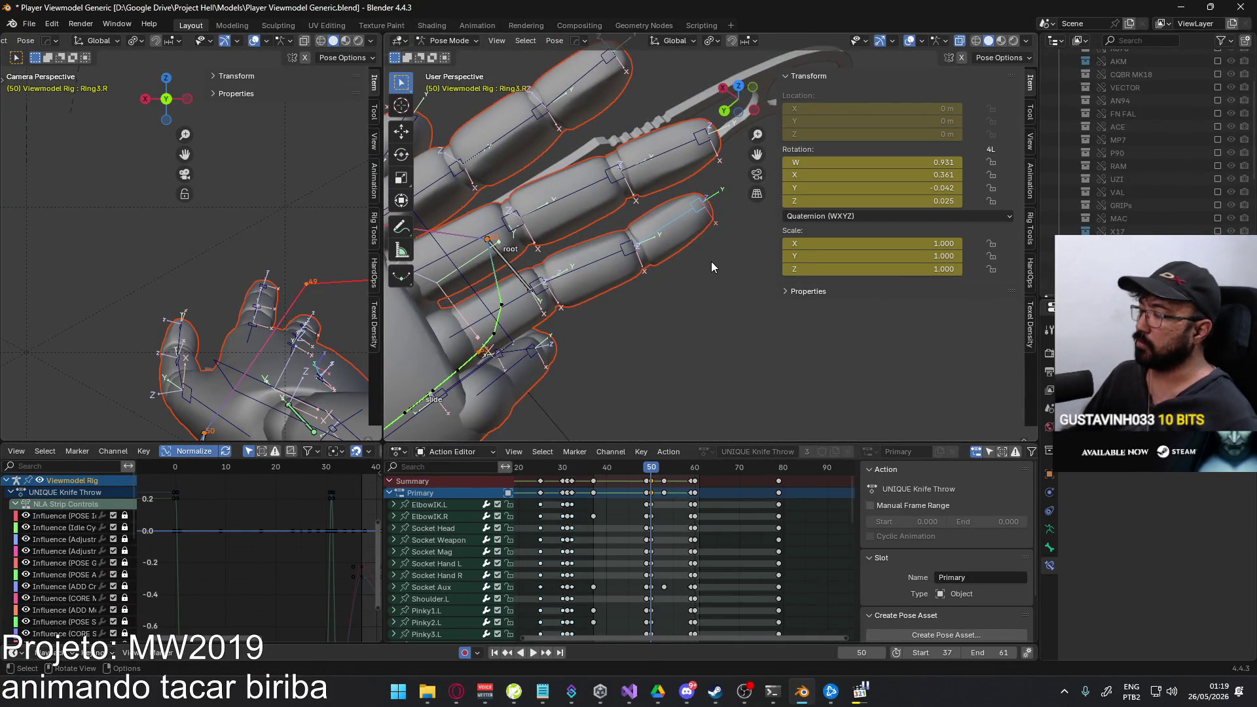
{"action": "key", "text": "r"}
{"action": "key", "text": "z"}
{"action": "key", "text": "z"}
{"action": "left_click", "coordinate": [717, 280]}
{"action": "mouse_move", "coordinate": [717, 281]}
{"action": "middle_mouse_down"}
{"action": "mouse_move", "coordinate": [656, 253]}
{"action": "mouse_move", "coordinate": [656, 335]}
{"action": "mouse_move", "coordinate": [437, 337]}
{"action": "mouse_move", "coordinate": [385, 352]}
{"action": "mouse_move", "coordinate": [600, 369]}
{"action": "middle_mouse_up"}
{"action": "key", "text": "r"}
{"action": "key", "text": "z"}
{"action": "key", "text": "z"}
{"action": "left_click", "coordinate": [684, 312]}
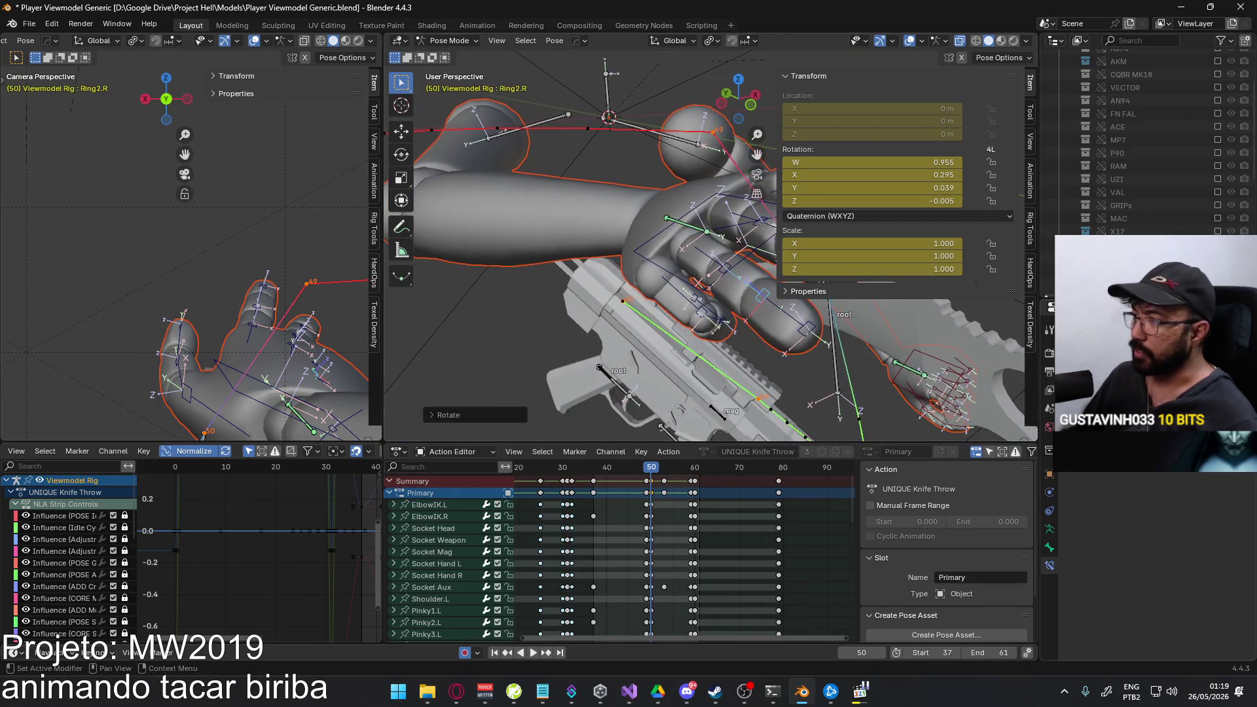
{"action": "middle_click_drag", "start_coordinate": [960, 330], "coordinate": [764, 245]}
{"action": "key", "text": "r"}
{"action": "key", "text": "y"}
{"action": "key", "text": "y"}
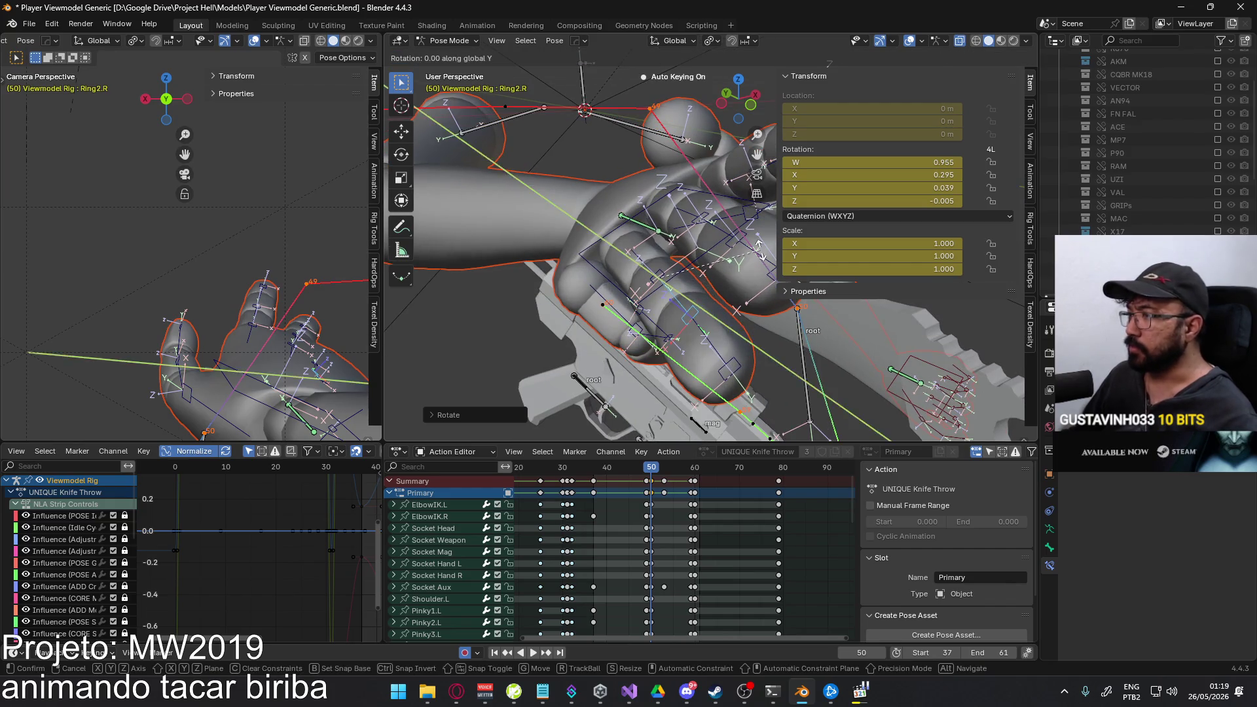
{"action": "left_click", "coordinate": [698, 324]}
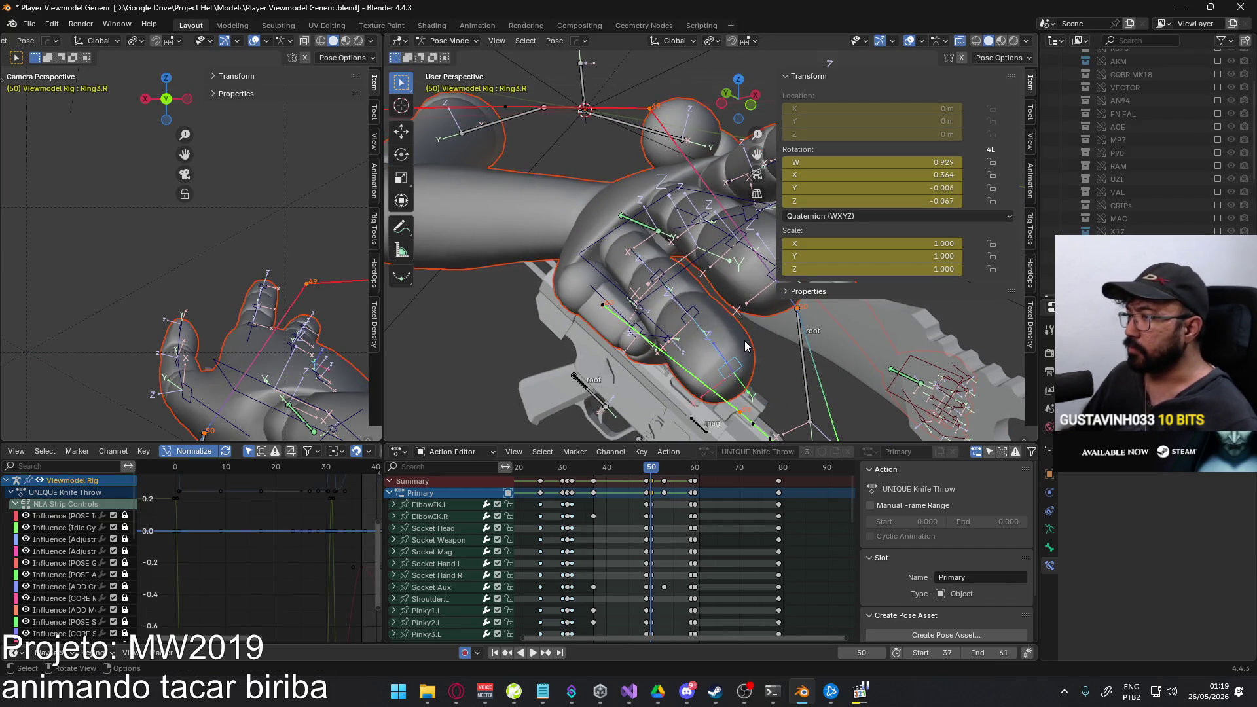
Rotate the ring finger's base bone Ring1.R on Z twice to close the grip.
{"action": "left_click", "coordinate": [653, 233]}
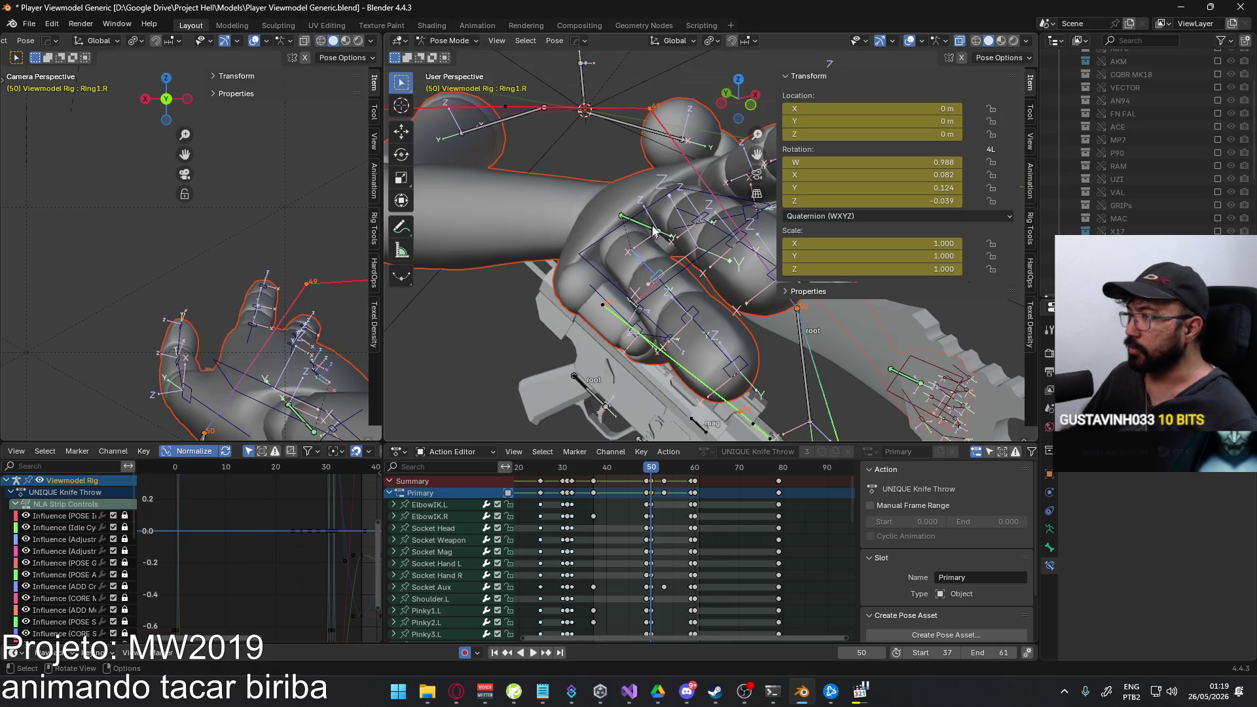
{"action": "middle_click_drag", "start_coordinate": [653, 234], "coordinate": [624, 298]}
{"action": "key", "text": "r"}
{"action": "key", "text": "z"}
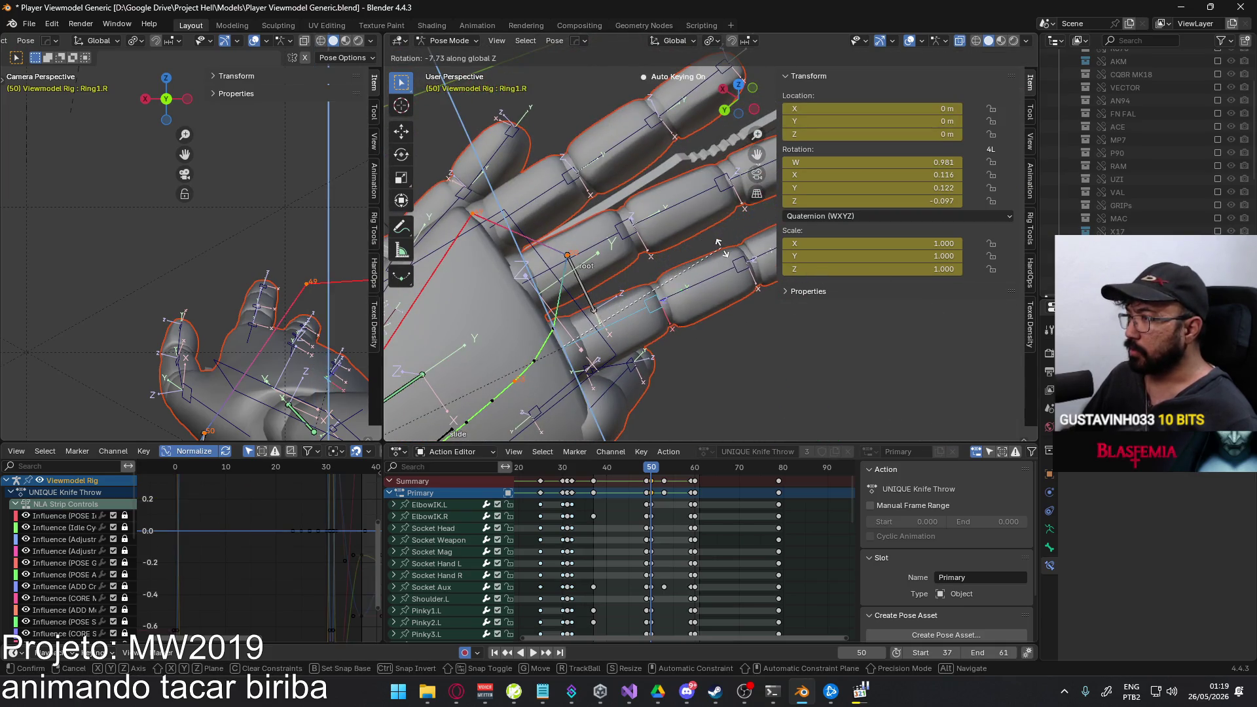
{"action": "left_click", "coordinate": [720, 244]}
{"action": "mouse_move", "coordinate": [721, 243]}
{"action": "middle_mouse_down"}
{"action": "mouse_move", "coordinate": [682, 213]}
{"action": "mouse_move", "coordinate": [673, 298]}
{"action": "mouse_move", "coordinate": [690, 139]}
{"action": "mouse_move", "coordinate": [668, 187]}
{"action": "middle_mouse_up"}
{"action": "key", "text": "r"}
{"action": "left_click", "coordinate": [686, 220]}
Move on to the pinky's base bone and give it a first bend.
{"action": "key", "text": "r"}
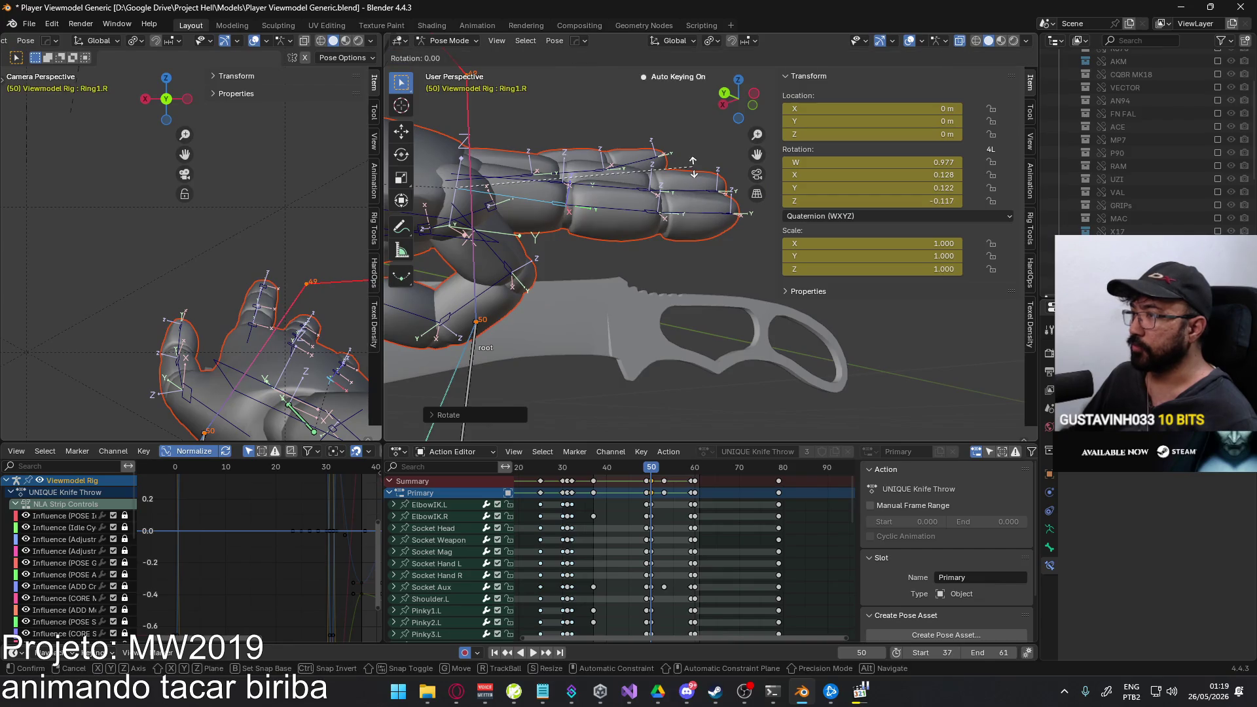
{"action": "left_click", "coordinate": [649, 206]}
{"action": "middle_click_drag", "start_coordinate": [498, 263], "coordinate": [675, 328]}
{"action": "key", "text": "r"}
{"action": "left_click", "coordinate": [695, 250]}
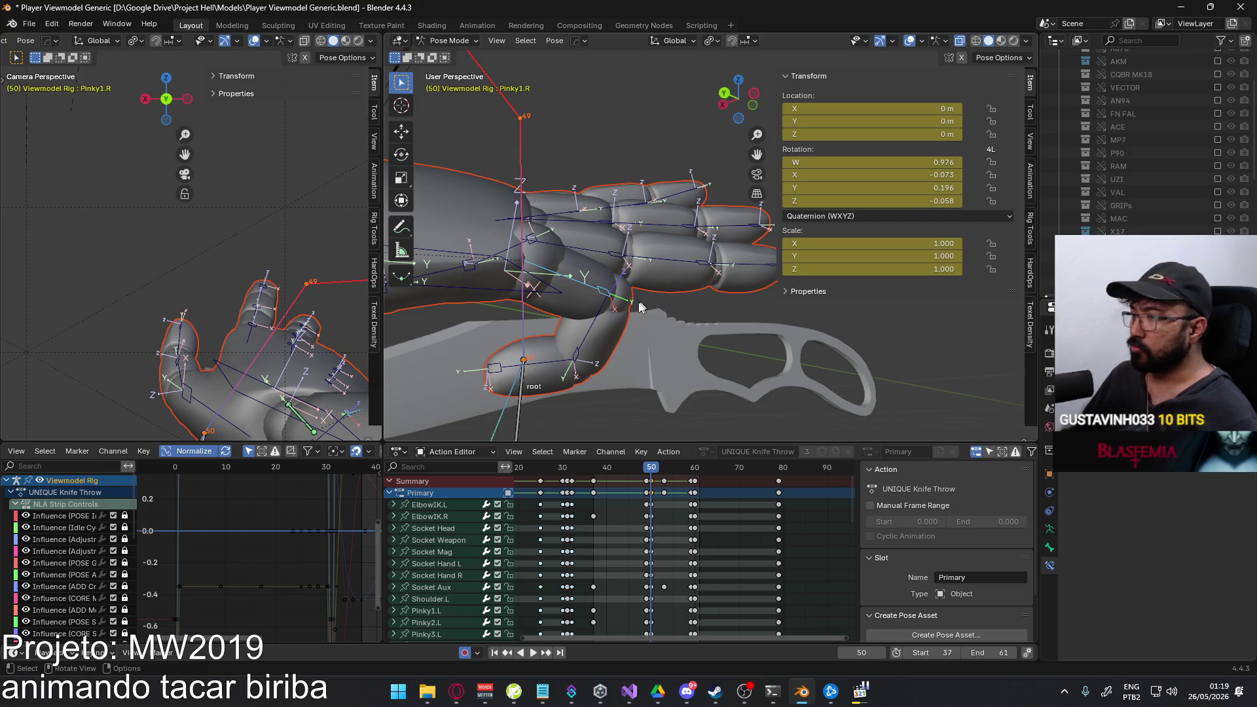
Bend the pinky's middle bone Pinky2.R in two passes.
{"action": "left_click", "coordinate": [589, 328]}
{"action": "key", "text": "r"}
{"action": "left_click", "coordinate": [668, 325]}
{"action": "mouse_move", "coordinate": [669, 324]}
{"action": "middle_mouse_down"}
{"action": "mouse_move", "coordinate": [617, 314]}
{"action": "mouse_move", "coordinate": [638, 325]}
{"action": "middle_mouse_up"}
{"action": "left_click", "coordinate": [584, 313]}
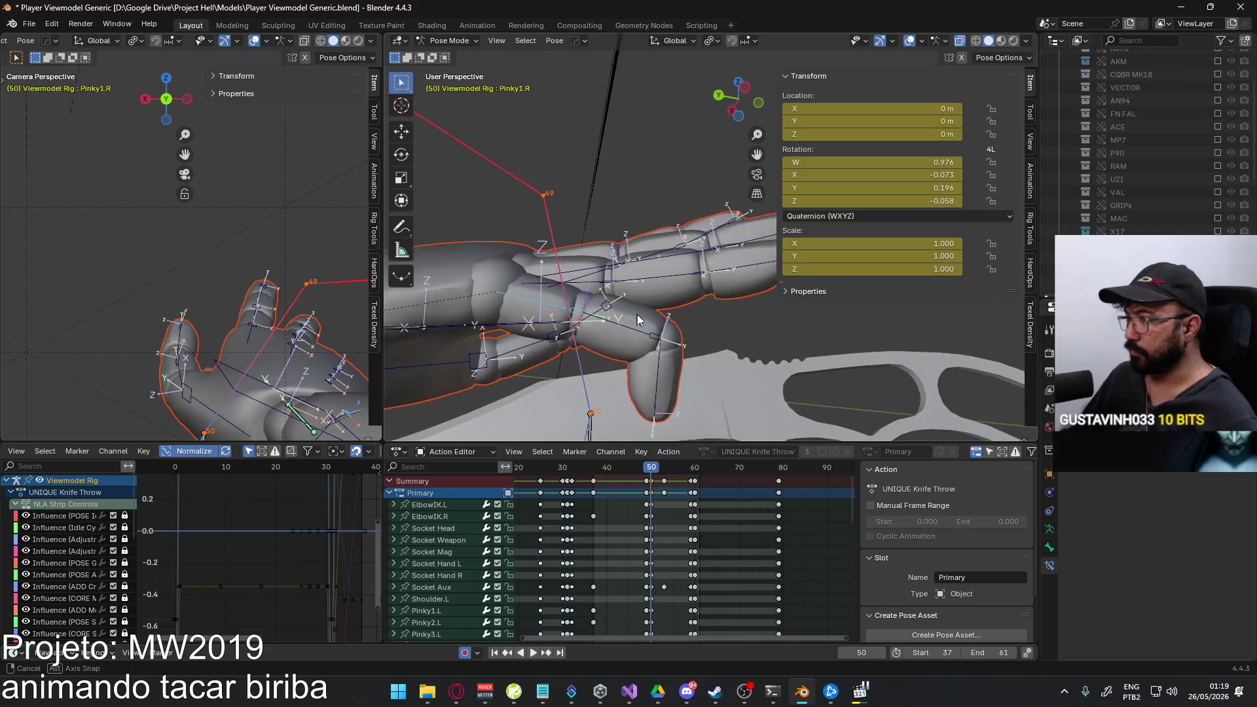
{"action": "left_click", "coordinate": [639, 325]}
{"action": "key", "text": "r"}
{"action": "left_click", "coordinate": [550, 315]}
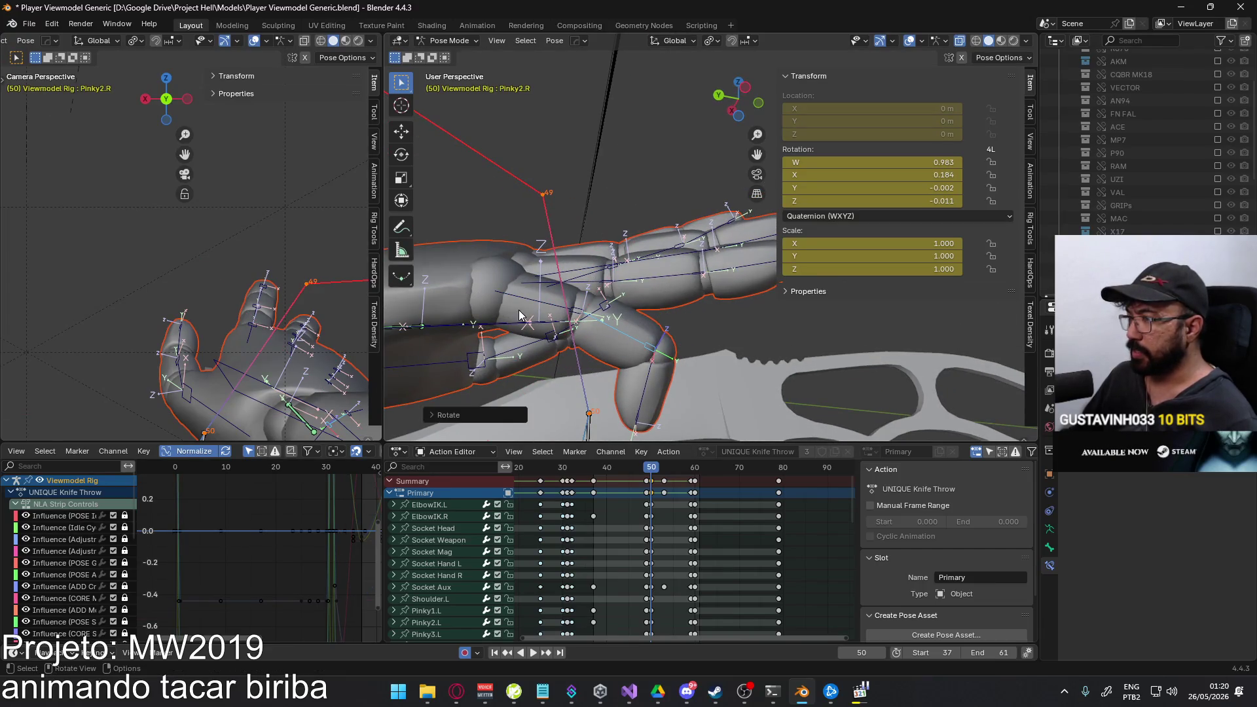
Curl the pinky tip Pinky3.R on local X over three small rotations.
{"action": "left_click", "coordinate": [649, 379]}
{"action": "key", "text": "r"}
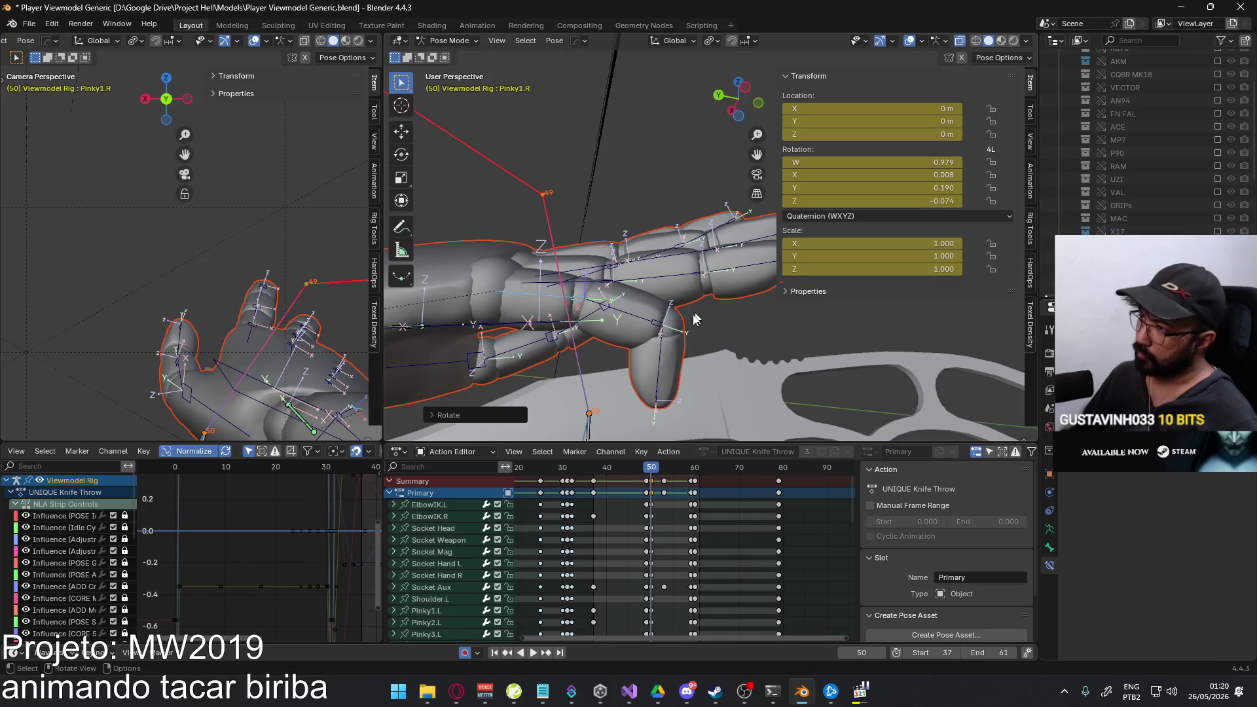
{"action": "key", "text": "x"}
{"action": "key", "text": "x"}
{"action": "left_click", "coordinate": [737, 270]}
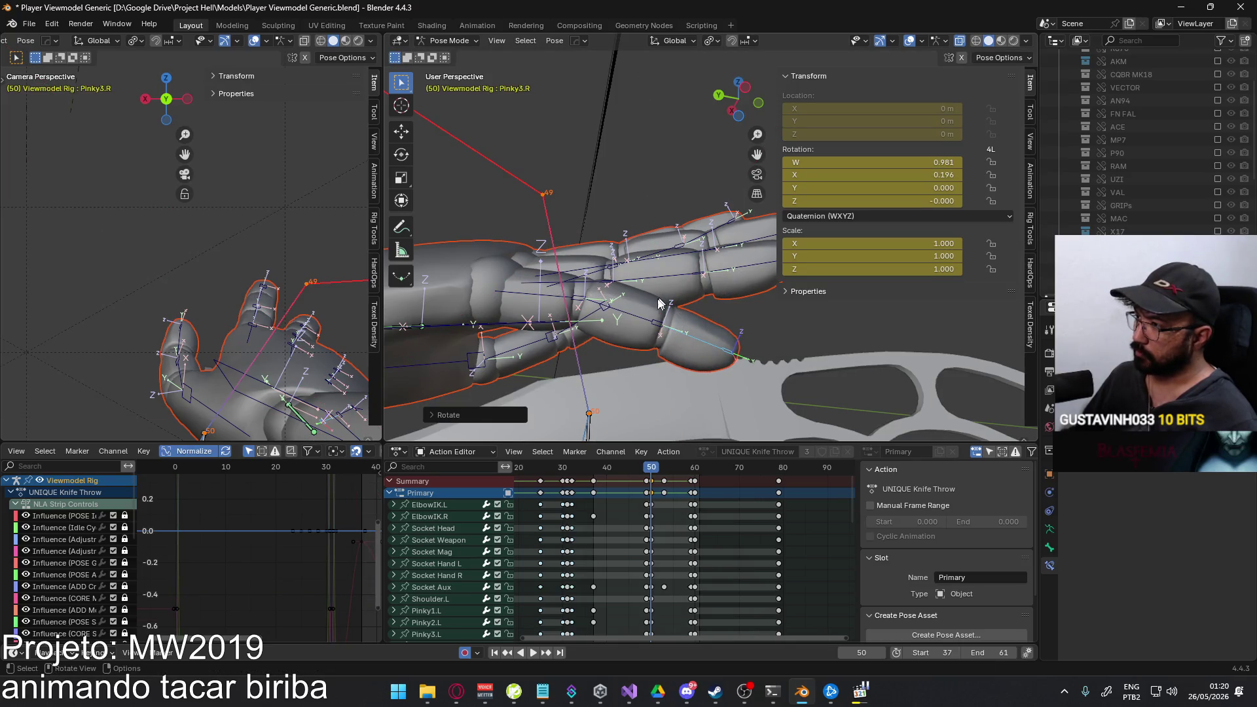
{"action": "key", "text": "r"}
{"action": "key", "text": "x"}
{"action": "key", "text": "x"}
{"action": "left_click", "coordinate": [687, 319]}
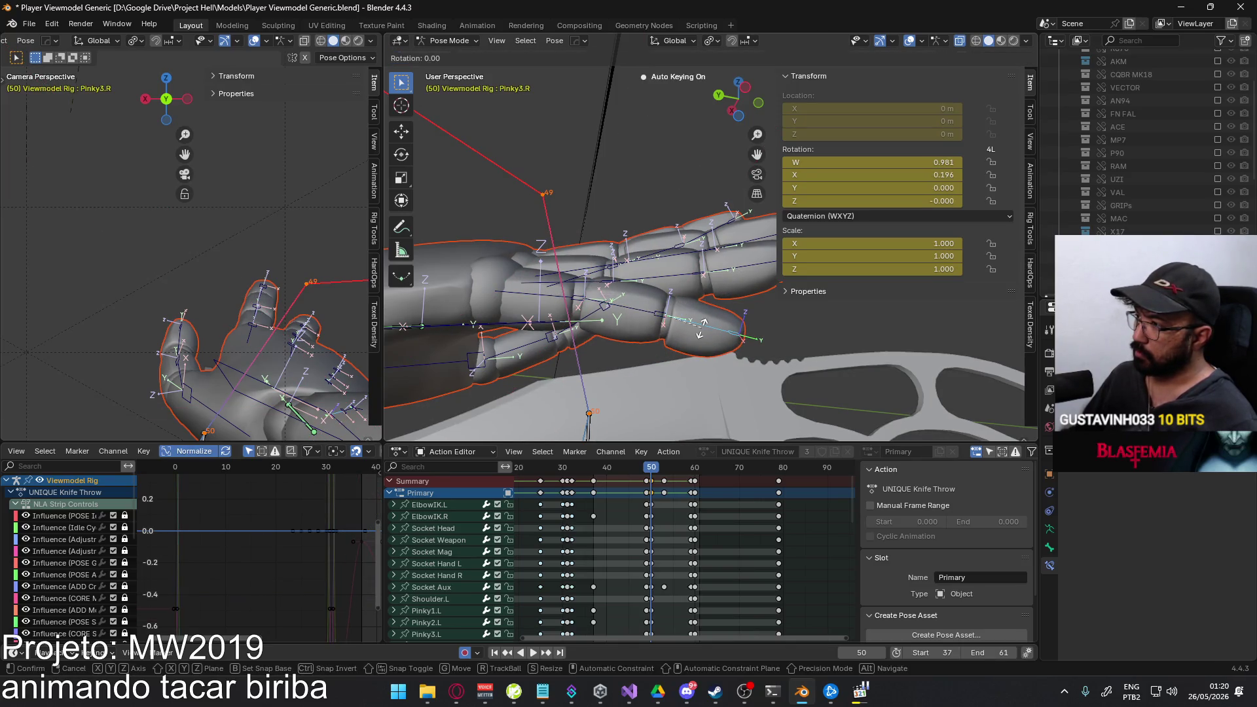
{"action": "key", "text": "r"}
{"action": "key", "text": "x"}
{"action": "key", "text": "x"}
{"action": "left_click", "coordinate": [707, 321]}
Rotate the pinky's middle bone on X and its base Pinky1.R on X to wrap the knife.
{"action": "left_click", "coordinate": [634, 315]}
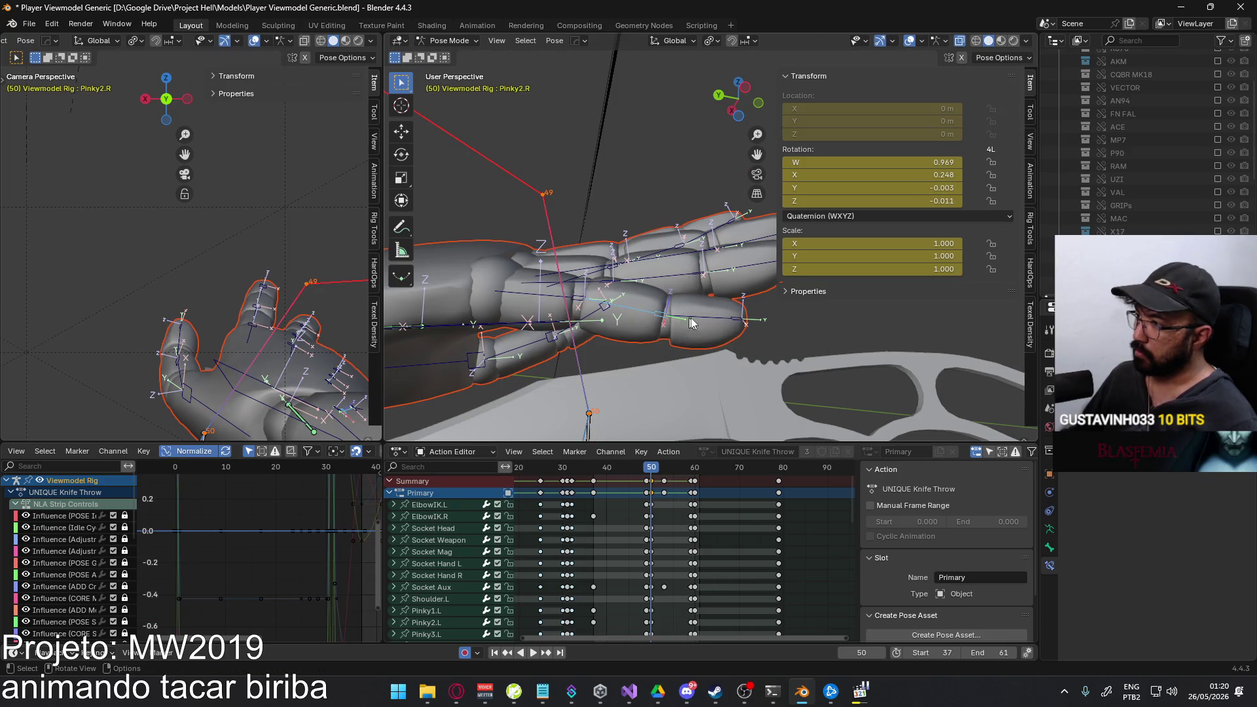
{"action": "key", "text": "r"}
{"action": "key", "text": "x"}
{"action": "left_click", "coordinate": [696, 319]}
{"action": "left_click", "coordinate": [590, 329]}
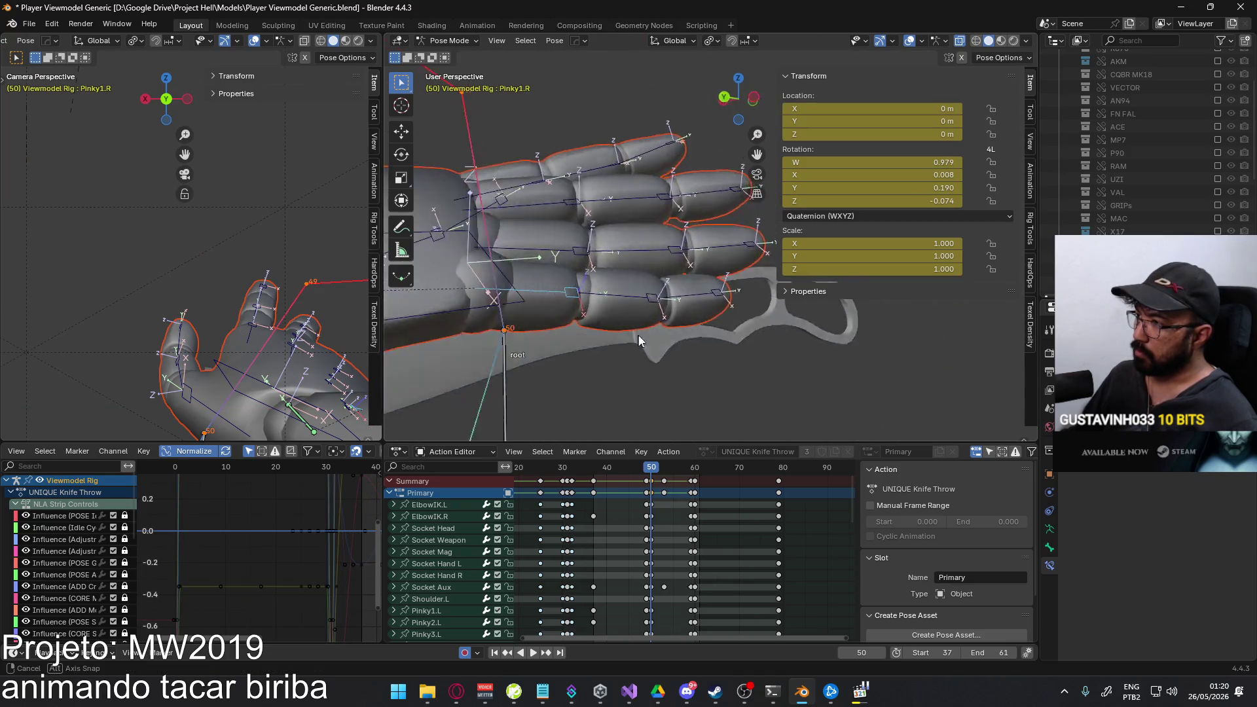
{"action": "middle_click_drag", "start_coordinate": [636, 334], "coordinate": [687, 413]}
{"action": "key", "text": "r"}
{"action": "key", "text": "x"}
{"action": "left_click", "coordinate": [648, 324]}
{"action": "mouse_move", "coordinate": [649, 325]}
{"action": "middle_mouse_down"}
{"action": "mouse_move", "coordinate": [633, 276]}
{"action": "mouse_move", "coordinate": [573, 288]}
{"action": "mouse_move", "coordinate": [613, 283]}
{"action": "middle_mouse_up"}
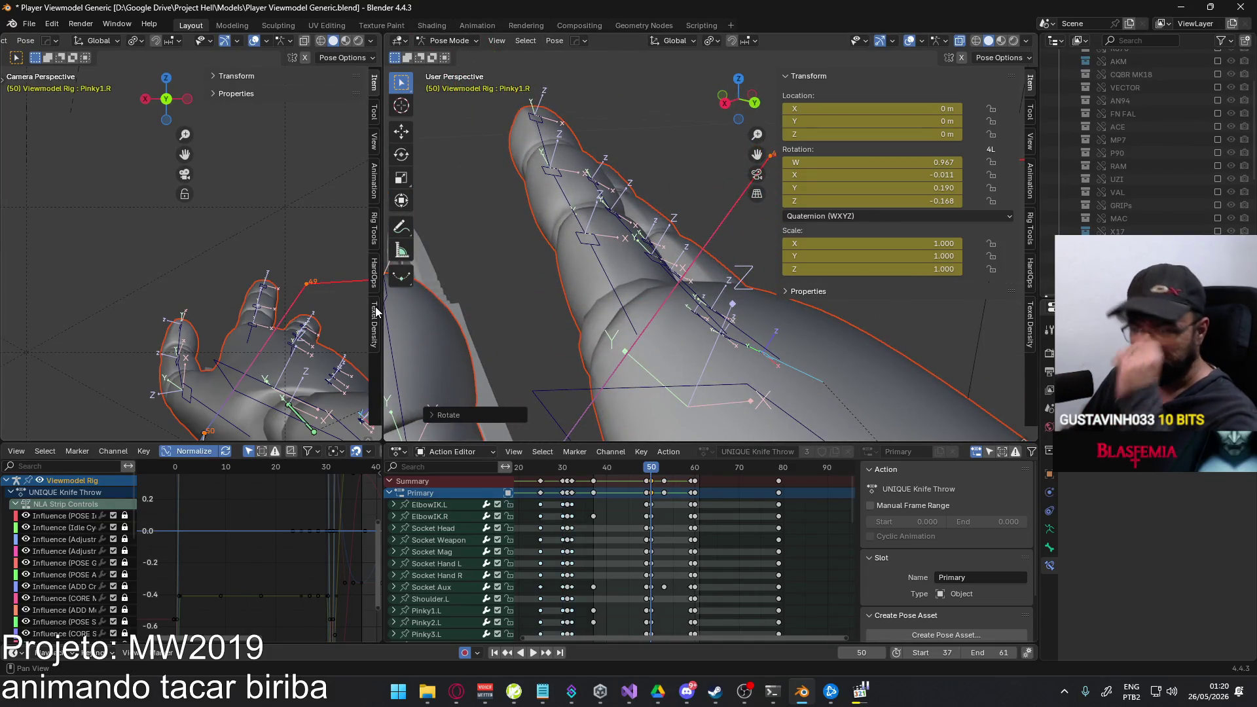
Rotate HandIK.R slightly around global Z at frame 50 and play back to review.
{"action": "middle_click_drag", "start_coordinate": [309, 274], "coordinate": [270, 239]}
{"action": "middle_click_drag", "start_coordinate": [550, 275], "coordinate": [690, 325]}
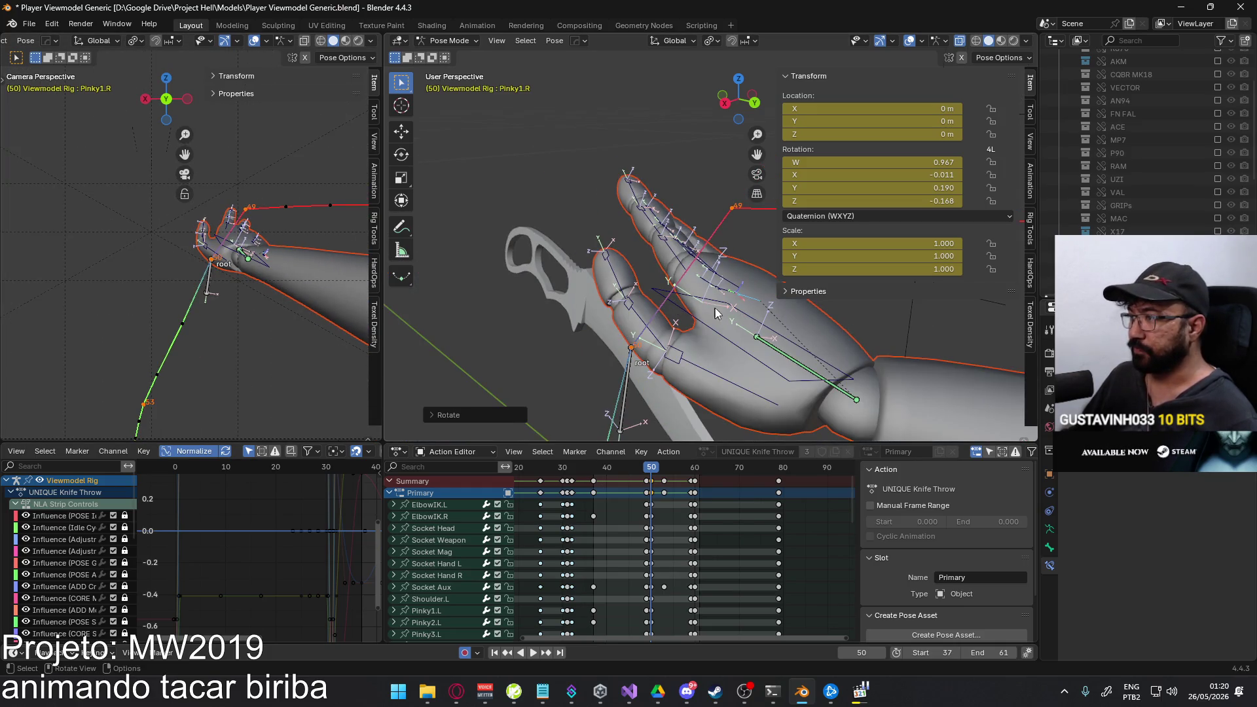
{"action": "left_click", "coordinate": [690, 324]}
{"action": "key", "text": "r"}
{"action": "key", "text": "z"}
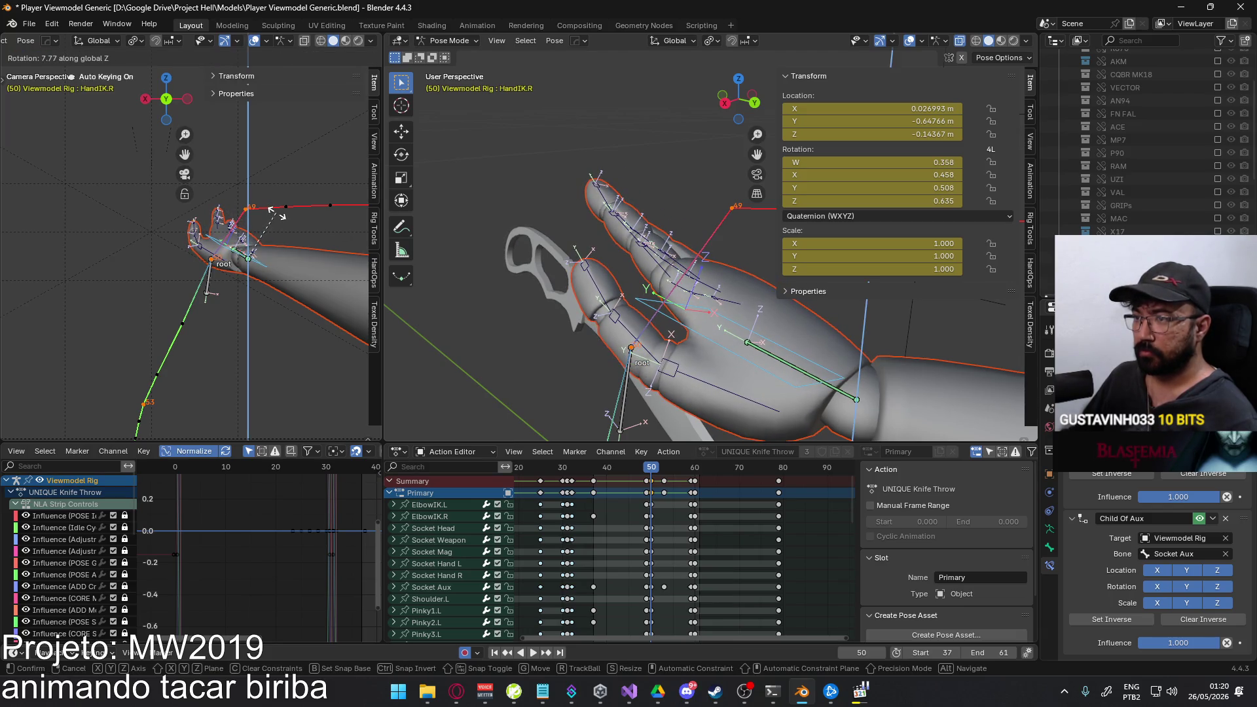
{"action": "left_click", "coordinate": [276, 212]}
{"action": "scroll", "coordinate": [233, 256], "scroll_direction": "down", "scroll_amount": 3}
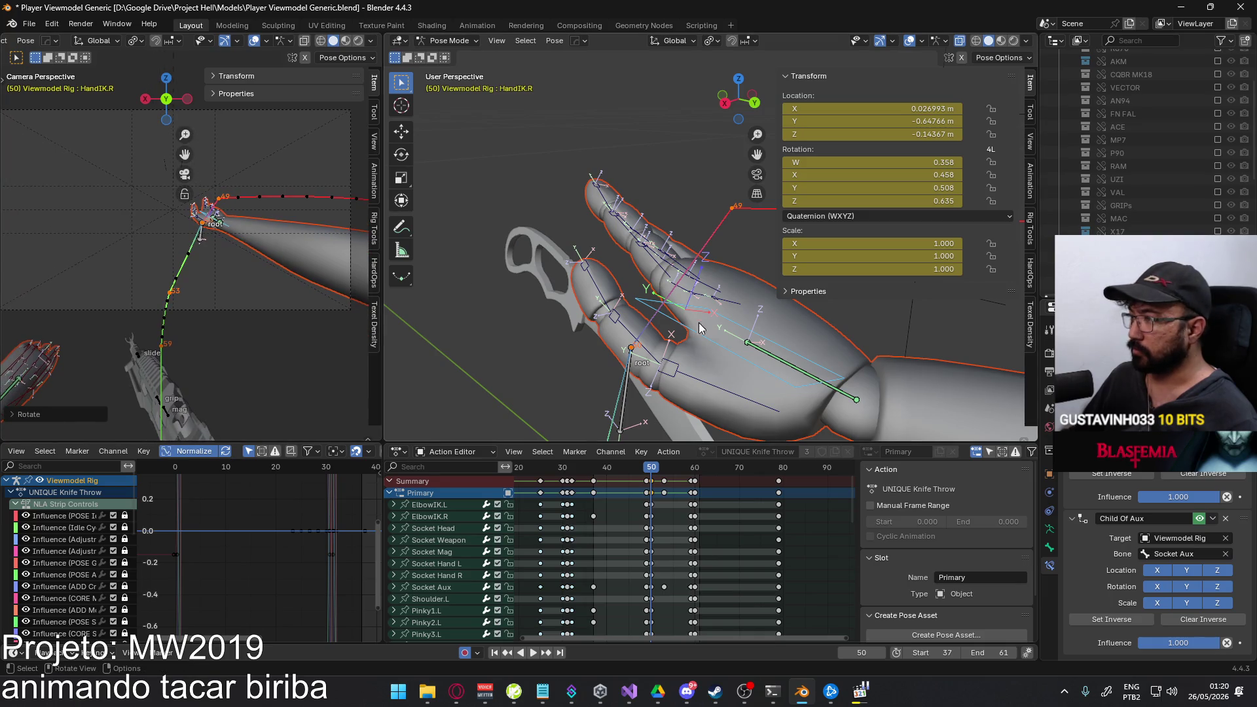
{"action": "key", "text": "shift+ctrl+space"}
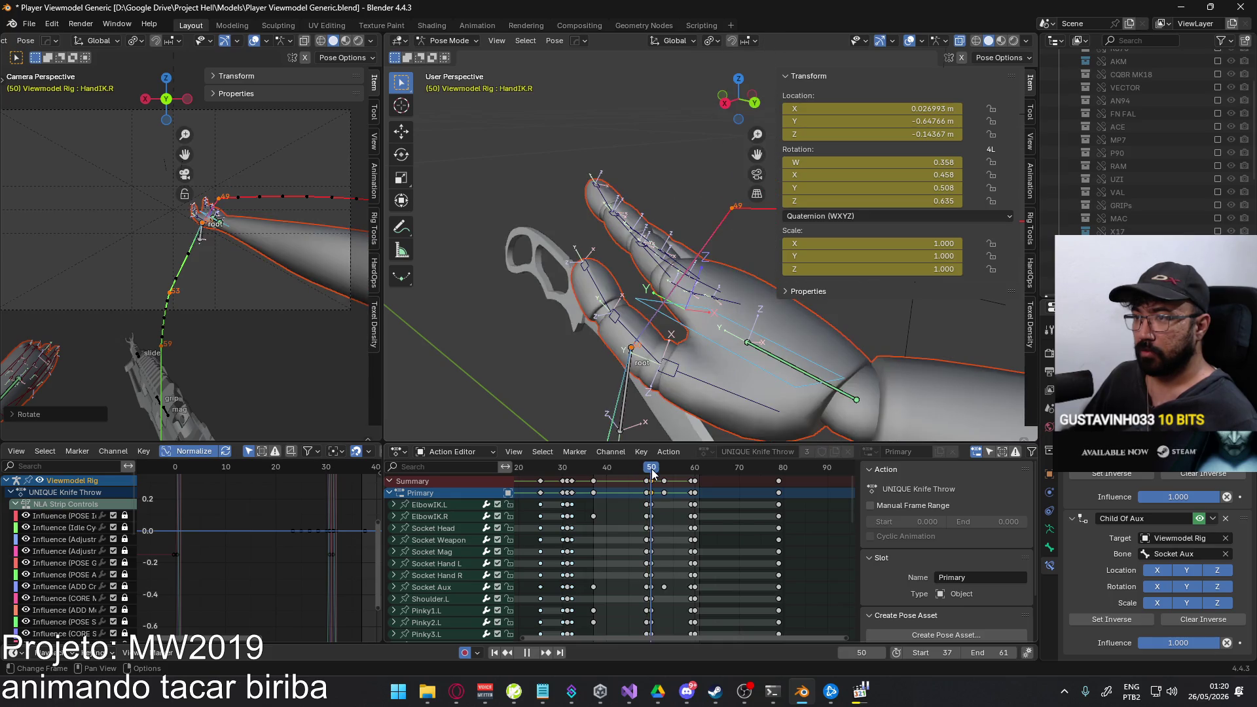
{"action": "scroll", "coordinate": [276, 258], "scroll_direction": "up", "scroll_amount": 3}
Move the Socket Aux bone down along global Z at frame 50 and play back.
{"action": "left_click", "coordinate": [217, 231]}
{"action": "key", "text": "g"}
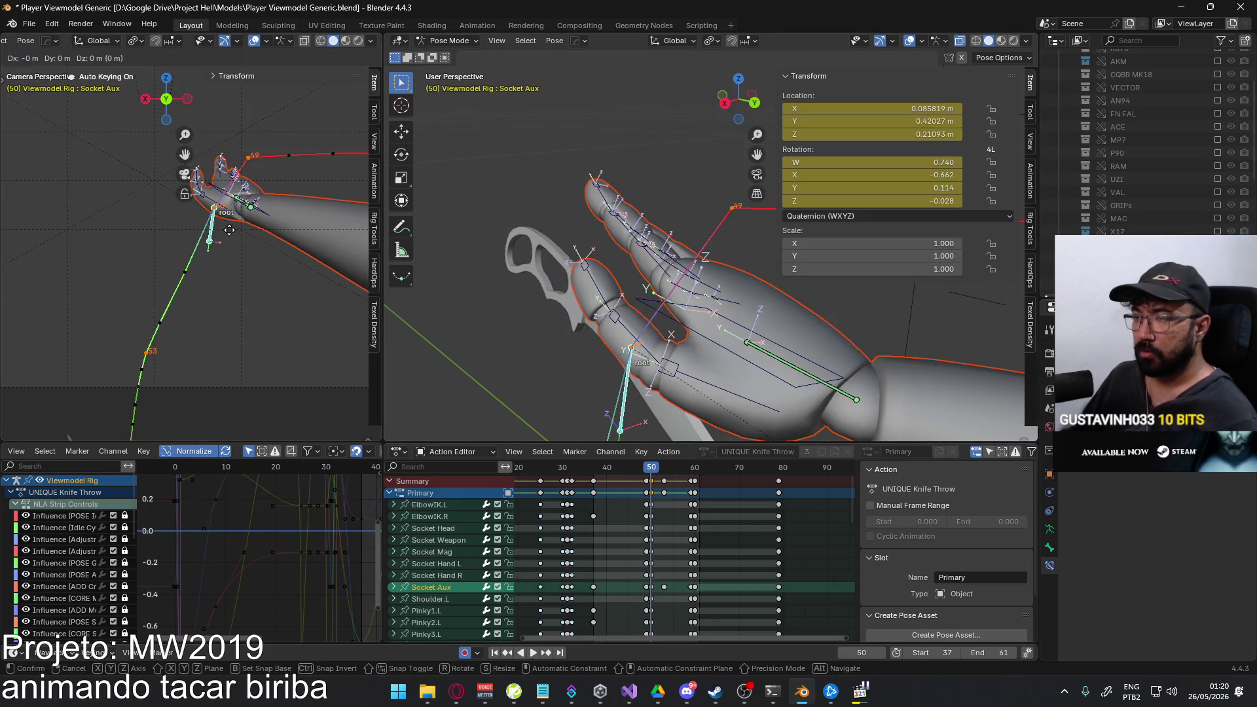
{"action": "key", "text": "z"}
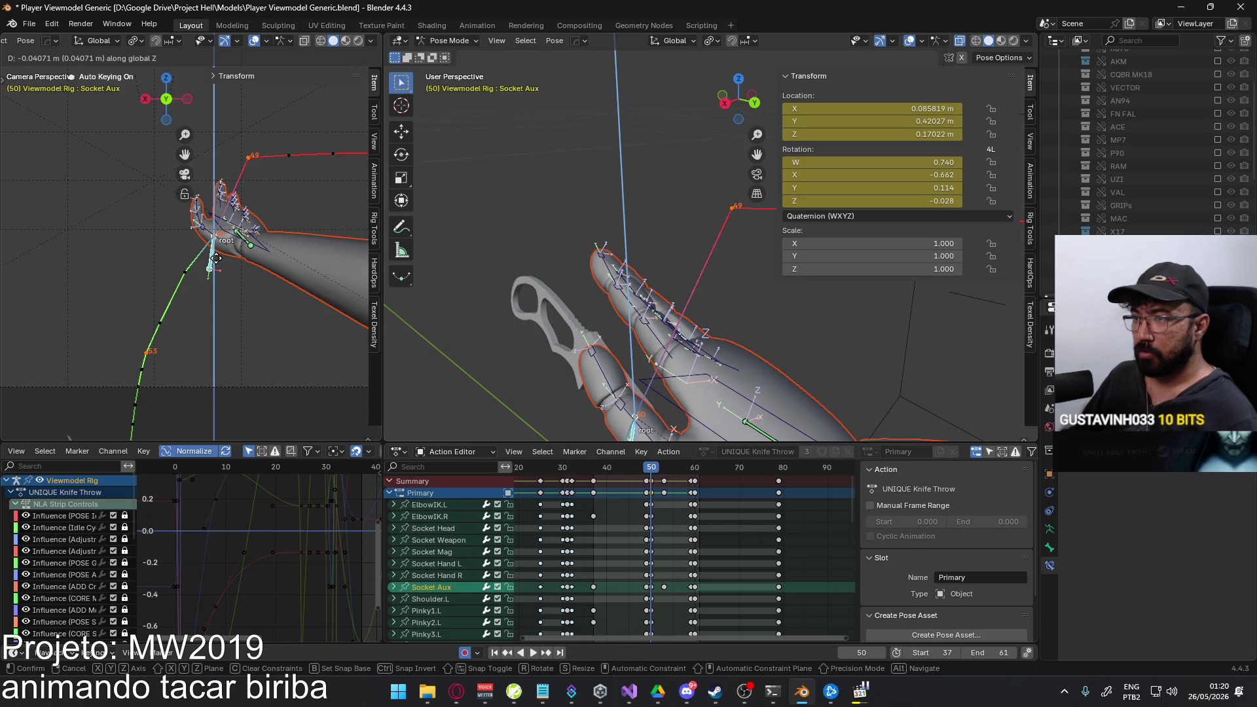
{"action": "left_click", "coordinate": [216, 257]}
{"action": "key", "text": "space"}
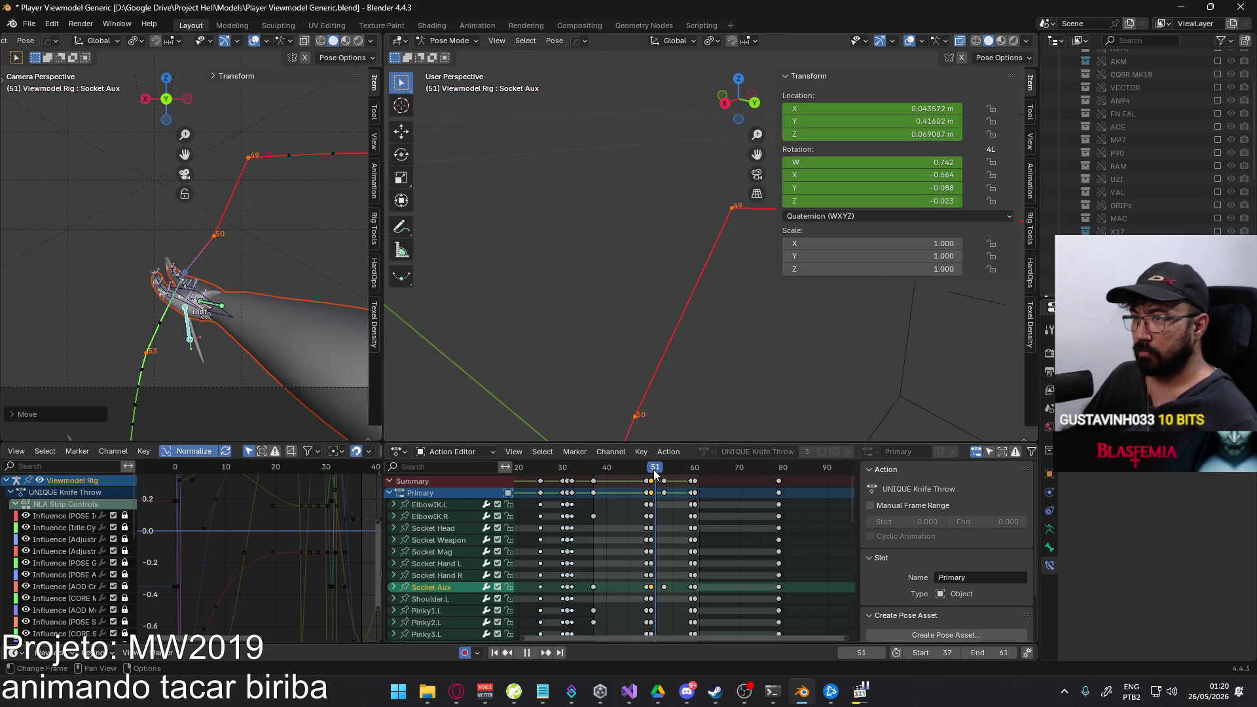
Paste the copied Socket Aux keyframe at frame 53, then select HandIK.R.
{"action": "left_click_drag", "start_coordinate": [651, 475], "coordinate": [651, 479]}
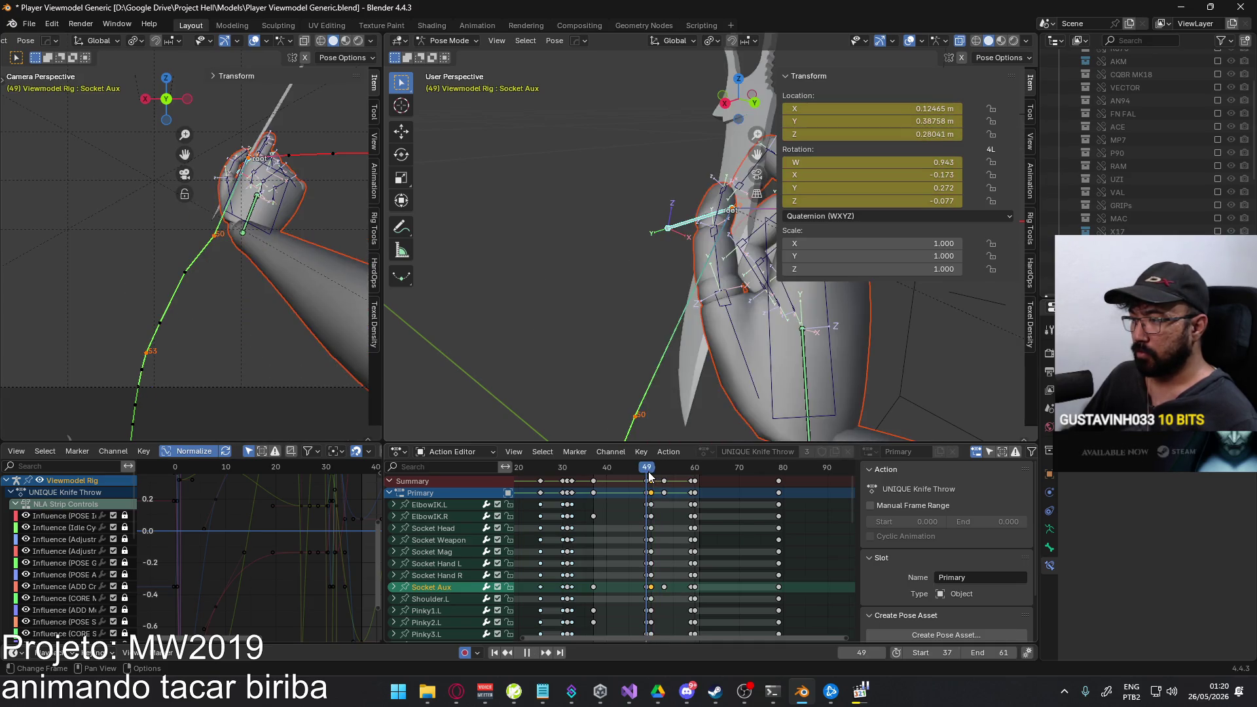
{"action": "left_click", "coordinate": [654, 590]}
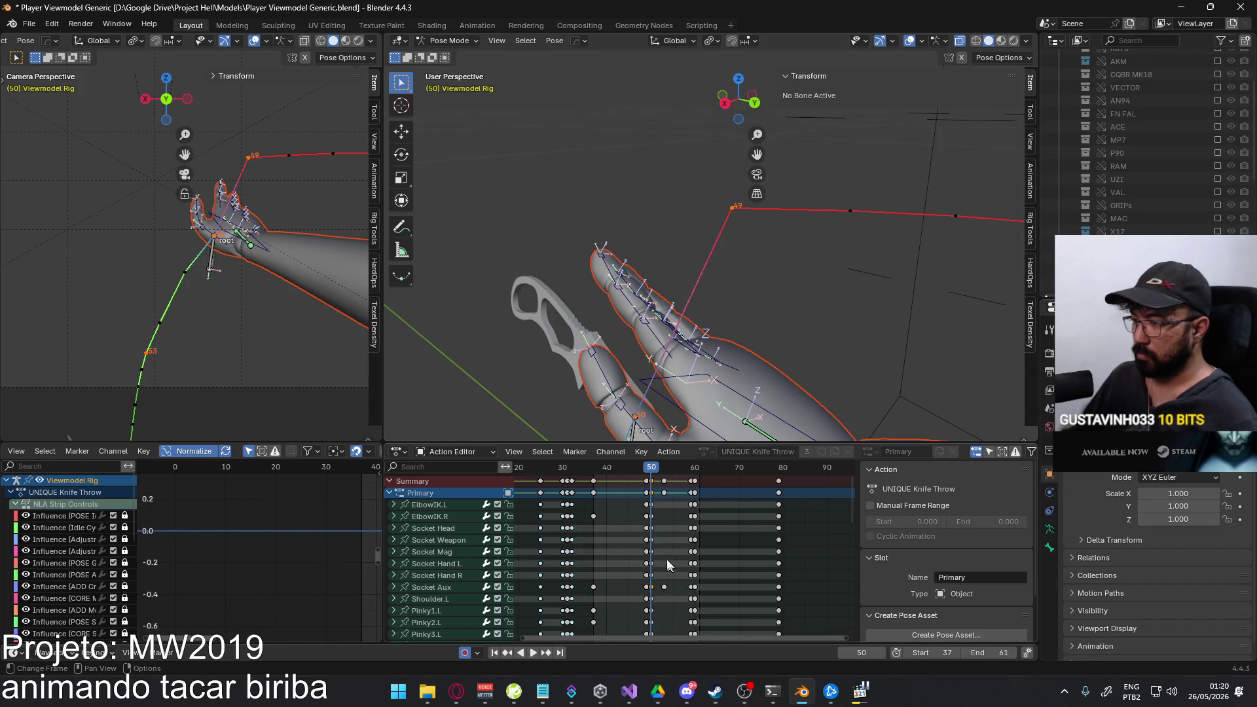
{"action": "left_click_drag", "start_coordinate": [653, 473], "coordinate": [662, 473]}
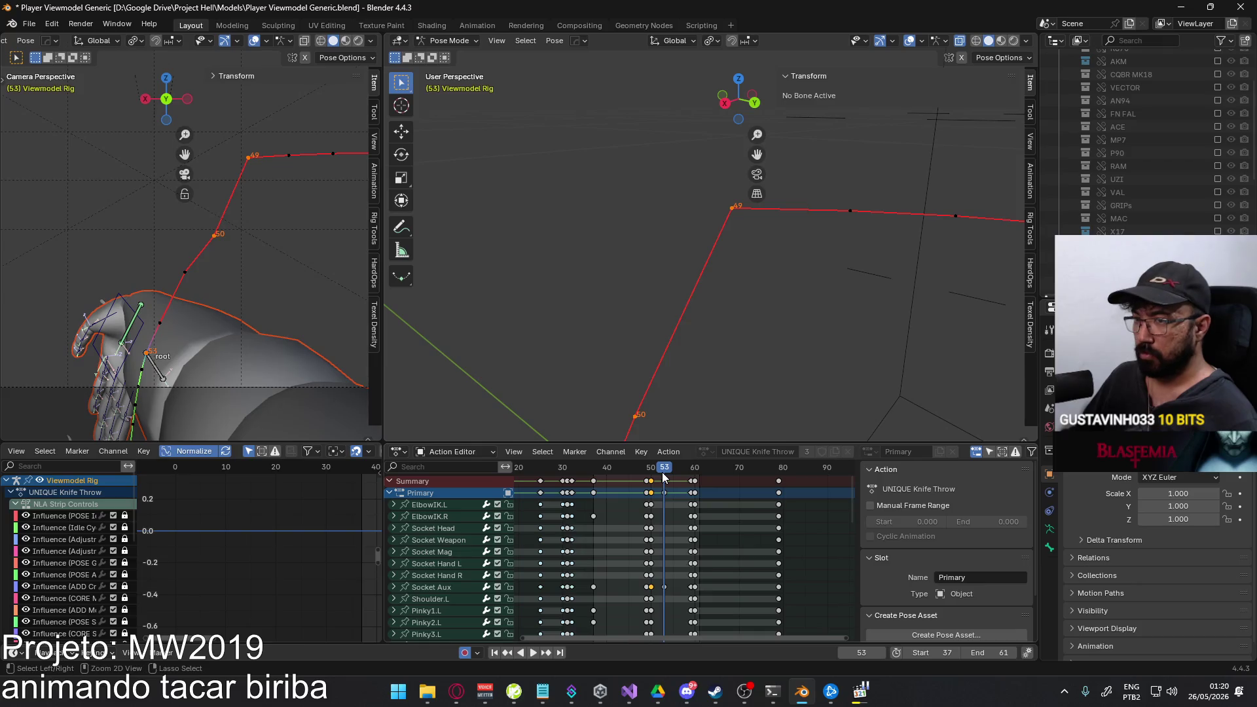
{"action": "key", "text": "ctrl+v"}
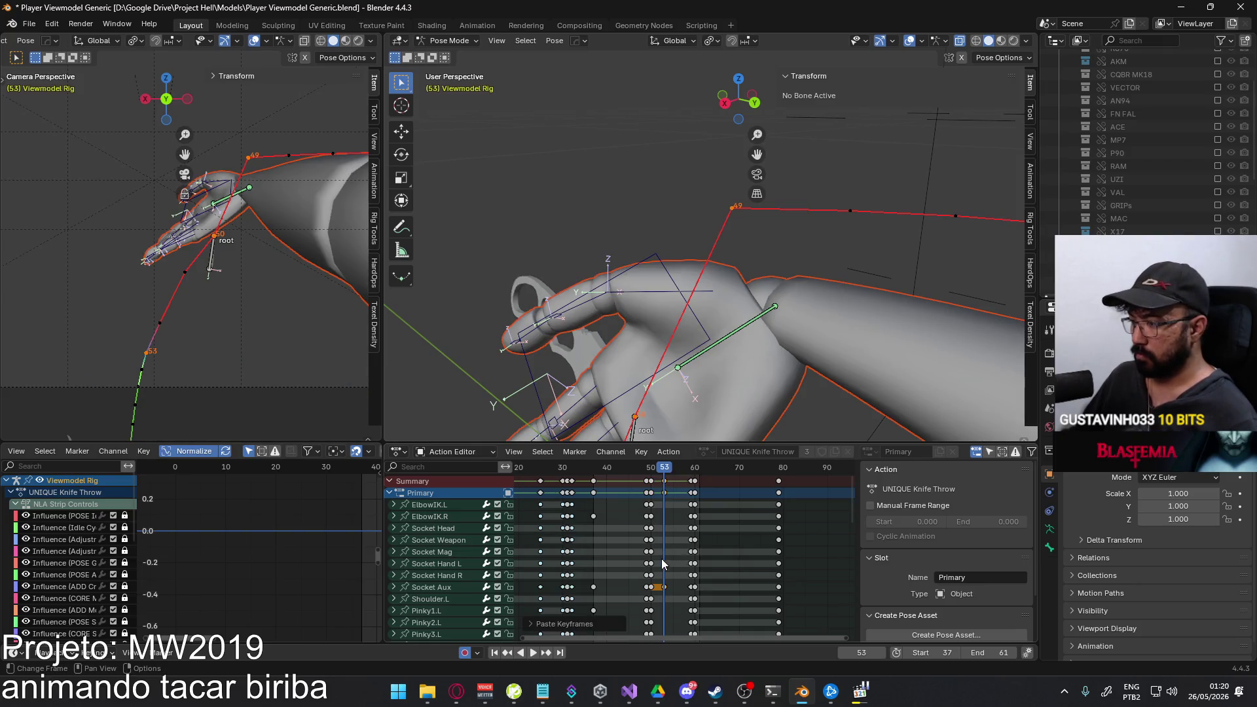
{"action": "scroll", "coordinate": [662, 557], "scroll_direction": "down", "scroll_amount": 2}
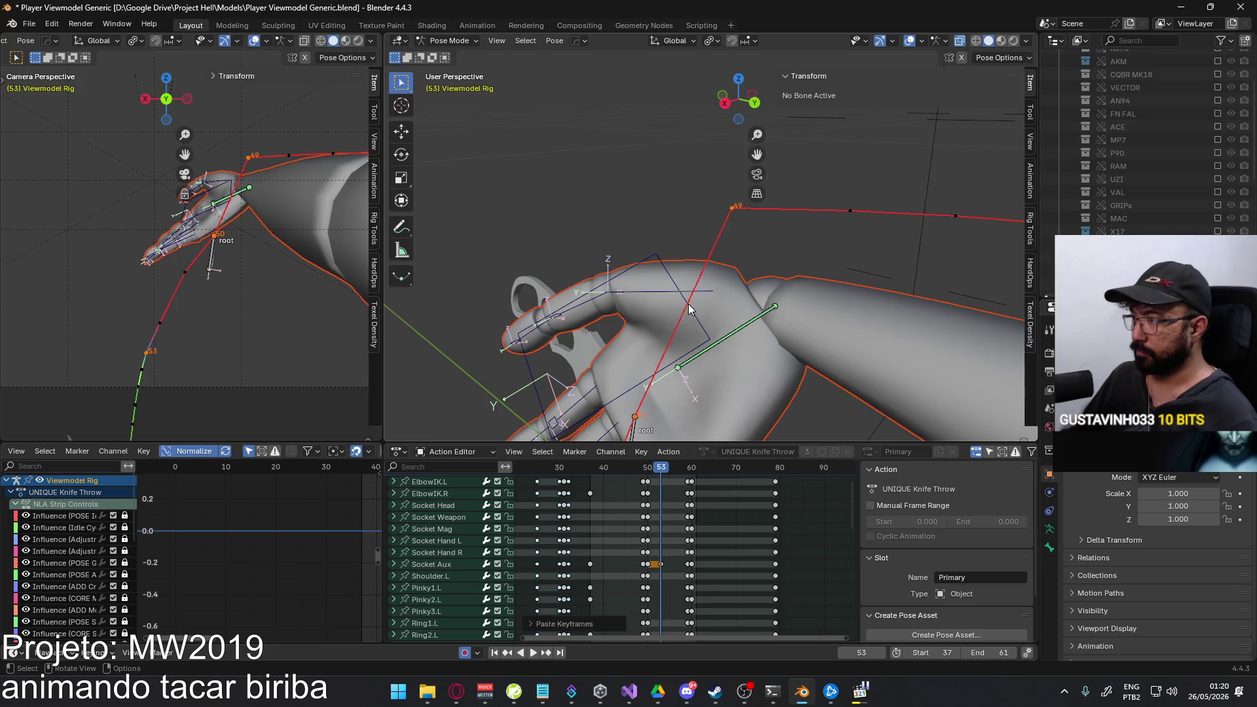
{"action": "left_click", "coordinate": [513, 399]}
{"action": "middle_click_drag", "start_coordinate": [637, 575], "coordinate": [649, 551]}
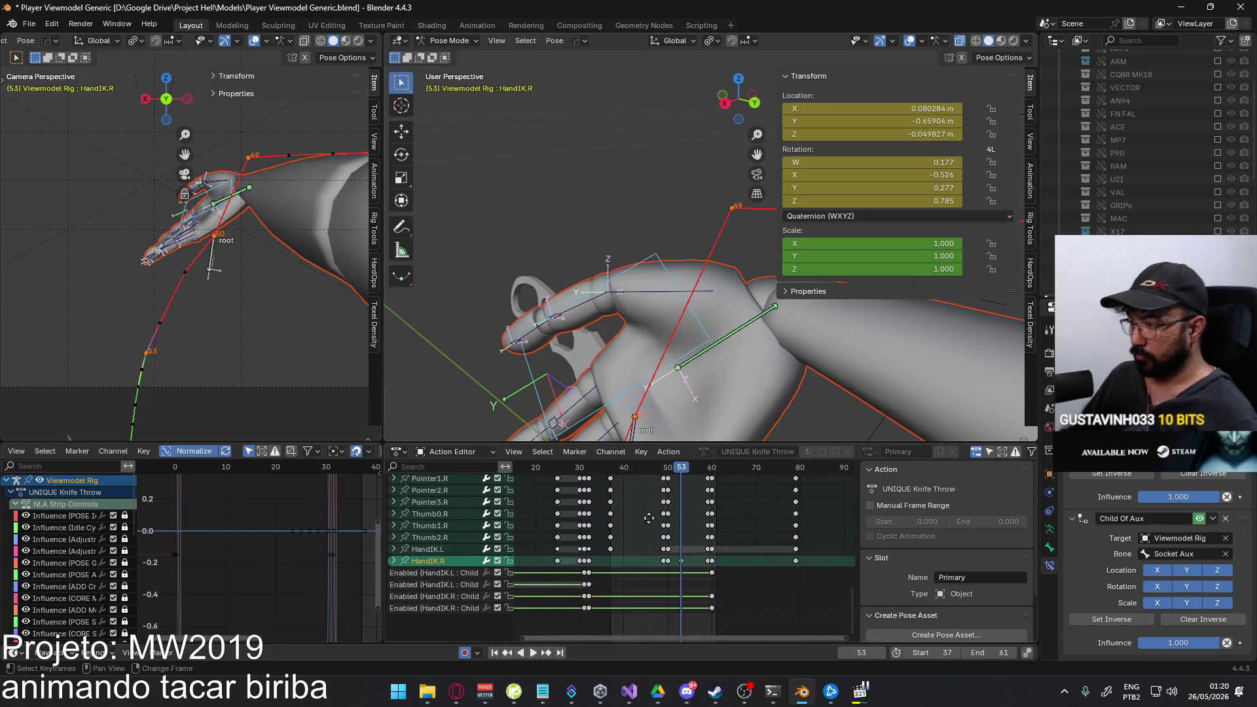
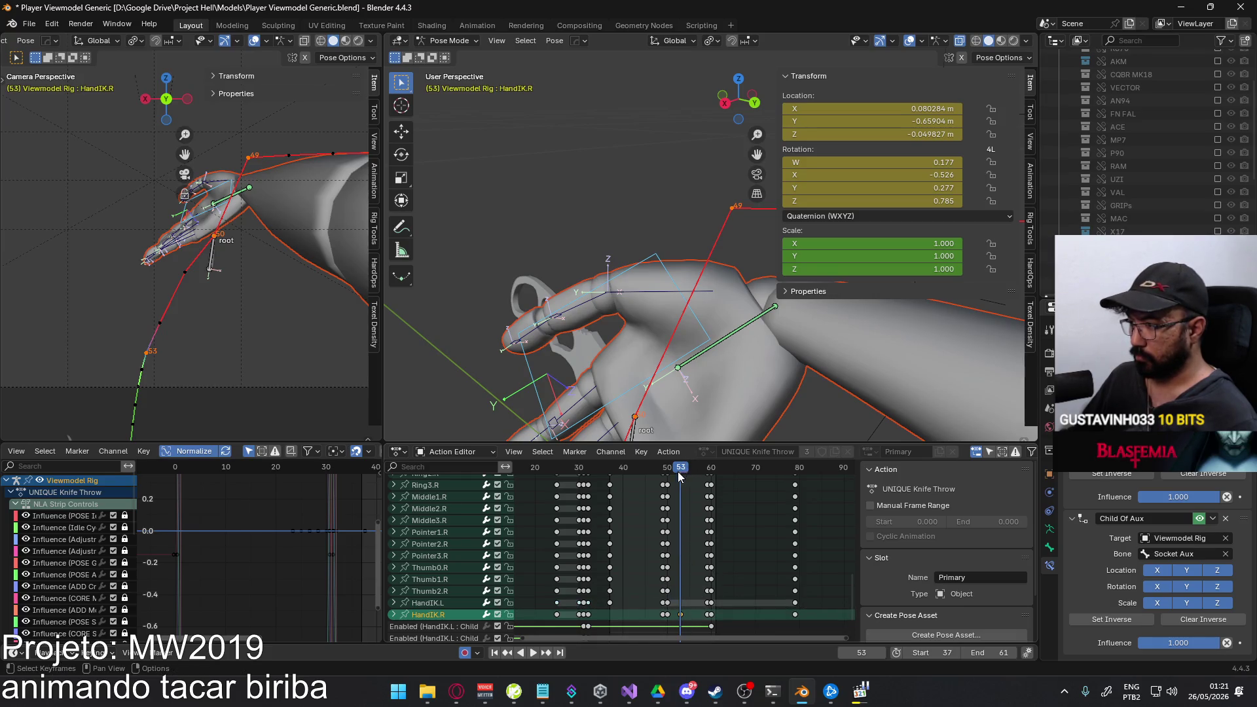
At frame 50, select the Middle1.R–Thumb2.R and Pinky/Ring finger keys and copy them.
{"action": "left_click_drag", "start_coordinate": [680, 477], "coordinate": [668, 476]}
{"action": "left_click", "coordinate": [668, 610]}
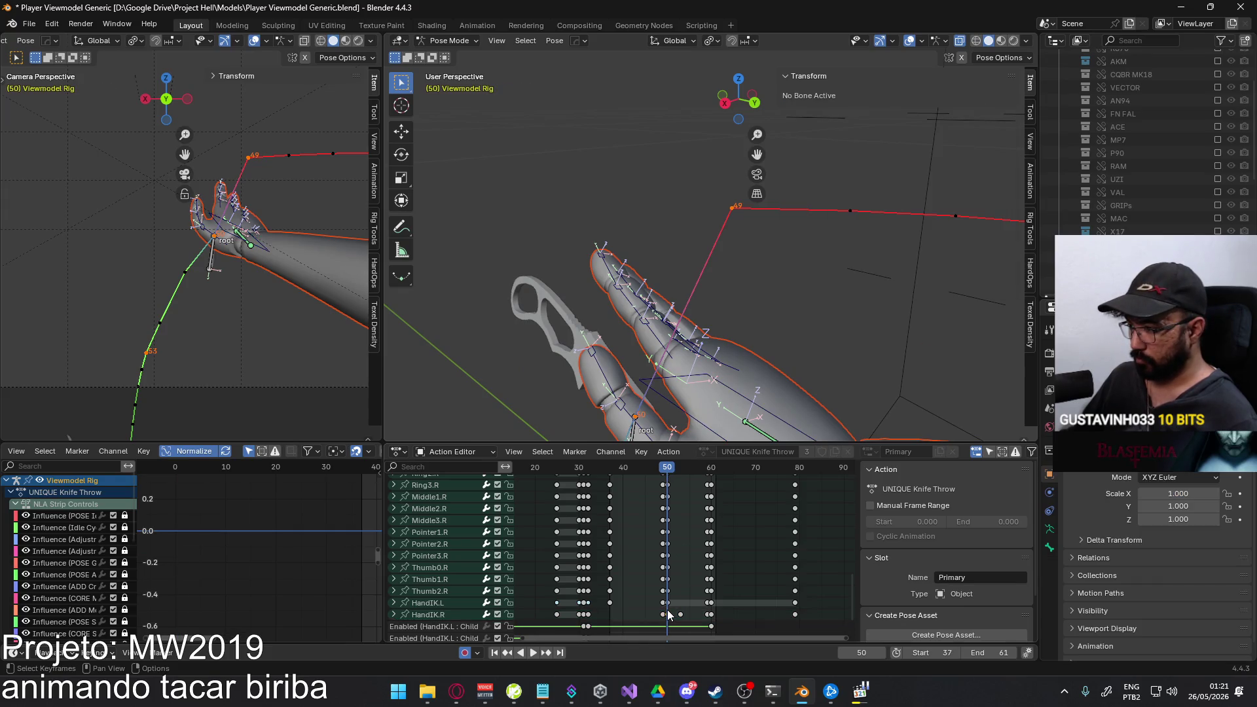
{"action": "left_click", "coordinate": [440, 593], "text": "shift"}
{"action": "left_click_drag", "start_coordinate": [439, 595], "coordinate": [467, 508], "text": "shift"}
{"action": "scroll", "coordinate": [461, 509], "scroll_direction": "up", "scroll_amount": 3}
{"action": "key", "text": "b"}
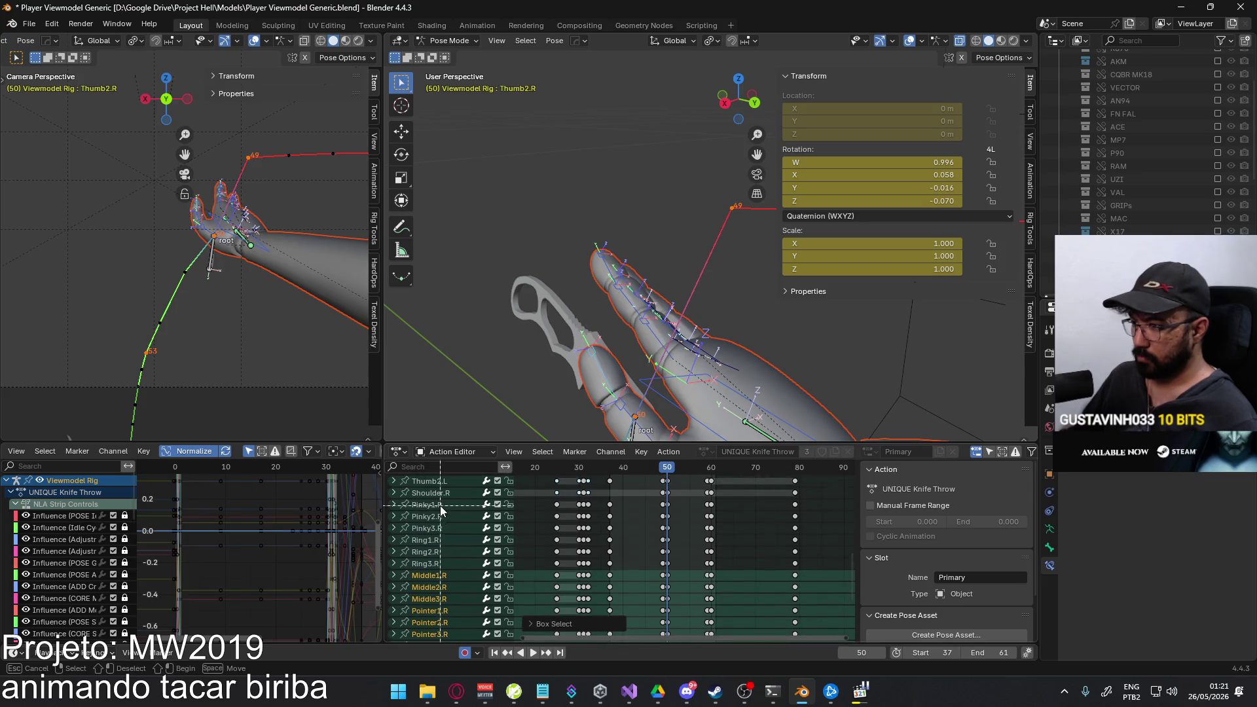
{"action": "left_click_drag", "start_coordinate": [427, 583], "coordinate": [429, 587]}
{"action": "mouse_move", "coordinate": [678, 507]}
{"action": "left_mouse_down"}
{"action": "mouse_move", "coordinate": [666, 548]}
{"action": "mouse_move", "coordinate": [677, 595]}
{"action": "left_mouse_up"}
{"action": "scroll", "coordinate": [666, 575], "scroll_direction": "down", "scroll_amount": 5}
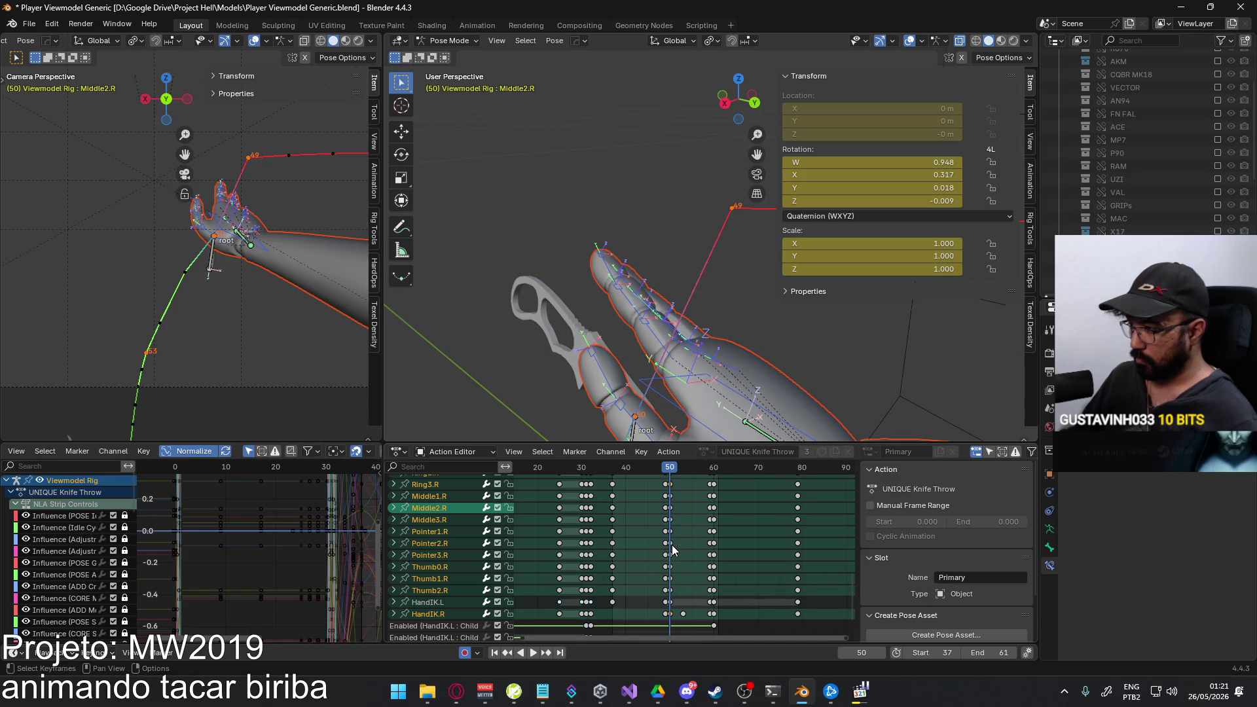
{"action": "left_click_drag", "start_coordinate": [670, 551], "coordinate": [667, 639]}
{"action": "scroll", "coordinate": [674, 579], "scroll_direction": "up", "scroll_amount": 3}
{"action": "right_click", "coordinate": [672, 508]}
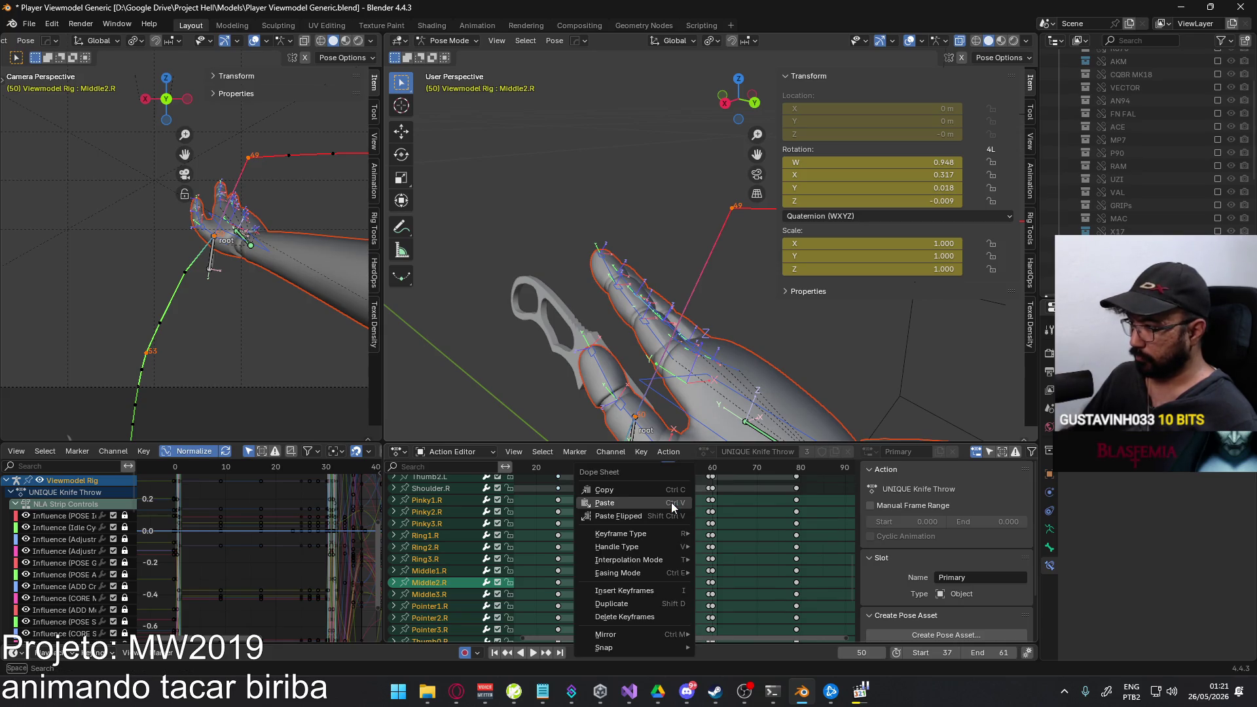
{"action": "left_click", "coordinate": [663, 493]}
Move to frame 53, paste the copied finger pose onto the hand, then pick Socket Aux.
{"action": "left_click_drag", "start_coordinate": [670, 470], "coordinate": [691, 471]}
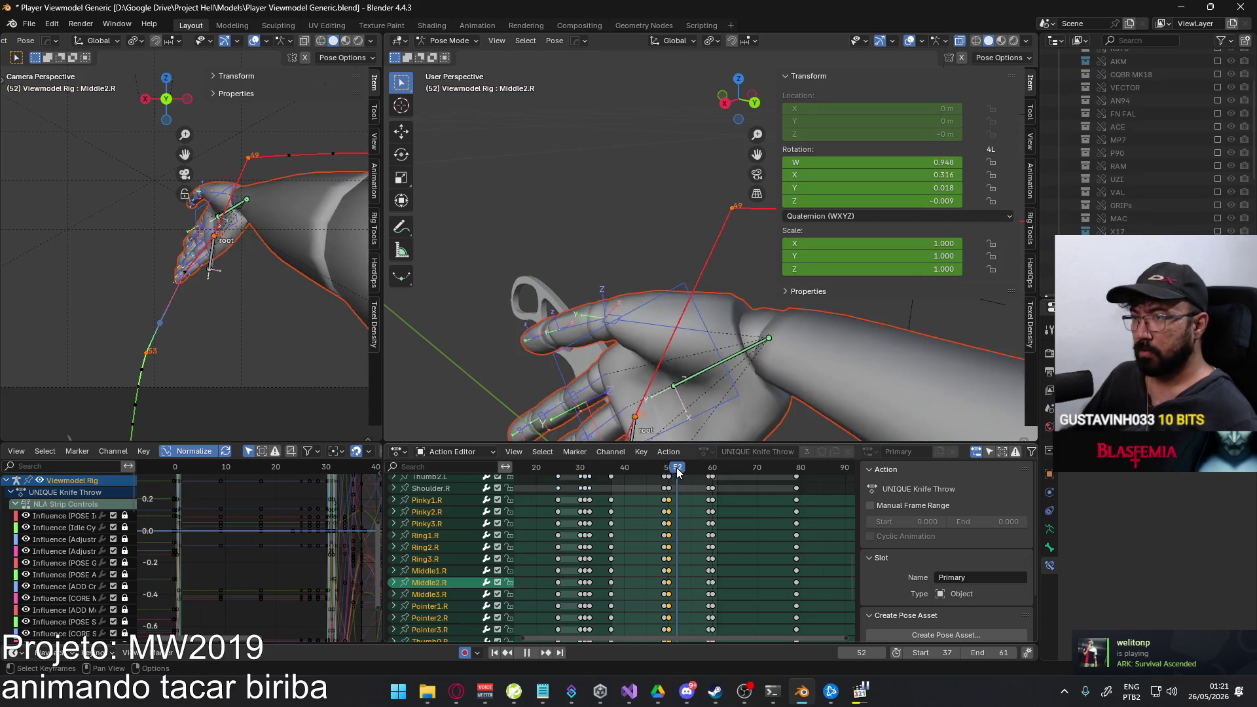
{"action": "scroll", "coordinate": [709, 503], "scroll_direction": "up", "scroll_amount": 3}
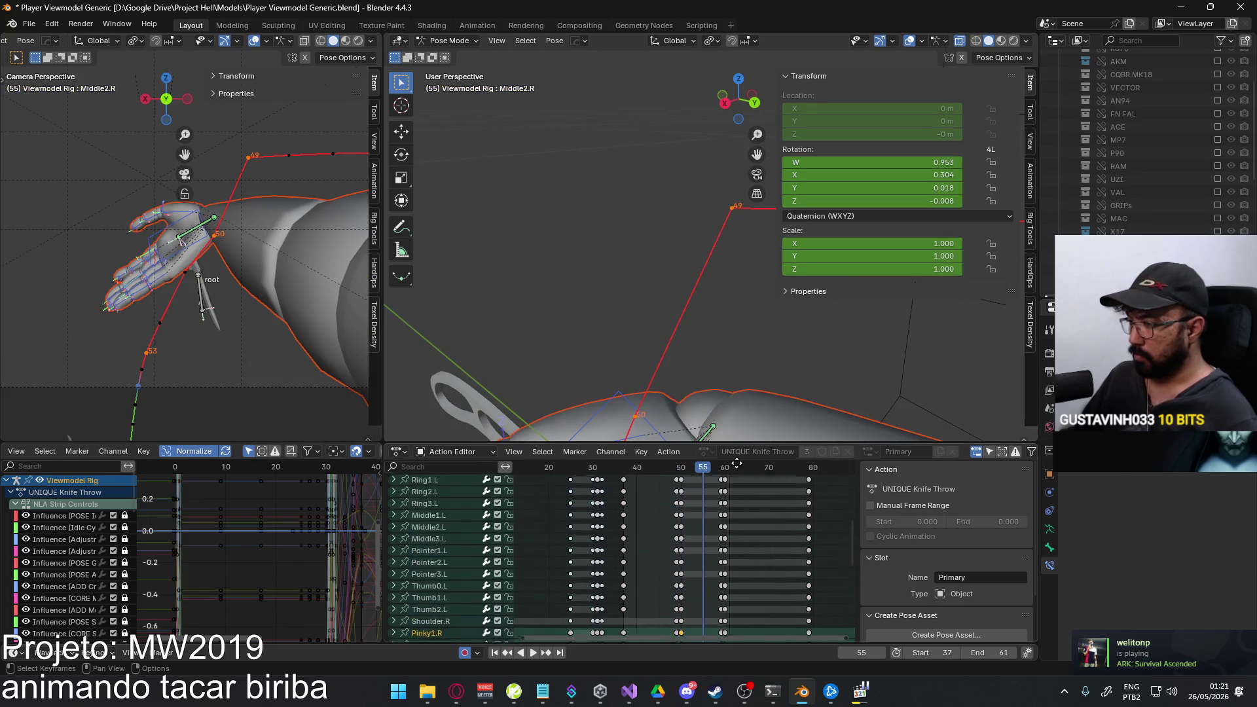
{"action": "scroll", "coordinate": [709, 503], "scroll_direction": "up", "scroll_amount": 3}
{"action": "scroll", "coordinate": [710, 503], "scroll_direction": "up", "scroll_amount": 2}
{"action": "left_click_drag", "start_coordinate": [691, 470], "coordinate": [683, 476]}
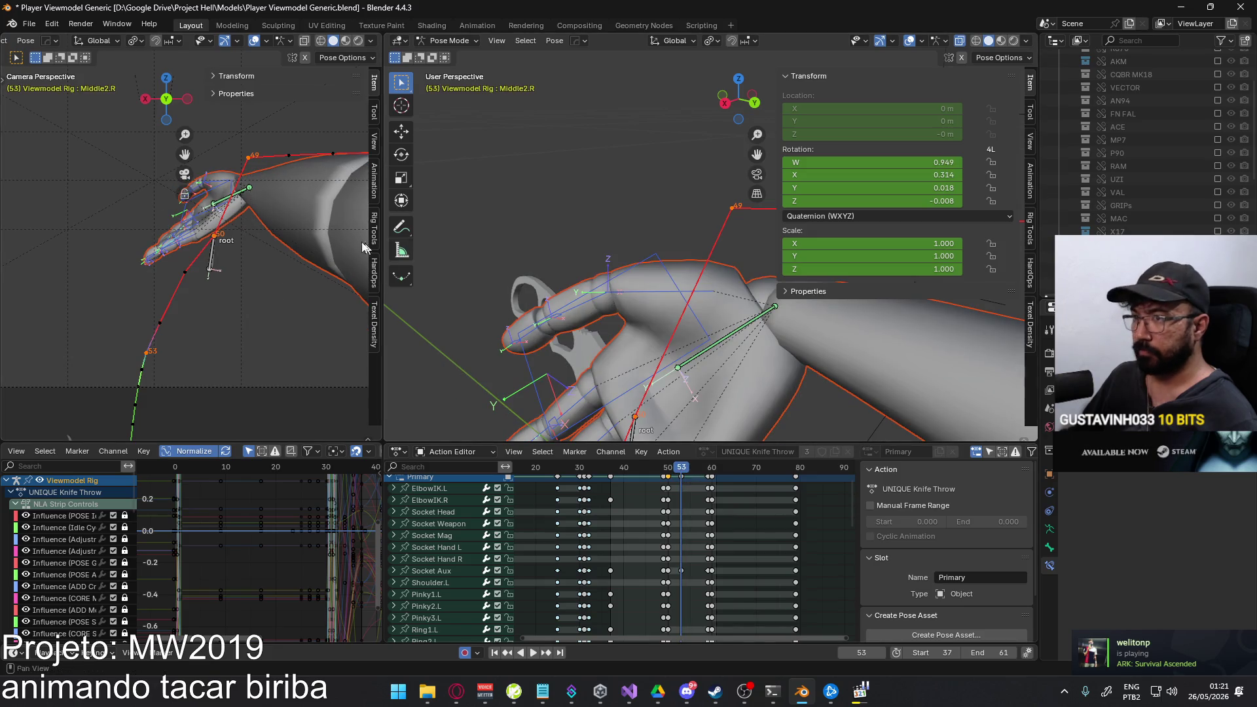
{"action": "right_click", "coordinate": [221, 207]}
{"action": "left_click", "coordinate": [222, 207]}
{"action": "mouse_move", "coordinate": [575, 377]}
{"action": "middle_mouse_down"}
{"action": "mouse_move", "coordinate": [557, 324]}
{"action": "mouse_move", "coordinate": [530, 324]}
{"action": "mouse_move", "coordinate": [631, 286]}
{"action": "middle_mouse_up"}
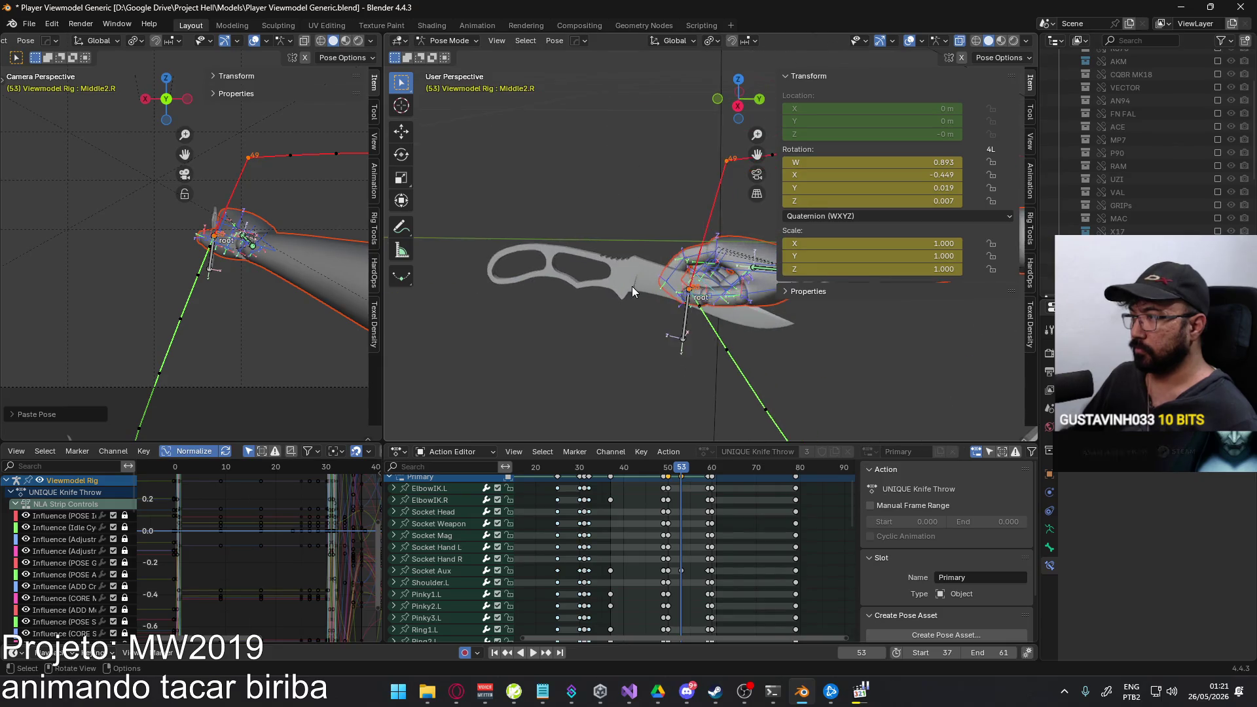
{"action": "left_click", "coordinate": [689, 310]}
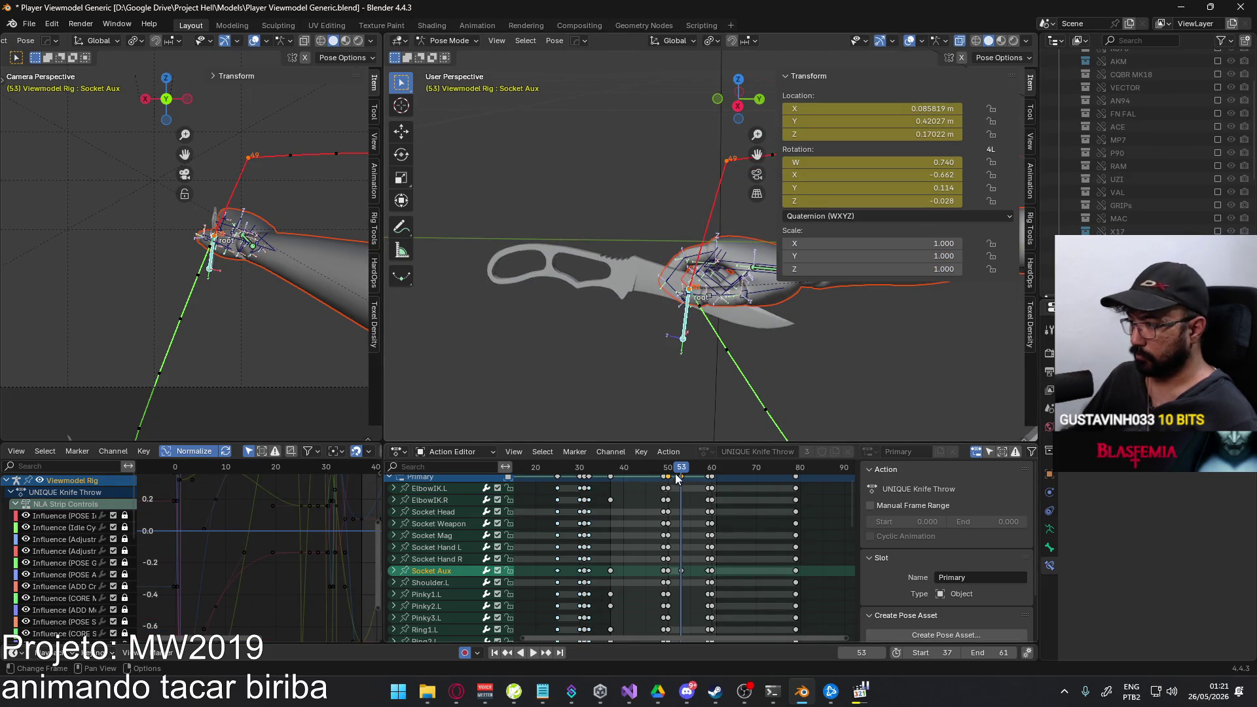
After checking the game reference, rotate Socket Aux twice from a top-down view at frame 53.
{"action": "left_click_drag", "start_coordinate": [682, 473], "coordinate": [682, 472]}
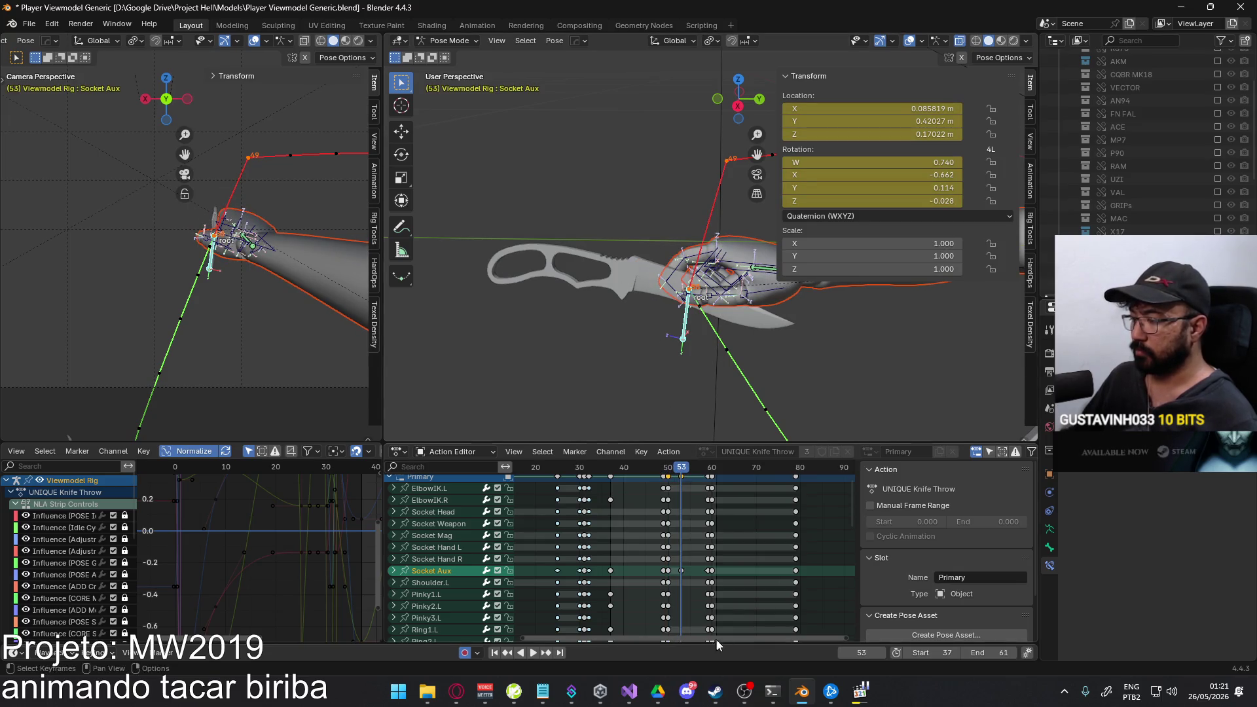
{"action": "key", "text": "alt+Tab"}
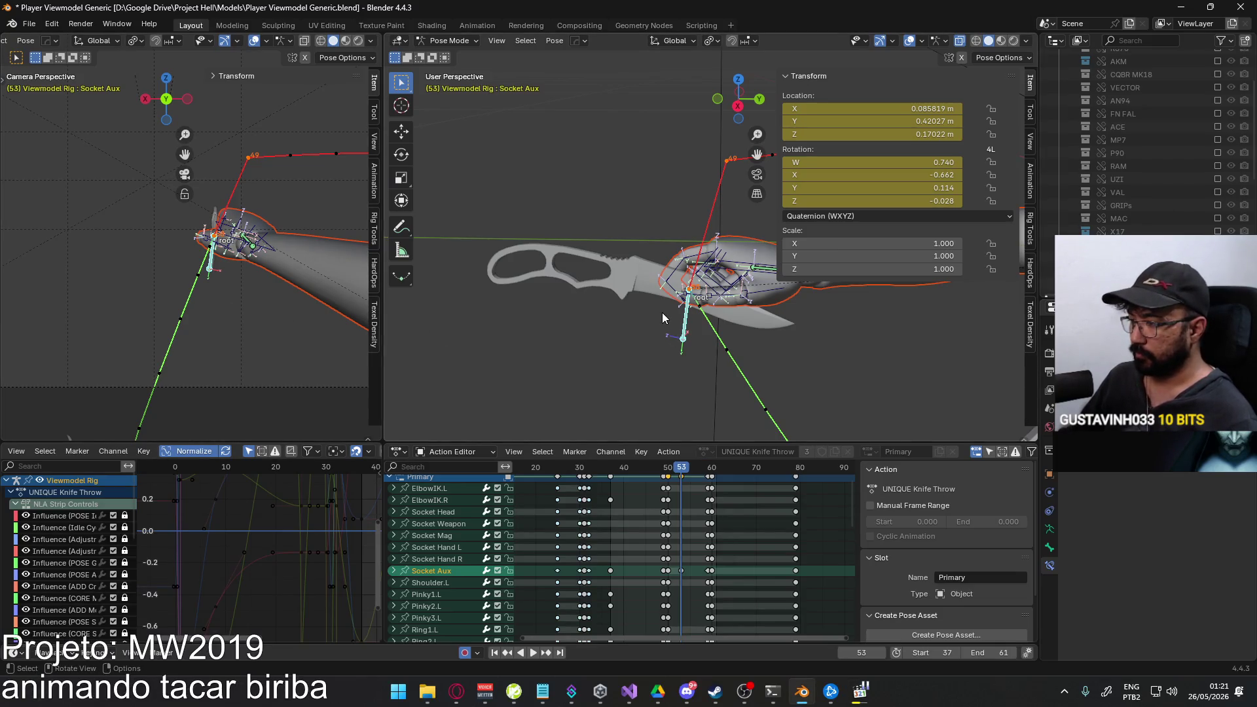
{"action": "middle_click_drag", "start_coordinate": [662, 313], "coordinate": [716, 333]}
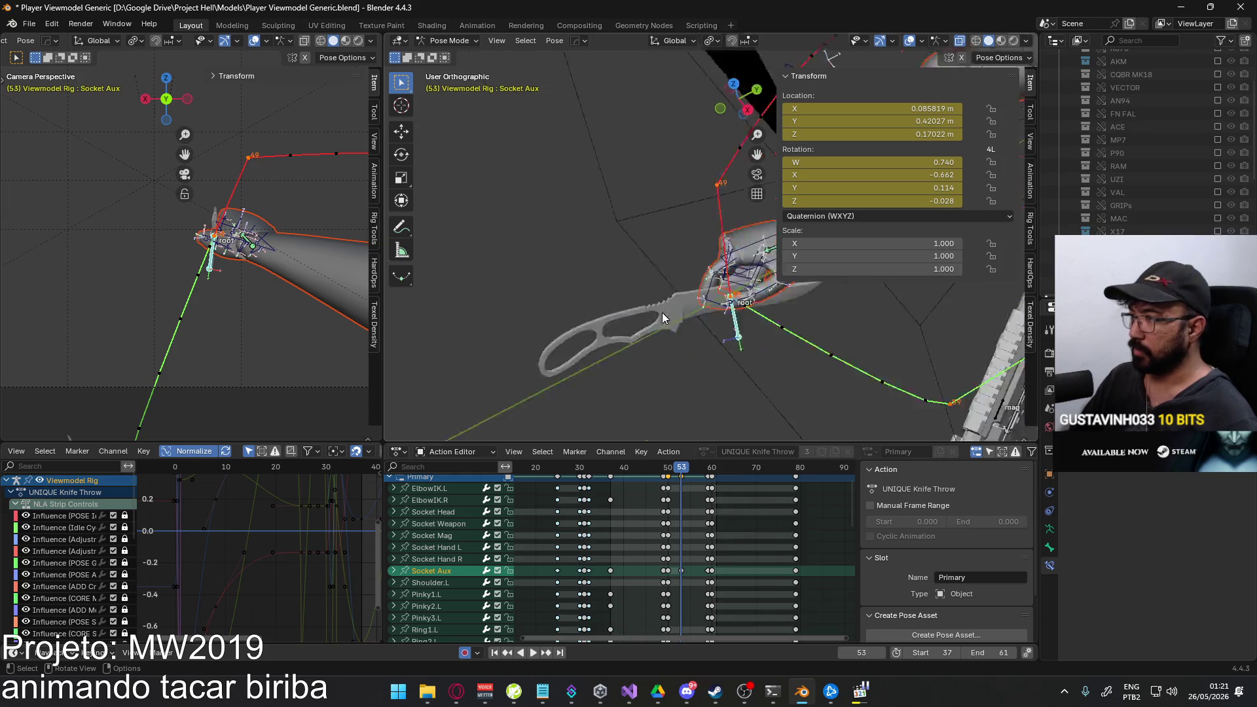
{"action": "key", "text": "r"}
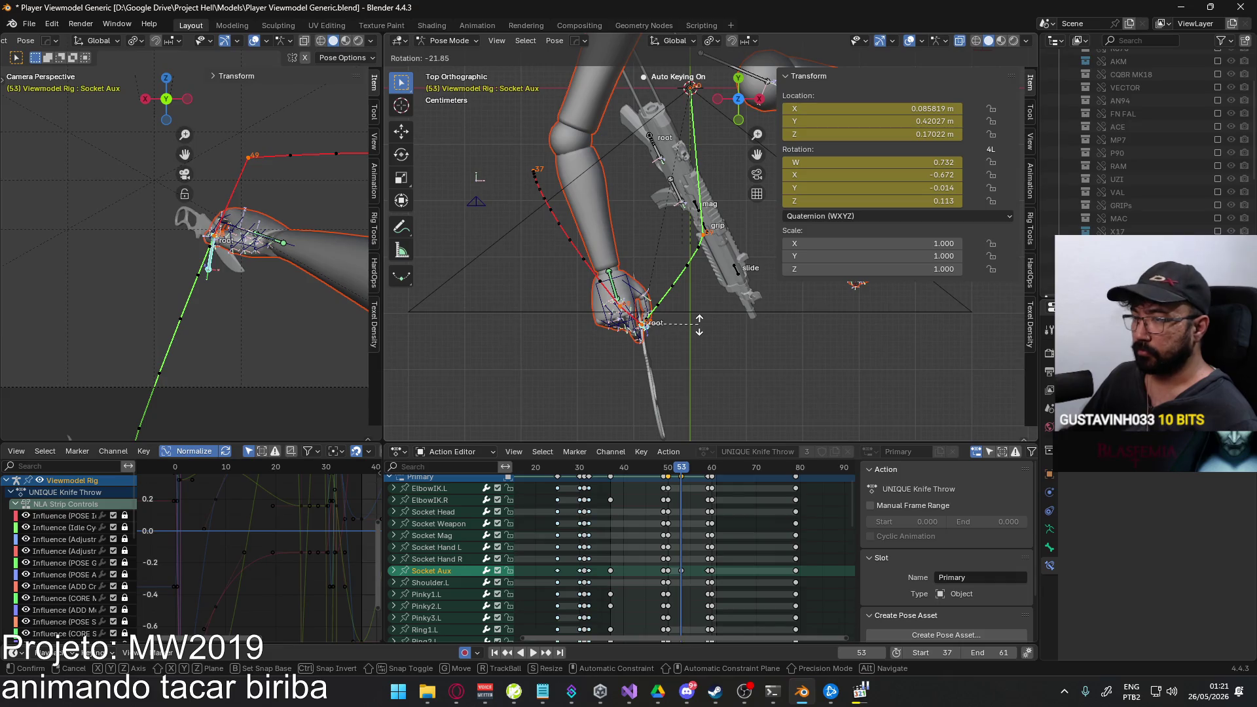
{"action": "left_click", "coordinate": [662, 327]}
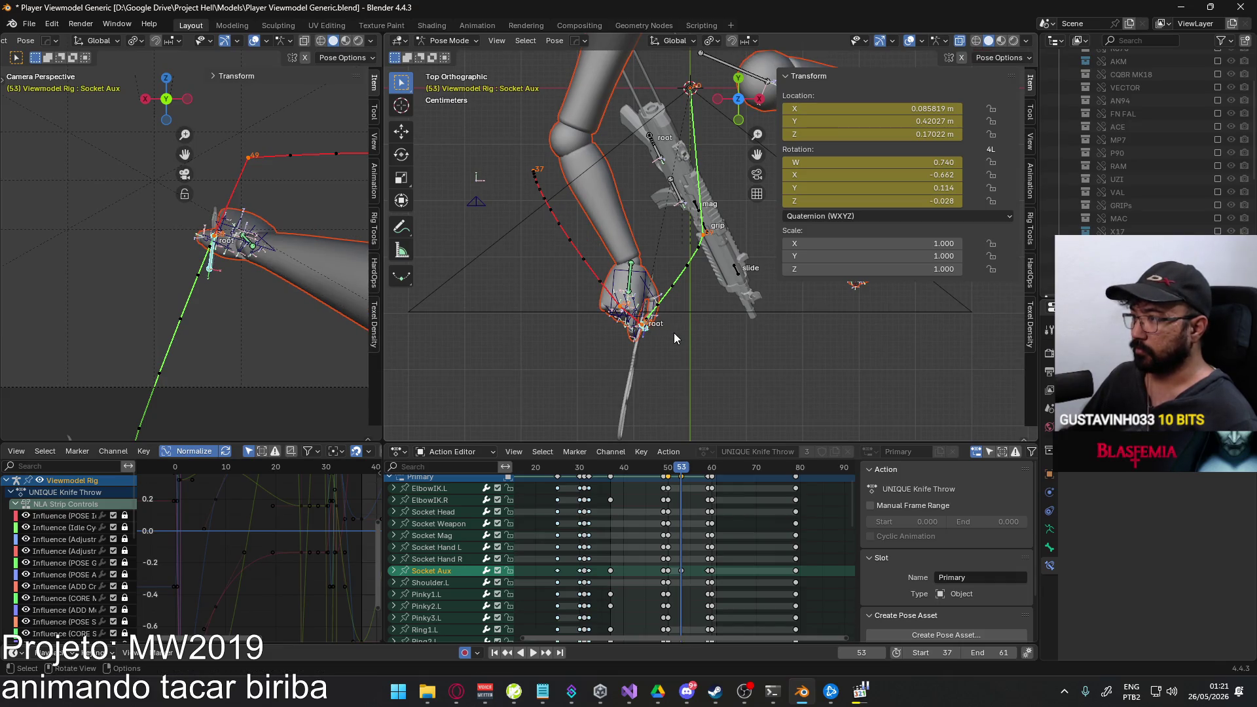
{"action": "middle_click_drag", "start_coordinate": [683, 339], "coordinate": [705, 326], "text": "shift"}
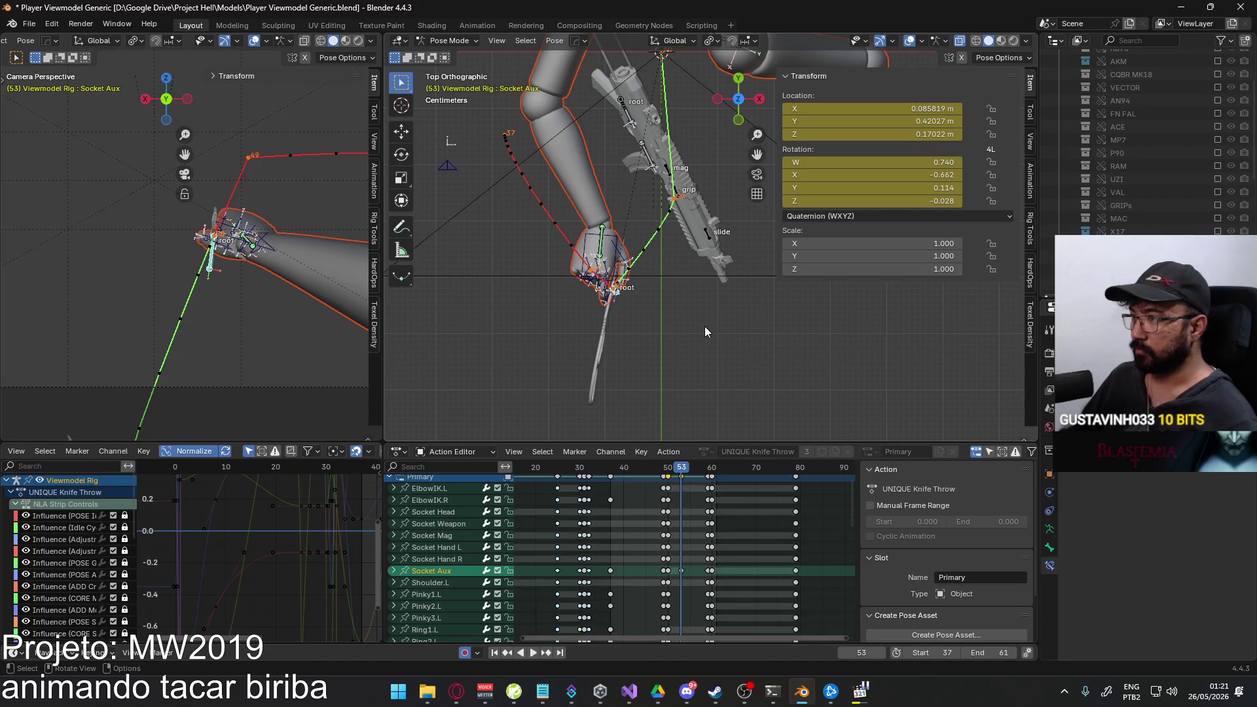
{"action": "key", "text": "r"}
{"action": "key", "text": "Return"}
Shift Socket Aux to a new position, then begin rotating HandIK.R.
{"action": "key", "text": "g"}
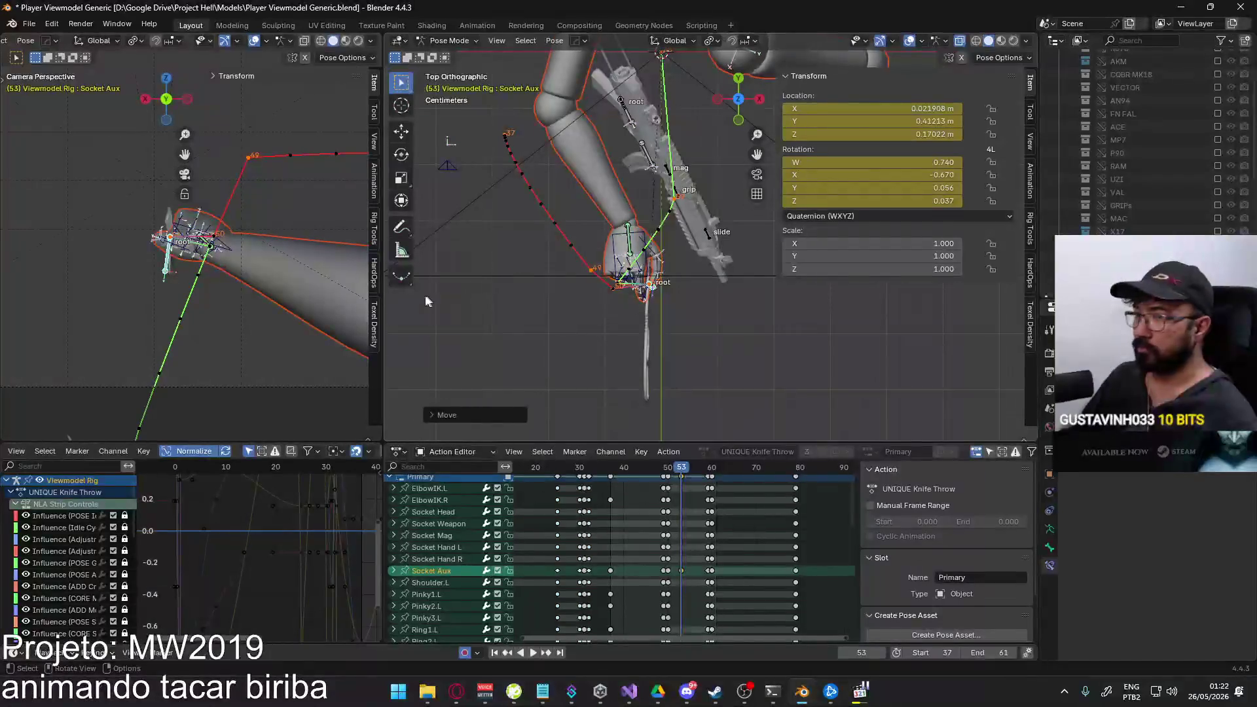
{"action": "key", "text": "g"}
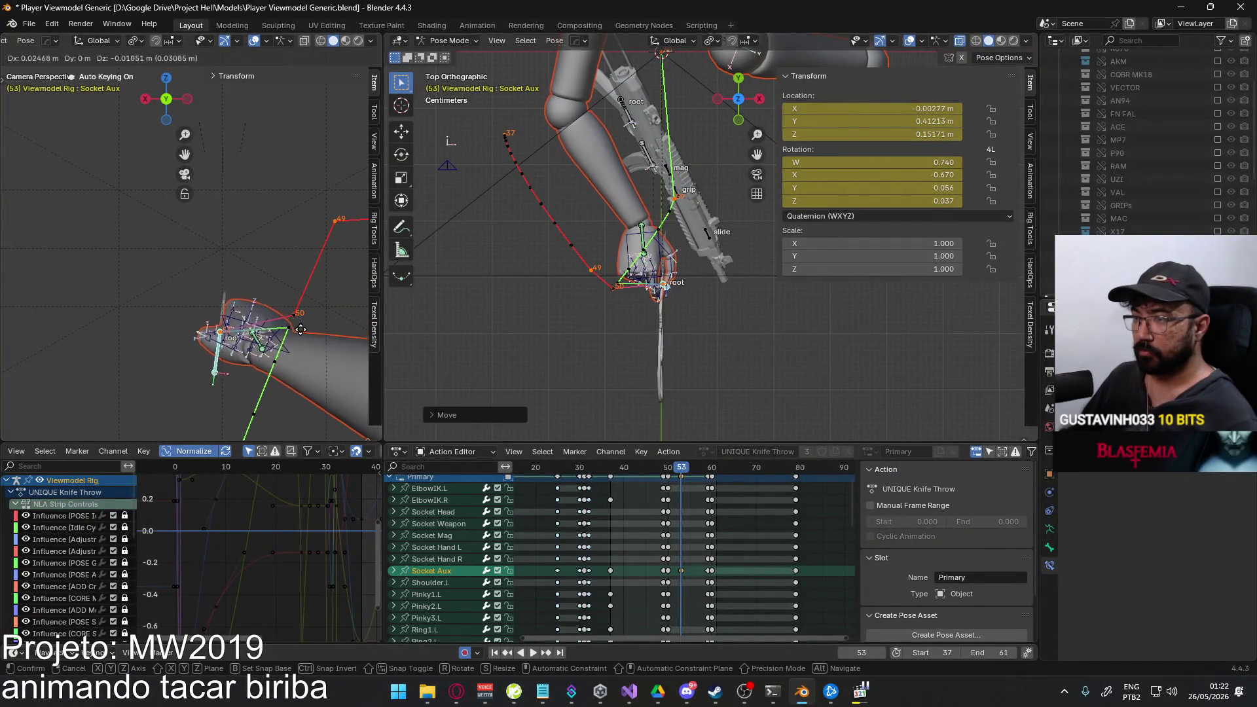
{"action": "left_click", "coordinate": [294, 317]}
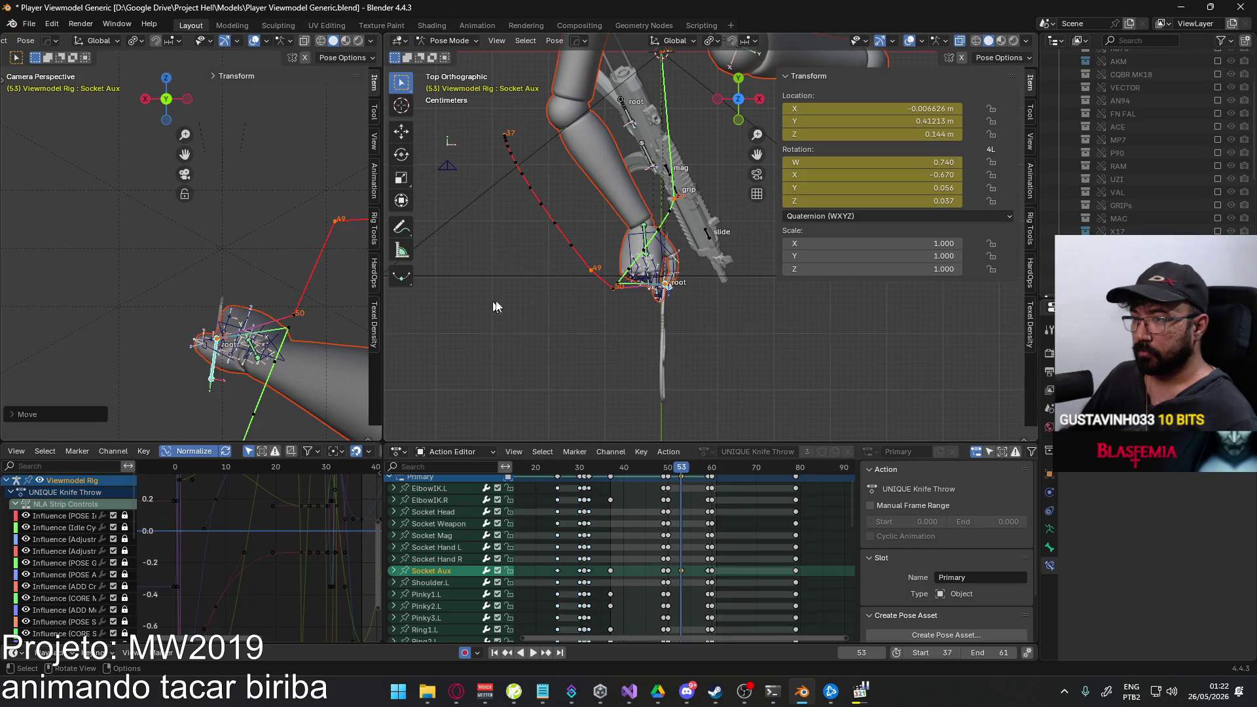
{"action": "left_click", "coordinate": [668, 284]}
{"action": "key", "text": "r"}
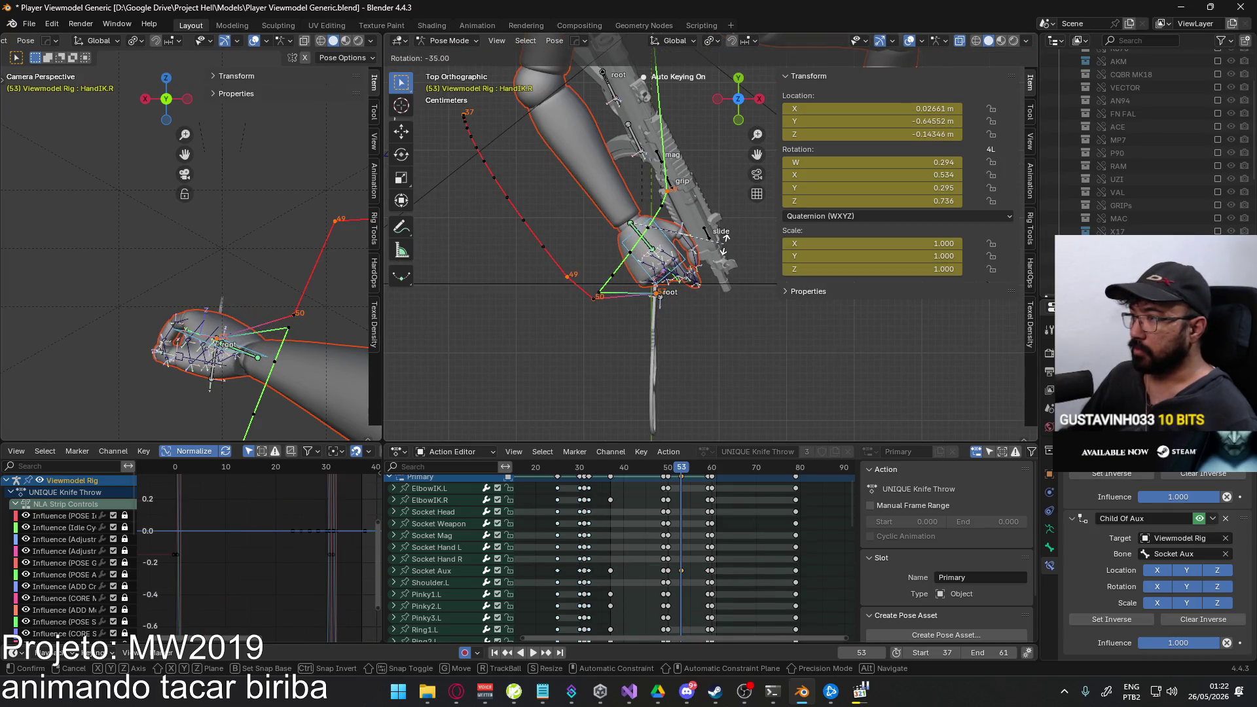
{"action": "left_click", "coordinate": [647, 268]}
{"action": "key", "text": "KP_1"}
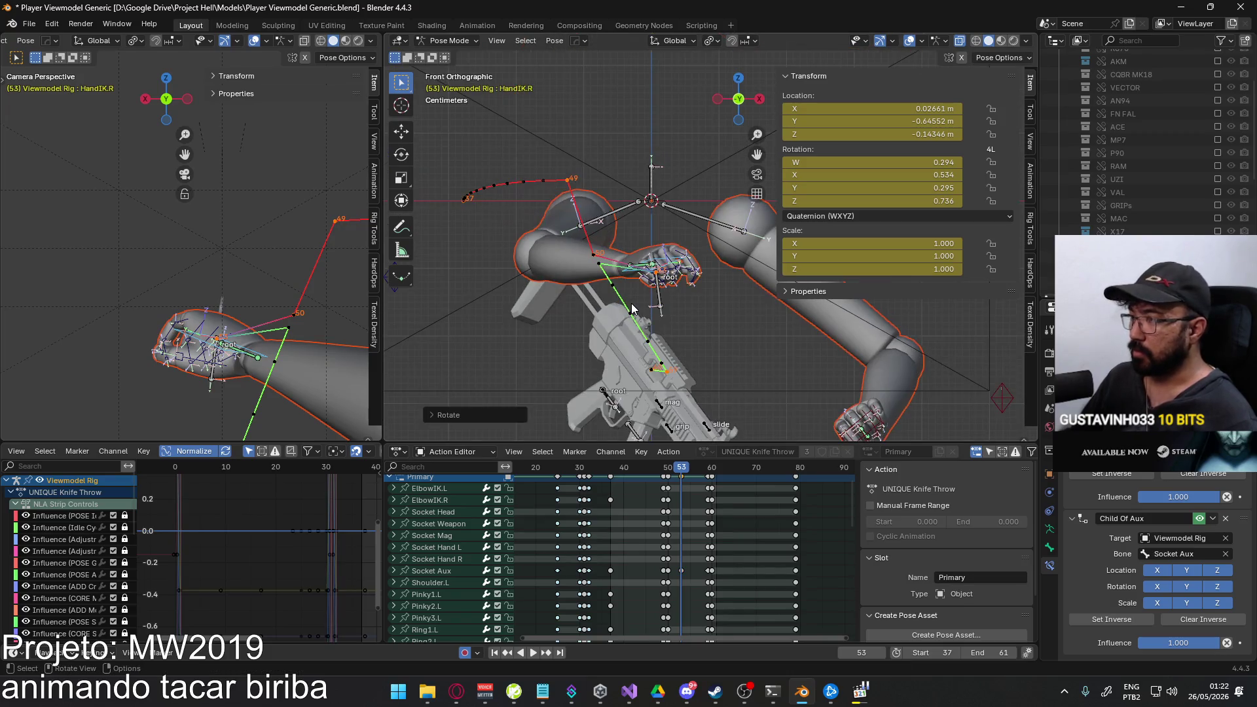
{"action": "scroll", "coordinate": [632, 309], "scroll_direction": "up", "scroll_amount": 2}
{"action": "key", "text": "alt+Tab"}
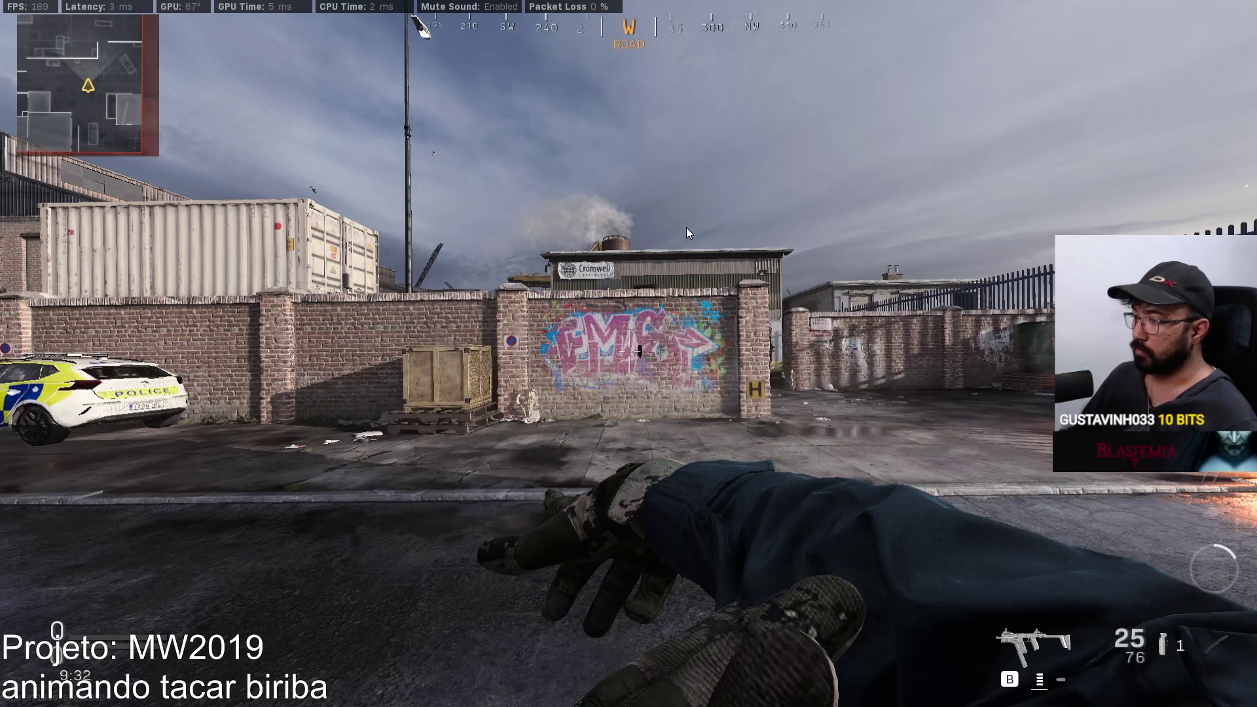
{"action": "key", "text": "alt+Tab"}
{"action": "key", "text": "r"}
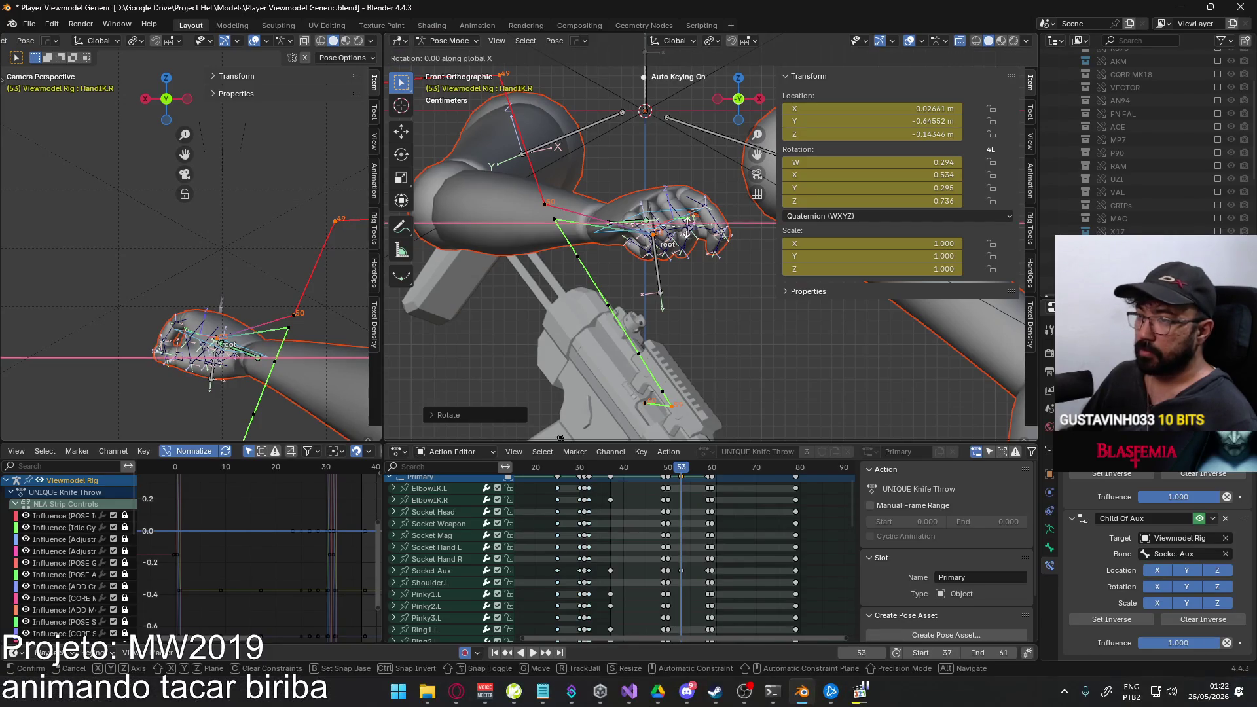
{"action": "key", "text": "x"}
{"action": "key", "text": "x"}
{"action": "left_click", "coordinate": [726, 246]}
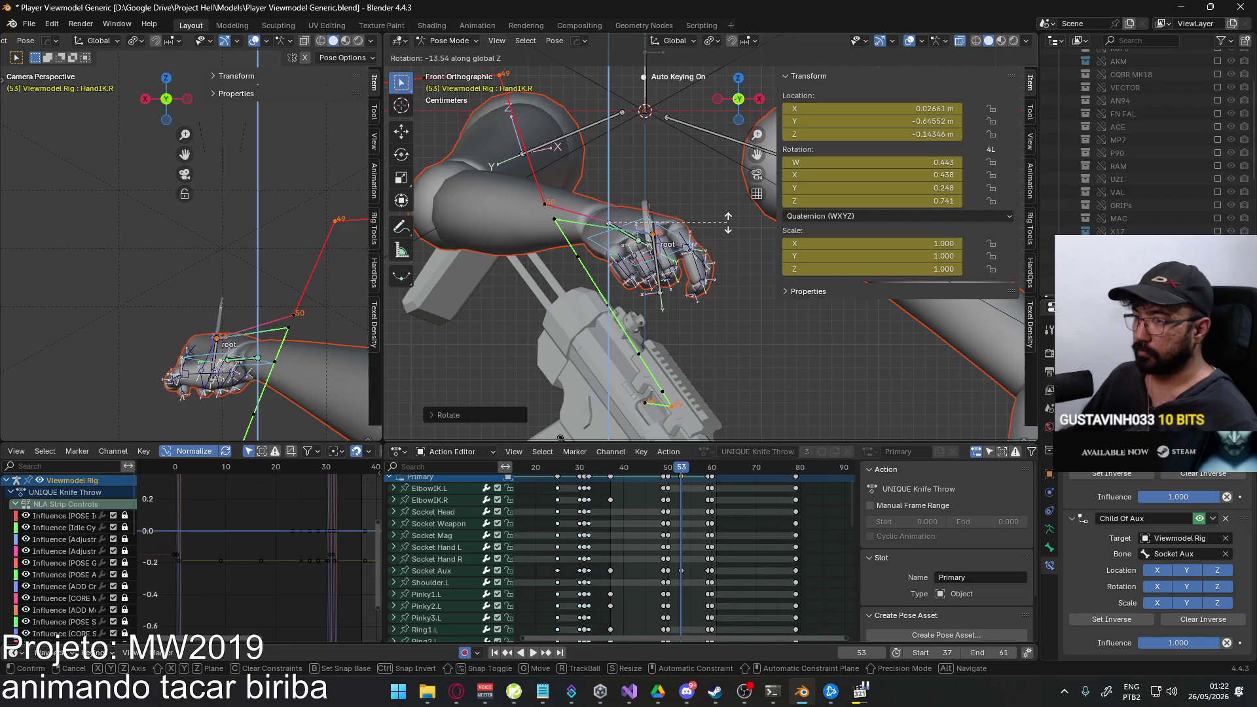
{"action": "left_click", "coordinate": [726, 236]}
{"action": "key", "text": "alt+Tab"}
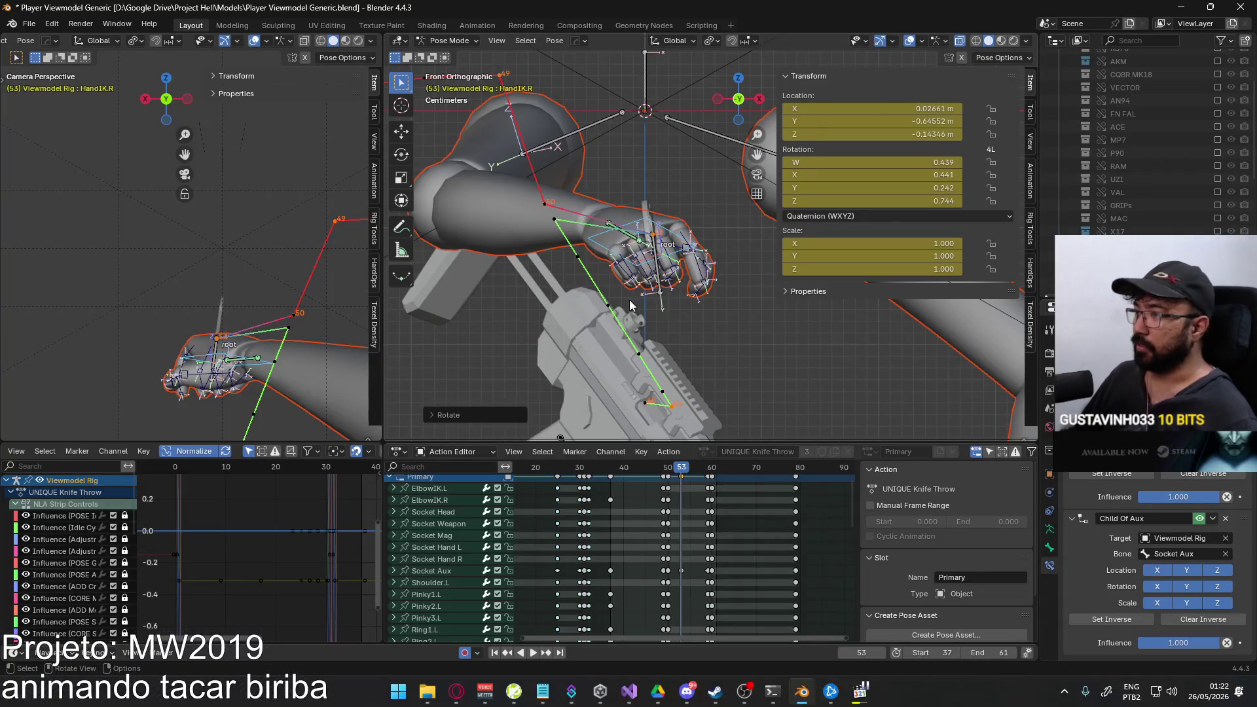
{"action": "middle_click_drag", "start_coordinate": [663, 265], "coordinate": [660, 287], "text": "shift"}
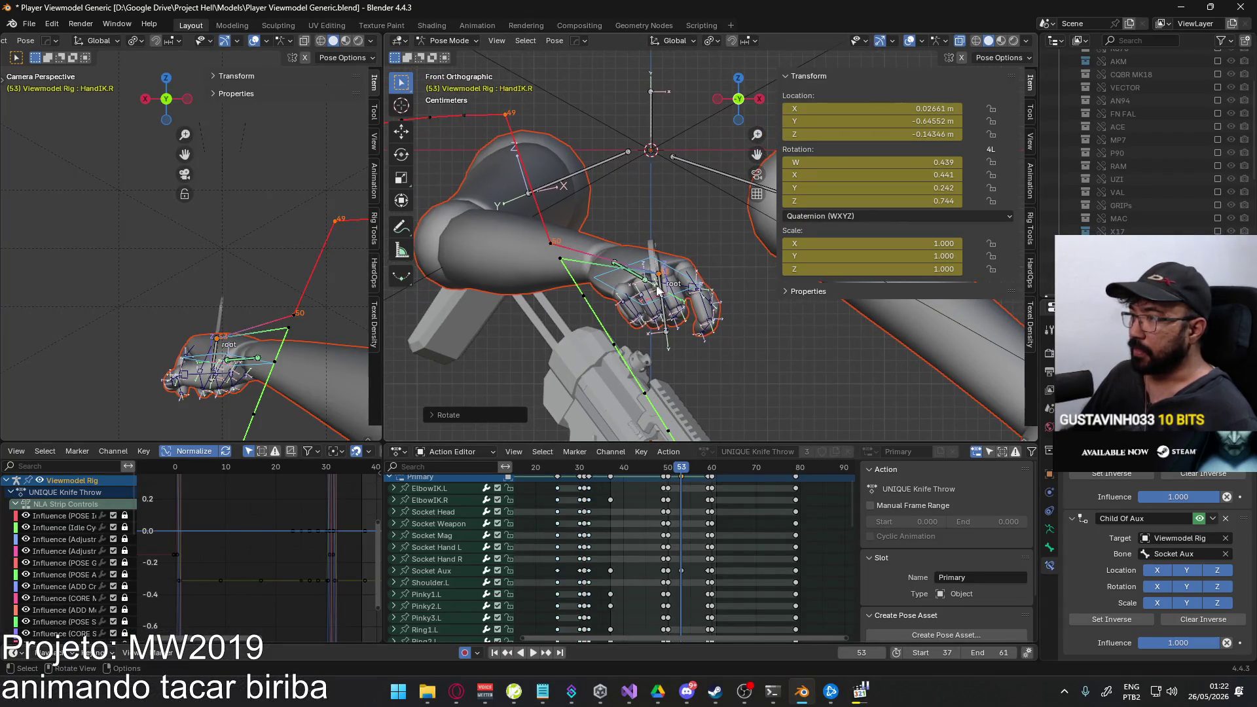
{"action": "key", "text": "r"}
{"action": "key", "text": "x"}
{"action": "key", "text": "x"}
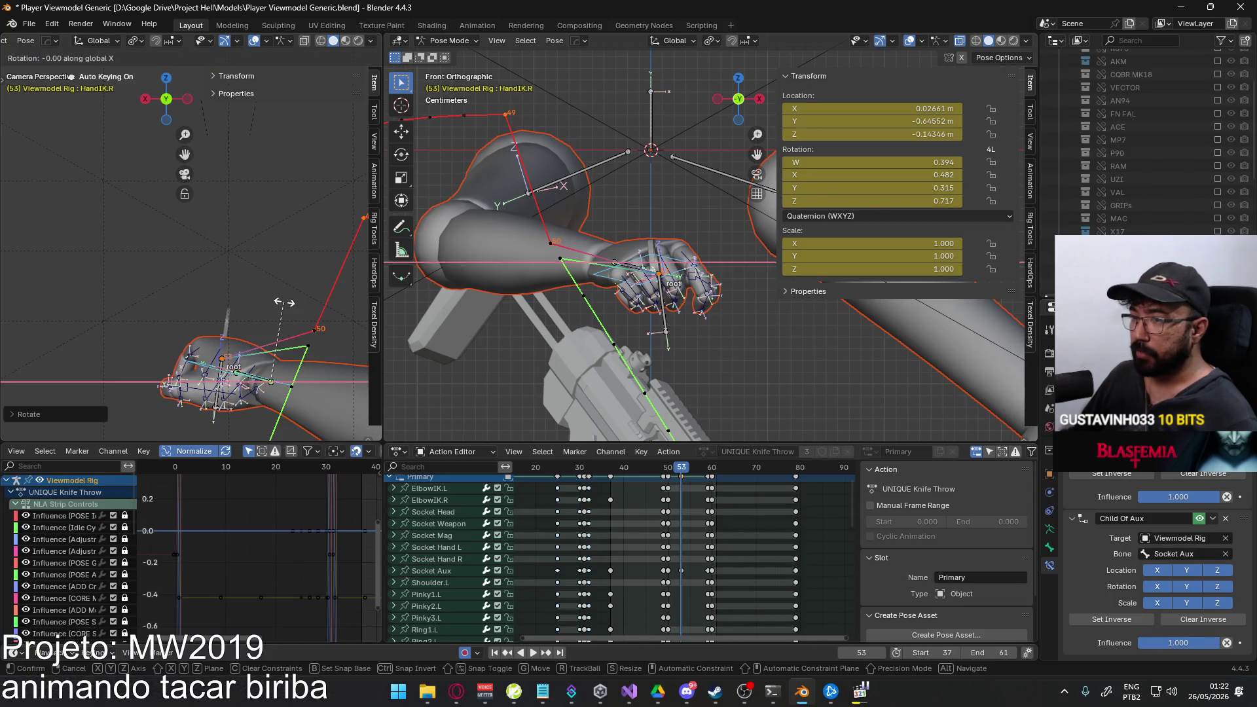
{"action": "key", "text": "z"}
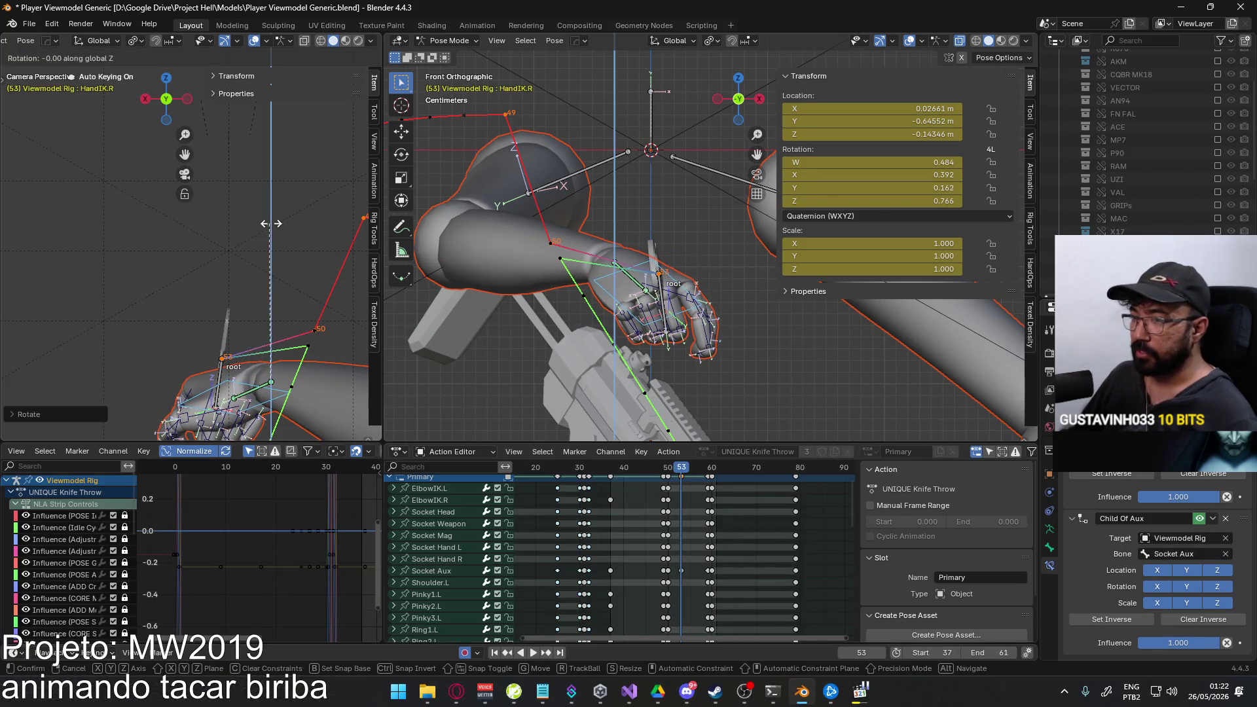
{"action": "left_click", "coordinate": [319, 248]}
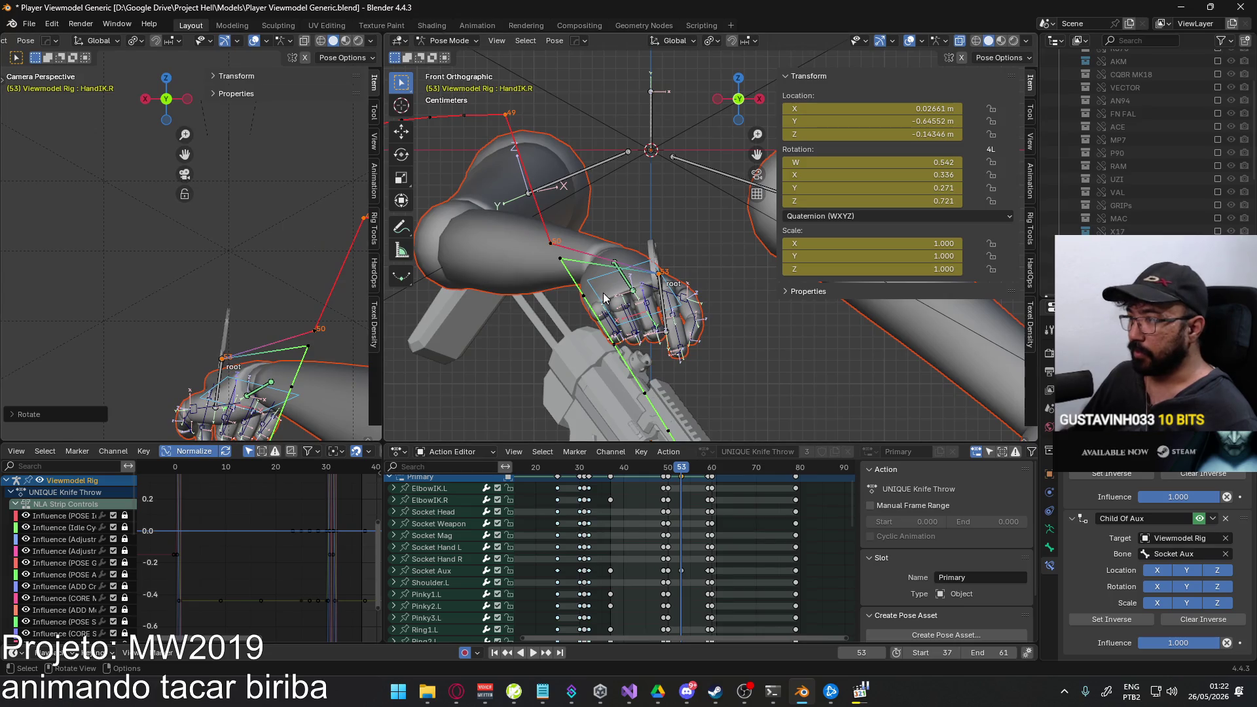
{"action": "key", "text": "r"}
{"action": "left_click", "coordinate": [661, 265]}
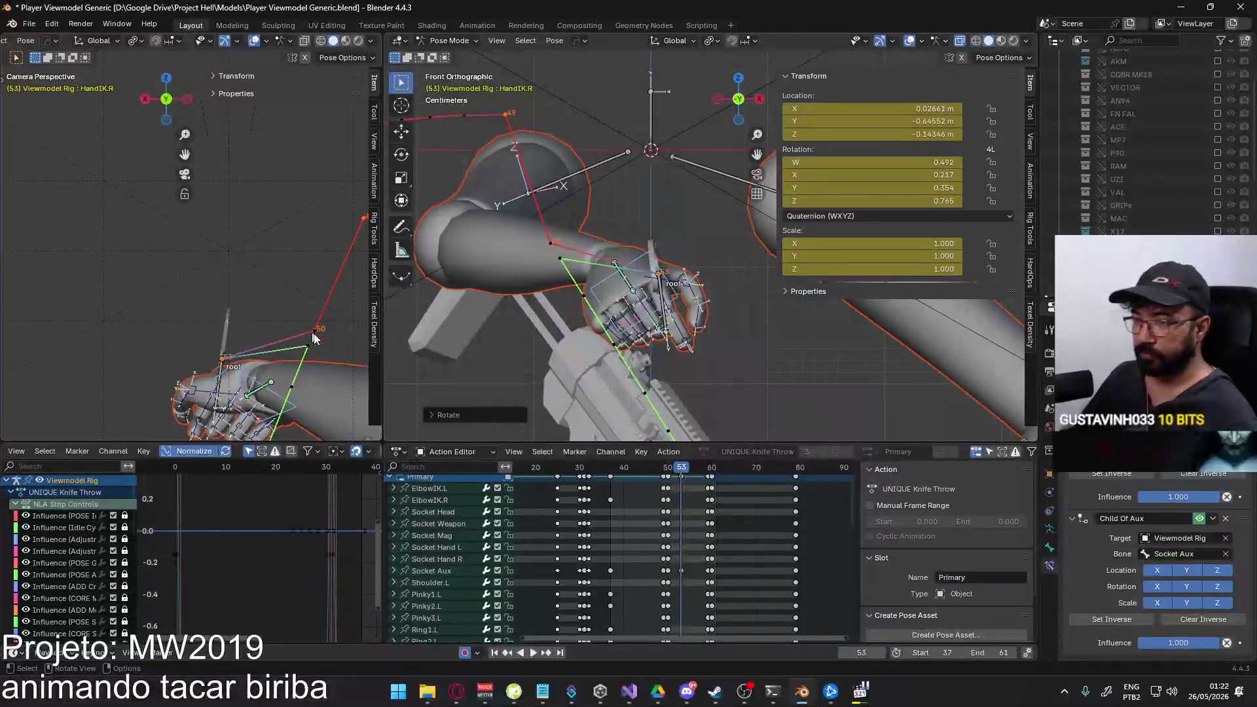
{"action": "middle_click_drag", "start_coordinate": [556, 298], "coordinate": [612, 243], "text": "shift"}
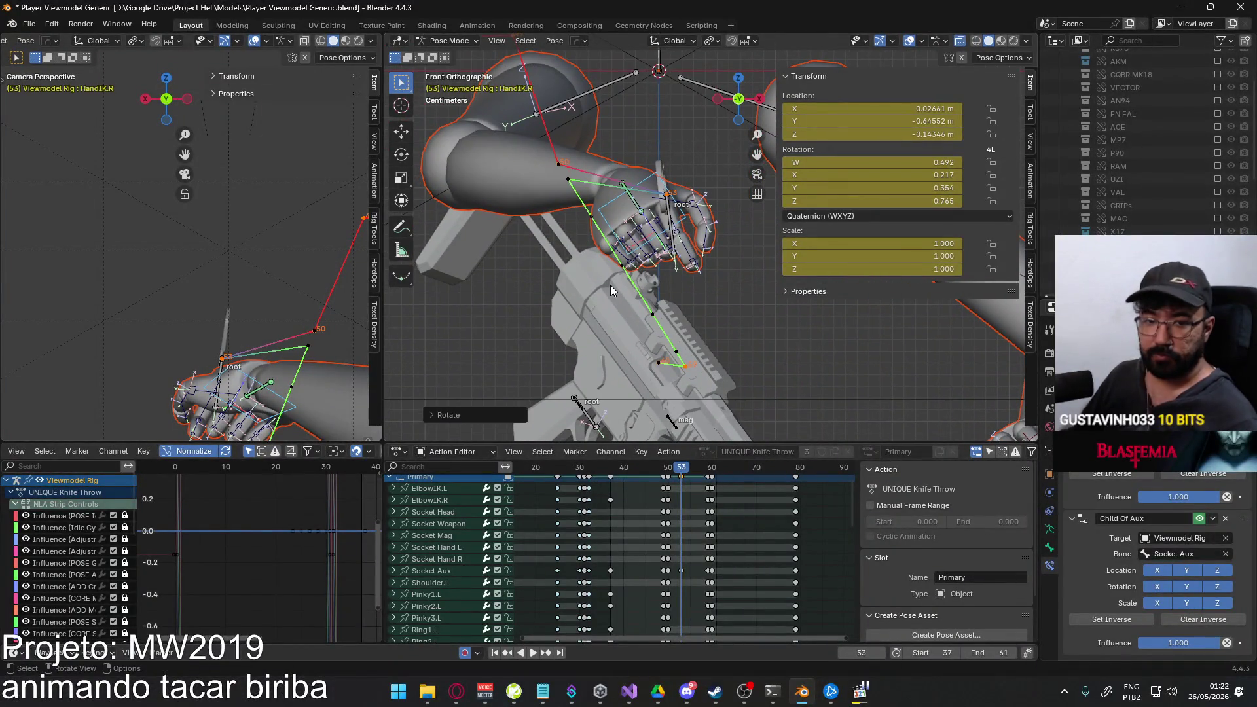
{"action": "left_click", "coordinate": [673, 466]}
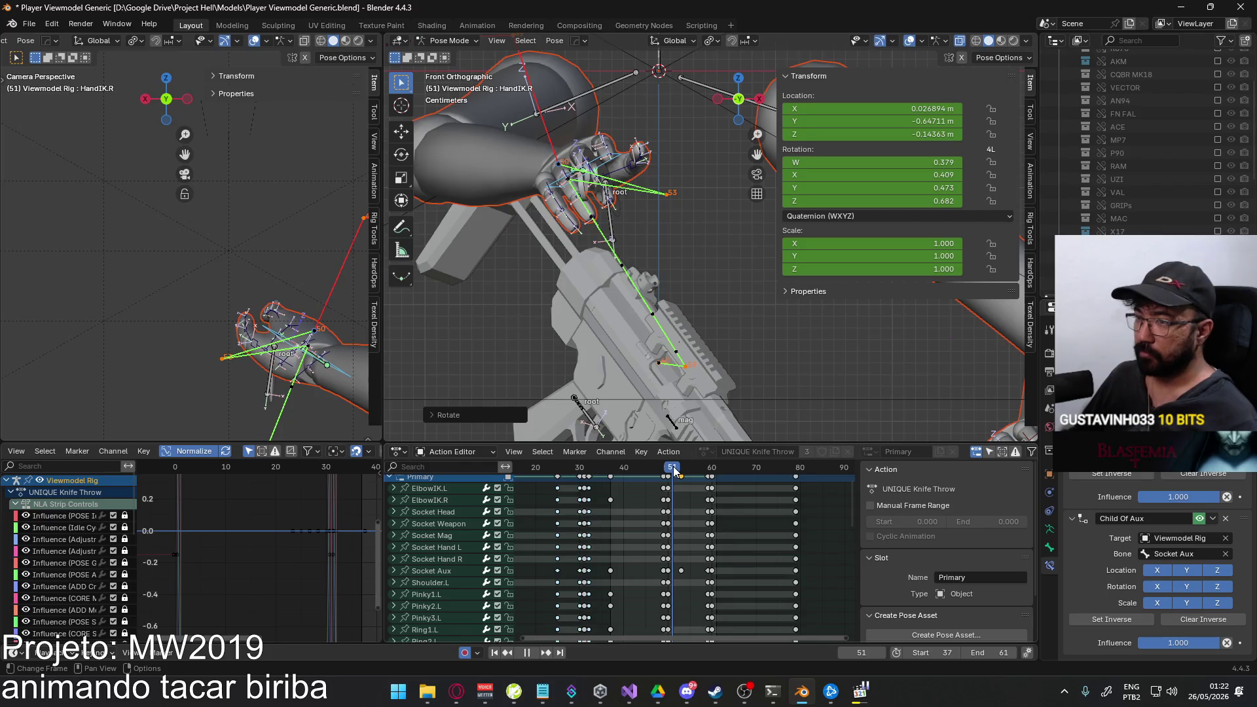
{"action": "left_click_drag", "start_coordinate": [672, 467], "coordinate": [671, 471]}
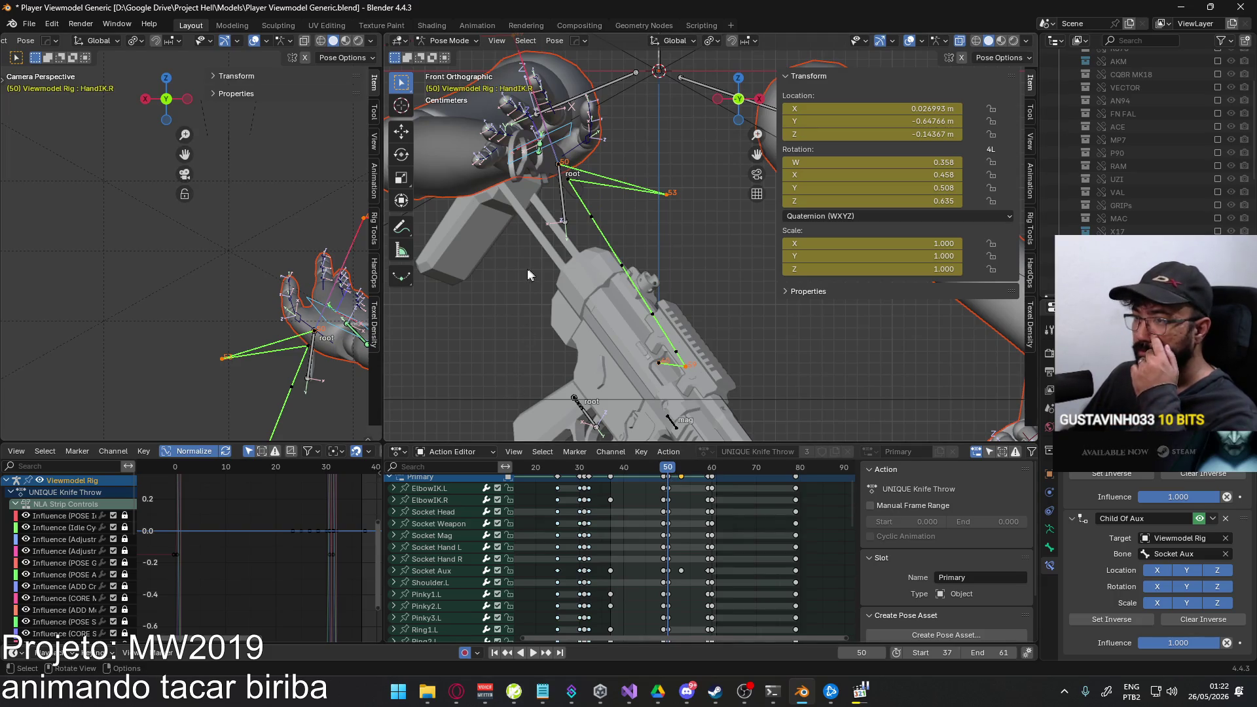
{"action": "scroll", "coordinate": [295, 294], "scroll_direction": "up", "scroll_amount": 3}
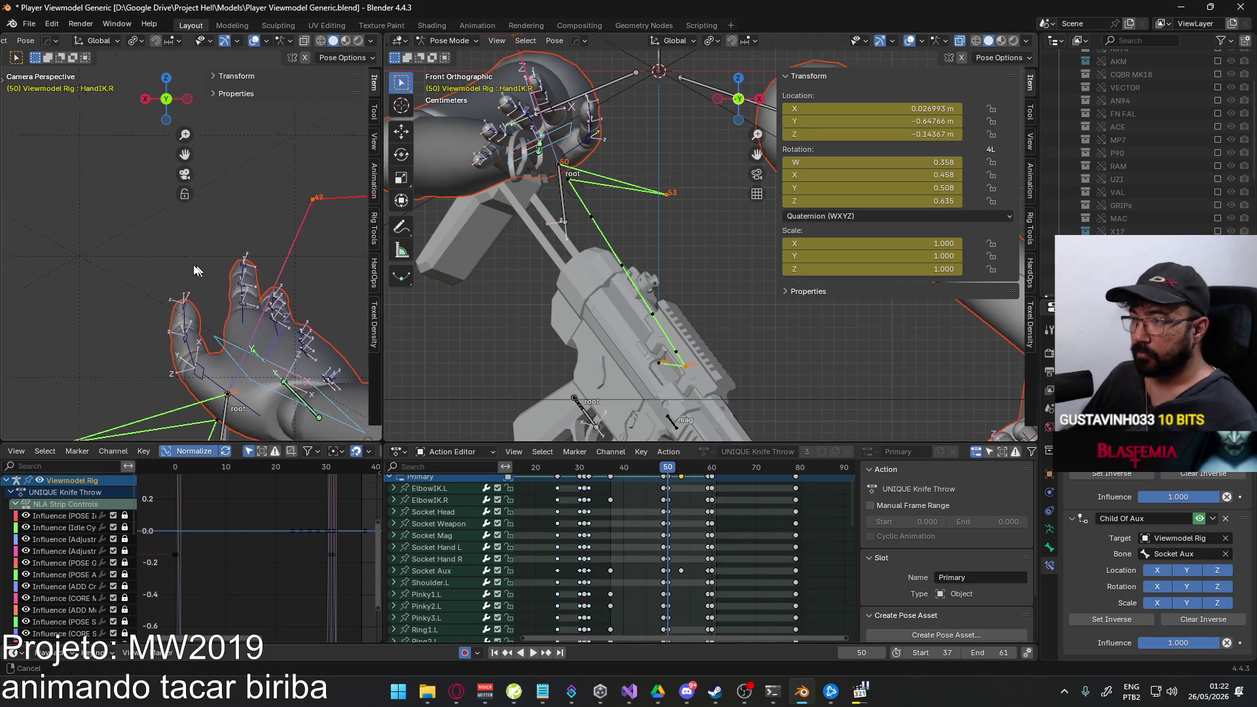
{"action": "scroll", "coordinate": [256, 275], "scroll_direction": "up", "scroll_amount": 3}
Circle-select the finger bones, copy their pose at frame 50 and paste it at frame 53.
{"action": "key", "text": "c"}
{"action": "left_click_drag", "start_coordinate": [216, 250], "coordinate": [275, 319]}
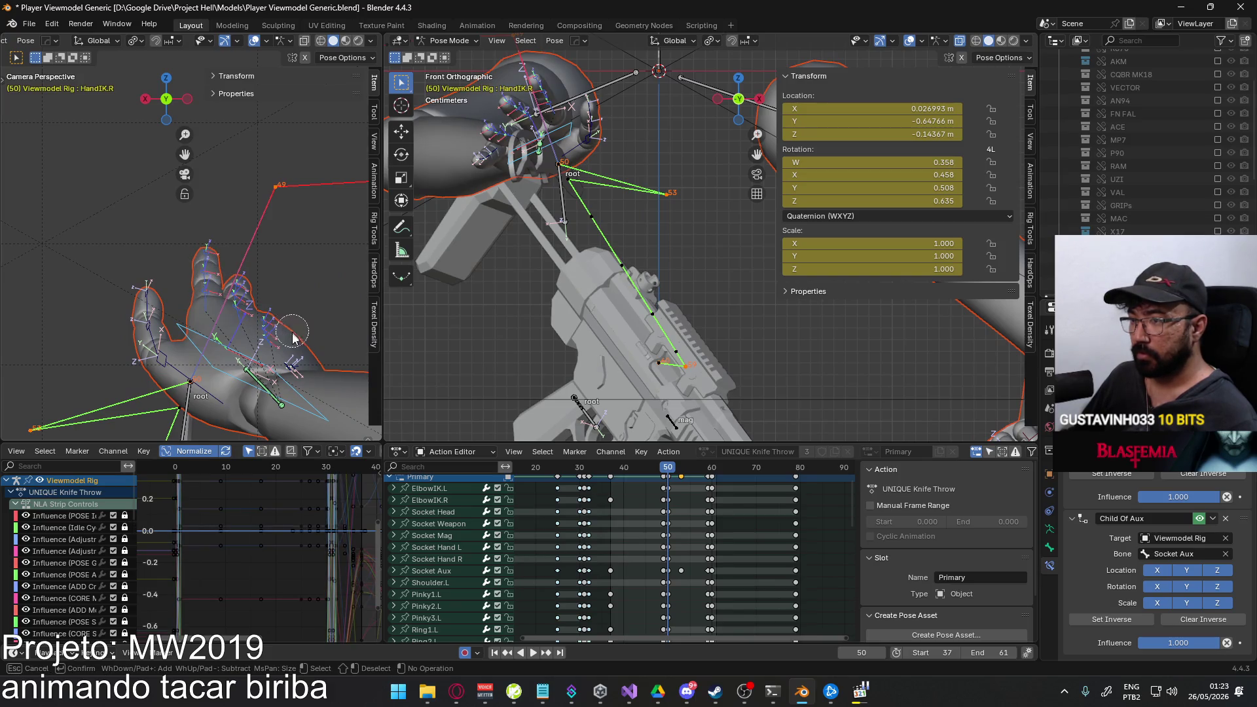
{"action": "right_click", "coordinate": [316, 358]}
{"action": "right_click", "coordinate": [211, 305]}
{"action": "left_click", "coordinate": [167, 288]}
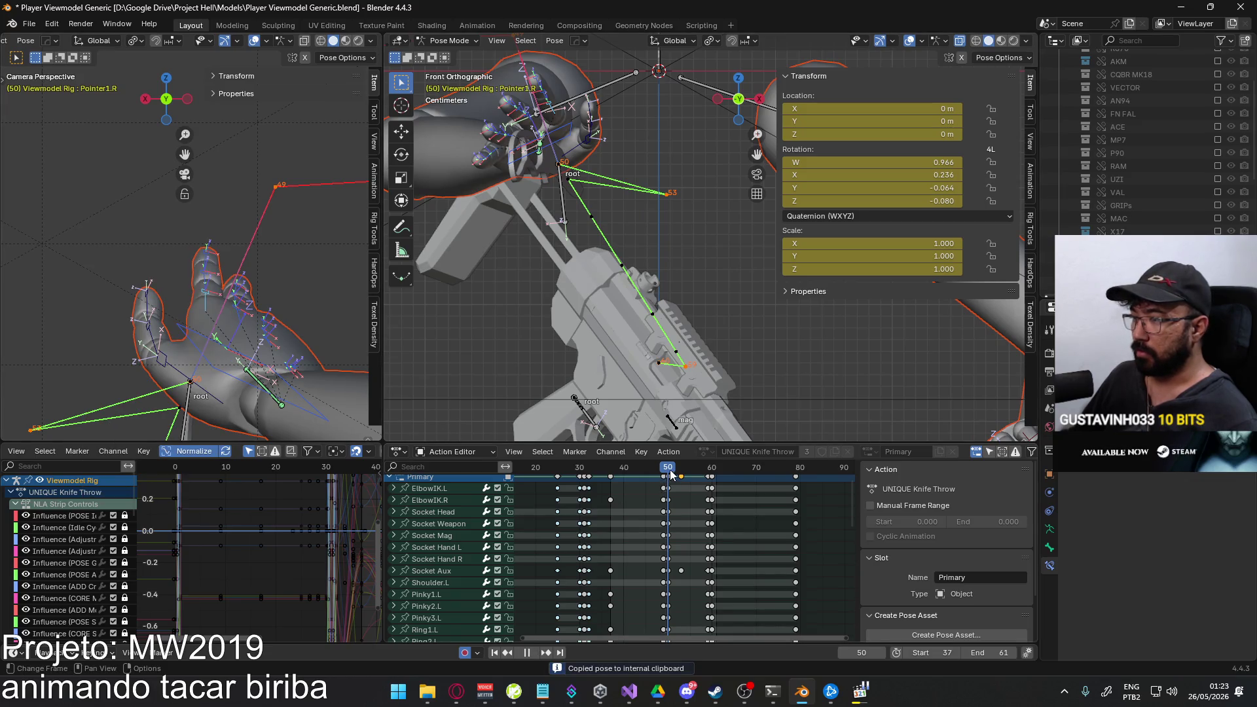
{"action": "left_click_drag", "start_coordinate": [670, 470], "coordinate": [681, 470]}
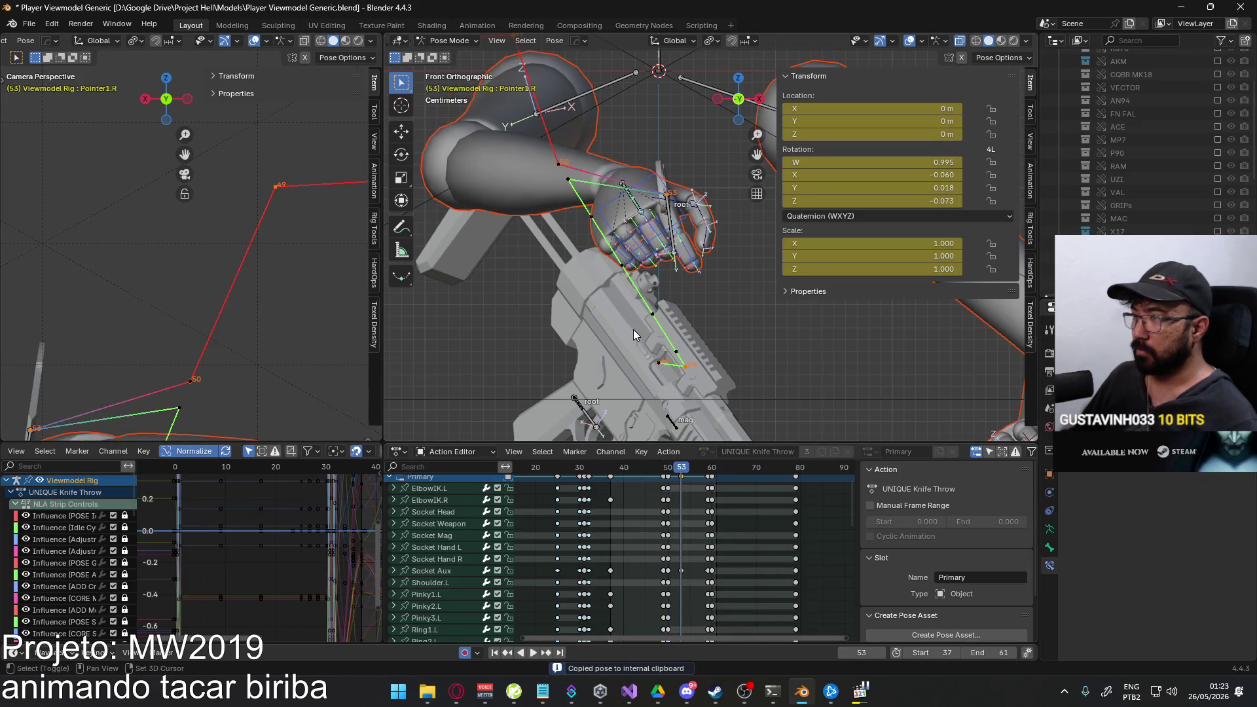
{"action": "right_click", "coordinate": [667, 219]}
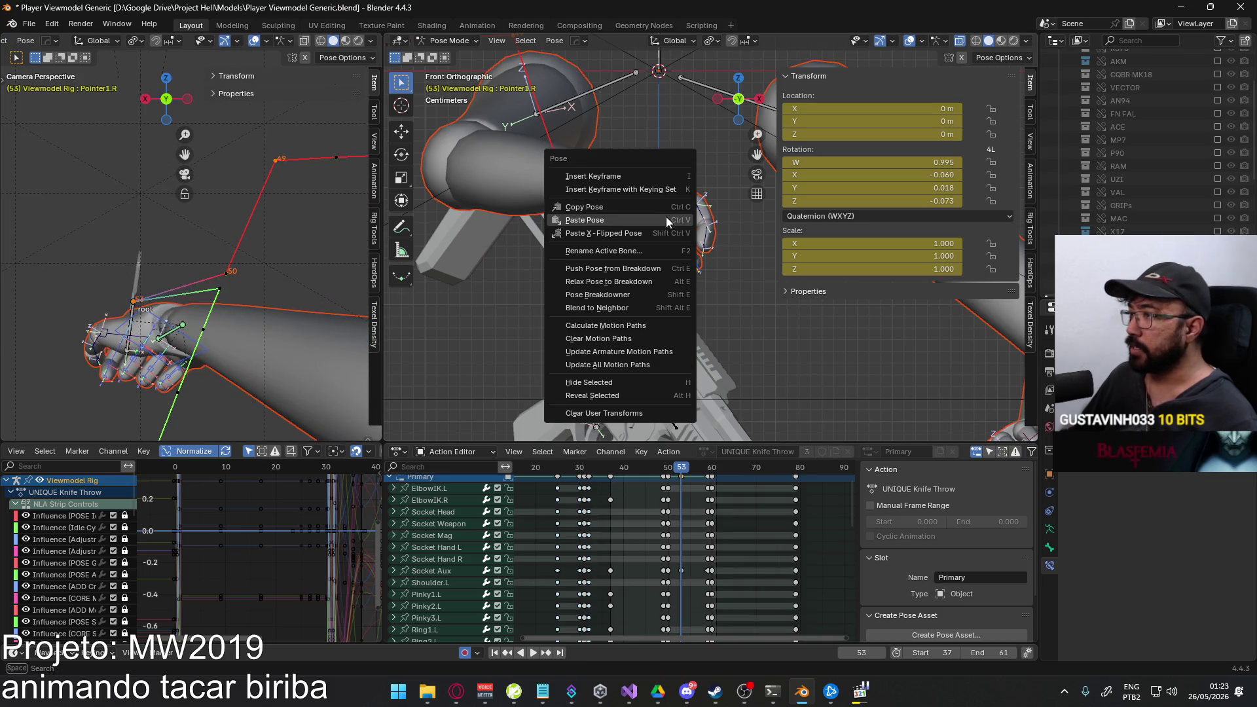
{"action": "left_click", "coordinate": [666, 221]}
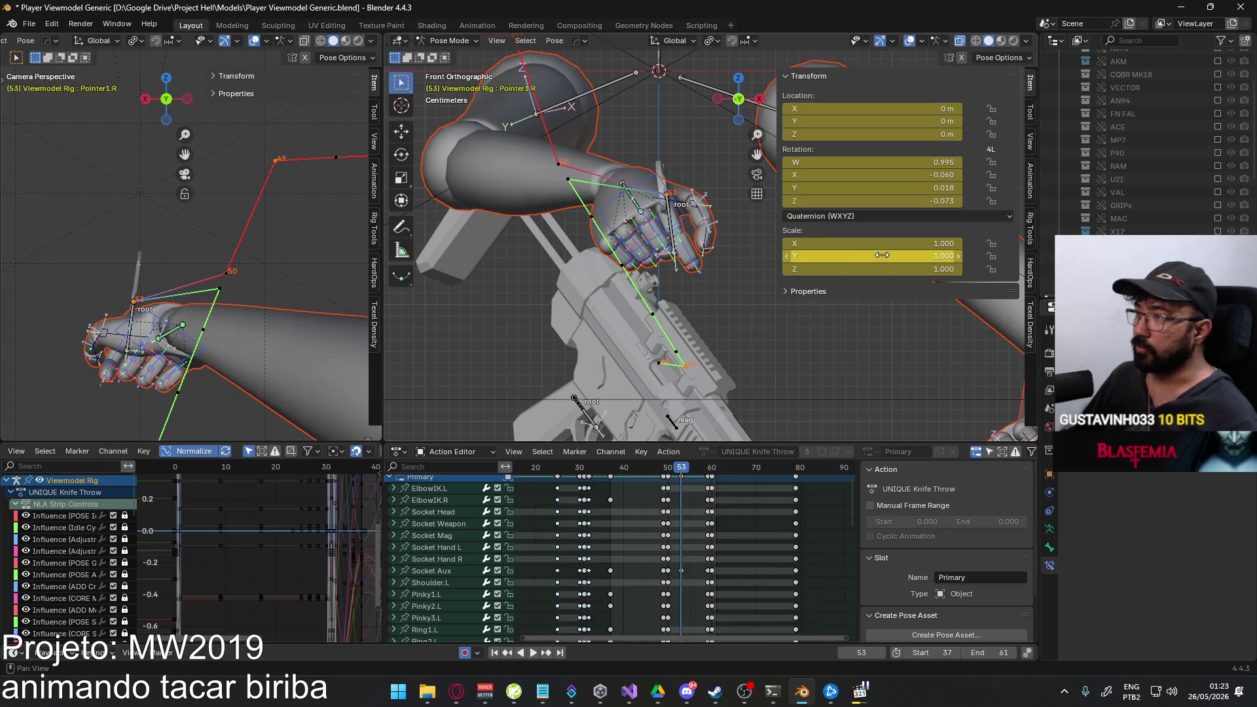
{"action": "right_click", "coordinate": [657, 178]}
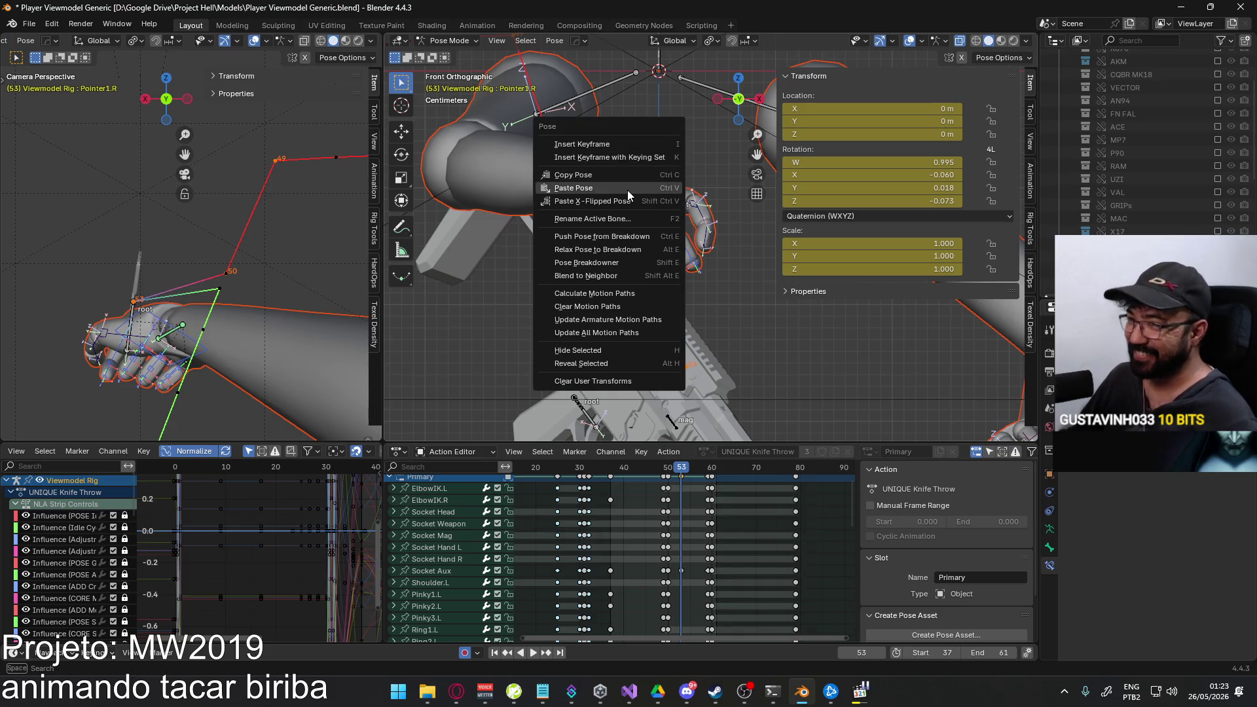
{"action": "left_click", "coordinate": [644, 202]}
{"action": "right_click", "coordinate": [641, 170]}
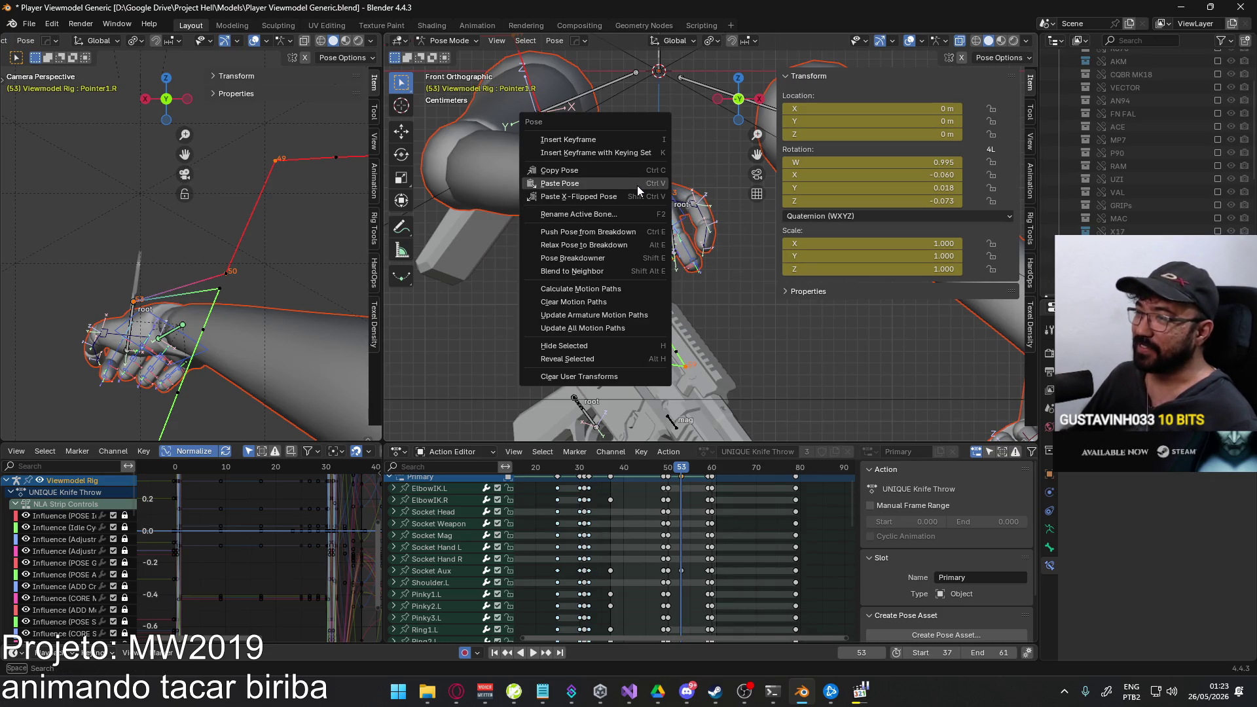
{"action": "left_click", "coordinate": [638, 185]}
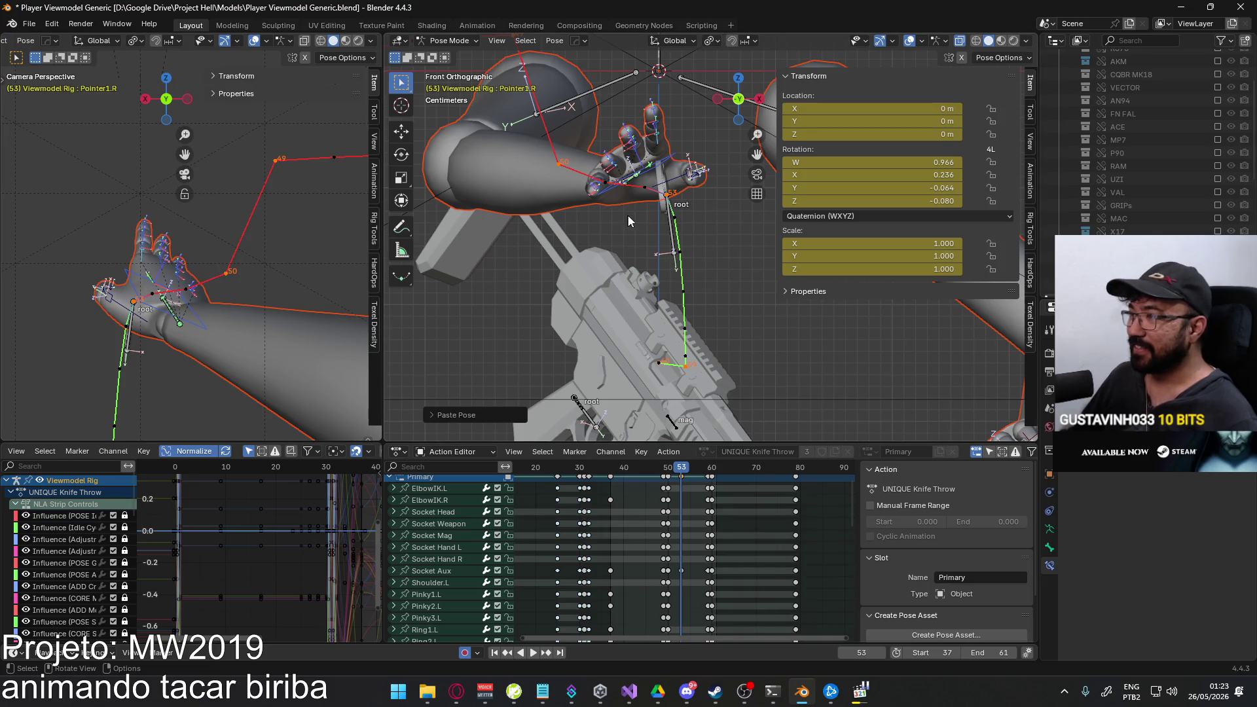
Rotate HandIK.R about its local X axis, then again about X to reorient the hand.
{"action": "left_click", "coordinate": [663, 183]}
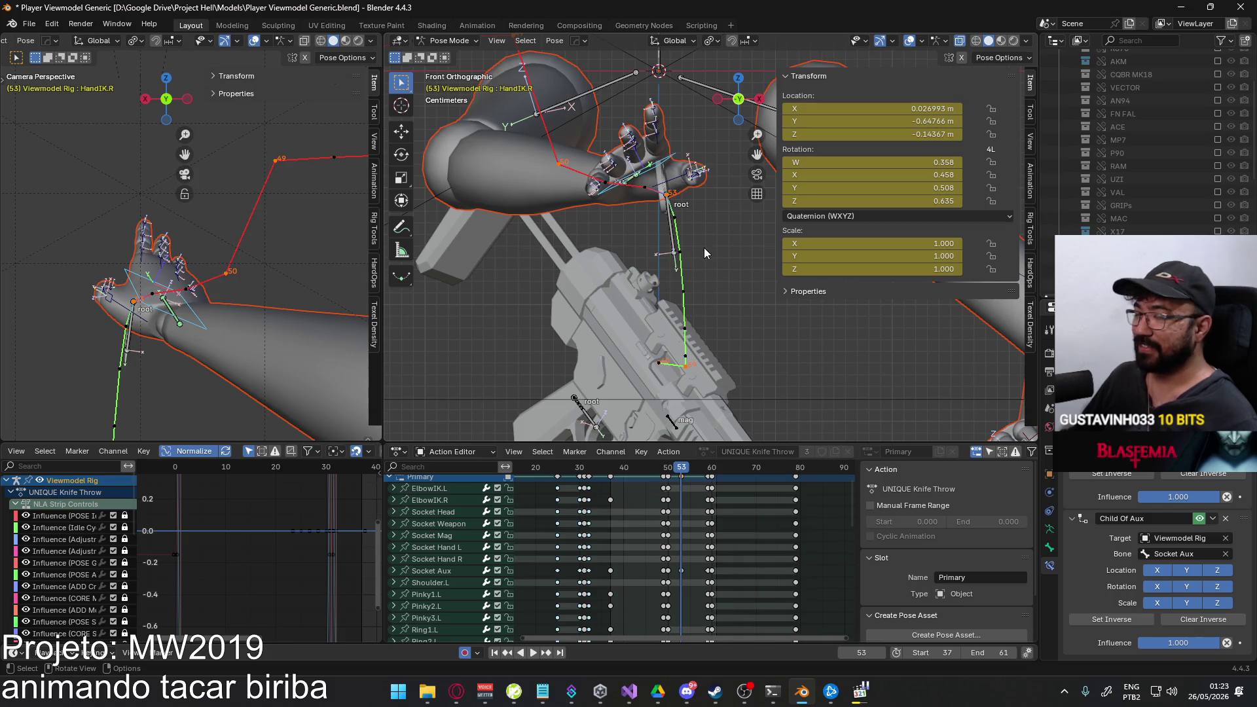
{"action": "key", "text": "r"}
{"action": "key", "text": "x"}
{"action": "key", "text": "x"}
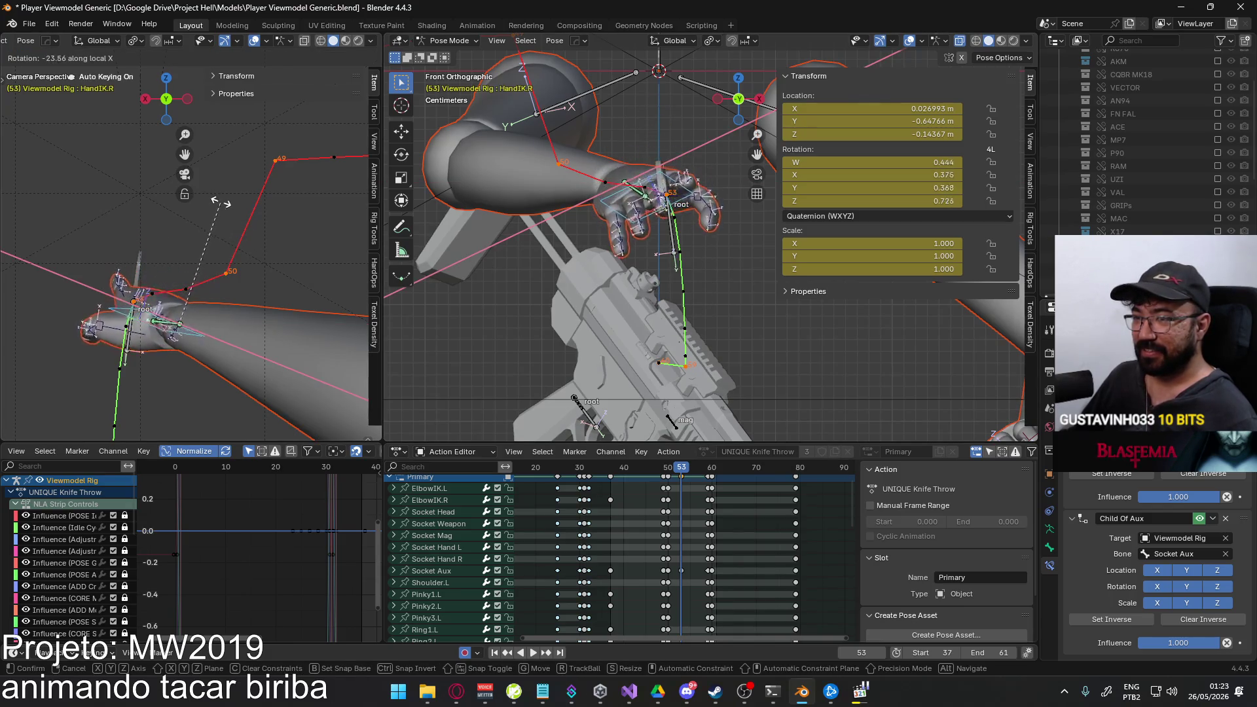
{"action": "key", "text": "Return"}
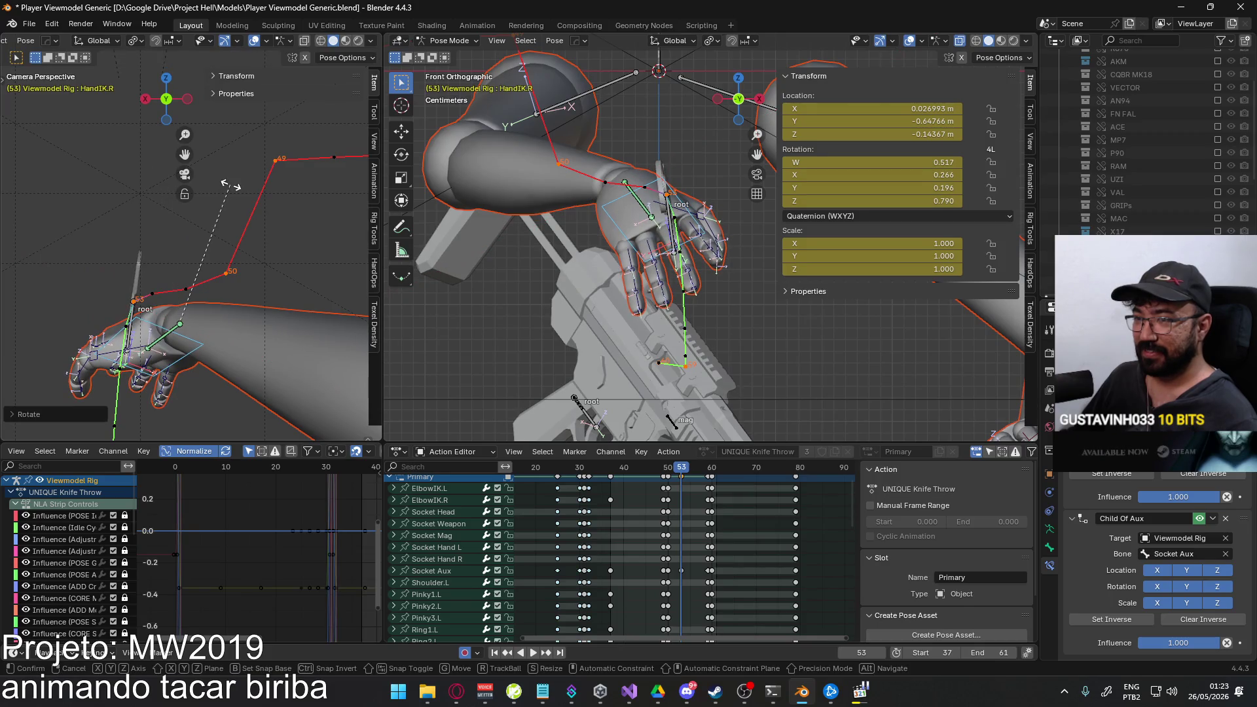
{"action": "key", "text": "r"}
{"action": "key", "text": "z"}
{"action": "key", "text": "x"}
{"action": "key", "text": "x"}
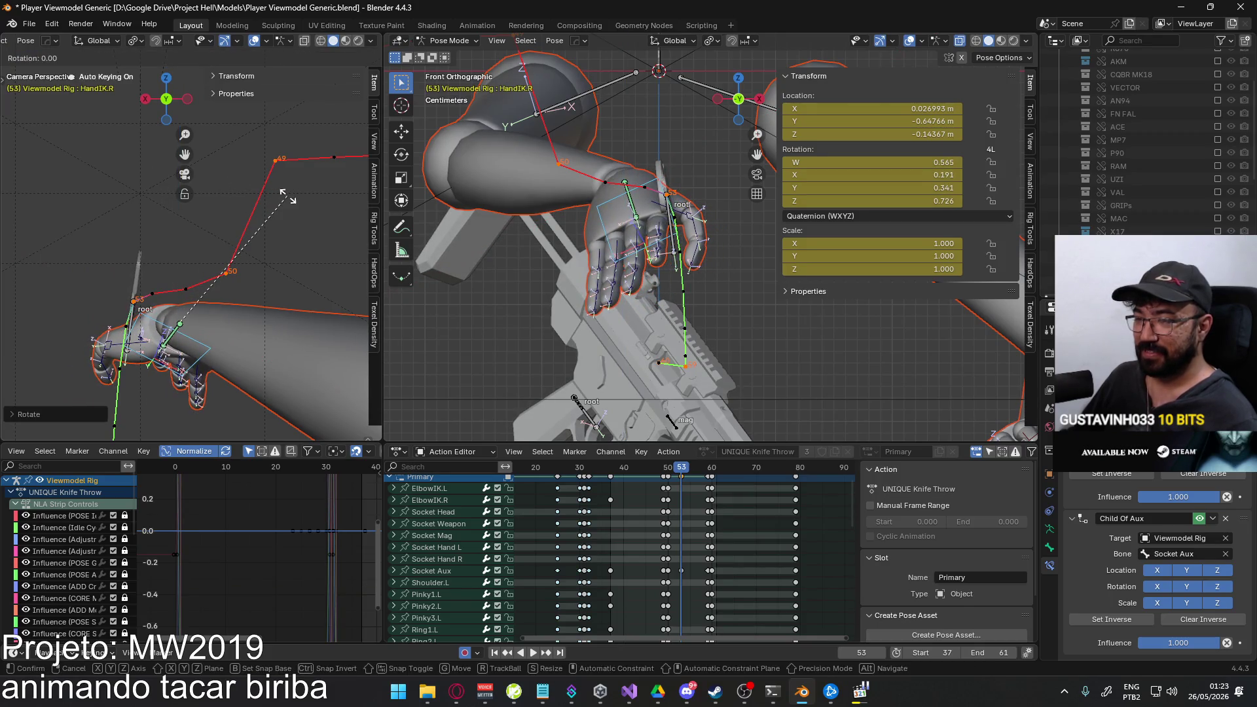
{"action": "key", "text": "x"}
{"action": "key", "text": "x"}
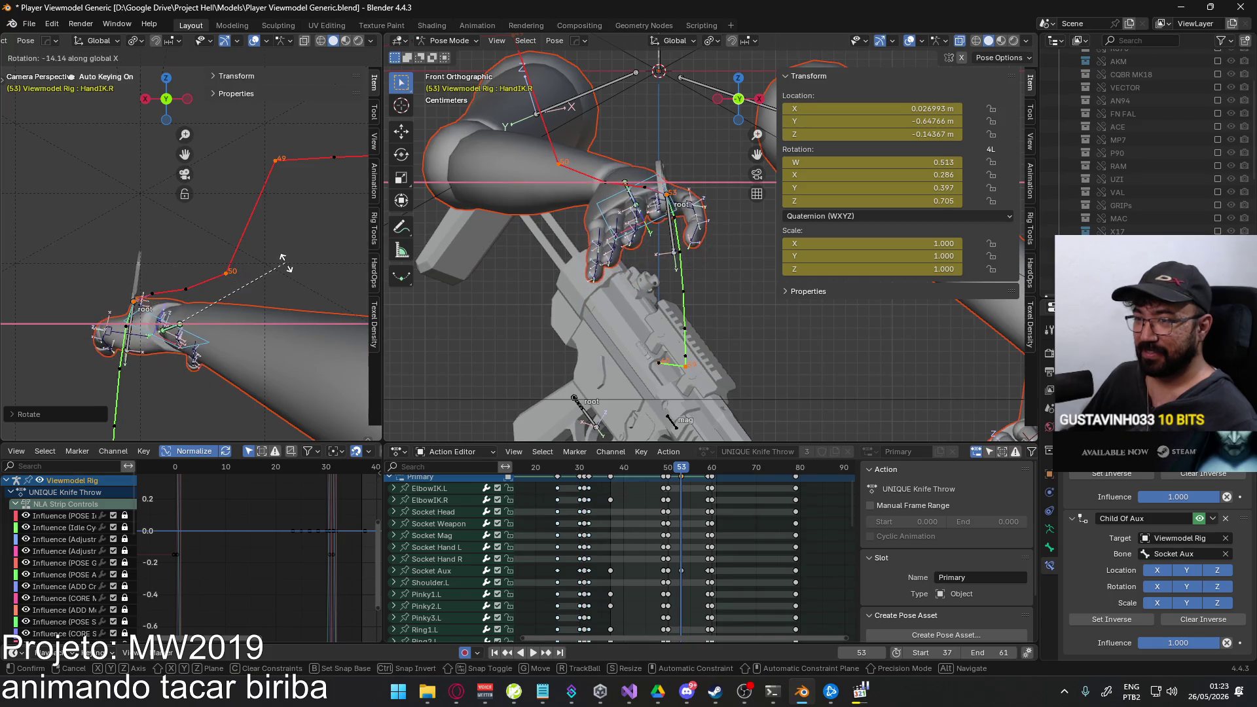
{"action": "key", "text": "Return"}
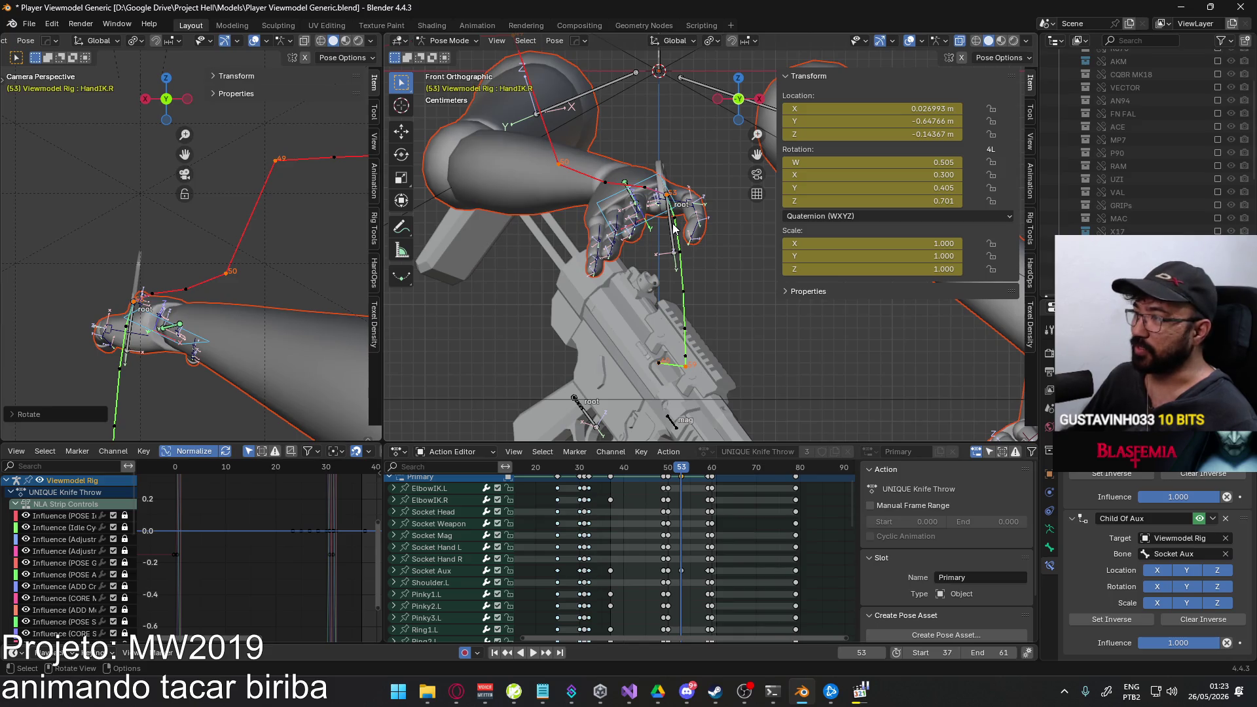
In Right Ortho view, rotate Pointer1.R about global X and then global Z.
{"action": "key", "text": "KP_3"}
{"action": "scroll", "coordinate": [673, 226], "scroll_direction": "down", "scroll_amount": 2}
{"action": "left_click", "coordinate": [660, 253]}
{"action": "key", "text": "r"}
{"action": "key", "text": "x"}
{"action": "left_click", "coordinate": [660, 156]}
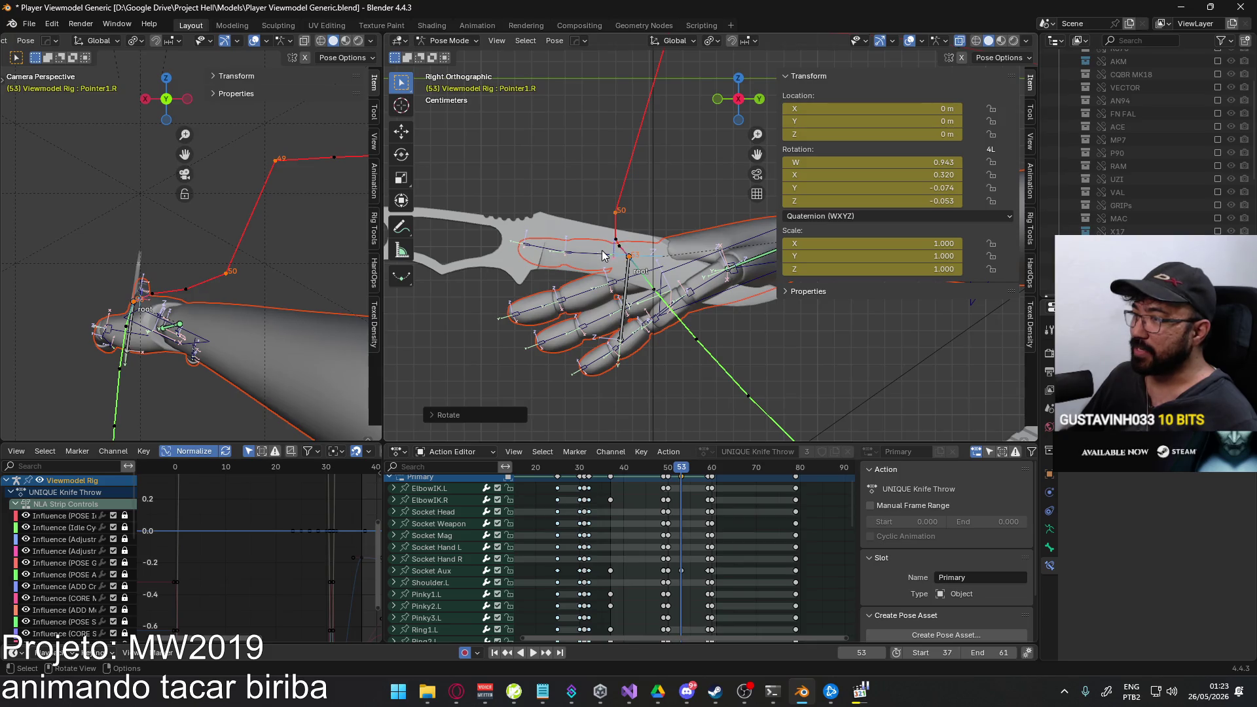
{"action": "scroll", "coordinate": [604, 256], "scroll_direction": "up", "scroll_amount": 2}
{"action": "scroll", "coordinate": [603, 256], "scroll_direction": "up", "scroll_amount": 2}
{"action": "scroll", "coordinate": [169, 301], "scroll_direction": "up", "scroll_amount": 2}
{"action": "scroll", "coordinate": [170, 302], "scroll_direction": "up", "scroll_amount": 1}
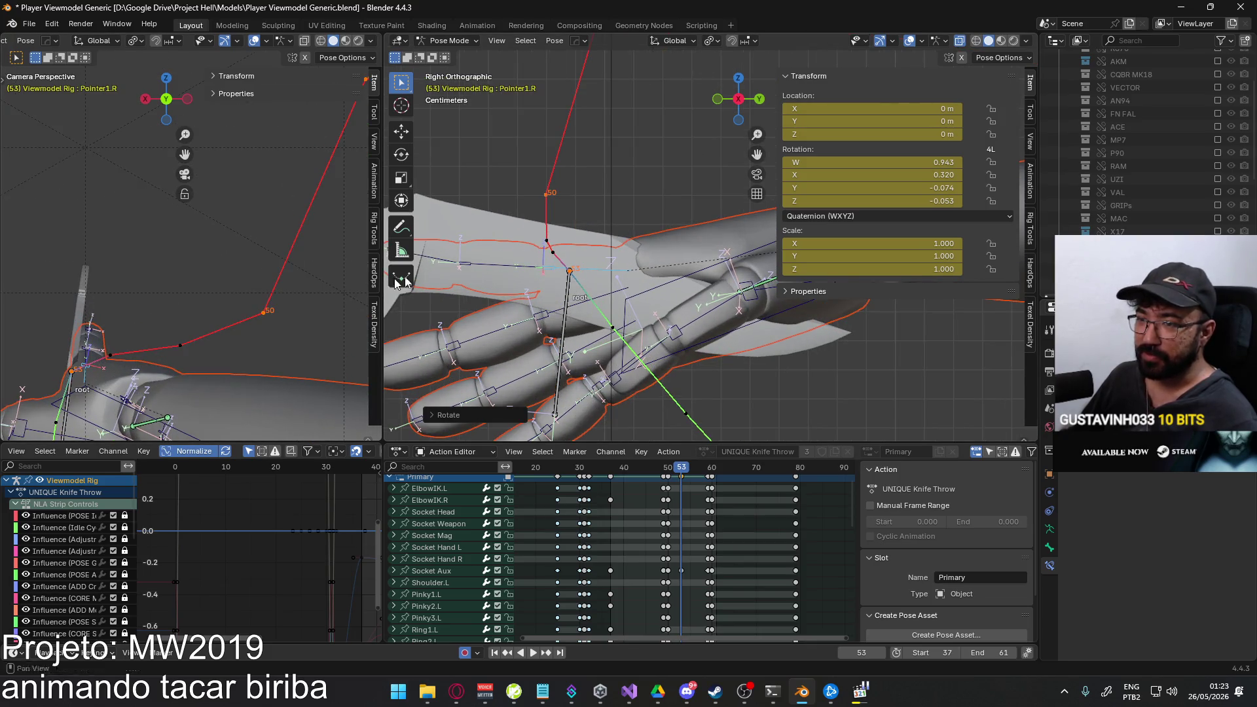
{"action": "key", "text": "r"}
{"action": "key", "text": "z"}
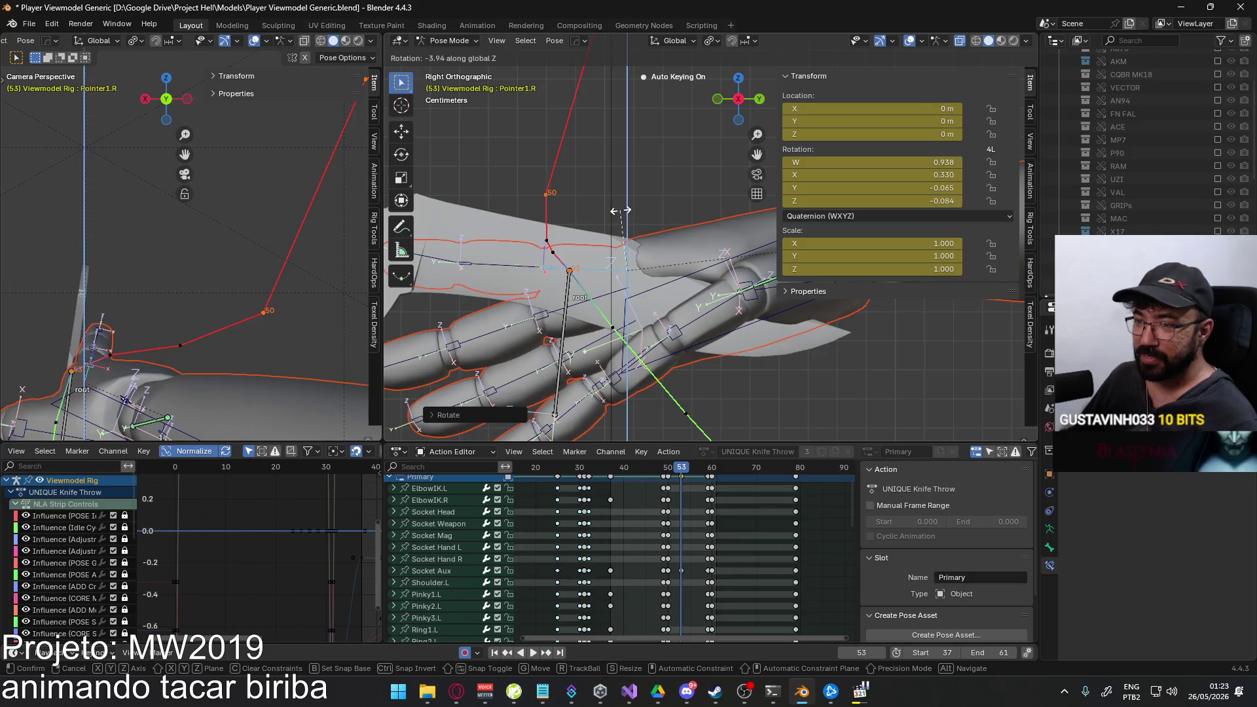
{"action": "left_click", "coordinate": [611, 201]}
Rotate Pointer2.R freely and bend Pointer3.R about global X.
{"action": "left_click", "coordinate": [577, 239]}
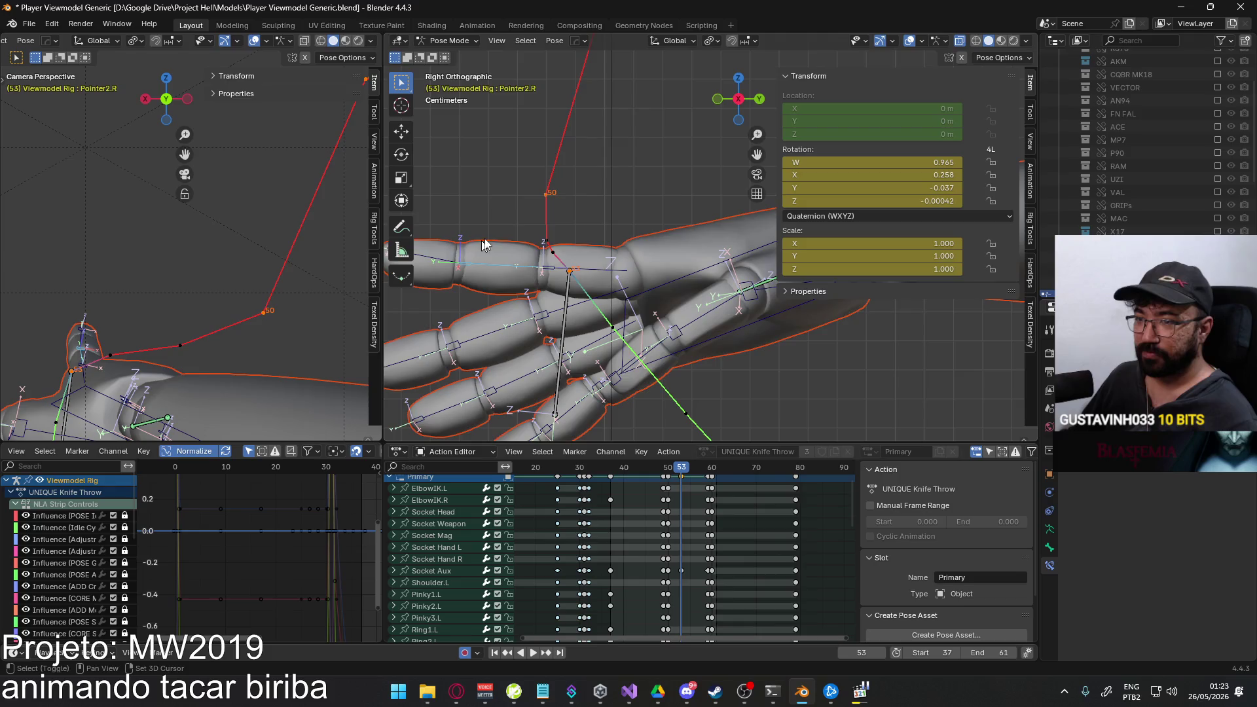
{"action": "middle_click_drag", "start_coordinate": [473, 245], "coordinate": [590, 206], "text": "shift"}
{"action": "key", "text": "r"}
{"action": "left_click", "coordinate": [642, 138]}
{"action": "left_click", "coordinate": [549, 184]}
{"action": "key", "text": "r"}
{"action": "key", "text": "x"}
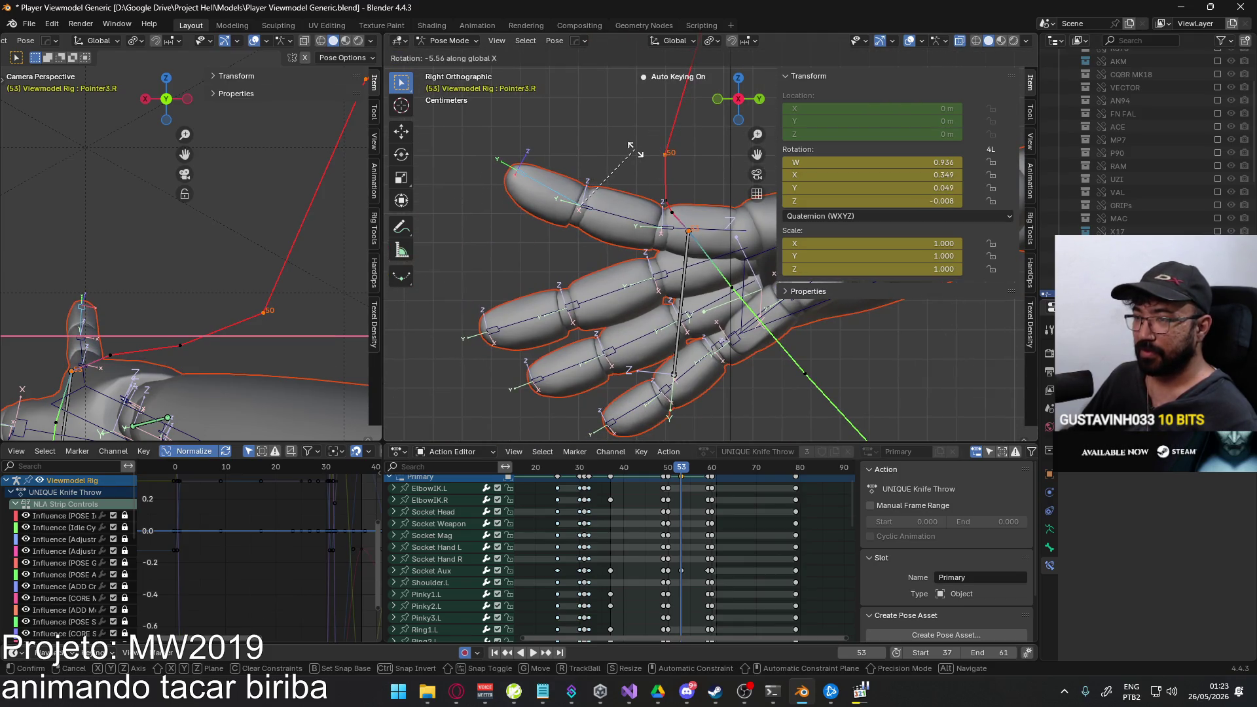
{"action": "left_click", "coordinate": [624, 234]}
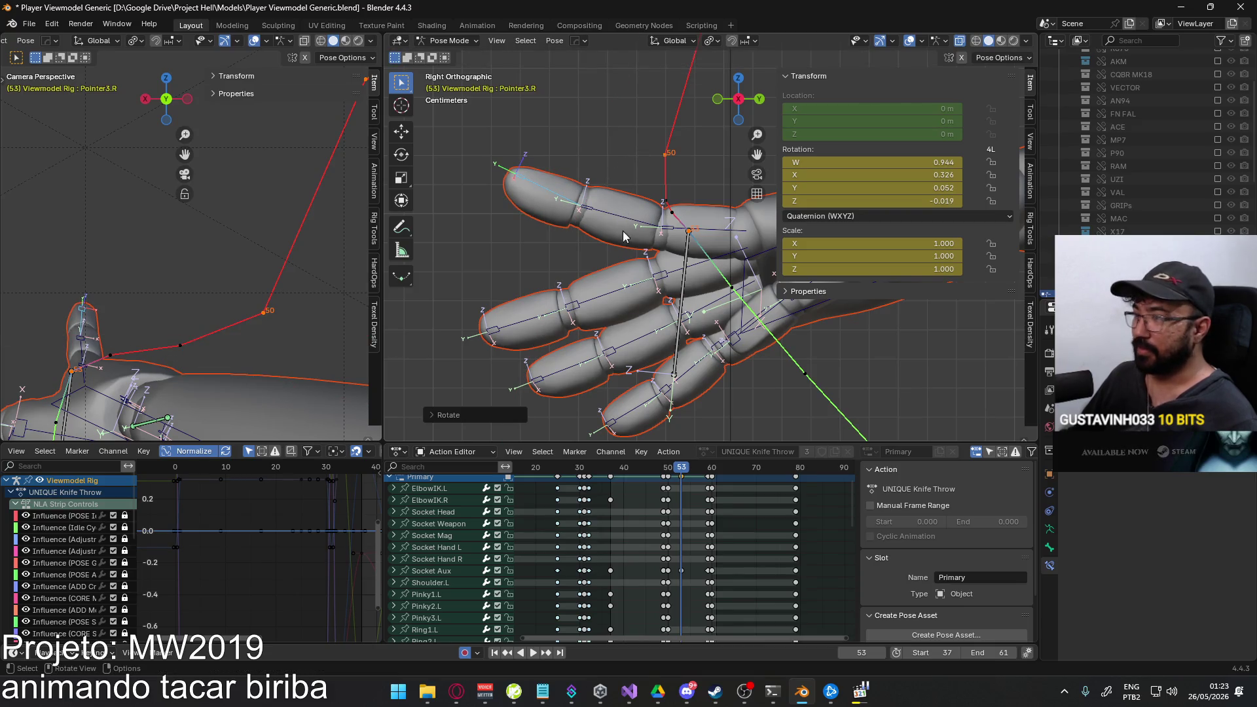
Twist Pointer2.R about its local Y axis, then reselect Pointer3.R for review.
{"action": "left_click", "coordinate": [663, 224]}
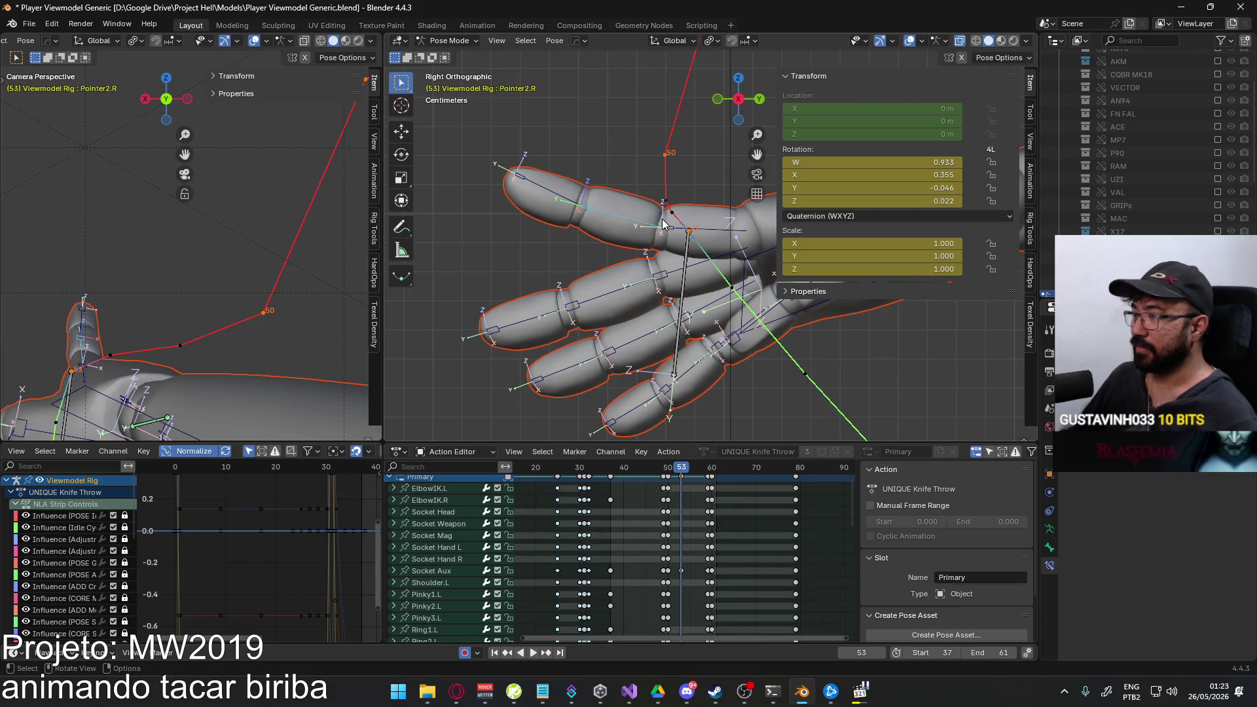
{"action": "key", "text": "r"}
{"action": "key", "text": "y"}
{"action": "key", "text": "y"}
{"action": "left_click", "coordinate": [621, 207]}
{"action": "left_click", "coordinate": [575, 205]}
{"action": "mouse_move", "coordinate": [566, 158]}
{"action": "middle_mouse_down"}
{"action": "mouse_move", "coordinate": [667, 203]}
{"action": "mouse_move", "coordinate": [657, 251]}
{"action": "mouse_move", "coordinate": [669, 247]}
{"action": "middle_mouse_up"}
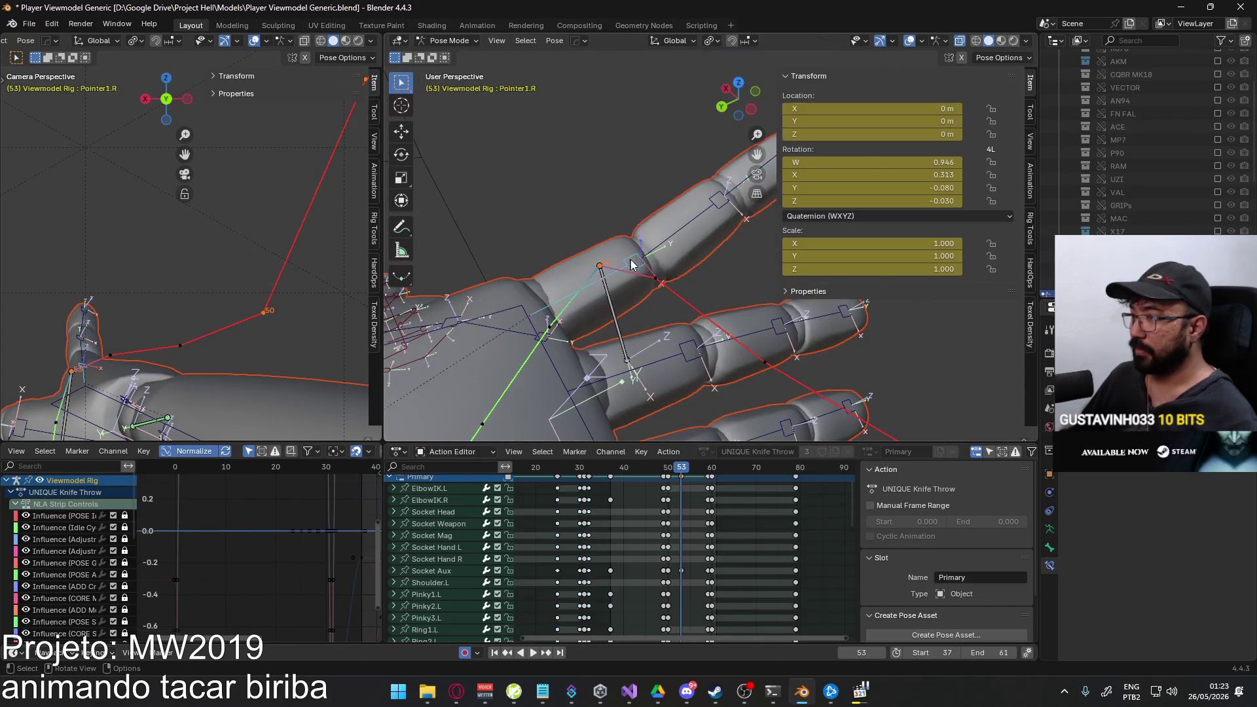
Twist Pointer1.R and Pointer2.R about their local Y axes, re-adjusting Pointer2.R once.
{"action": "left_click", "coordinate": [668, 248]}
{"action": "key", "text": "r"}
{"action": "key", "text": "y"}
{"action": "key", "text": "y"}
{"action": "left_click", "coordinate": [674, 259]}
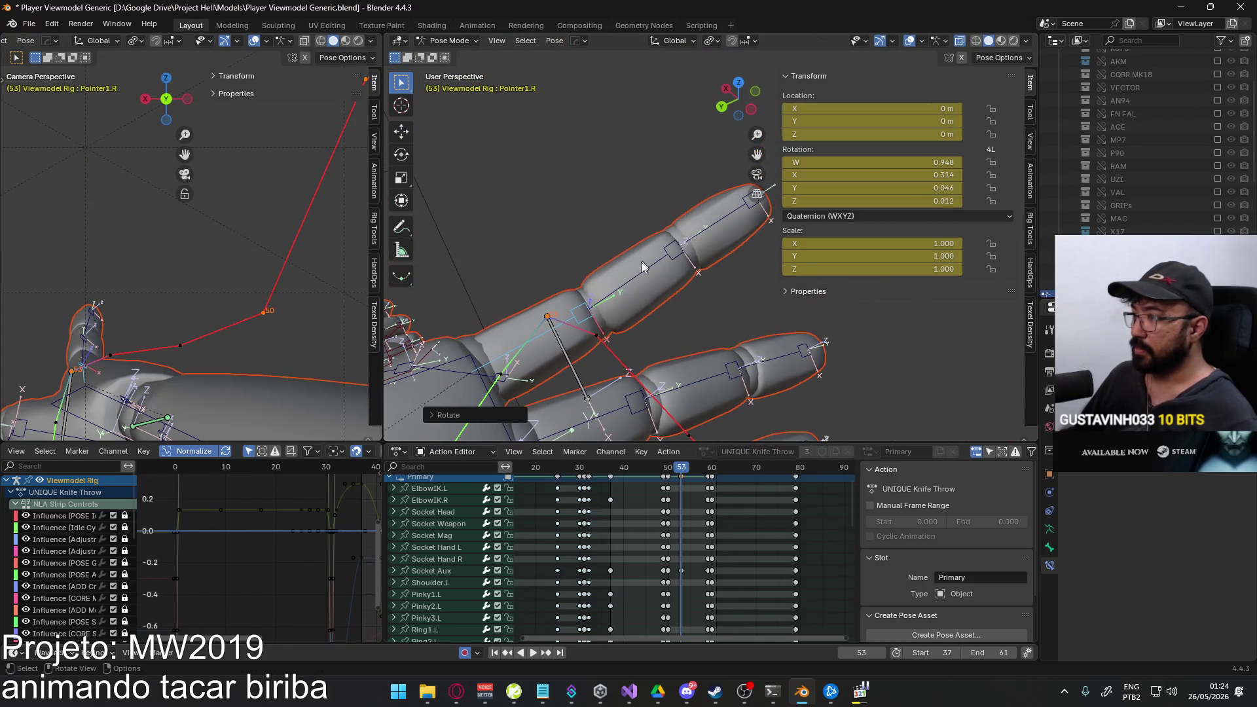
{"action": "key", "text": "r"}
{"action": "key", "text": "y"}
{"action": "key", "text": "y"}
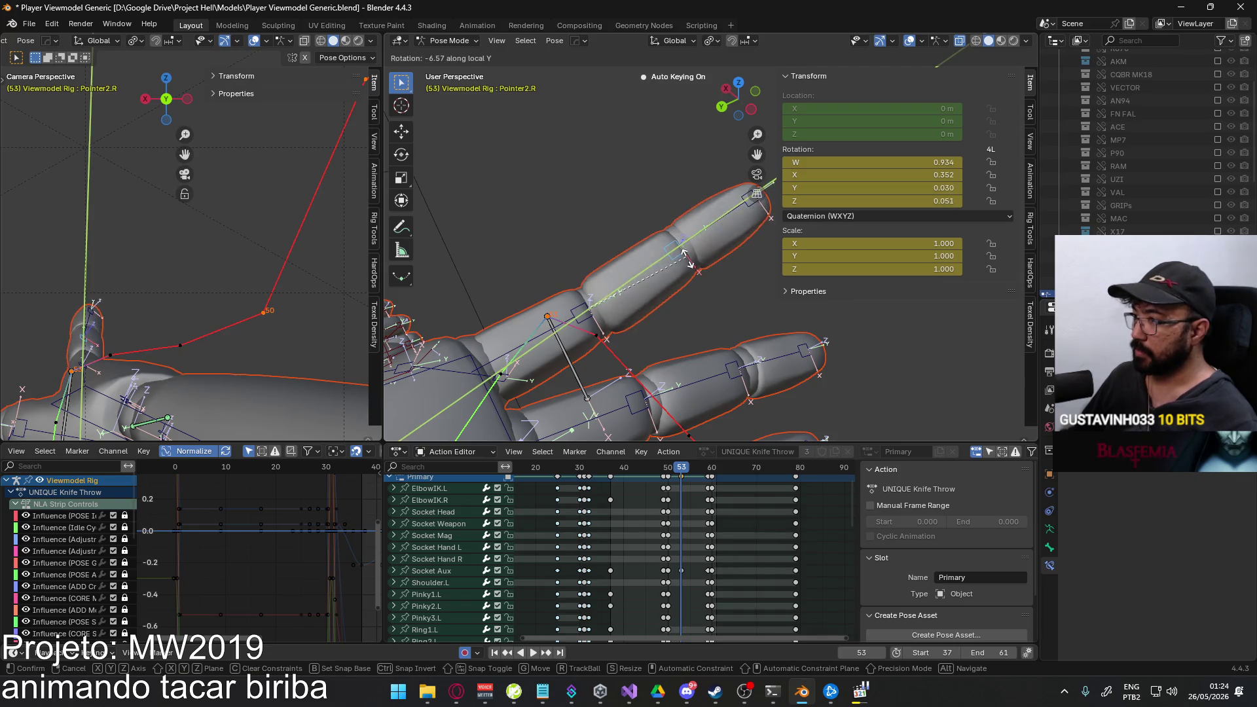
{"action": "left_click", "coordinate": [689, 255]}
{"action": "mouse_move", "coordinate": [687, 255]}
{"action": "middle_mouse_down"}
{"action": "mouse_move", "coordinate": [686, 244]}
{"action": "mouse_move", "coordinate": [710, 235]}
{"action": "middle_mouse_up"}
{"action": "key", "text": "r"}
{"action": "key", "text": "y"}
{"action": "key", "text": "y"}
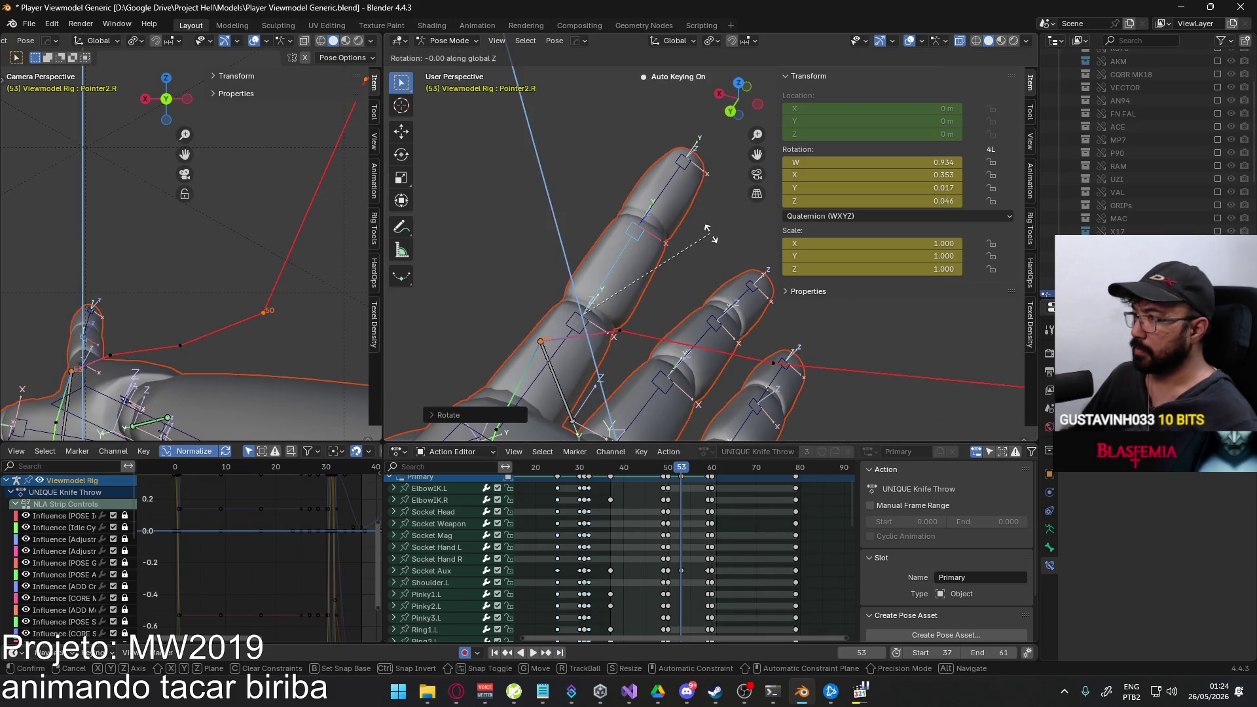
{"action": "left_click", "coordinate": [664, 214]}
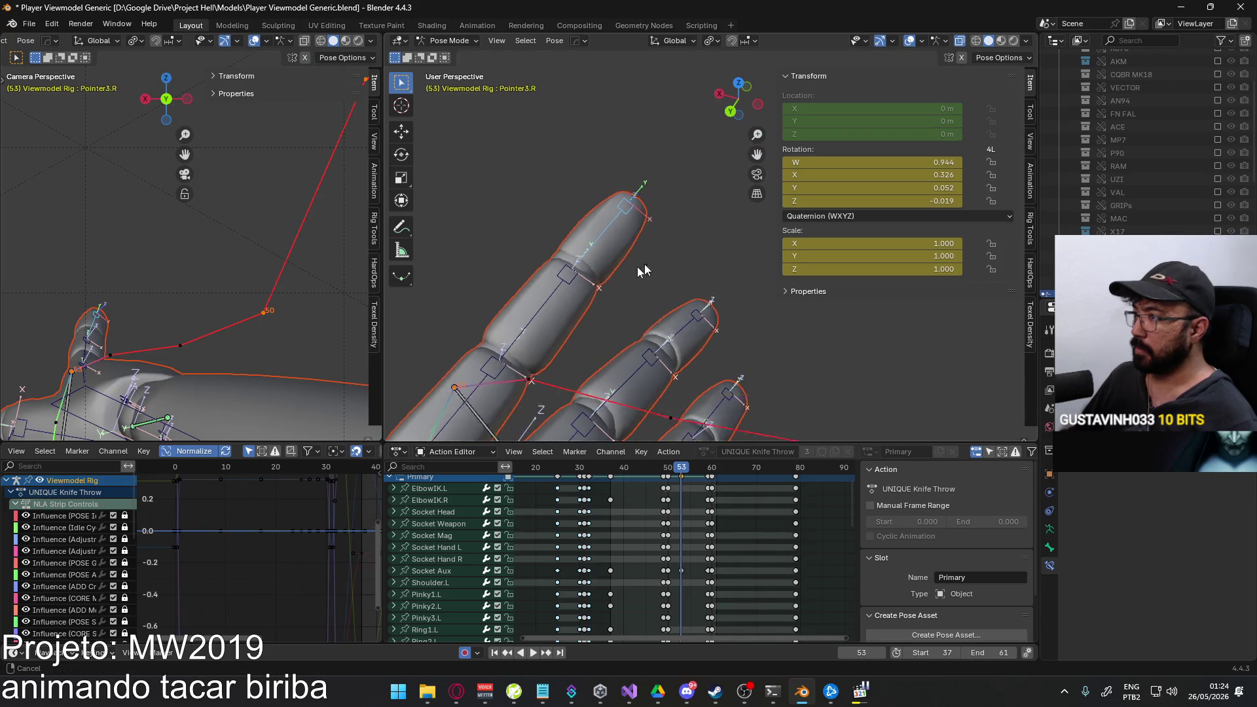
{"action": "scroll", "coordinate": [653, 247], "scroll_direction": "up", "scroll_amount": 3}
Rotate the Pointer3.R fingertip about local Y, freely, and about local X into the grip.
{"action": "key", "text": "r"}
{"action": "key", "text": "y"}
{"action": "key", "text": "y"}
{"action": "left_click", "coordinate": [580, 273]}
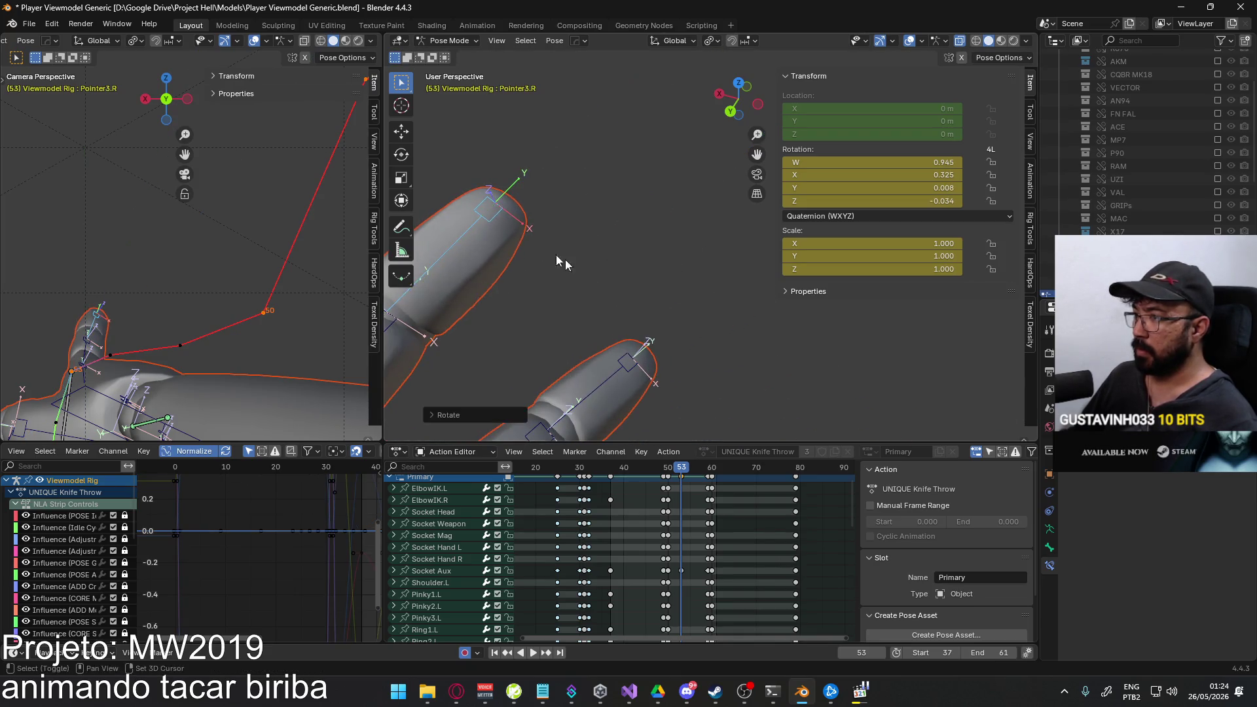
{"action": "scroll", "coordinate": [637, 258], "scroll_direction": "up", "scroll_amount": 2}
{"action": "key", "text": "r"}
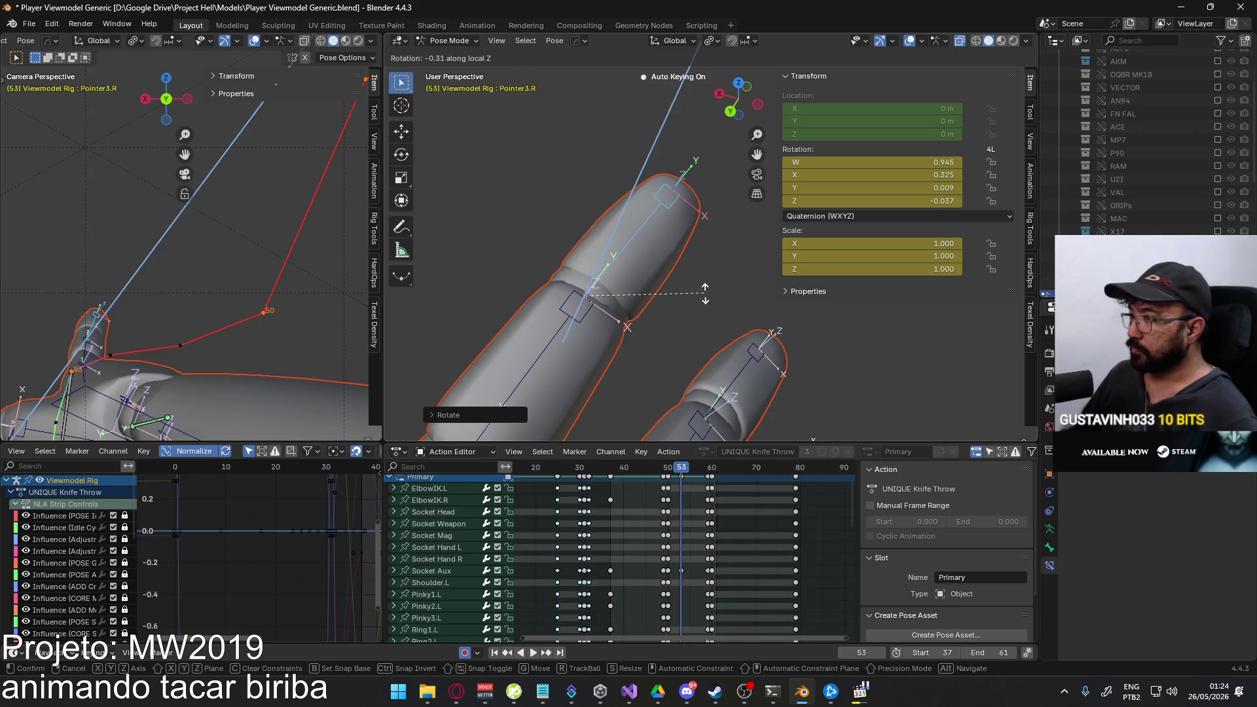
{"action": "left_click", "coordinate": [690, 284]}
{"action": "middle_click_drag", "start_coordinate": [690, 285], "coordinate": [689, 257]}
{"action": "key", "text": "r"}
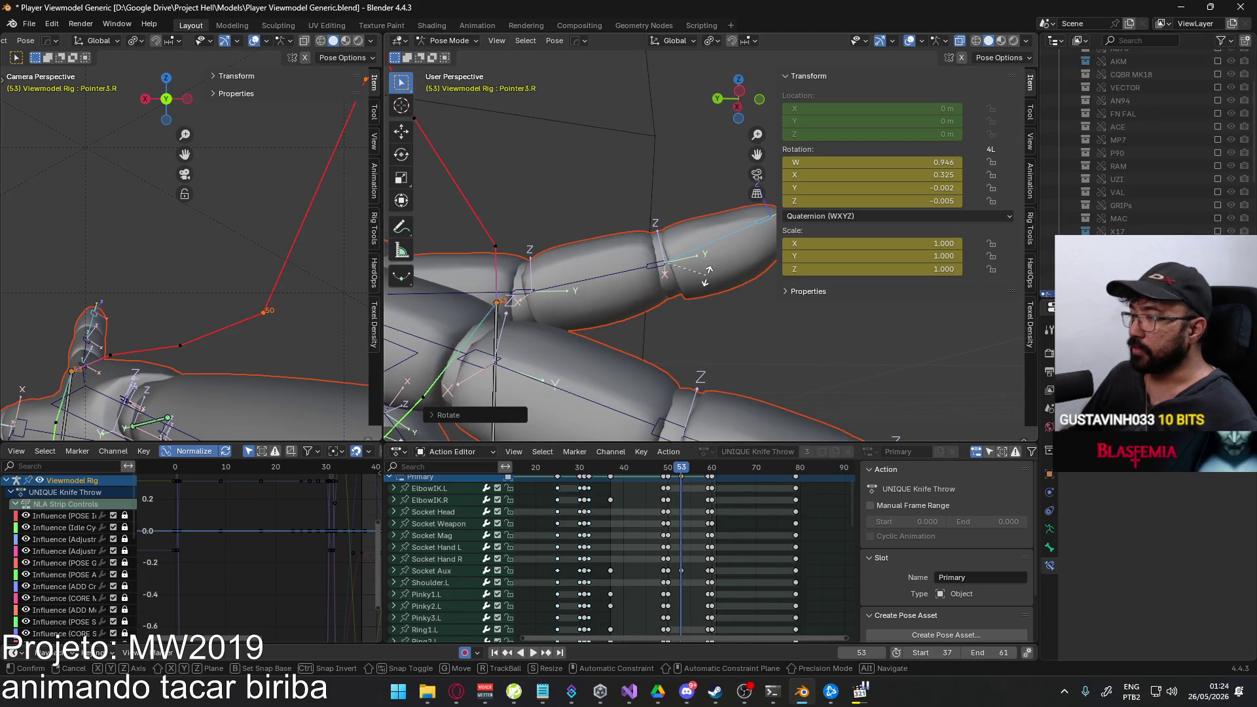
{"action": "key", "text": "x"}
{"action": "key", "text": "x"}
{"action": "left_click", "coordinate": [710, 267]}
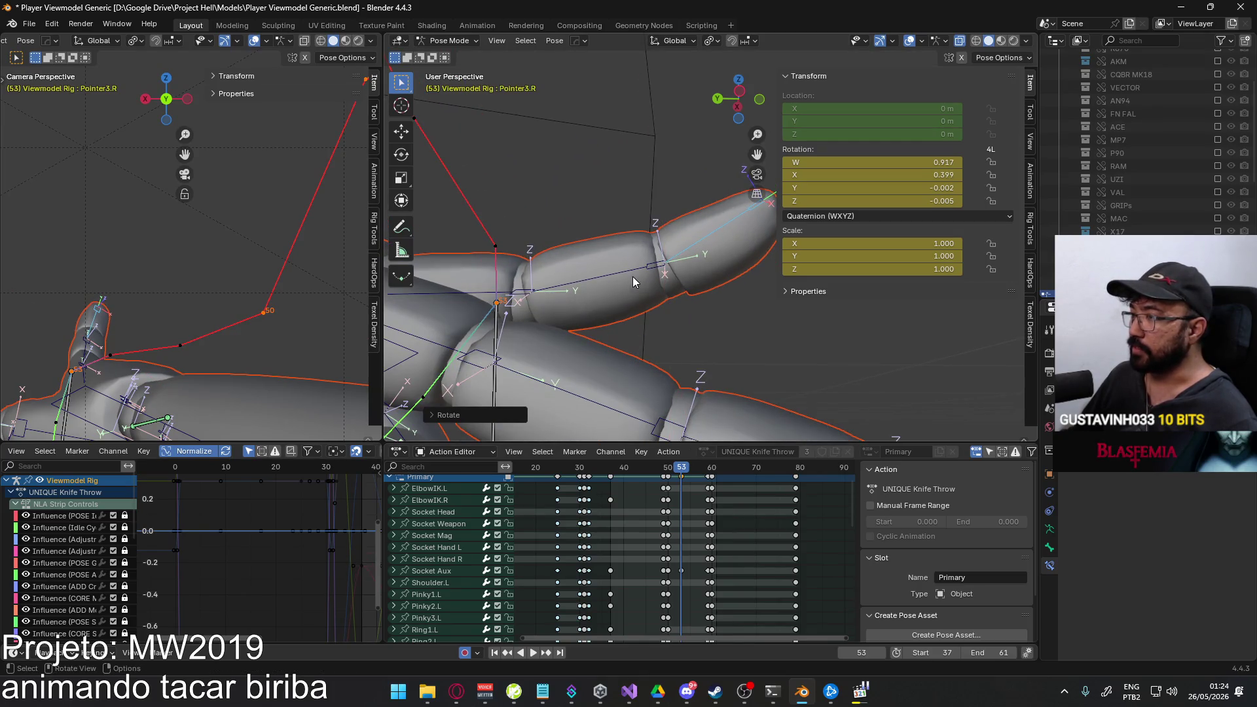
Orbit around the hand, selecting the index finger's base and middle bones to check the bend.
{"action": "left_click", "coordinate": [634, 276]}
{"action": "scroll", "coordinate": [607, 280], "scroll_direction": "down", "scroll_amount": 2}
{"action": "mouse_move", "coordinate": [575, 266]}
{"action": "middle_mouse_down"}
{"action": "mouse_move", "coordinate": [594, 287]}
{"action": "mouse_move", "coordinate": [525, 262]}
{"action": "middle_mouse_up"}
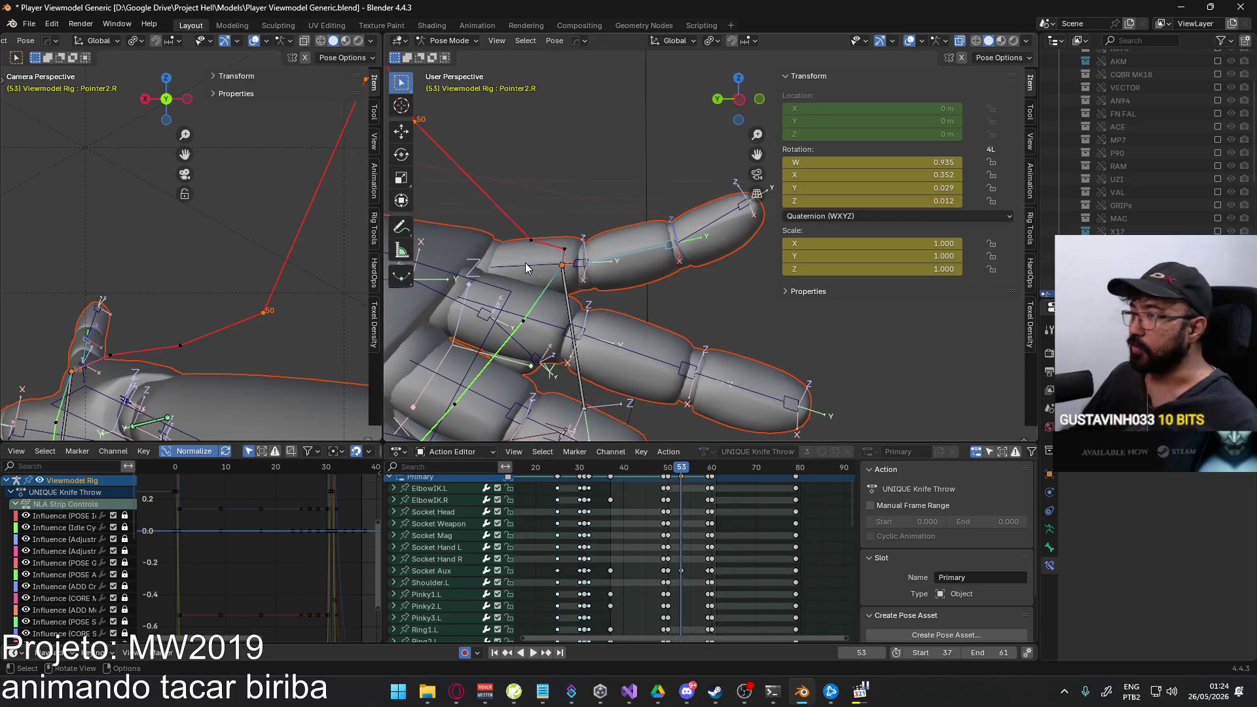
{"action": "left_click", "coordinate": [590, 260]}
{"action": "left_click", "coordinate": [709, 236]}
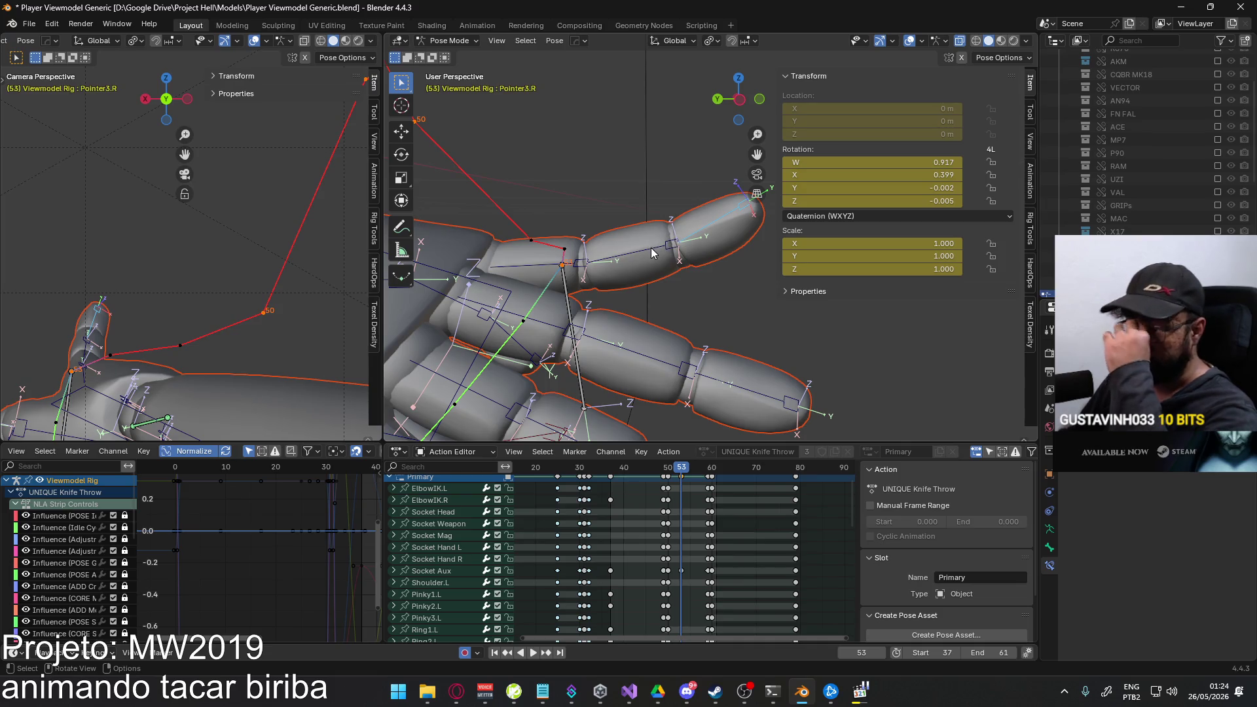
{"action": "mouse_move", "coordinate": [608, 304]}
{"action": "middle_mouse_down"}
{"action": "mouse_move", "coordinate": [610, 280]}
{"action": "mouse_move", "coordinate": [536, 283]}
{"action": "mouse_move", "coordinate": [594, 304]}
{"action": "mouse_move", "coordinate": [558, 309]}
{"action": "middle_mouse_up"}
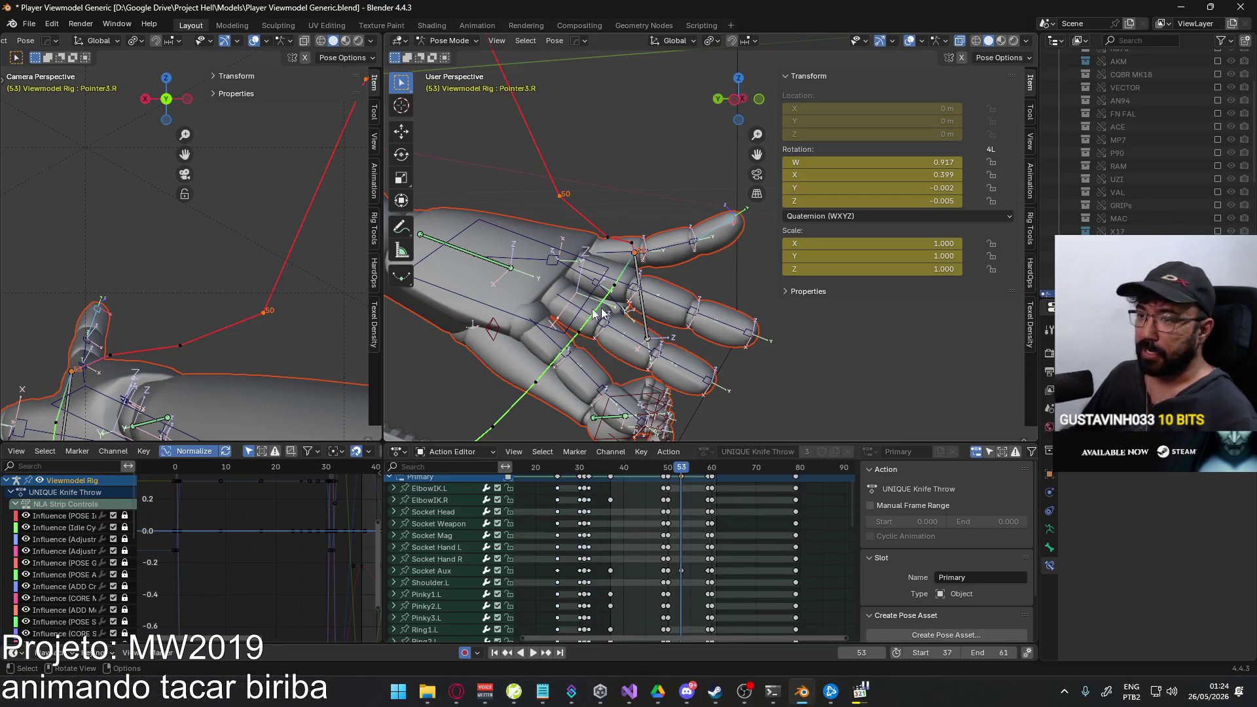
Reframe the hand and clear the Thumb0.R base bone's rotation with Alt+R.
{"action": "middle_click_drag", "start_coordinate": [324, 315], "coordinate": [190, 305]}
{"action": "middle_click_drag", "start_coordinate": [547, 315], "coordinate": [653, 273]}
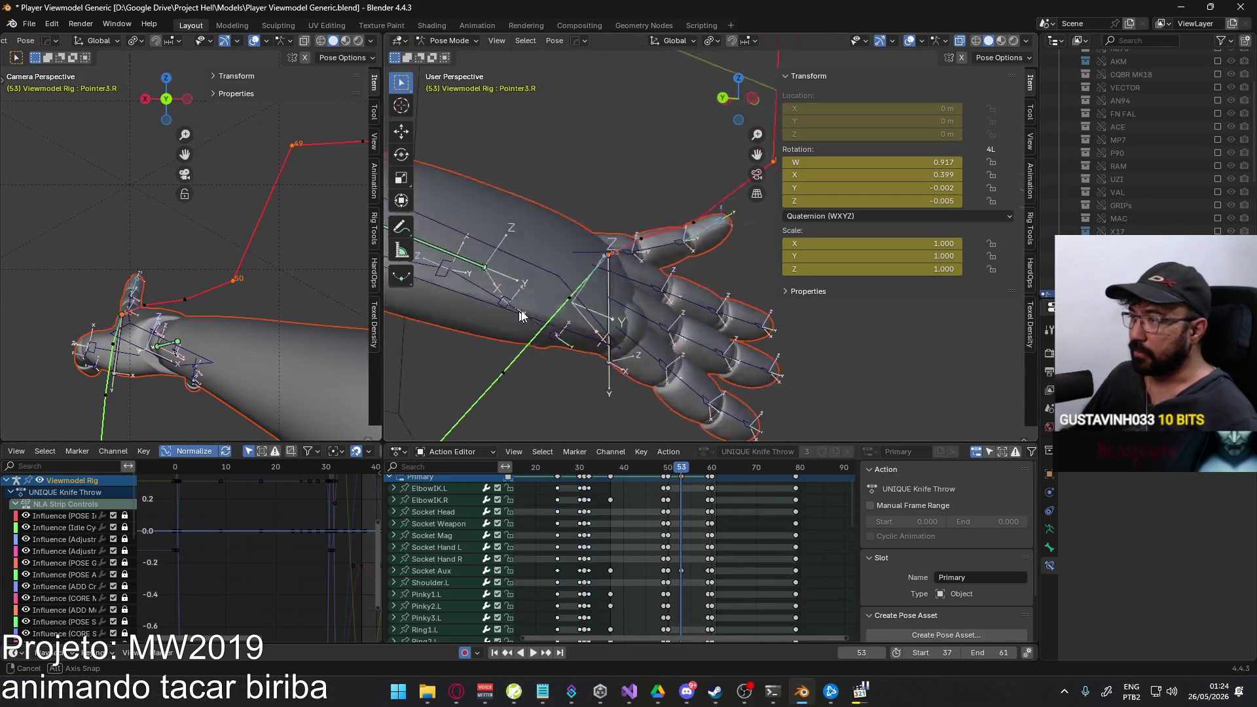
{"action": "left_click", "coordinate": [652, 274]}
{"action": "key", "text": "alt+r"}
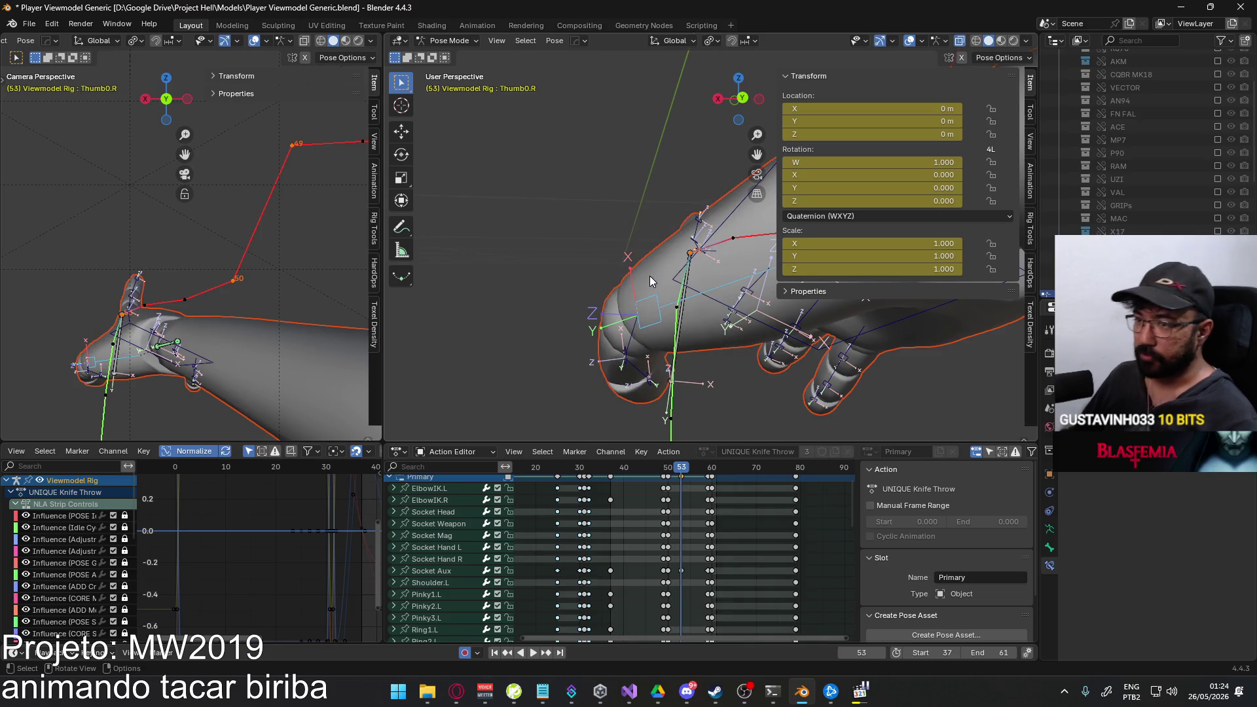
Curl the thumb's second bone about its local X axis, checking from two angles.
{"action": "middle_click_drag", "start_coordinate": [650, 274], "coordinate": [641, 273]}
{"action": "left_click", "coordinate": [603, 250]}
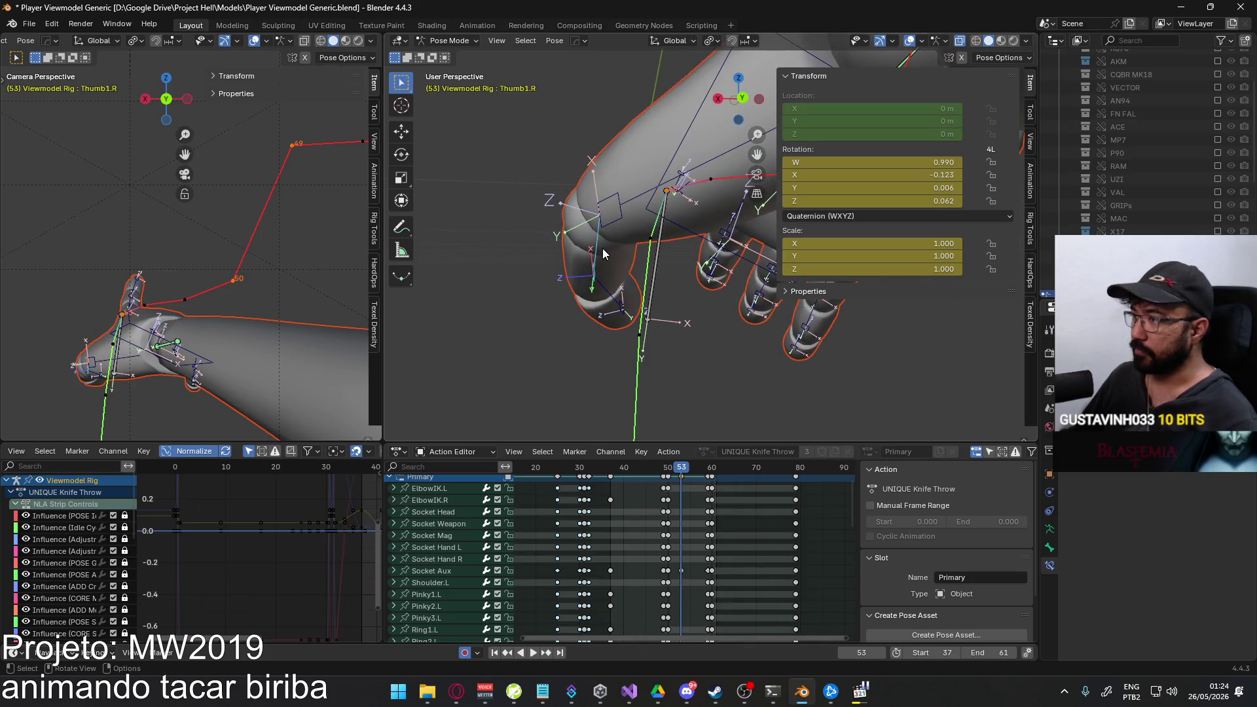
{"action": "key", "text": "r"}
{"action": "key", "text": "x"}
{"action": "key", "text": "x"}
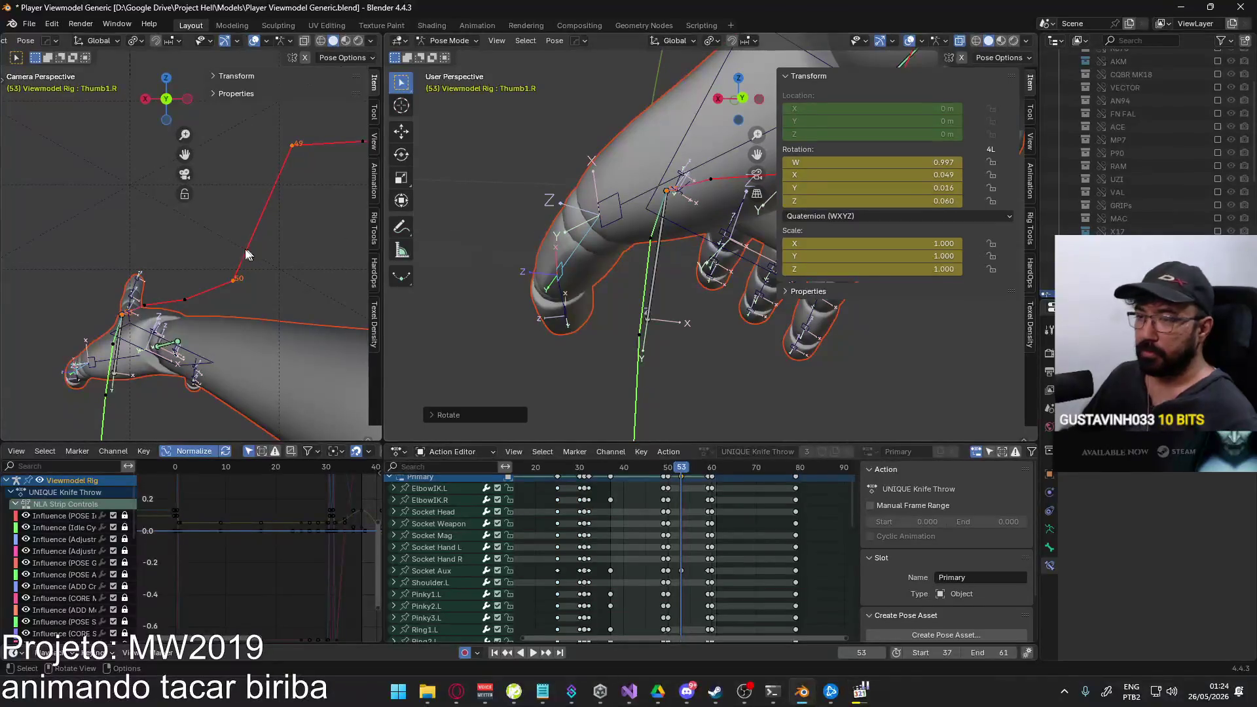
{"action": "middle_click_drag", "start_coordinate": [629, 295], "coordinate": [690, 282]}
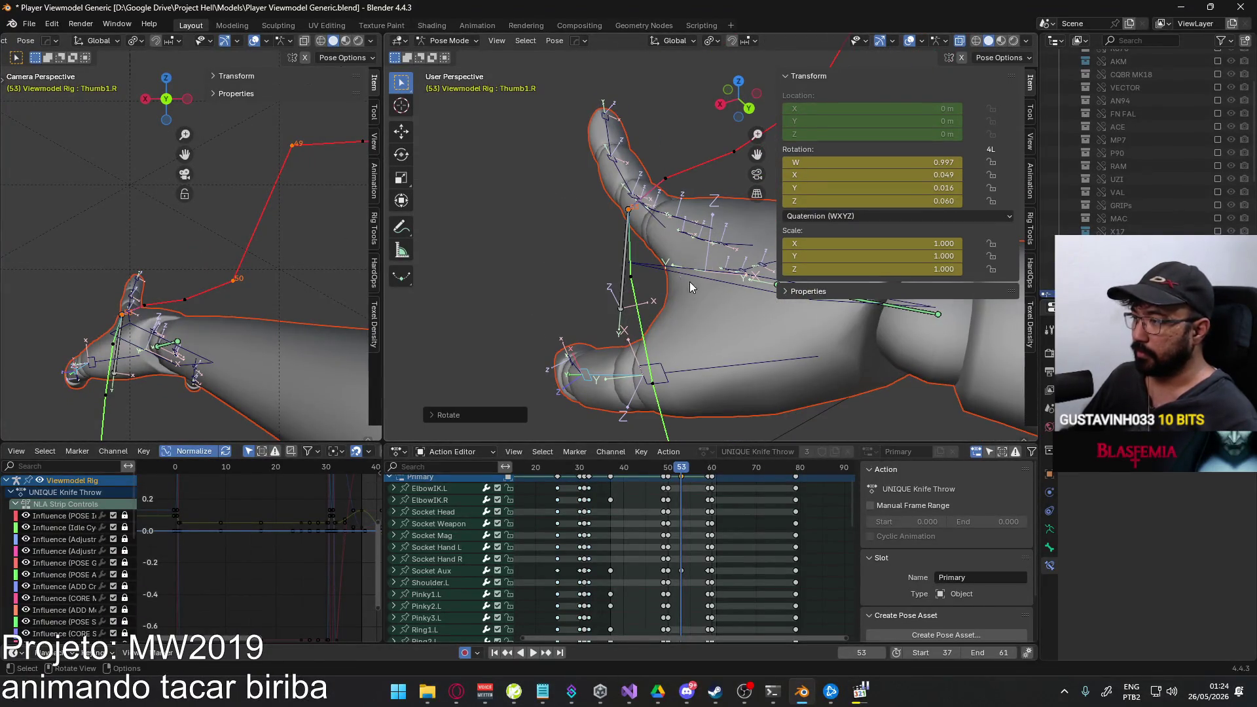
{"action": "key", "text": "r"}
{"action": "key", "text": "x"}
{"action": "key", "text": "x"}
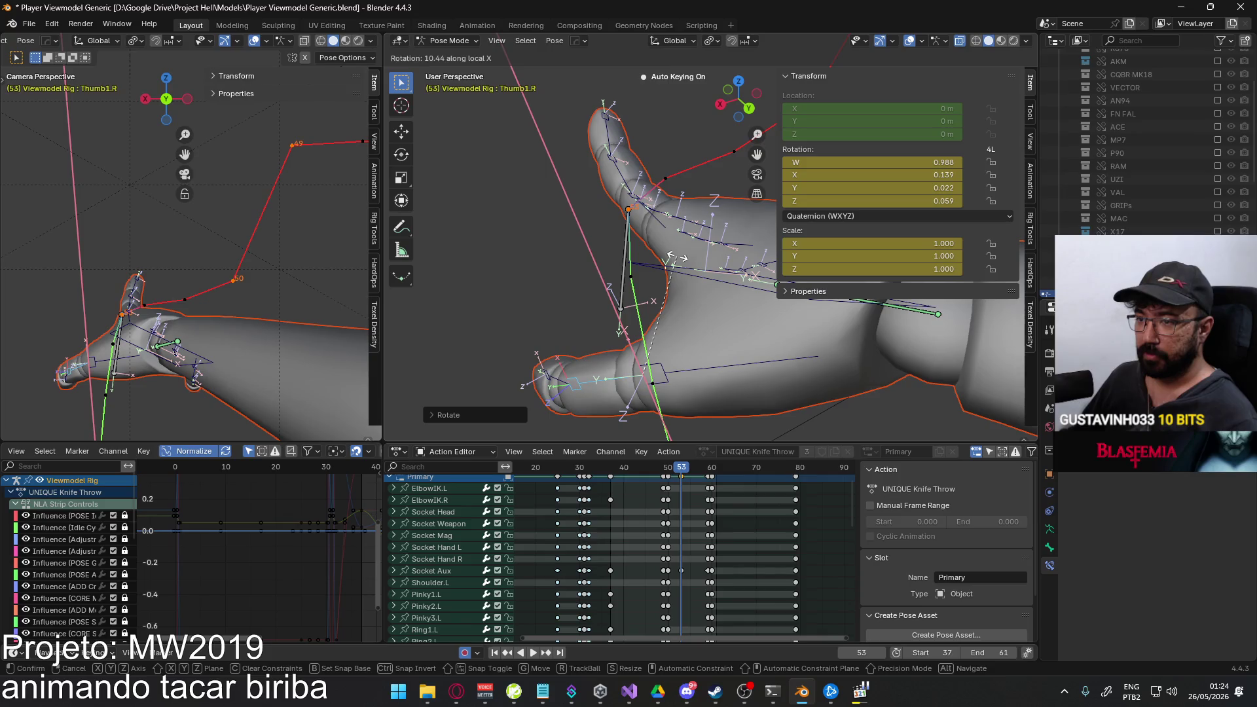
{"action": "left_click", "coordinate": [672, 257]}
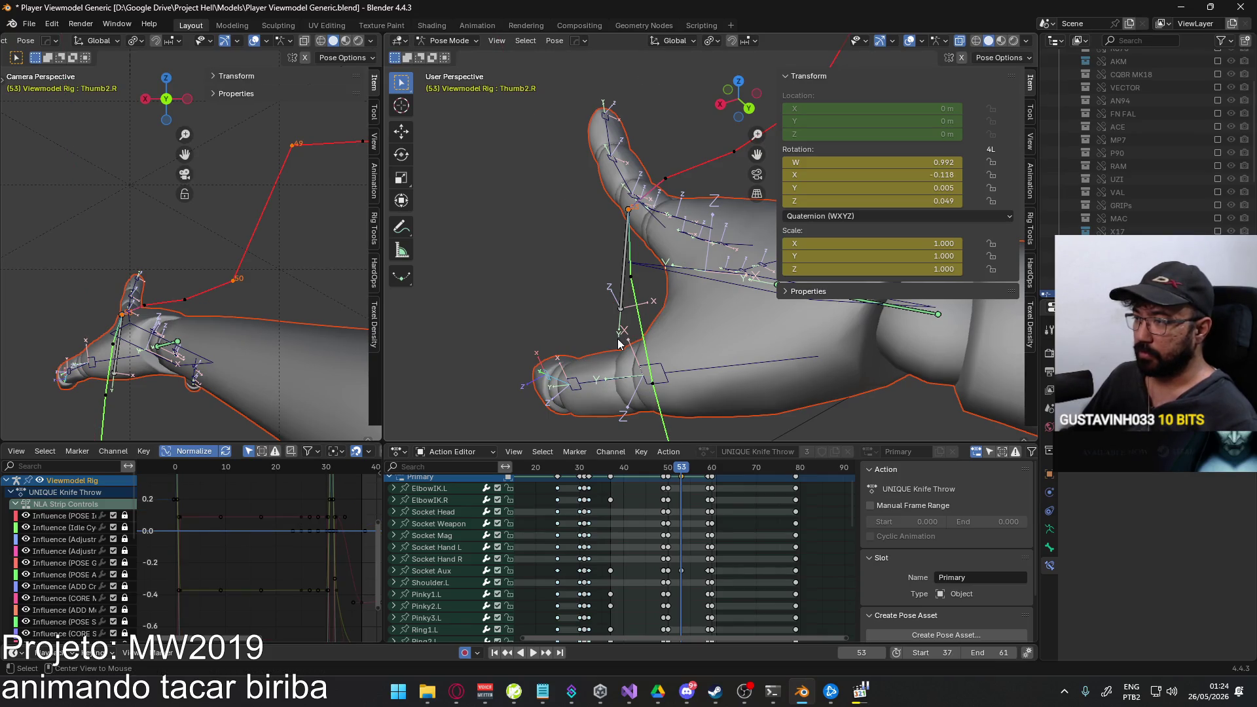
Bend the thumb tip about local X, fine-tune the second joint, then bring up the game footage.
{"action": "key", "text": "r"}
{"action": "key", "text": "x"}
{"action": "key", "text": "x"}
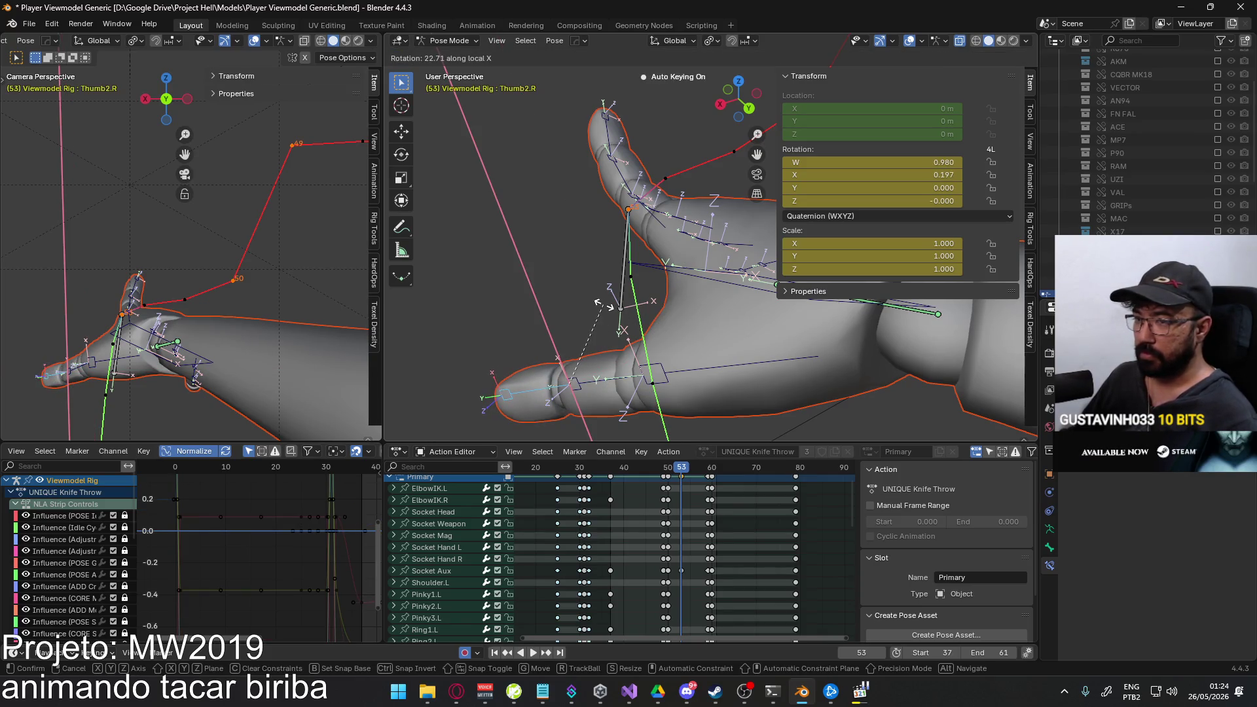
{"action": "left_click", "coordinate": [595, 304]}
{"action": "middle_click_drag", "start_coordinate": [596, 305], "coordinate": [643, 335]}
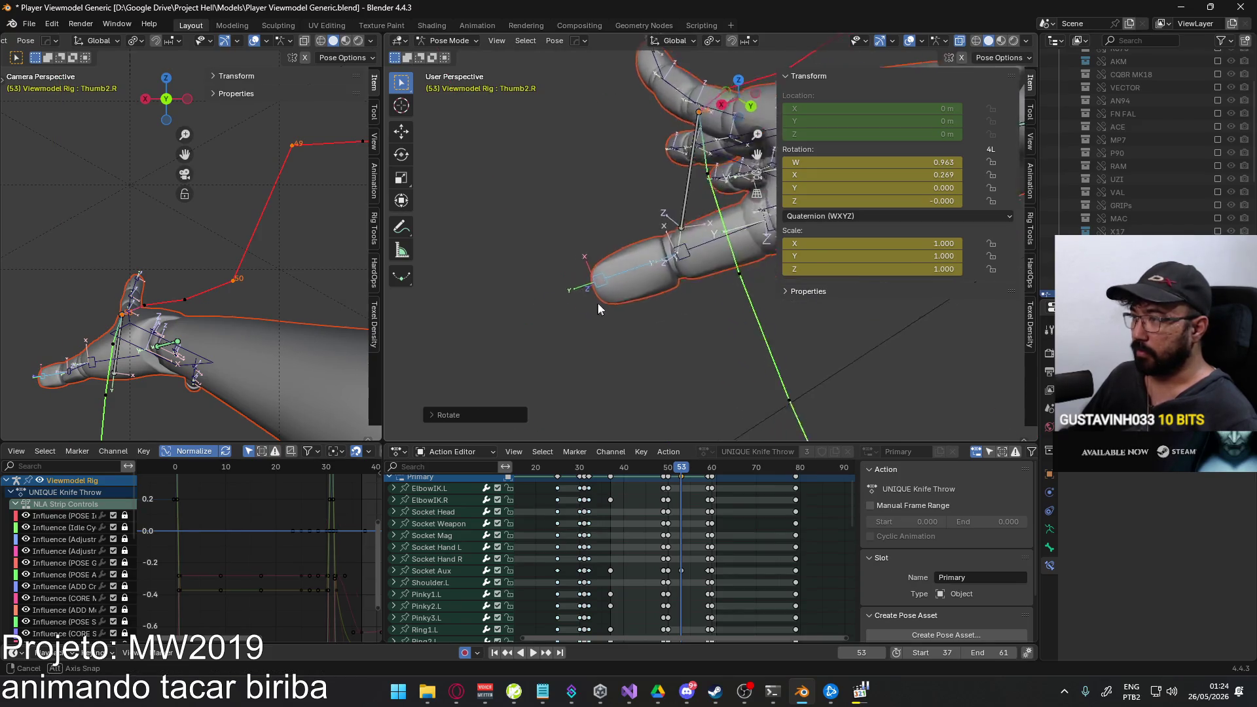
{"action": "right_click", "coordinate": [675, 328]}
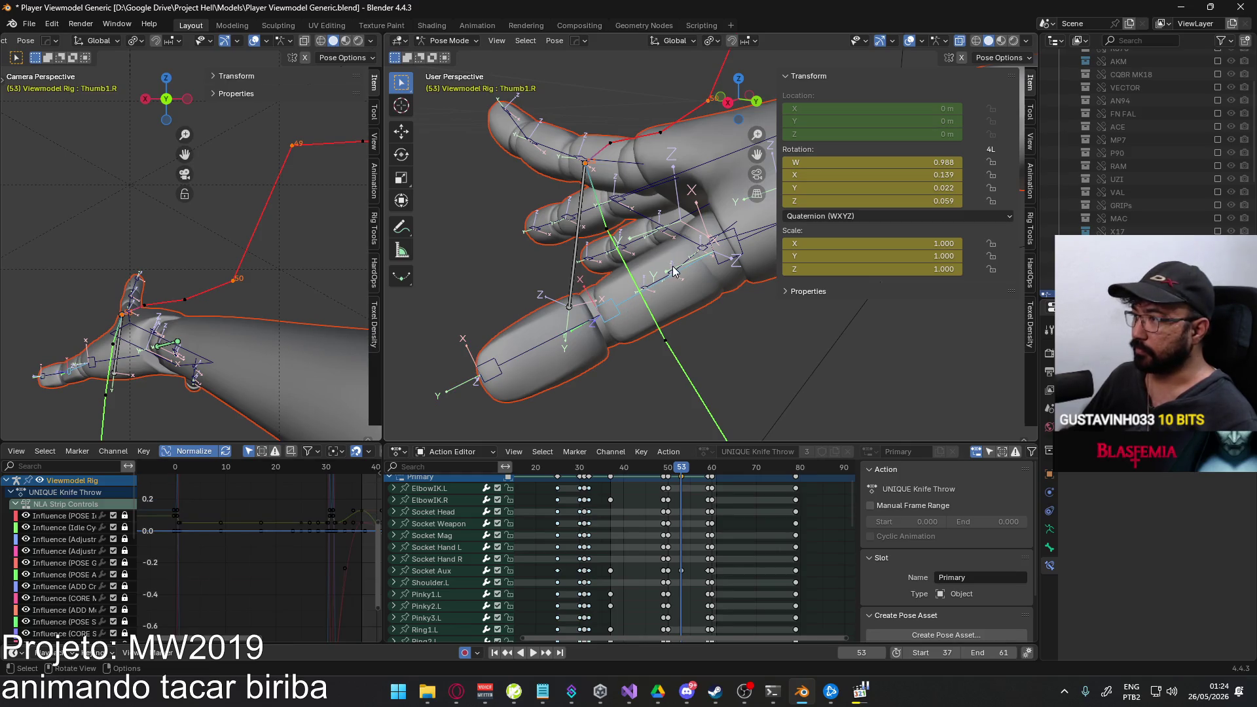
{"action": "middle_click_drag", "start_coordinate": [674, 273], "coordinate": [597, 230]}
{"action": "key", "text": "r"}
{"action": "key", "text": "x"}
{"action": "key", "text": "x"}
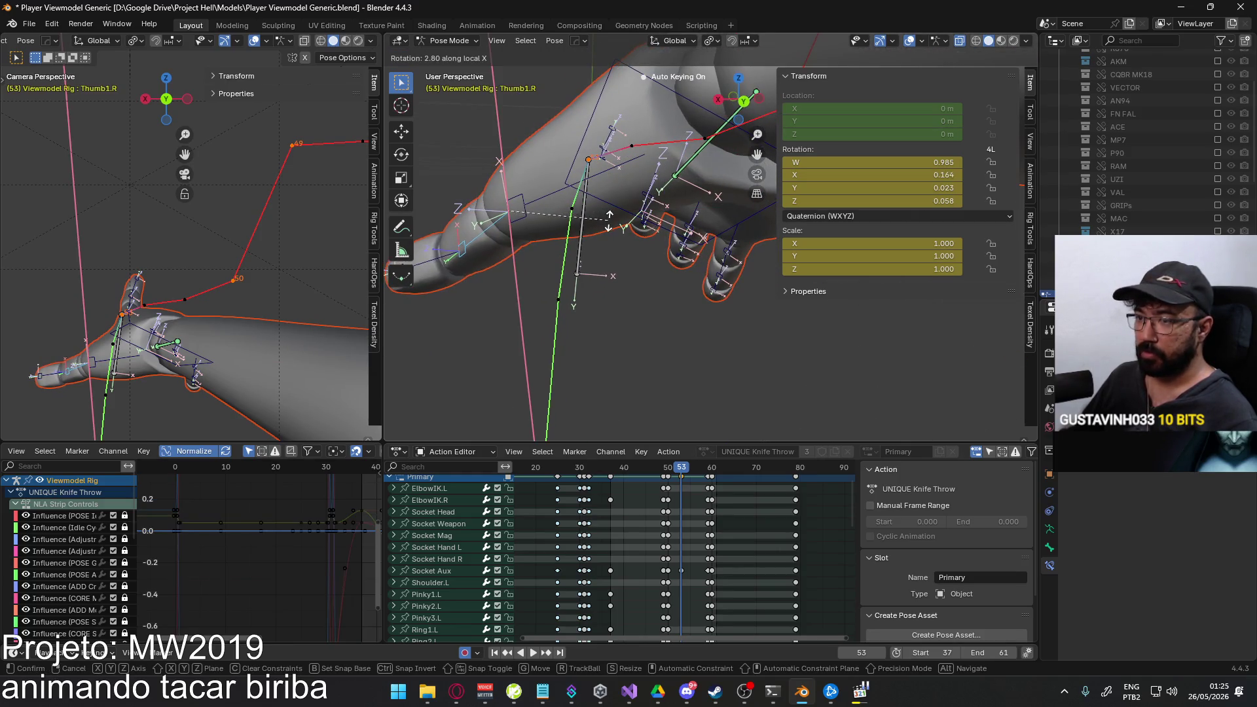
{"action": "left_click", "coordinate": [609, 225]}
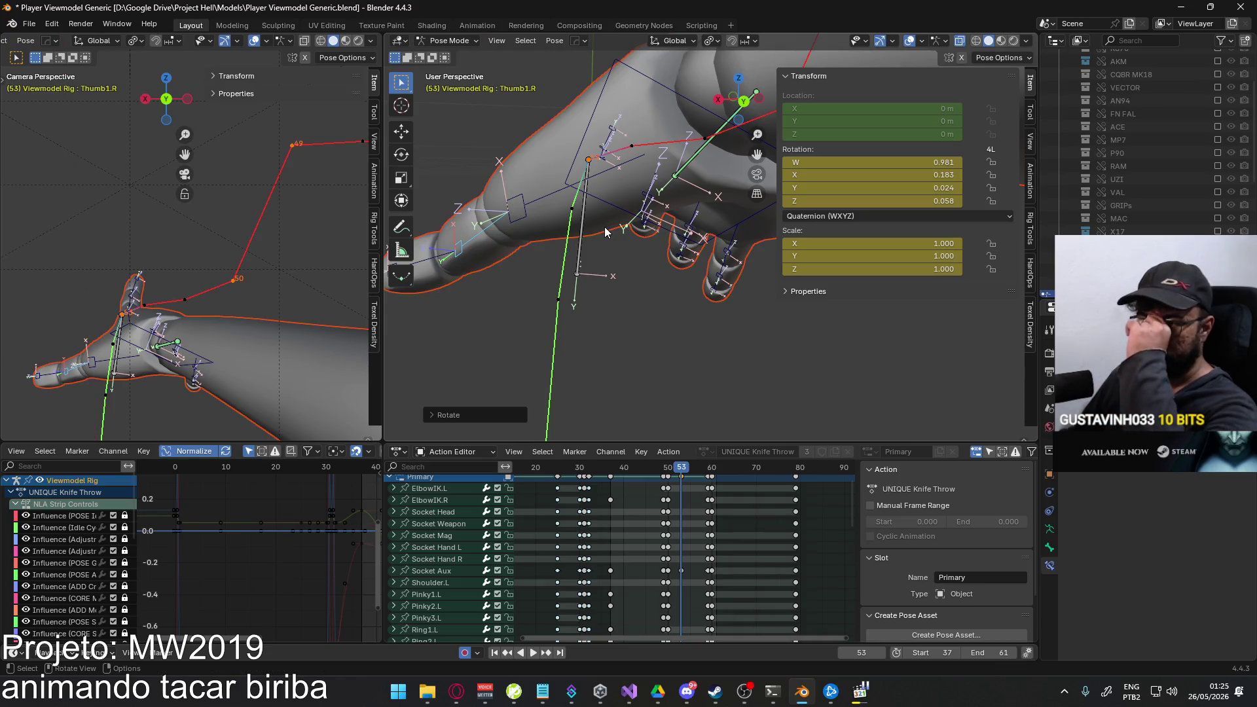
{"action": "key", "text": "alt+Tab"}
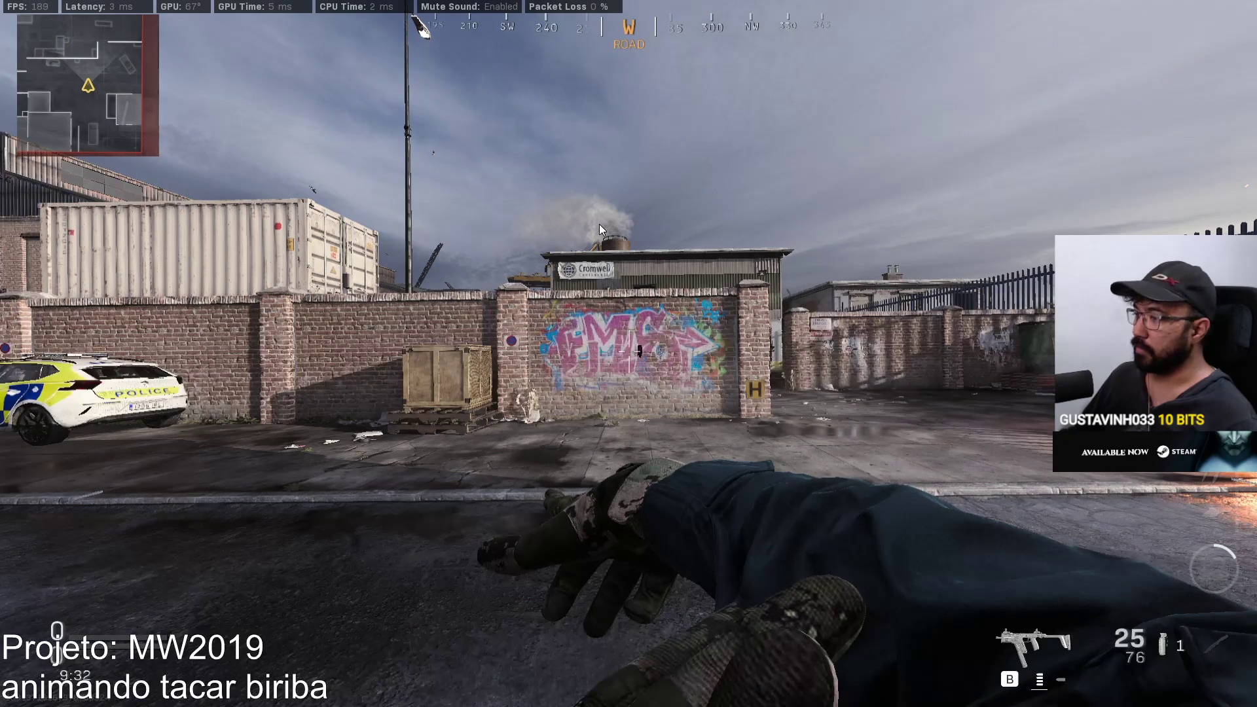
Re-rotate Pointer1.R freely, about global Z and local X, comparing against the game reference.
{"action": "key", "text": "alt+Tab"}
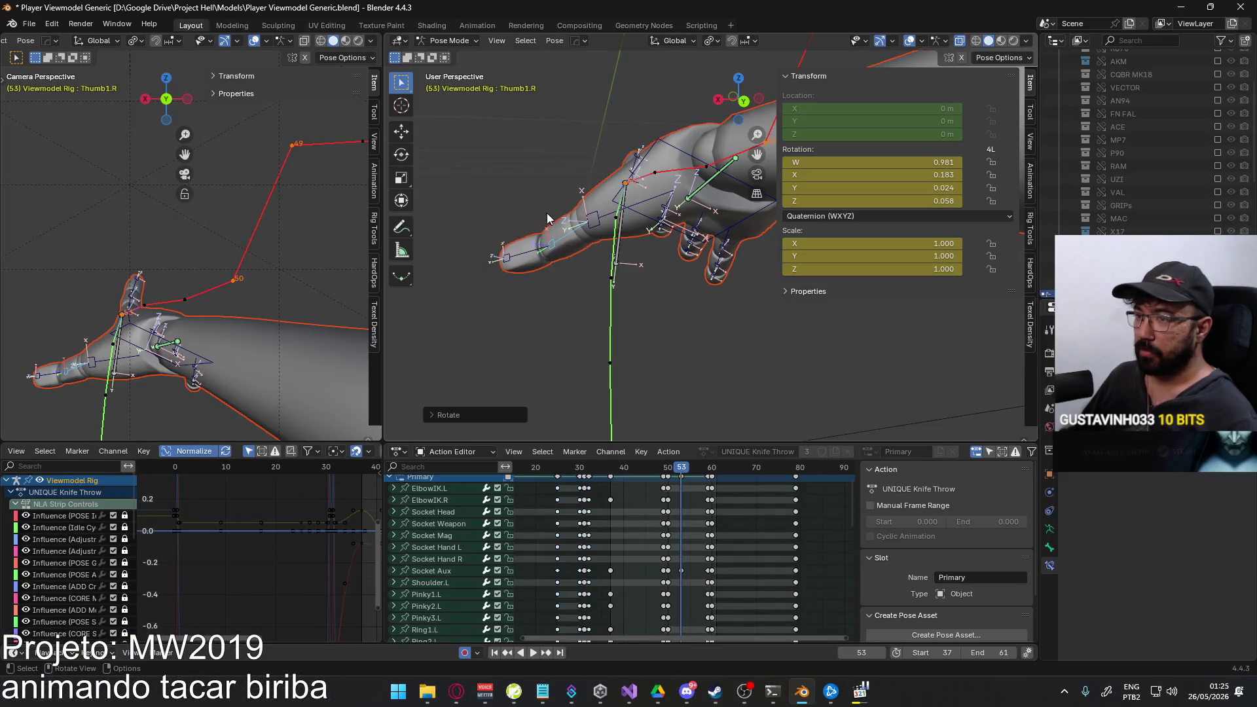
{"action": "middle_click_drag", "start_coordinate": [547, 215], "coordinate": [655, 167]}
{"action": "left_click", "coordinate": [655, 167]}
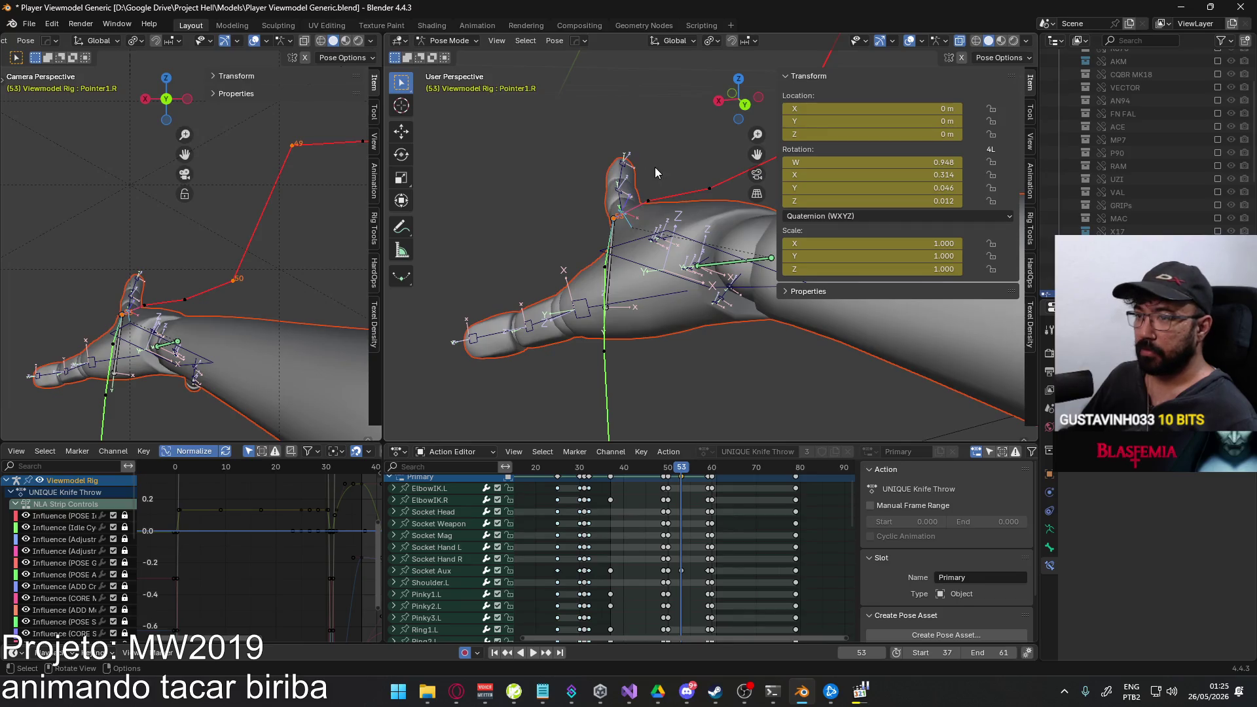
{"action": "key", "text": "r"}
{"action": "left_click", "coordinate": [648, 167]}
{"action": "key", "text": "r"}
{"action": "key", "text": "z"}
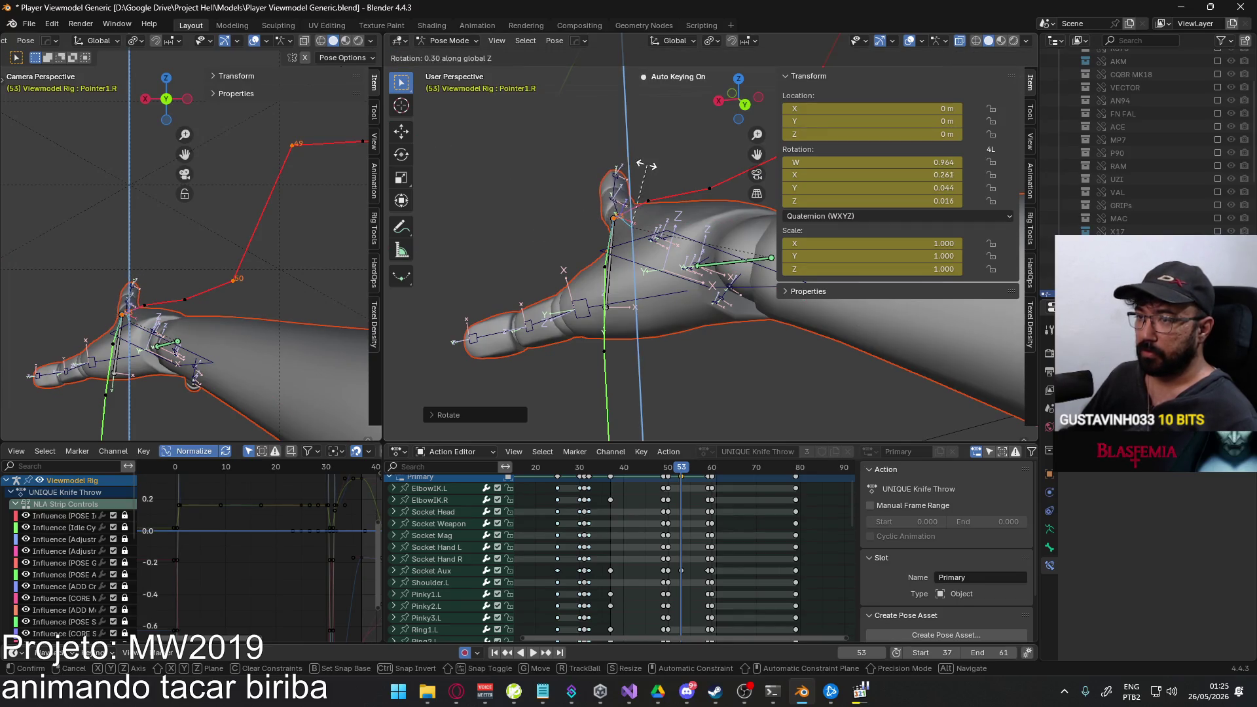
{"action": "key", "text": "alt+Tab"}
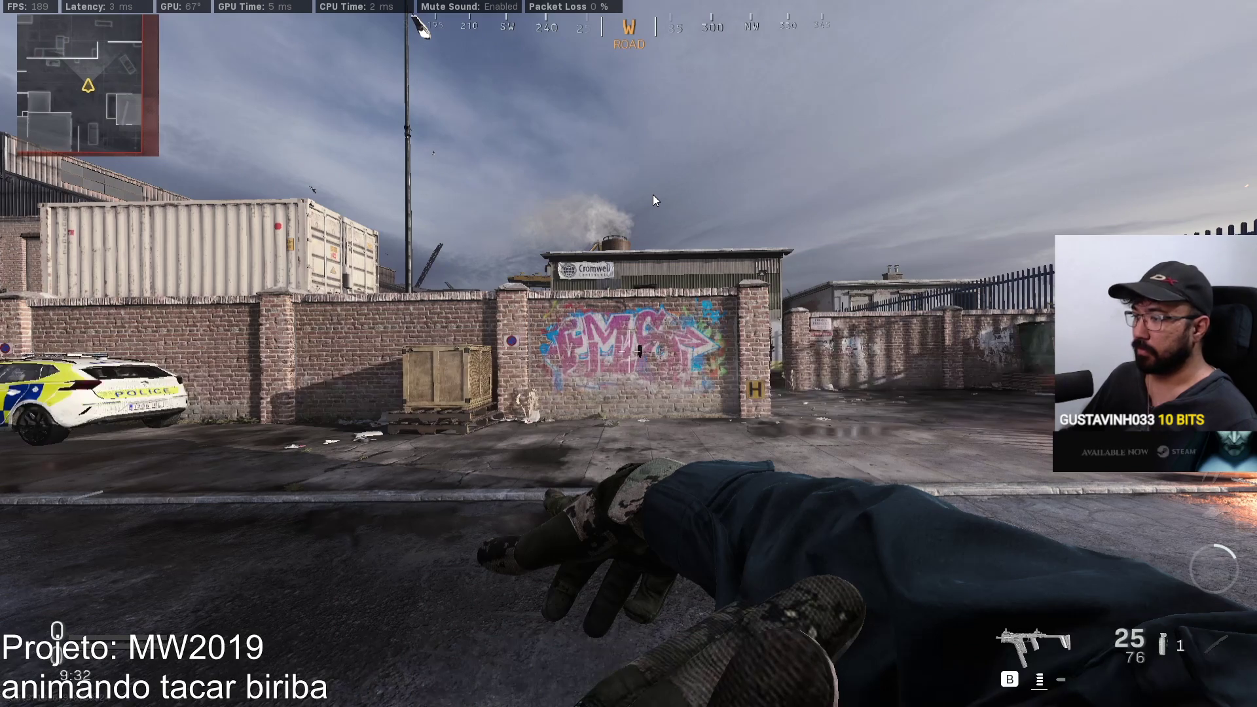
{"action": "key", "text": "alt+Tab"}
{"action": "key", "text": "r"}
{"action": "key", "text": "x"}
{"action": "key", "text": "x"}
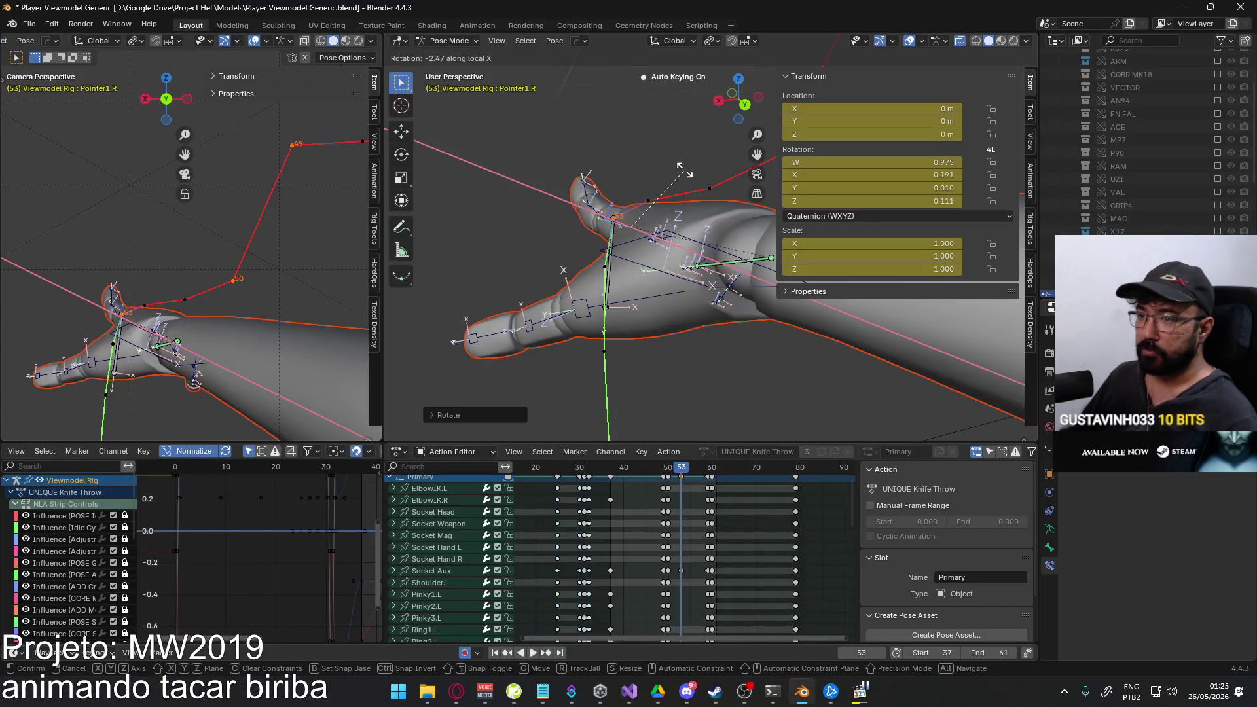
{"action": "left_click", "coordinate": [684, 158]}
{"action": "mouse_move", "coordinate": [684, 158]}
{"action": "middle_mouse_down"}
{"action": "mouse_move", "coordinate": [843, 276]}
{"action": "mouse_move", "coordinate": [895, 230]}
{"action": "middle_mouse_up"}
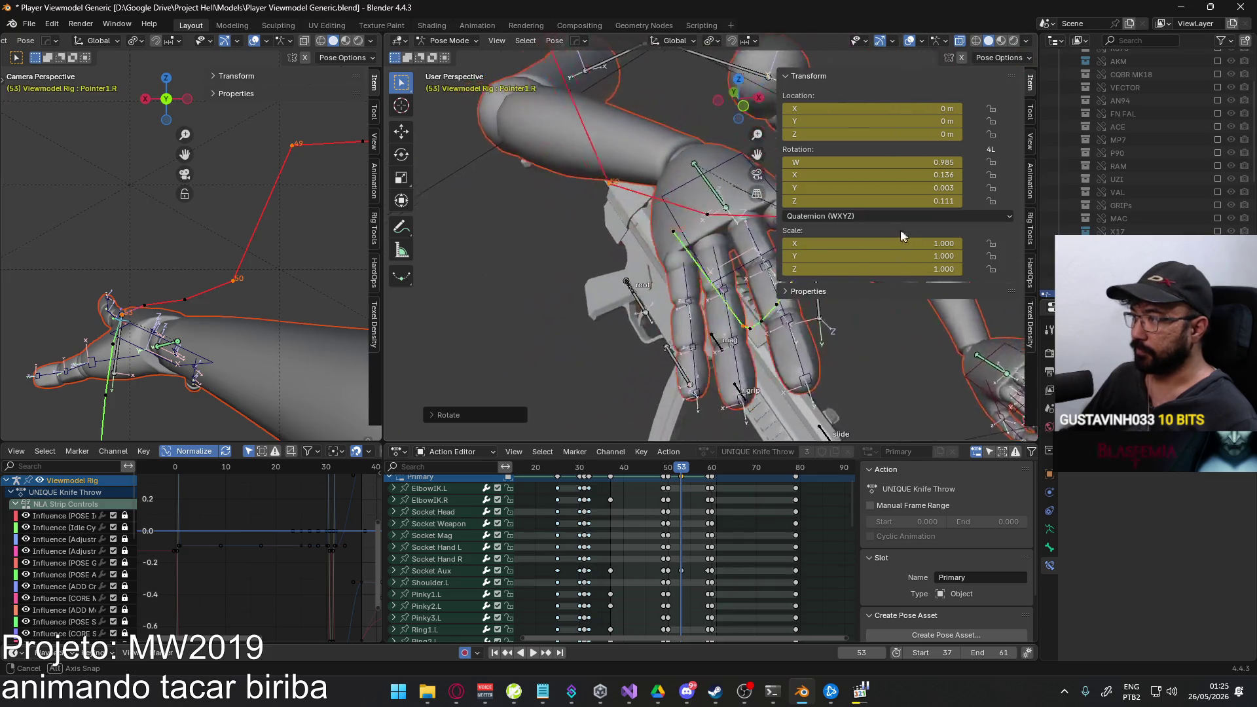
Bend the right middle finger's three joints about local X and twist its tip about local Y.
{"action": "left_click", "coordinate": [757, 245]}
{"action": "middle_click_drag", "start_coordinate": [758, 246], "coordinate": [733, 247]}
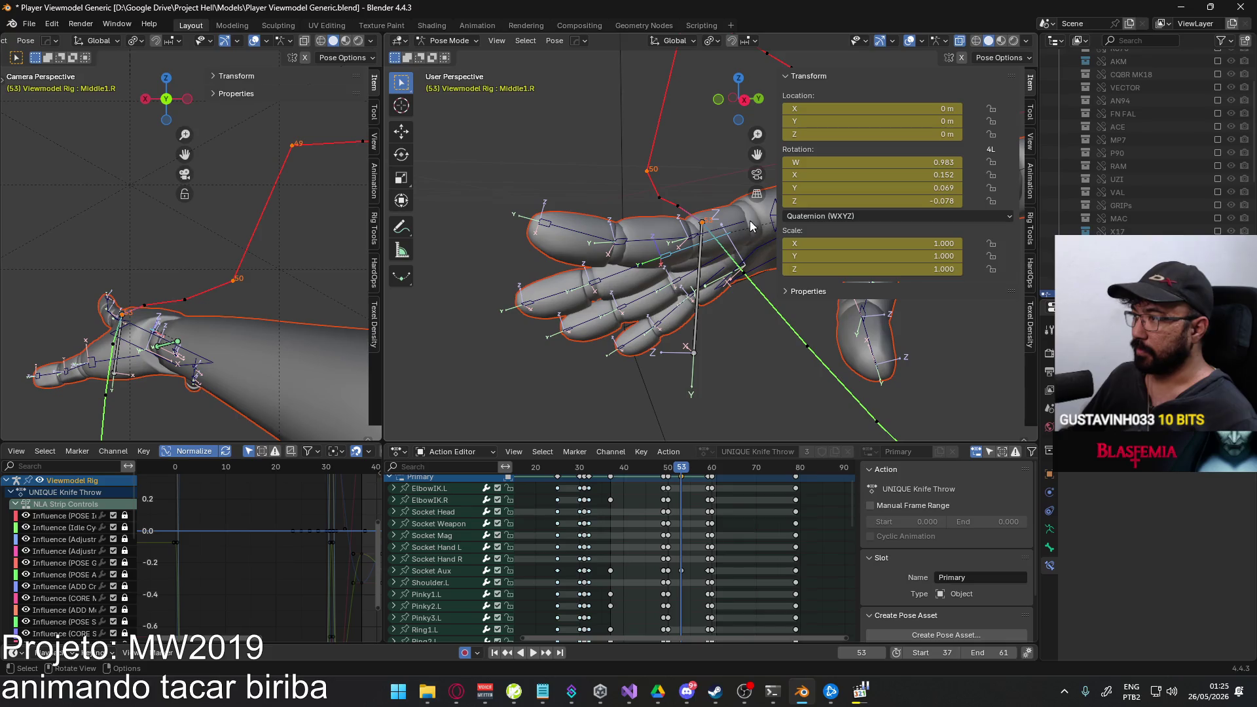
{"action": "key", "text": "r"}
{"action": "key", "text": "x"}
{"action": "key", "text": "x"}
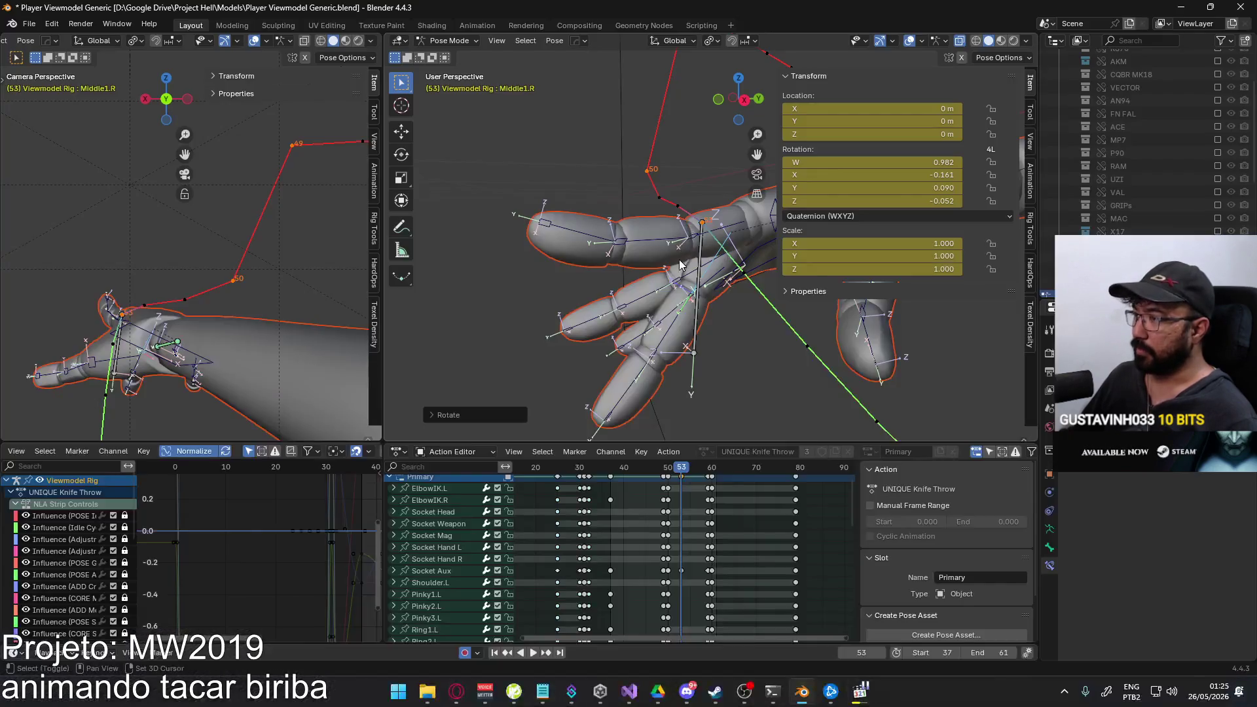
{"action": "key", "text": "Escape"}
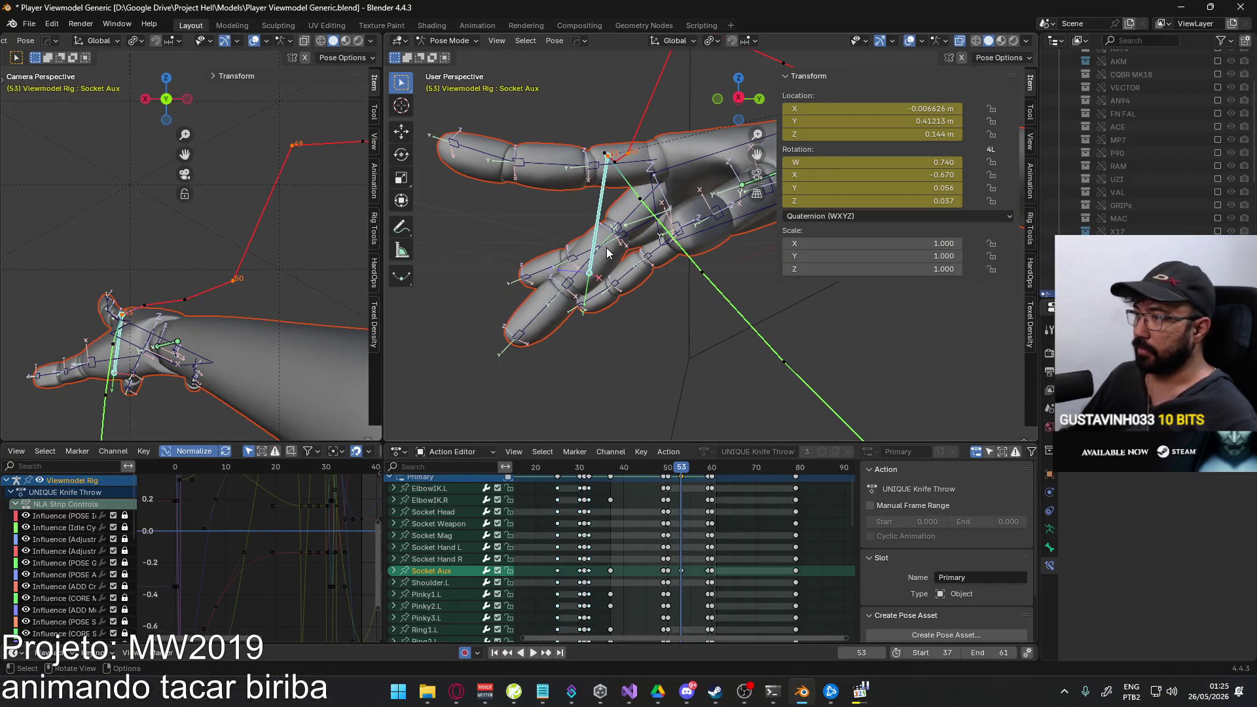
{"action": "left_click", "coordinate": [671, 295]}
{"action": "key", "text": "r"}
{"action": "key", "text": "x"}
{"action": "key", "text": "x"}
{"action": "left_click", "coordinate": [672, 282]}
{"action": "left_click", "coordinate": [600, 300]}
{"action": "key", "text": "r"}
{"action": "key", "text": "x"}
{"action": "key", "text": "x"}
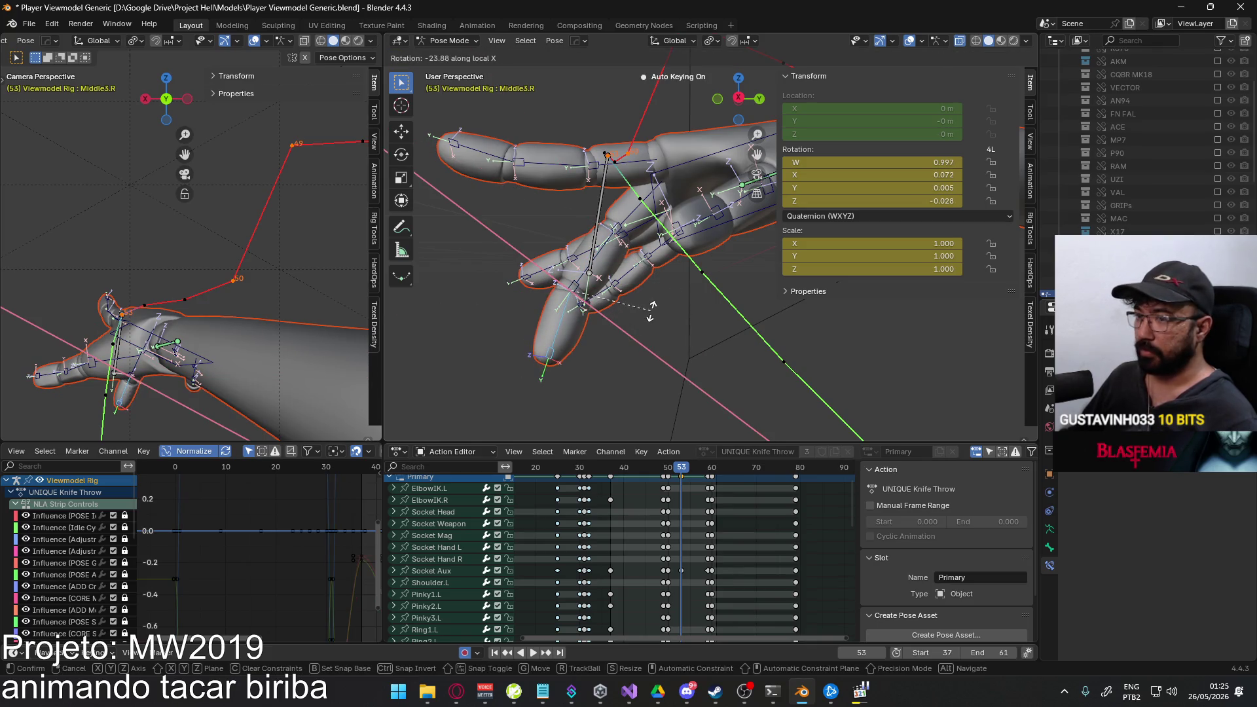
{"action": "left_click", "coordinate": [651, 312]}
{"action": "middle_click_drag", "start_coordinate": [652, 311], "coordinate": [706, 263]}
{"action": "scroll", "coordinate": [683, 273], "scroll_direction": "up", "scroll_amount": 2}
{"action": "key", "text": "r"}
{"action": "key", "text": "y"}
{"action": "key", "text": "y"}
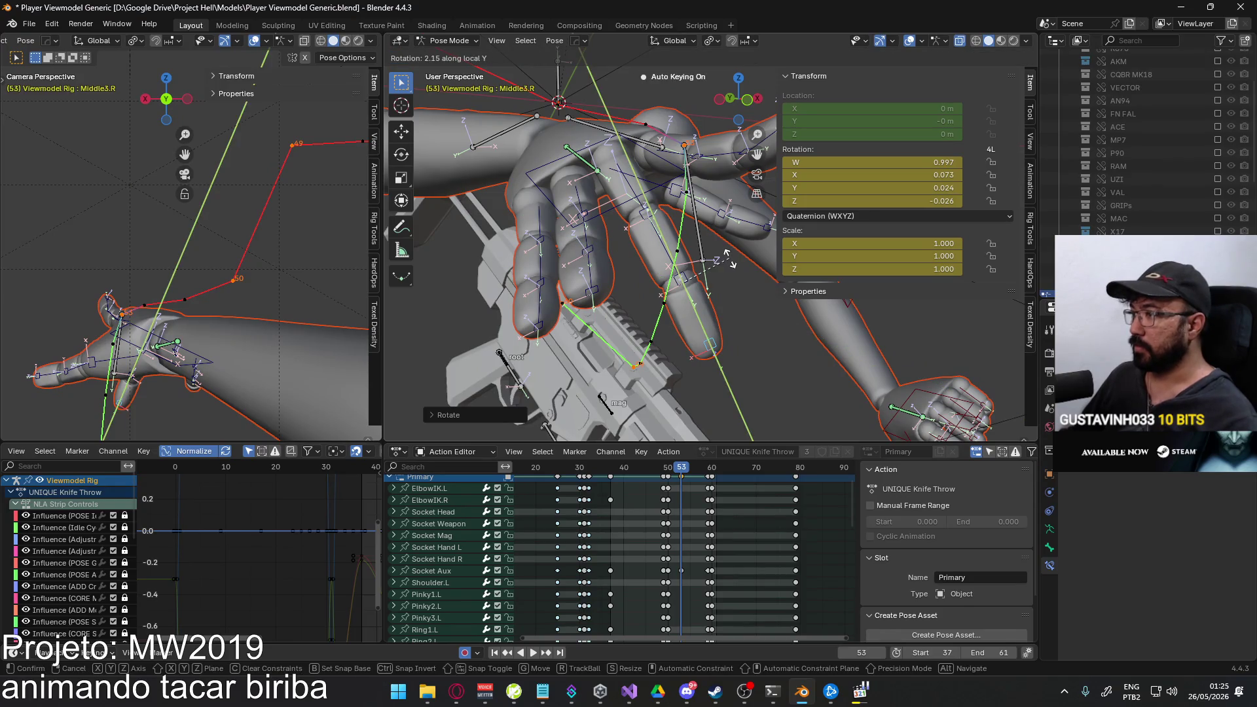
{"action": "left_click", "coordinate": [731, 260]}
Curl the ring finger's base, middle and tip joints about local X, then re-bend the base.
{"action": "left_click", "coordinate": [706, 277]}
{"action": "mouse_move", "coordinate": [705, 277]}
{"action": "middle_mouse_down"}
{"action": "mouse_move", "coordinate": [631, 250]}
{"action": "mouse_move", "coordinate": [755, 237]}
{"action": "middle_mouse_up"}
{"action": "key", "text": "r"}
{"action": "key", "text": "x"}
{"action": "key", "text": "x"}
{"action": "left_click", "coordinate": [668, 269]}
{"action": "left_click", "coordinate": [668, 269]}
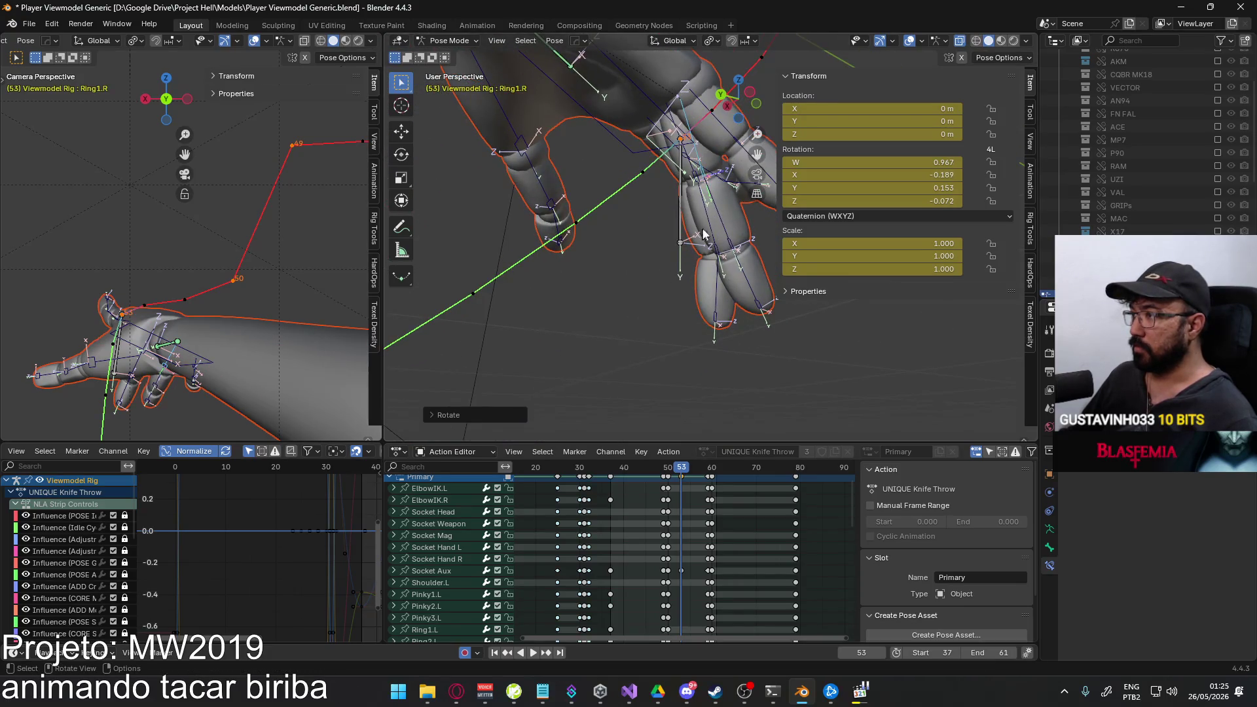
{"action": "key", "text": "r"}
{"action": "left_click", "coordinate": [725, 270]}
{"action": "key", "text": "r"}
{"action": "key", "text": "x"}
{"action": "key", "text": "x"}
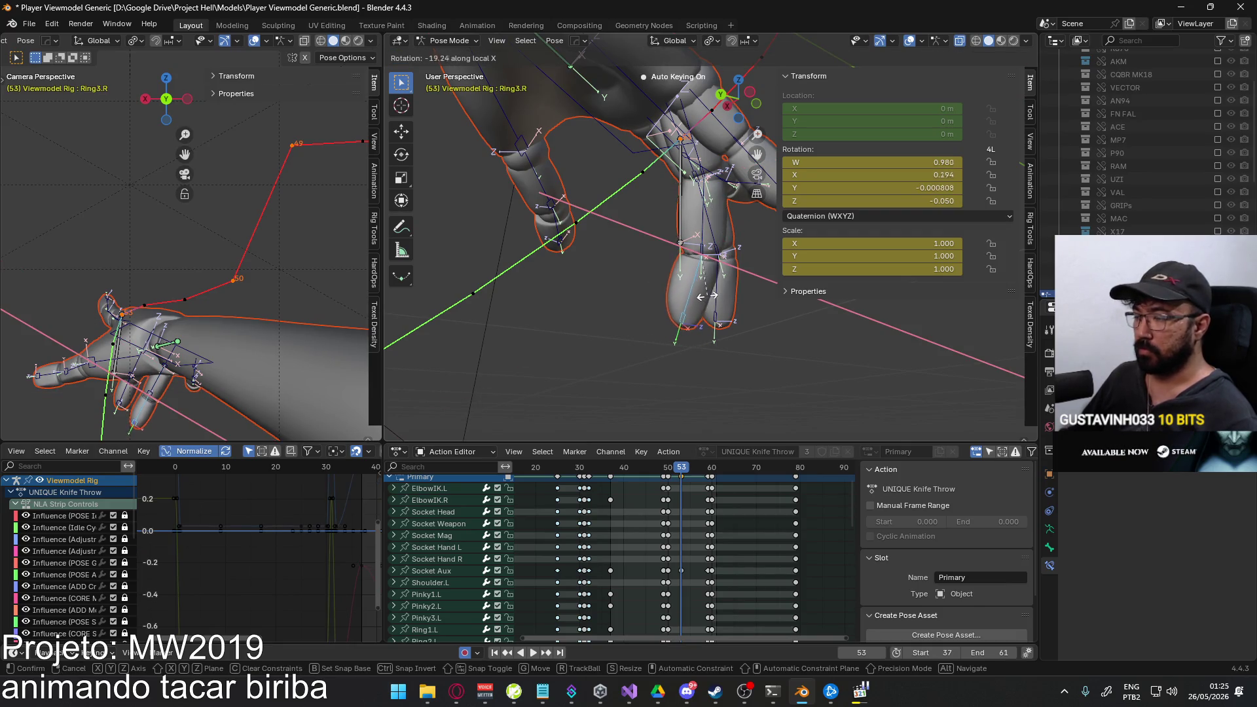
{"action": "left_click", "coordinate": [710, 268]}
{"action": "middle_click_drag", "start_coordinate": [698, 194], "coordinate": [570, 258]}
{"action": "left_click", "coordinate": [678, 207]}
{"action": "key", "text": "r"}
{"action": "key", "text": "x"}
{"action": "key", "text": "x"}
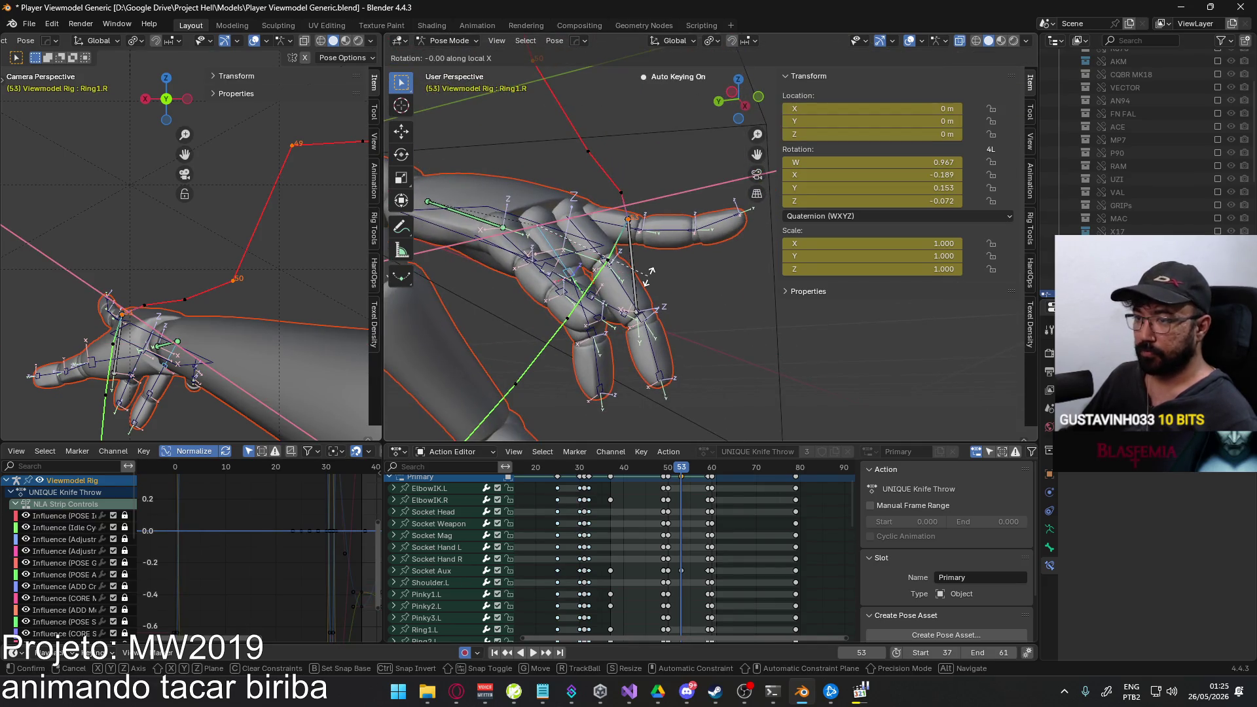
{"action": "left_click", "coordinate": [663, 262]}
Refine the ring finger's middle joint on X and its base joint on both X and Y.
{"action": "middle_click_drag", "start_coordinate": [662, 262], "coordinate": [686, 226]}
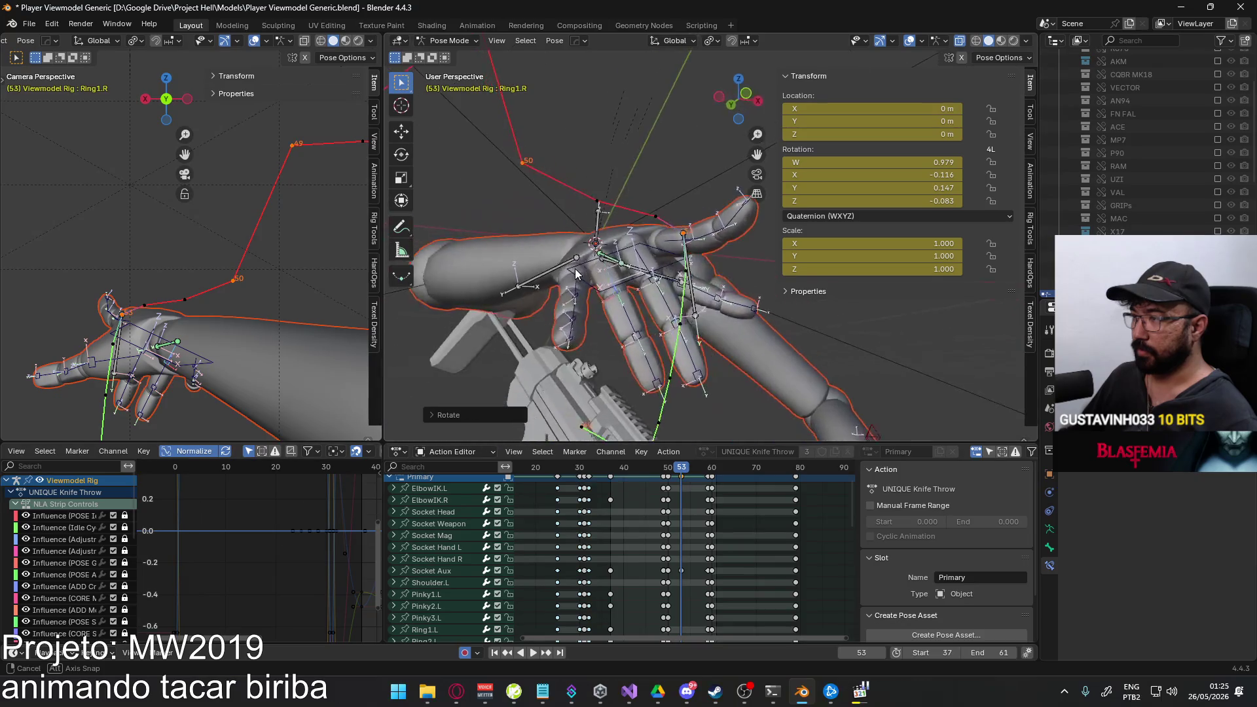
{"action": "middle_click_drag", "start_coordinate": [597, 262], "coordinate": [638, 295]}
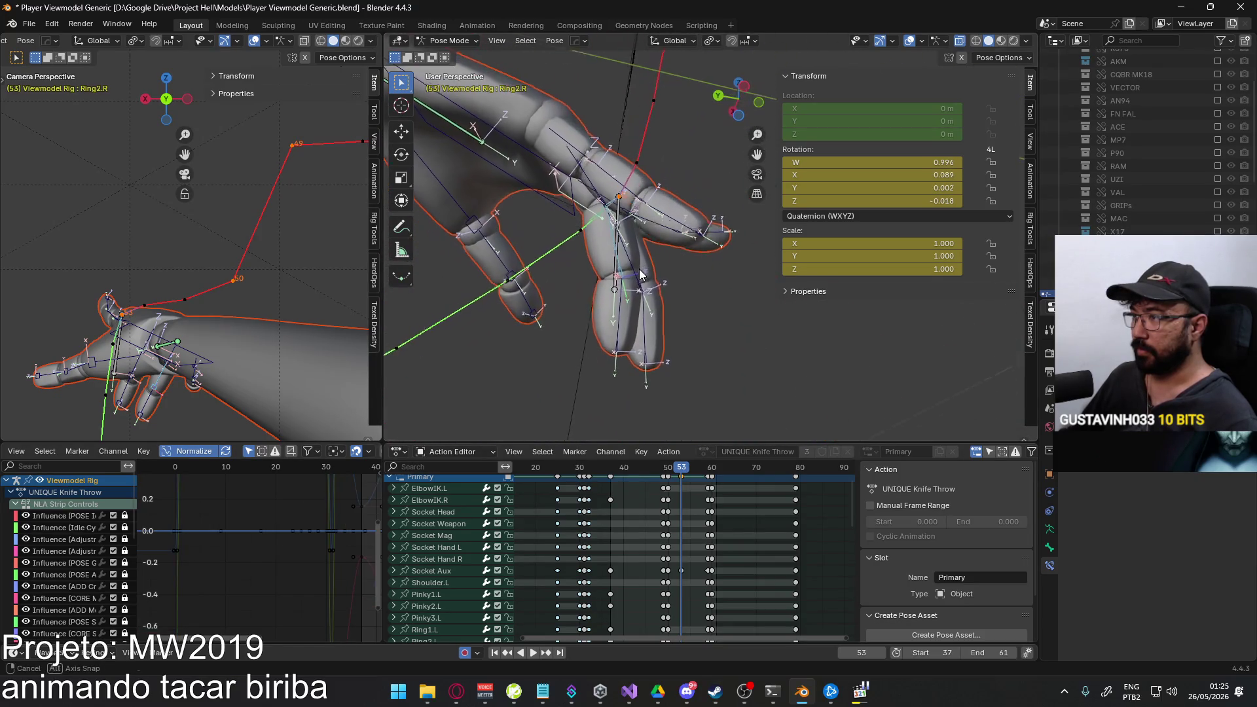
{"action": "left_click", "coordinate": [639, 295]}
{"action": "key", "text": "r"}
{"action": "key", "text": "x"}
{"action": "key", "text": "x"}
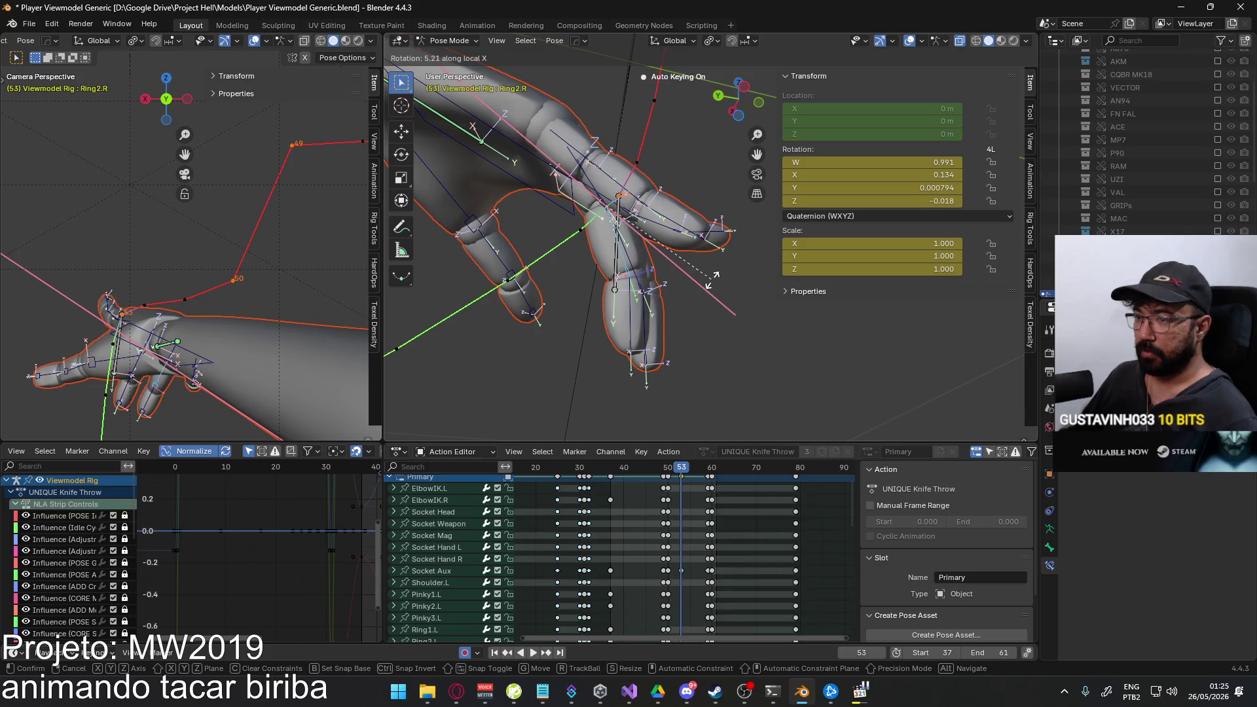
{"action": "left_click", "coordinate": [712, 279]}
{"action": "mouse_move", "coordinate": [667, 290]}
{"action": "middle_mouse_down"}
{"action": "mouse_move", "coordinate": [680, 366]}
{"action": "mouse_move", "coordinate": [684, 286]}
{"action": "mouse_move", "coordinate": [520, 227]}
{"action": "middle_mouse_up"}
{"action": "left_click", "coordinate": [678, 295]}
{"action": "key", "text": "r"}
{"action": "key", "text": "x"}
{"action": "key", "text": "x"}
{"action": "left_click", "coordinate": [693, 280]}
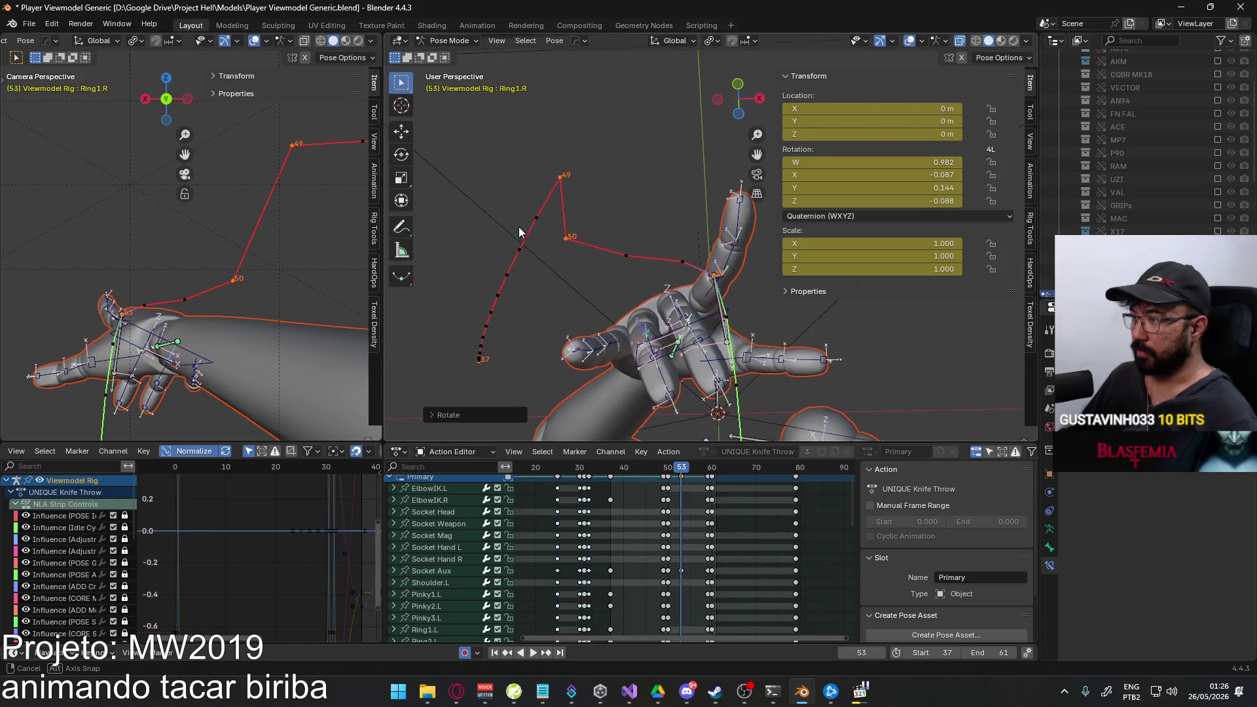
{"action": "key", "text": "r"}
{"action": "key", "text": "y"}
{"action": "left_click", "coordinate": [714, 282]}
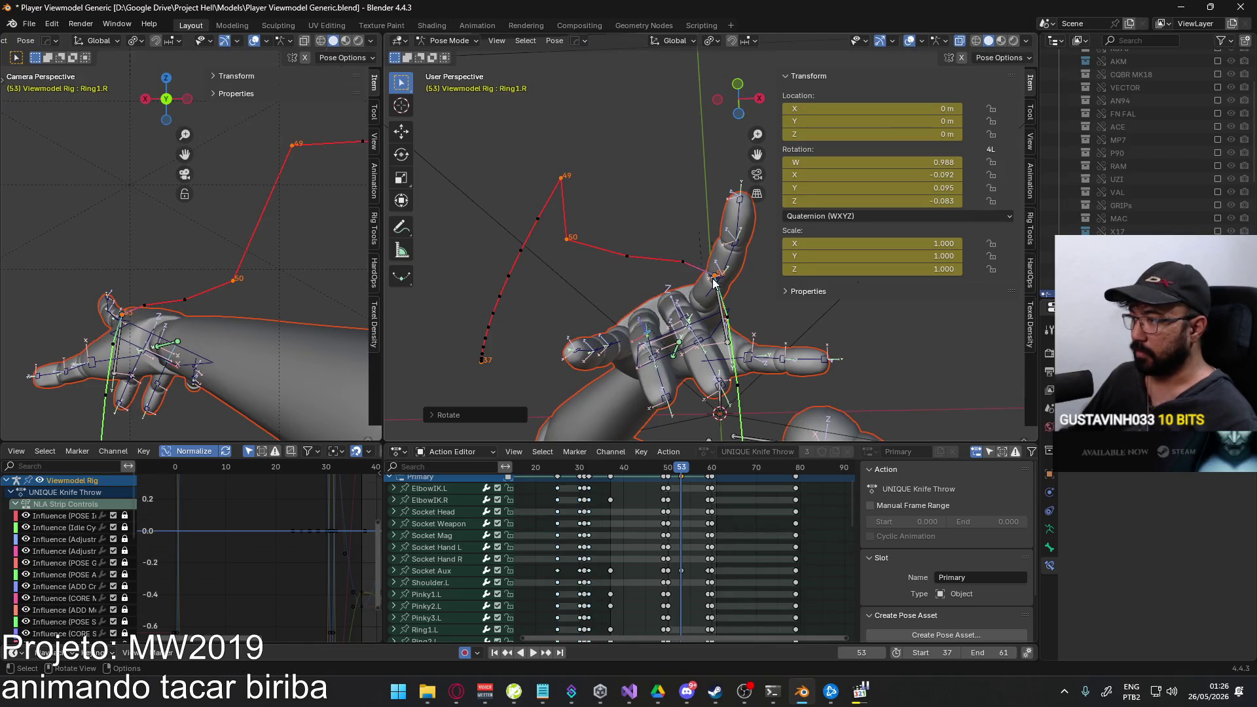
Twist the ring finger tip about Y and tweak the middle joint's rotation.
{"action": "middle_click_drag", "start_coordinate": [643, 352], "coordinate": [752, 371]}
{"action": "left_click", "coordinate": [752, 372]}
{"action": "key", "text": "r"}
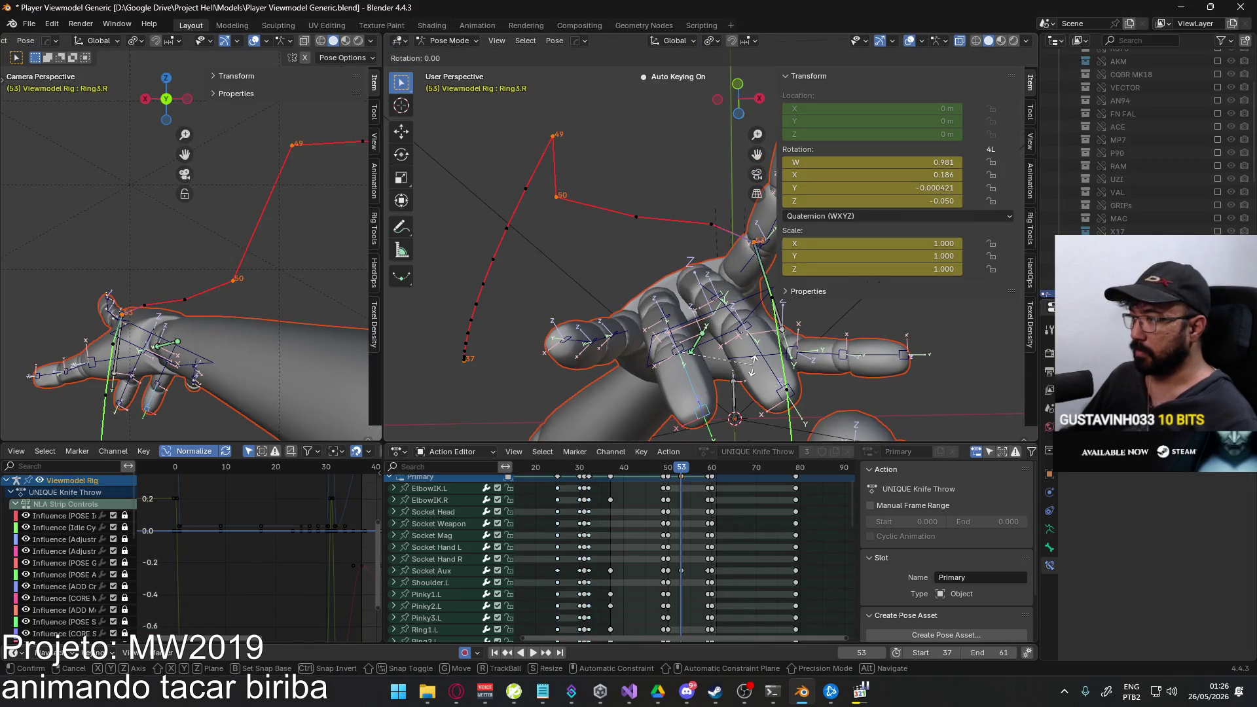
{"action": "key", "text": "y"}
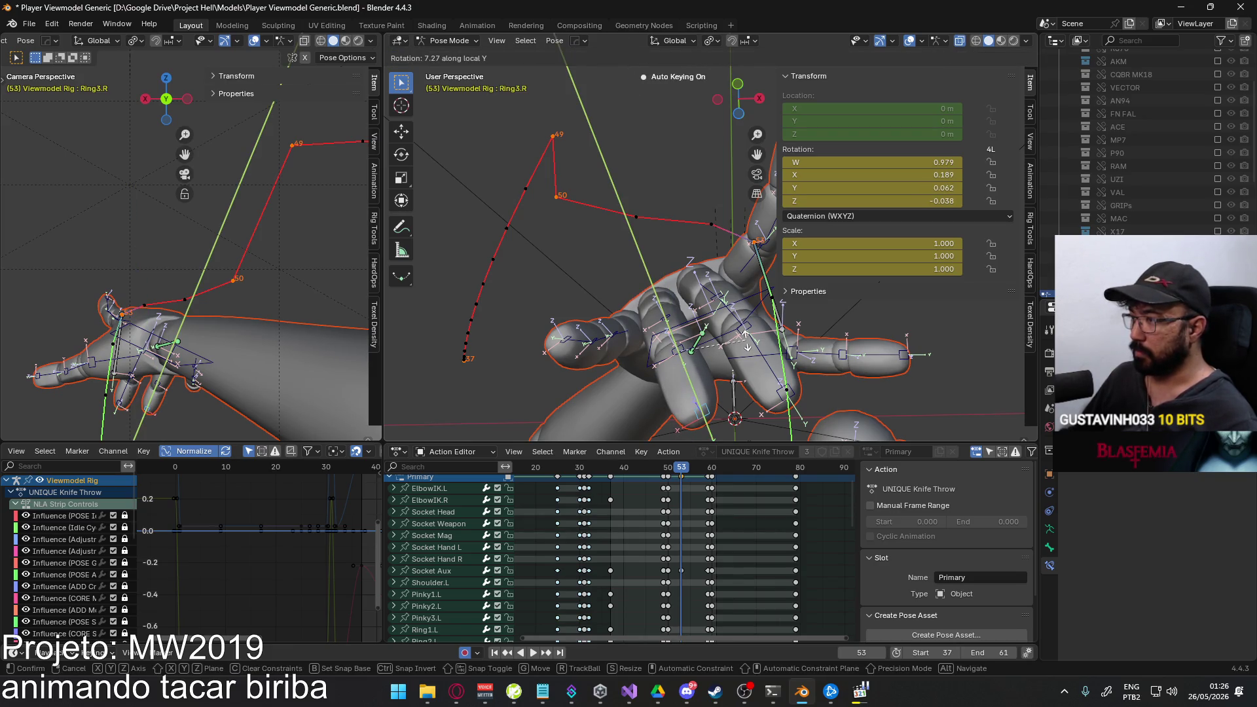
{"action": "left_click", "coordinate": [748, 341]}
{"action": "left_click", "coordinate": [672, 344]}
{"action": "mouse_move", "coordinate": [672, 344]}
{"action": "middle_mouse_down"}
{"action": "mouse_move", "coordinate": [714, 303]}
{"action": "mouse_move", "coordinate": [551, 313]}
{"action": "mouse_move", "coordinate": [714, 304]}
{"action": "middle_mouse_up"}
{"action": "key", "text": "r"}
{"action": "left_click", "coordinate": [724, 285]}
Give the ring finger's base and middle joints a final X-axis bend at frame 53.
{"action": "middle_click_drag", "start_coordinate": [579, 220], "coordinate": [605, 263]}
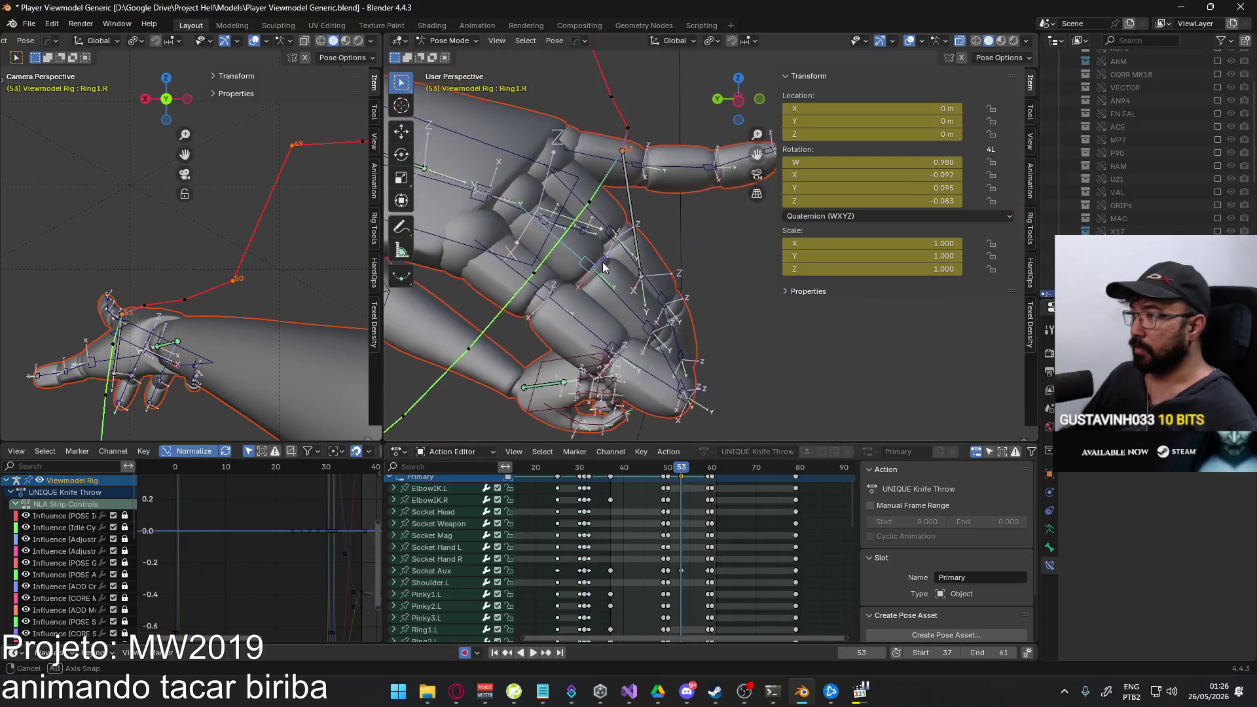
{"action": "left_click", "coordinate": [606, 262]}
{"action": "key", "text": "r"}
{"action": "key", "text": "x"}
{"action": "key", "text": "x"}
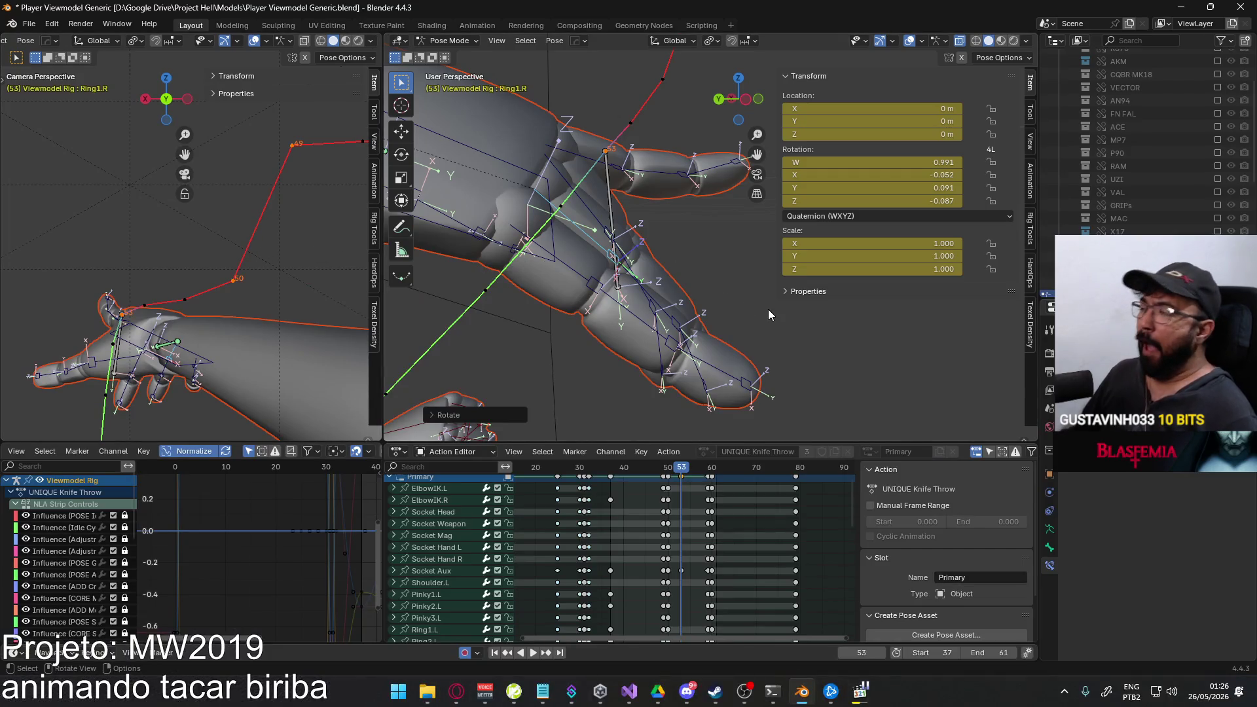
{"action": "middle_click_drag", "start_coordinate": [769, 314], "coordinate": [725, 298]}
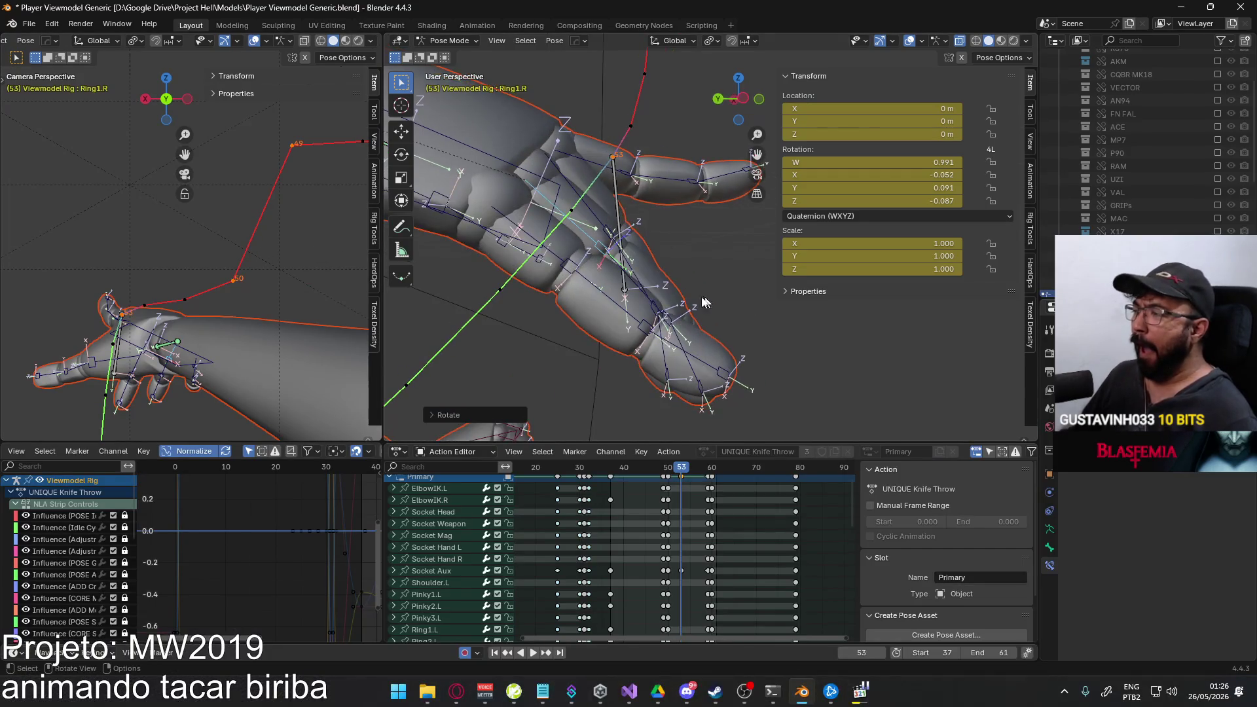
{"action": "left_click", "coordinate": [648, 296]}
{"action": "middle_click_drag", "start_coordinate": [648, 297], "coordinate": [738, 258]}
{"action": "key", "text": "r"}
{"action": "key", "text": "x"}
{"action": "key", "text": "x"}
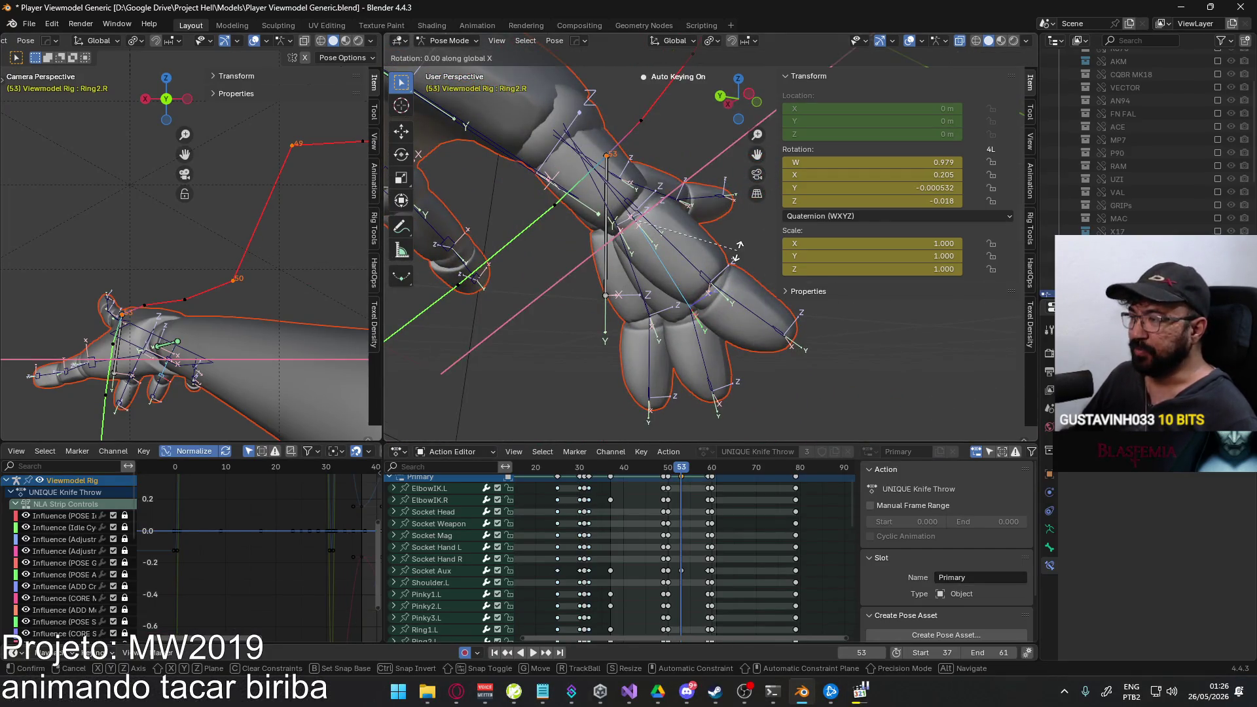
{"action": "left_click", "coordinate": [733, 268]}
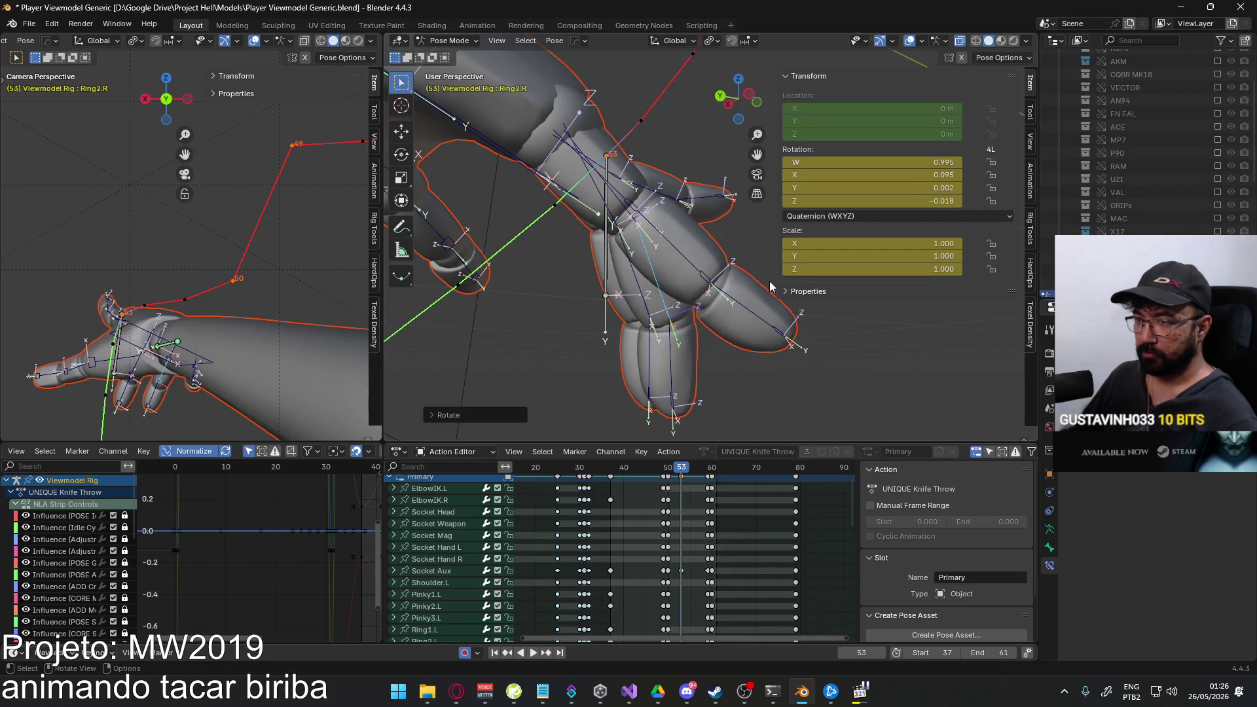
{"action": "middle_click_drag", "start_coordinate": [734, 267], "coordinate": [679, 270]}
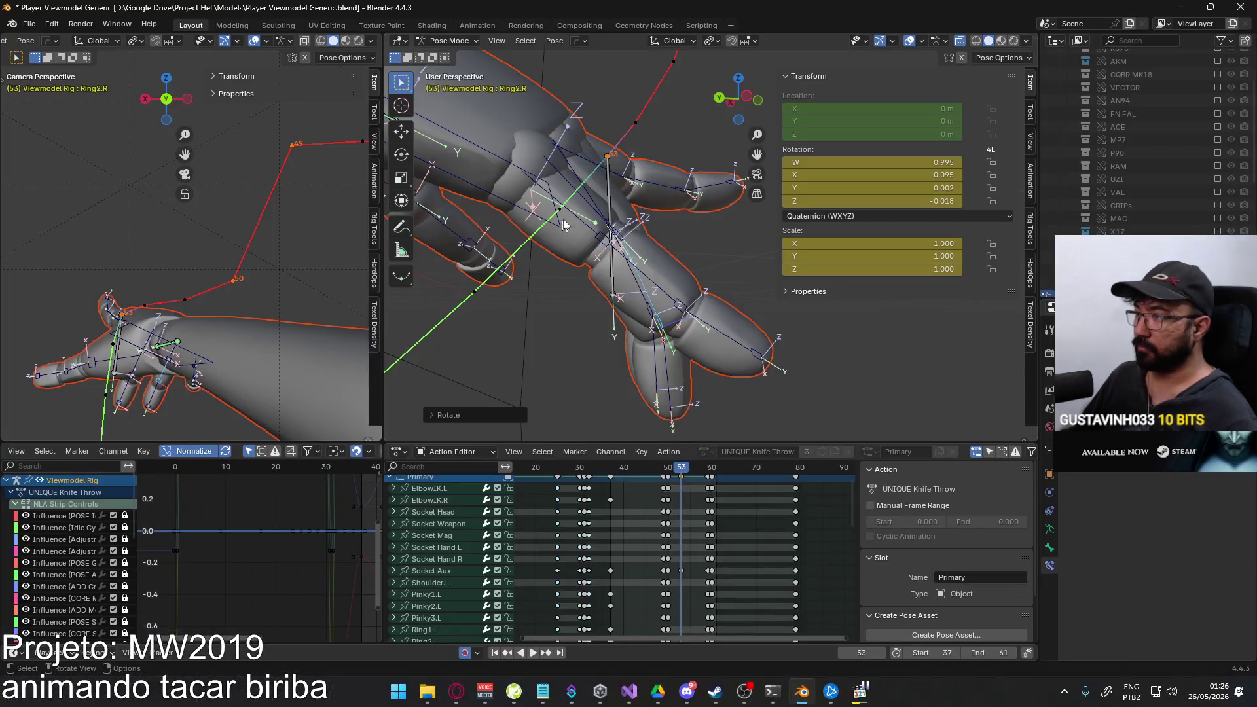
Curl the pinky's base, middle and tip joints about their local X axes.
{"action": "left_click", "coordinate": [613, 253]}
{"action": "middle_click_drag", "start_coordinate": [613, 254], "coordinate": [648, 265]}
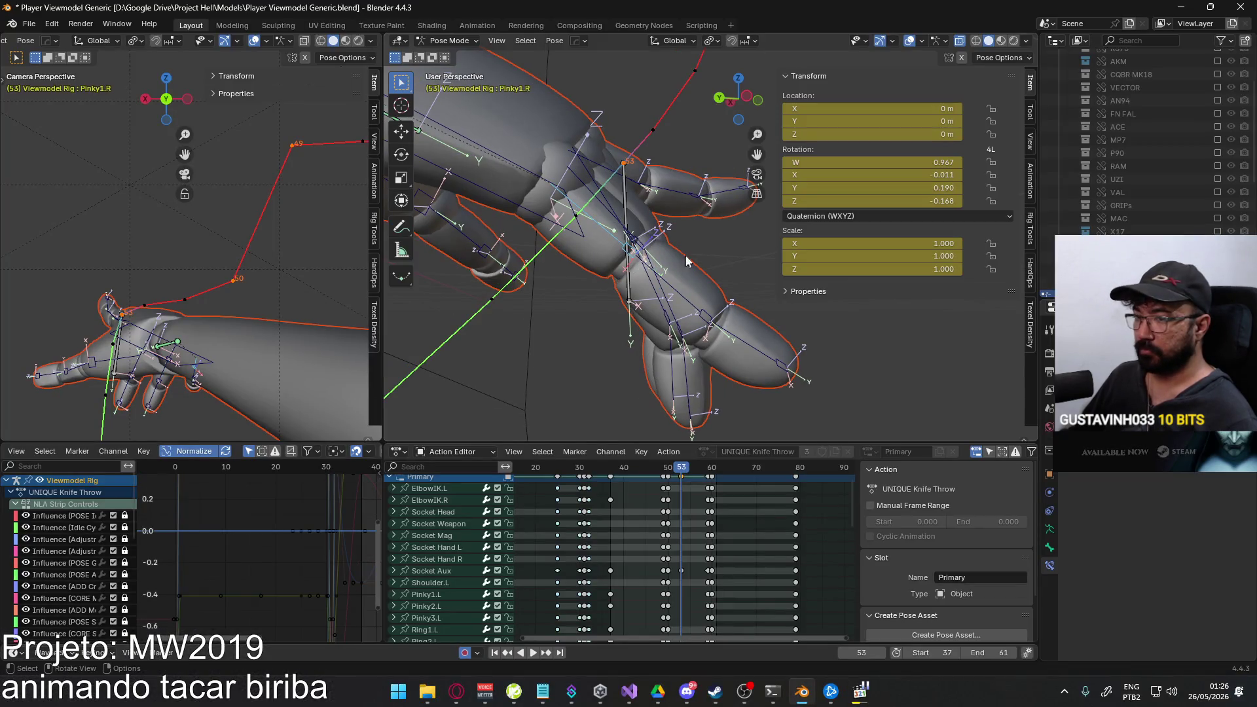
{"action": "key", "text": "r"}
{"action": "key", "text": "x"}
{"action": "key", "text": "x"}
{"action": "left_click", "coordinate": [673, 276]}
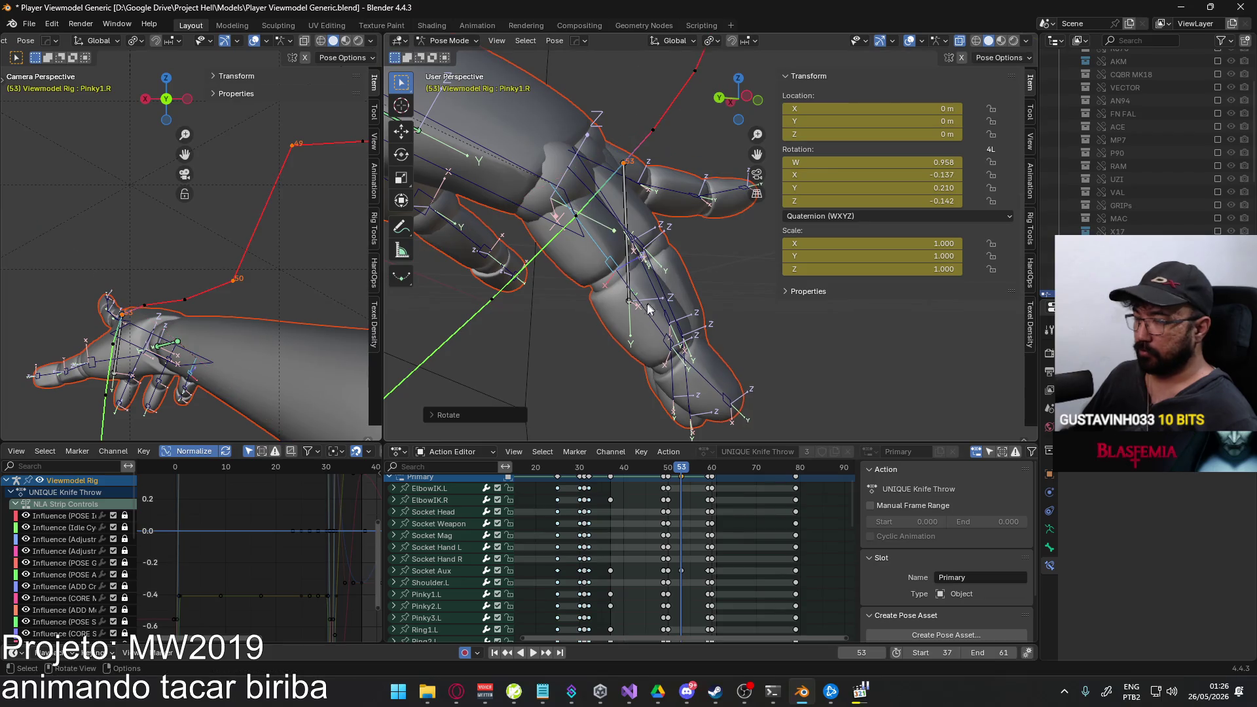
{"action": "left_click", "coordinate": [680, 325]}
{"action": "key", "text": "r"}
{"action": "key", "text": "x"}
{"action": "key", "text": "x"}
{"action": "left_click", "coordinate": [657, 391]}
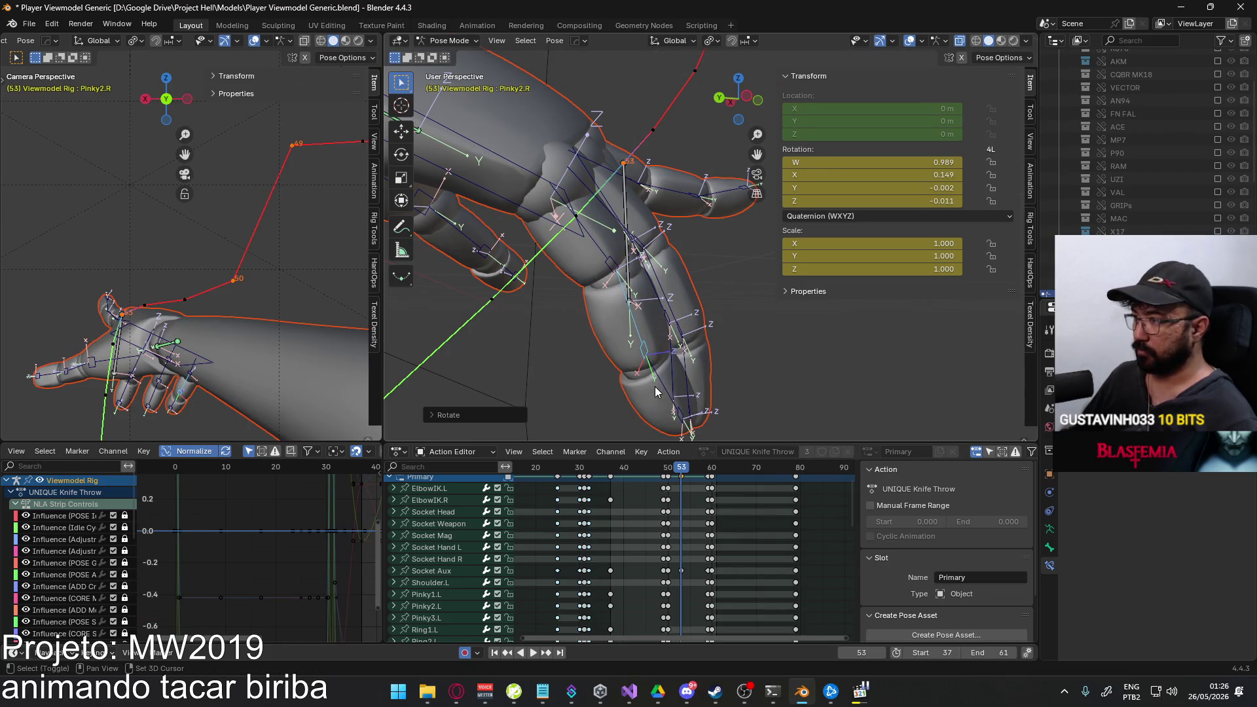
{"action": "left_click", "coordinate": [669, 387]}
{"action": "key", "text": "r"}
{"action": "key", "text": "x"}
{"action": "key", "text": "x"}
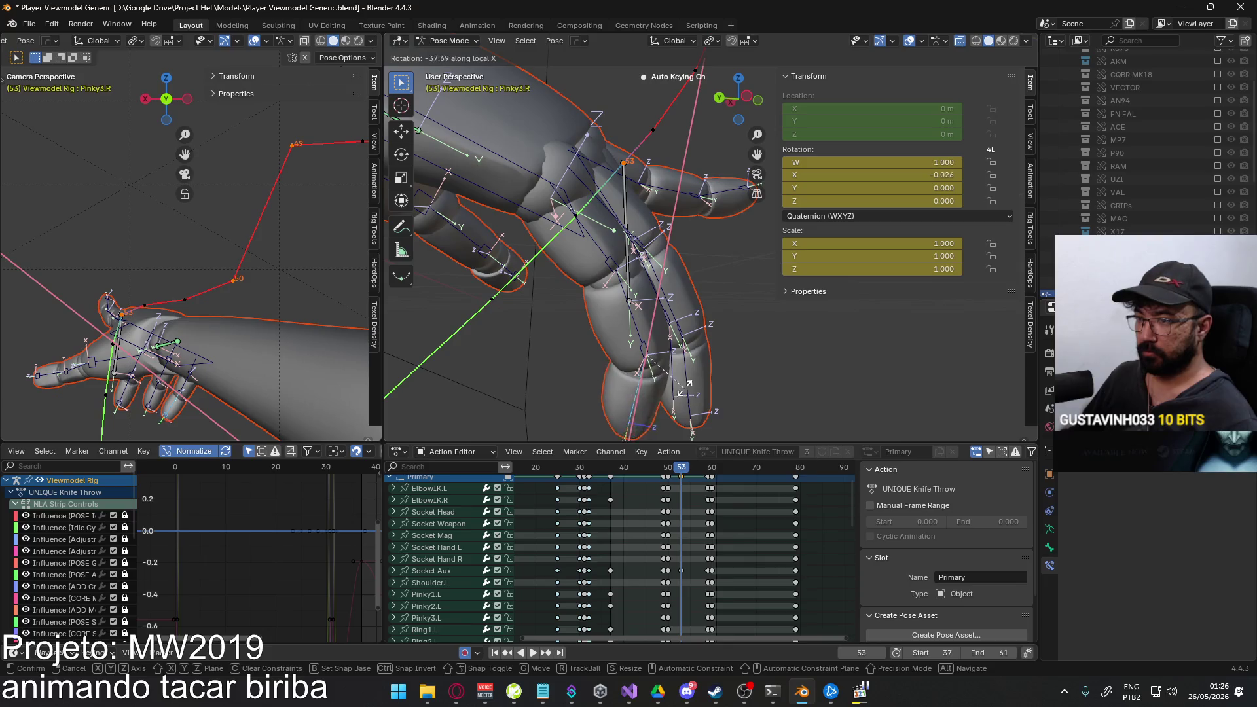
{"action": "left_click", "coordinate": [691, 378]}
Re-rotate the pinky base freely and twist the pinky tip about Y.
{"action": "middle_click_drag", "start_coordinate": [690, 378], "coordinate": [581, 308]}
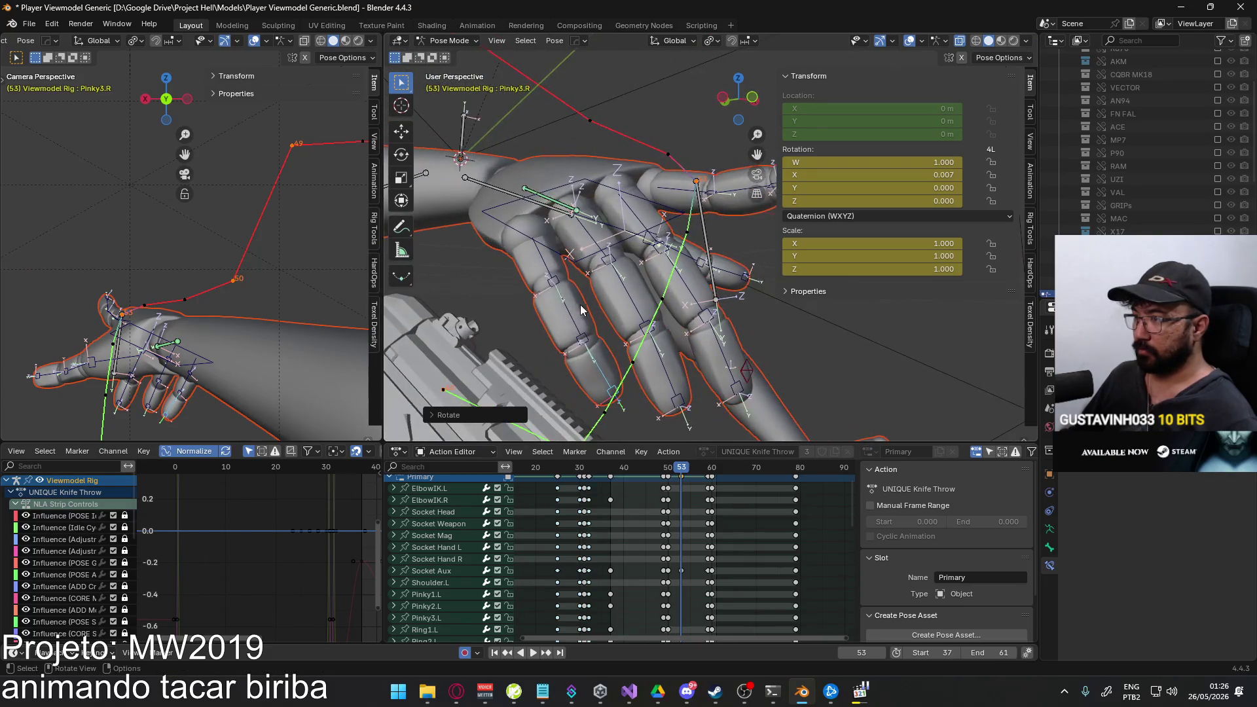
{"action": "left_click", "coordinate": [550, 259]}
{"action": "key", "text": "r"}
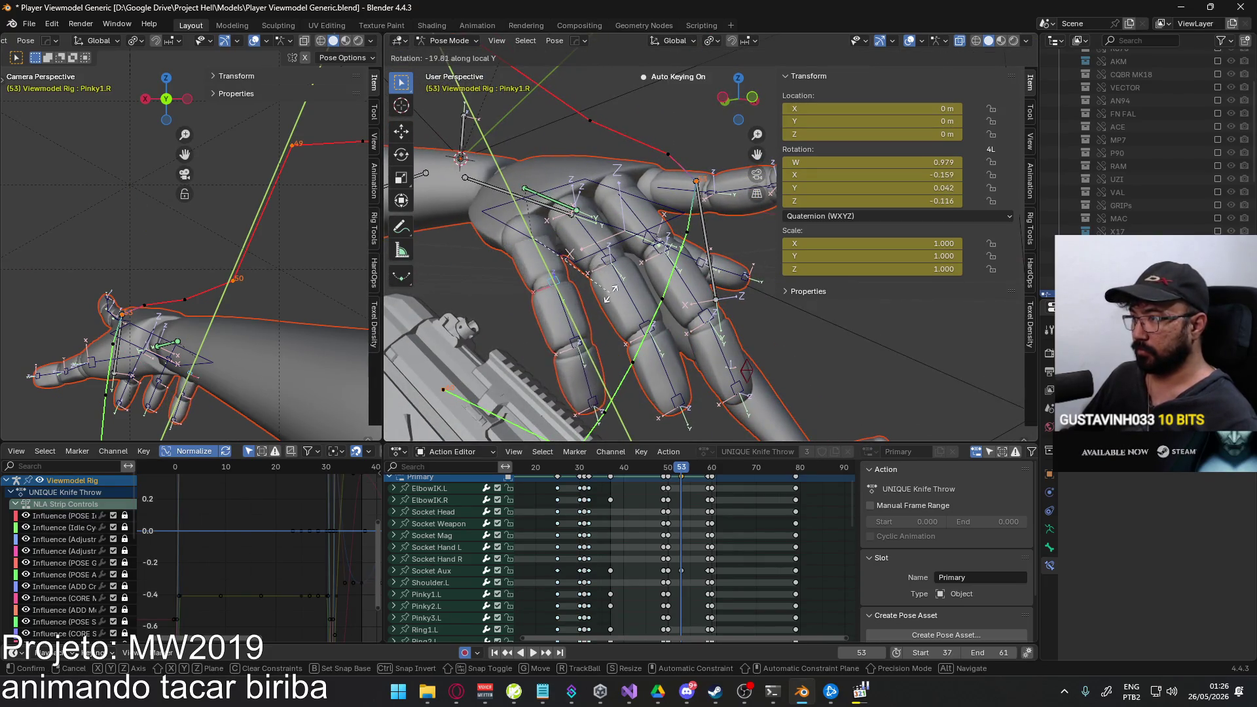
{"action": "left_click", "coordinate": [607, 300]}
{"action": "middle_click_drag", "start_coordinate": [606, 327], "coordinate": [571, 316]}
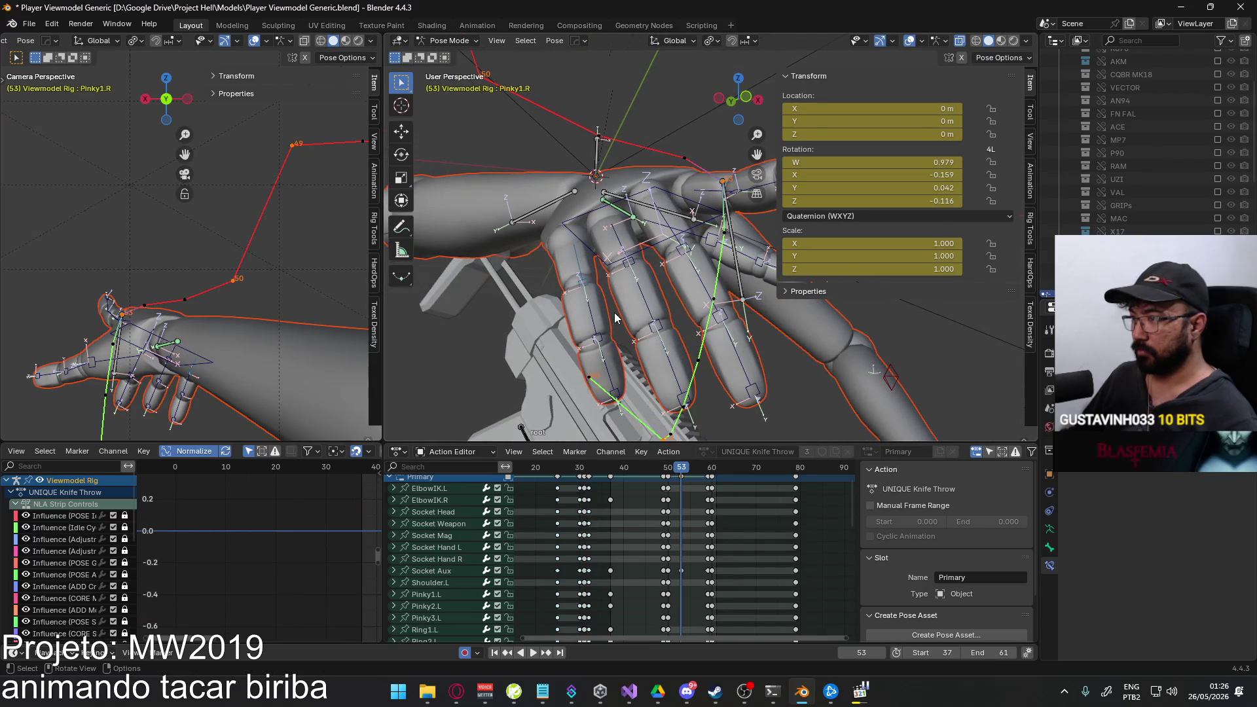
{"action": "left_click", "coordinate": [599, 363]}
{"action": "key", "text": "r"}
{"action": "key", "text": "y"}
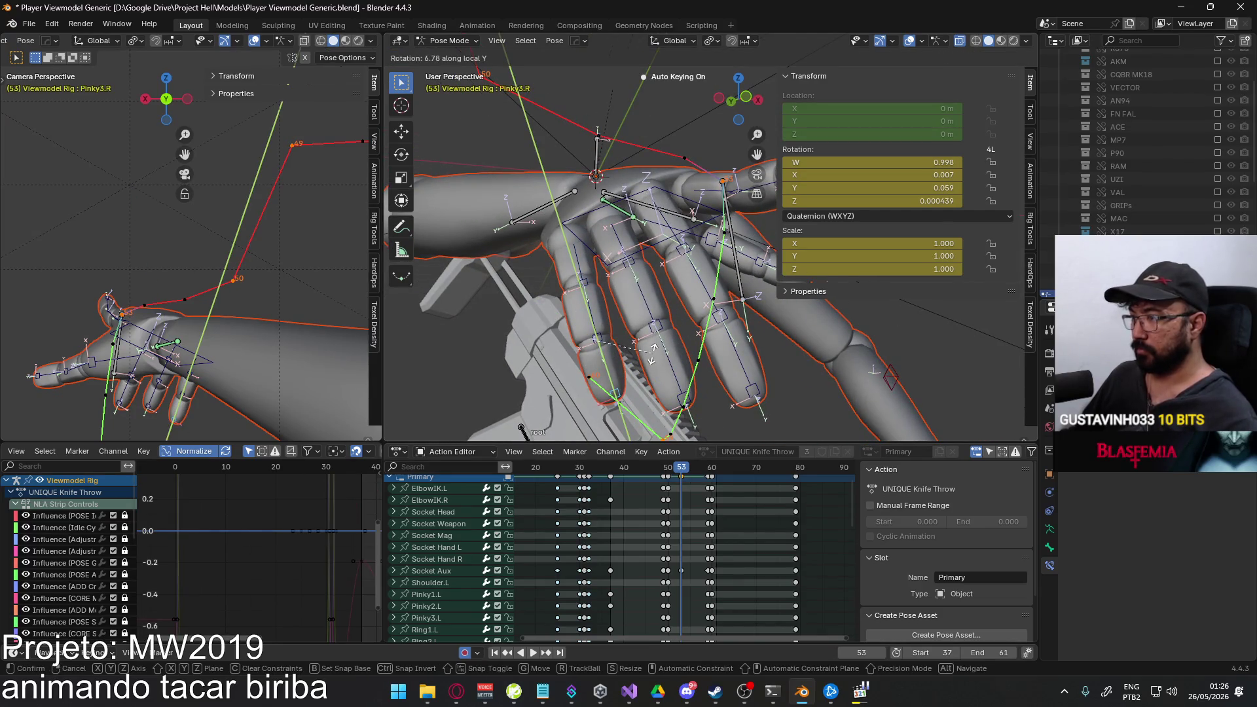
{"action": "left_click", "coordinate": [653, 339]}
Re-bend the pinky's base and middle joints about local X.
{"action": "middle_click_drag", "start_coordinate": [653, 338], "coordinate": [663, 295]}
{"action": "left_click", "coordinate": [664, 295]}
{"action": "key", "text": "r"}
{"action": "key", "text": "x"}
{"action": "key", "text": "x"}
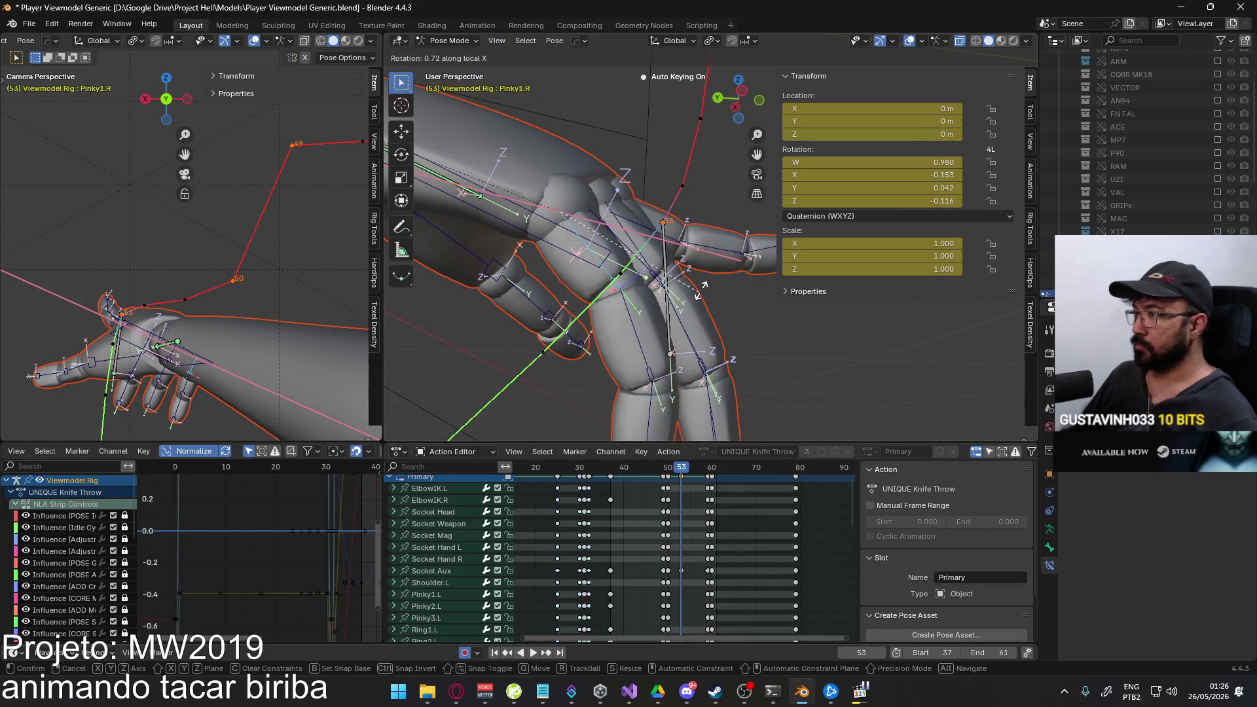
{"action": "left_click", "coordinate": [708, 273]}
{"action": "middle_click_drag", "start_coordinate": [707, 273], "coordinate": [727, 304]}
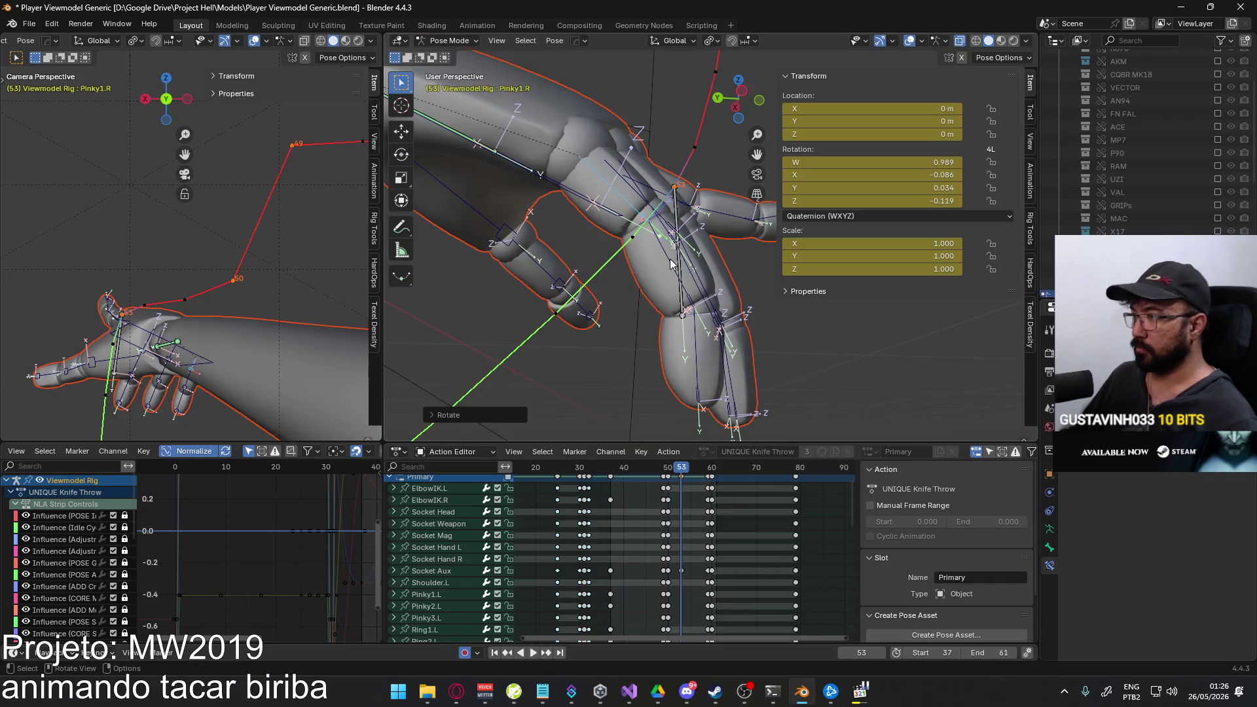
{"action": "left_click", "coordinate": [727, 325]}
{"action": "key", "text": "r"}
{"action": "key", "text": "x"}
{"action": "key", "text": "x"}
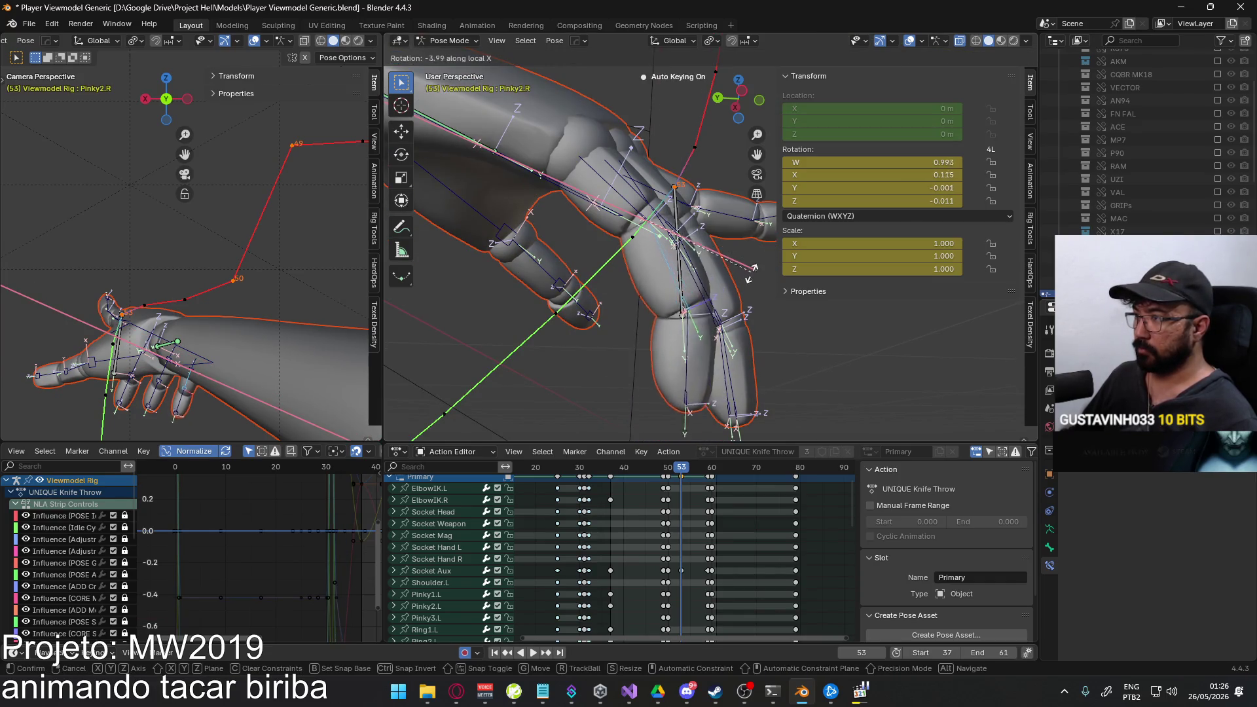
{"action": "left_click", "coordinate": [684, 307]}
Adjust the pinky tip and middle joints' X bends once more at frame 53.
{"action": "left_click", "coordinate": [599, 388]}
{"action": "key", "text": "r"}
{"action": "key", "text": "x"}
{"action": "key", "text": "x"}
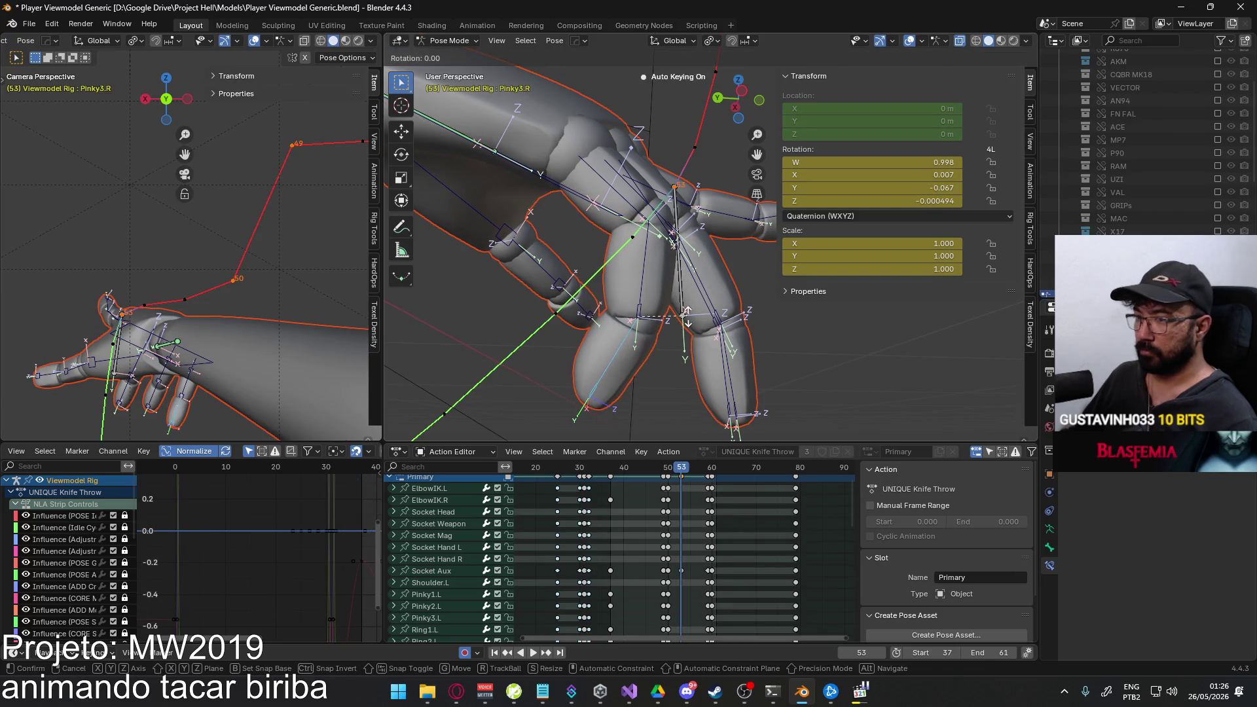
{"action": "left_click", "coordinate": [650, 269]}
{"action": "key", "text": "r"}
{"action": "key", "text": "x"}
{"action": "key", "text": "x"}
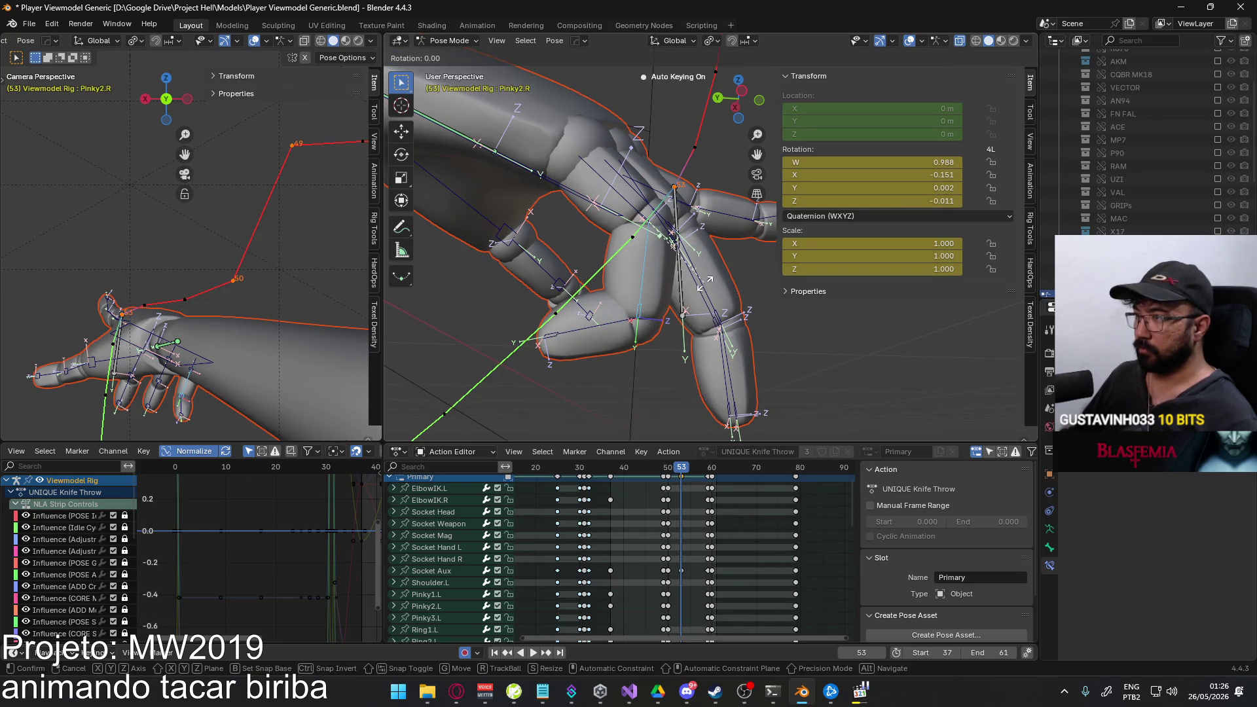
{"action": "left_click", "coordinate": [674, 301]}
Try a ring-finger middle-joint bend, undo it, and curl the middle finger's middle joint on X.
{"action": "left_click", "coordinate": [721, 290]}
{"action": "key", "text": "r"}
{"action": "key", "text": "x"}
{"action": "key", "text": "x"}
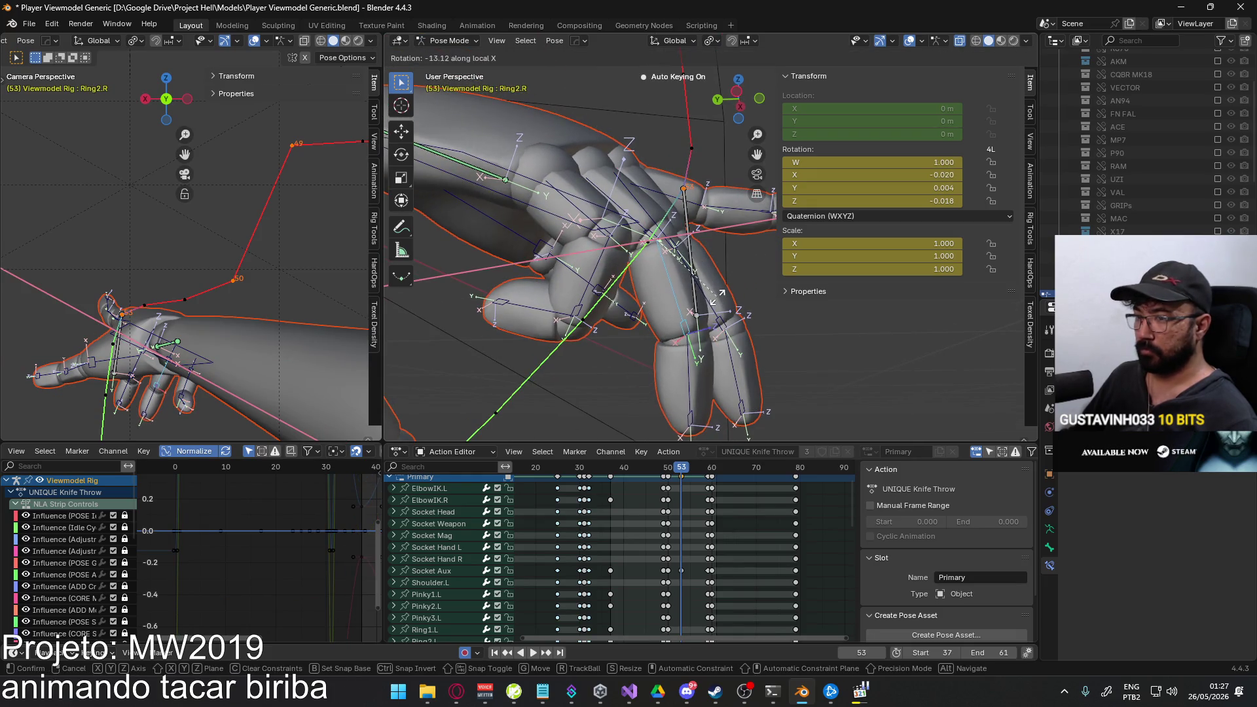
{"action": "left_click", "coordinate": [721, 293]}
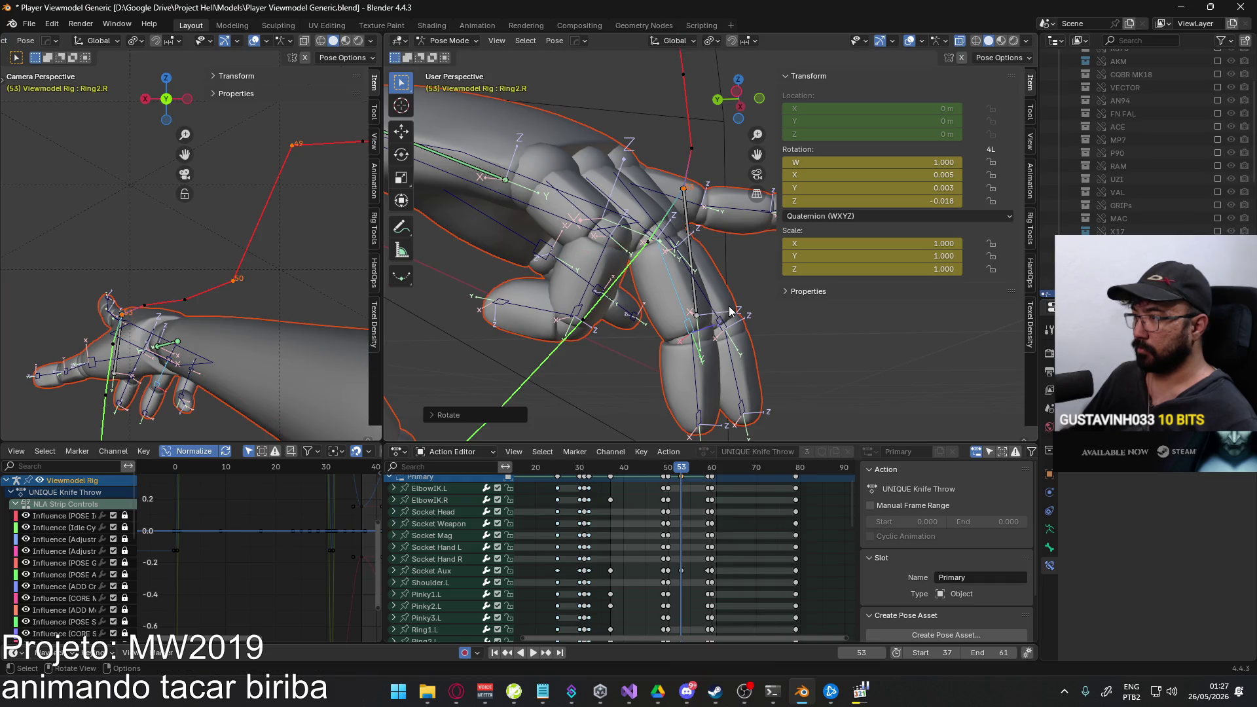
{"action": "key", "text": "ctrl+z"}
{"action": "left_click", "coordinate": [721, 310]}
{"action": "key", "text": "r"}
{"action": "left_click", "coordinate": [757, 295]}
{"action": "key", "text": "r"}
{"action": "key", "text": "x"}
{"action": "key", "text": "x"}
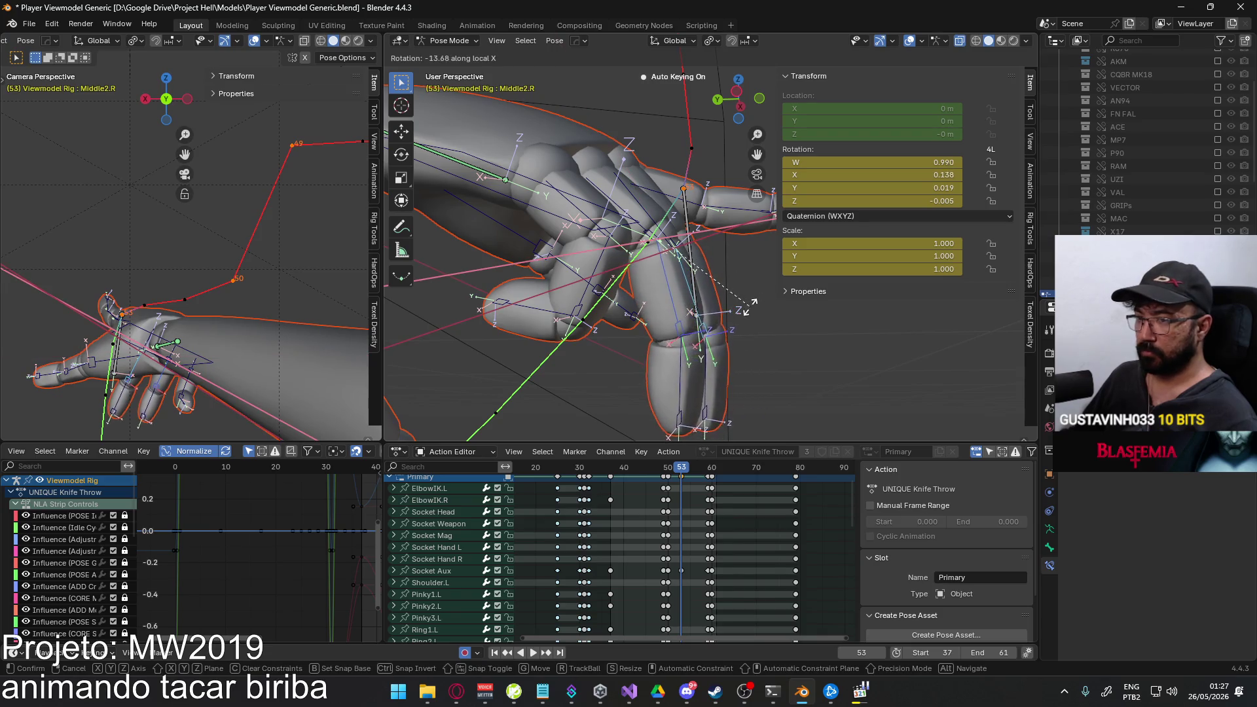
{"action": "left_click", "coordinate": [744, 312]}
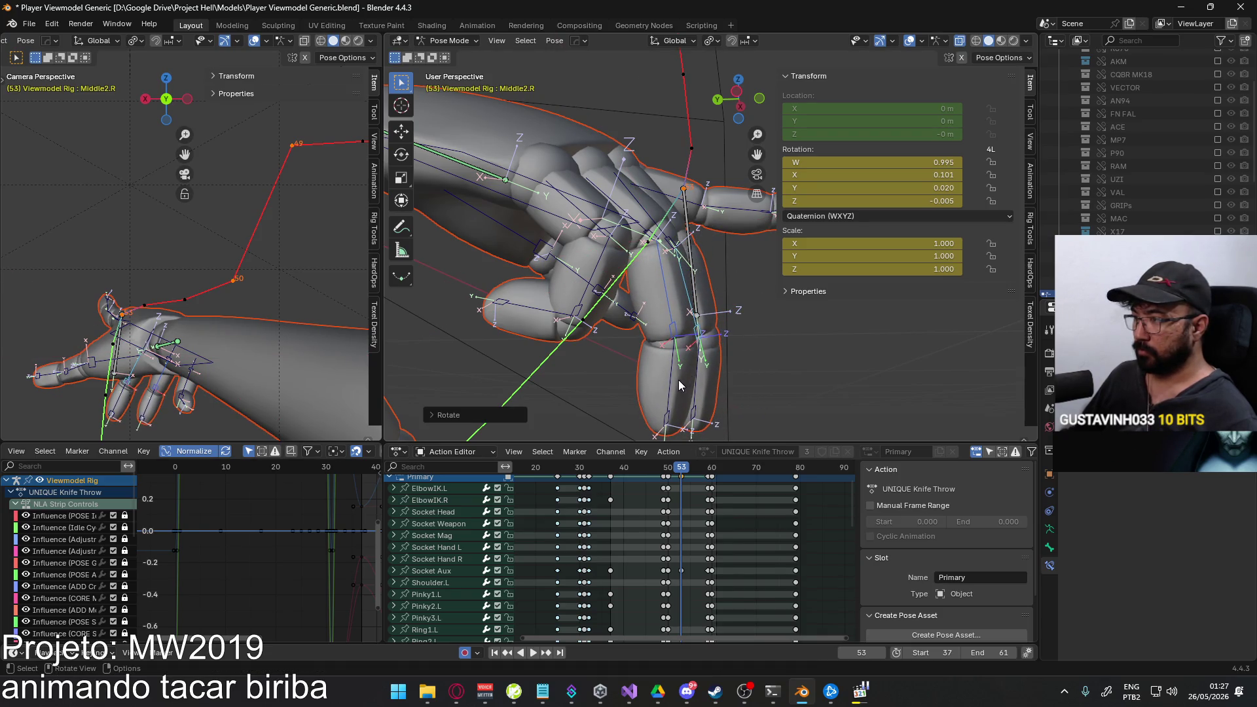
Re-bend the ring finger's middle joint on X, save the file and switch to YouTube.
{"action": "key", "text": "r"}
{"action": "left_click", "coordinate": [744, 340]}
{"action": "left_click", "coordinate": [729, 312]}
{"action": "key", "text": "r"}
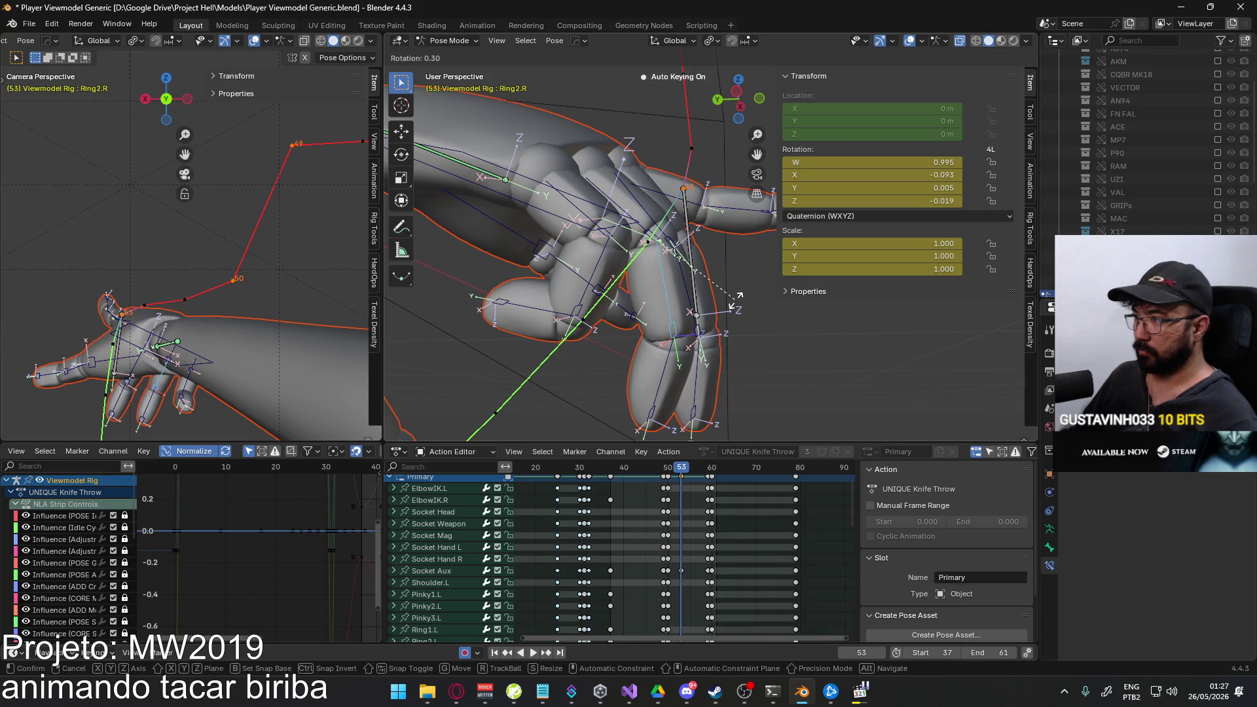
{"action": "key", "text": "x"}
{"action": "key", "text": "x"}
{"action": "left_click", "coordinate": [732, 313]}
{"action": "mouse_move", "coordinate": [732, 313]}
{"action": "middle_mouse_down"}
{"action": "mouse_move", "coordinate": [863, 325]}
{"action": "mouse_move", "coordinate": [551, 348]}
{"action": "middle_mouse_up"}
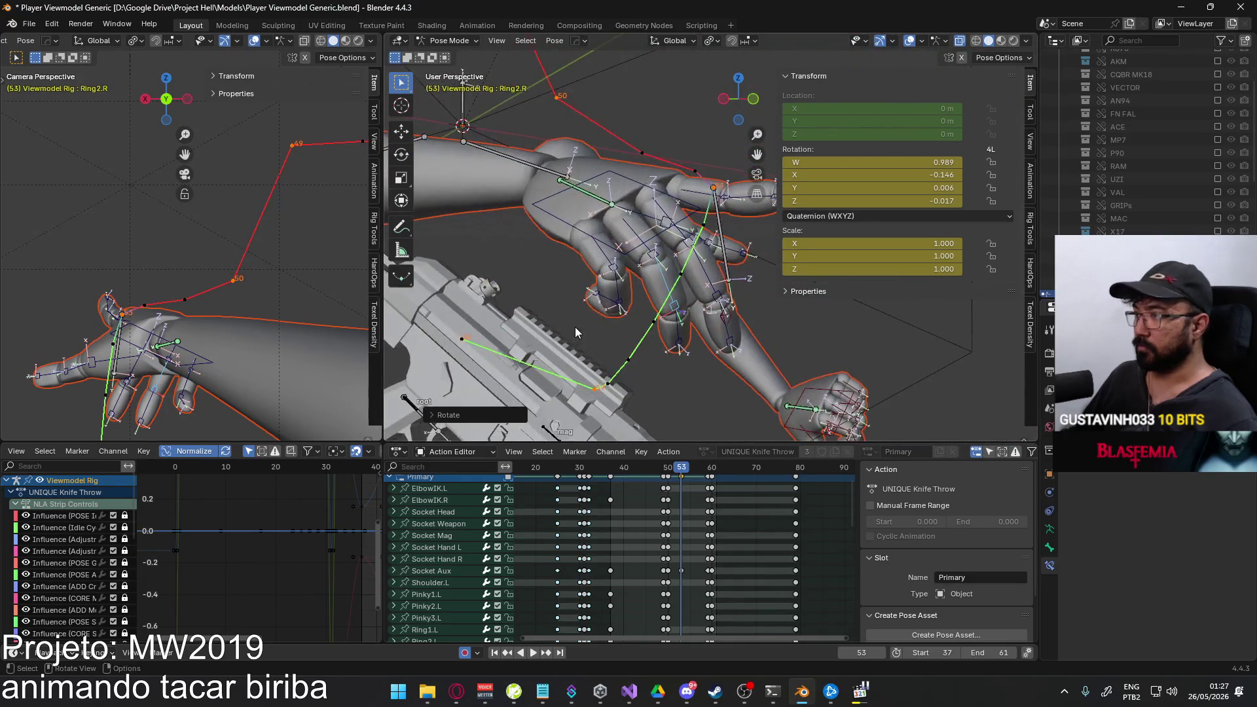
{"action": "middle_click_drag", "start_coordinate": [552, 348], "coordinate": [573, 329]}
{"action": "key", "text": "ctrl+s"}
{"action": "key", "text": "alt+Tab"}
Search YouTube for the MW2 soundtrack and open the '14 Rangers Lead The Way' video.
{"action": "left_click", "coordinate": [379, 253]}
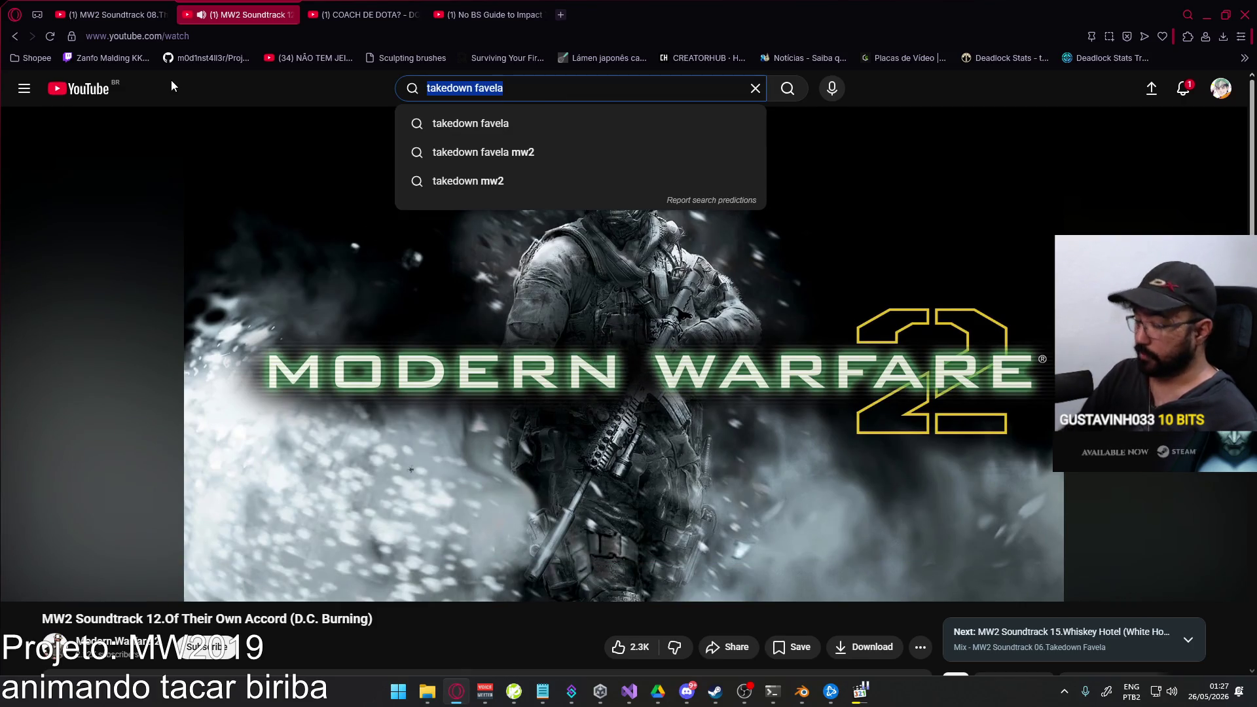
{"action": "type", "text": "mw2 ost rangers"}
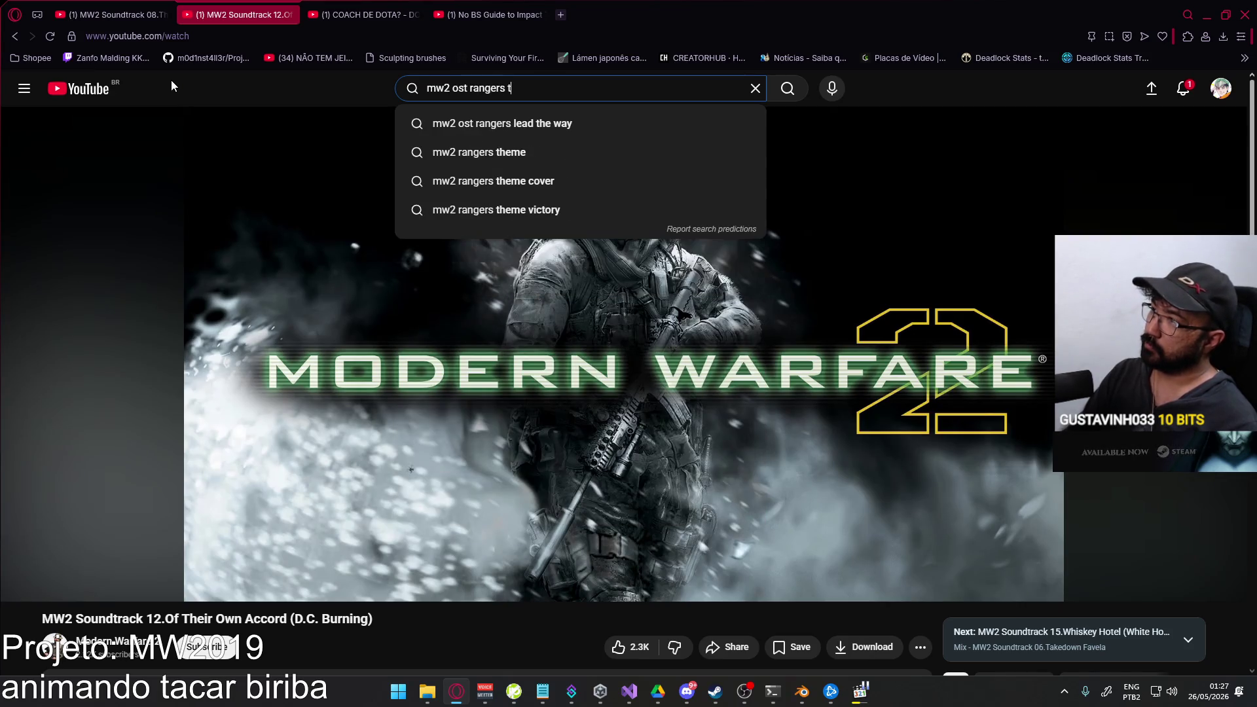
{"action": "key", "text": "Down"}
{"action": "key", "text": "Return"}
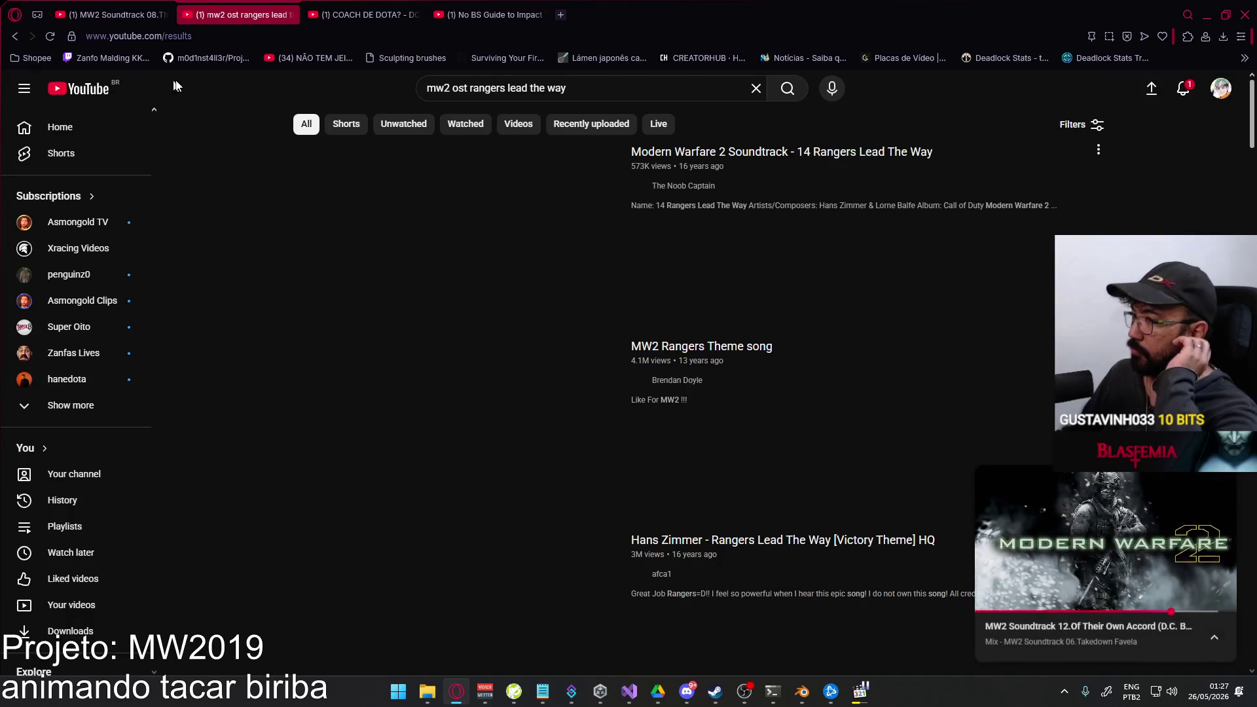
{"action": "left_click", "coordinate": [468, 232]}
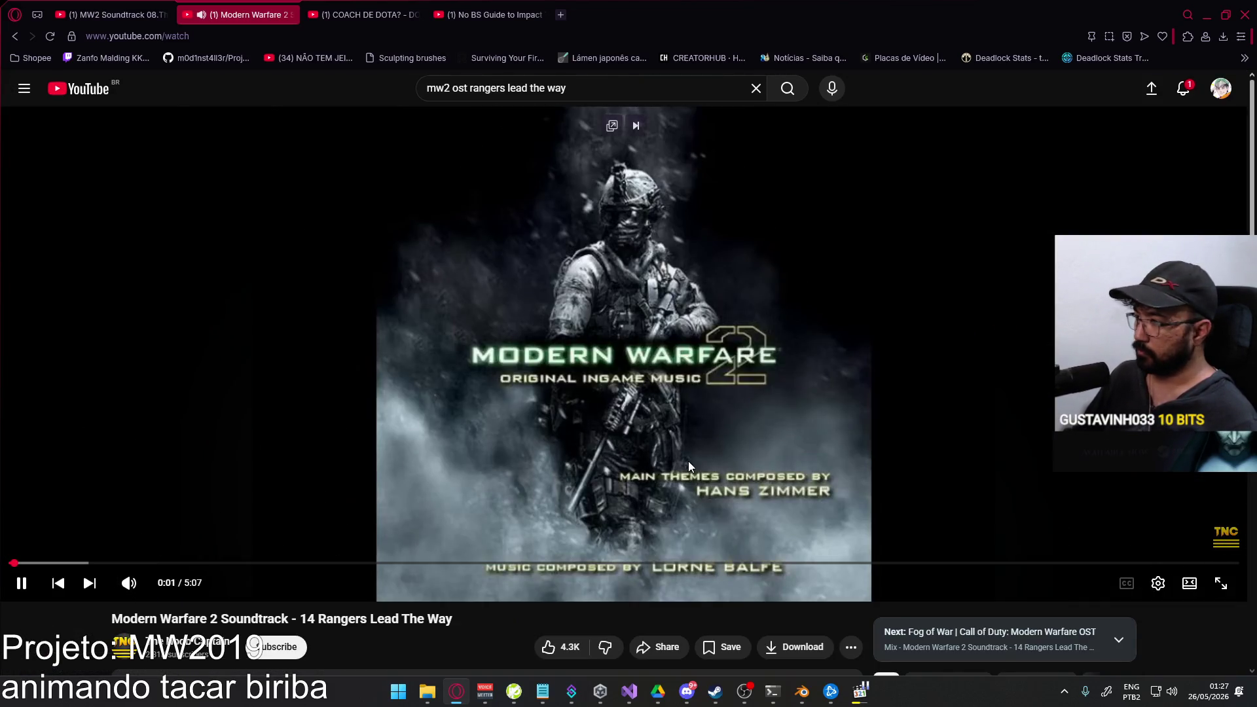
{"action": "key", "text": "alt+Tab"}
{"action": "key", "text": "alt+Tab"}
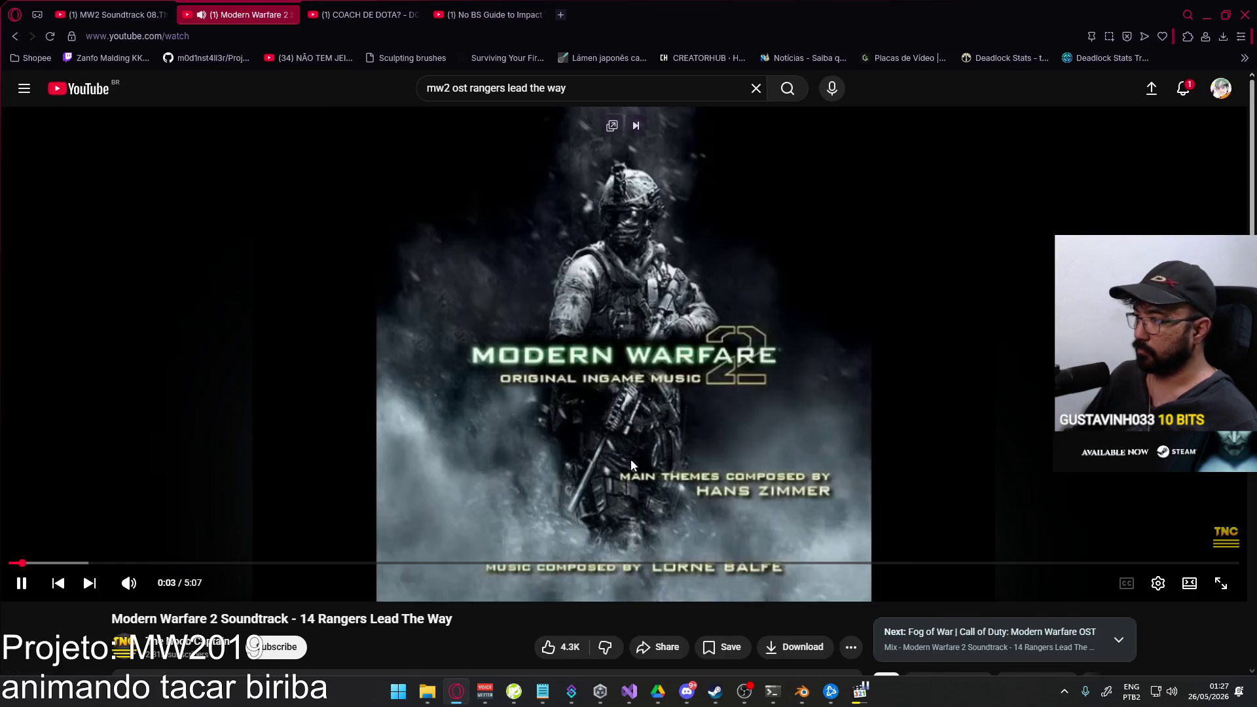
{"action": "scroll", "coordinate": [637, 484], "scroll_direction": "down", "scroll_amount": 2}
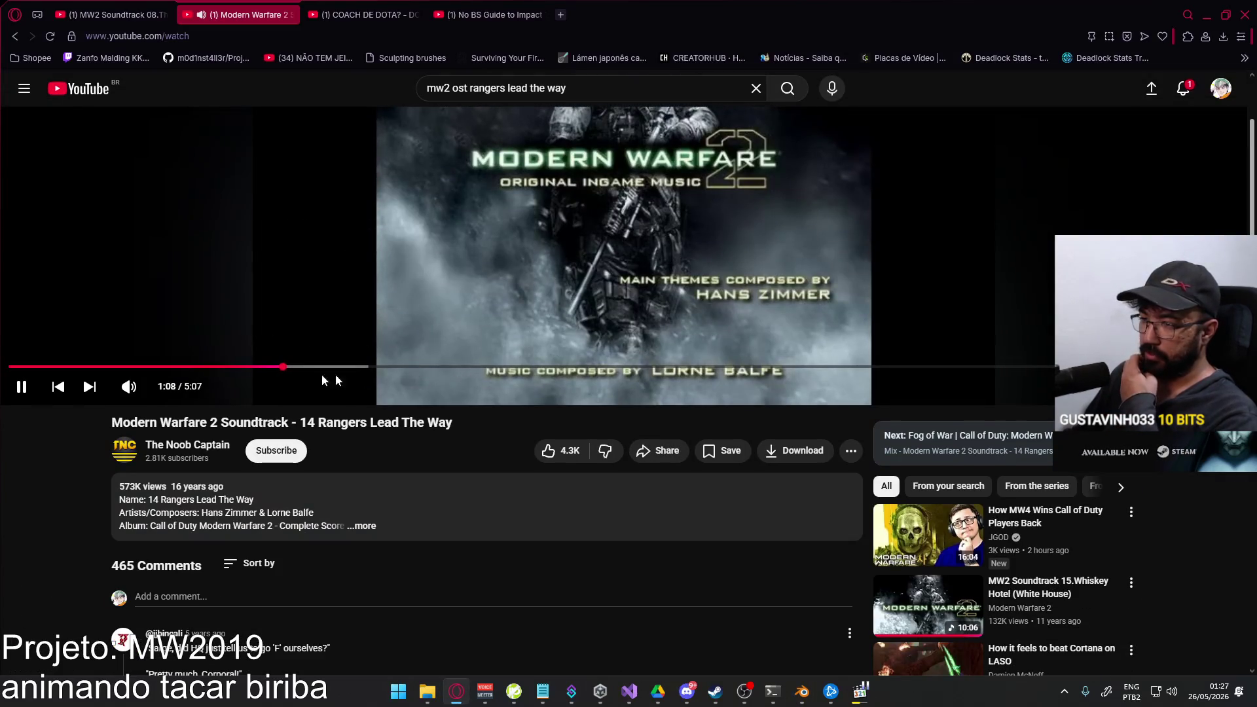
{"action": "mouse_move", "coordinate": [106, 366]}
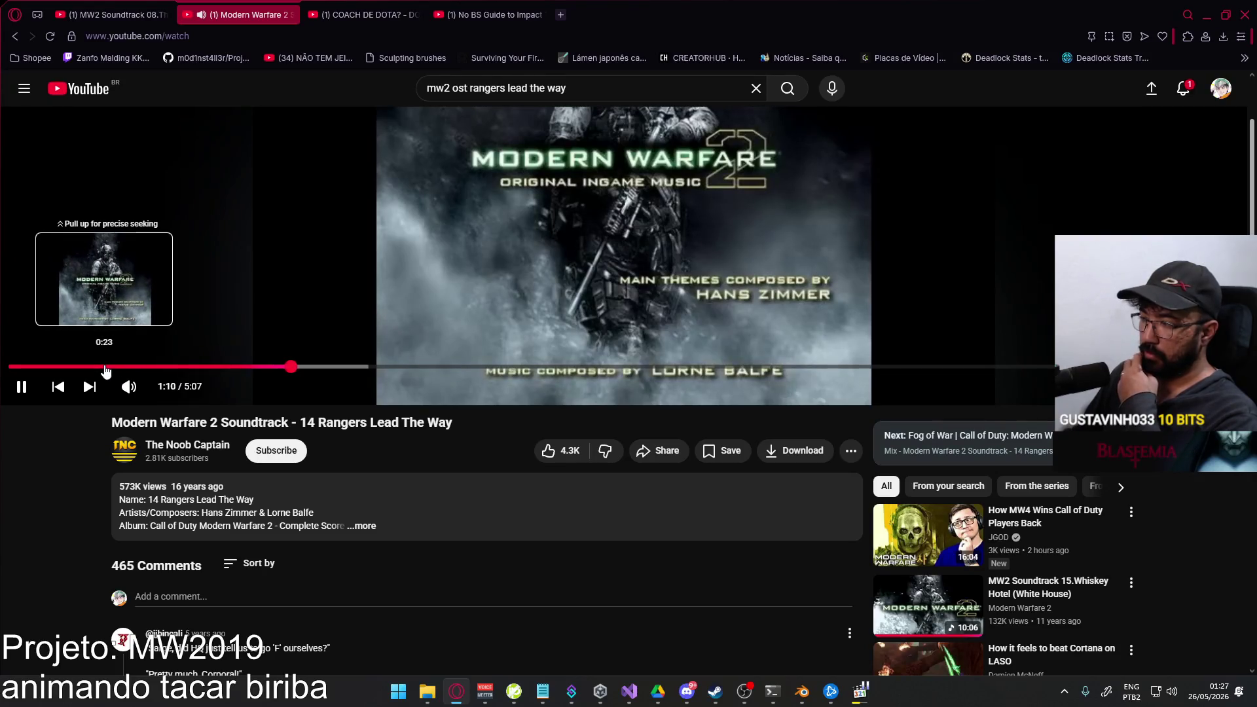
Re-search 'mw2 ost rangers theme', play the Rangers Theme FULL video and return to Blender.
{"action": "left_click", "coordinate": [17, 37]}
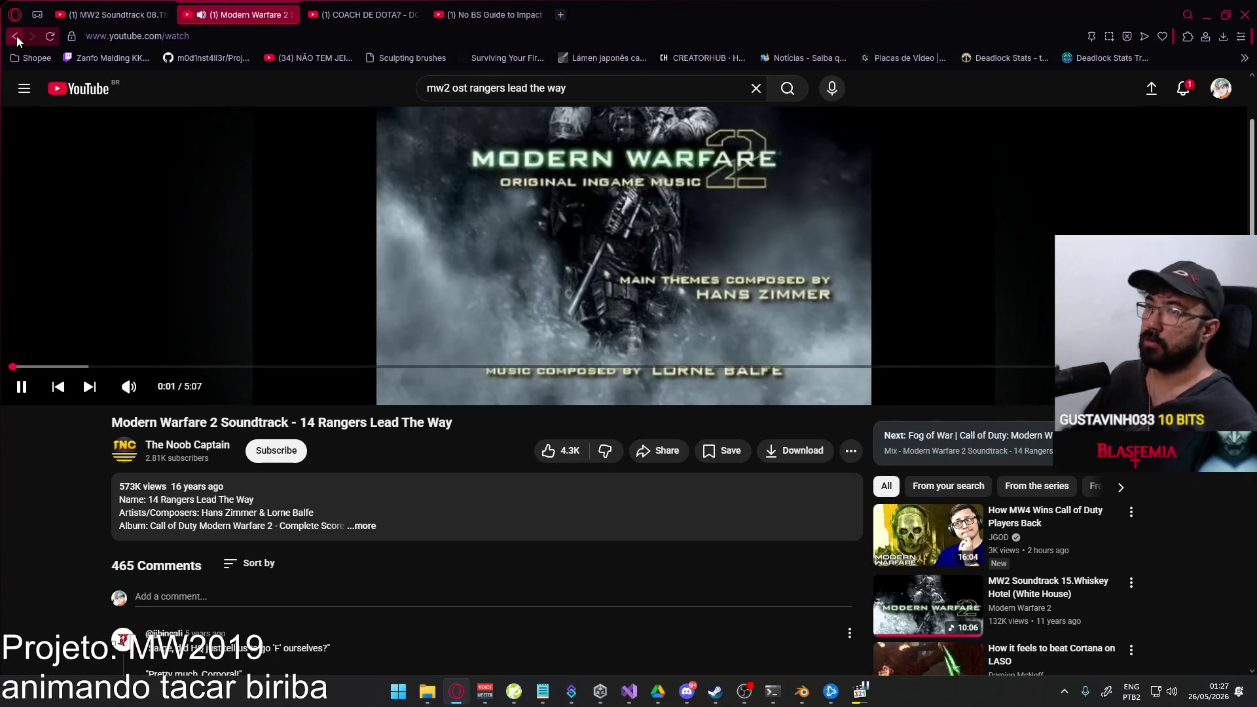
{"action": "left_click", "coordinate": [17, 36]}
{"action": "left_click_drag", "start_coordinate": [619, 87], "coordinate": [484, 88]}
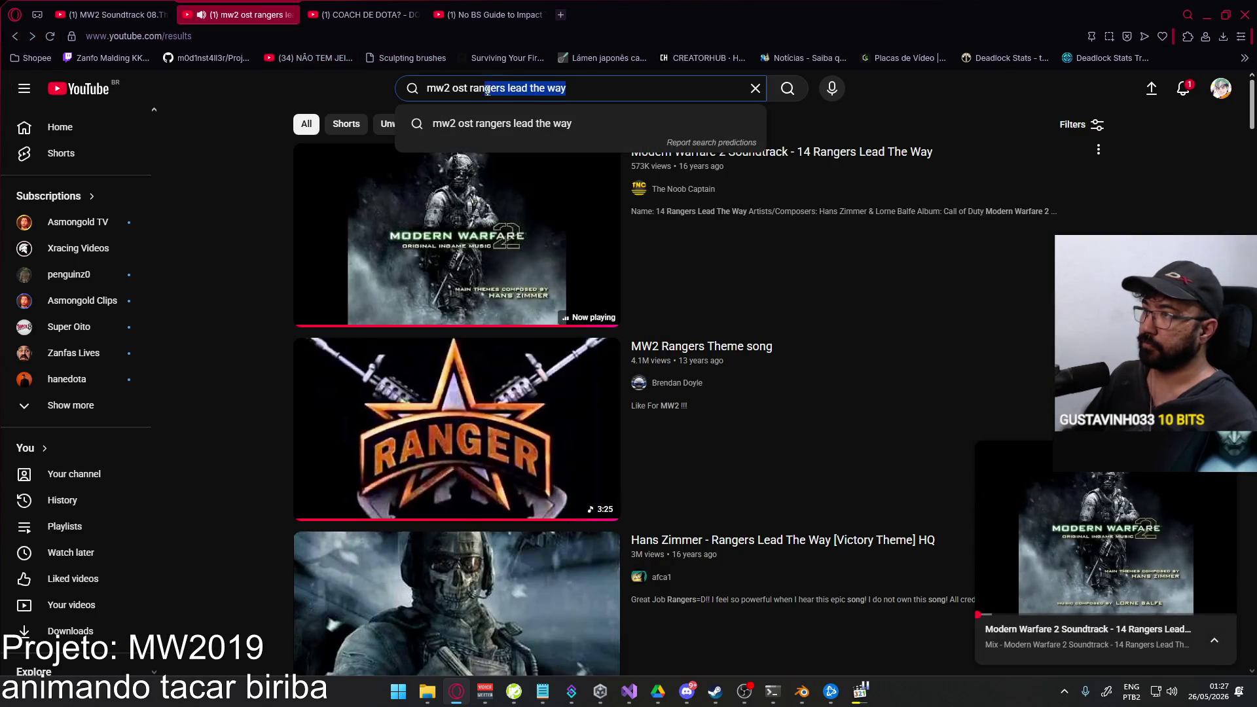
{"action": "type", "text": "theme"}
{"action": "key", "text": "Return"}
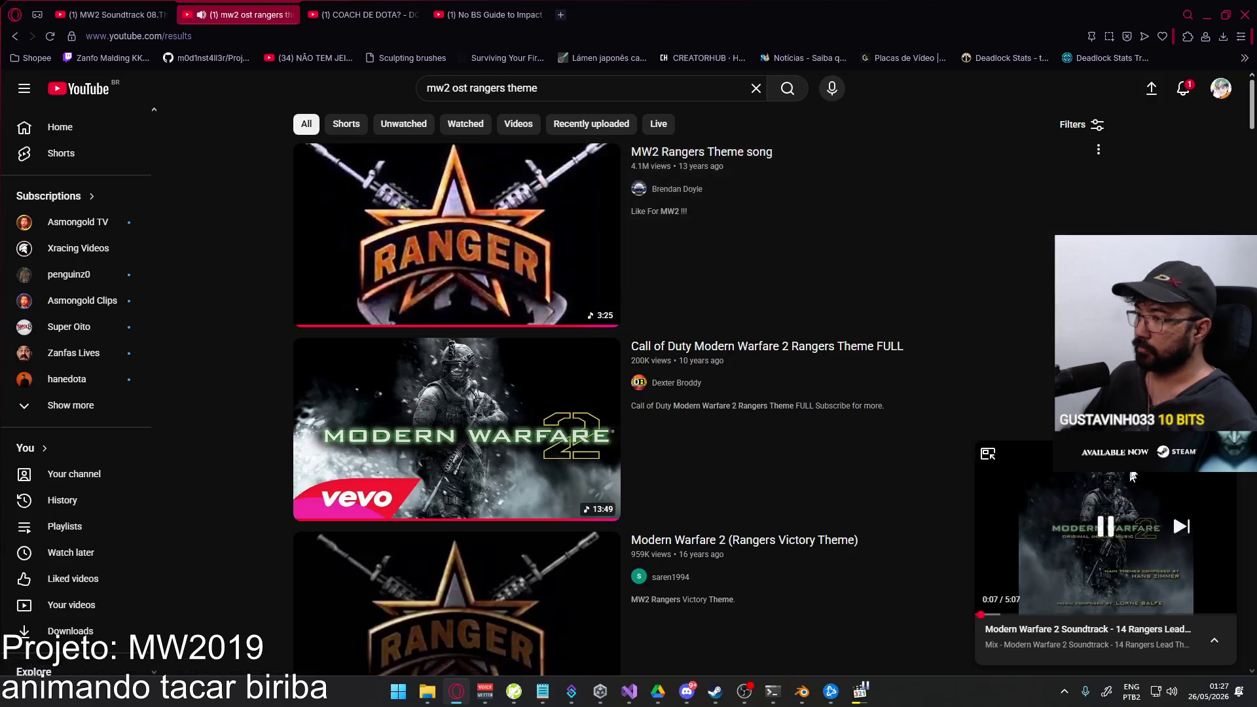
{"action": "left_click", "coordinate": [737, 399]}
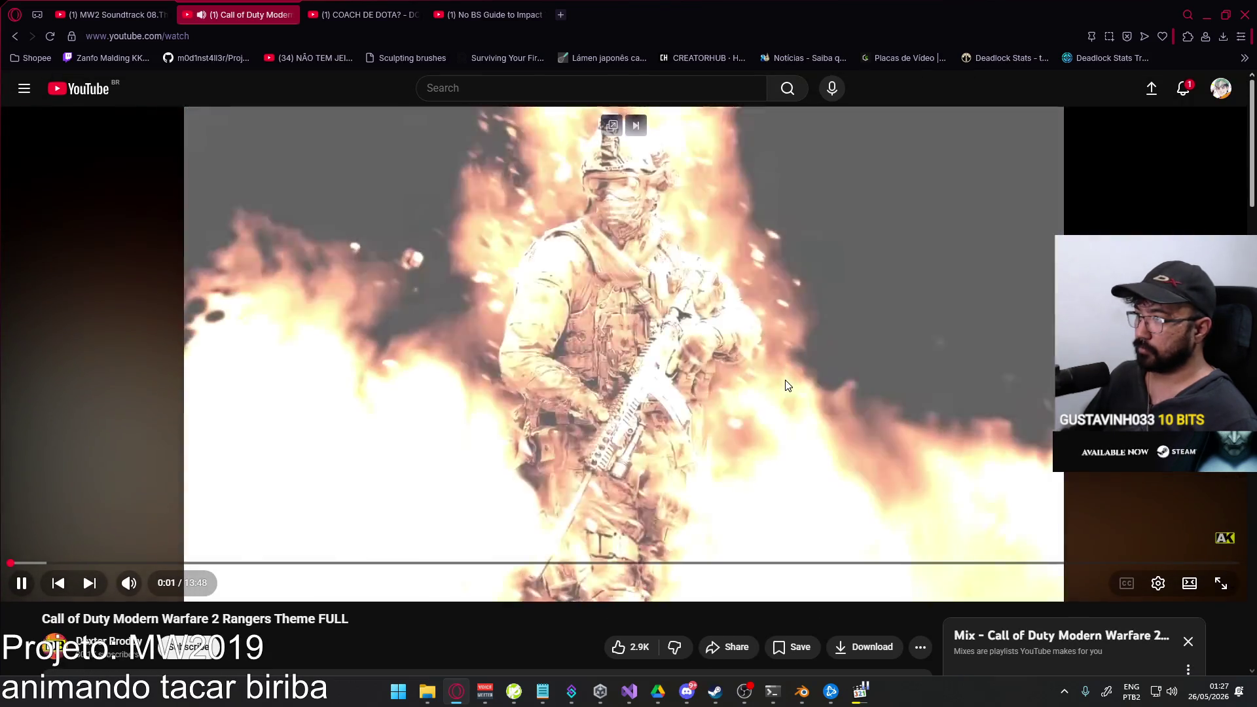
{"action": "key", "text": "alt+Tab"}
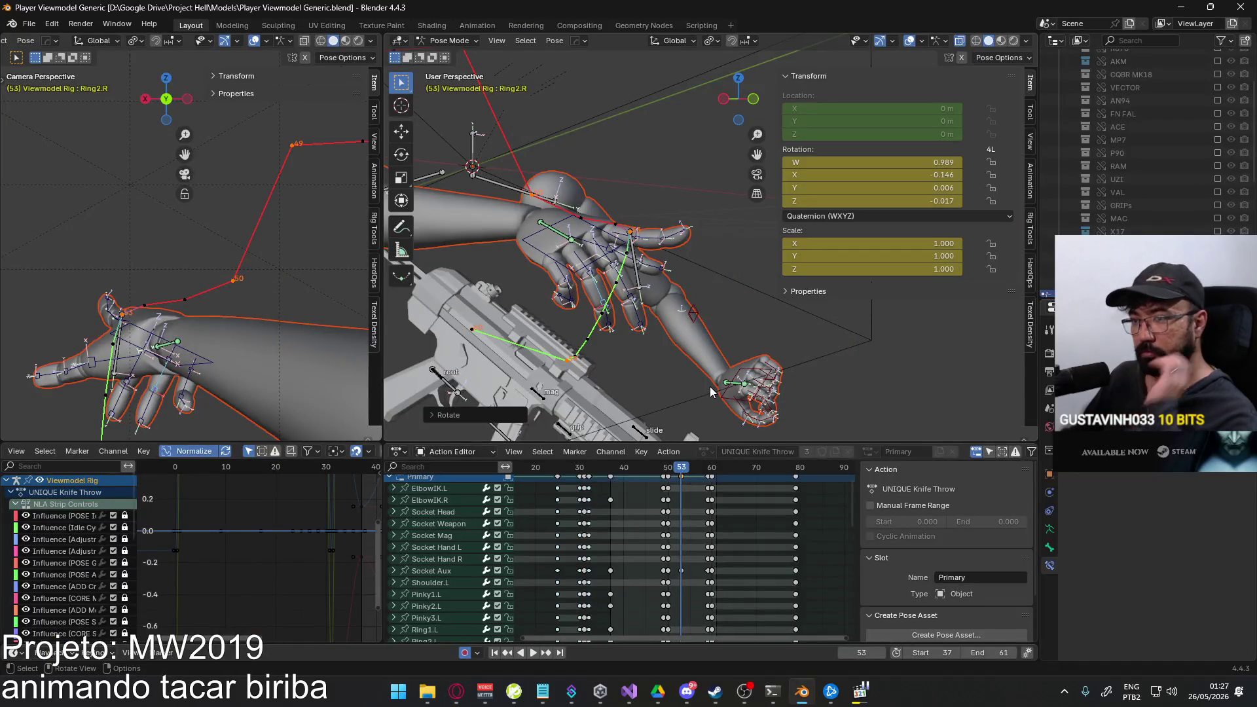
Curl the Middle1.R and Middle2.R bones about local X and play back to check the pose.
{"action": "middle_click_drag", "start_coordinate": [687, 393], "coordinate": [633, 294]}
{"action": "left_click", "coordinate": [633, 294]}
{"action": "key", "text": "r"}
{"action": "key", "text": "x"}
{"action": "key", "text": "x"}
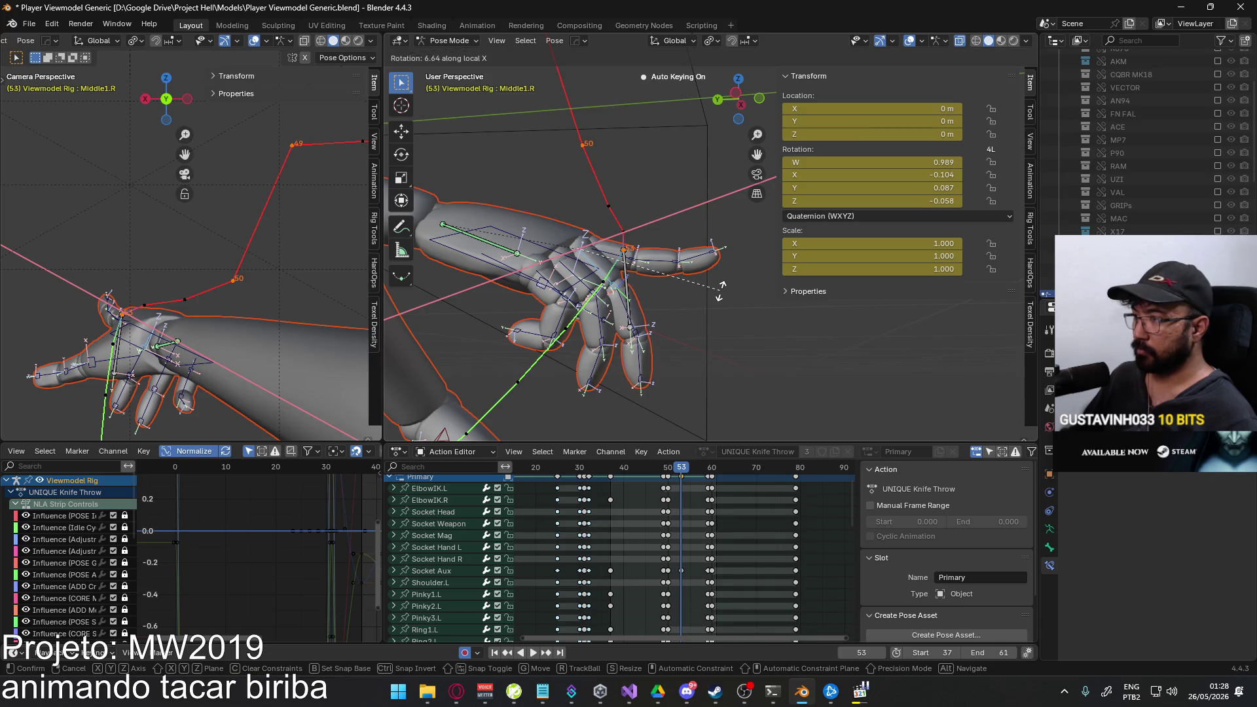
{"action": "left_click", "coordinate": [725, 290]}
{"action": "middle_click_drag", "start_coordinate": [725, 291], "coordinate": [707, 272]}
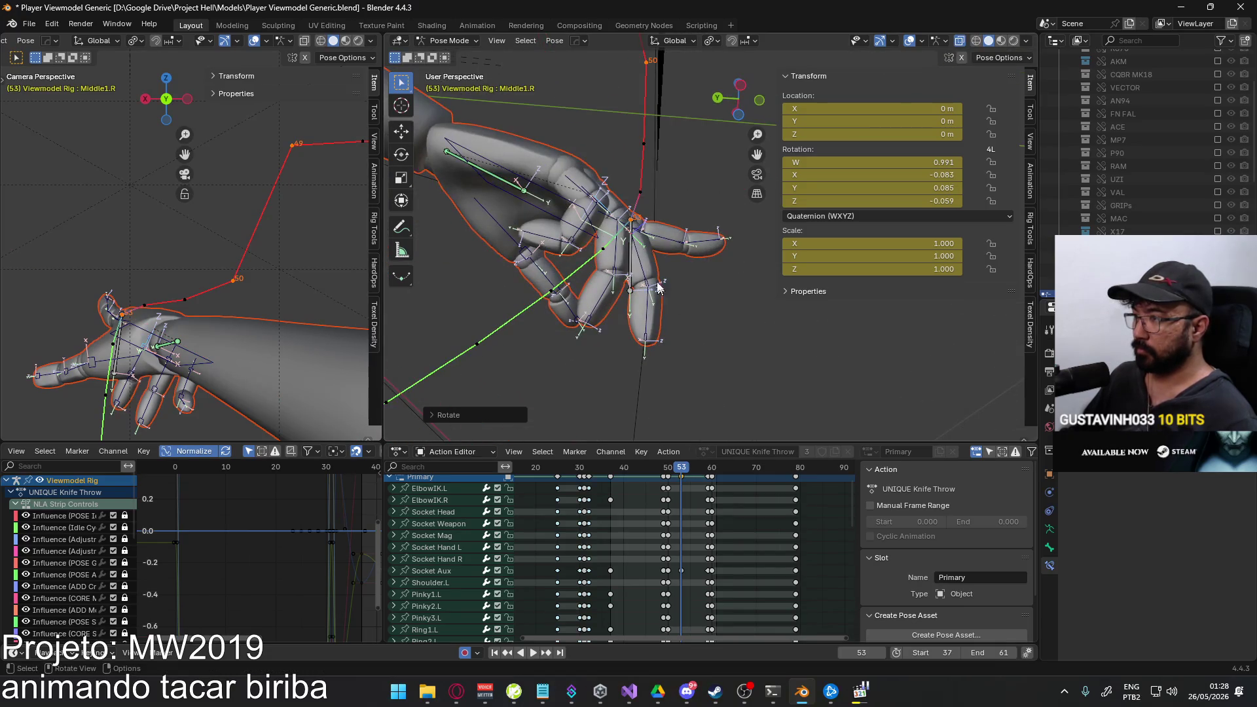
{"action": "left_click", "coordinate": [708, 273]}
{"action": "key", "text": "r"}
{"action": "key", "text": "x"}
{"action": "key", "text": "x"}
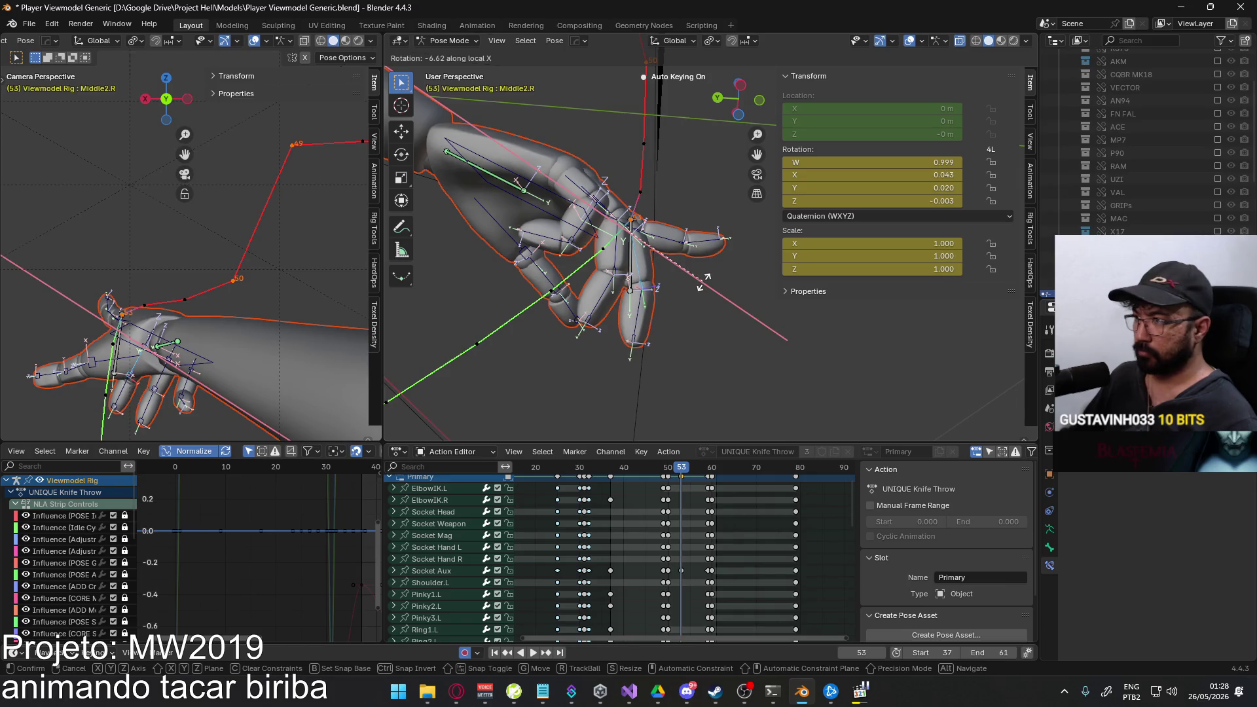
{"action": "left_click", "coordinate": [703, 282]}
{"action": "middle_click_drag", "start_coordinate": [713, 280], "coordinate": [703, 452]}
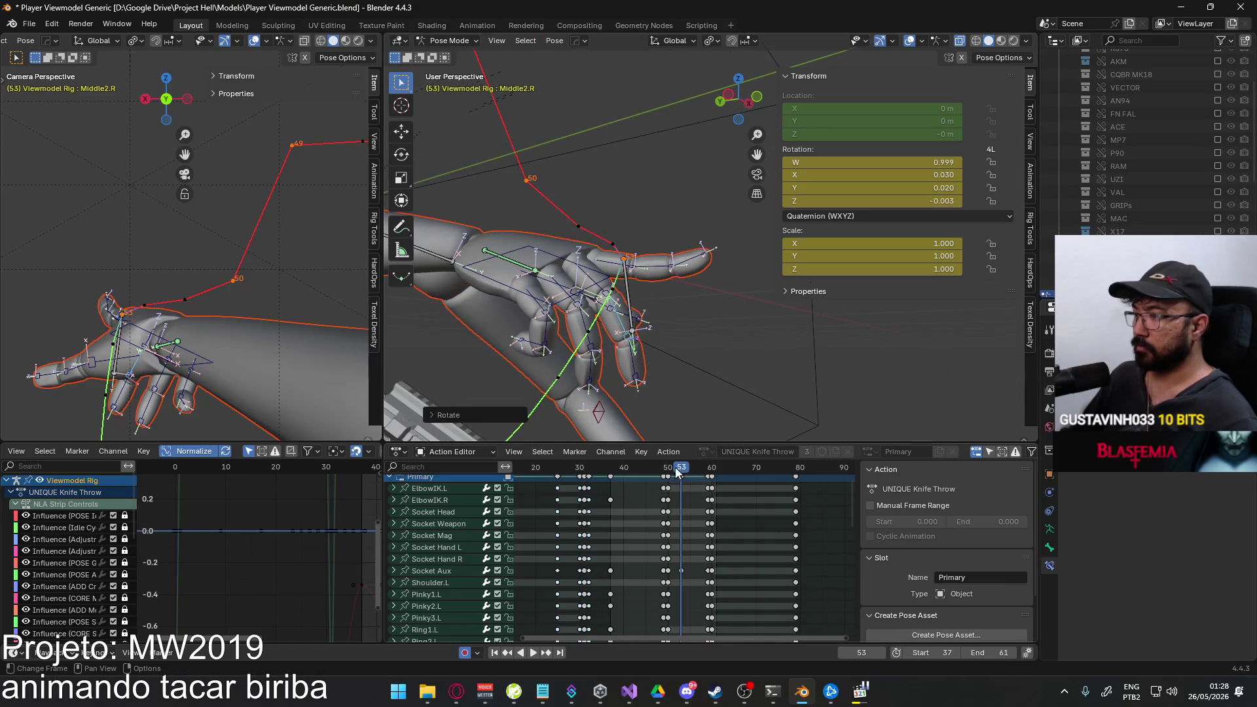
{"action": "key", "text": "space"}
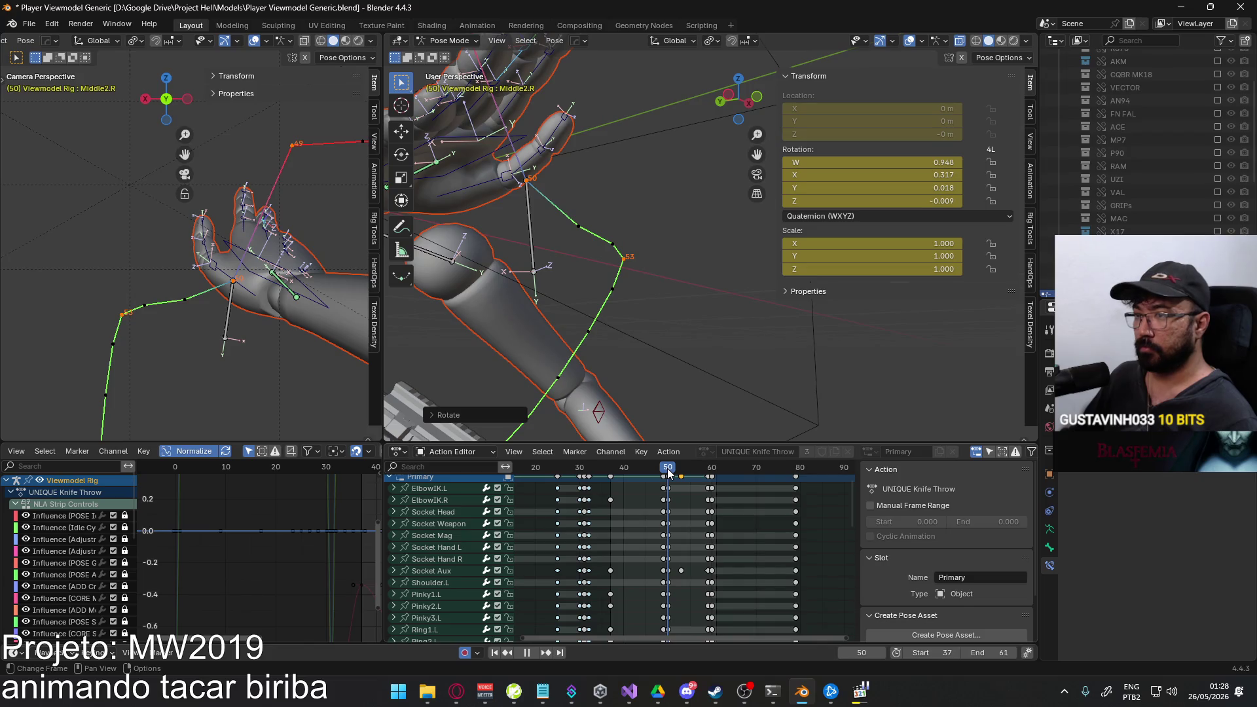
{"action": "key", "text": "space"}
Curl the Pointer1.R and Ring2.R finger bones about their local X axes.
{"action": "middle_click_drag", "start_coordinate": [659, 326], "coordinate": [622, 321]}
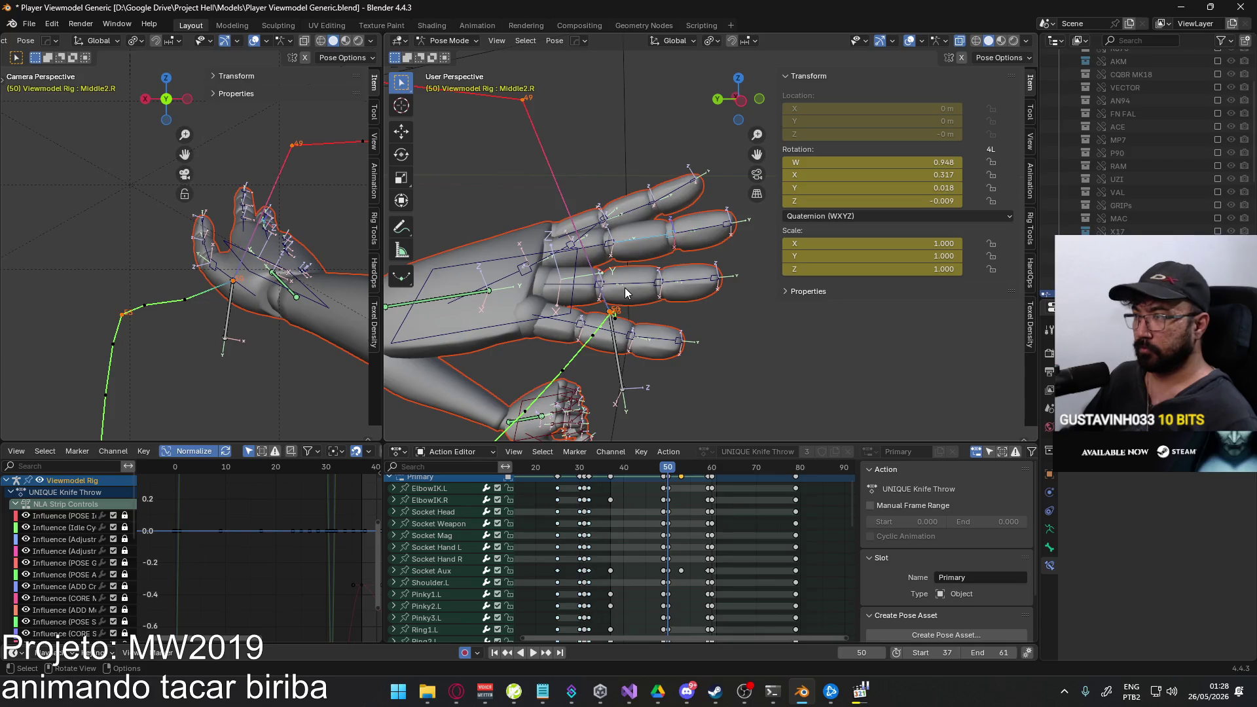
{"action": "left_click", "coordinate": [585, 225]}
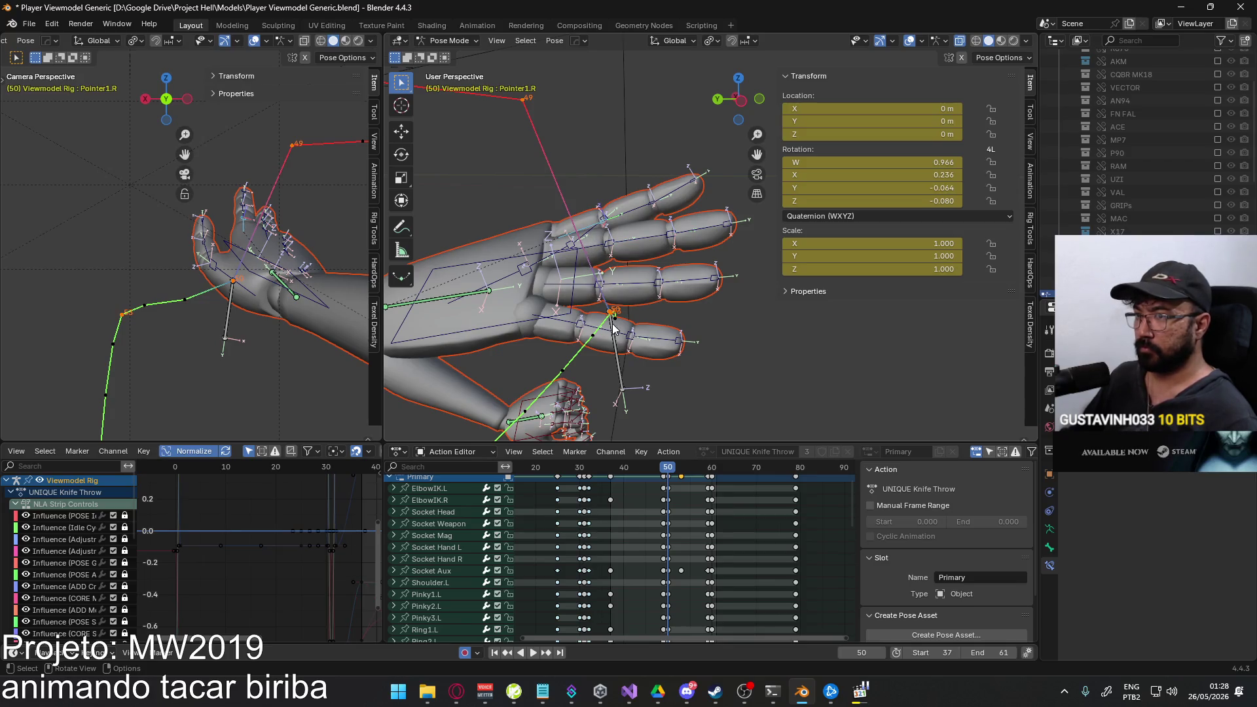
{"action": "key", "text": "r"}
{"action": "key", "text": "x"}
{"action": "key", "text": "x"}
{"action": "left_click", "coordinate": [688, 294]}
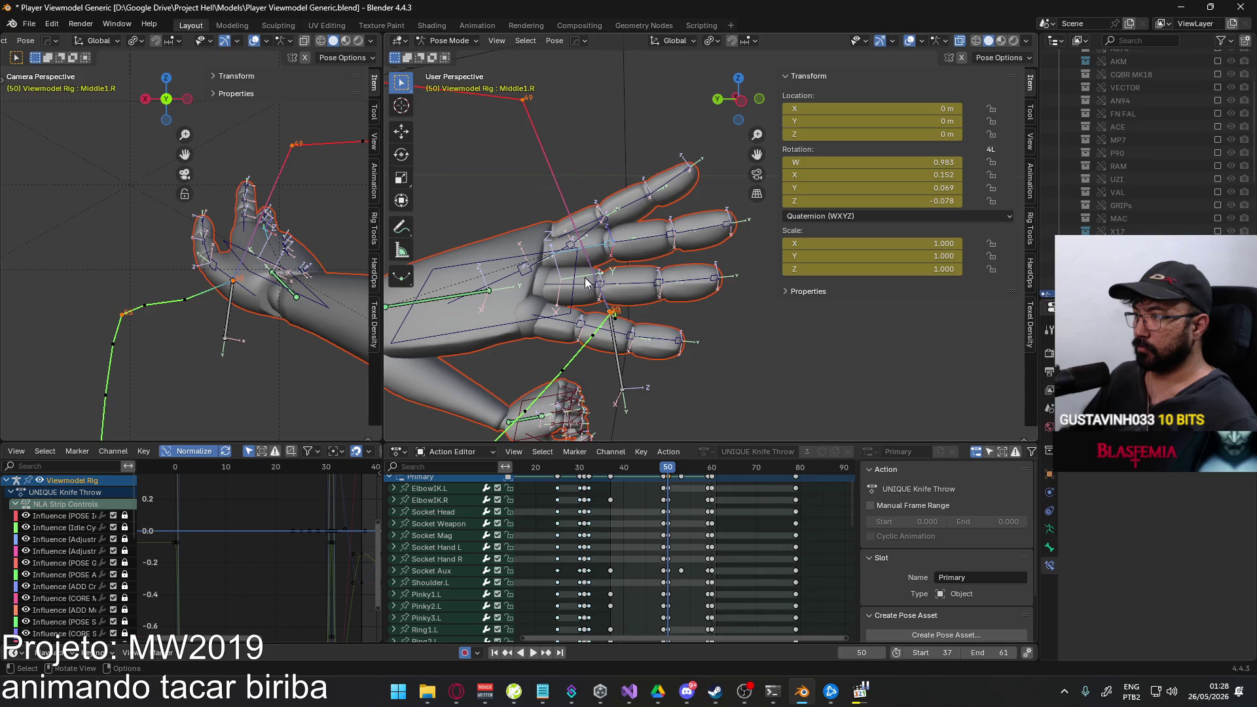
{"action": "left_click", "coordinate": [683, 288]}
{"action": "key", "text": "r"}
{"action": "key", "text": "x"}
{"action": "key", "text": "x"}
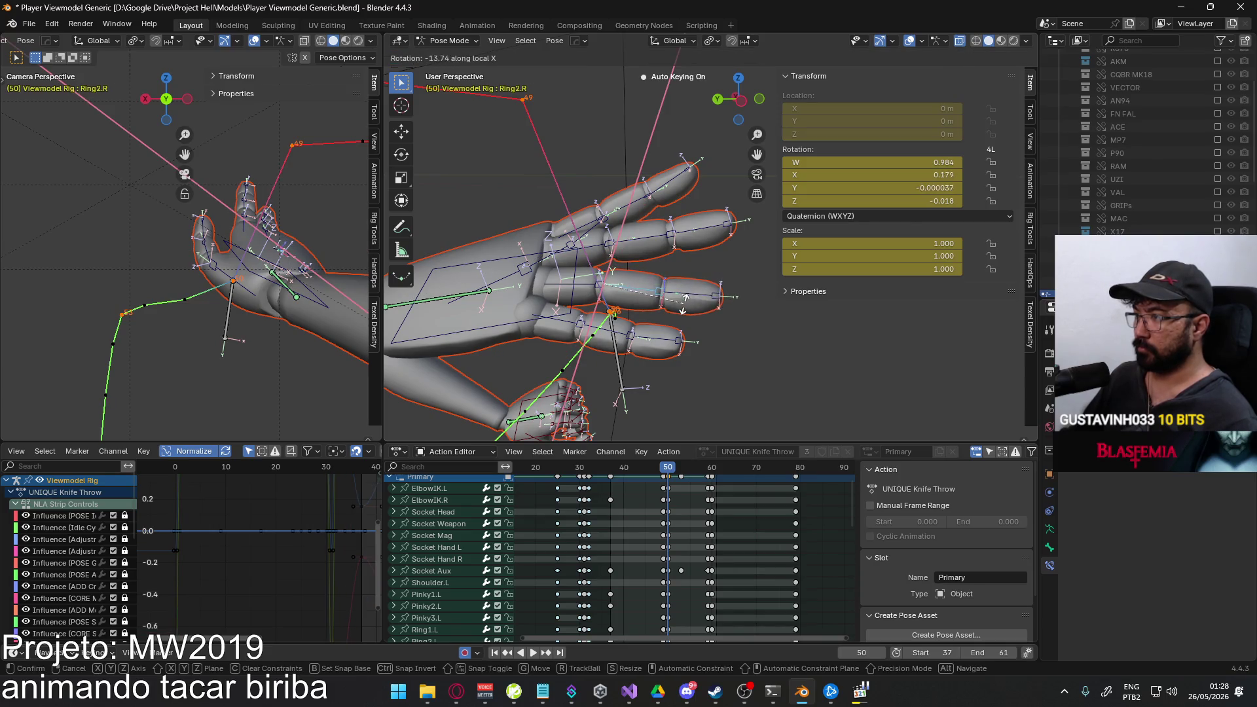
{"action": "left_click", "coordinate": [587, 317]}
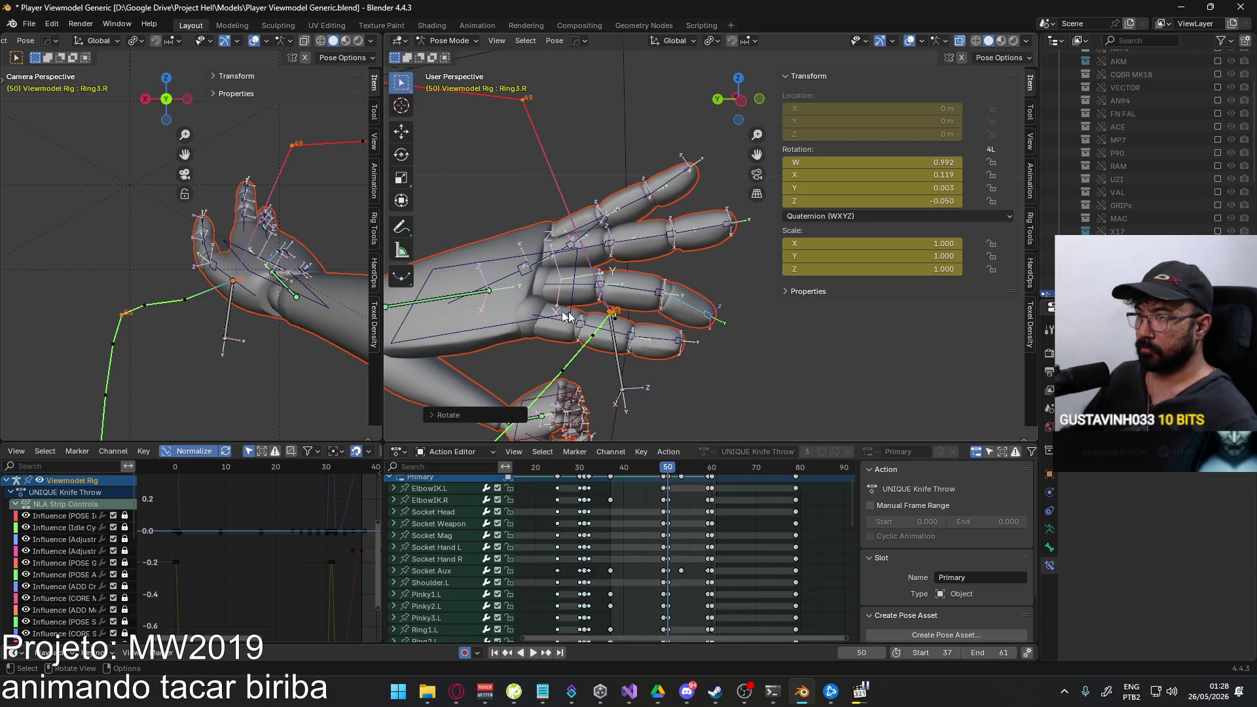
Curl Pinky2.R and Pinky3.R about local X, then play the throw to review the fingers.
{"action": "middle_click_drag", "start_coordinate": [594, 336], "coordinate": [657, 301]}
{"action": "left_click", "coordinate": [700, 283]}
{"action": "key", "text": "r"}
{"action": "key", "text": "x"}
{"action": "key", "text": "x"}
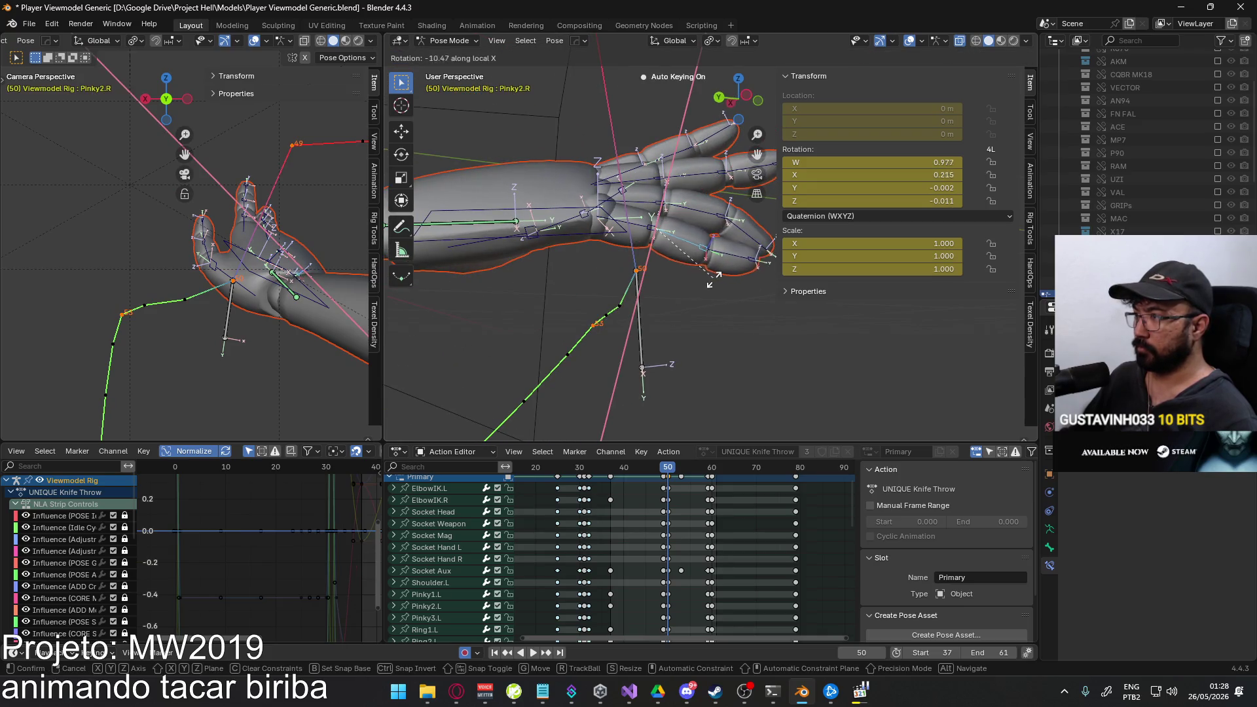
{"action": "left_click", "coordinate": [699, 292]}
{"action": "key", "text": "r"}
{"action": "key", "text": "x"}
{"action": "key", "text": "x"}
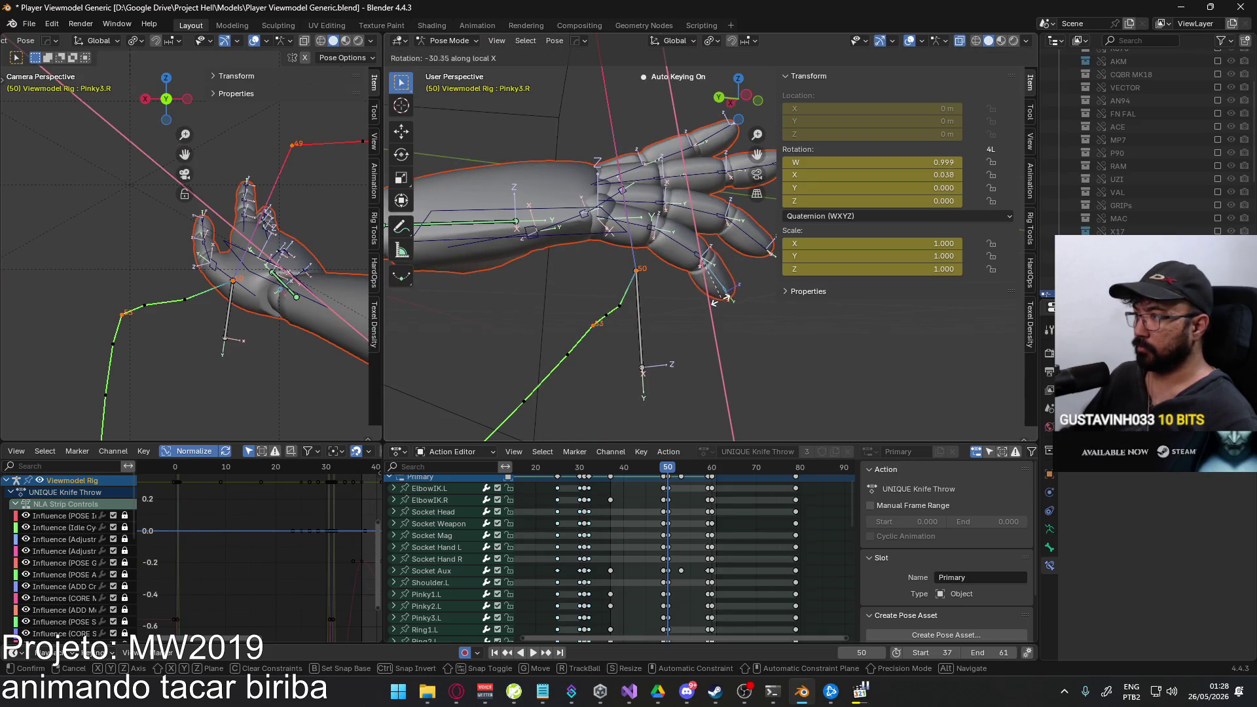
{"action": "left_click", "coordinate": [721, 305]}
{"action": "middle_click_drag", "start_coordinate": [722, 305], "coordinate": [705, 329]}
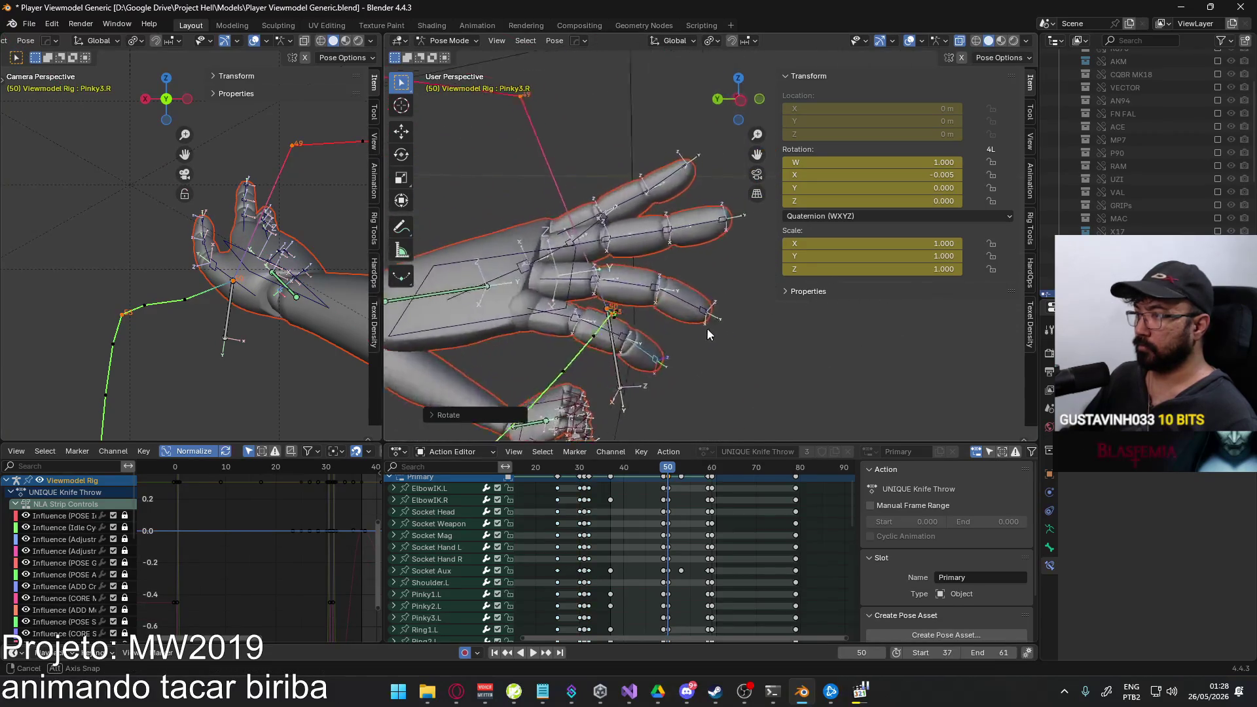
{"action": "key", "text": "space"}
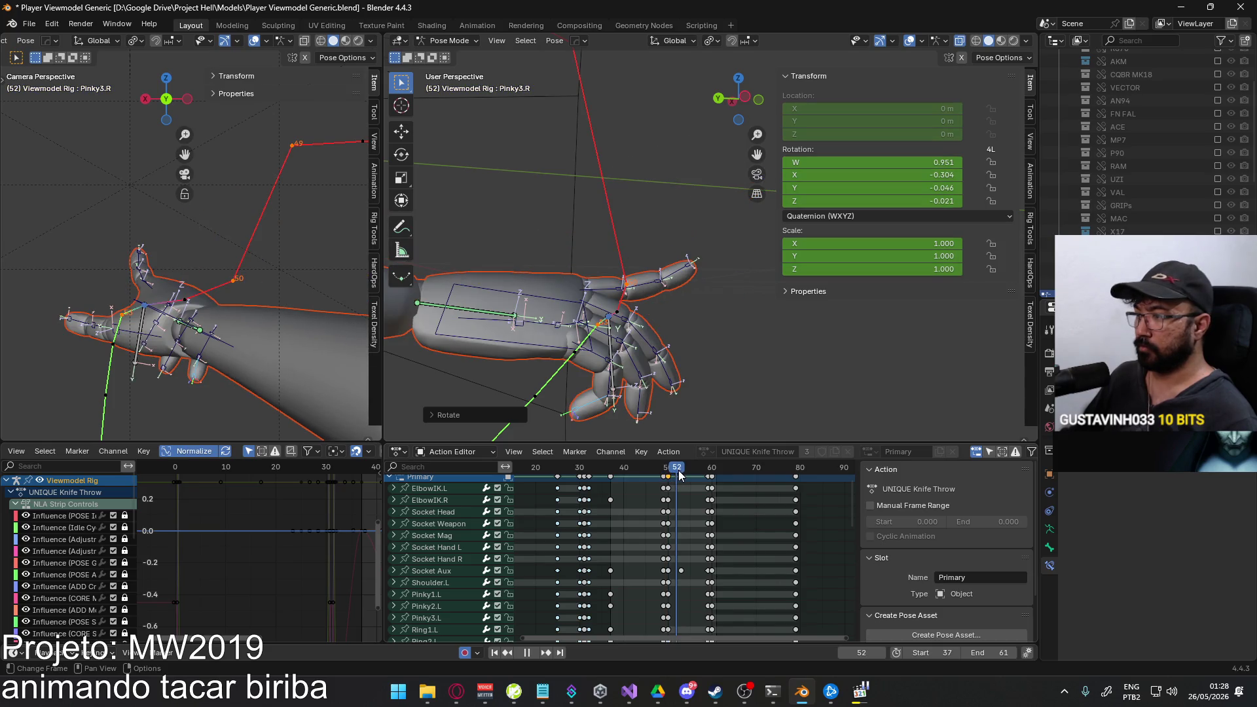
Stop playback, select the Socket Aux bone and recalculate its motion path.
{"action": "key", "text": "space"}
{"action": "mouse_move", "coordinate": [629, 353]}
{"action": "middle_mouse_down"}
{"action": "mouse_move", "coordinate": [591, 363]}
{"action": "mouse_move", "coordinate": [630, 285]}
{"action": "middle_mouse_up"}
{"action": "left_click", "coordinate": [630, 286]}
{"action": "key", "text": "q"}
{"action": "left_click", "coordinate": [674, 281]}
{"action": "left_click", "coordinate": [687, 330]}
Go to frame 50 and expand Socket Aux's channels down to the X Location curve.
{"action": "mouse_move", "coordinate": [688, 331]}
{"action": "middle_mouse_down"}
{"action": "mouse_move", "coordinate": [593, 335]}
{"action": "mouse_move", "coordinate": [649, 413]}
{"action": "middle_mouse_up"}
{"action": "left_click_drag", "start_coordinate": [674, 469], "coordinate": [670, 468]}
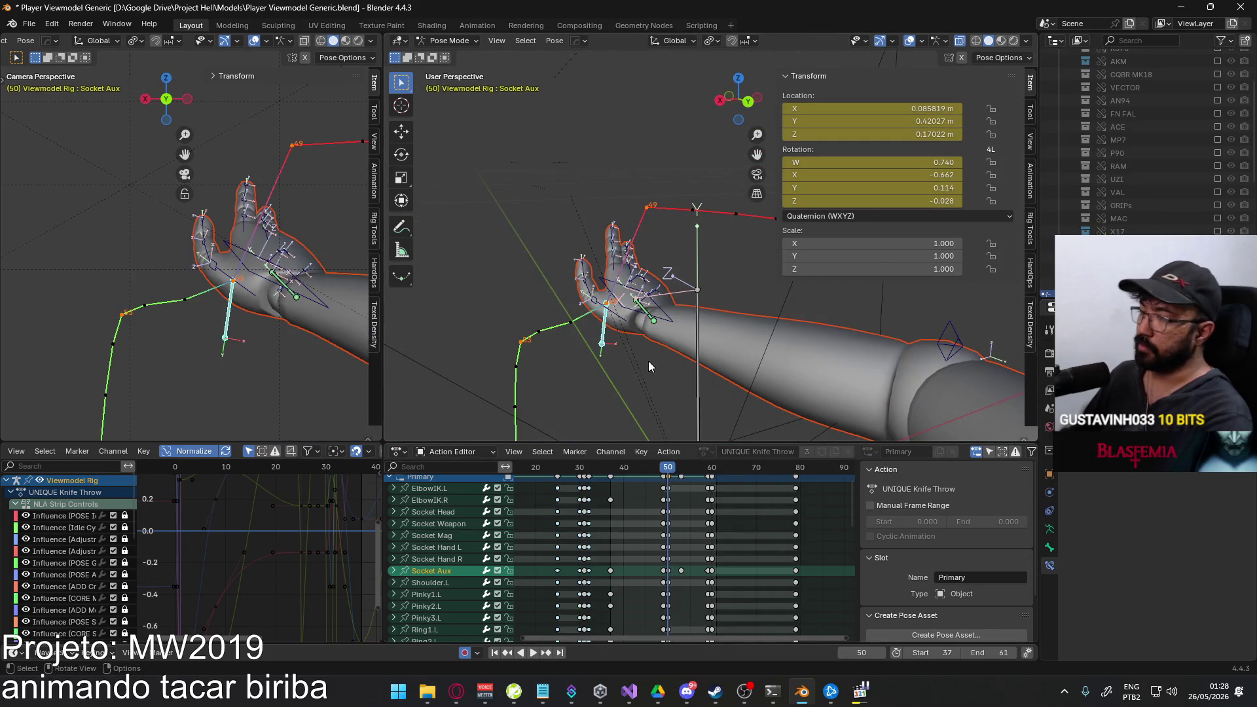
{"action": "scroll", "coordinate": [648, 361], "scroll_direction": "up", "scroll_amount": 3}
{"action": "mouse_move", "coordinate": [649, 361]}
{"action": "middle_mouse_down", "text": "alt"}
{"action": "mouse_move", "coordinate": [607, 376]}
{"action": "mouse_move", "coordinate": [655, 294]}
{"action": "middle_mouse_up", "text": "alt"}
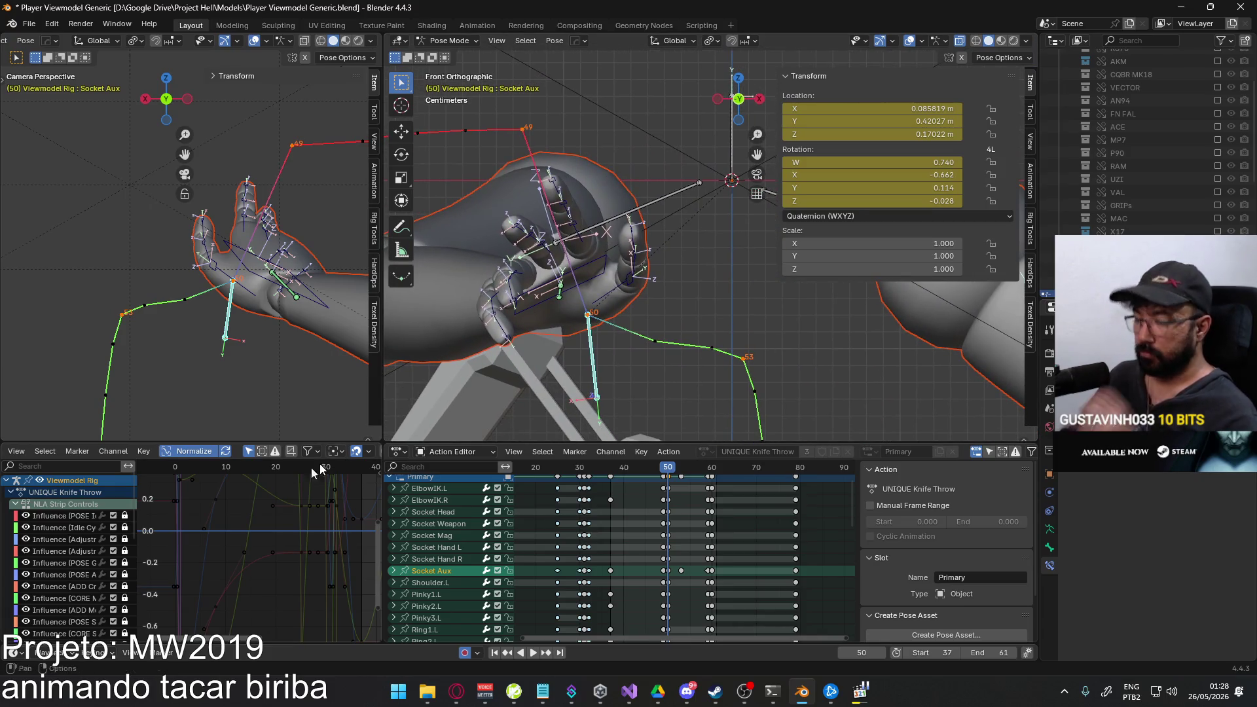
{"action": "left_click", "coordinate": [393, 571]}
{"action": "scroll", "coordinate": [442, 569], "scroll_direction": "down", "scroll_amount": 2}
{"action": "left_click", "coordinate": [463, 540]}
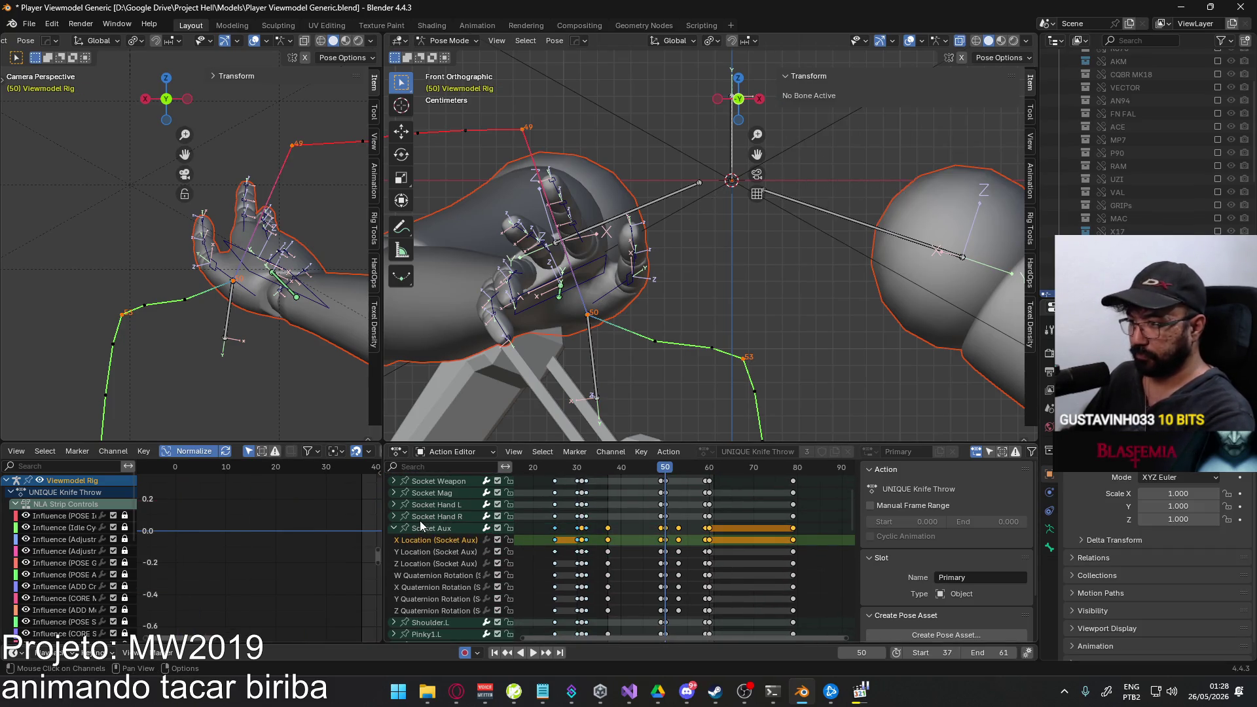
Frame the curves at frame 50 and lower a Socket Aux X Location key to reshape the curve.
{"action": "key", "text": "Home"}
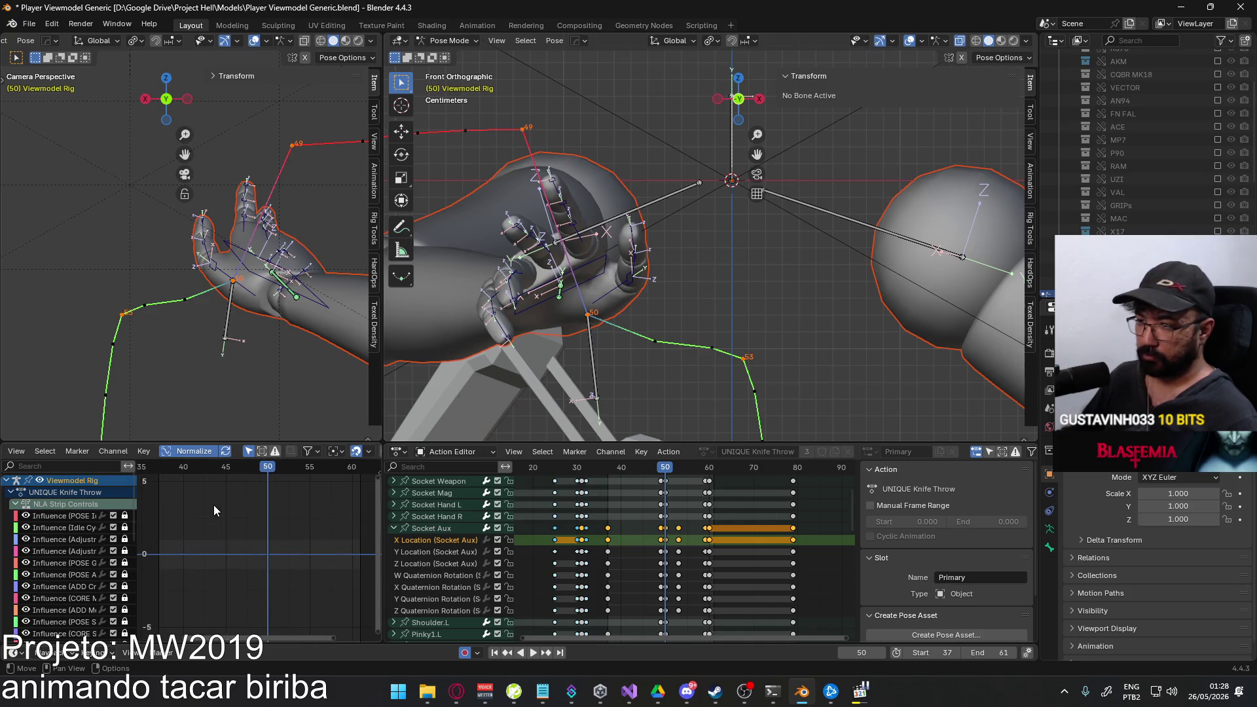
{"action": "left_click", "coordinate": [423, 530]}
{"action": "scroll", "coordinate": [213, 517], "scroll_direction": "down", "scroll_amount": 3}
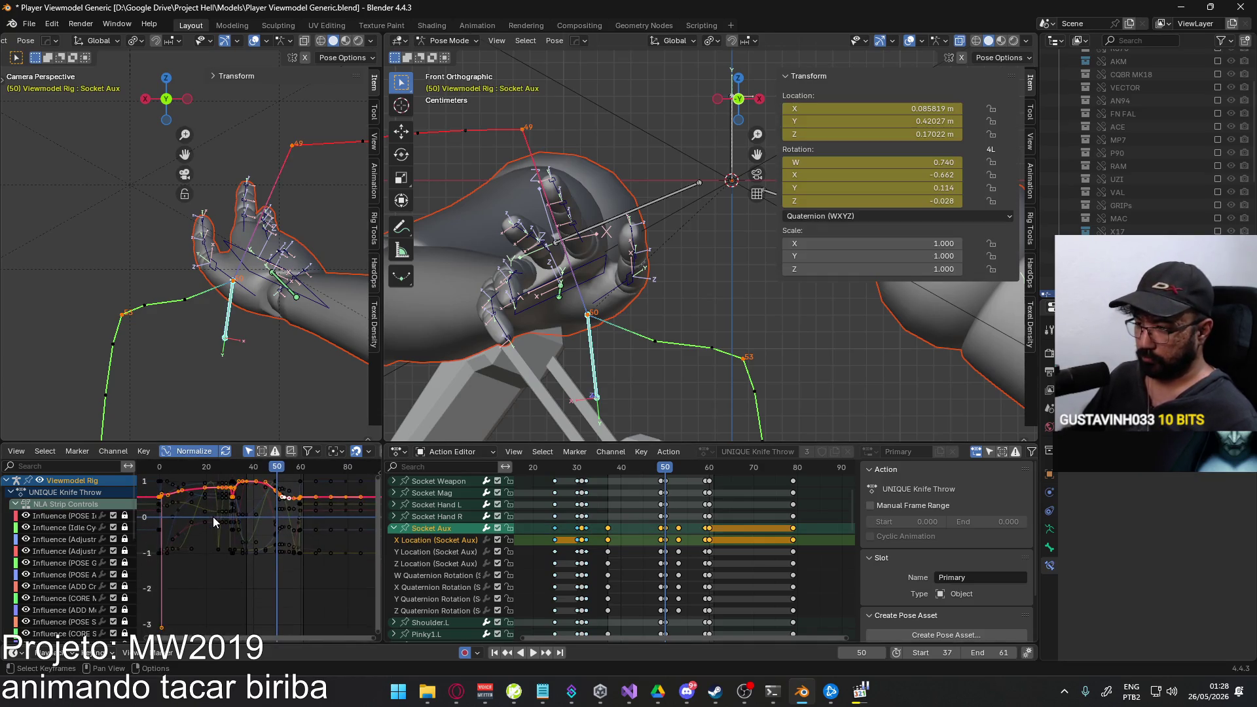
{"action": "scroll", "coordinate": [213, 619], "scroll_direction": "up", "scroll_amount": 3}
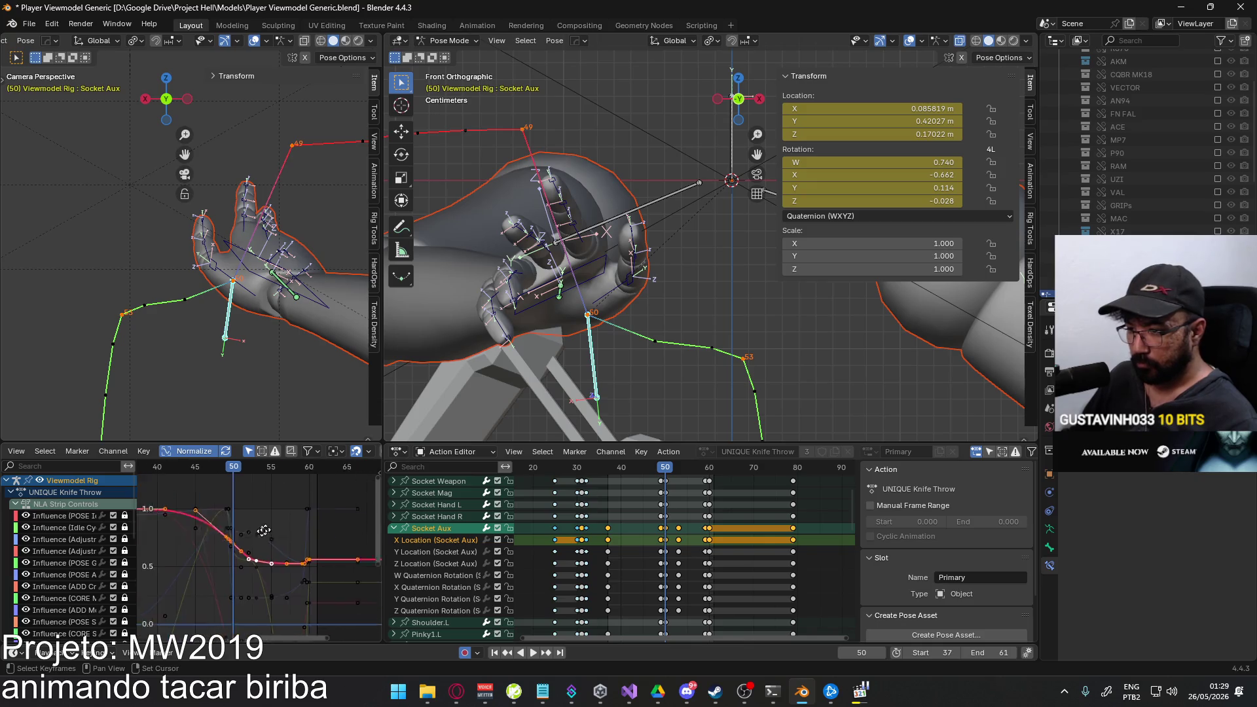
{"action": "scroll", "coordinate": [267, 554], "scroll_direction": "up", "scroll_amount": 3}
{"action": "middle_click_drag", "start_coordinate": [277, 513], "coordinate": [273, 553]}
{"action": "left_click", "coordinate": [300, 568]}
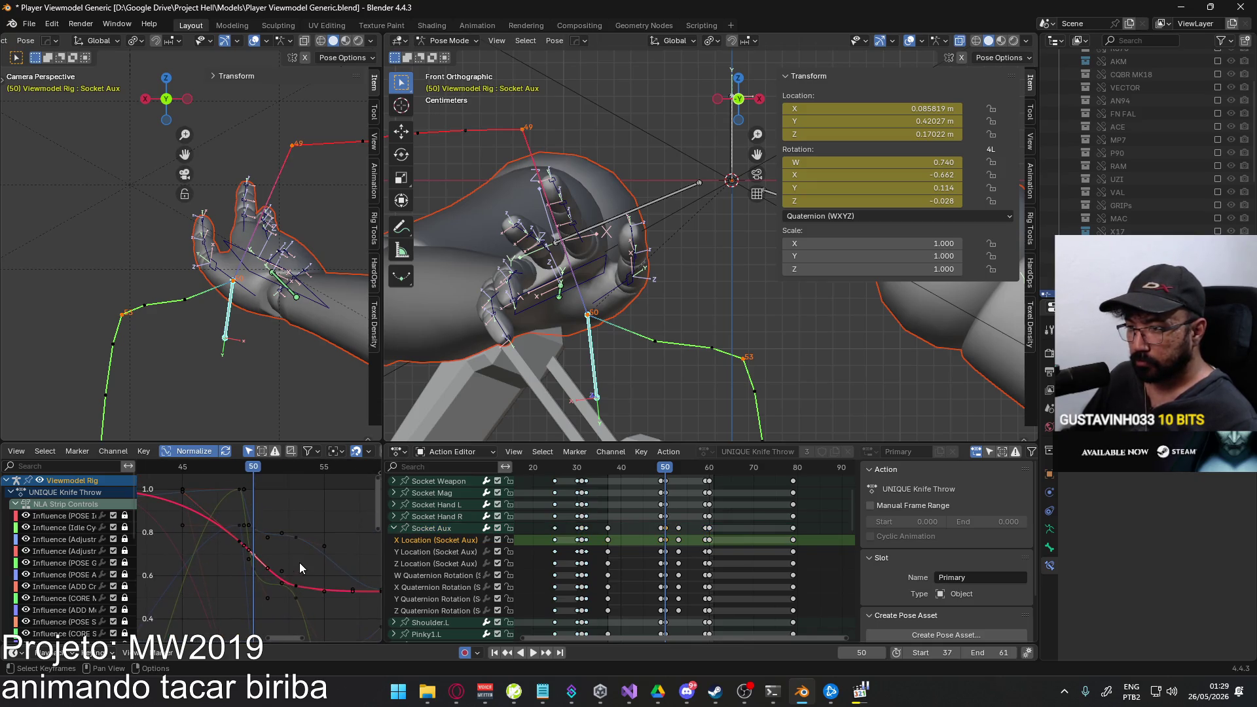
{"action": "key", "text": "g"}
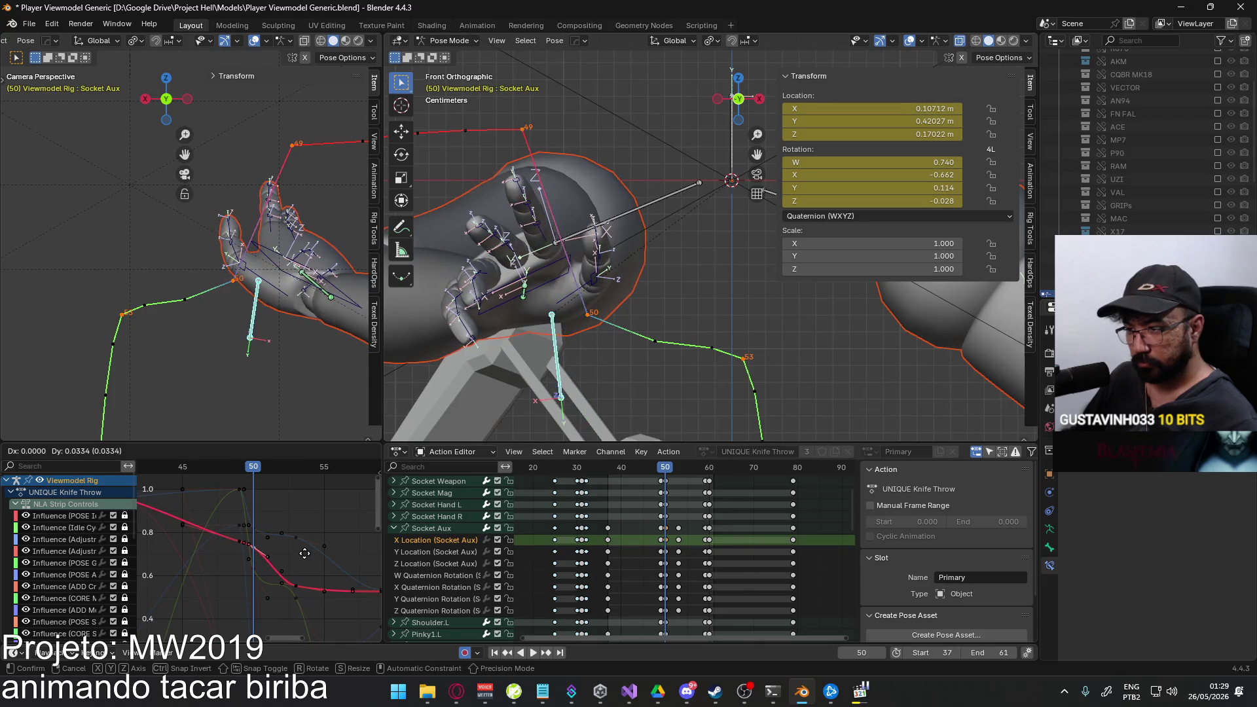
{"action": "left_click", "coordinate": [301, 586]}
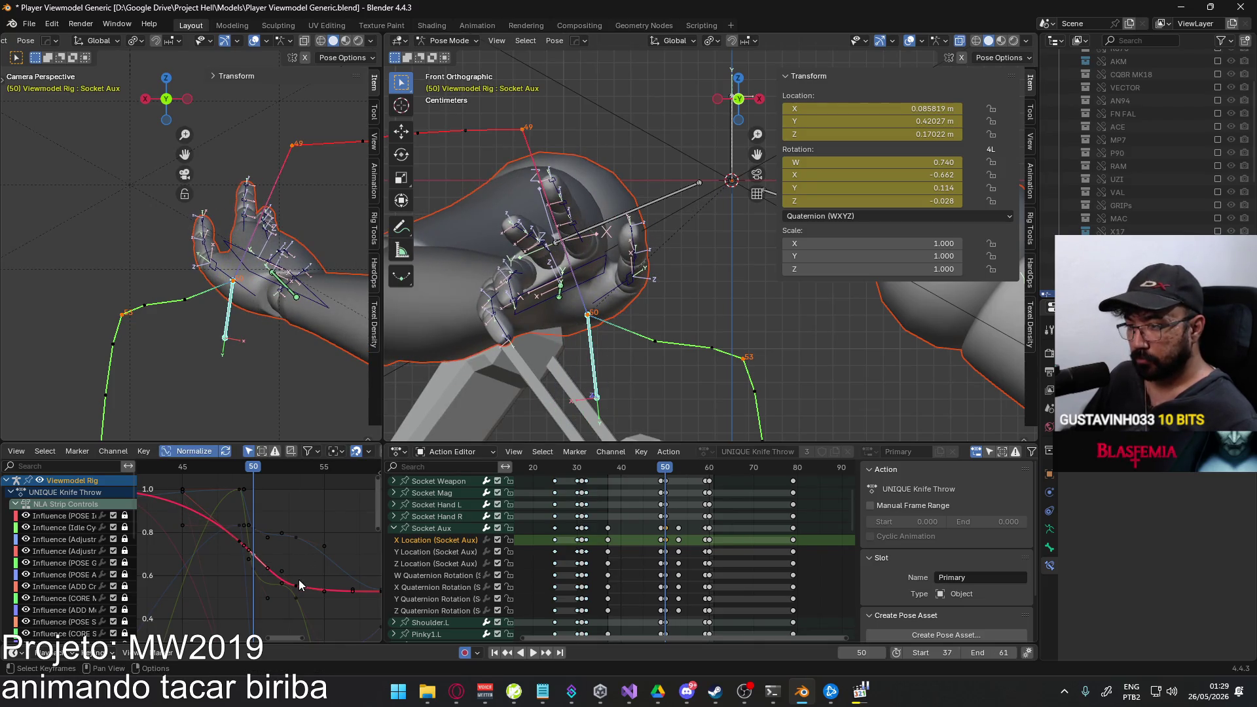
Clear the selection and box-select every key from frame 50 onward across all channels.
{"action": "mouse_move", "coordinate": [283, 553]}
{"action": "middle_mouse_down"}
{"action": "mouse_move", "coordinate": [226, 528]}
{"action": "mouse_move", "coordinate": [287, 559]}
{"action": "middle_mouse_up"}
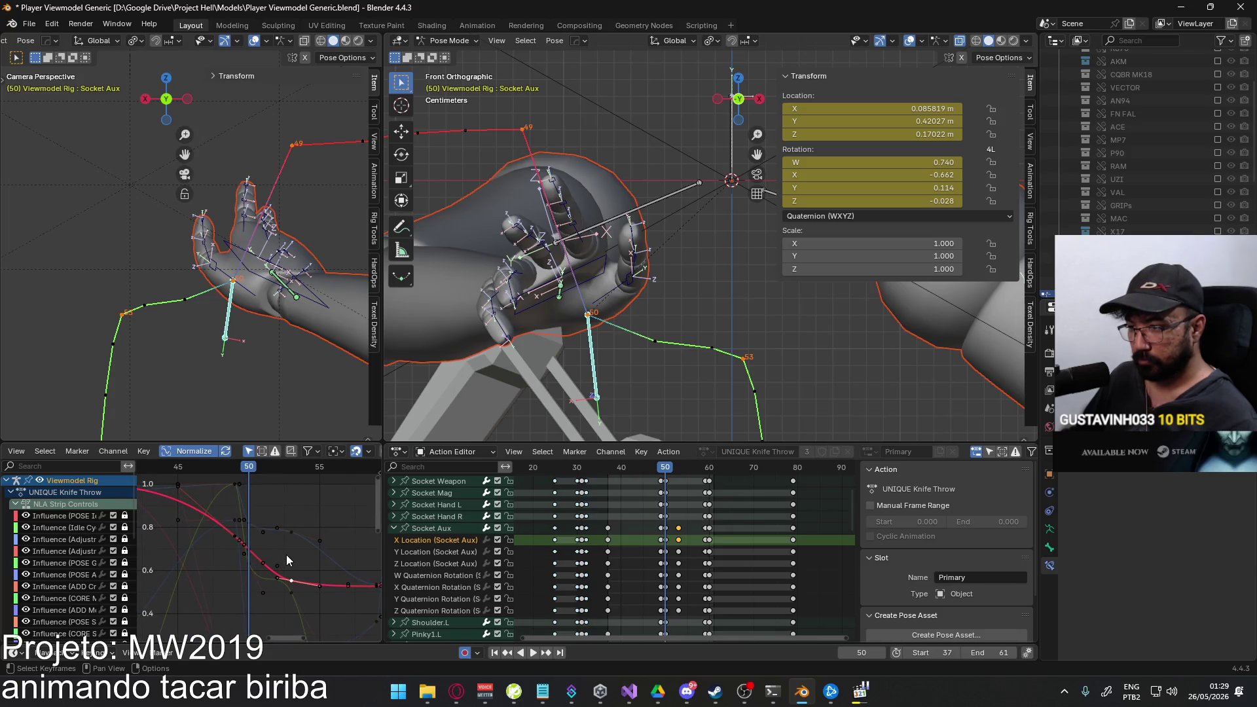
{"action": "left_click", "coordinate": [270, 557]}
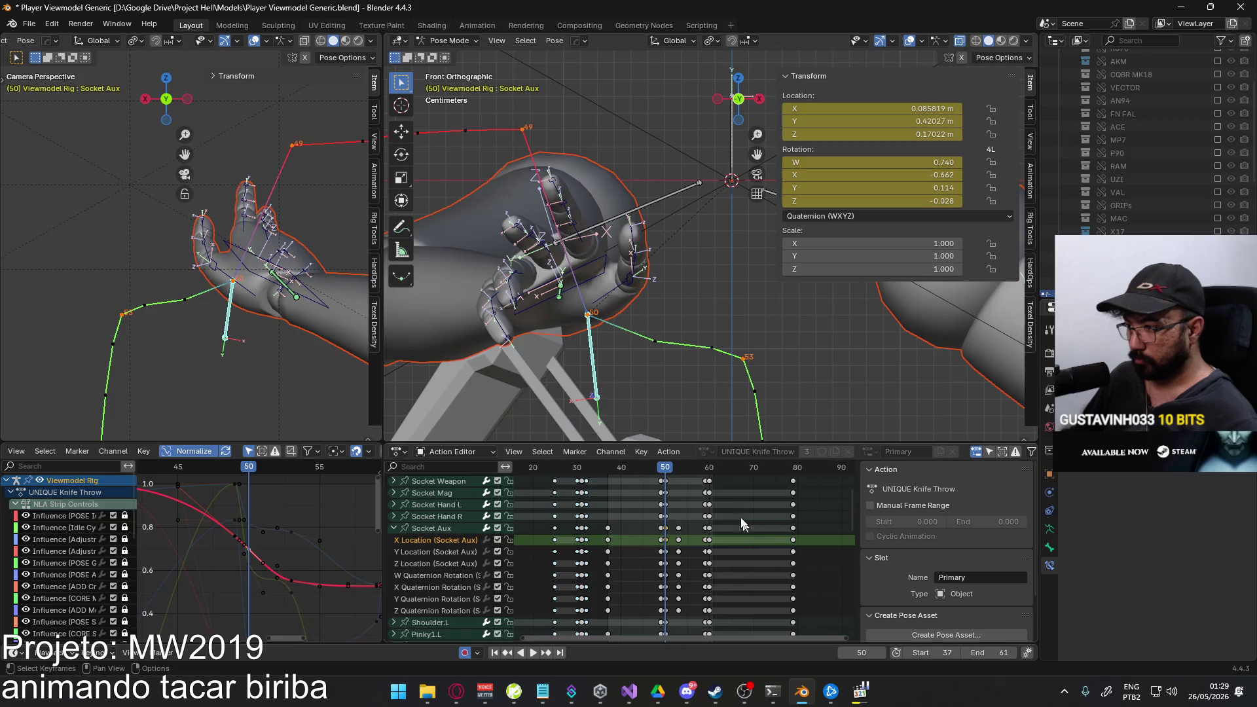
{"action": "scroll", "coordinate": [716, 517], "scroll_direction": "down", "scroll_amount": 2}
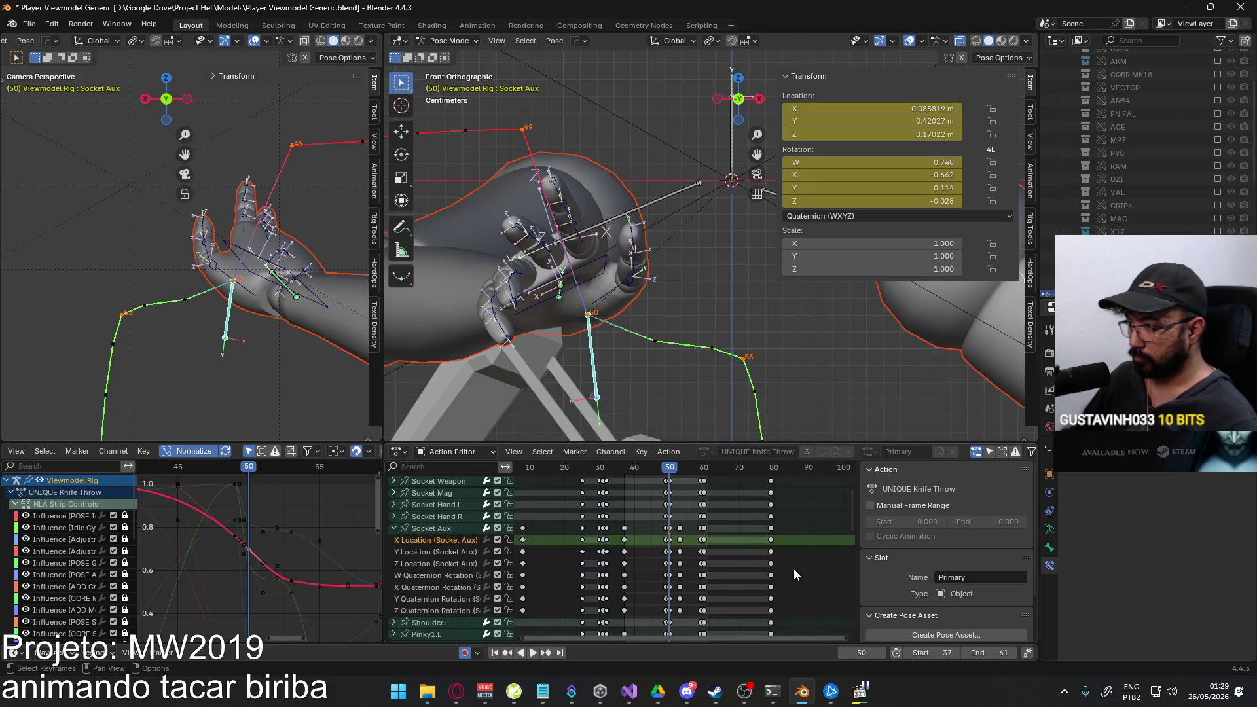
{"action": "scroll", "coordinate": [716, 518], "scroll_direction": "up", "scroll_amount": 3, "text": "shift"}
{"action": "left_click_drag", "start_coordinate": [786, 530], "coordinate": [657, 477]}
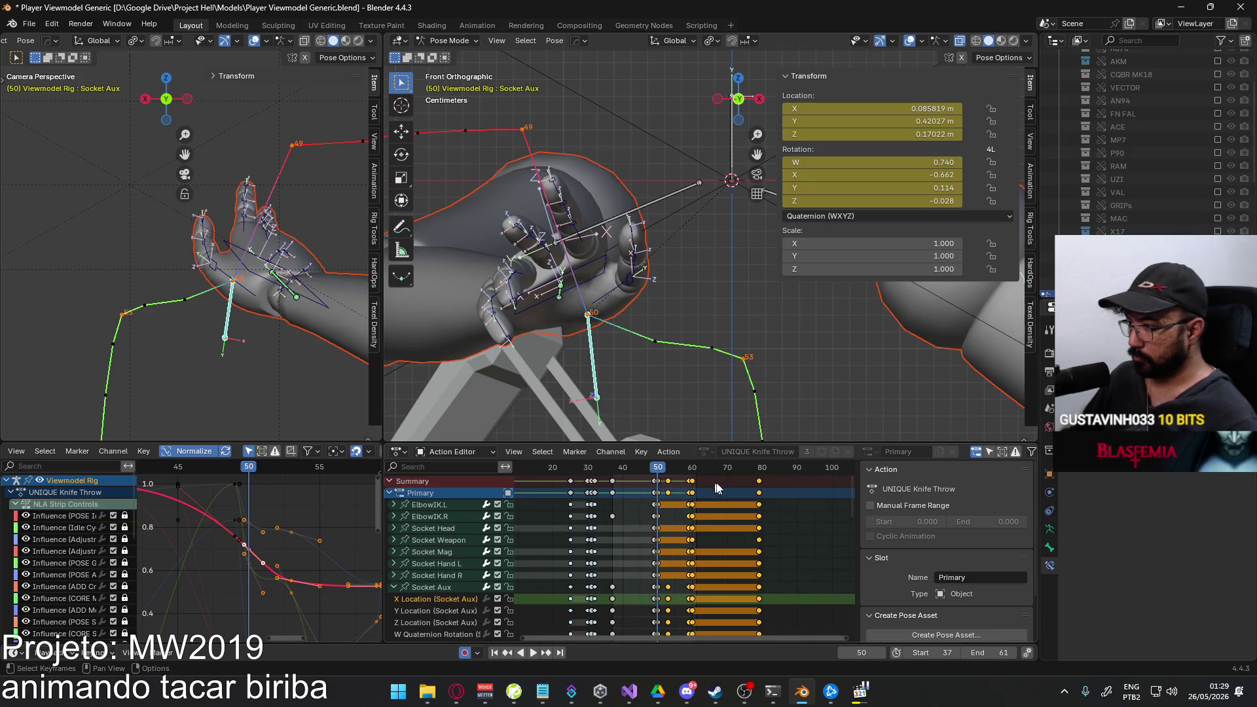
Cancel the time shift, then lower the Socket Aux X Location key near frame 50.
{"action": "key", "text": "g"}
{"action": "key", "text": "Escape"}
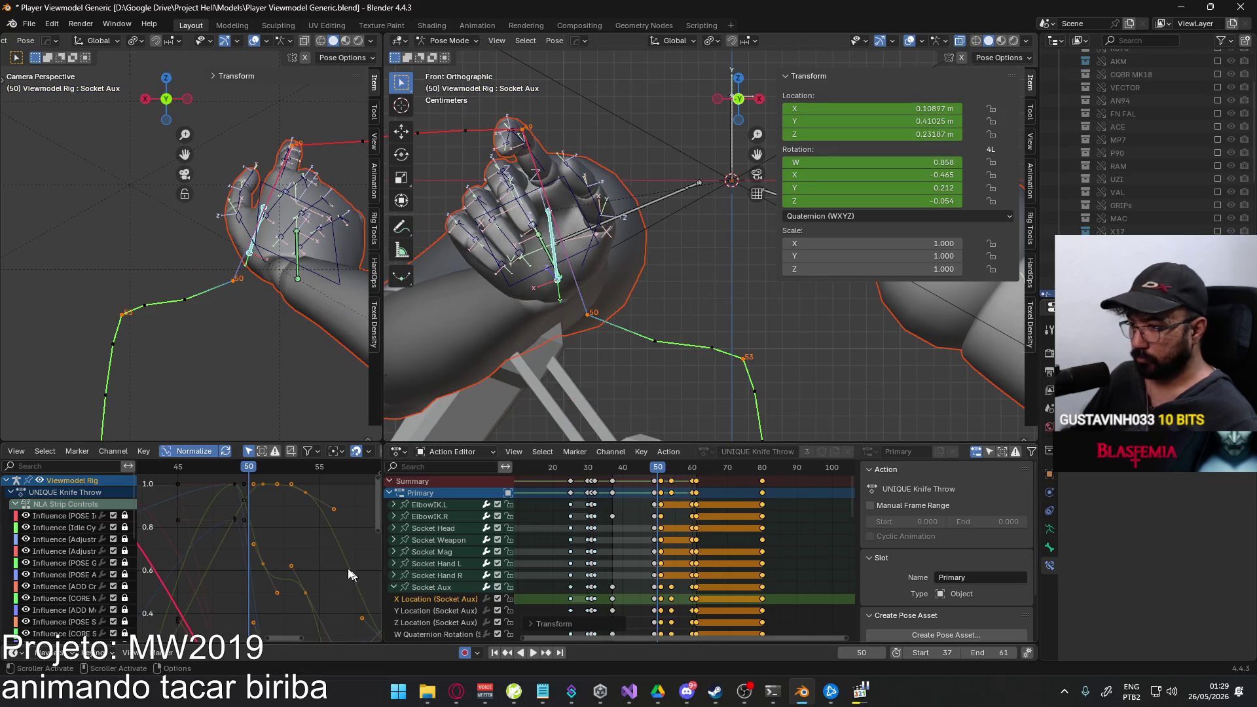
{"action": "left_click", "coordinate": [435, 596]}
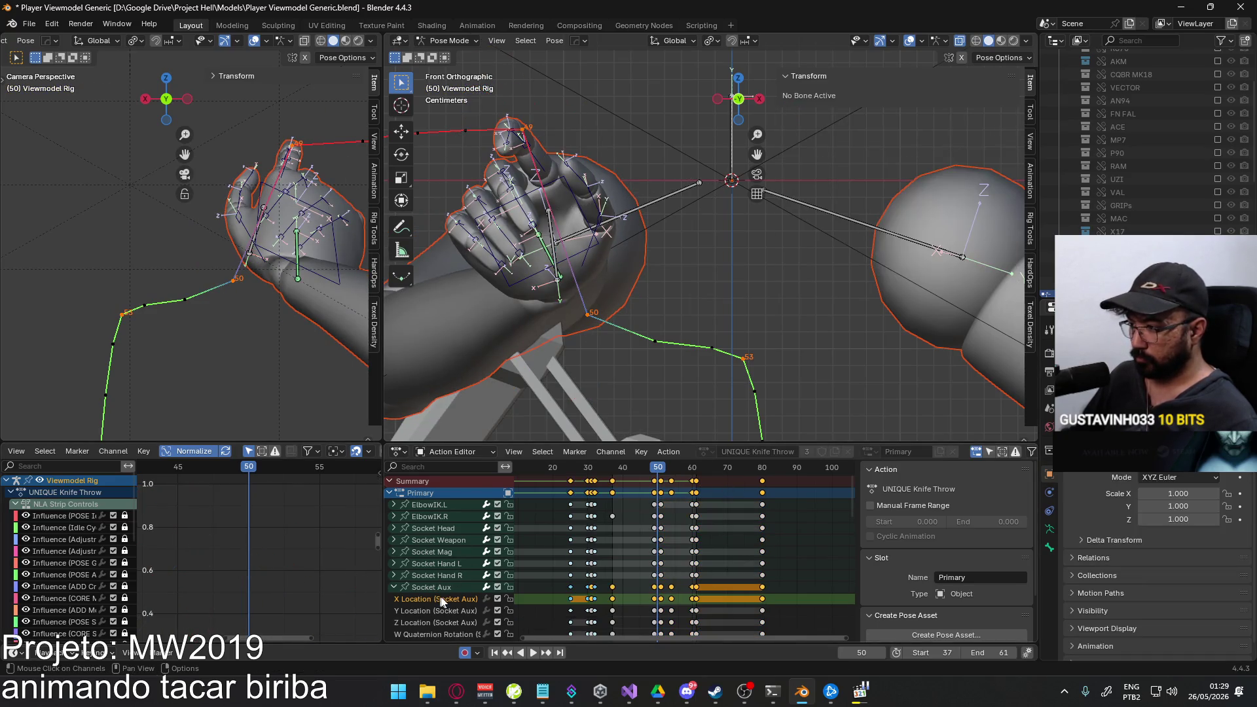
{"action": "double_click", "coordinate": [422, 588]}
{"action": "scroll", "coordinate": [245, 567], "scroll_direction": "down", "scroll_amount": 3}
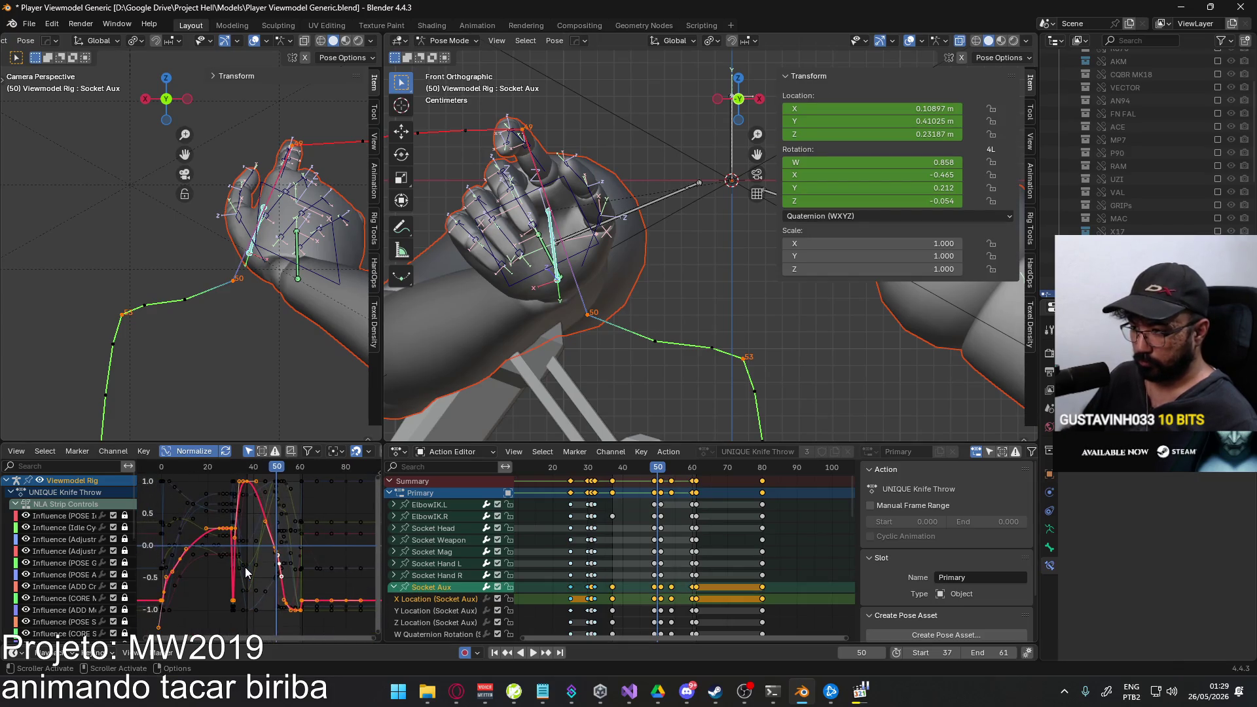
{"action": "mouse_move", "coordinate": [258, 581]}
{"action": "middle_mouse_down"}
{"action": "mouse_move", "coordinate": [235, 538]}
{"action": "mouse_move", "coordinate": [253, 581]}
{"action": "mouse_move", "coordinate": [273, 550]}
{"action": "middle_mouse_up"}
{"action": "scroll", "coordinate": [234, 539], "scroll_direction": "up", "scroll_amount": 3}
{"action": "scroll", "coordinate": [277, 604], "scroll_direction": "down", "scroll_amount": 4}
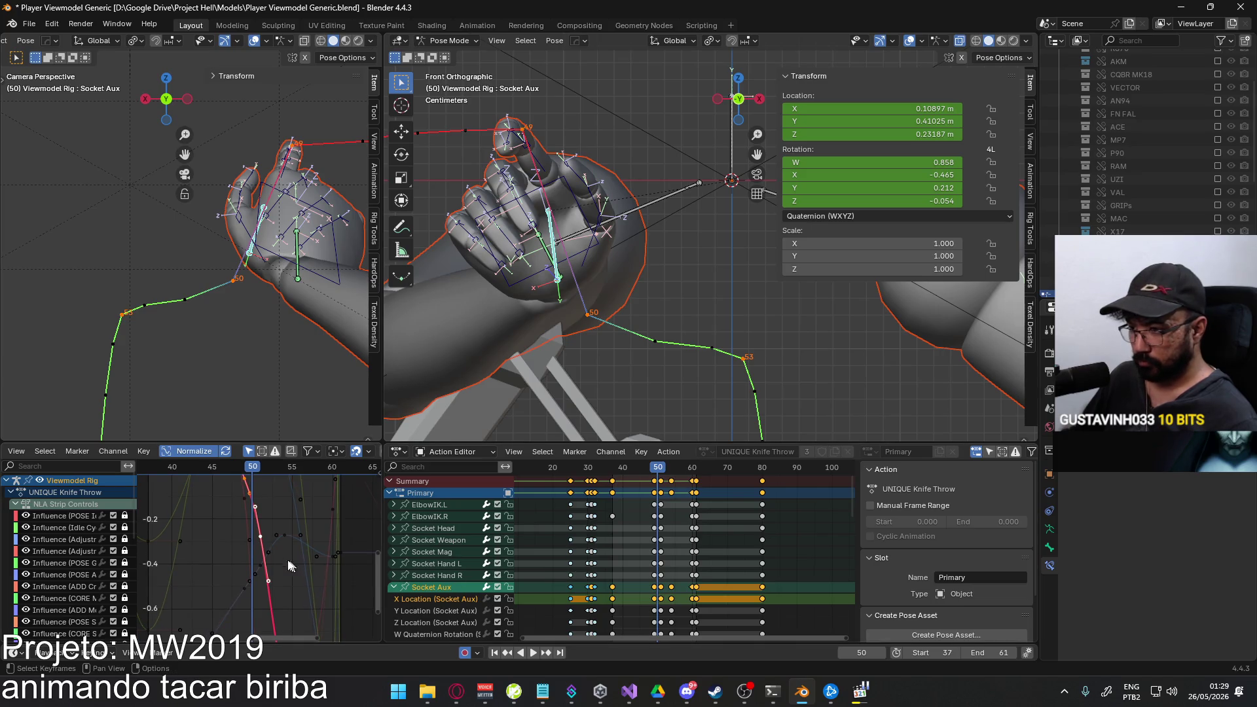
{"action": "left_click", "coordinate": [260, 537]}
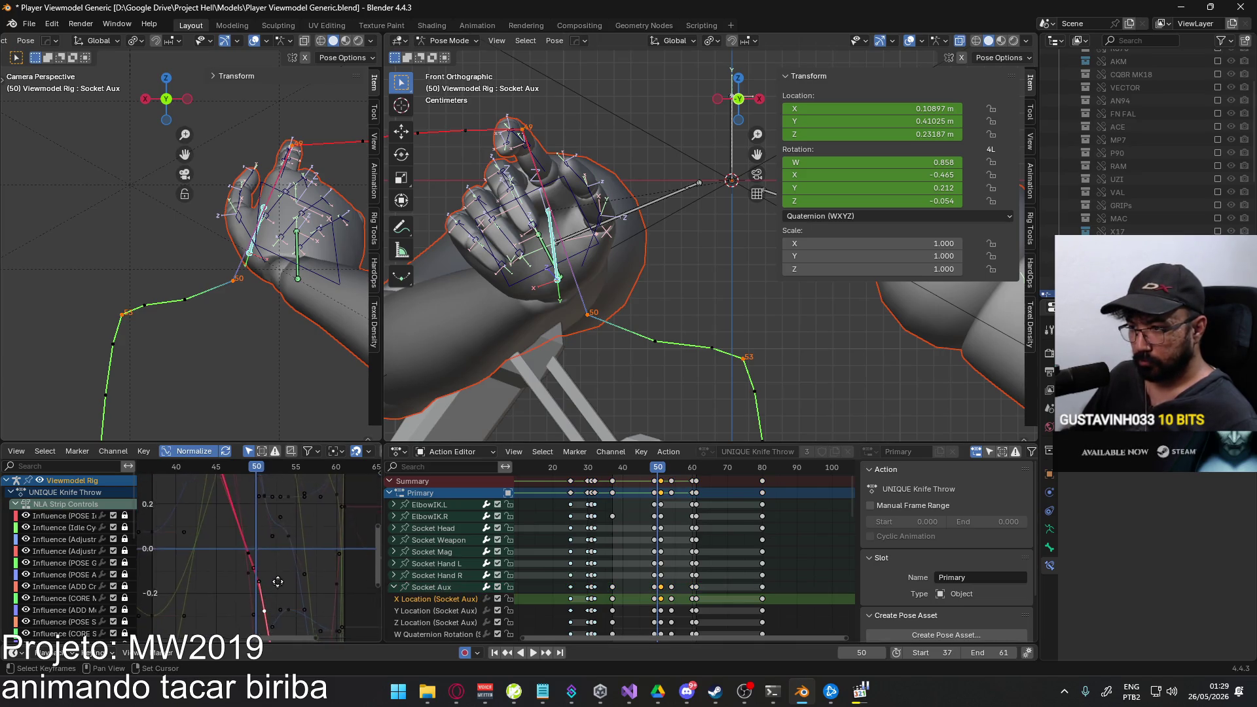
{"action": "key", "text": "g"}
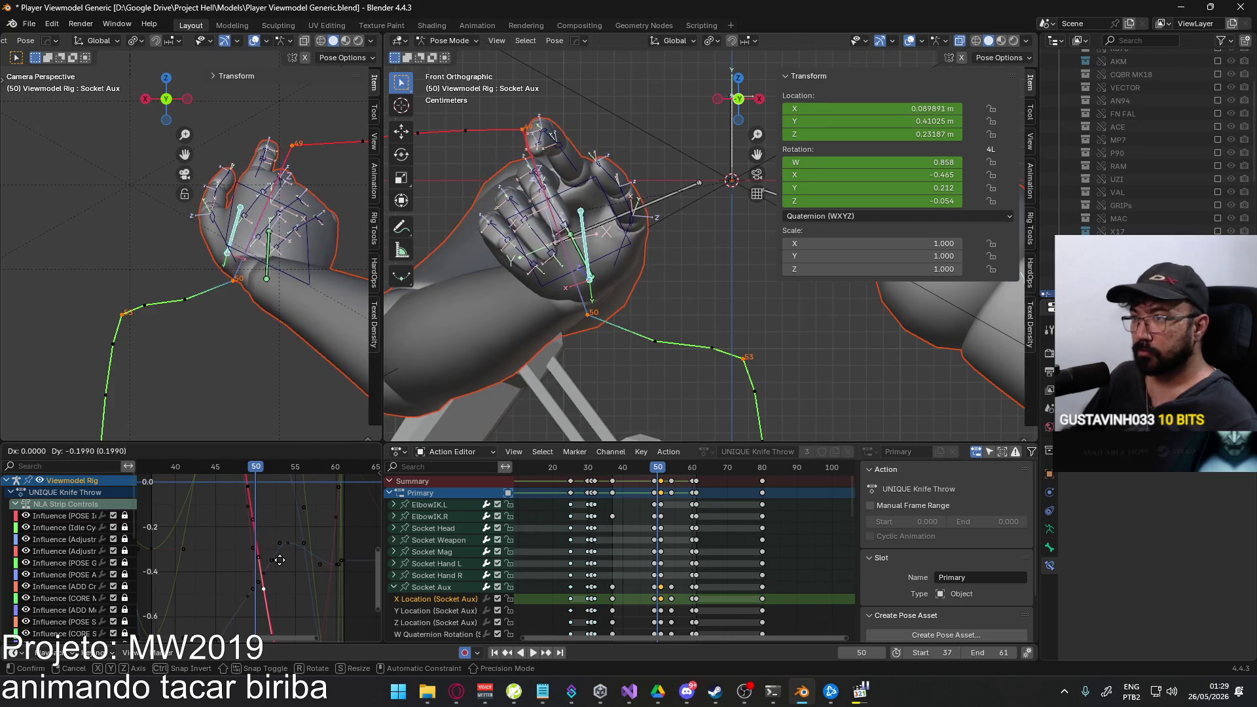
{"action": "left_click", "coordinate": [291, 592]}
{"action": "scroll", "coordinate": [291, 591], "scroll_direction": "down", "scroll_amount": 3}
Refine that key's value along Y down to about 0.082.
{"action": "middle_click_drag", "start_coordinate": [290, 592], "coordinate": [276, 542]}
{"action": "key", "text": "g"}
{"action": "key", "text": "y"}
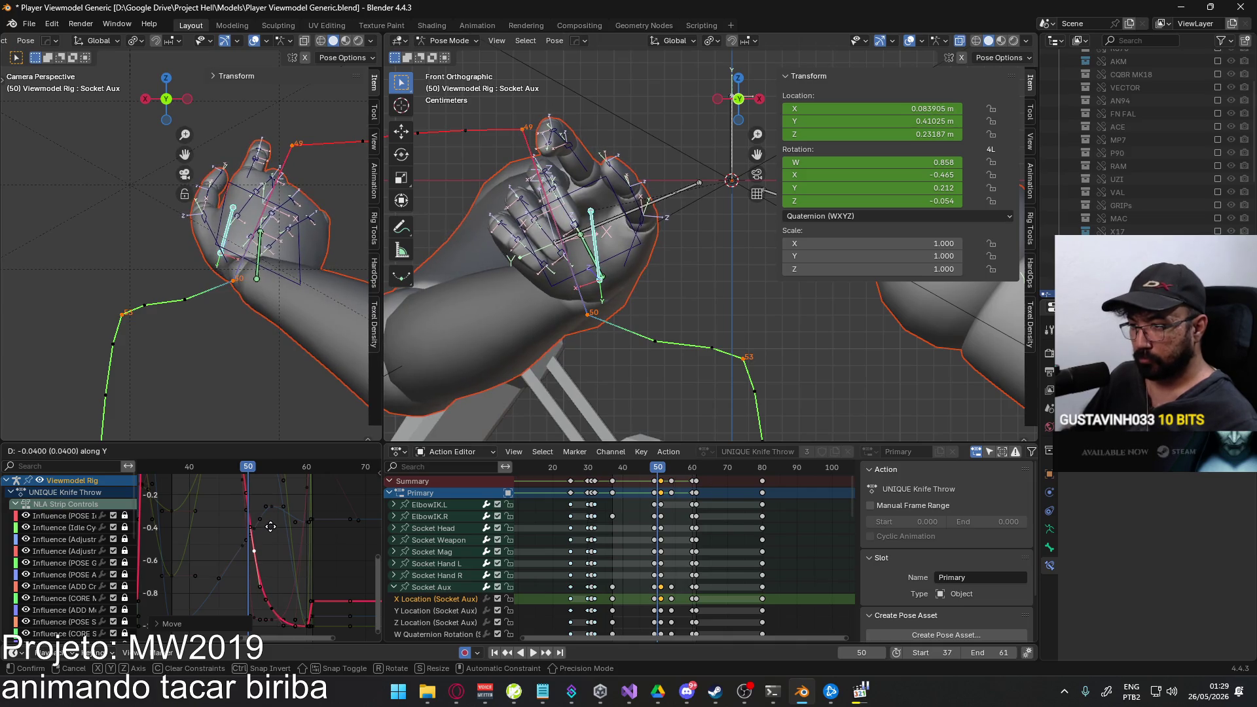
{"action": "left_click", "coordinate": [270, 530]}
Recalculate the bone motion paths from Quick Favorites and play the throw.
{"action": "key", "text": "q"}
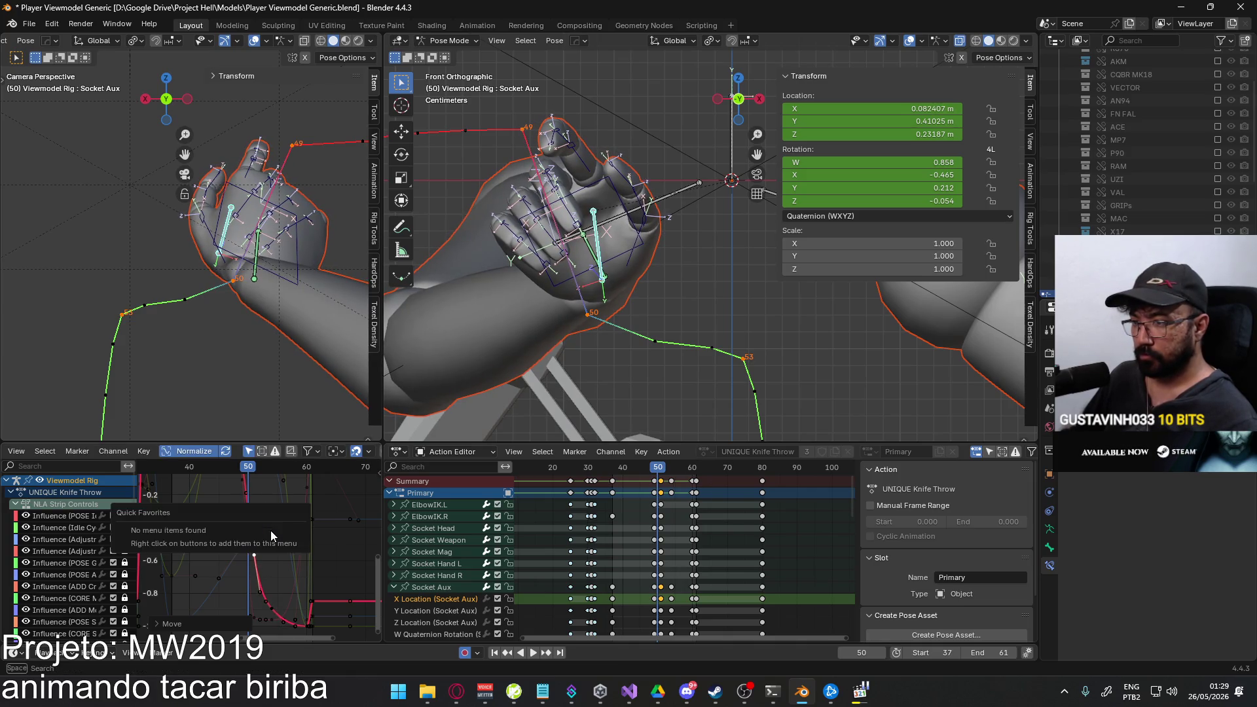
{"action": "key", "text": "q"}
{"action": "left_click", "coordinate": [688, 325]}
{"action": "left_click", "coordinate": [676, 383]}
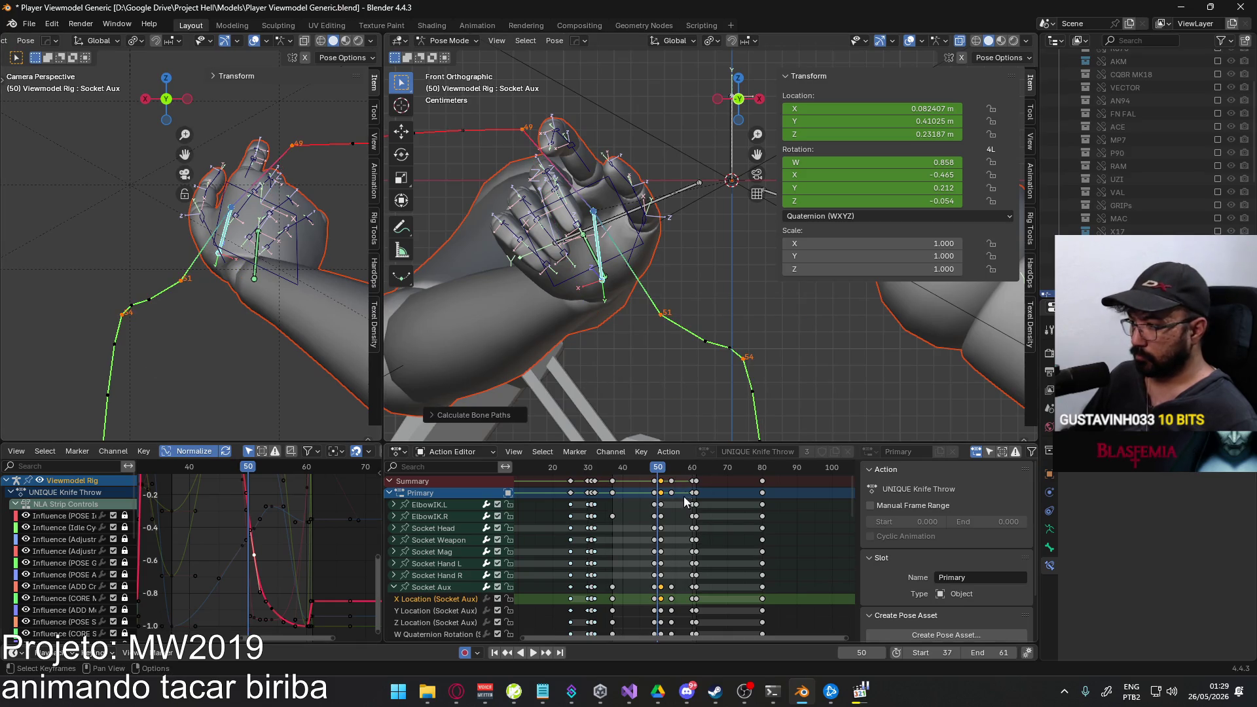
{"action": "key", "text": "space"}
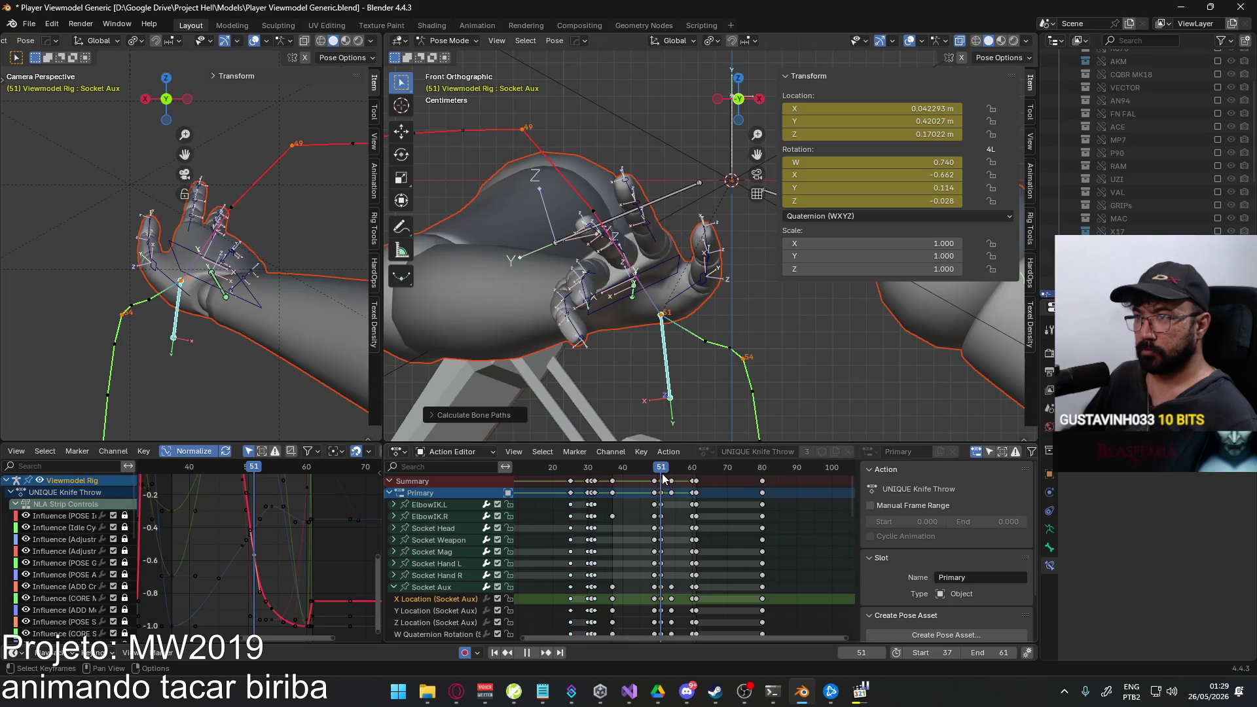
Scrub to frame 53 and begin raising the X Location keys around frame 54.
{"action": "left_click_drag", "start_coordinate": [664, 479], "coordinate": [673, 479]}
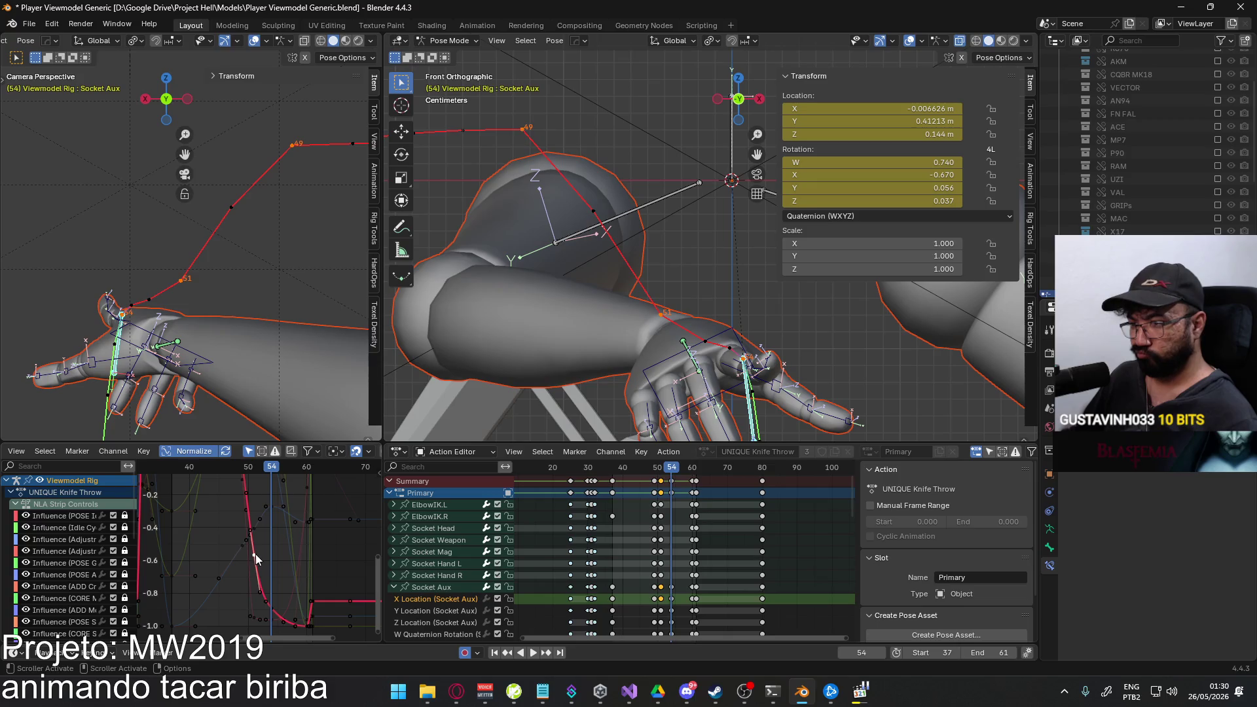
{"action": "key", "text": "g"}
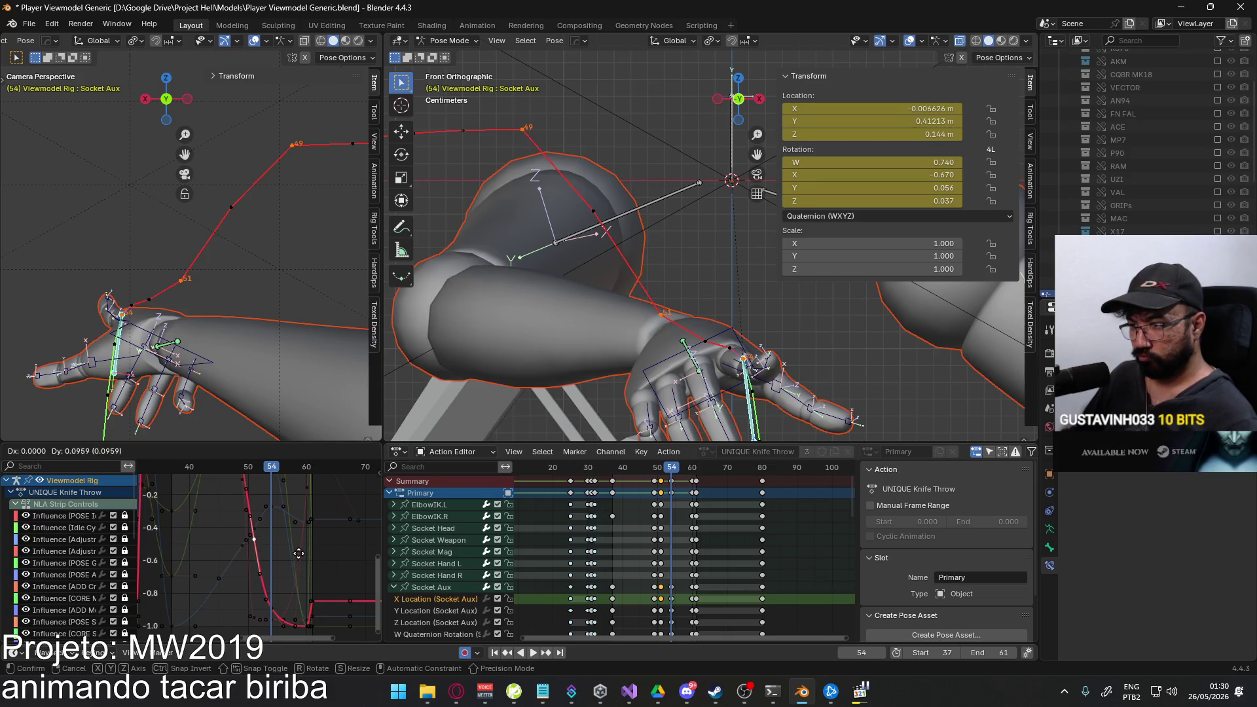
{"action": "left_click", "coordinate": [297, 527]}
{"action": "mouse_move", "coordinate": [257, 477]}
{"action": "middle_mouse_down"}
{"action": "mouse_move", "coordinate": [274, 638]}
{"action": "mouse_move", "coordinate": [270, 562]}
{"action": "middle_mouse_up"}
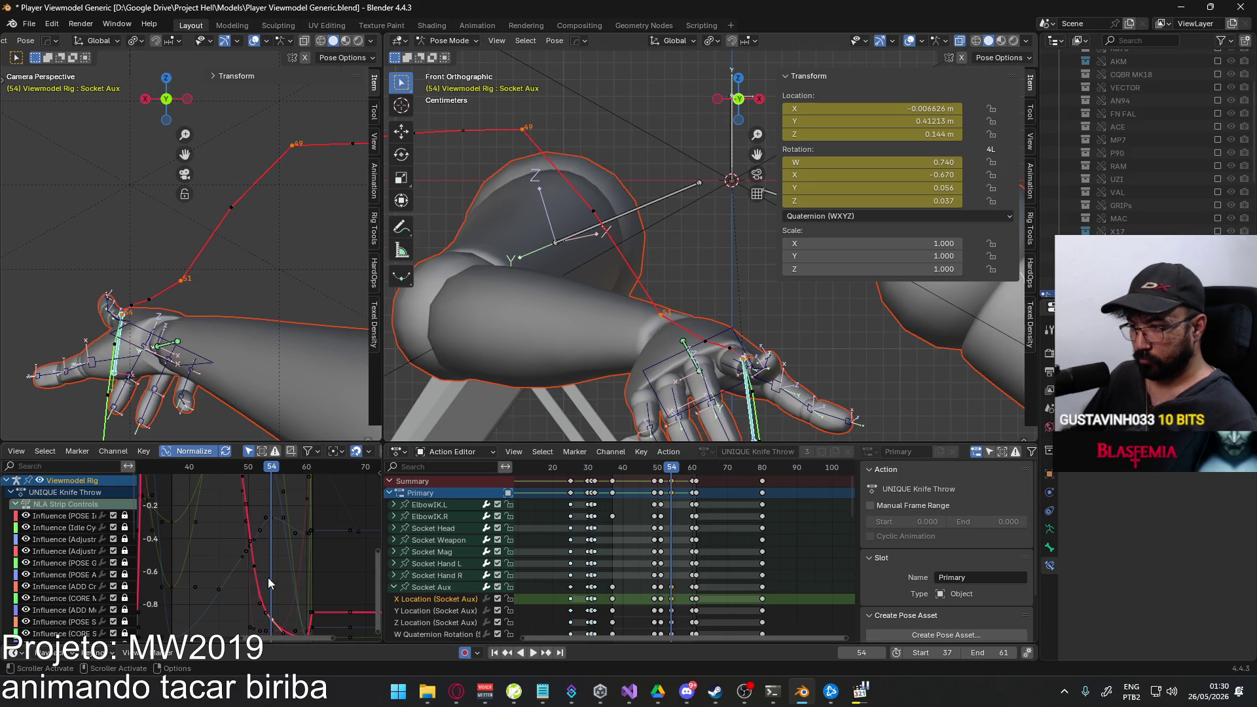
{"action": "key", "text": "g"}
{"action": "key", "text": "y"}
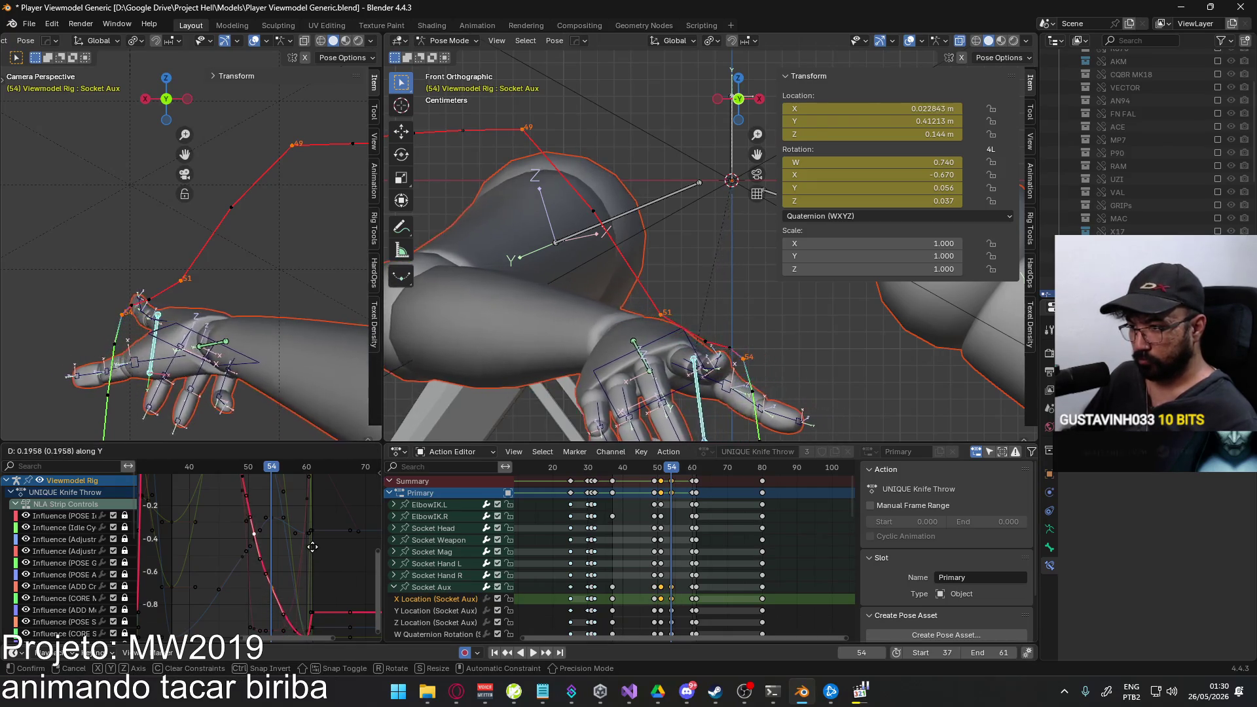
{"action": "left_click", "coordinate": [310, 537]}
Raise the frame-54 X Location value further with Y-only moves to about 0.032.
{"action": "middle_click_drag", "start_coordinate": [311, 537], "coordinate": [255, 547]}
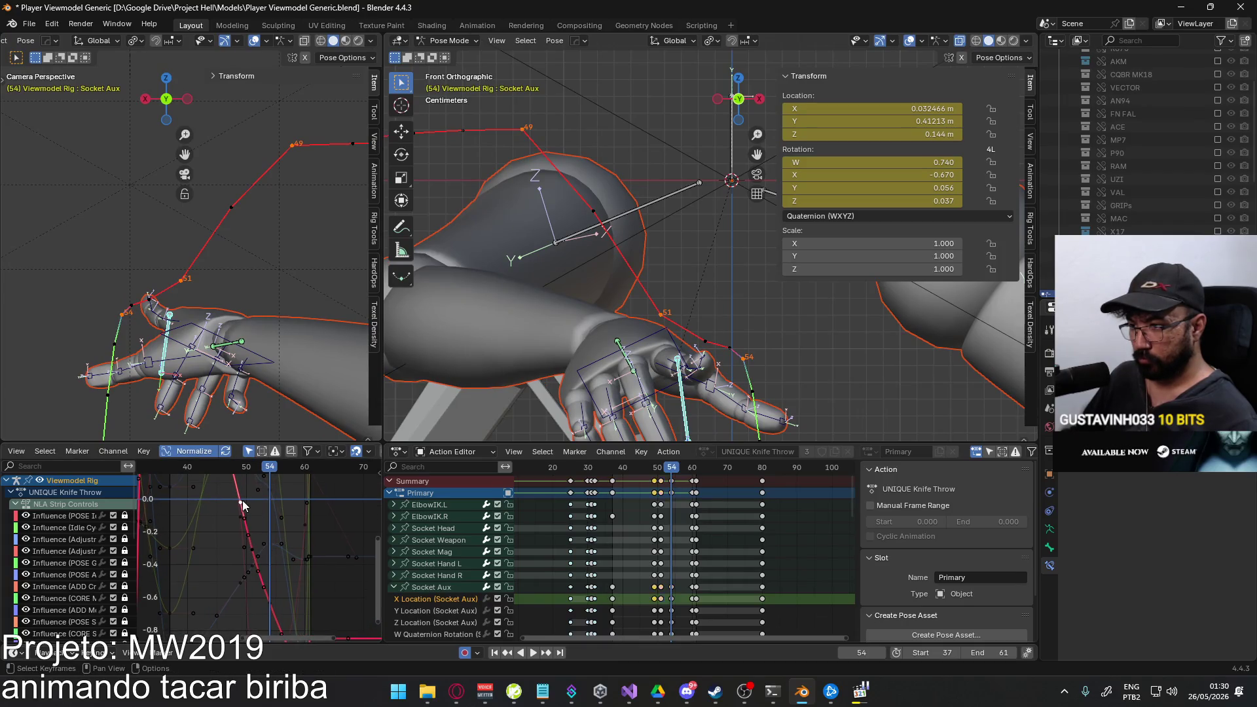
{"action": "key", "text": "g"}
{"action": "key", "text": "y"}
{"action": "left_click", "coordinate": [276, 530]}
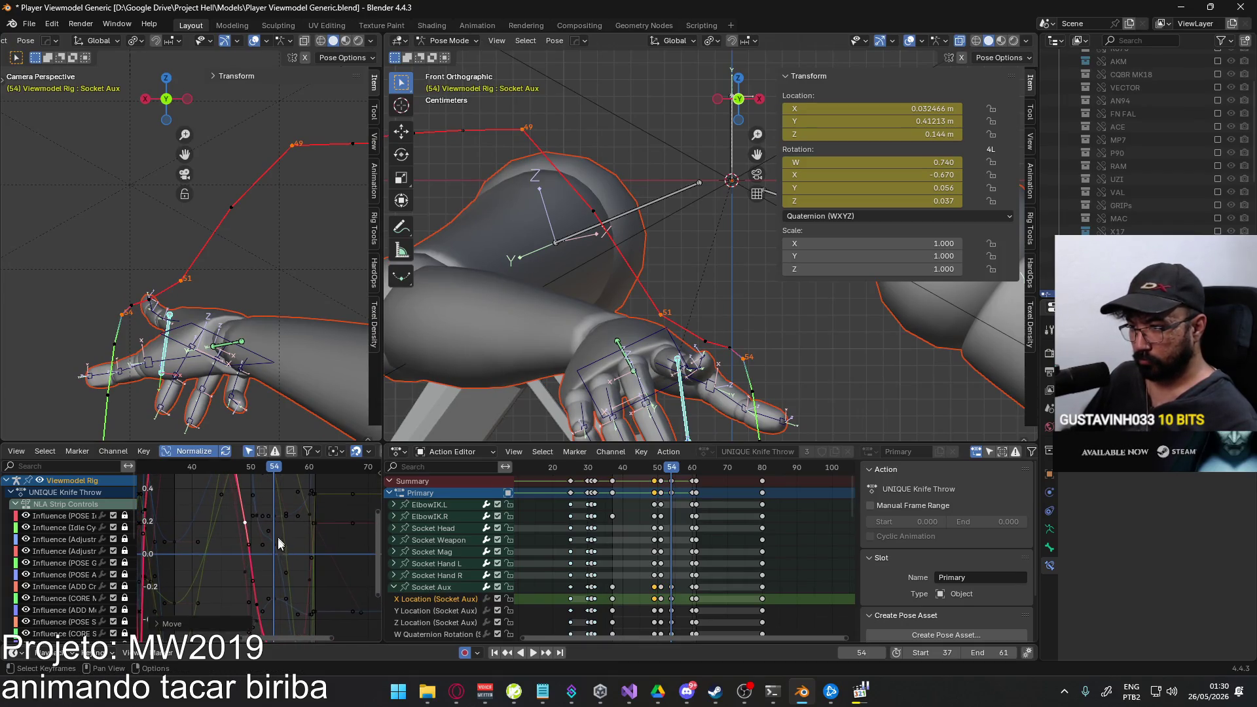
{"action": "middle_click_drag", "start_coordinate": [318, 624], "coordinate": [311, 579]}
{"action": "key", "text": "g"}
{"action": "key", "text": "y"}
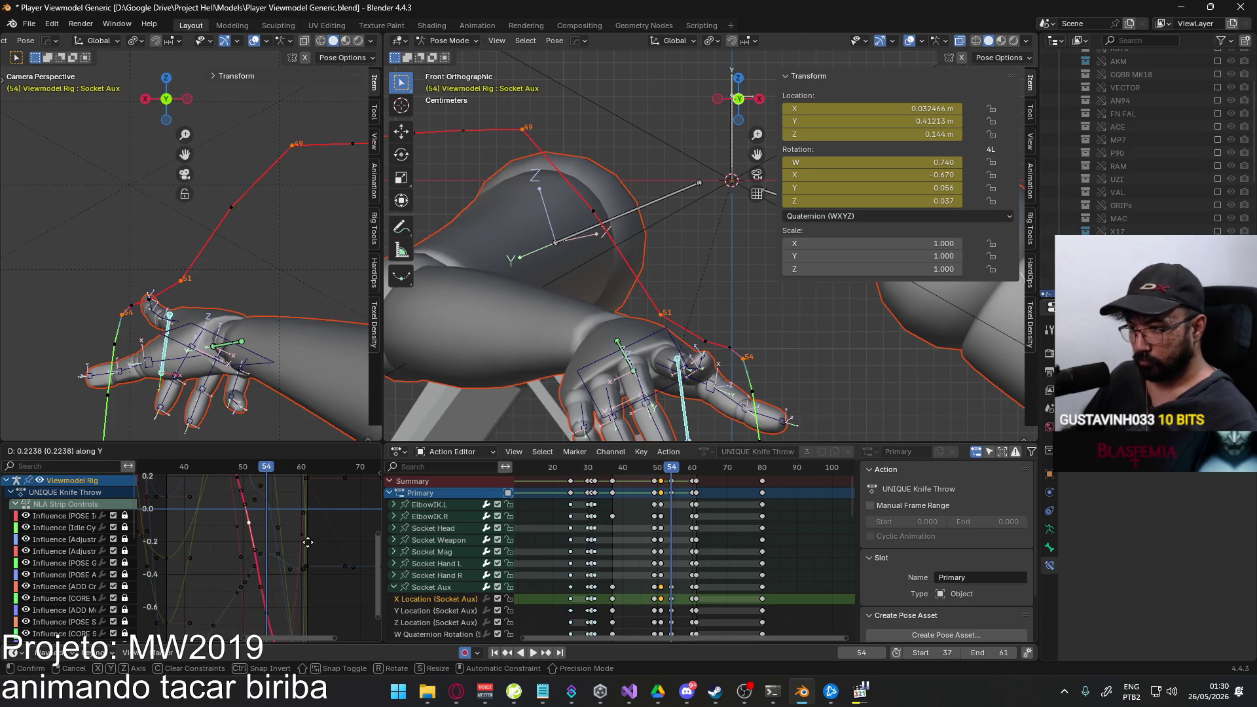
{"action": "left_click", "coordinate": [309, 557]}
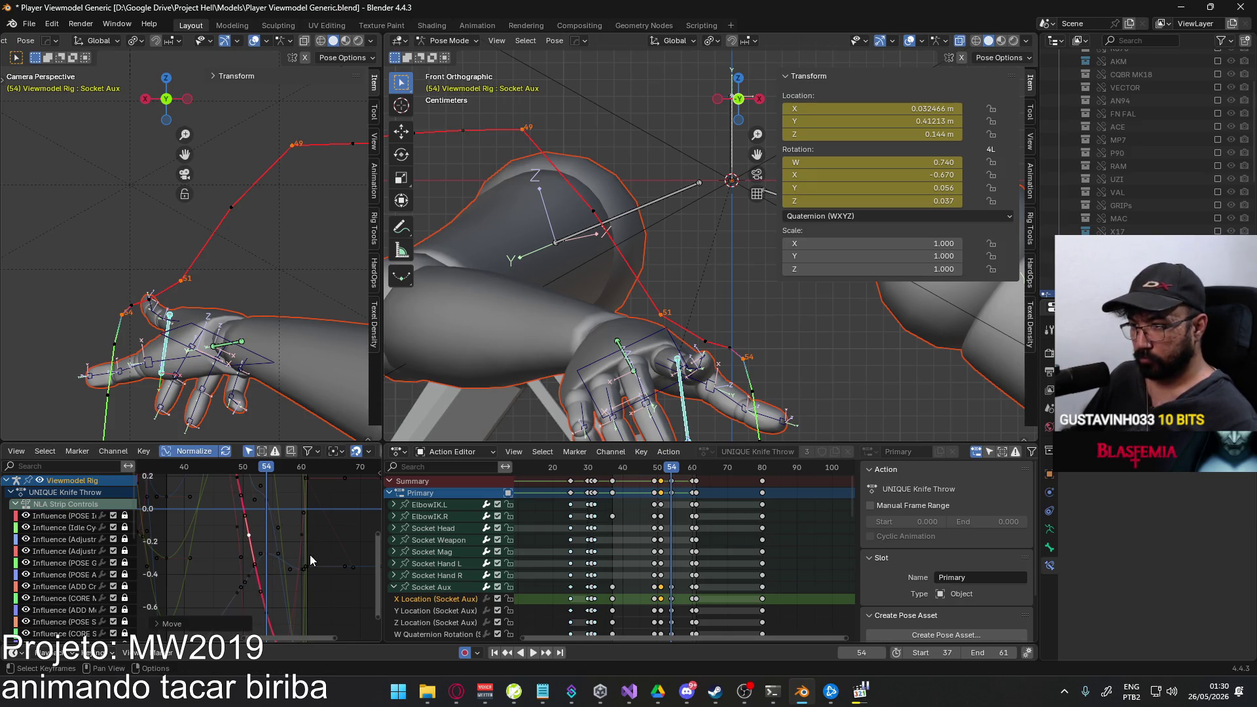
Recentre the curve, check the pose at frame 55 and bring up Quick Favorites.
{"action": "middle_click_drag", "start_coordinate": [309, 556], "coordinate": [277, 522]}
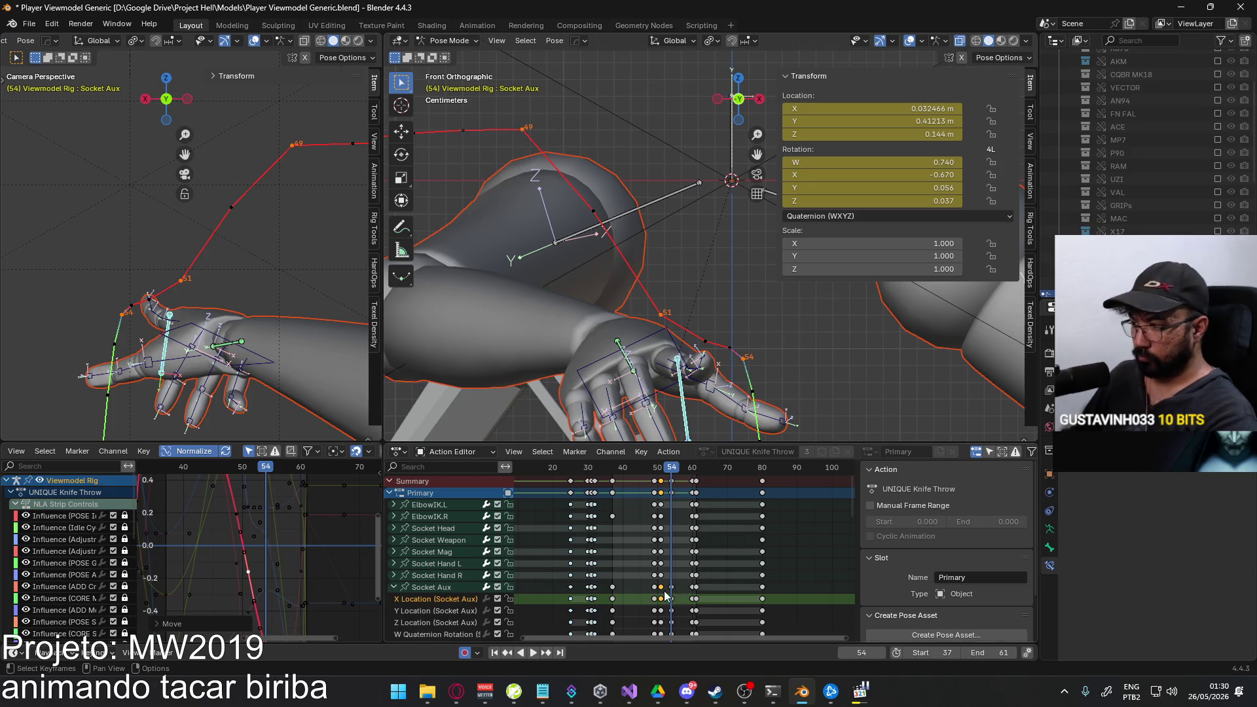
{"action": "left_click_drag", "start_coordinate": [275, 471], "coordinate": [255, 473]}
{"action": "key", "text": "q"}
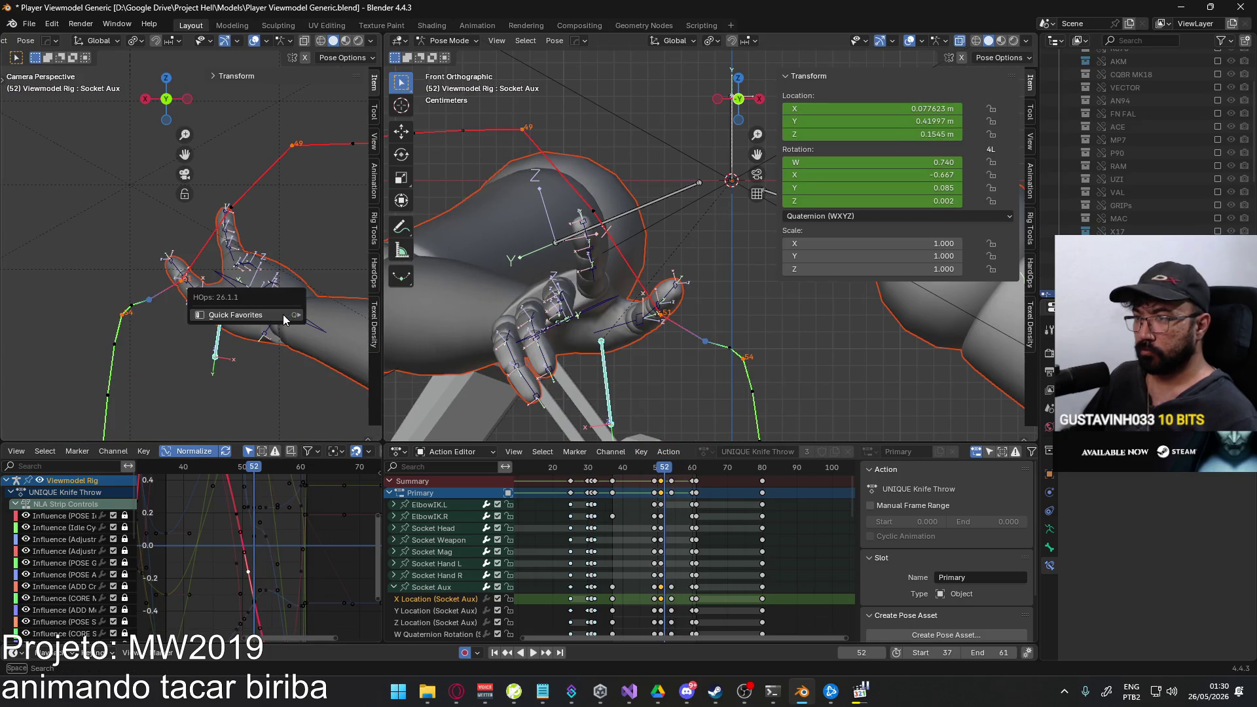
Recalculate the selected bone paths, play the throw, then scrub back to frame 50.
{"action": "left_click", "coordinate": [339, 320]}
{"action": "left_click", "coordinate": [340, 379]}
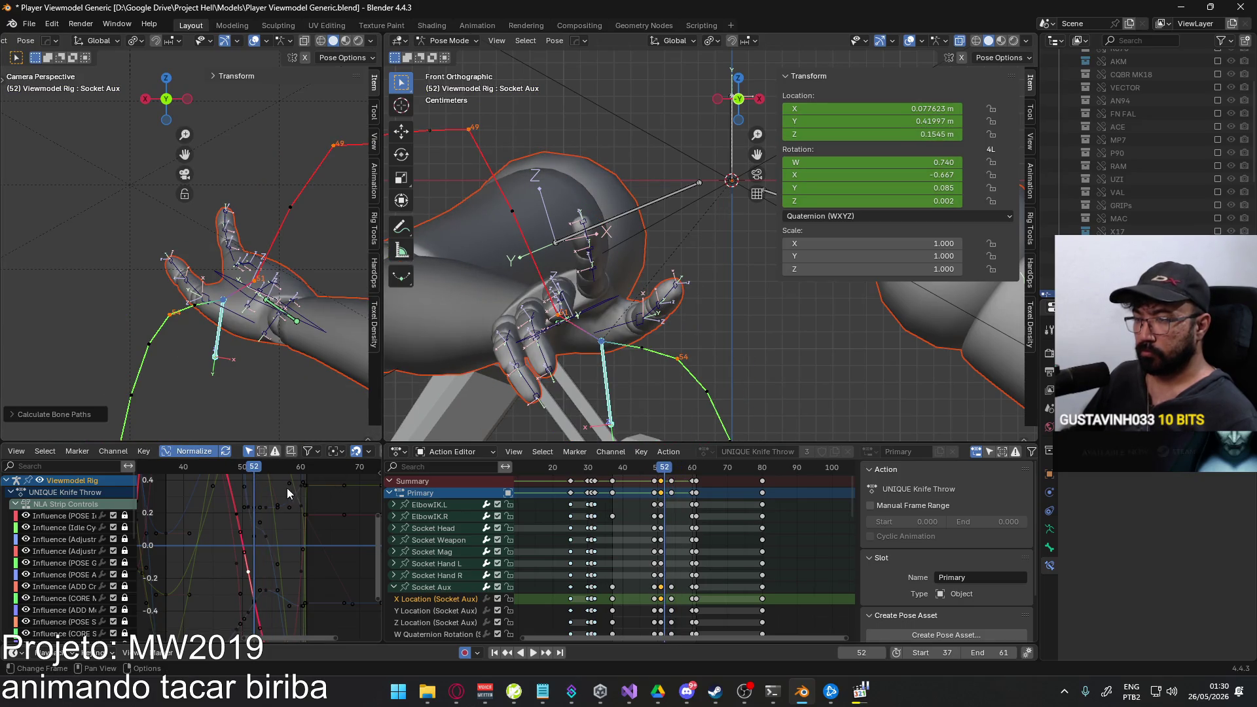
{"action": "key", "text": "space"}
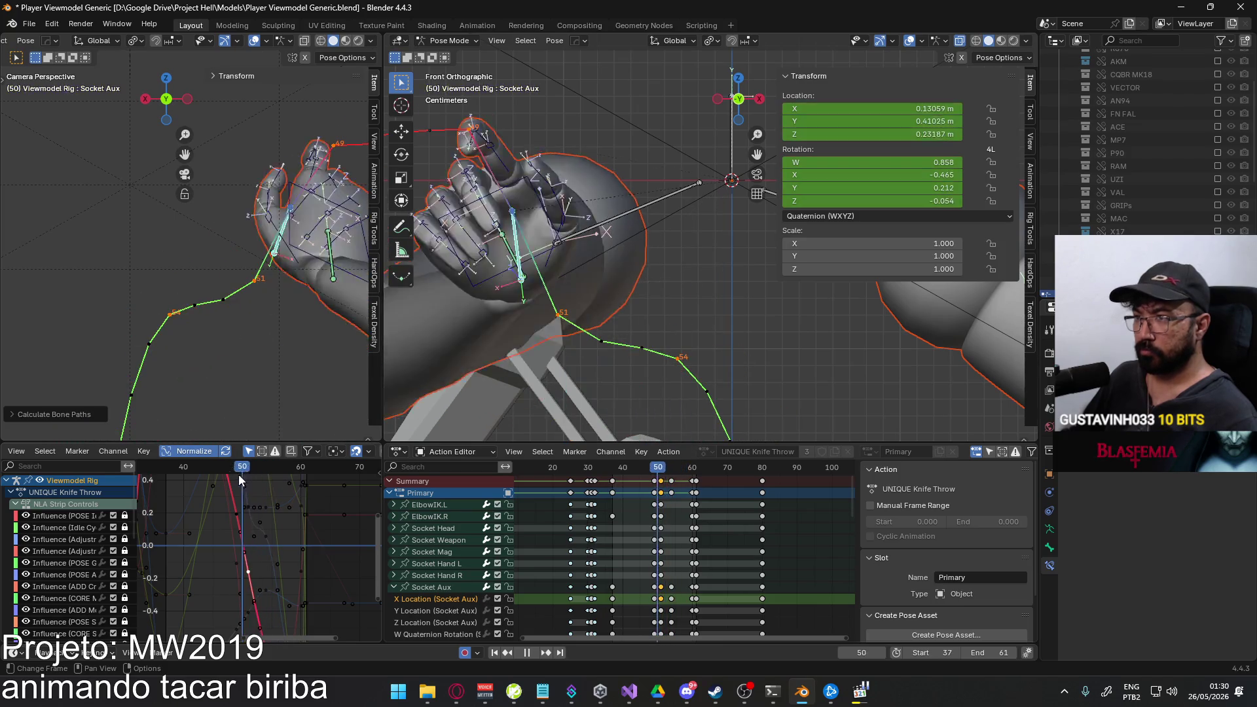
{"action": "key", "text": "space"}
{"action": "key", "text": "space"}
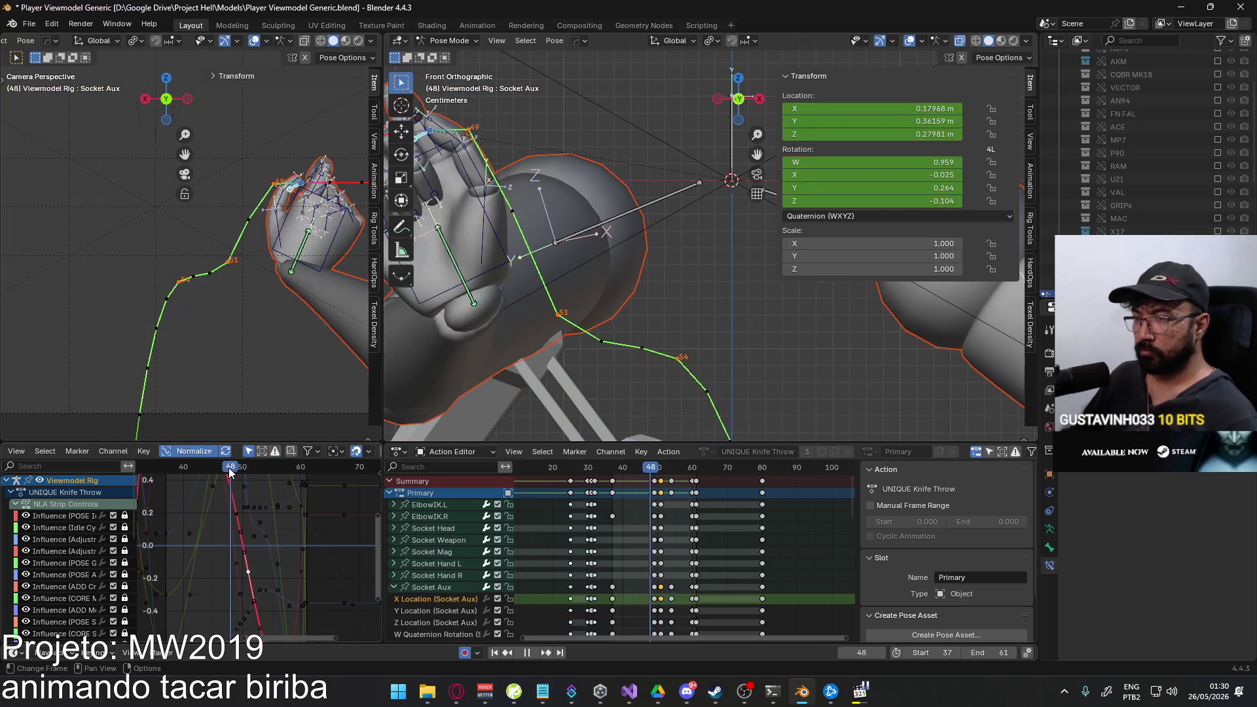
{"action": "left_click_drag", "start_coordinate": [295, 467], "coordinate": [233, 476]}
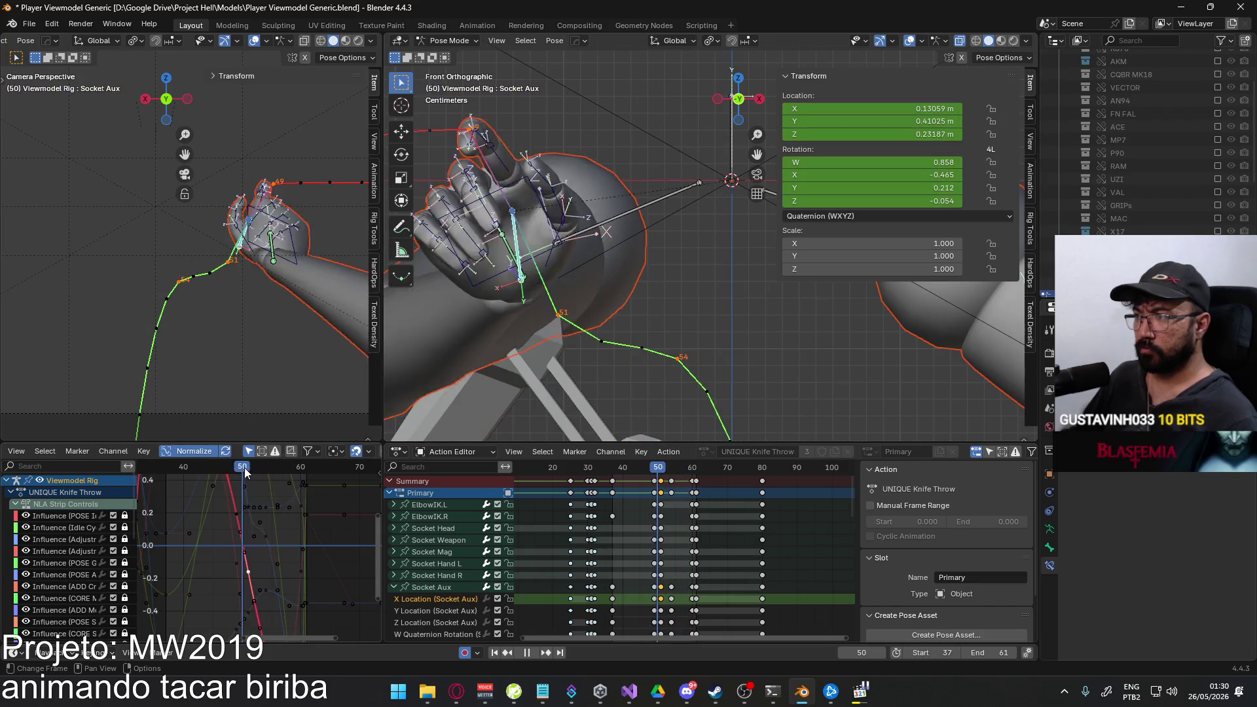
{"action": "left_click_drag", "start_coordinate": [232, 475], "coordinate": [273, 460]}
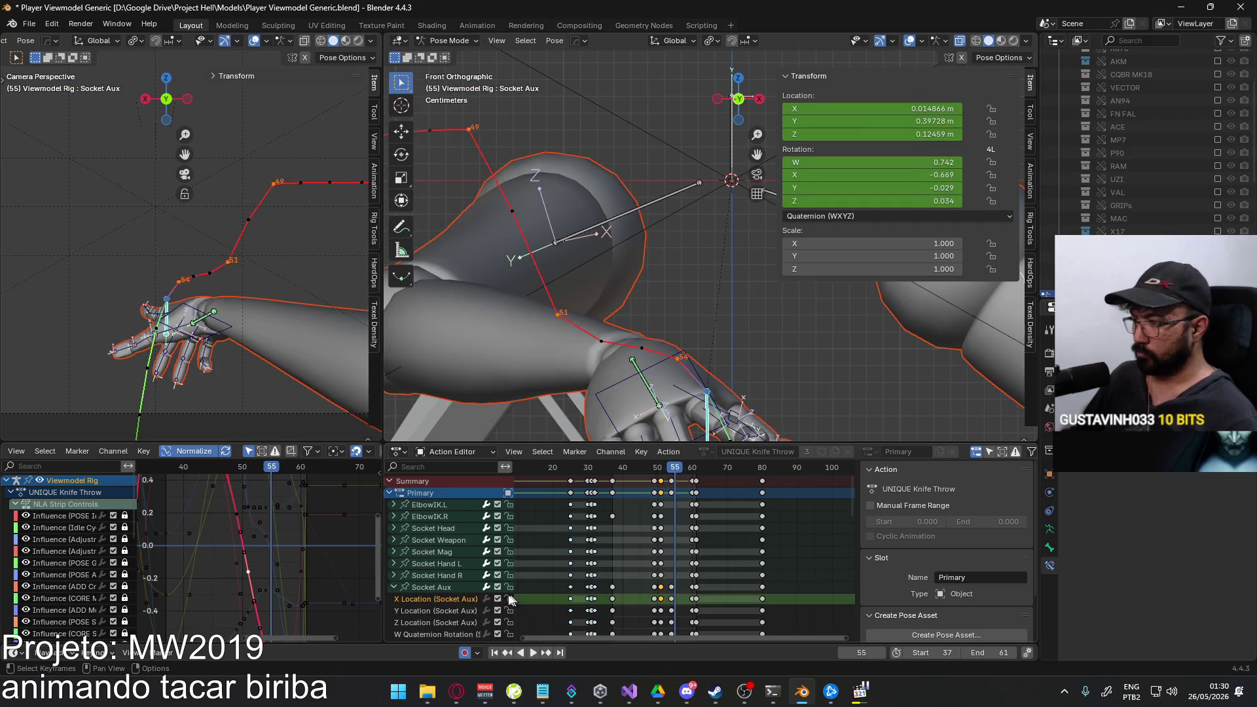
{"action": "scroll", "coordinate": [522, 599], "scroll_direction": "down", "scroll_amount": 3}
Select Socket Aux's Z Location channel, show its curve and play to review.
{"action": "left_click", "coordinate": [452, 557]}
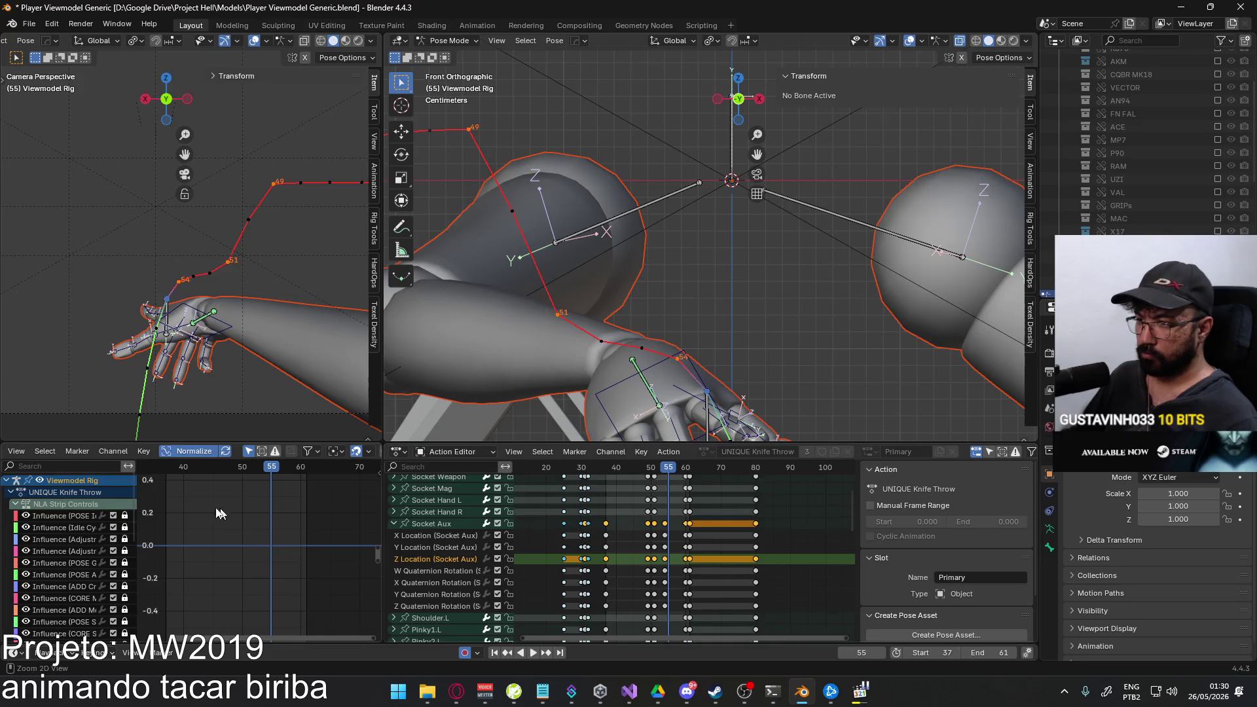
{"action": "left_click", "coordinate": [406, 526]}
{"action": "mouse_move", "coordinate": [293, 533]}
{"action": "middle_mouse_down"}
{"action": "mouse_move", "coordinate": [281, 631]}
{"action": "mouse_move", "coordinate": [270, 578]}
{"action": "middle_mouse_up"}
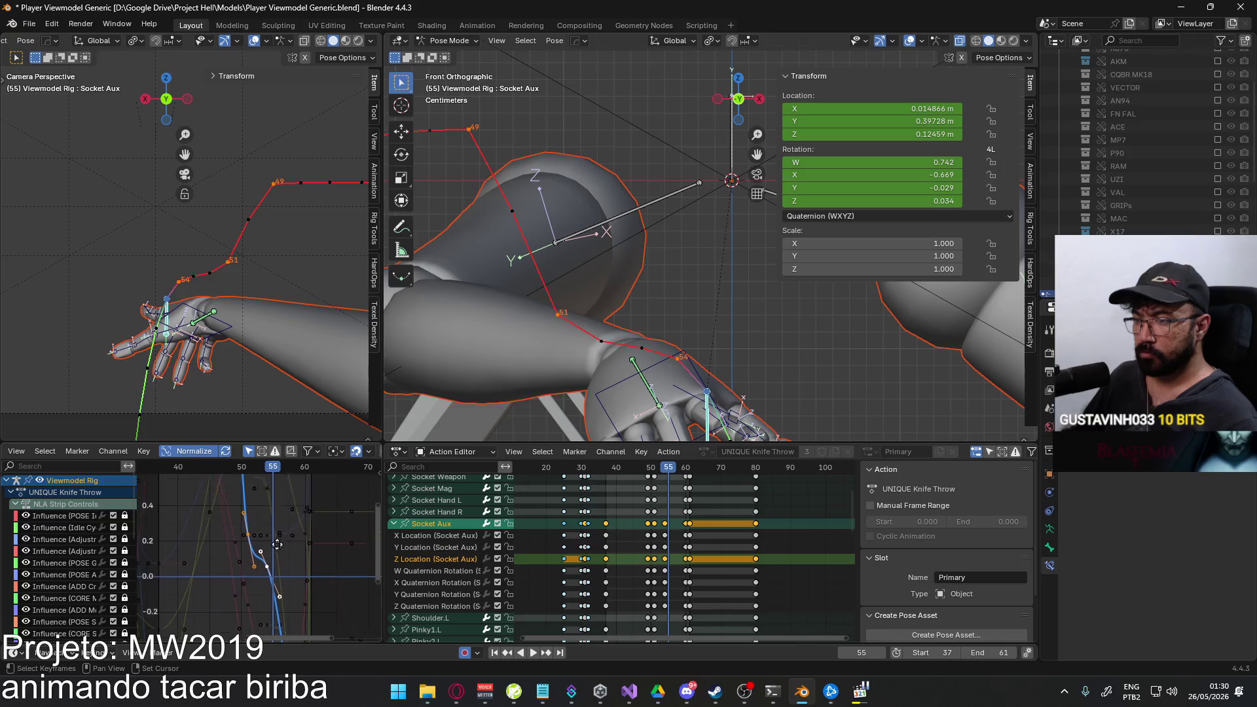
{"action": "scroll", "coordinate": [270, 579], "scroll_direction": "up", "scroll_amount": 5, "text": "shift"}
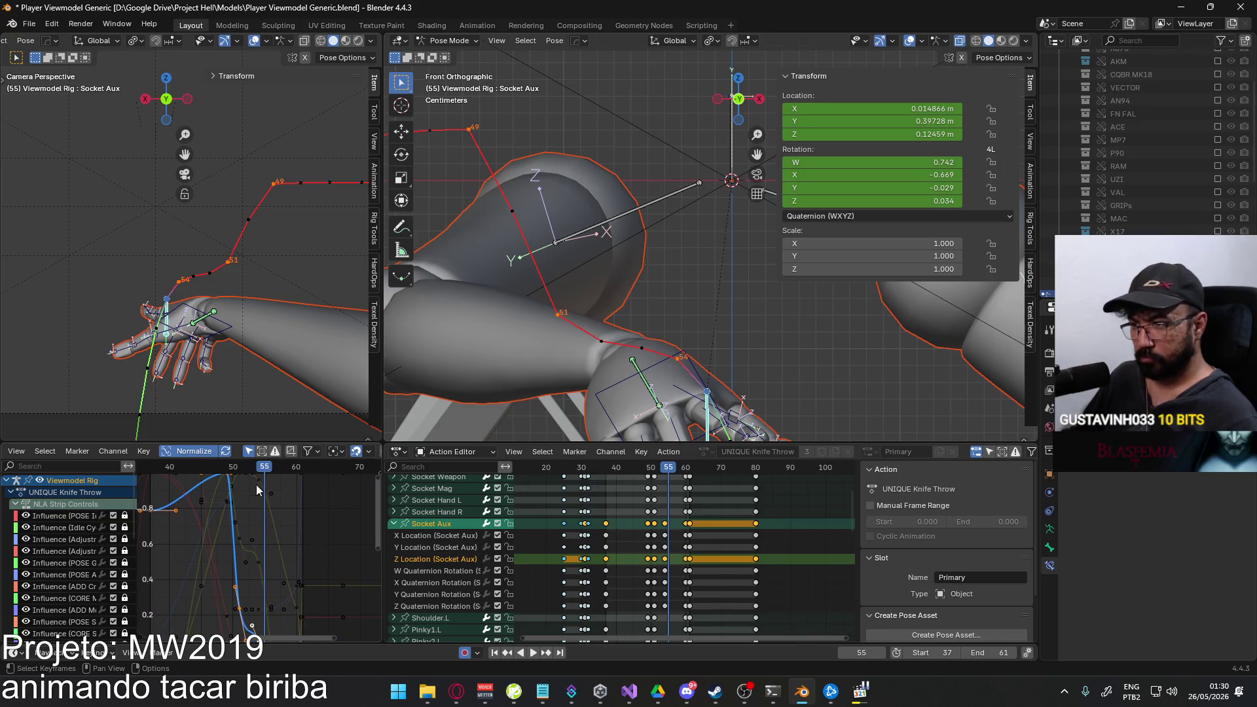
{"action": "key", "text": "space"}
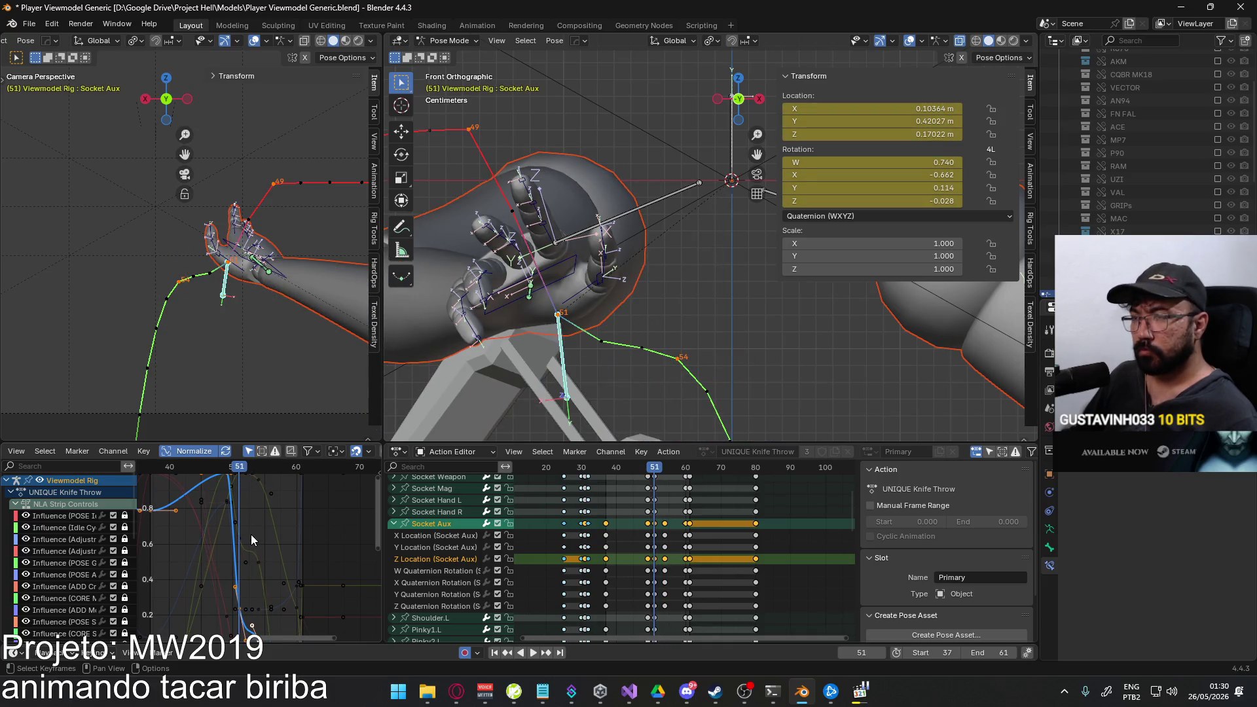
Raise the Socket Aux Z Location key at frame 51 to about 0.251 to lift the hand.
{"action": "left_click", "coordinate": [242, 612]}
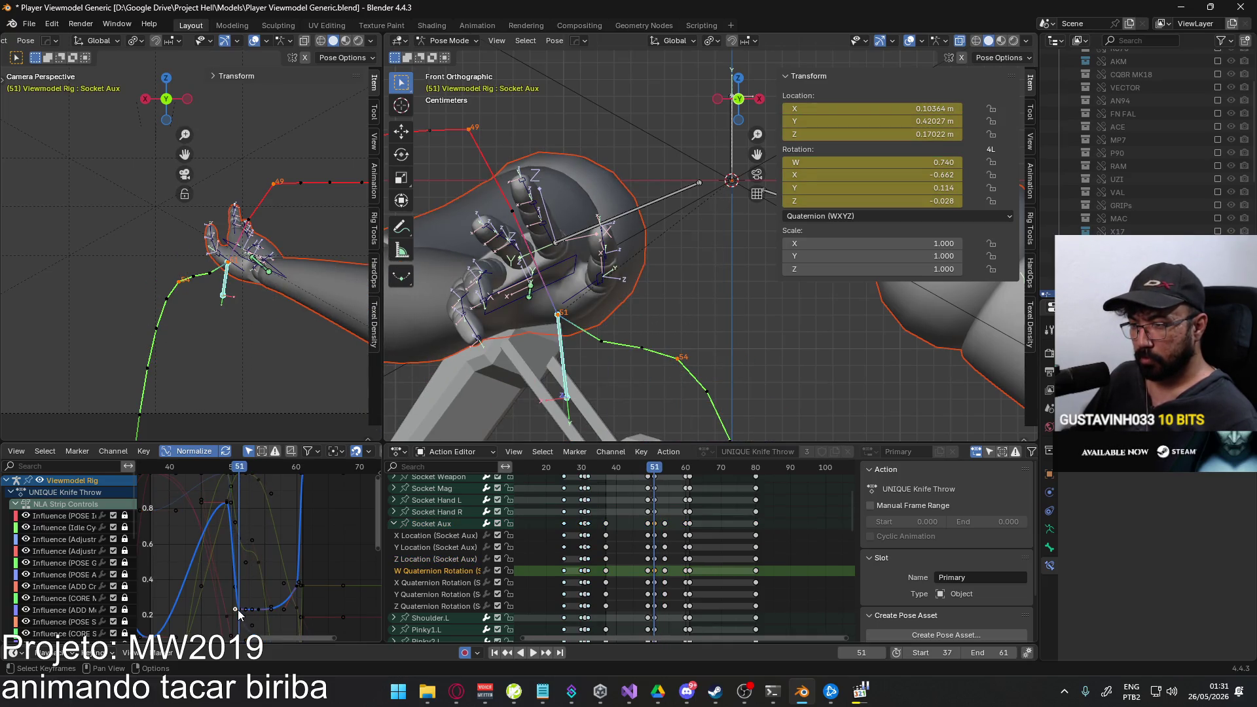
{"action": "left_click", "coordinate": [239, 611]}
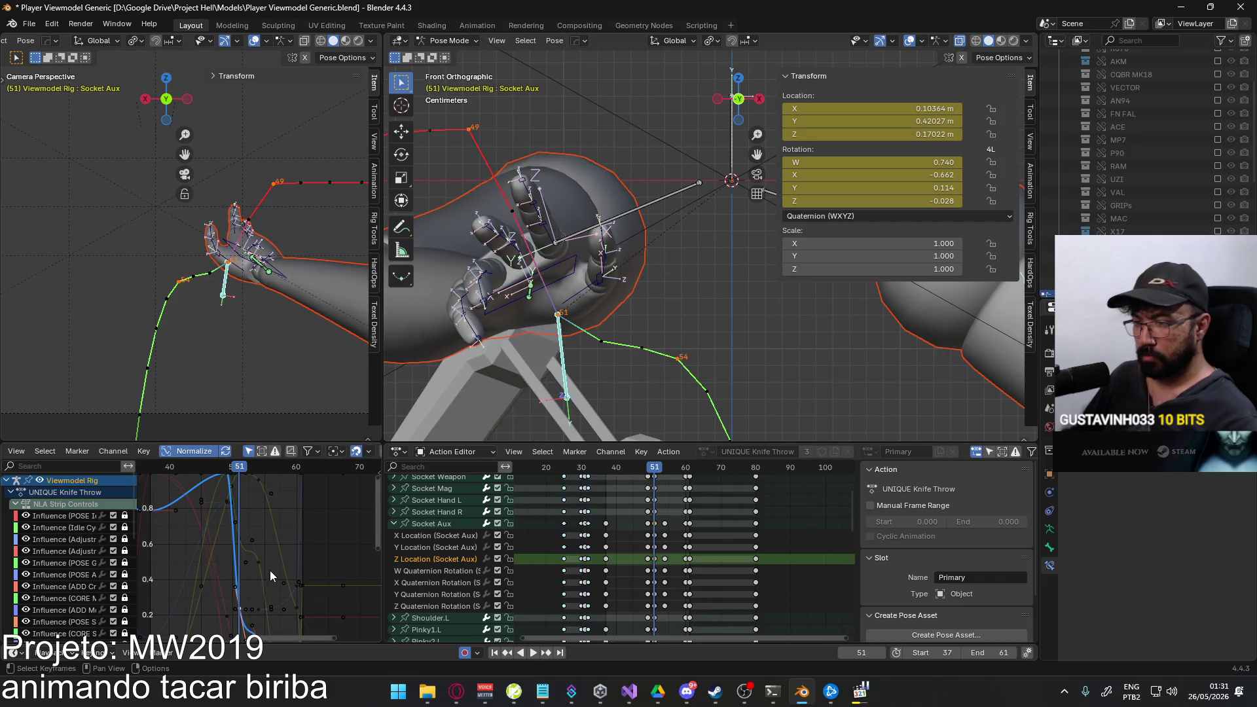
{"action": "left_click_drag", "start_coordinate": [267, 564], "coordinate": [278, 554]}
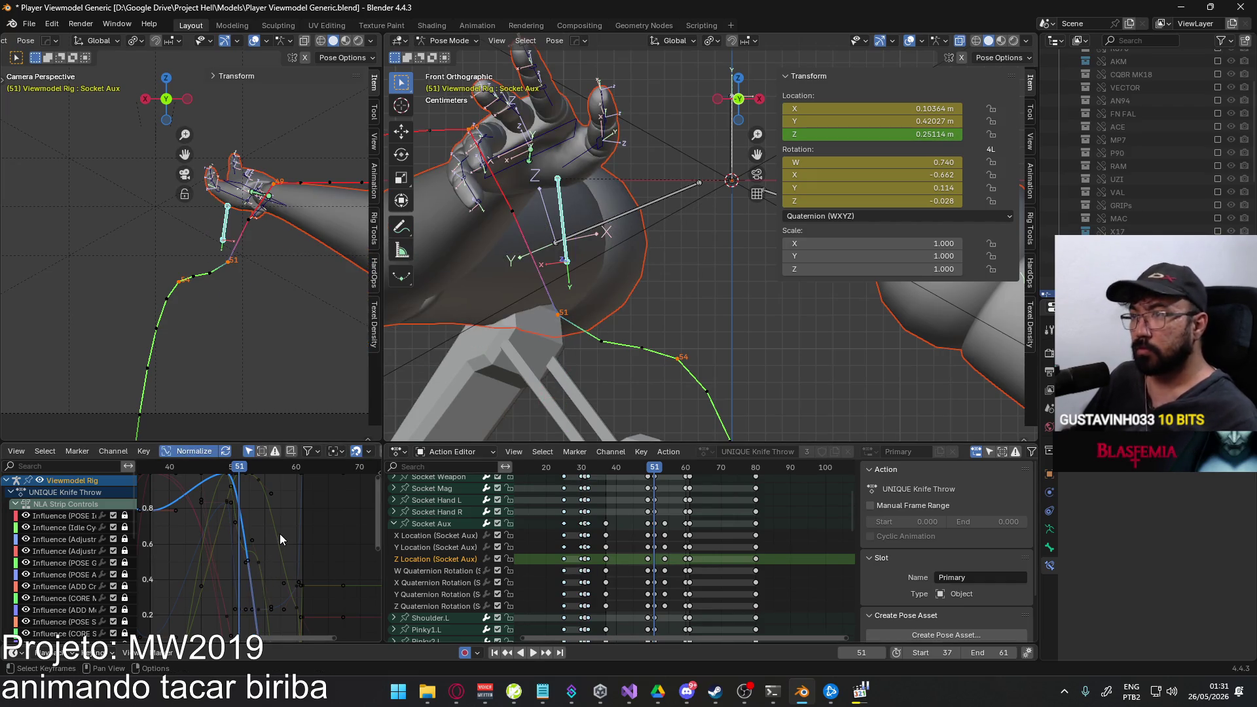
{"action": "scroll", "coordinate": [280, 533], "scroll_direction": "down", "scroll_amount": 3}
{"action": "scroll", "coordinate": [250, 494], "scroll_direction": "up", "scroll_amount": 1}
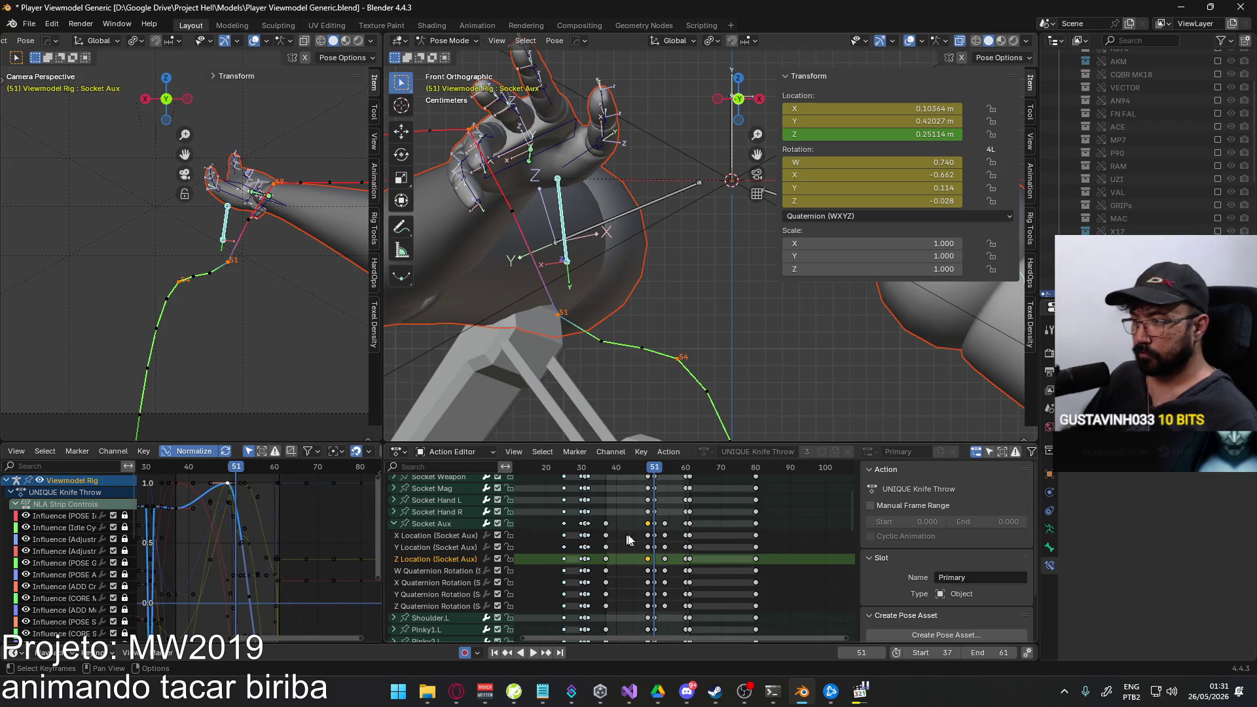
{"action": "right_click", "coordinate": [655, 559]}
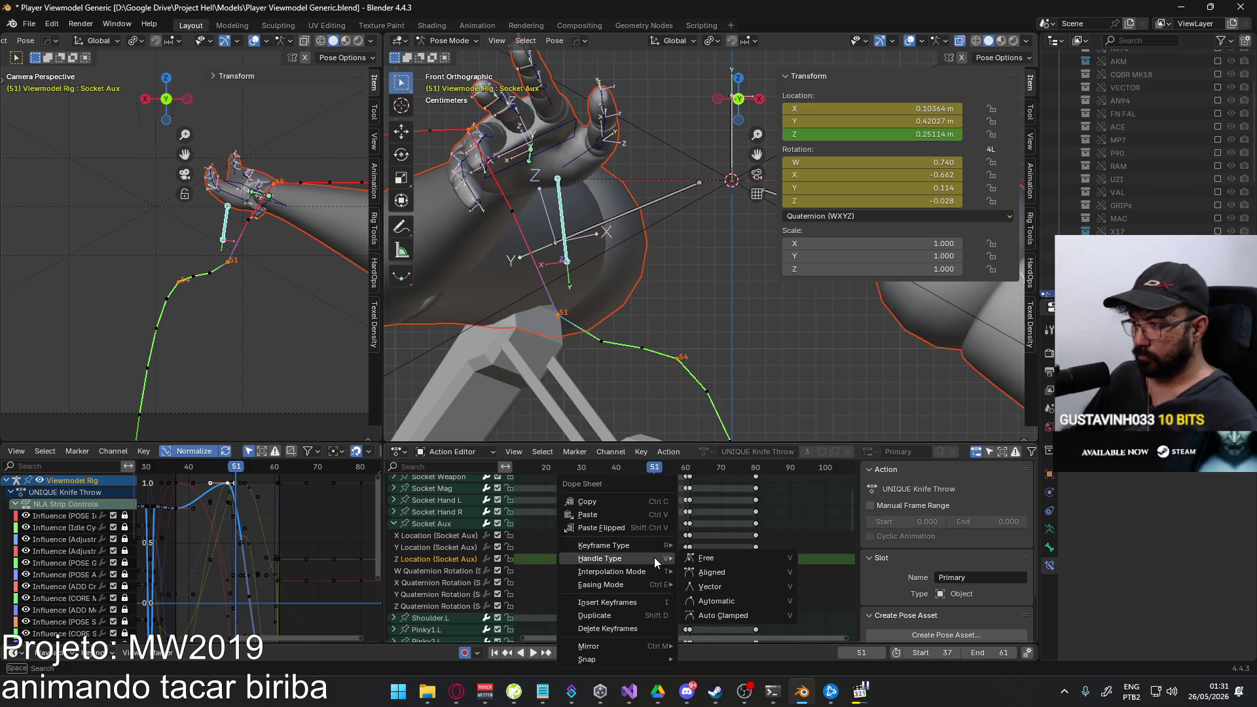
Insert a Socket Aux key at frame 51 and lower its Z location to about 0.235.
{"action": "left_click", "coordinate": [624, 600]}
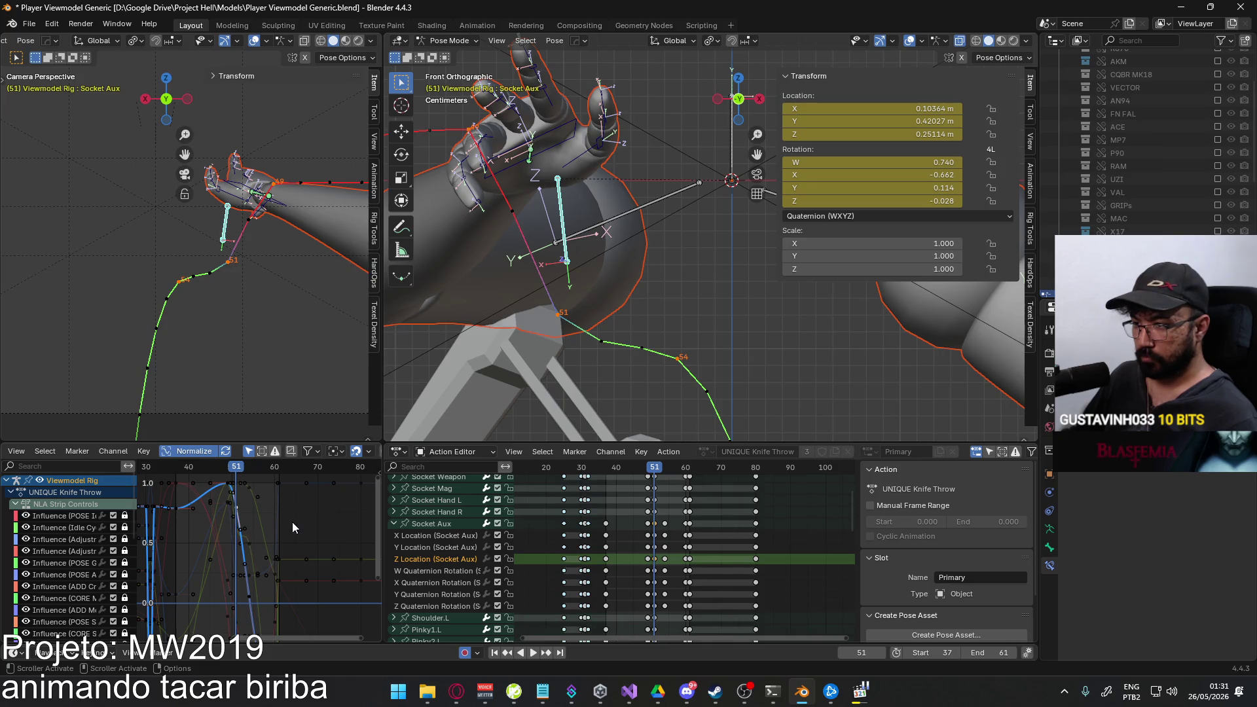
{"action": "key", "text": "g"}
{"action": "key", "text": "y"}
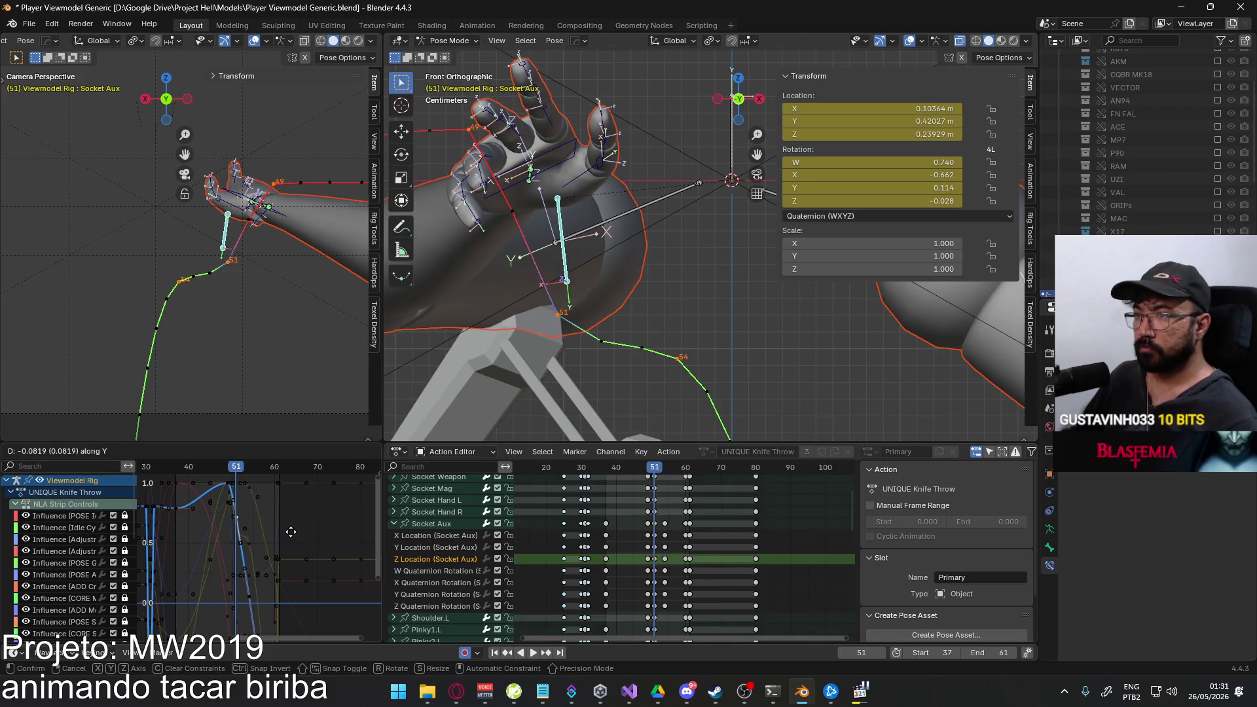
{"action": "left_click", "coordinate": [291, 536]}
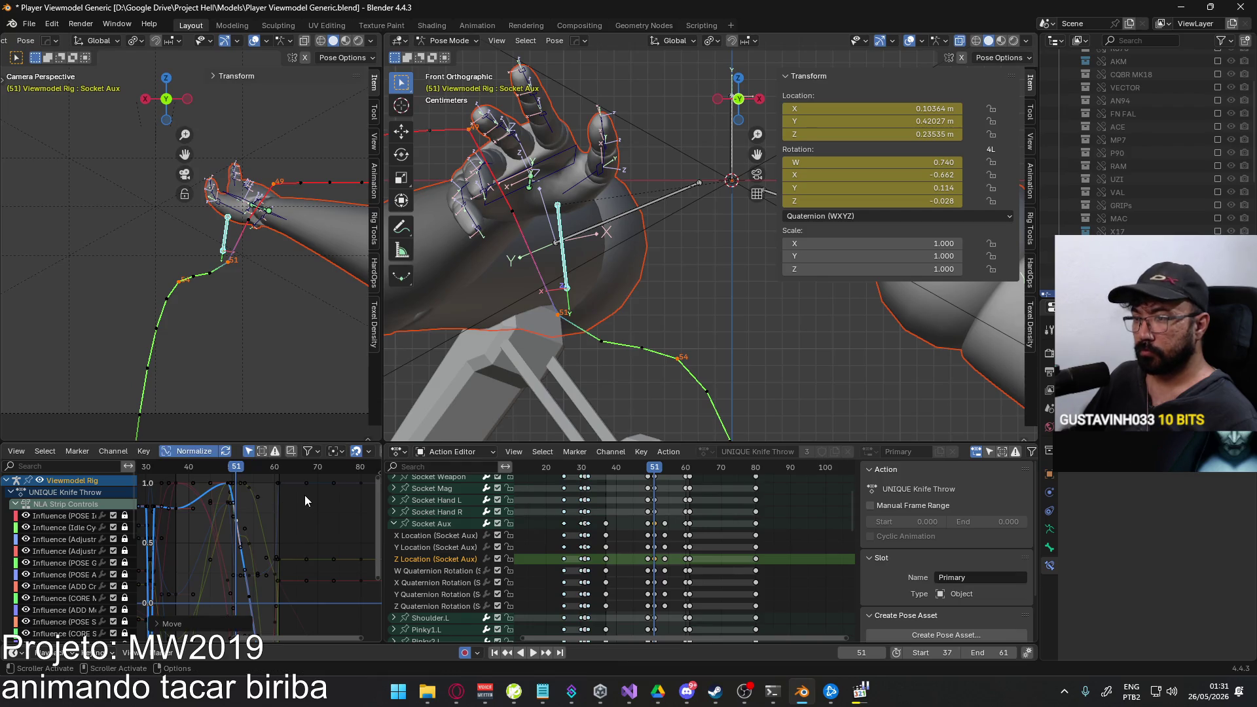
{"action": "middle_click_drag", "start_coordinate": [294, 596], "coordinate": [301, 525]}
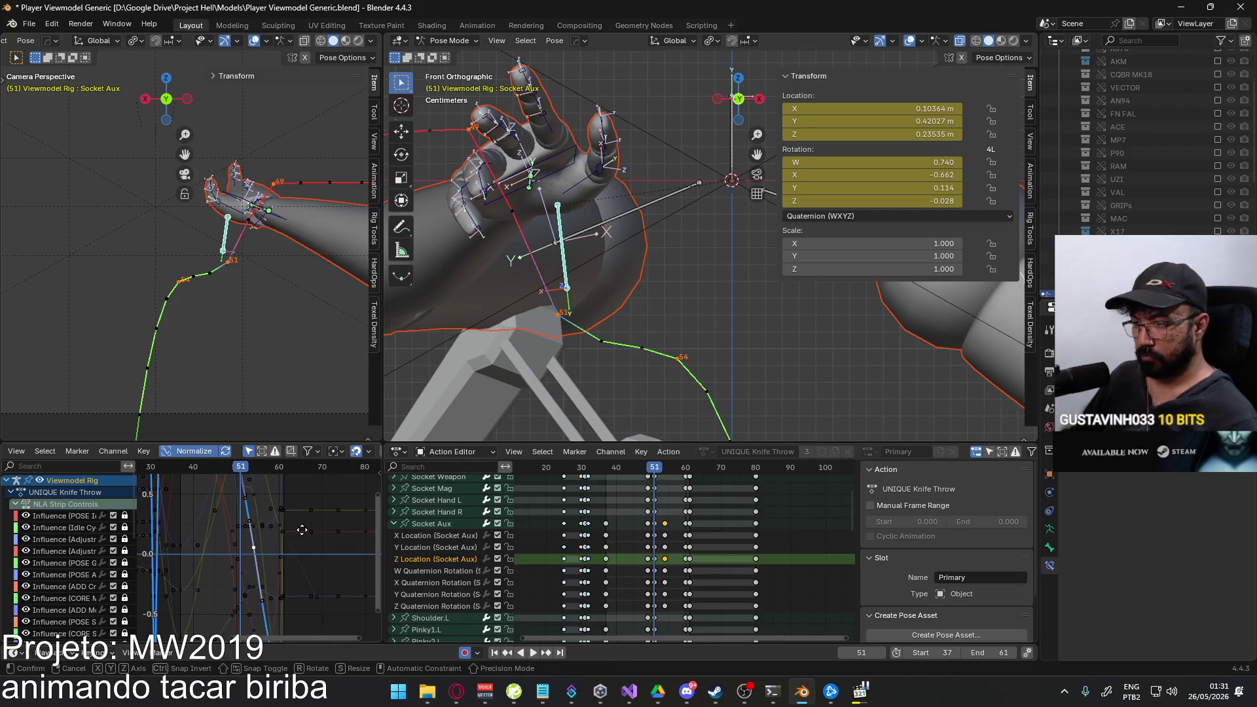
{"action": "key", "text": "g"}
{"action": "key", "text": "y"}
{"action": "left_click", "coordinate": [299, 542]}
{"action": "scroll", "coordinate": [299, 541], "scroll_direction": "down", "scroll_amount": 1}
{"action": "scroll", "coordinate": [295, 520], "scroll_direction": "down", "scroll_amount": 2}
{"action": "scroll", "coordinate": [292, 506], "scroll_direction": "up", "scroll_amount": 1}
Recalculate the bone motion path from Quick Favorites and play back the throw.
{"action": "key", "text": "q"}
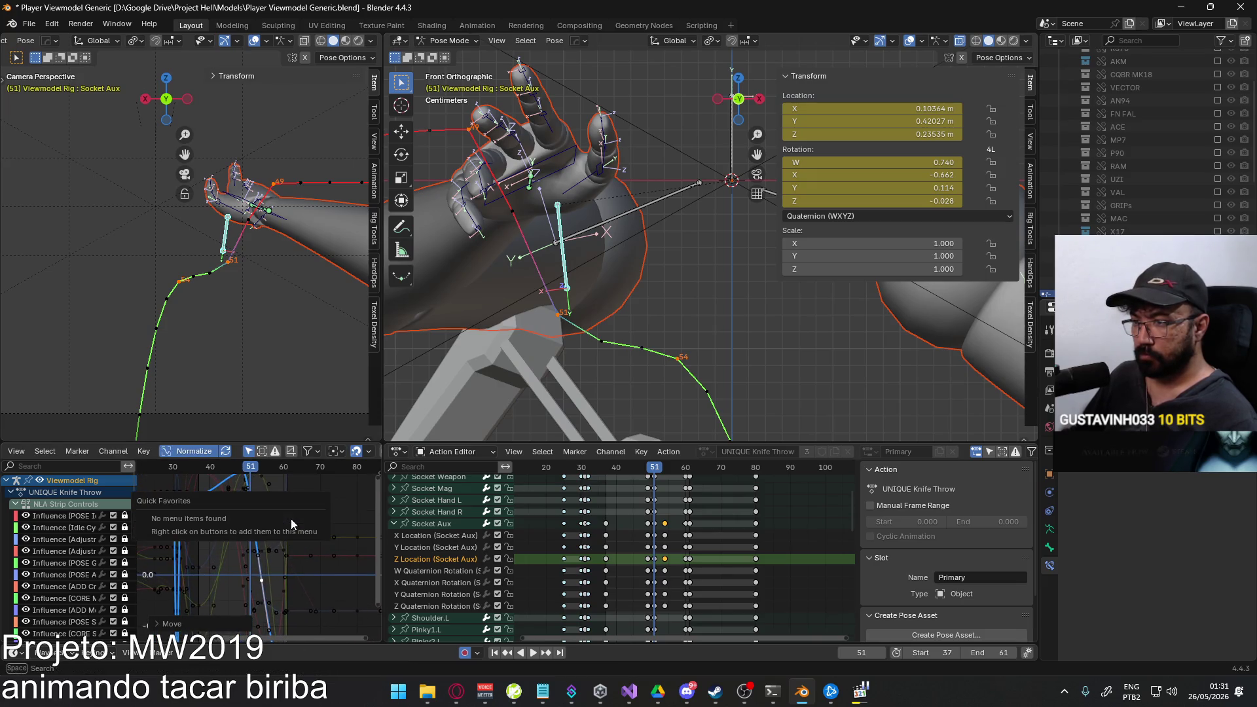
{"action": "key", "text": "q"}
{"action": "left_click", "coordinate": [659, 285]}
{"action": "left_click", "coordinate": [646, 341]}
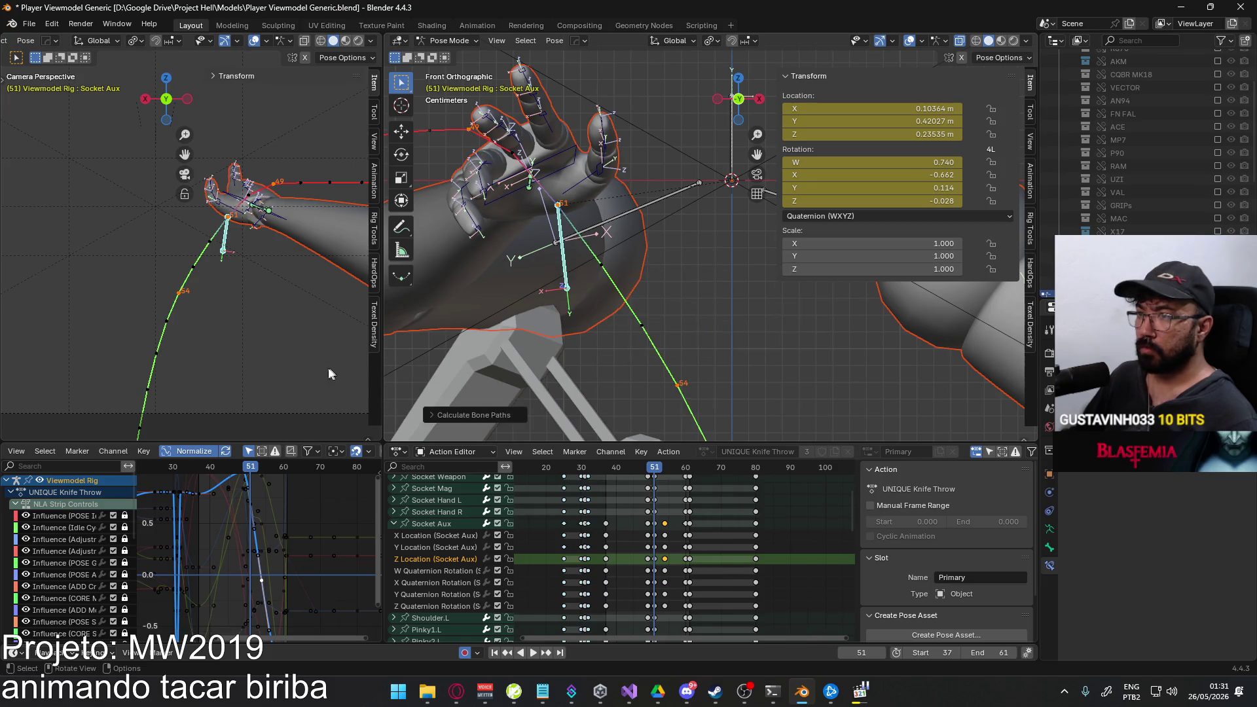
{"action": "scroll", "coordinate": [221, 356], "scroll_direction": "down", "scroll_amount": 1}
{"action": "scroll", "coordinate": [214, 368], "scroll_direction": "down", "scroll_amount": 1}
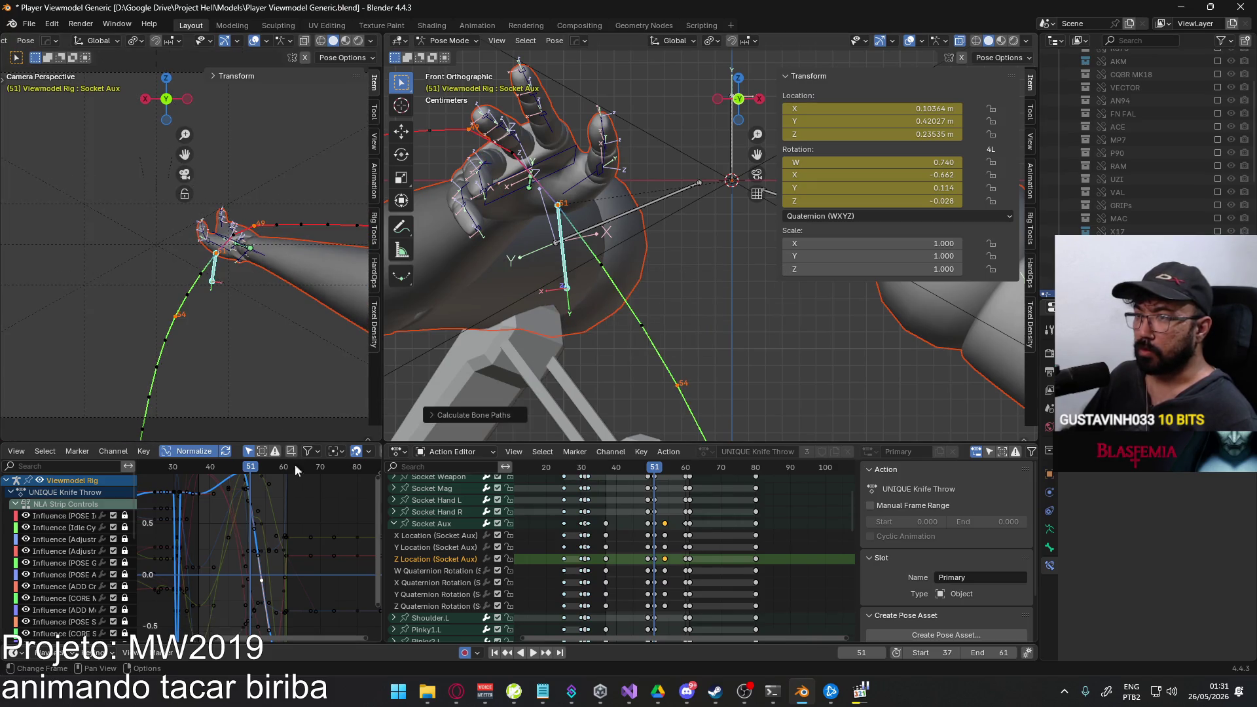
{"action": "key", "text": "space"}
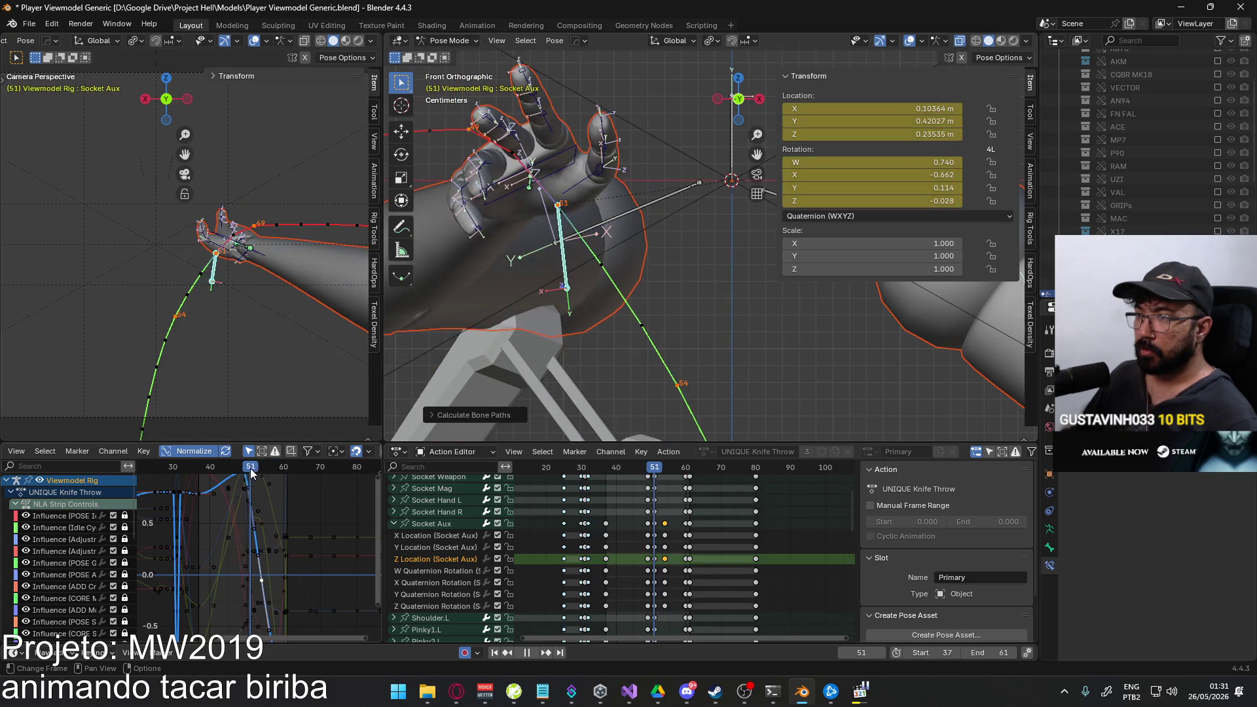
Scrub through frames 37–46 studying the hand path and settle on frame 37.
{"action": "left_click_drag", "start_coordinate": [259, 469], "coordinate": [221, 480]}
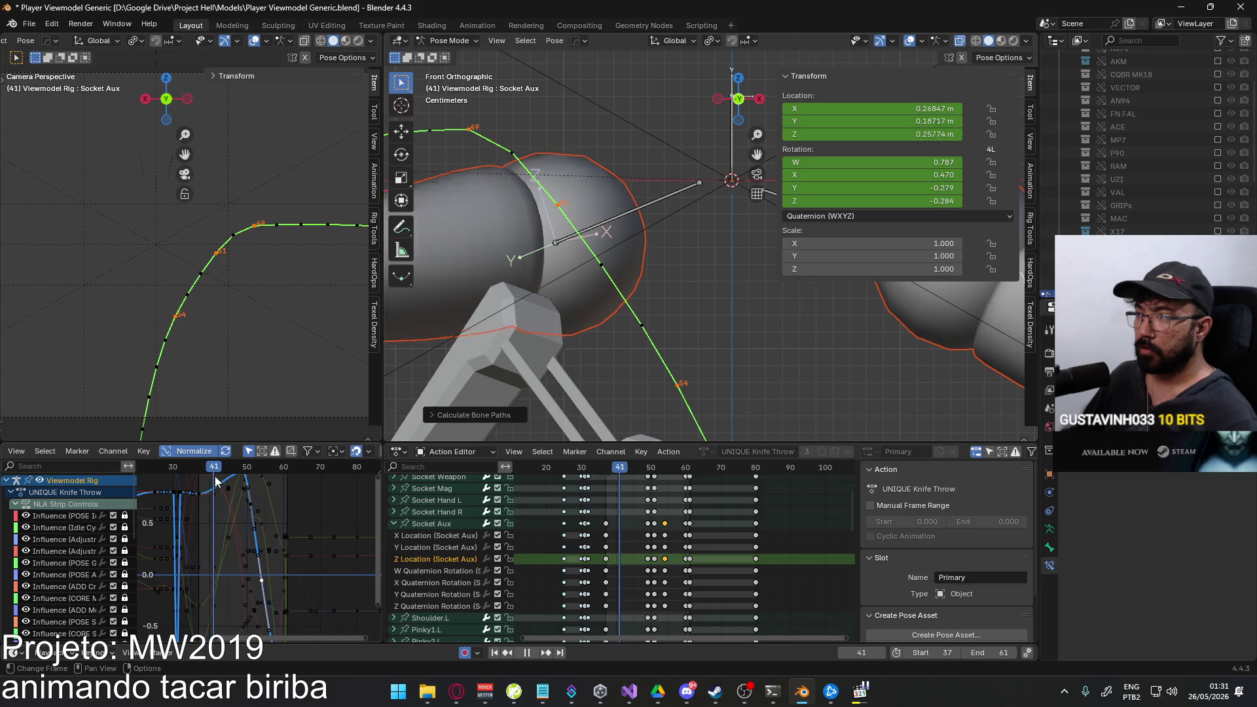
{"action": "scroll", "coordinate": [170, 335], "scroll_direction": "down", "scroll_amount": 3}
{"action": "key", "text": "Escape"}
{"action": "middle_click_drag", "start_coordinate": [170, 336], "coordinate": [490, 417]}
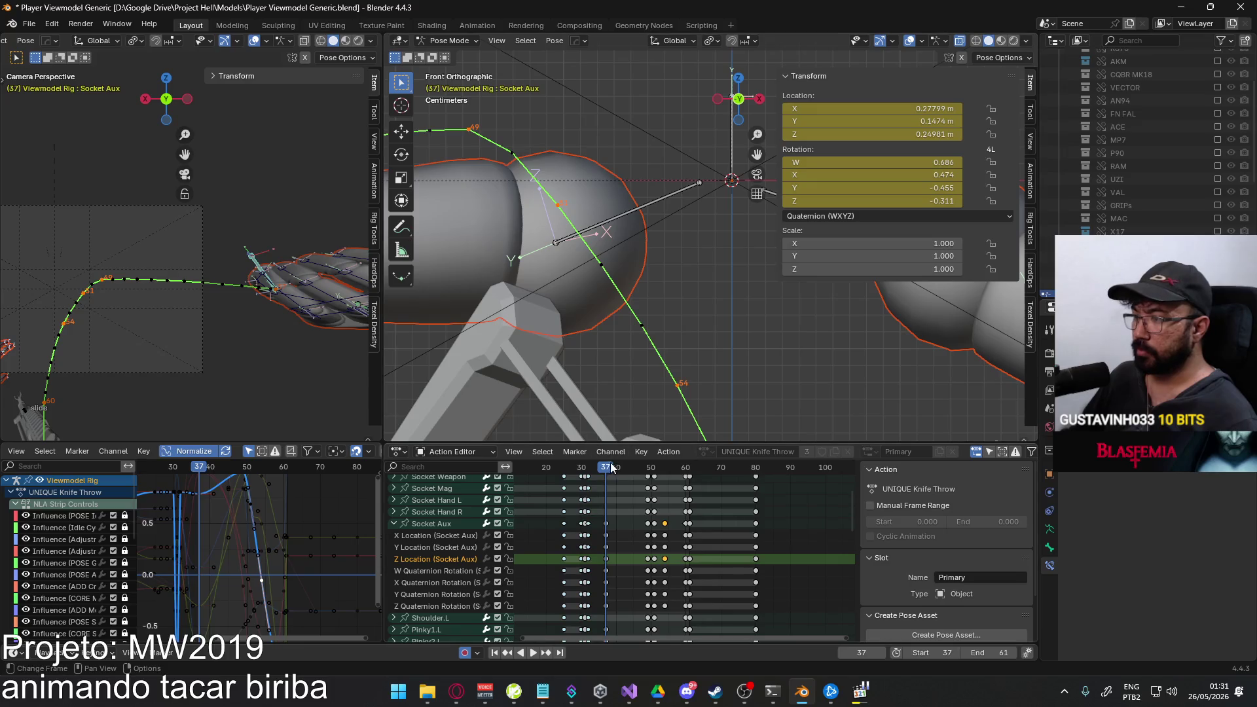
{"action": "left_click_drag", "start_coordinate": [605, 470], "coordinate": [641, 461]}
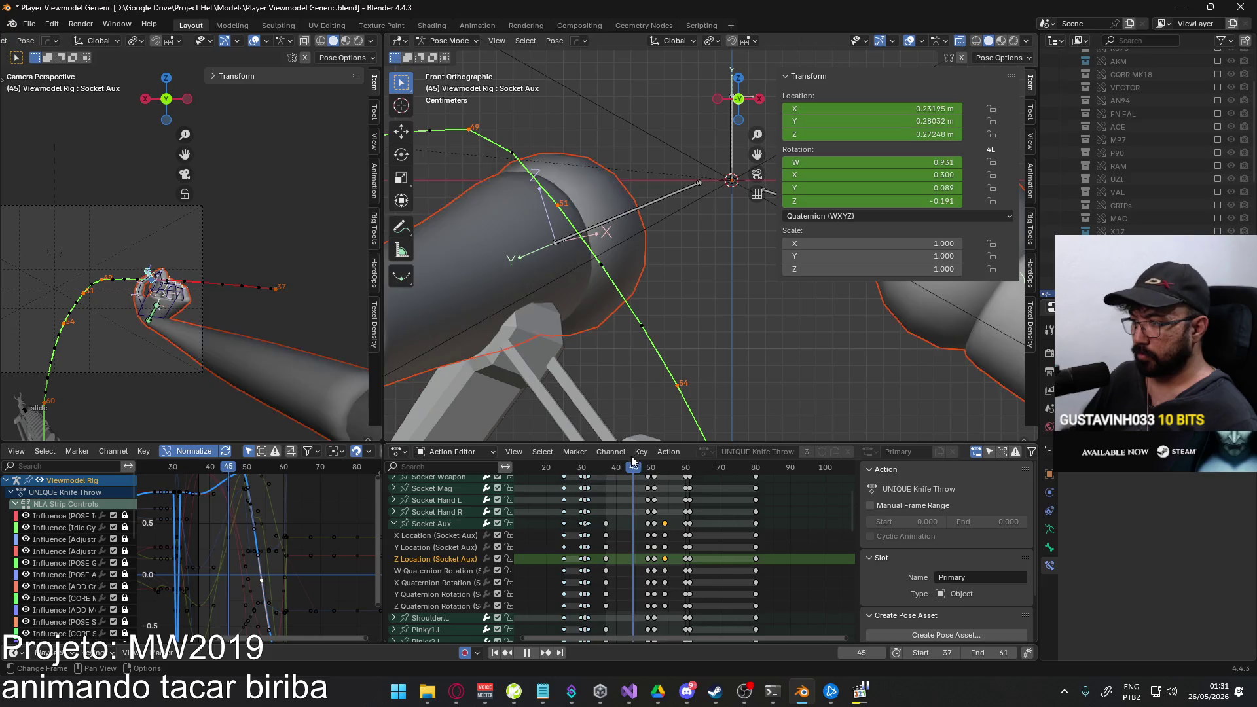
{"action": "key", "text": "Escape"}
Collapse the Socket Aux channels and make the Throwing Knife collection visible.
{"action": "left_click", "coordinate": [394, 524]}
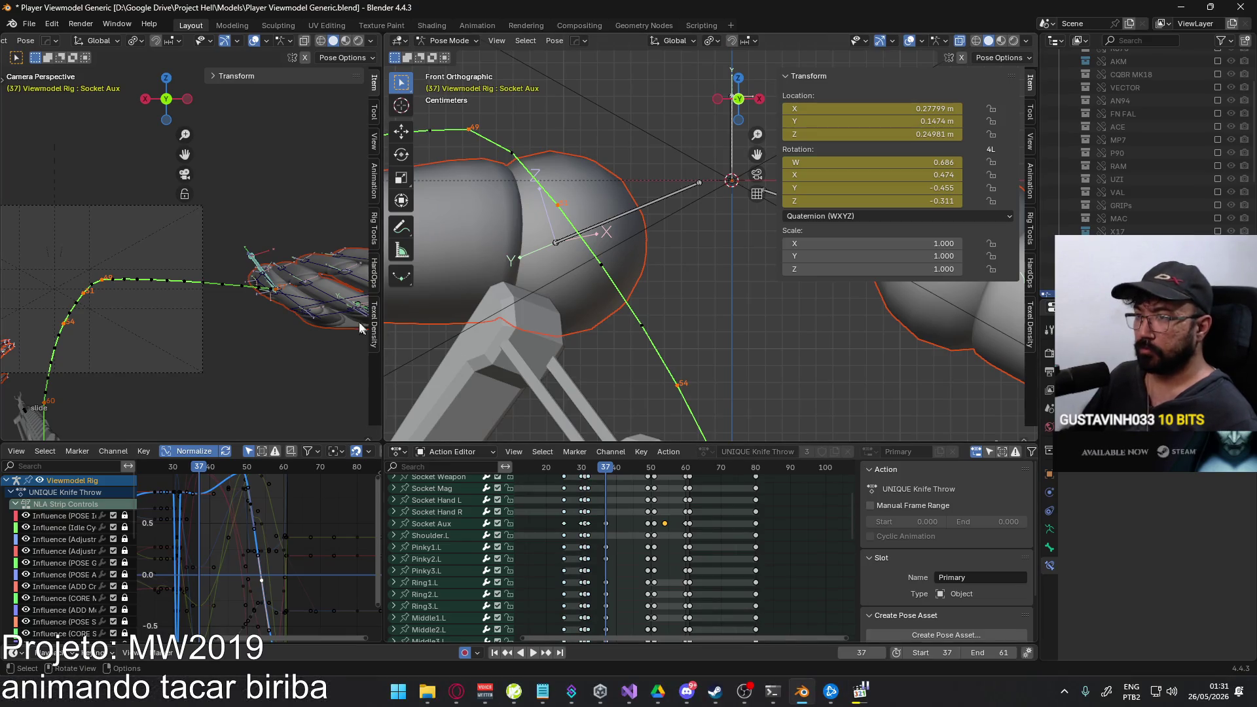
{"action": "scroll", "coordinate": [265, 338], "scroll_direction": "up", "scroll_amount": 4}
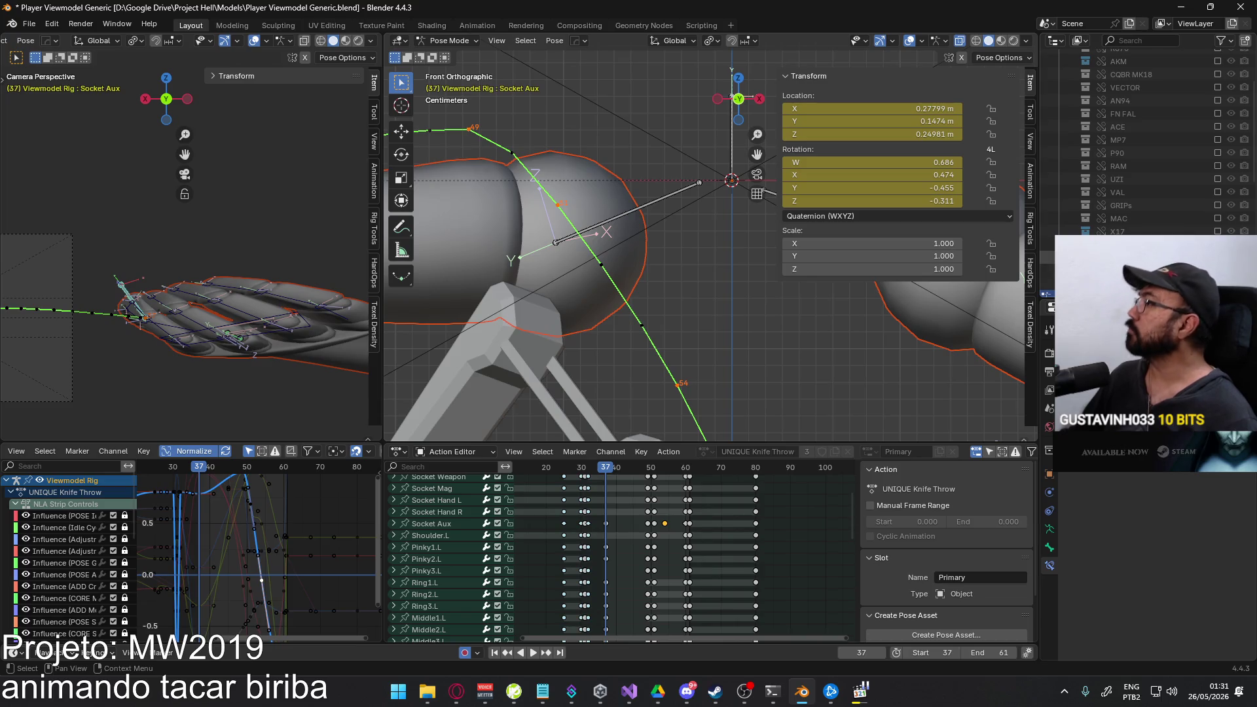
{"action": "left_click", "coordinate": [1219, 232]}
Re-rotate the hand bone about global Z at frame 37, checking from the right side view.
{"action": "mouse_move", "coordinate": [157, 285]}
{"action": "middle_mouse_down"}
{"action": "mouse_move", "coordinate": [214, 258]}
{"action": "mouse_move", "coordinate": [212, 272]}
{"action": "mouse_move", "coordinate": [196, 265]}
{"action": "middle_mouse_up"}
{"action": "scroll", "coordinate": [213, 272], "scroll_direction": "down", "scroll_amount": 2}
{"action": "key", "text": "KP_3"}
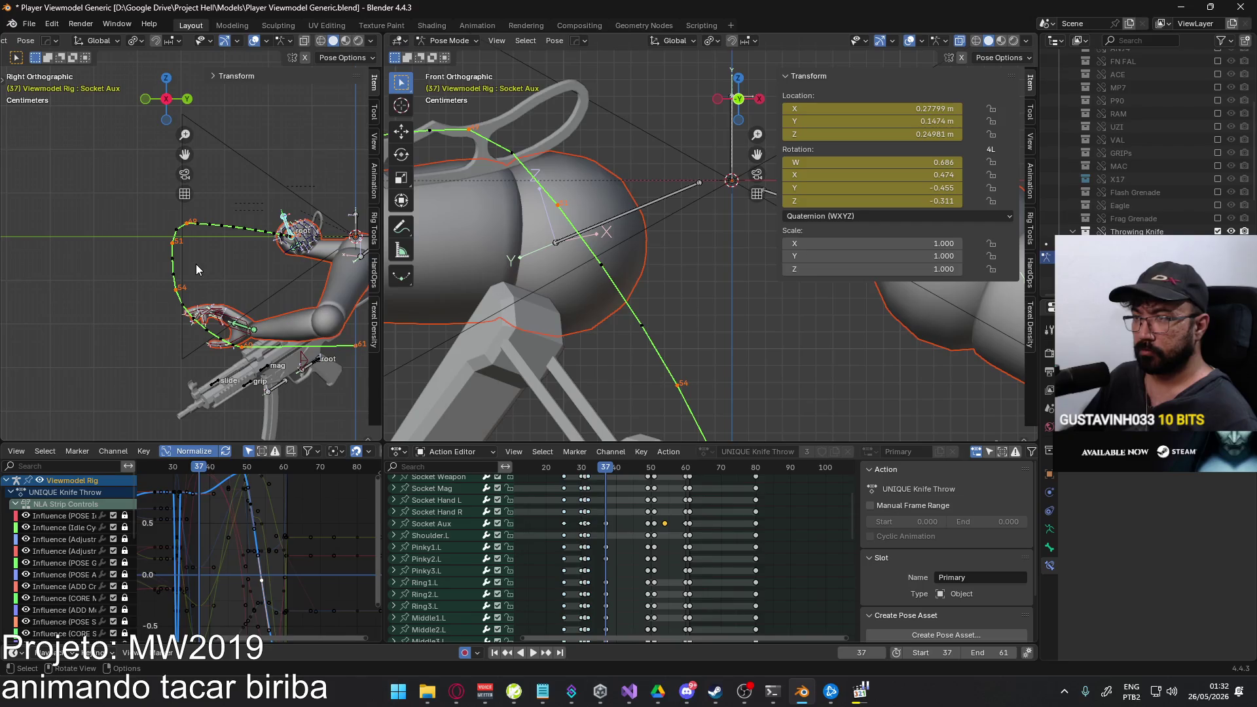
{"action": "scroll", "coordinate": [135, 279], "scroll_direction": "up", "scroll_amount": 3}
{"action": "middle_click_drag", "start_coordinate": [134, 280], "coordinate": [176, 255]}
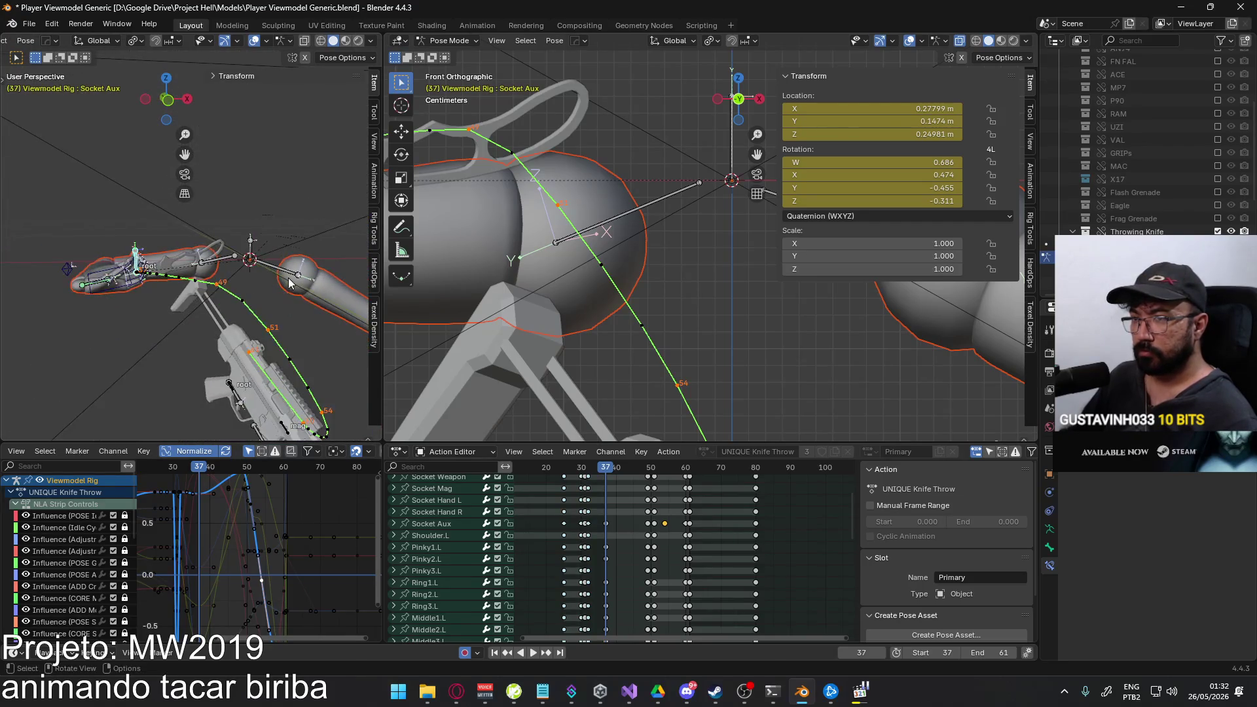
{"action": "key", "text": "r"}
{"action": "key", "text": "z"}
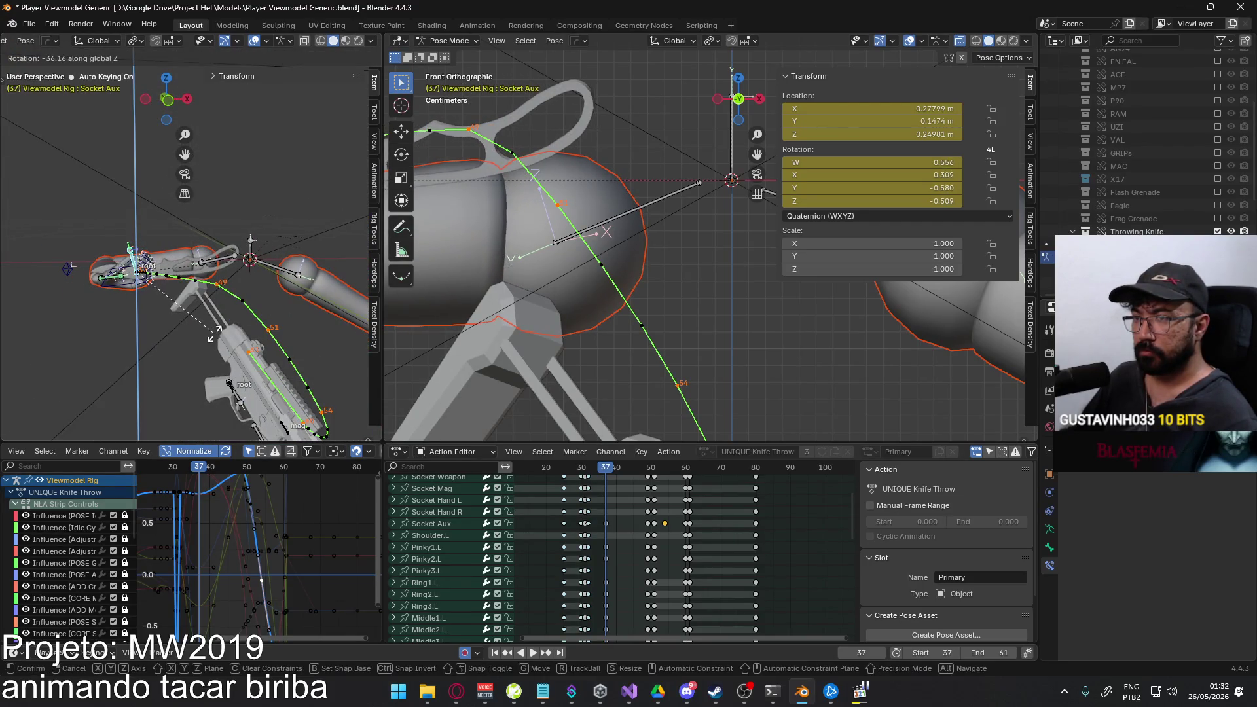
{"action": "left_click", "coordinate": [246, 317]}
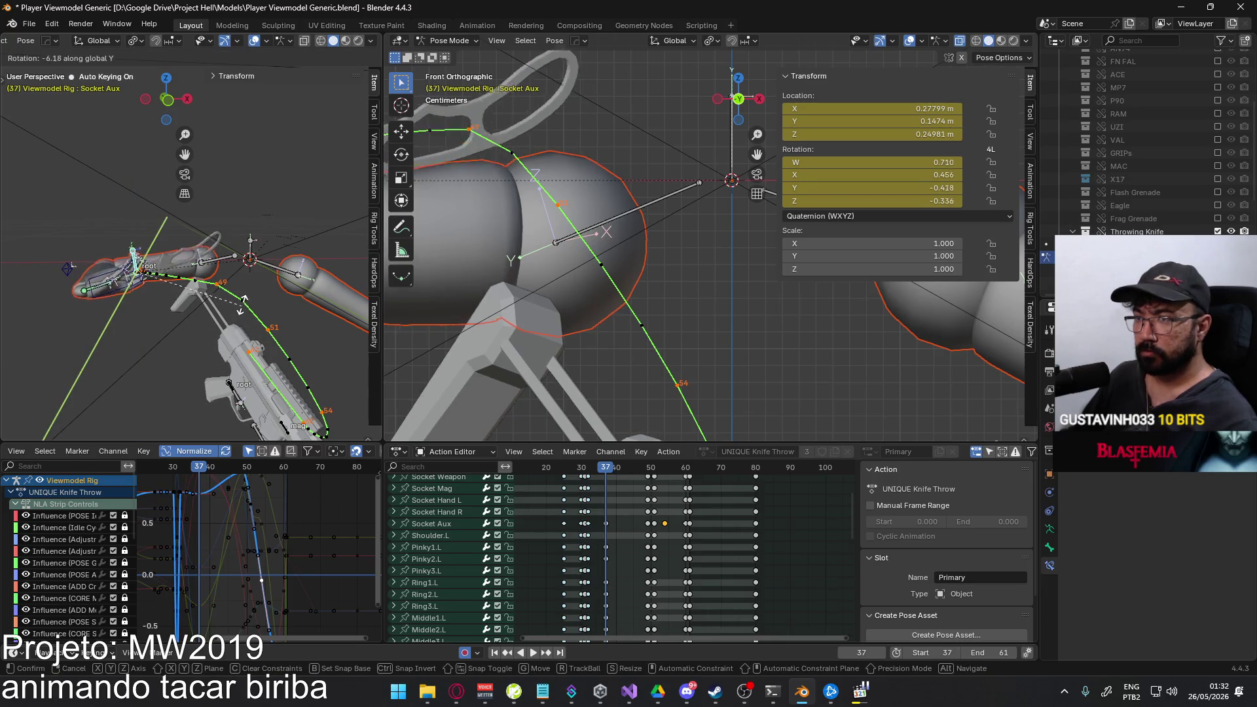
{"action": "left_click", "coordinate": [186, 204]}
{"action": "key", "text": "r"}
{"action": "key", "text": "z"}
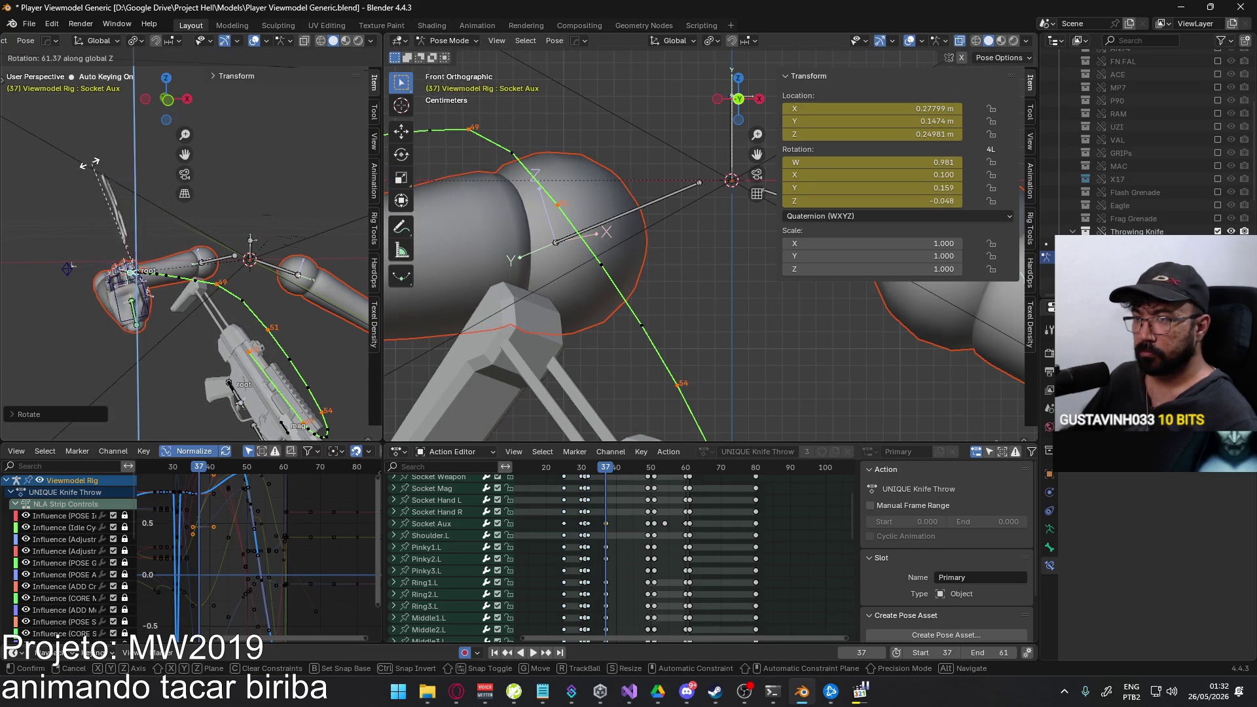
{"action": "left_click", "coordinate": [59, 177]}
Raise the hand bone in Right Orthographic, then refine its rotation and position from the camera view.
{"action": "key", "text": "KP_3"}
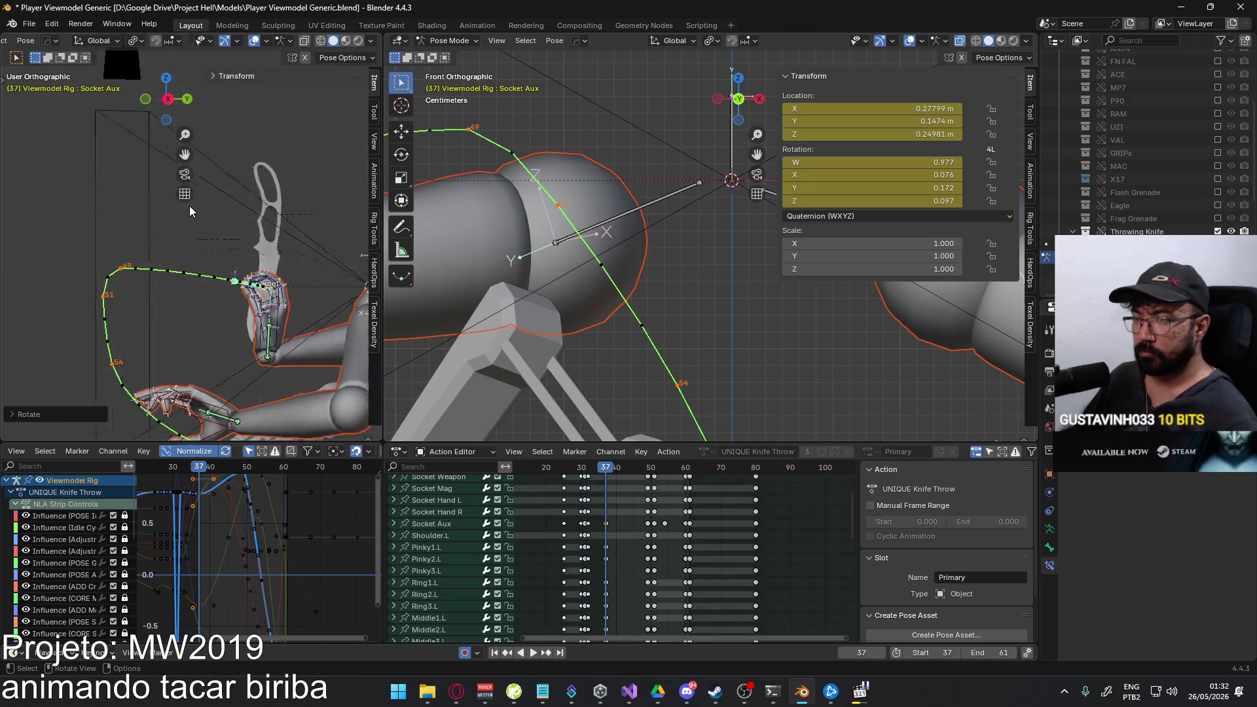
{"action": "key", "text": "g"}
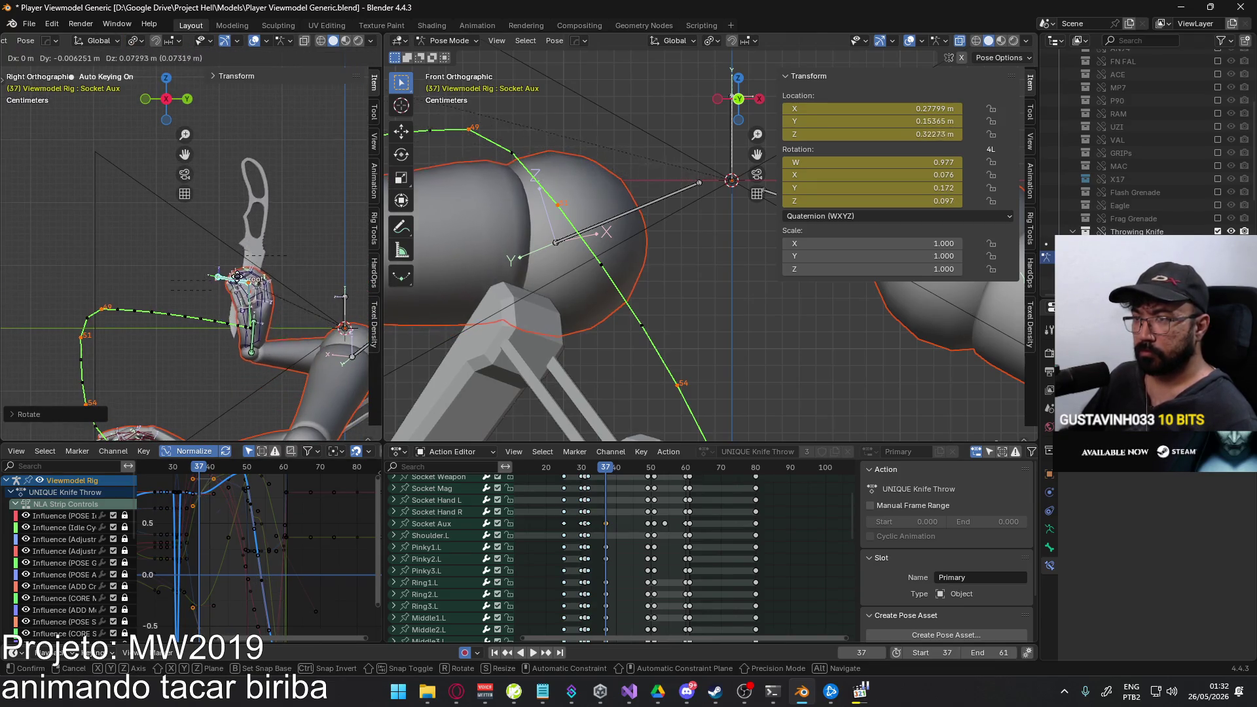
{"action": "left_click", "coordinate": [237, 280]}
{"action": "key", "text": "KP_0"}
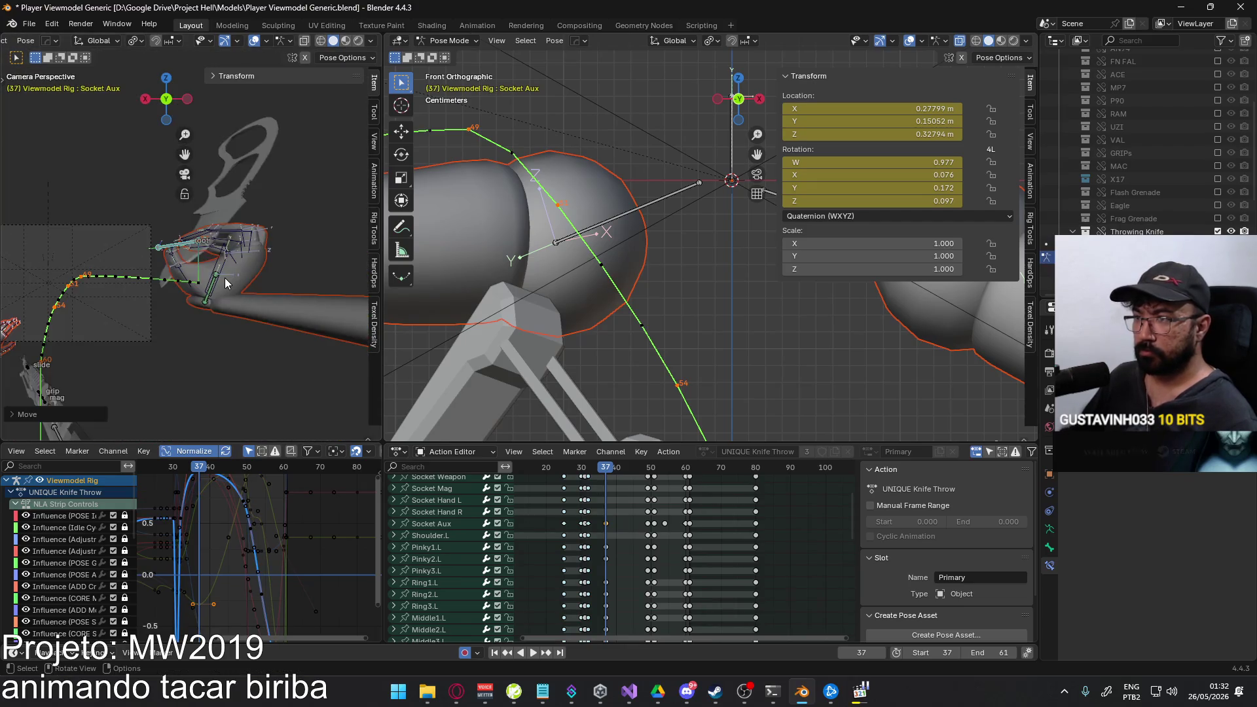
{"action": "scroll", "coordinate": [251, 321], "scroll_direction": "up", "scroll_amount": 2}
{"action": "key", "text": "r"}
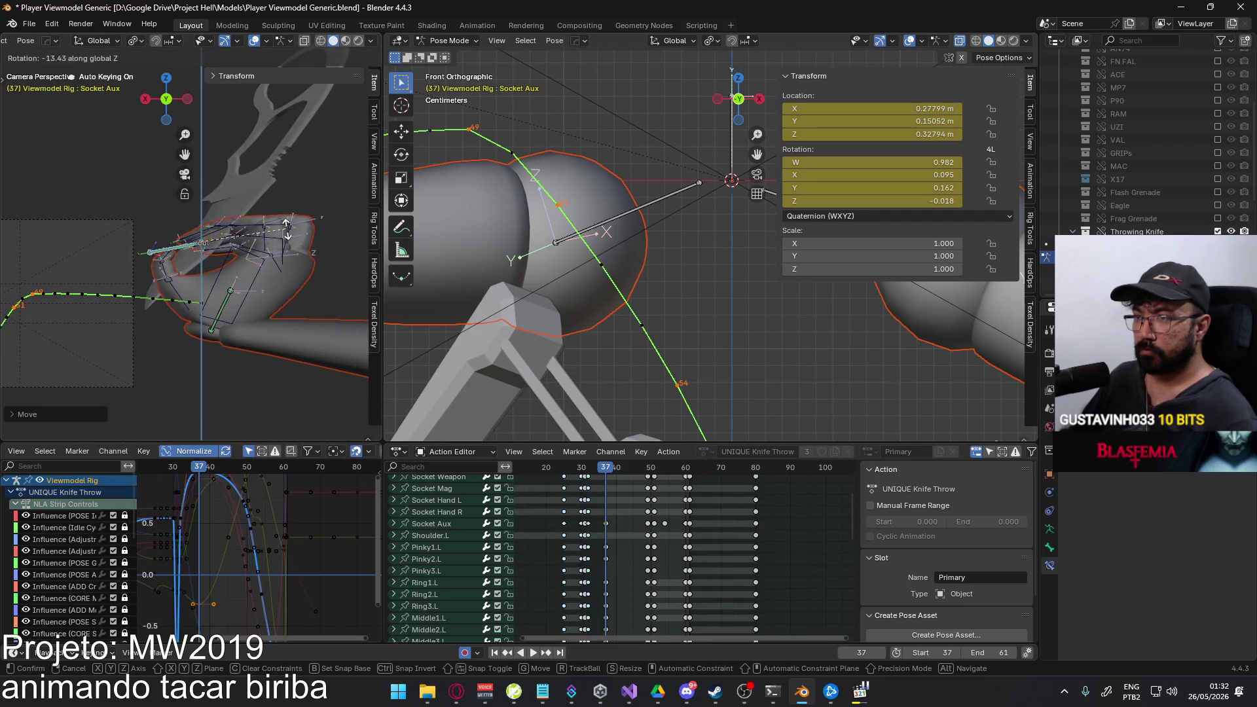
{"action": "key", "text": "z"}
{"action": "left_click", "coordinate": [283, 221]}
{"action": "key", "text": "r"}
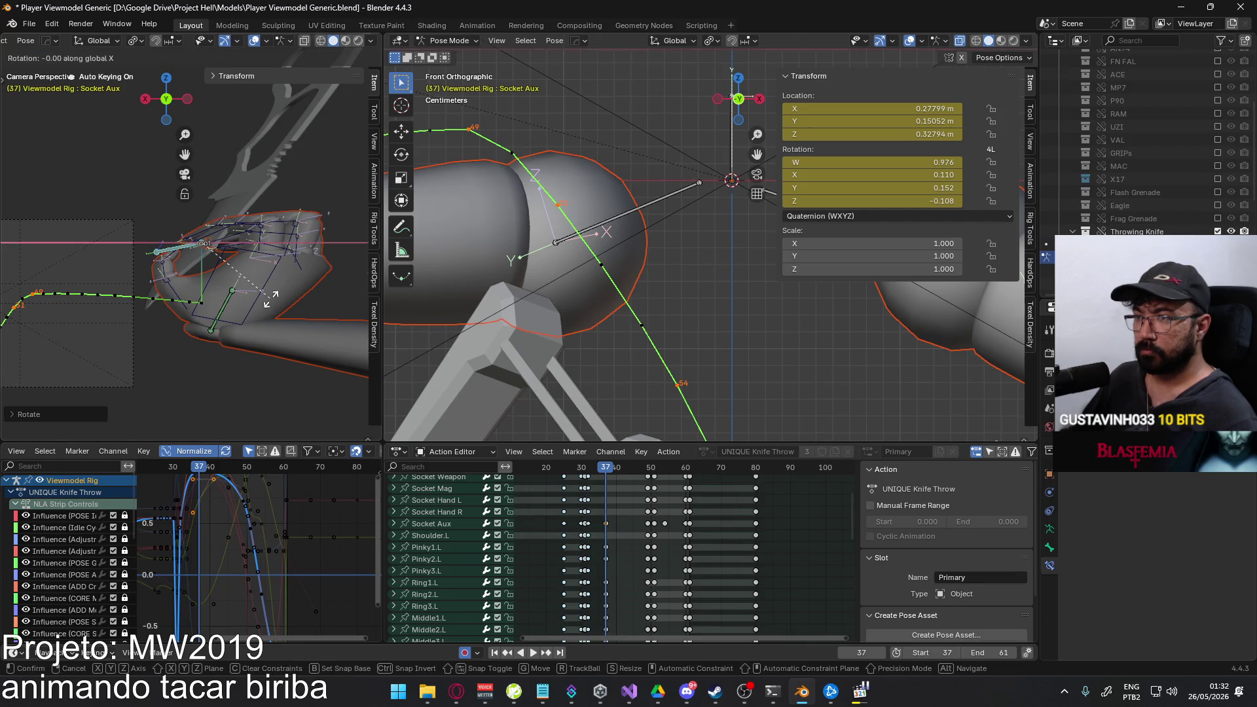
{"action": "left_click", "coordinate": [263, 296]}
{"action": "key", "text": "g"}
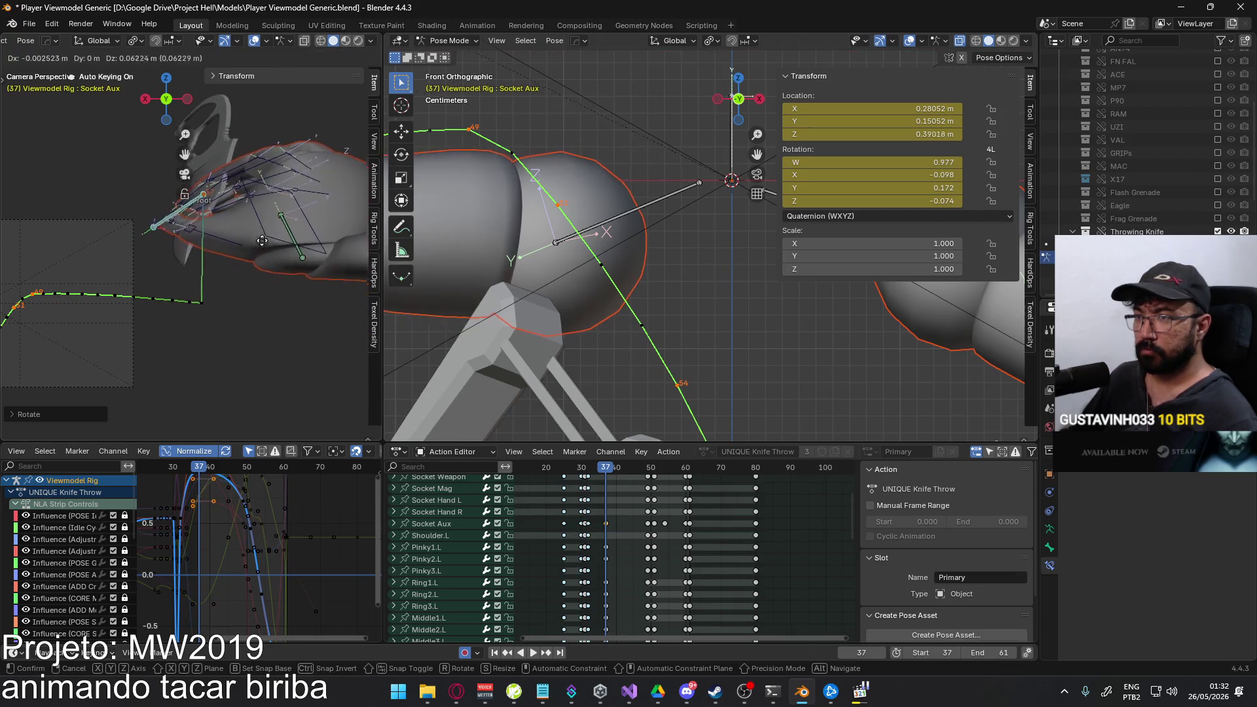
{"action": "left_click", "coordinate": [231, 224]}
{"action": "scroll", "coordinate": [230, 224], "scroll_direction": "up", "scroll_amount": 3}
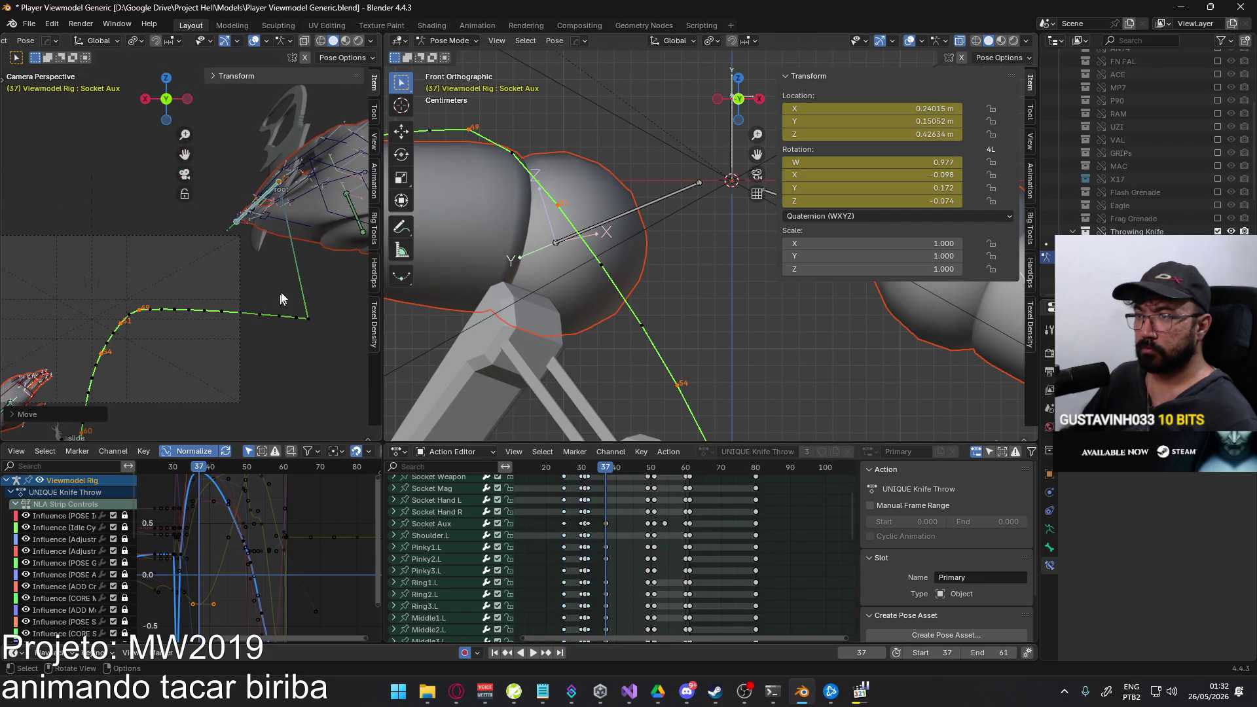
Recalculate the bone motion path and frame the arm and path in Right Orthographic.
{"action": "key", "text": "q"}
{"action": "left_click", "coordinate": [256, 285]}
{"action": "left_click", "coordinate": [336, 338]}
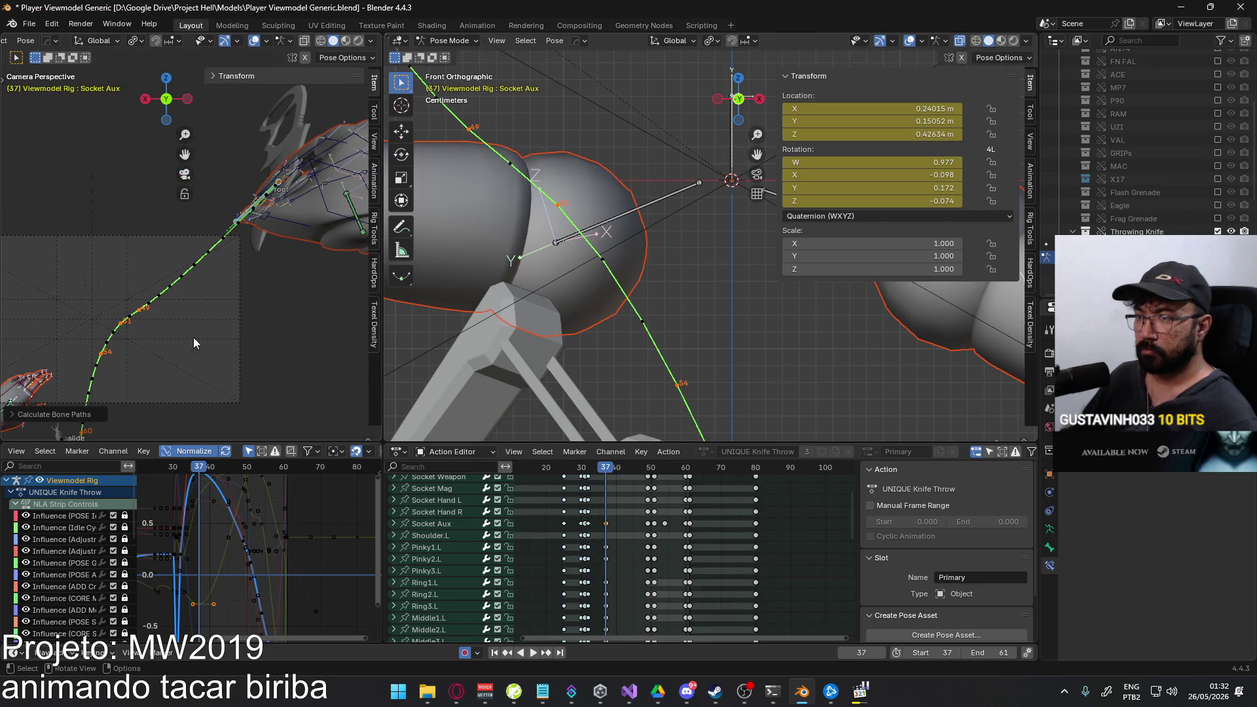
{"action": "middle_click_drag", "start_coordinate": [193, 339], "coordinate": [258, 326]}
{"action": "key", "text": "KP_3"}
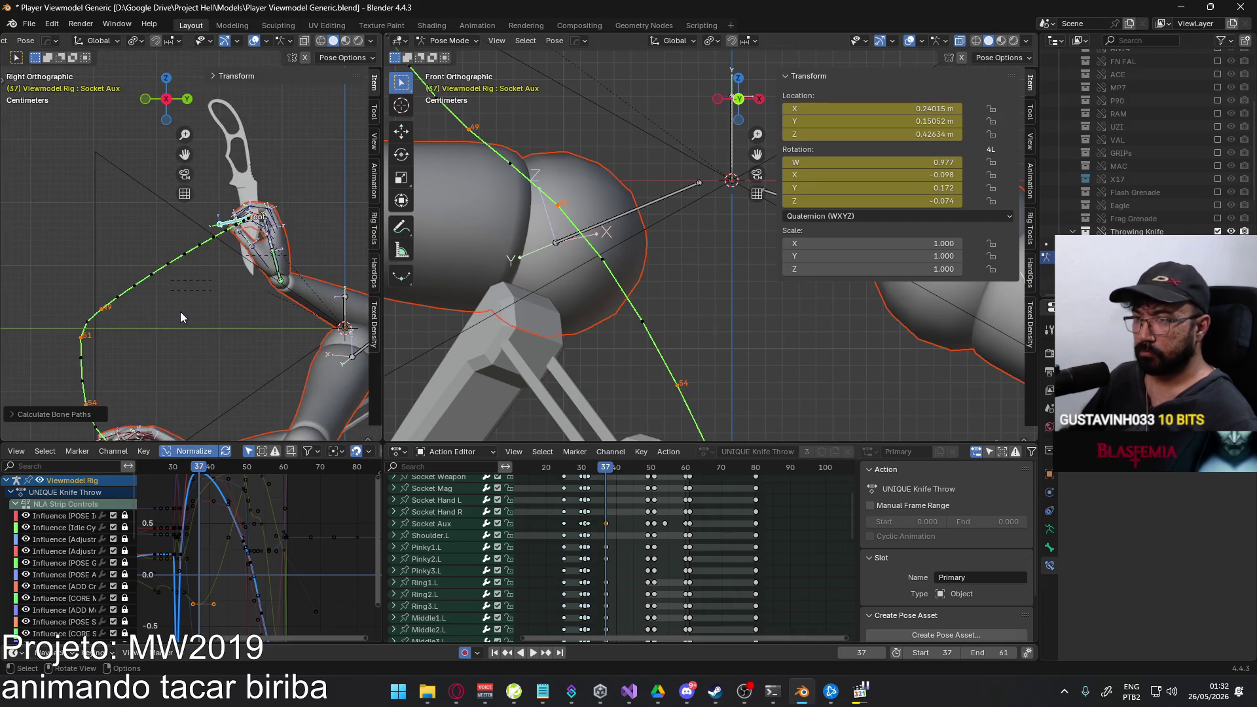
{"action": "scroll", "coordinate": [181, 311], "scroll_direction": "up", "scroll_amount": 1}
{"action": "middle_click_drag", "start_coordinate": [180, 312], "coordinate": [246, 319], "text": "shift"}
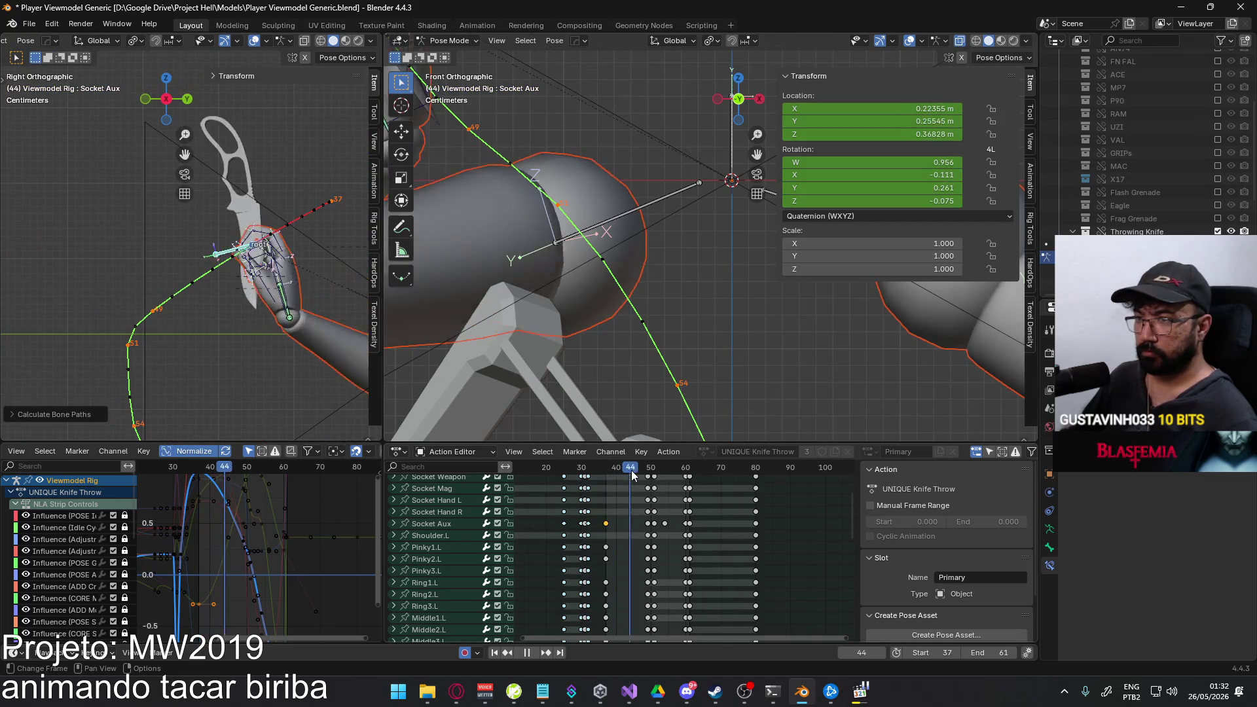
Scrub the throw between frames 36 and 49 and return the left view to the camera.
{"action": "left_click_drag", "start_coordinate": [604, 468], "coordinate": [648, 471]}
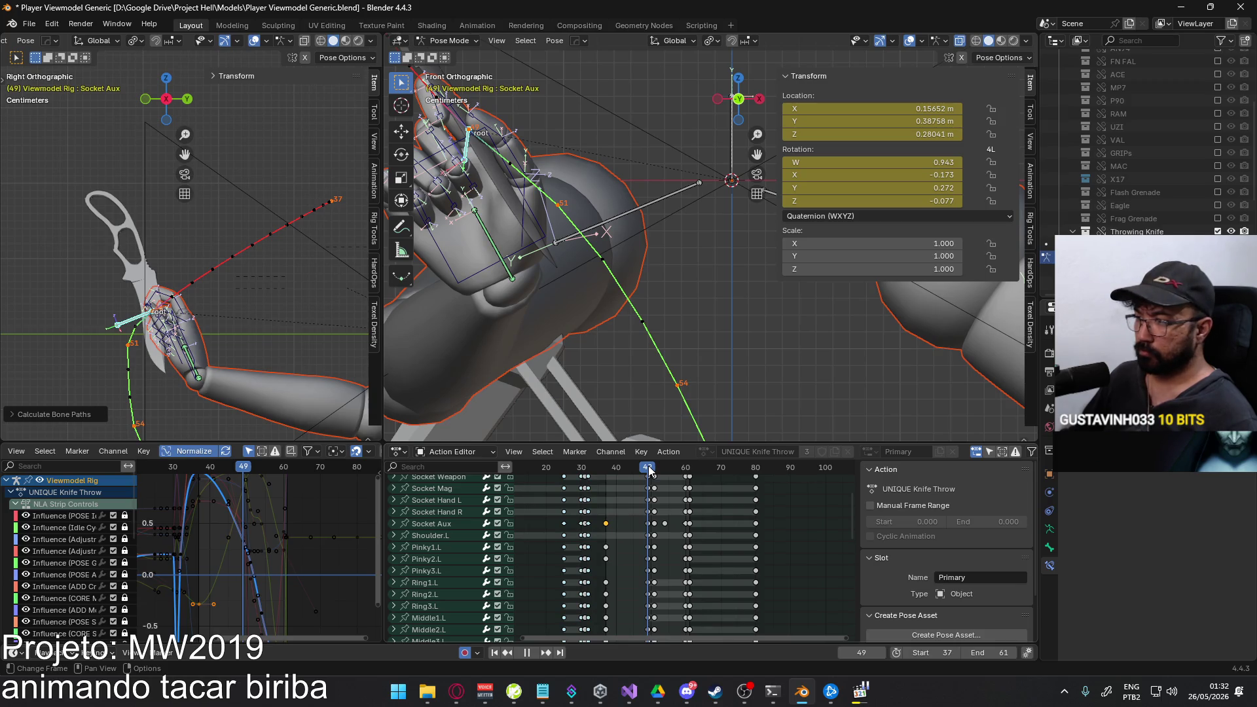
{"action": "key", "text": "KP_0"}
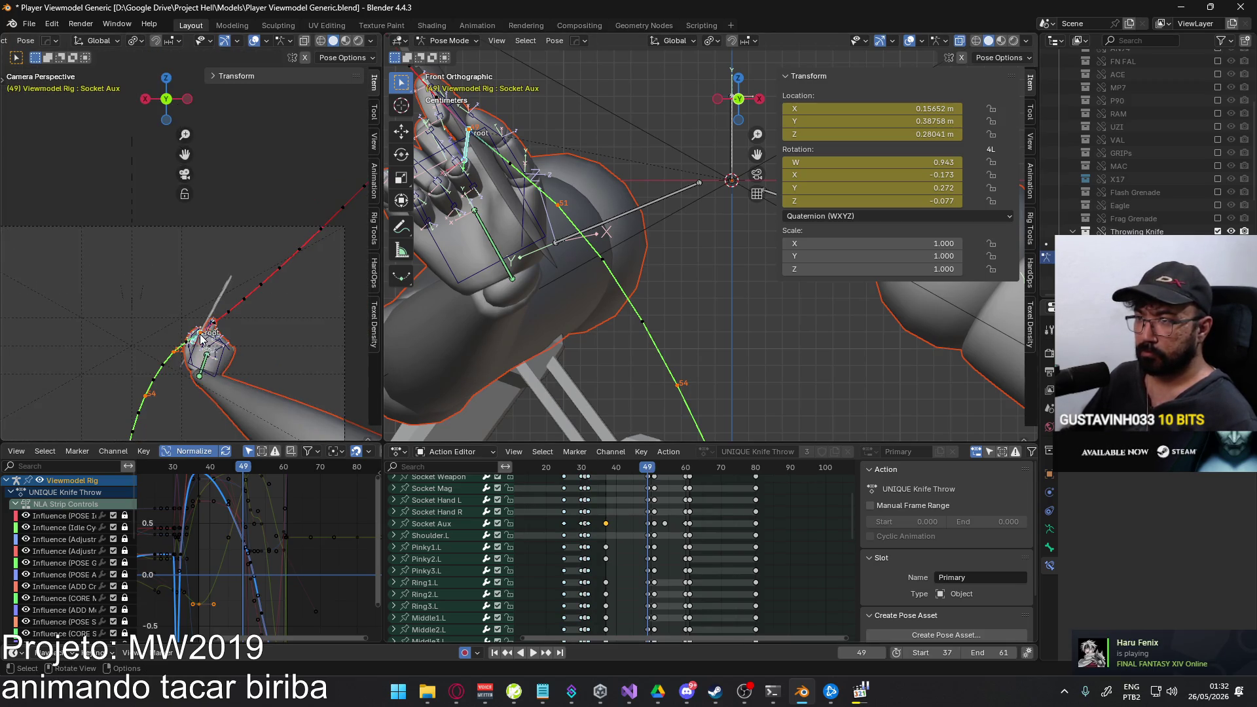
{"action": "scroll", "coordinate": [200, 334], "scroll_direction": "up", "scroll_amount": 2}
{"action": "mouse_move", "coordinate": [646, 459]}
{"action": "left_mouse_down"}
{"action": "mouse_move", "coordinate": [596, 471]}
{"action": "mouse_move", "coordinate": [626, 462]}
{"action": "mouse_move", "coordinate": [607, 462]}
{"action": "left_mouse_up"}
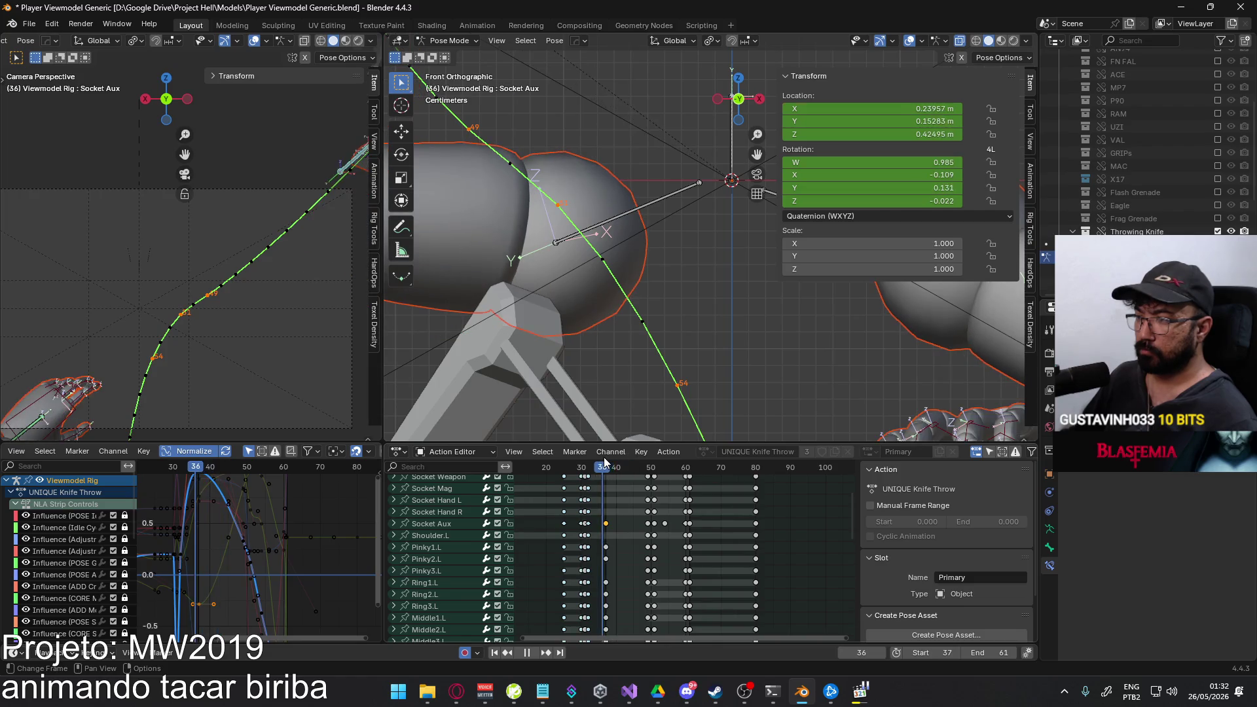
{"action": "scroll", "coordinate": [620, 248], "scroll_direction": "down", "scroll_amount": 3}
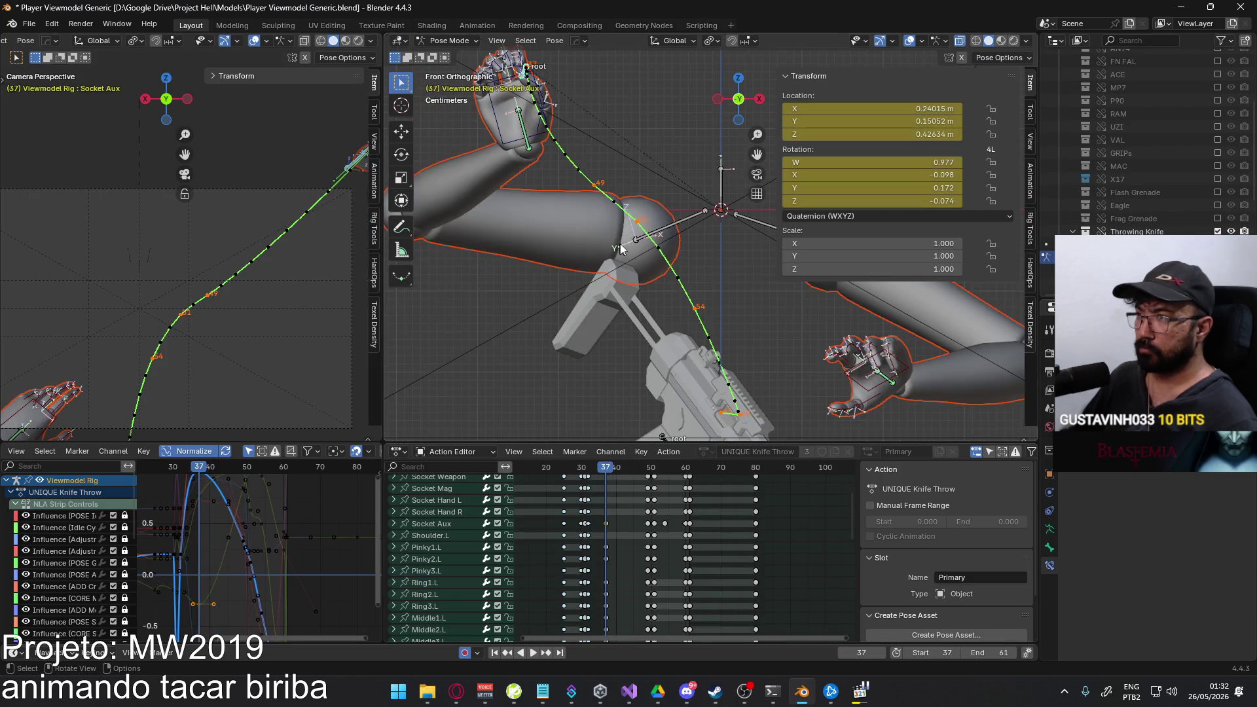
{"action": "scroll", "coordinate": [631, 194], "scroll_direction": "up", "scroll_amount": 2}
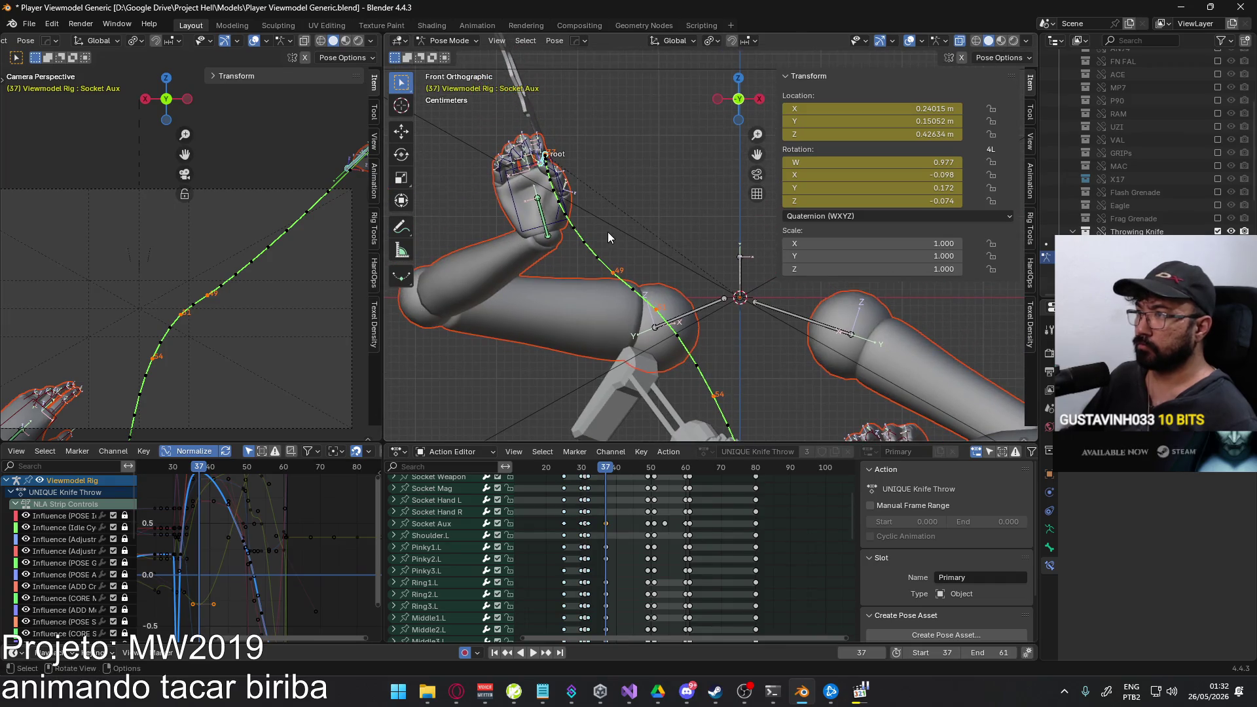
Move and rotate Socket Aux at frame 37, then nudge its position from Right Orthographic.
{"action": "key", "text": "g"}
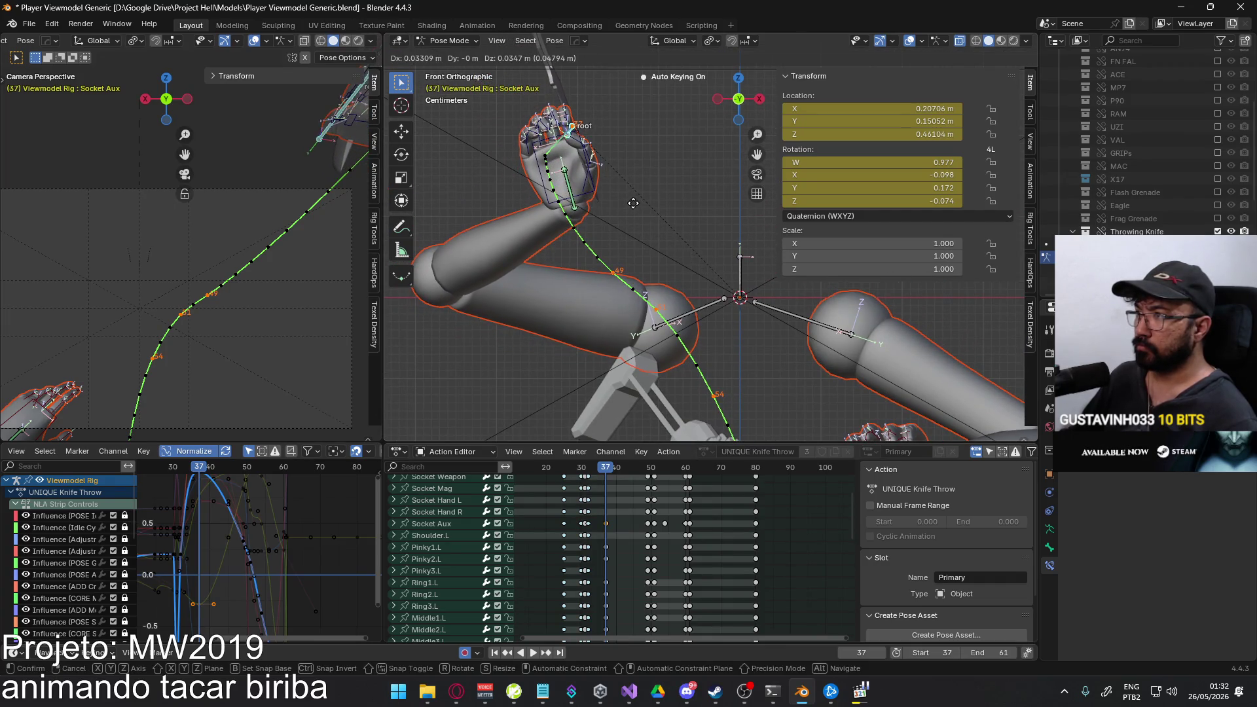
{"action": "left_click", "coordinate": [650, 204]}
{"action": "key", "text": "r"}
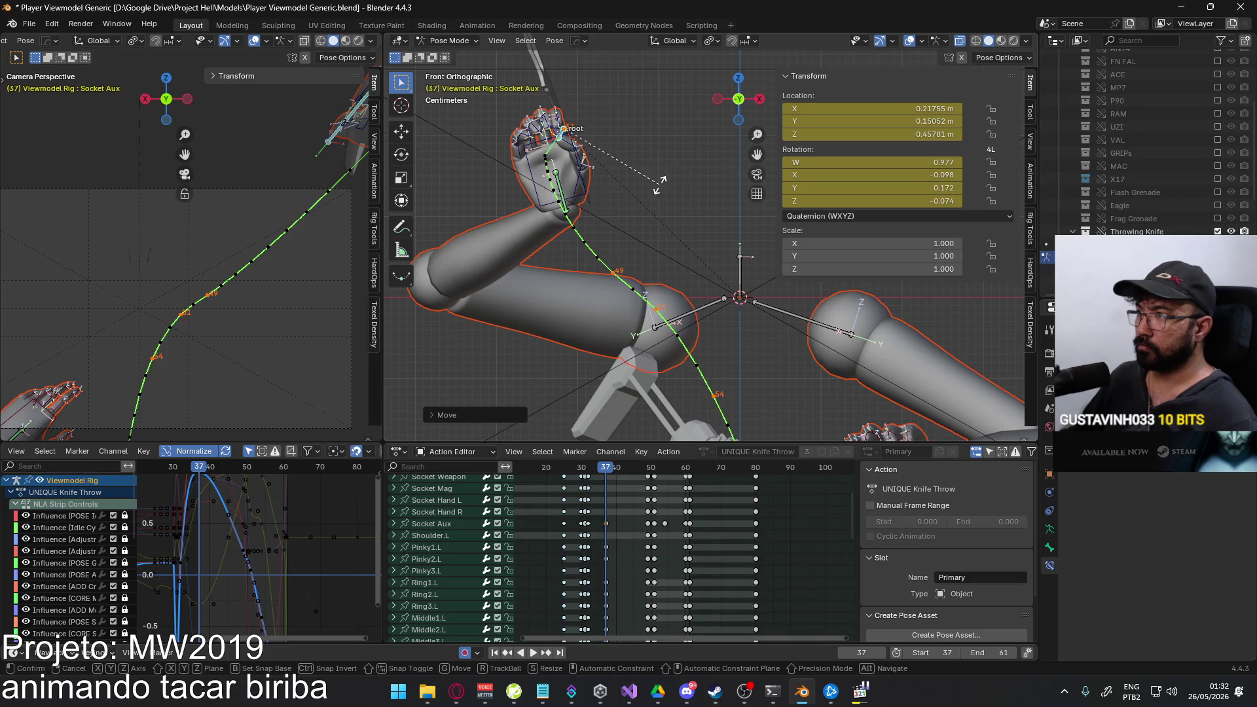
{"action": "left_click", "coordinate": [651, 215]}
{"action": "key", "text": "g"}
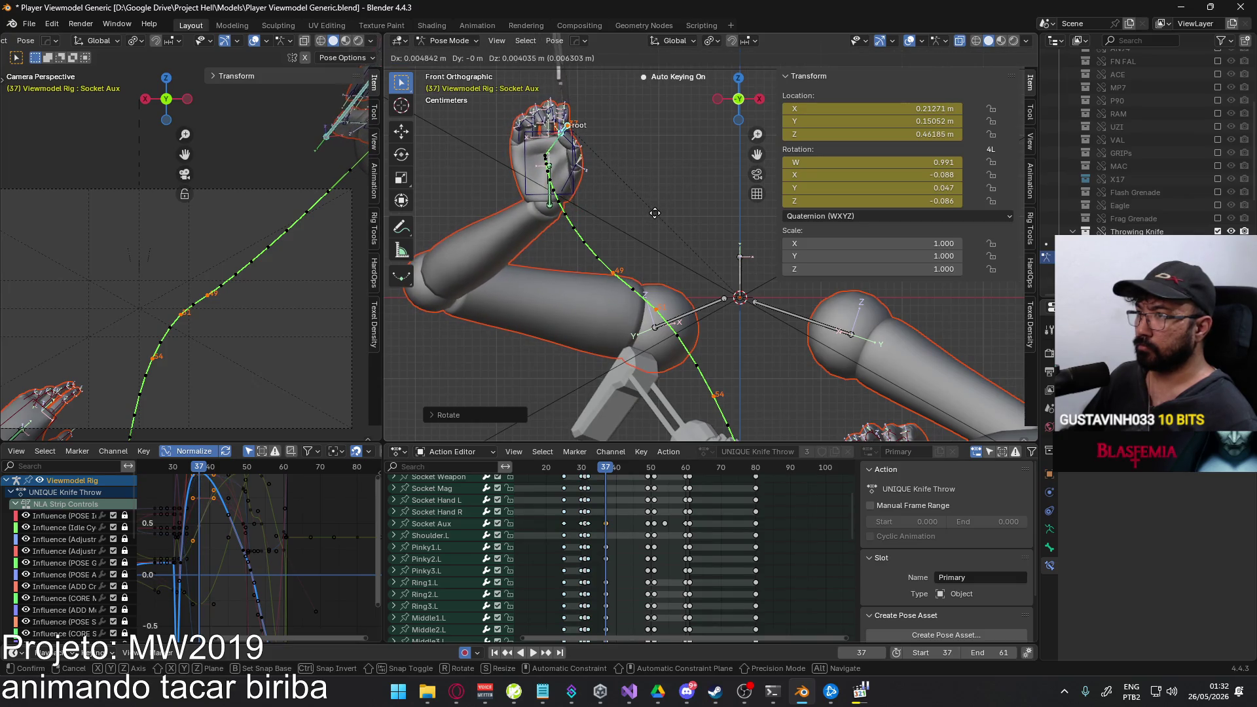
{"action": "left_click", "coordinate": [655, 213]}
{"action": "key", "text": "KP_3"}
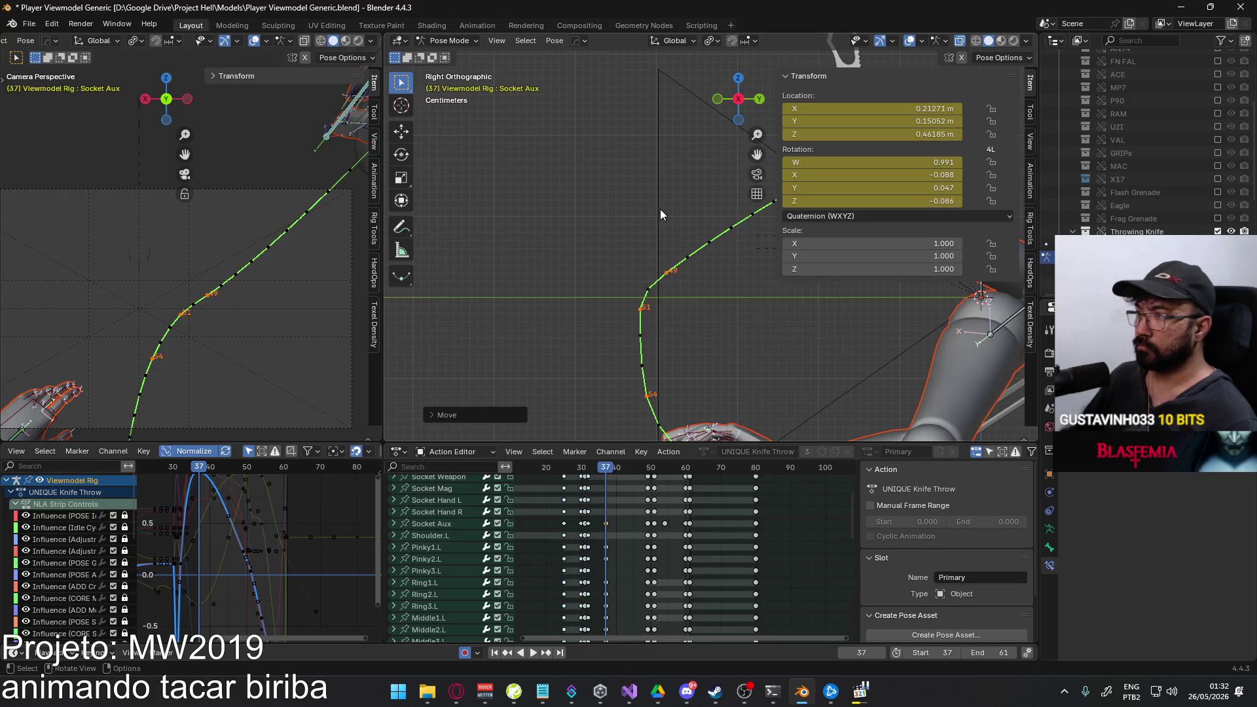
{"action": "key", "text": "g"}
{"action": "left_click", "coordinate": [648, 239]}
{"action": "key", "text": "q"}
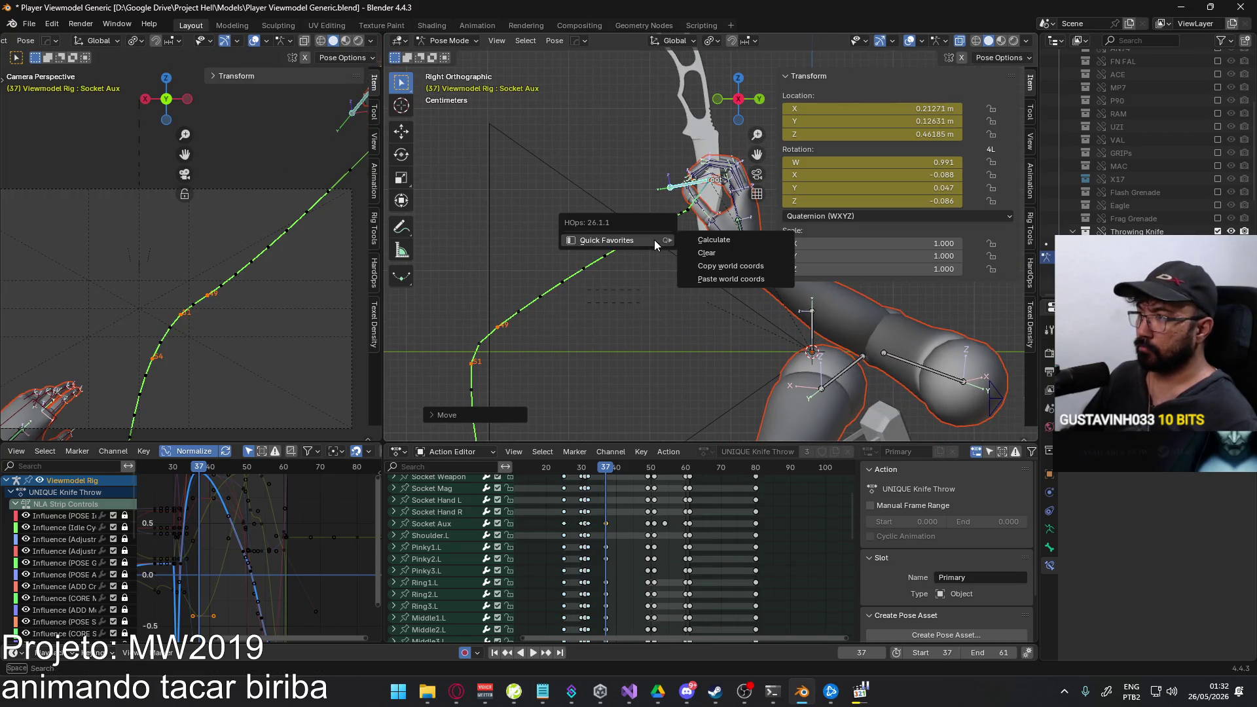
Recalculate the bone motion paths and play back the throw twice to review it.
{"action": "left_click", "coordinate": [654, 240]}
{"action": "left_click", "coordinate": [704, 295]}
{"action": "scroll", "coordinate": [545, 327], "scroll_direction": "up", "scroll_amount": 1}
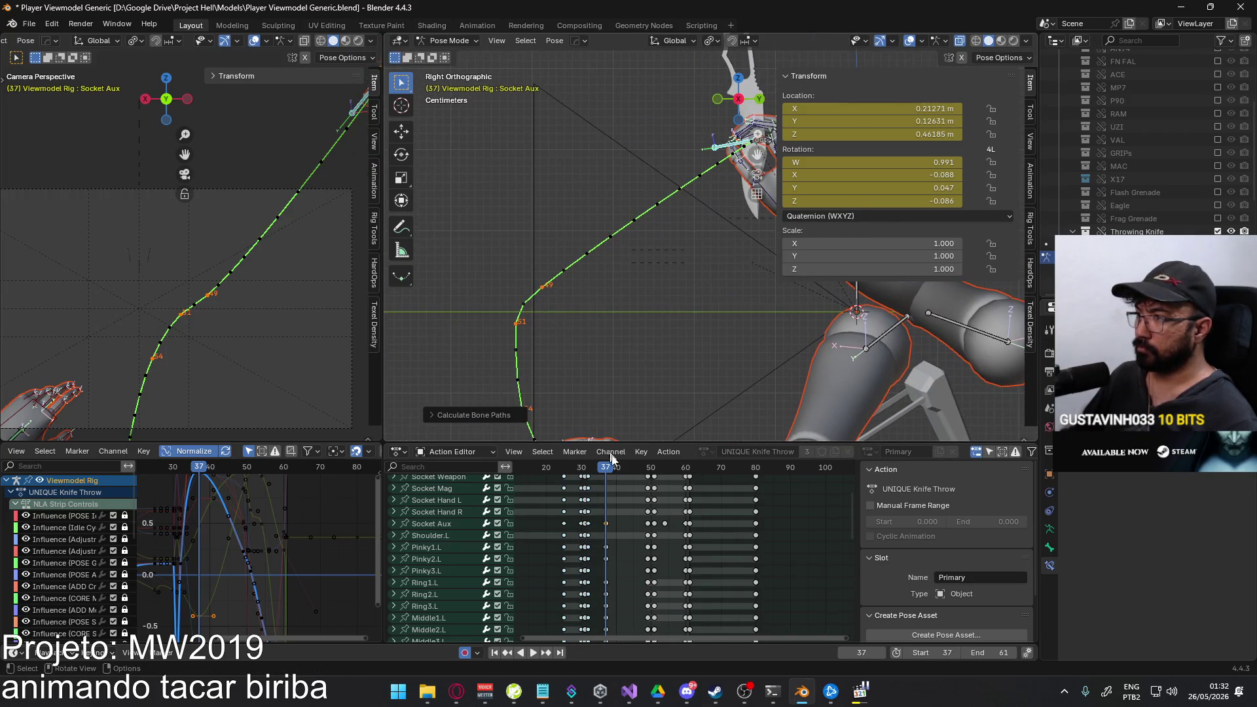
{"action": "key", "text": "space"}
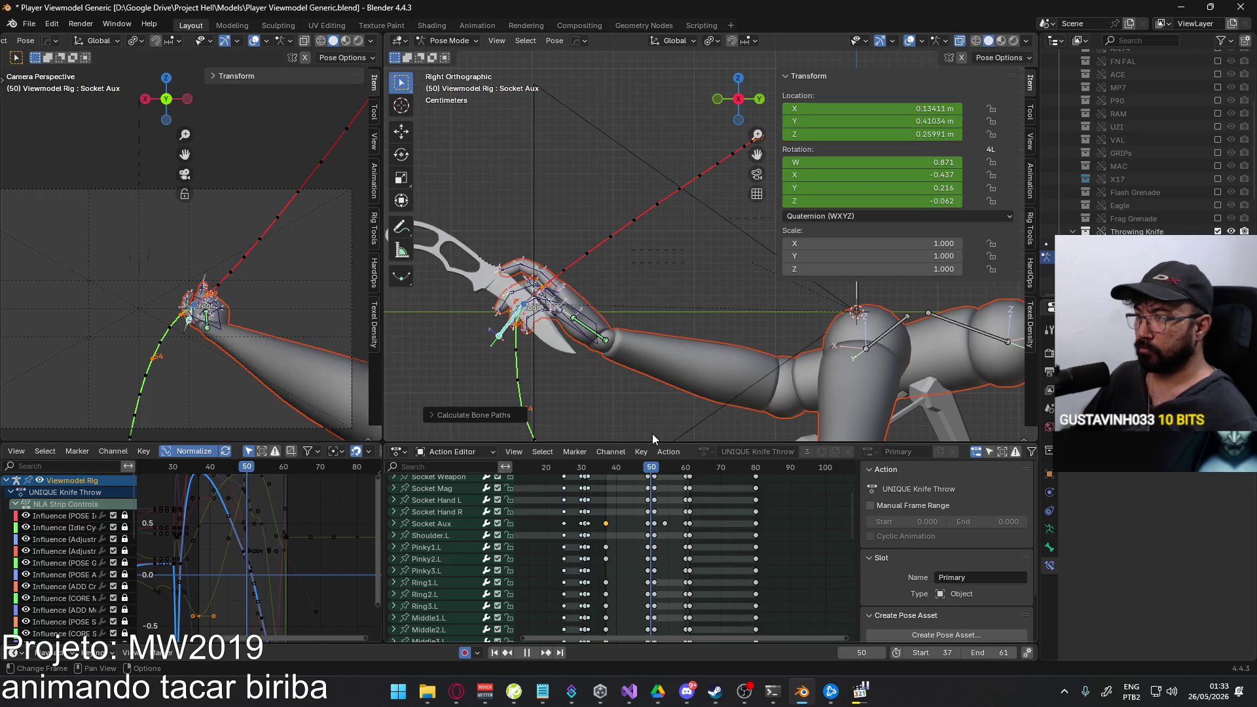
{"action": "key", "text": "Right"}
{"action": "key", "text": "Right"}
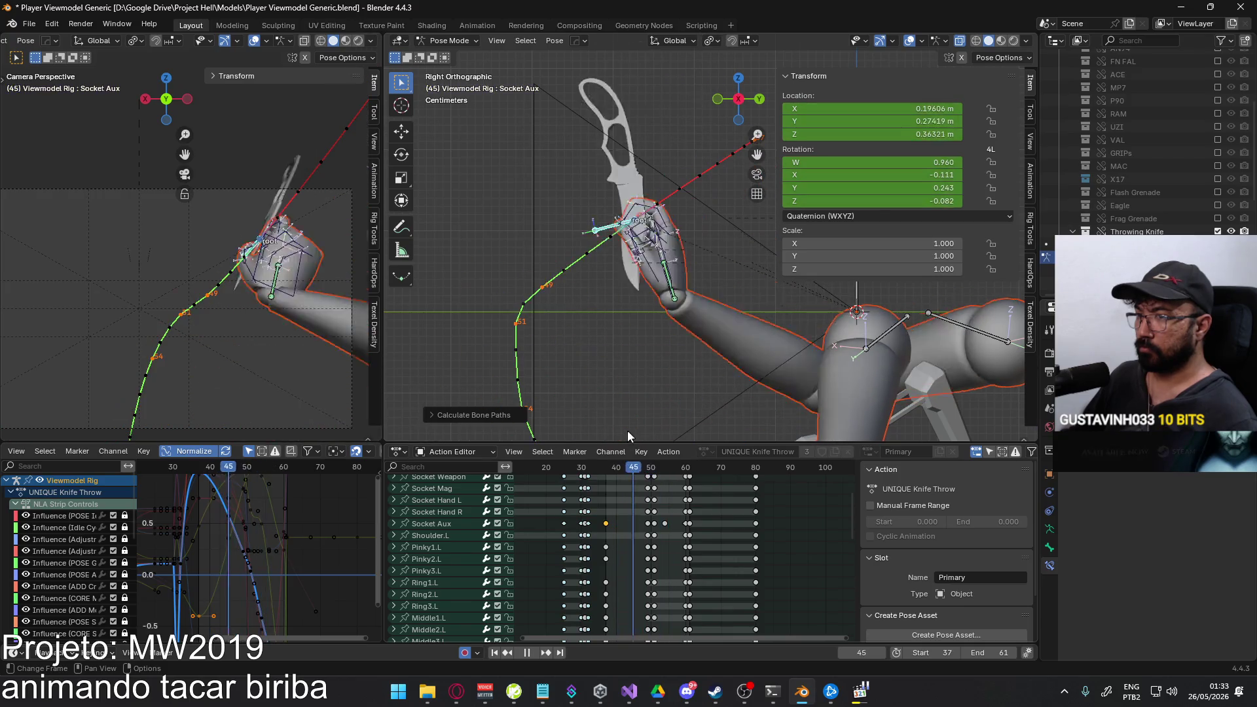
{"action": "key", "text": "space"}
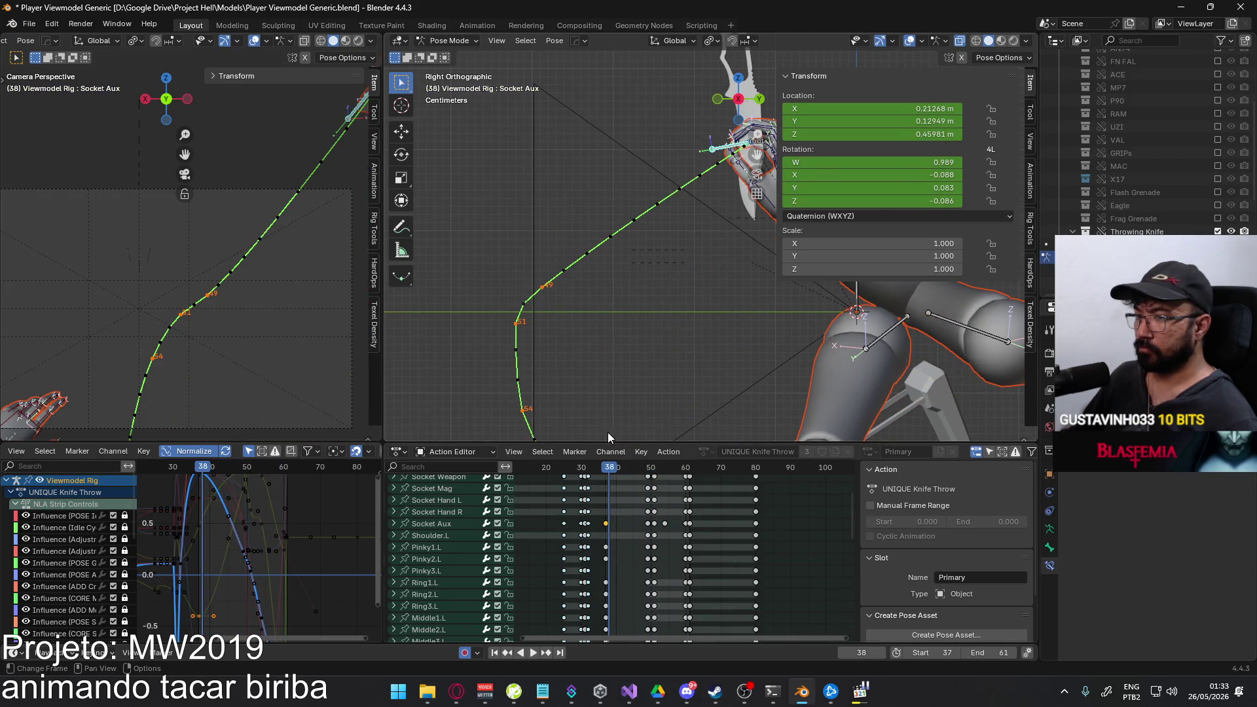
{"action": "key", "text": "space"}
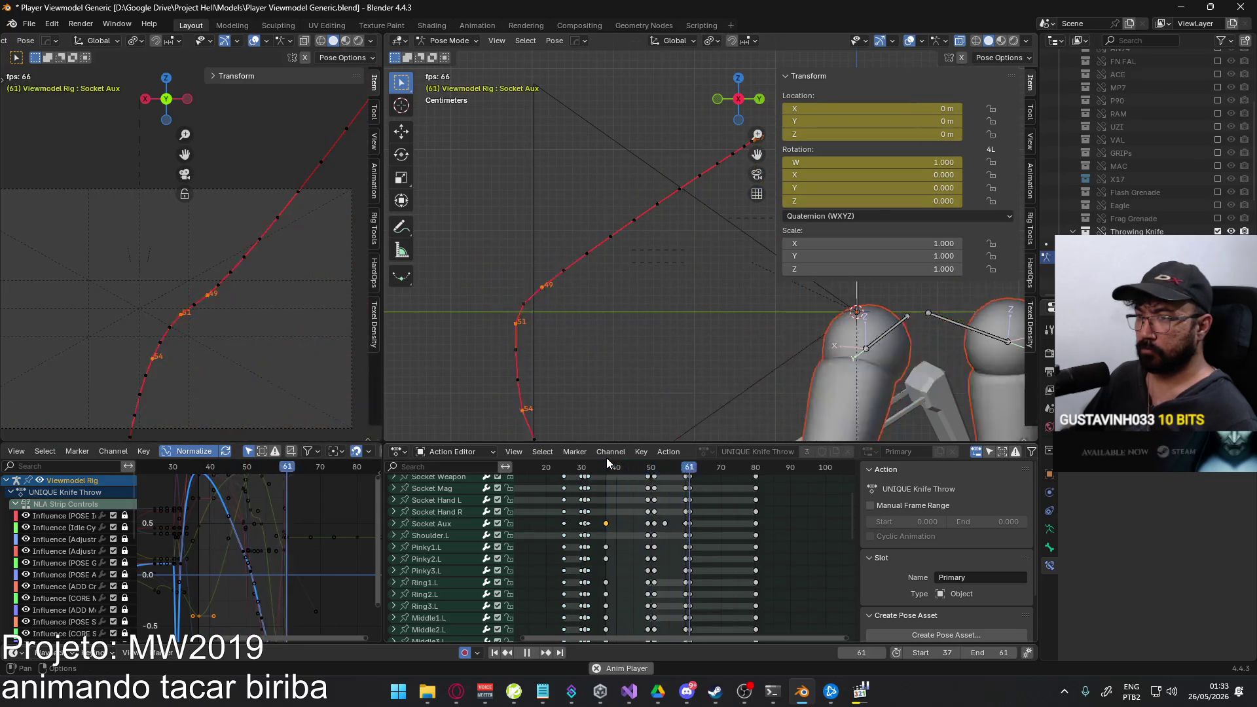
{"action": "key", "text": "space"}
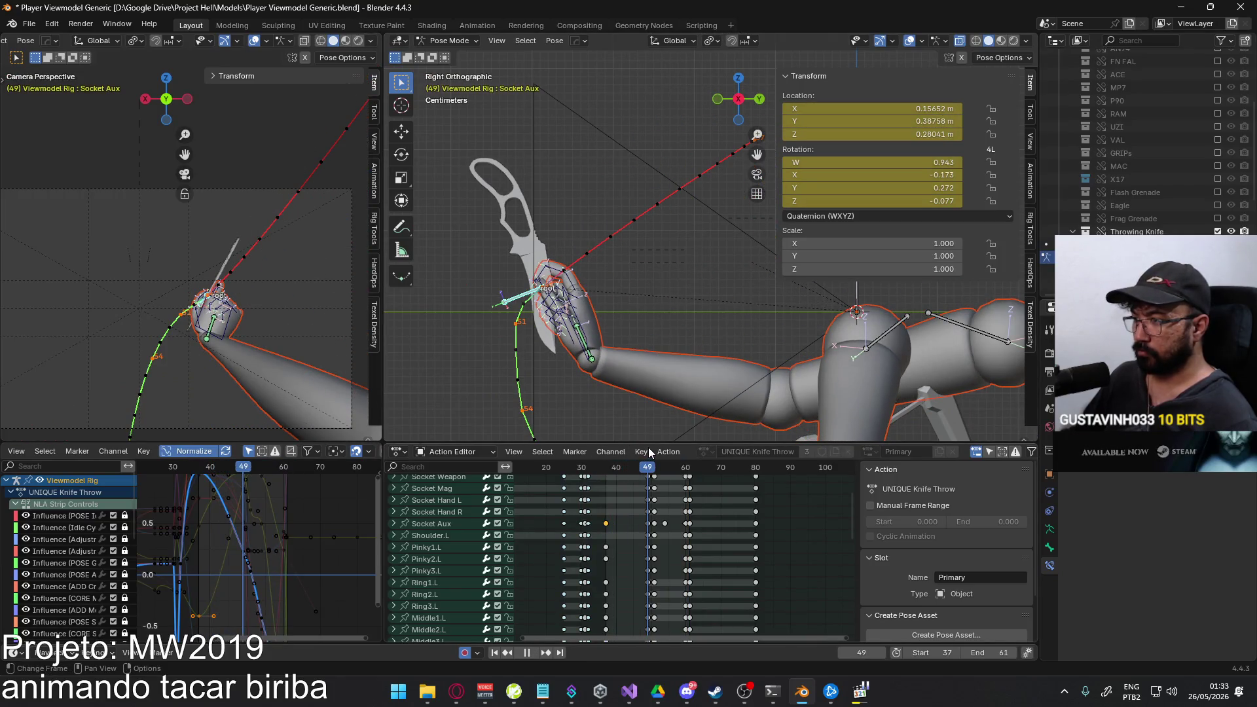
Step to frame 49 and start sliding the later keyframes six frames earlier.
{"action": "key", "text": "Right"}
{"action": "key", "text": "Right"}
{"action": "key", "text": "Right"}
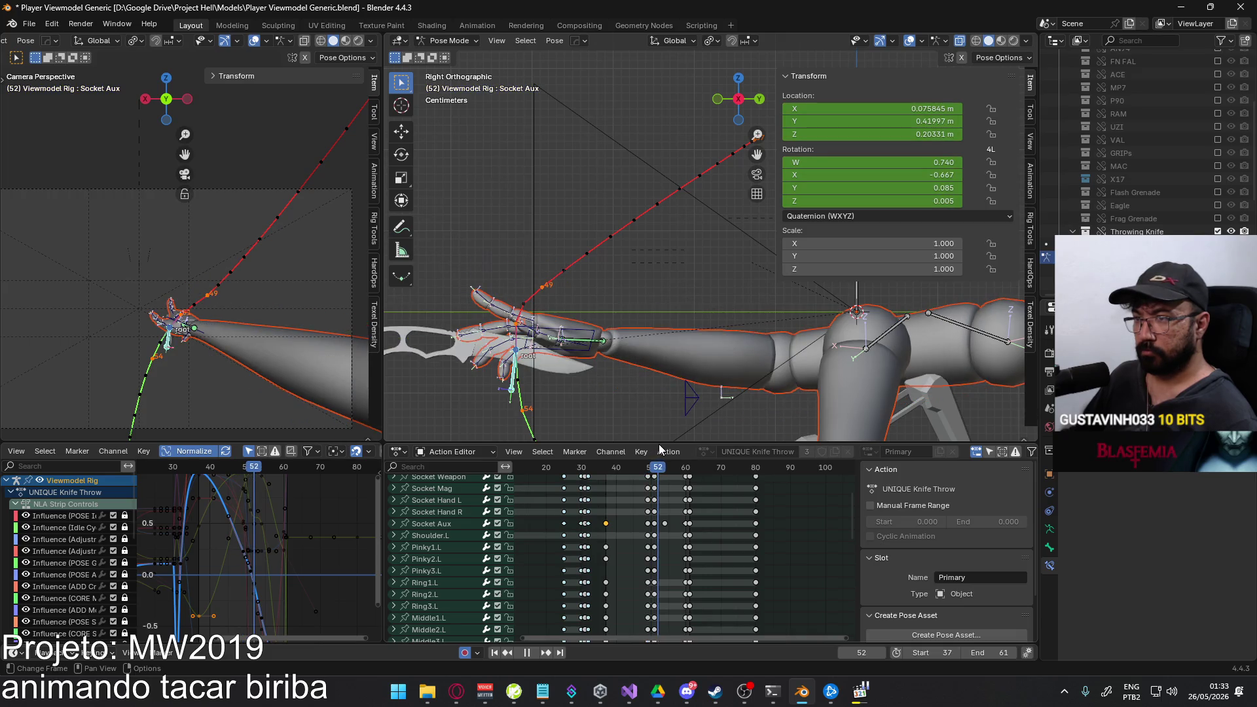
{"action": "key", "text": "Left"}
{"action": "key", "text": "Left"}
{"action": "key", "text": "Left"}
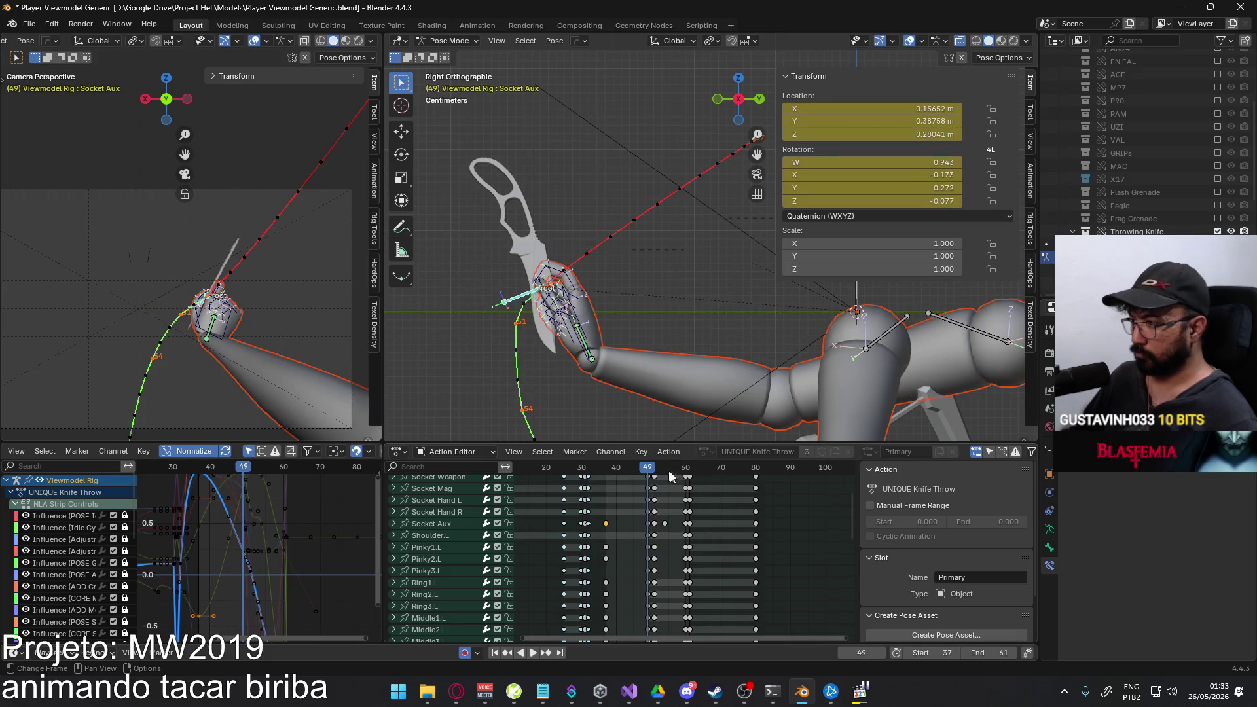
{"action": "scroll", "coordinate": [665, 511], "scroll_direction": "up", "scroll_amount": 3}
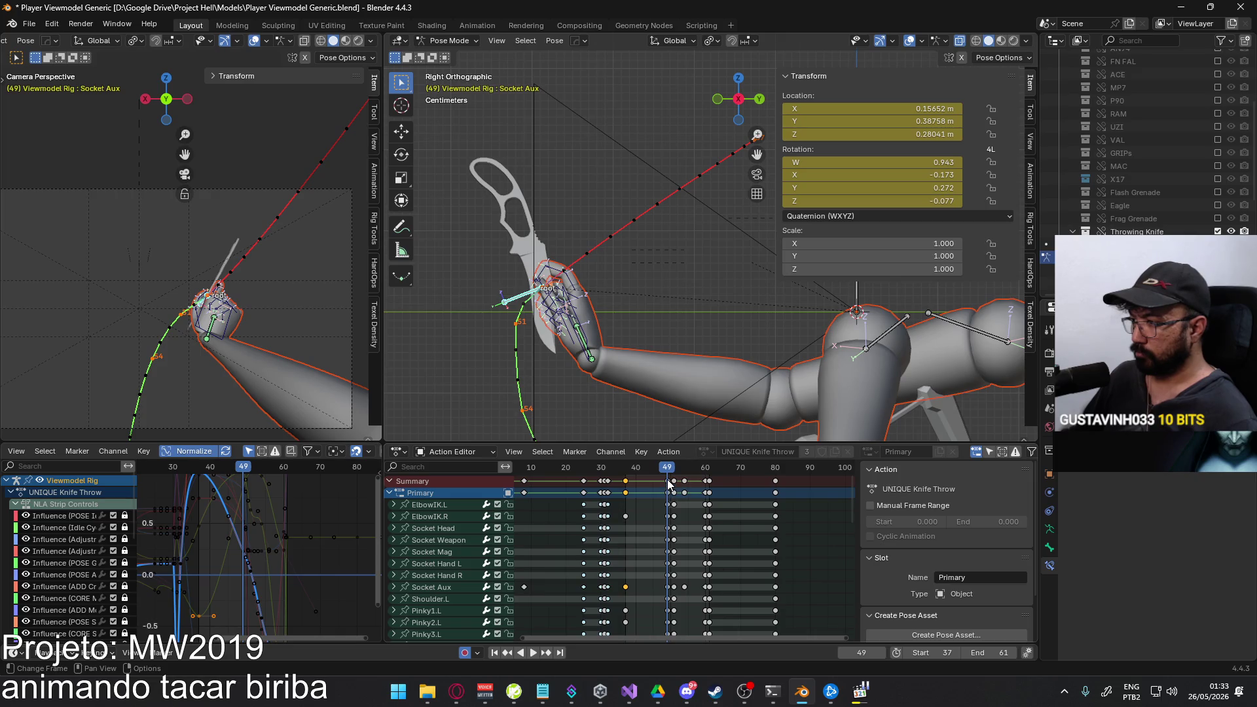
{"action": "mouse_move", "coordinate": [670, 481]}
{"action": "left_mouse_down"}
{"action": "mouse_move", "coordinate": [713, 496]}
{"action": "mouse_move", "coordinate": [693, 488]}
{"action": "left_mouse_up"}
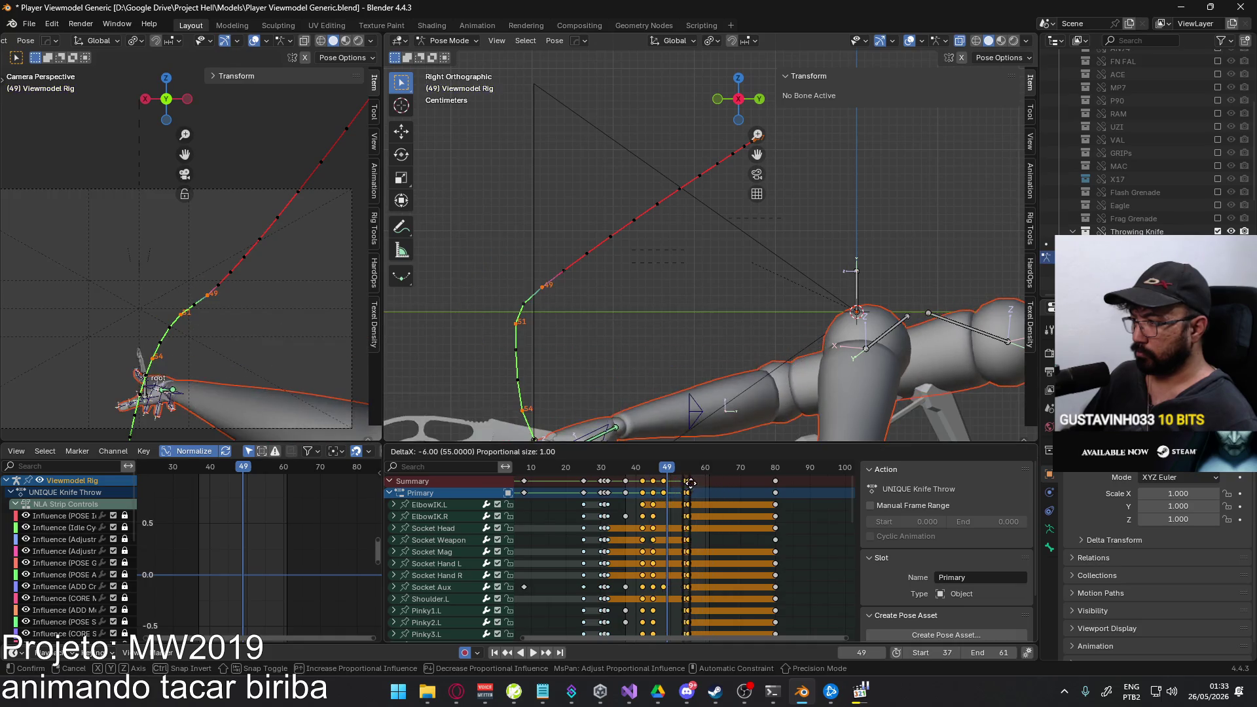
Play the retimed throw, return to frame 37 and recalculate the Socket Aux motion path.
{"action": "key", "text": "space"}
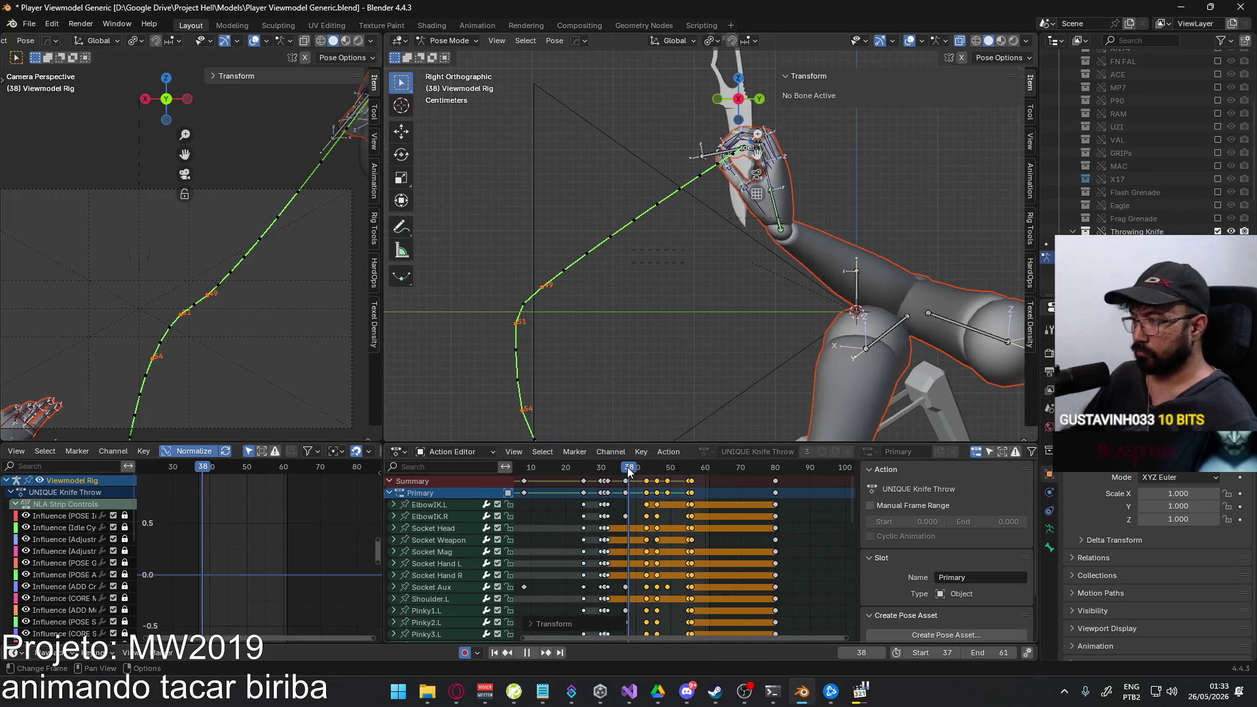
{"action": "left_click_drag", "start_coordinate": [630, 472], "coordinate": [626, 471]}
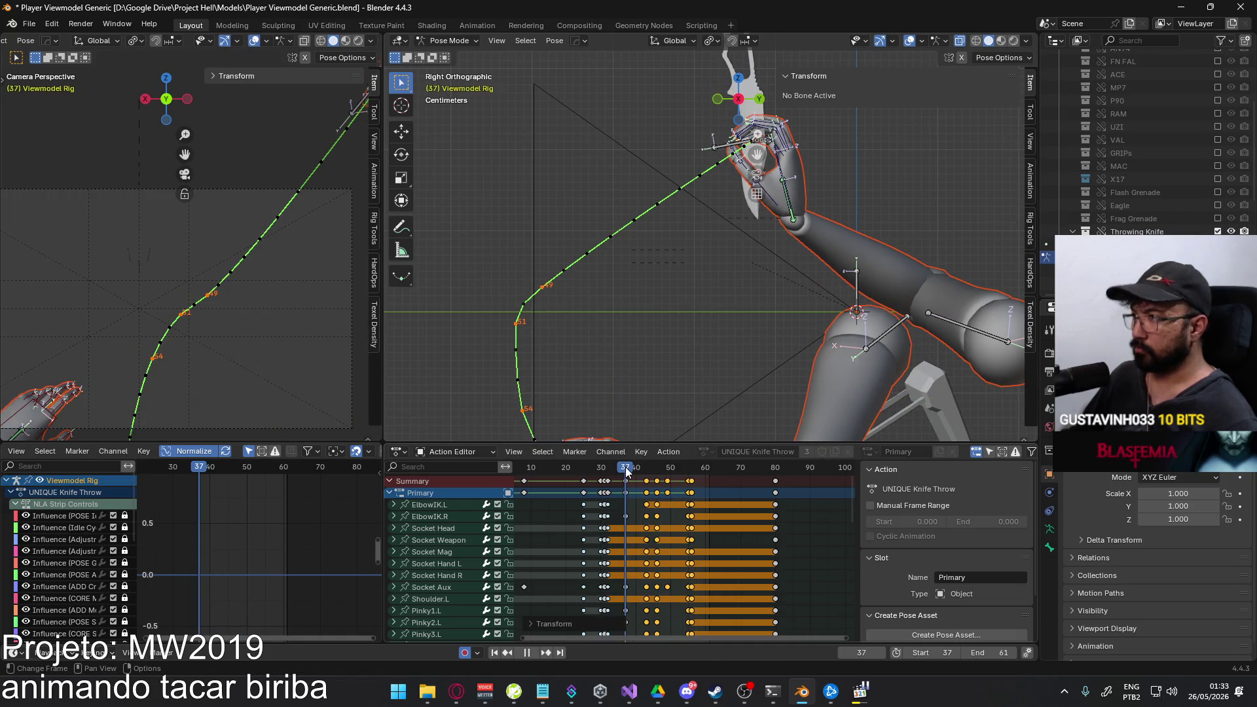
{"action": "left_click", "coordinate": [736, 161]}
{"action": "key", "text": "q"}
{"action": "left_click", "coordinate": [688, 148]}
{"action": "left_click", "coordinate": [772, 202]}
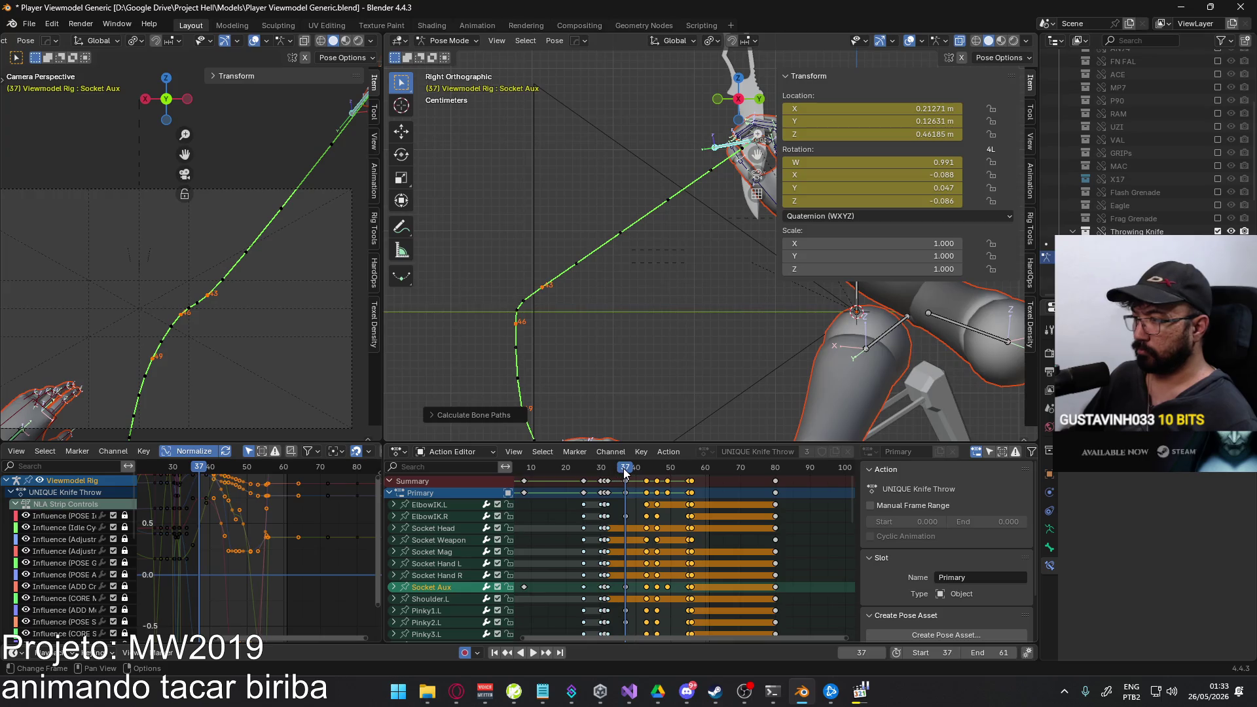
Scrub to around frame 44 and re-pose the HandIK.R bone with a new rotation and position.
{"action": "key", "text": "space"}
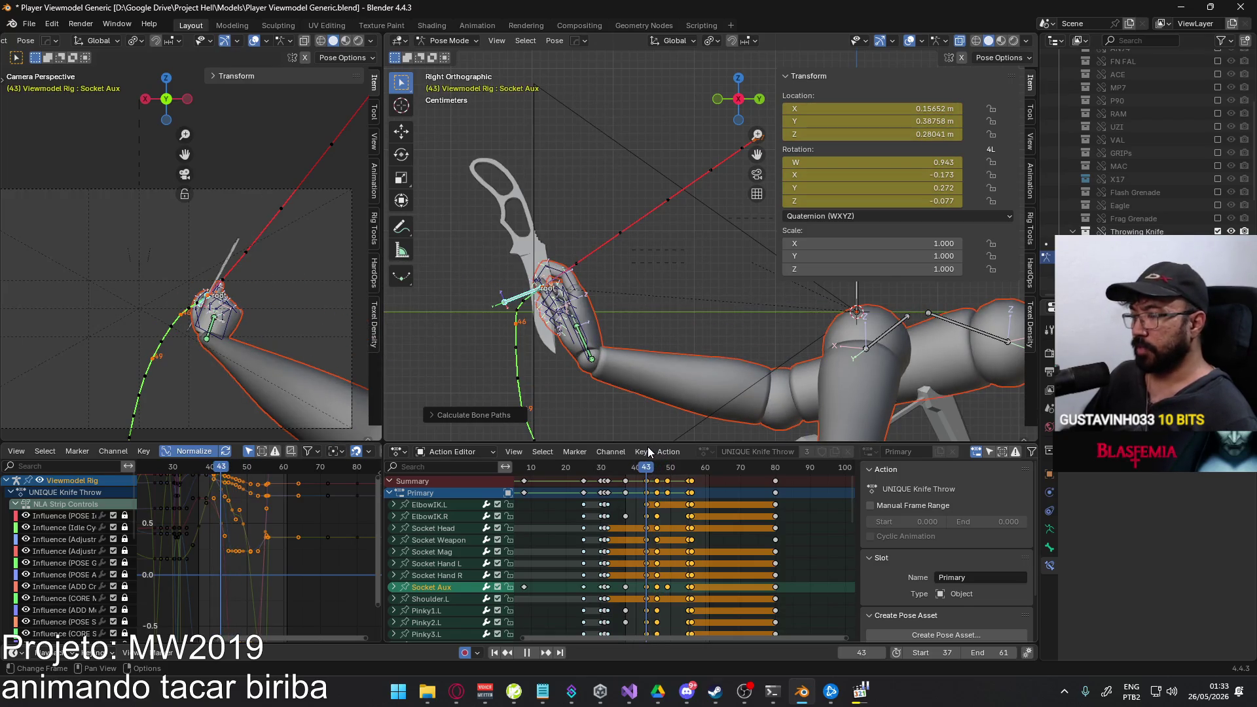
{"action": "left_click", "coordinate": [649, 470]}
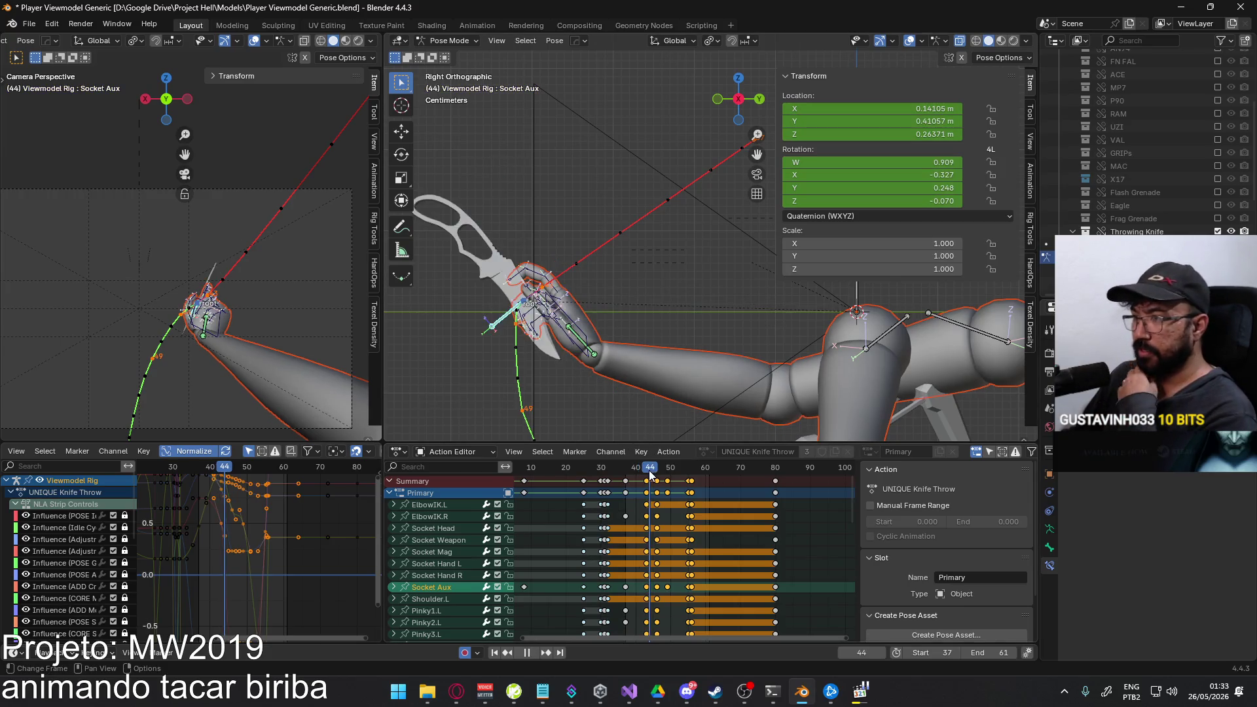
{"action": "left_click_drag", "start_coordinate": [650, 471], "coordinate": [656, 469]}
{"action": "left_click", "coordinate": [590, 315]}
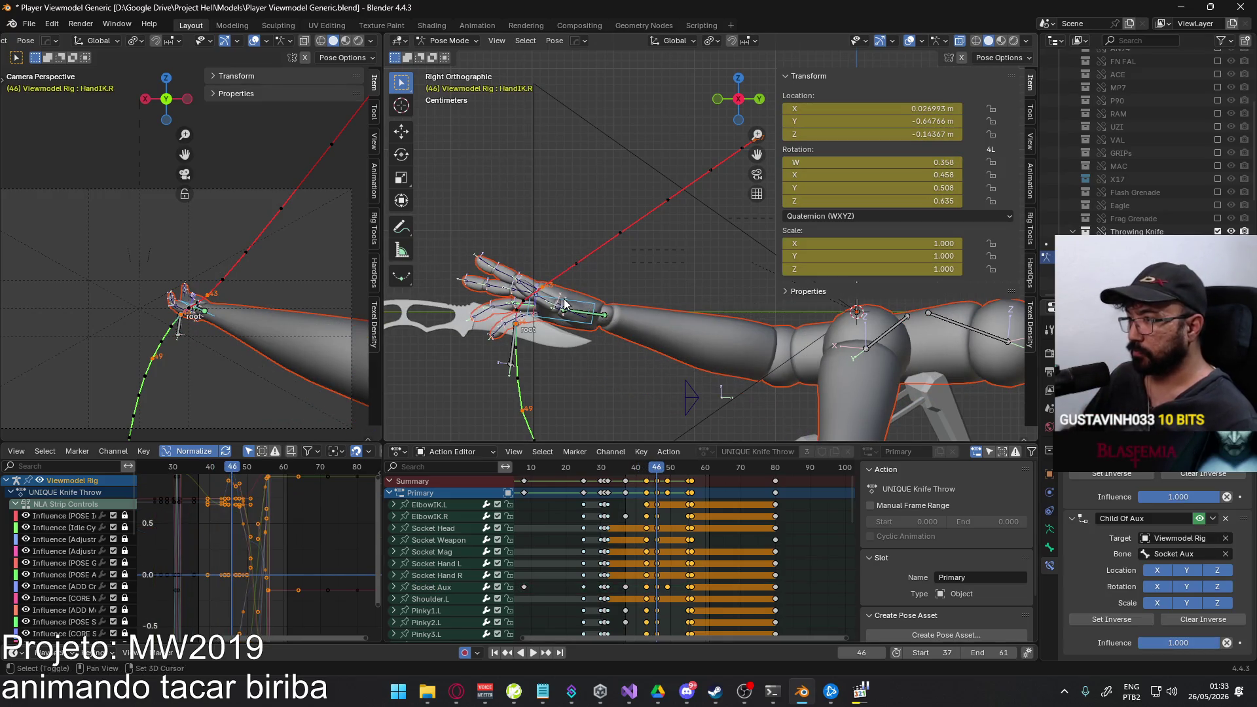
{"action": "scroll", "coordinate": [638, 213], "scroll_direction": "up", "scroll_amount": 1}
{"action": "key", "text": "g"}
{"action": "key", "text": "r"}
{"action": "left_click", "coordinate": [615, 199]}
{"action": "key", "text": "g"}
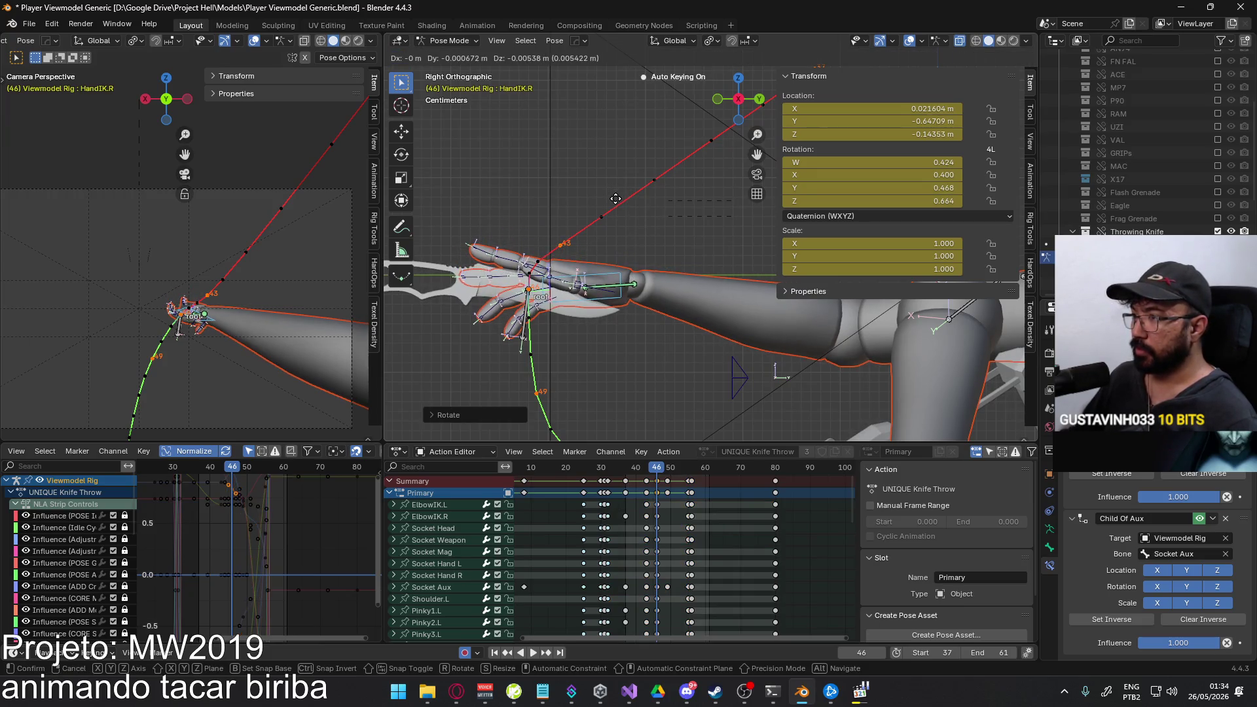
{"action": "left_click", "coordinate": [615, 199]}
Play back from frame 43, recalculate the bone motion paths, then clear them.
{"action": "left_click_drag", "start_coordinate": [656, 469], "coordinate": [648, 469]}
{"action": "key", "text": "space"}
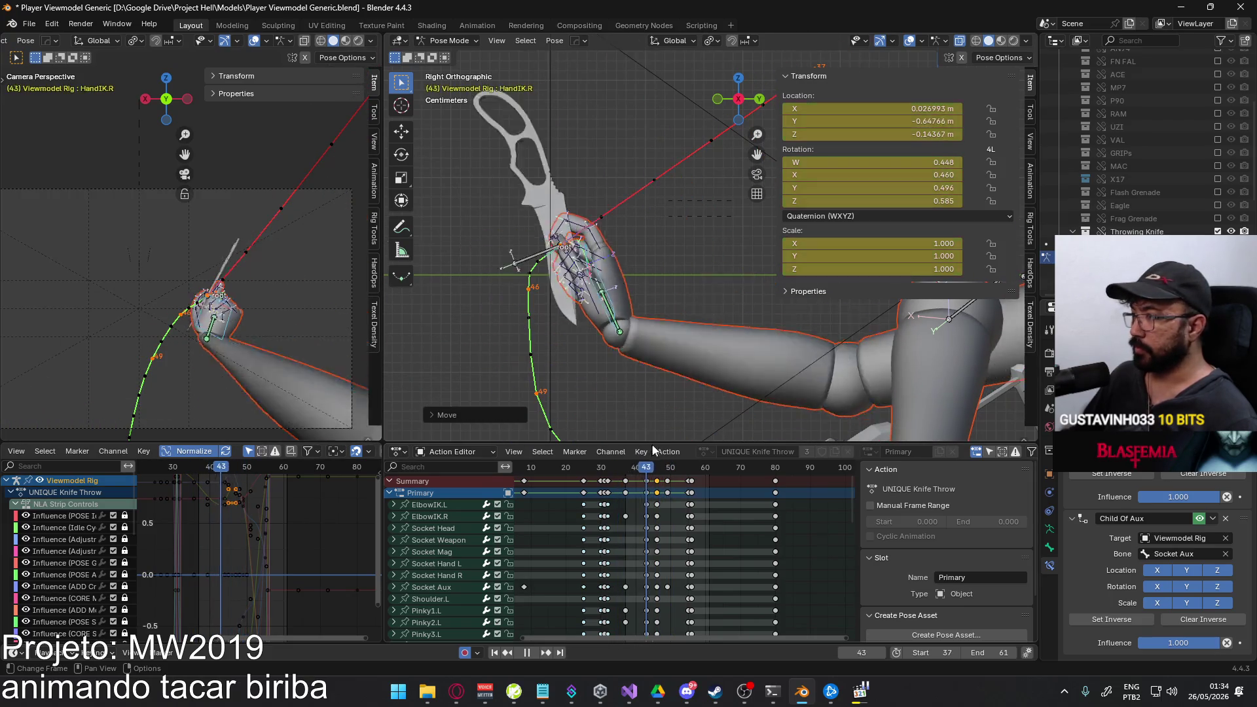
{"action": "key", "text": "space"}
{"action": "right_click", "coordinate": [650, 248]}
{"action": "left_click", "coordinate": [747, 249]}
{"action": "left_click", "coordinate": [639, 310]}
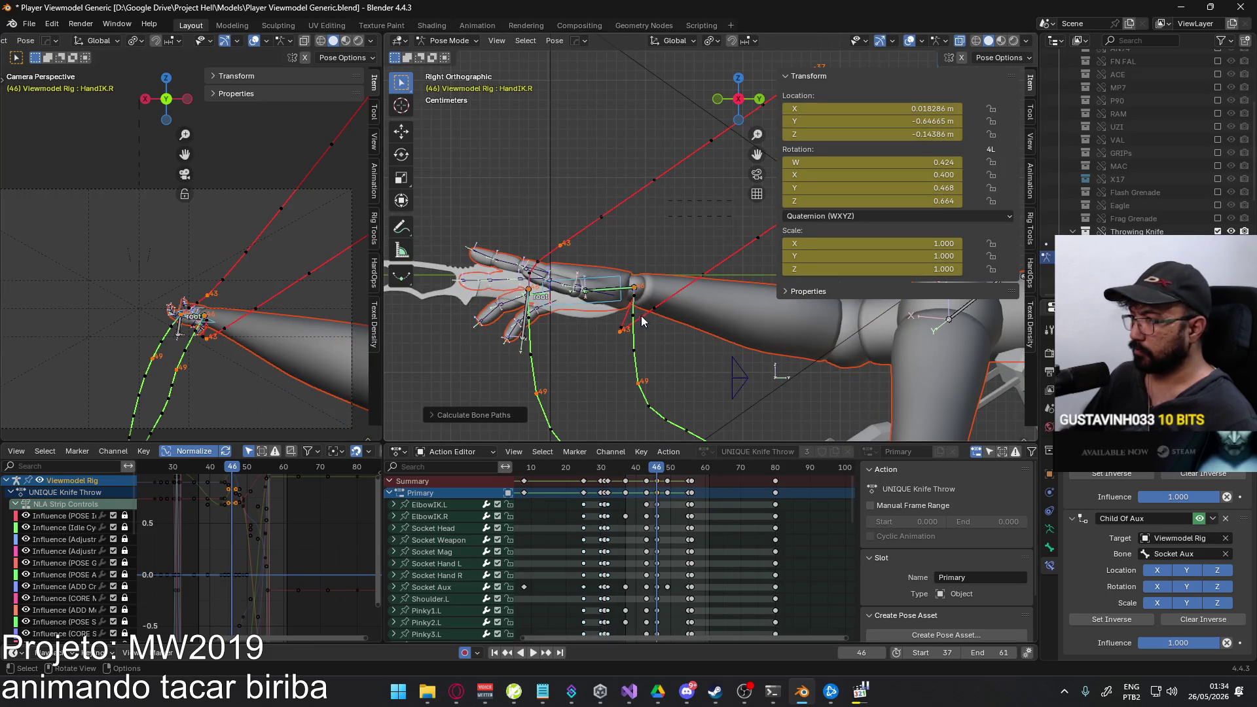
{"action": "right_click", "coordinate": [635, 284]}
{"action": "mouse_move", "coordinate": [594, 277]}
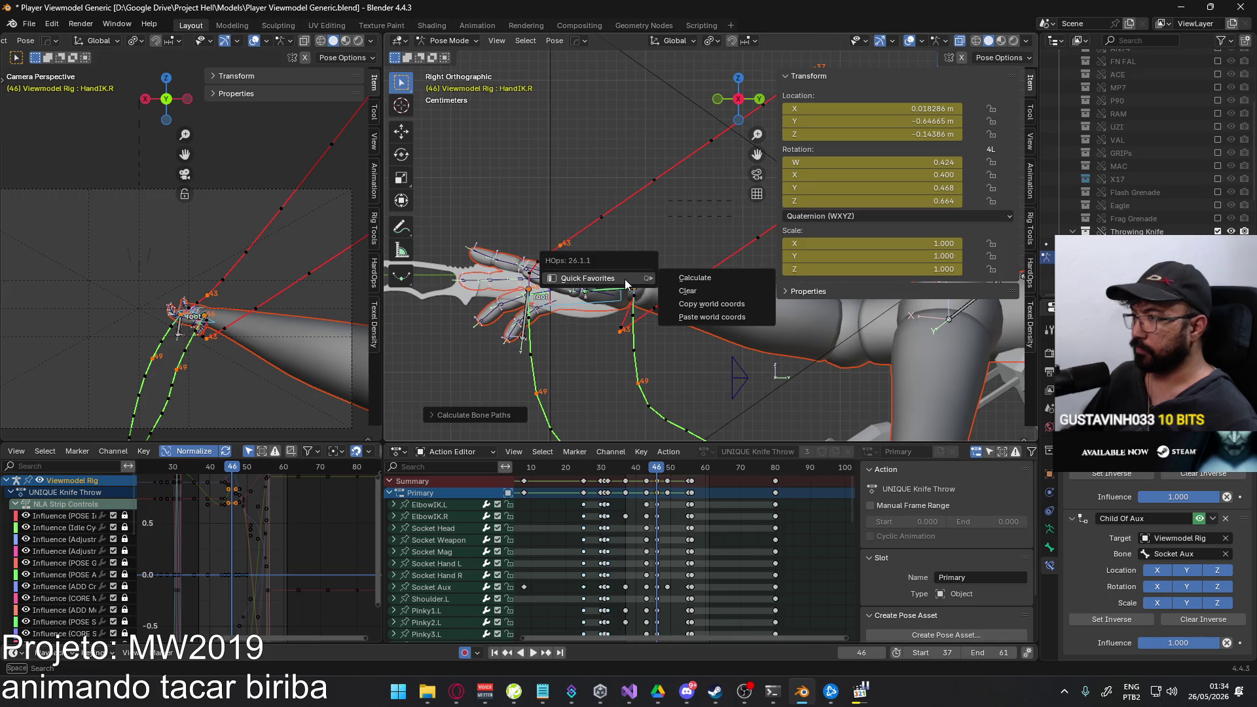
{"action": "left_click", "coordinate": [720, 292]}
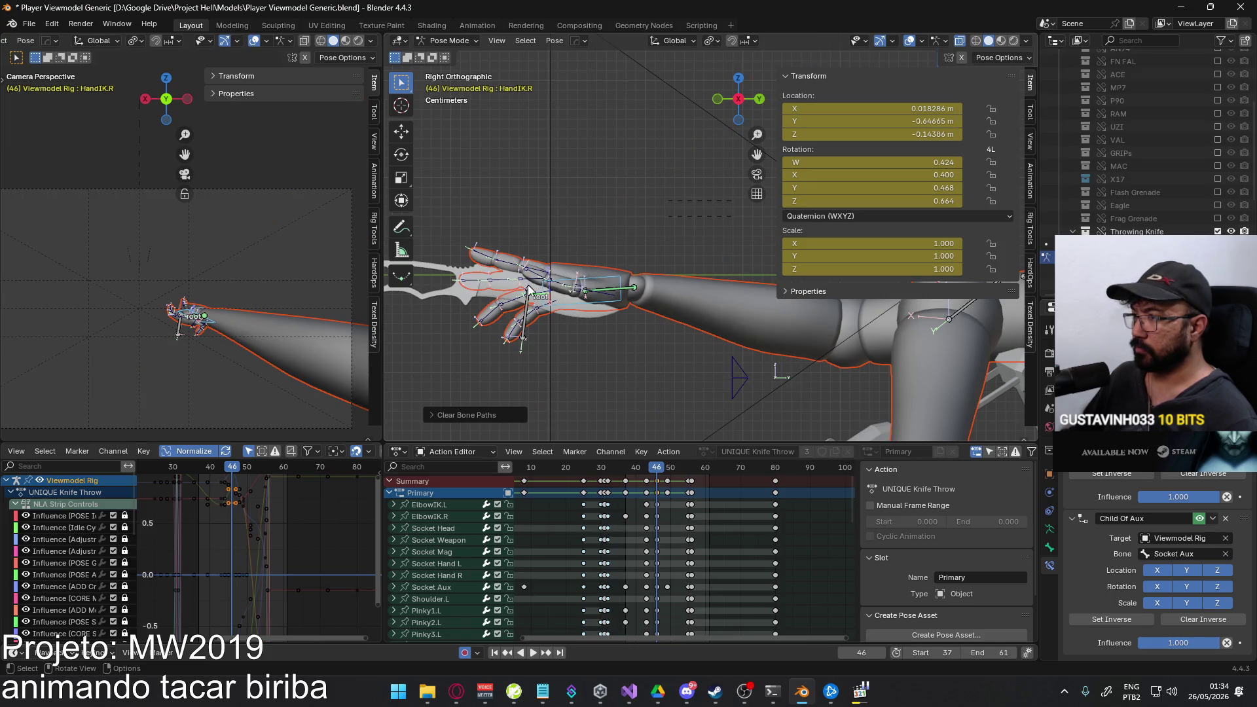
Make Socket Aux the active bone and calculate its motion path.
{"action": "left_click", "coordinate": [528, 313]}
{"action": "left_click", "coordinate": [589, 308]}
{"action": "left_click", "coordinate": [598, 360]}
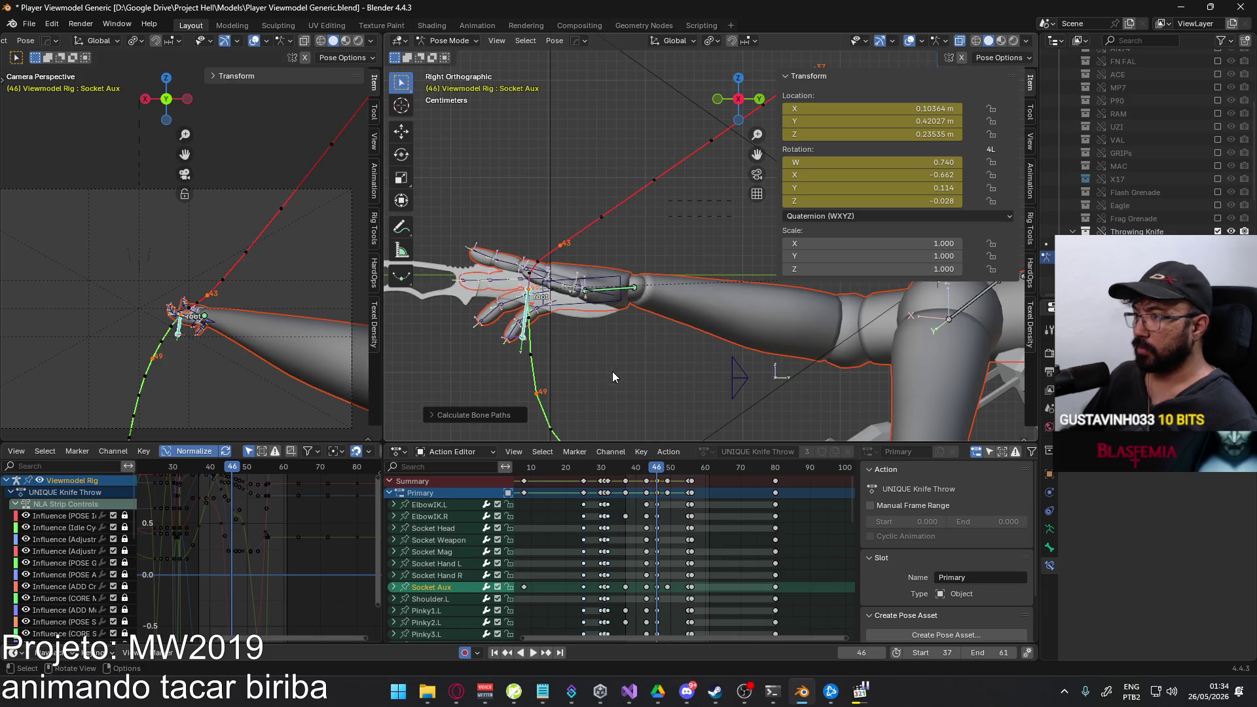
Go to frame 43 and zoom the Graph Editor onto the Socket Aux X Location curve.
{"action": "middle_click_drag", "start_coordinate": [542, 341], "coordinate": [714, 311]}
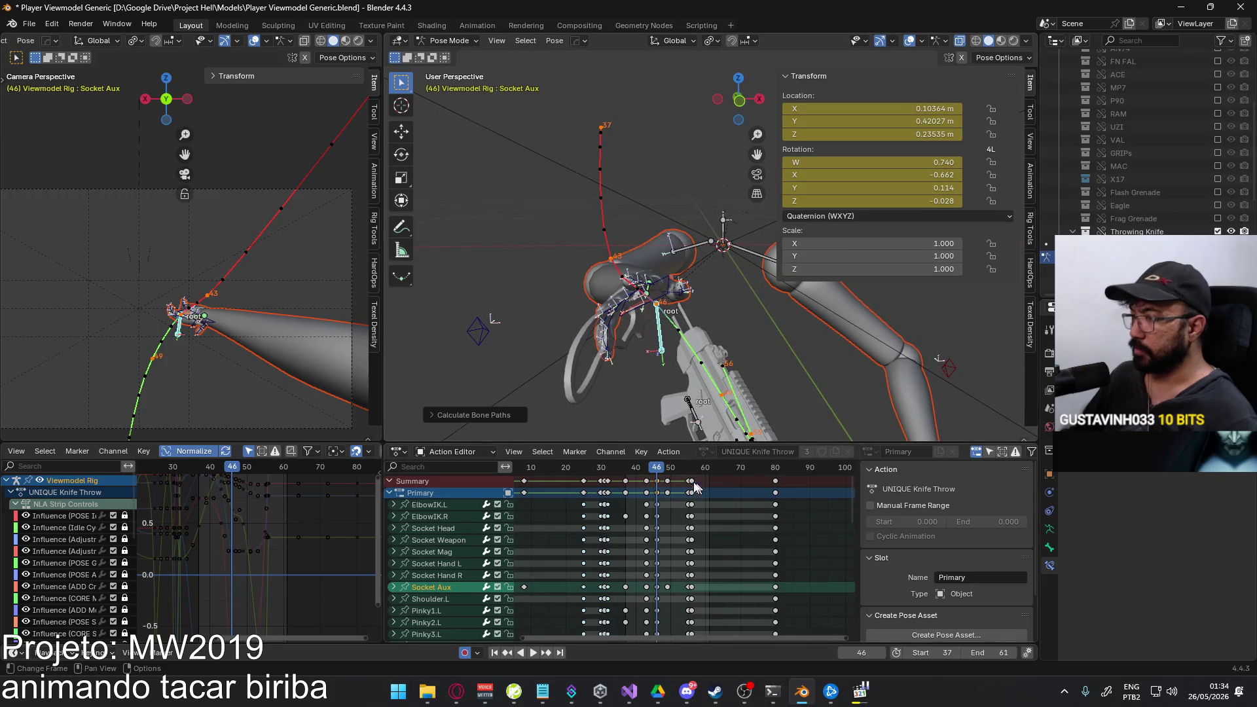
{"action": "left_click_drag", "start_coordinate": [682, 467], "coordinate": [647, 468]}
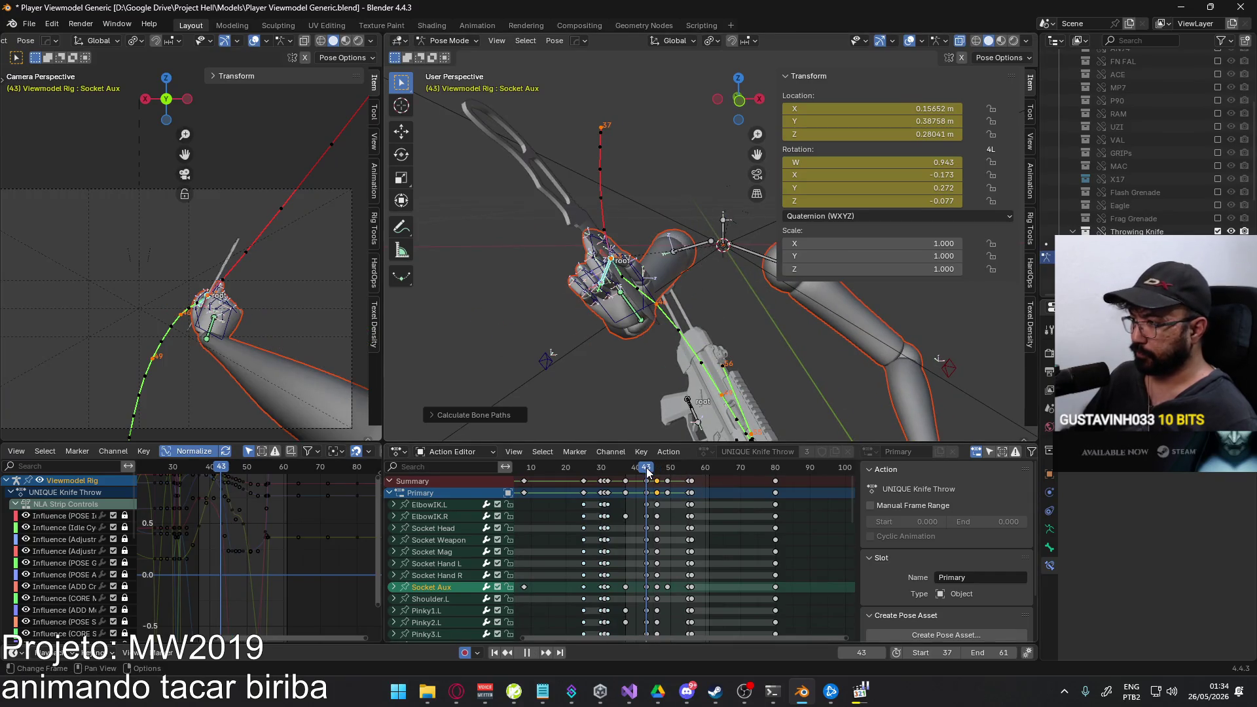
{"action": "left_click", "coordinate": [401, 587]}
{"action": "left_click", "coordinate": [437, 599]}
{"action": "left_click", "coordinate": [438, 586]}
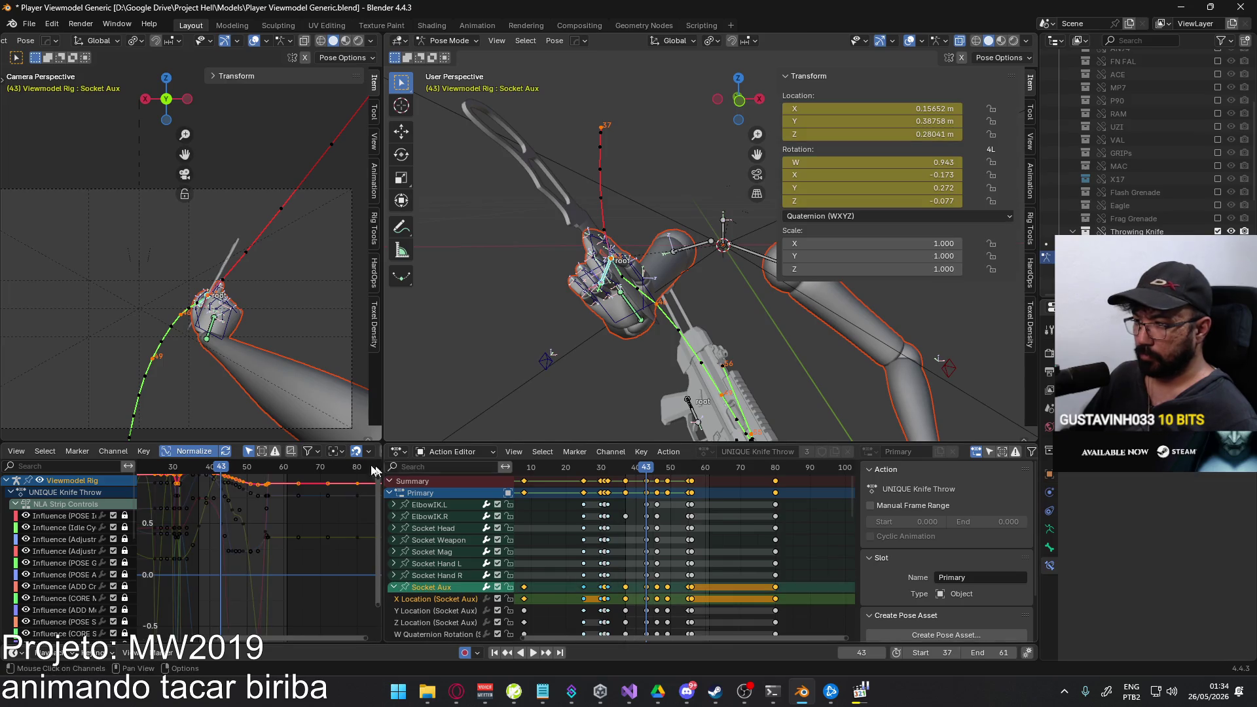
{"action": "key", "text": "Home"}
{"action": "middle_click_drag", "start_coordinate": [266, 543], "coordinate": [275, 590], "text": "ctrl"}
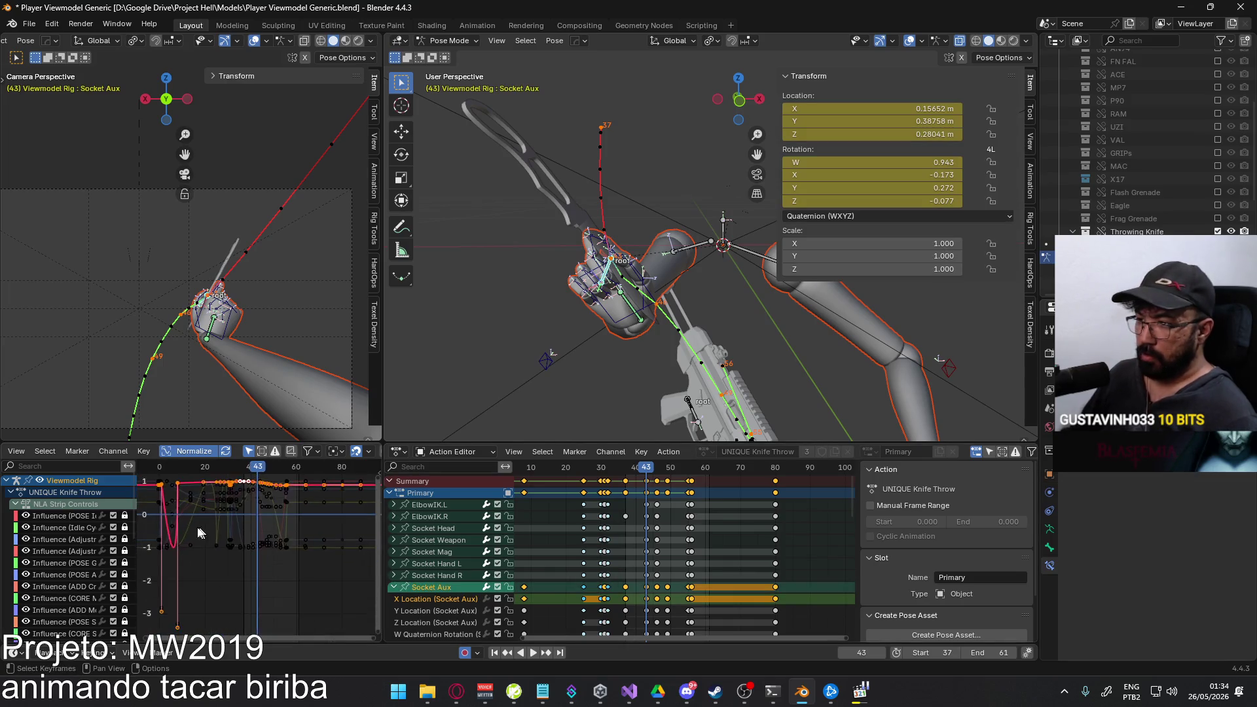
{"action": "left_click", "coordinate": [266, 565]}
{"action": "key", "text": "KP_Decimal"}
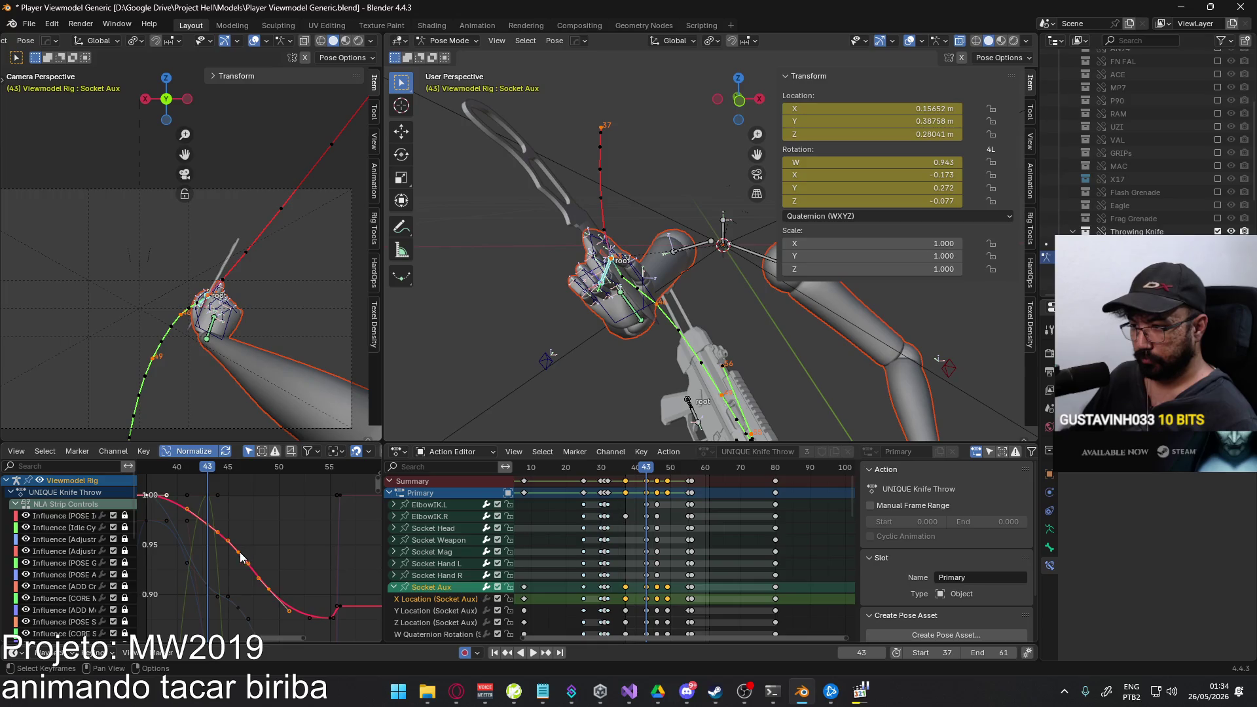
Lower the frame 43 X Location key to about 0.151 and recalculate the Socket Aux motion path.
{"action": "left_click", "coordinate": [240, 557]}
{"action": "key", "text": "g"}
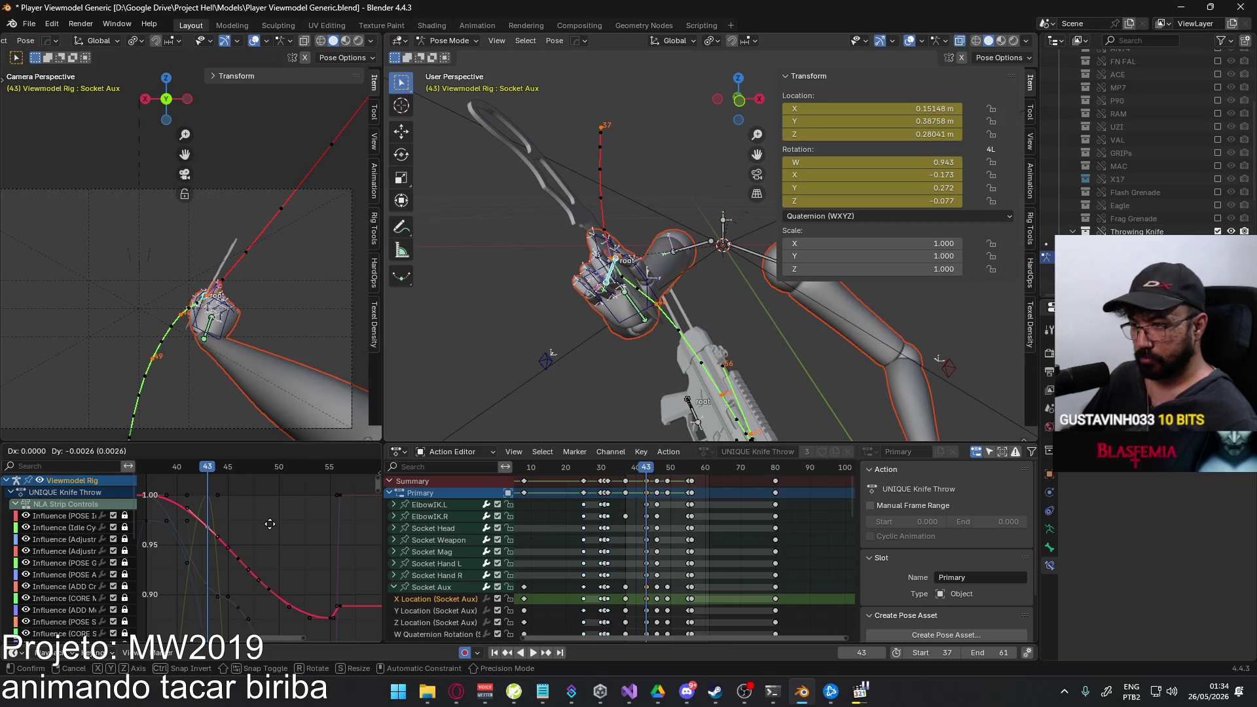
{"action": "left_click", "coordinate": [270, 523]}
{"action": "key", "text": "q"}
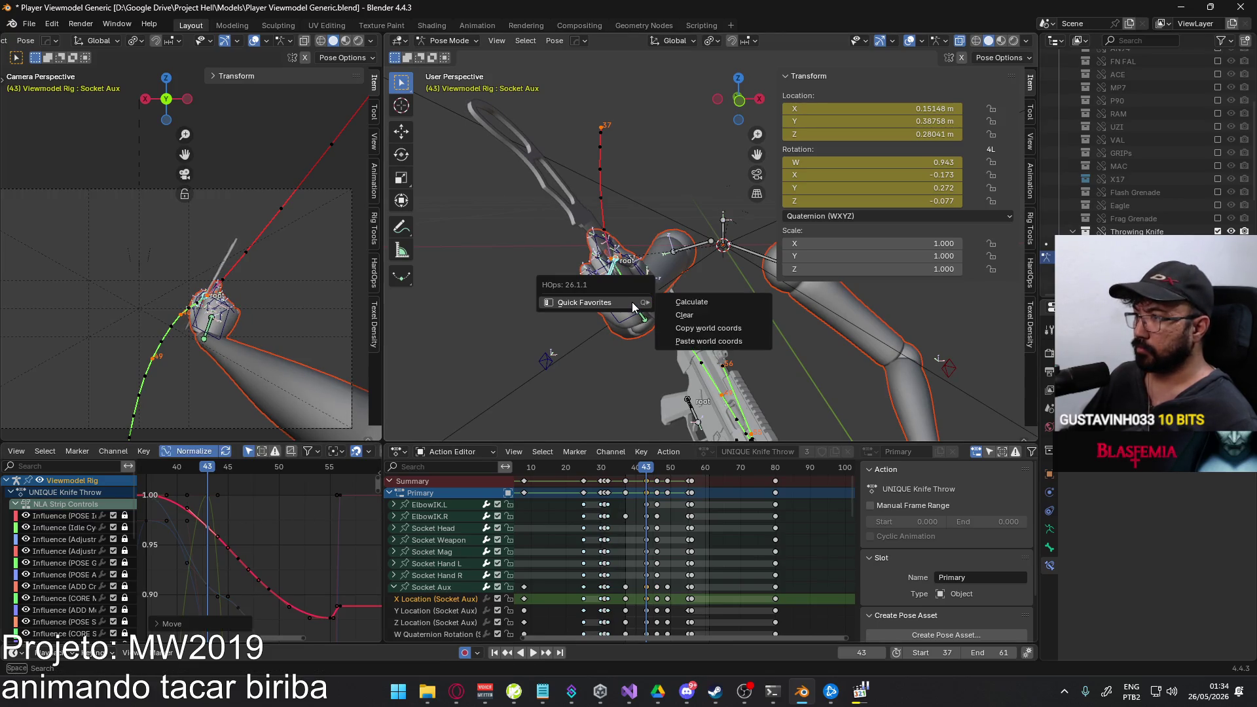
{"action": "left_click", "coordinate": [682, 302]}
{"action": "left_click", "coordinate": [683, 349]}
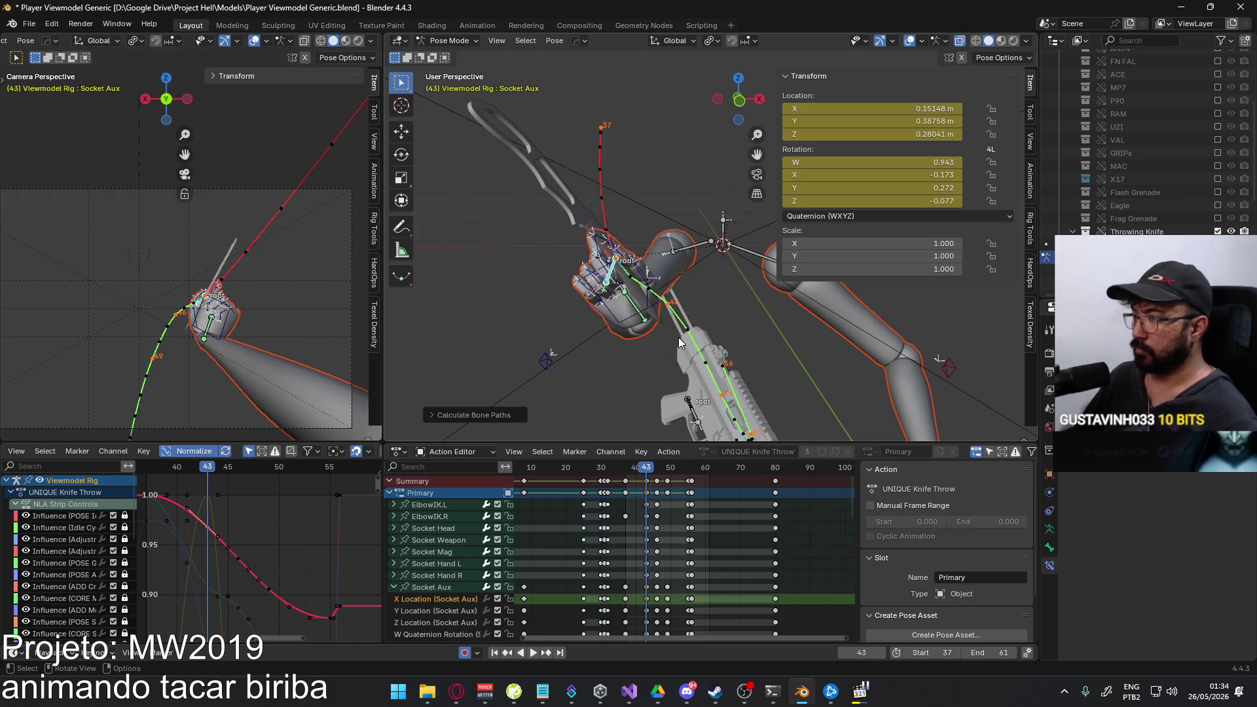
{"action": "mouse_move", "coordinate": [679, 337]}
{"action": "middle_mouse_down", "text": "alt"}
{"action": "mouse_move", "coordinate": [662, 315]}
{"action": "mouse_move", "coordinate": [675, 353]}
{"action": "middle_mouse_up", "text": "alt"}
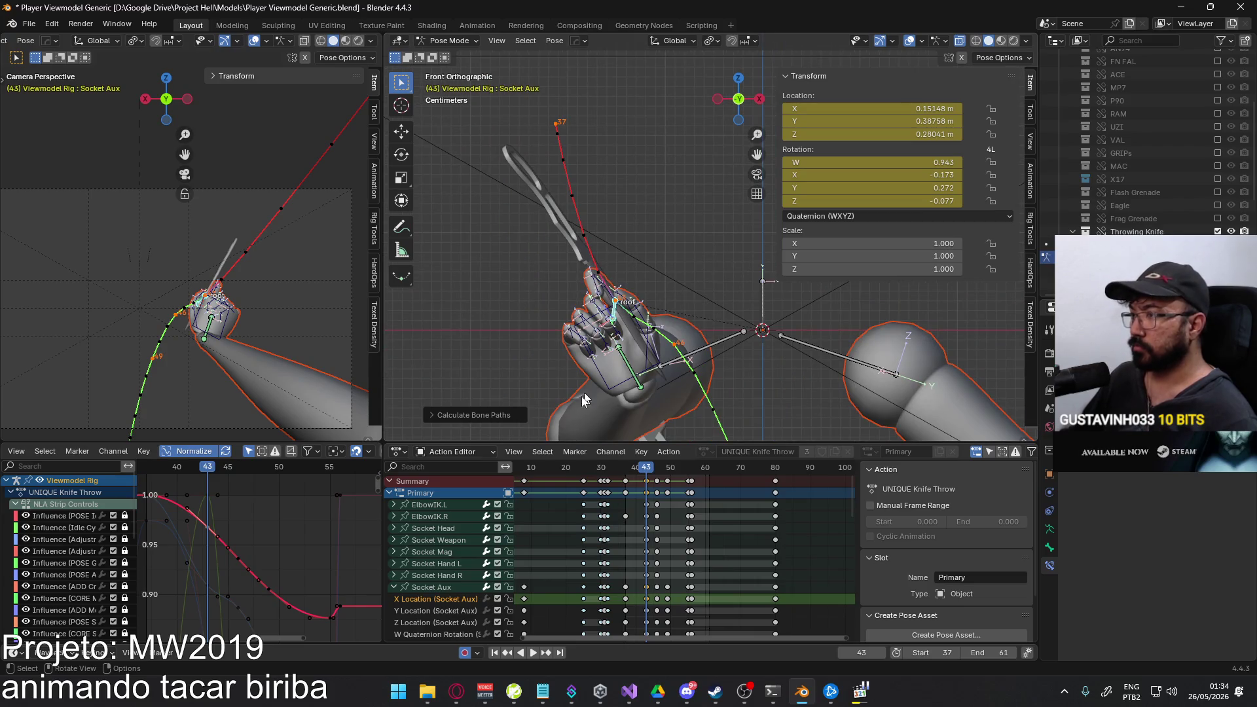
Set the frame 37 X Location key to free handles and pull the curve lower.
{"action": "middle_click_drag", "start_coordinate": [245, 504], "coordinate": [273, 498]}
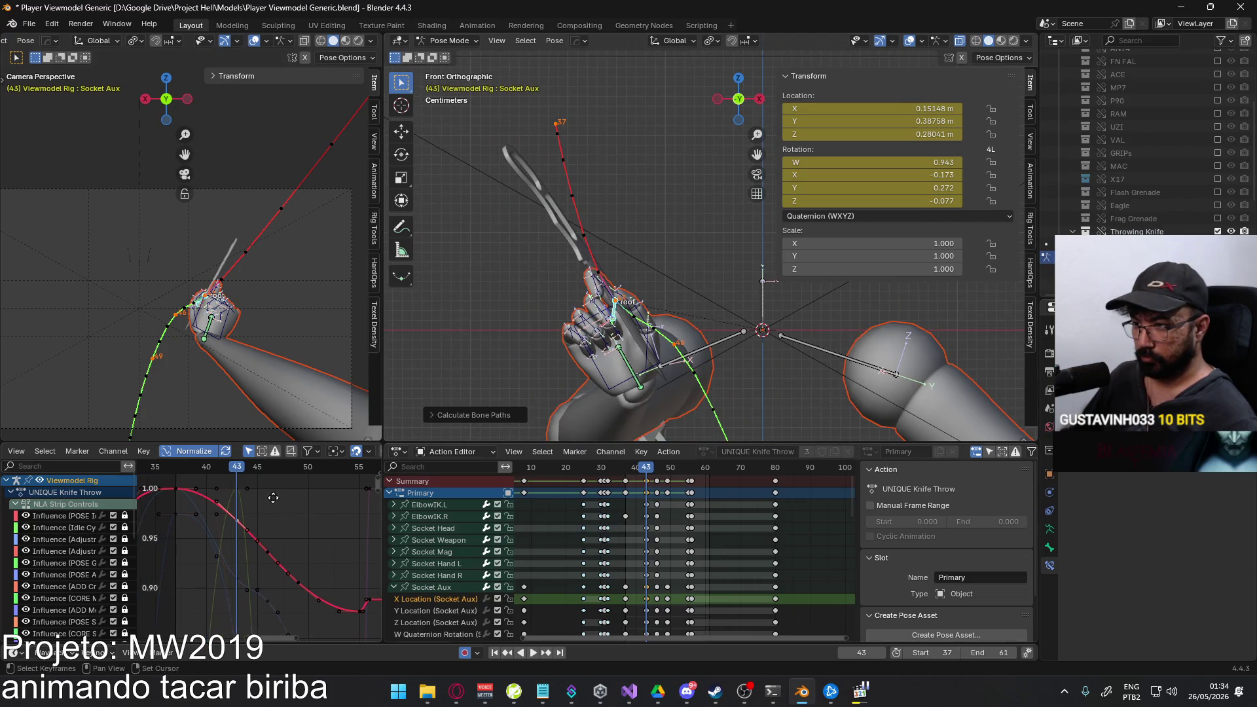
{"action": "left_click", "coordinate": [180, 489]}
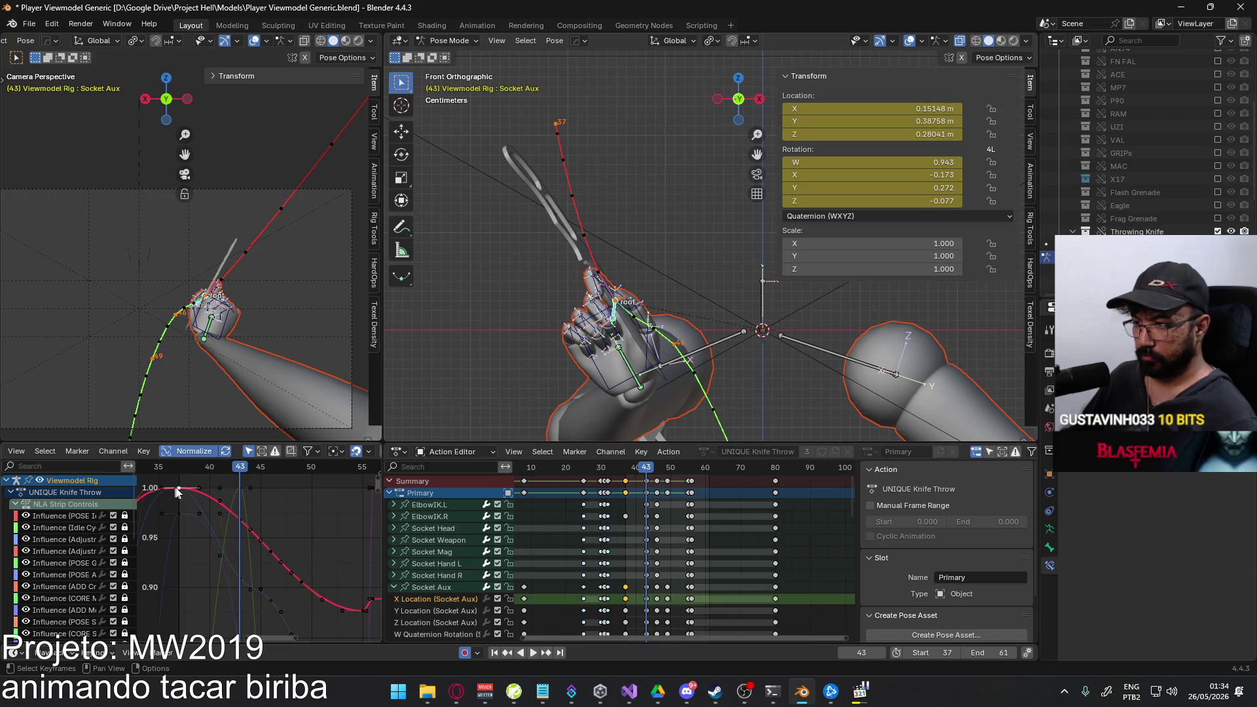
{"action": "right_click", "coordinate": [175, 487]}
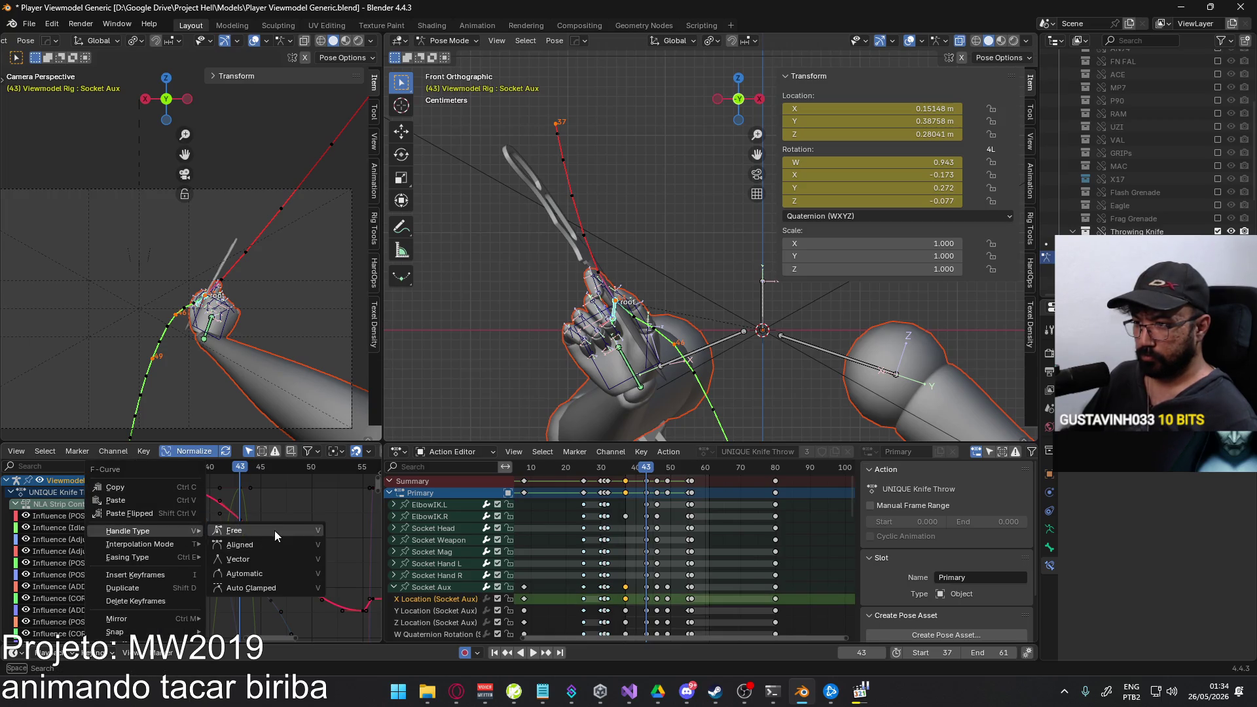
{"action": "left_click", "coordinate": [274, 530]}
{"action": "key", "text": "g"}
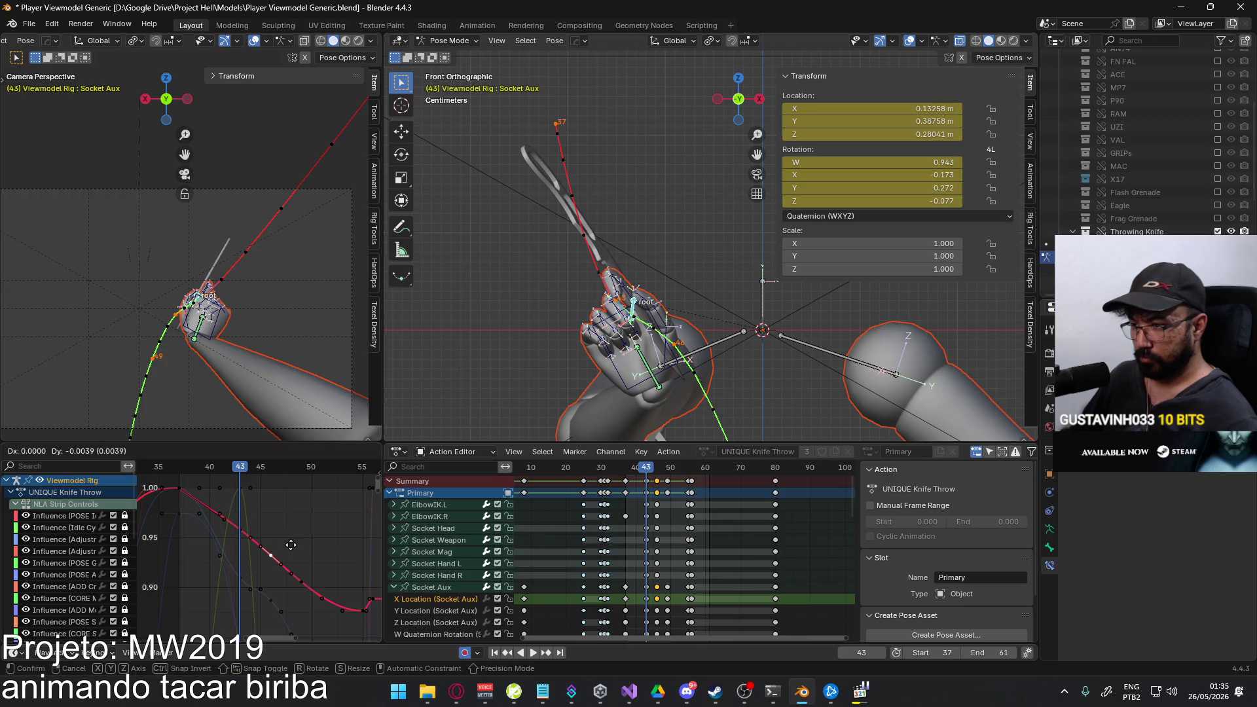
{"action": "left_click", "coordinate": [291, 544]}
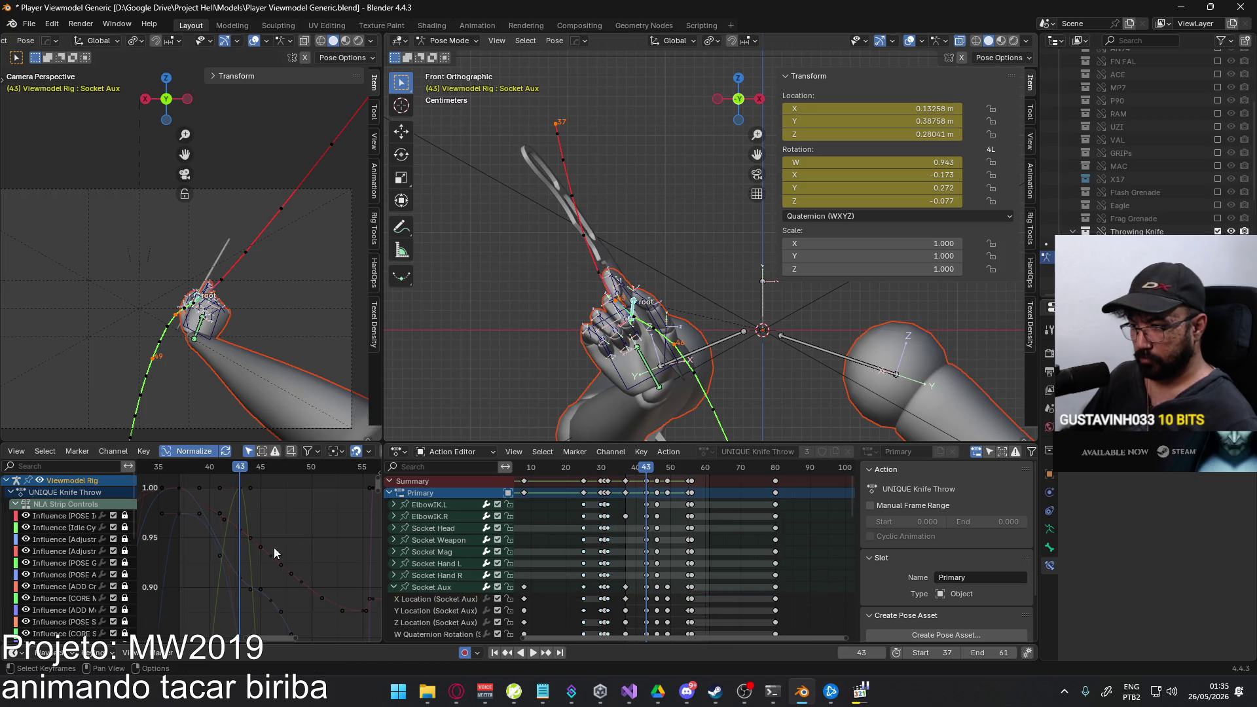
{"action": "key", "text": "g"}
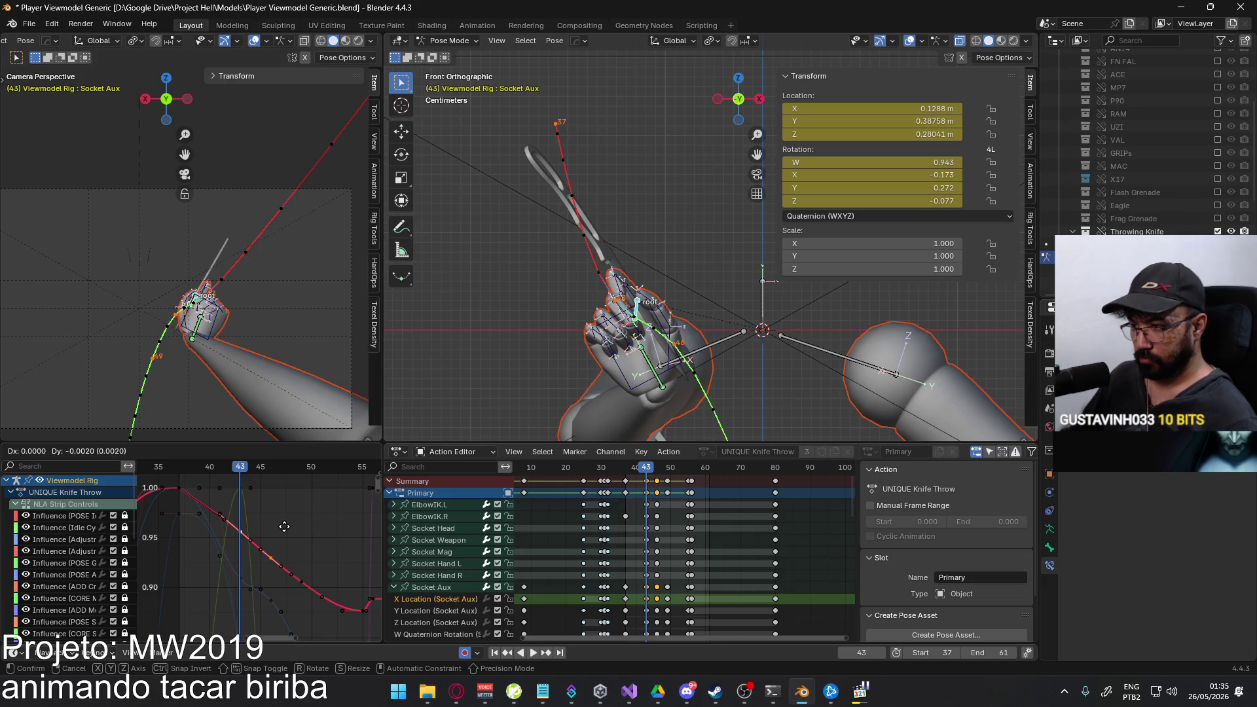
{"action": "left_click", "coordinate": [284, 526]}
Nudge the neighbouring keys so frame 43 reaches about 0.126 m, then play the throw.
{"action": "left_click", "coordinate": [302, 580]}
{"action": "key", "text": "g"}
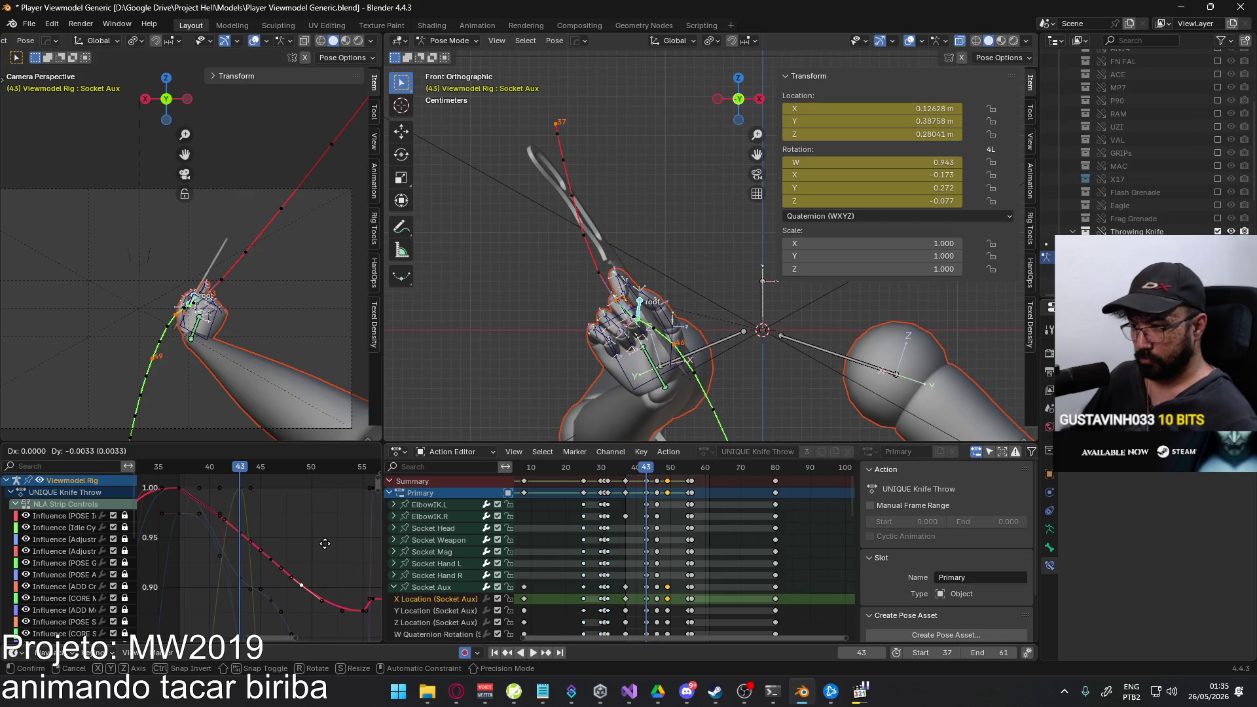
{"action": "left_click", "coordinate": [324, 543]}
{"action": "left_click", "coordinate": [179, 488]}
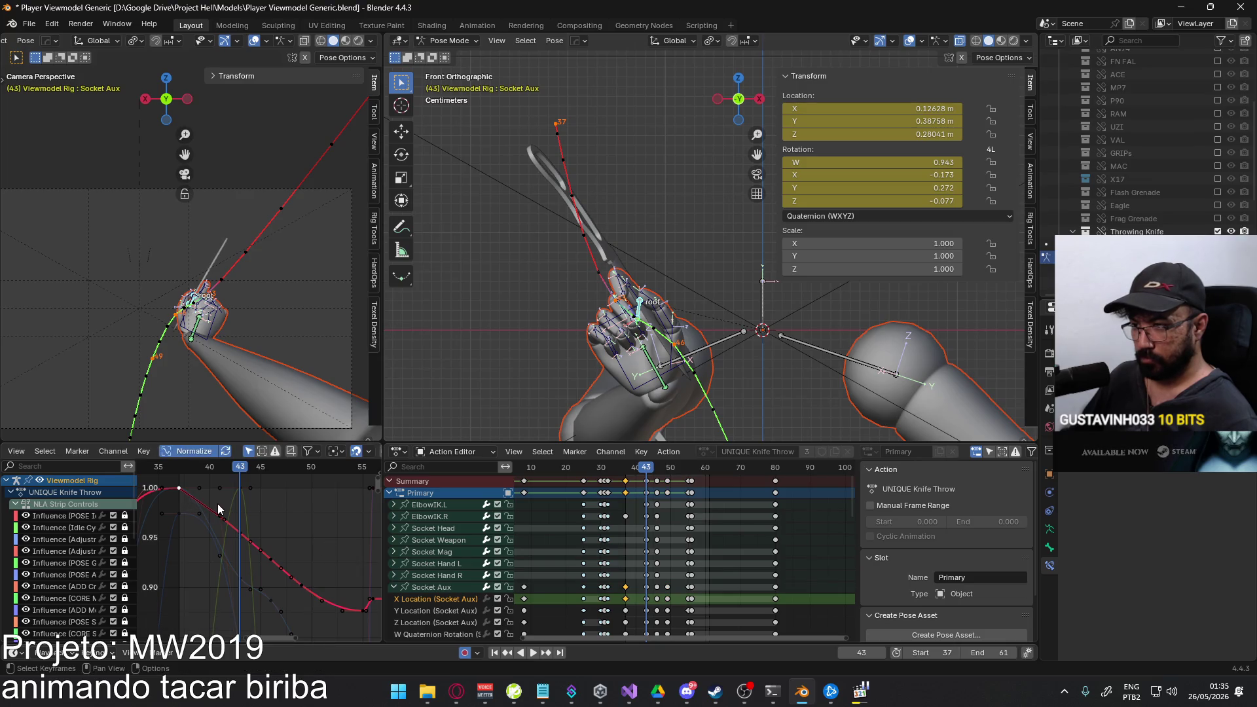
{"action": "key", "text": "g"}
{"action": "left_click", "coordinate": [266, 517]}
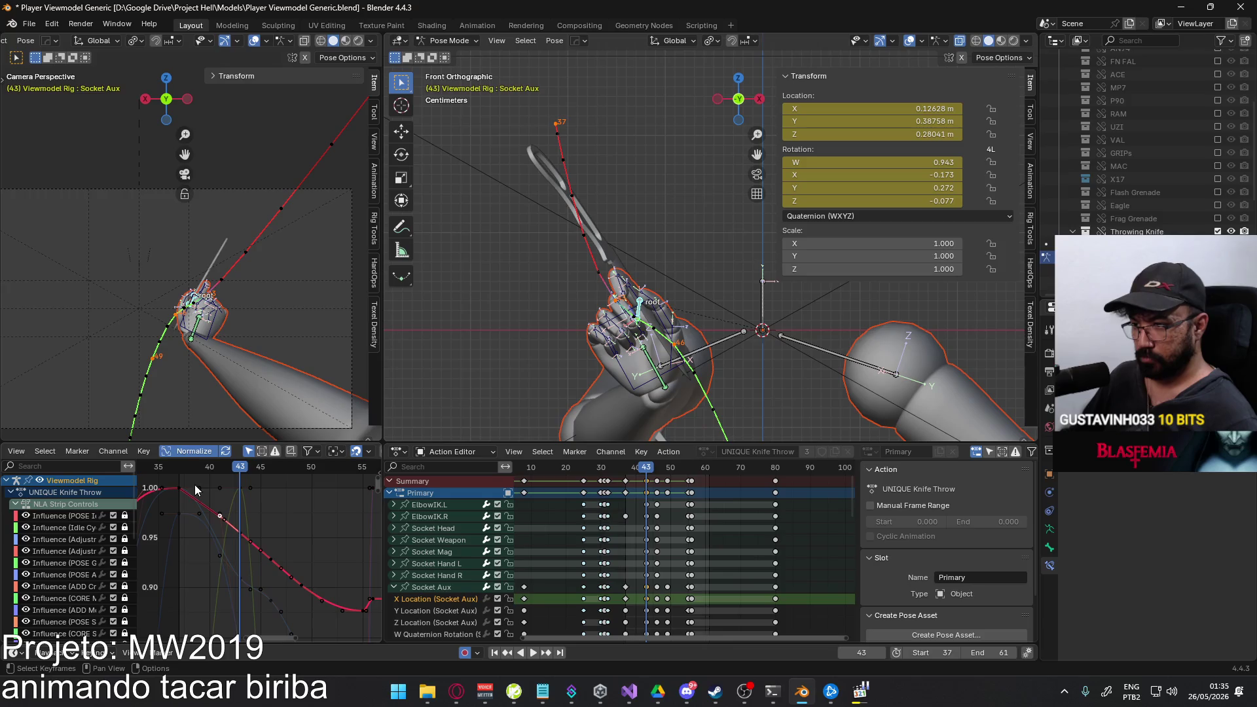
{"action": "left_click_drag", "start_coordinate": [182, 481], "coordinate": [183, 475]}
{"action": "key", "text": "space"}
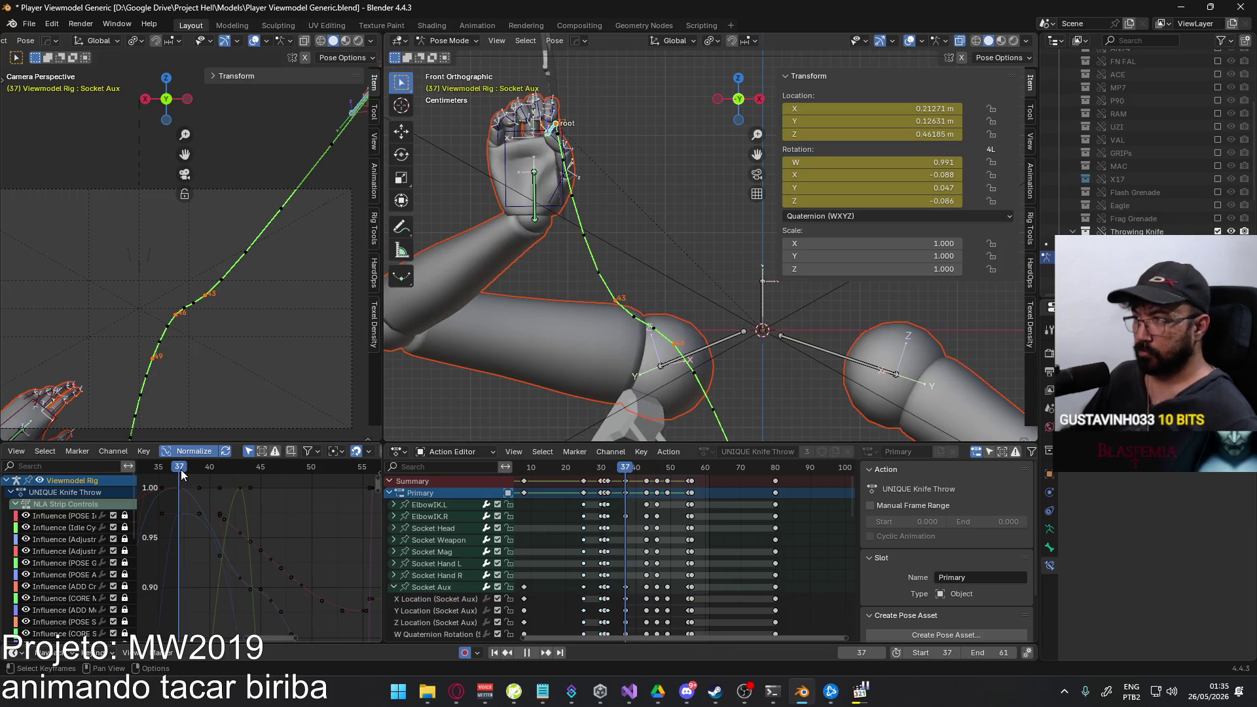
Scrub frames 38-46, recalculate the Socket Aux motion path and rest at frame 32.
{"action": "left_click_drag", "start_coordinate": [220, 473], "coordinate": [279, 468]}
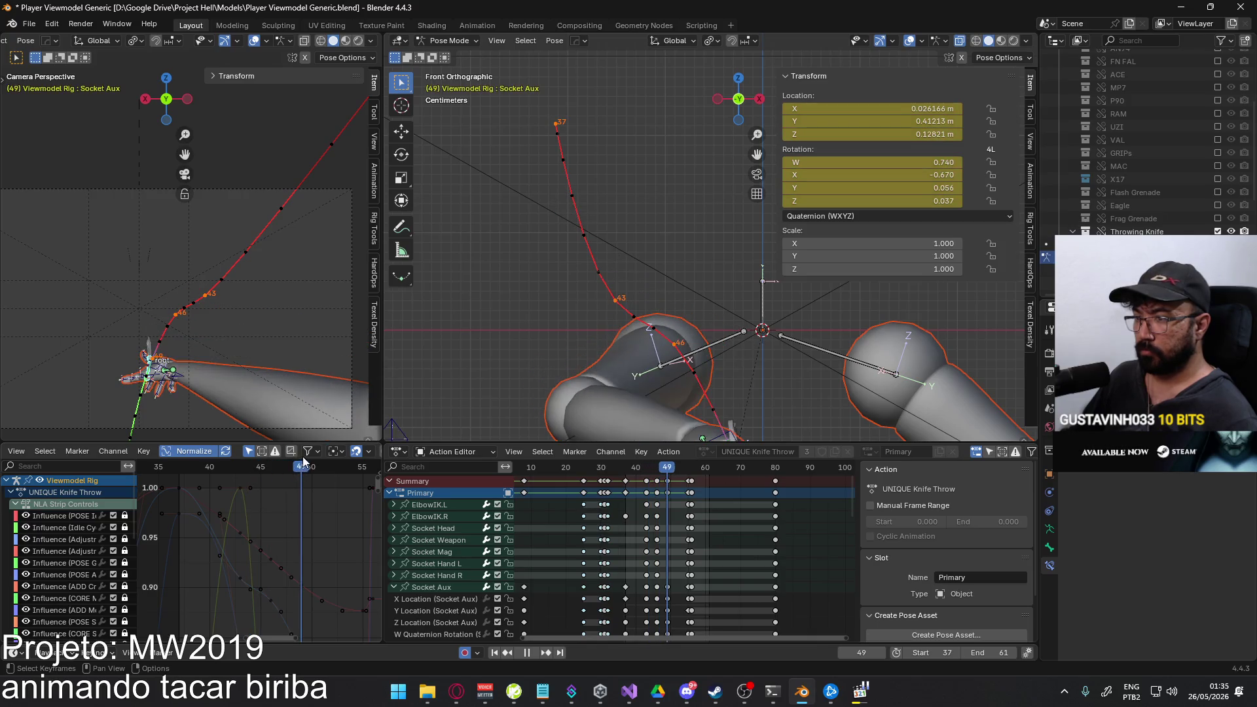
{"action": "left_click_drag", "start_coordinate": [278, 467], "coordinate": [186, 465]}
{"action": "key", "text": "Escape"}
{"action": "key", "text": "q"}
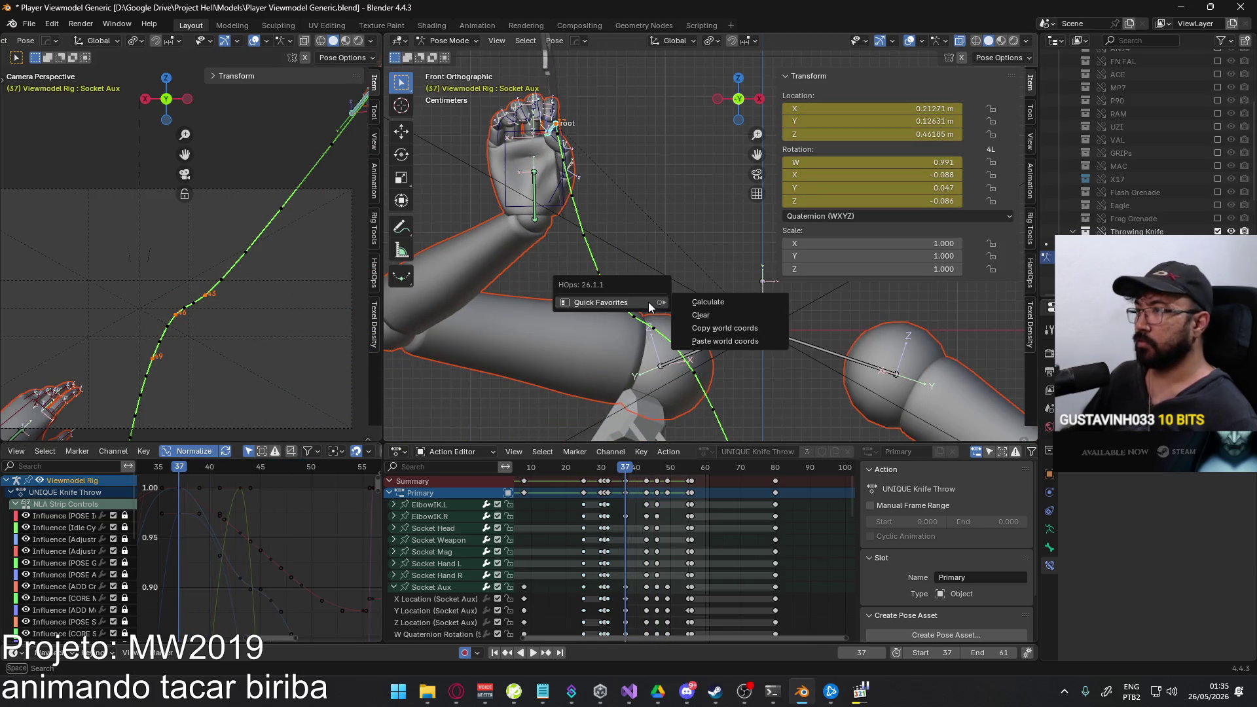
{"action": "left_click", "coordinate": [700, 301]}
{"action": "left_click", "coordinate": [693, 356]}
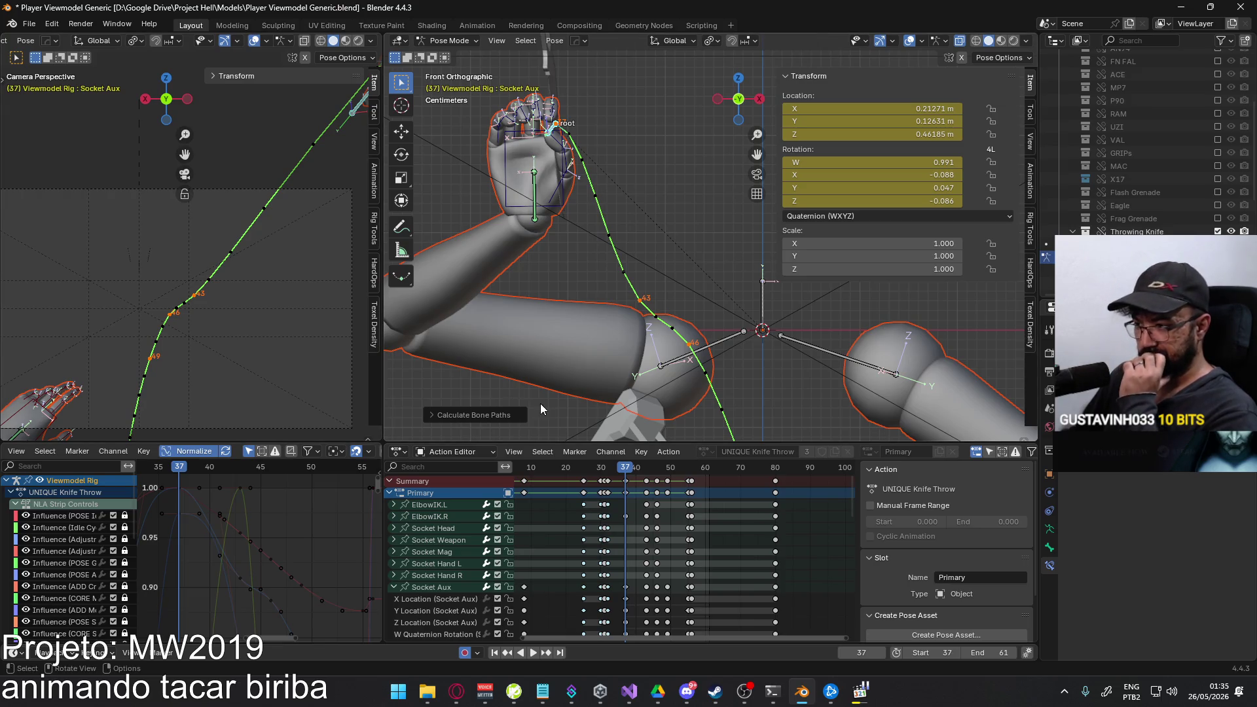
{"action": "left_click_drag", "start_coordinate": [626, 469], "coordinate": [607, 473]}
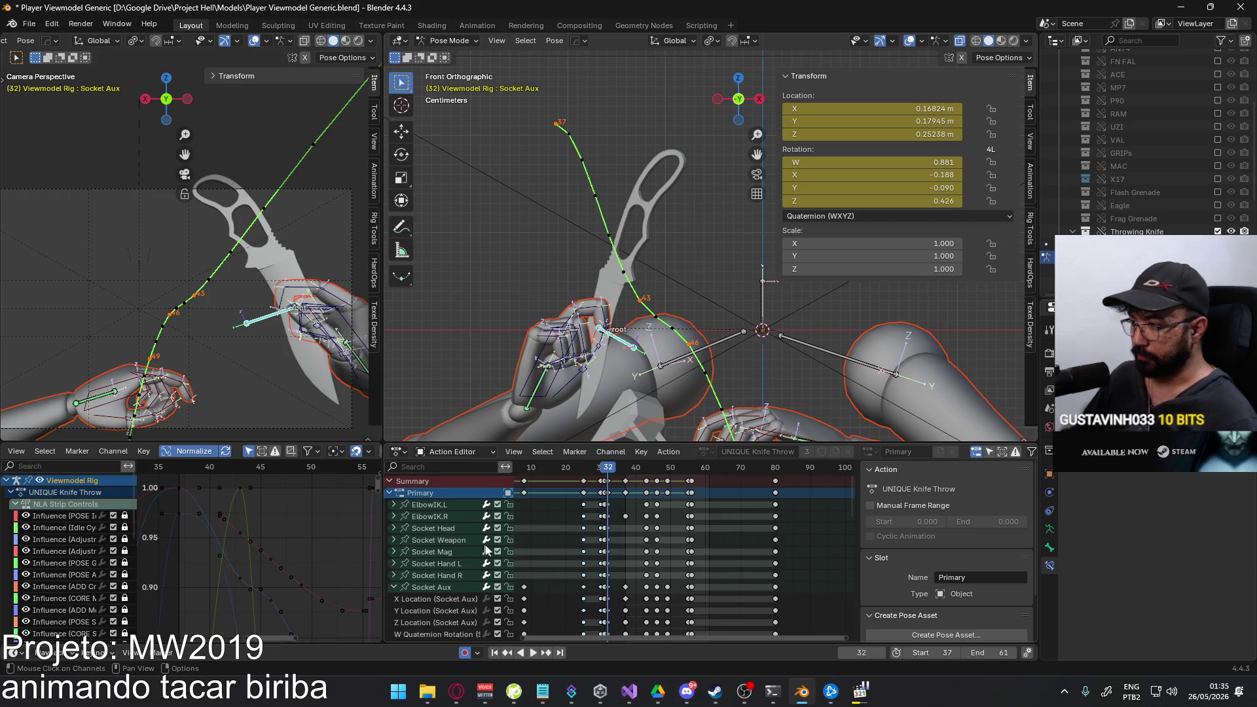